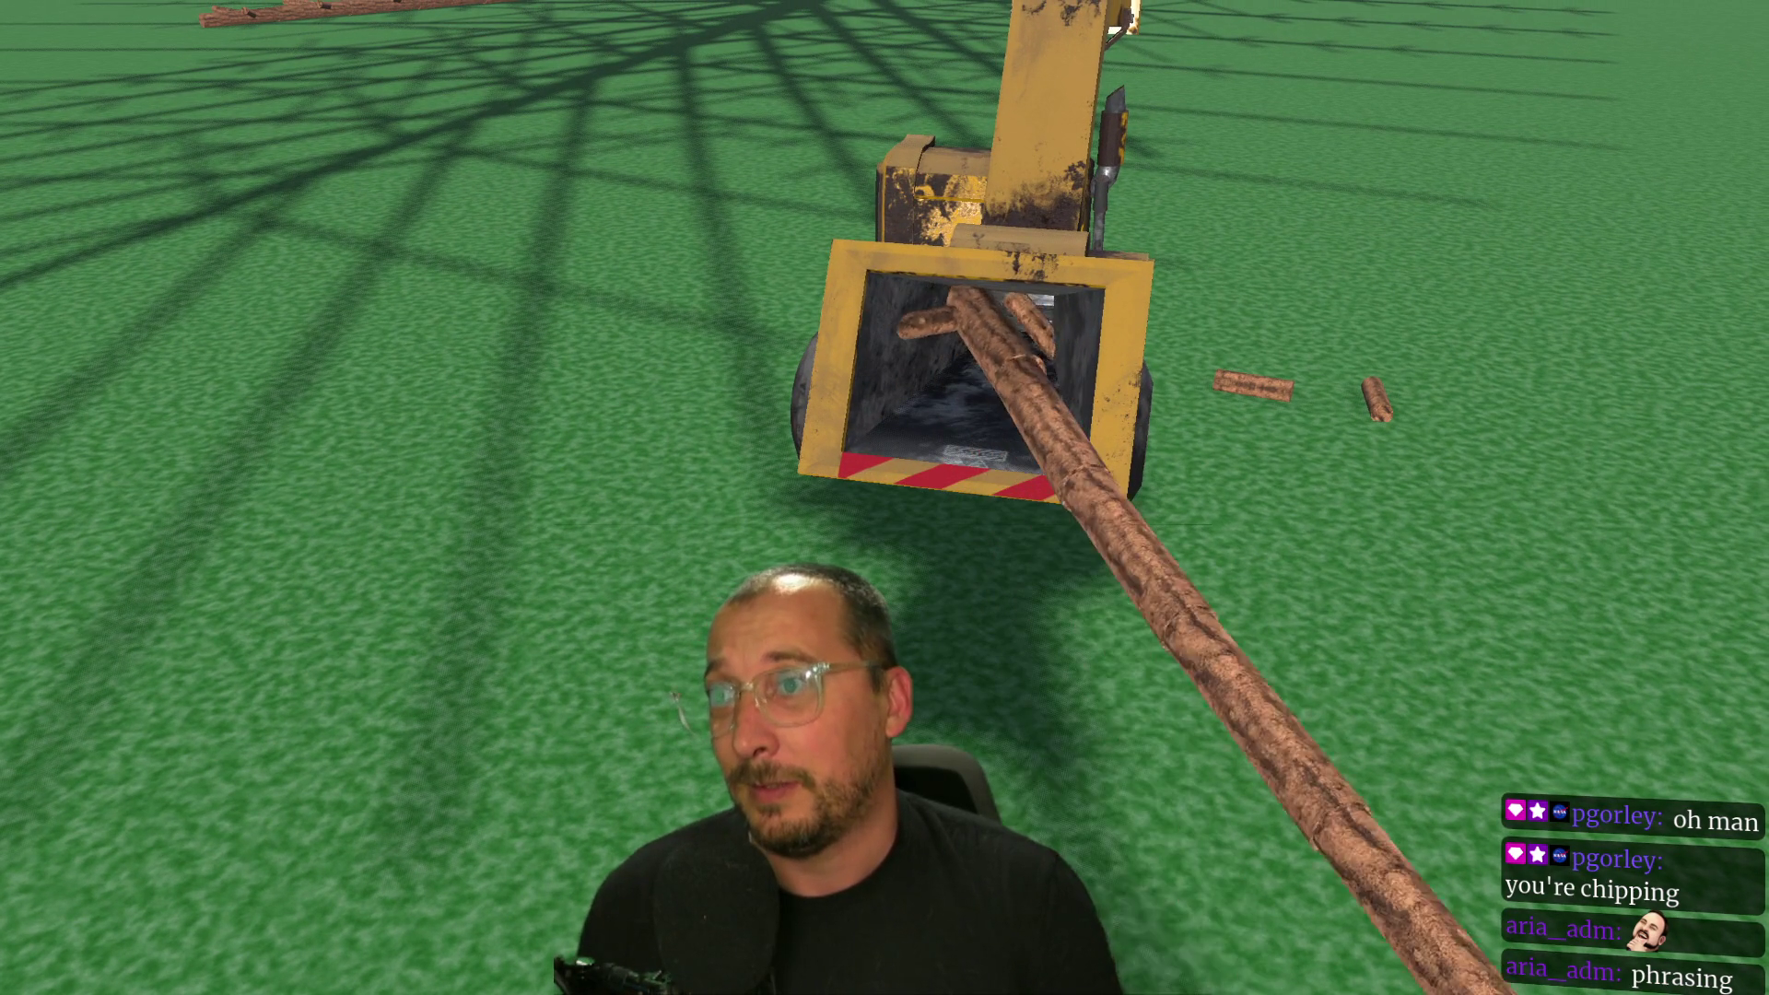
# Carry the logs to the chipper intake, drop them in, and step back.
pyautogui.press('s')
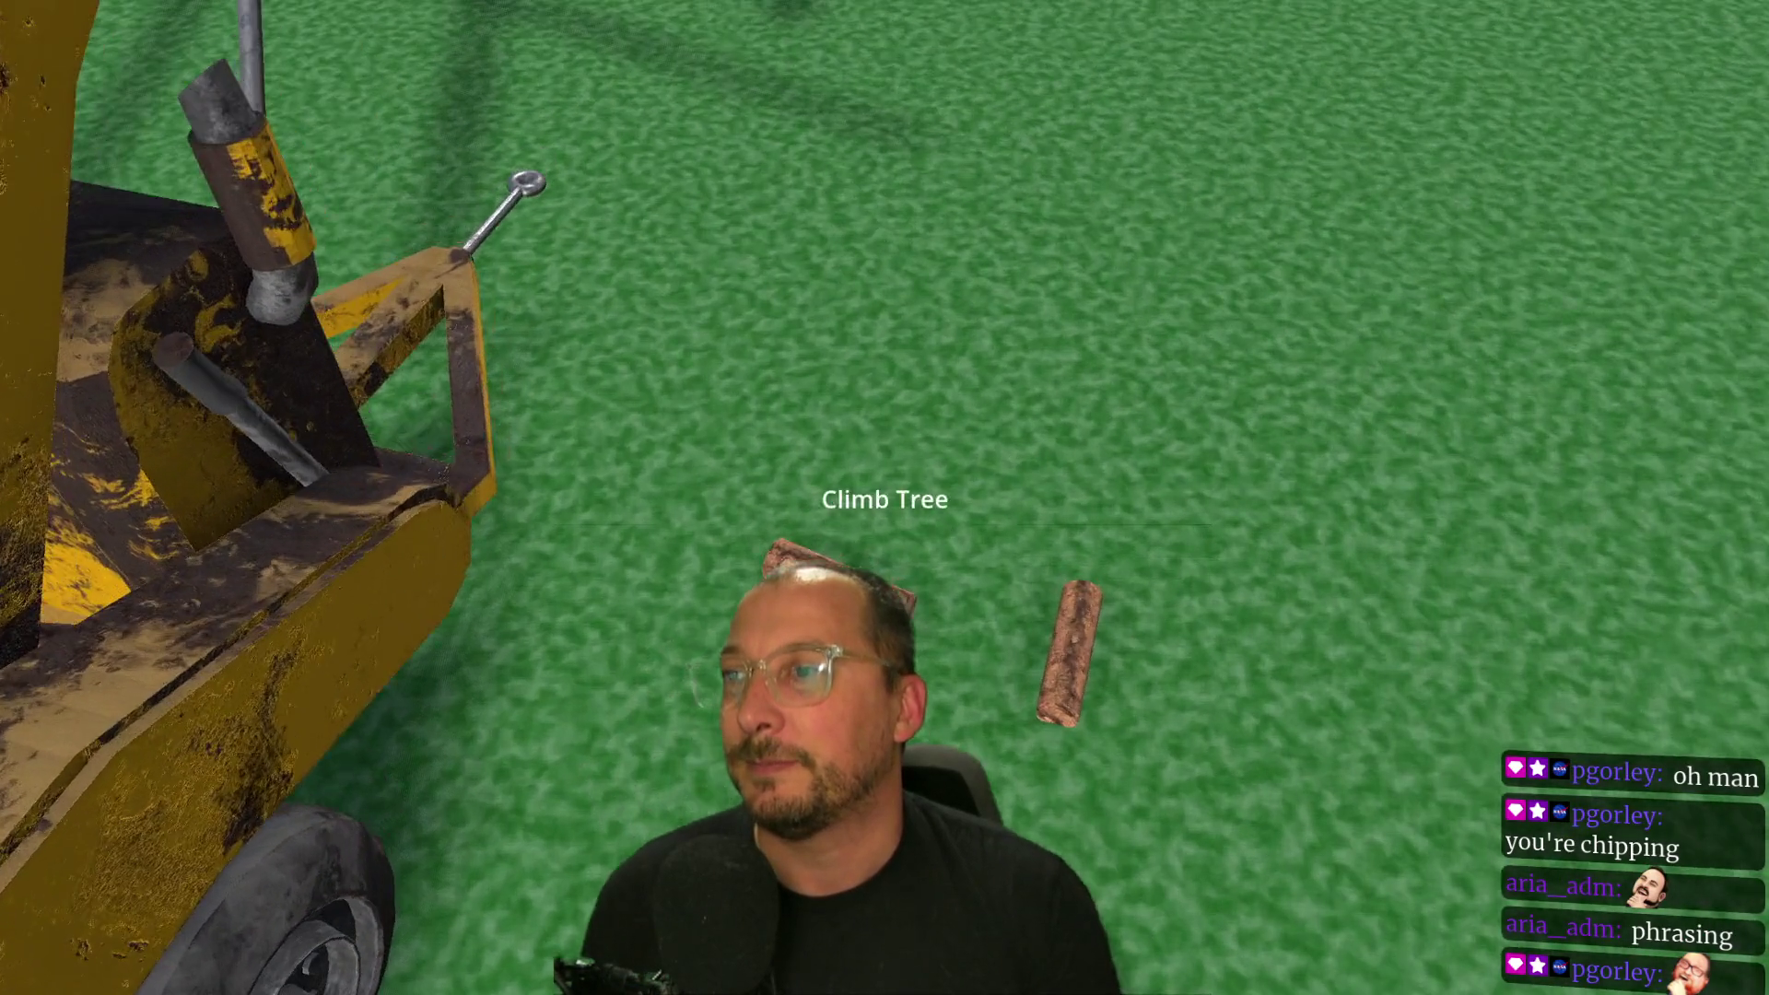
pyautogui.press('s')
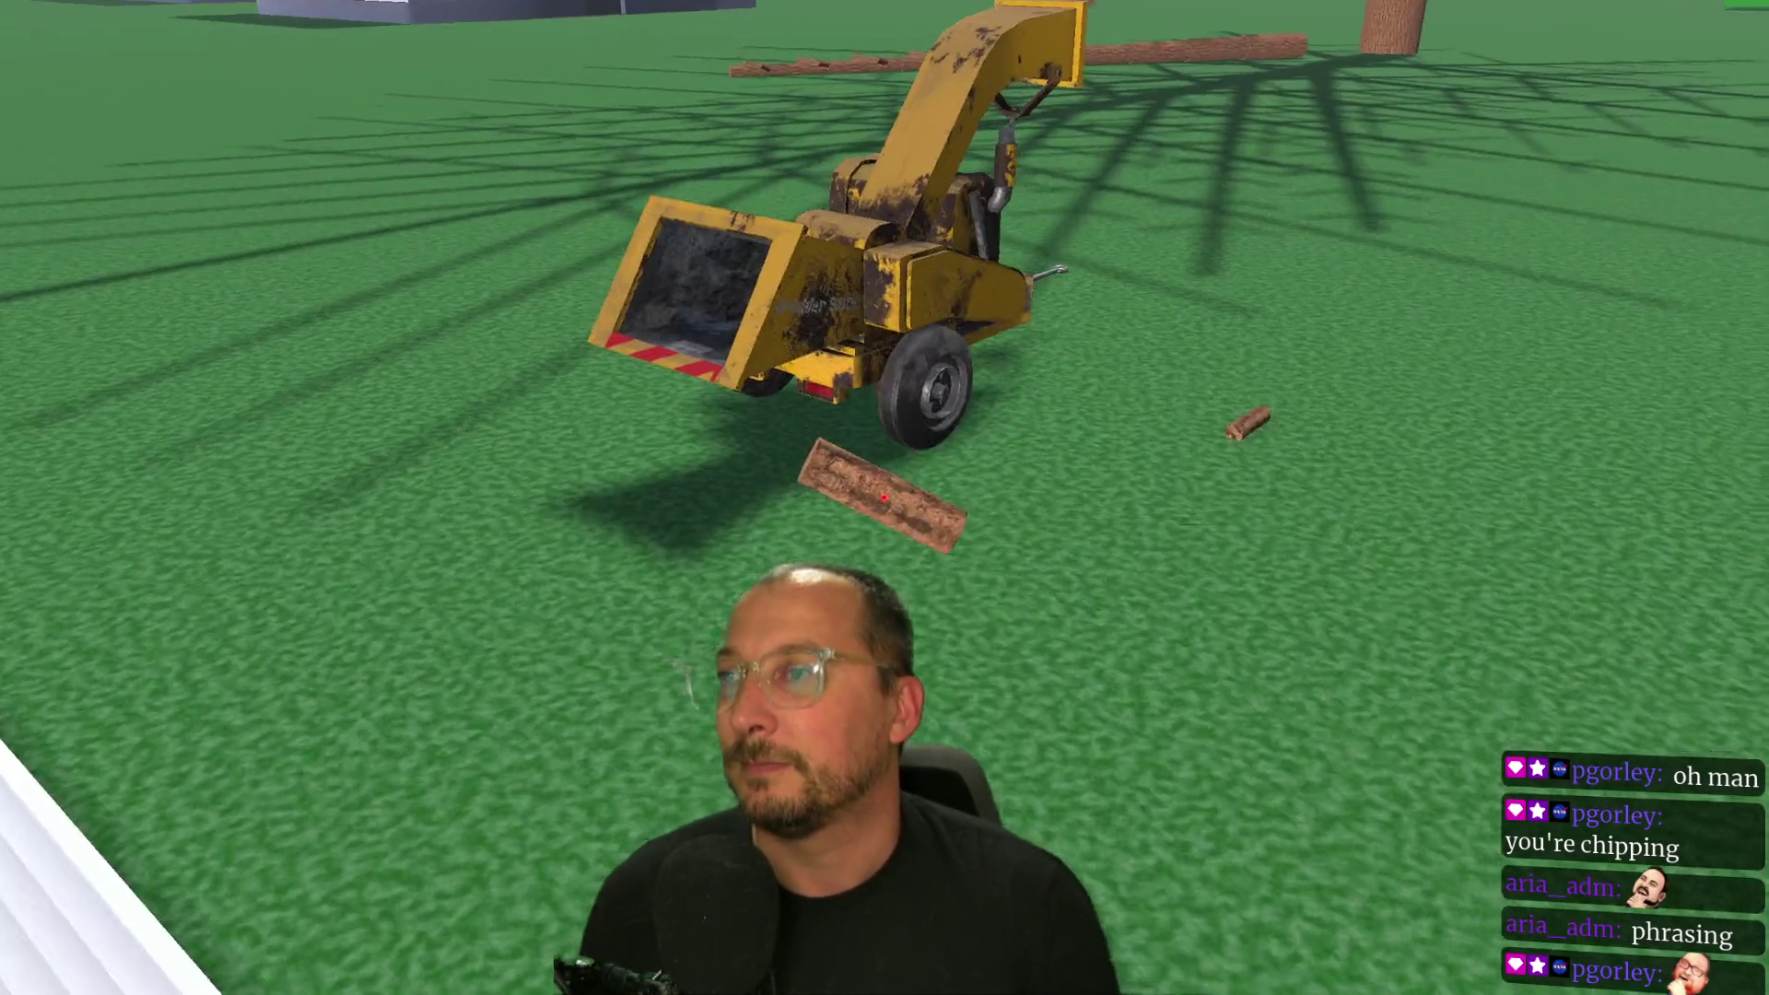
pyautogui.press('d')
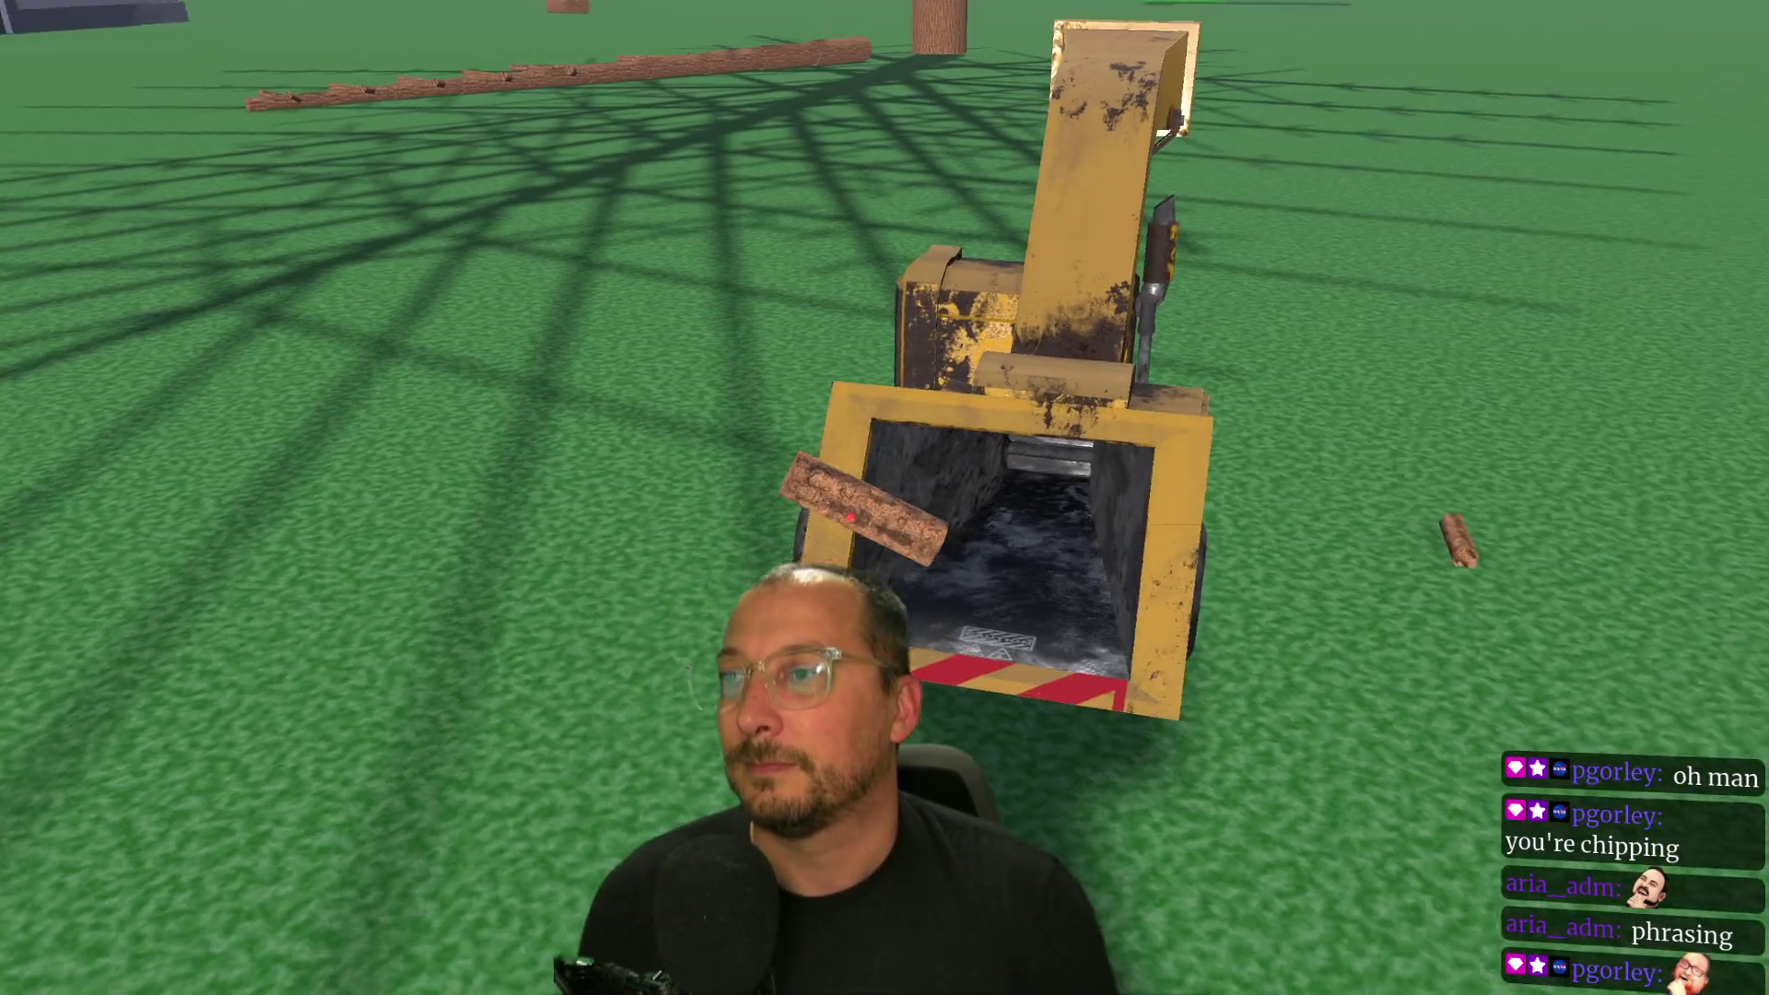
pyautogui.press('w')
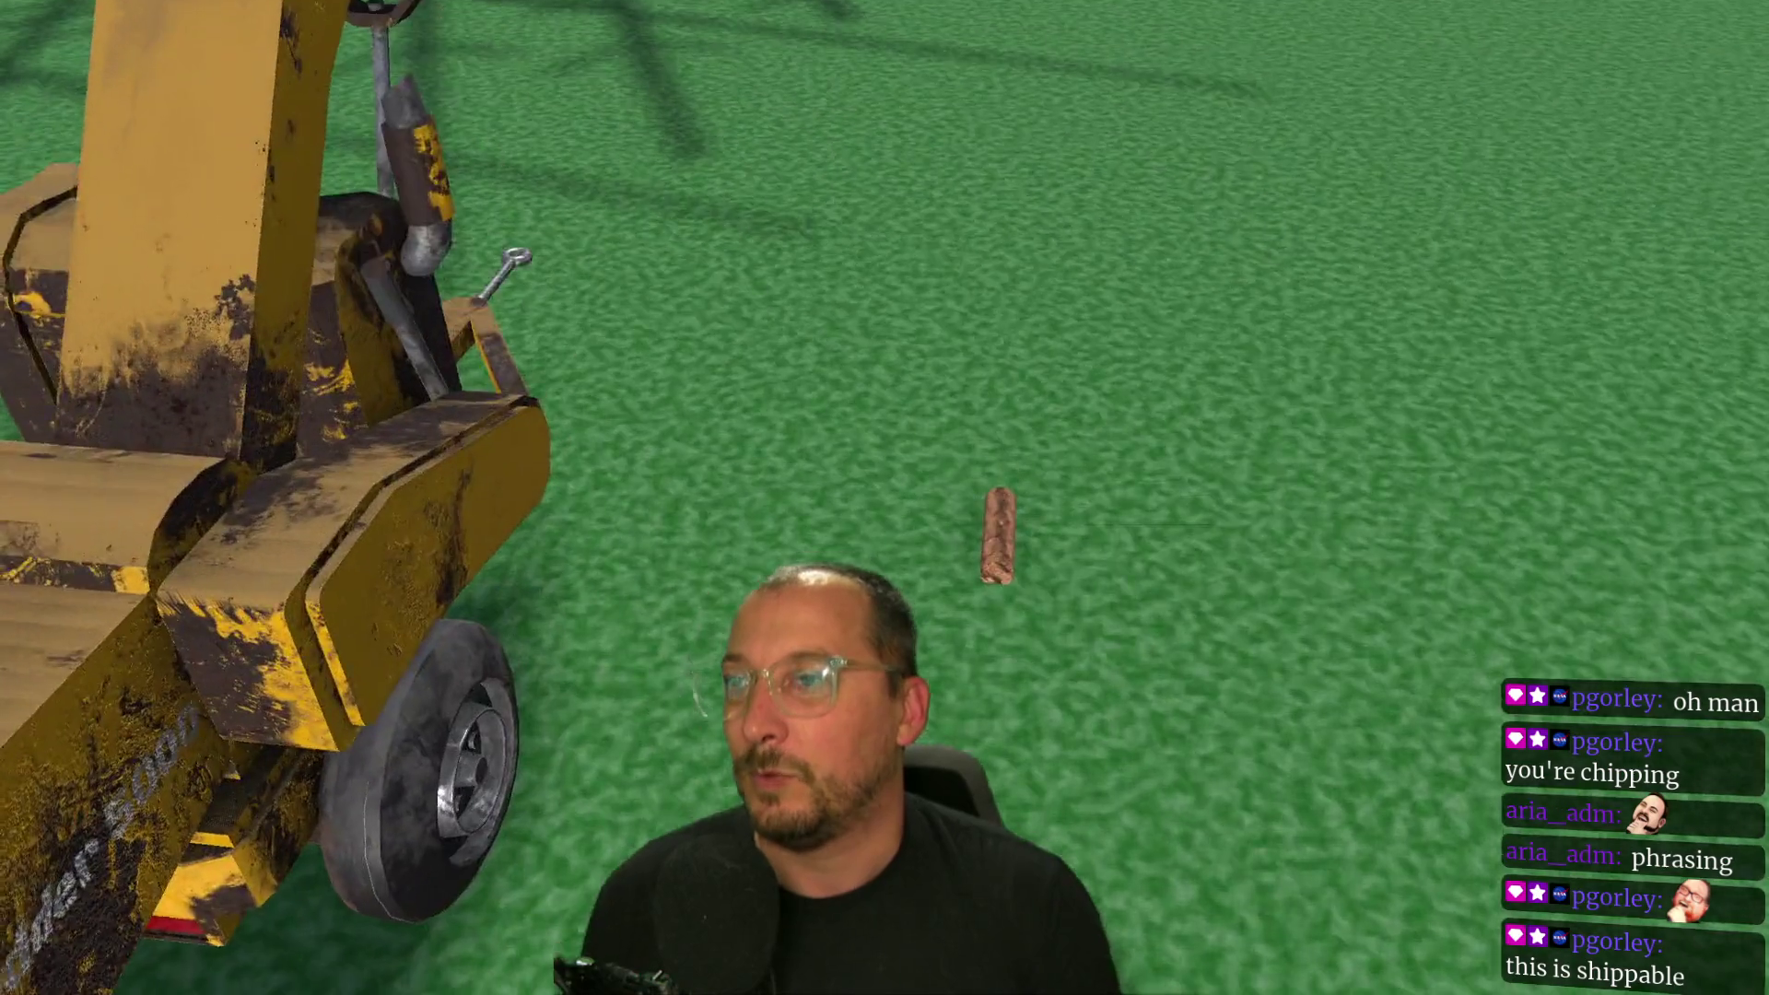
pyautogui.press('s')
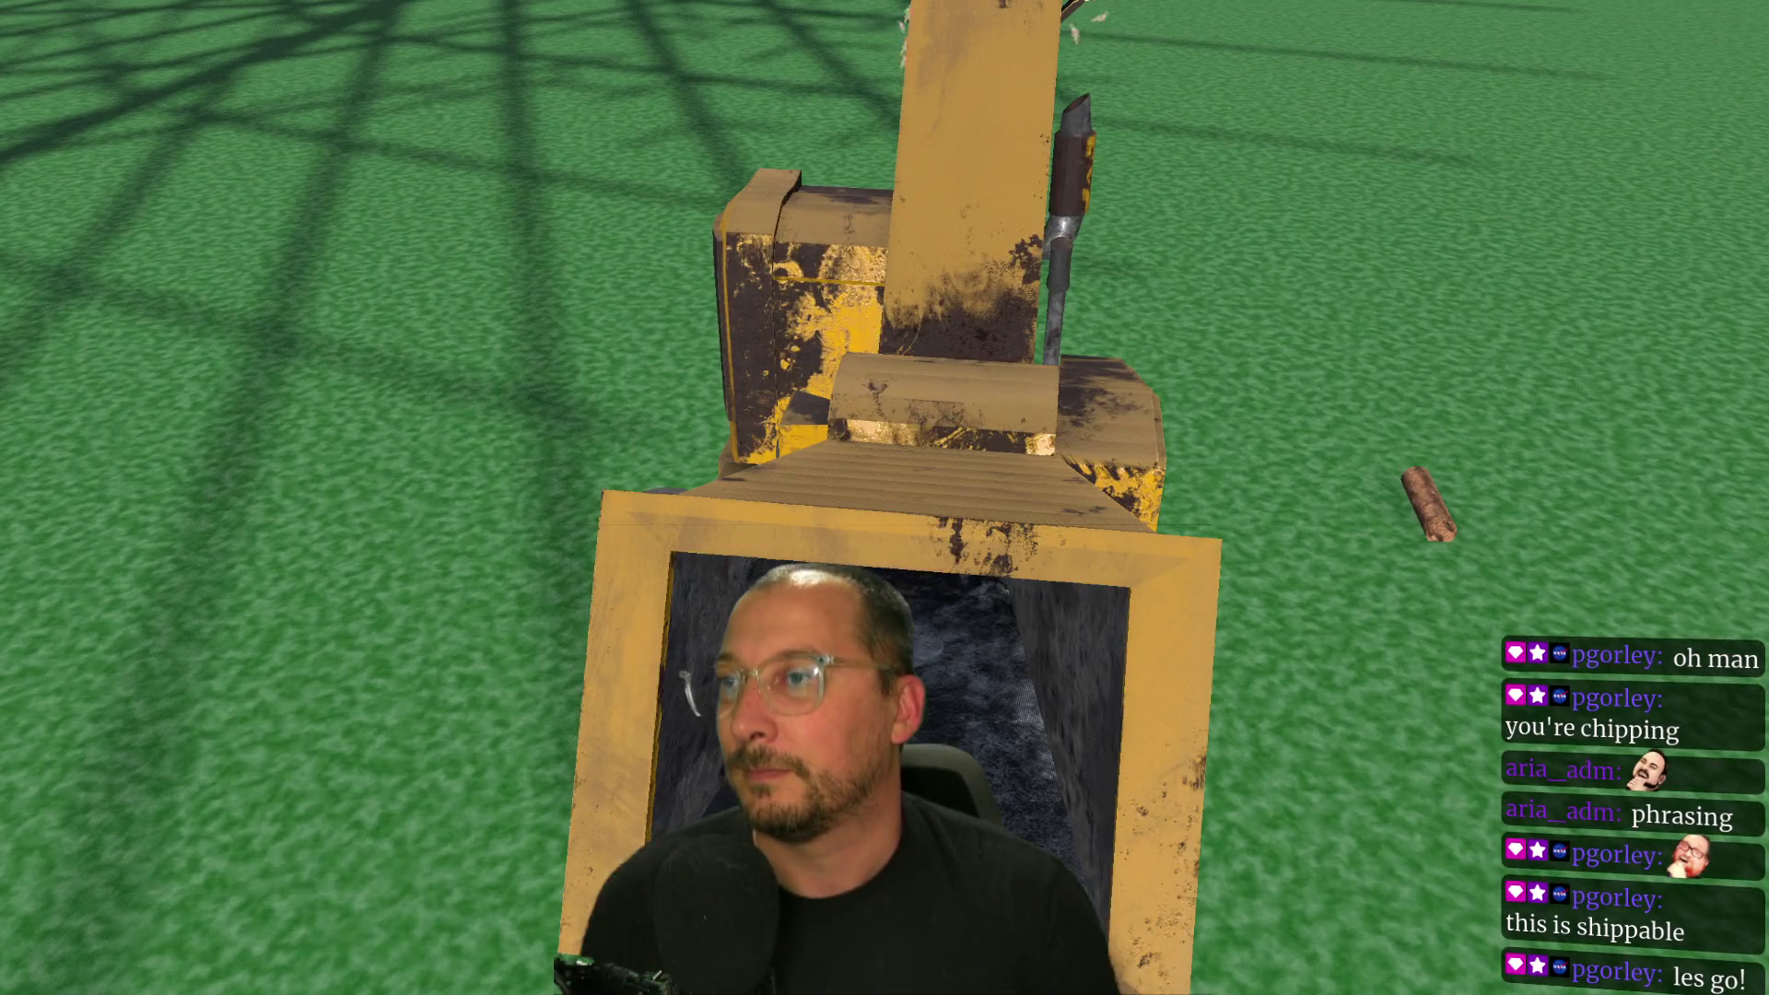
# Pick up the log from the grass and circle around the chipper toward the house.
pyautogui.press('e')
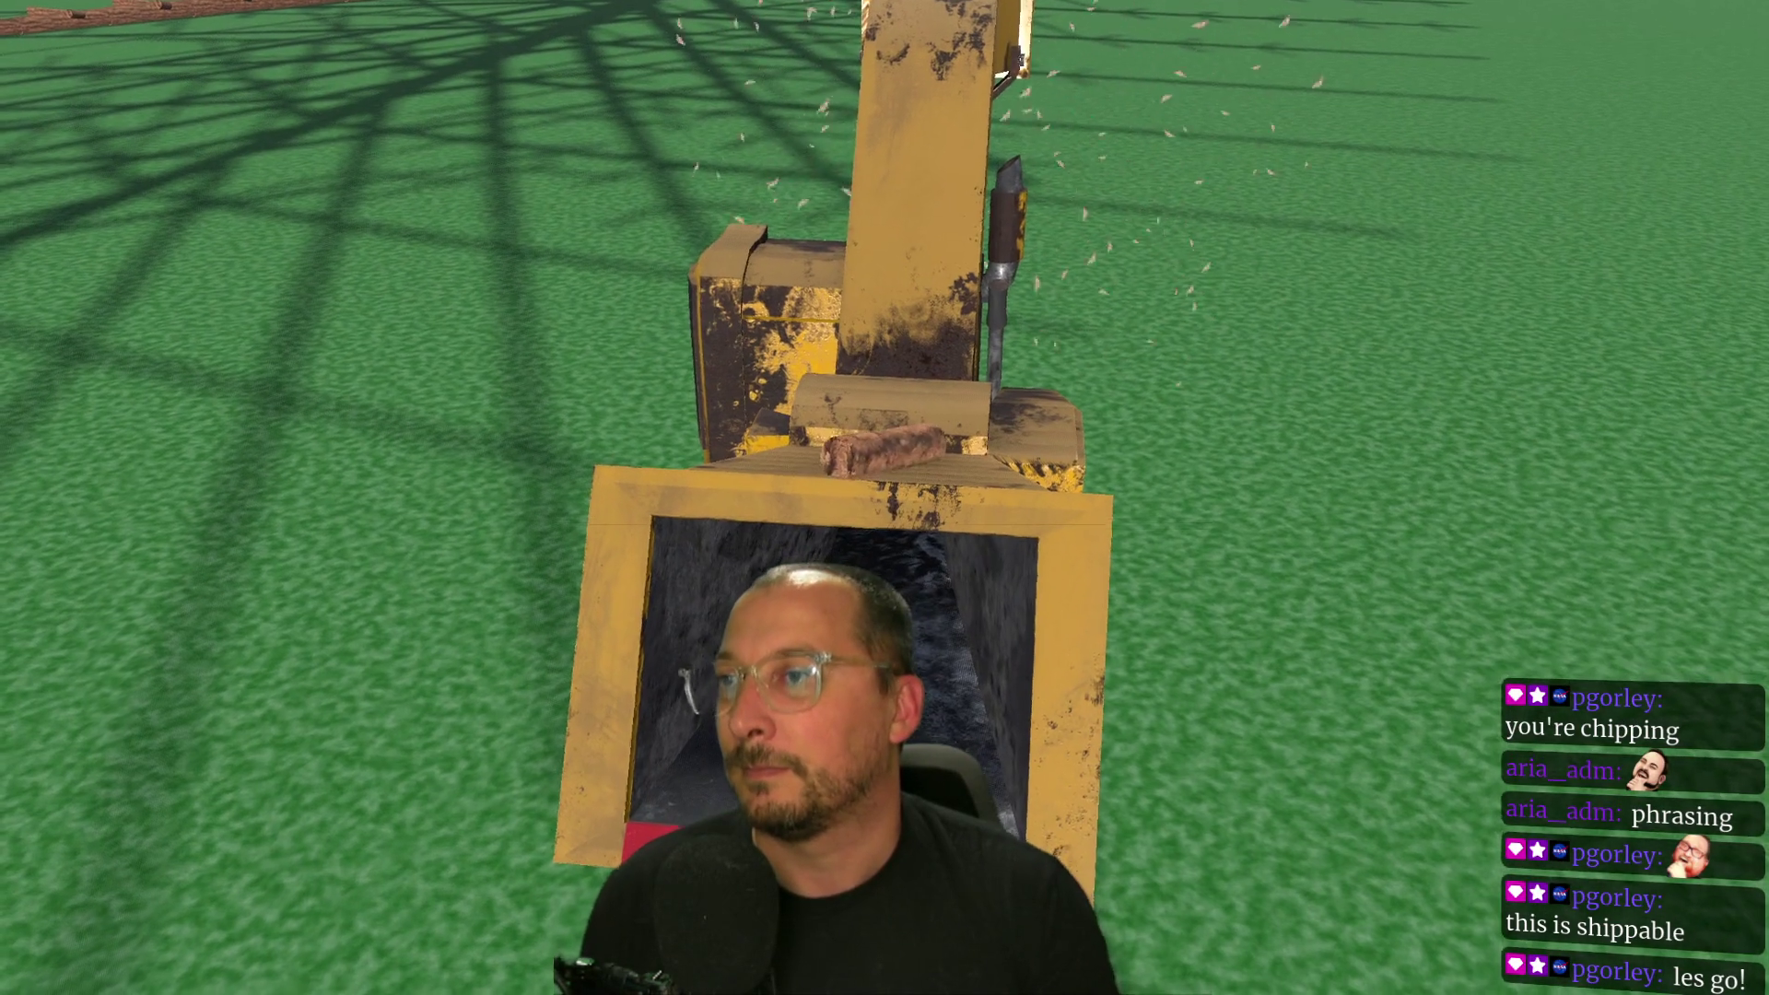
pyautogui.press('a')
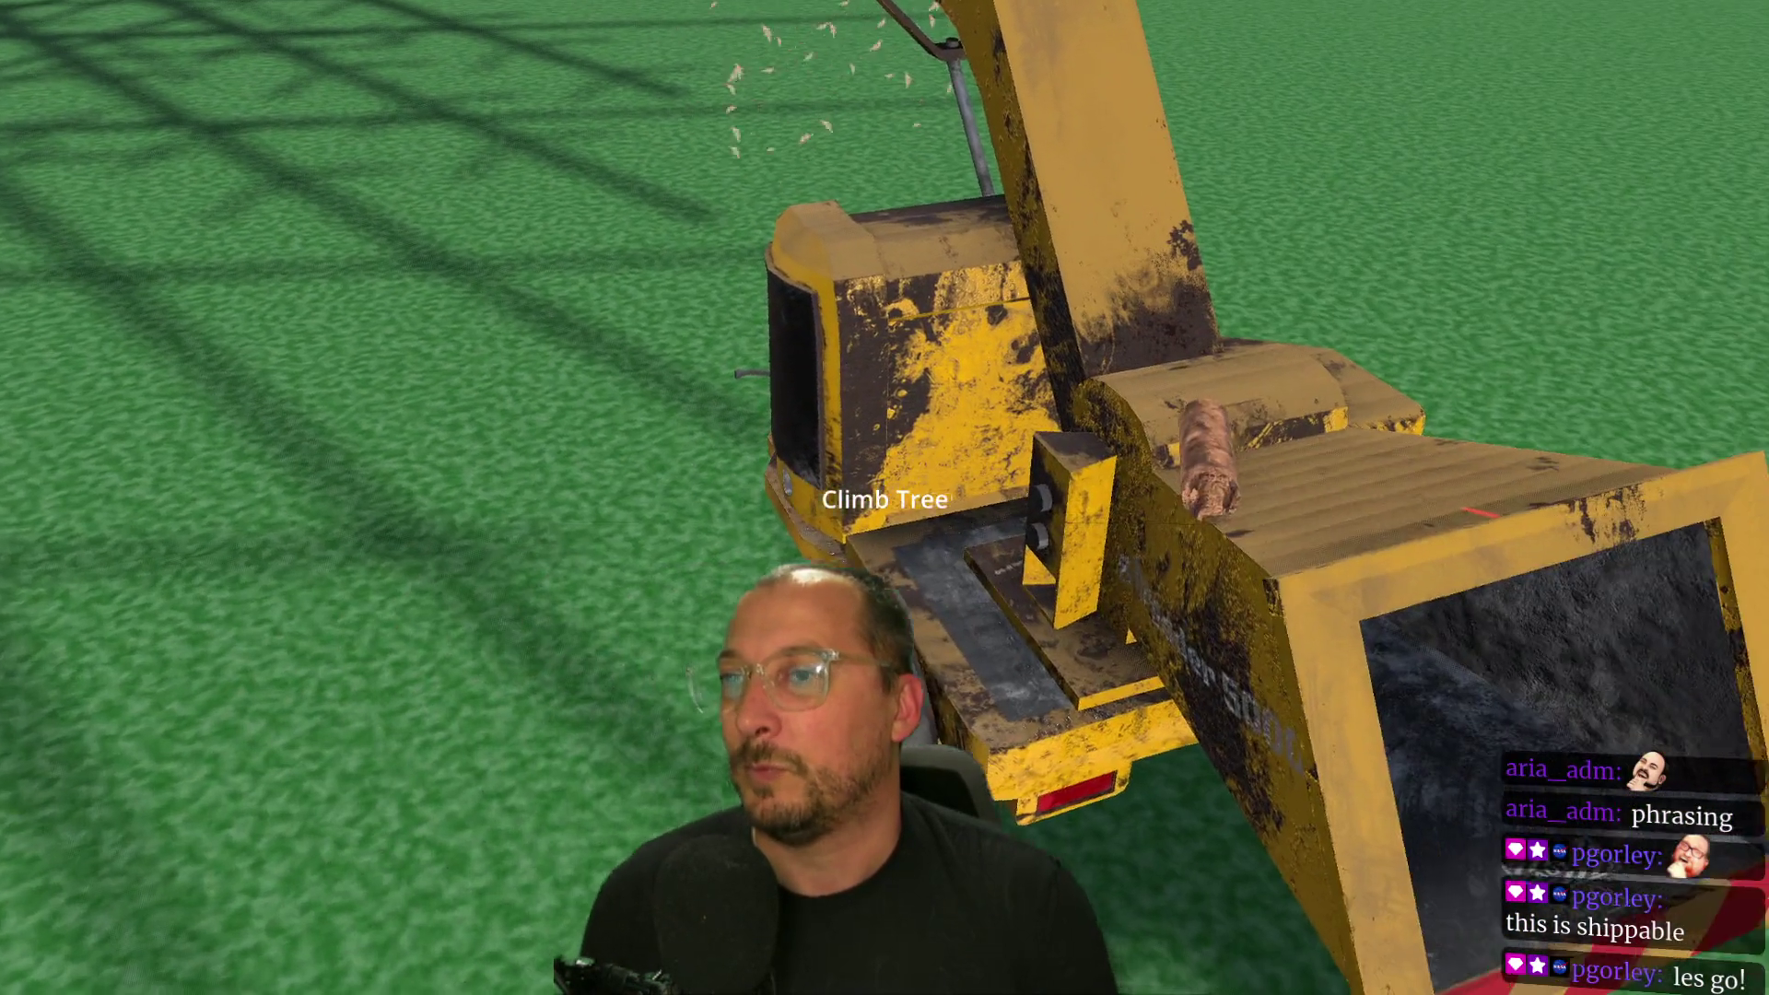
pyautogui.press('s')
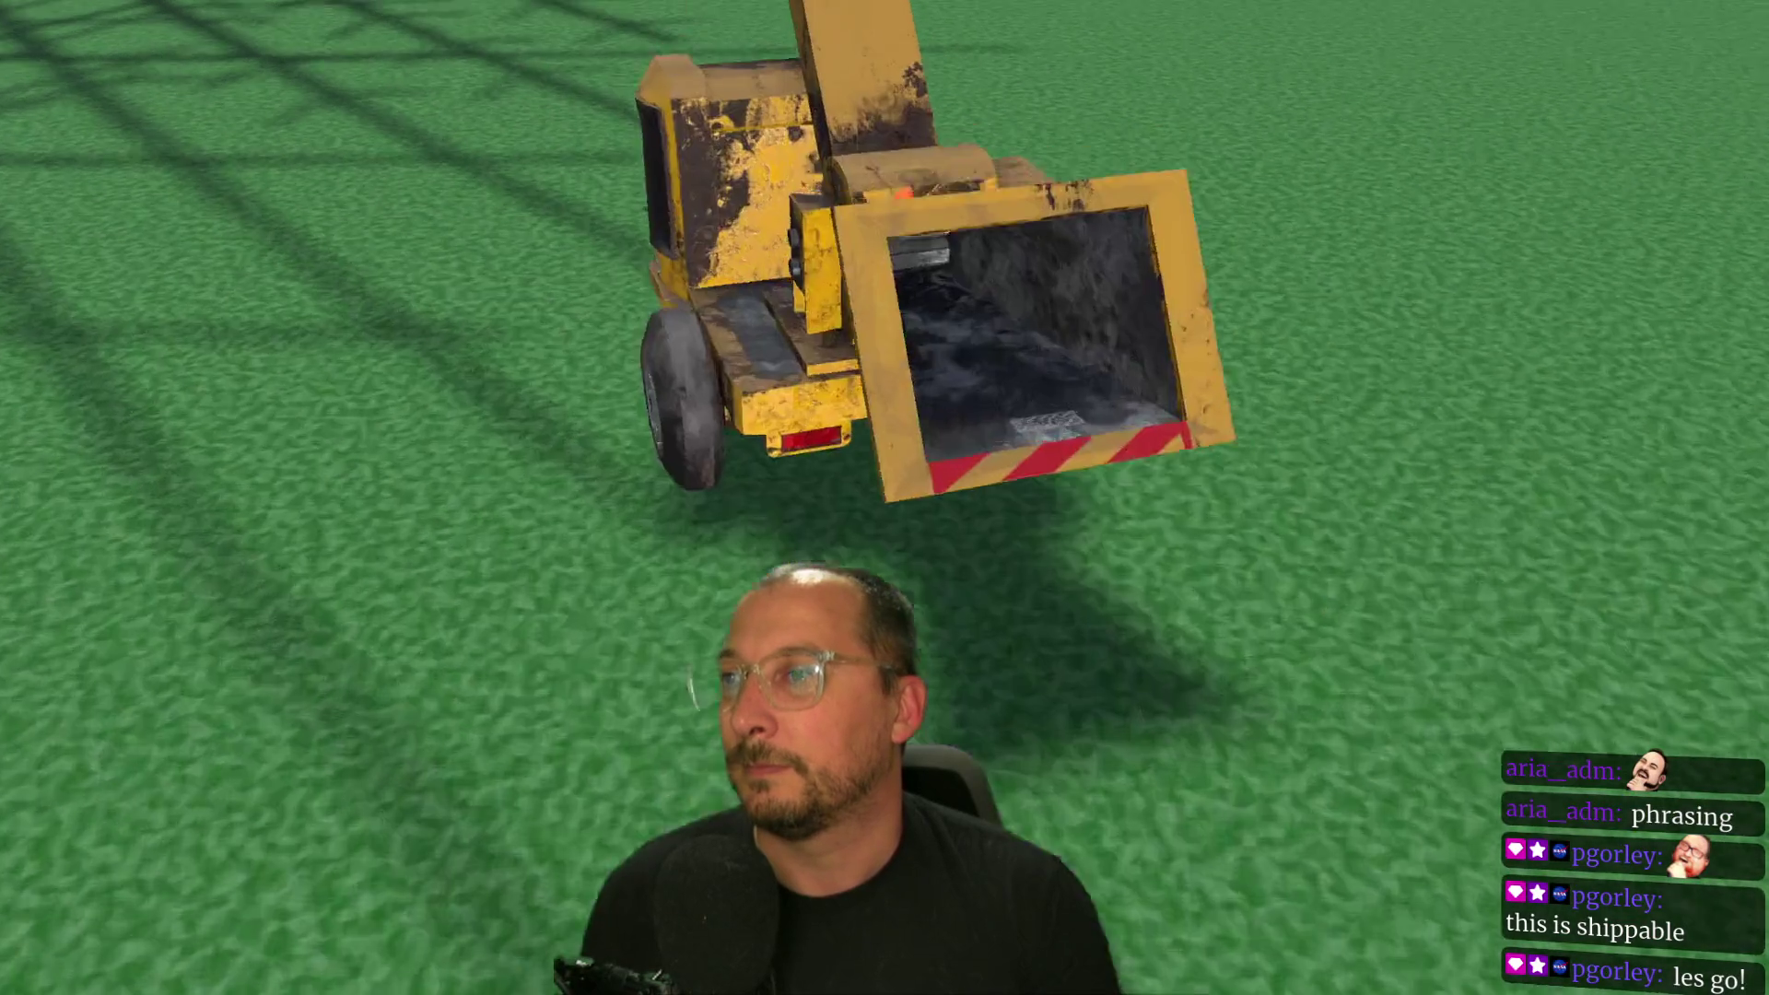
pyautogui.press('s')
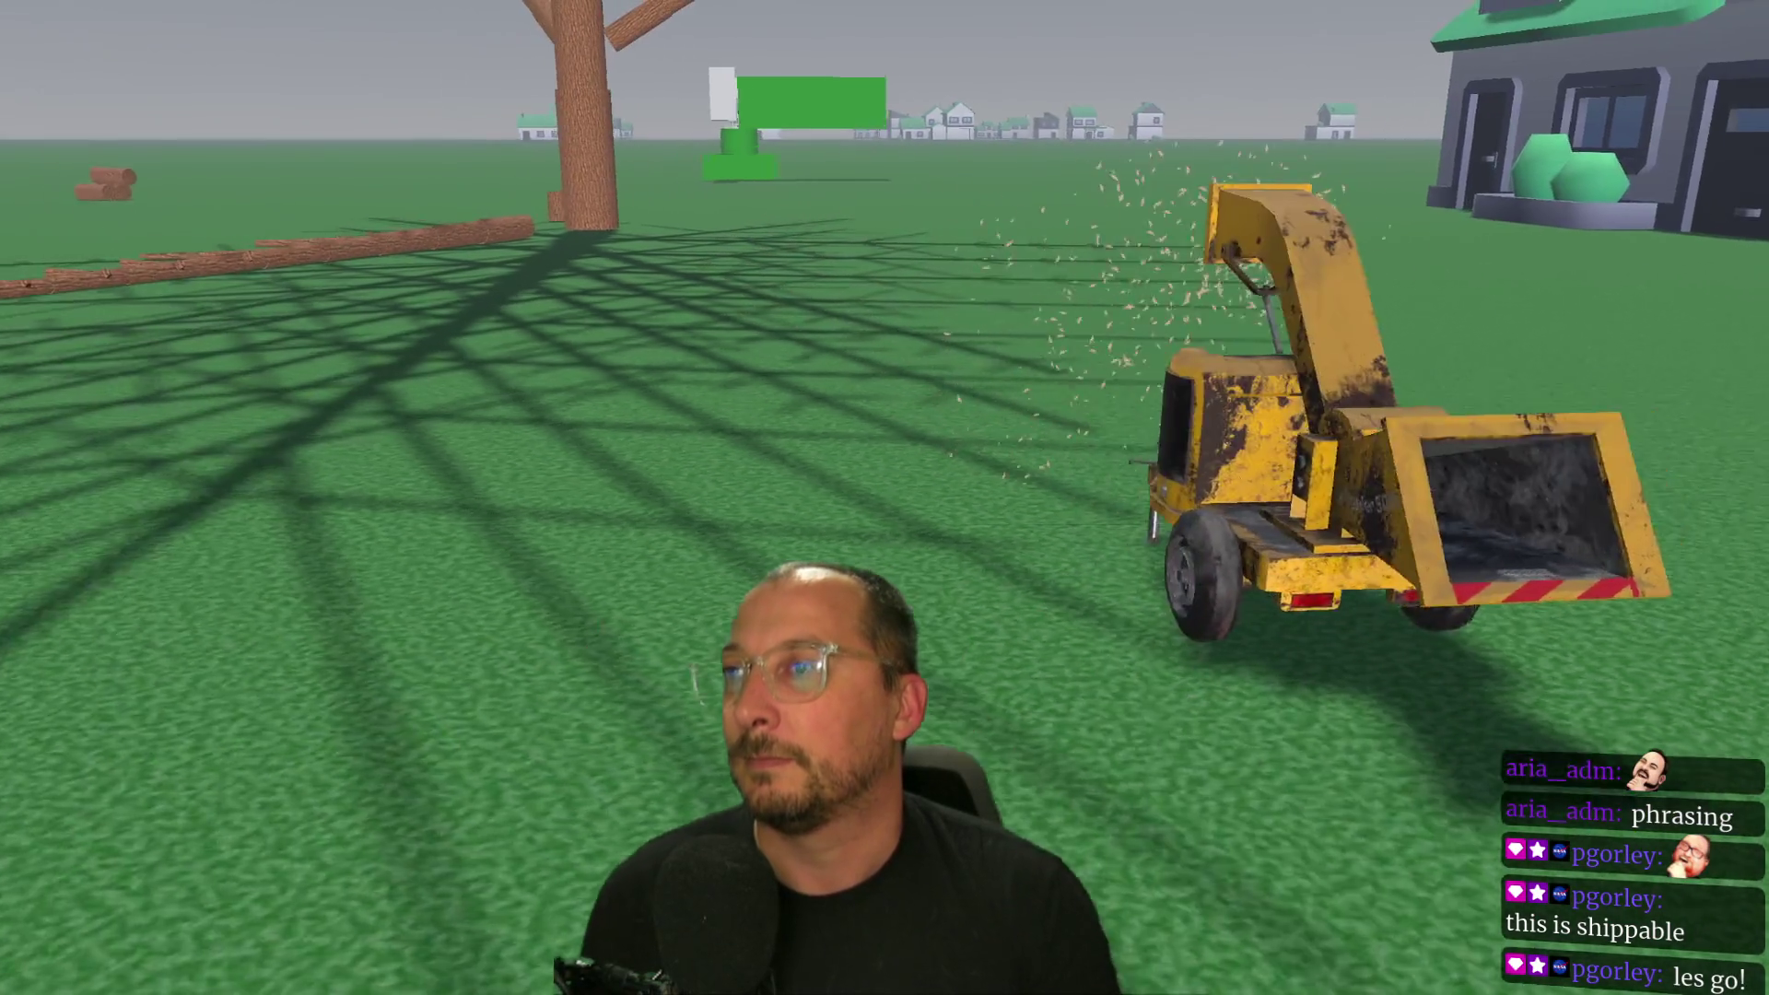
pyautogui.press('w')
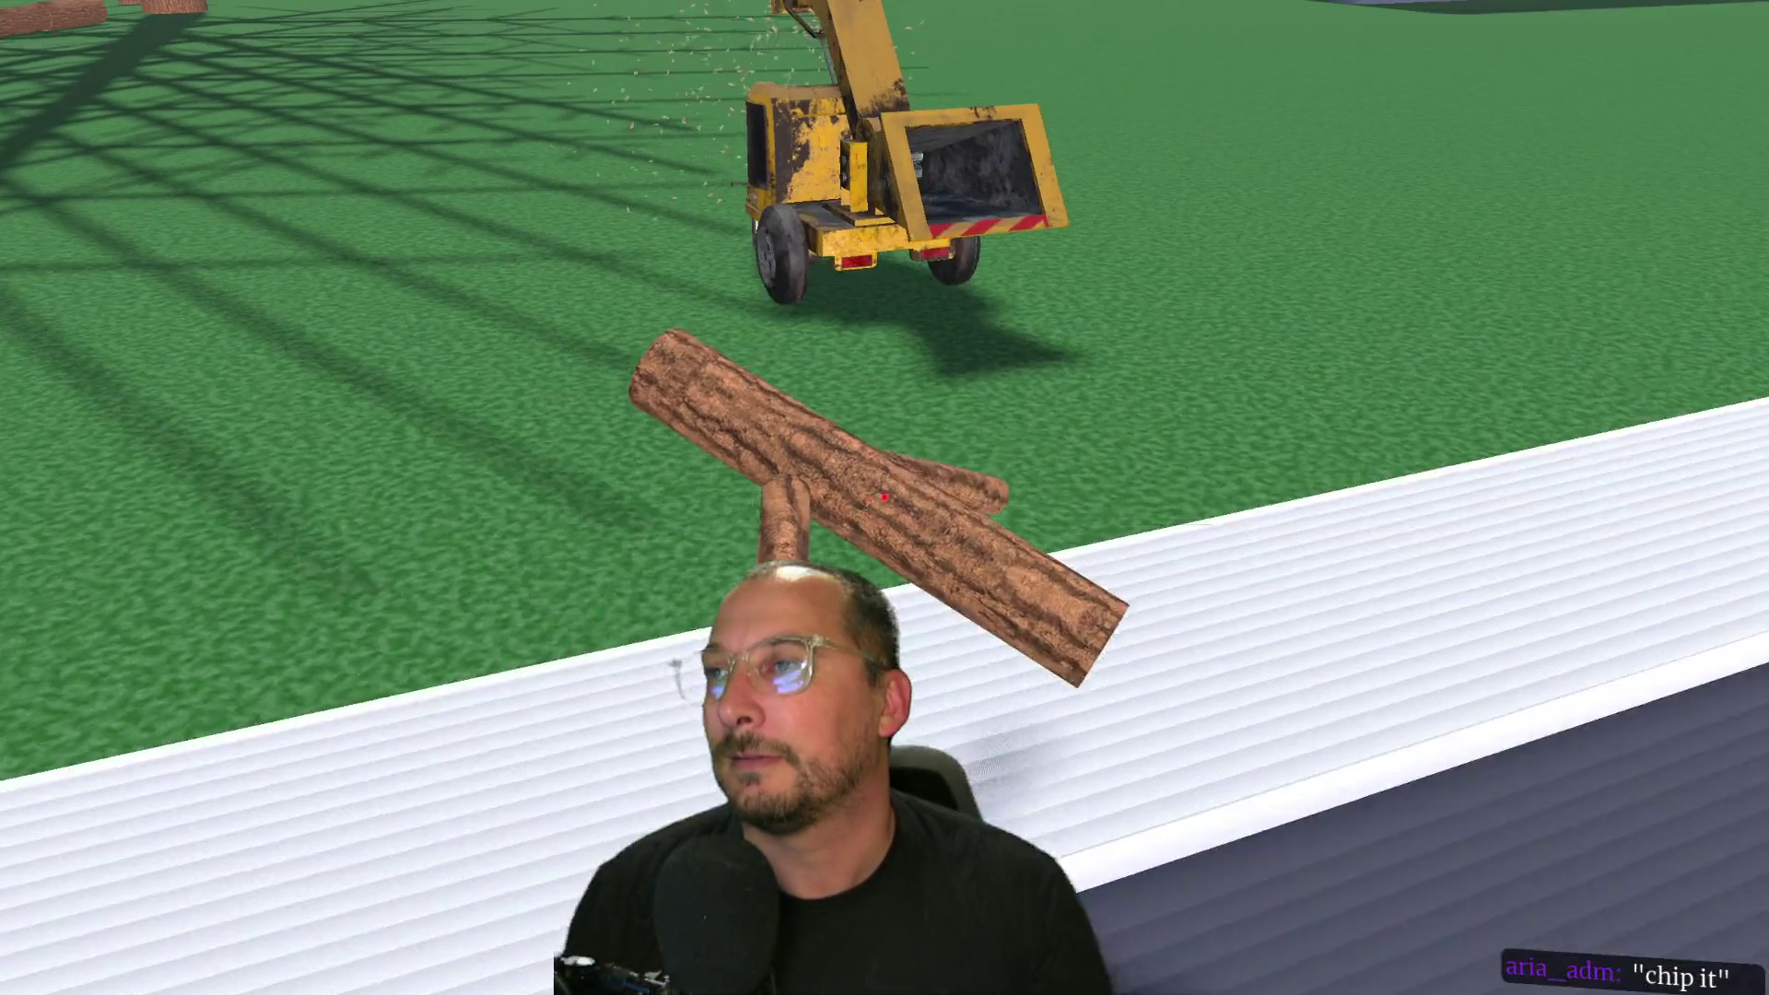
# Push the carried logs into the chipper intake and back off to watch the chips spray.
pyautogui.press('w')
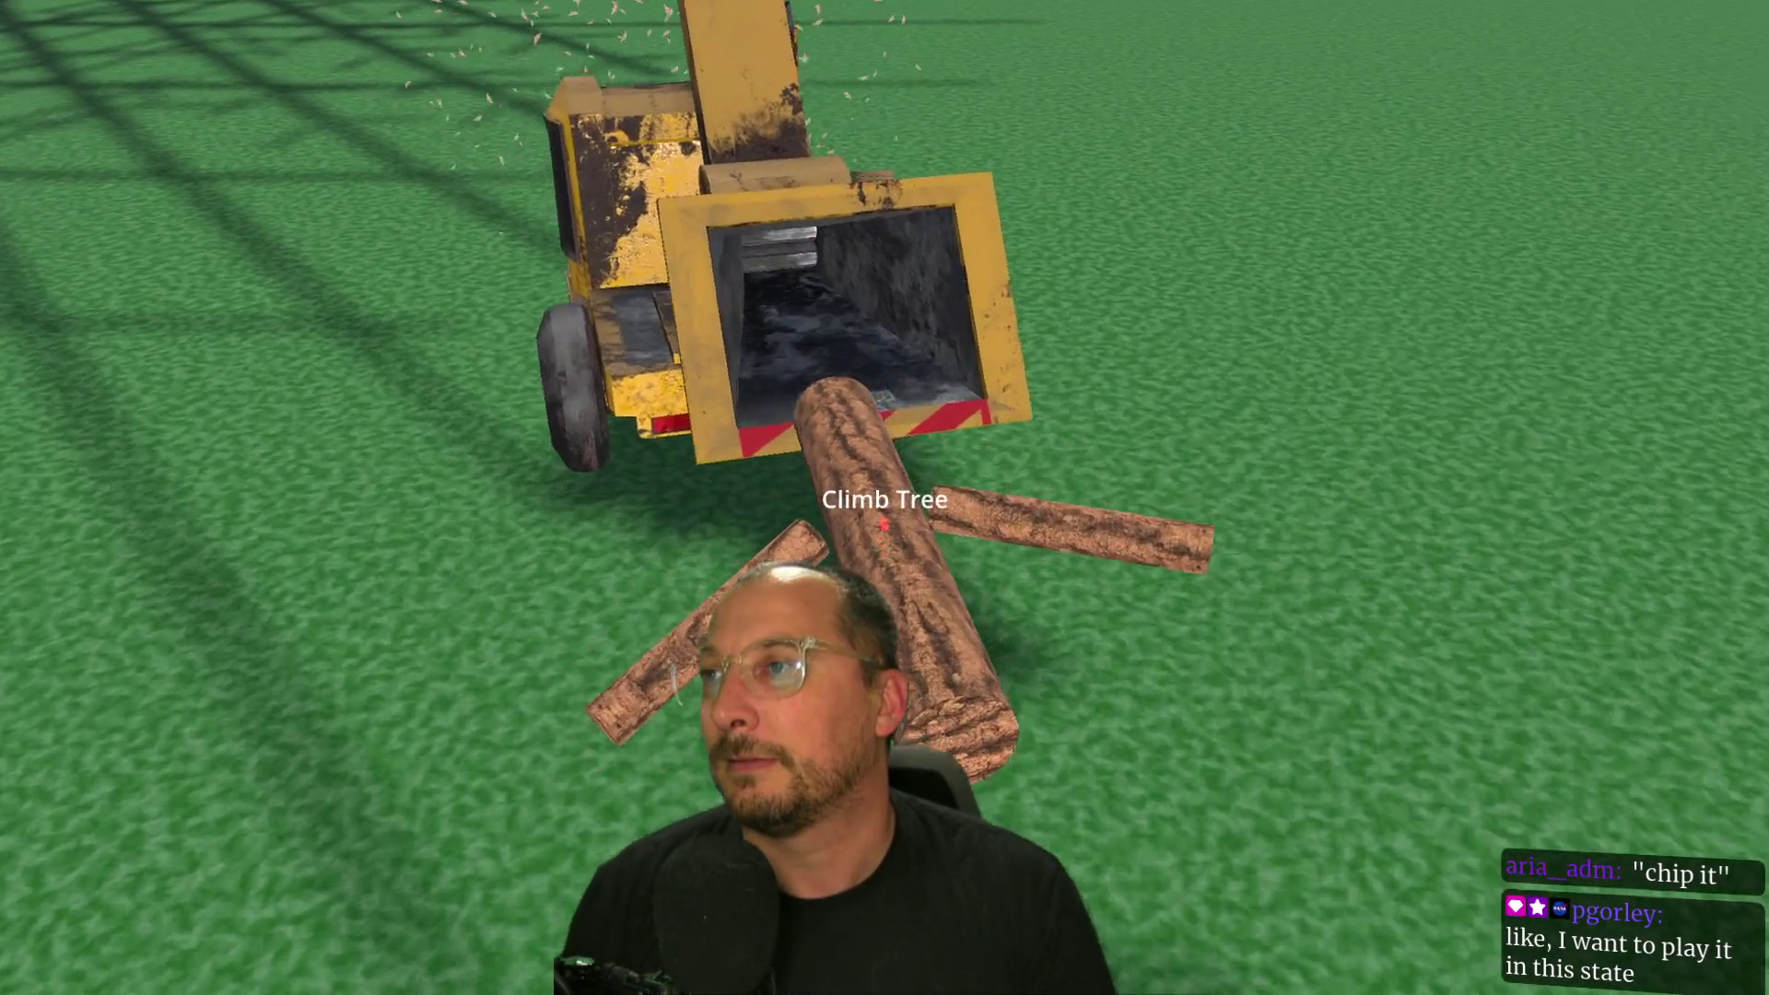
pyautogui.press('w')
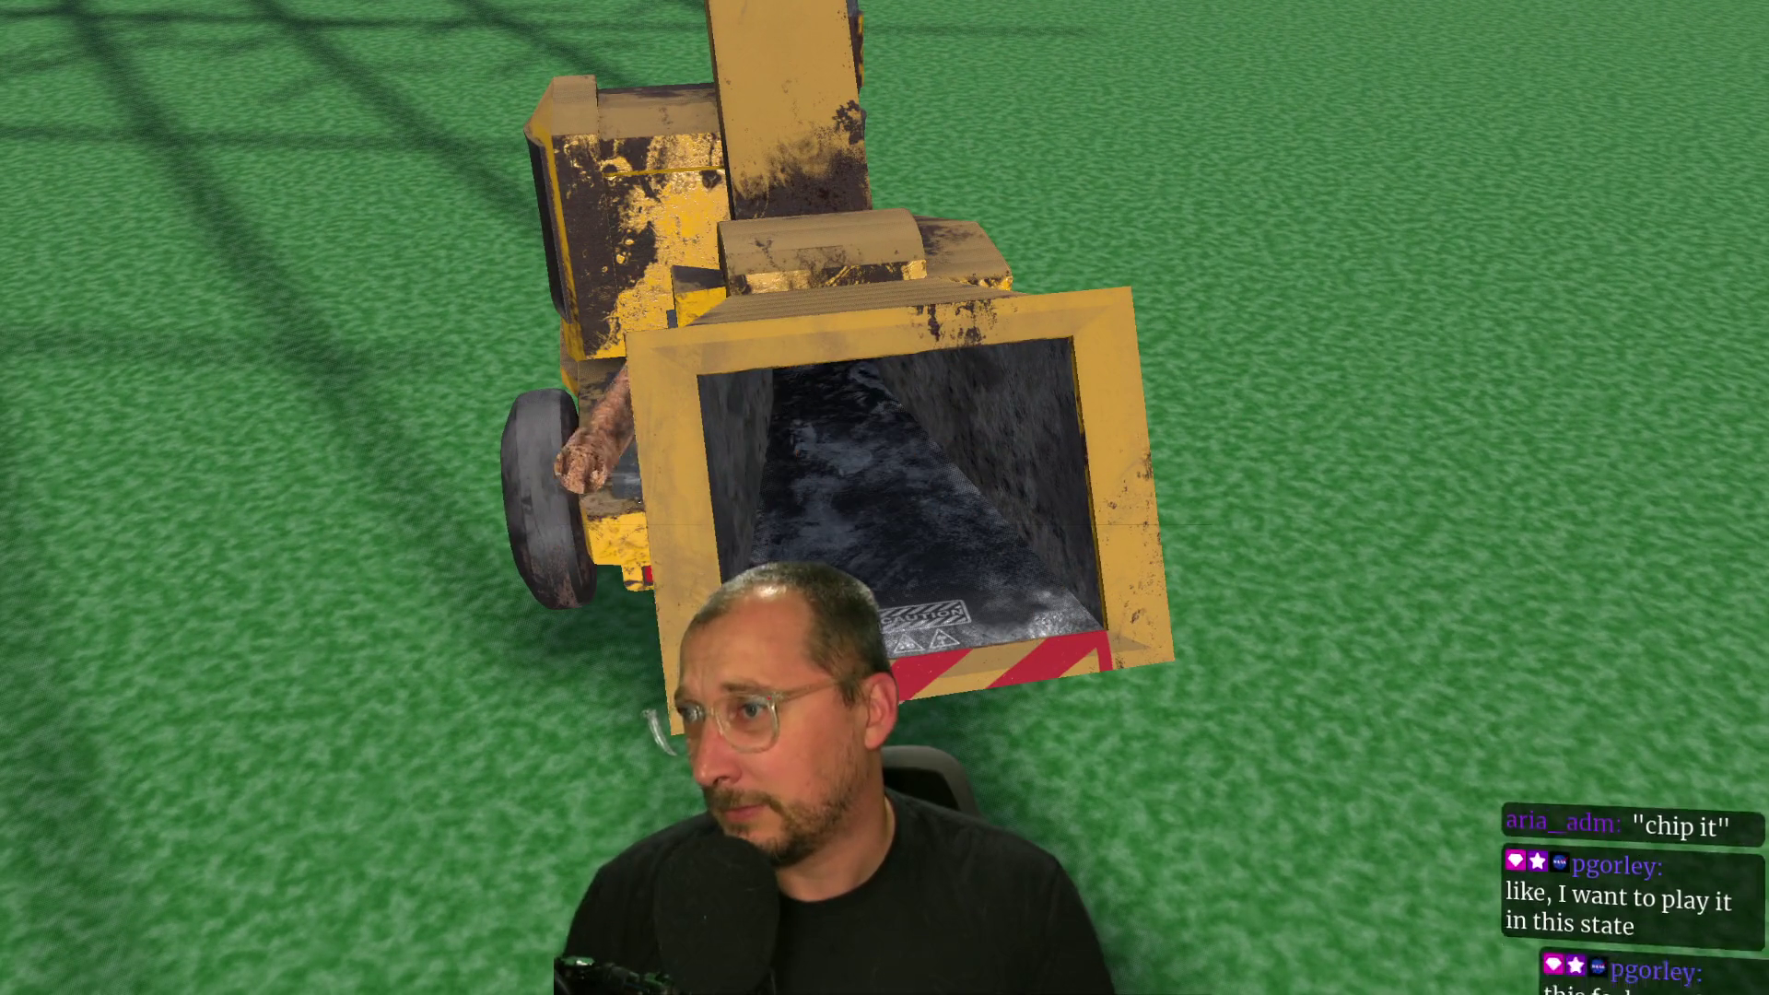
pyautogui.press('s')
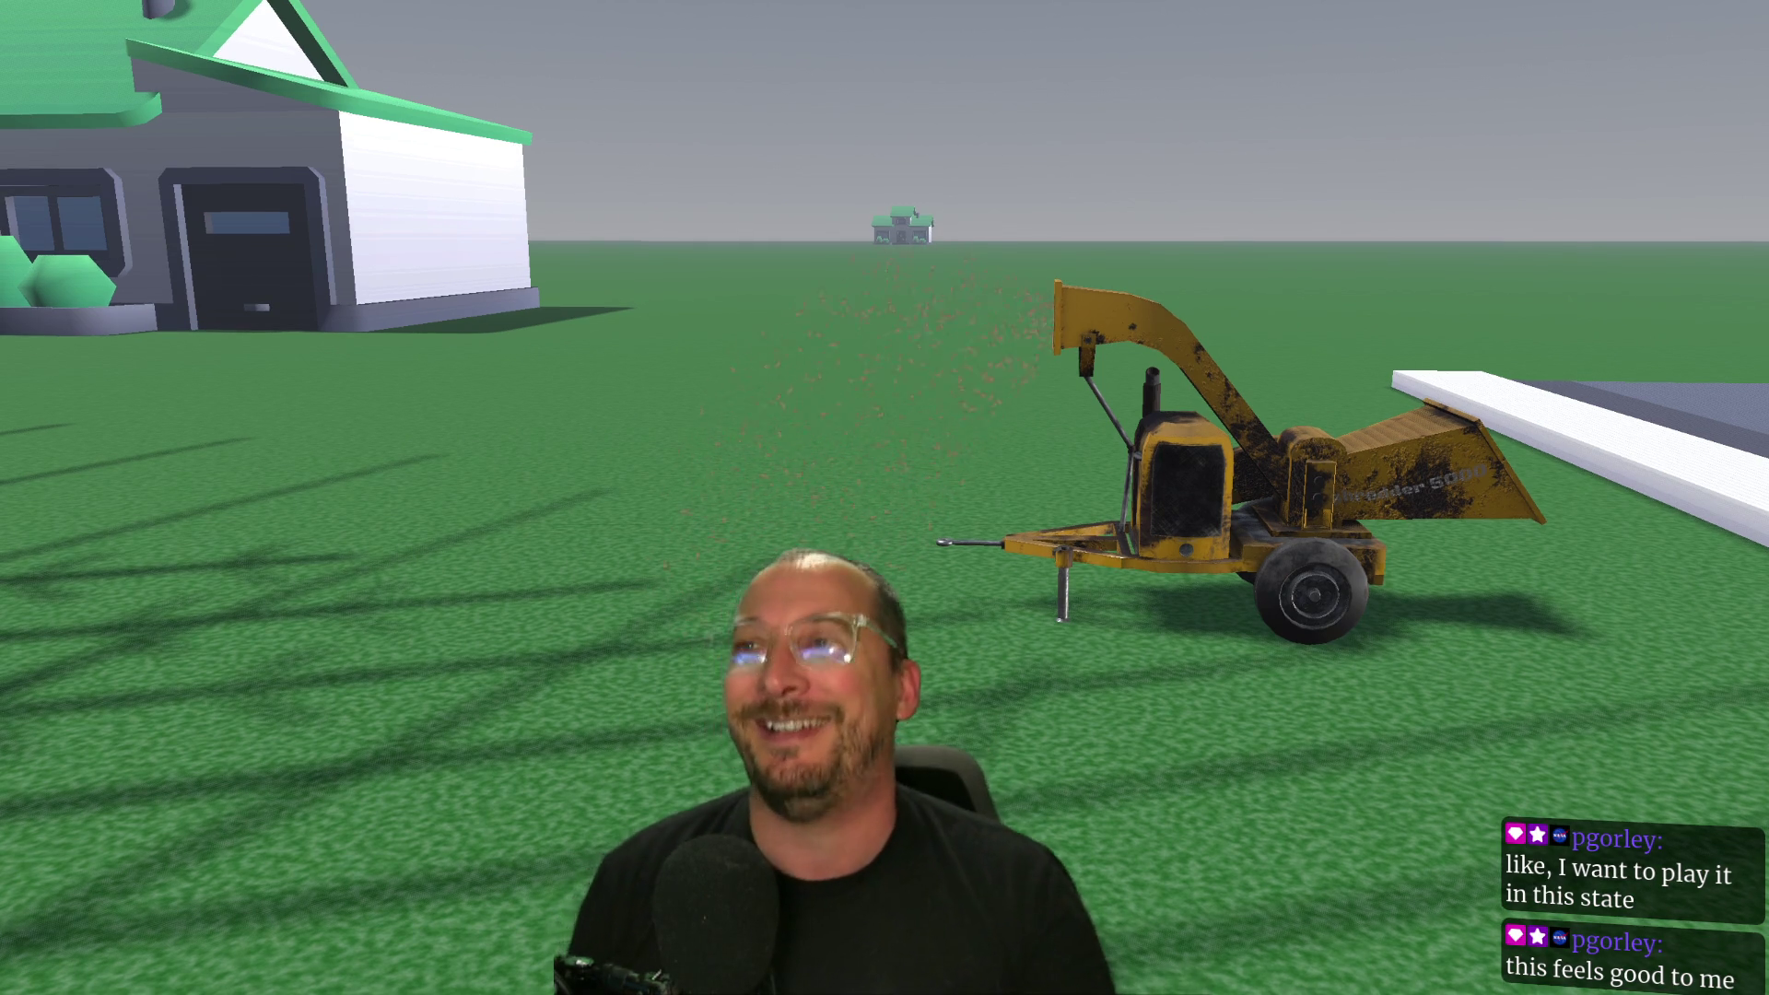
pyautogui.press('d')
pyautogui.press('d')
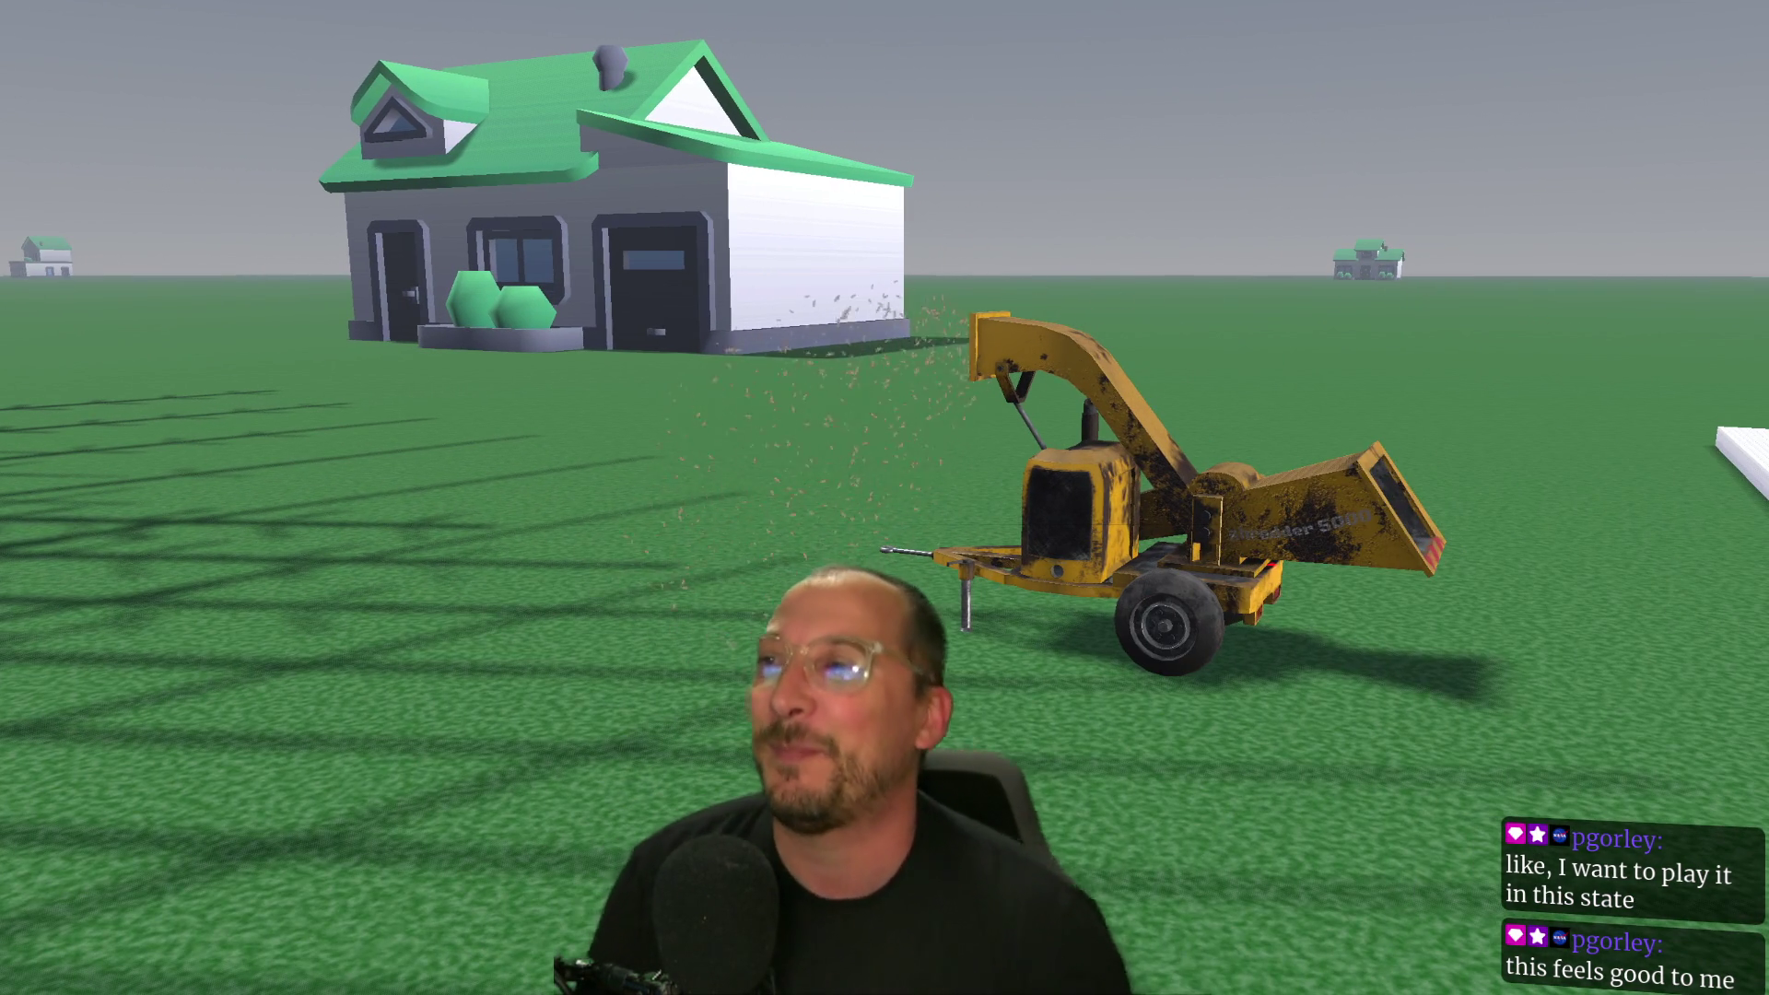
# Move past the chipper to the big bare tree, look up its trunk, then walk back.
pyautogui.press('a')
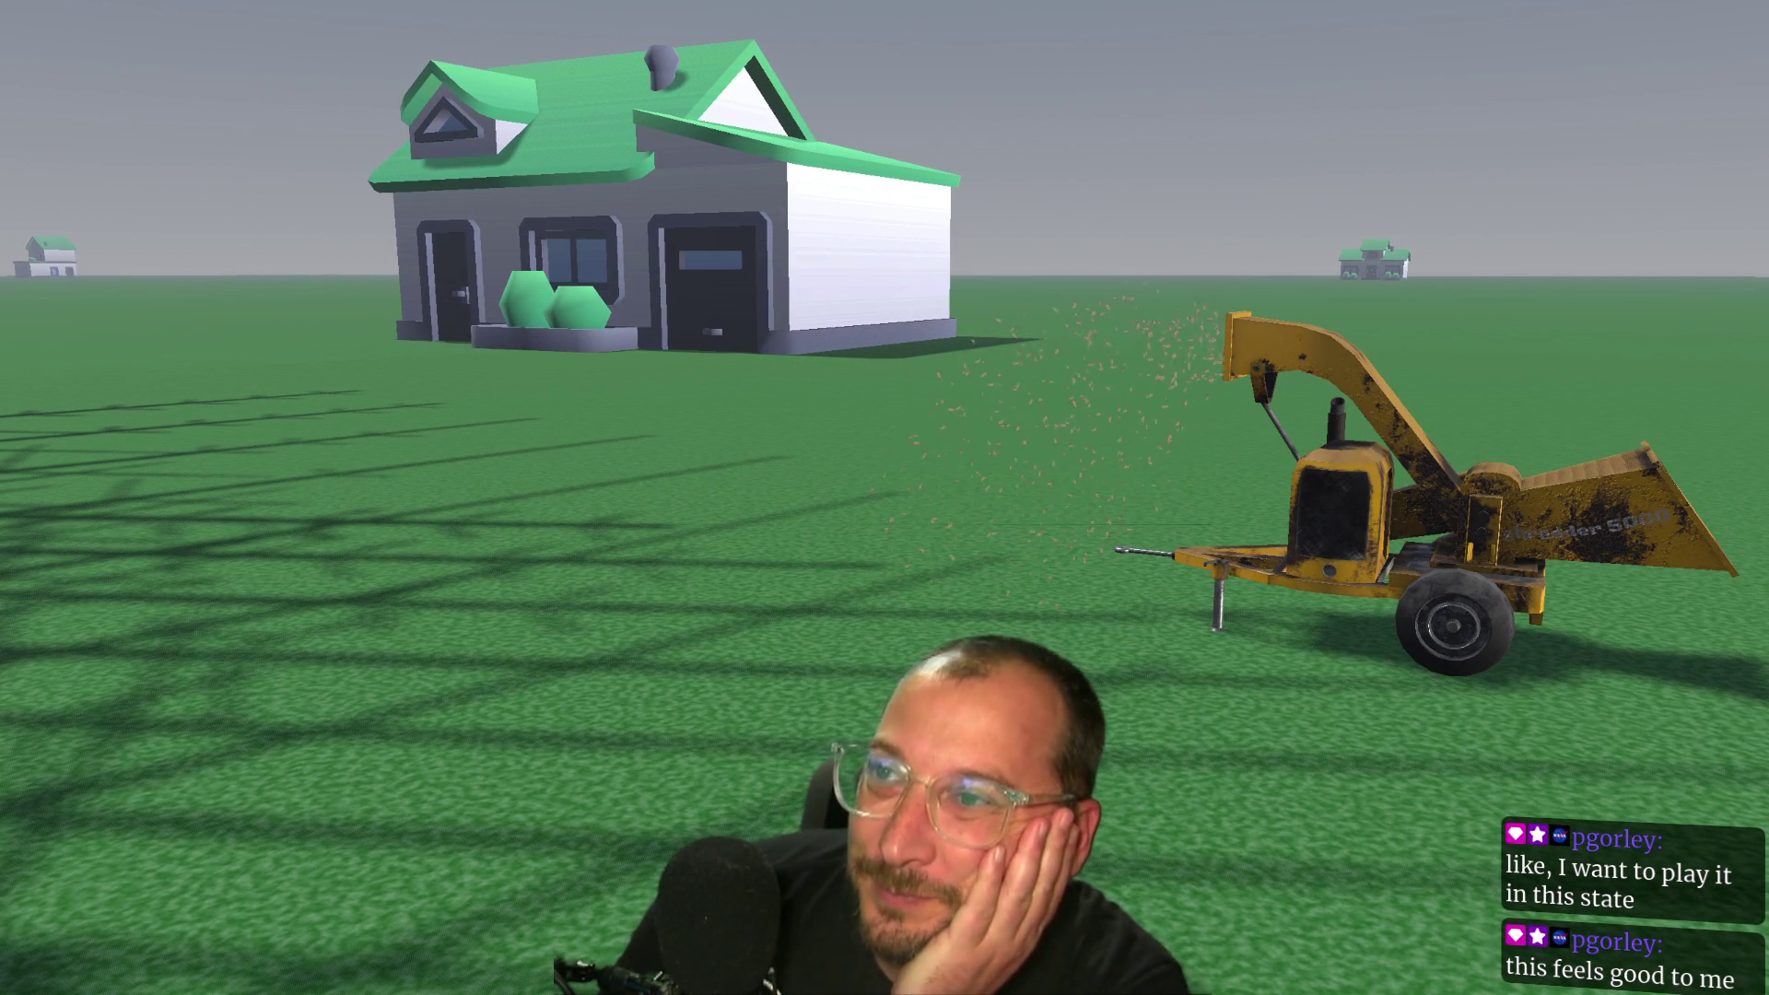
pyautogui.press('a')
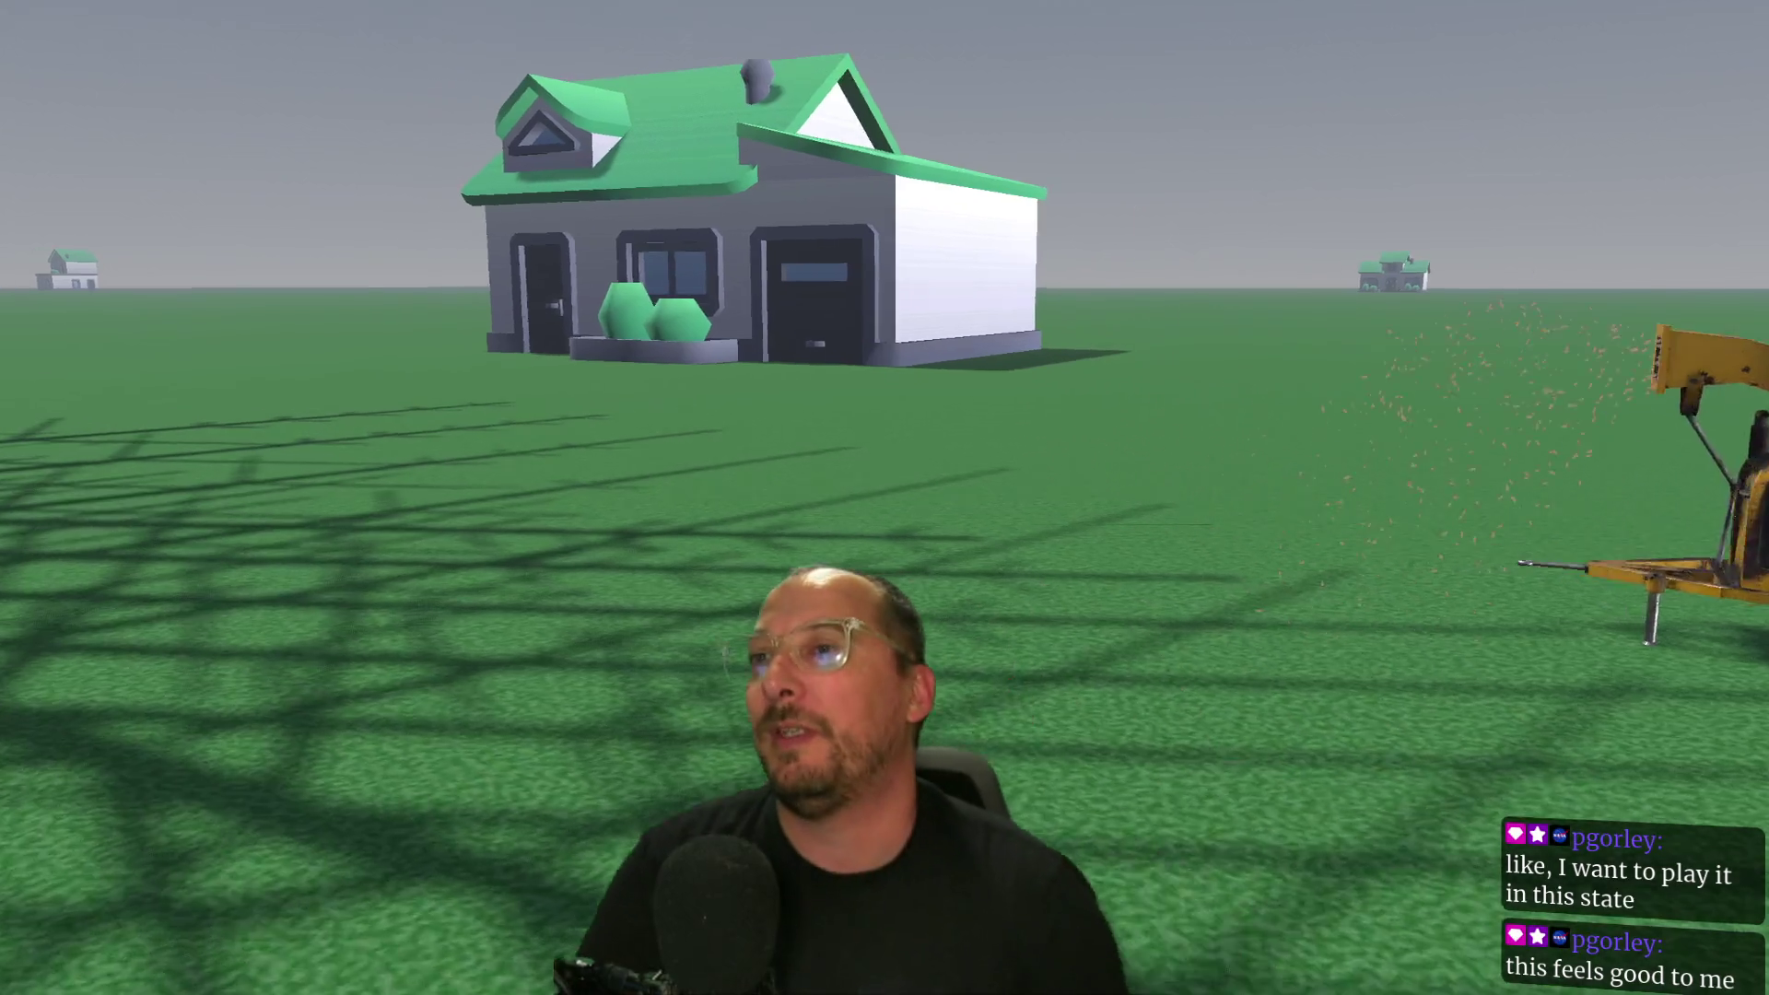
pyautogui.press('w')
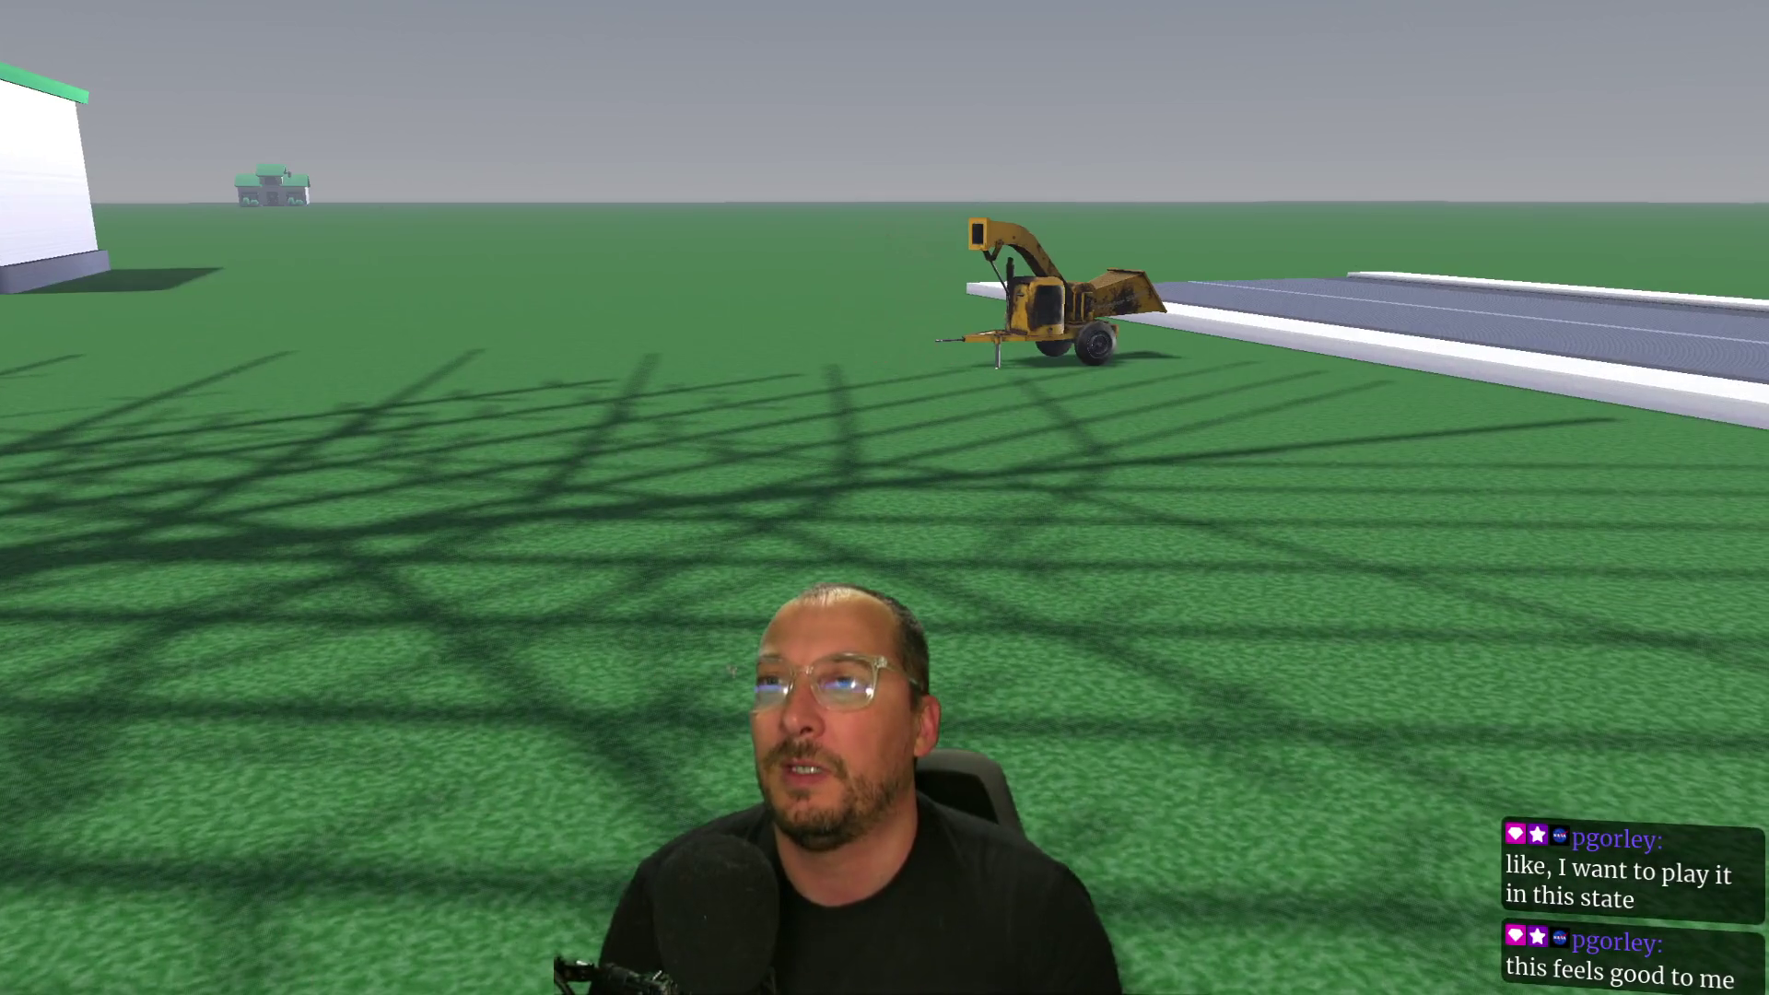
pyautogui.press('w')
pyautogui.press('w')
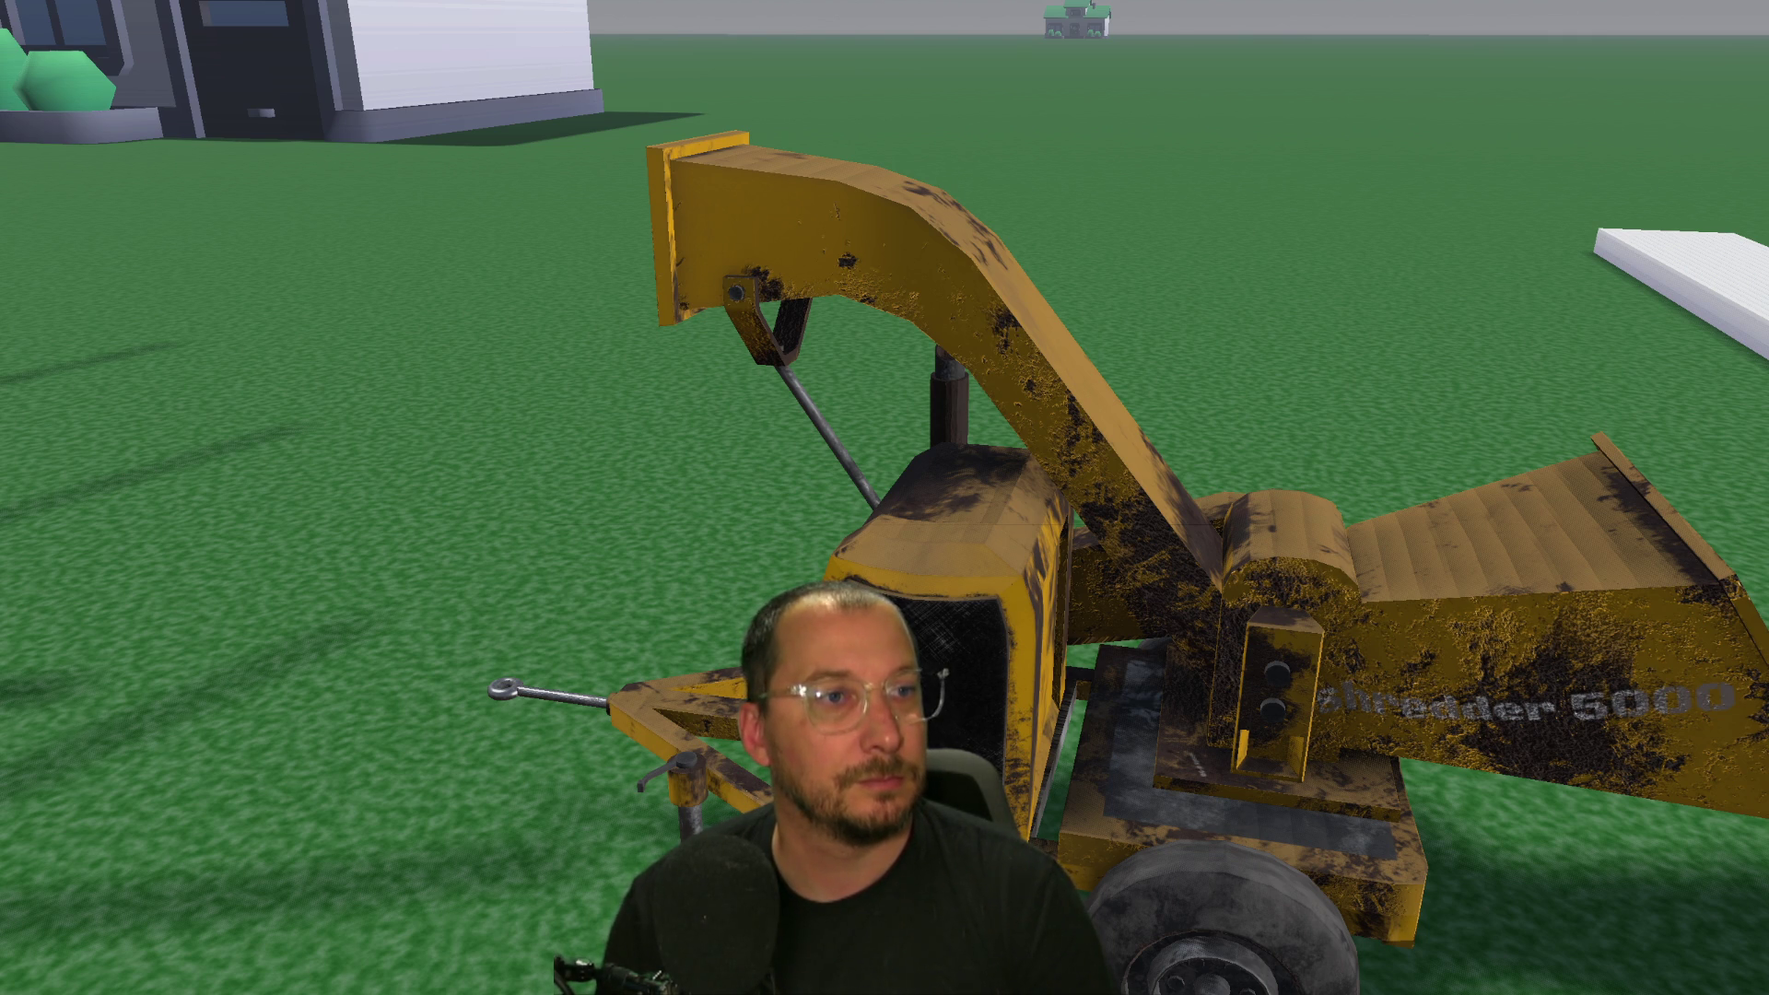
# Walk up to the big tree, break its trunk into pieces, and head toward the green structure.
pyautogui.press('s')
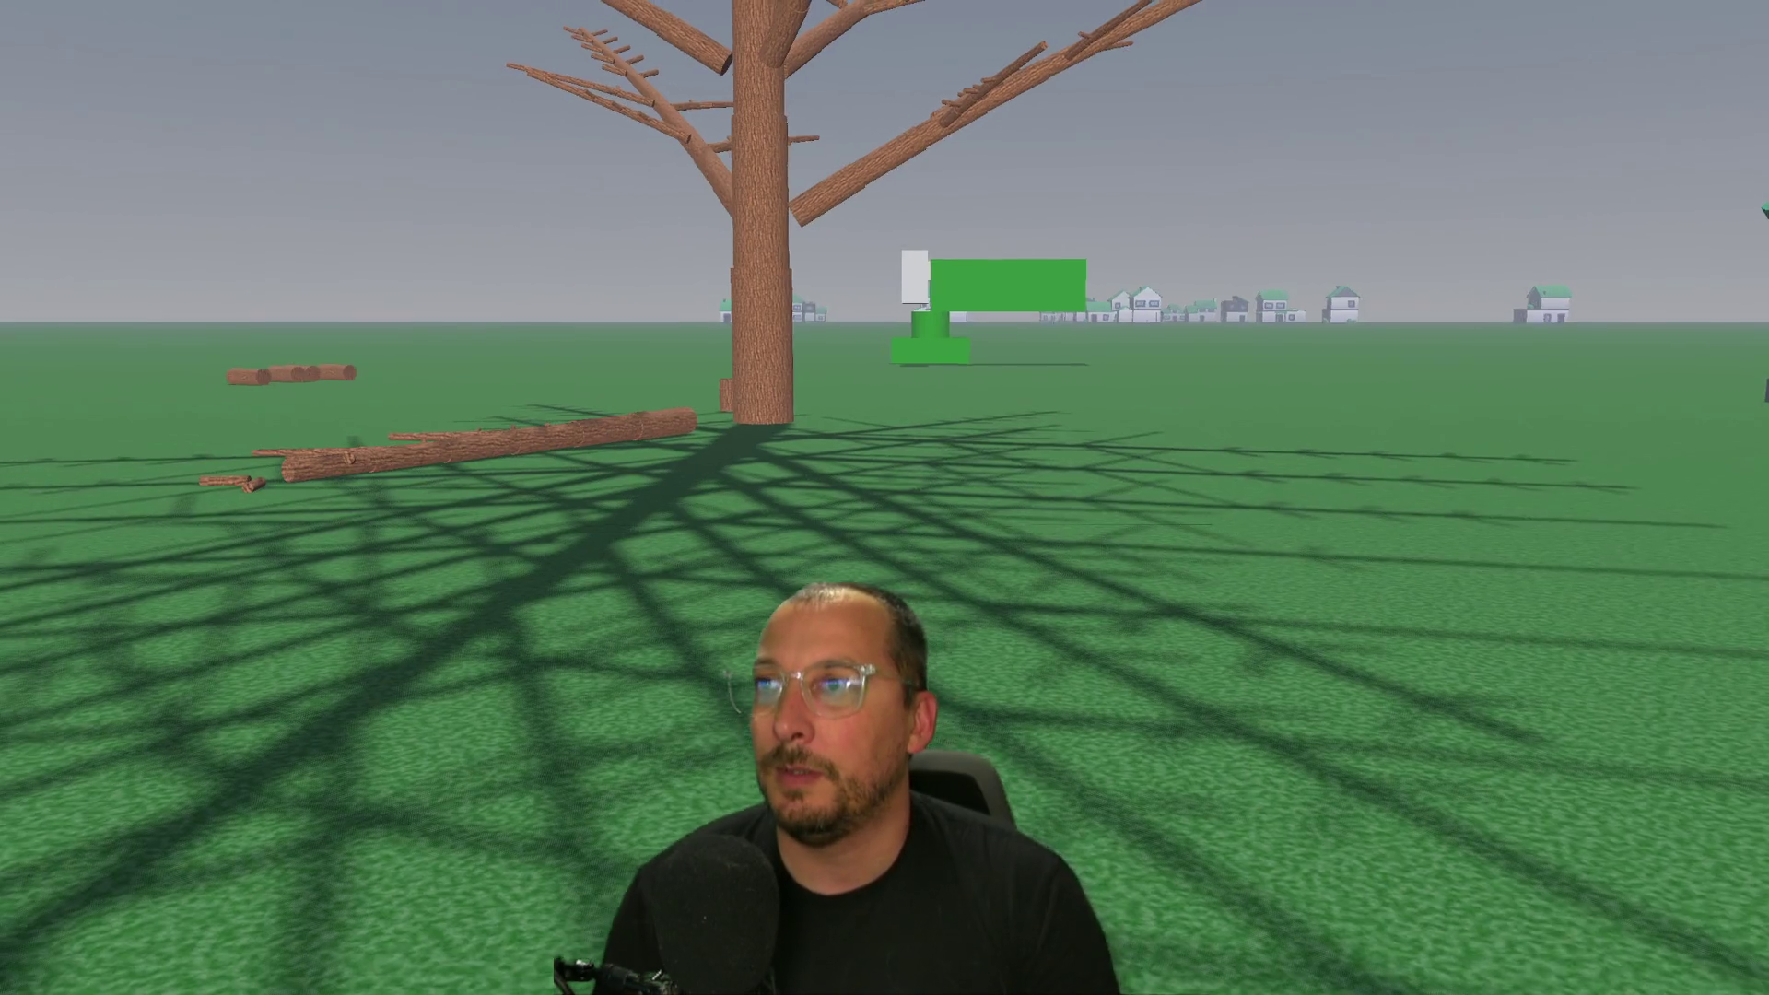
pyautogui.moveTo(885, 498)
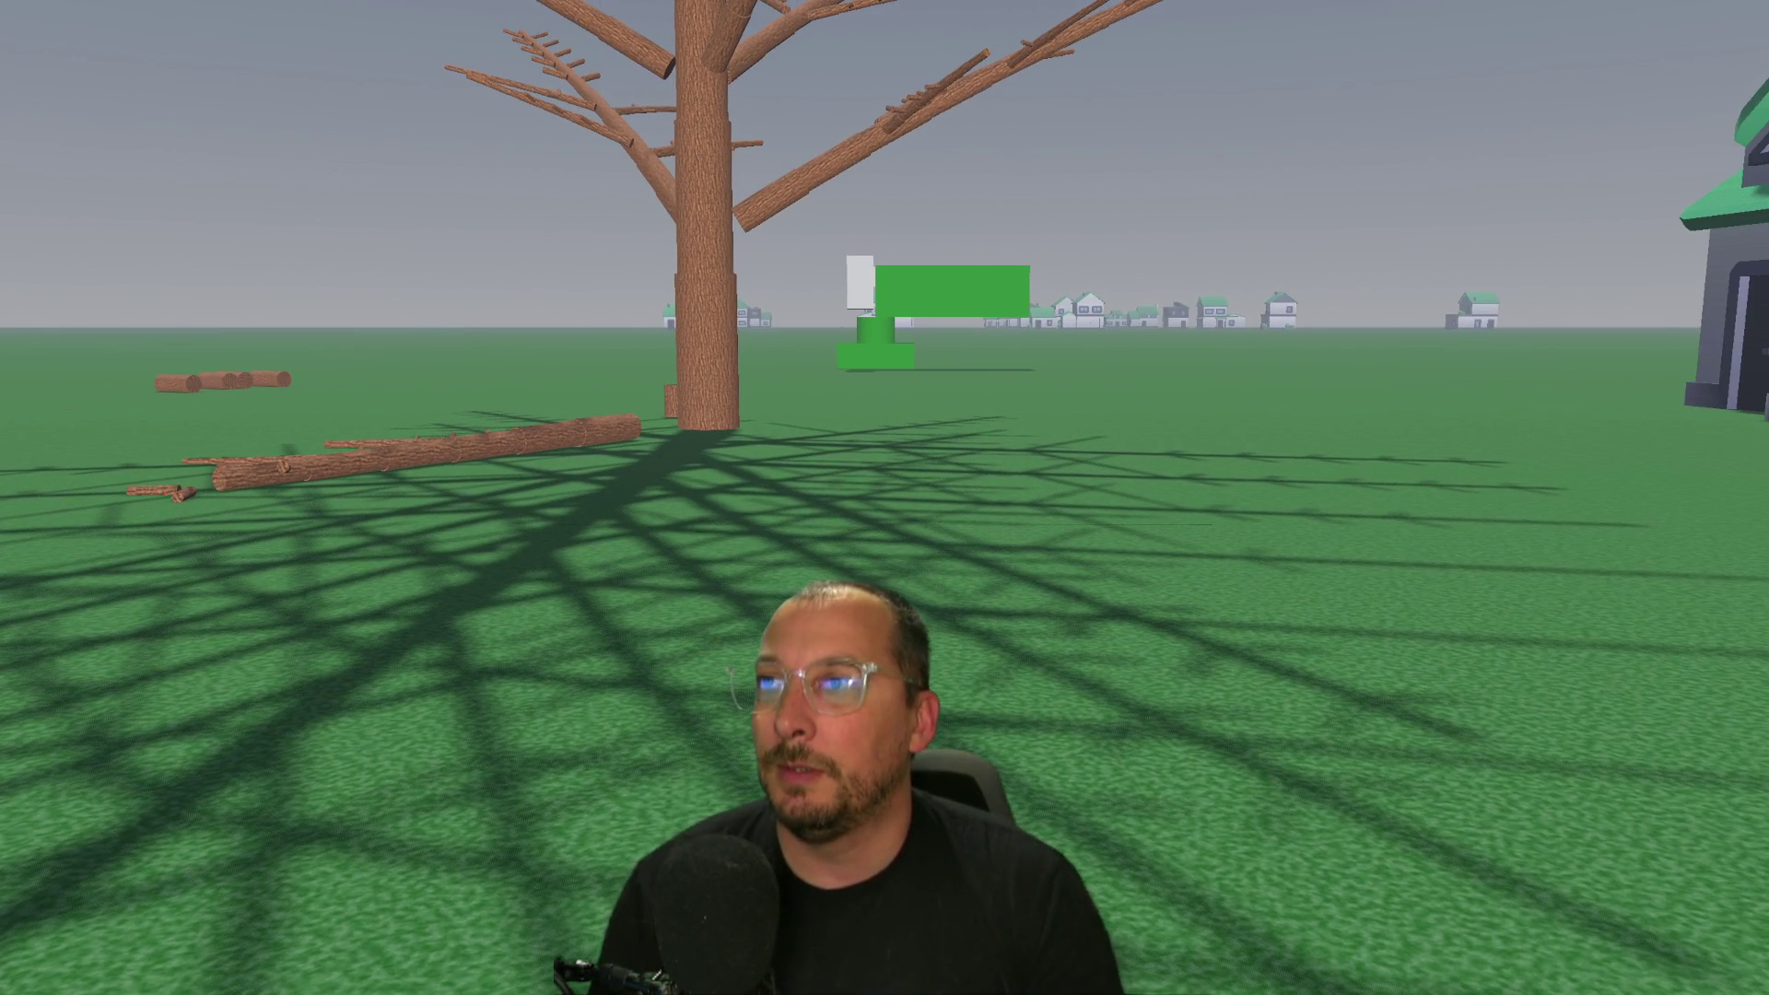
pyautogui.press('w')
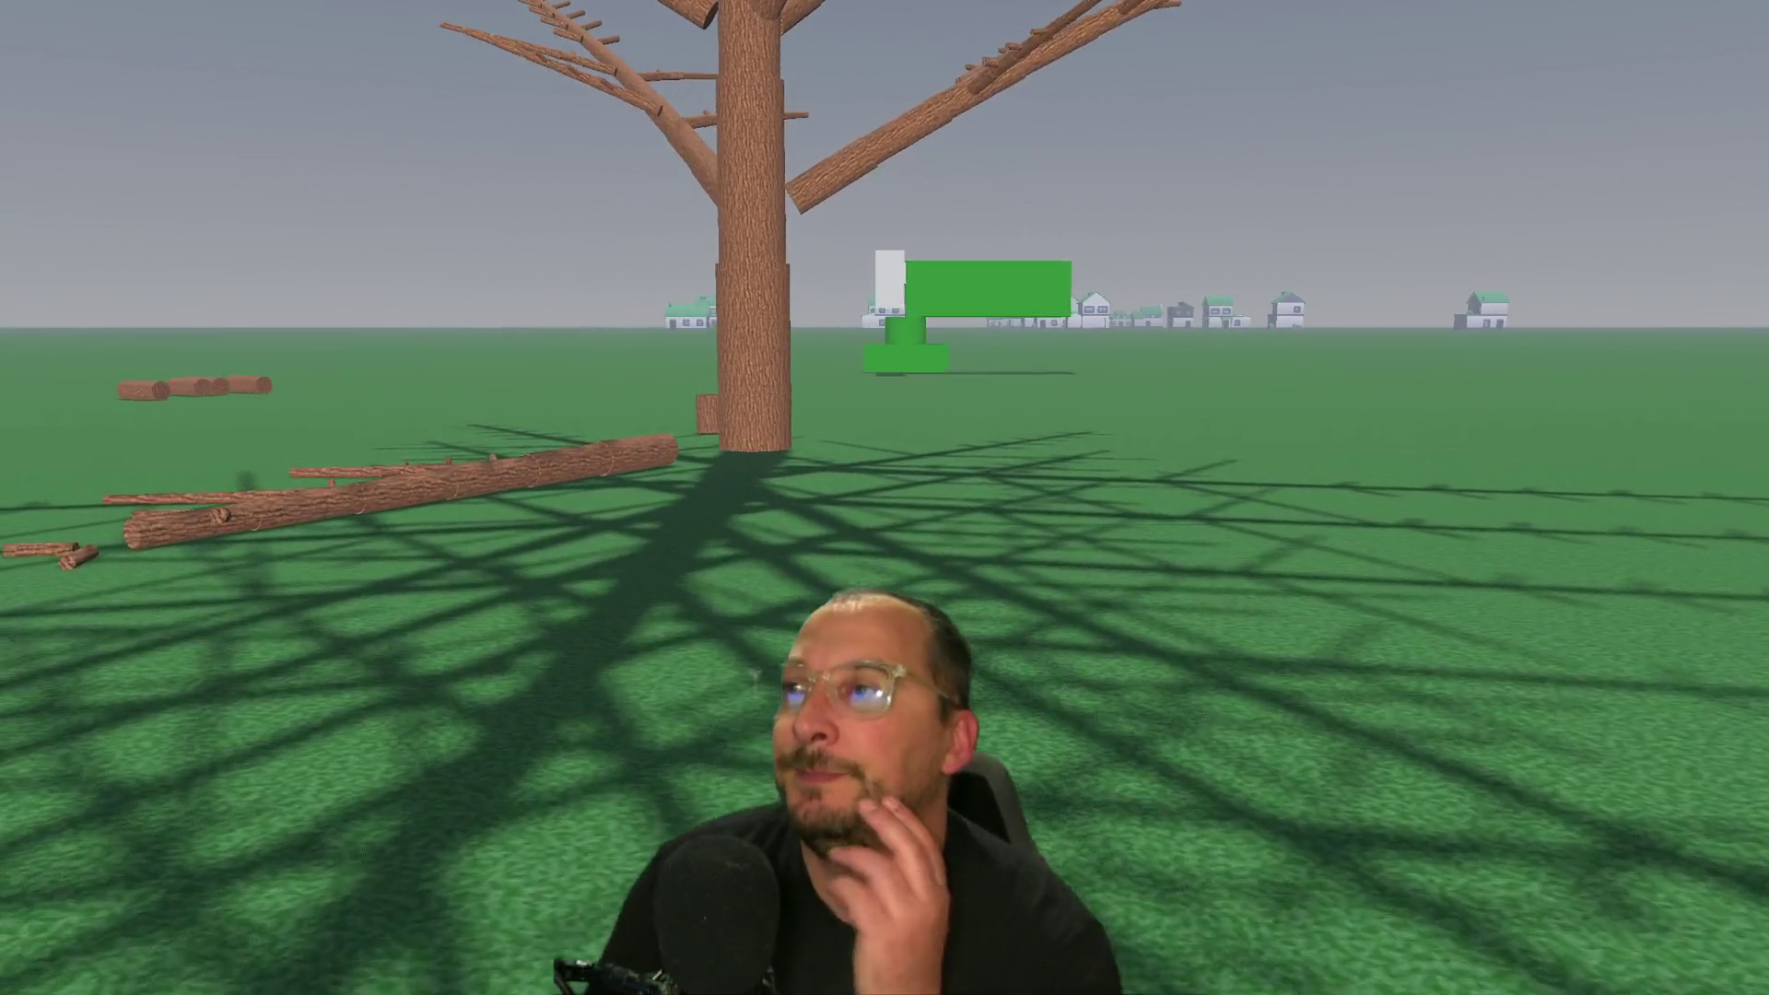
pyautogui.press('w')
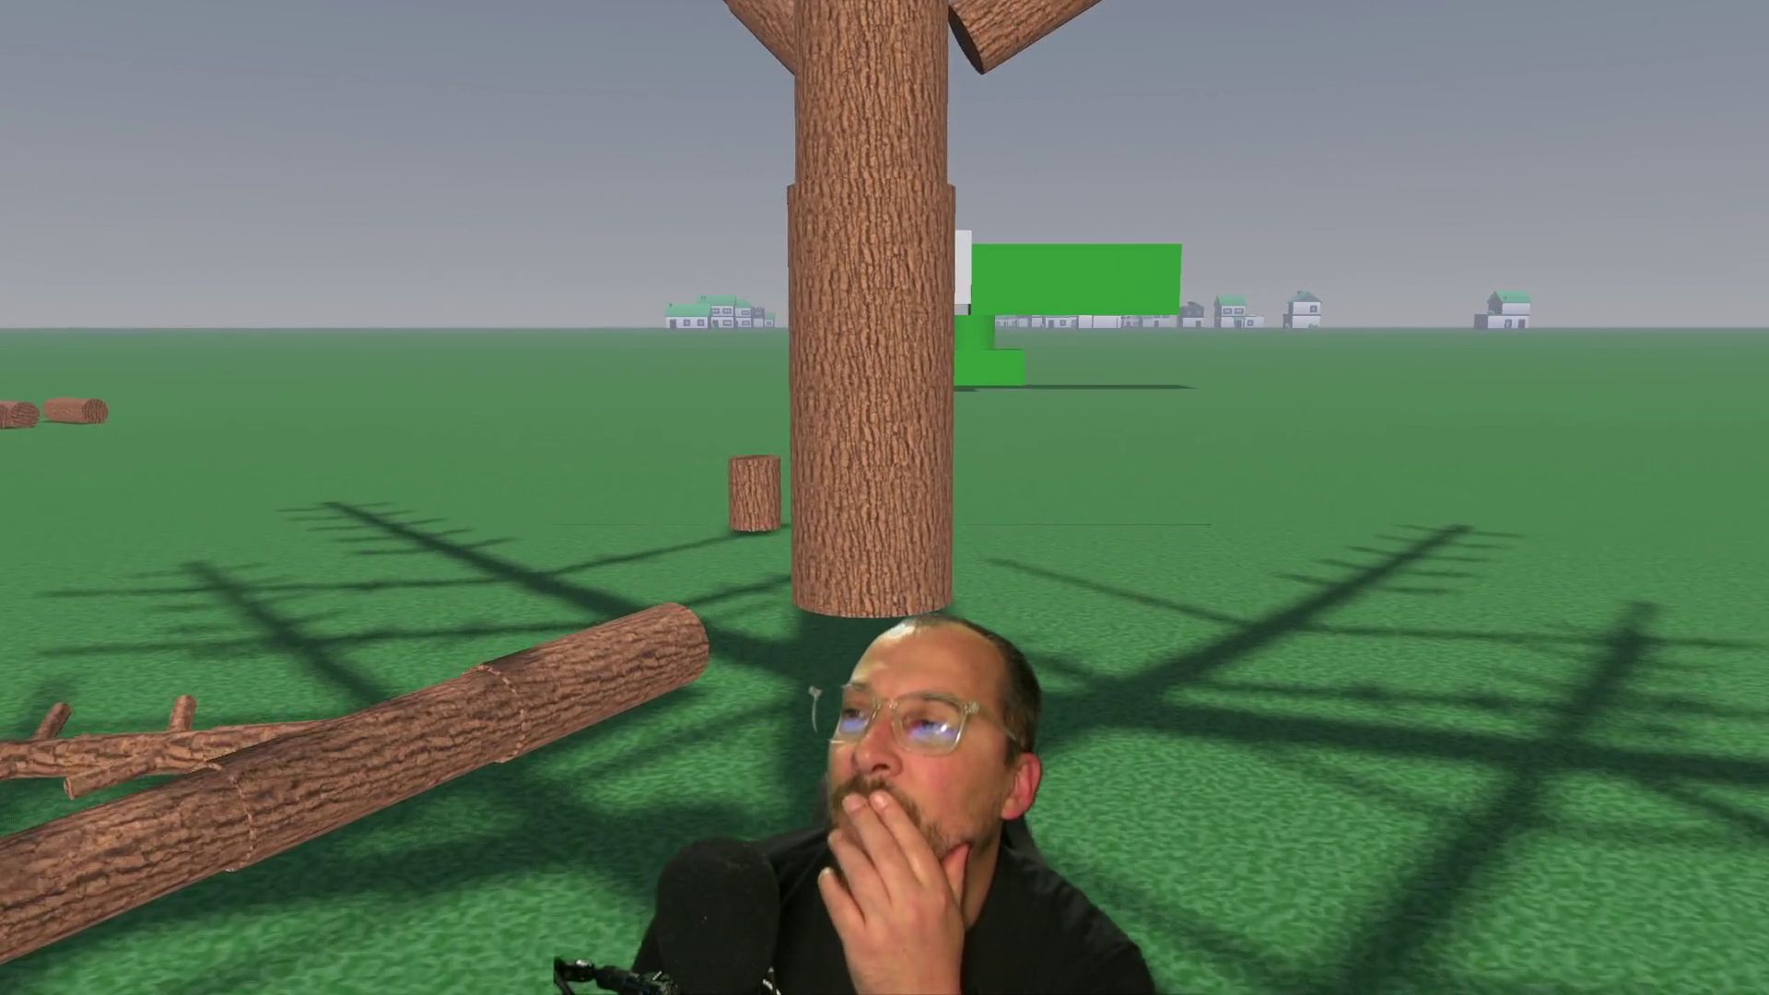
pyautogui.press('e')
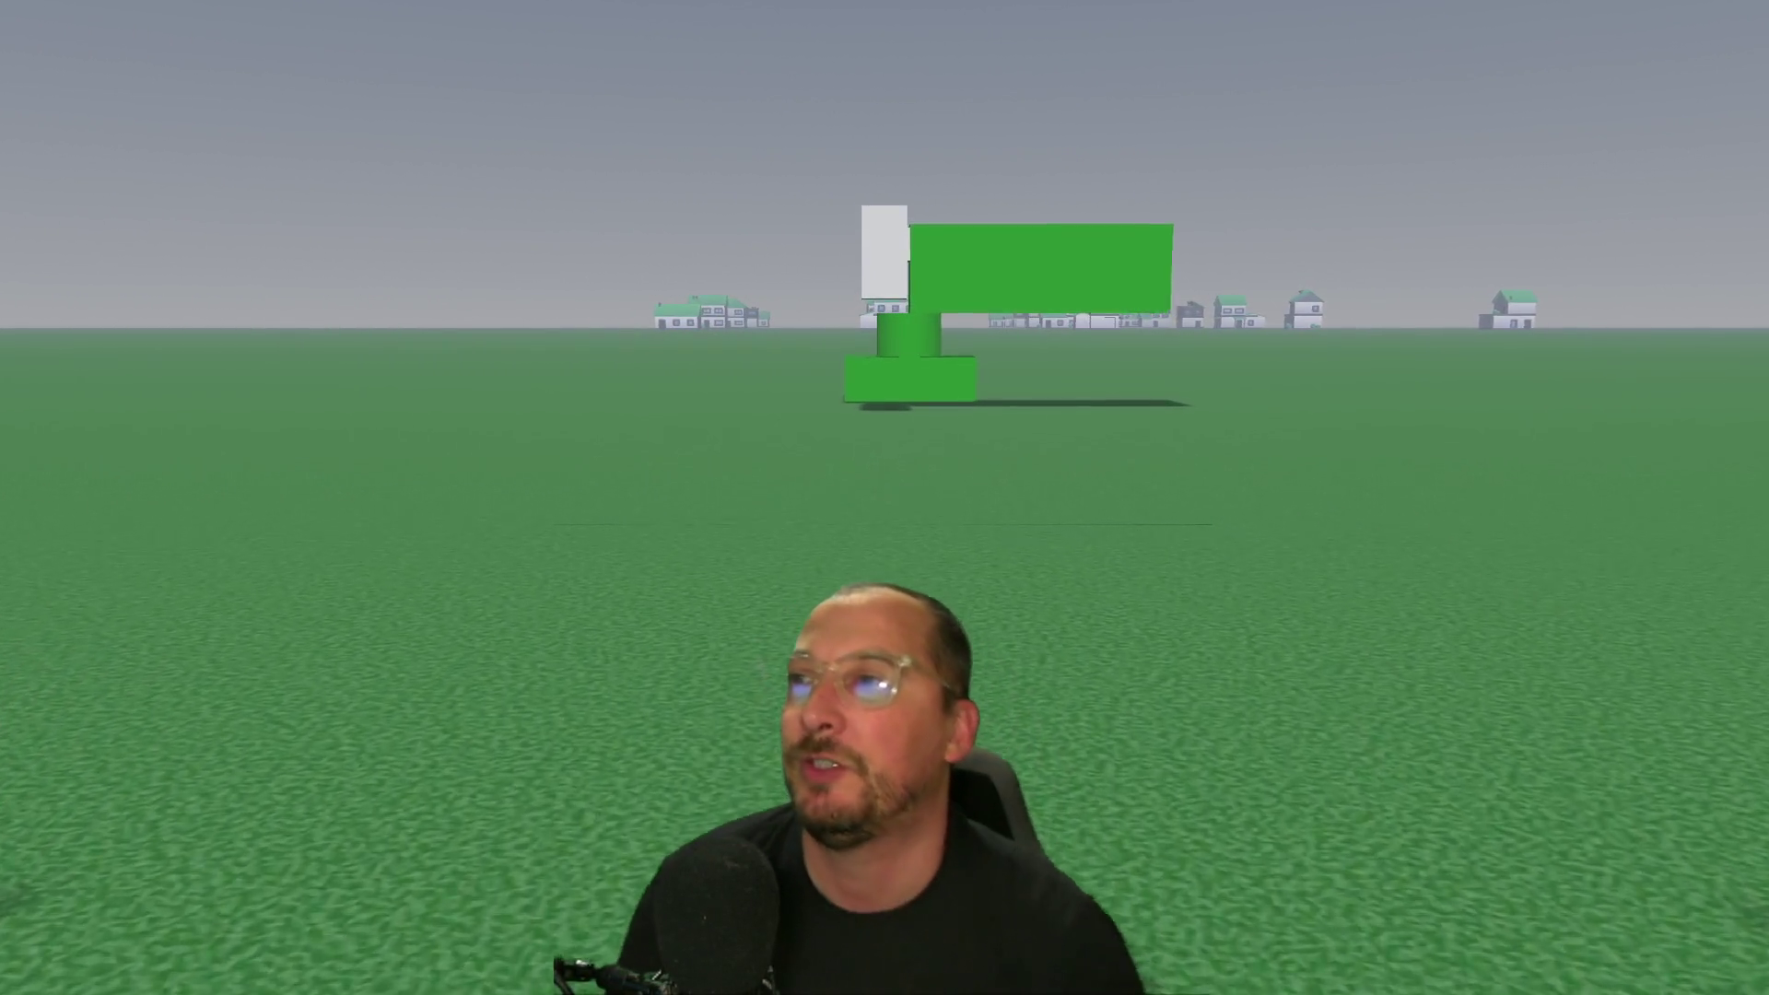
pyautogui.press('w')
pyautogui.press('w')
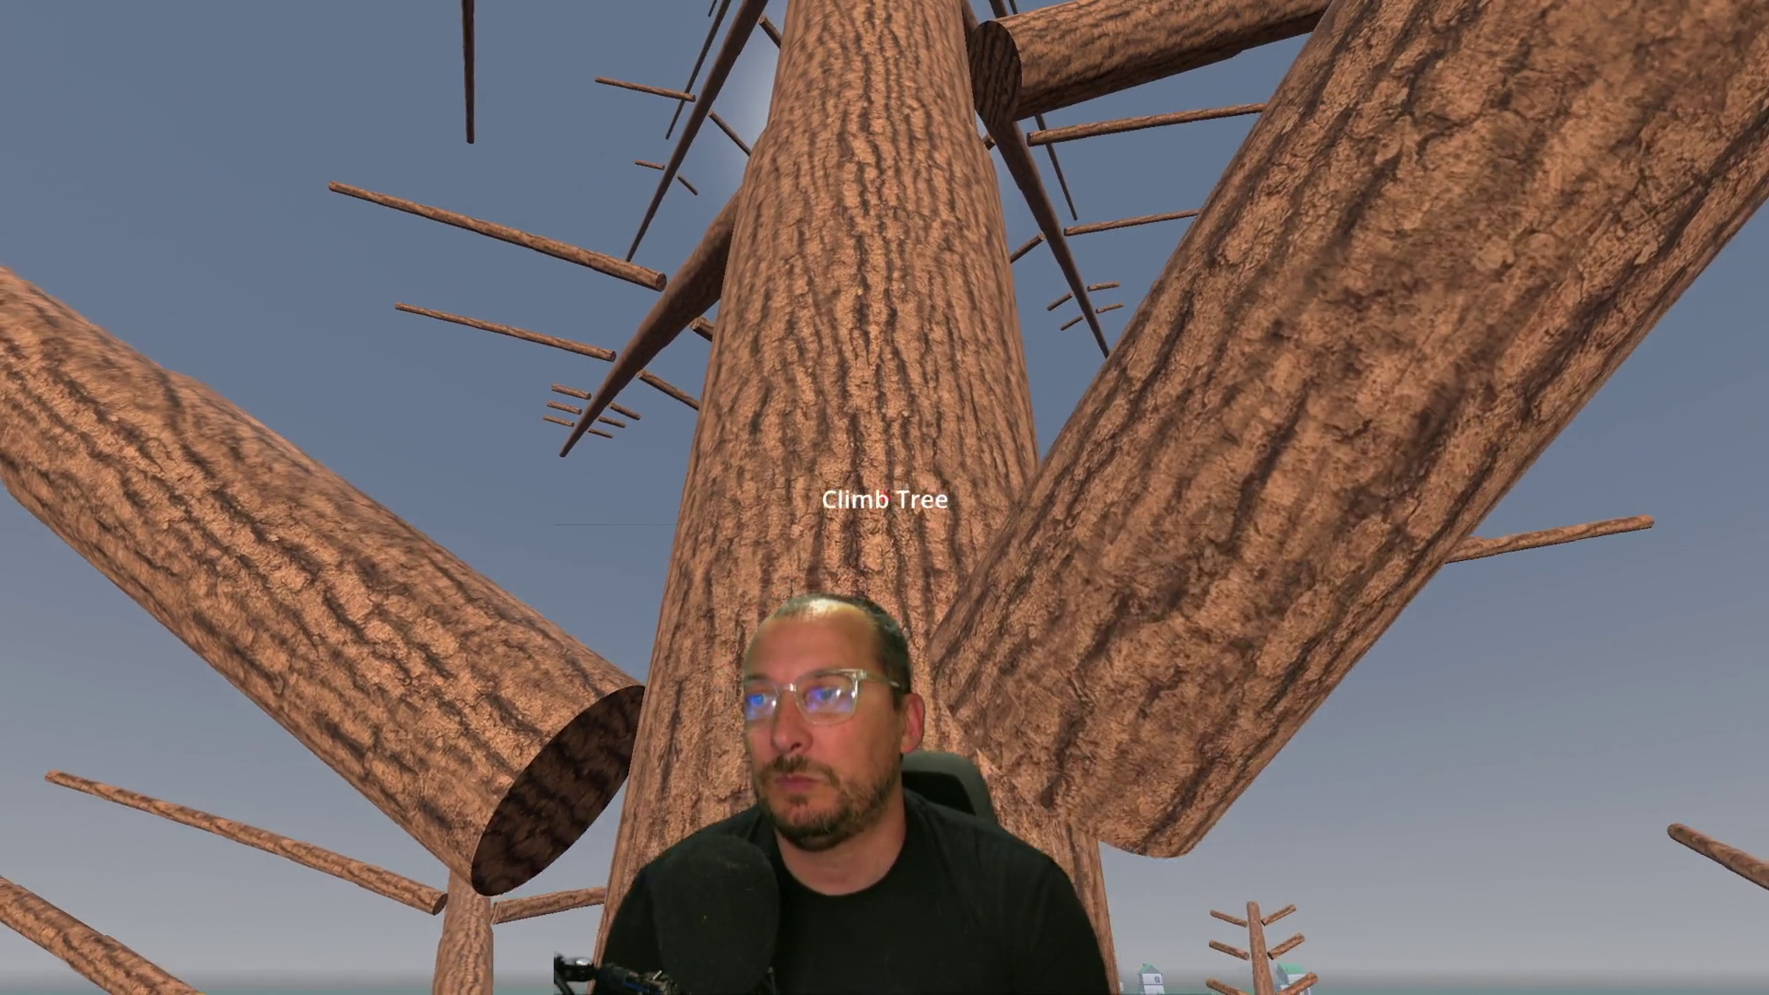
# Climb the trunk up toward the upper branches, then stop the game with F8.
pyautogui.press('w')
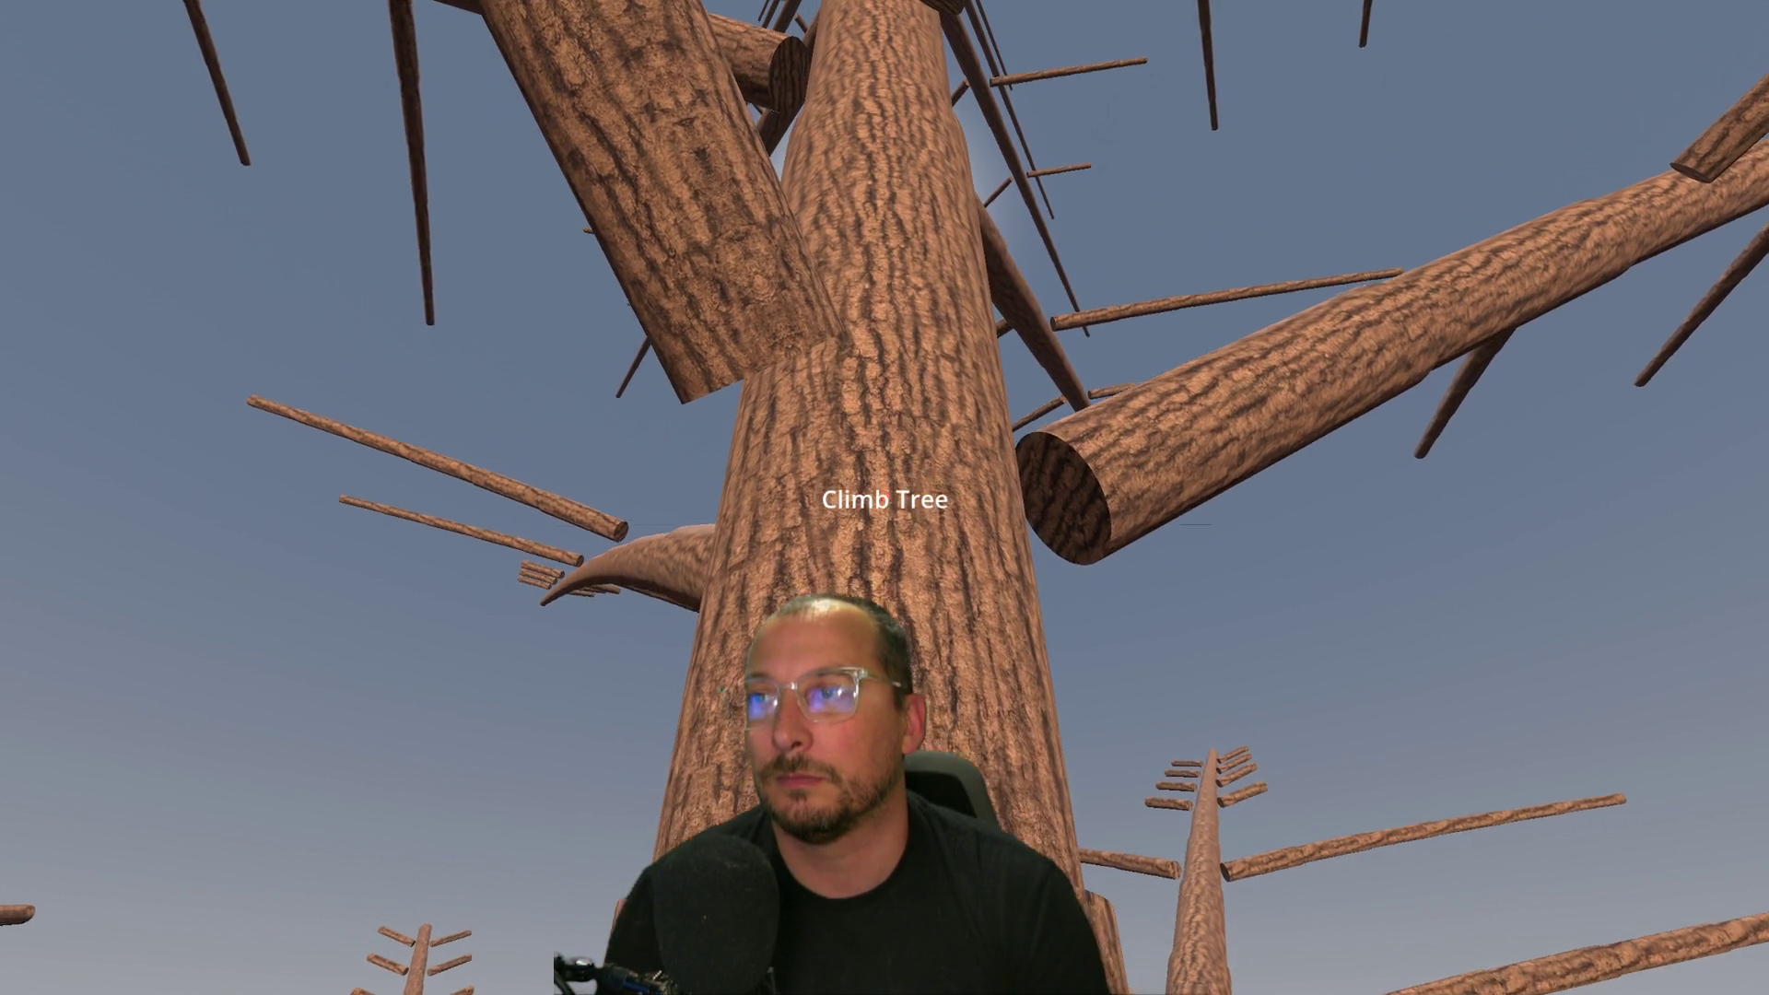
pyautogui.press('w')
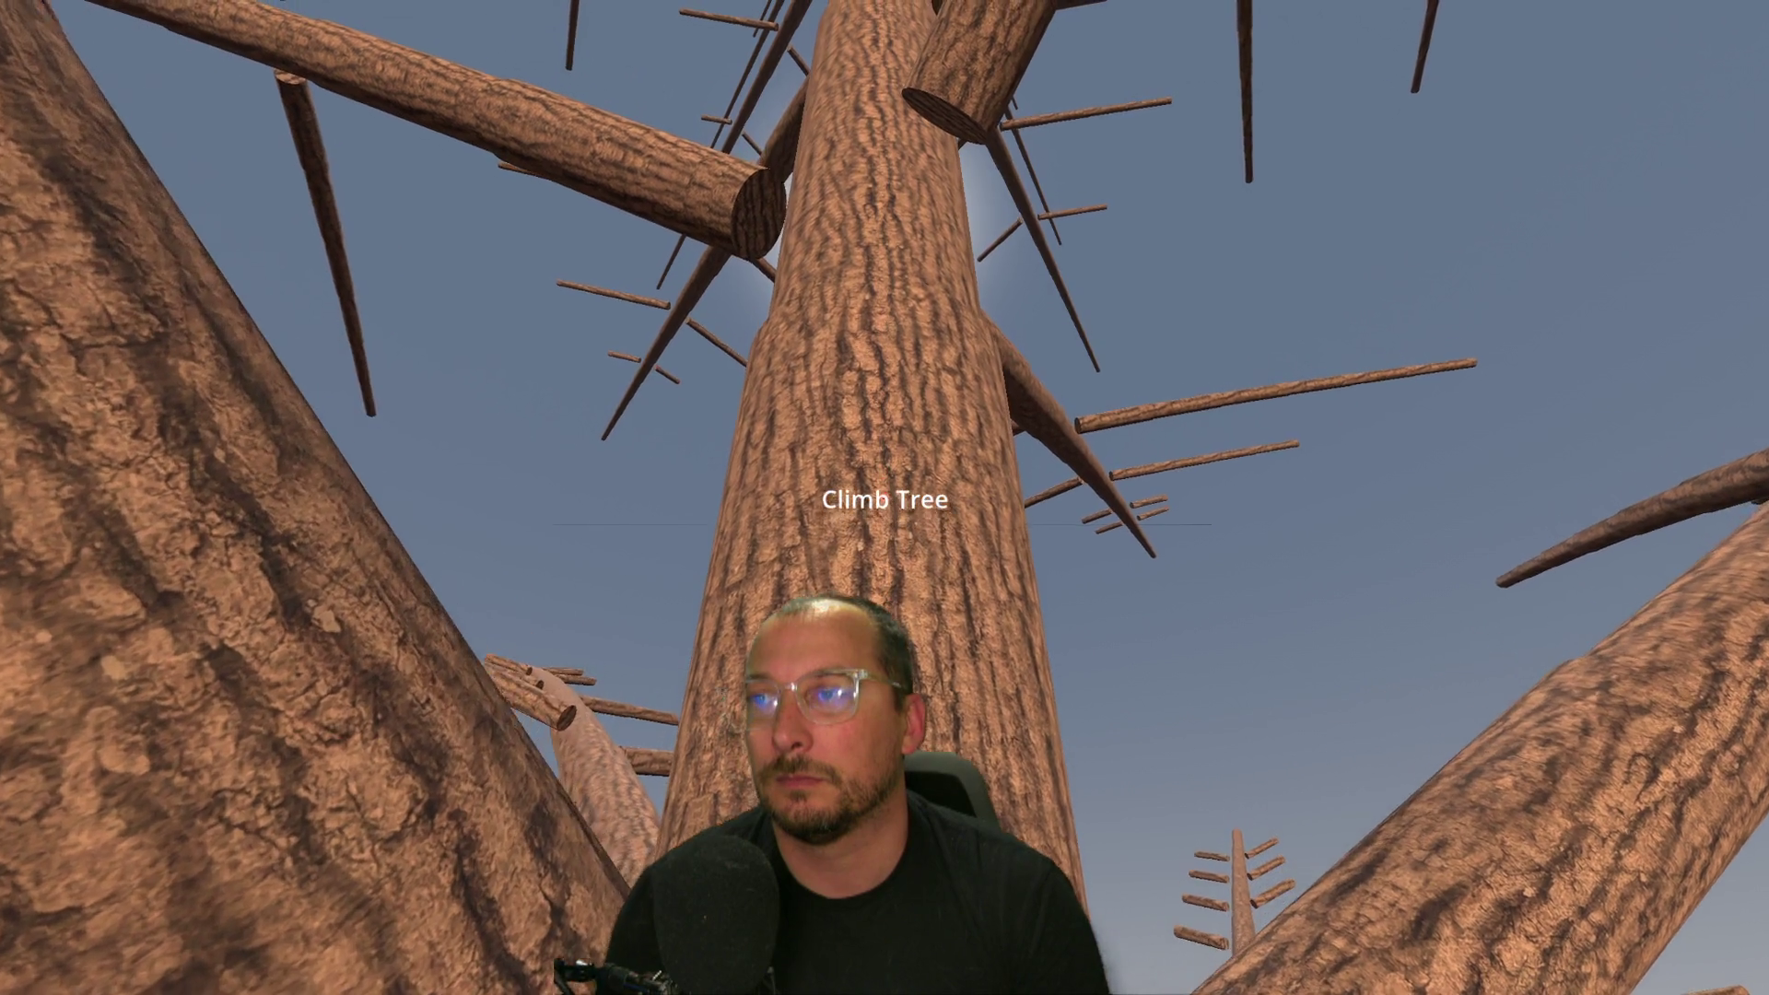
pyautogui.press('w')
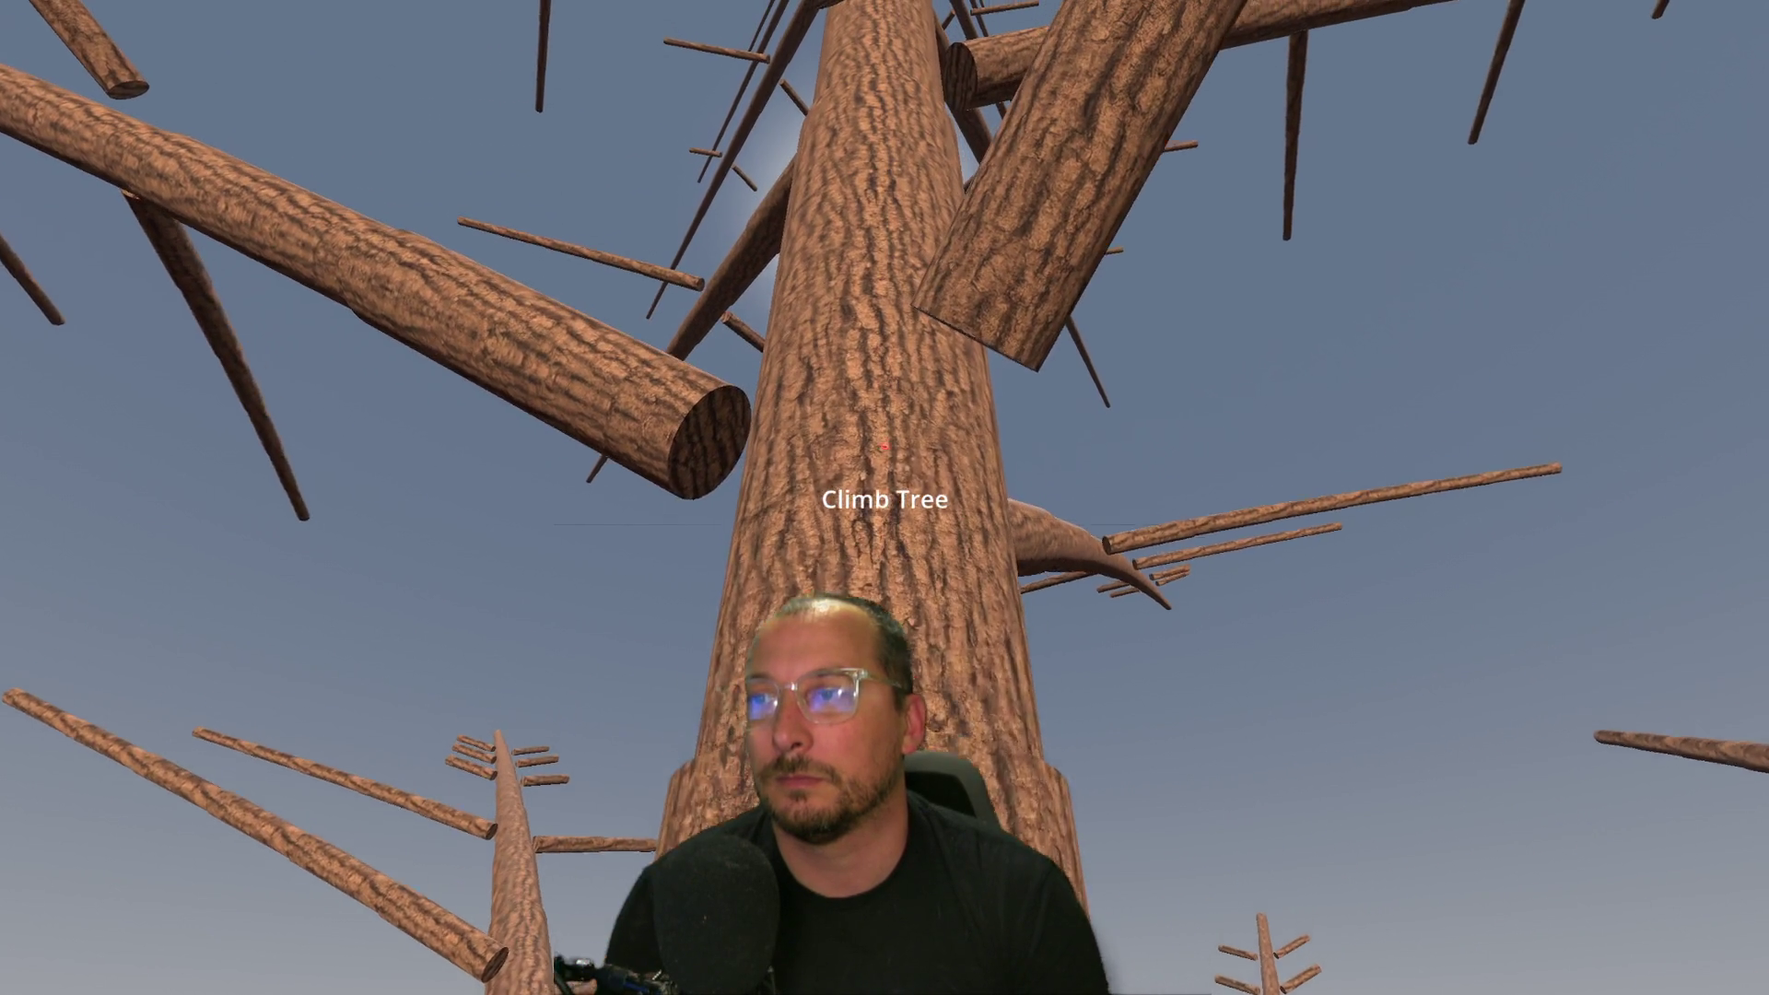
pyautogui.press('w')
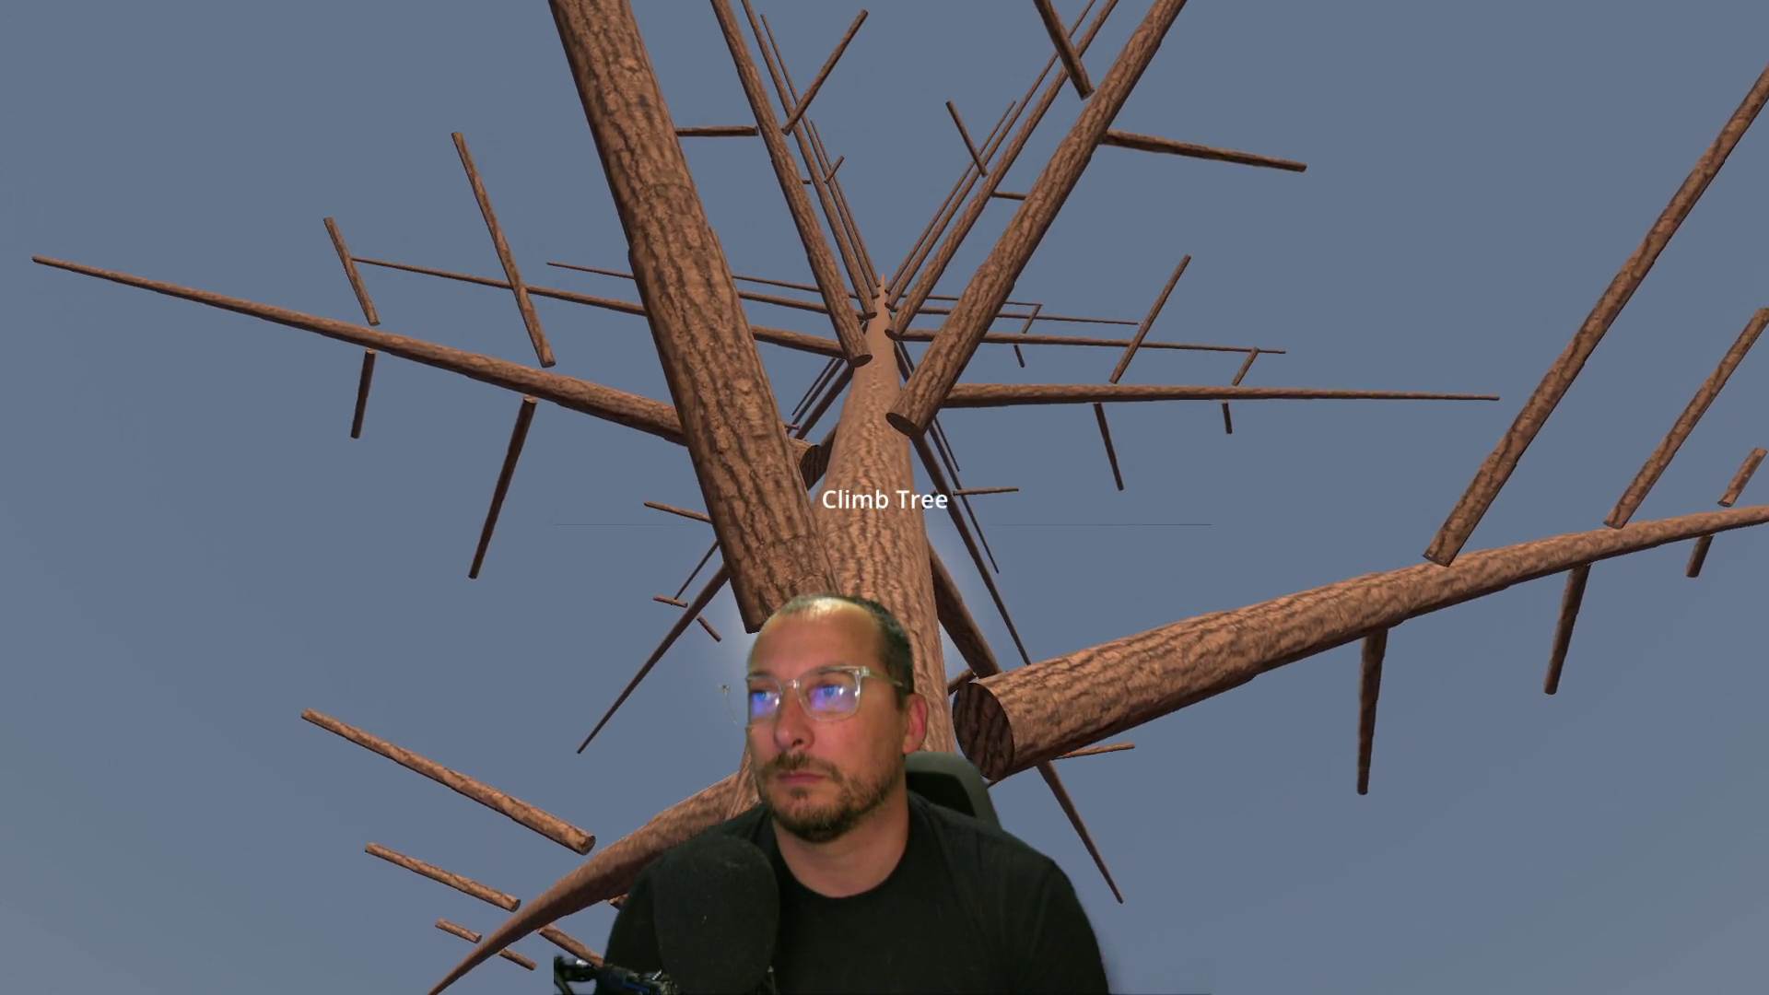
pyautogui.press('w')
pyautogui.press('w')
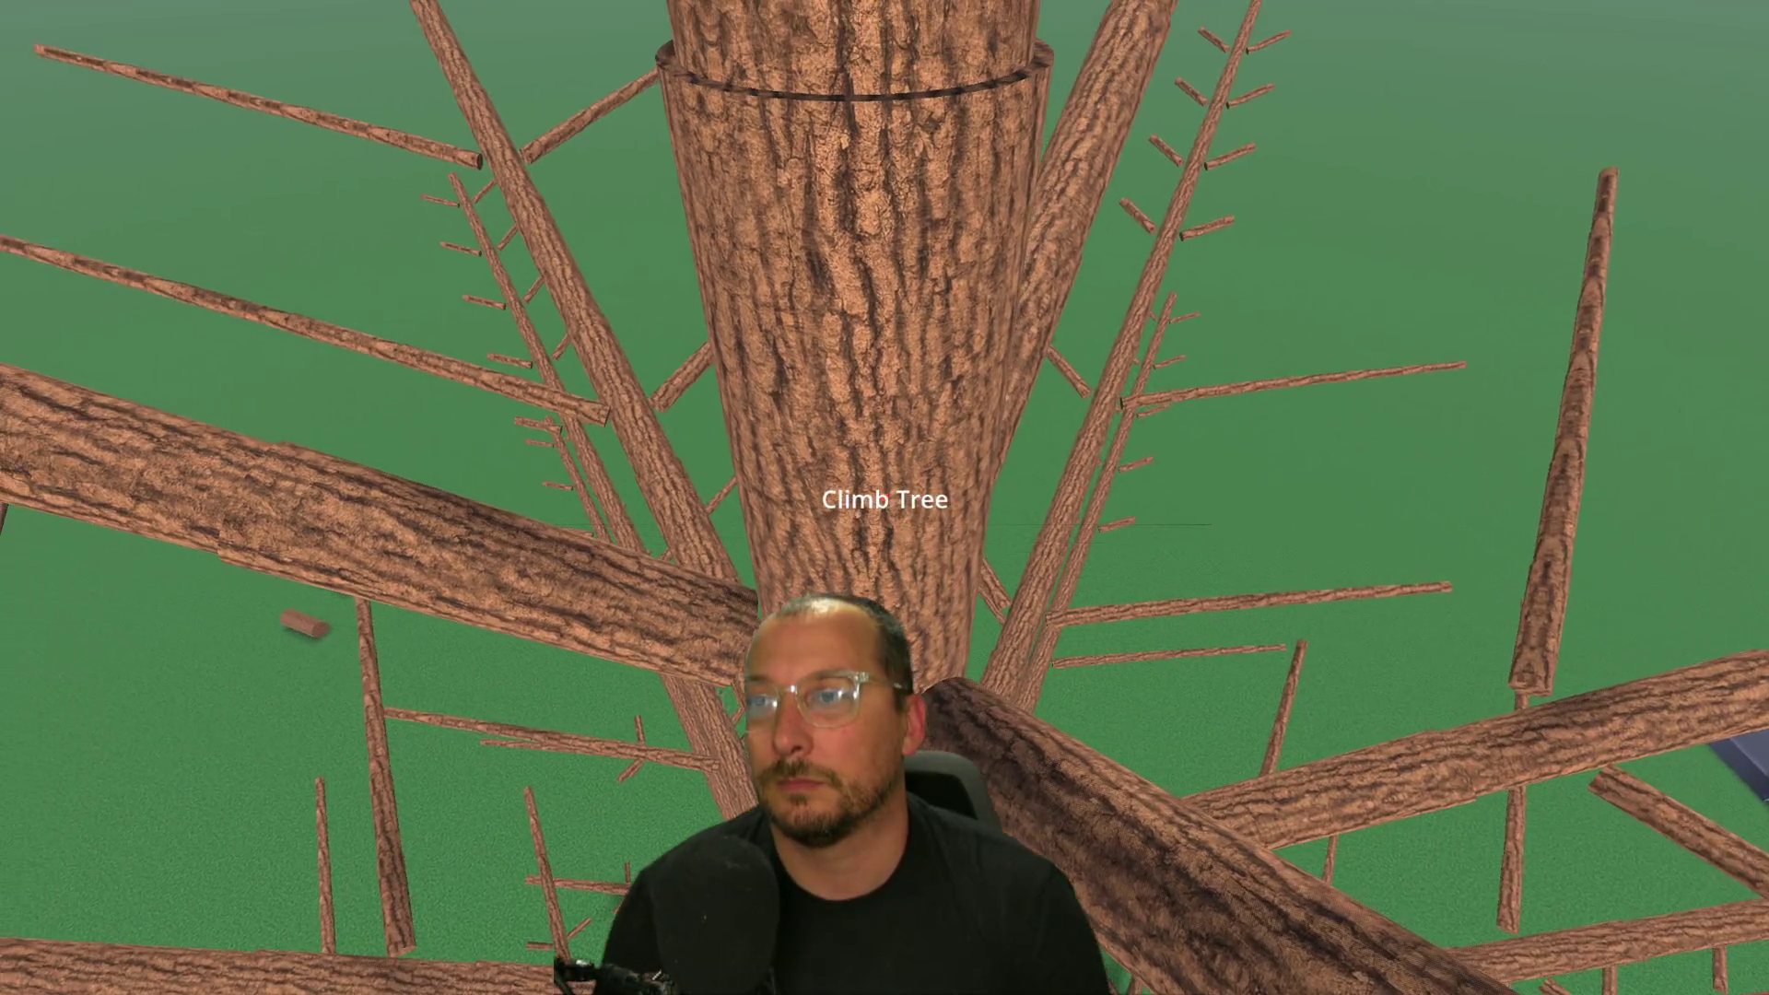
pyautogui.press('w')
pyautogui.press('w')
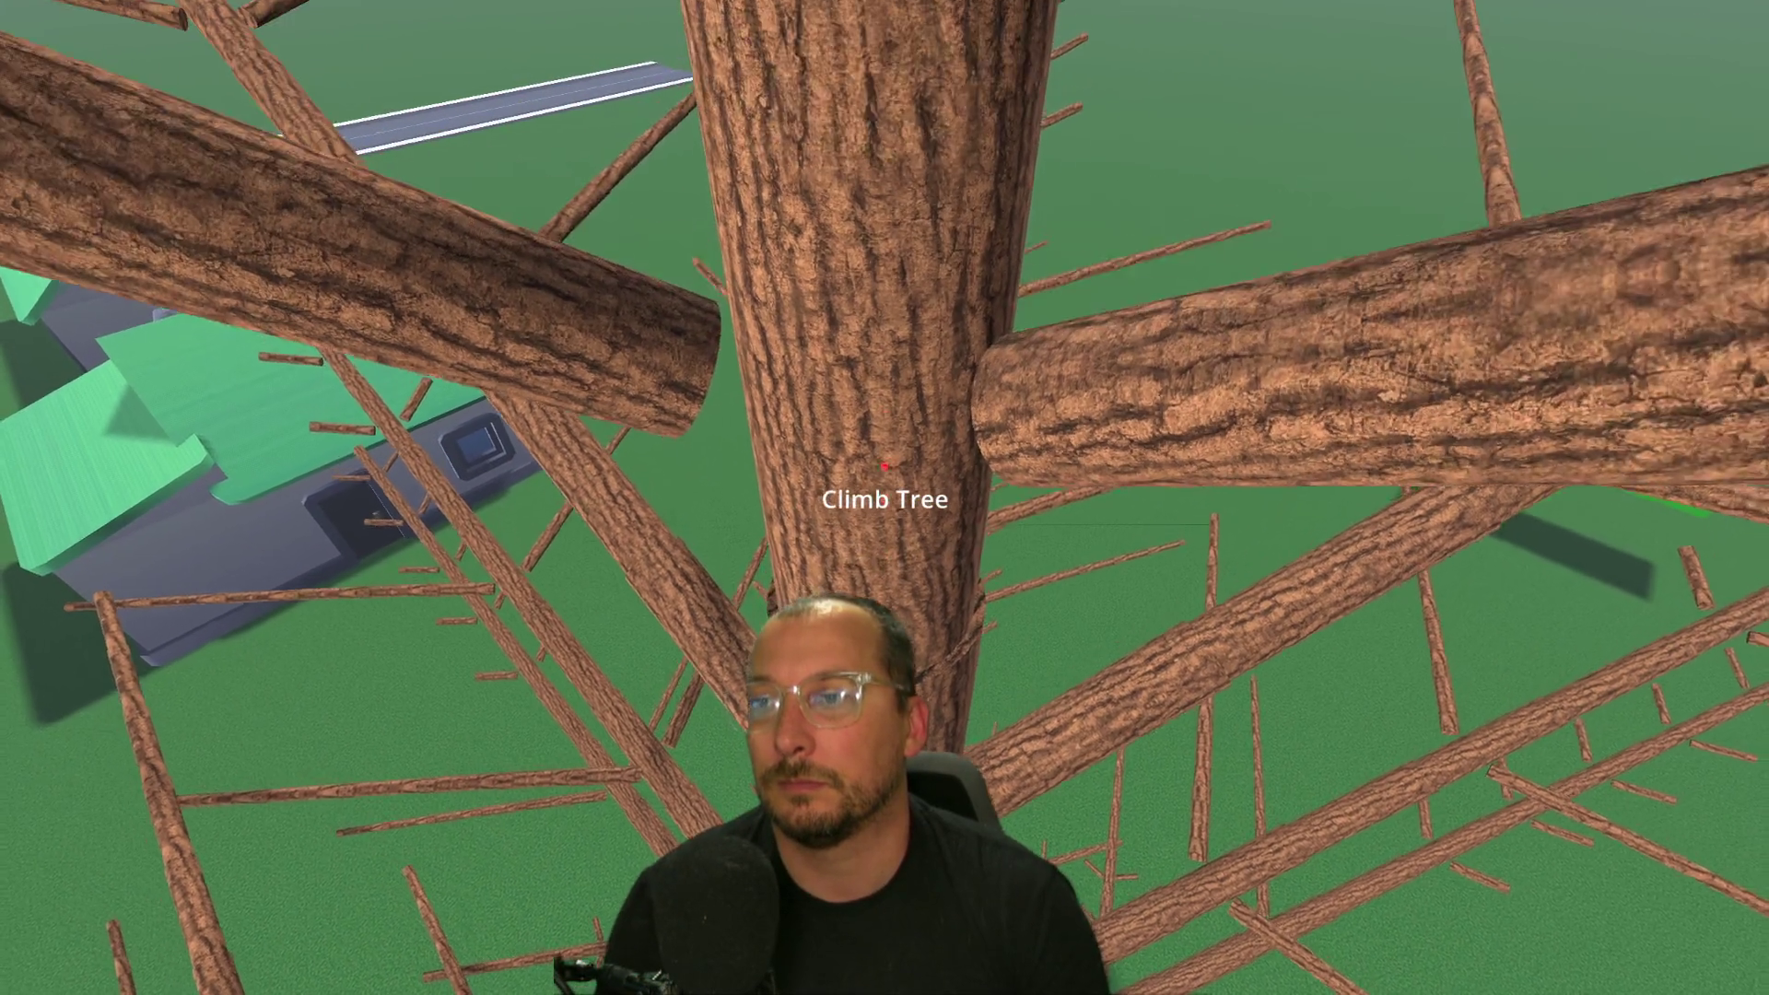
pyautogui.press('w')
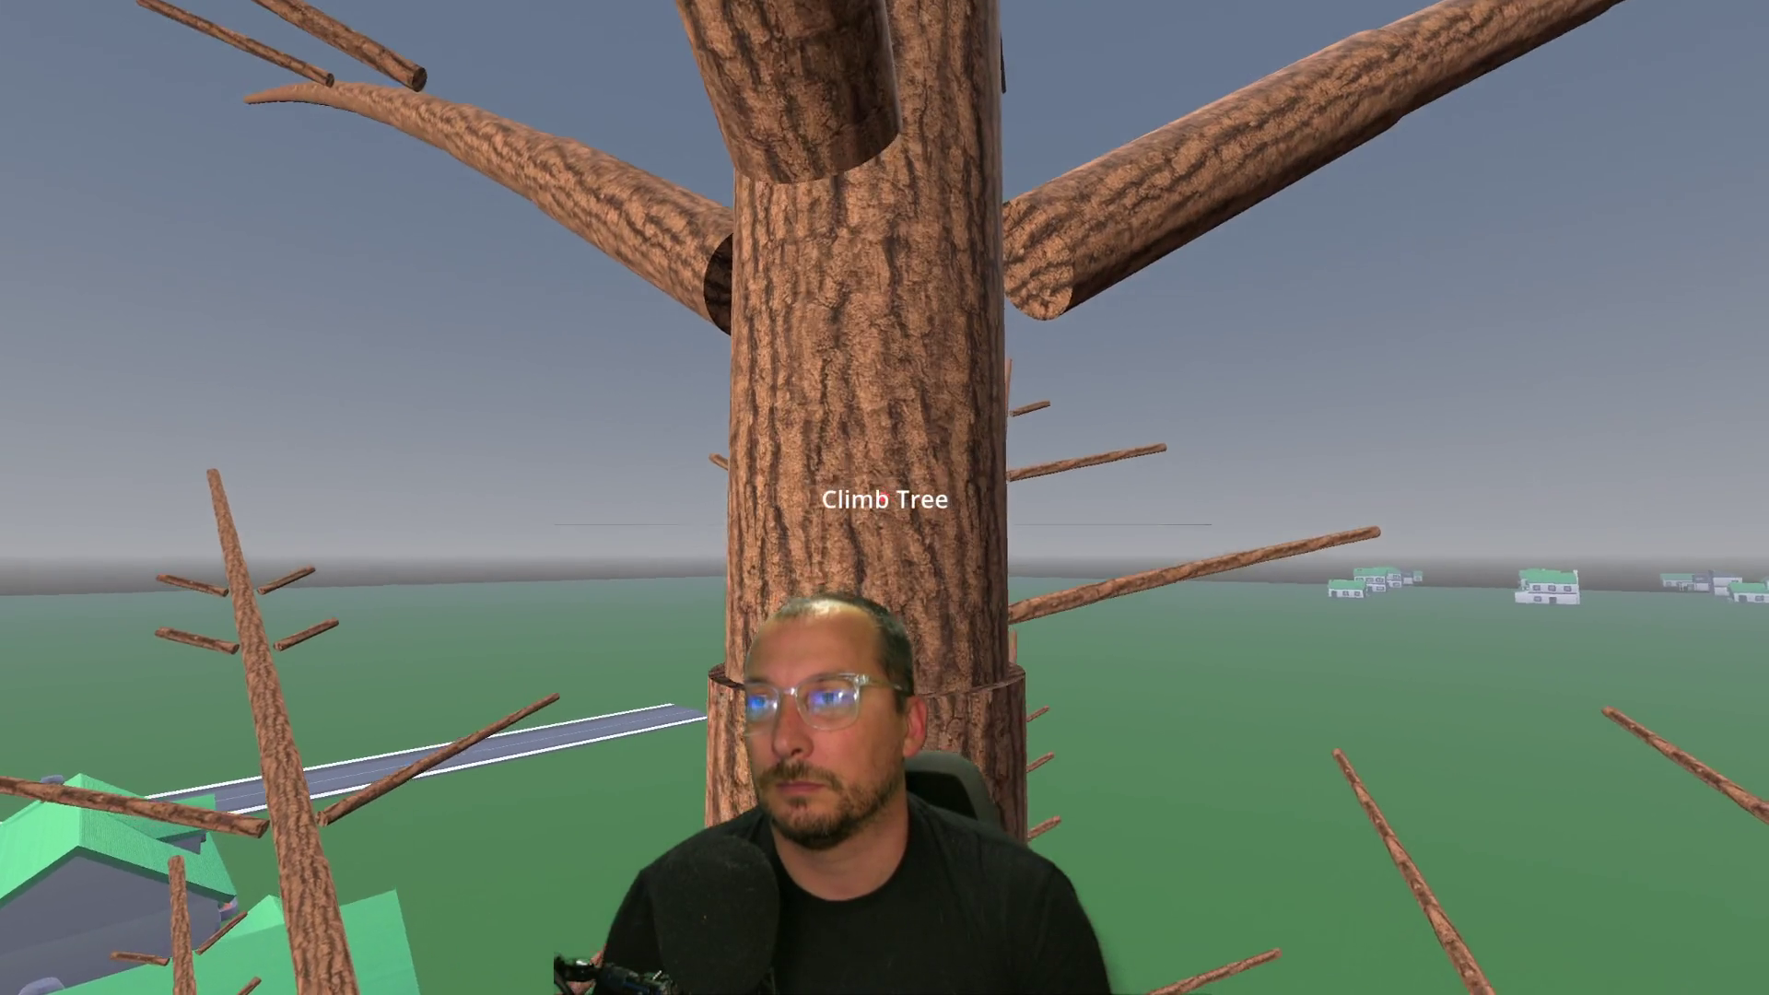
pyautogui.press('w')
pyautogui.press('w')
pyautogui.press('w')
pyautogui.press('w')
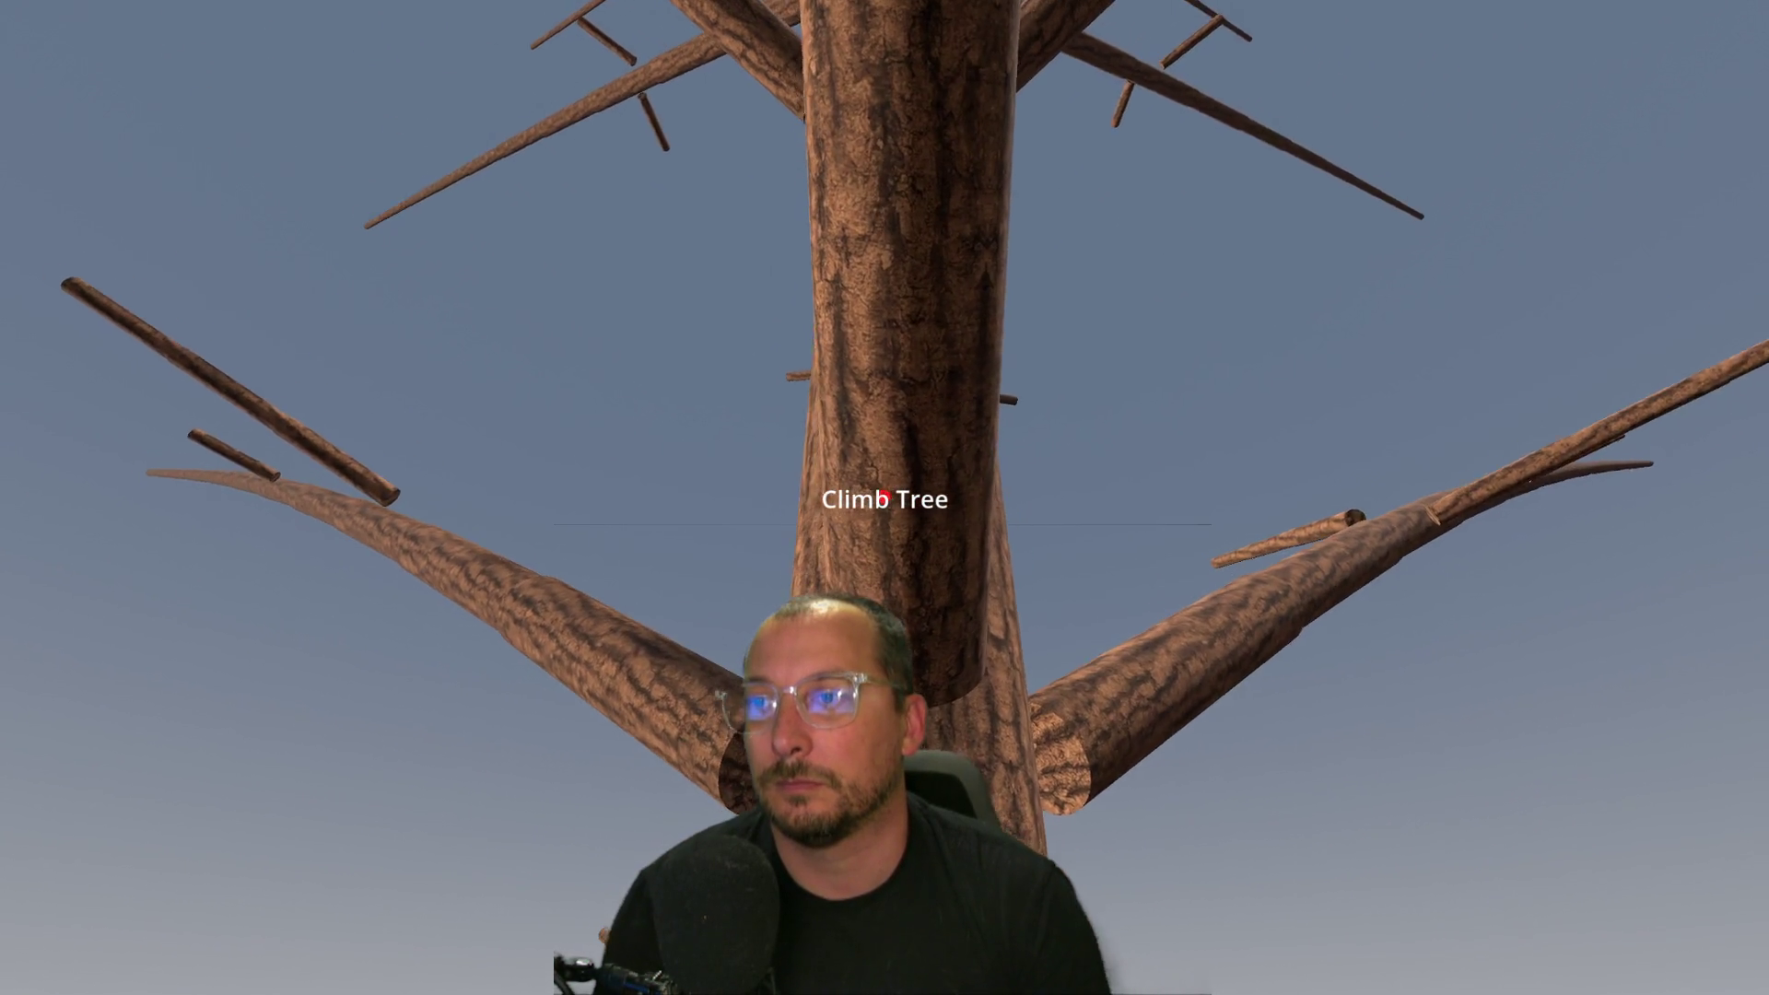
pyautogui.press('w')
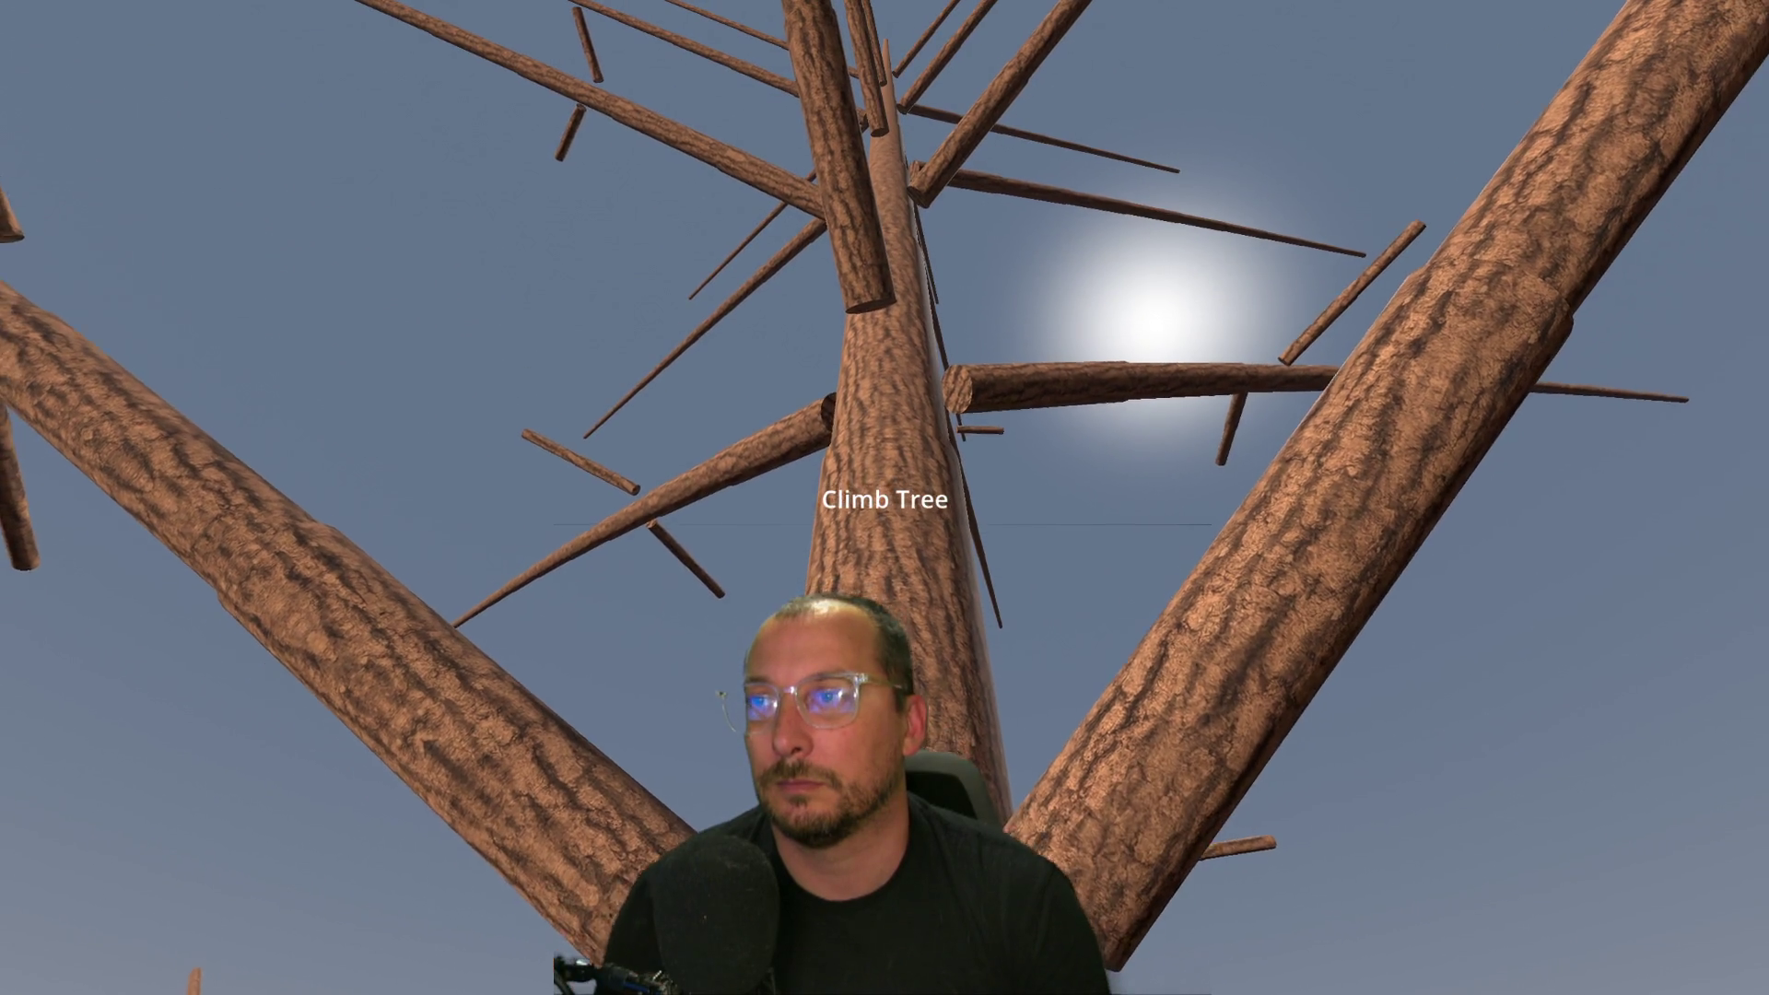
pyautogui.press('w')
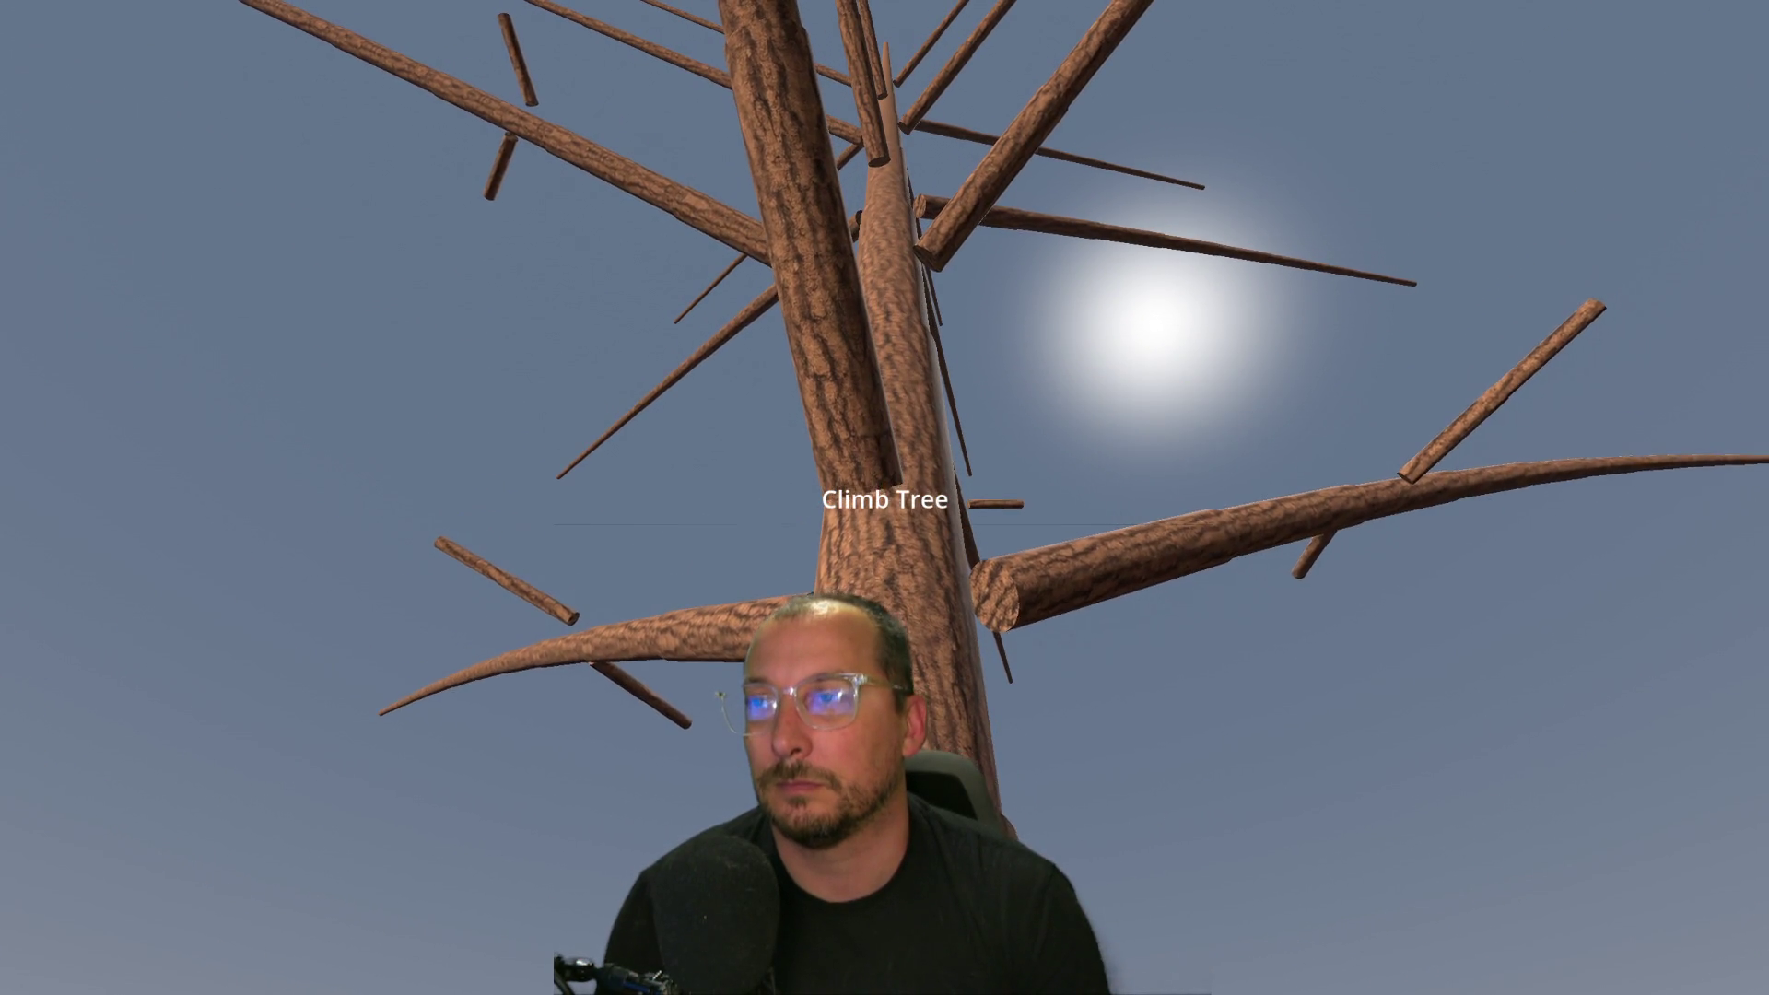
pyautogui.moveTo(884, 497)
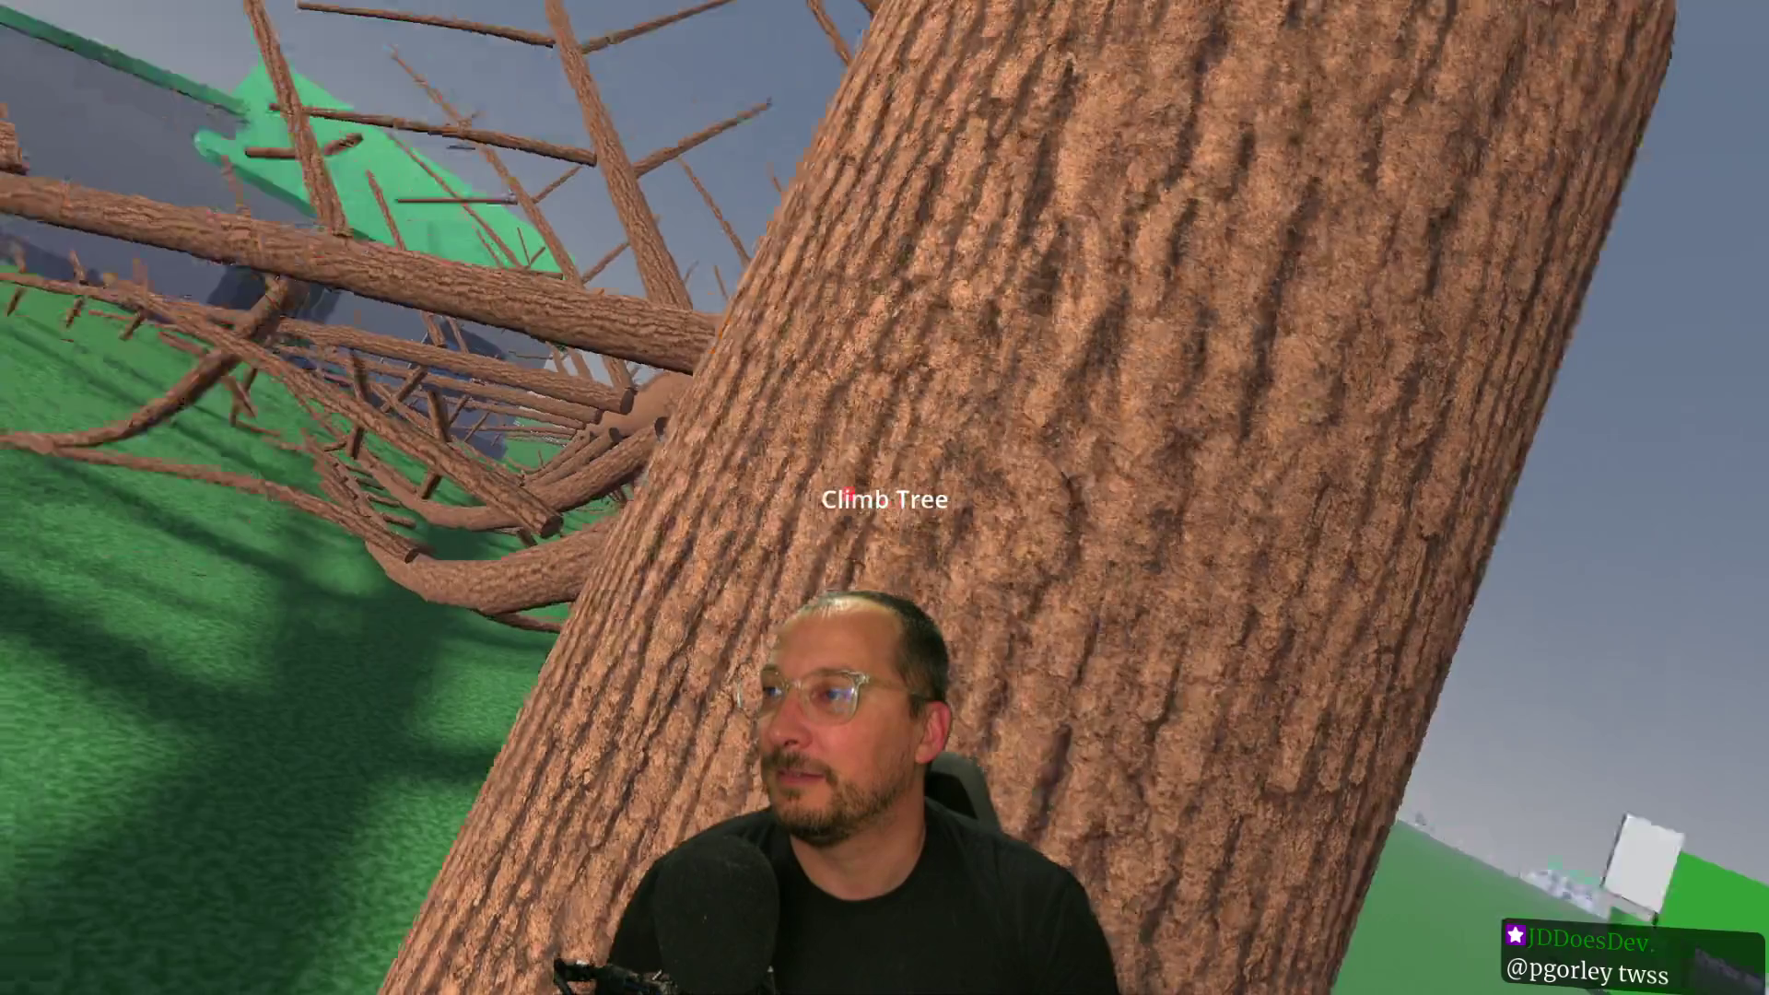
pyautogui.press('F8')
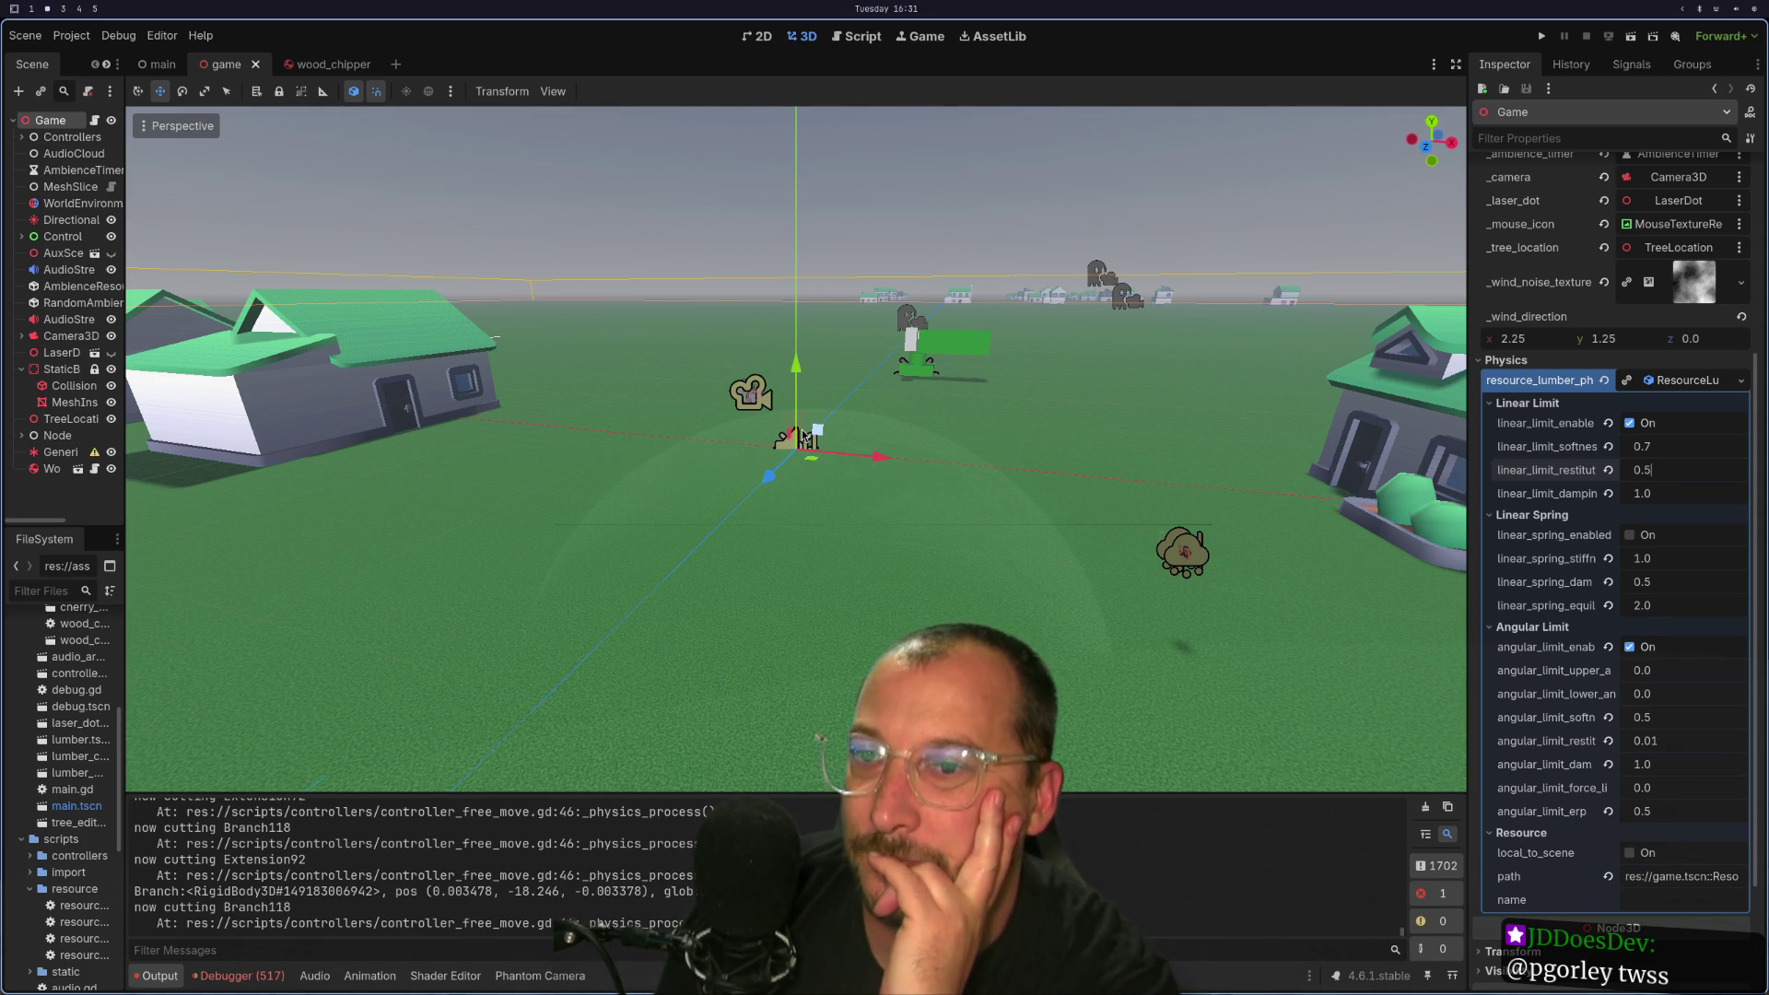
# Launch the game and stop it, twice, to test it.
pyautogui.click(1541, 36)
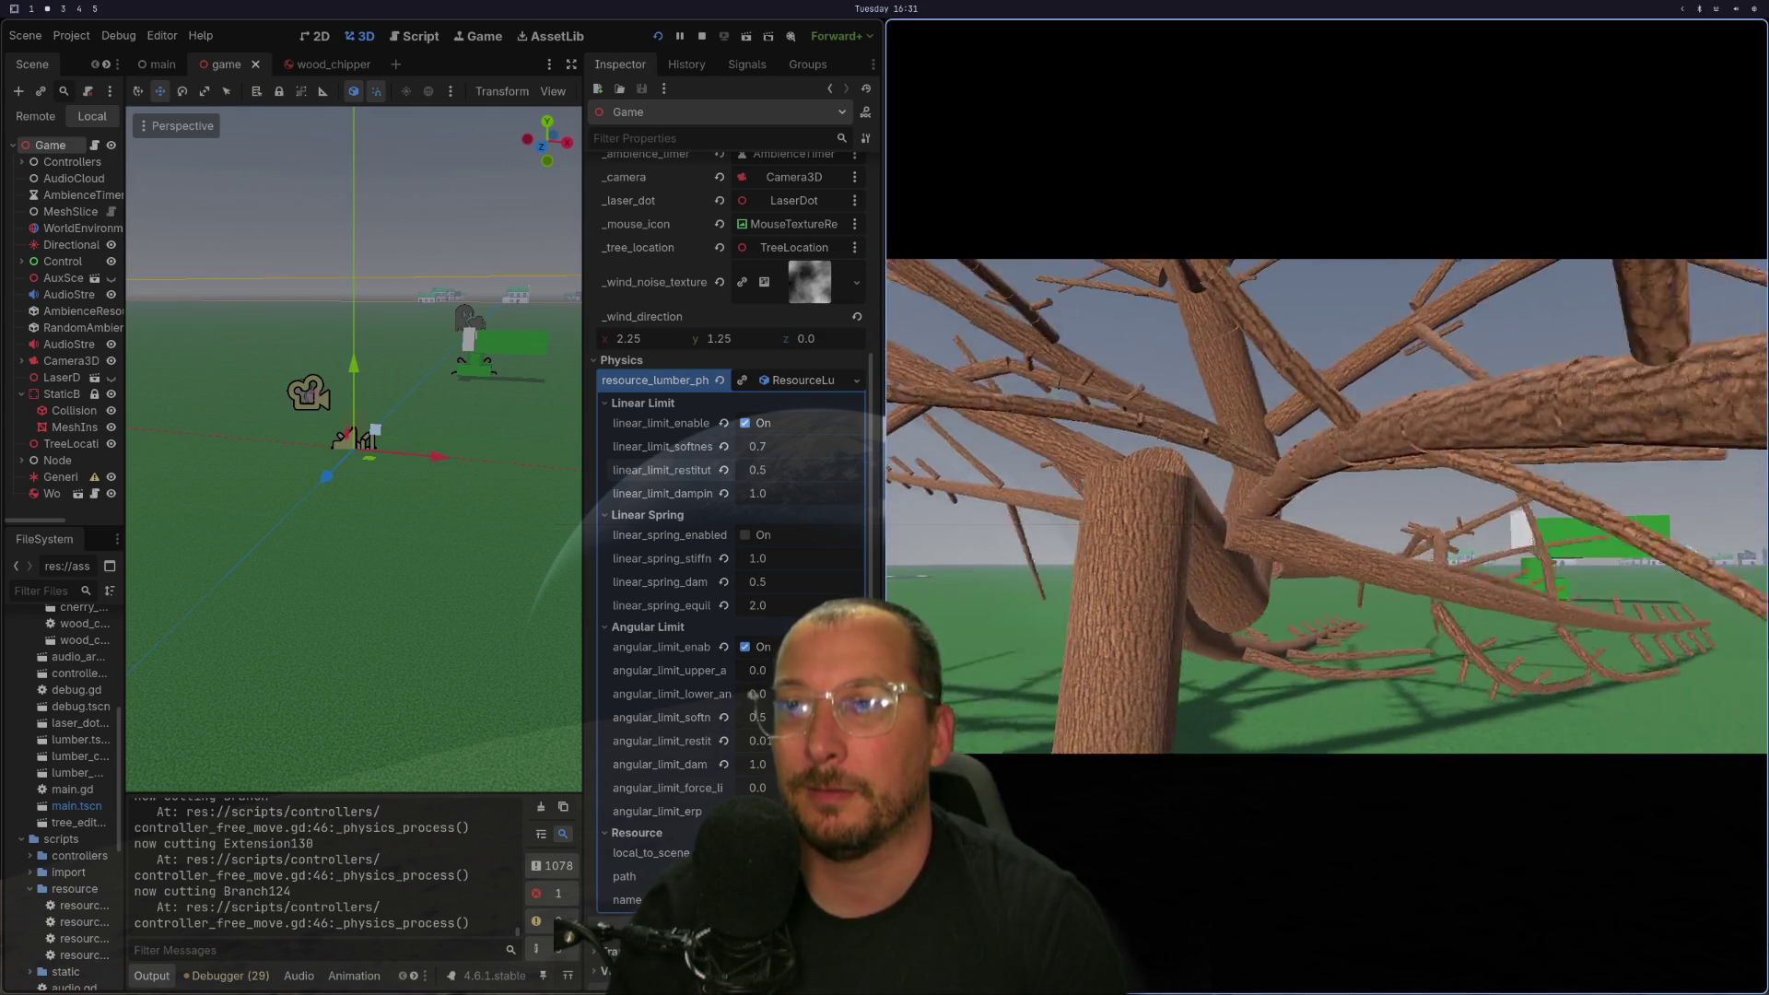
pyautogui.press('Escape')
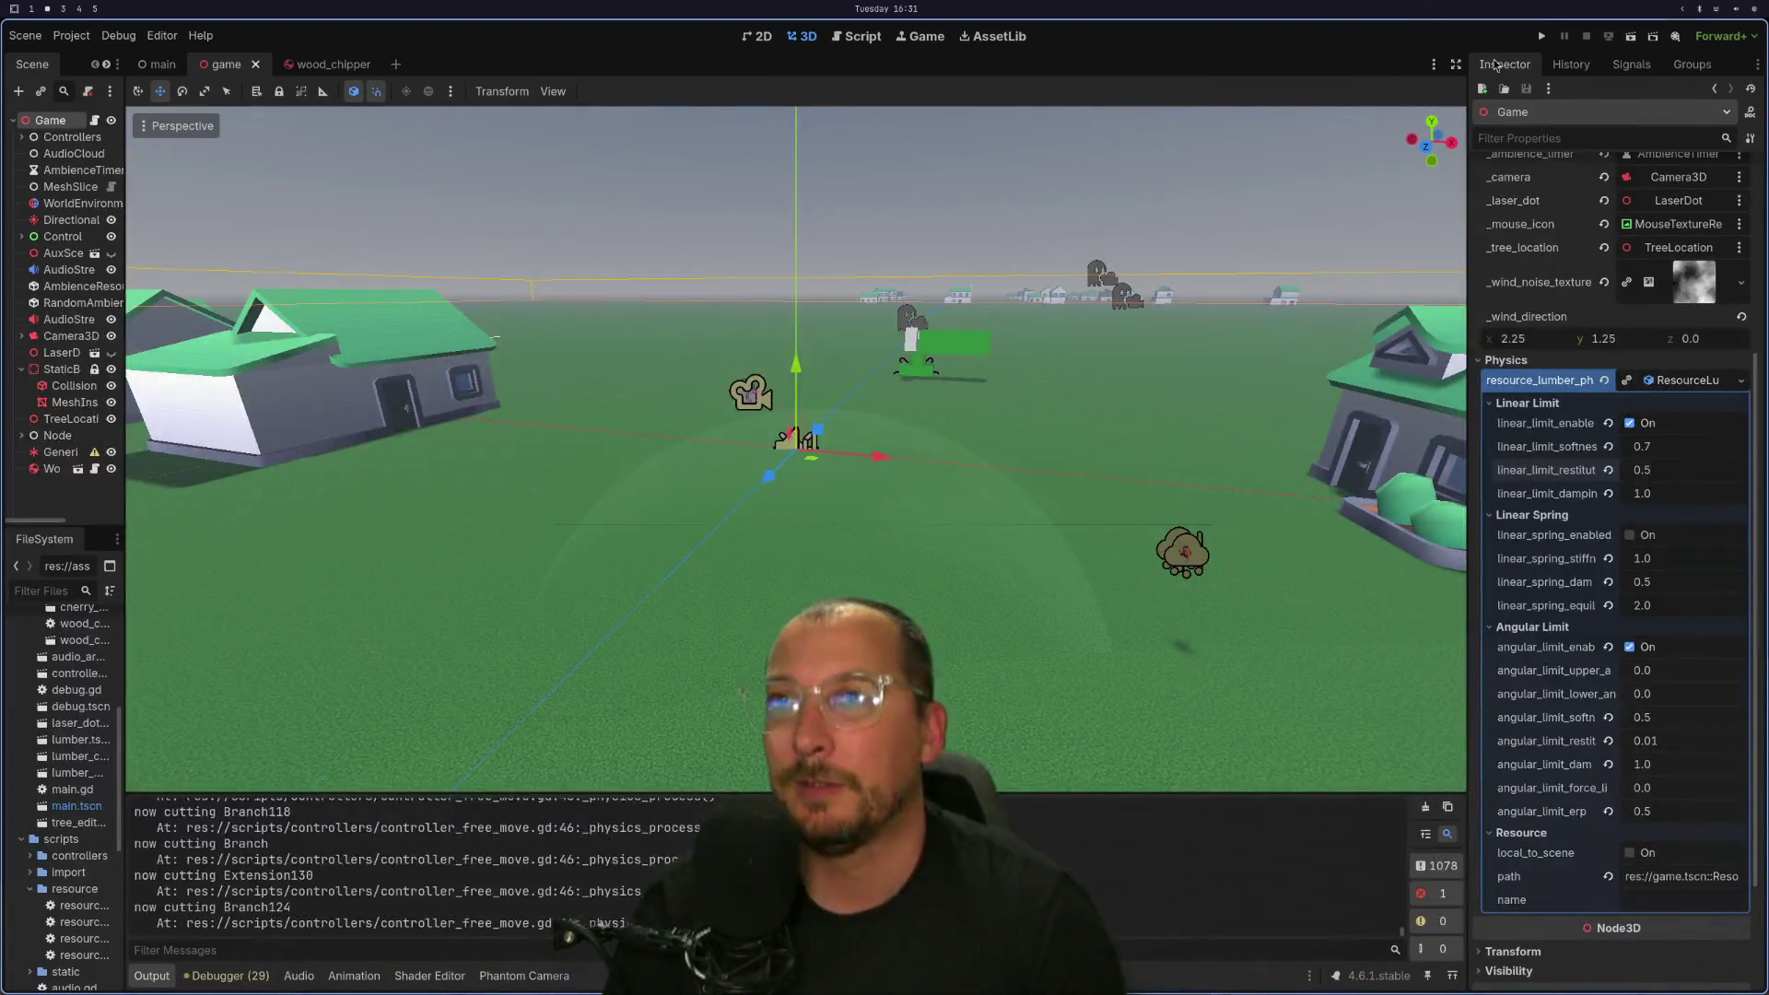
pyautogui.click(1542, 37)
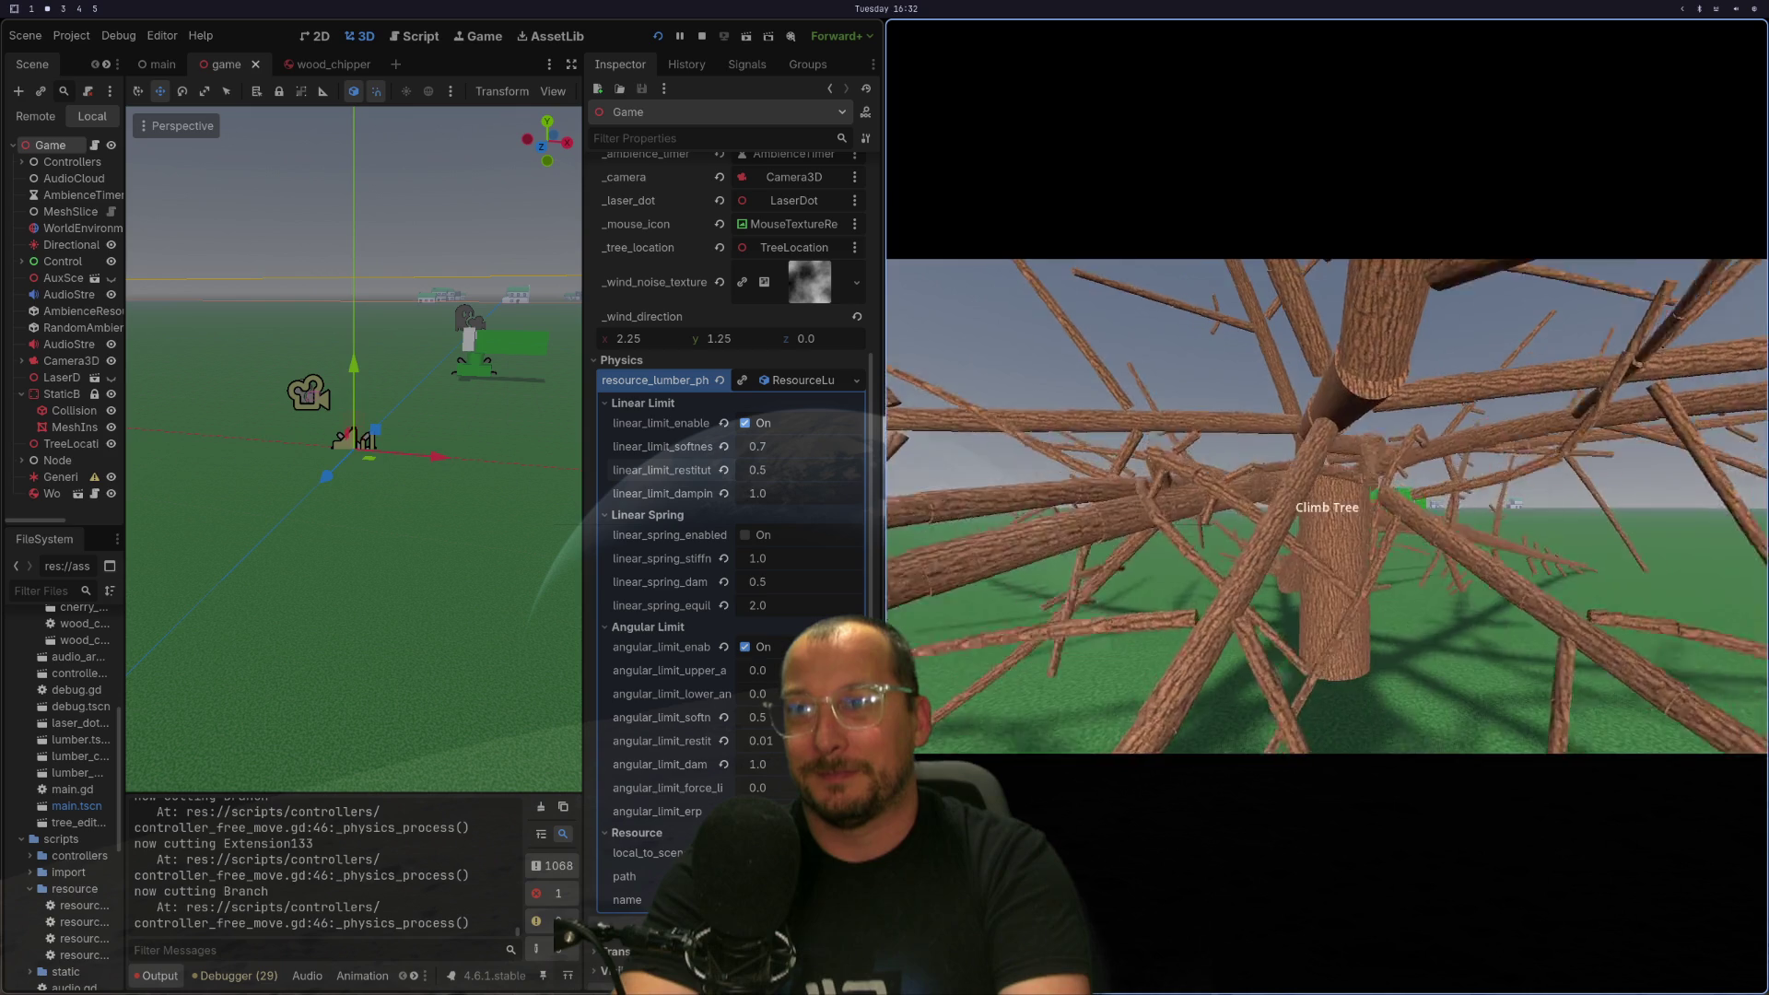
pyautogui.press('F8')
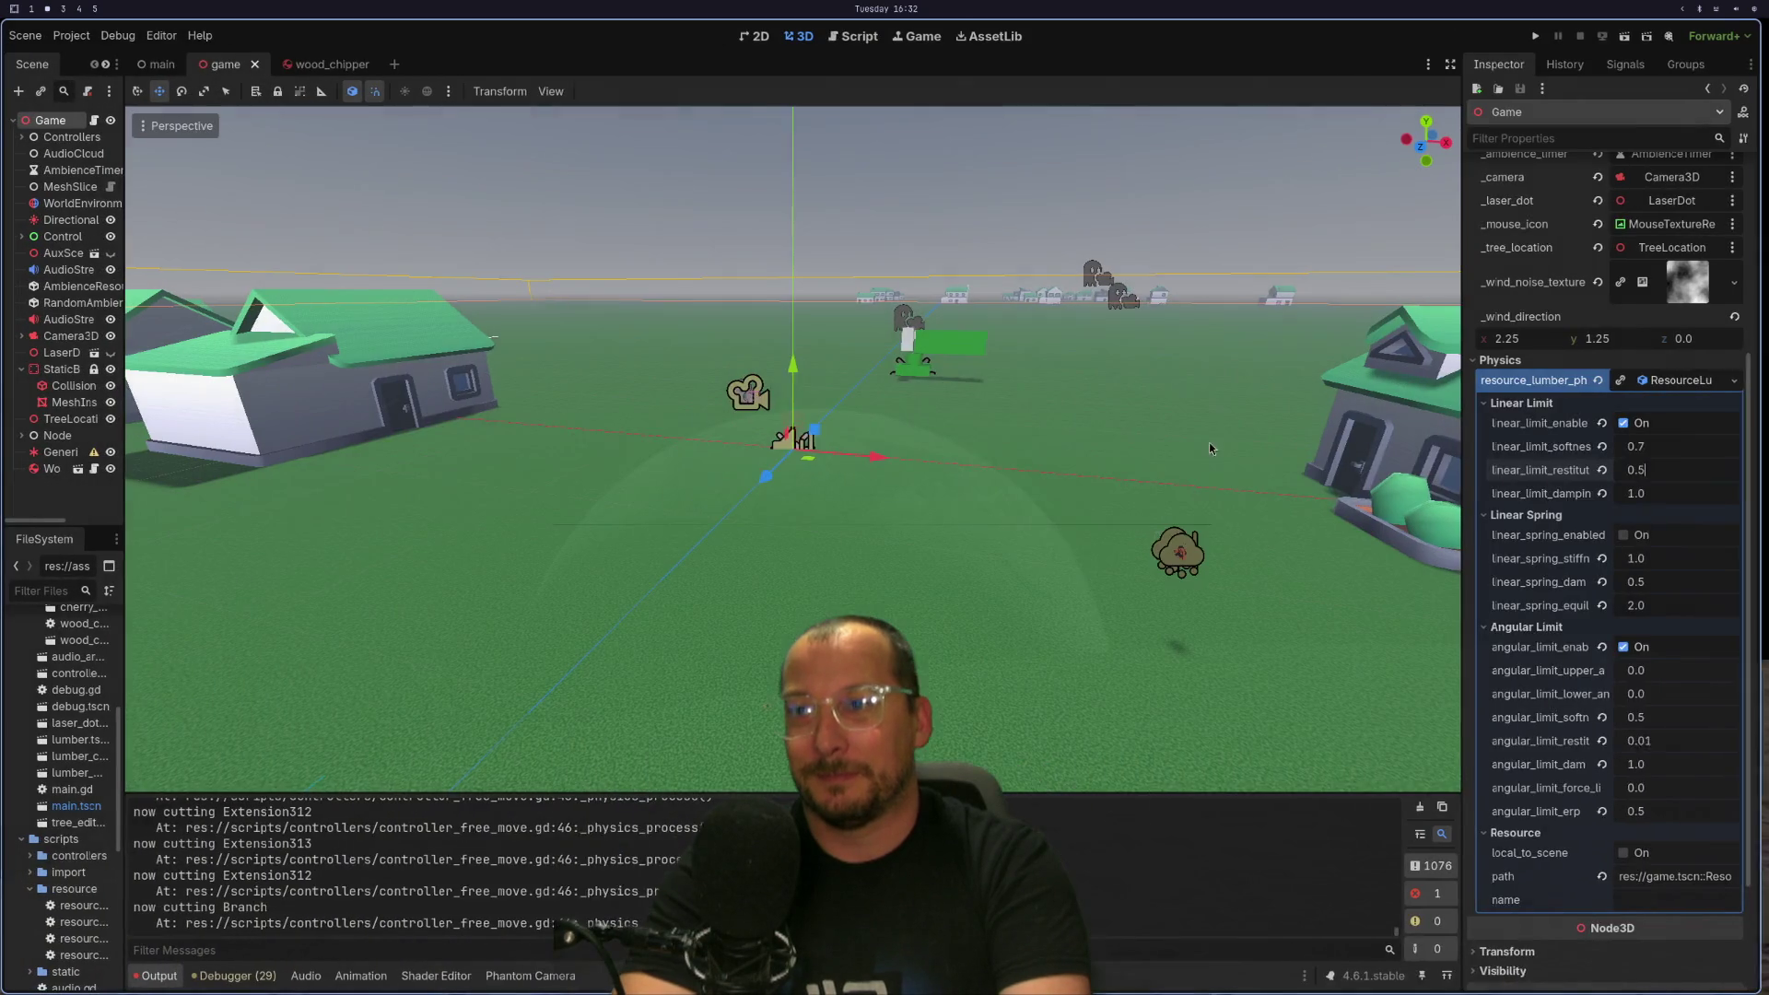
# Run the game again, walk to the tree and start climbing, then stop it and switch to the code editor.
pyautogui.click(1541, 35)
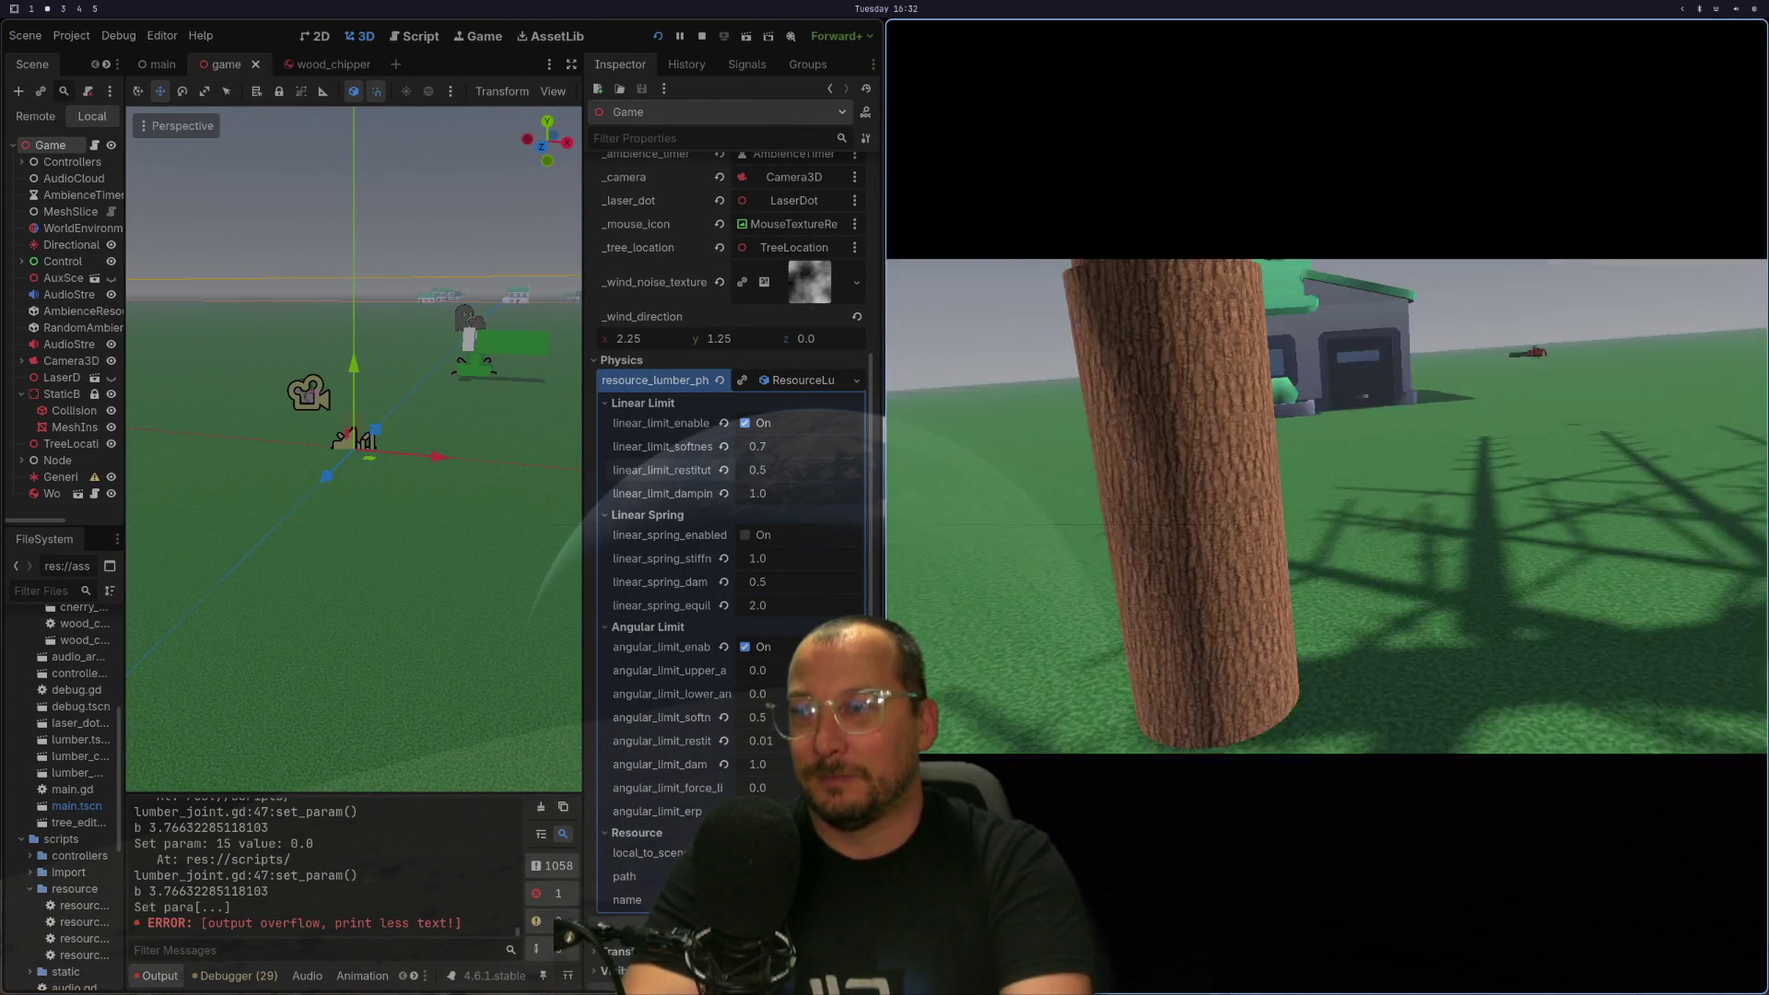
pyautogui.press('w')
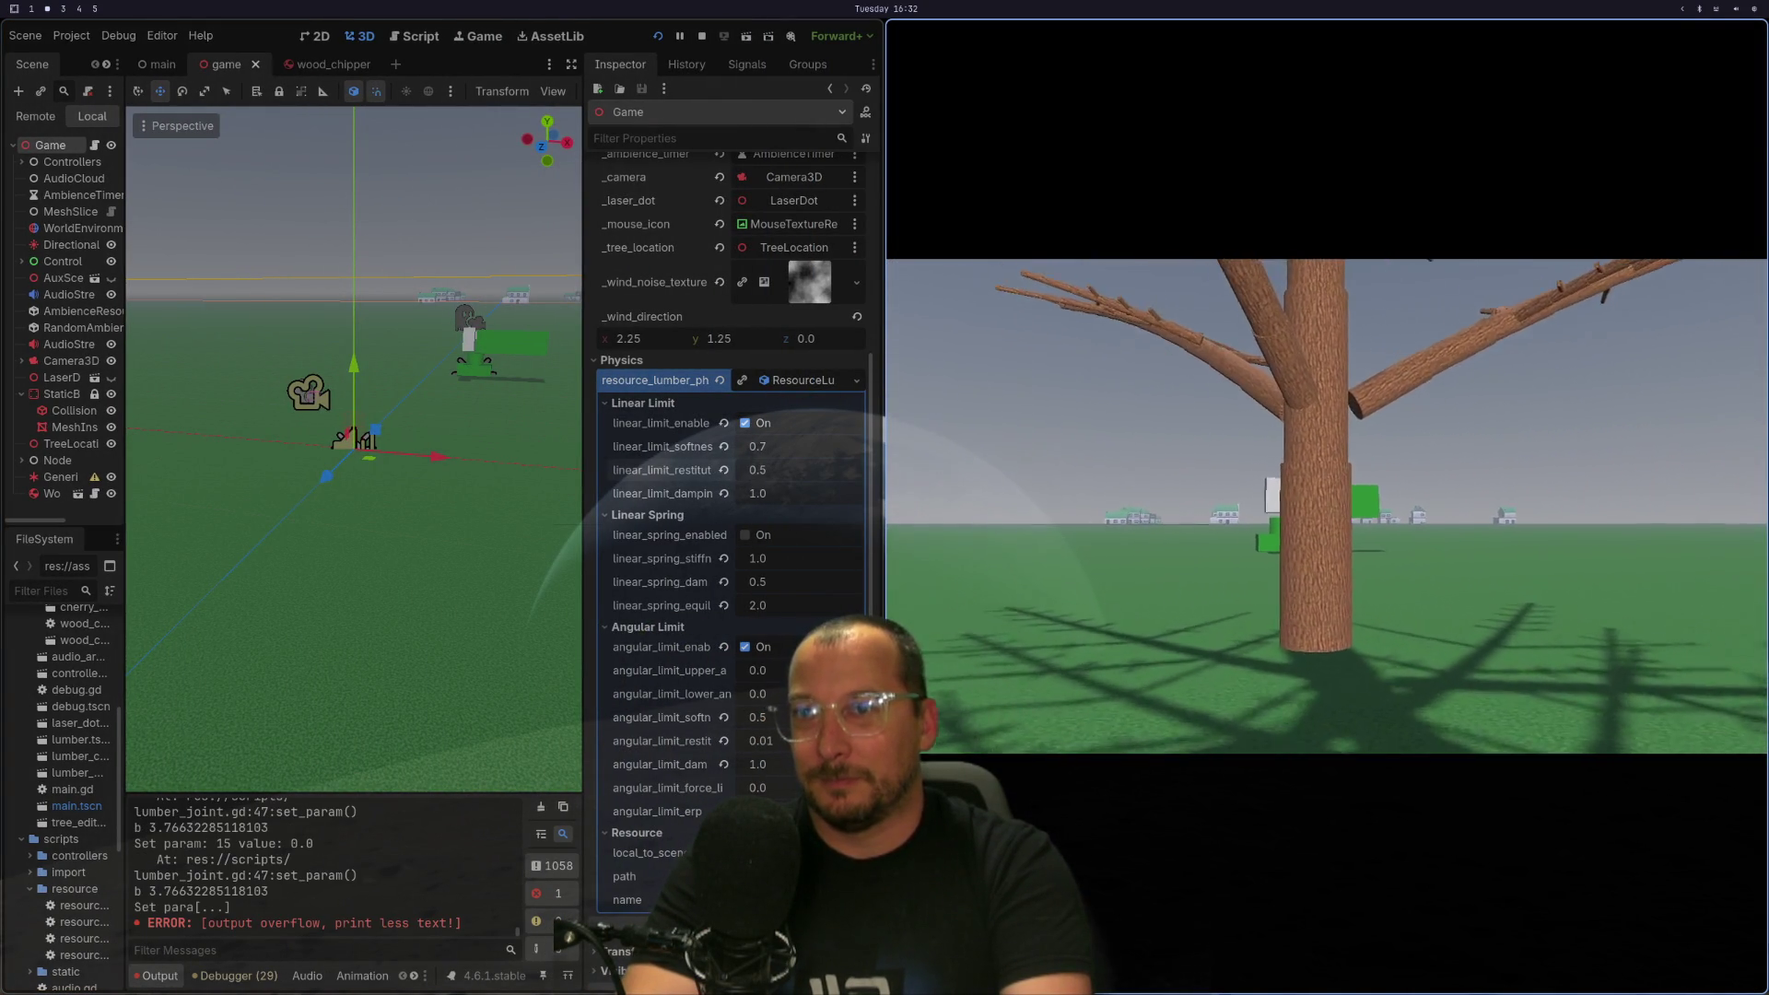
pyautogui.click(1326, 506)
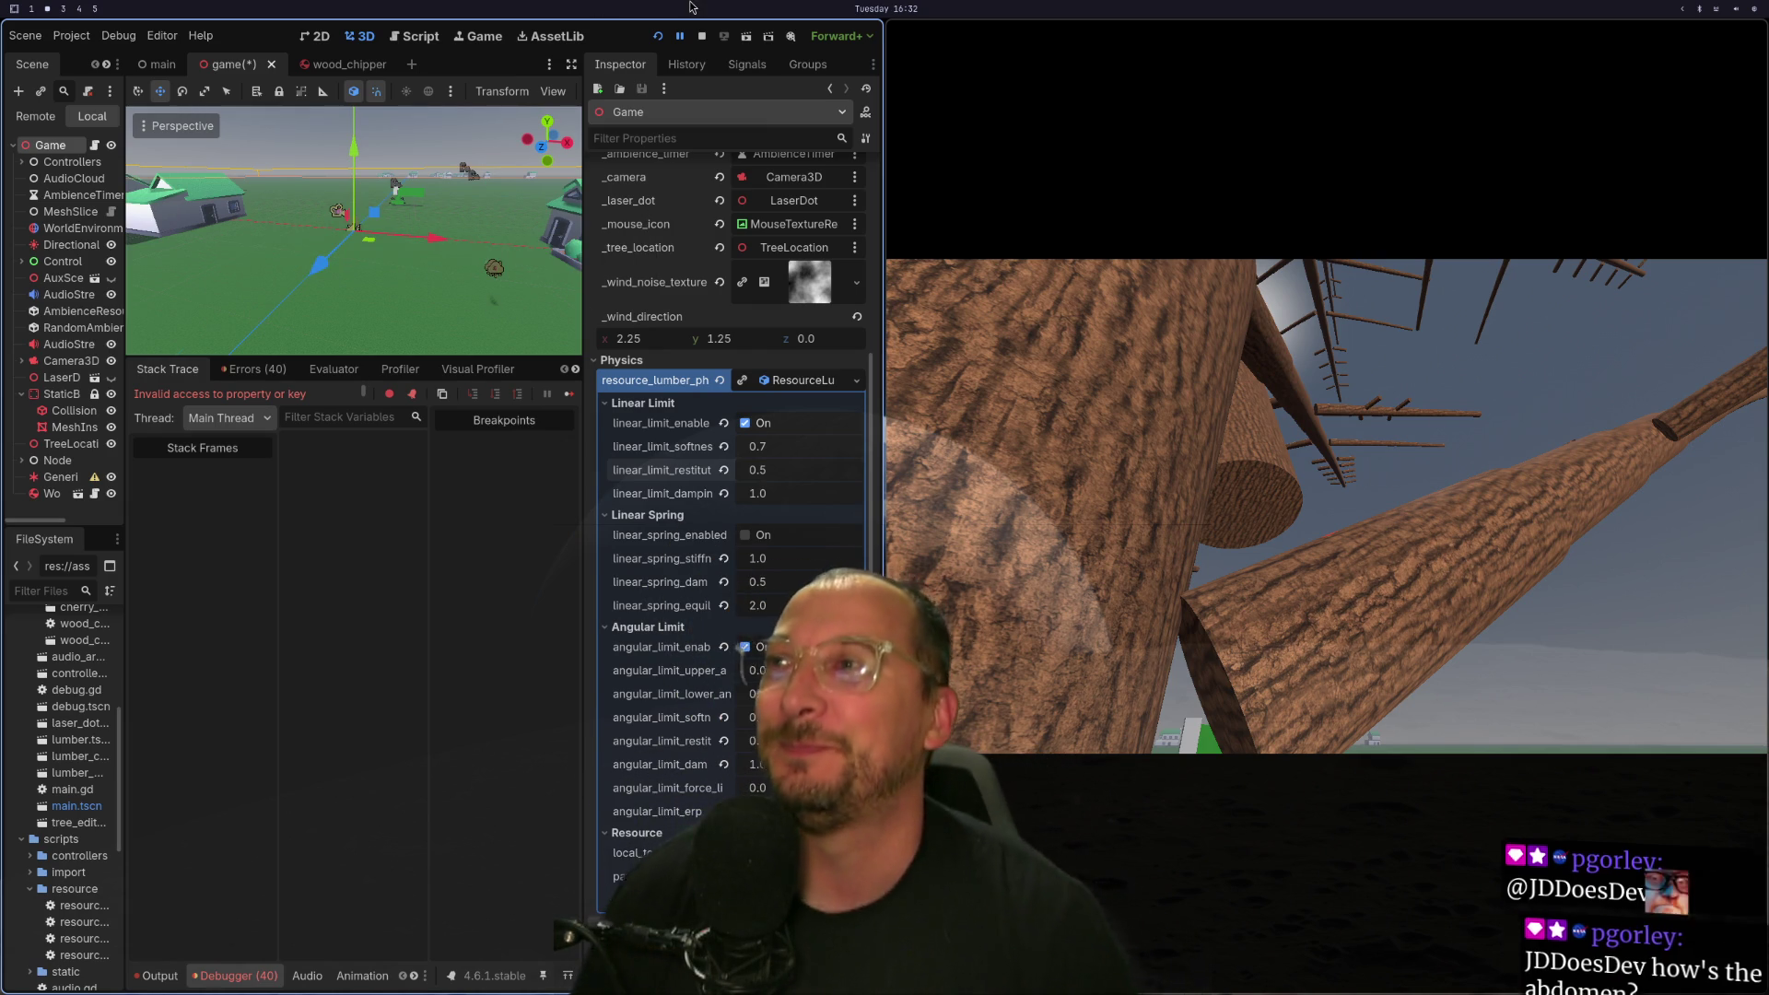
pyautogui.press('Escape')
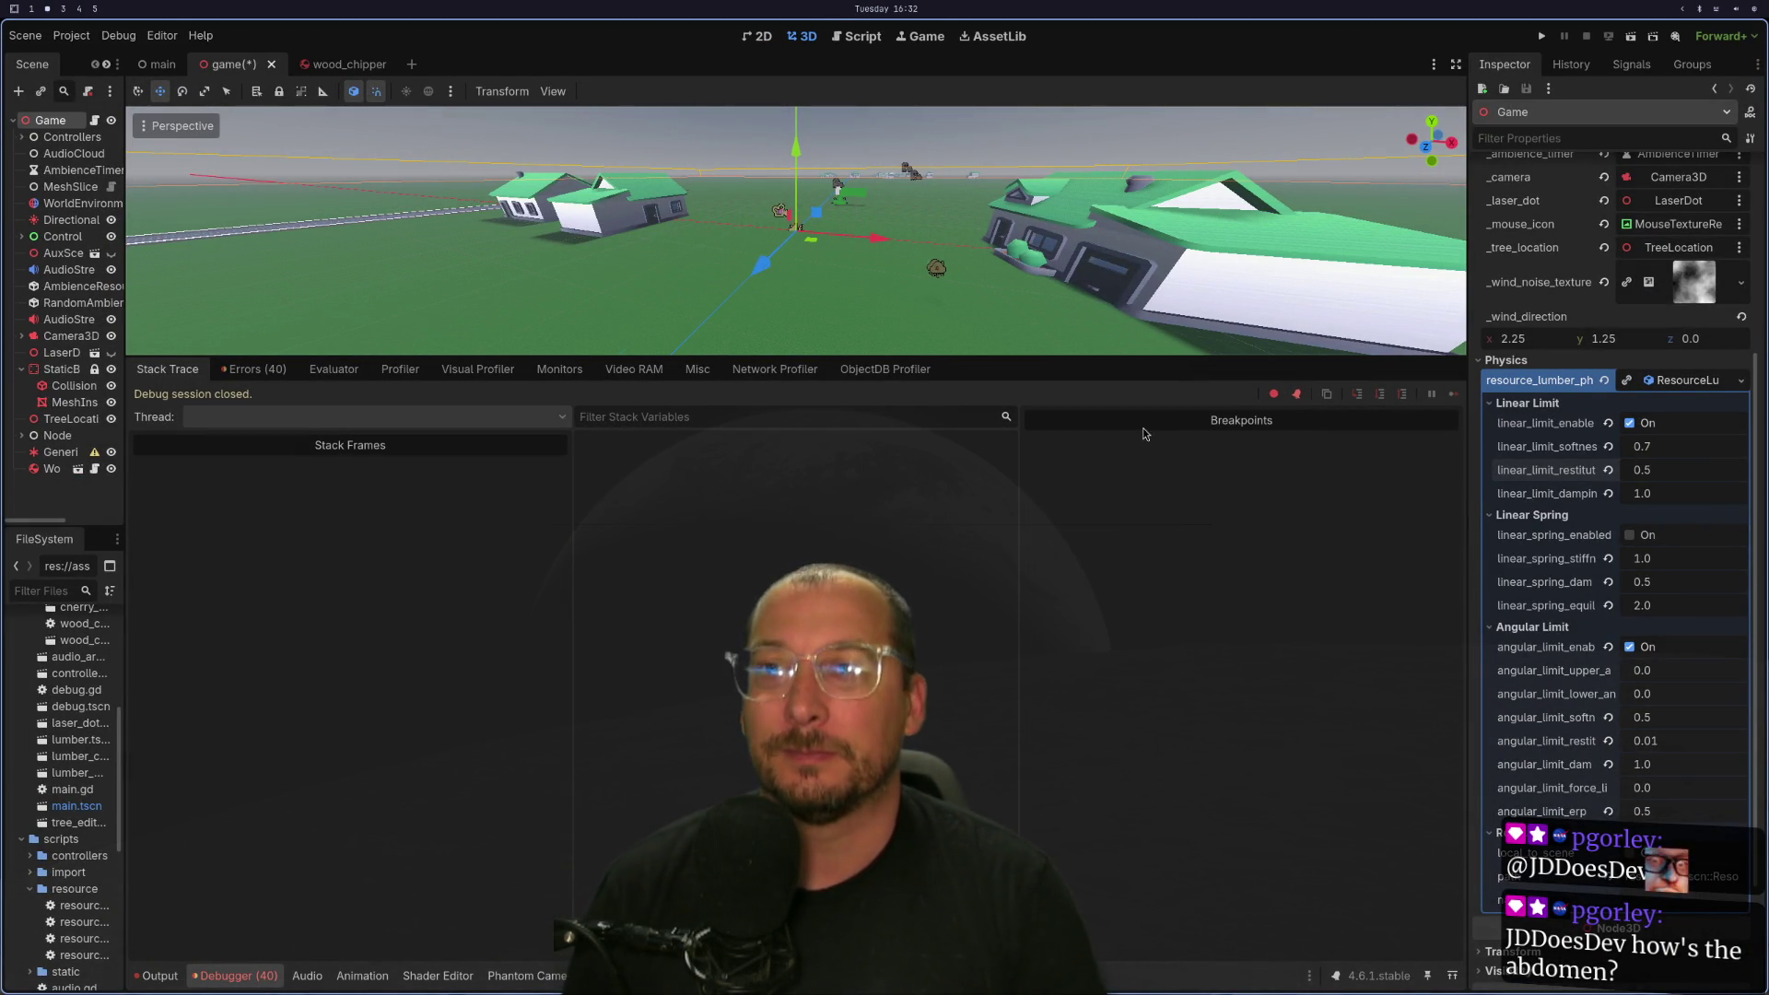
pyautogui.press('super+1')
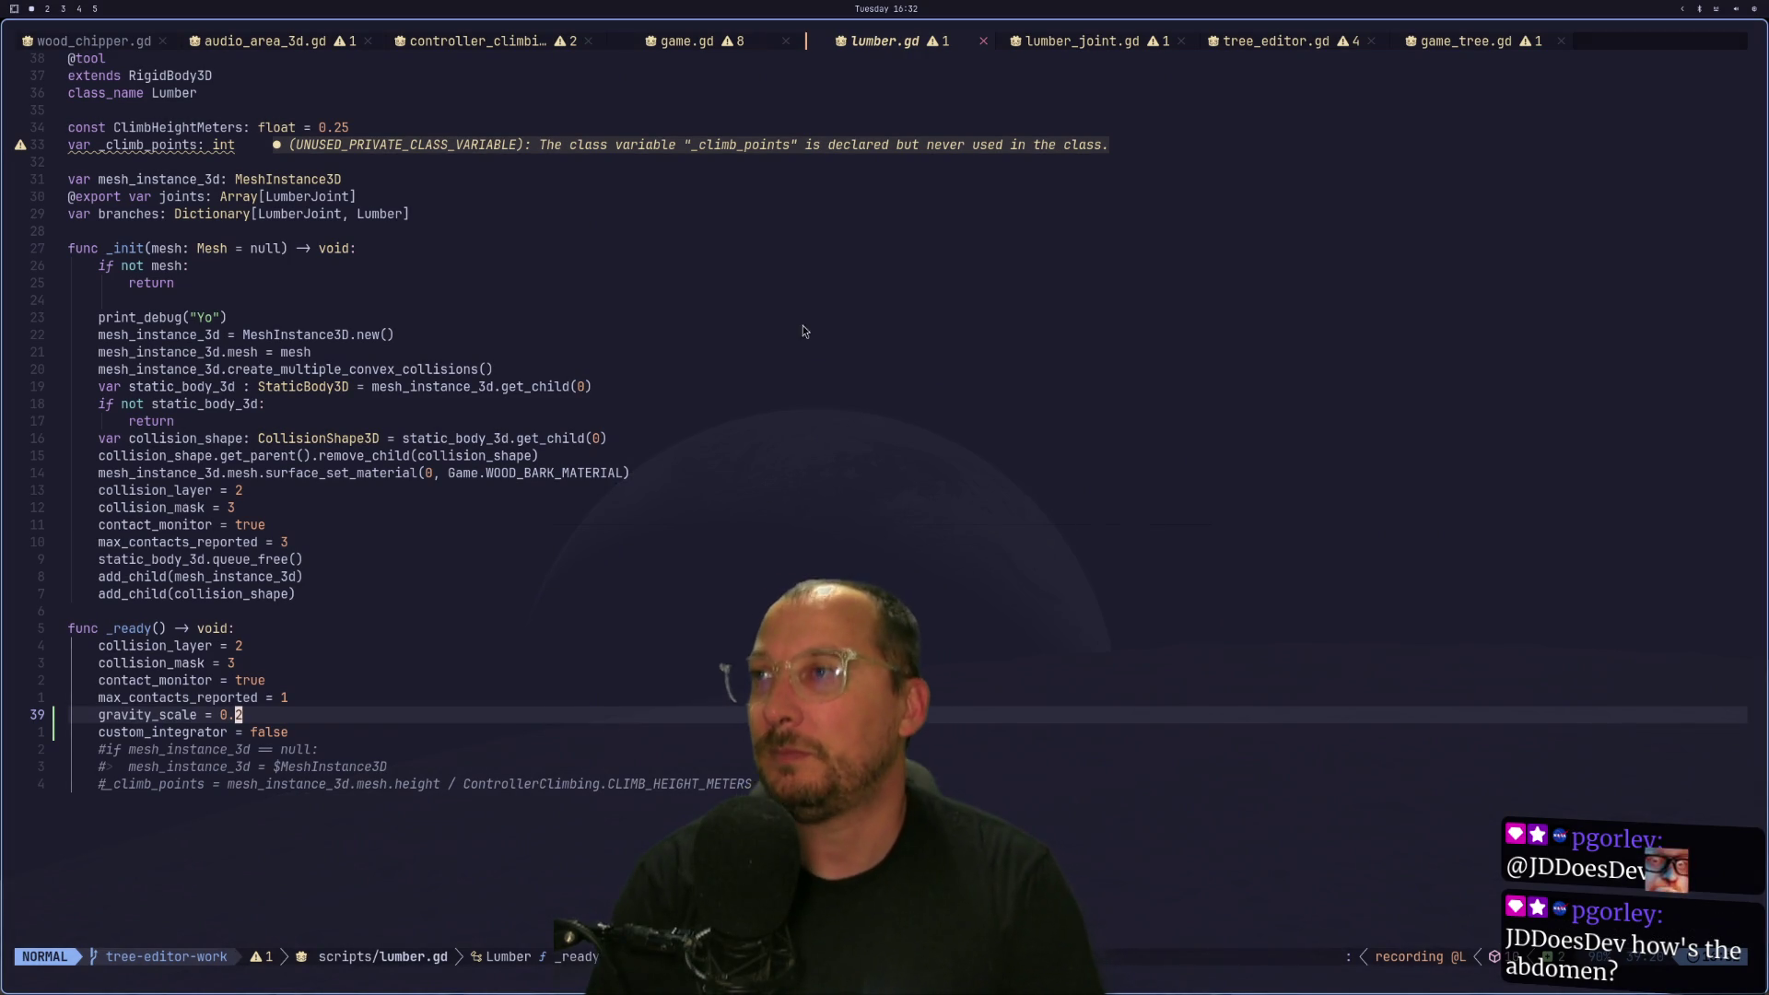
# Move to the top of lumber.gd, then open controller_climbing.gd and scroll through it.
pyautogui.click(1041, 271)
pyautogui.press('k')
pyautogui.press('k')
pyautogui.press('k')
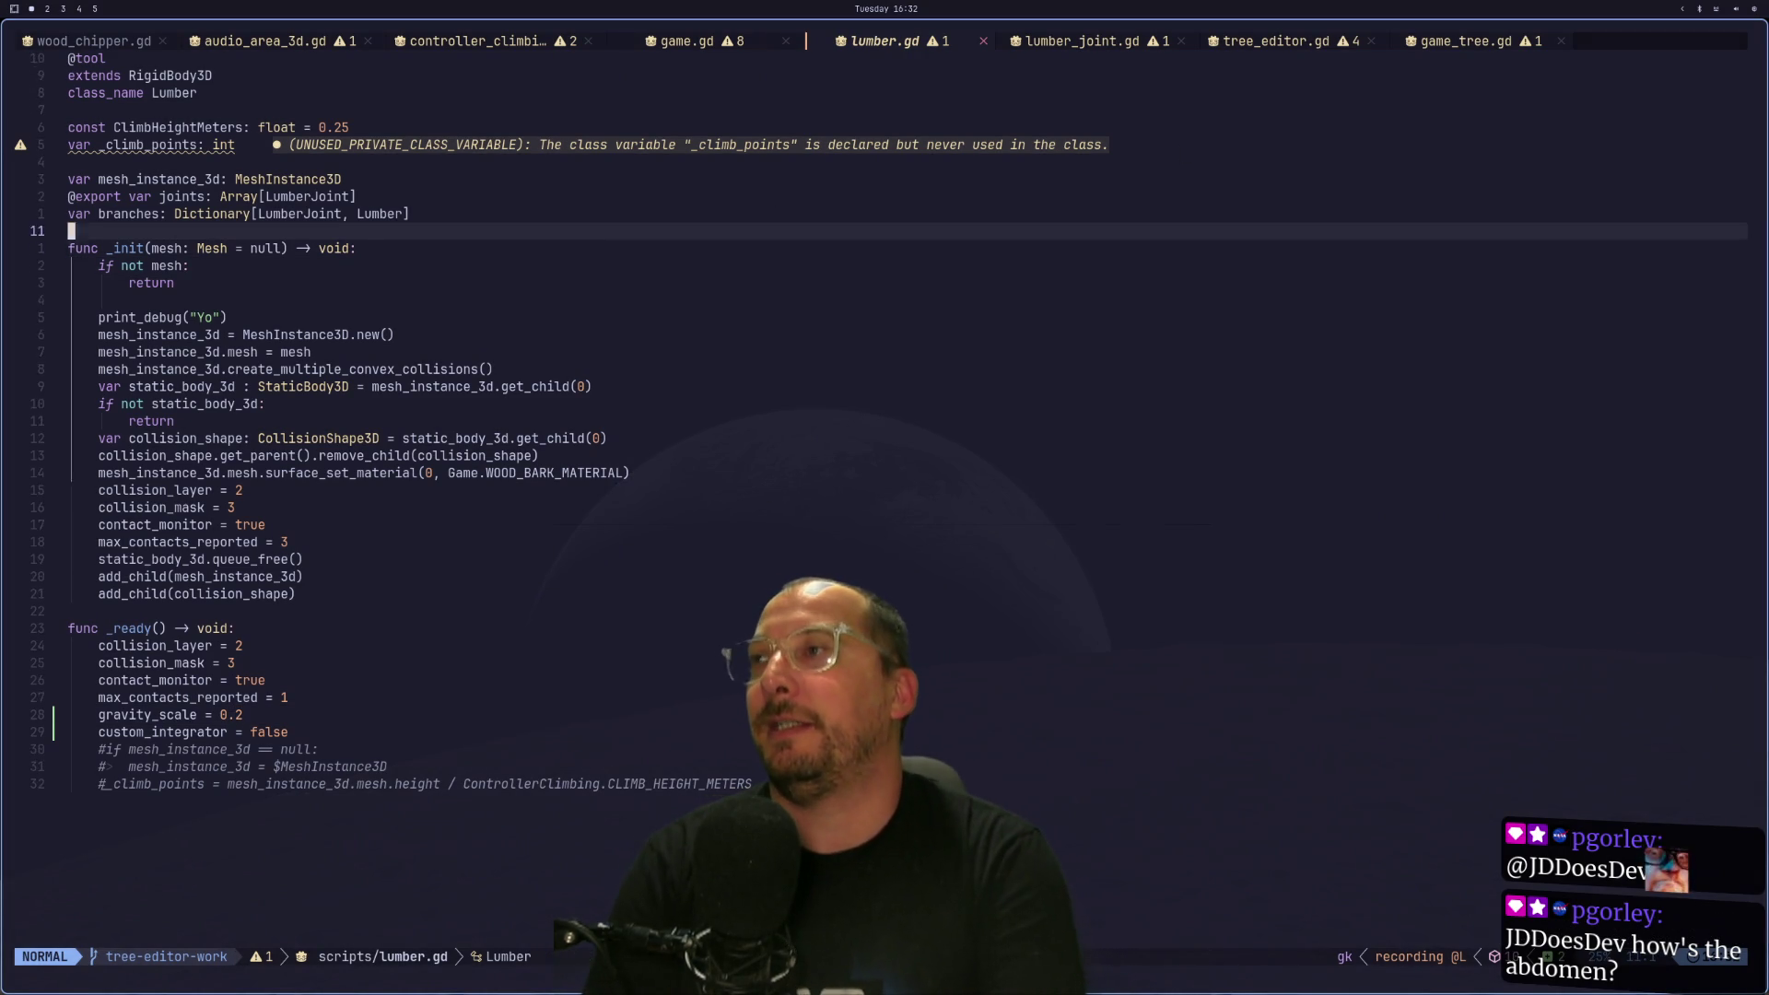
pyautogui.press('k')
pyautogui.press('k')
pyautogui.press('k')
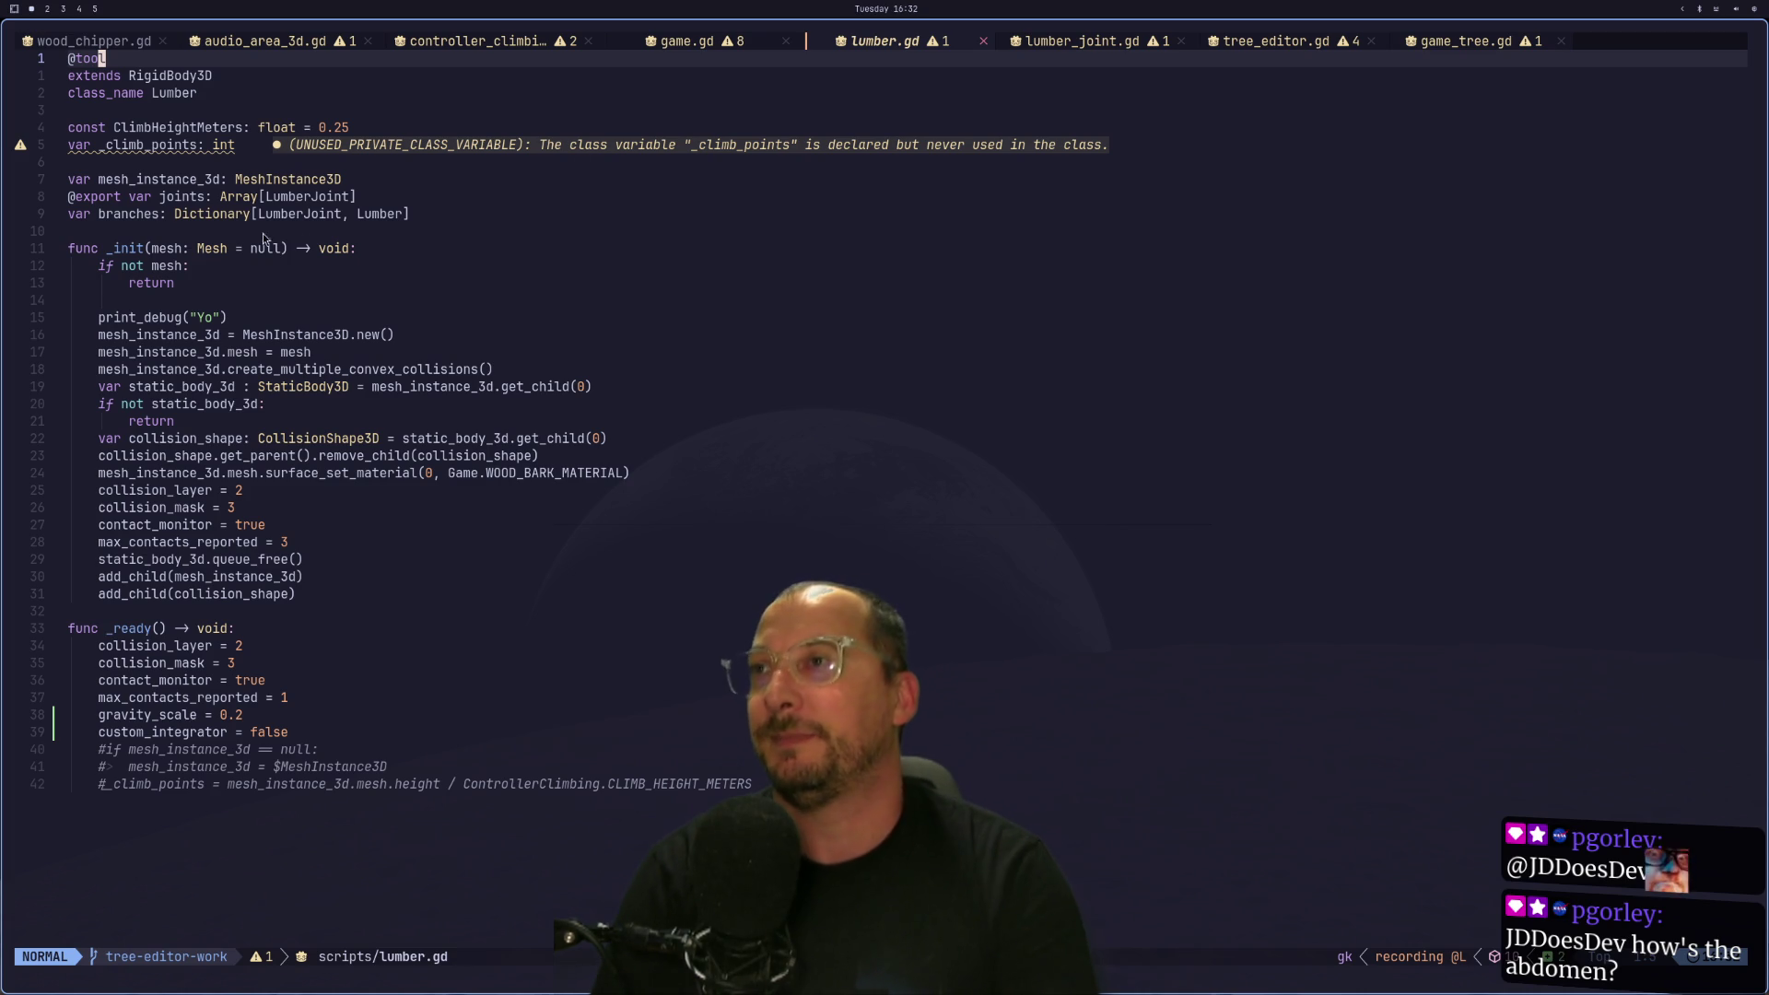
pyautogui.click(469, 39)
pyautogui.scroll(8, 626, 324)
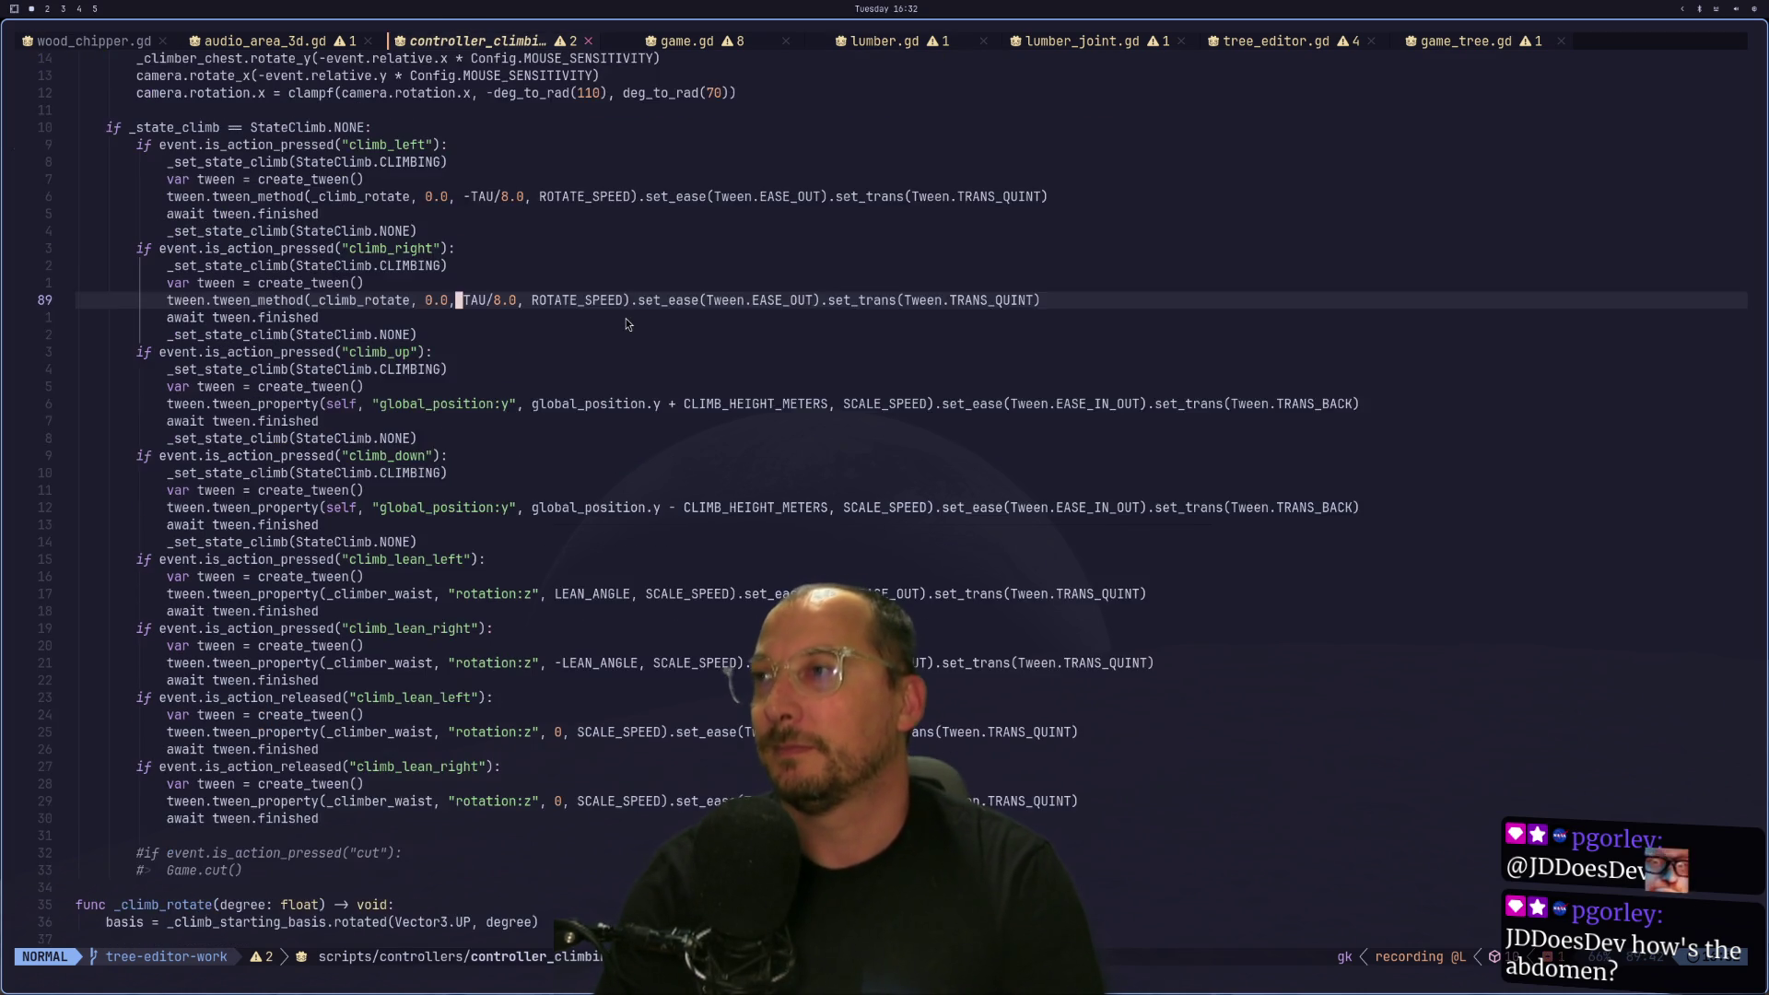
pyautogui.scroll(6, 626, 322)
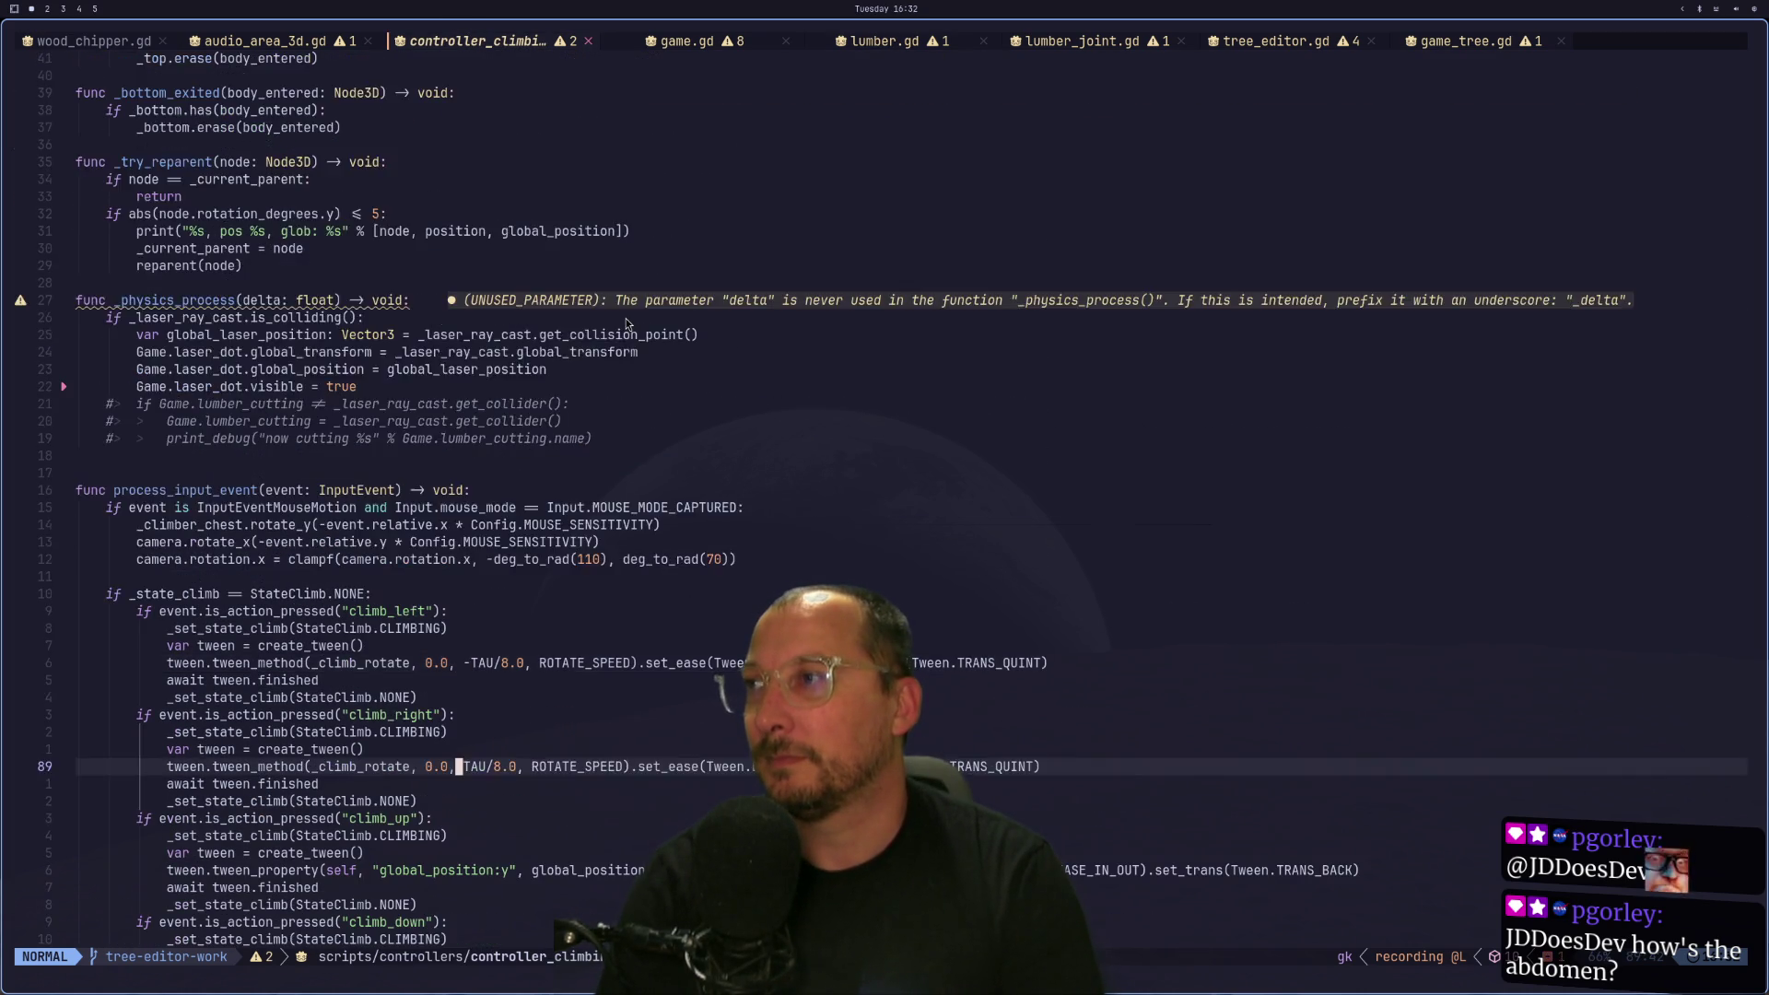
pyautogui.scroll(-12, 617, 331)
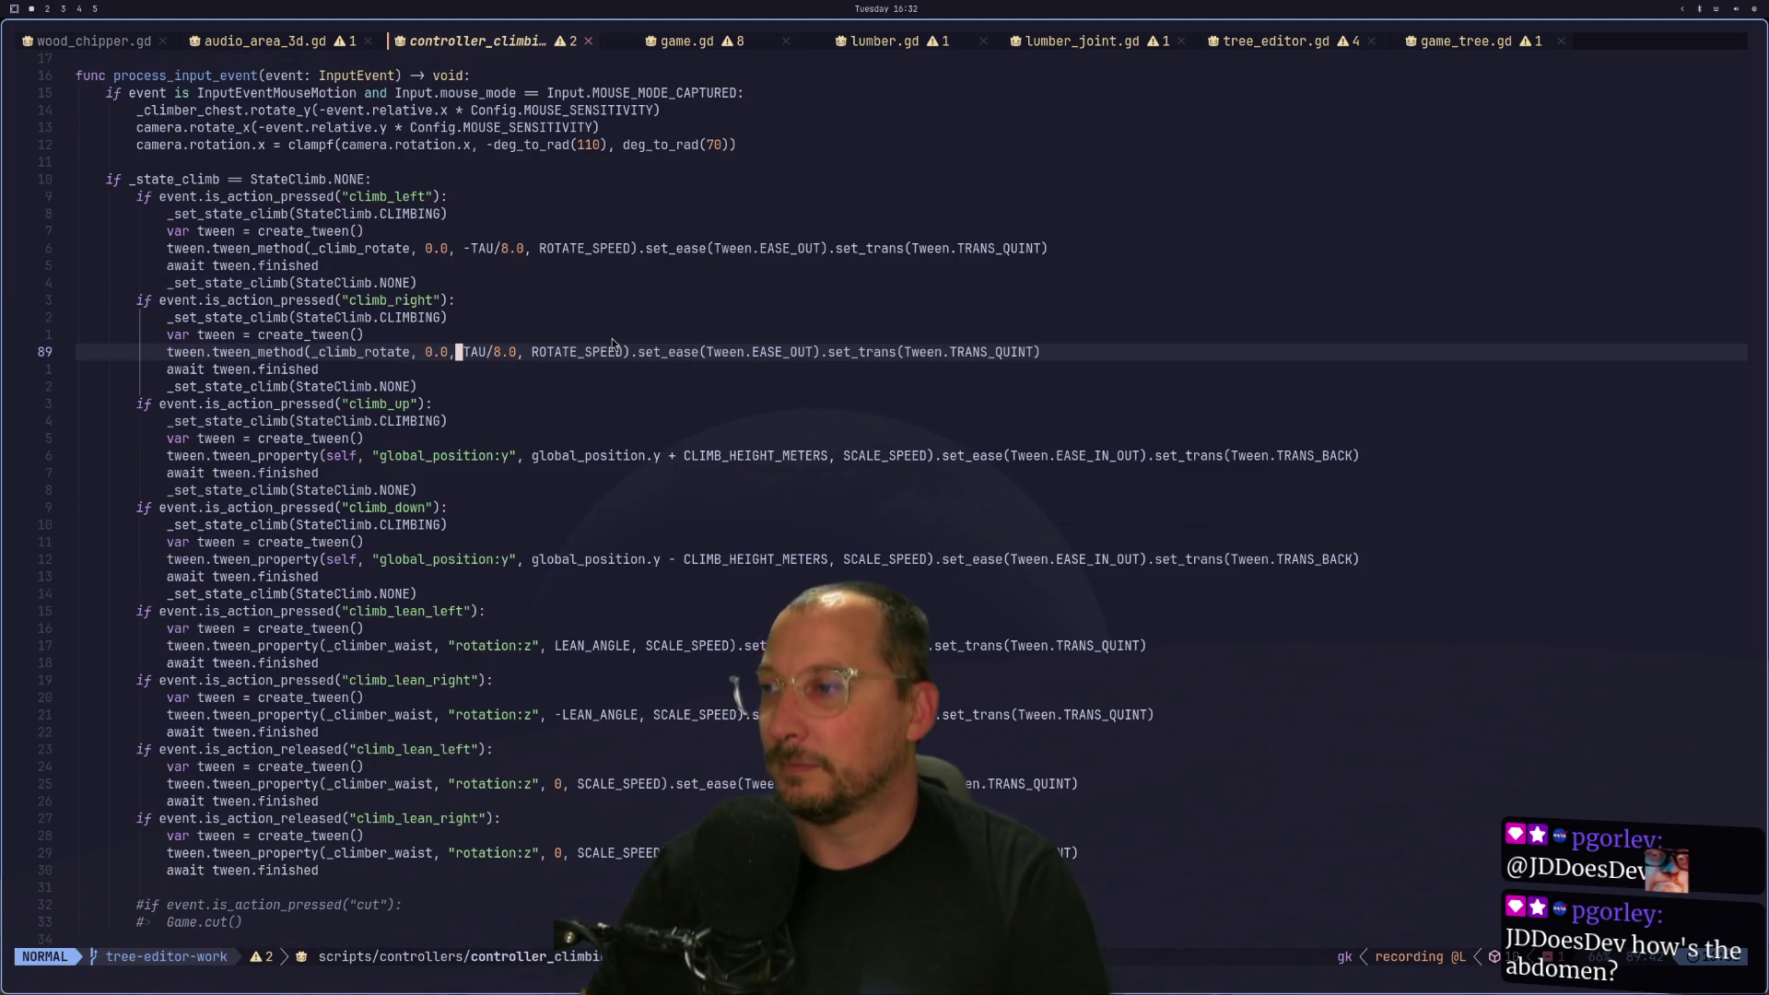
pyautogui.scroll(5, 611, 339)
pyautogui.scroll(3, 612, 342)
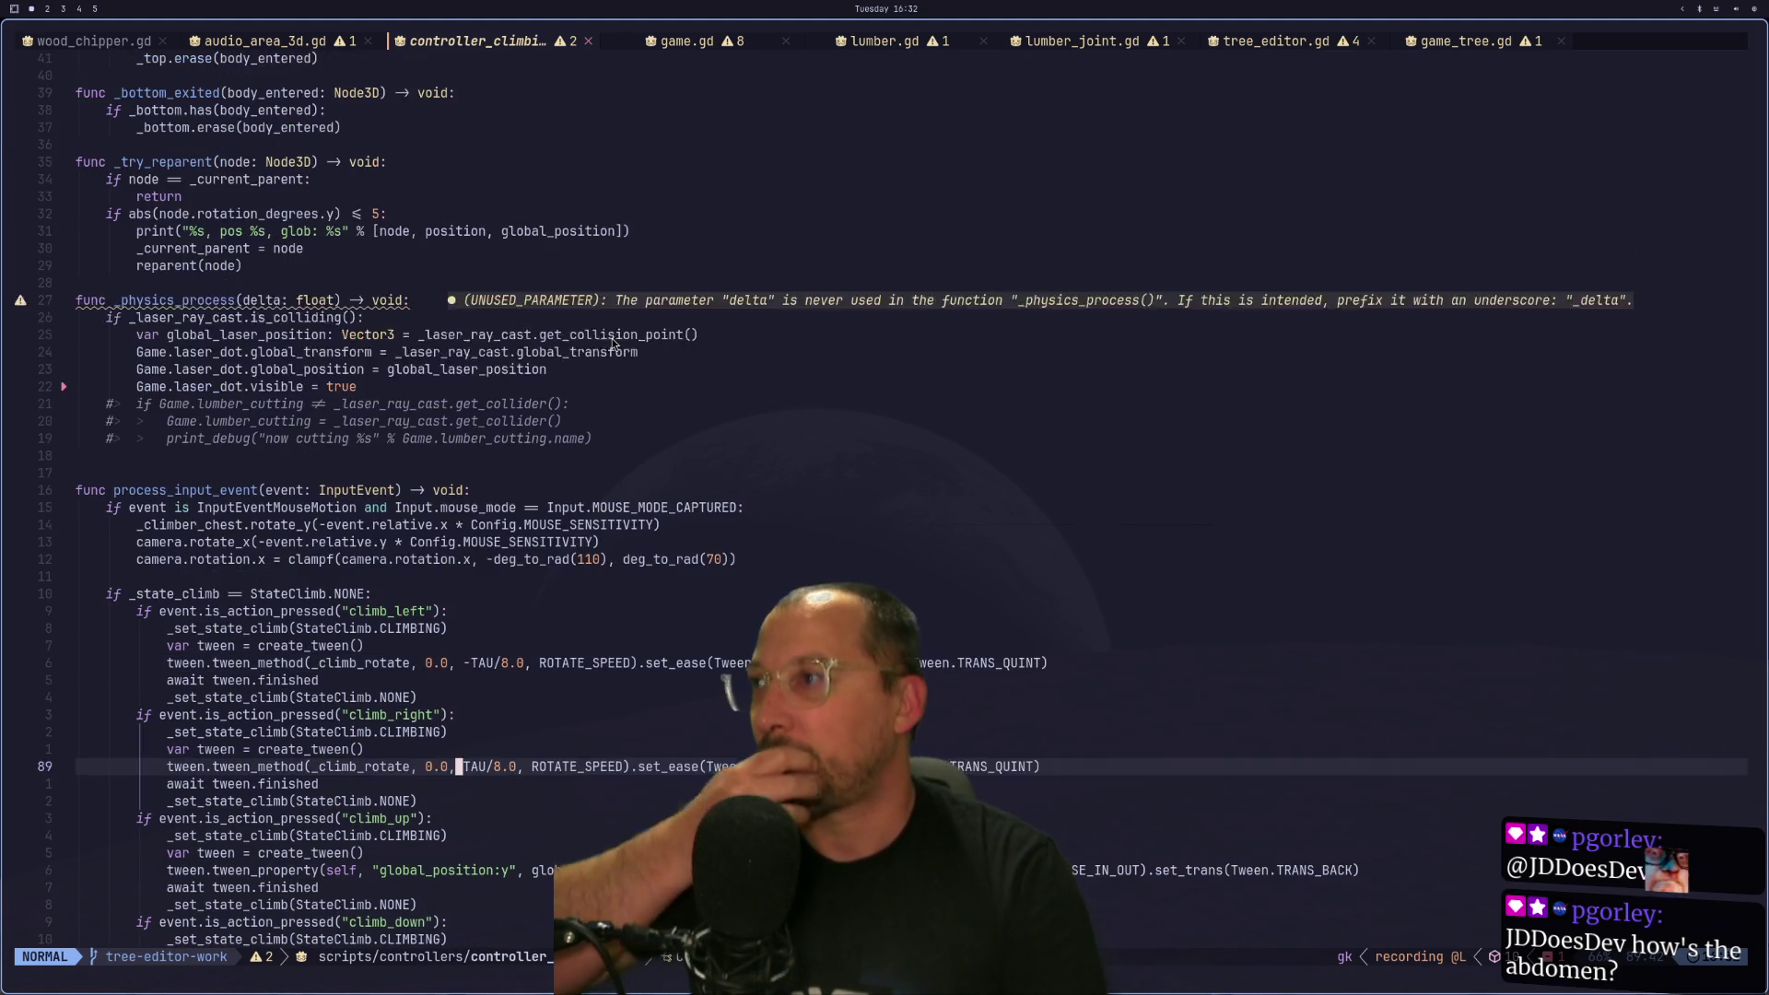
pyautogui.scroll(1, 611, 343)
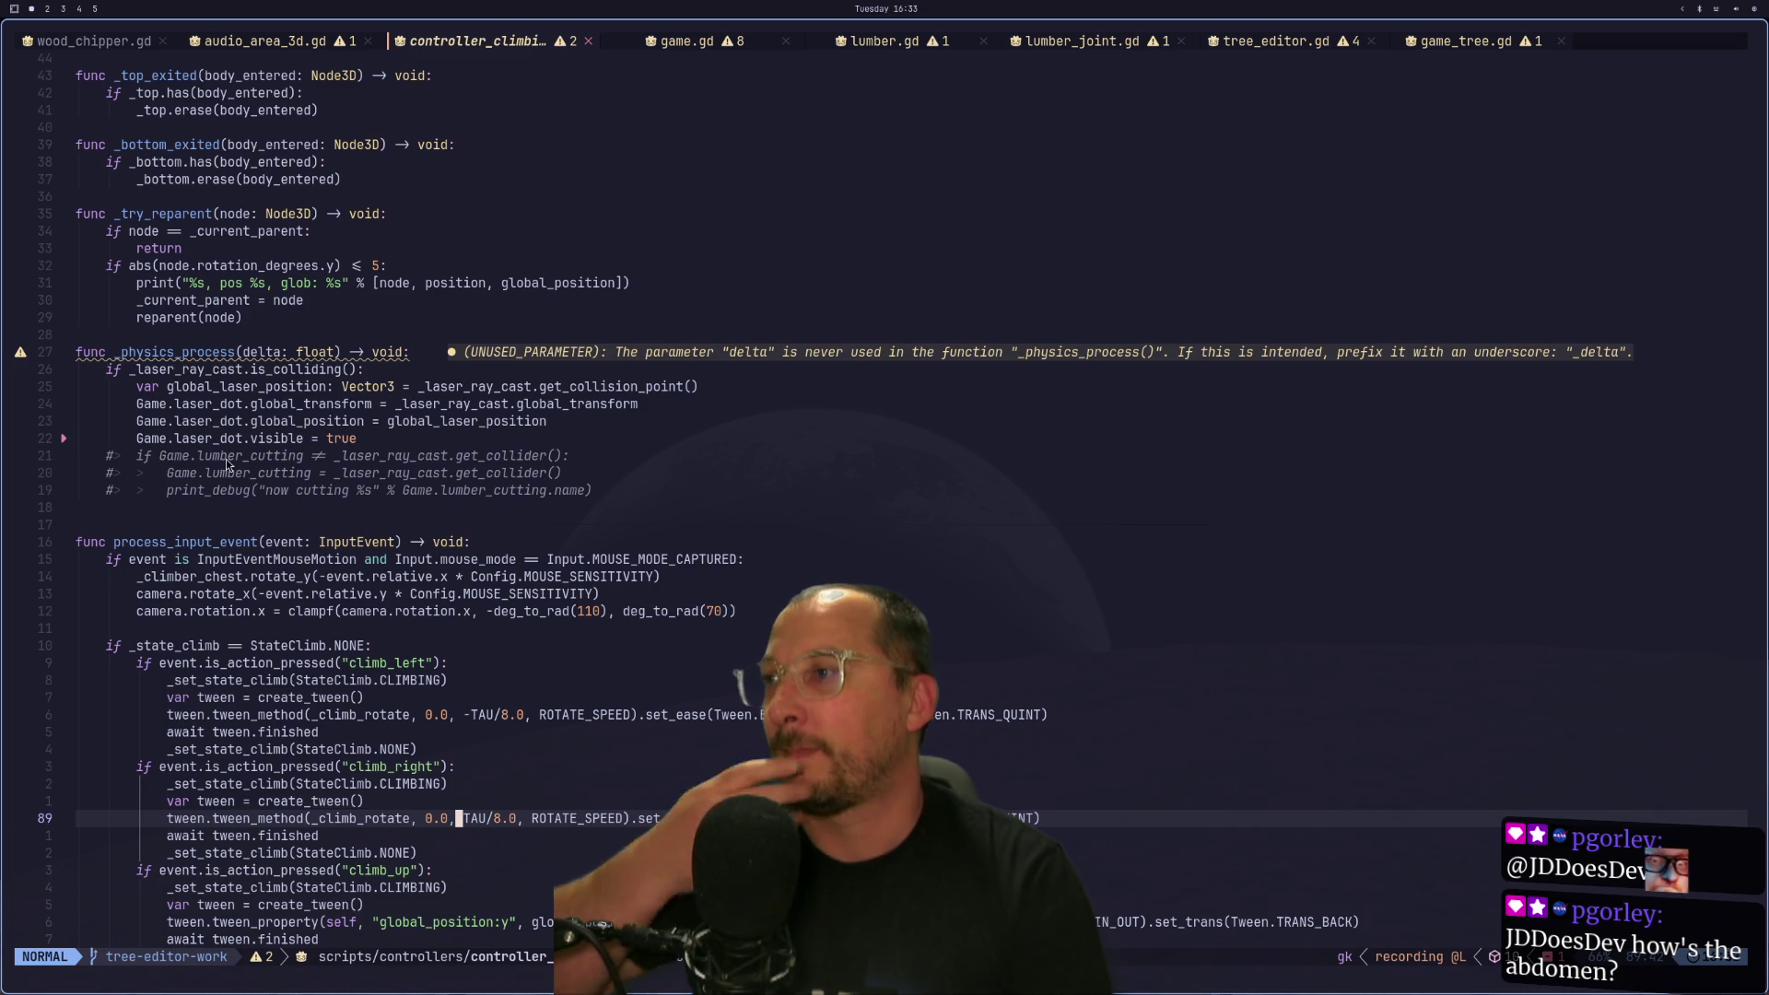
# Uncomment both Game.lumber_cutting lines, save the file, and run the game from Godot.
pyautogui.click(108, 473)
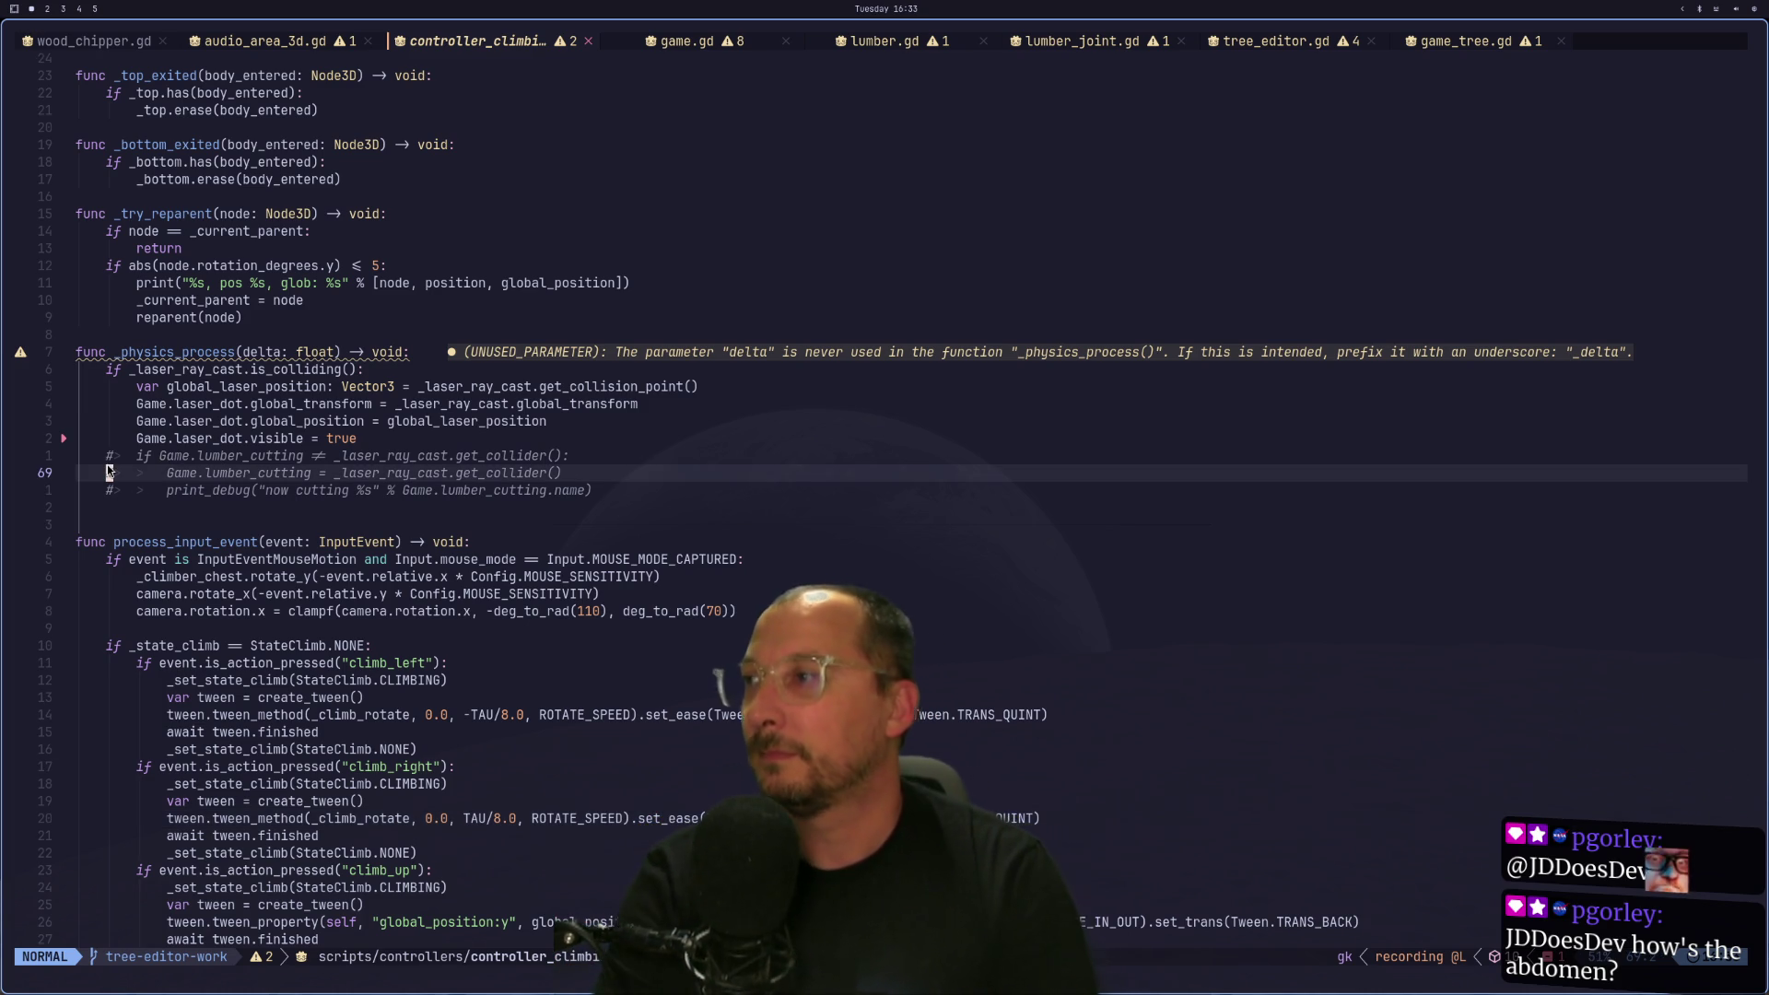
pyautogui.press('k')
pyautogui.press('g')
pyautogui.press('c')
pyautogui.press('c')
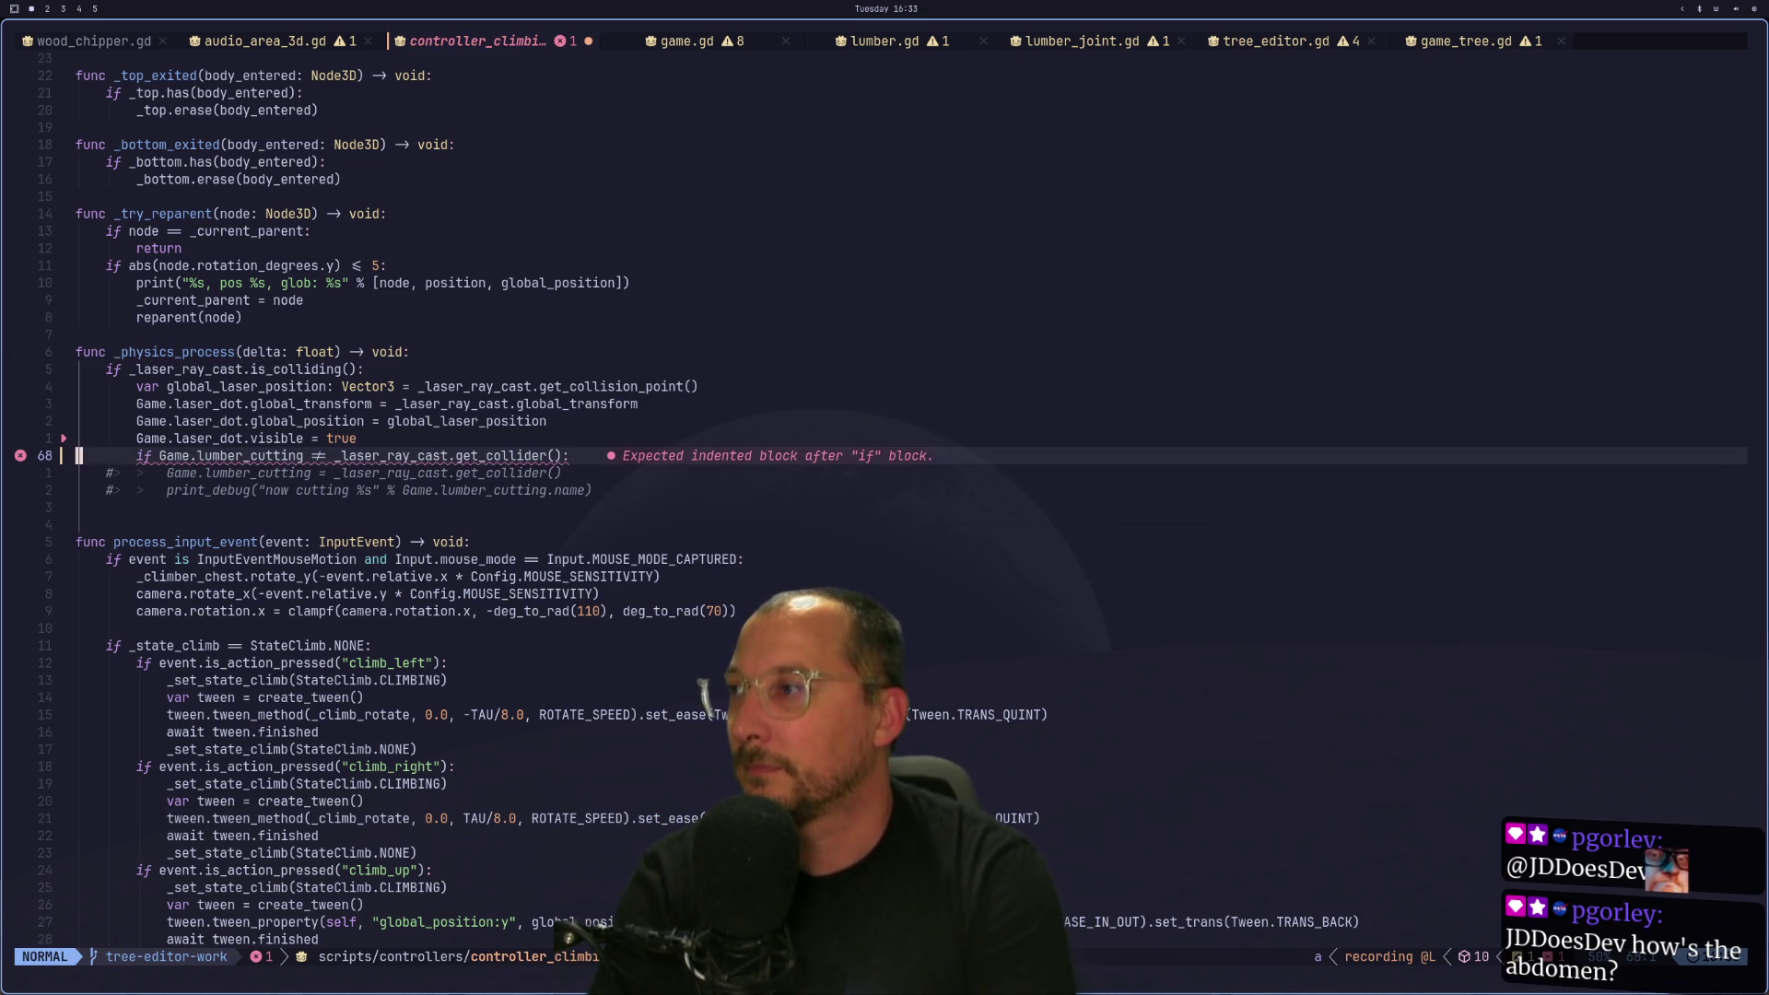
pyautogui.press('j')
pyautogui.press('g')
pyautogui.press('c')
pyautogui.press('c')
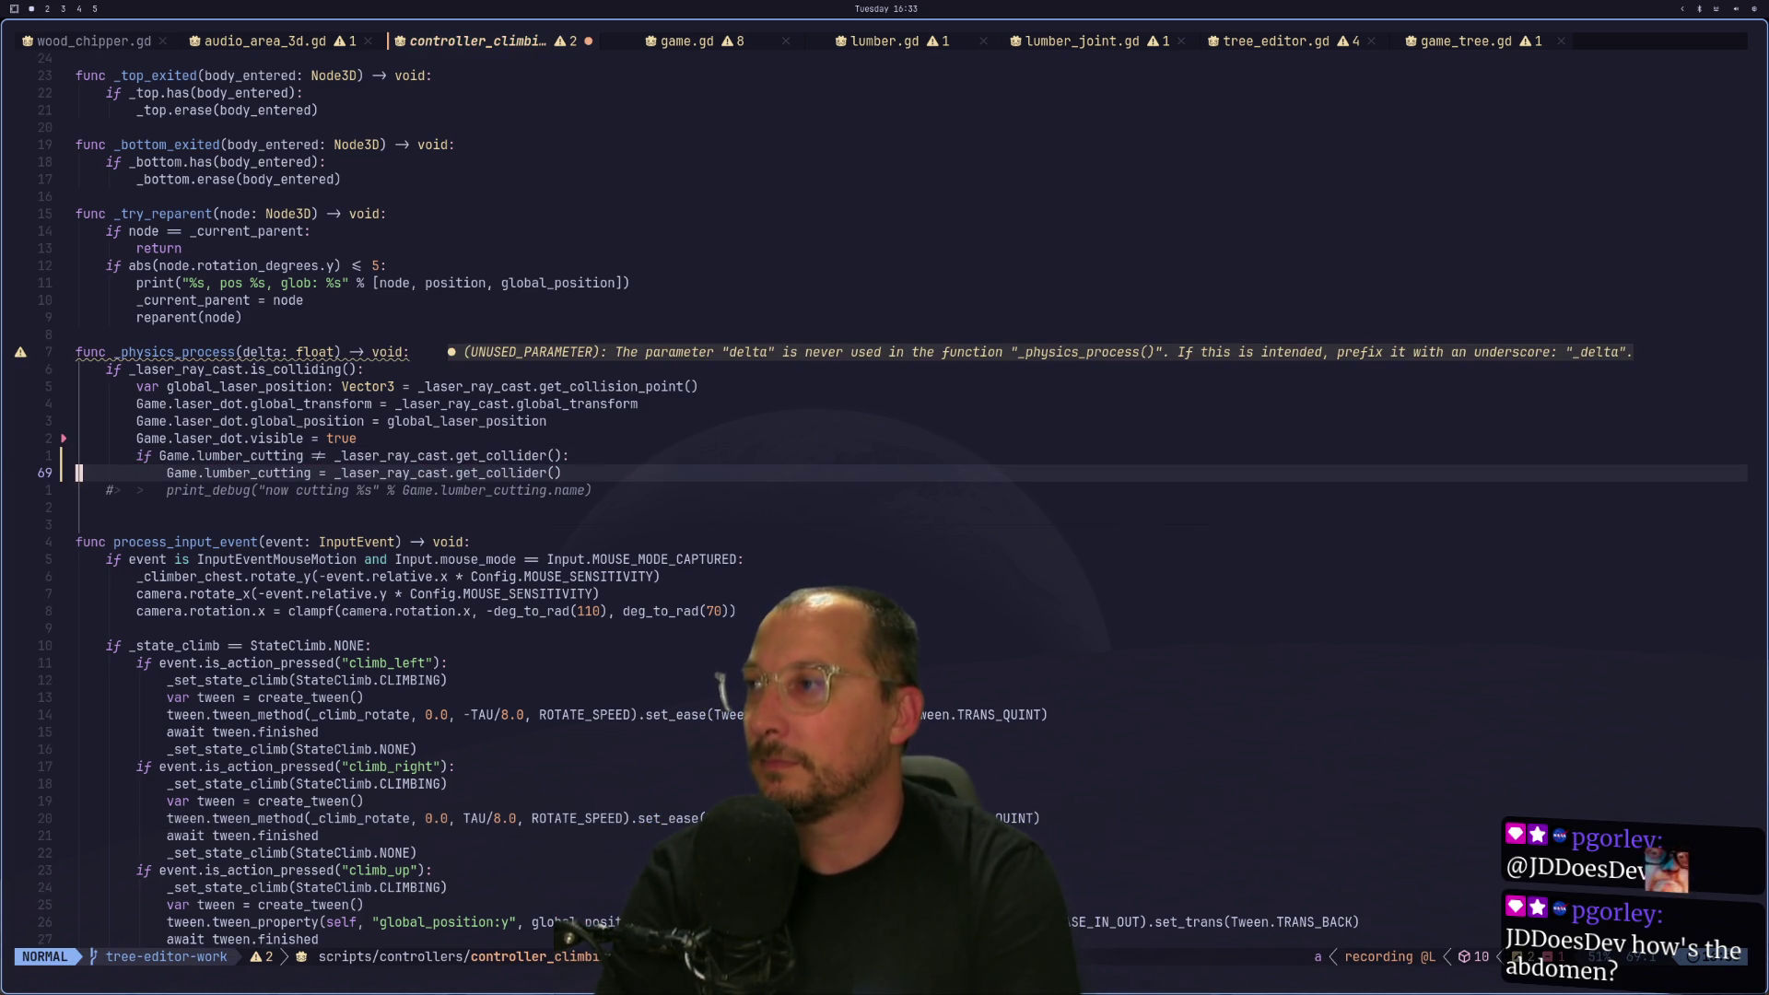
pyautogui.write('w')
pyautogui.press('Return')
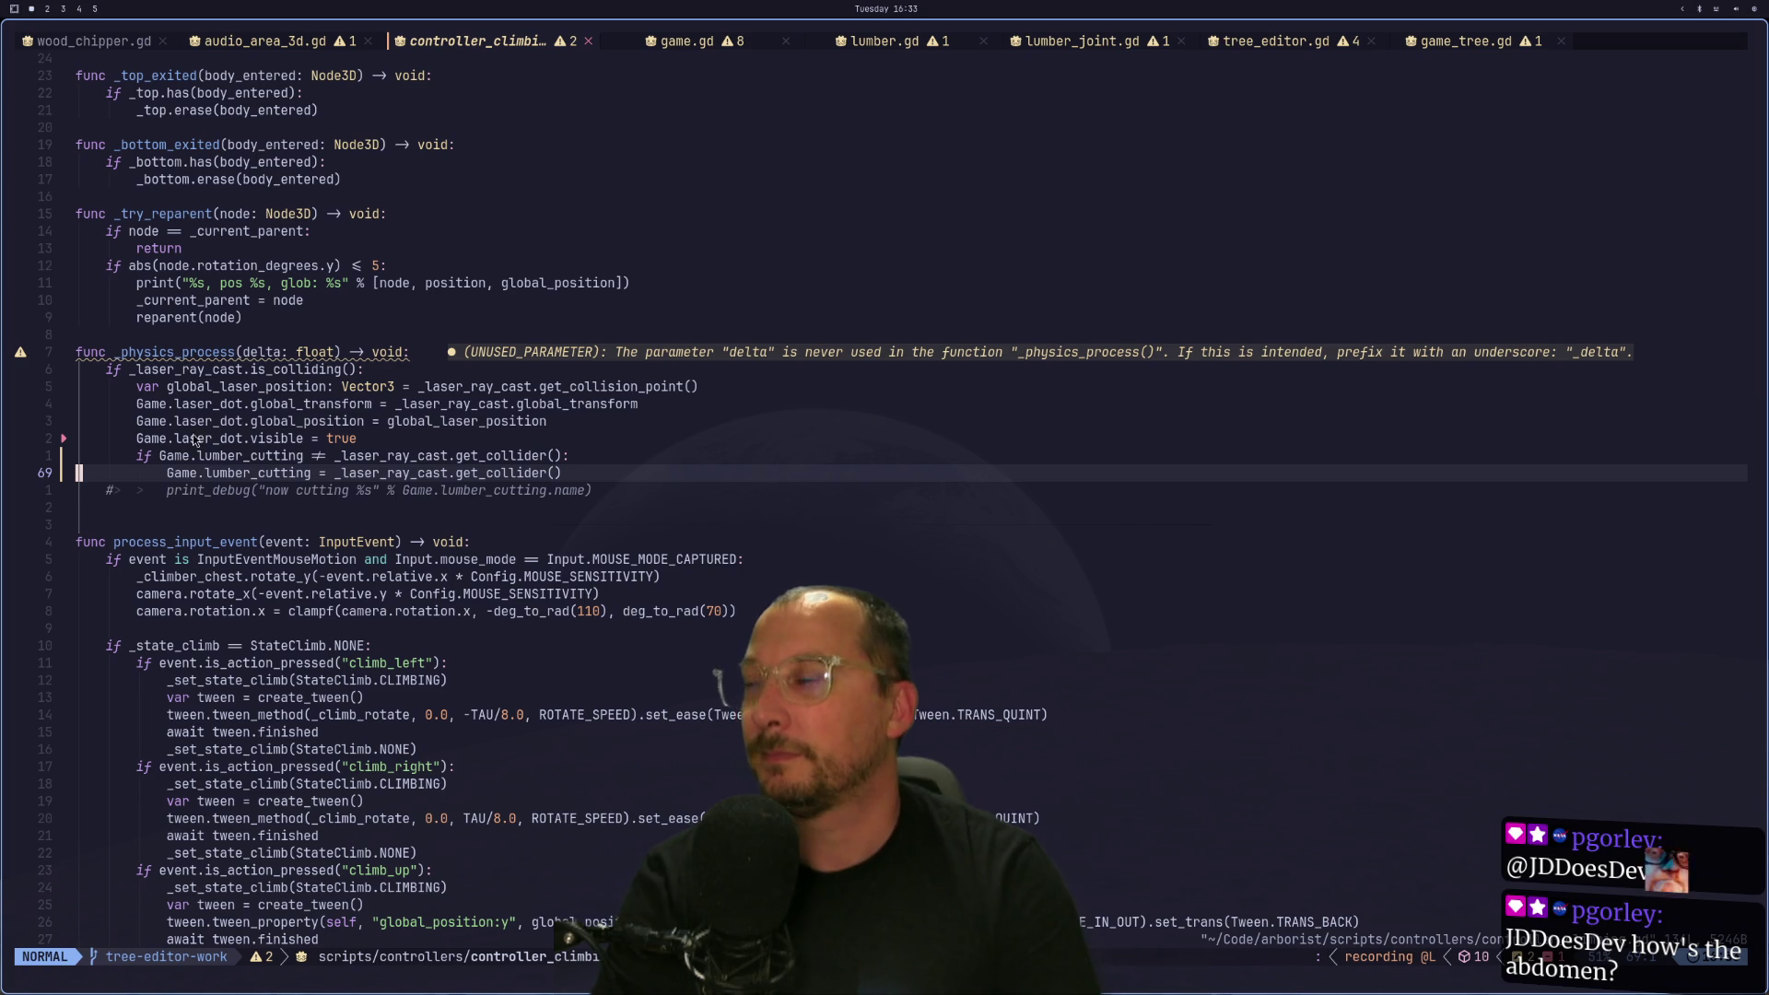
pyautogui.press('super+2')
pyautogui.click(1555, 39)
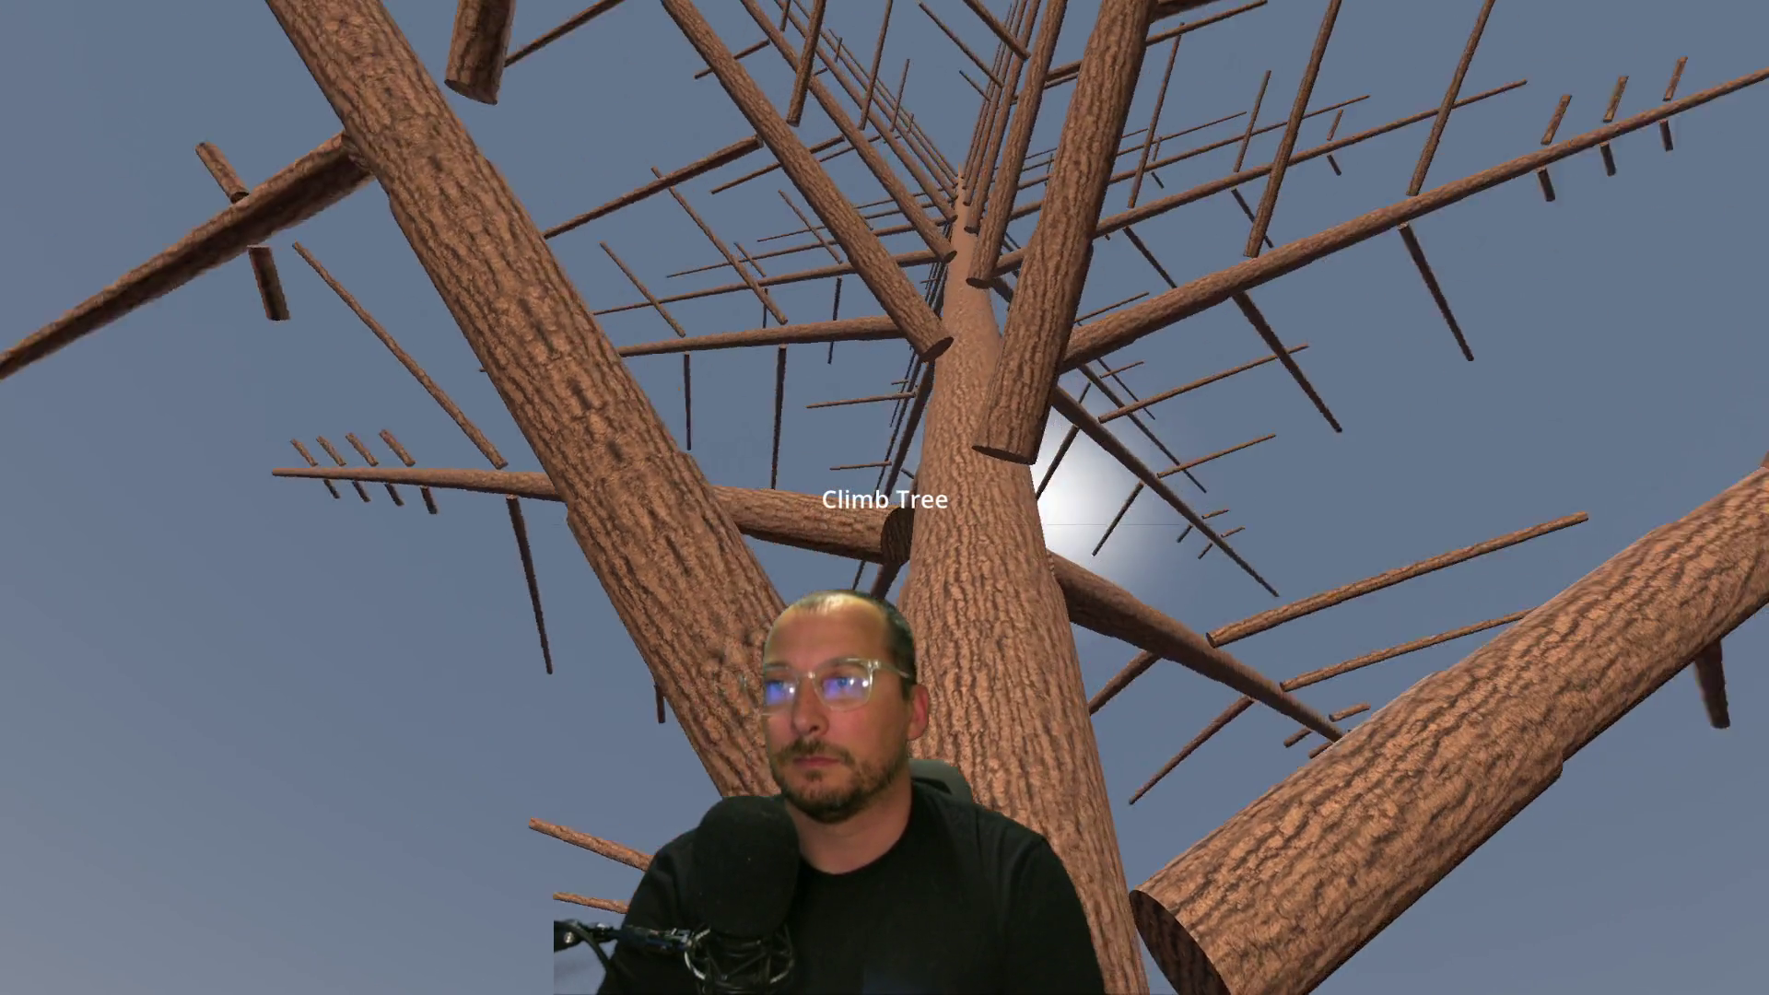
# Climb up the trunk, descend partway, then climb back up.
pyautogui.press('w')
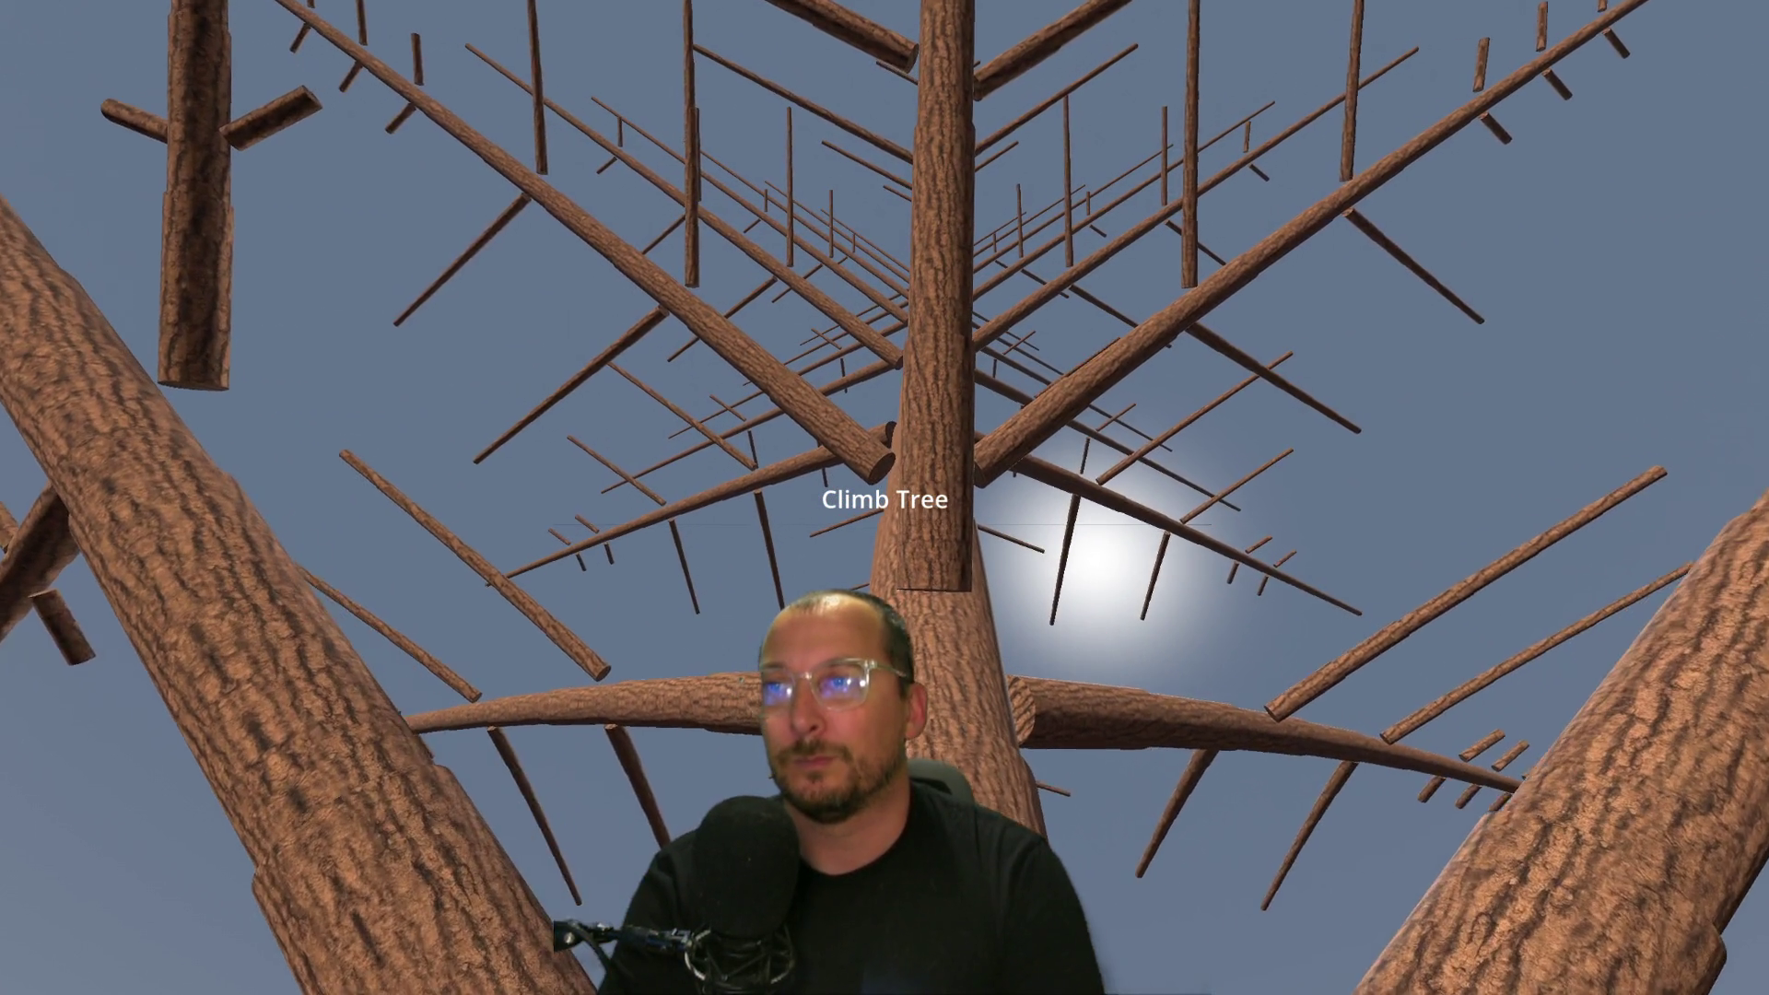
pyautogui.press('s')
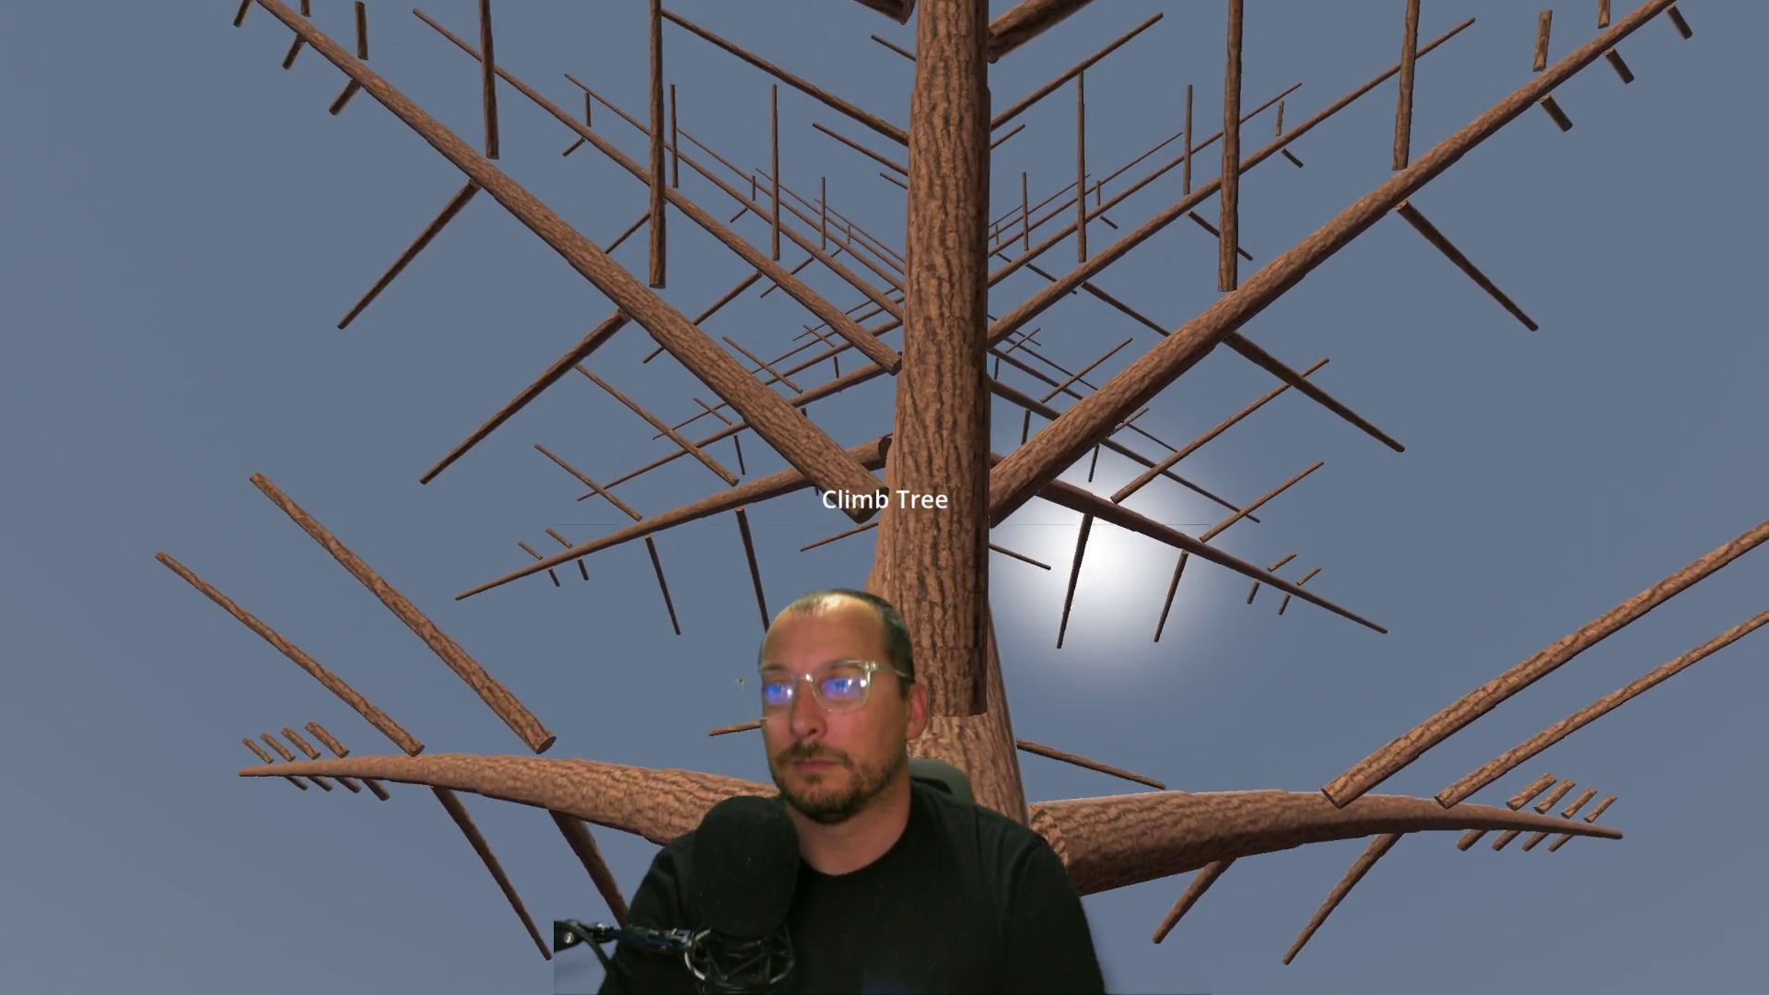
pyautogui.press('s')
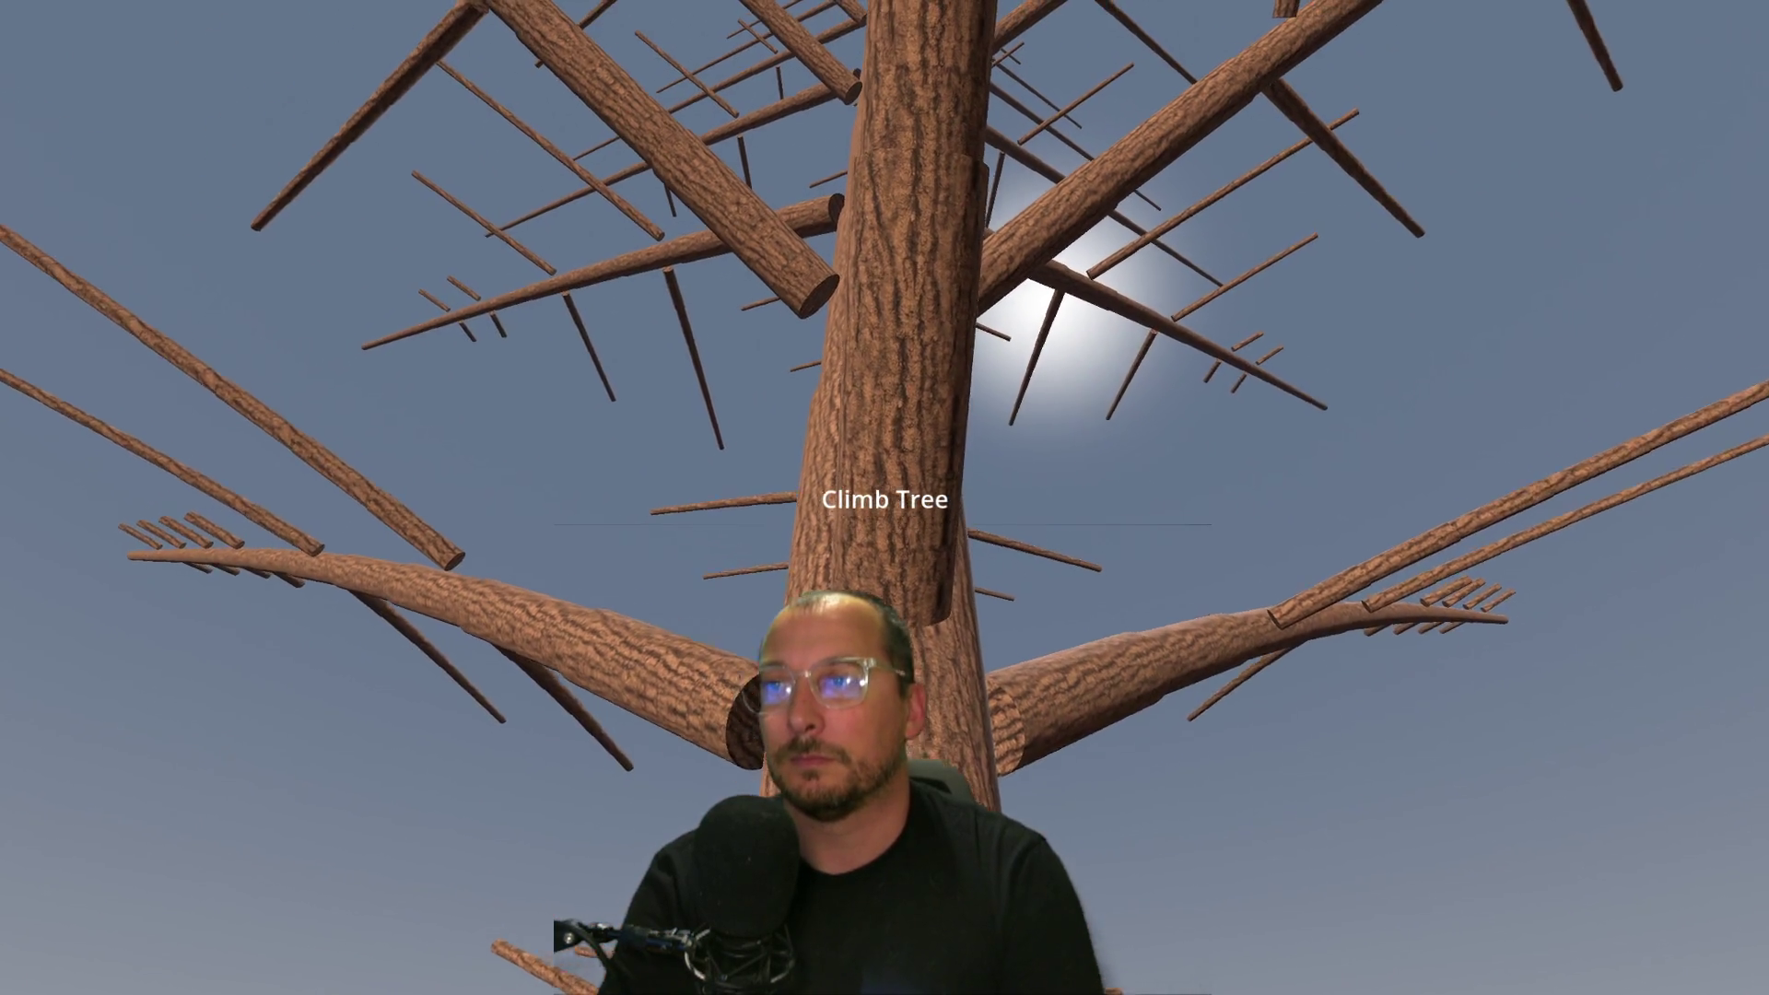
pyautogui.press('w')
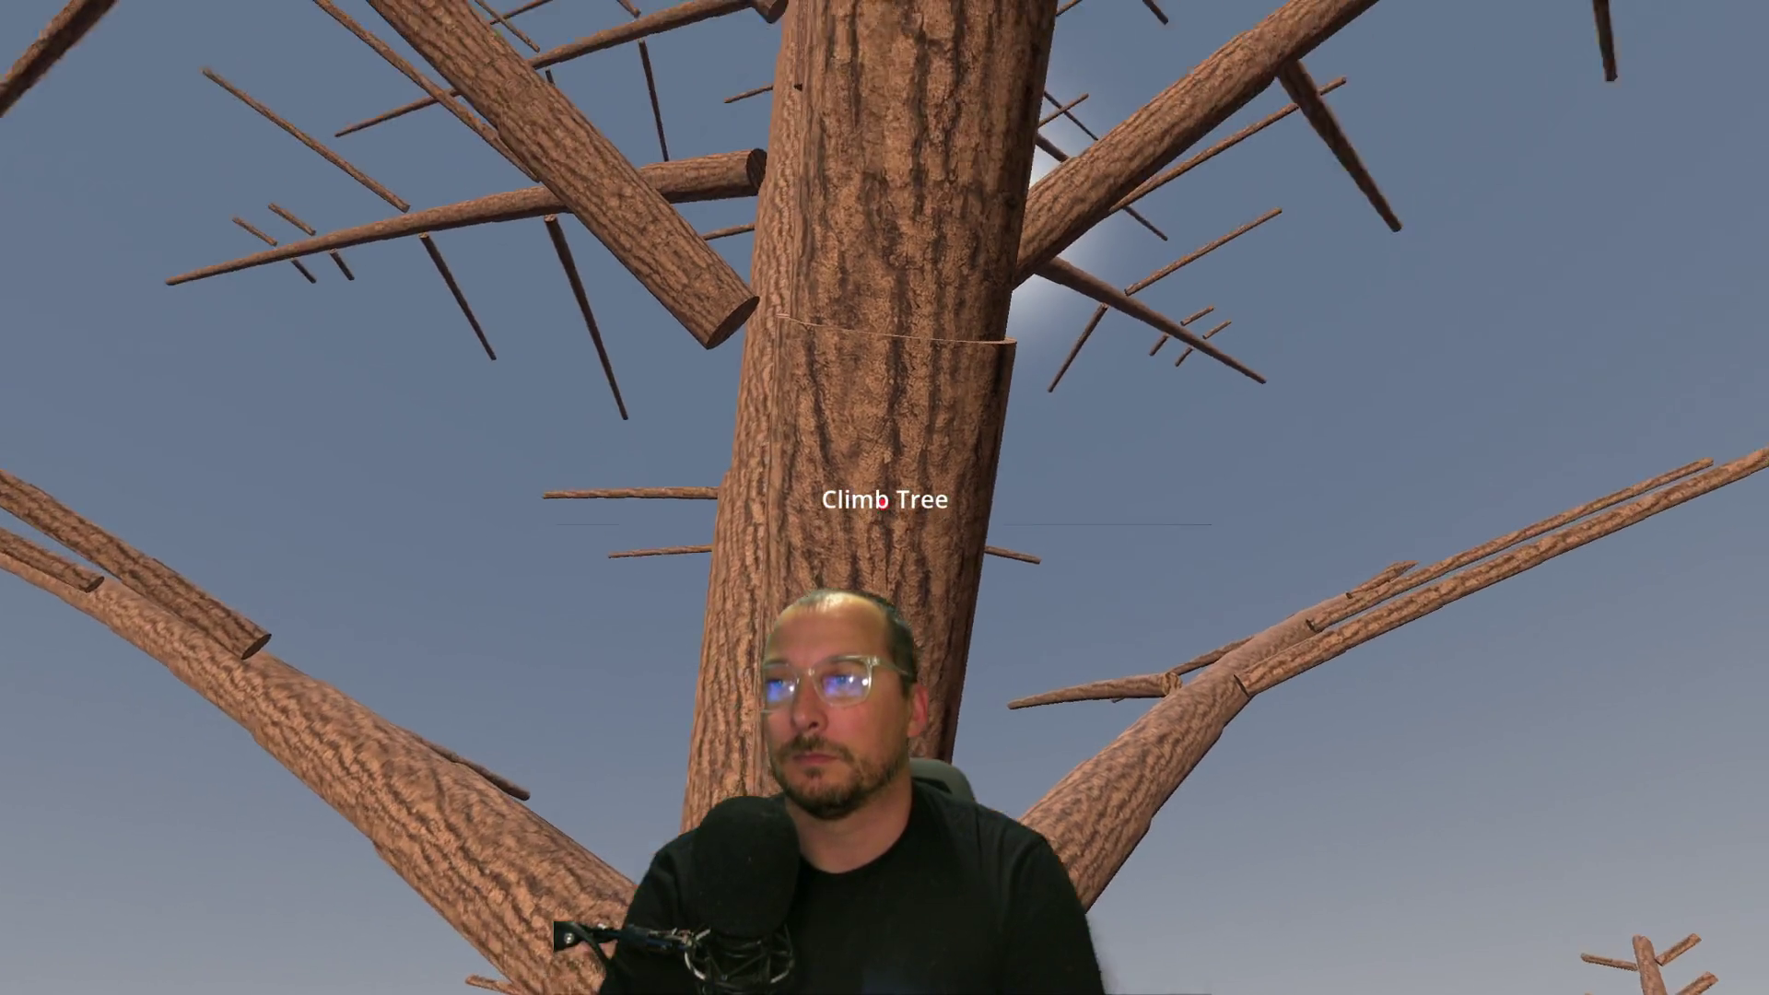
pyautogui.press('w')
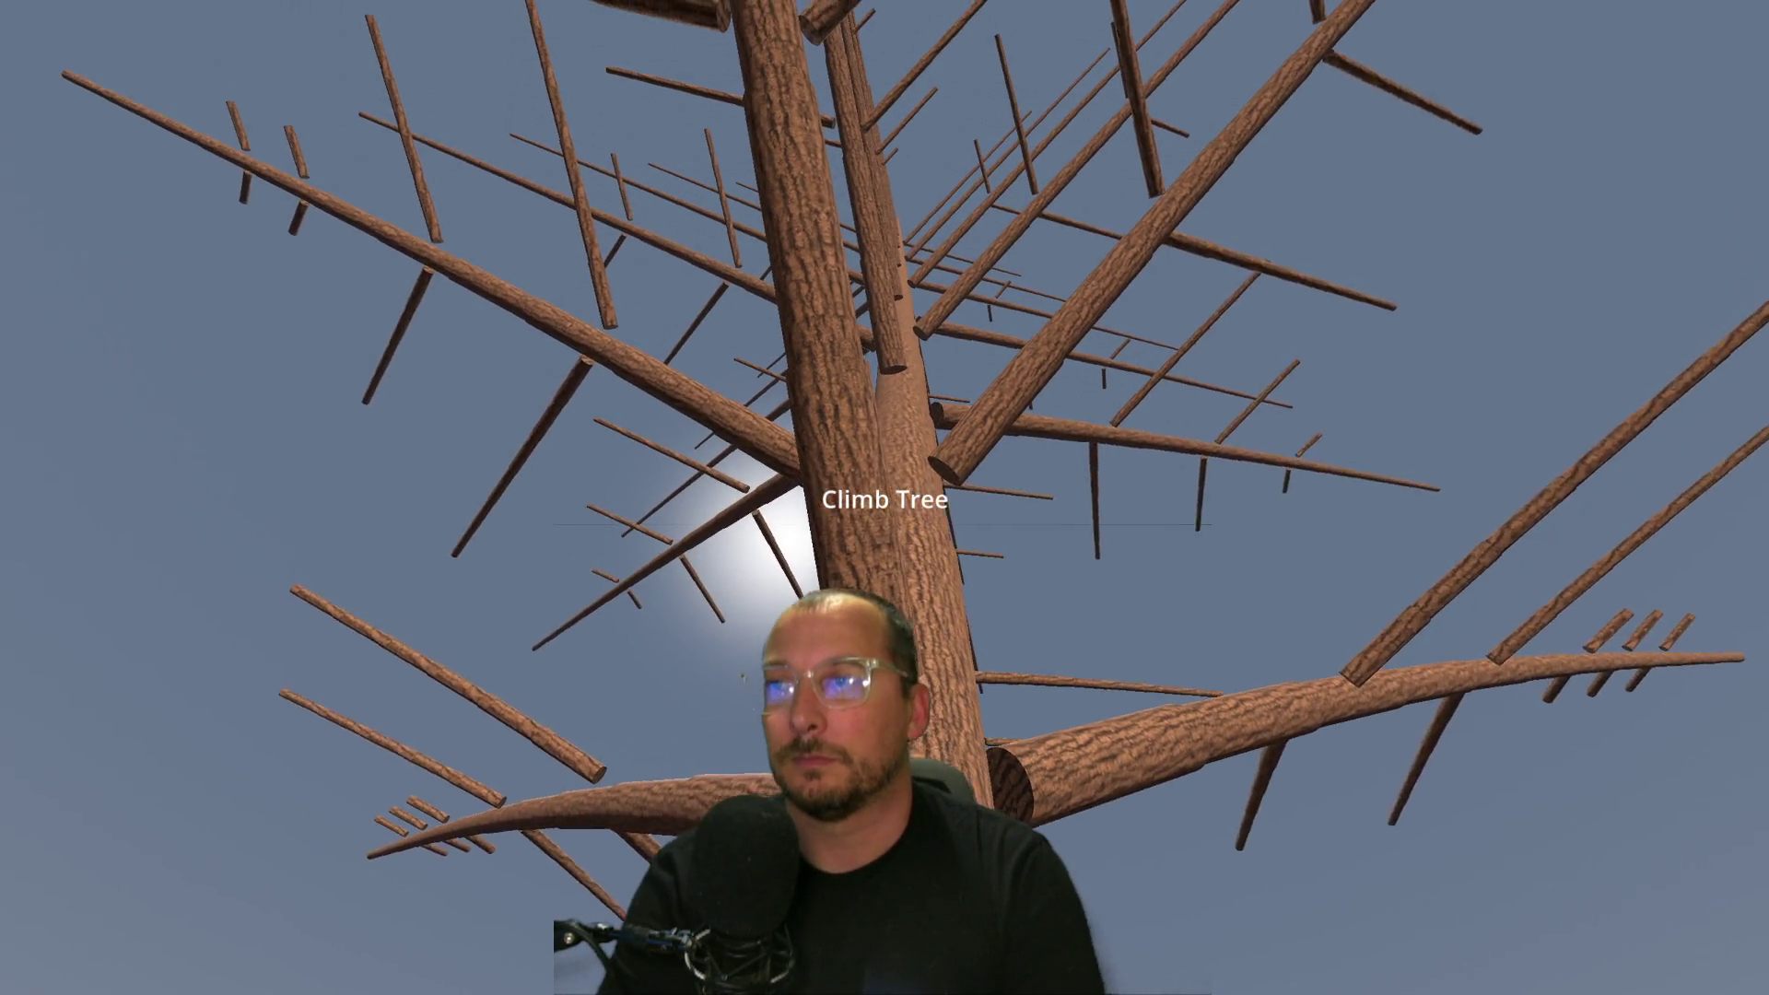
pyautogui.press('w')
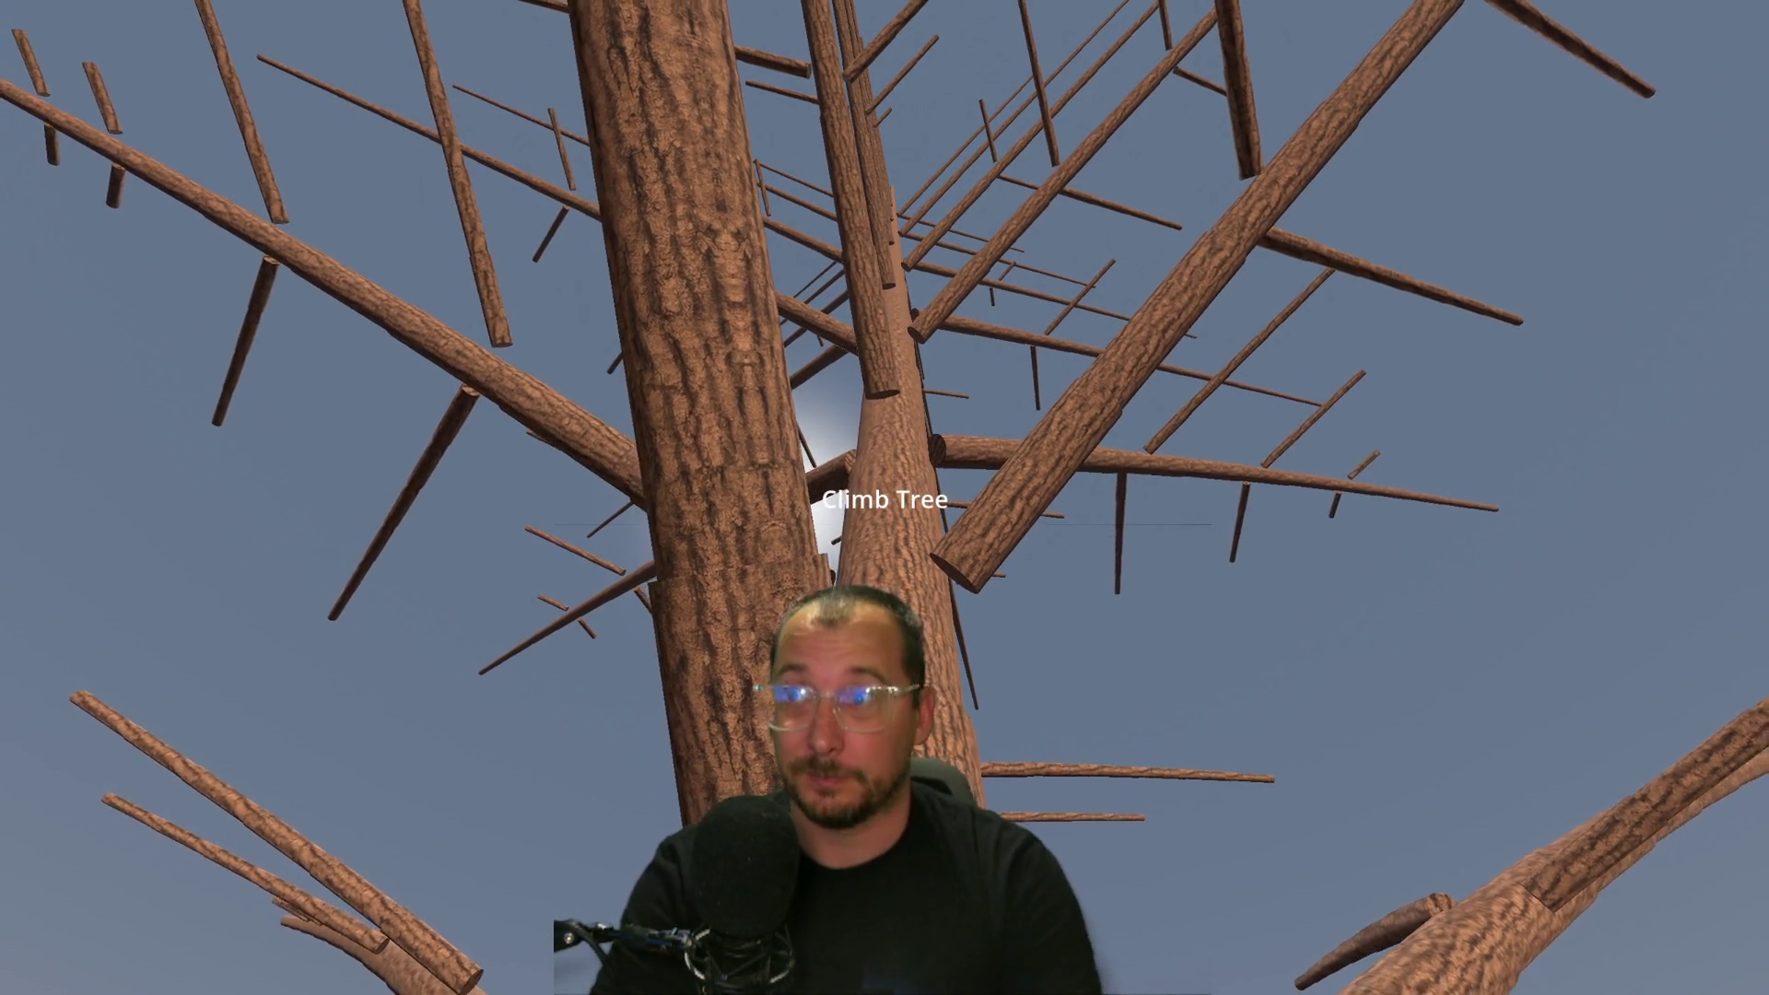
# Circle the trunk while climbing higher, put away the chainsaw, drop down, and restart the game.
pyautogui.press('w')
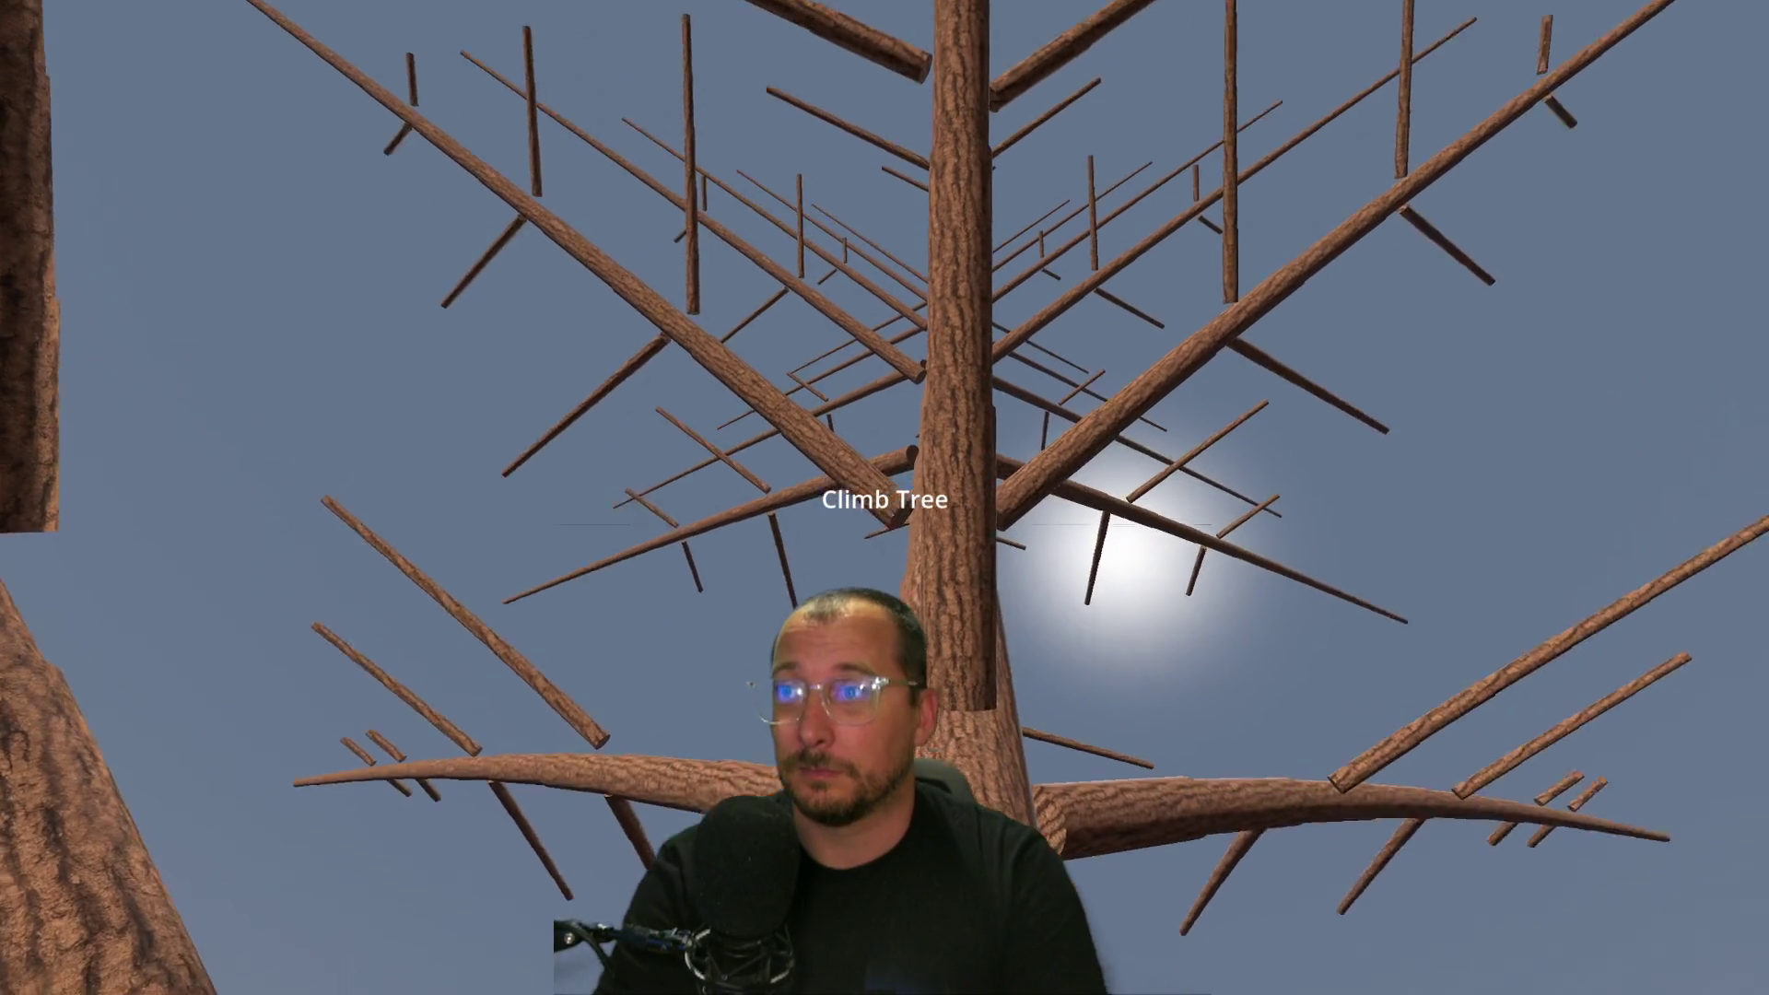
pyautogui.press('w')
pyautogui.press('w')
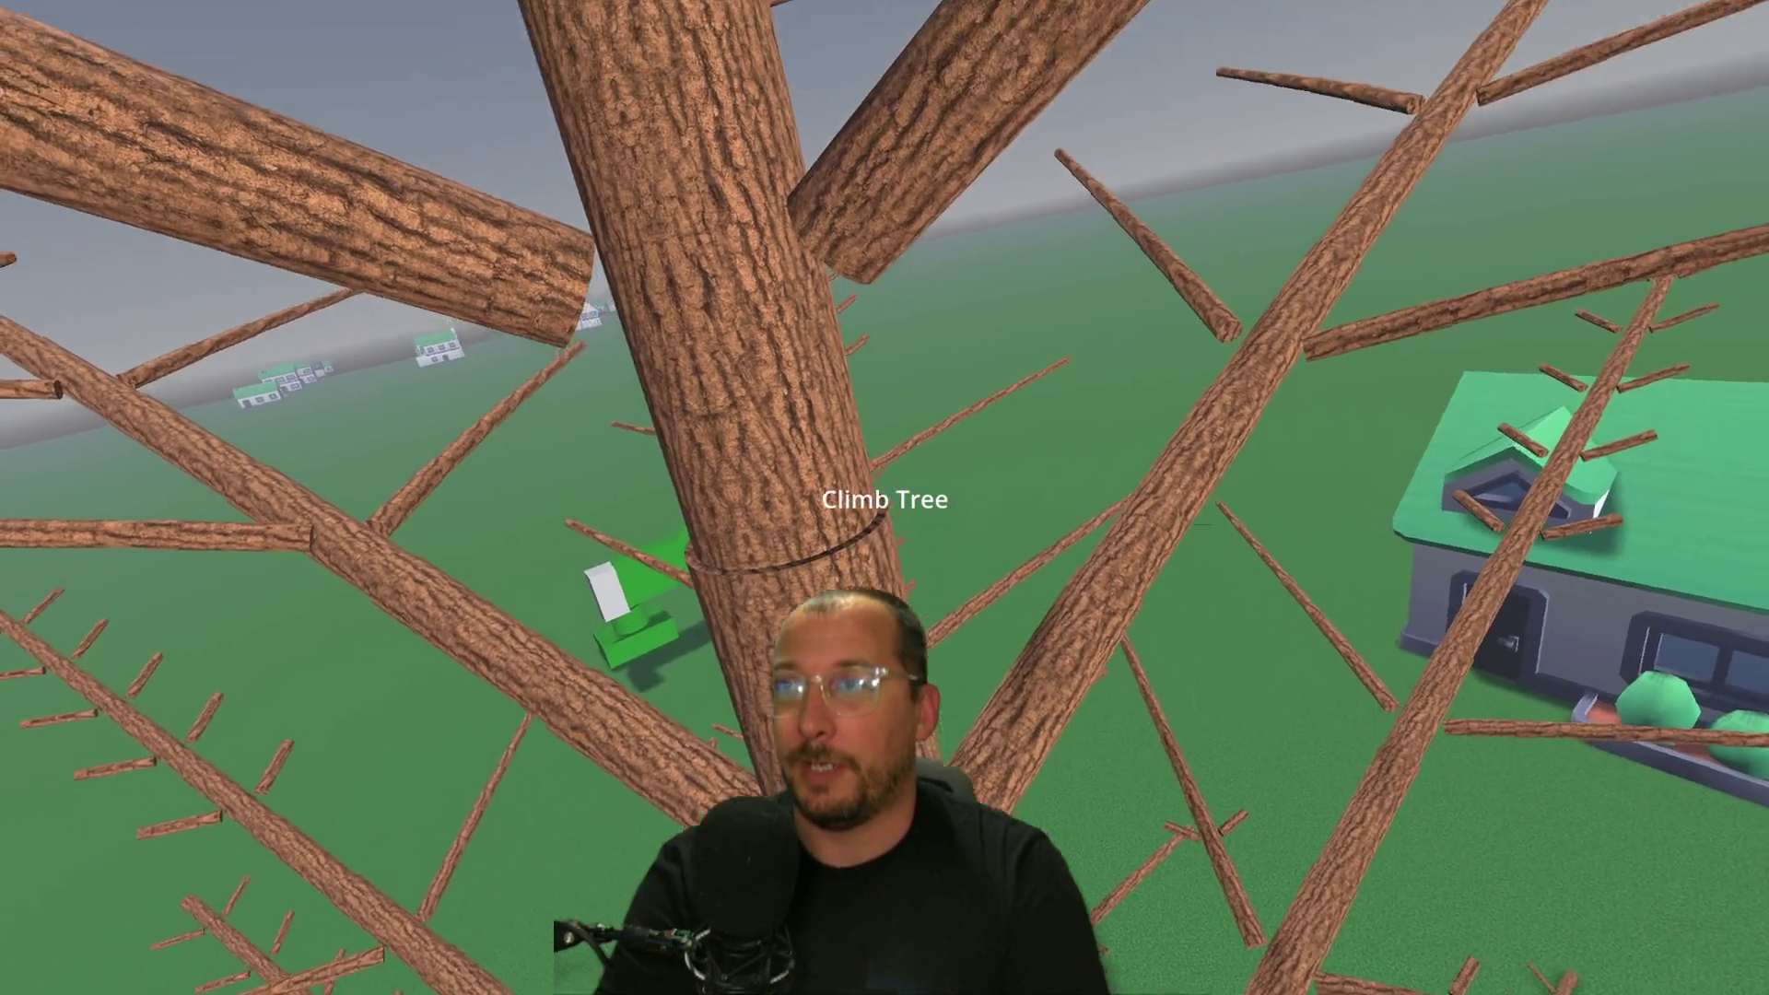
pyautogui.press('w')
pyautogui.press('w')
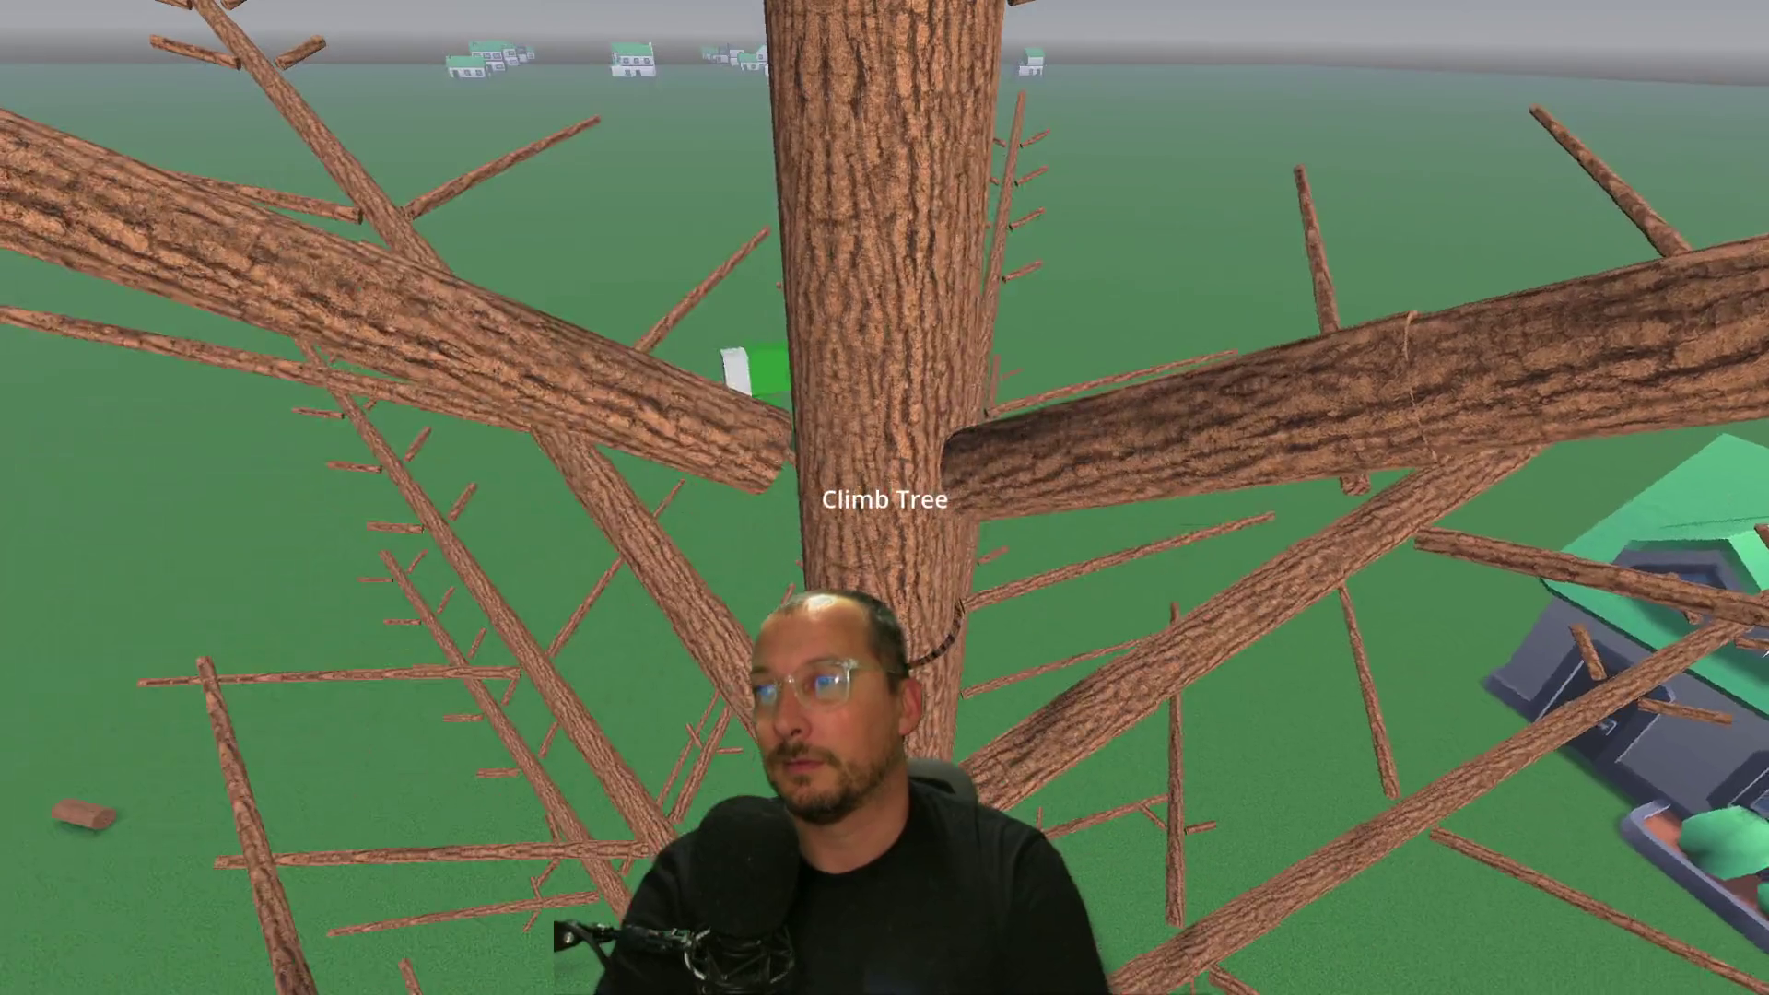
pyautogui.press('w')
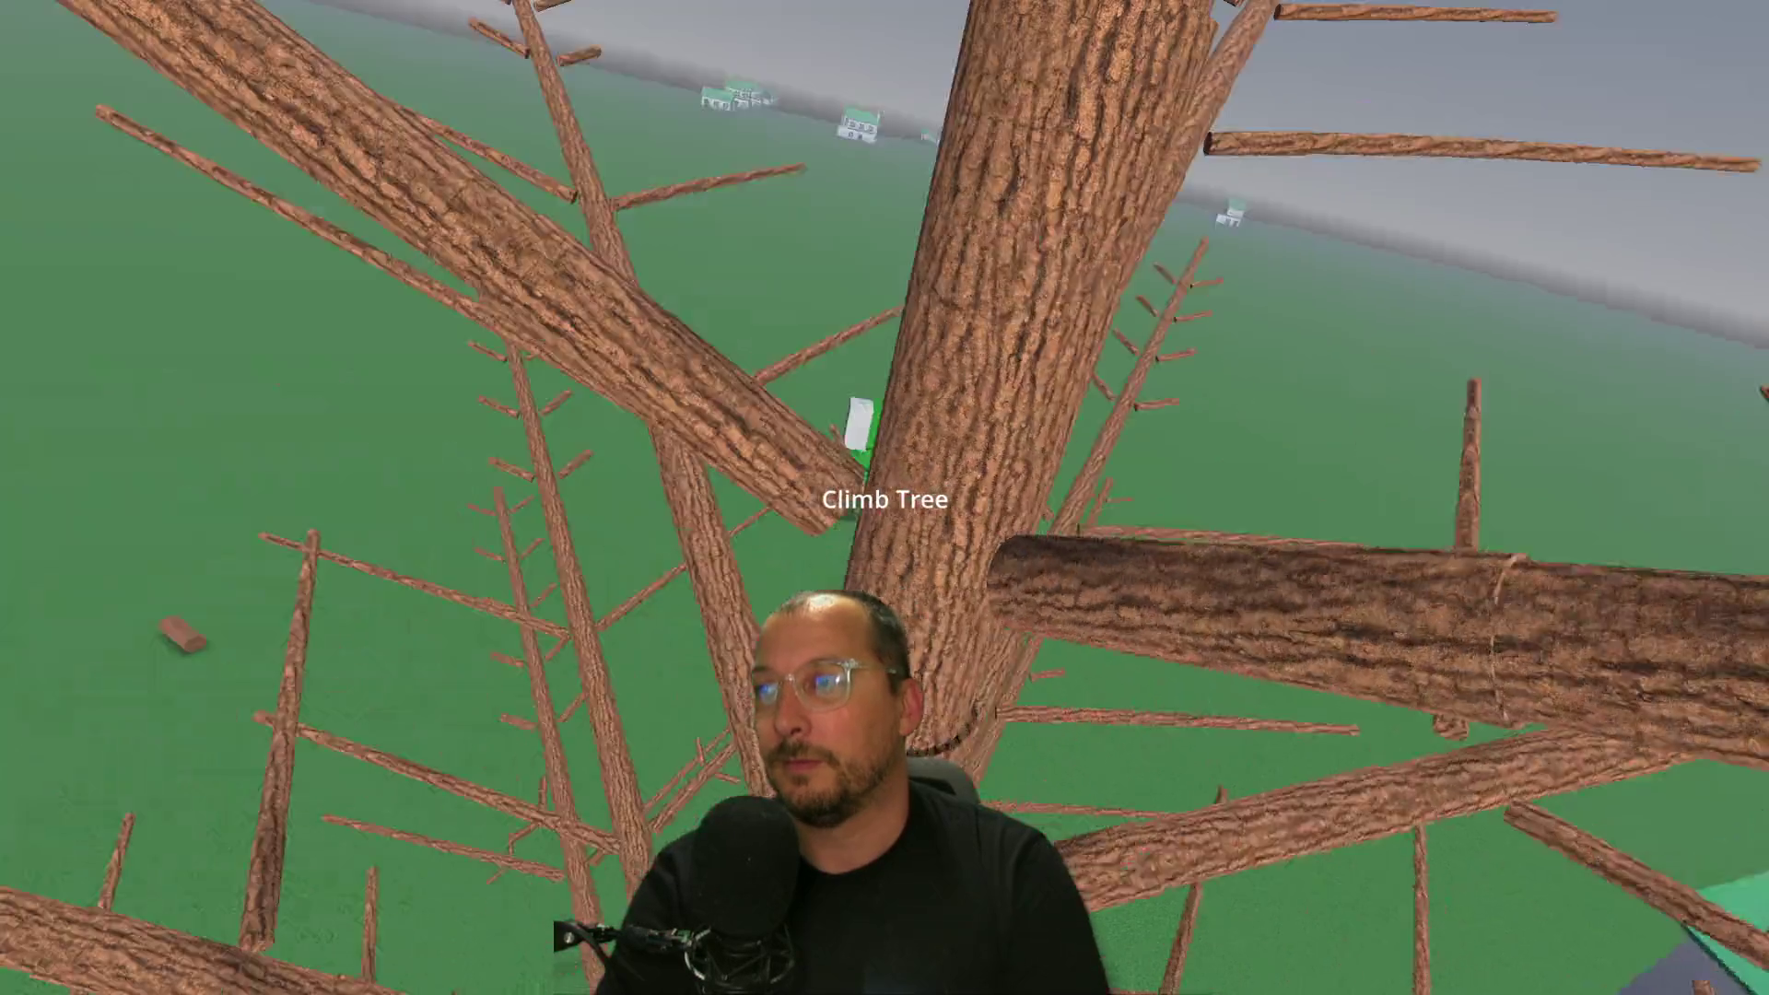
pyautogui.press('w')
pyautogui.press('q')
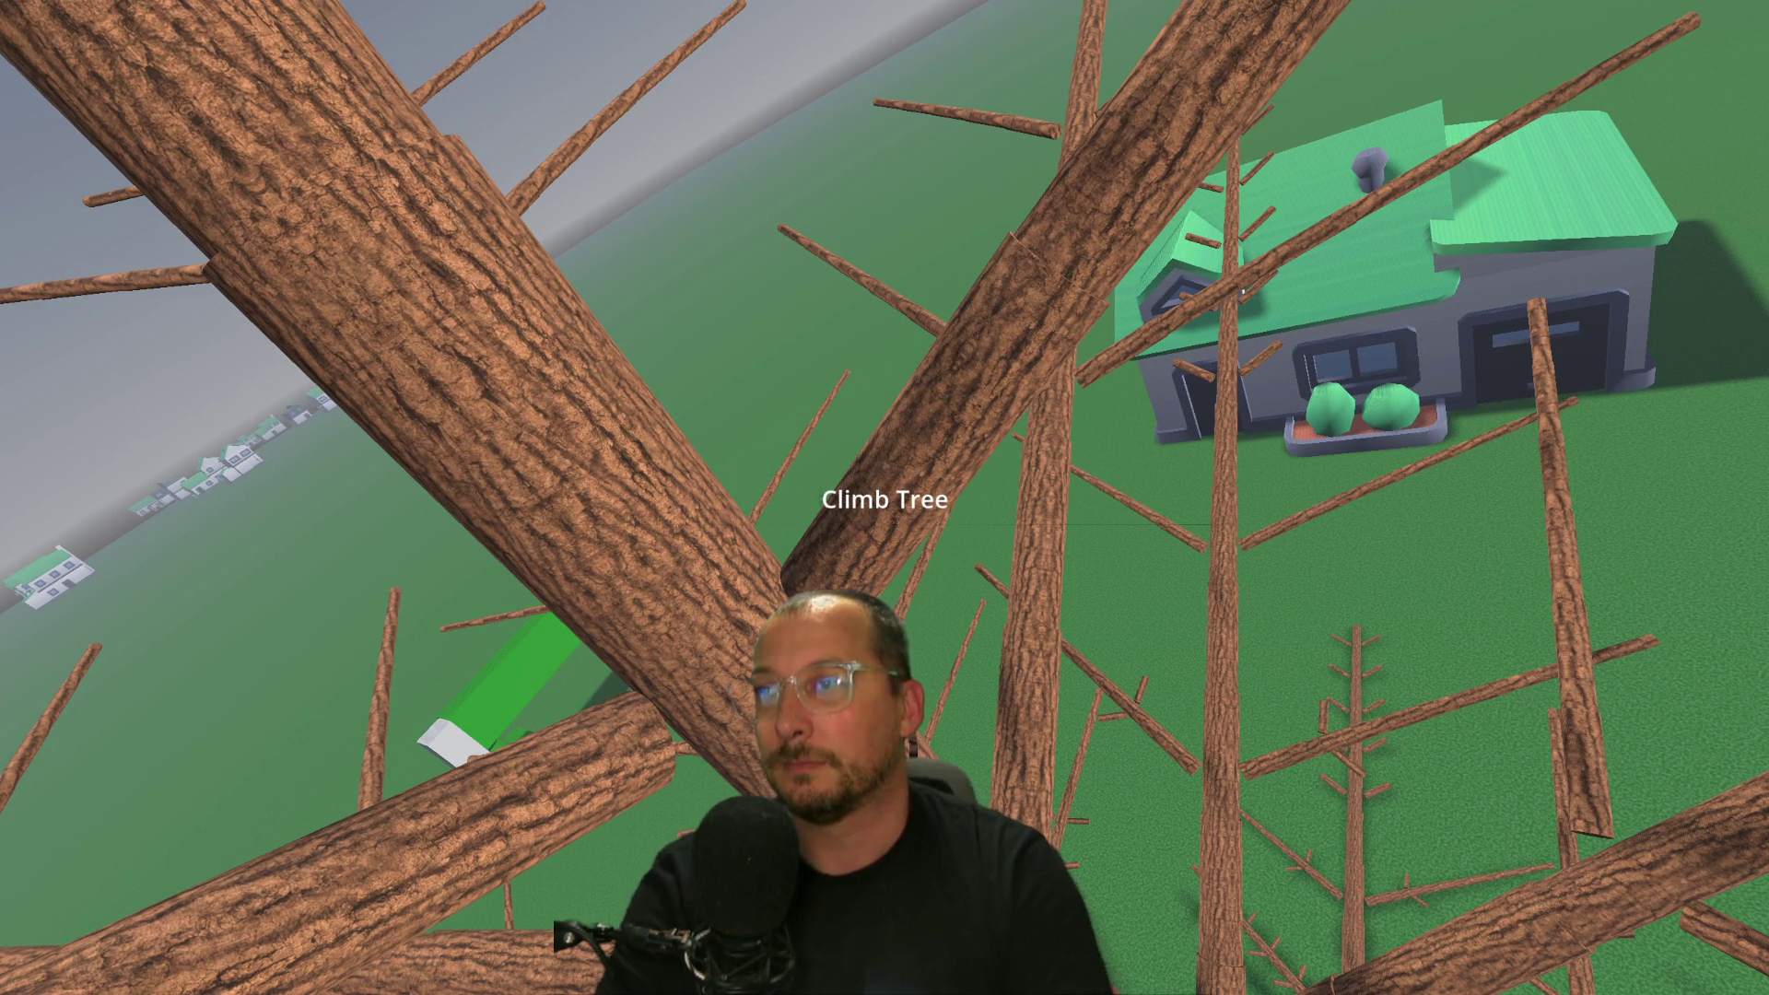
pyautogui.press('s')
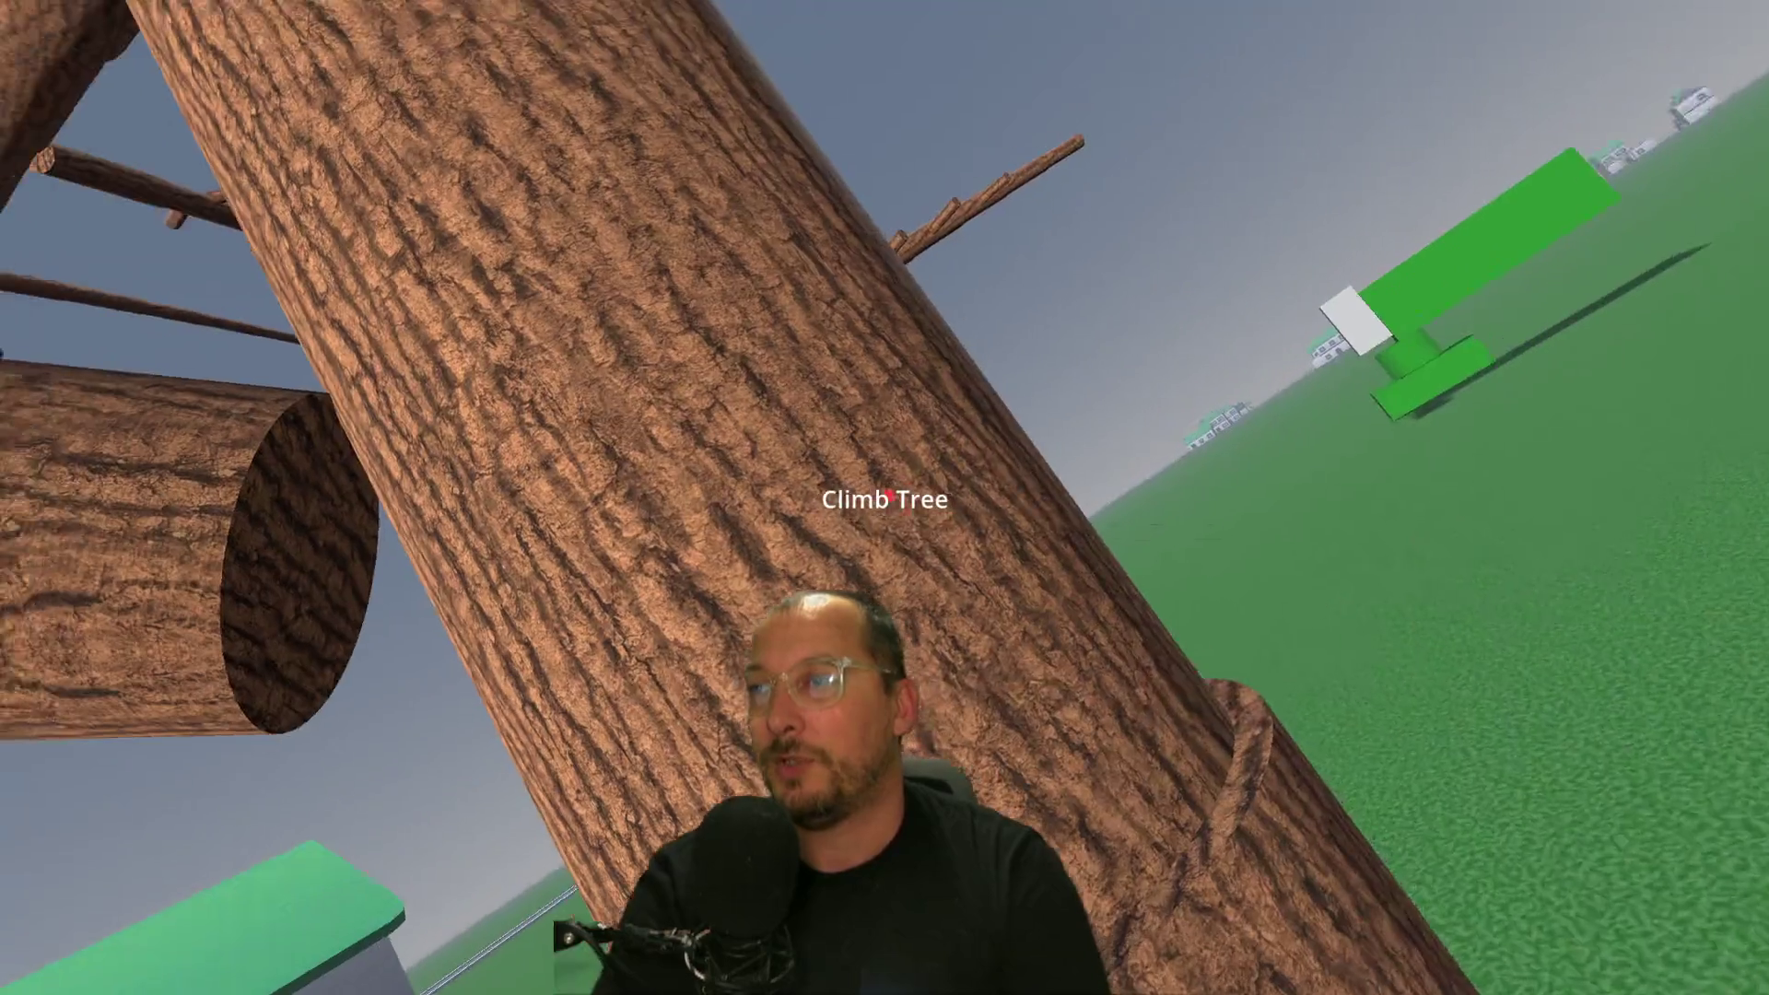
pyautogui.press('F8')
pyautogui.press('F5')
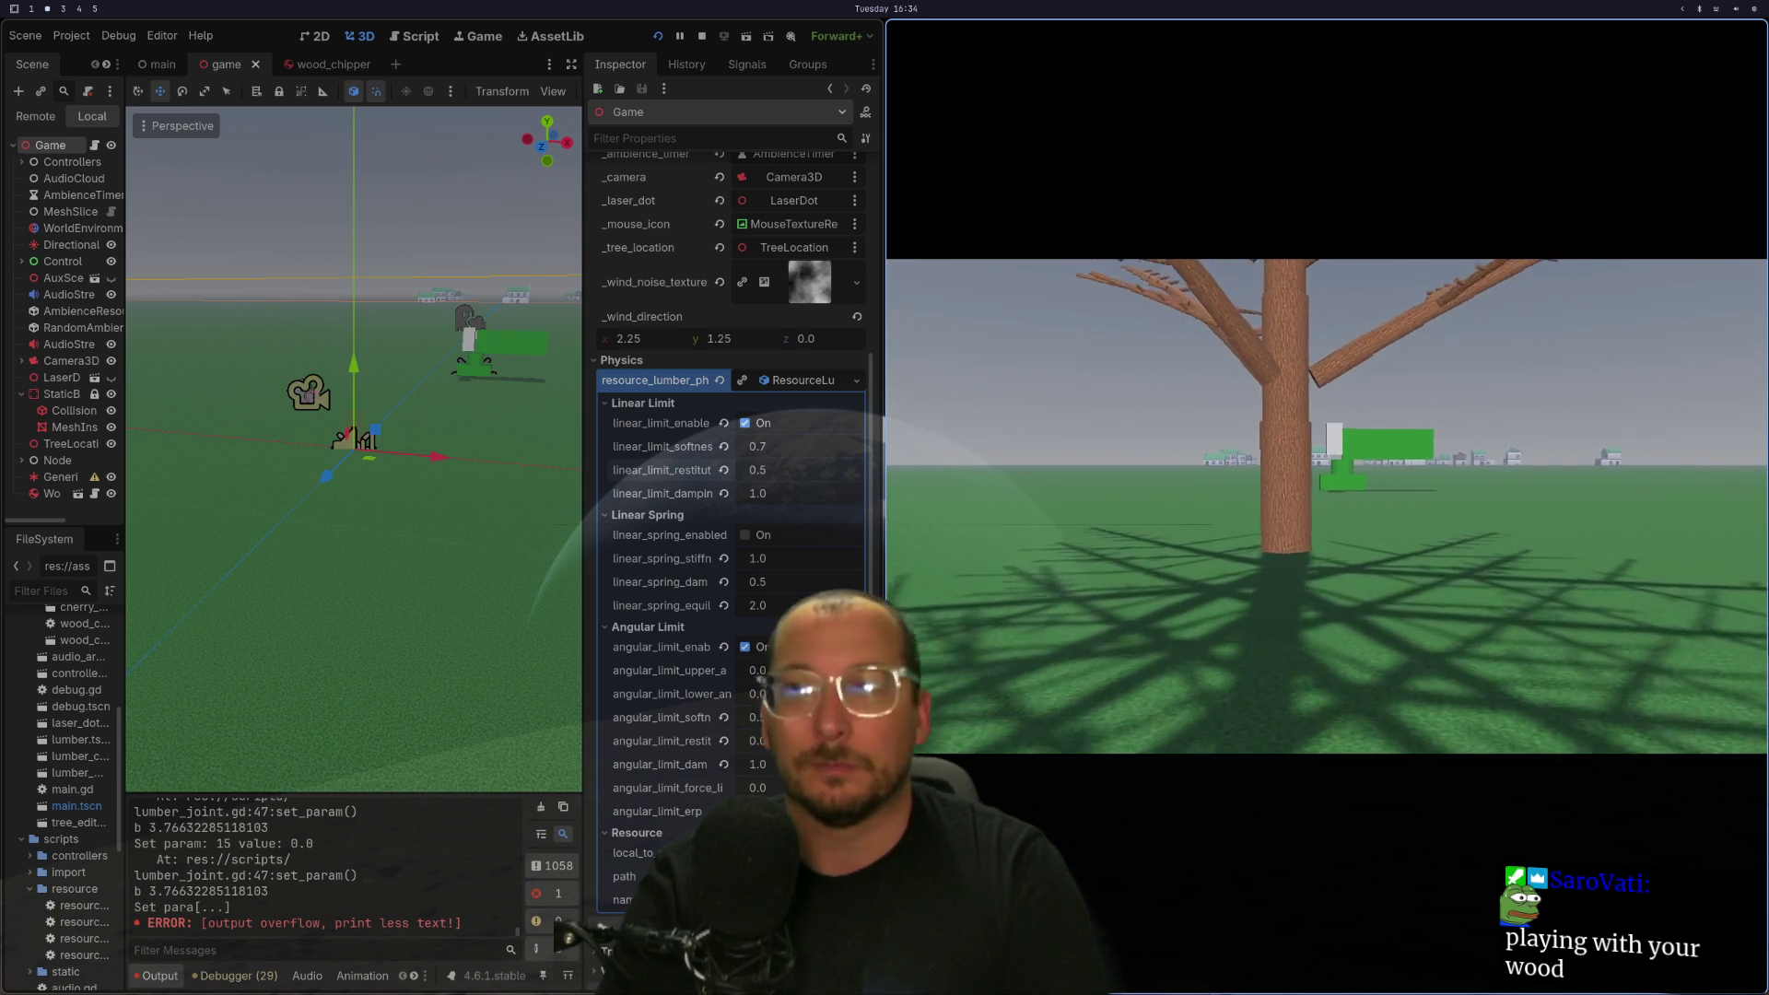
# Move to the tree trunk and aim the camera into its branches with the Climb Tree prompt showing.
pyautogui.press('w')
pyautogui.press('w')
pyautogui.press('s')
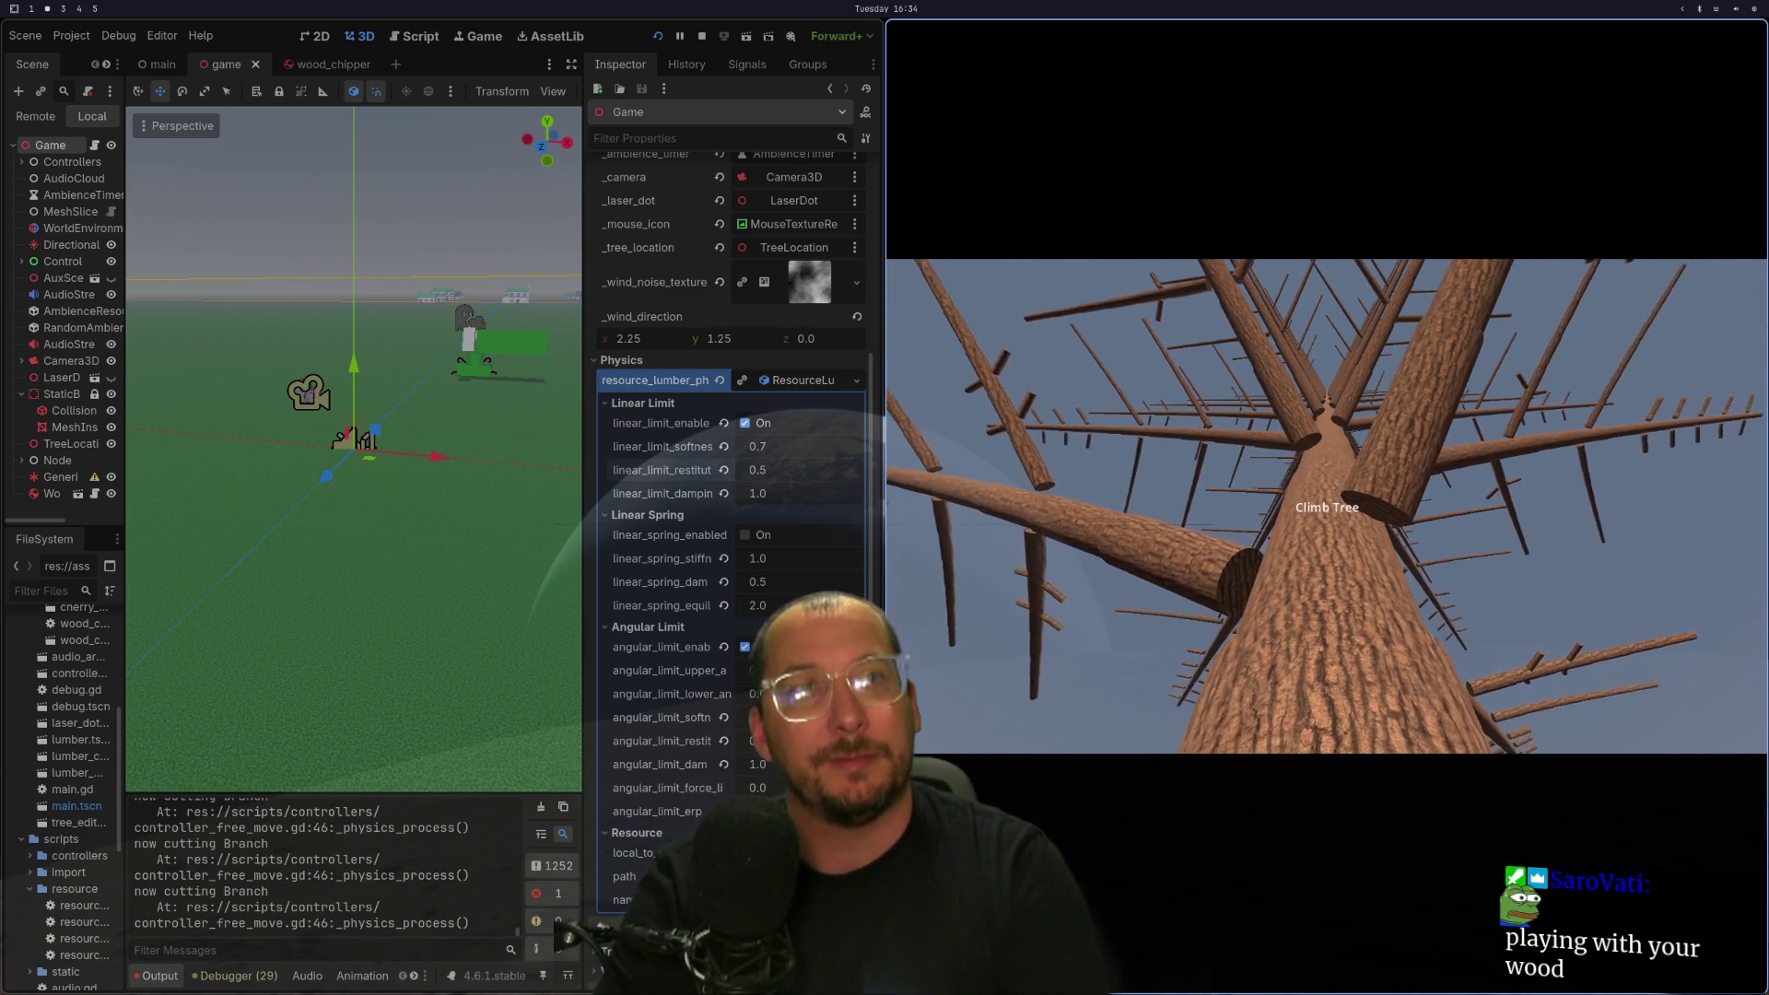
pyautogui.press('s')
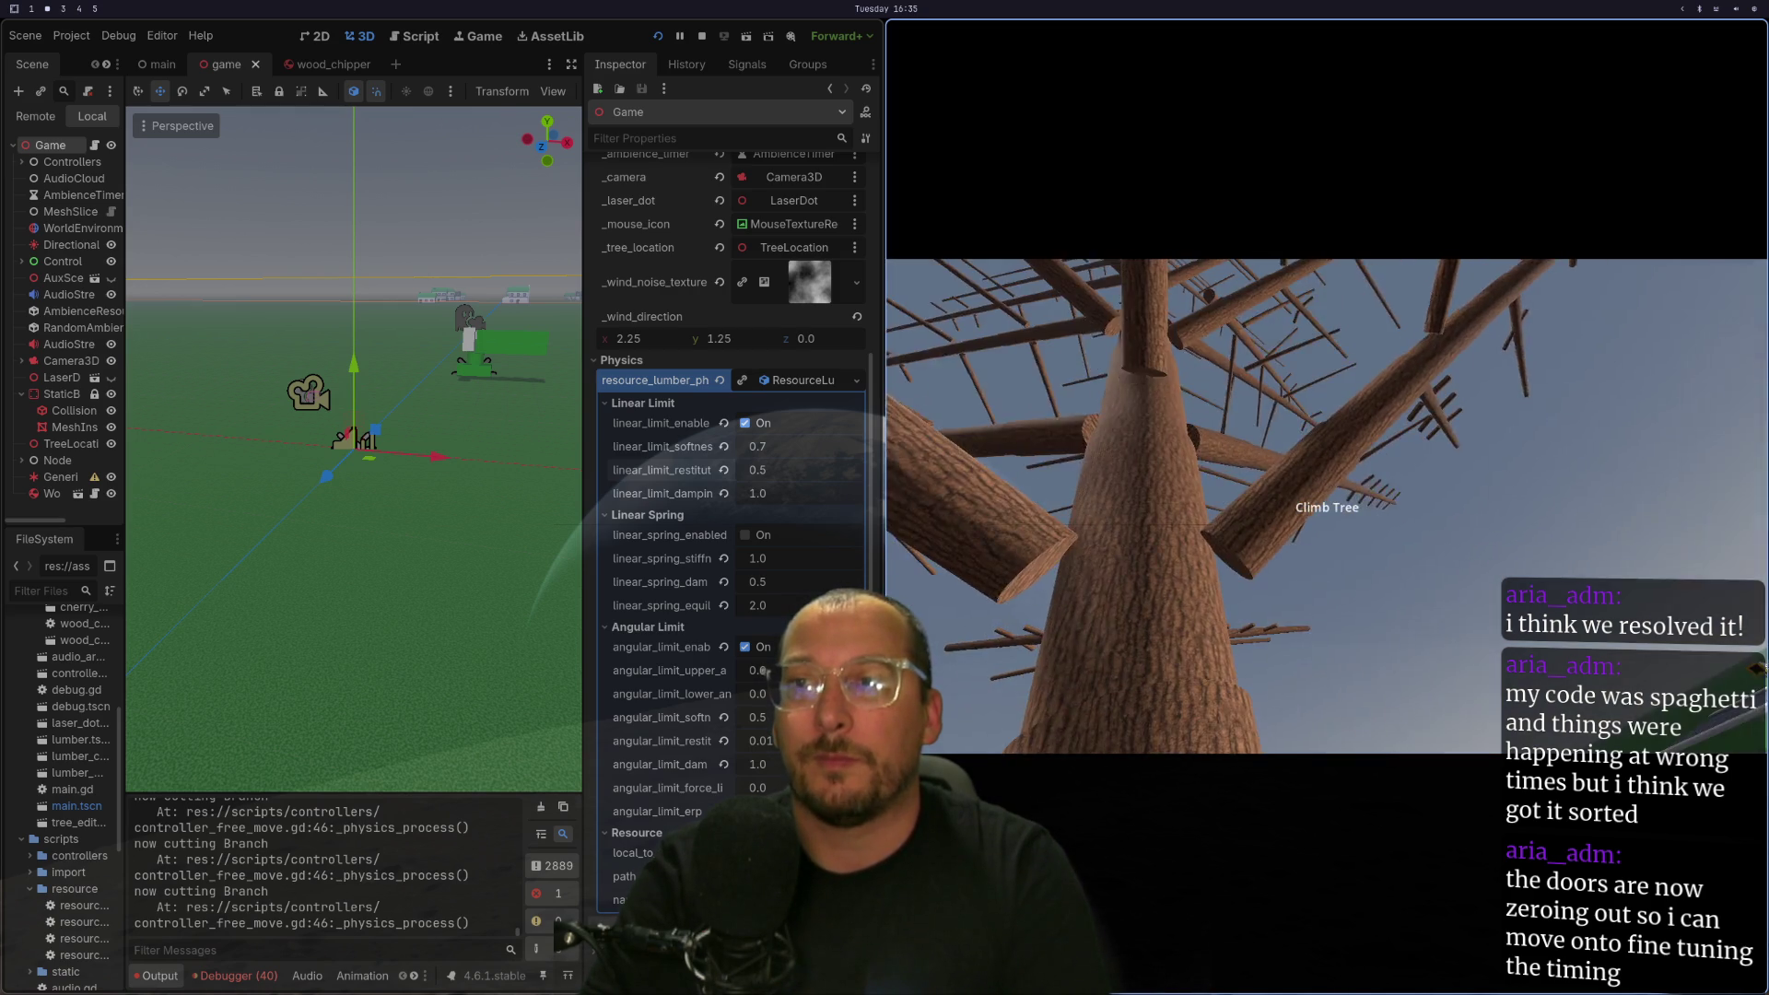
# Stop the running game with F8 to return to the editor's 3D scene.
pyautogui.press('F8')
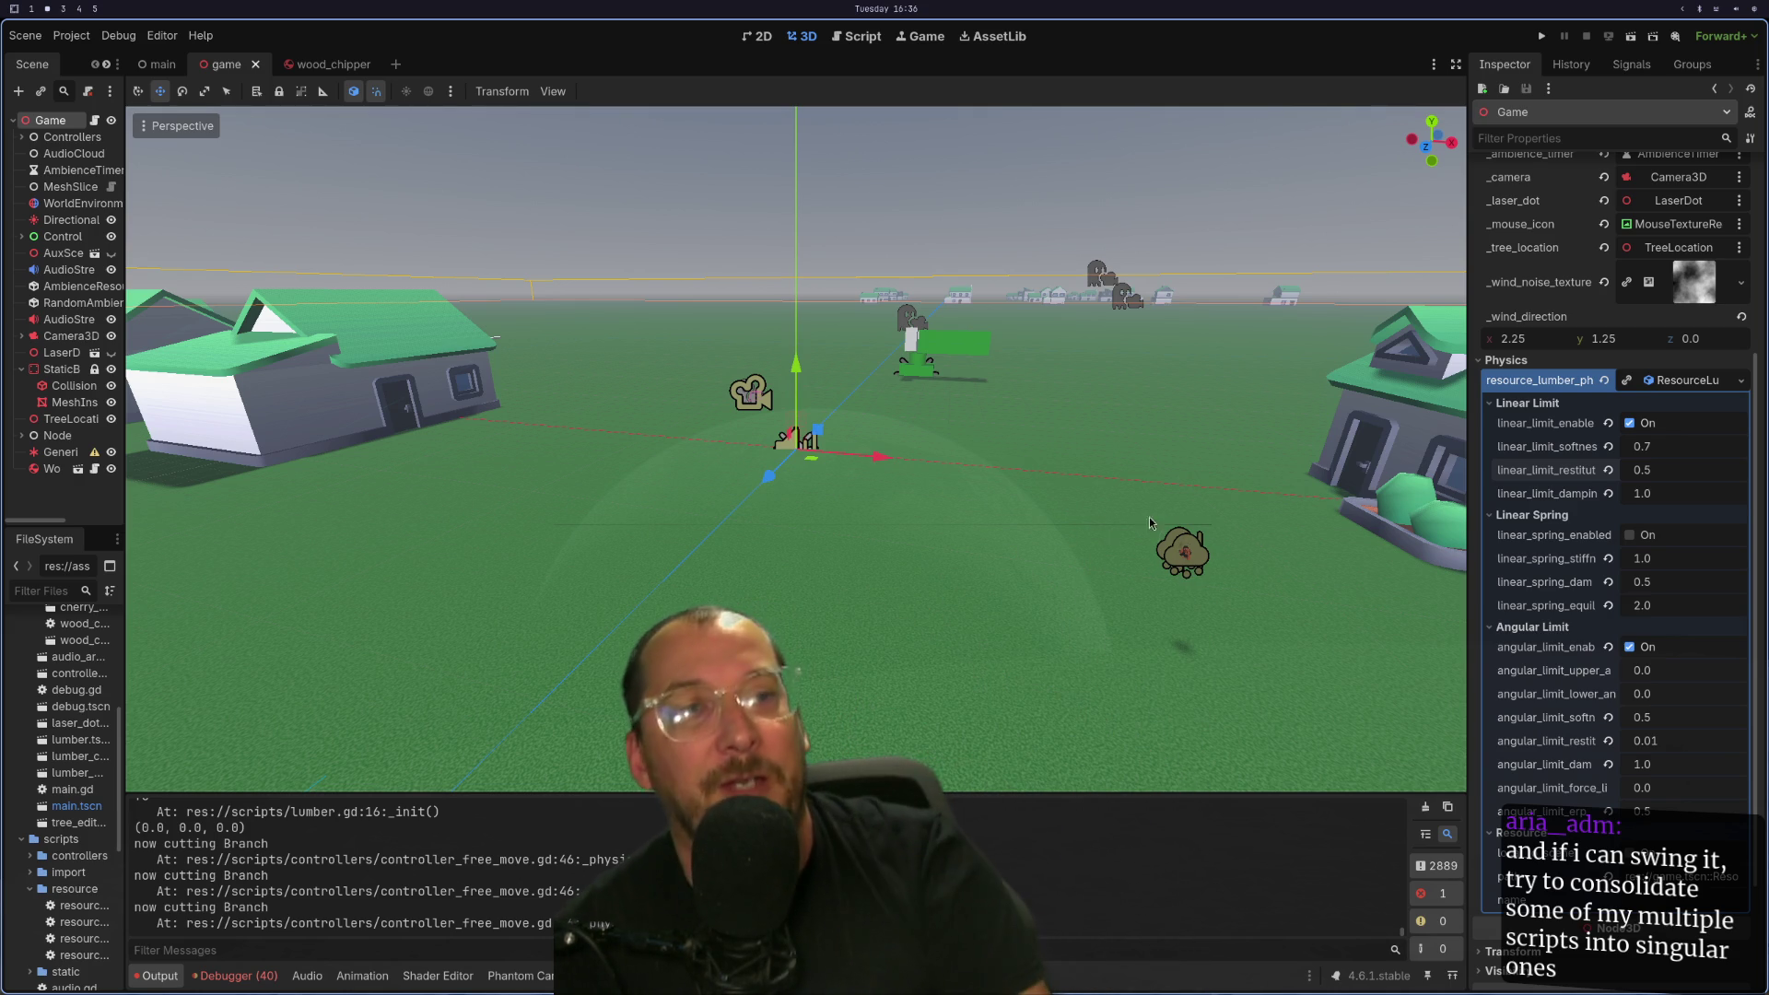
pyautogui.press('super+4')
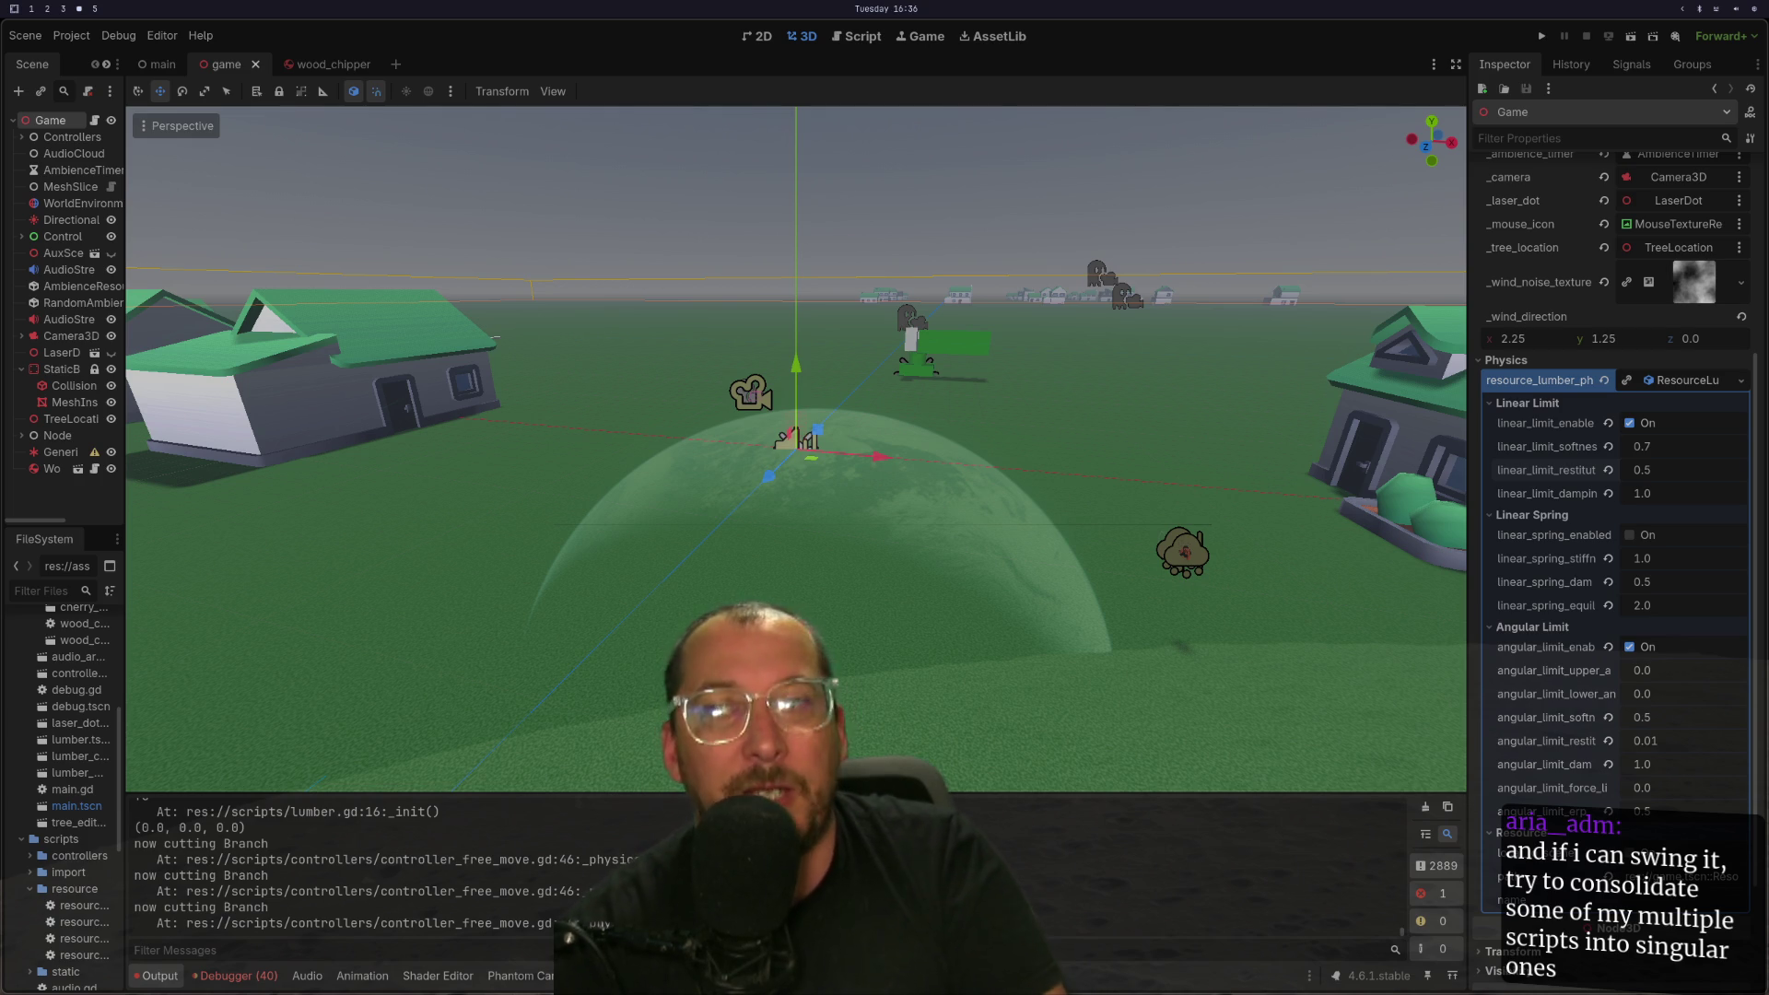
pyautogui.press('super+2')
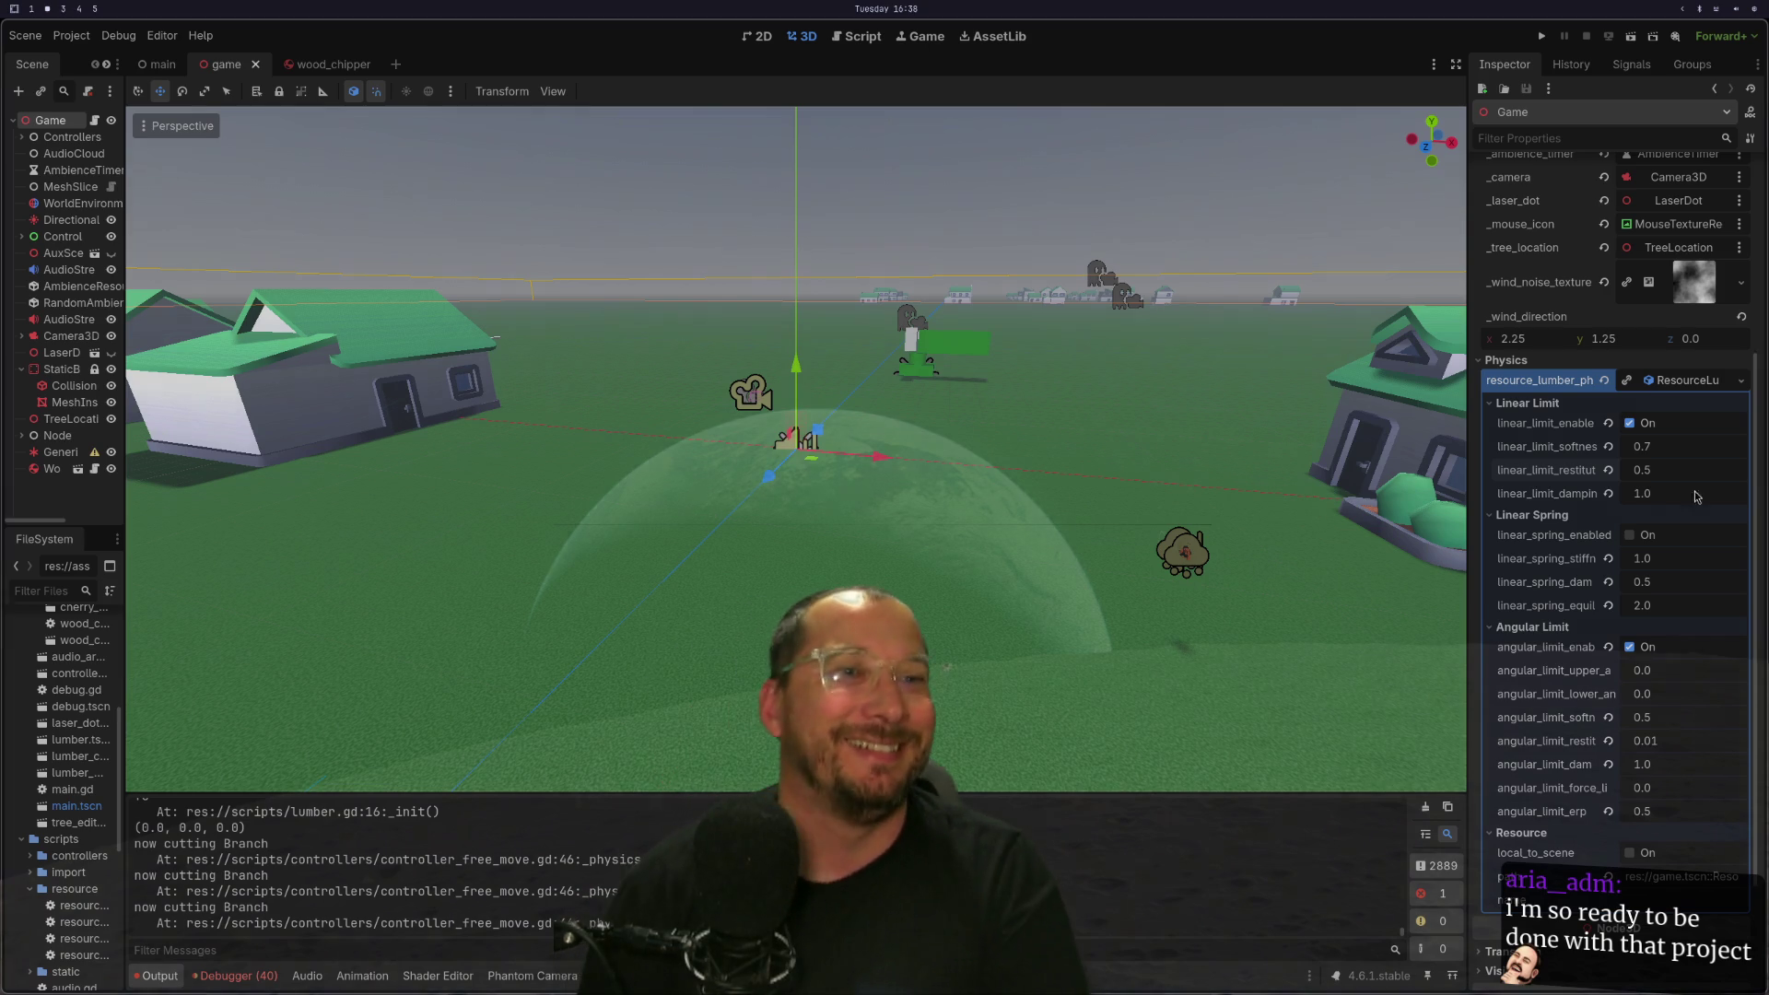
pyautogui.scroll(-5, 1013, 461)
pyautogui.scroll(5, 910, 370)
pyautogui.press('super+1')
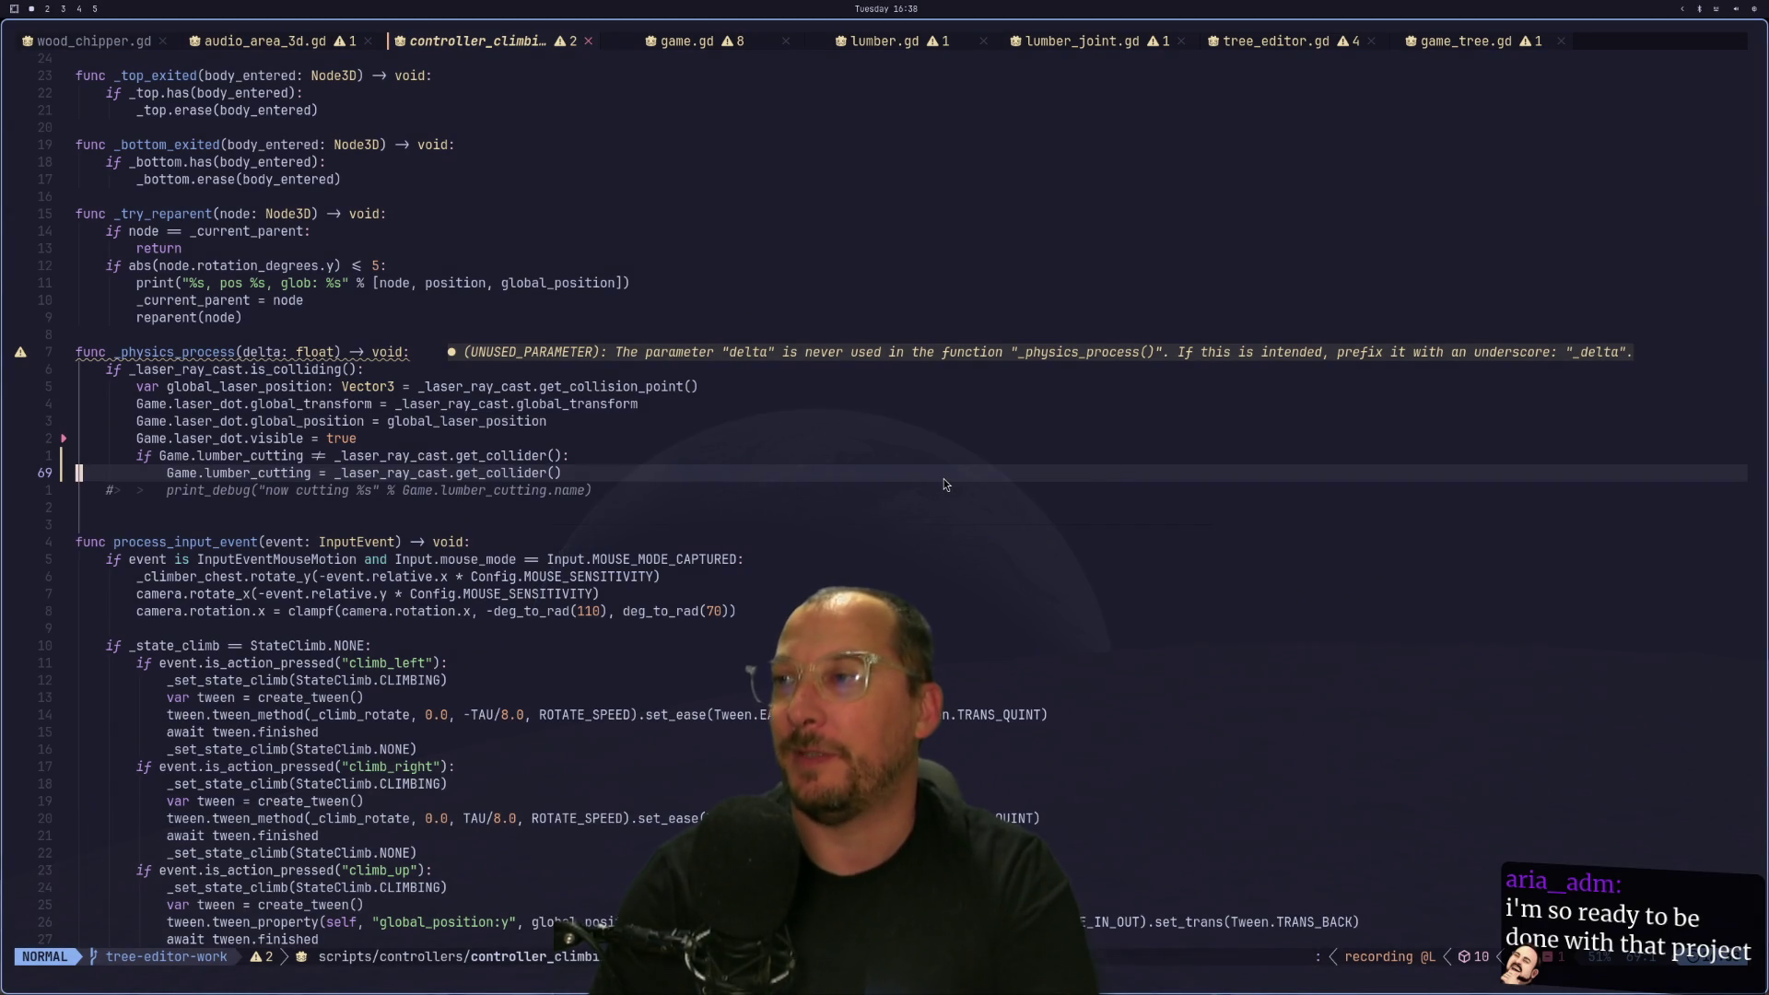
# Cancel the pending command, open and close the project file finder, and jump to the file's top.
pyautogui.press('Escape')
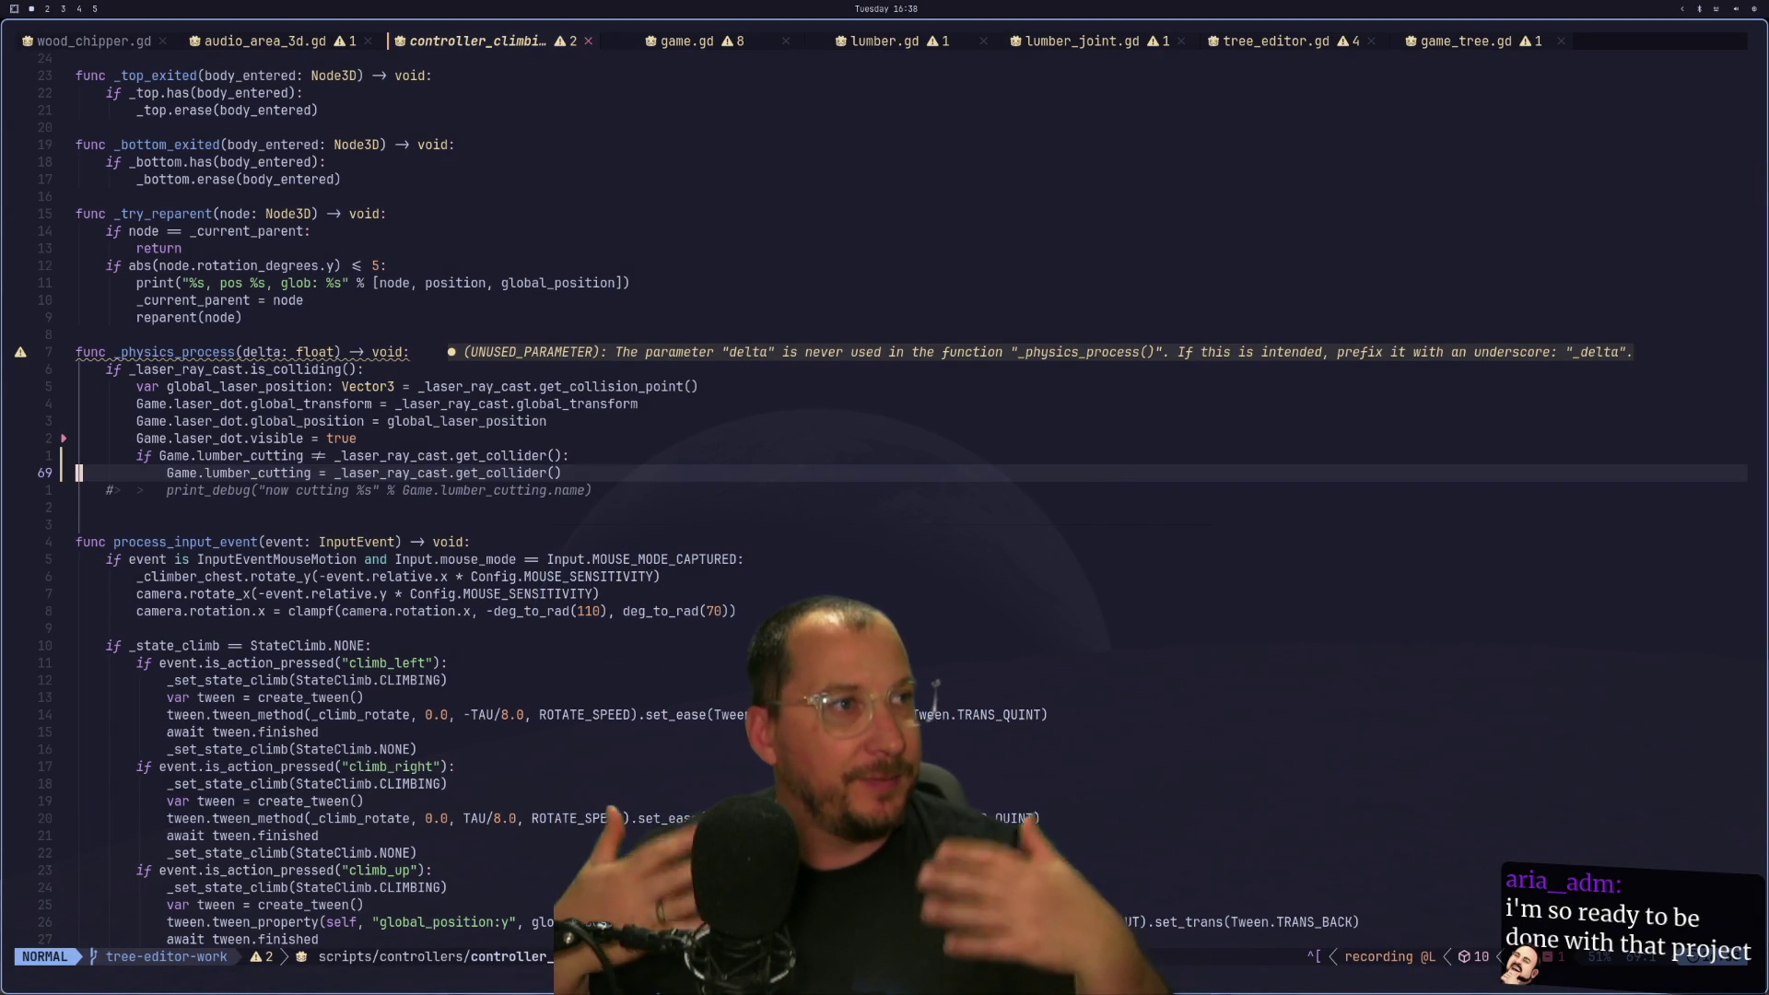
pyautogui.press('space')
pyautogui.press('f')
pyautogui.press('f')
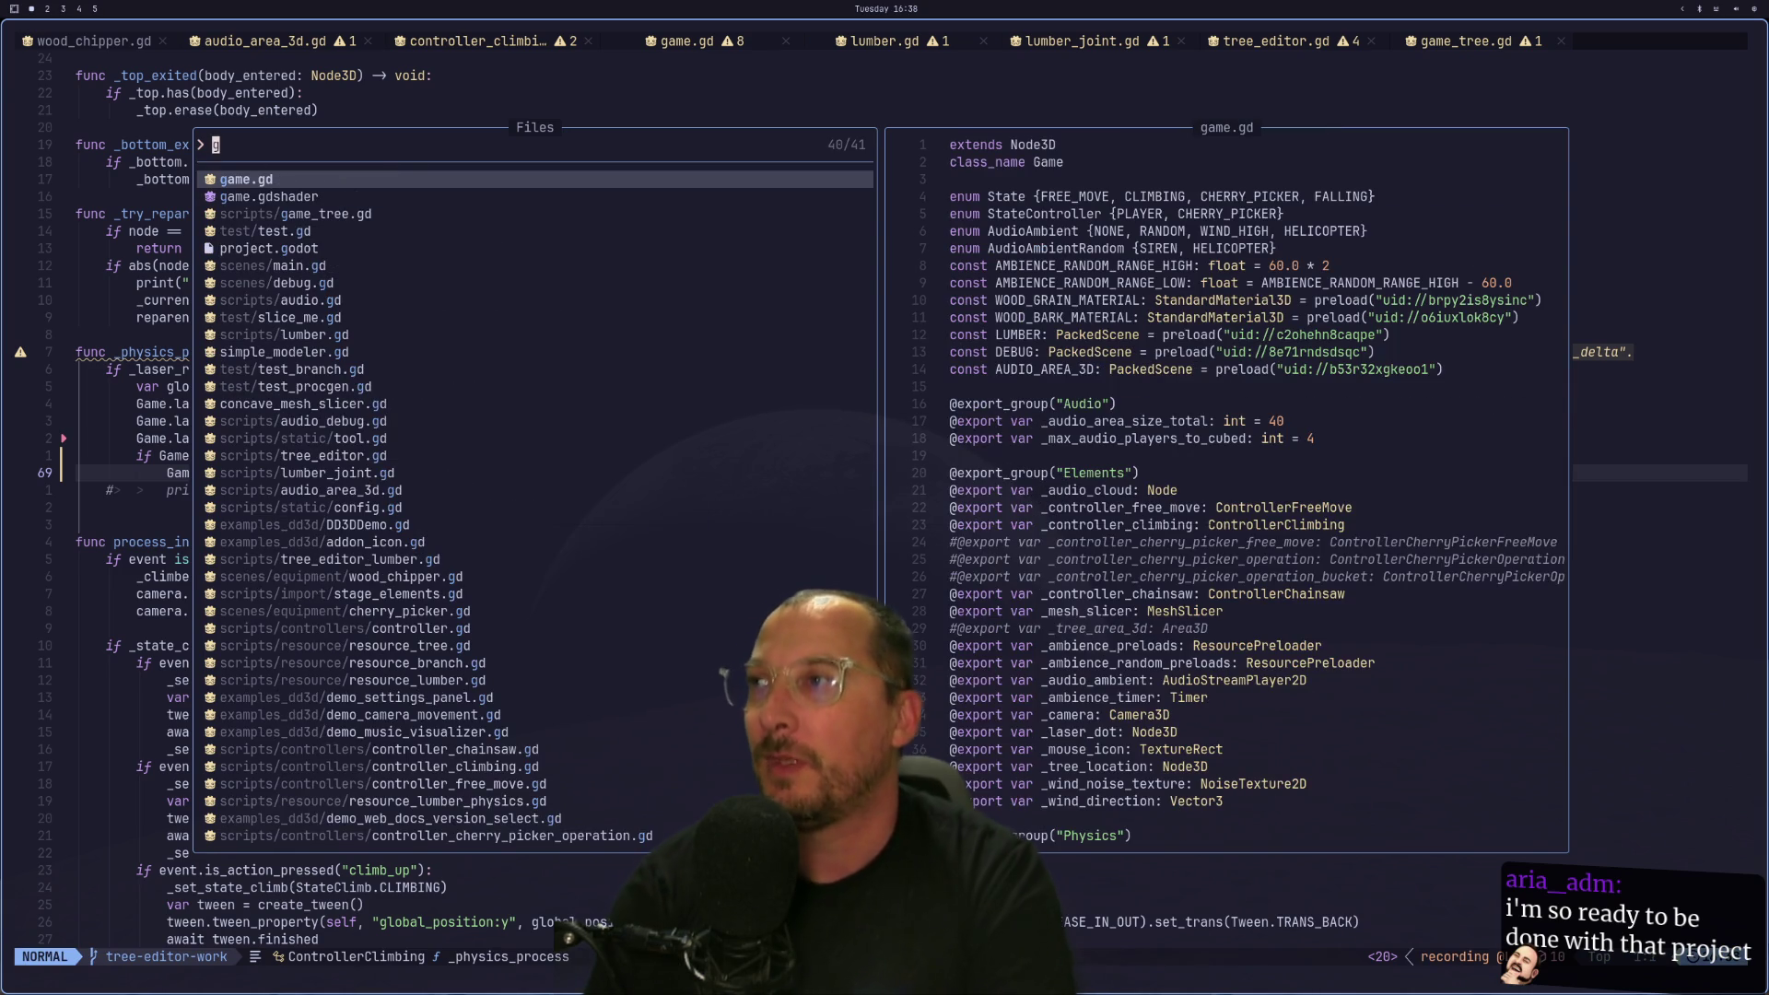
pyautogui.press('Escape')
pyautogui.press('g')
pyautogui.press('g')
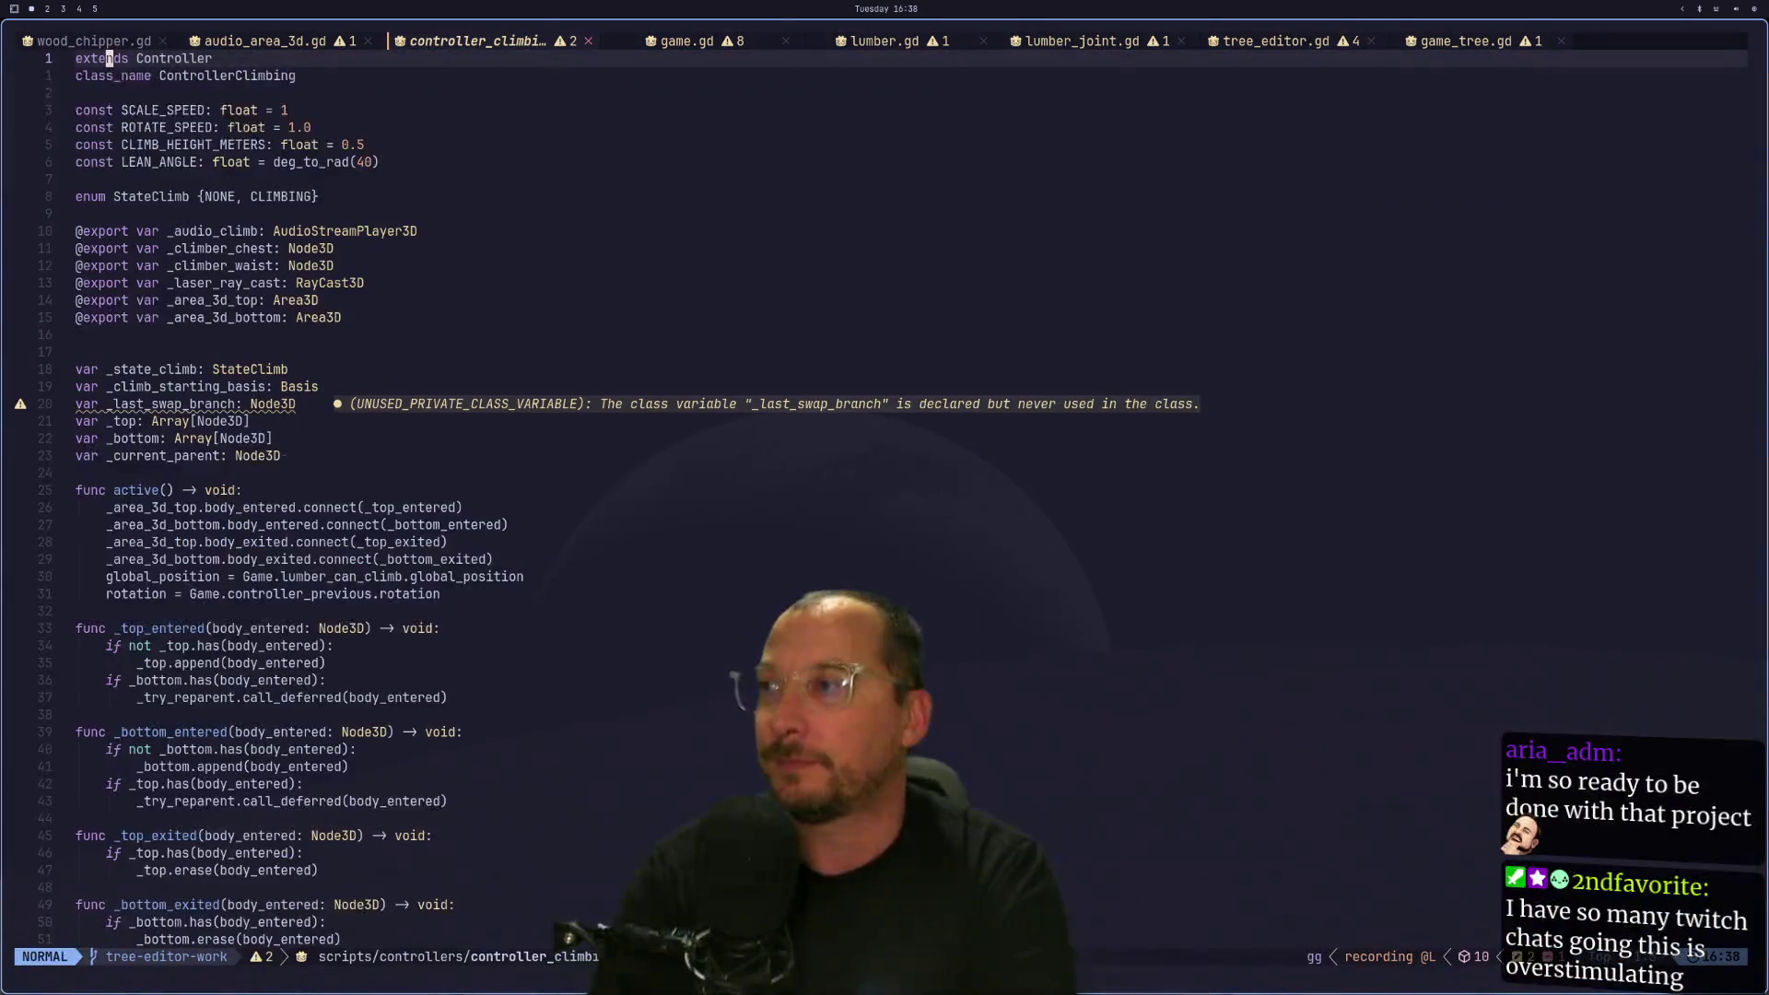
# Quit Neovim with :qa, relaunch it with nvim, and open the dashboard's leader-key menu.
pyautogui.write('l')
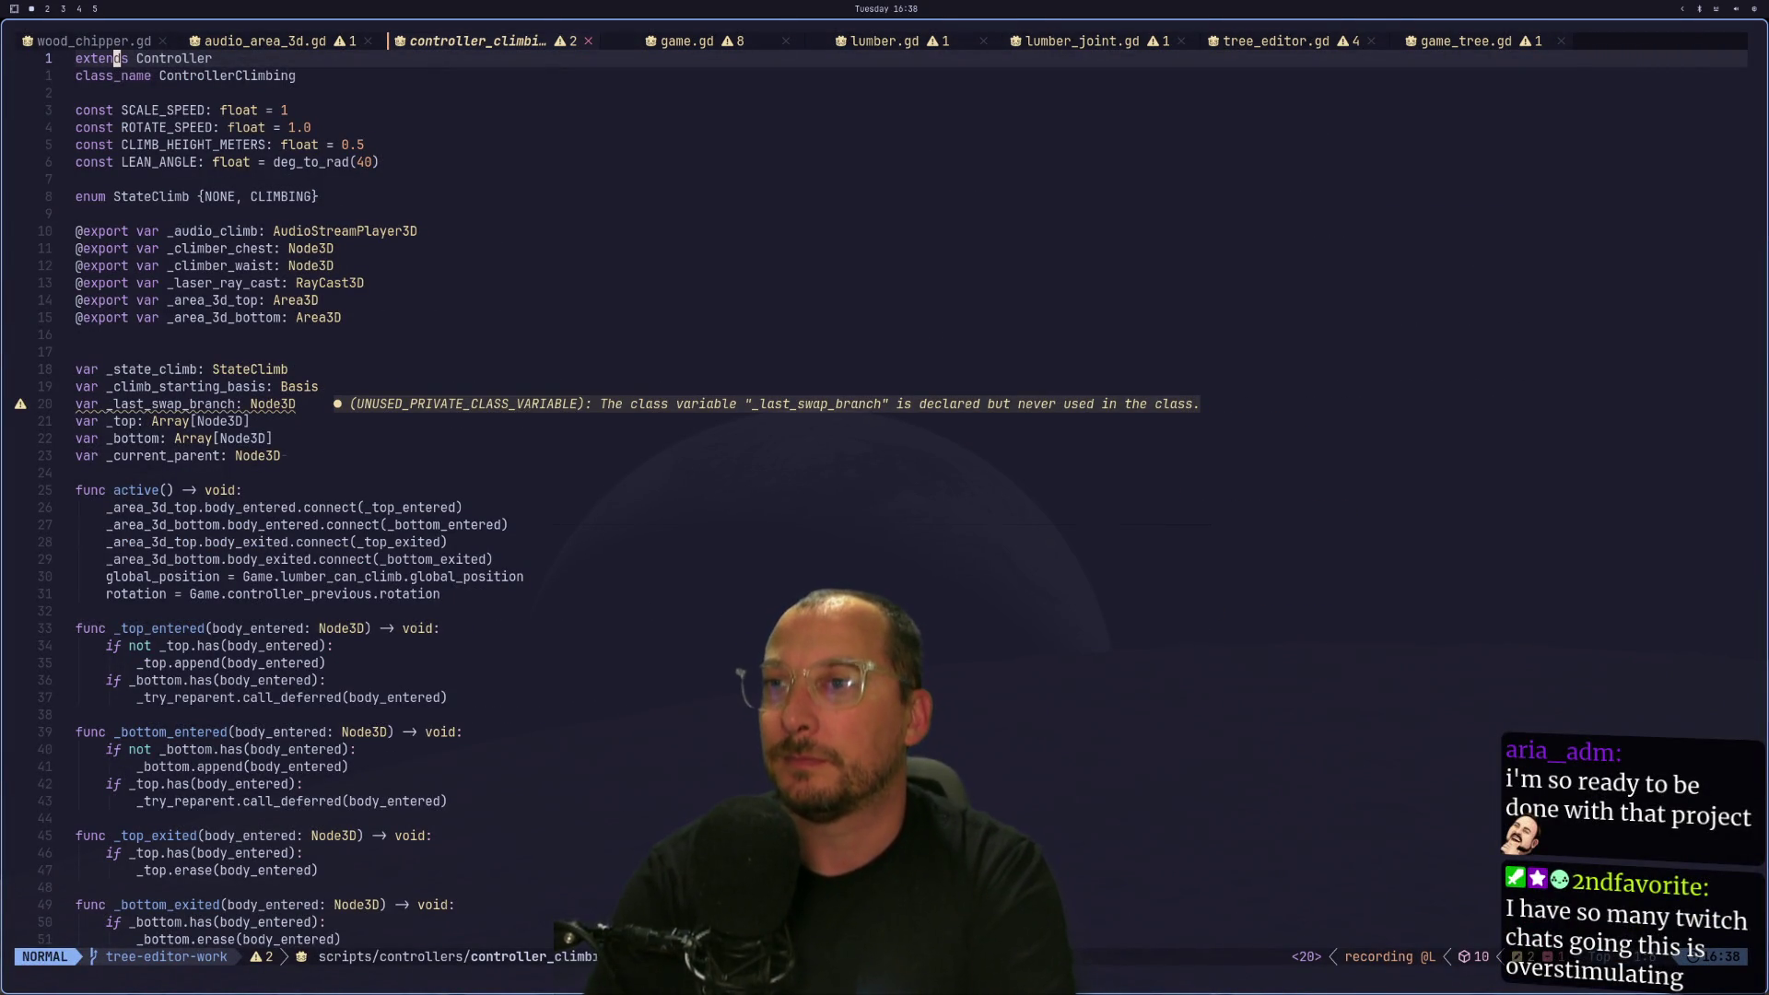
pyautogui.write(':qa')
pyautogui.press('Return')
pyautogui.write('nvim')
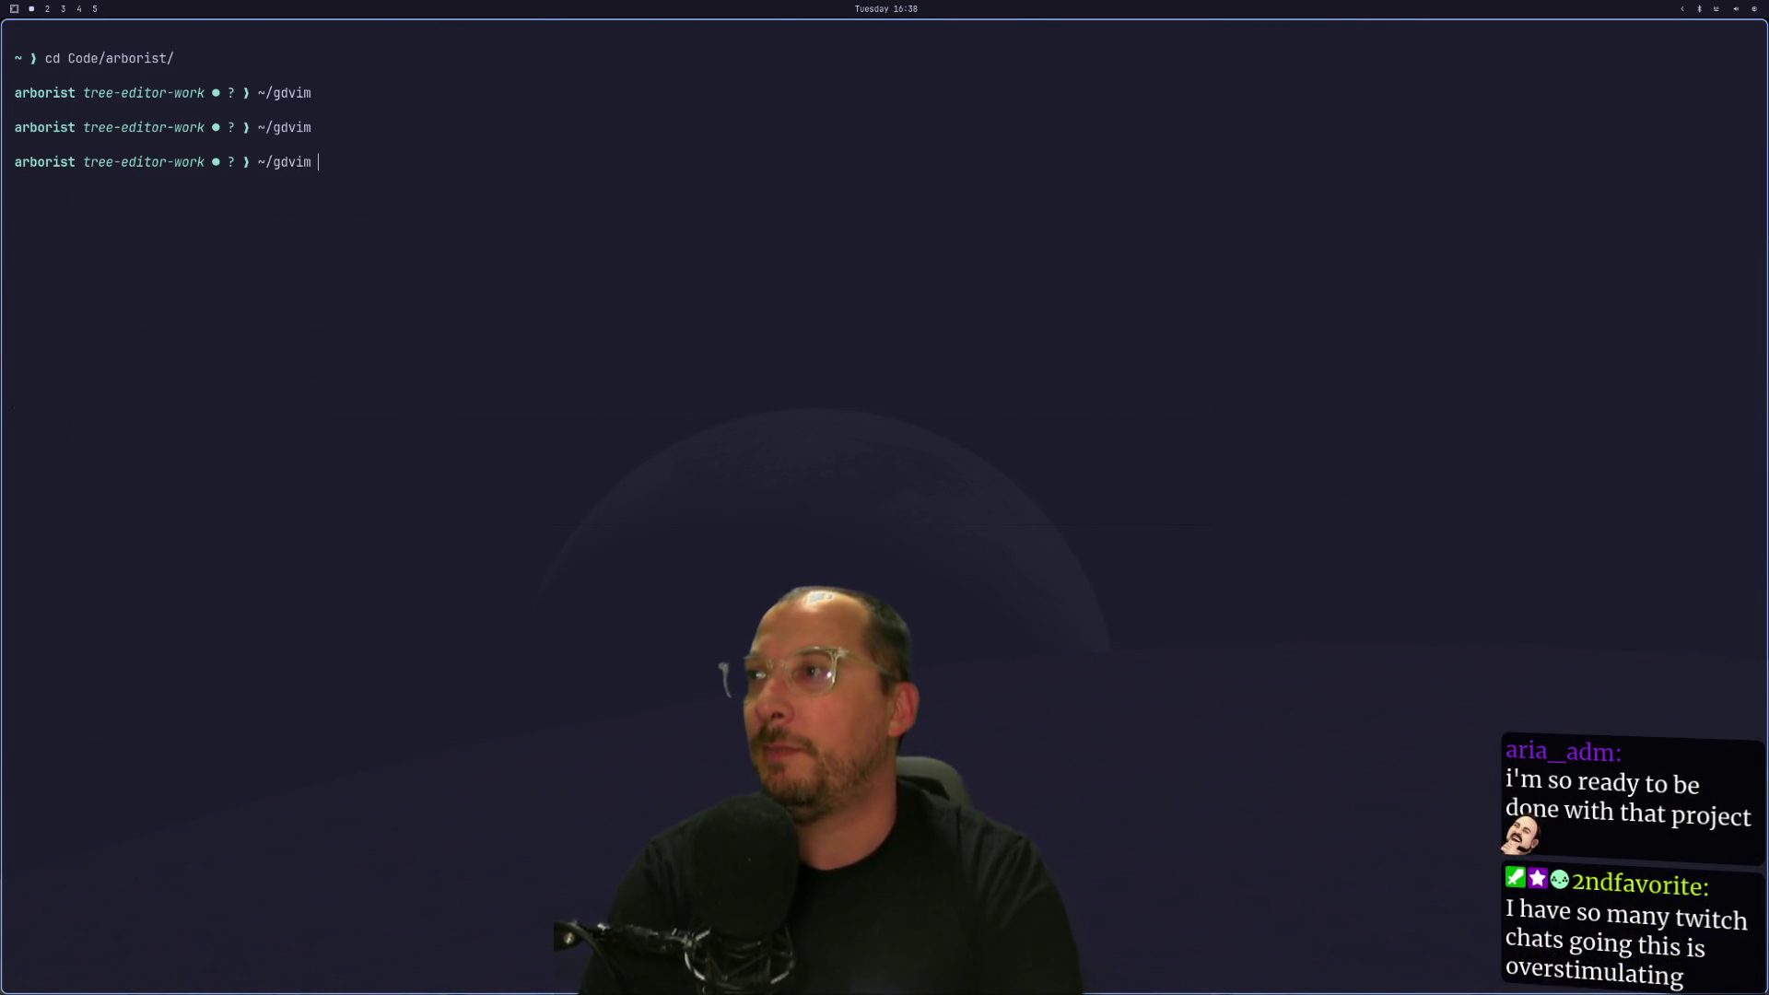
pyautogui.press('Return')
pyautogui.press('space')
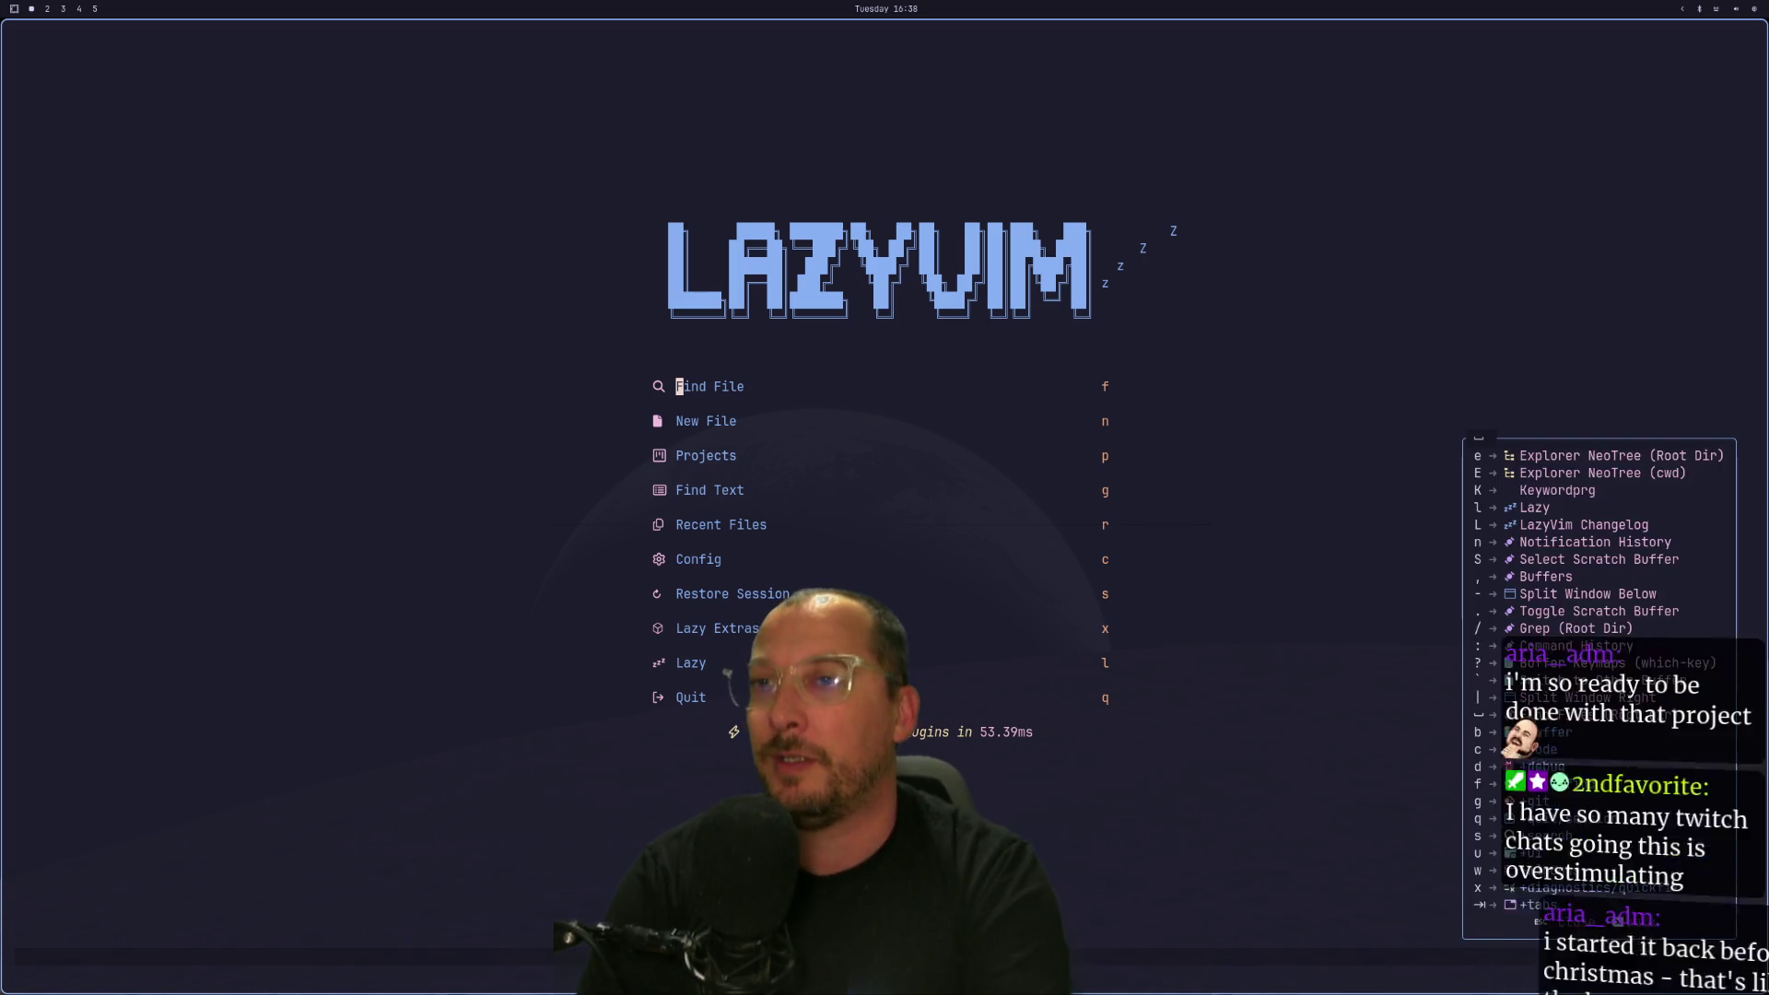
# In lazygit, discard all changes in the examples_dd3d folder.
pyautogui.press('g')
pyautogui.press('g')
pyautogui.press('Return')
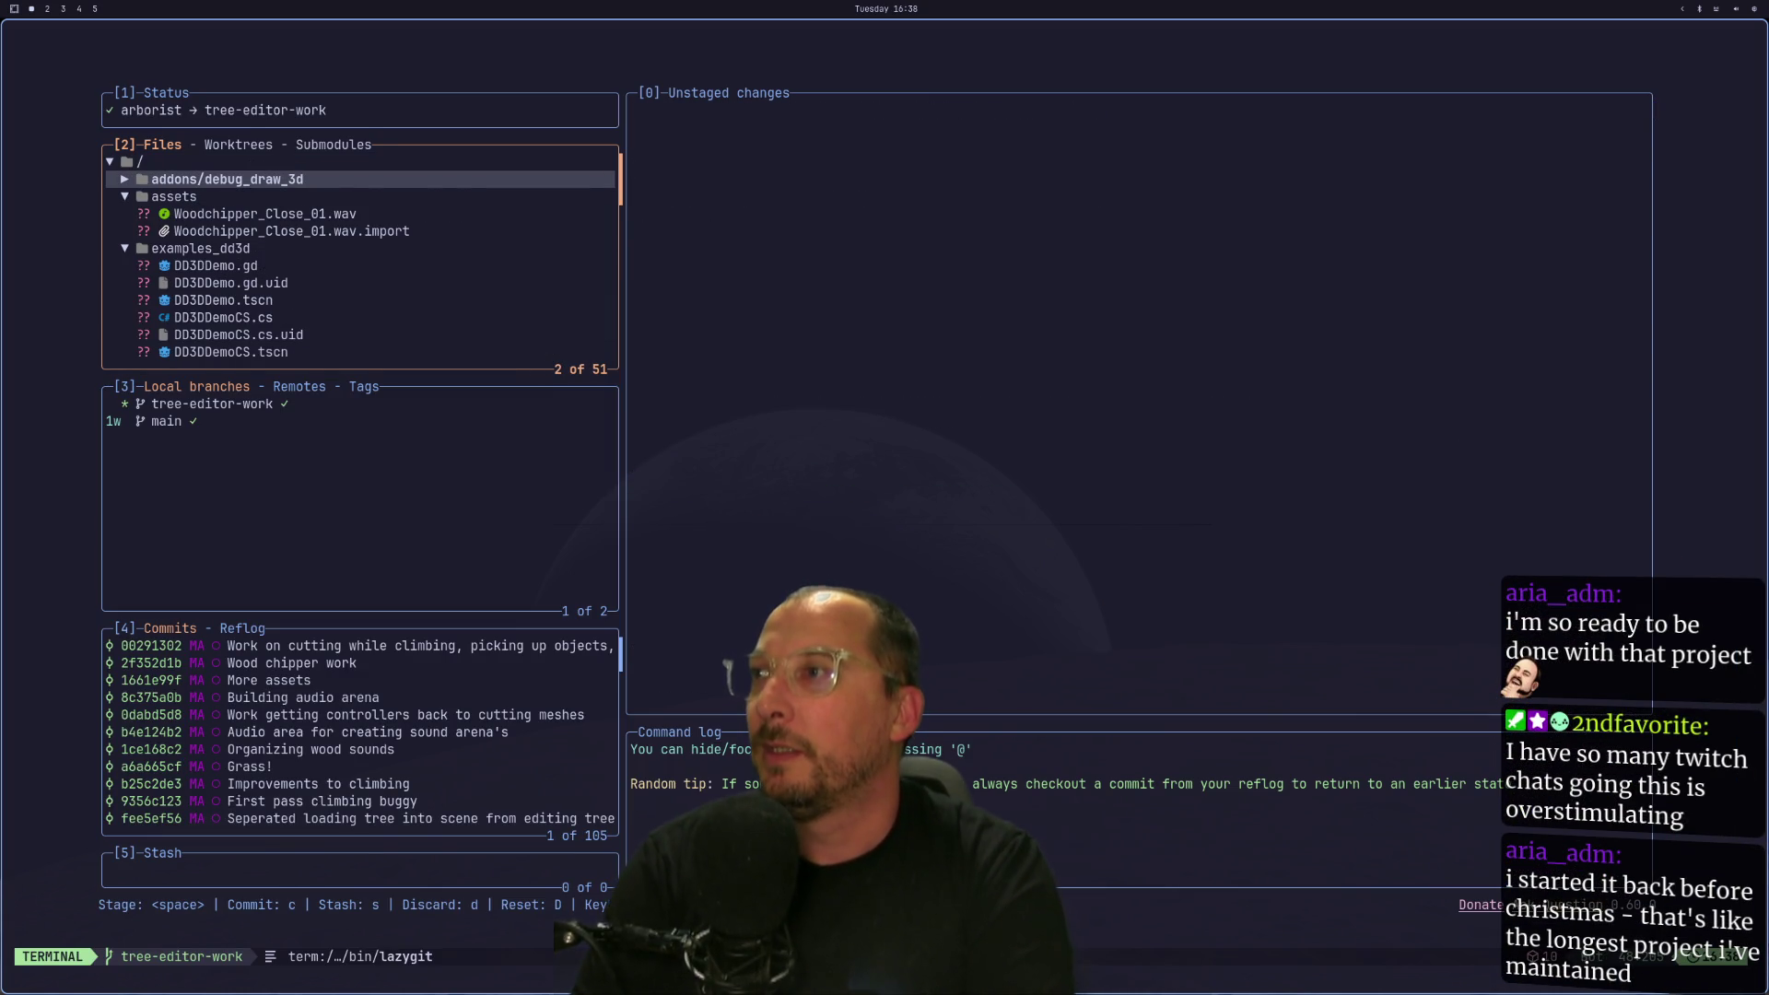
pyautogui.press('Down')
pyautogui.press('Down')
pyautogui.press('Down')
pyautogui.press('Down')
pyautogui.press('Down')
pyautogui.press('Down')
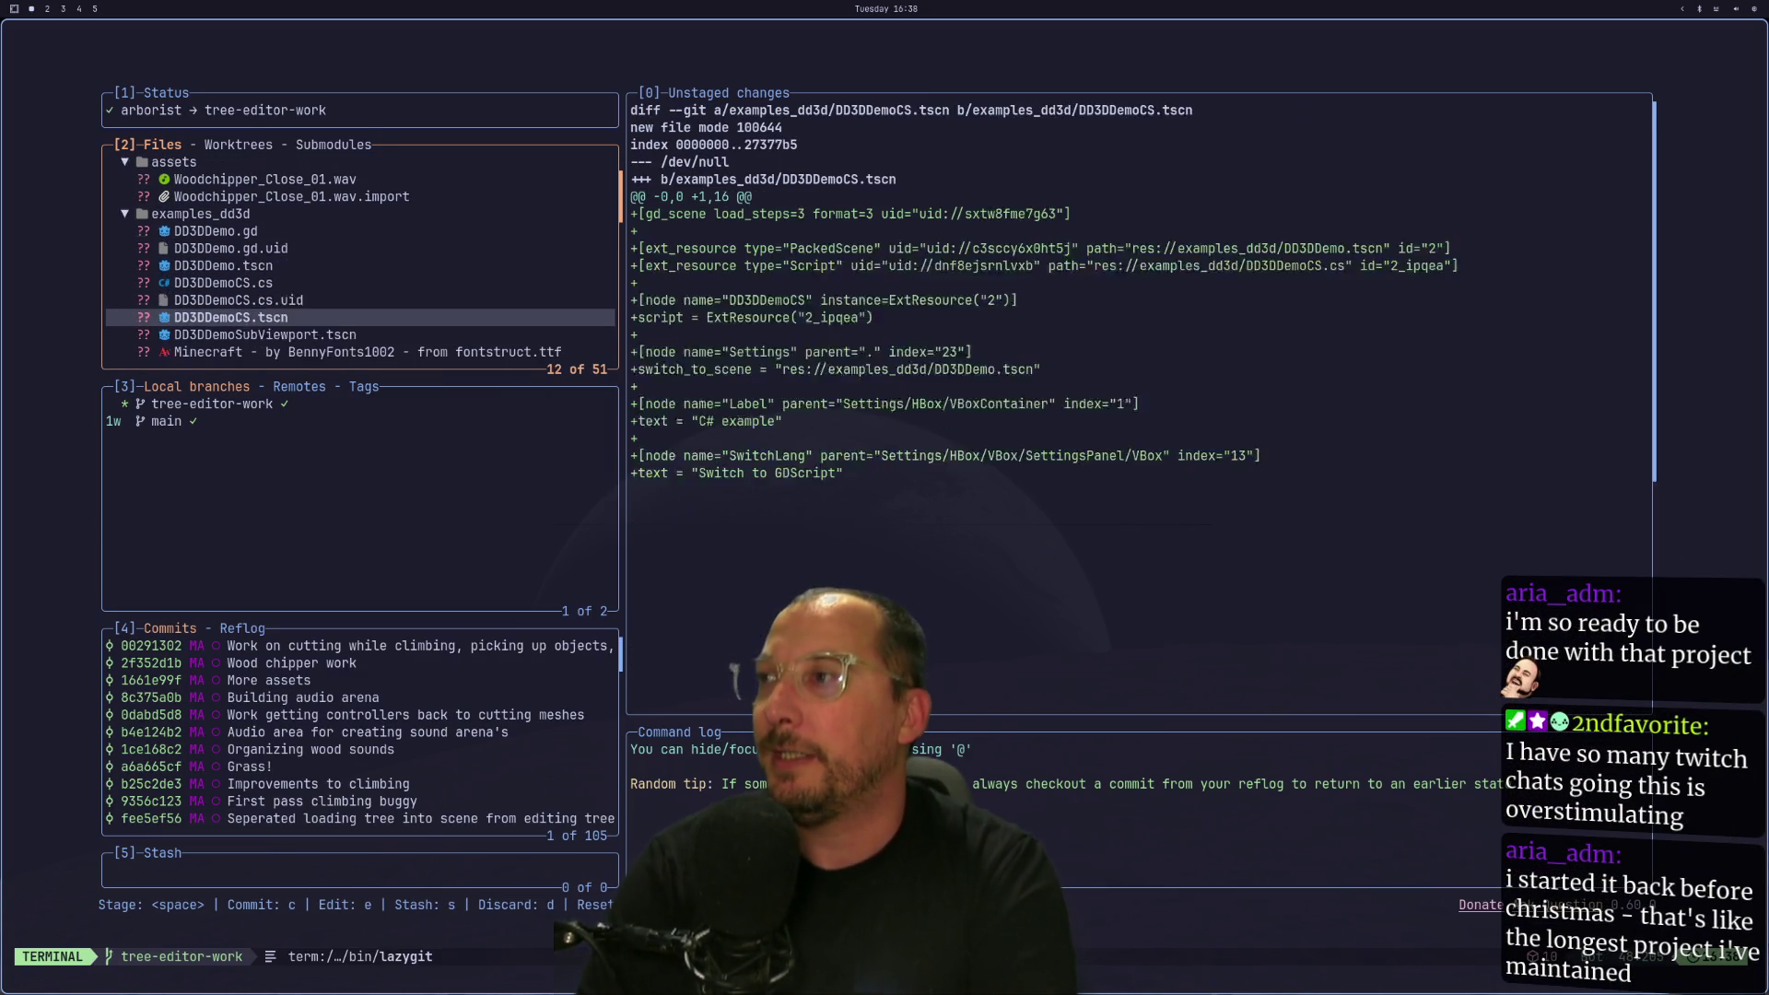
pyautogui.press('Up')
pyautogui.press('Up')
pyautogui.press('Up')
pyautogui.press('Up')
pyautogui.press('Up')
pyautogui.press('Up')
pyautogui.press('Down')
pyautogui.press('Down')
pyautogui.press('Return')
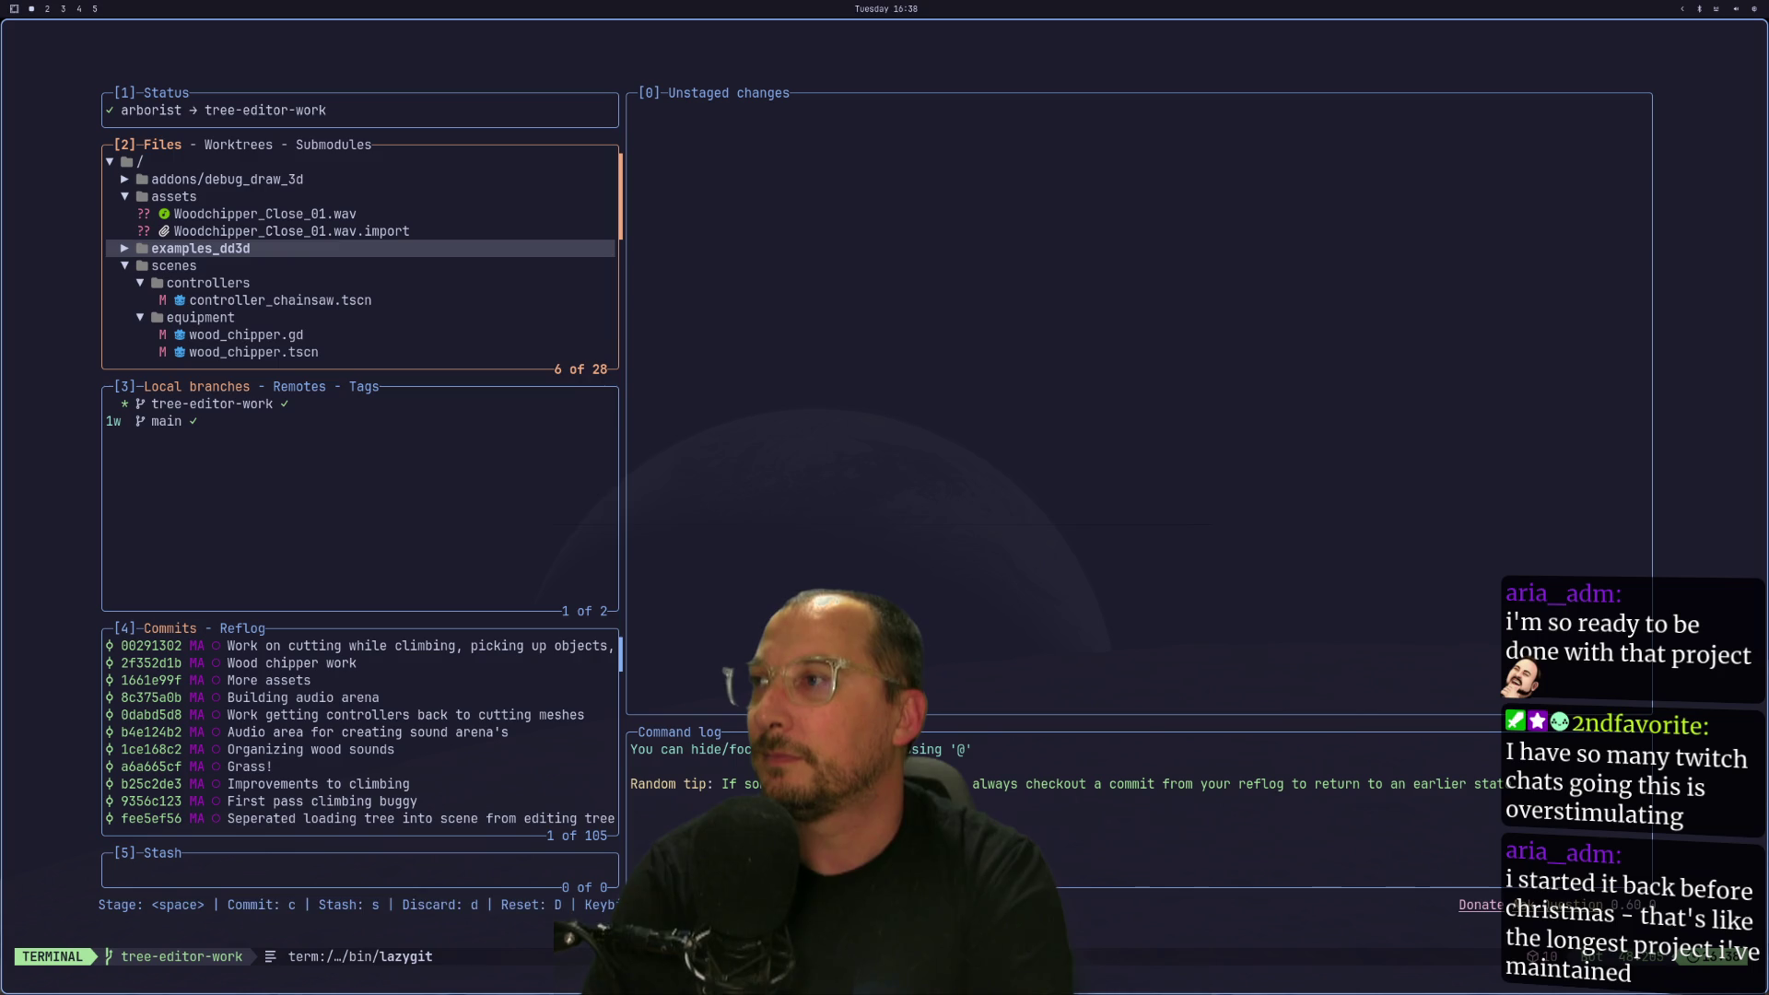
pyautogui.press('d')
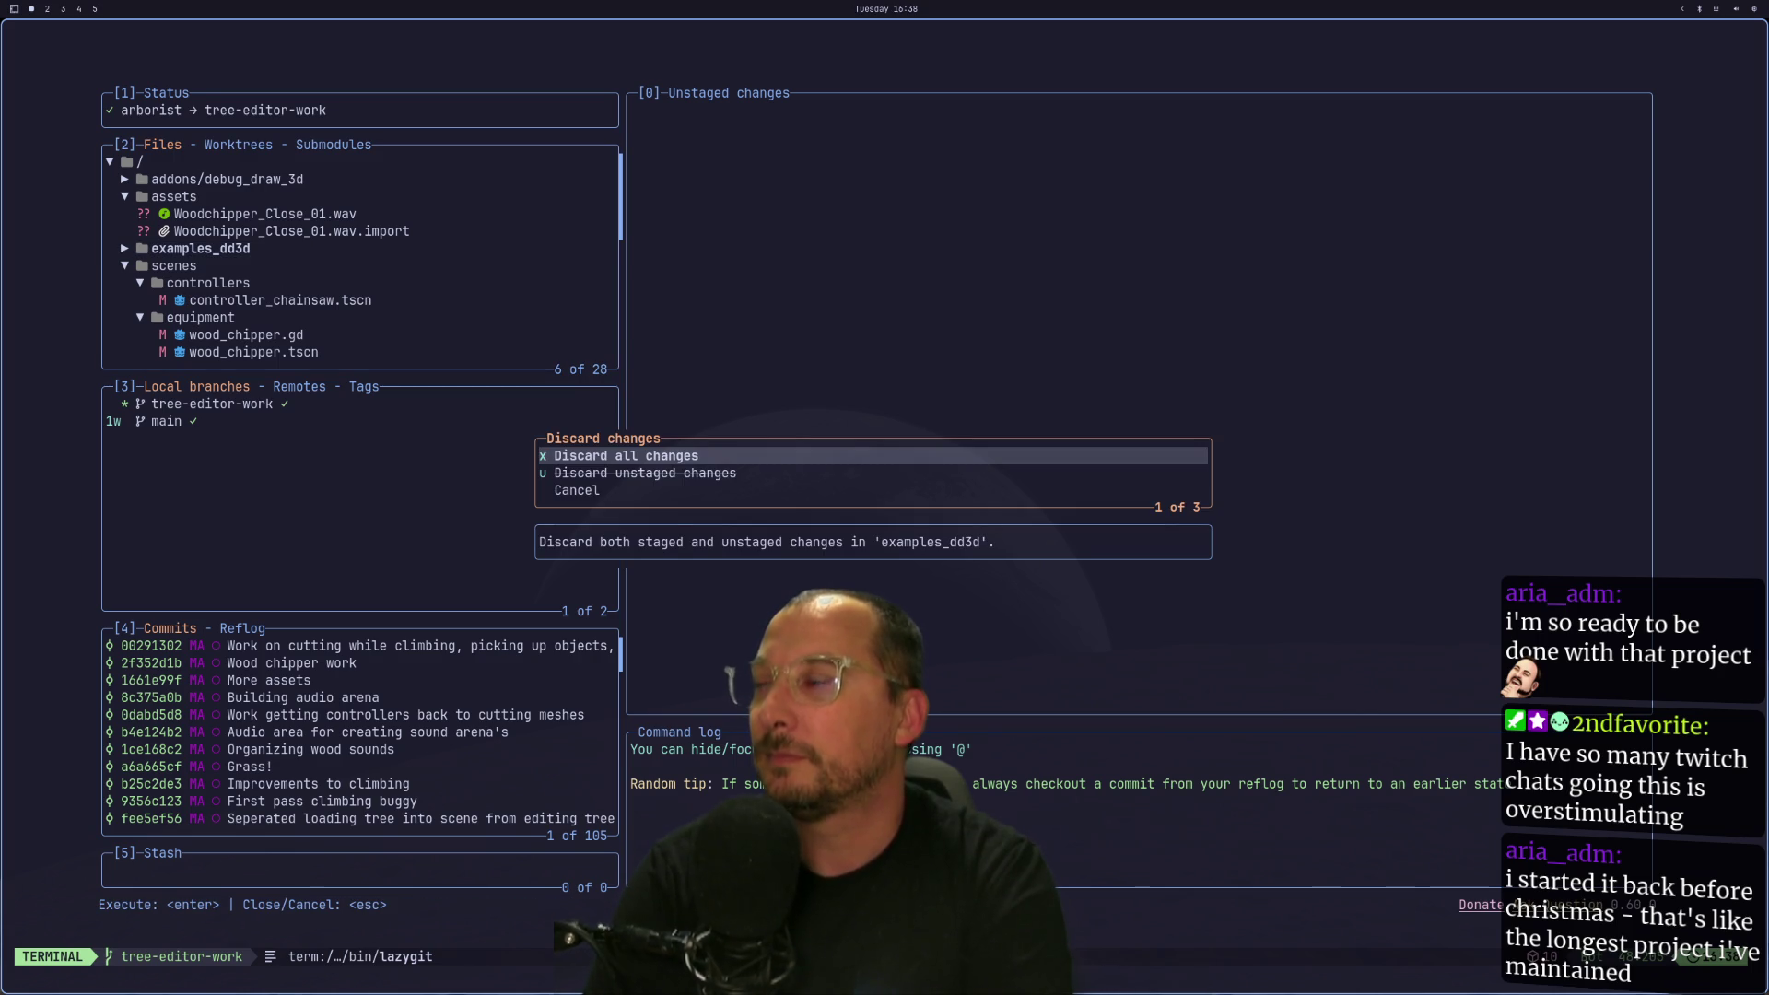
pyautogui.press('Return')
# Stage the Woodchipper audio files in assets, commit them as 'Wood chipper audio', and return to Godot.
pyautogui.press('Down')
pyautogui.press('Down')
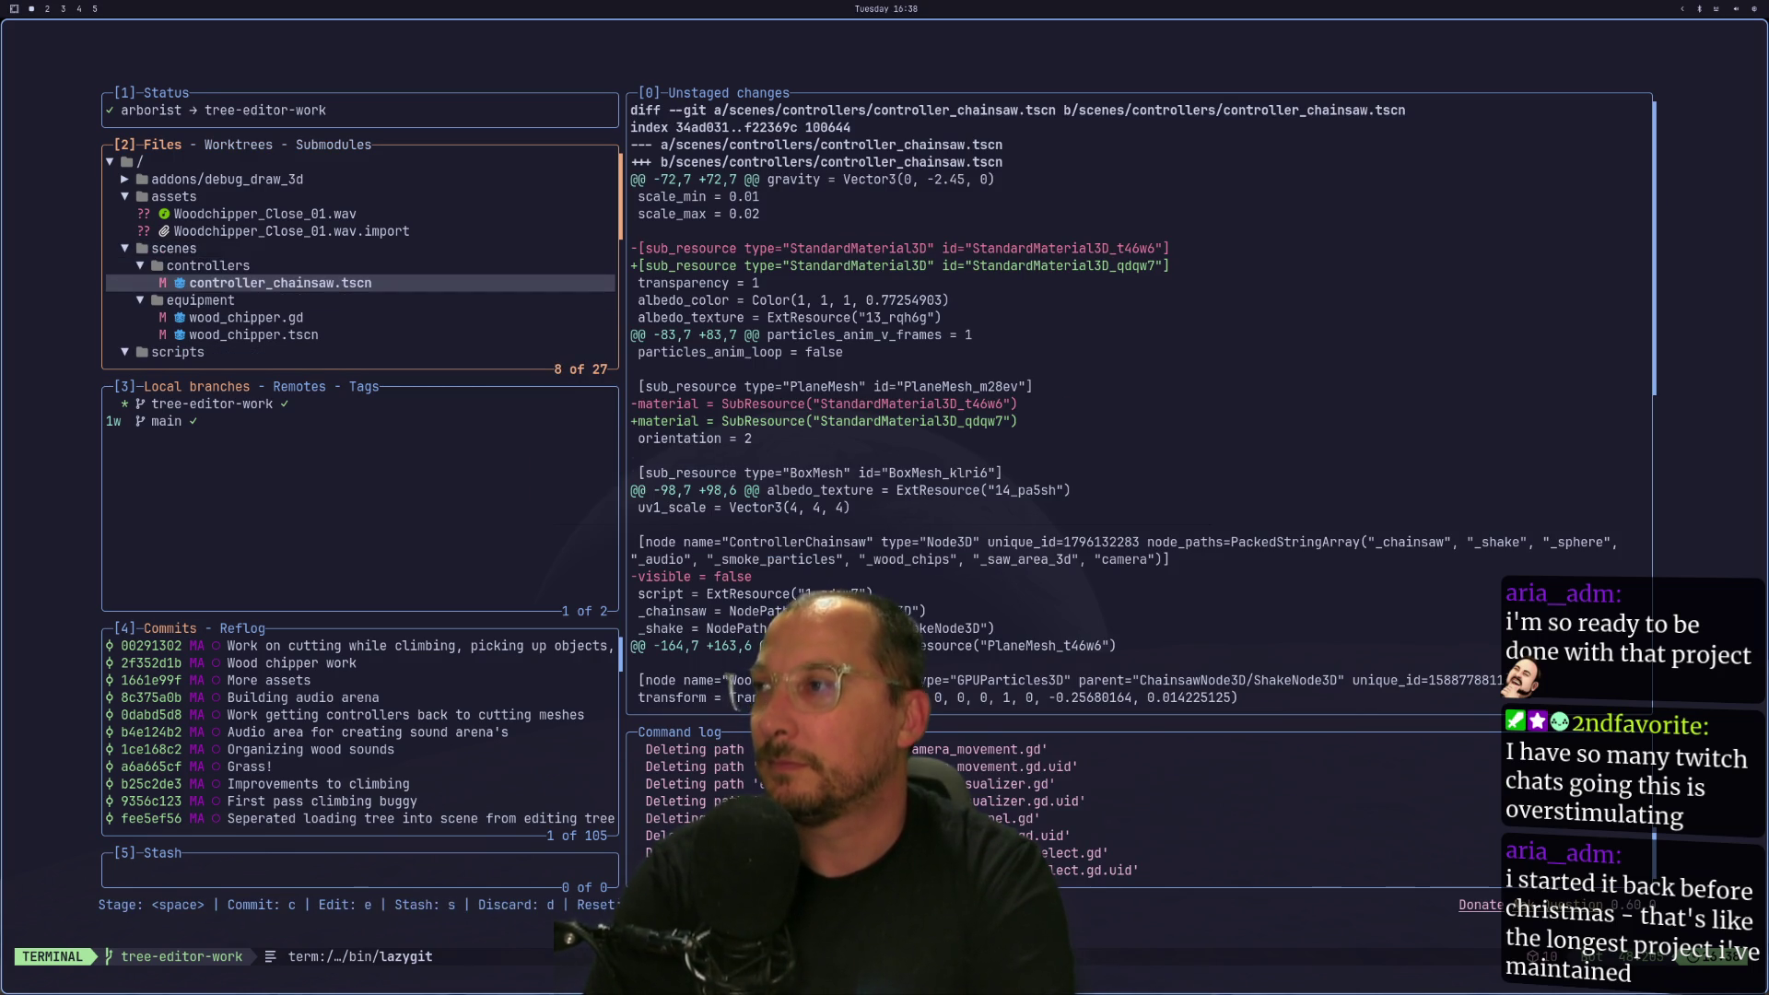
pyautogui.press('Down')
pyautogui.press('Down')
pyautogui.press('Down')
pyautogui.press('Up')
pyautogui.press('Up')
pyautogui.press('Up')
pyautogui.press('Down')
pyautogui.press('Down')
pyautogui.press('Down')
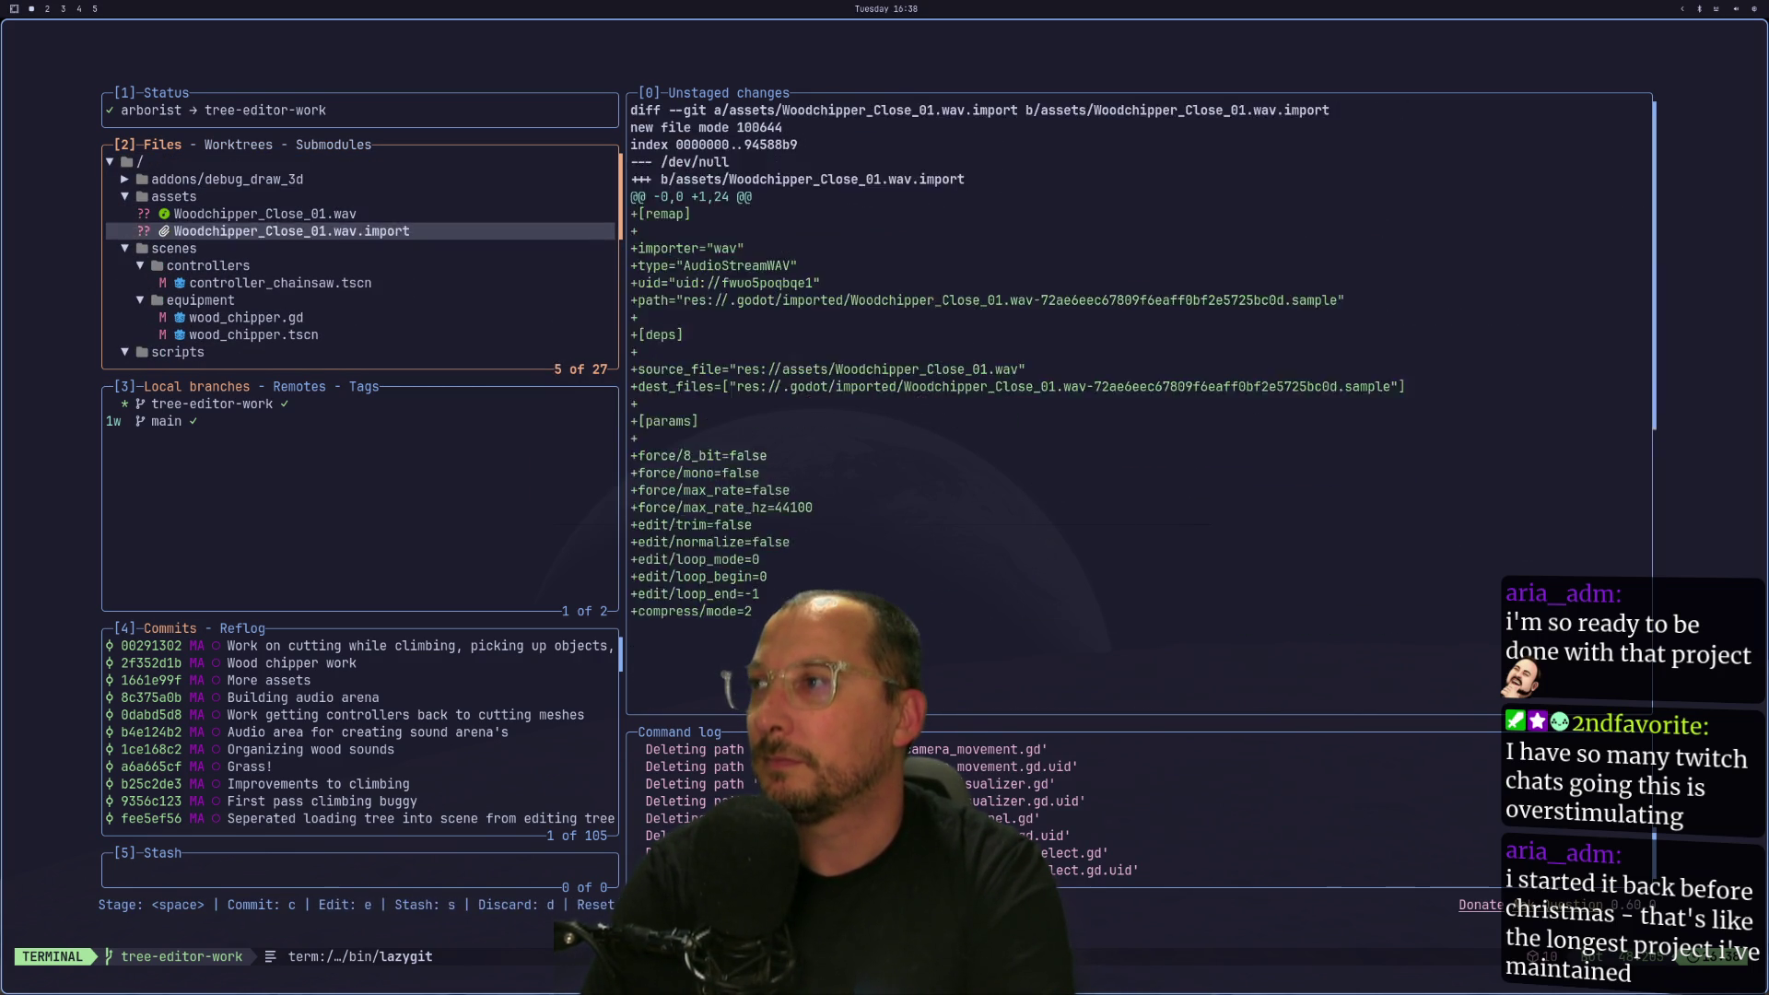
pyautogui.press('Up')
pyautogui.press('Up')
pyautogui.press('space')
pyautogui.write('cWood chipper audio')
pyautogui.press('Return')
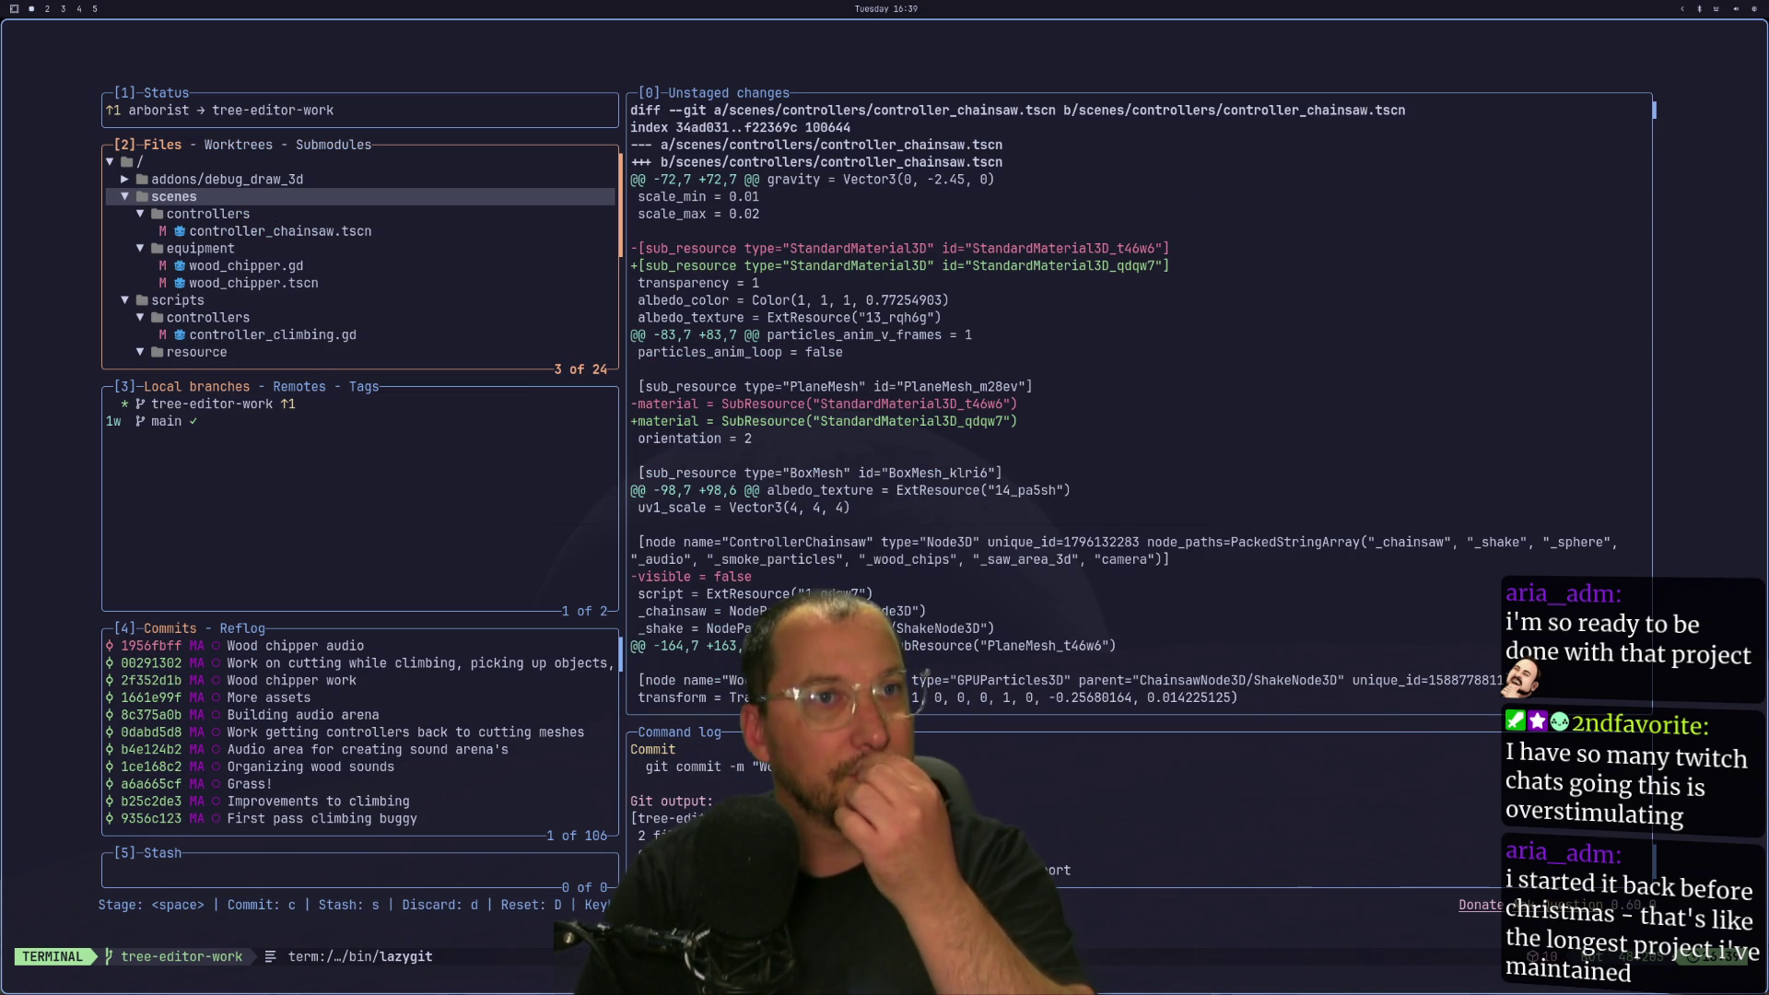
pyautogui.press('super+shift+4')
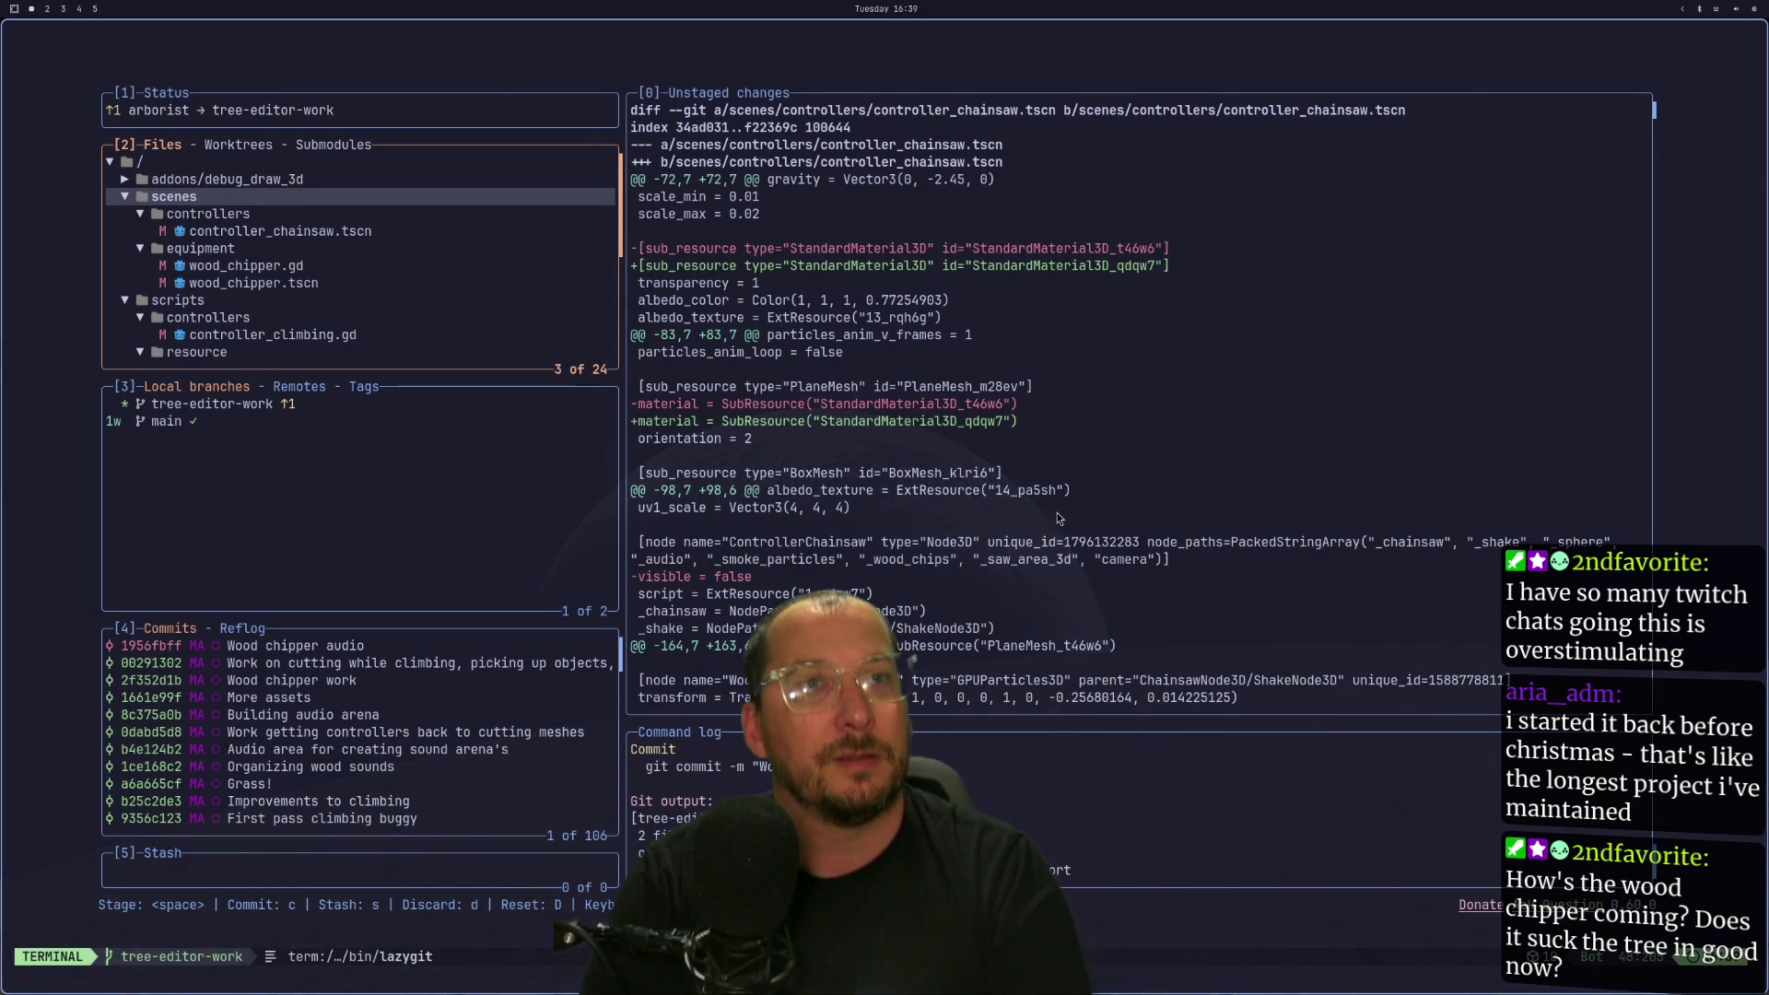
pyautogui.press('super+2')
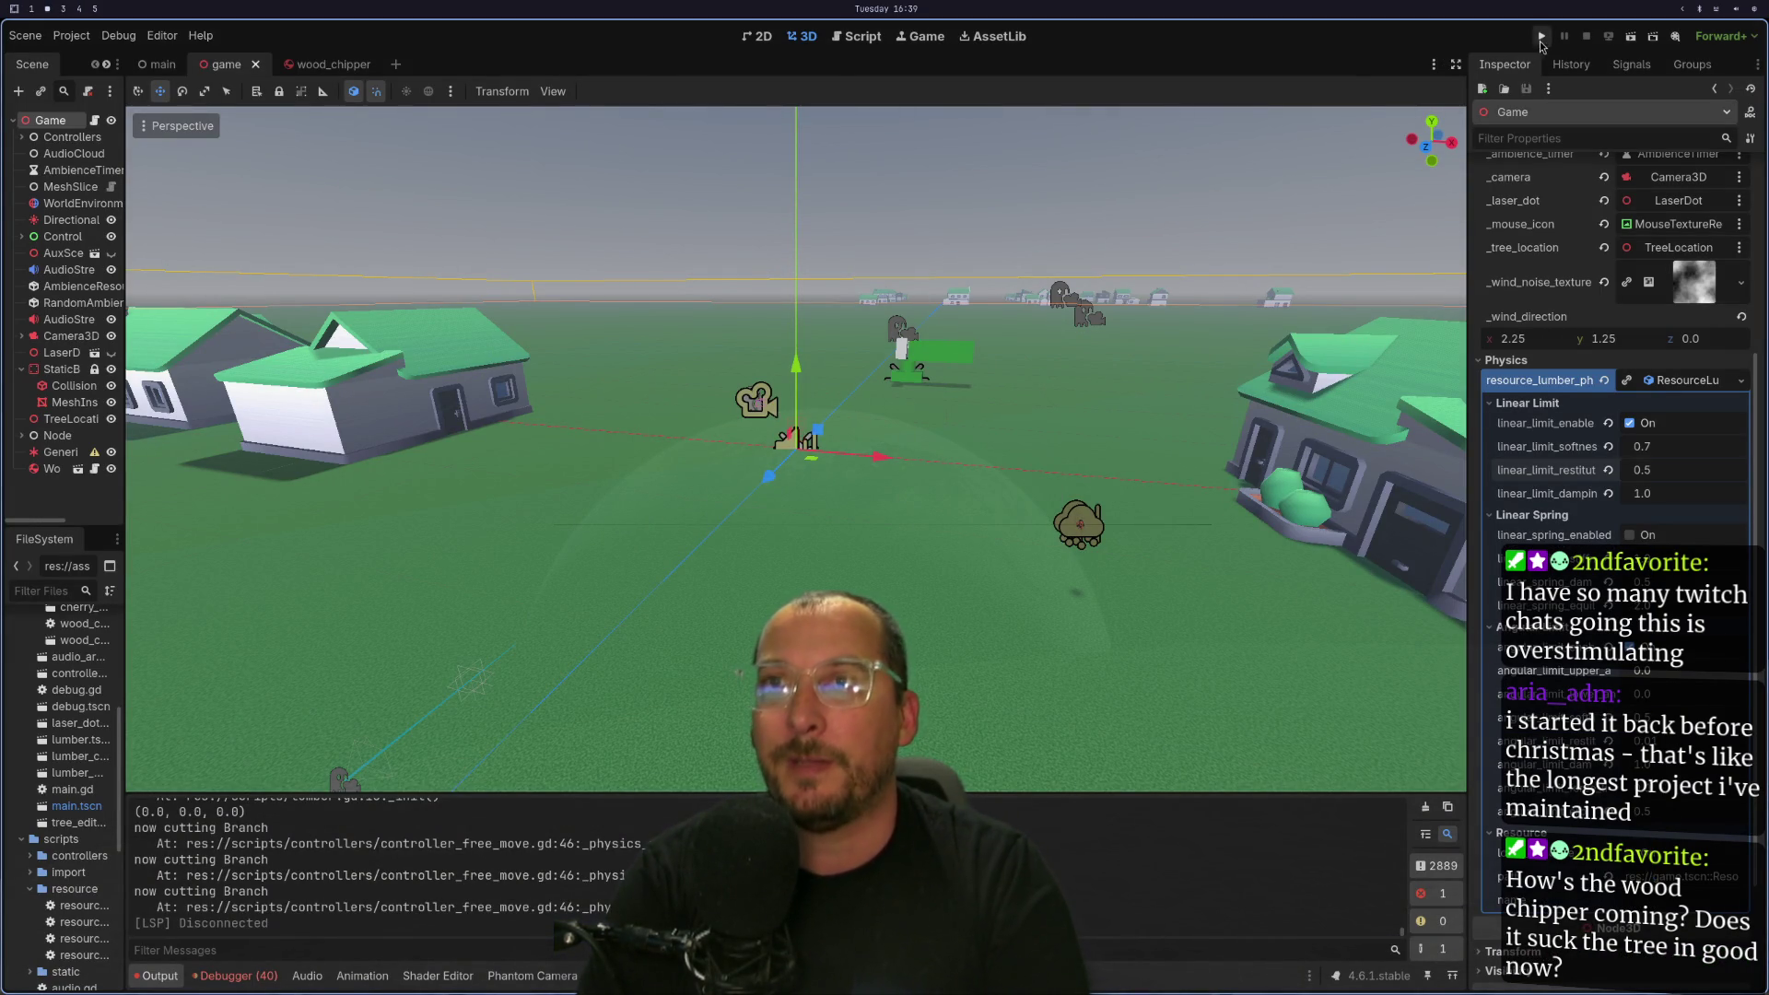
# Run the game, walk past the fallen log to the tree, climb it, then close the game.
pyautogui.click(1541, 36)
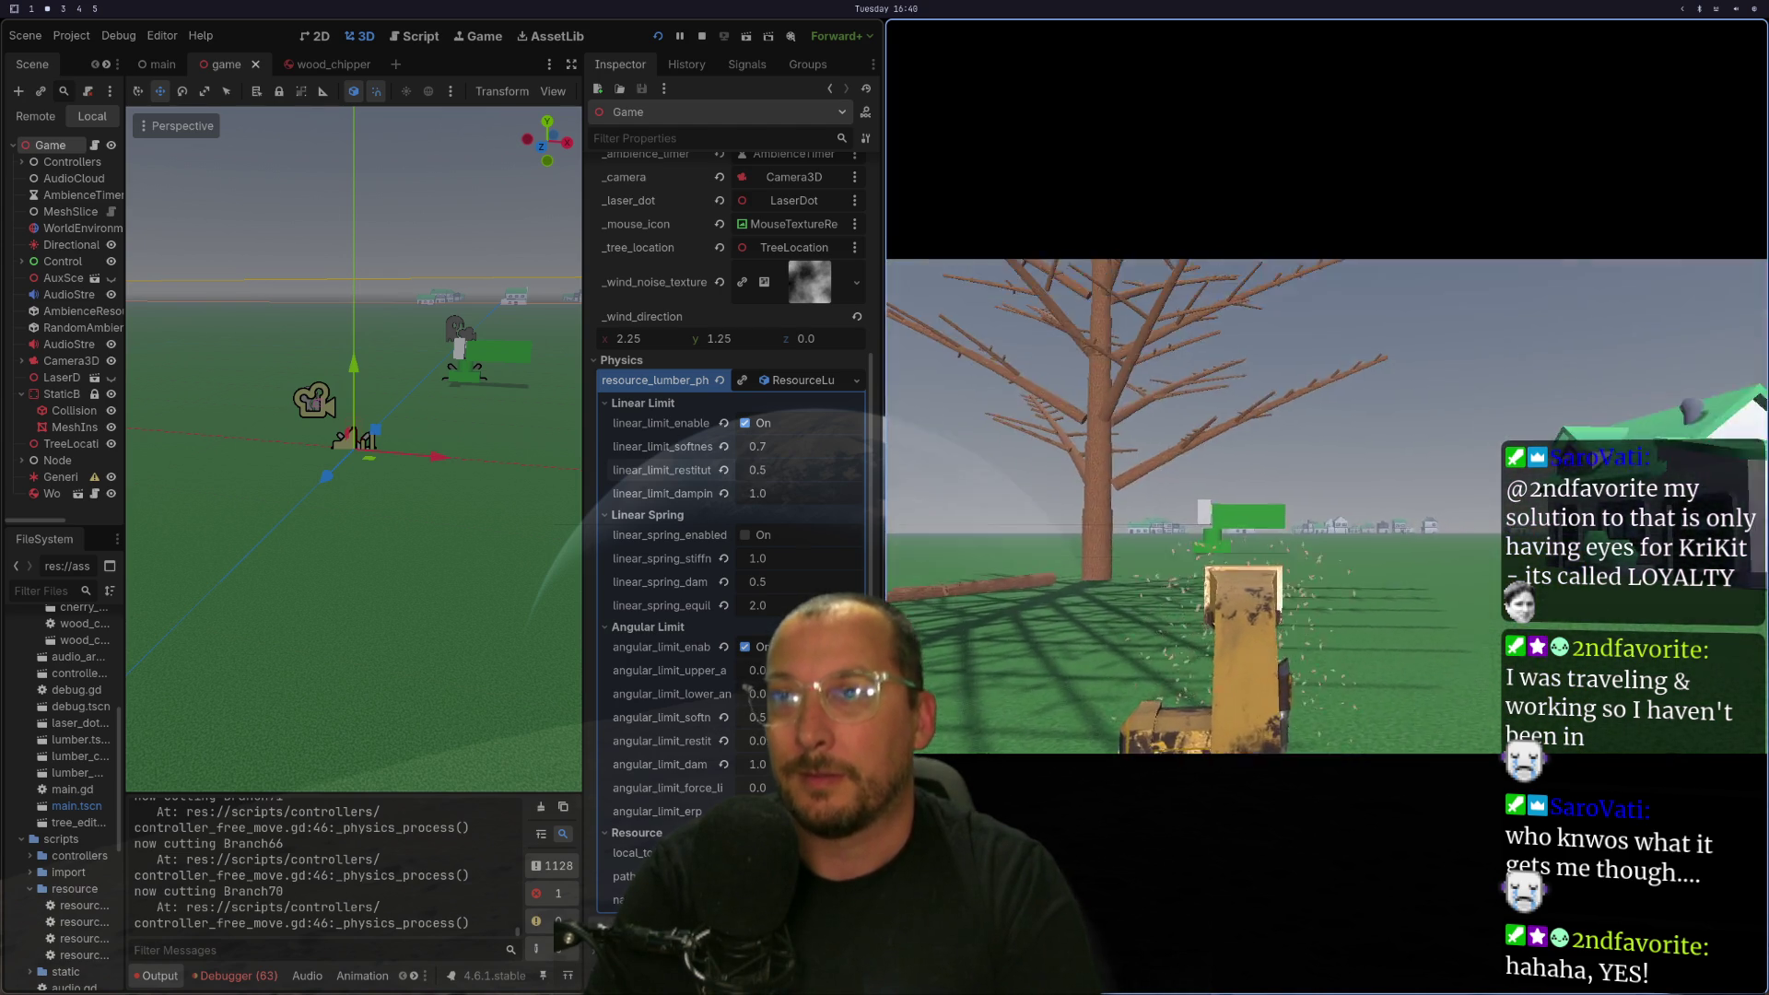
pyautogui.press('w')
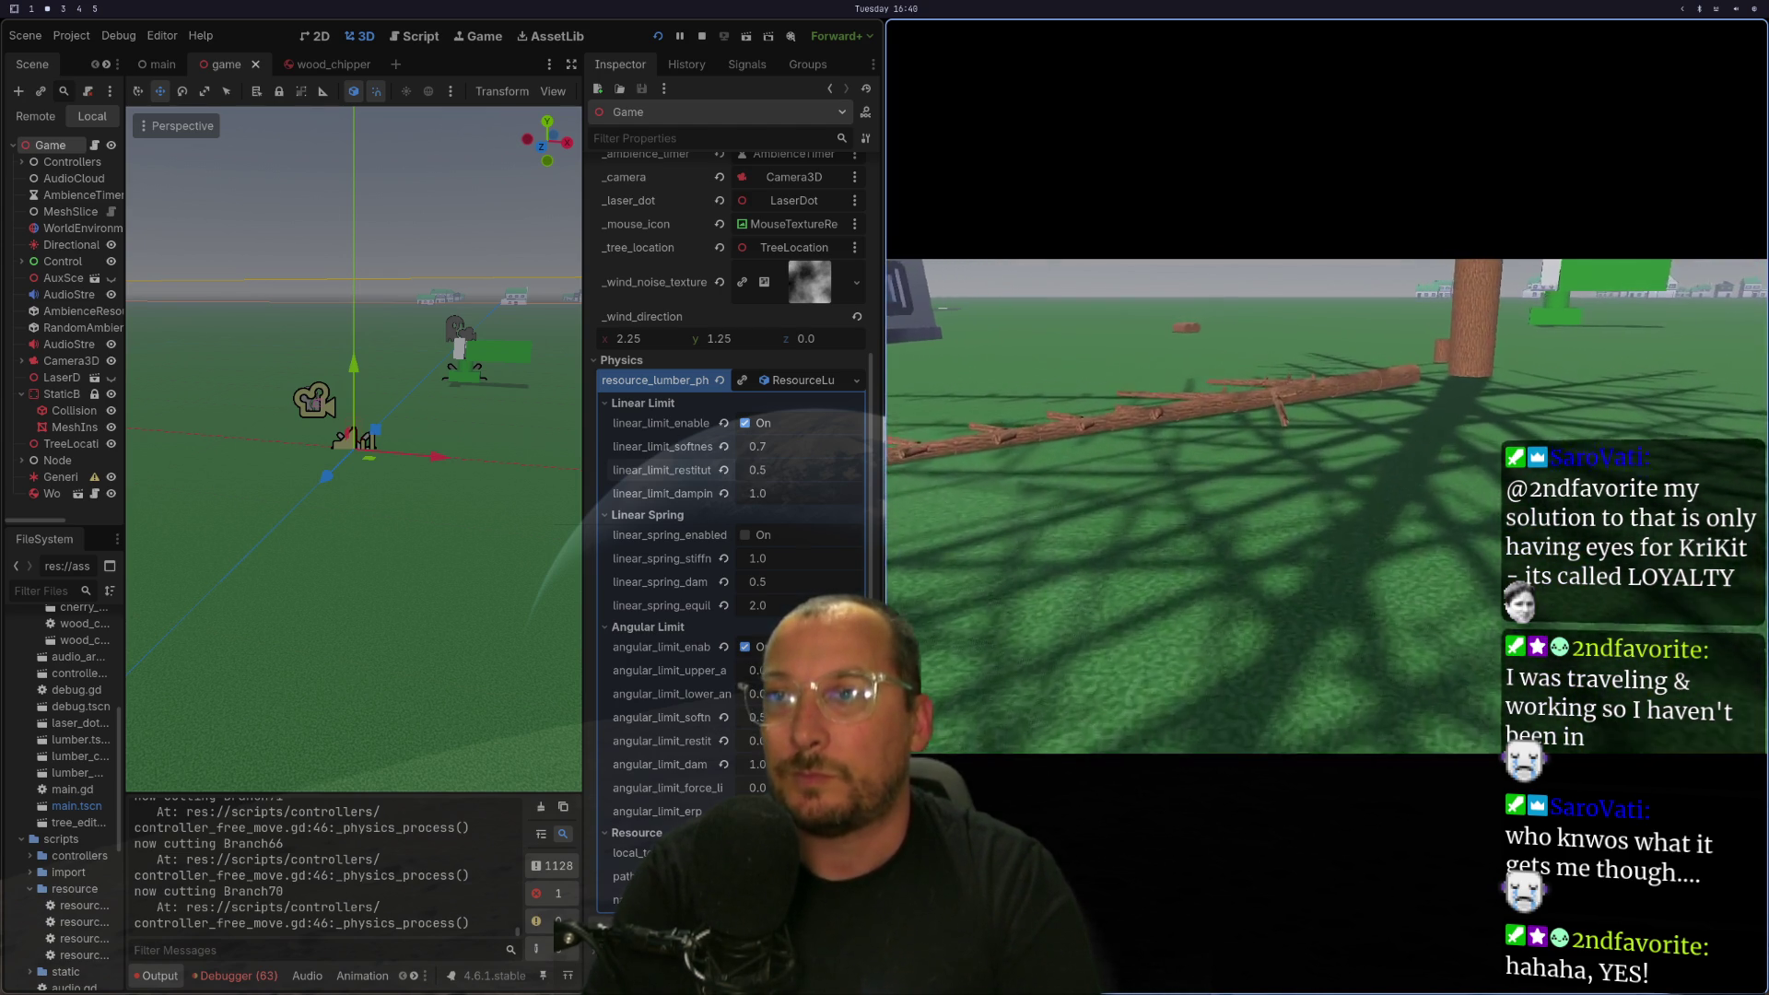
pyautogui.press('w')
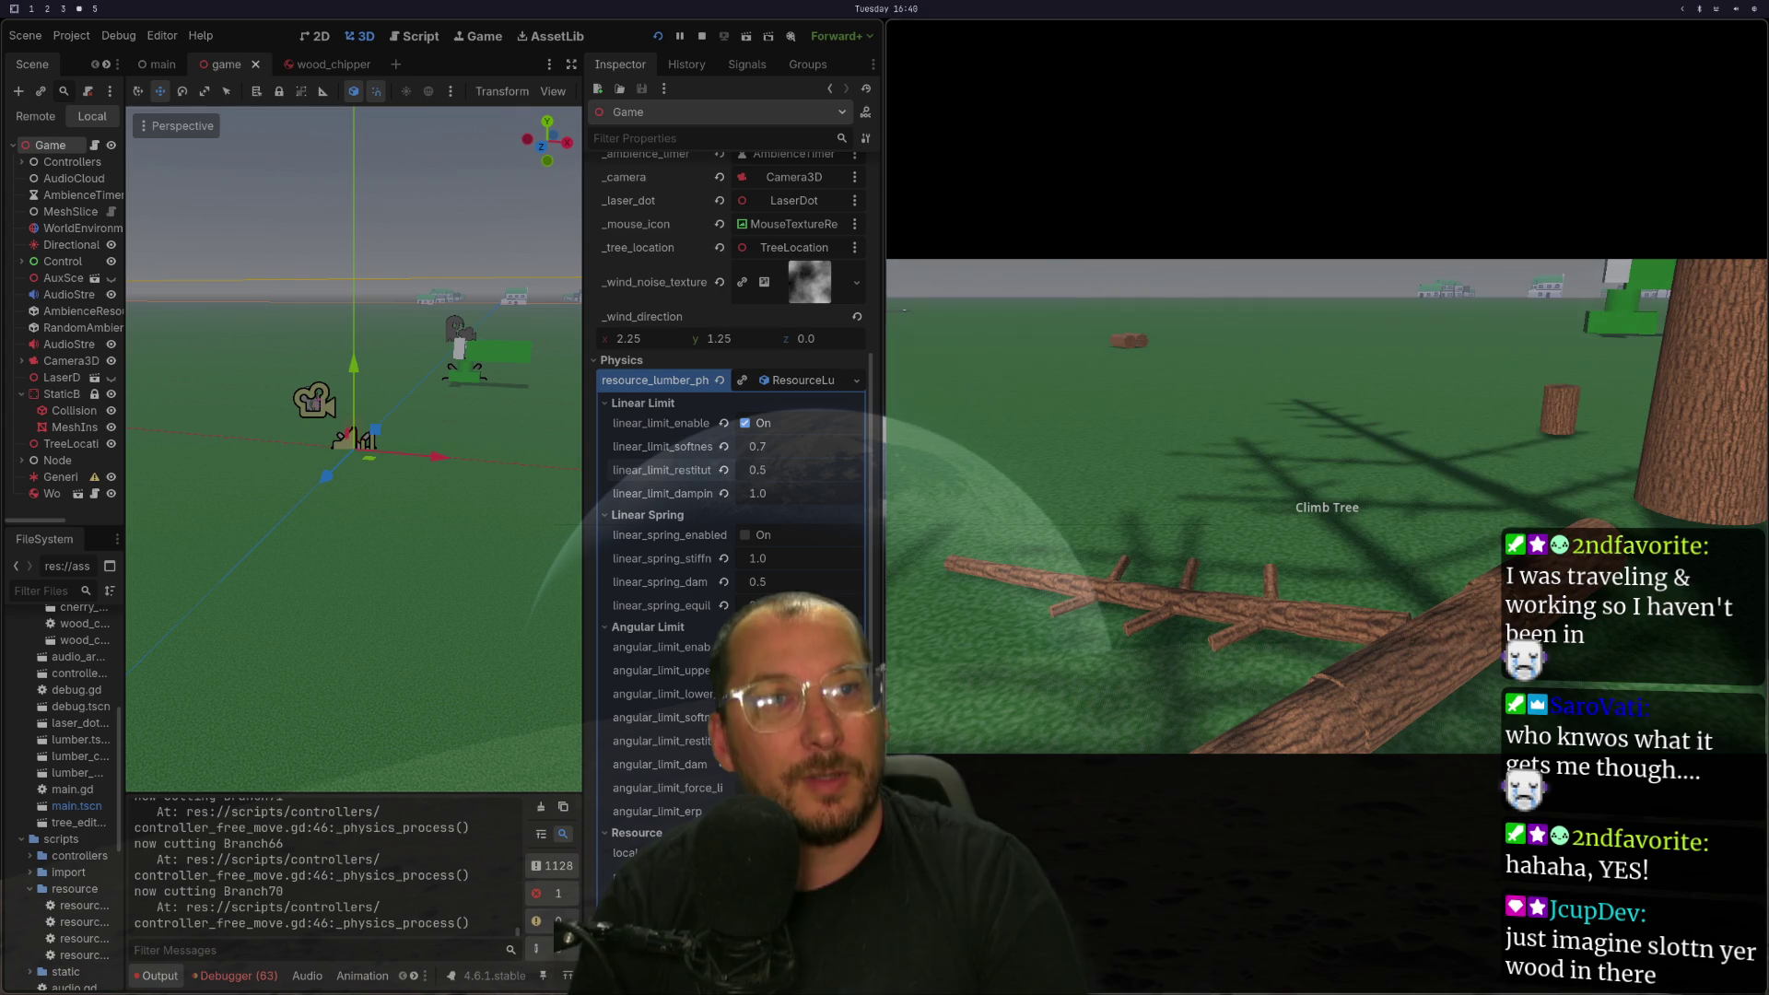
pyautogui.press('e')
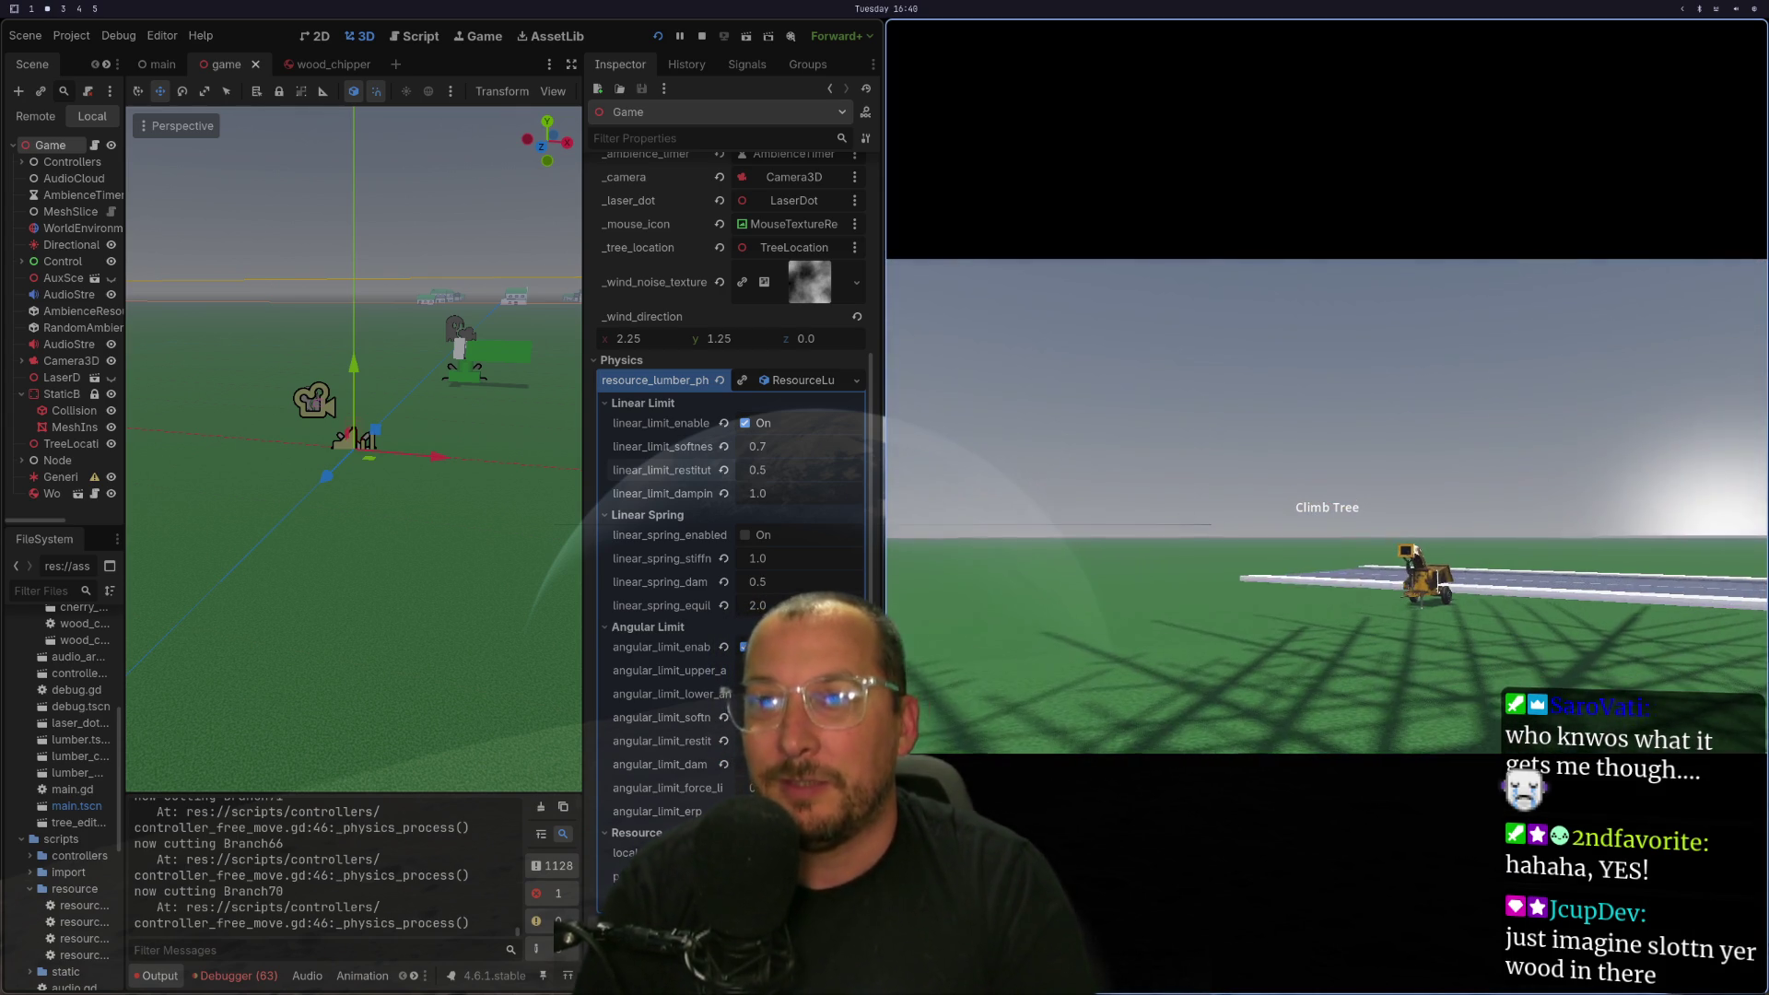
pyautogui.press('Escape')
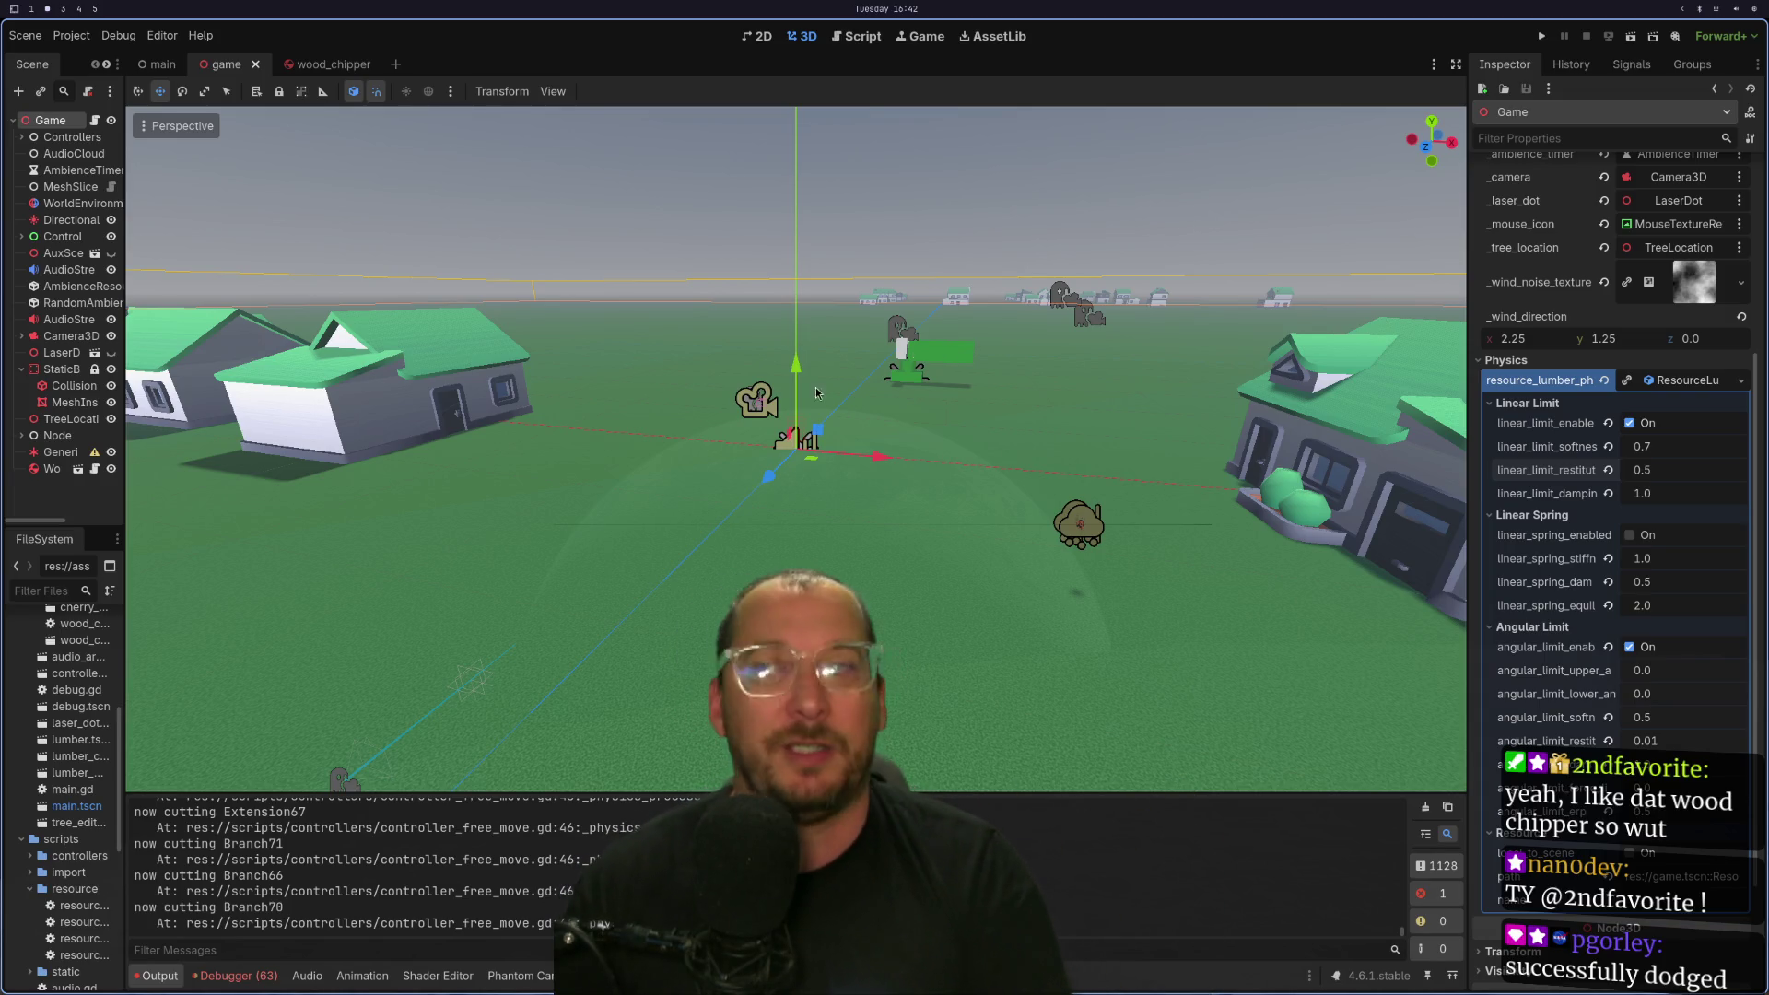
# Zoom and orbit the 3D viewport to a level horizon looking toward the house and road.
pyautogui.scroll(5, 921, 524)
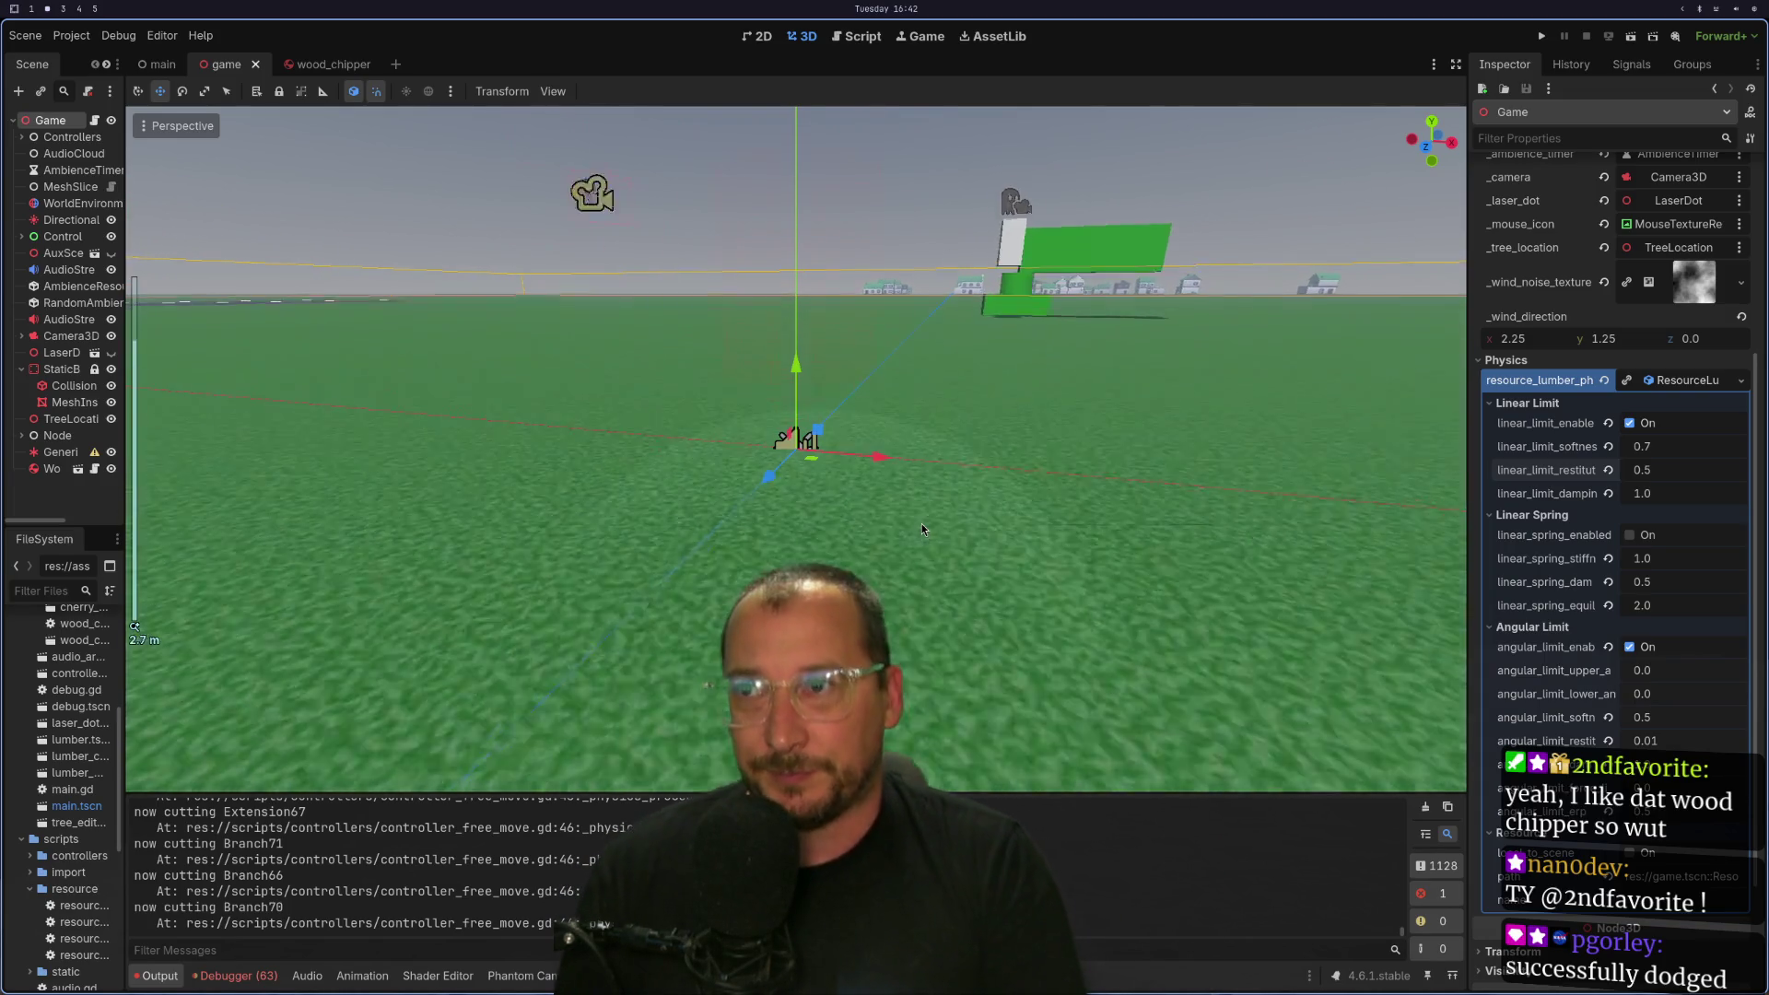
pyautogui.scroll(-3, 921, 523)
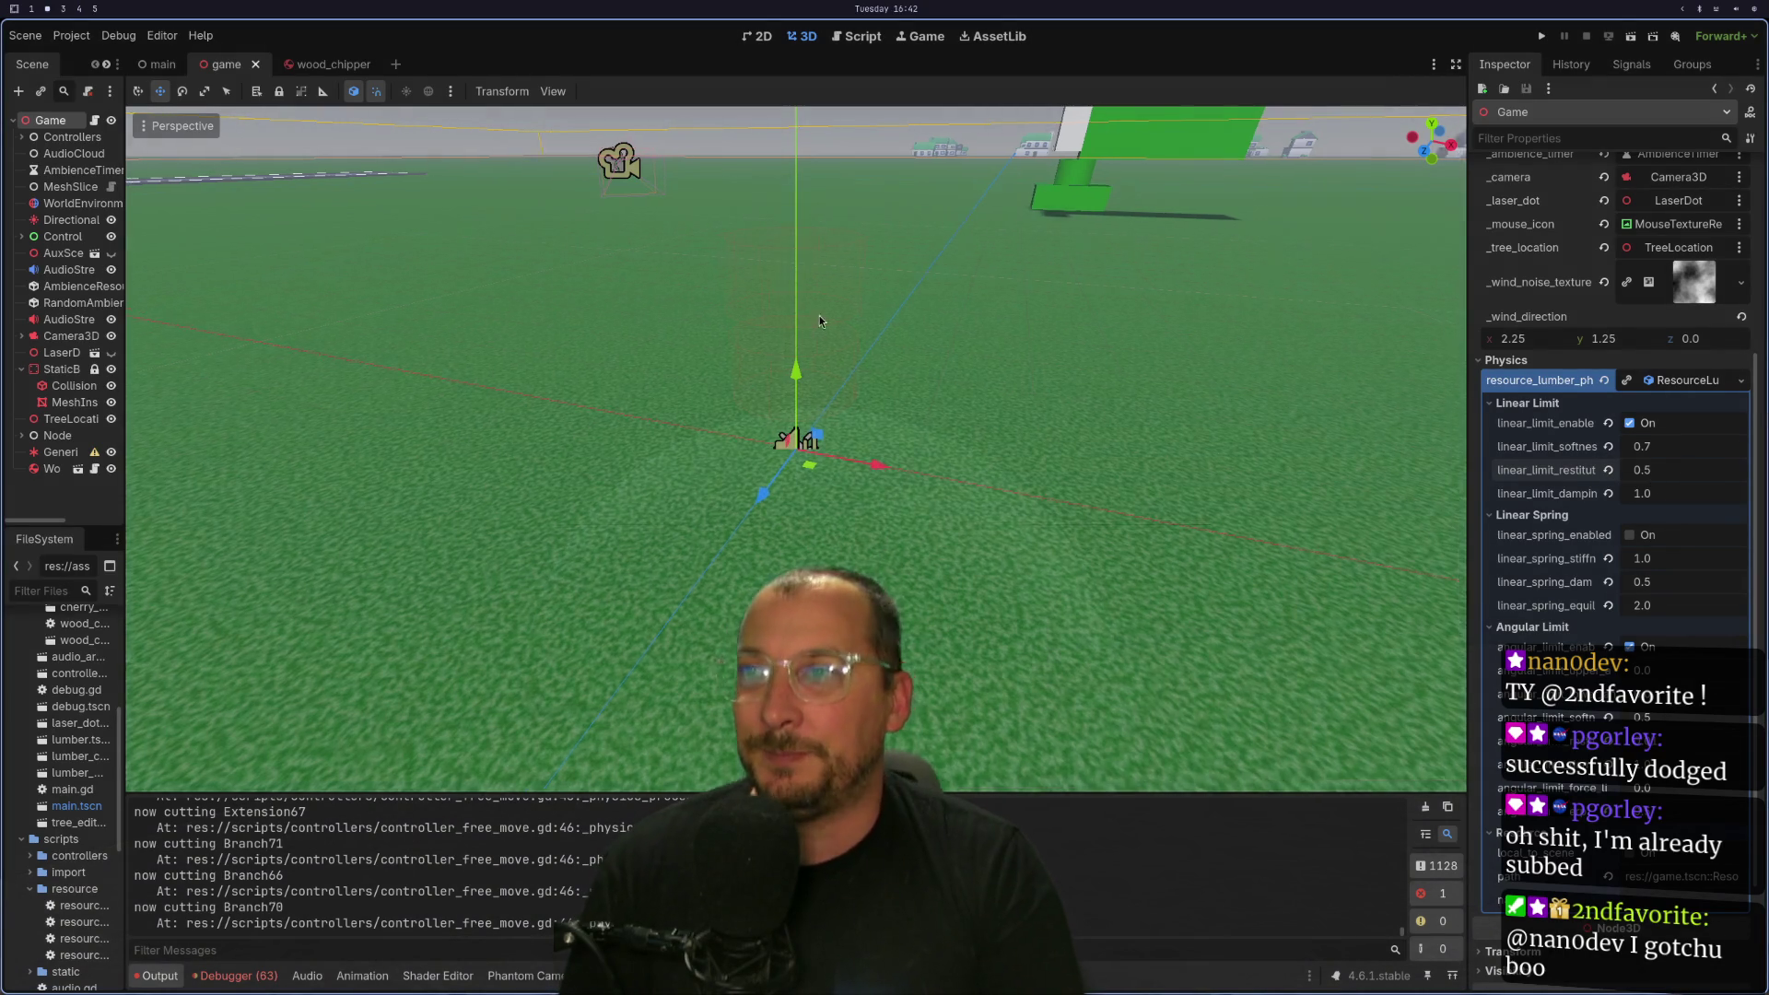
pyautogui.moveTo(825, 424)
pyautogui.mouseDown()
pyautogui.moveTo(826, 286)
pyautogui.moveTo(875, 332)
pyautogui.moveTo(940, 341)
pyautogui.moveTo(1260, 348)
pyautogui.mouseUp()
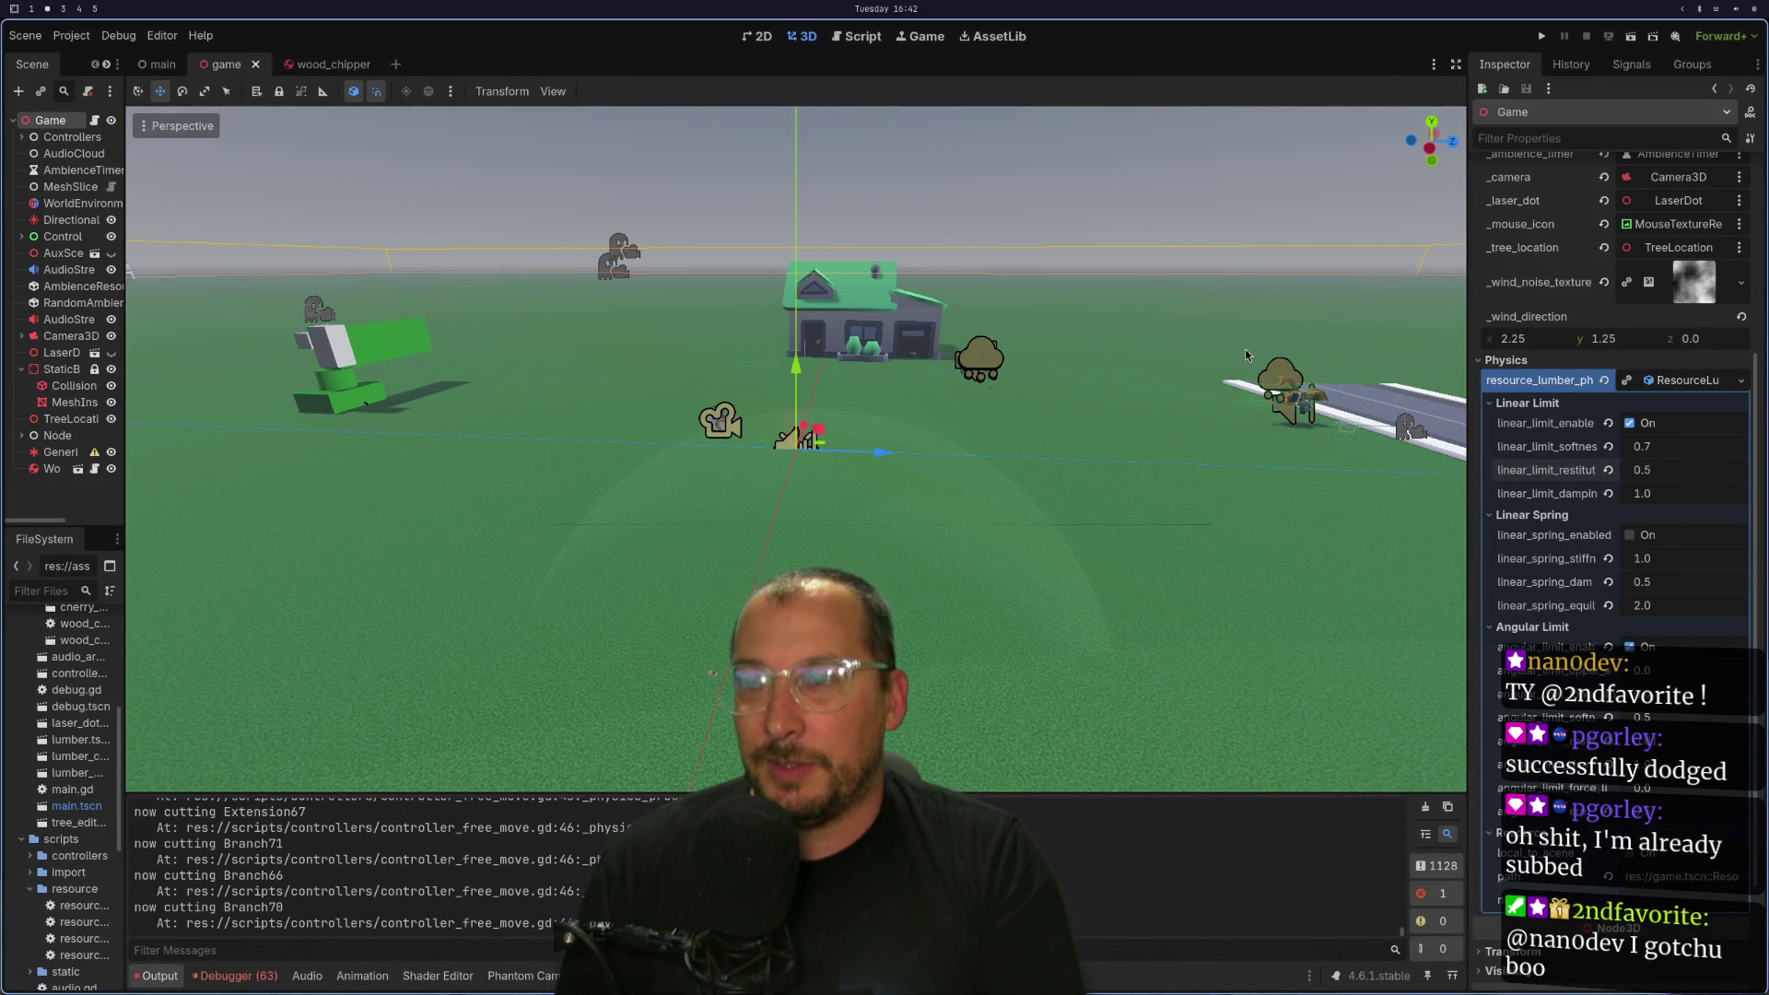
pyautogui.press('super+1')
# Reopen lazygit from Neovim, check the wood_chipper.gd and wood_chipper.tscn diffs, then return to Godot.
pyautogui.hotkey('ctrl', '\\')
pyautogui.hotkey('ctrl', 'n')
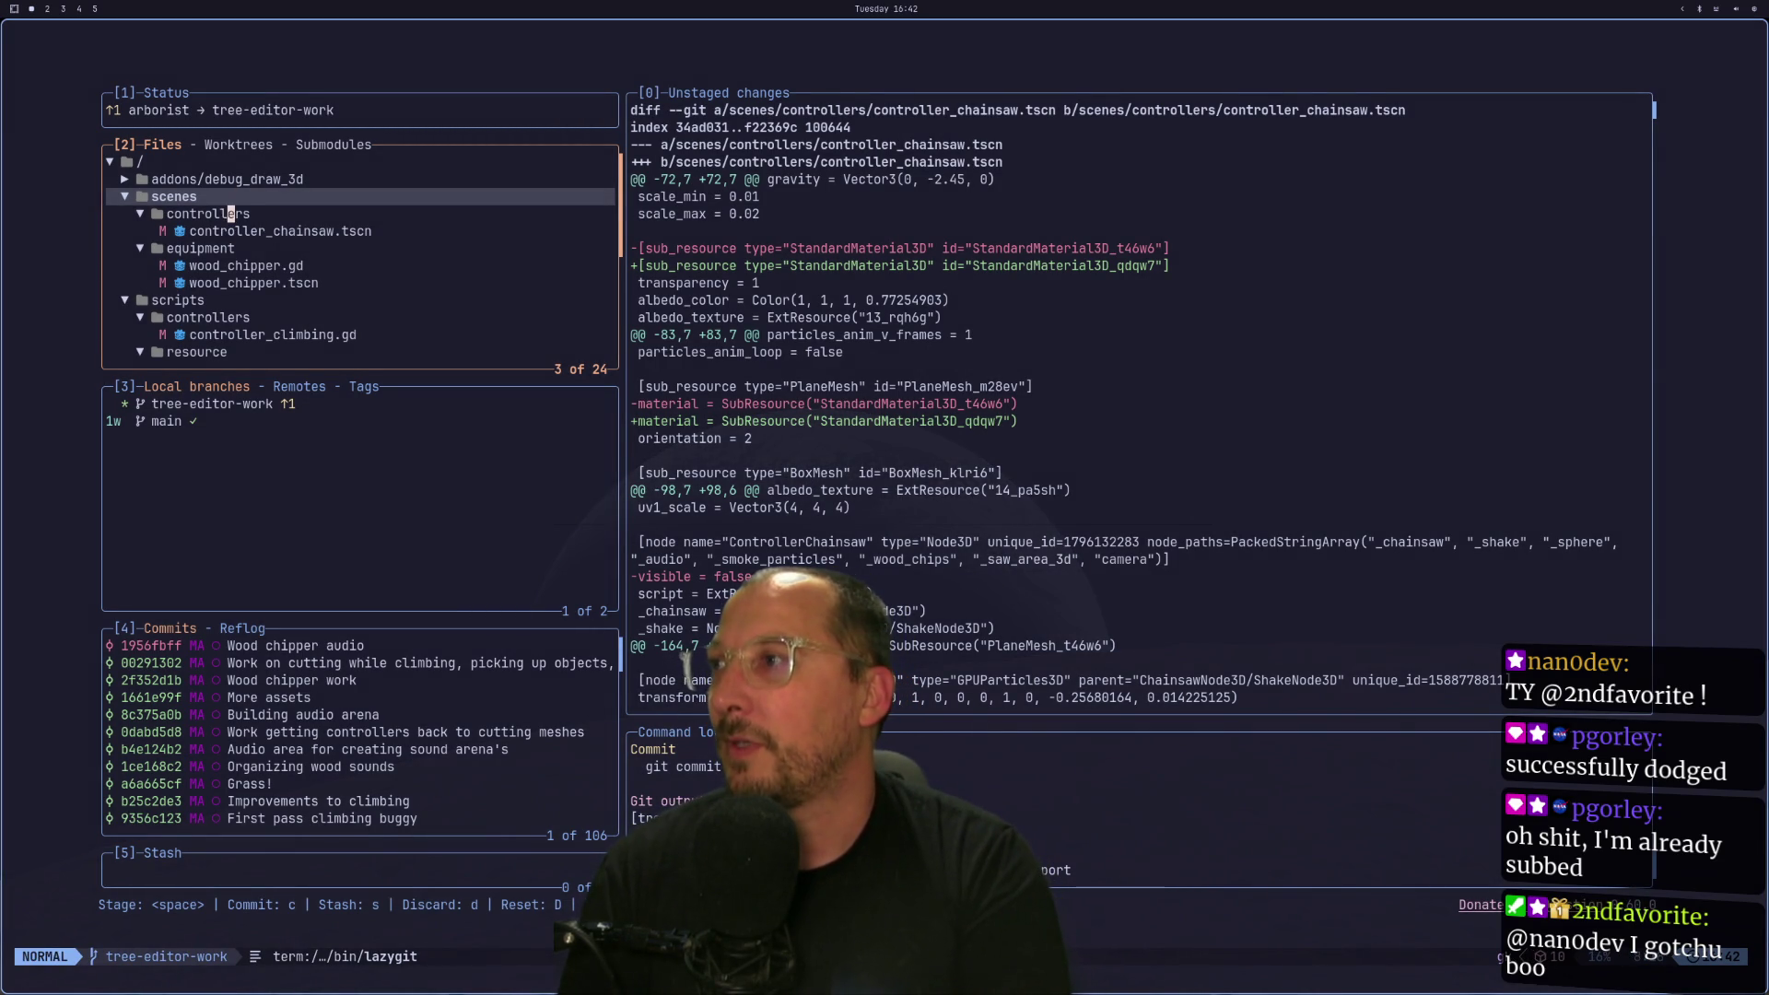
pyautogui.press('q')
pyautogui.press('space')
pyautogui.press('g')
pyautogui.press('g')
pyautogui.press('j')
pyautogui.press('j')
pyautogui.press('j')
pyautogui.press('j')
pyautogui.press('super+2')
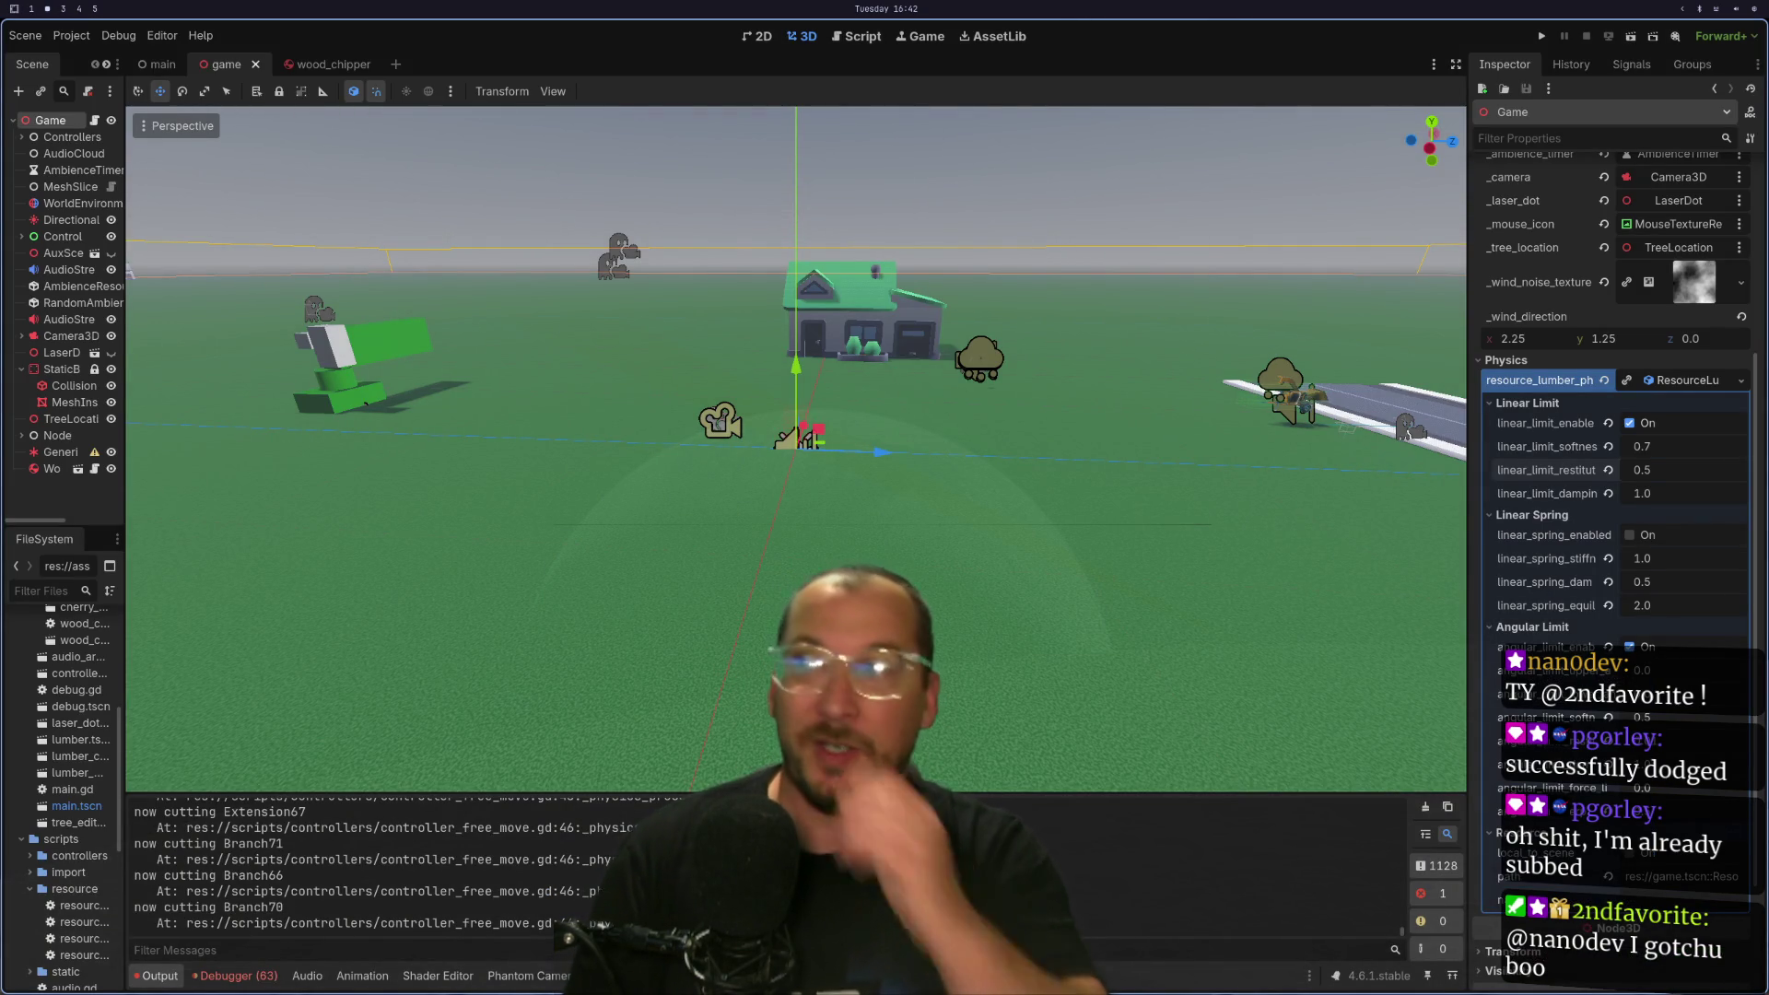
# Open the wood_chipper scene and orbit and zoom in close around the chipper model.
pyautogui.click(315, 64)
pyautogui.moveTo(951, 272)
pyautogui.mouseDown()
pyautogui.moveTo(933, 362)
pyautogui.moveTo(987, 387)
pyautogui.mouseUp()
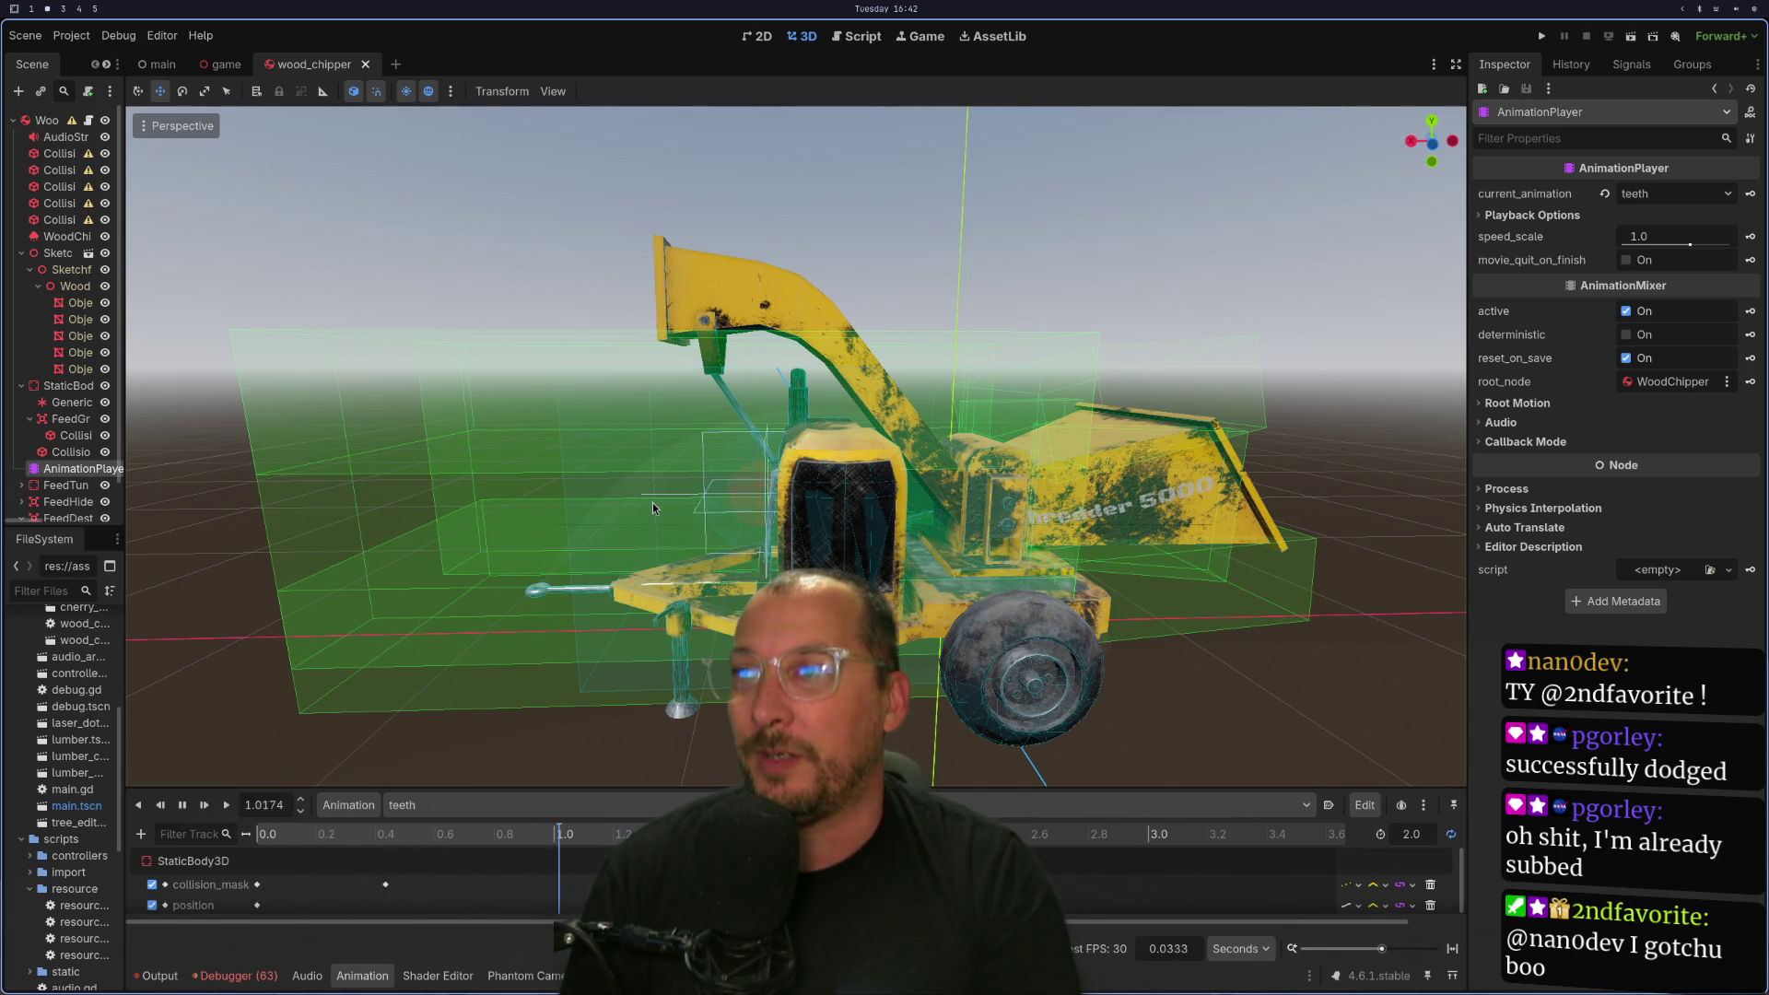
pyautogui.moveTo(829, 465); pyautogui.dragTo(862, 484)
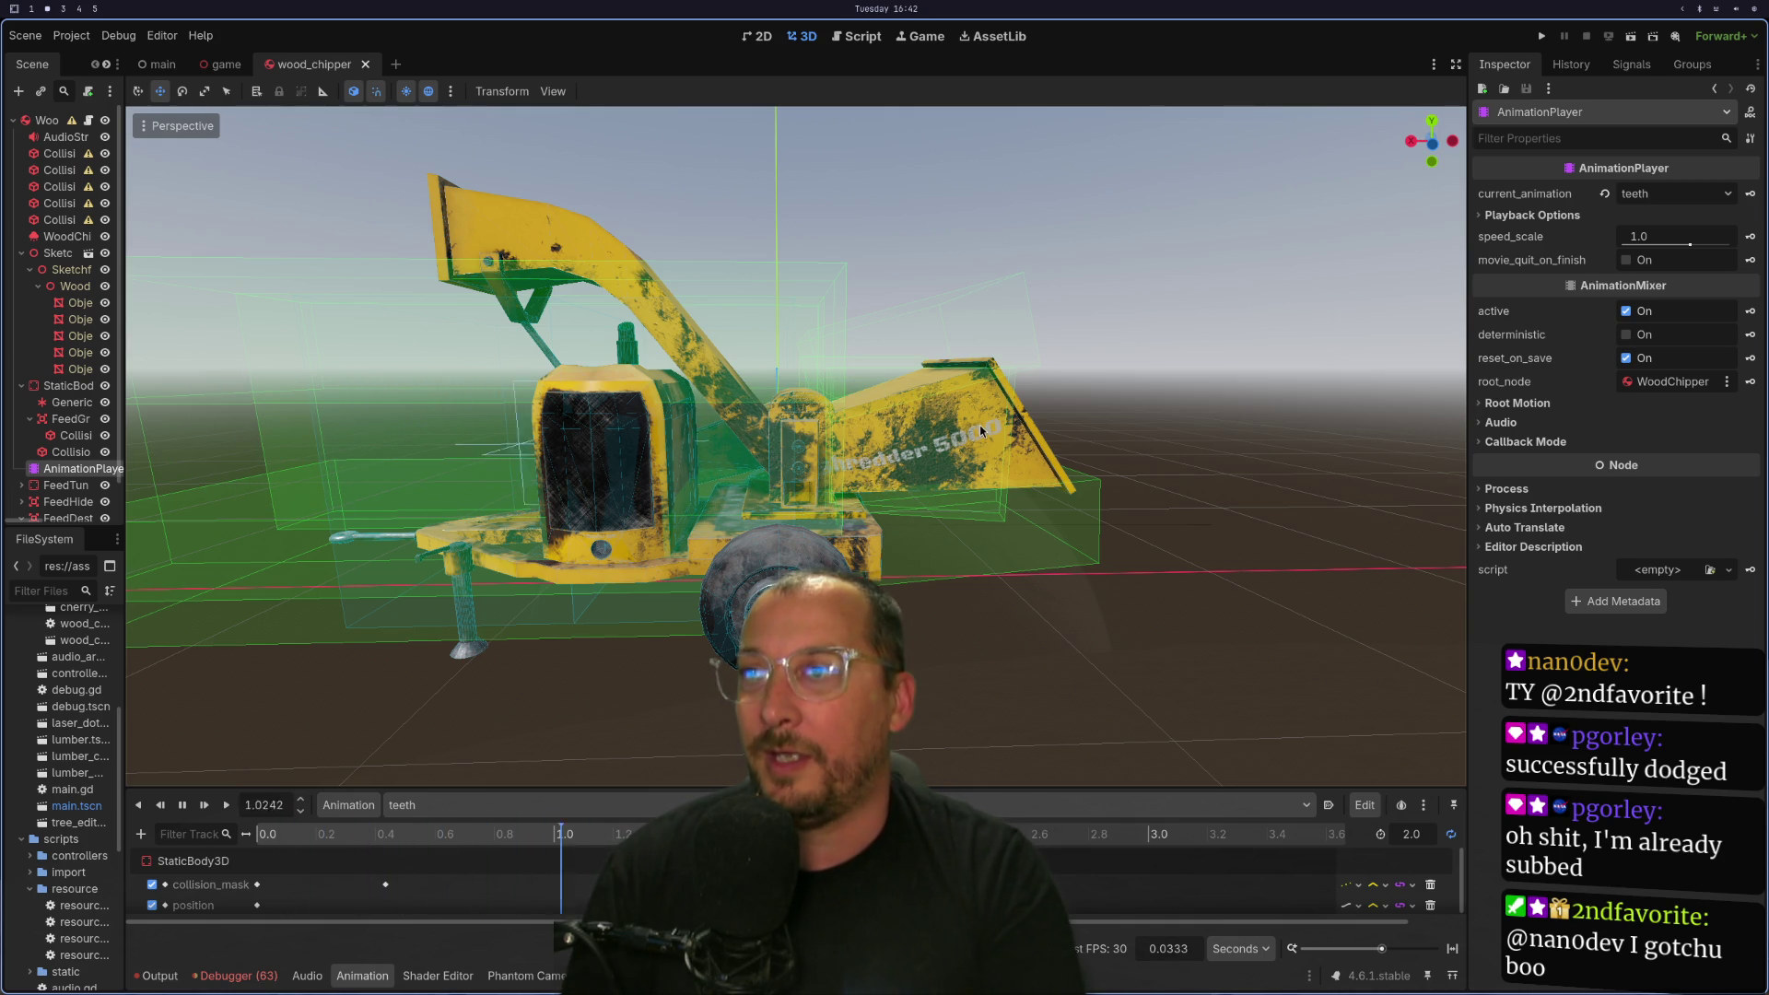
pyautogui.scroll(-2, 102, 401)
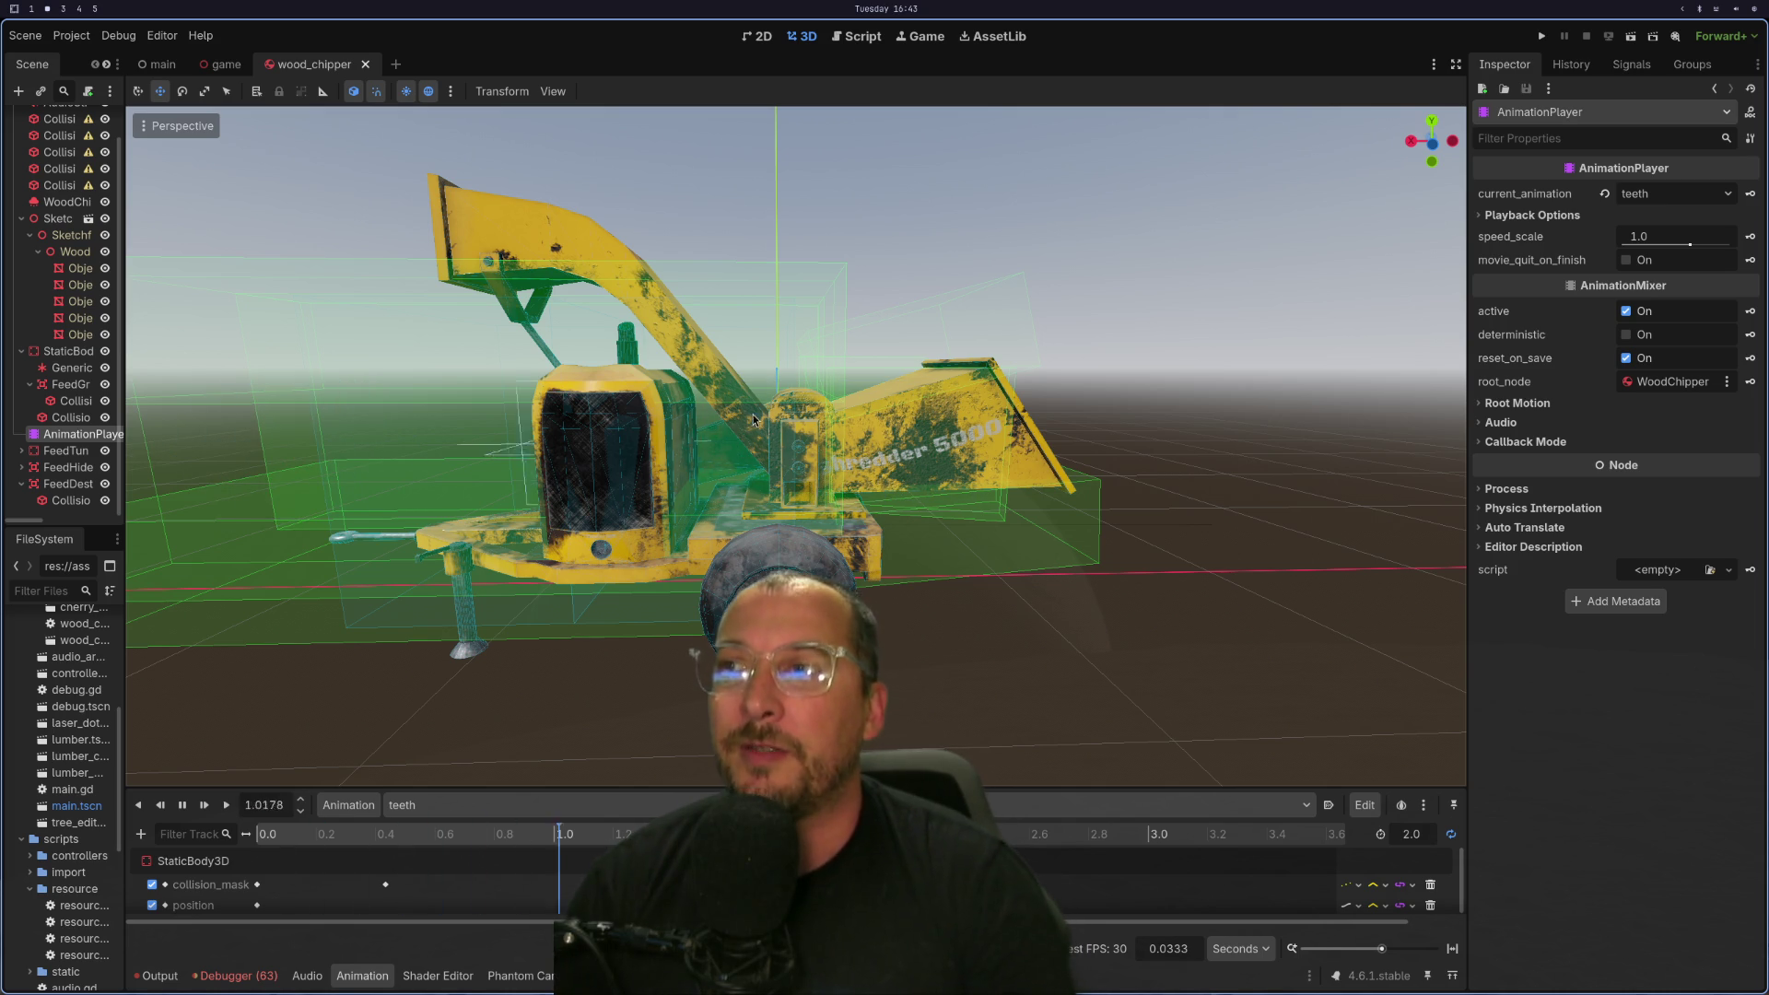
pyautogui.scroll(2, 751, 417)
pyautogui.scroll(1, 636, 485)
pyautogui.moveTo(635, 485)
pyautogui.mouseDown()
pyautogui.moveTo(691, 501)
pyautogui.moveTo(676, 503)
pyautogui.mouseUp()
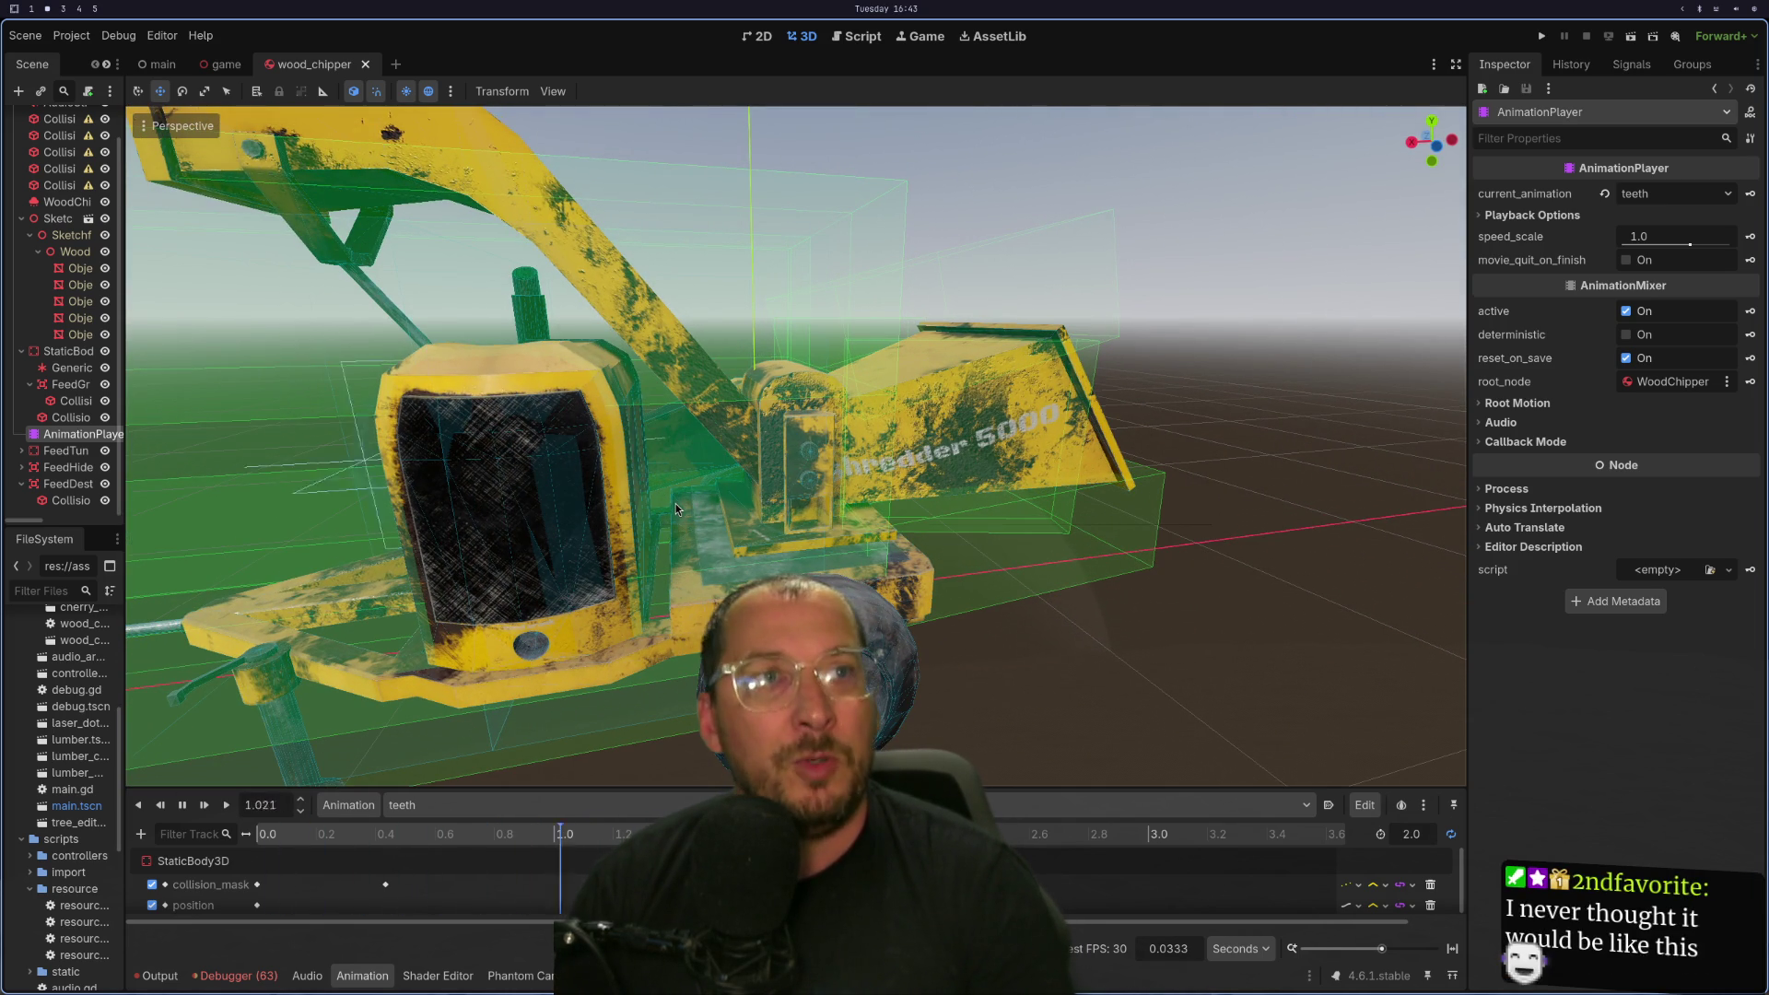
pyautogui.scroll(-2, 681, 497)
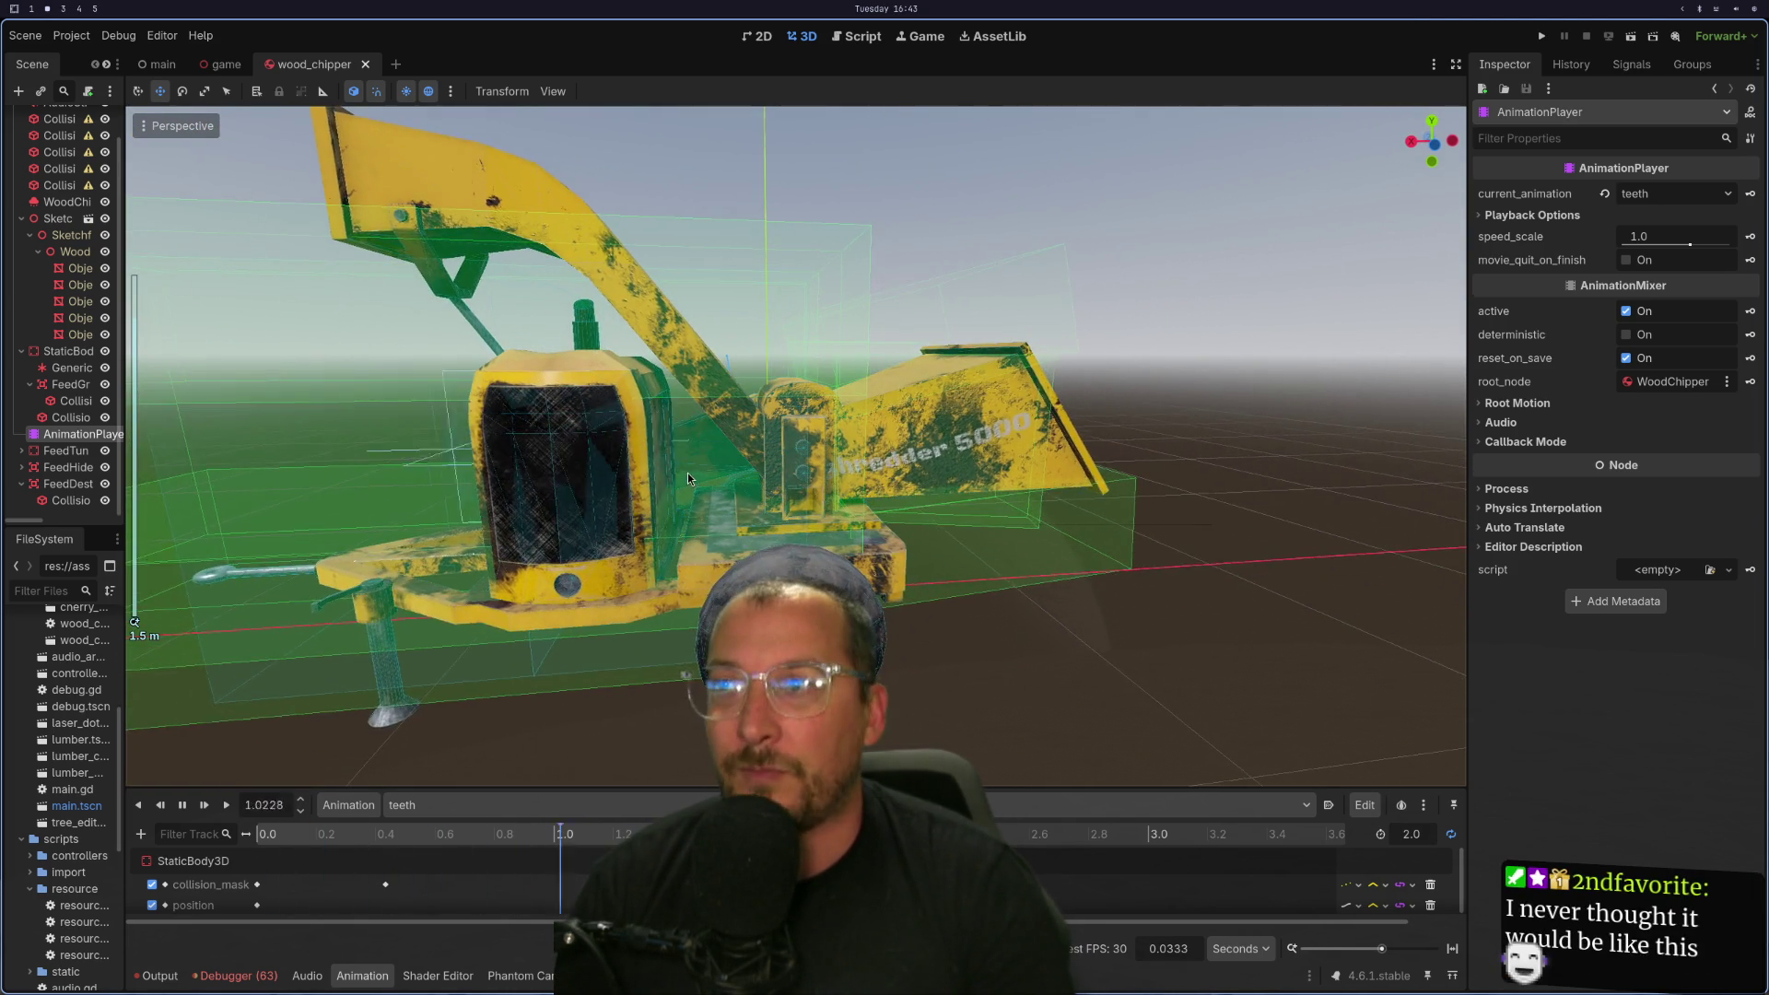
pyautogui.scroll(2, 688, 473)
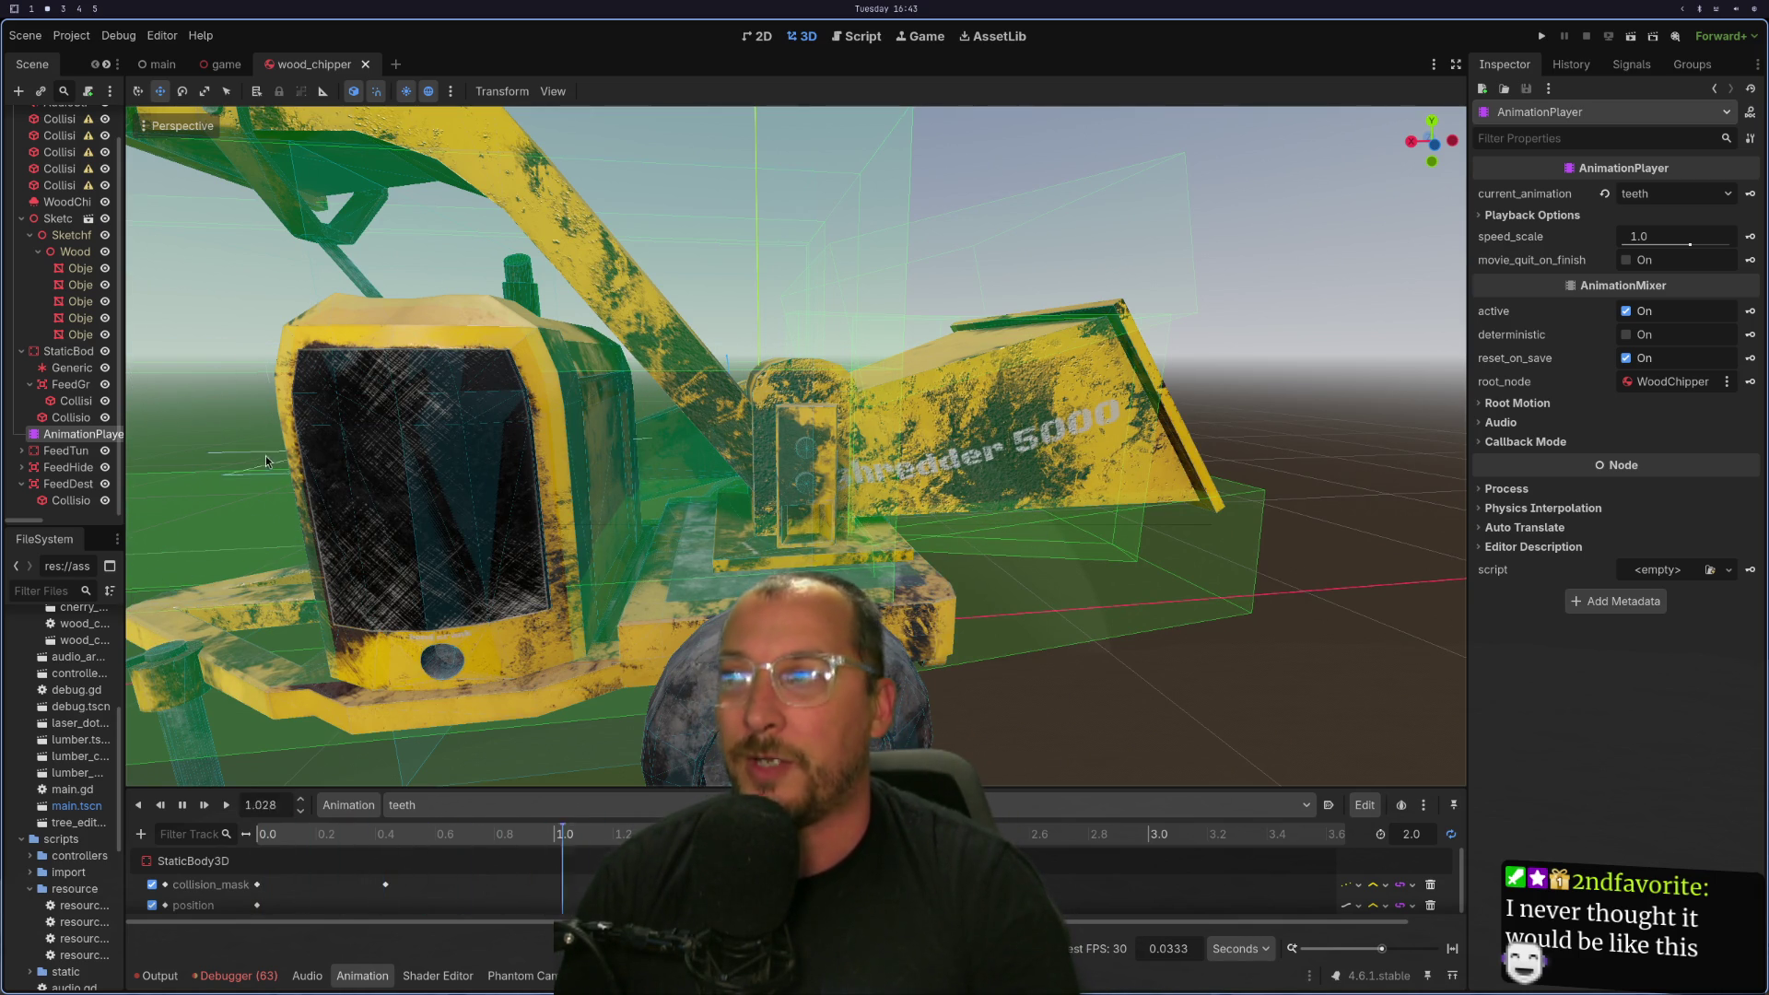
# View the chipper and its green collision boxes from the front and from both sides.
pyautogui.moveTo(543, 461)
pyautogui.mouseDown()
pyautogui.moveTo(644, 477)
pyautogui.moveTo(616, 490)
pyautogui.mouseUp()
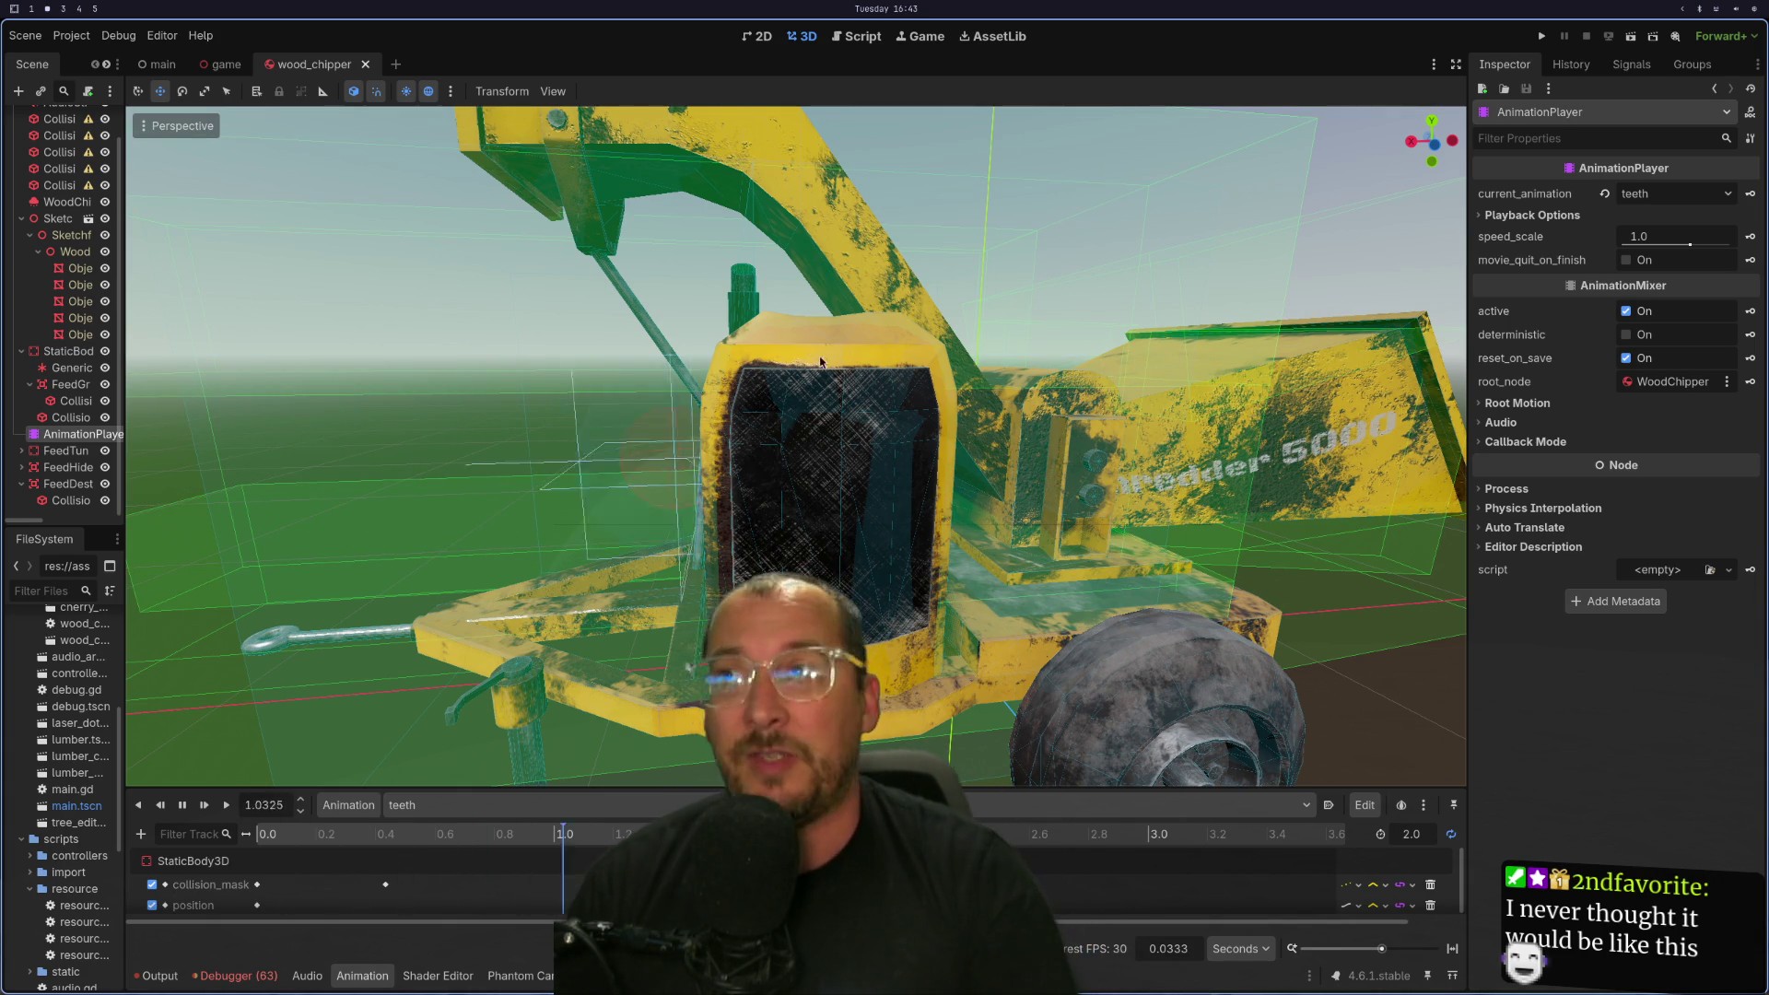
pyautogui.scroll(-5, 921, 497)
pyautogui.moveTo(921, 497); pyautogui.dragTo(834, 470)
pyautogui.moveTo(660, 478); pyautogui.dragTo(670, 468)
pyautogui.scroll(3, 688, 462)
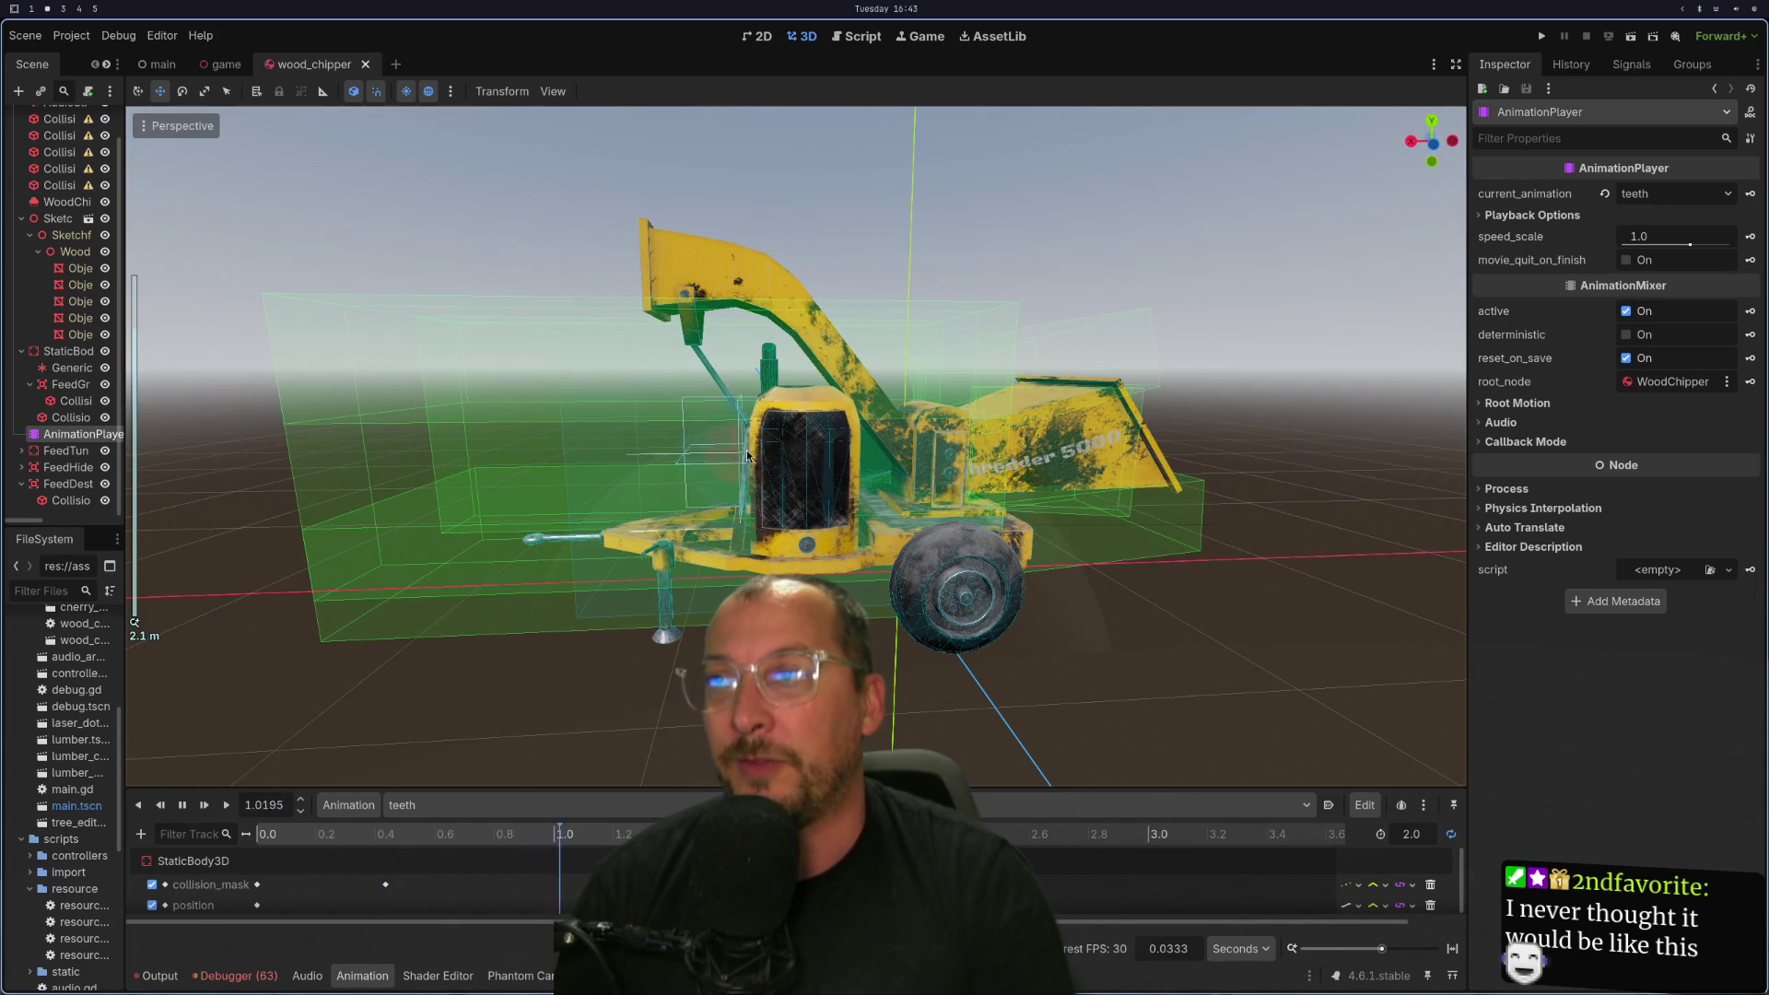
pyautogui.scroll(2, 764, 455)
pyautogui.moveTo(764, 455); pyautogui.dragTo(853, 413)
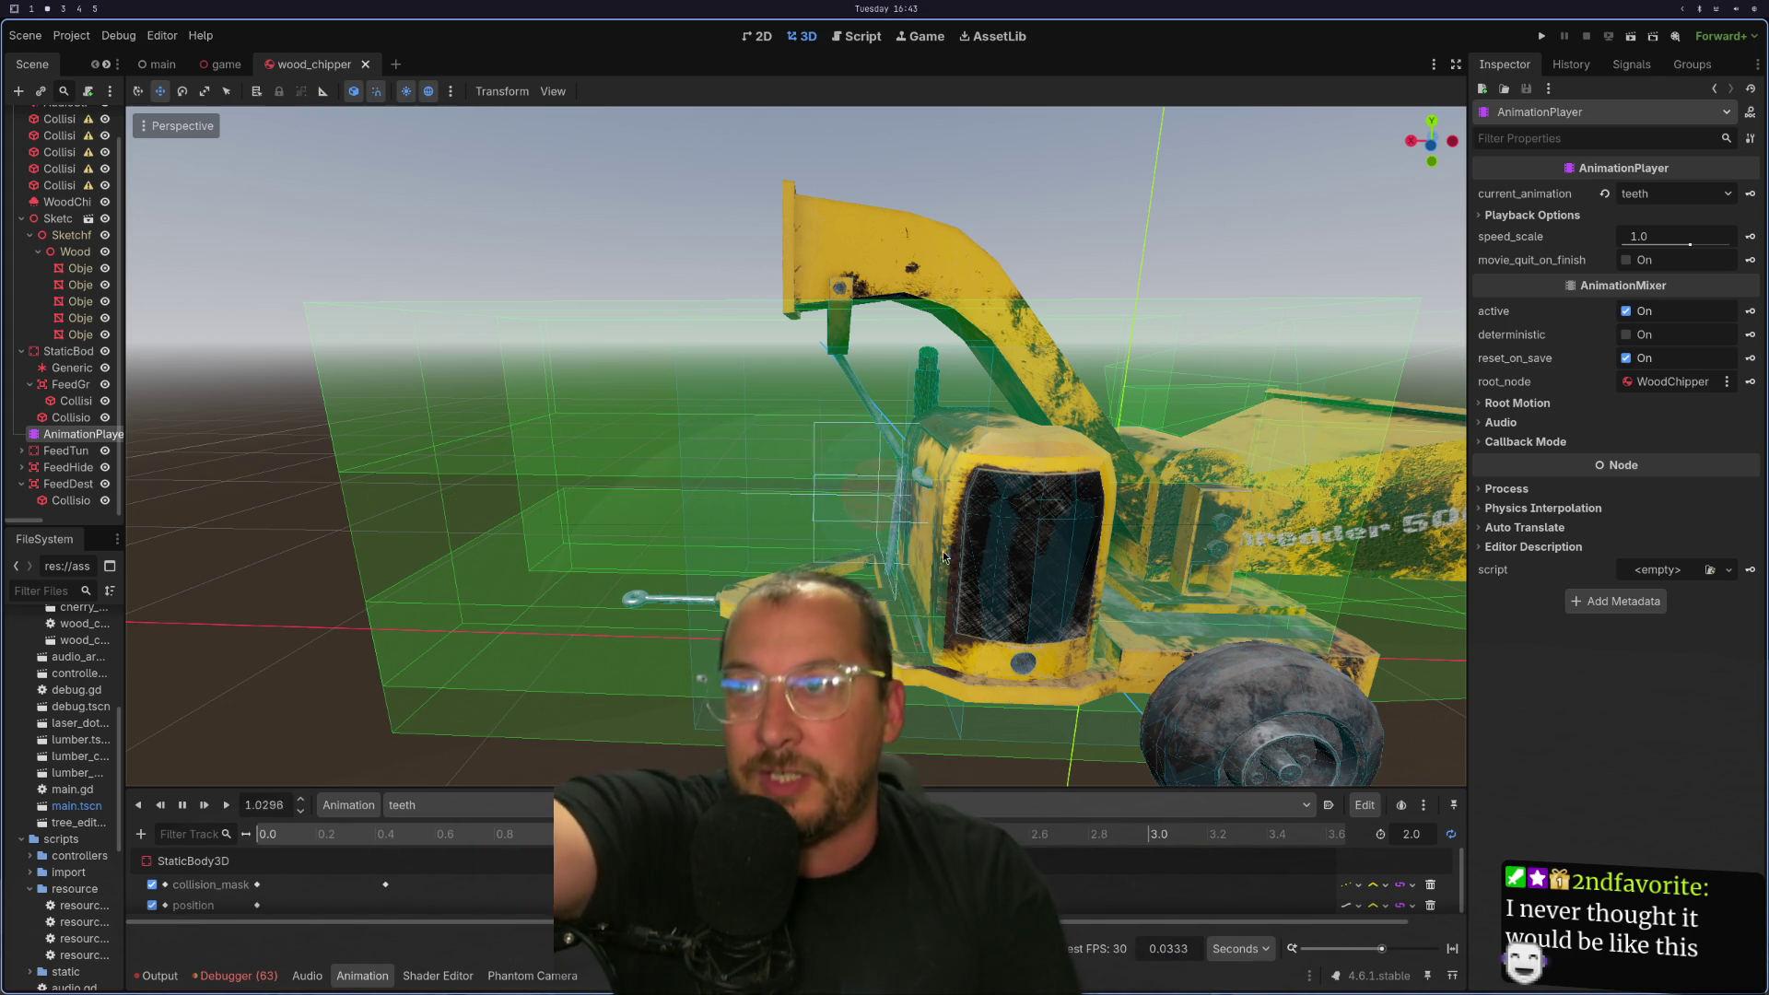
pyautogui.scroll(2, 1084, 546)
pyautogui.scroll(-3, 1084, 545)
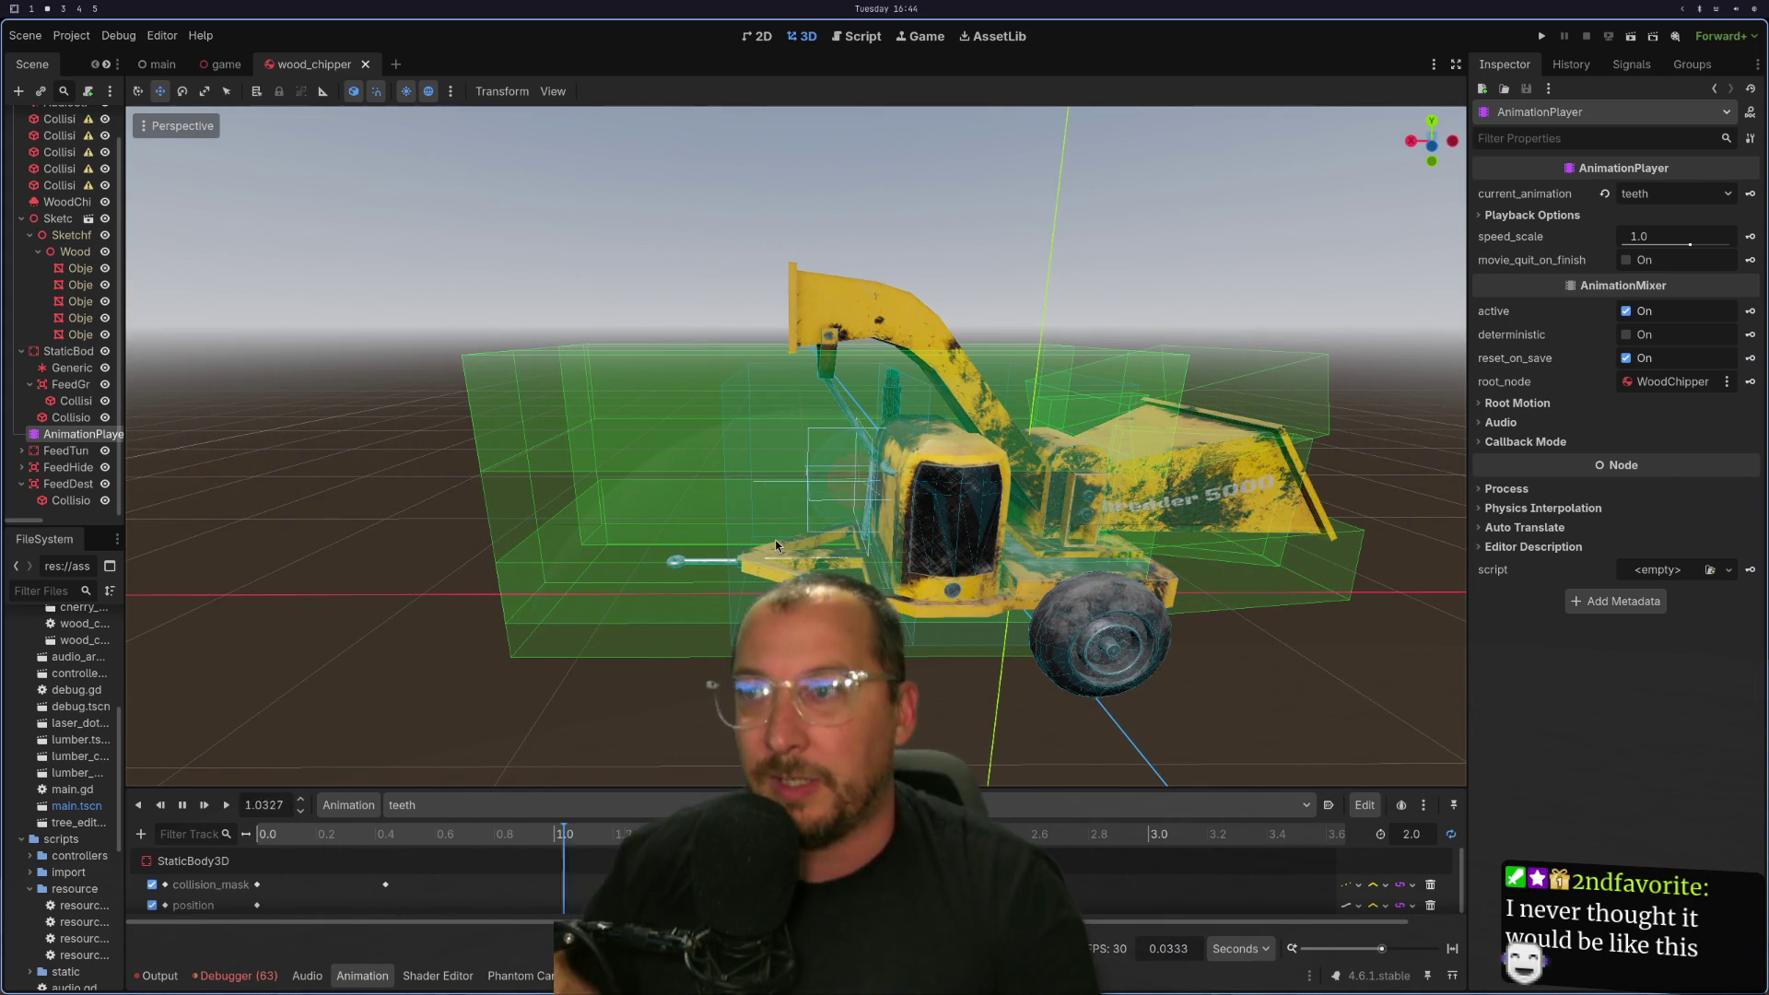
# Select FeedDestroyArea3D and move it one unit along X.
pyautogui.click(737, 453)
pyautogui.click(737, 453)
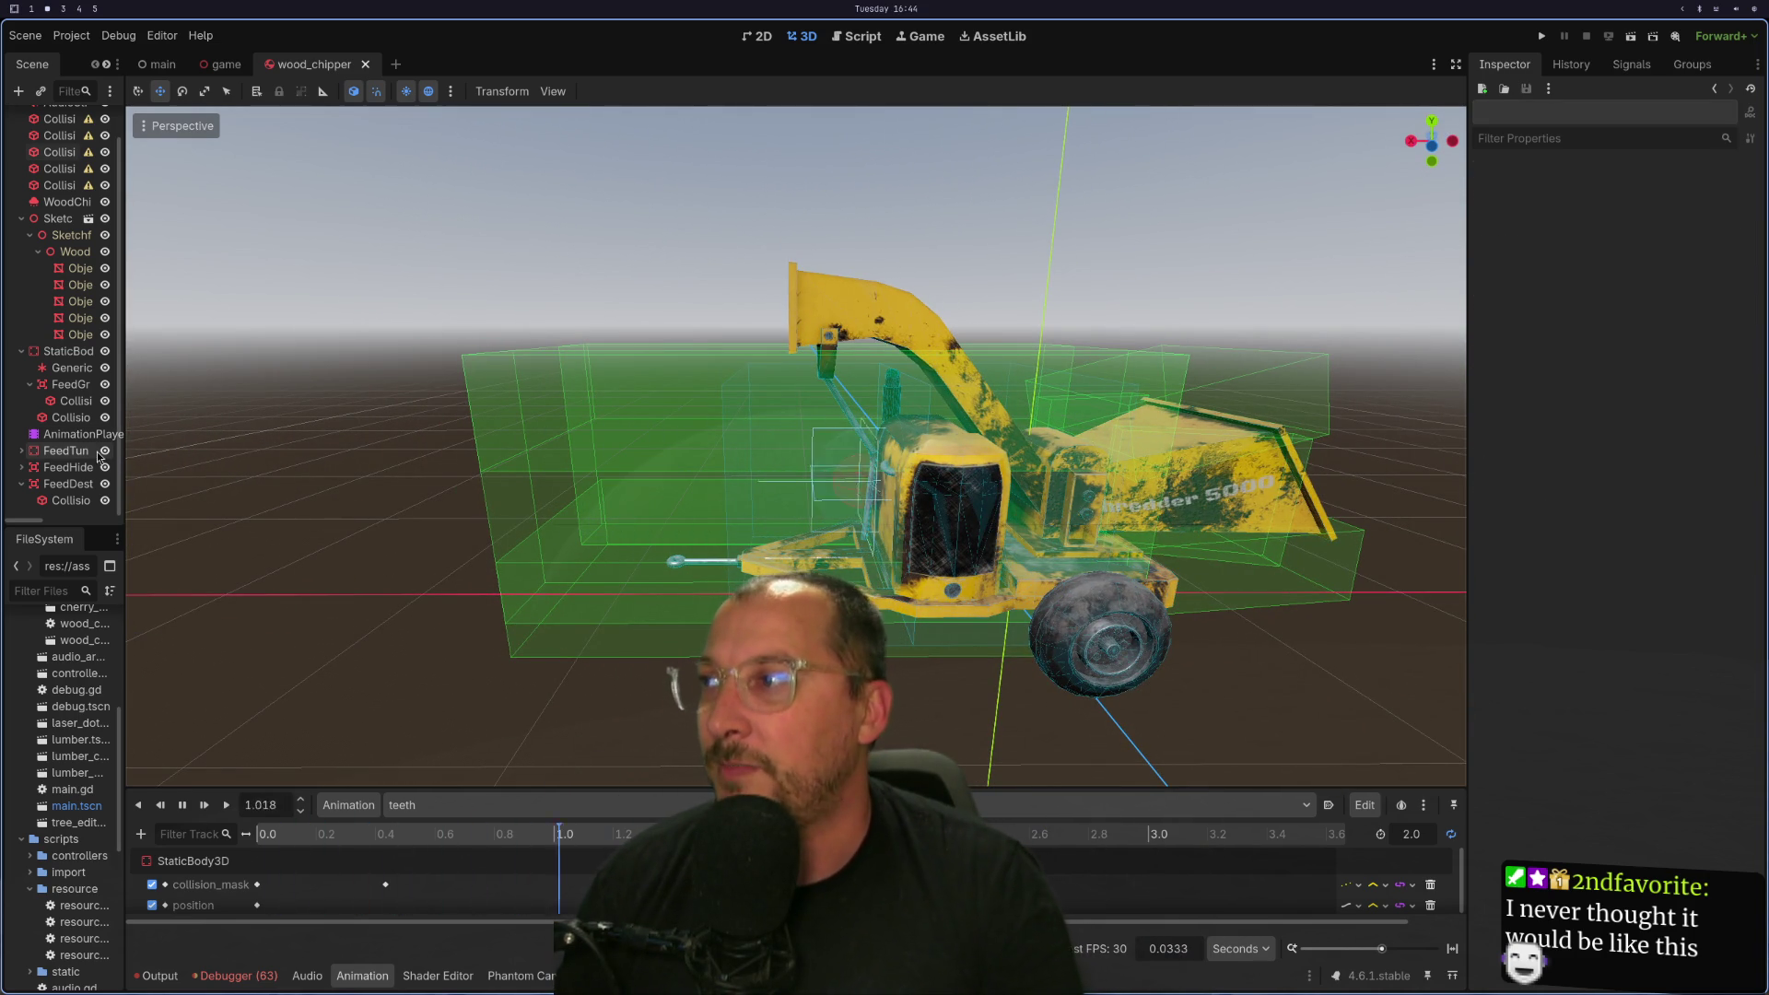
pyautogui.click(66, 467)
pyautogui.click(58, 486)
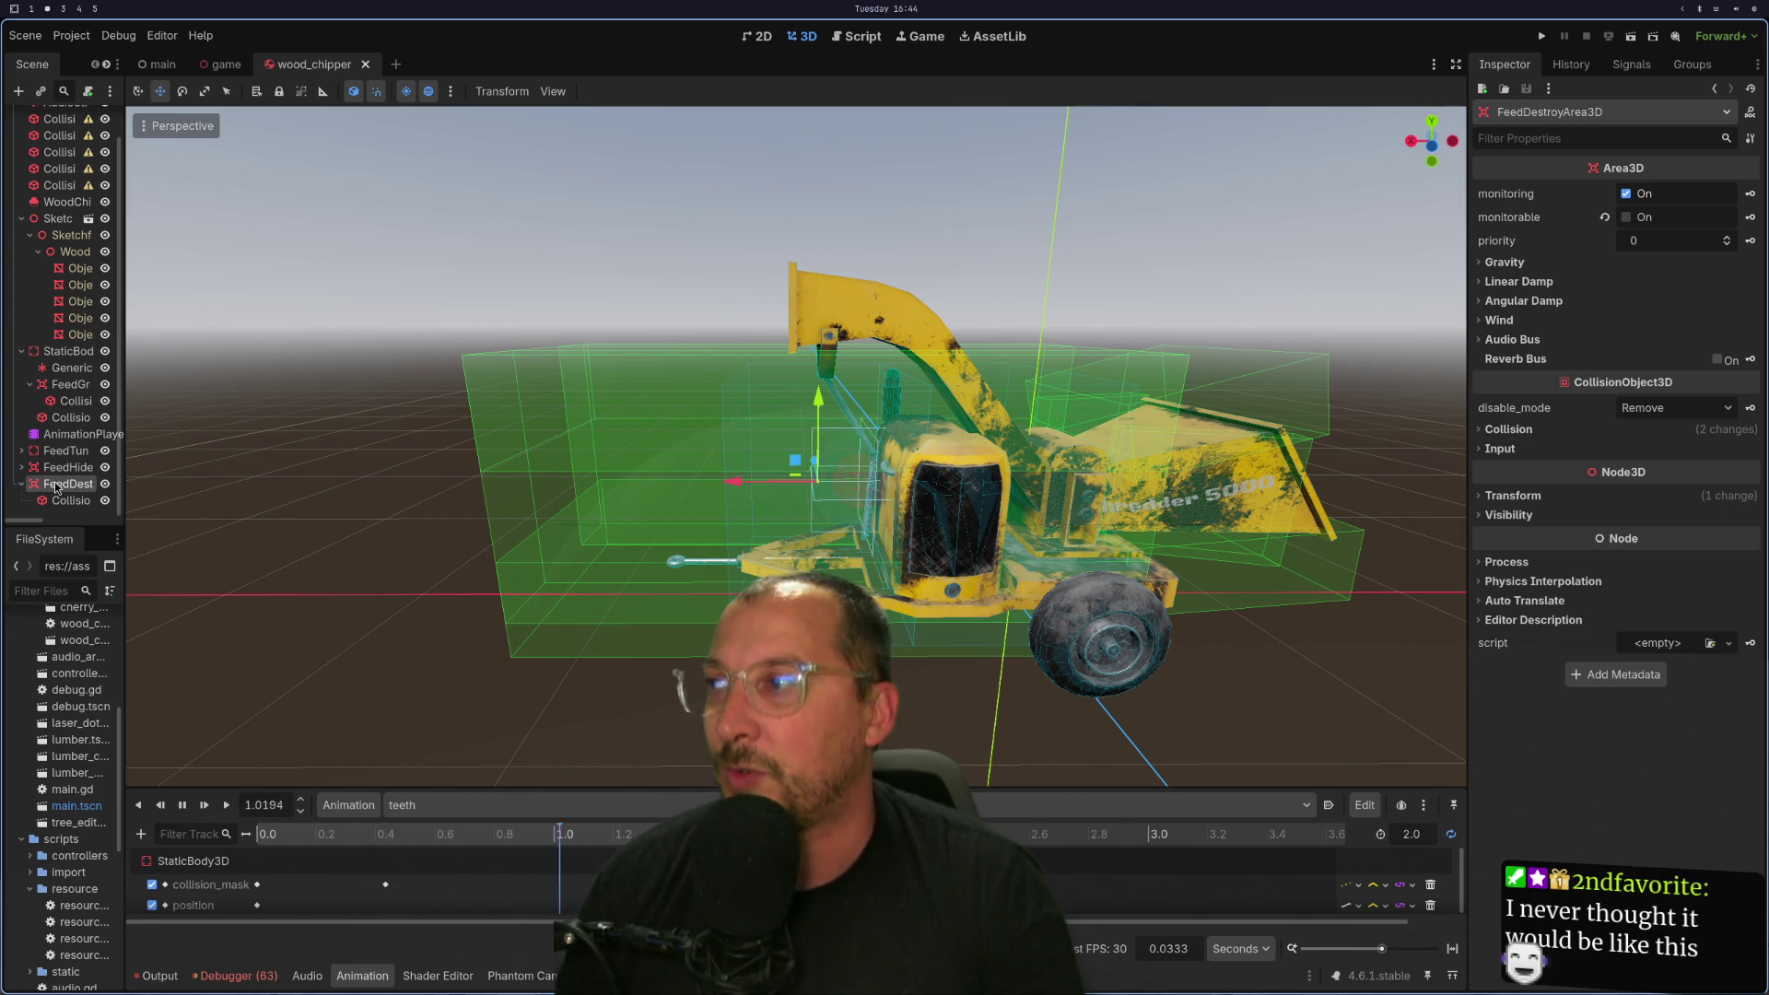
pyautogui.moveTo(680, 484); pyautogui.dragTo(572, 483)
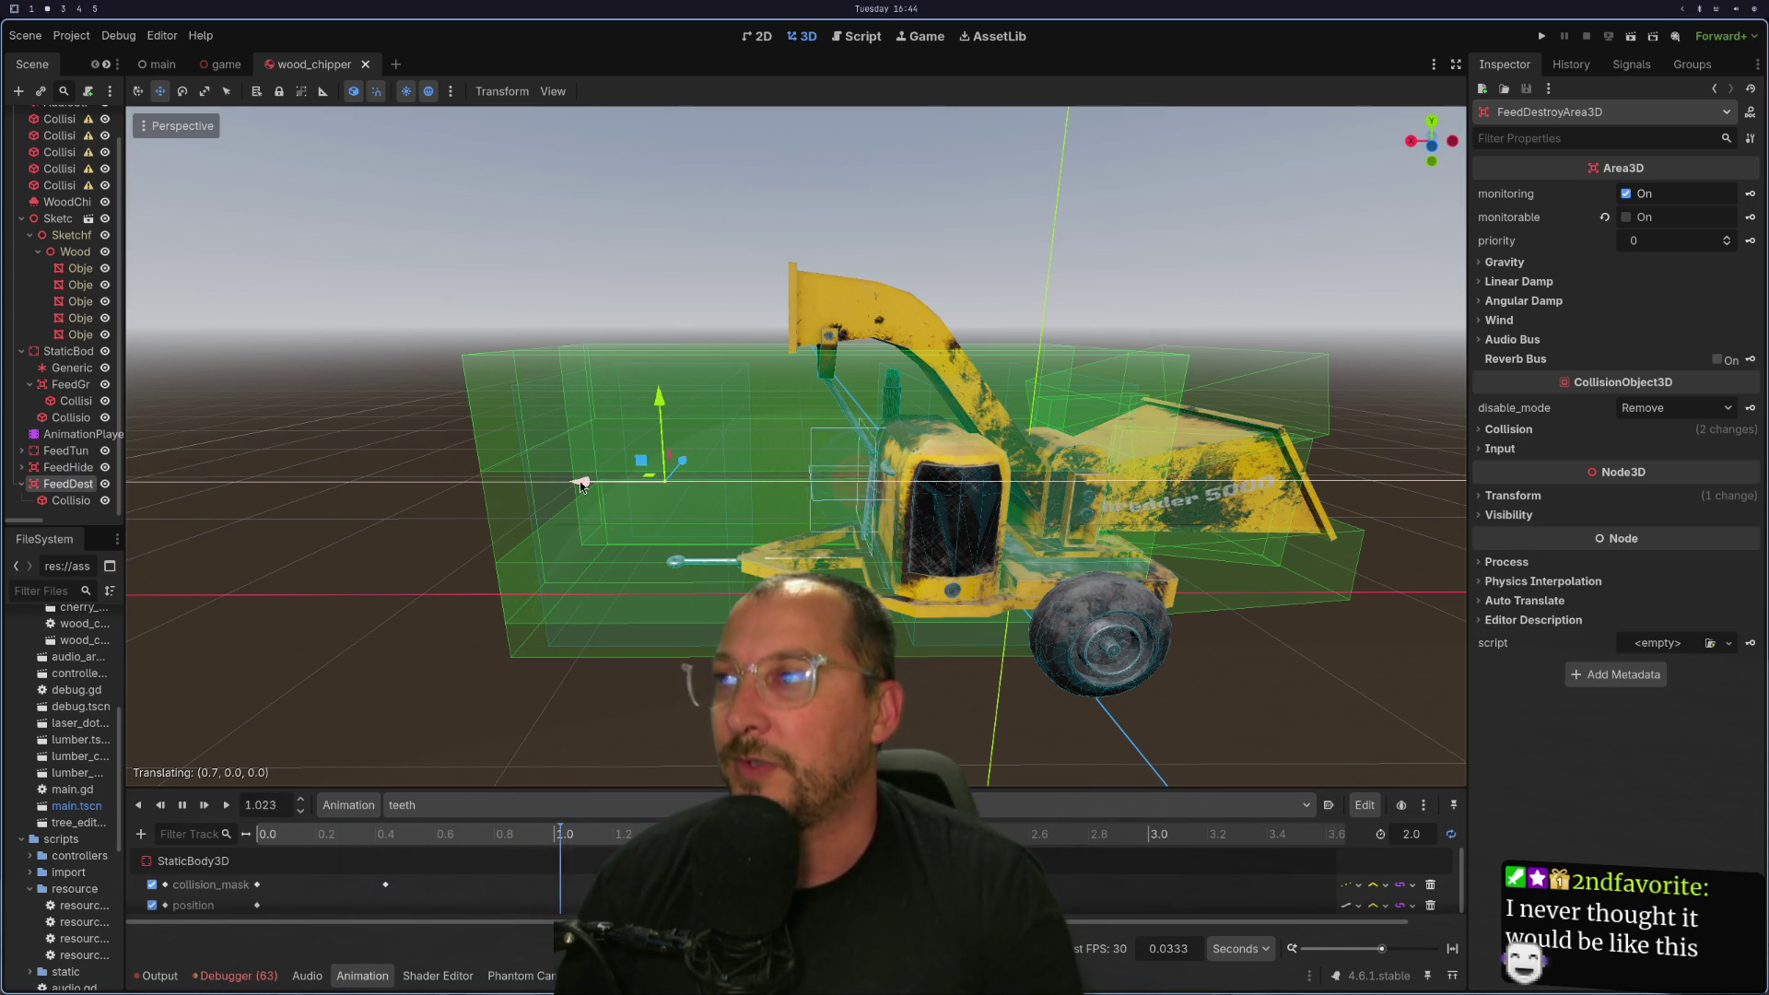
pyautogui.moveTo(553, 491); pyautogui.dragTo(549, 492)
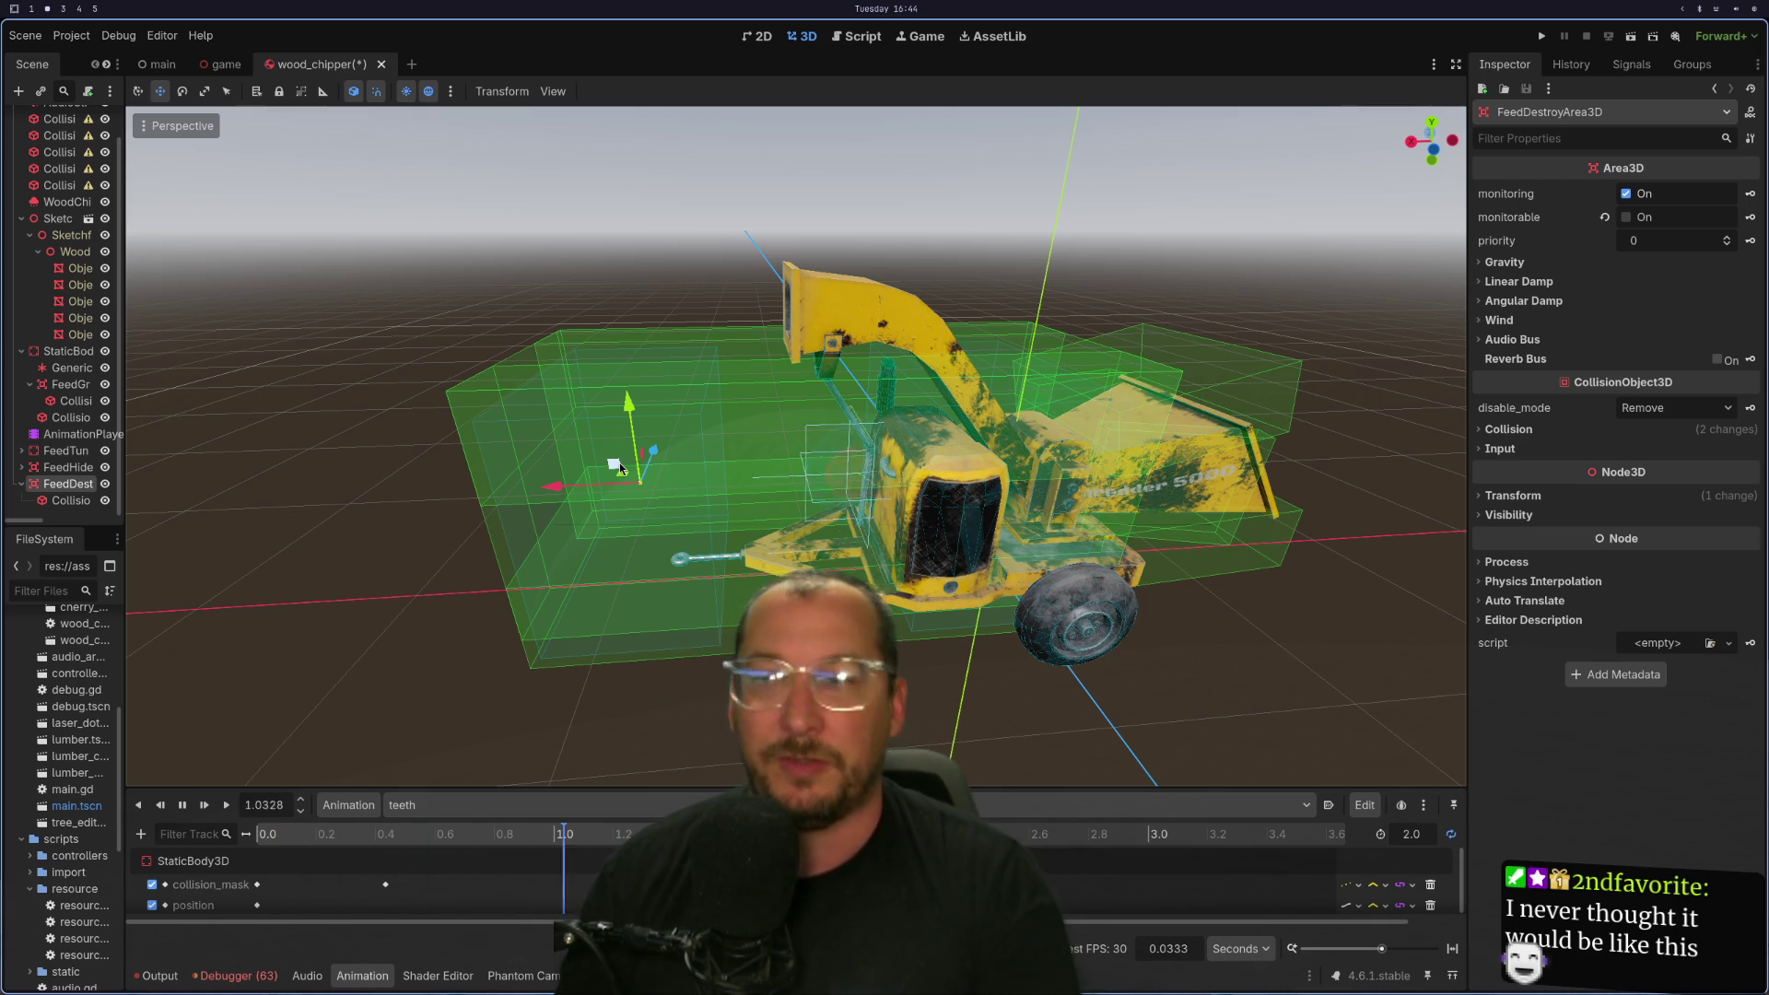
# Select the second feed tunnel collision shape and move it along X.
pyautogui.moveTo(619, 468)
pyautogui.mouseDown()
pyautogui.moveTo(631, 573)
pyautogui.moveTo(700, 580)
pyautogui.mouseUp()
pyautogui.moveTo(818, 568)
pyautogui.mouseDown()
pyautogui.moveTo(871, 550)
pyautogui.moveTo(901, 441)
pyautogui.moveTo(848, 498)
pyautogui.moveTo(844, 534)
pyautogui.moveTo(794, 539)
pyautogui.moveTo(766, 516)
pyautogui.moveTo(824, 527)
pyautogui.moveTo(940, 617)
pyautogui.mouseUp()
pyautogui.scroll(5, 844, 534)
pyautogui.scroll(-4, 788, 552)
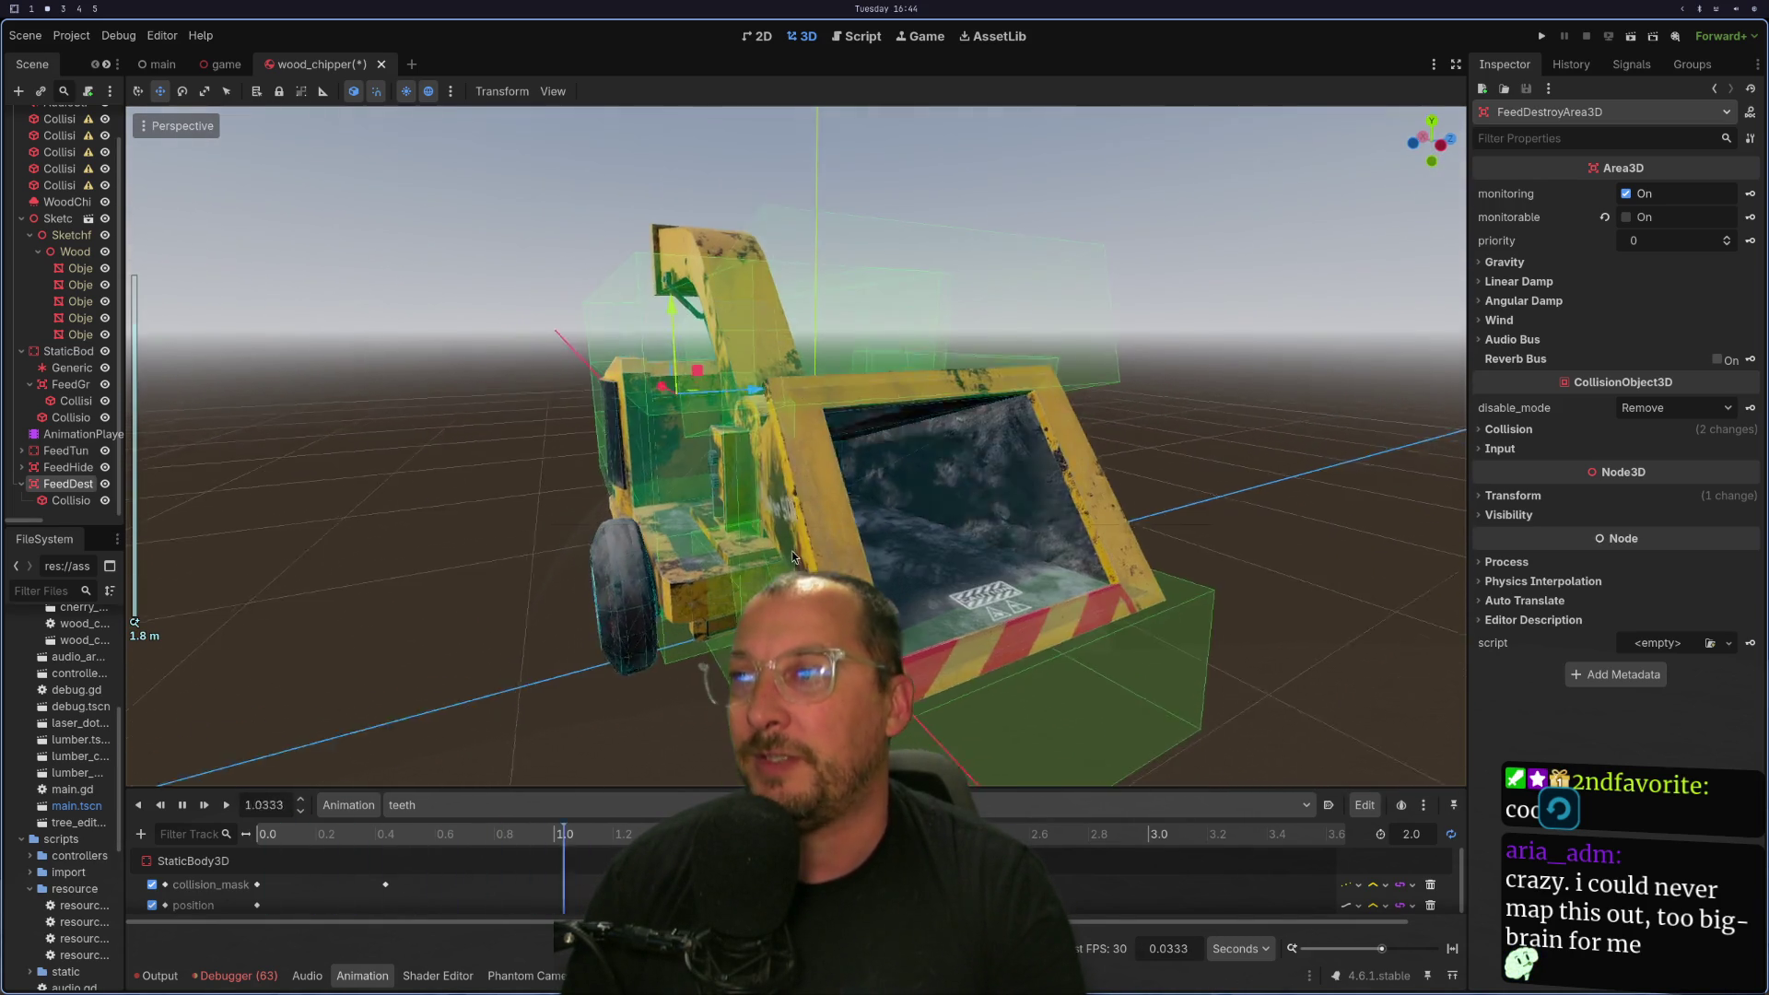
pyautogui.click(787, 553)
pyautogui.moveTo(788, 552)
pyautogui.mouseDown()
pyautogui.moveTo(797, 608)
pyautogui.moveTo(760, 591)
pyautogui.moveTo(829, 573)
pyautogui.moveTo(746, 565)
pyautogui.mouseUp()
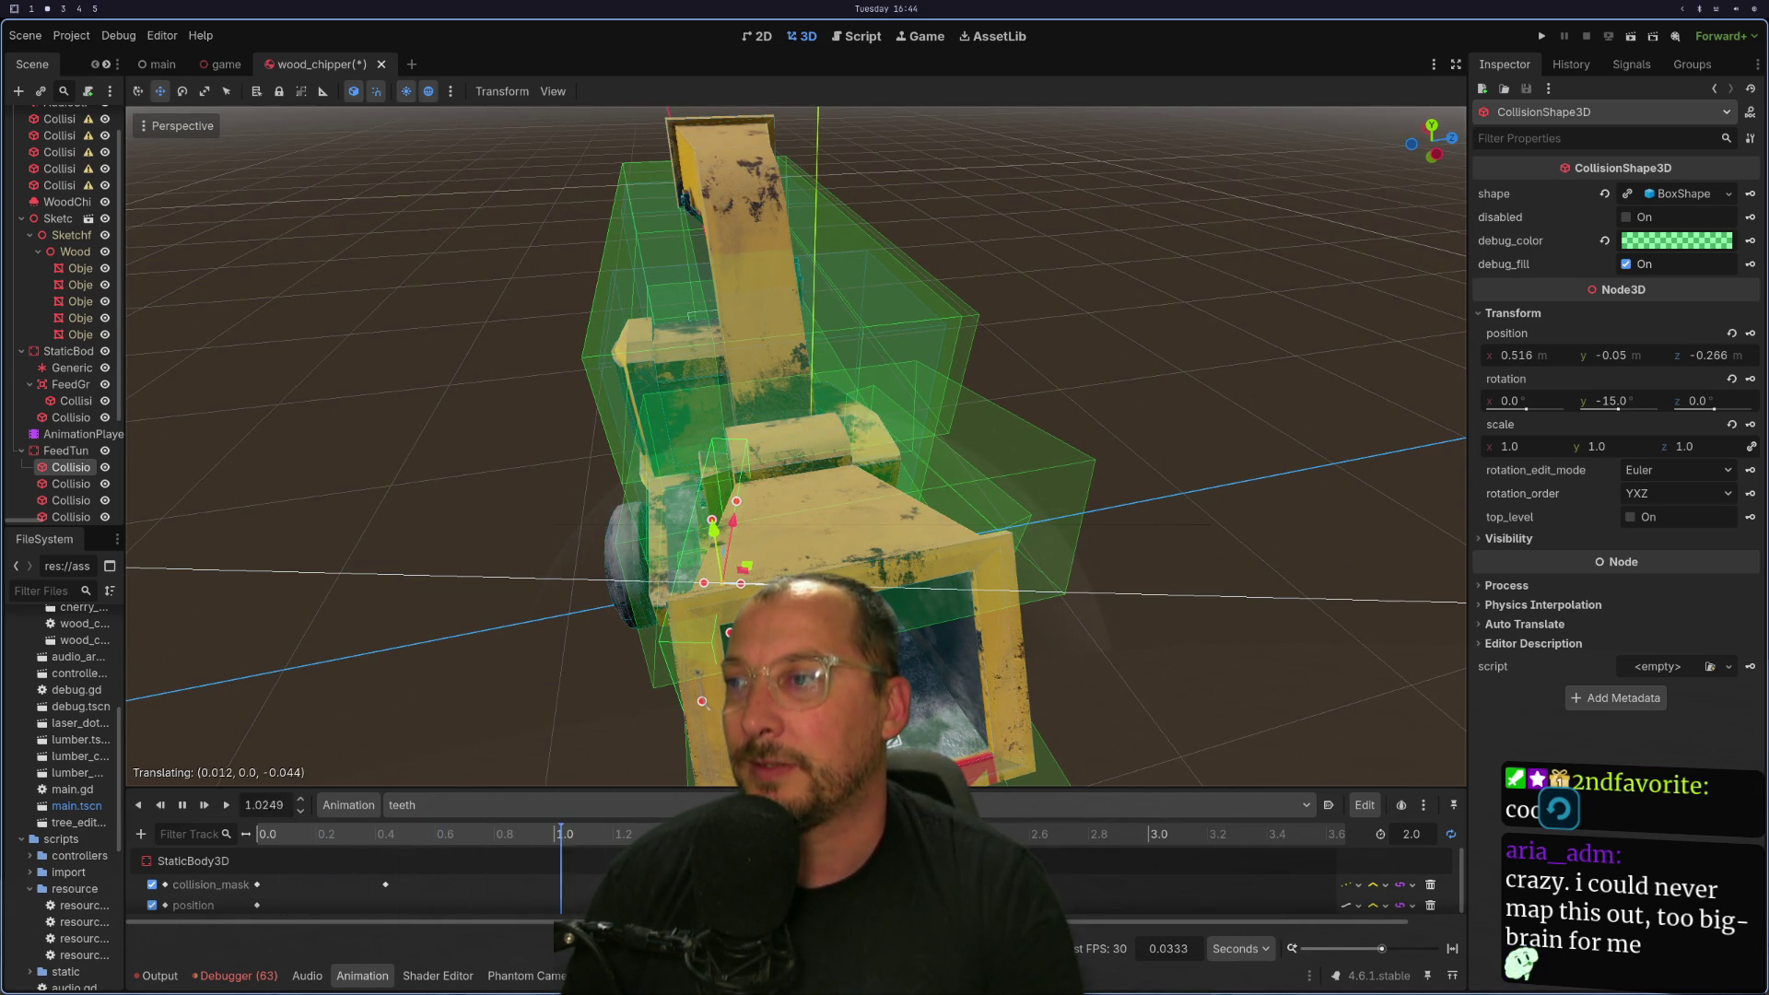
pyautogui.moveTo(1011, 514); pyautogui.dragTo(868, 577)
pyautogui.moveTo(991, 593)
pyautogui.mouseDown()
pyautogui.moveTo(753, 539)
pyautogui.moveTo(1013, 396)
pyautogui.moveTo(1161, 405)
pyautogui.mouseUp()
pyautogui.click(753, 539)
pyautogui.click(783, 396)
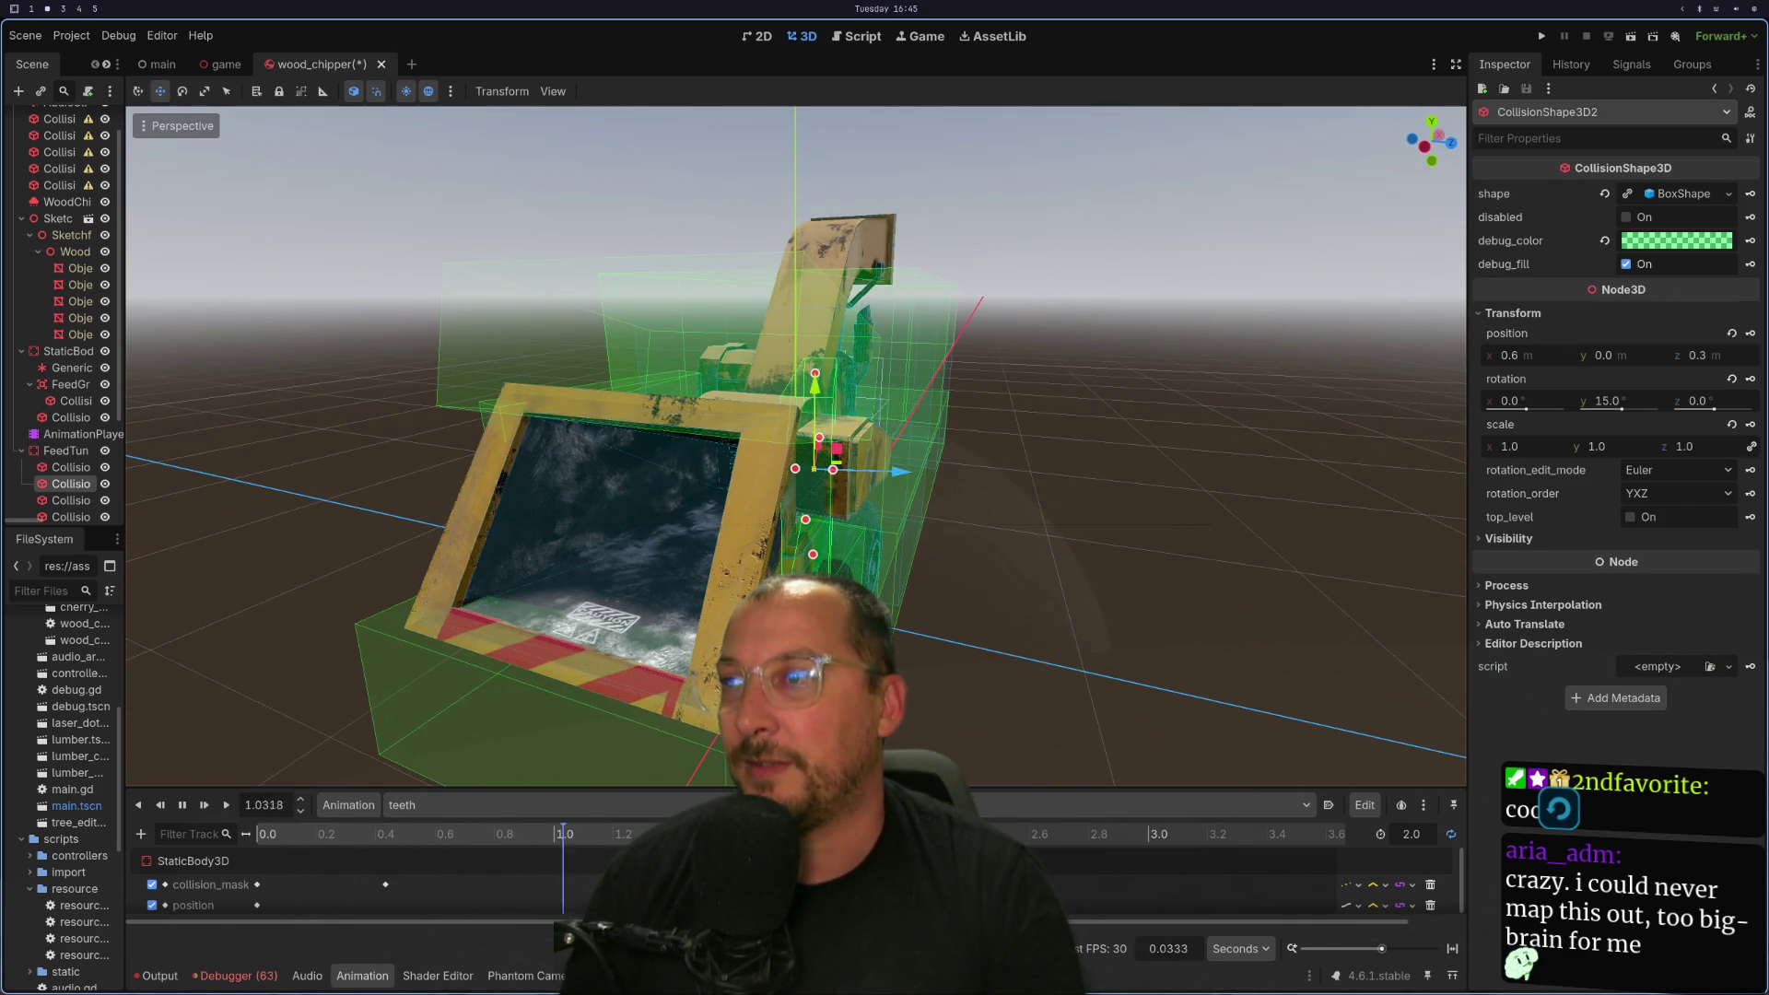
pyautogui.moveTo(909, 472)
pyautogui.mouseDown()
pyautogui.moveTo(892, 485)
pyautogui.moveTo(861, 465)
pyautogui.moveTo(915, 491)
pyautogui.moveTo(831, 479)
pyautogui.moveTo(844, 555)
pyautogui.moveTo(811, 551)
pyautogui.moveTo(925, 547)
pyautogui.moveTo(875, 516)
pyautogui.moveTo(945, 488)
pyautogui.moveTo(840, 471)
pyautogui.moveTo(1011, 482)
pyautogui.mouseUp()
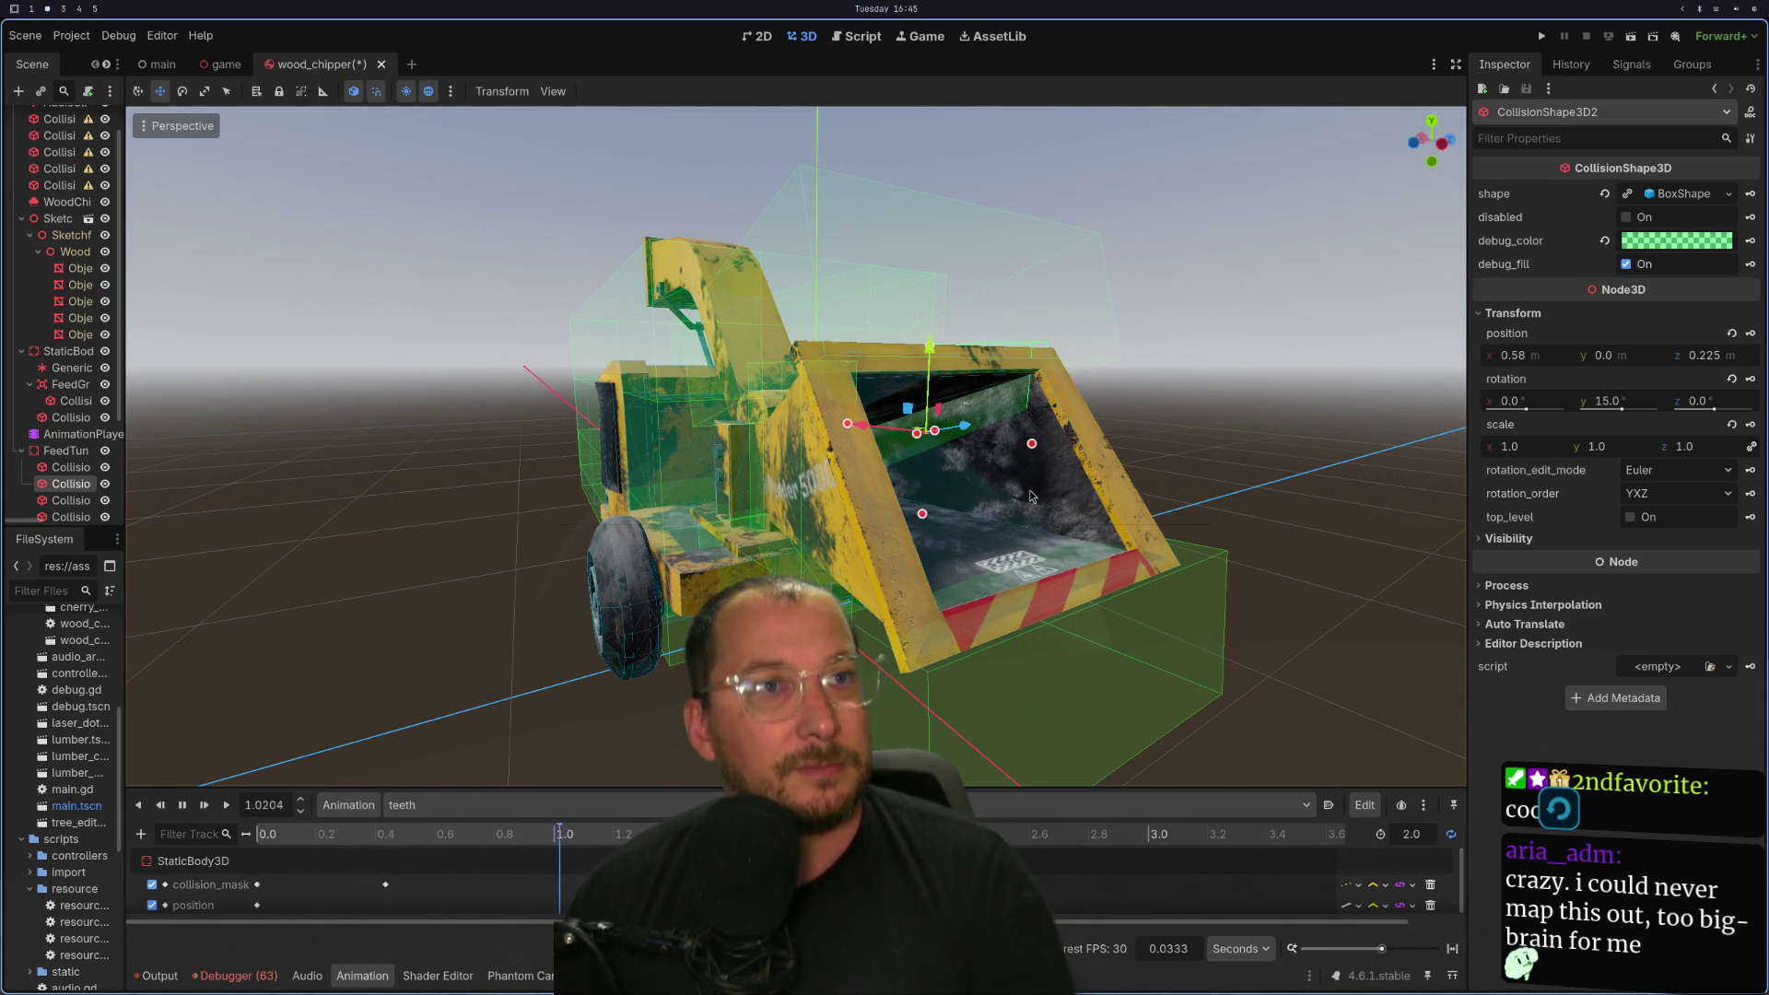
# From an angled side view, nudge the feed tunnel collision shape slightly along Z.
pyautogui.moveTo(1031, 498)
pyautogui.mouseDown()
pyautogui.moveTo(735, 405)
pyautogui.moveTo(942, 517)
pyautogui.moveTo(748, 530)
pyautogui.moveTo(737, 551)
pyautogui.mouseUp()
pyautogui.scroll(-3, 941, 518)
pyautogui.scroll(8, 737, 551)
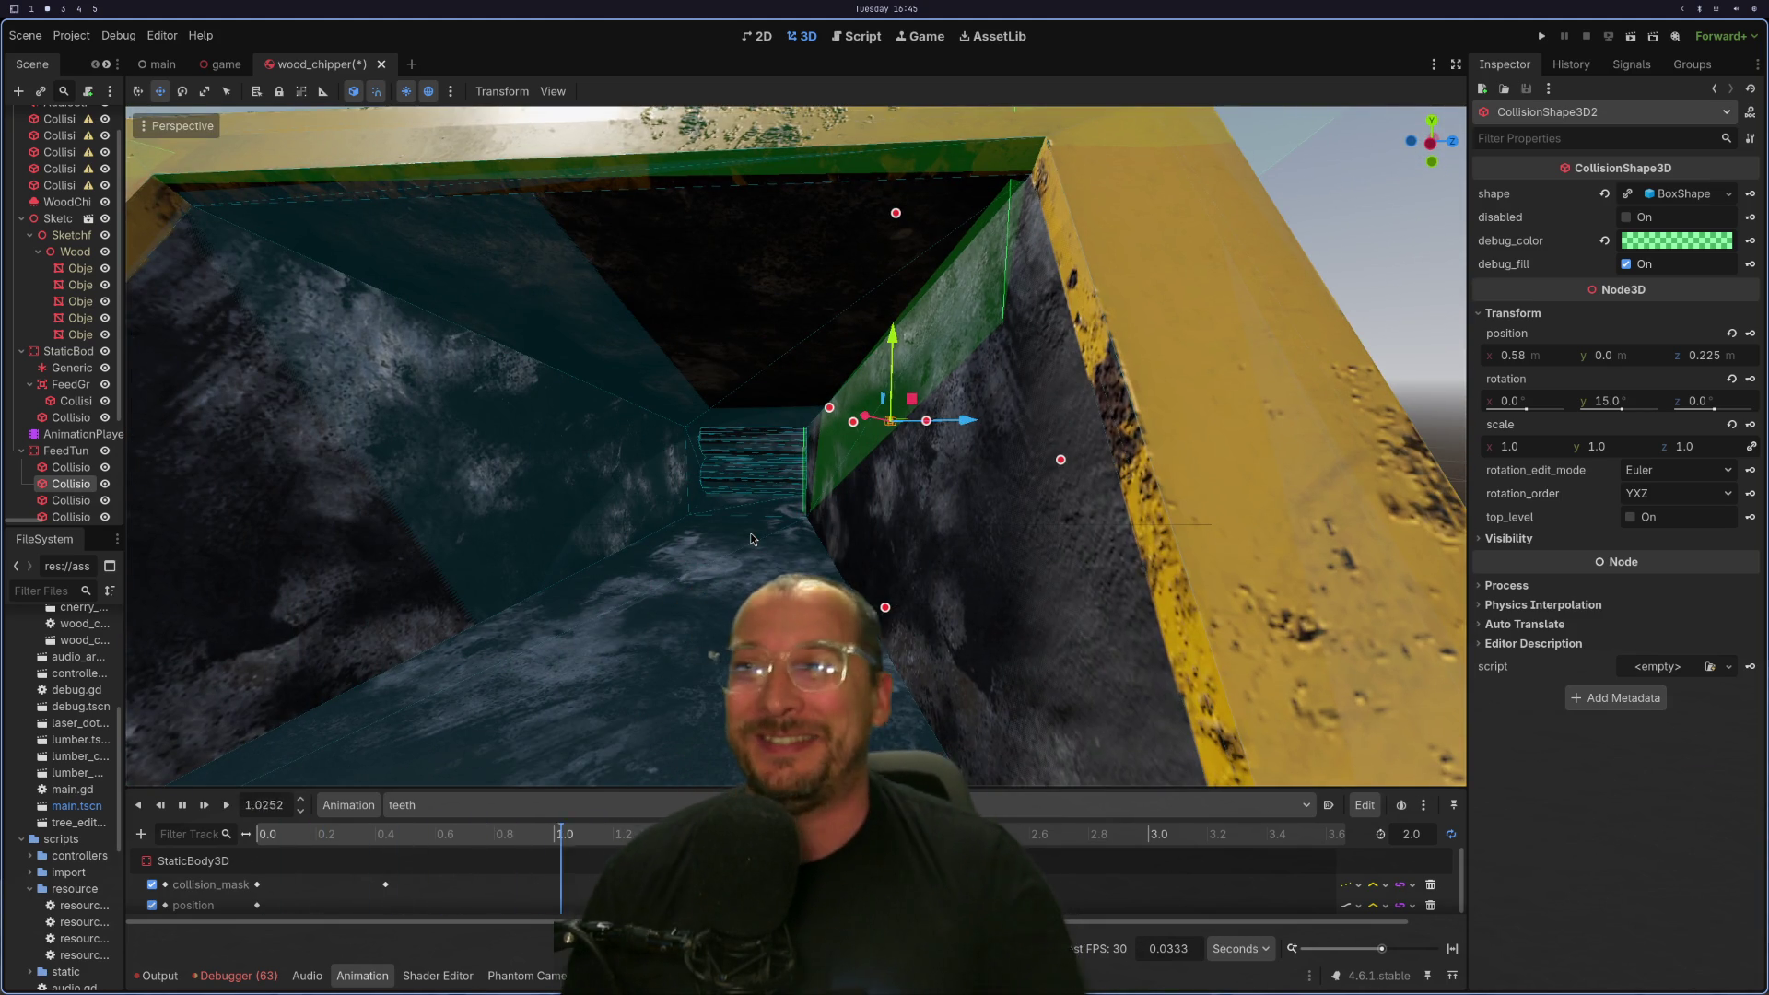
pyautogui.scroll(-3, 746, 557)
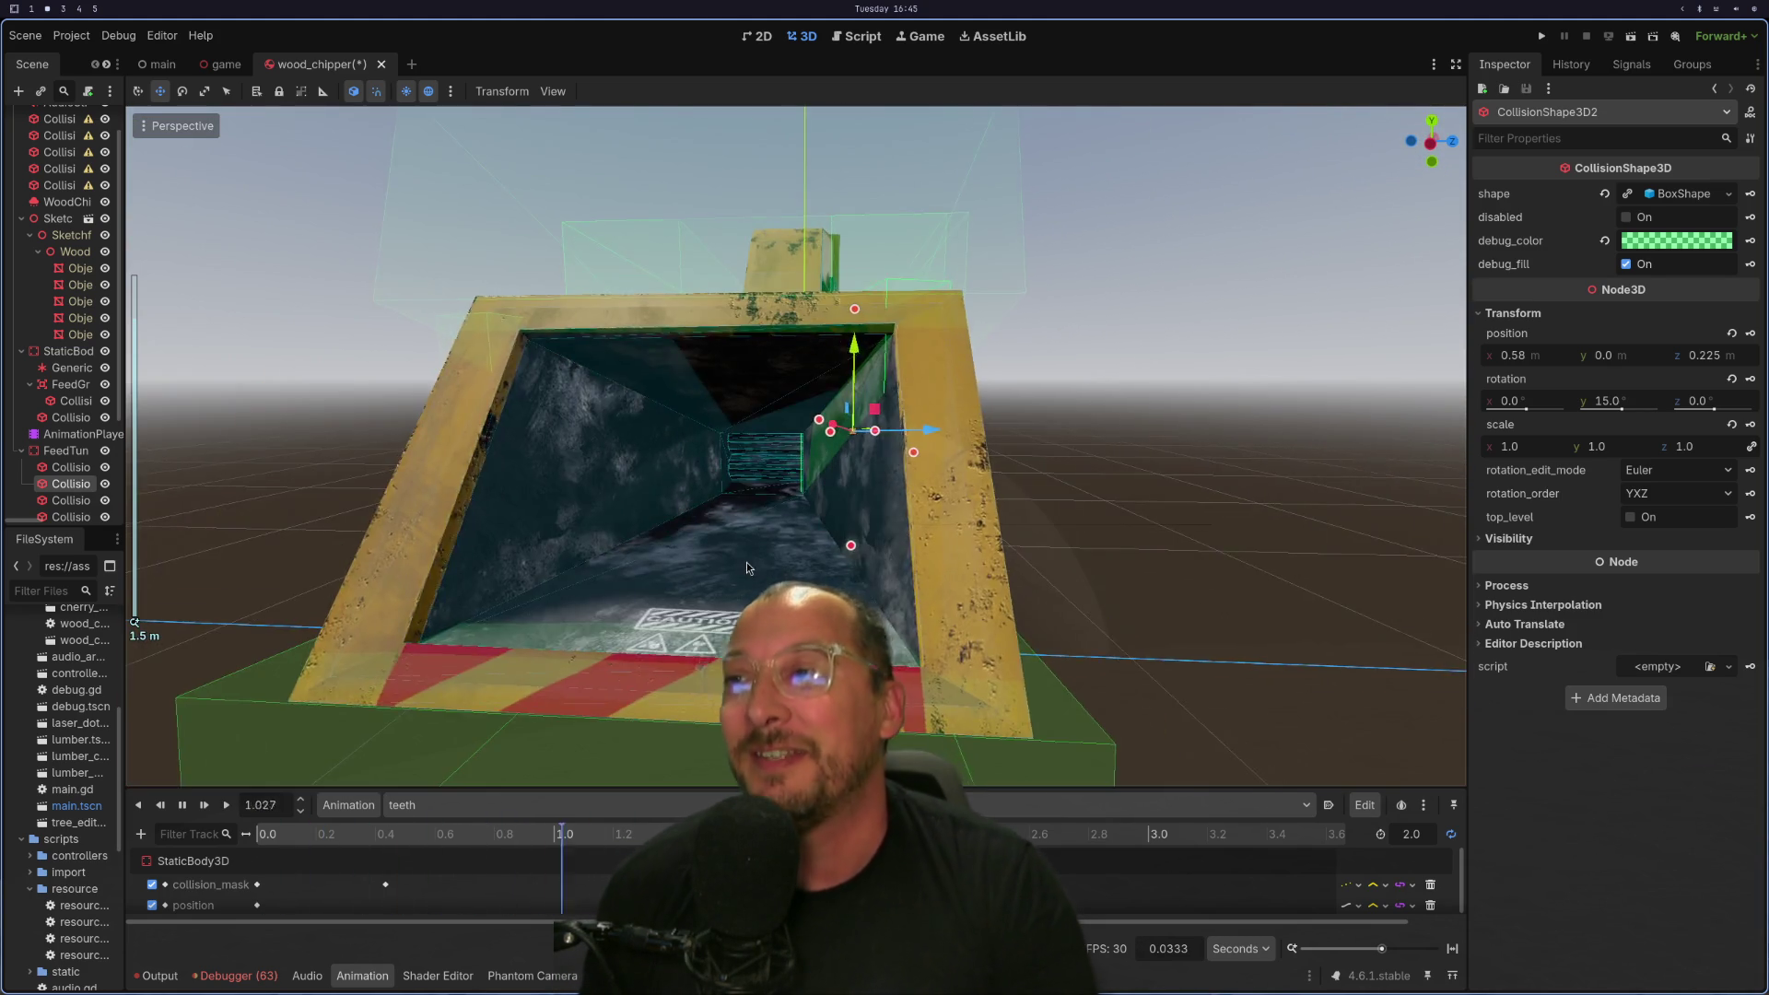
pyautogui.scroll(-3, 746, 567)
pyautogui.moveTo(737, 572); pyautogui.dragTo(817, 505)
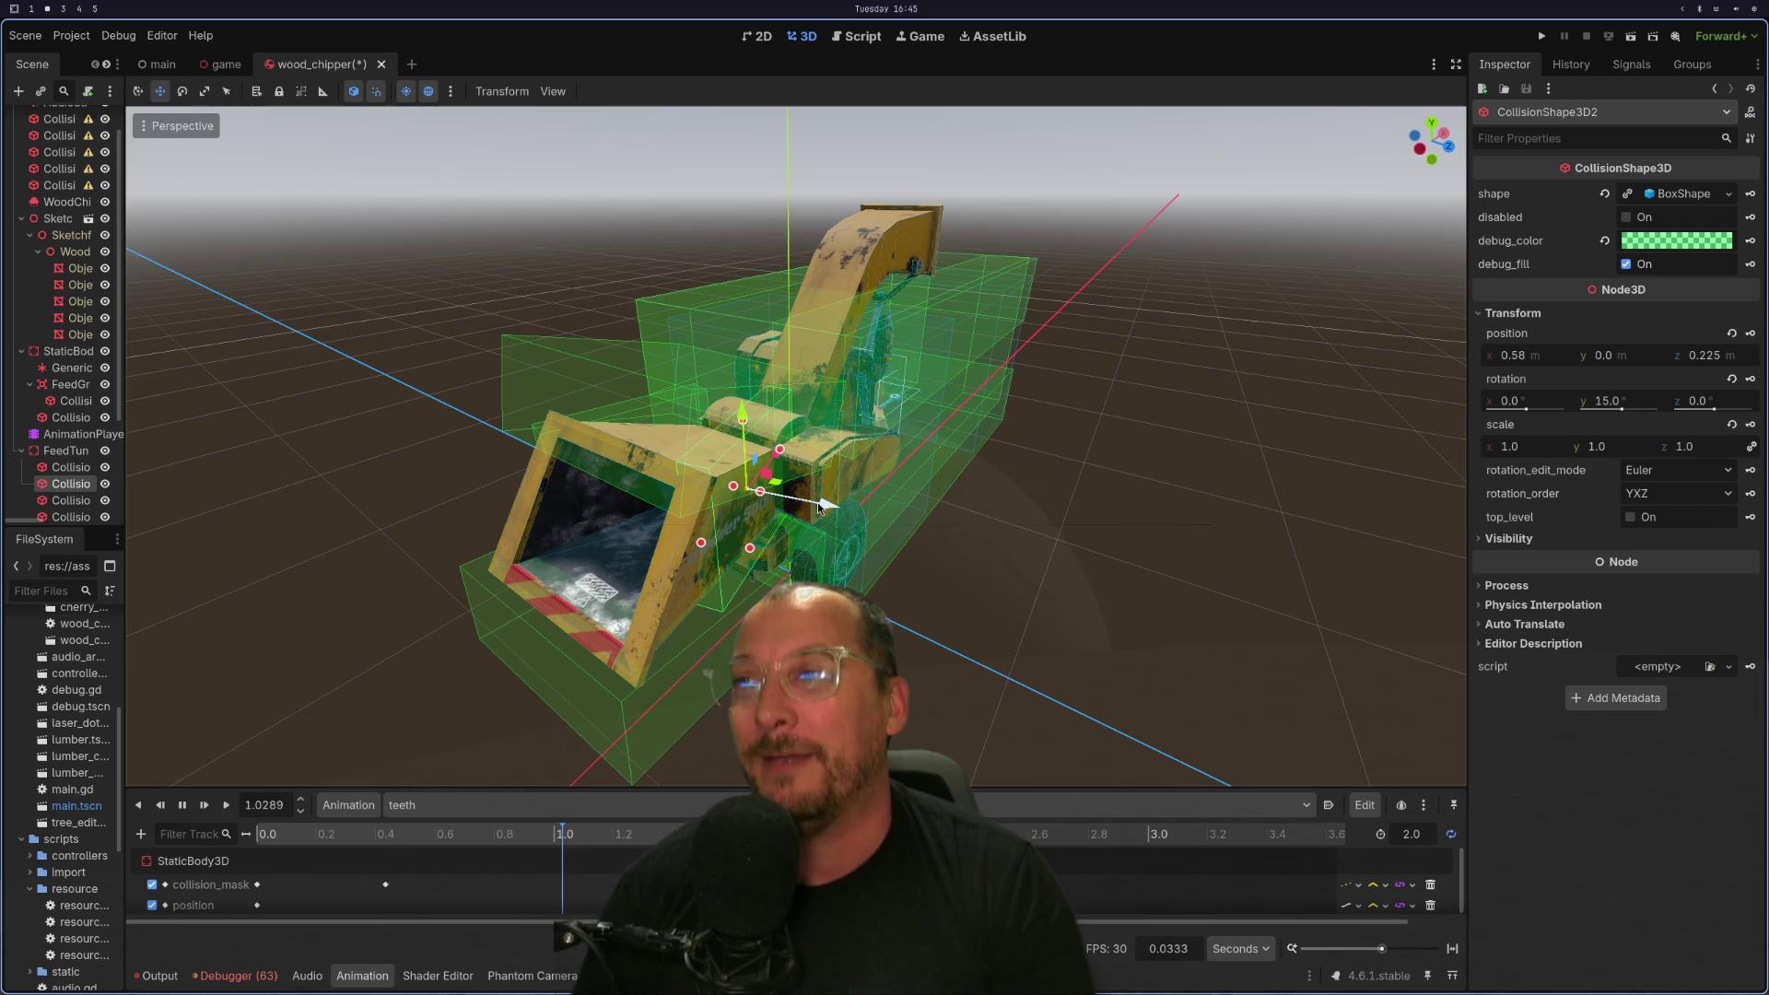
pyautogui.click(819, 506)
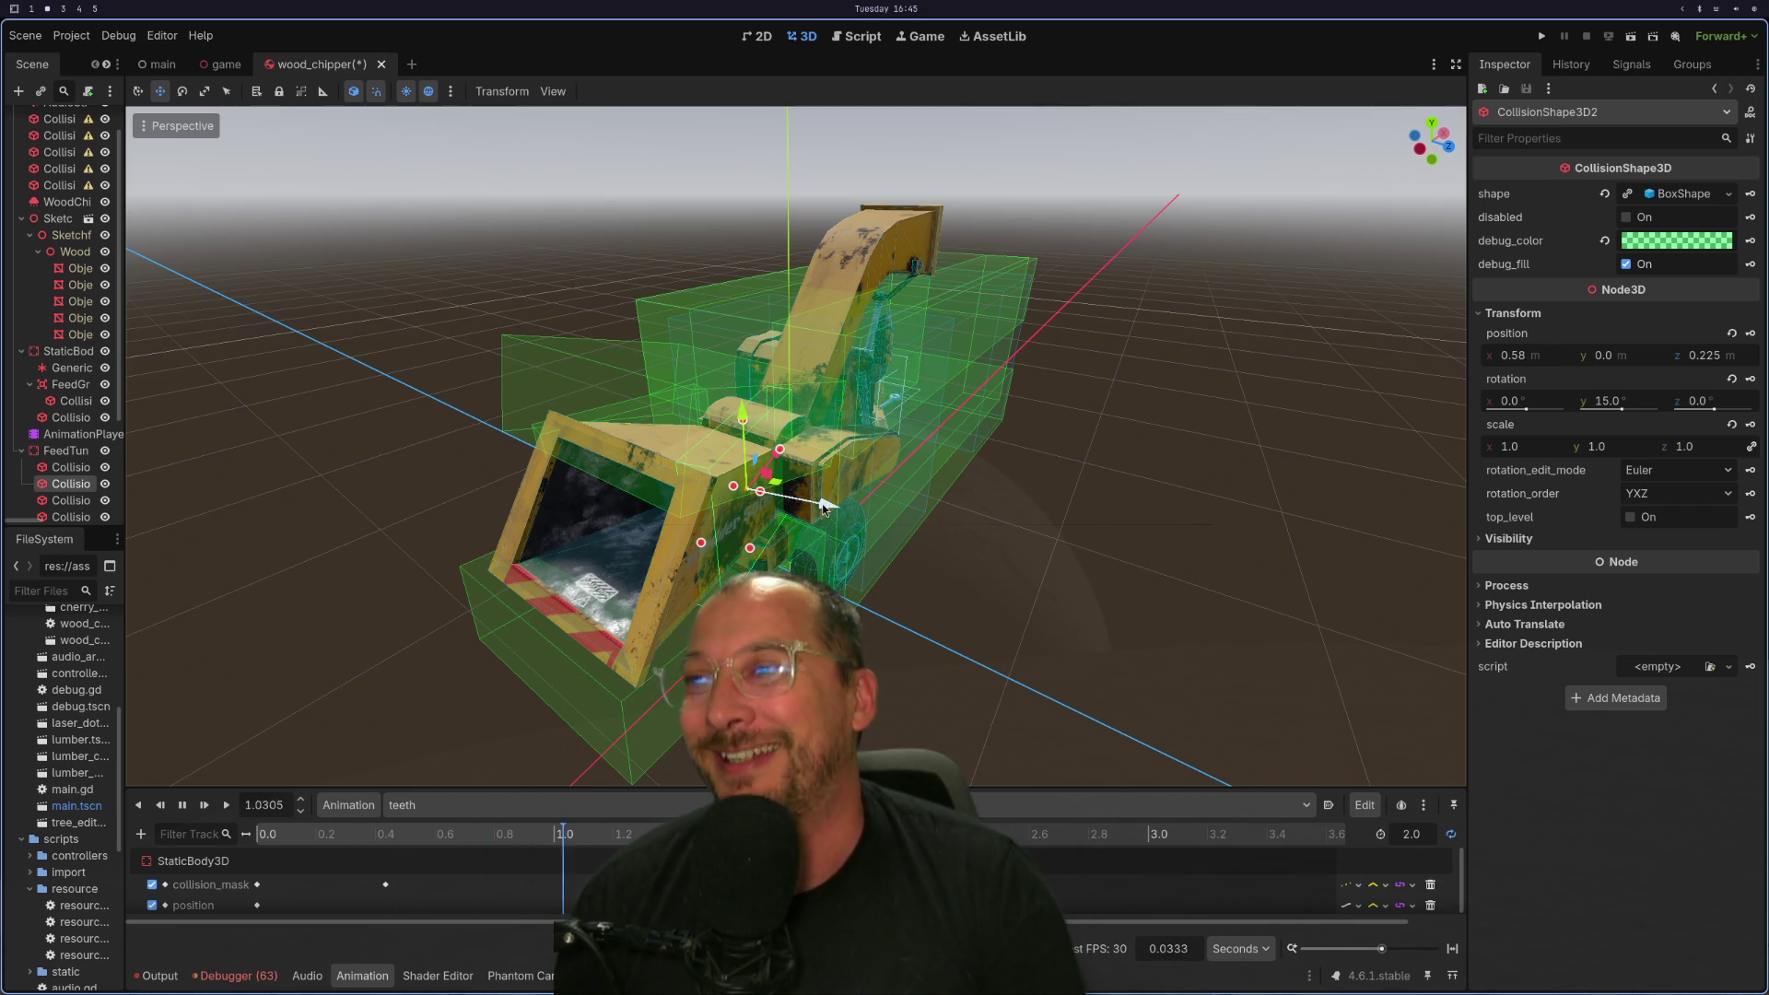
pyautogui.moveTo(823, 506); pyautogui.dragTo(828, 508)
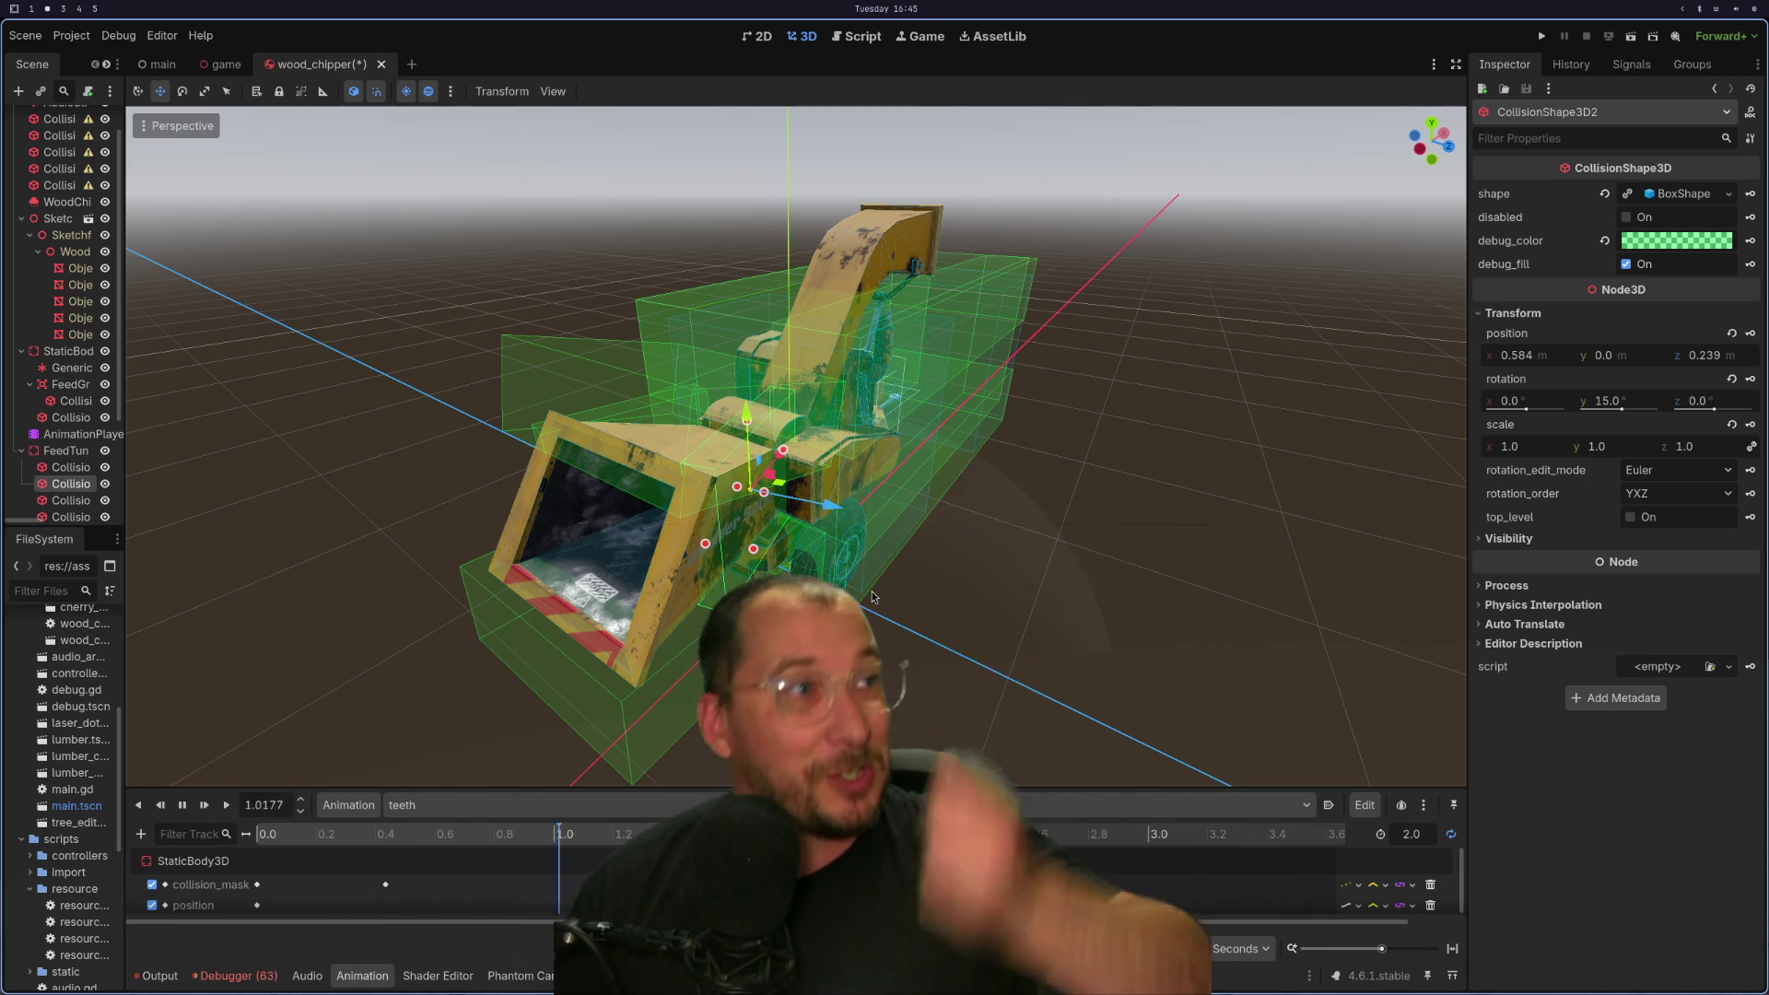
# Enable Visible Collision Shapes in the Debug menu, then switch to the lazygit terminal.
pyautogui.moveTo(626, 529)
pyautogui.mouseDown()
pyautogui.moveTo(796, 558)
pyautogui.moveTo(656, 568)
pyautogui.mouseUp()
pyautogui.scroll(-3, 656, 568)
pyautogui.scroll(1, 709, 488)
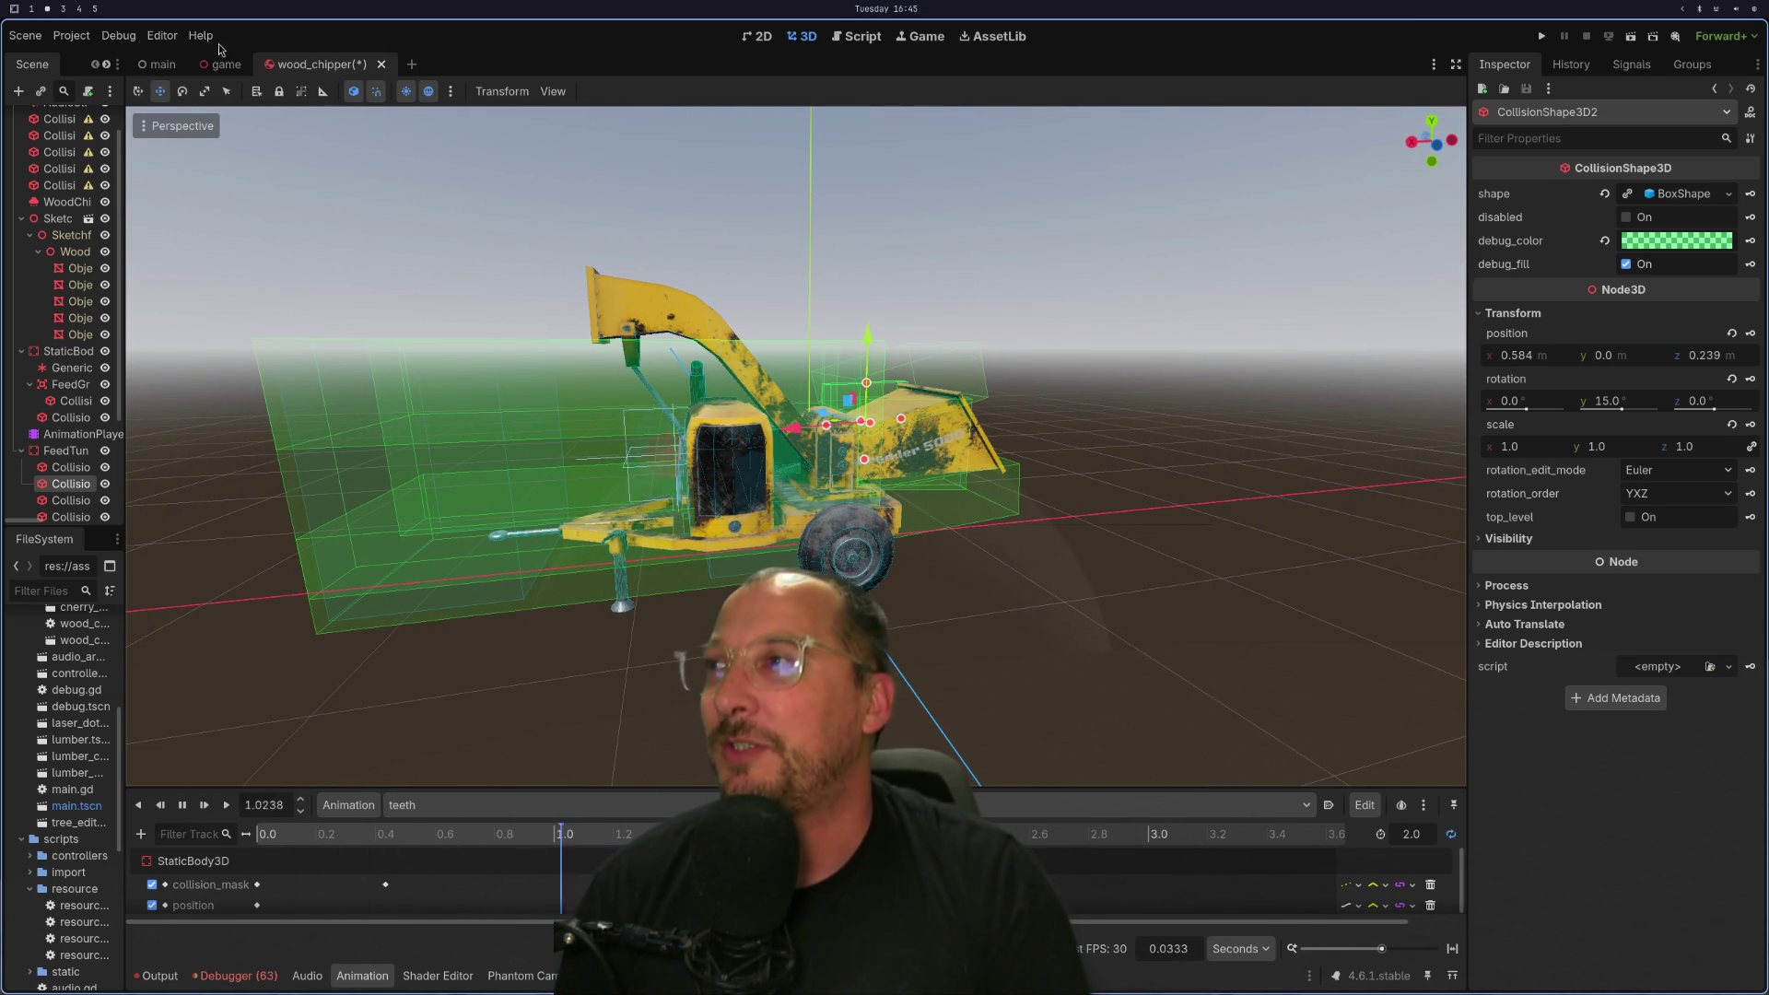
pyautogui.click(118, 35)
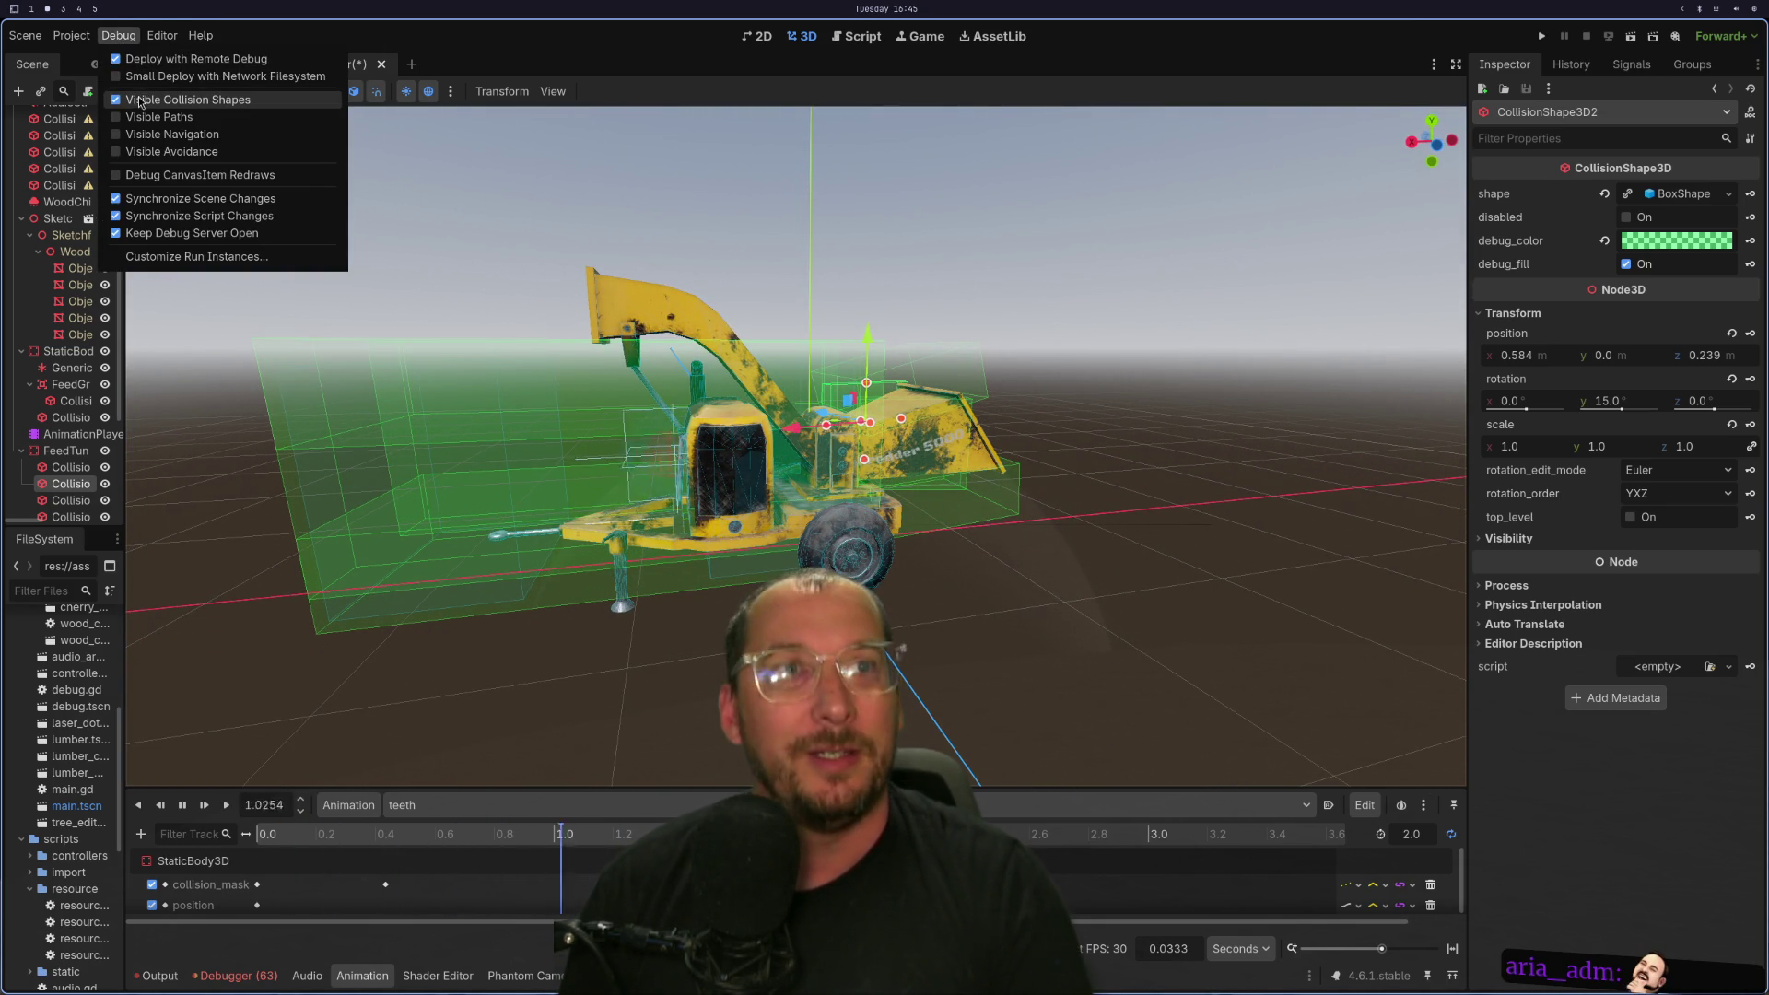
pyautogui.click(516, 466)
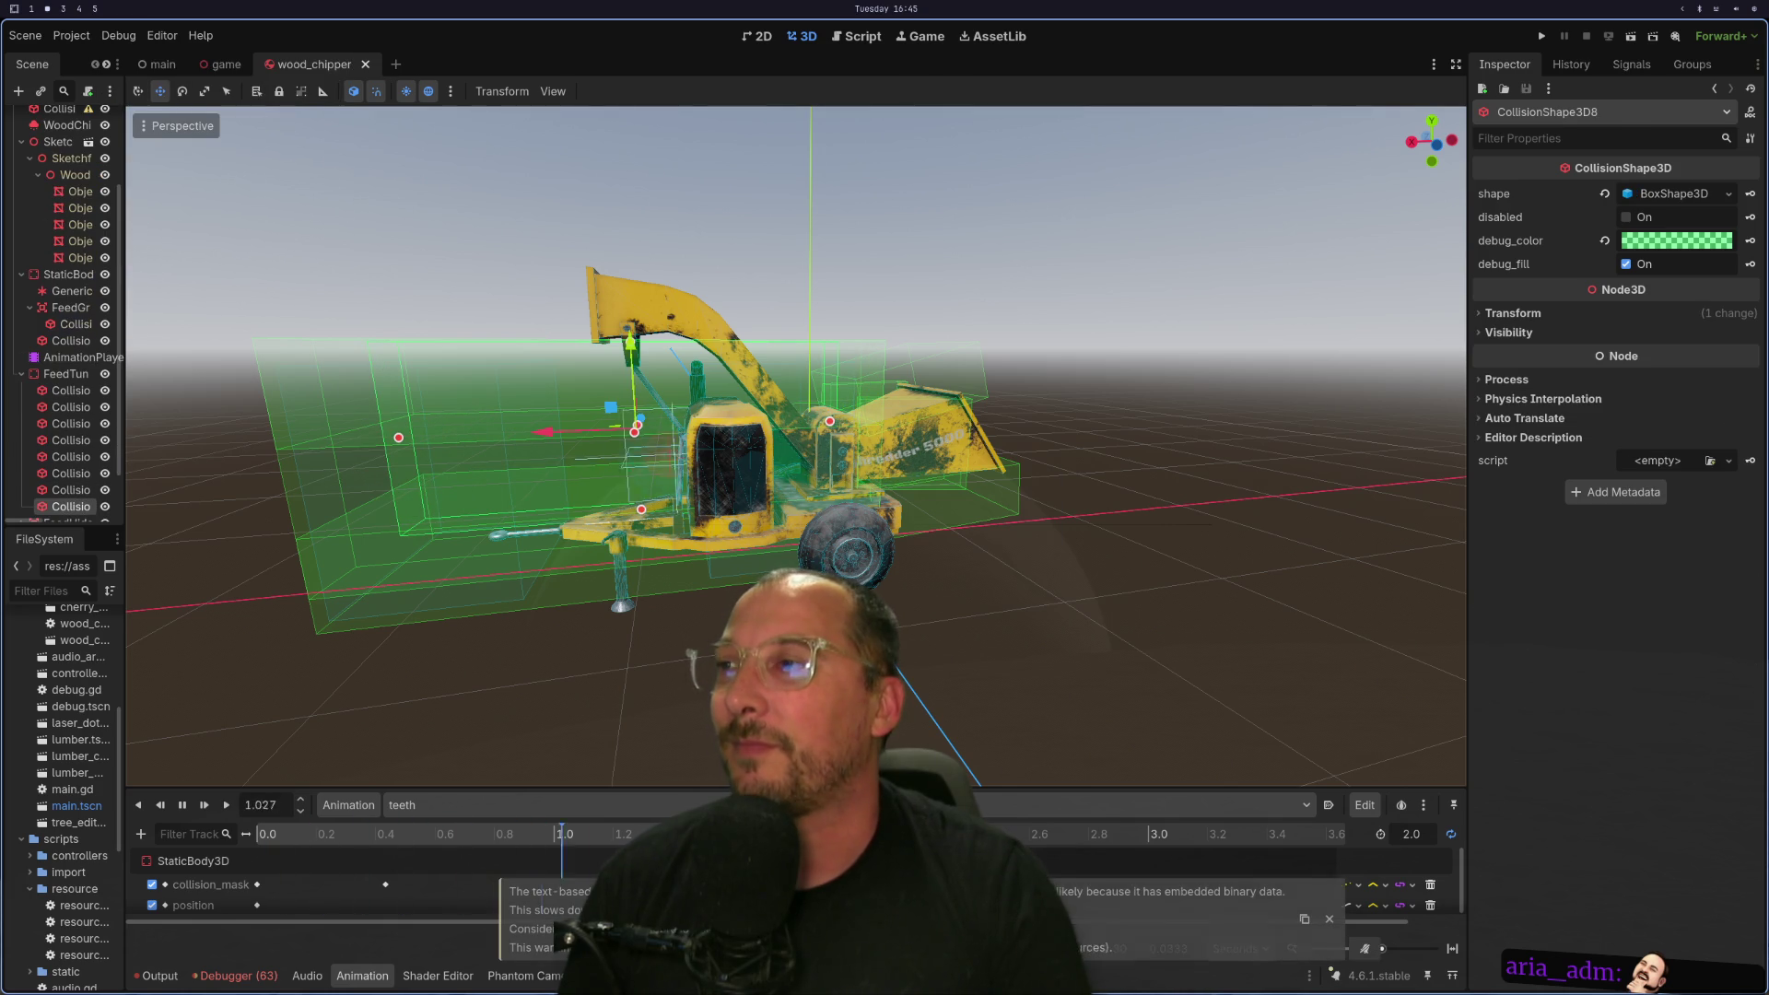
pyautogui.press('super+1')
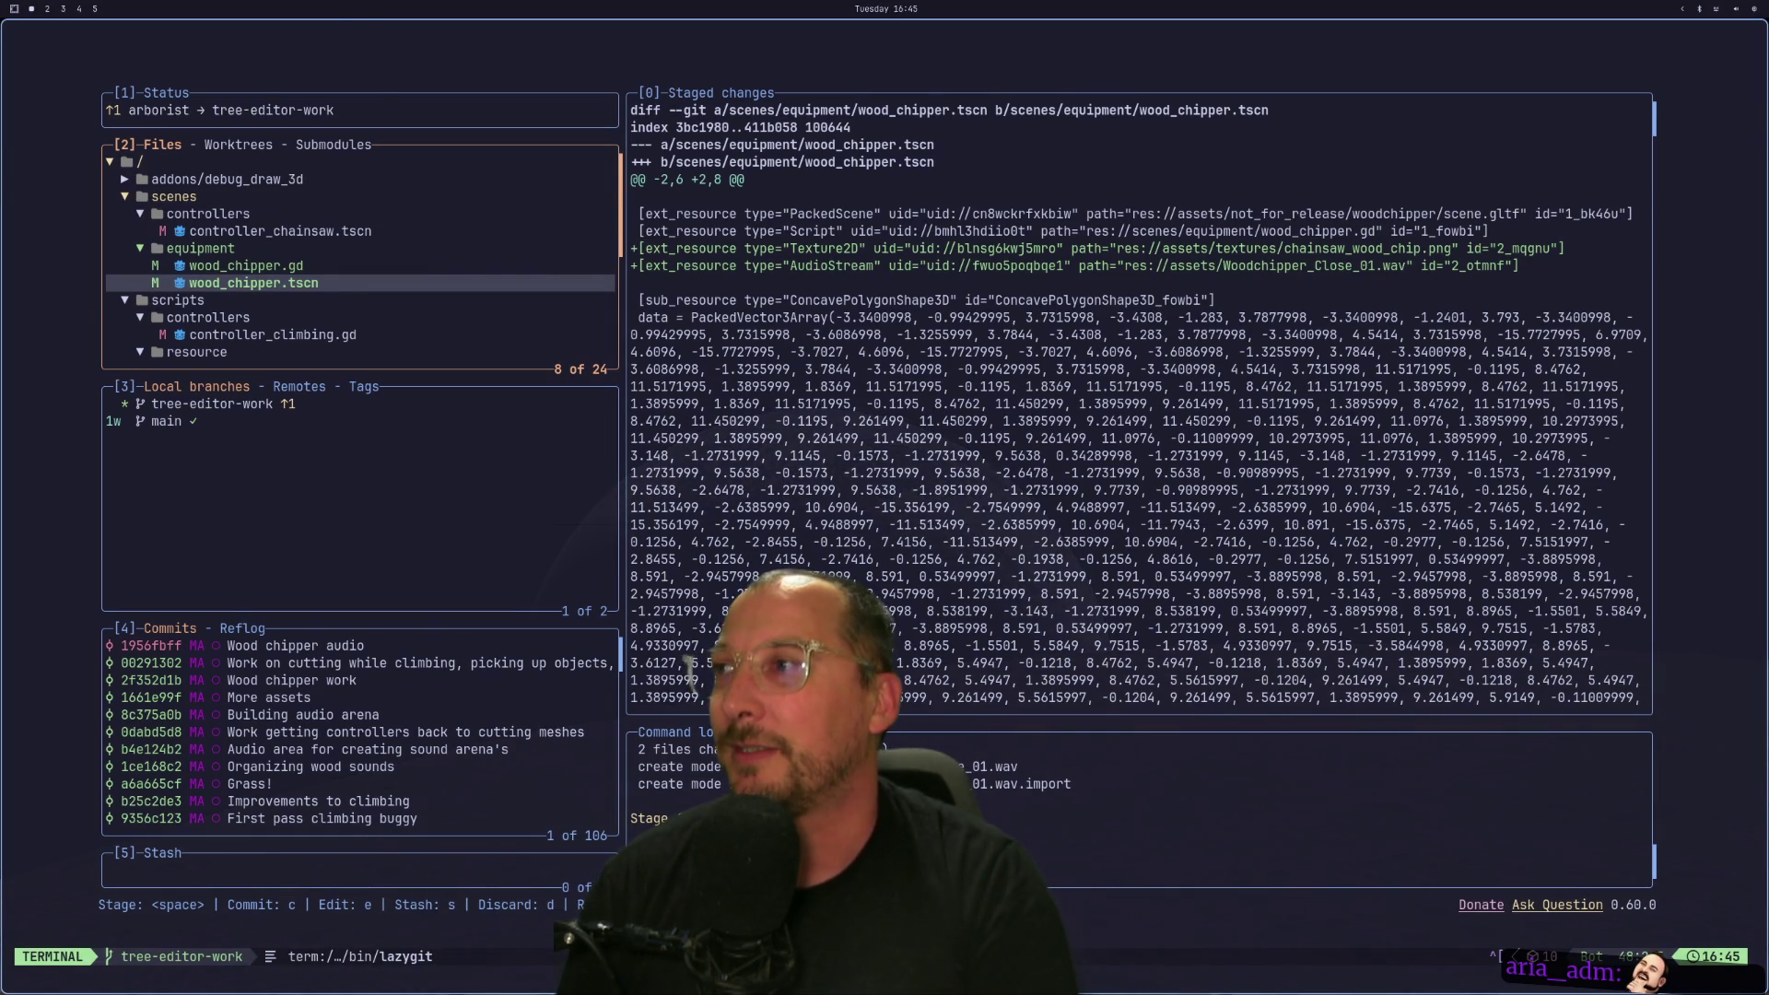
# Comment out lumber.visible = false in wood_chipper.gd, force-write the file, and rerun the game.
pyautogui.press('q')
pyautogui.write('f')
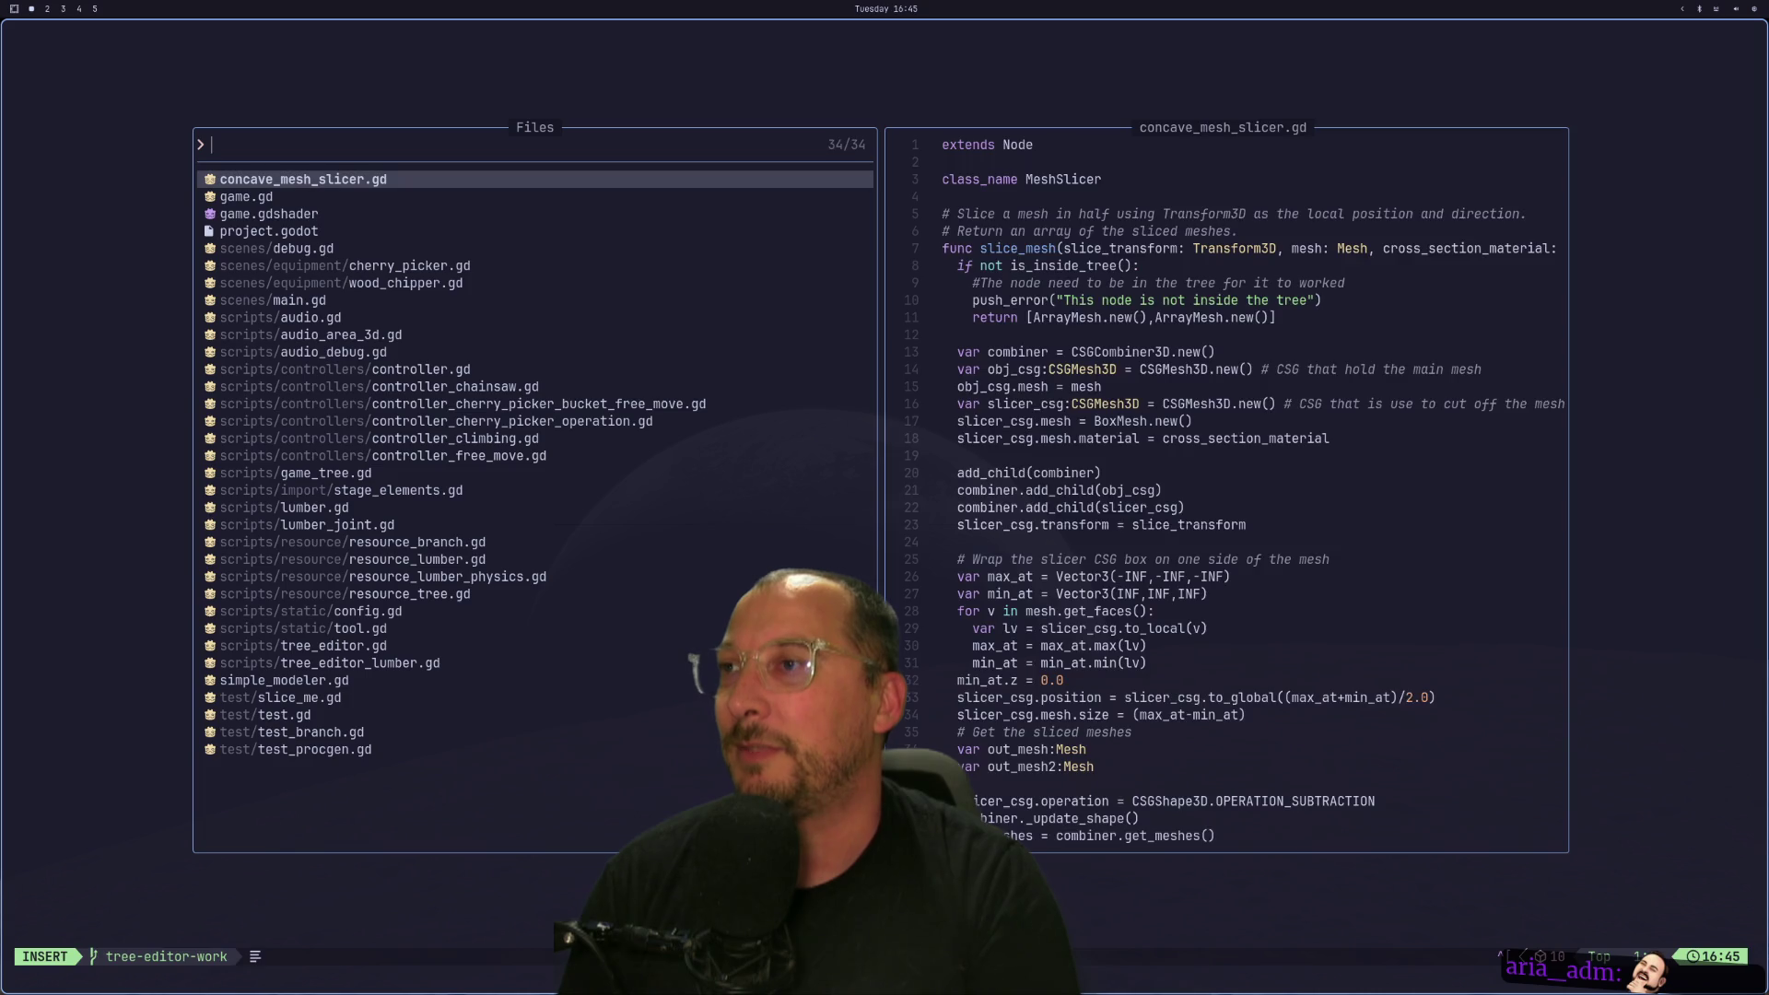
pyautogui.write('woo')
pyautogui.press('Return')
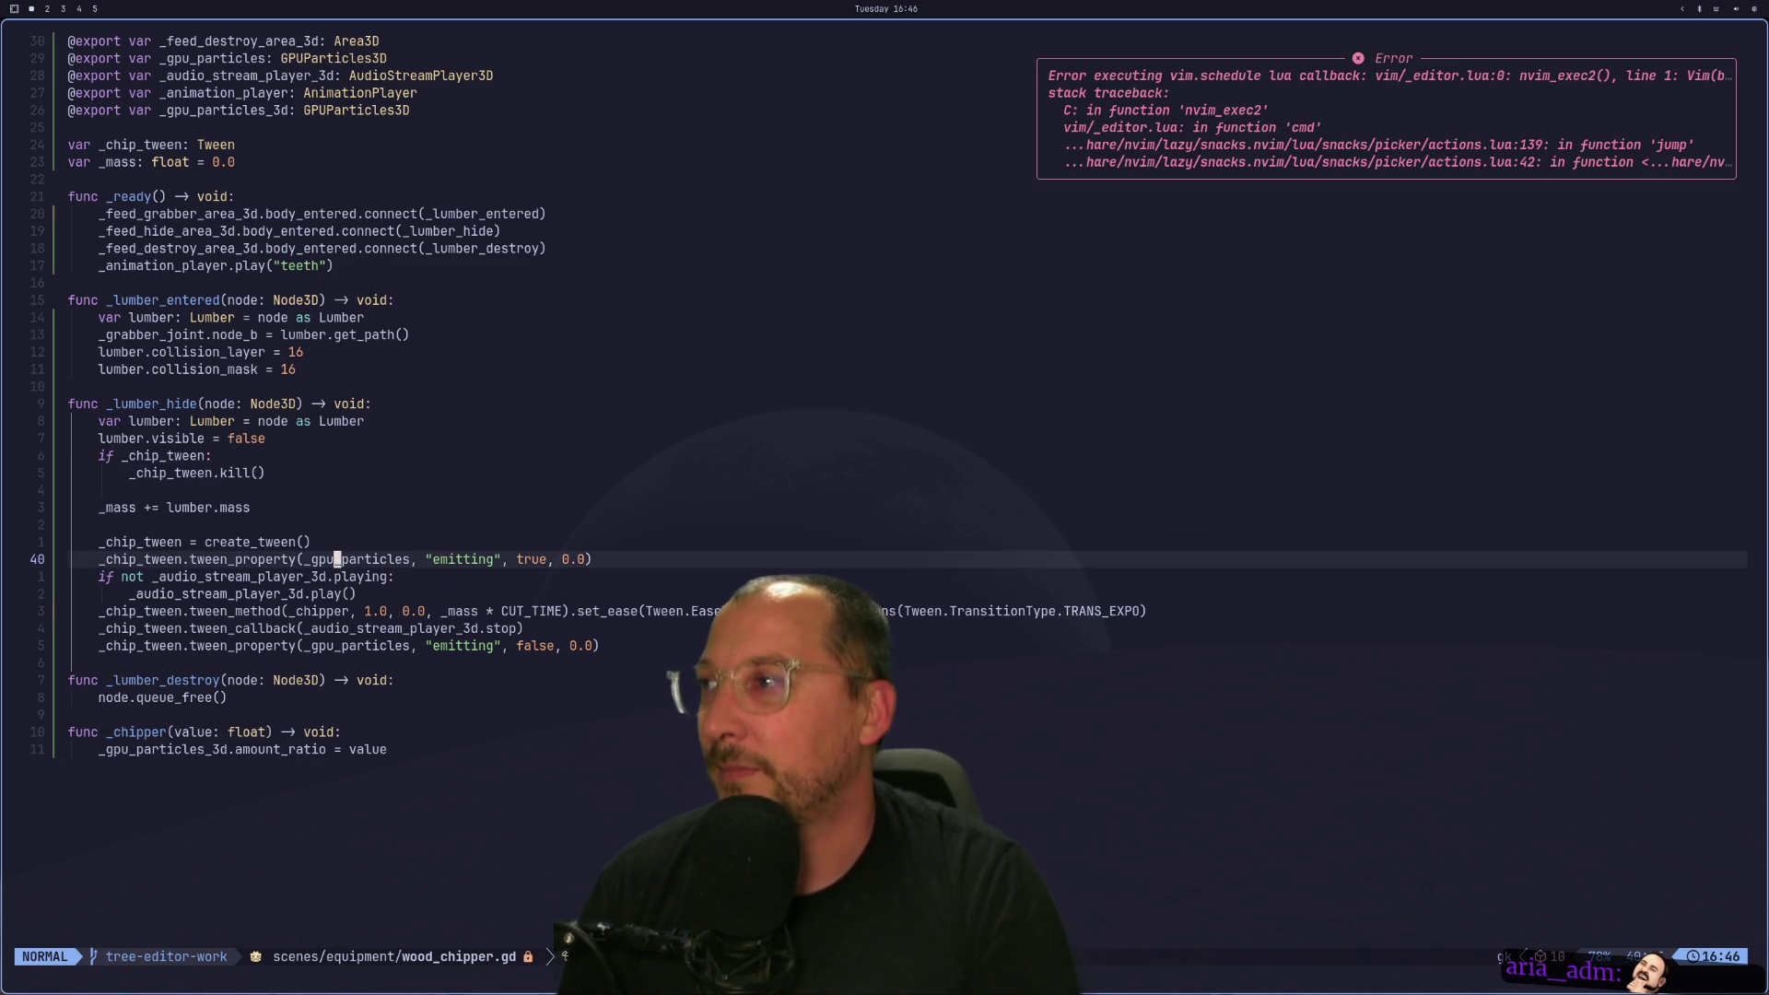
pyautogui.click(337, 334)
pyautogui.press('j')
pyautogui.press('j')
pyautogui.press('j')
pyautogui.press('k')
pyautogui.press('k')
pyautogui.press('k')
pyautogui.press('k')
pyautogui.press('k')
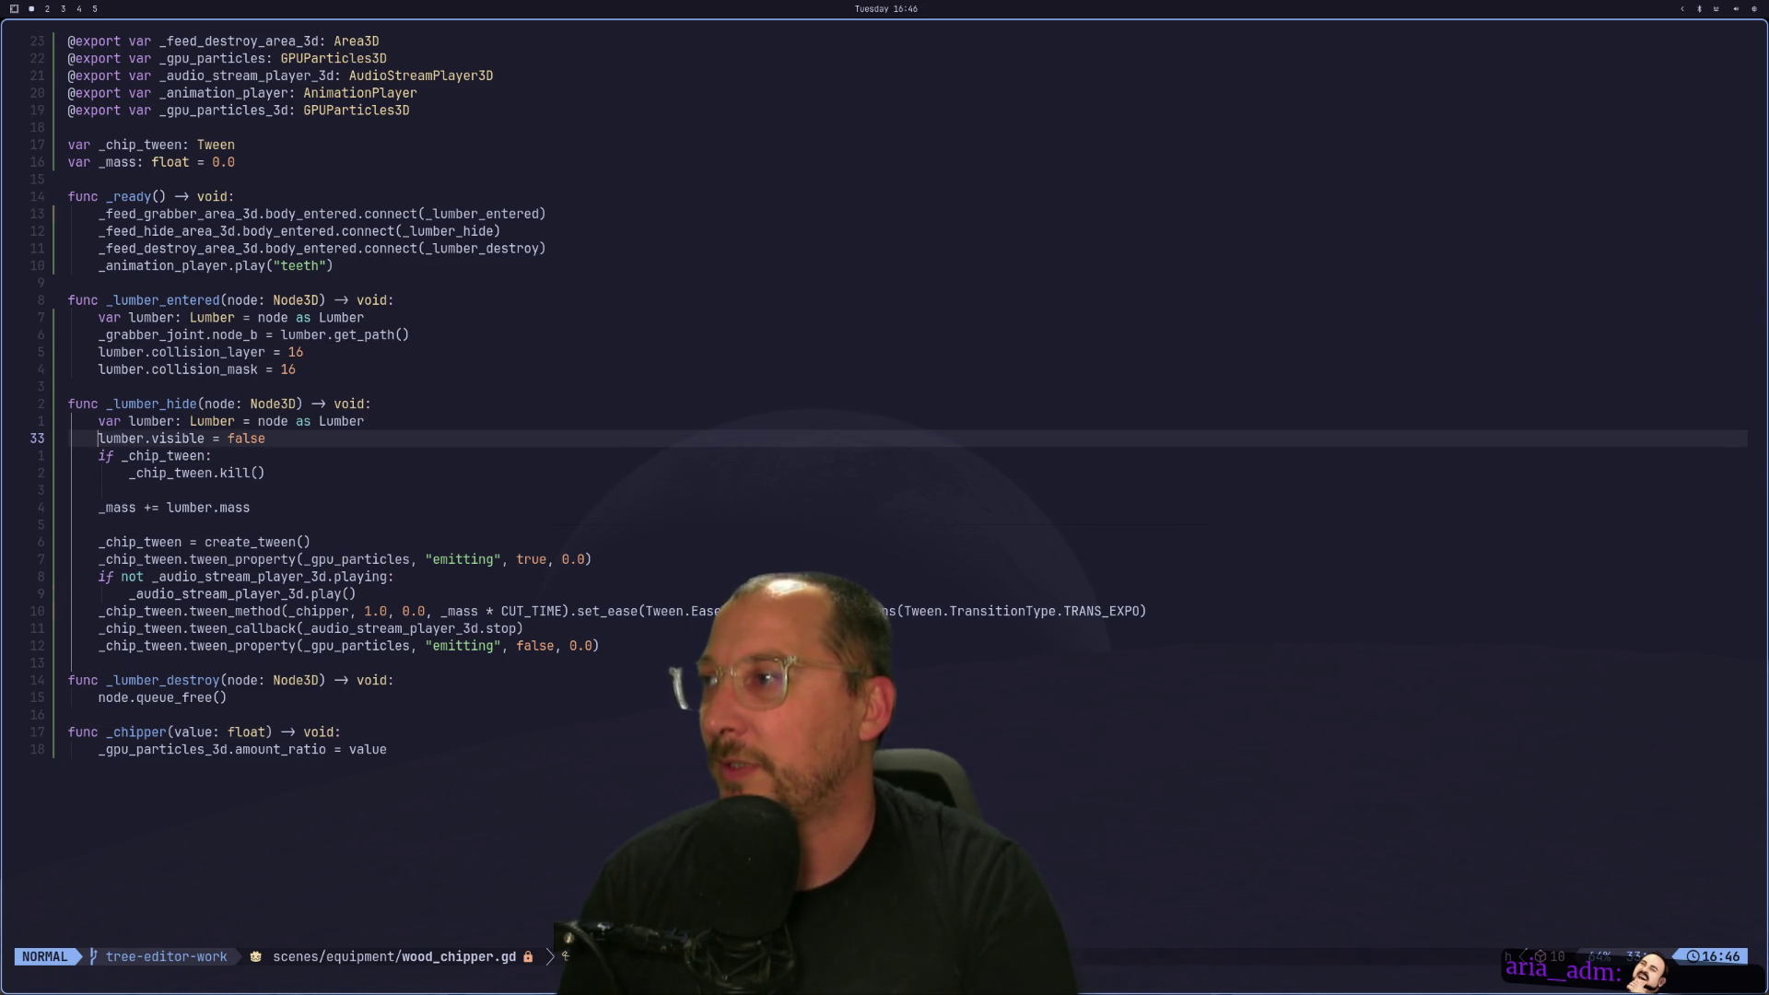
pyautogui.write('i$#')
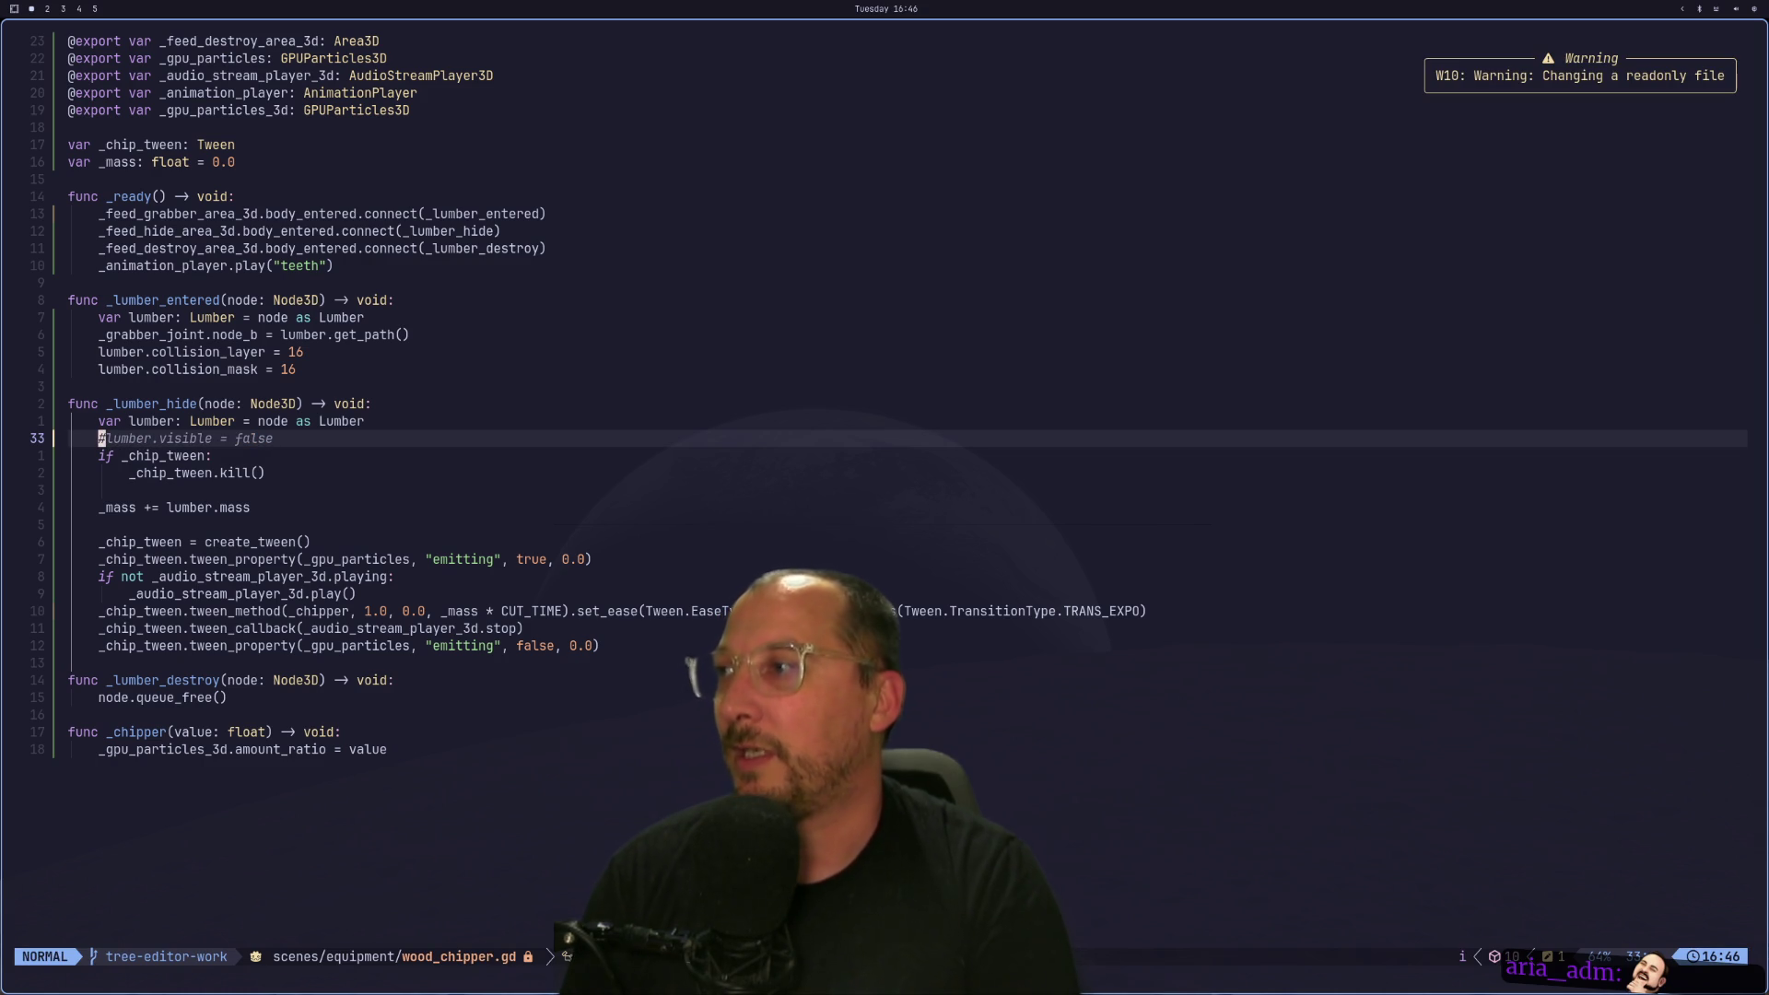
pyautogui.write(':w')
pyautogui.press('Return')
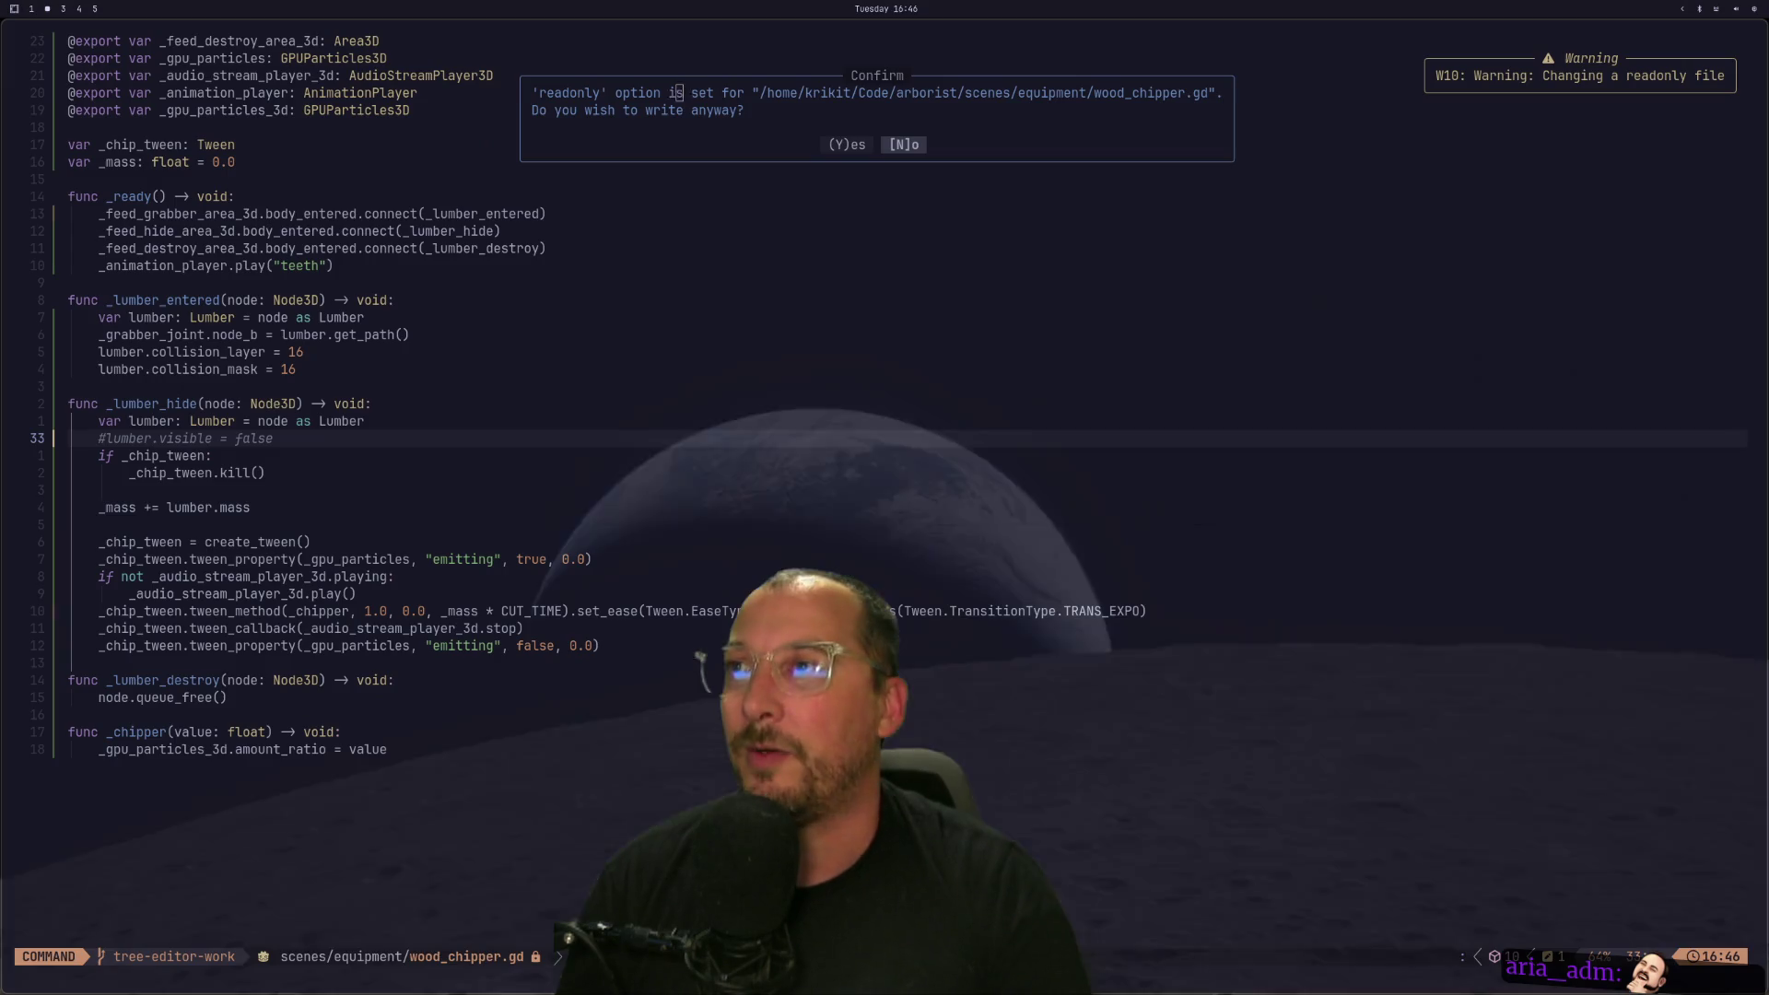
pyautogui.press('y')
pyautogui.press('super+2')
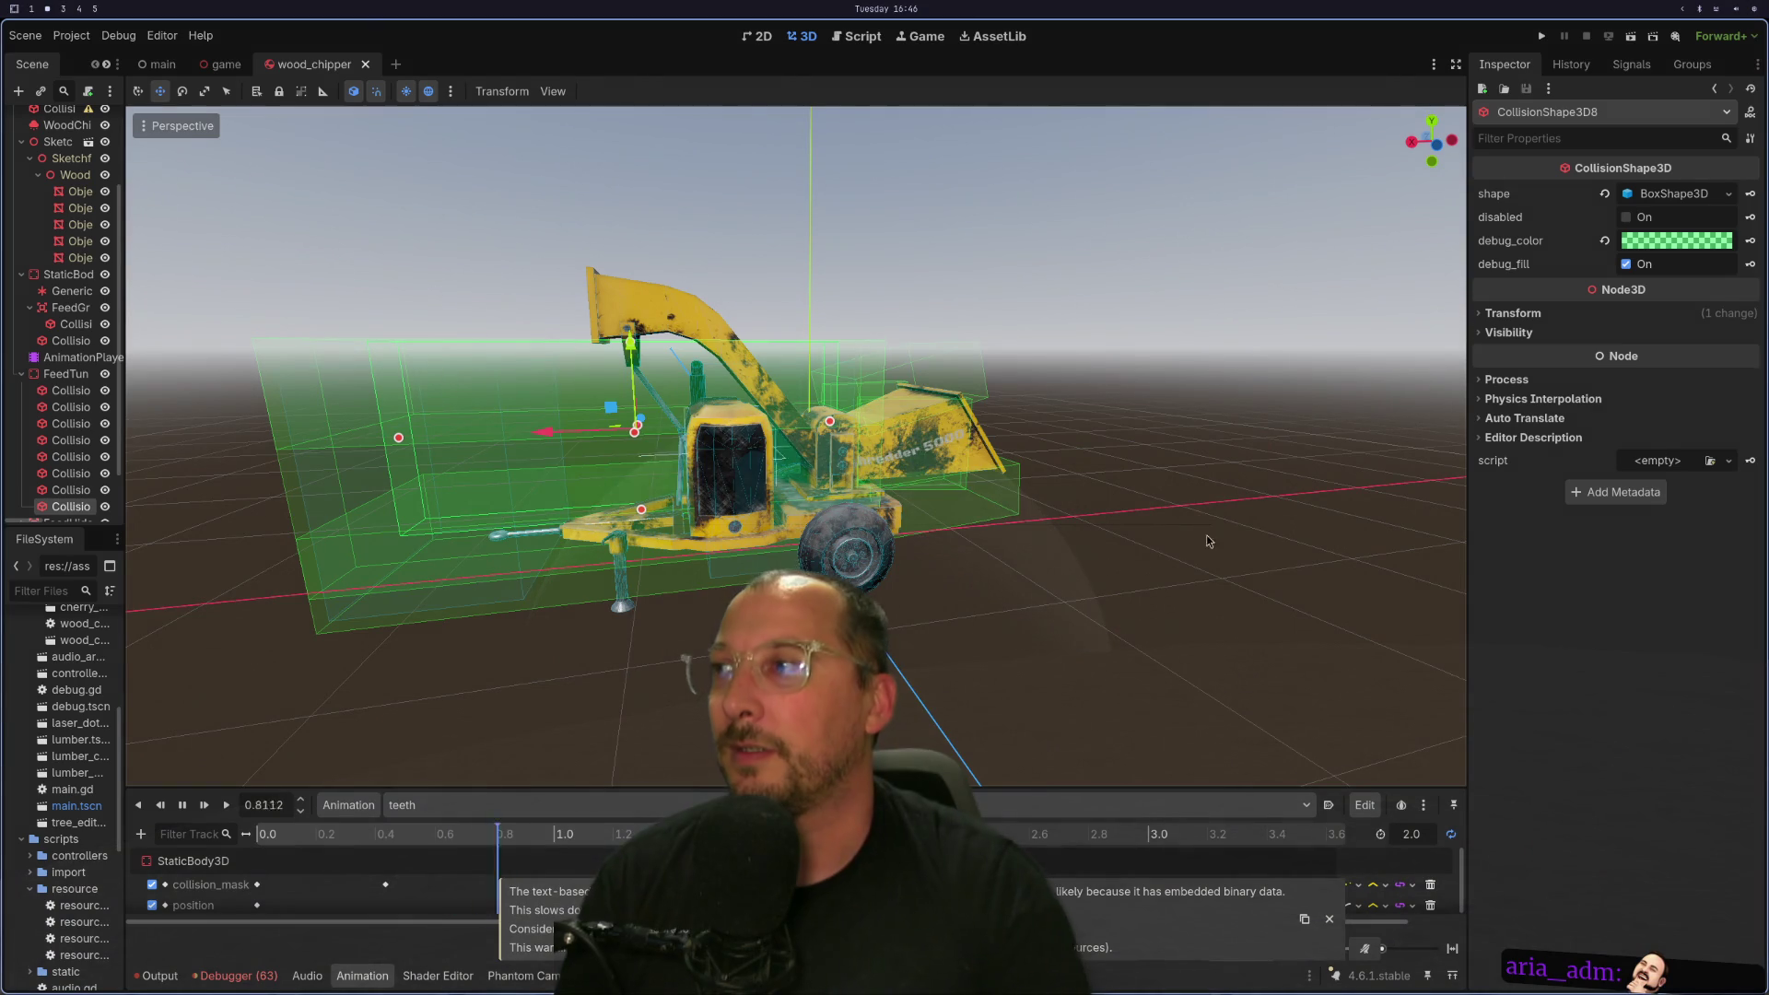
pyautogui.press('F5')
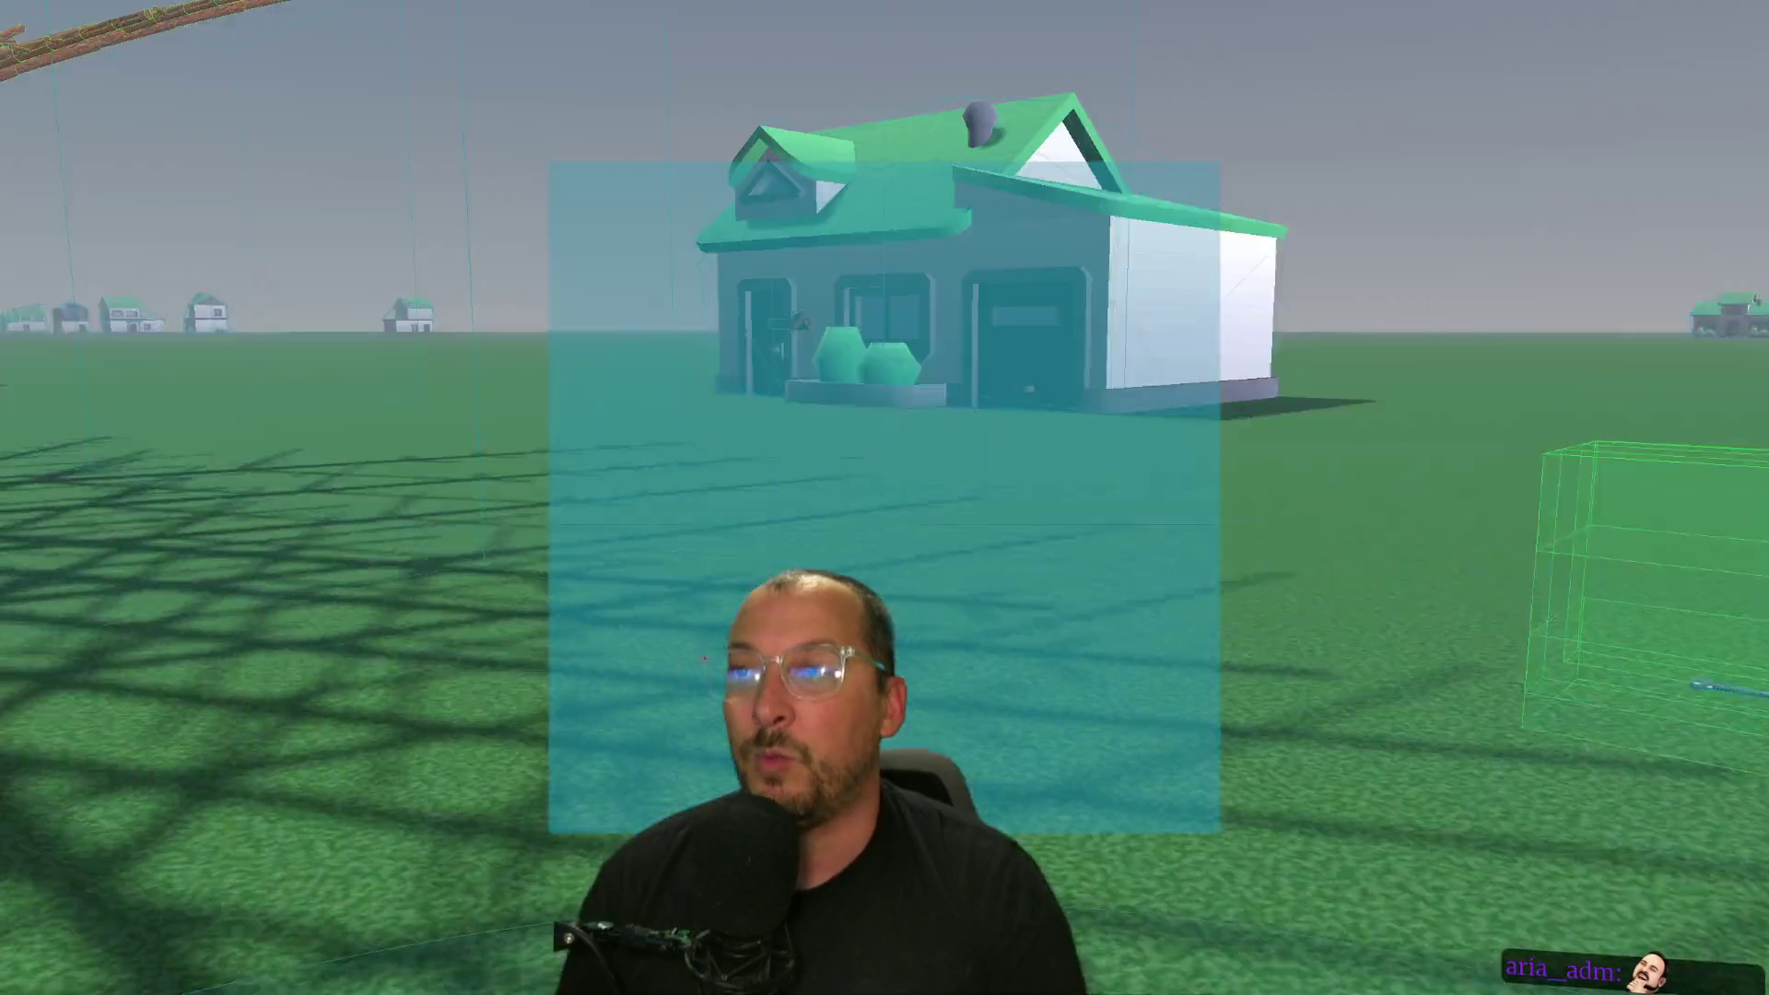
# Move the game camera around the wood chipper, viewing its hopper and chute, then stop the game.
pyautogui.press('w')
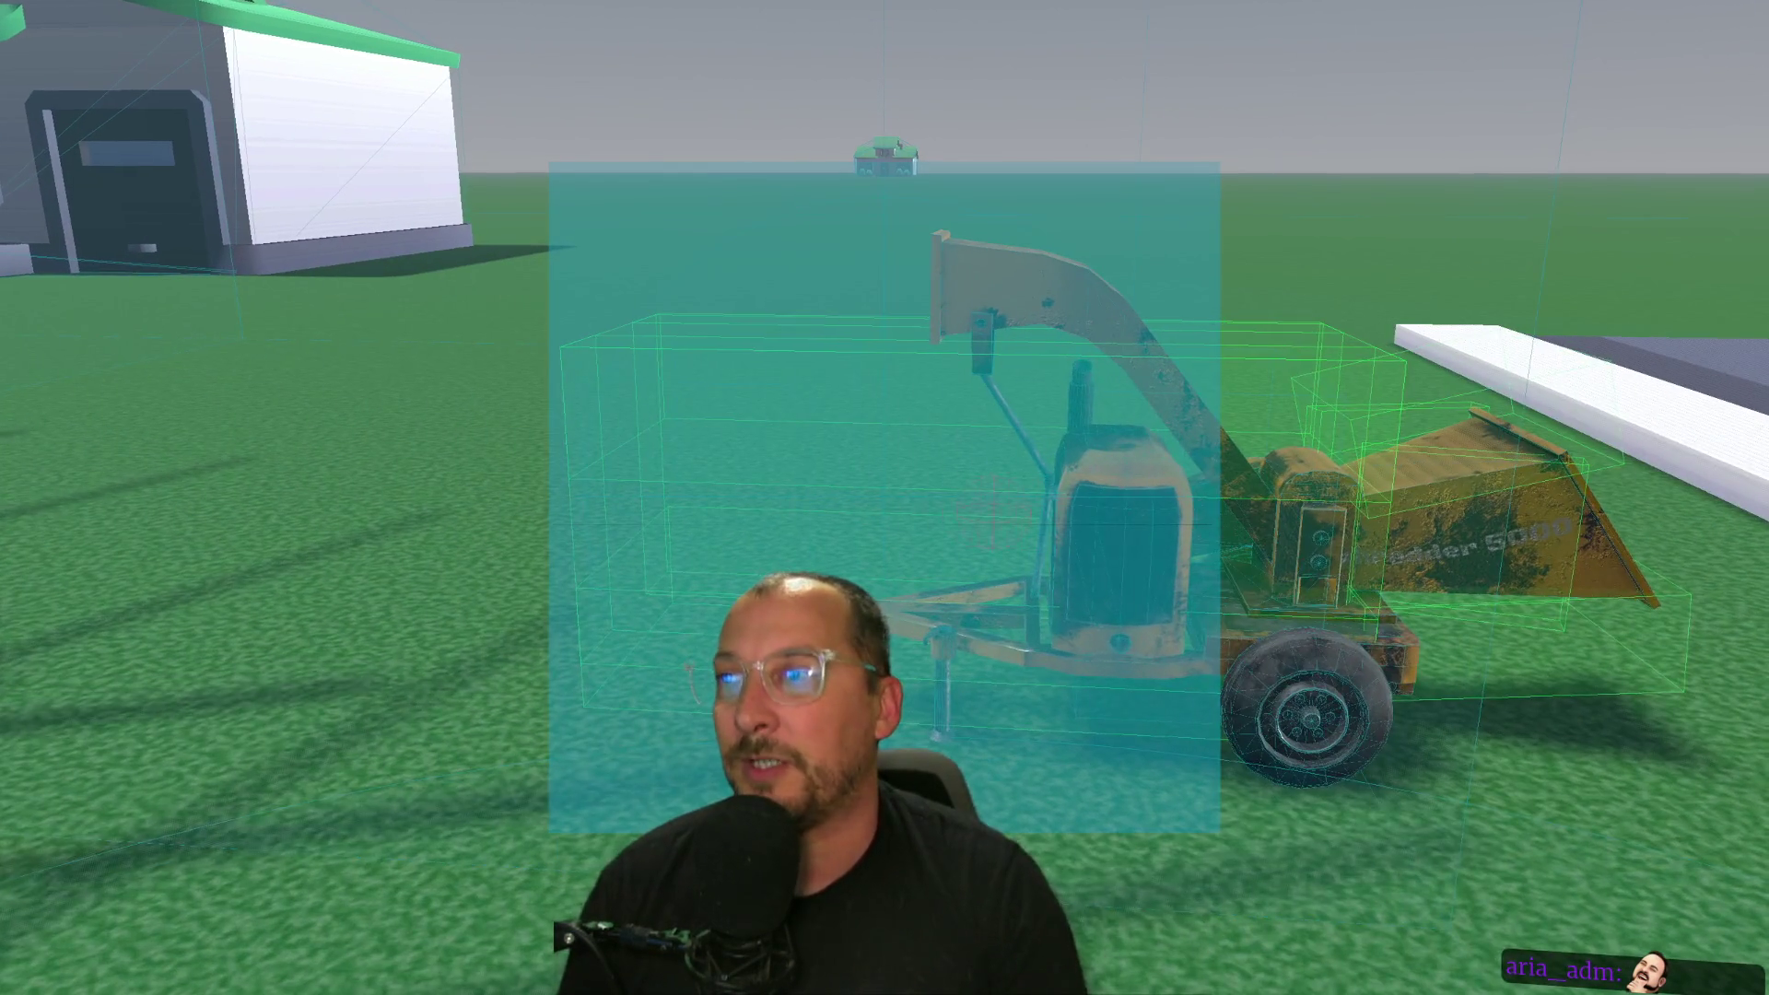
pyautogui.press('a')
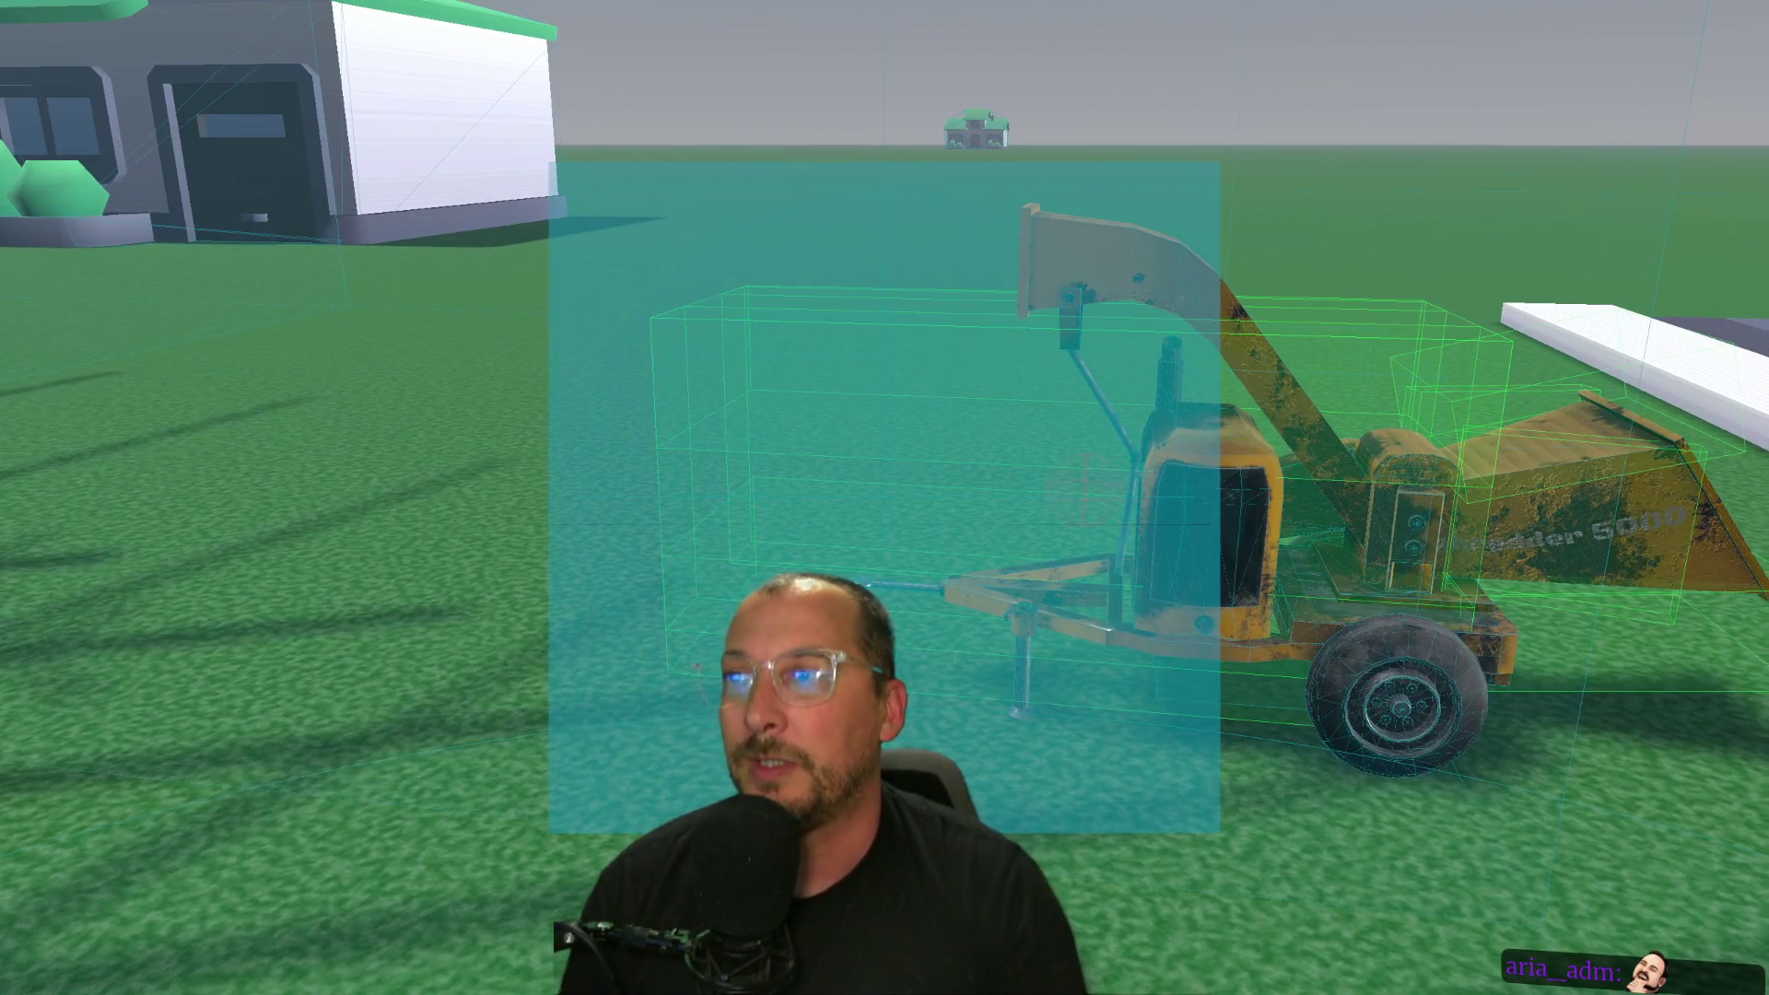
pyautogui.press('d')
pyautogui.press('w')
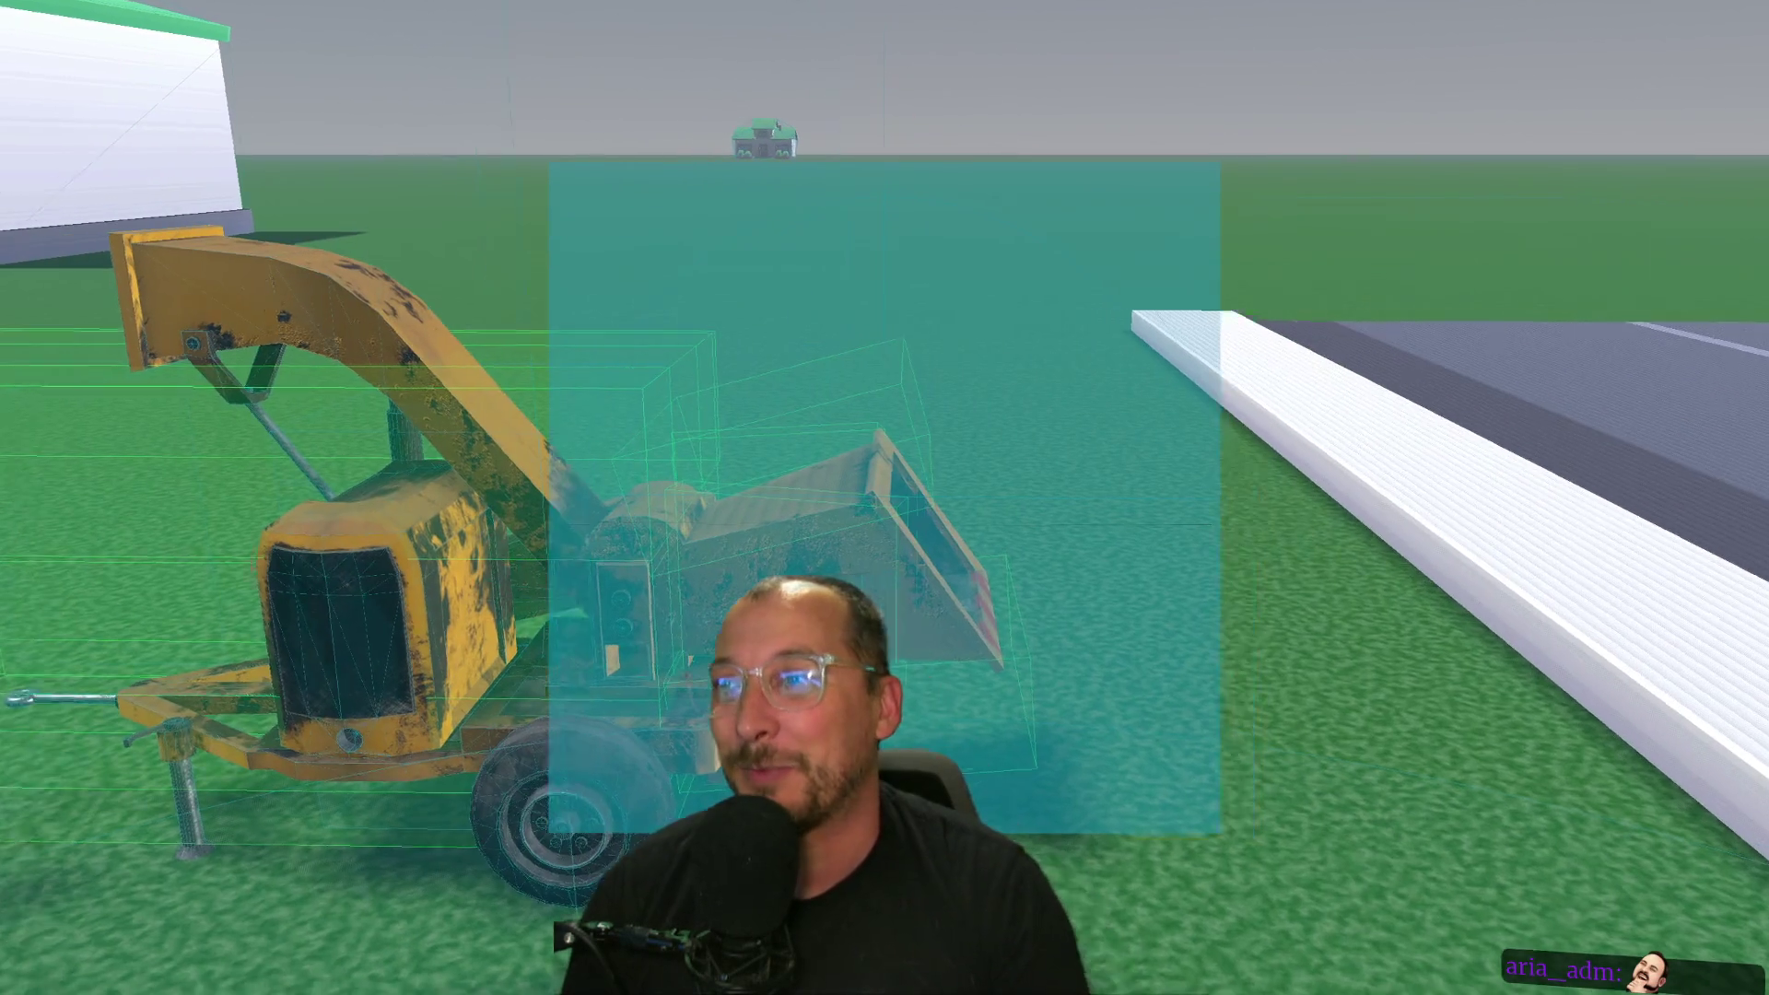
pyautogui.press('w')
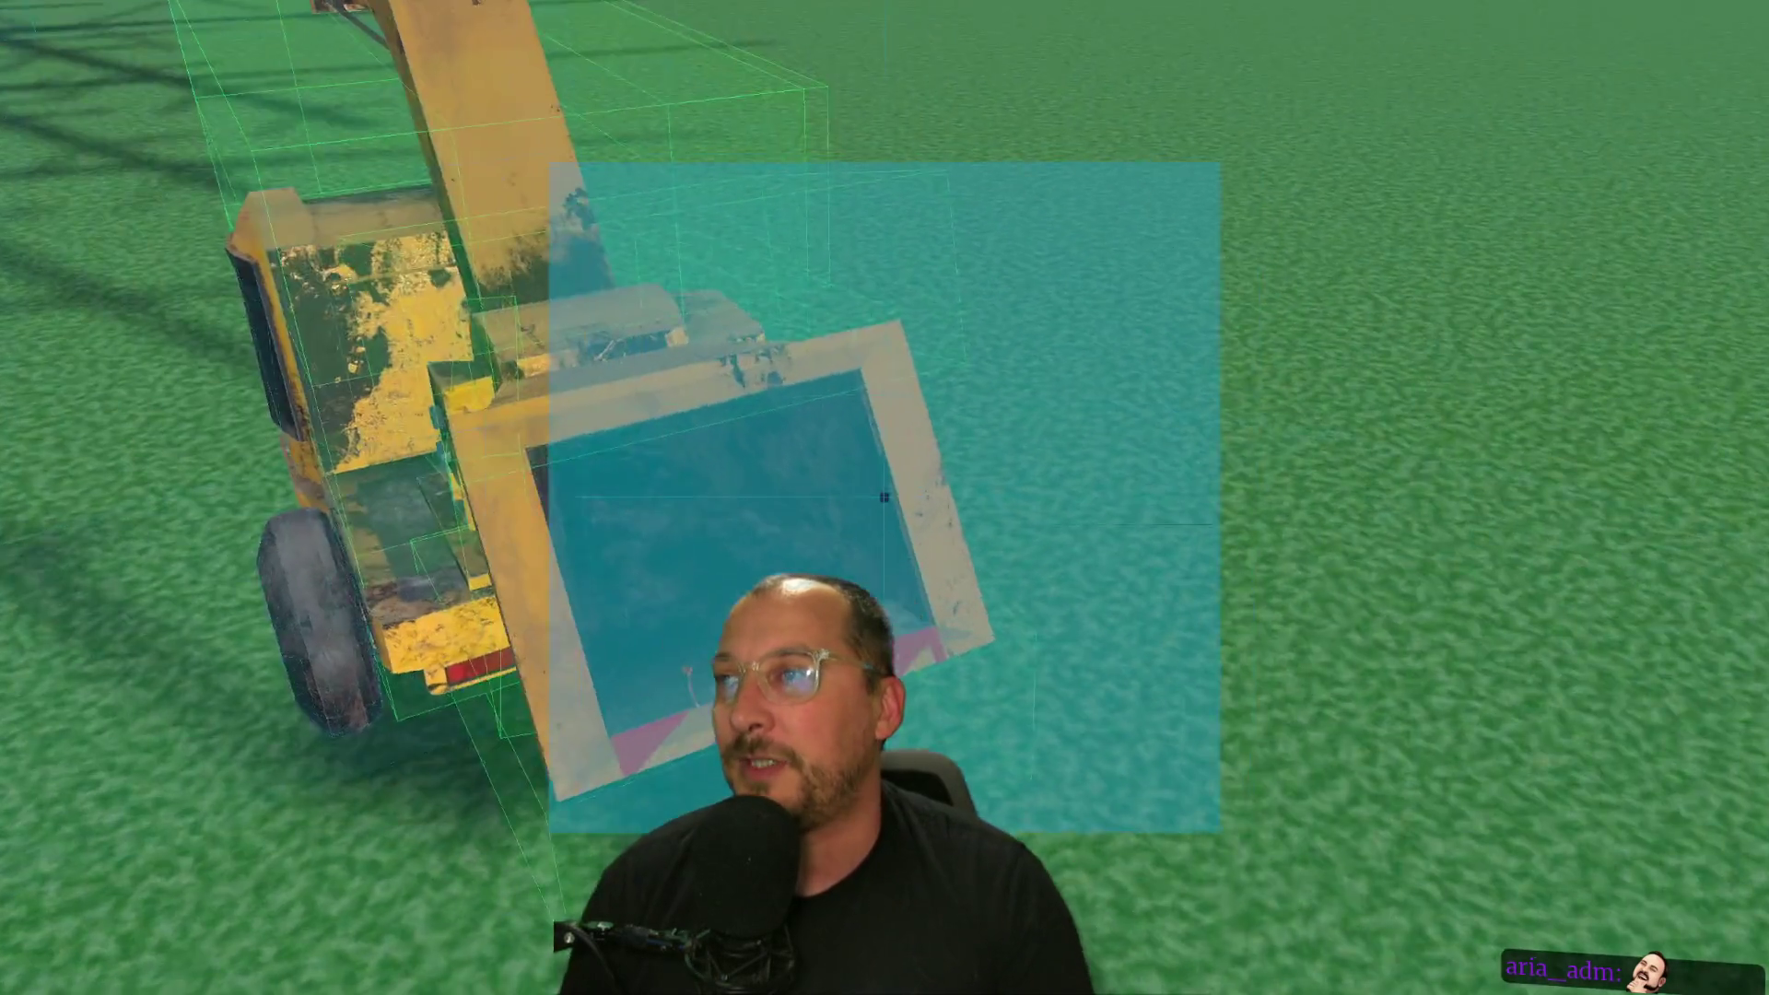
pyautogui.press('a')
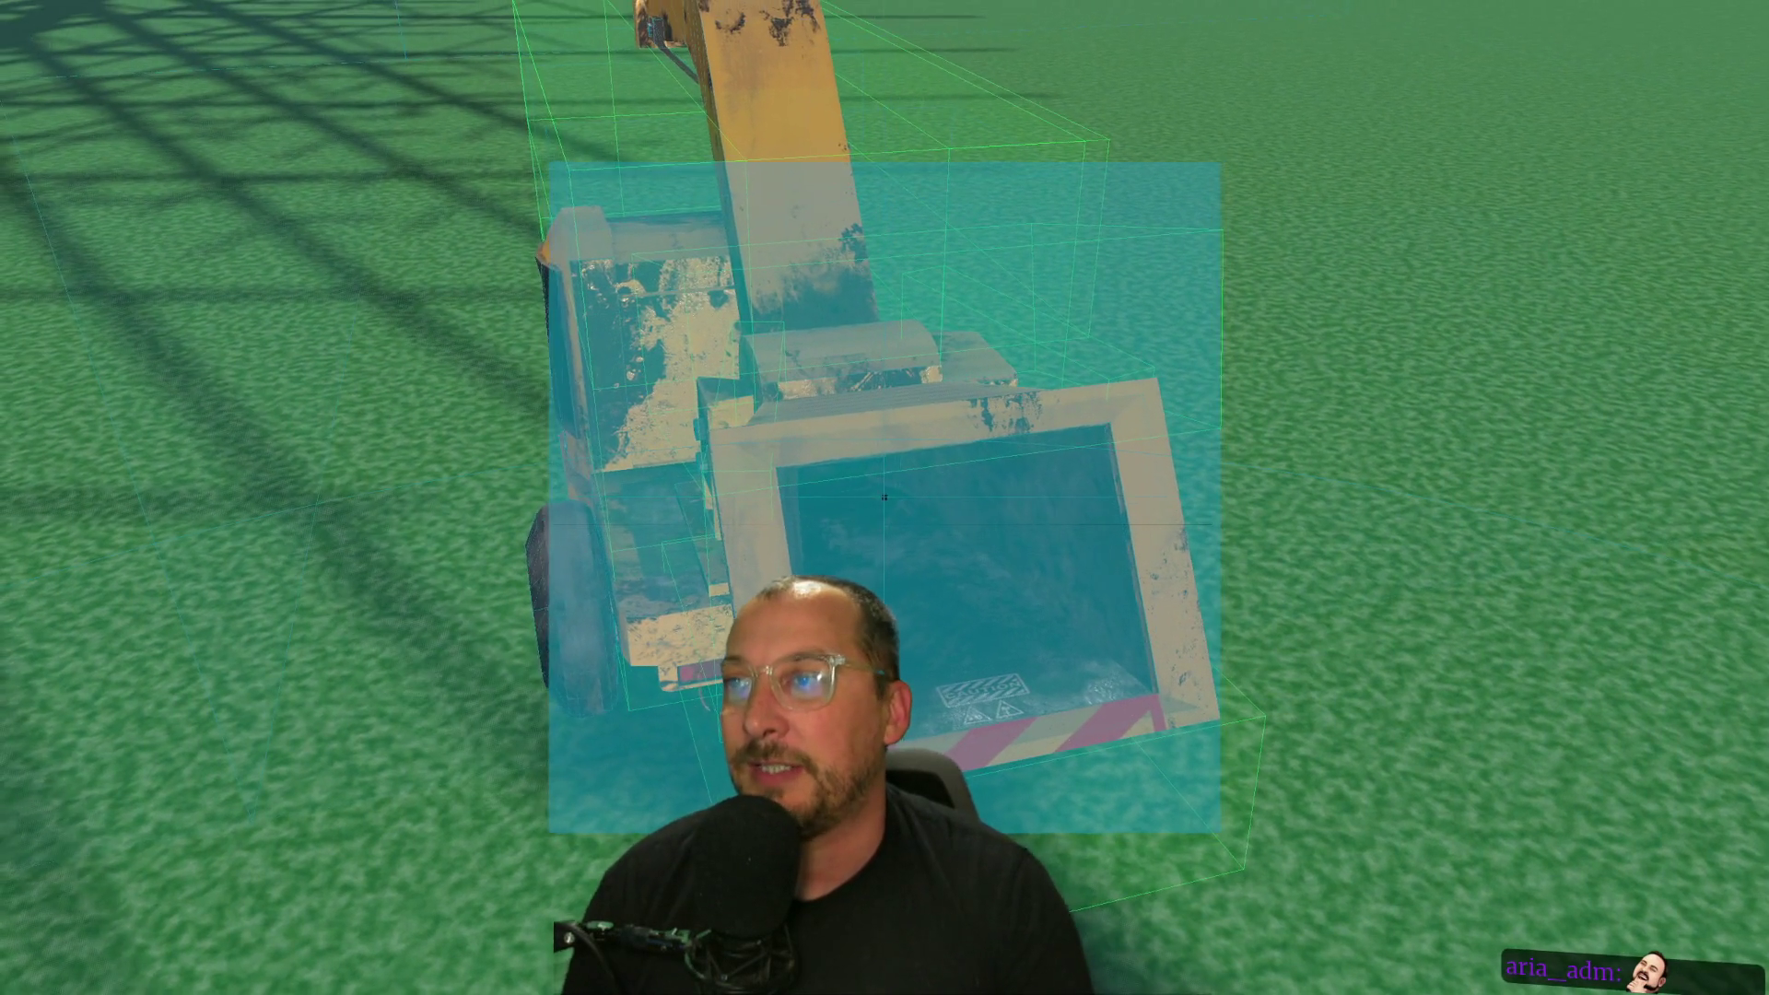
pyautogui.press('w')
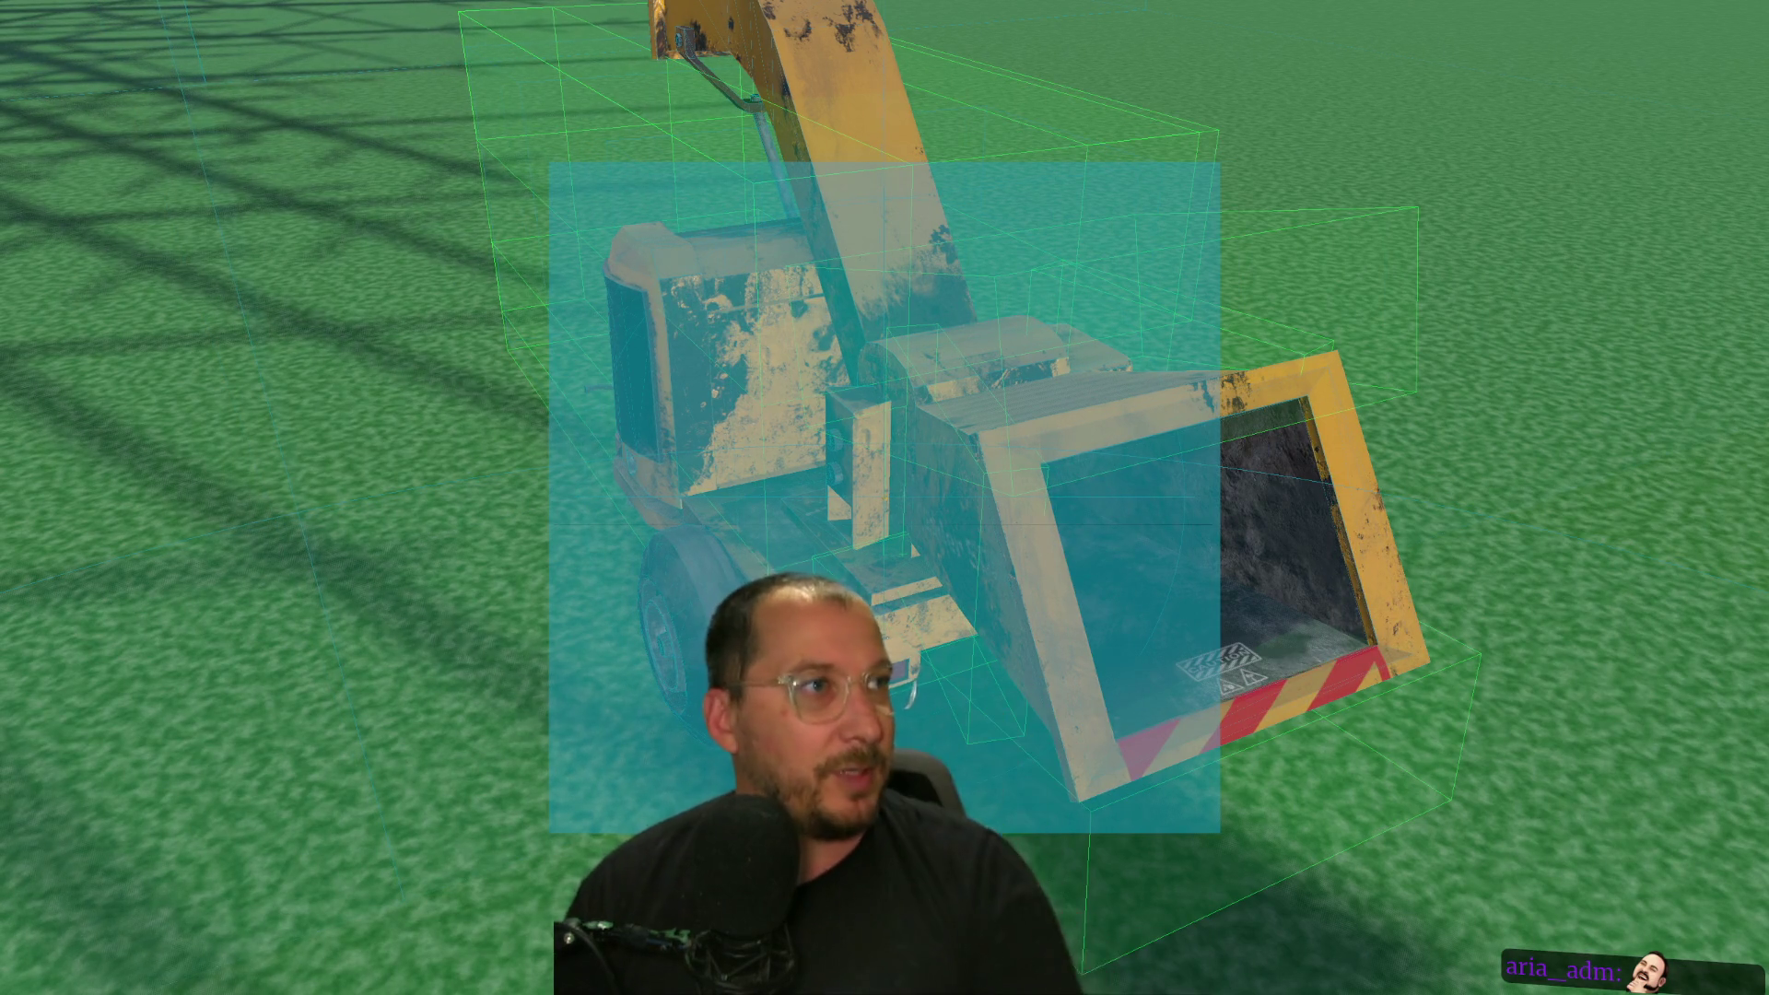
pyautogui.press('a')
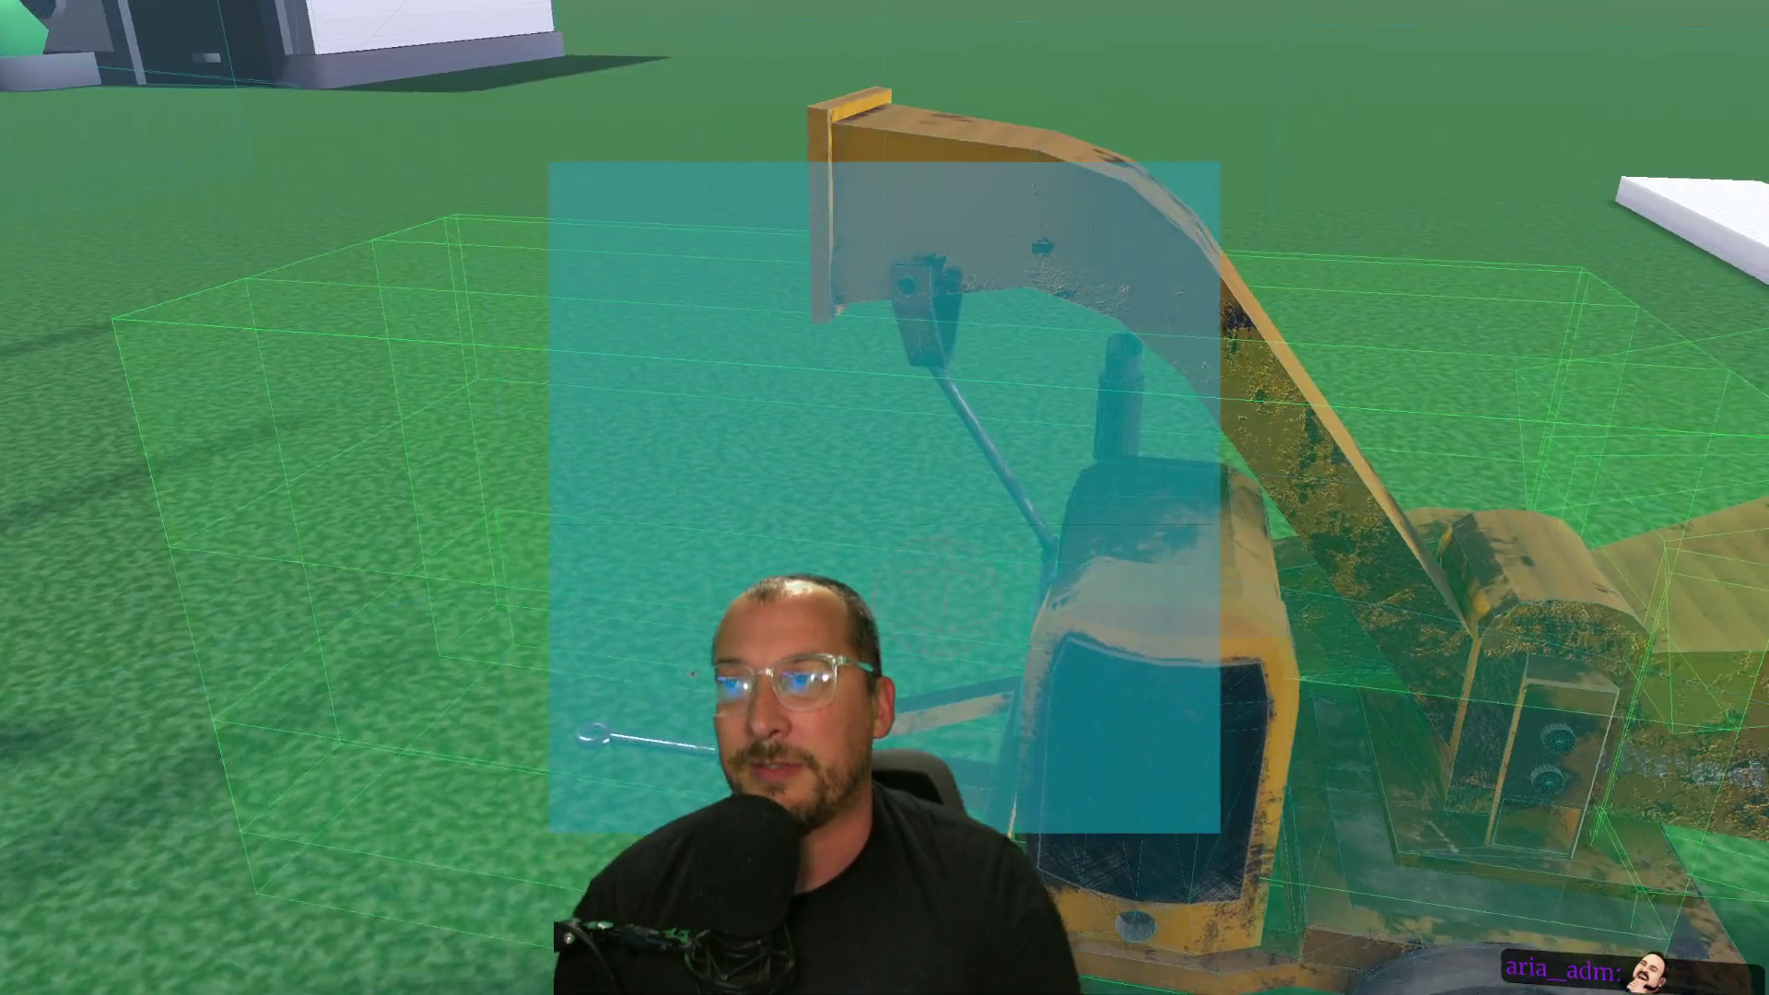
pyautogui.press('w')
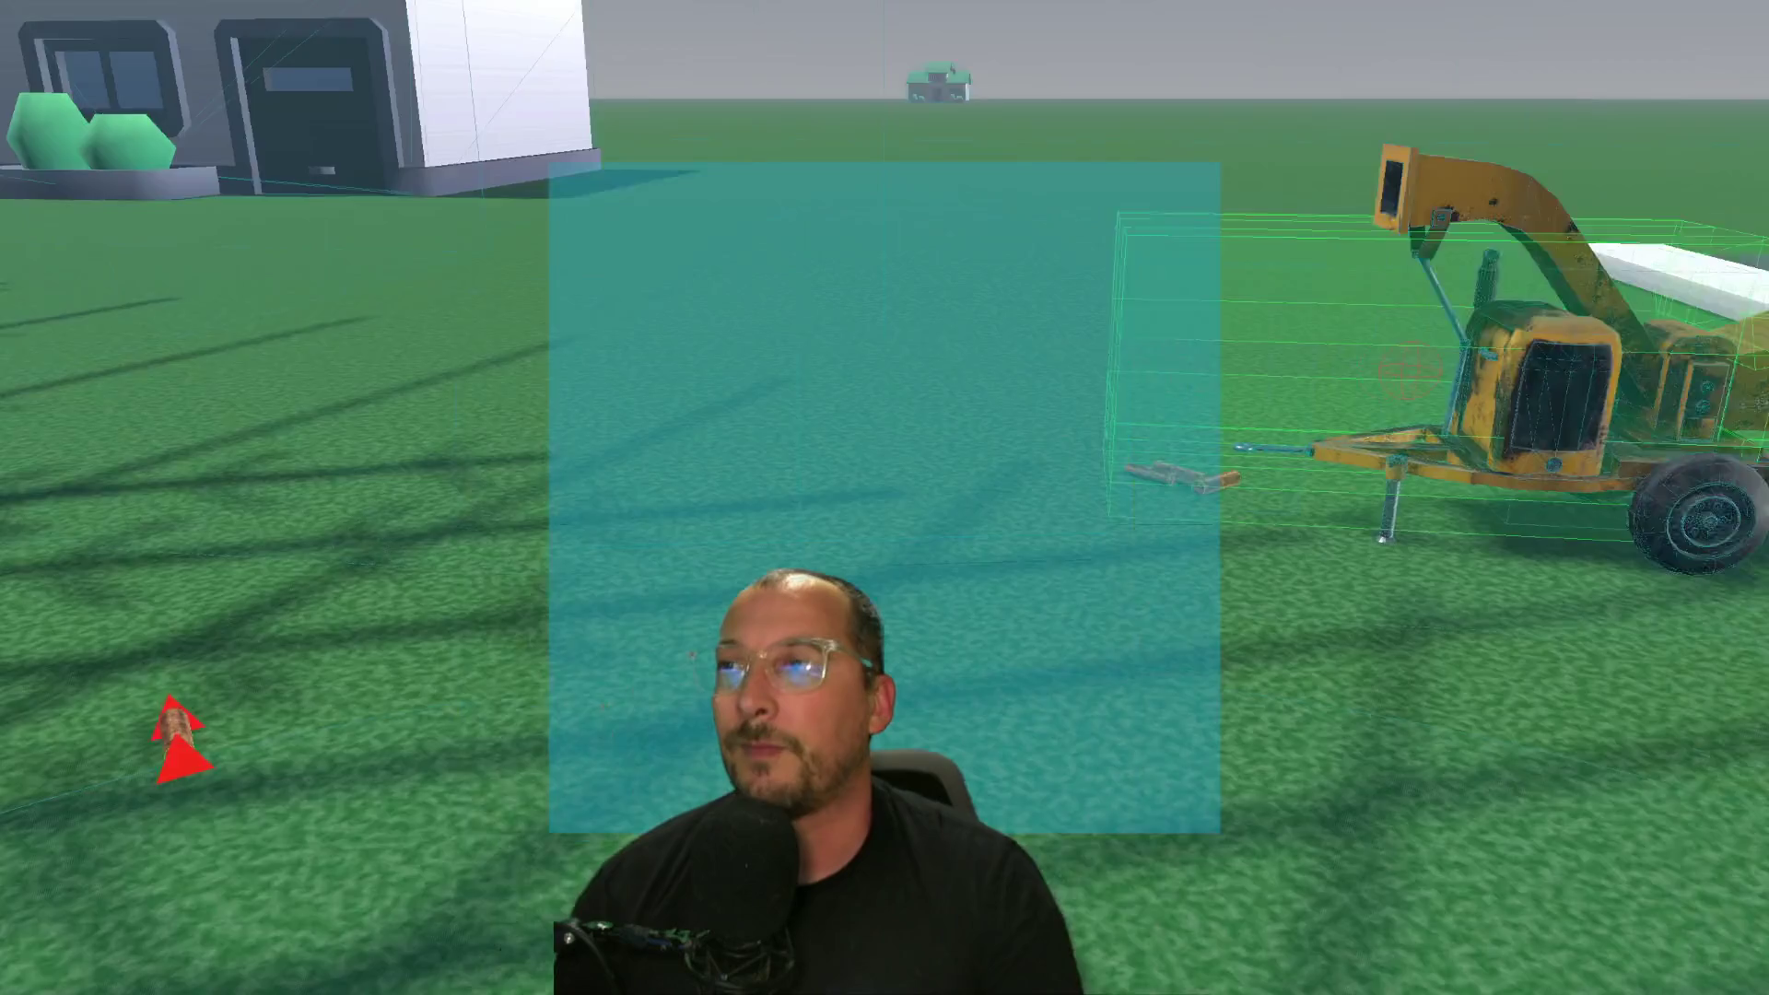
pyautogui.press('Escape')
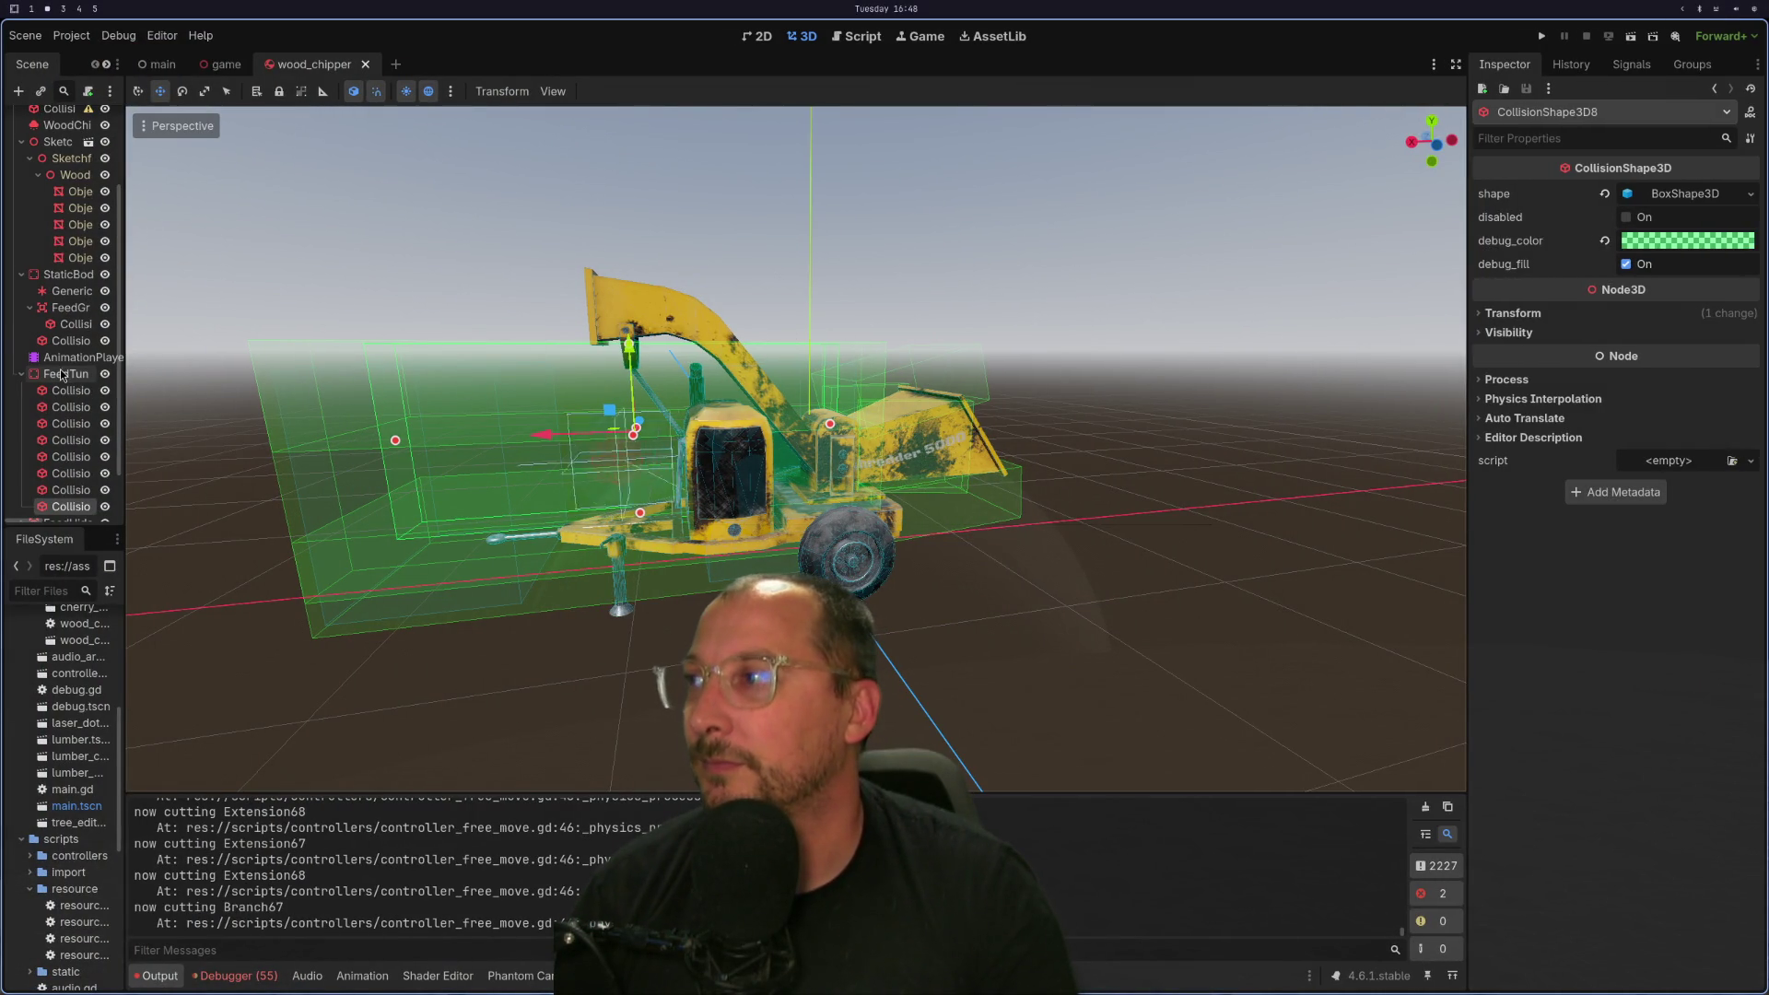
# Toggle the FeedTunnel visibility off and back on, check the Debug menu, then go to Neovim.
pyautogui.scroll(-3, 61, 373)
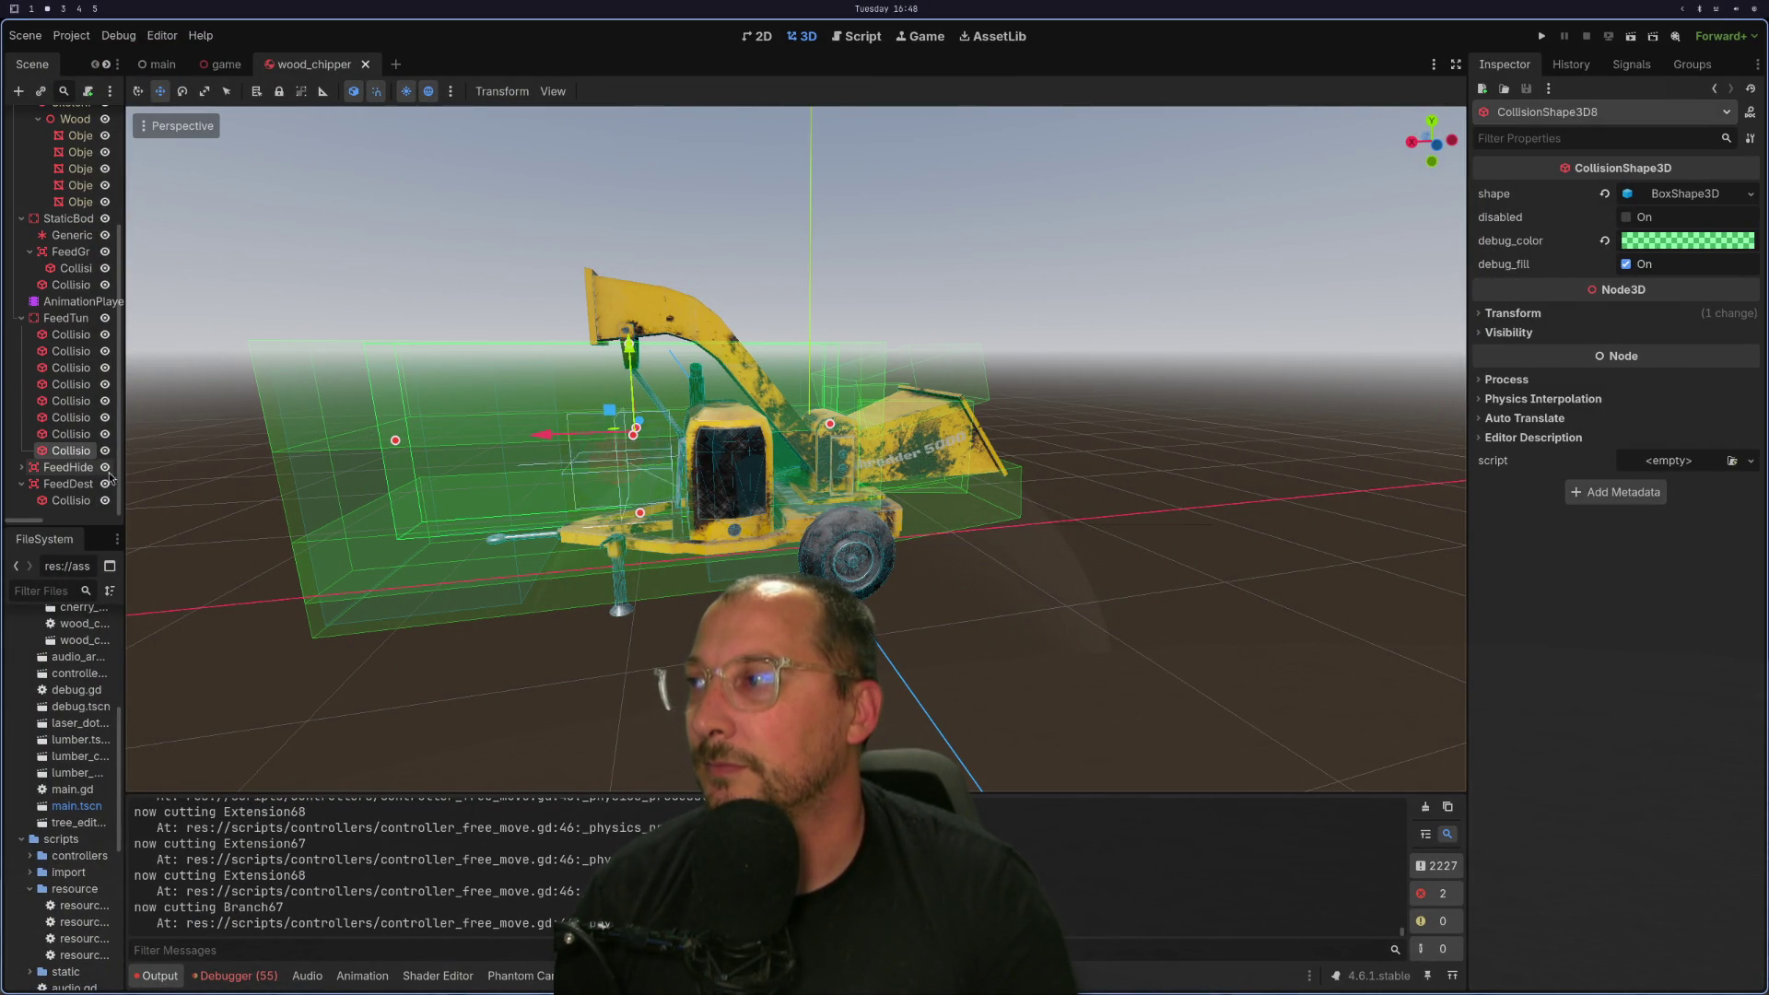
pyautogui.click(104, 317)
pyautogui.click(104, 317)
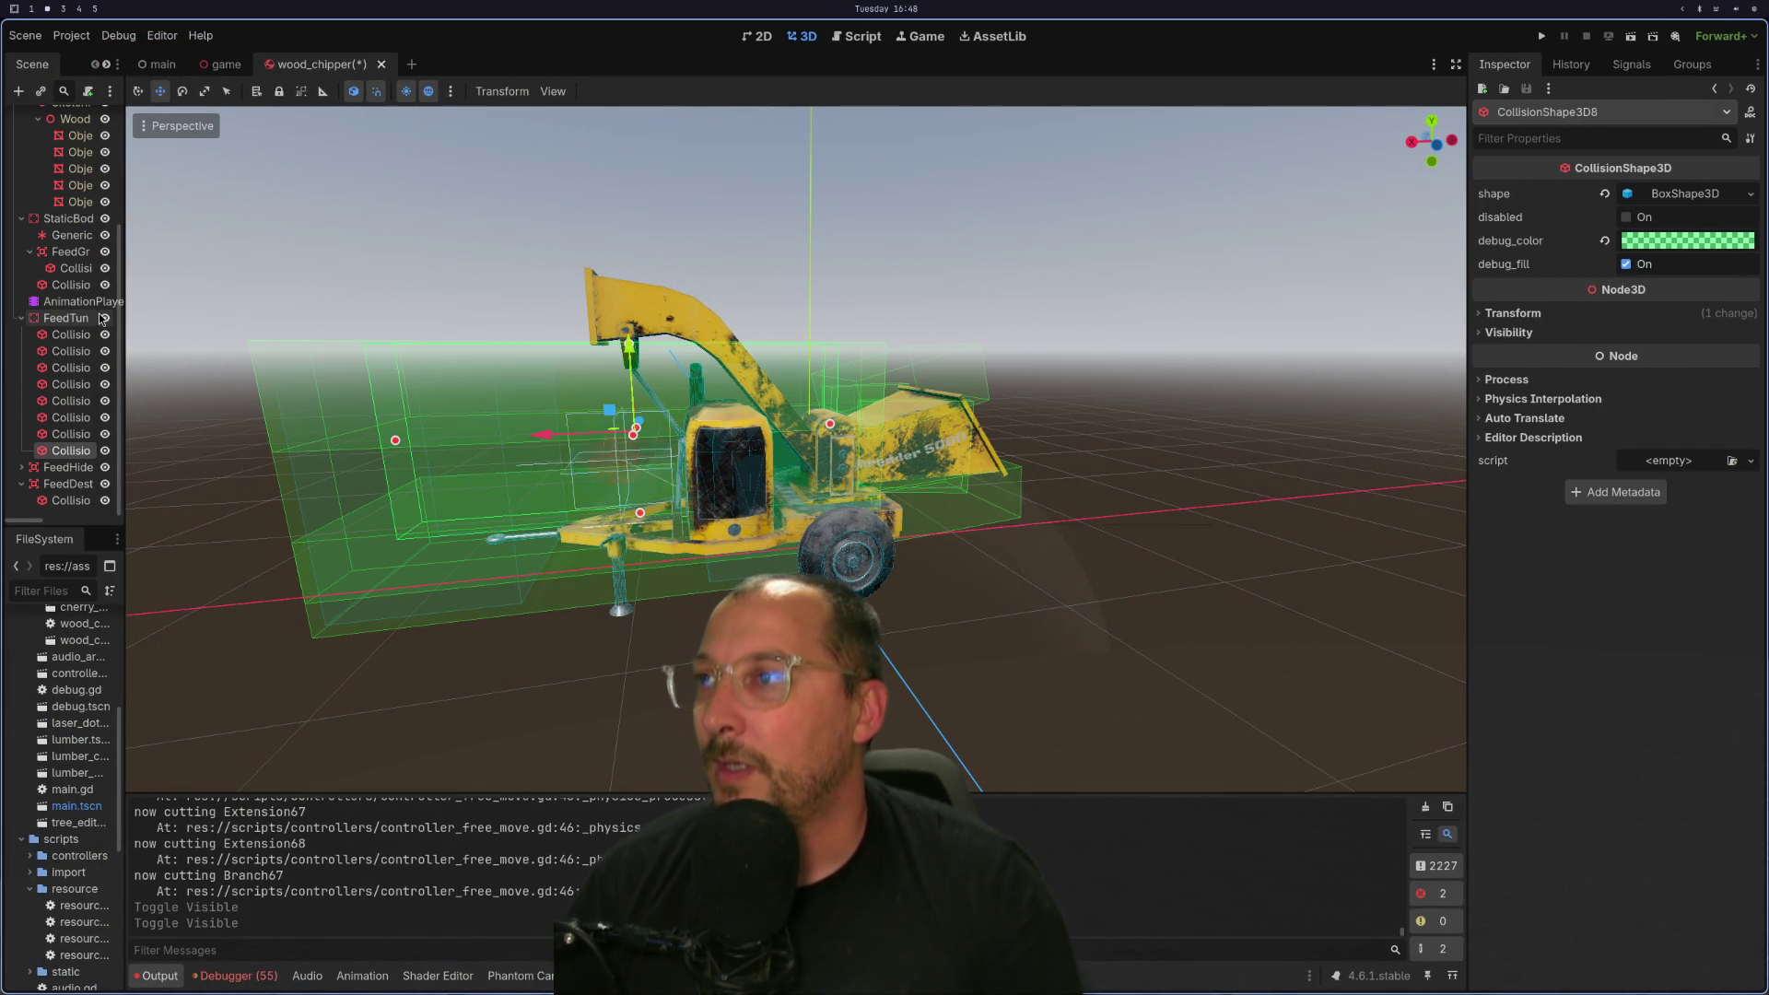
pyautogui.scroll(5, 92, 318)
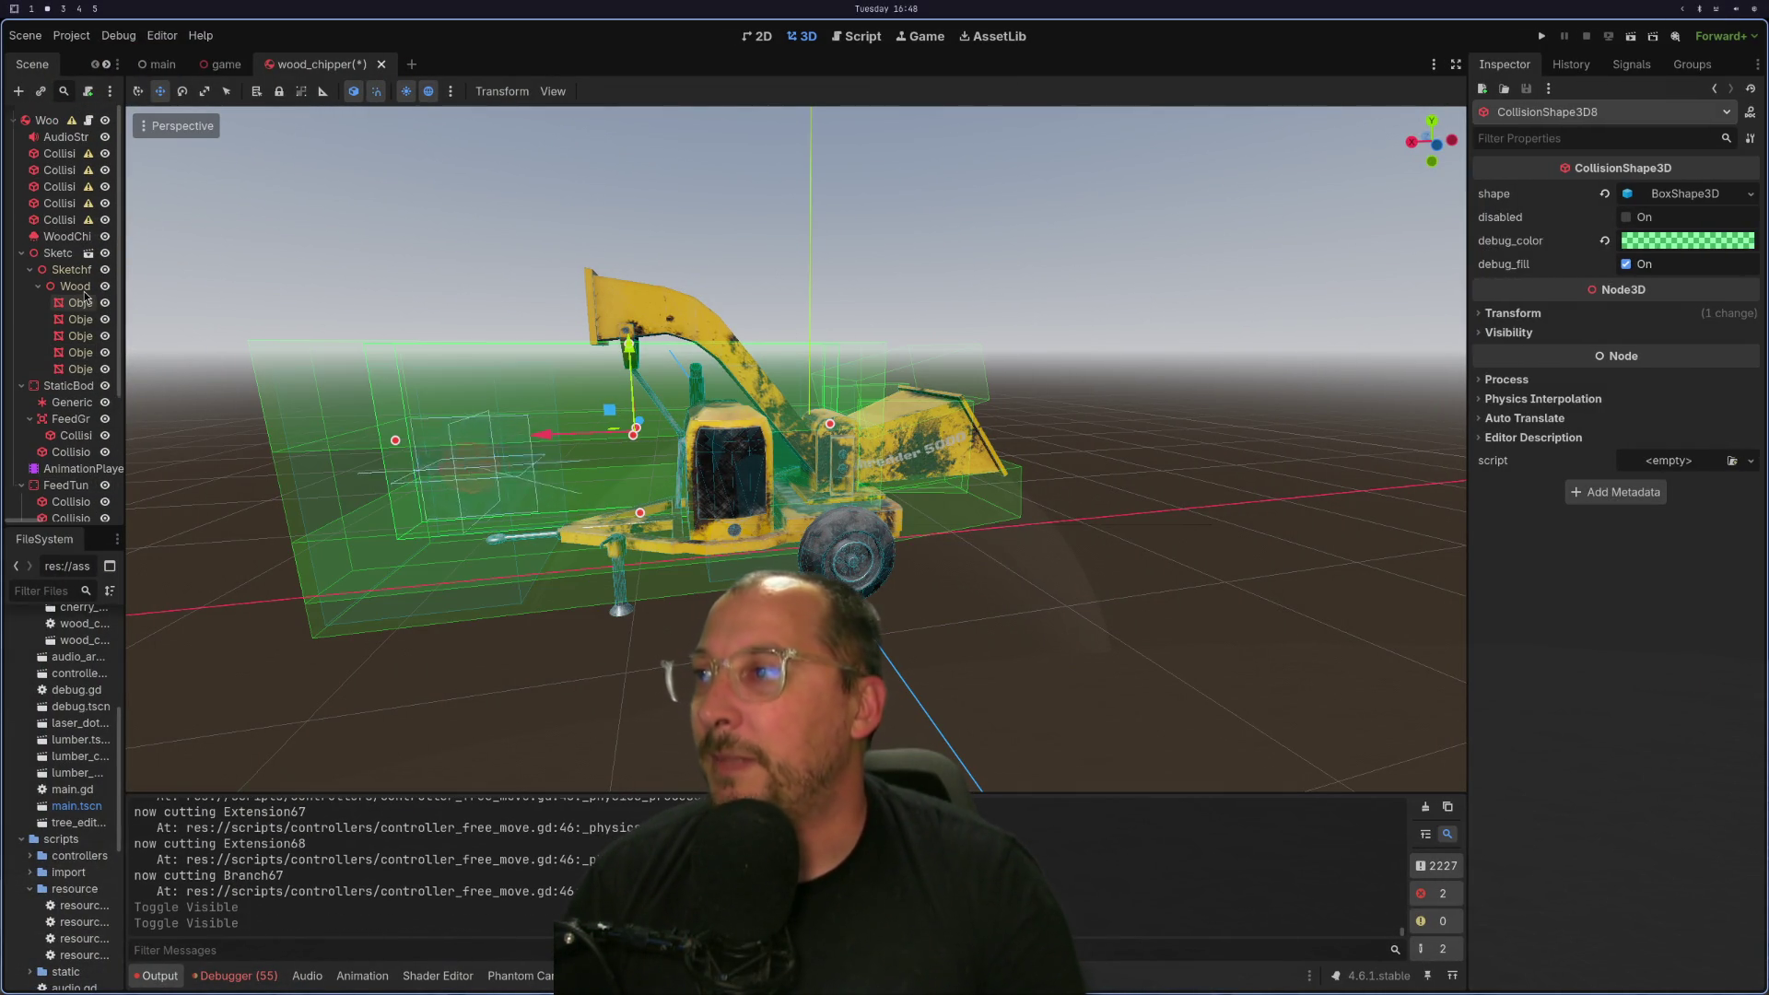
pyautogui.click(115, 36)
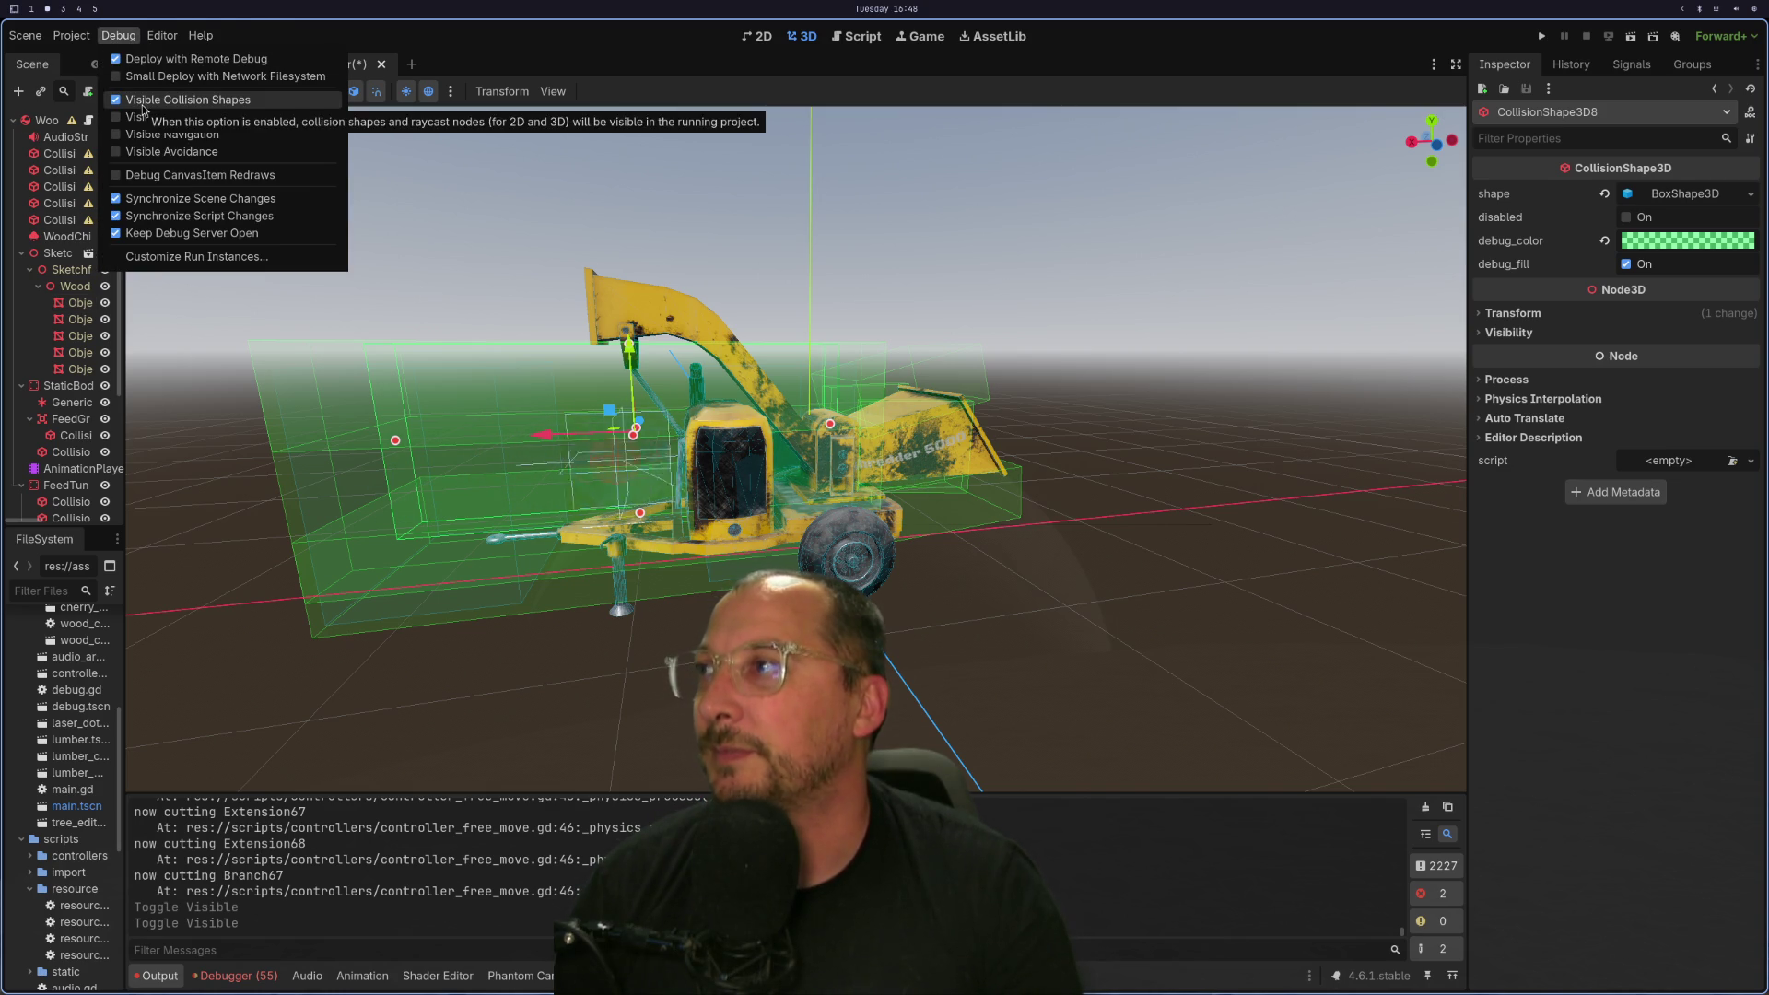
pyautogui.press('super+1')
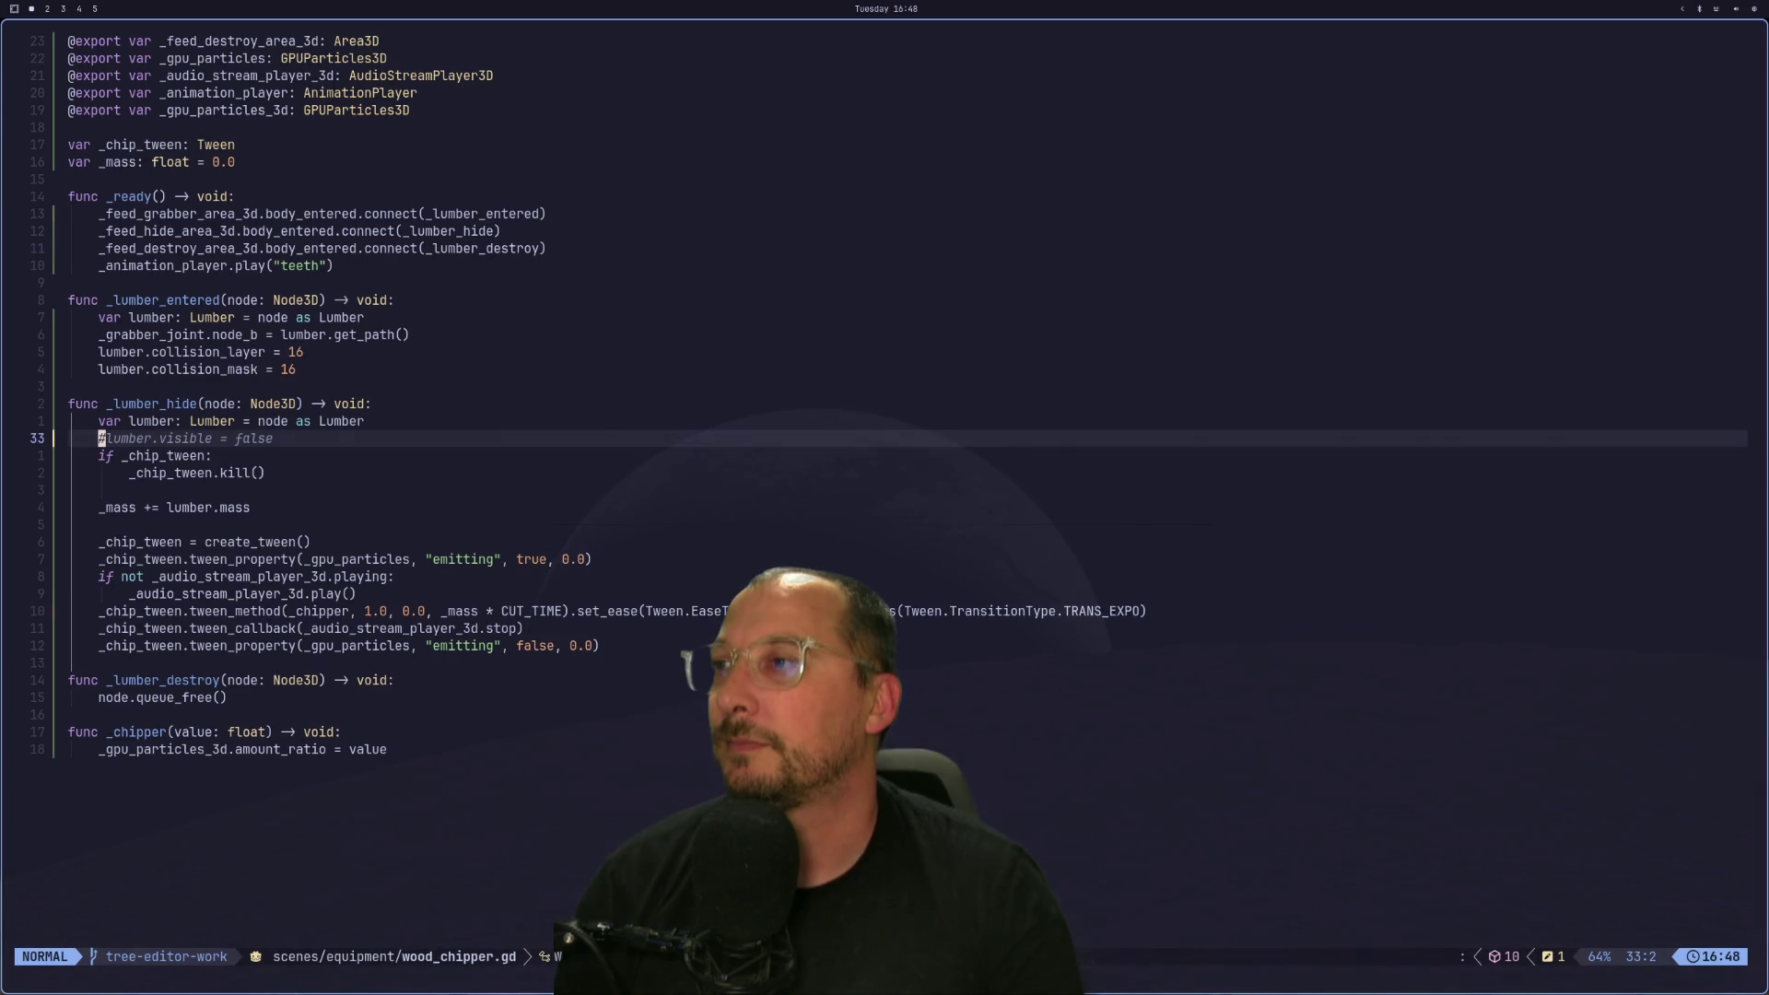
# Undo the comment in wood_chipper.gd, save it, and stage the remaining wood_chipper.tscn changes.
pyautogui.write('u')
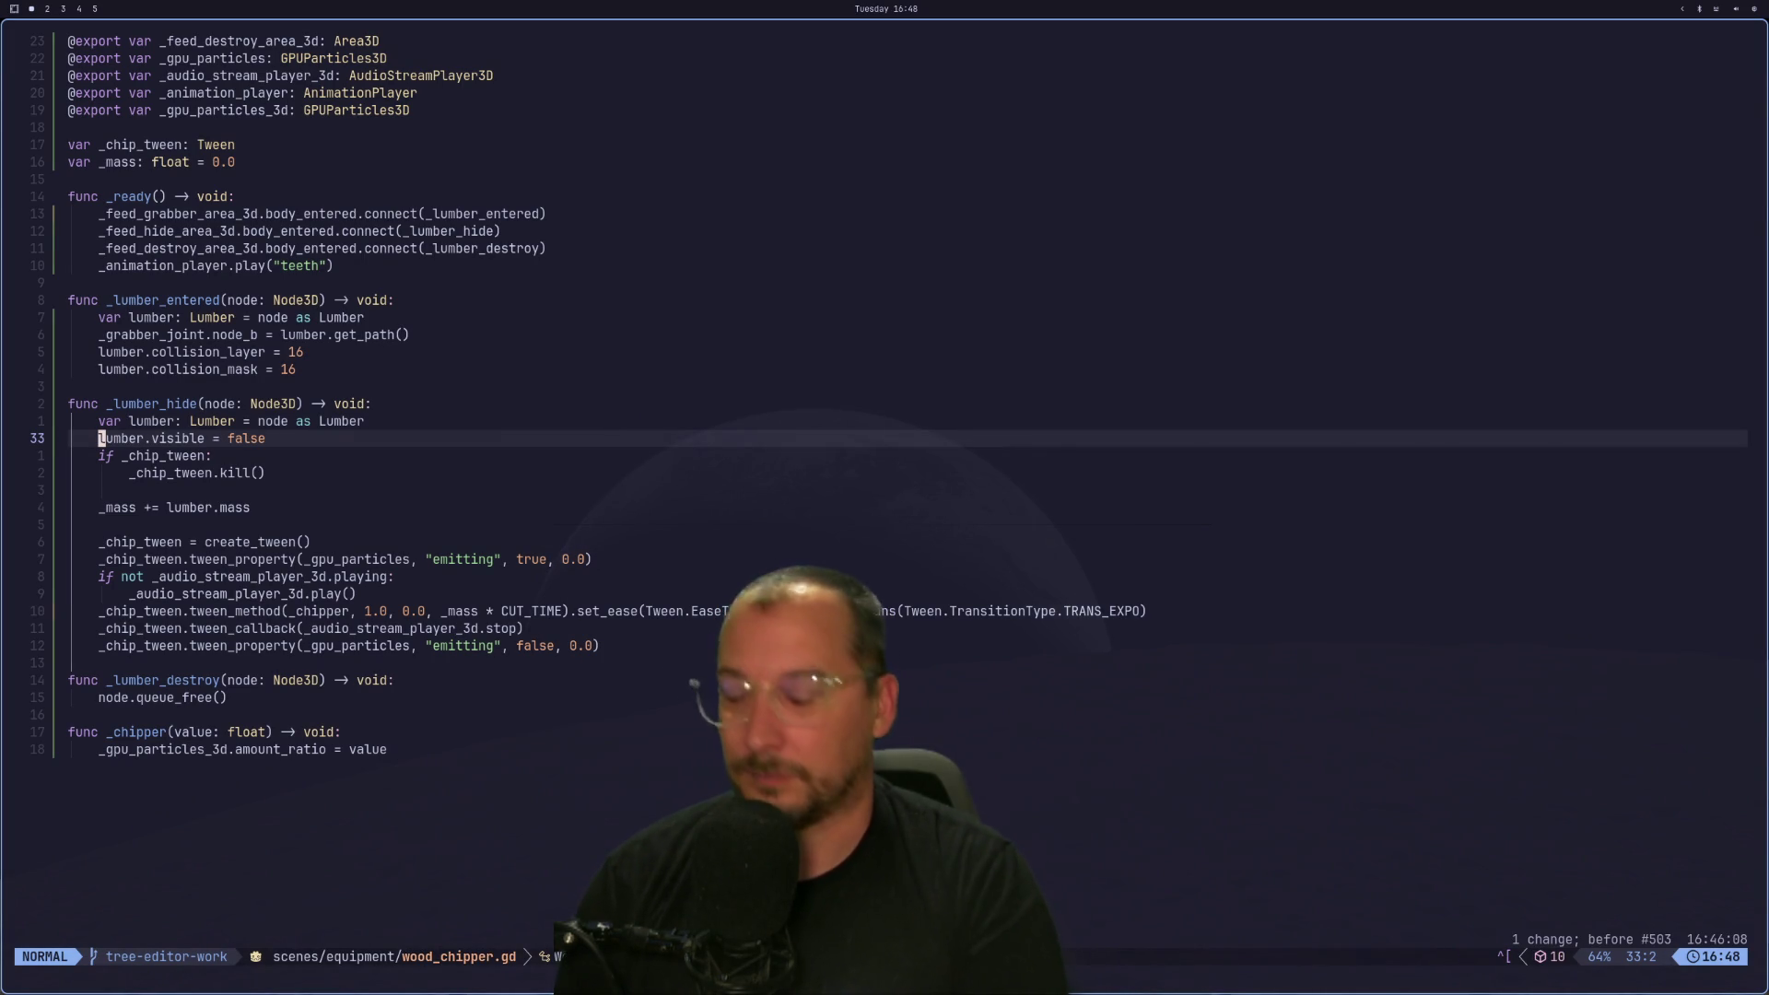
pyautogui.write(':w')
pyautogui.press('Return')
pyautogui.press('space')
pyautogui.press('g')
pyautogui.press('g')
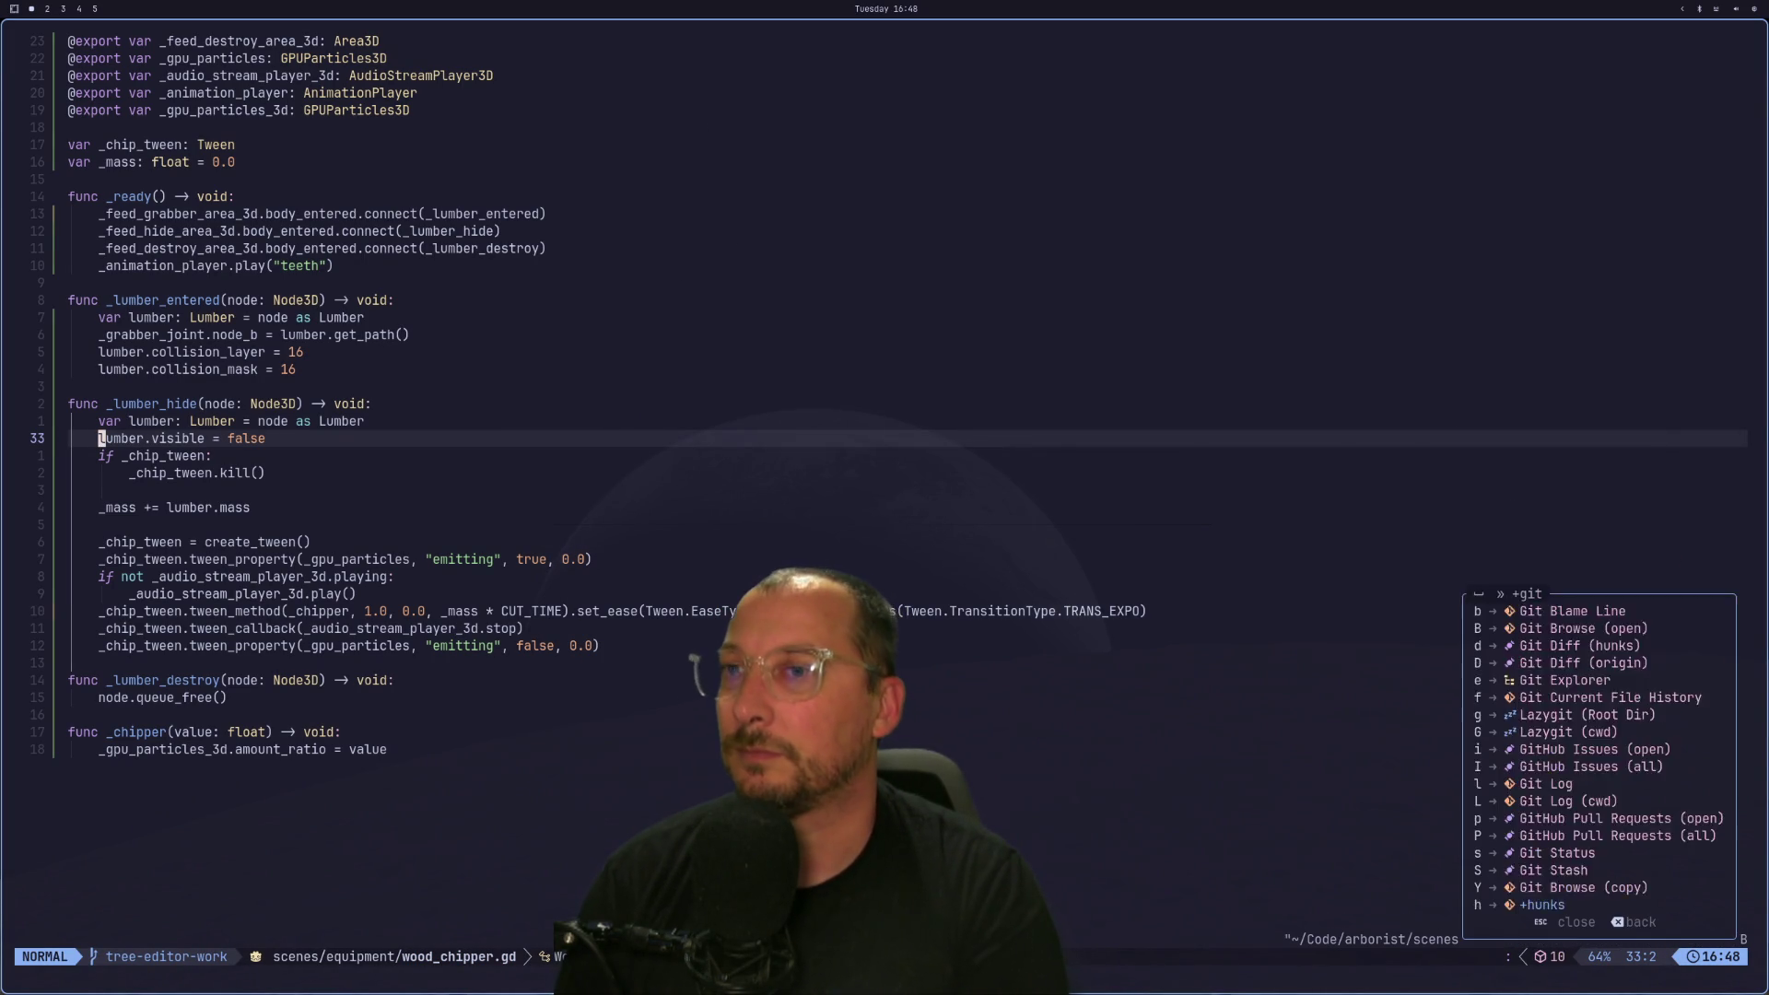
pyautogui.press('Down')
pyautogui.press('Down')
pyautogui.press('Down')
pyautogui.press('Up')
pyautogui.press('Up')
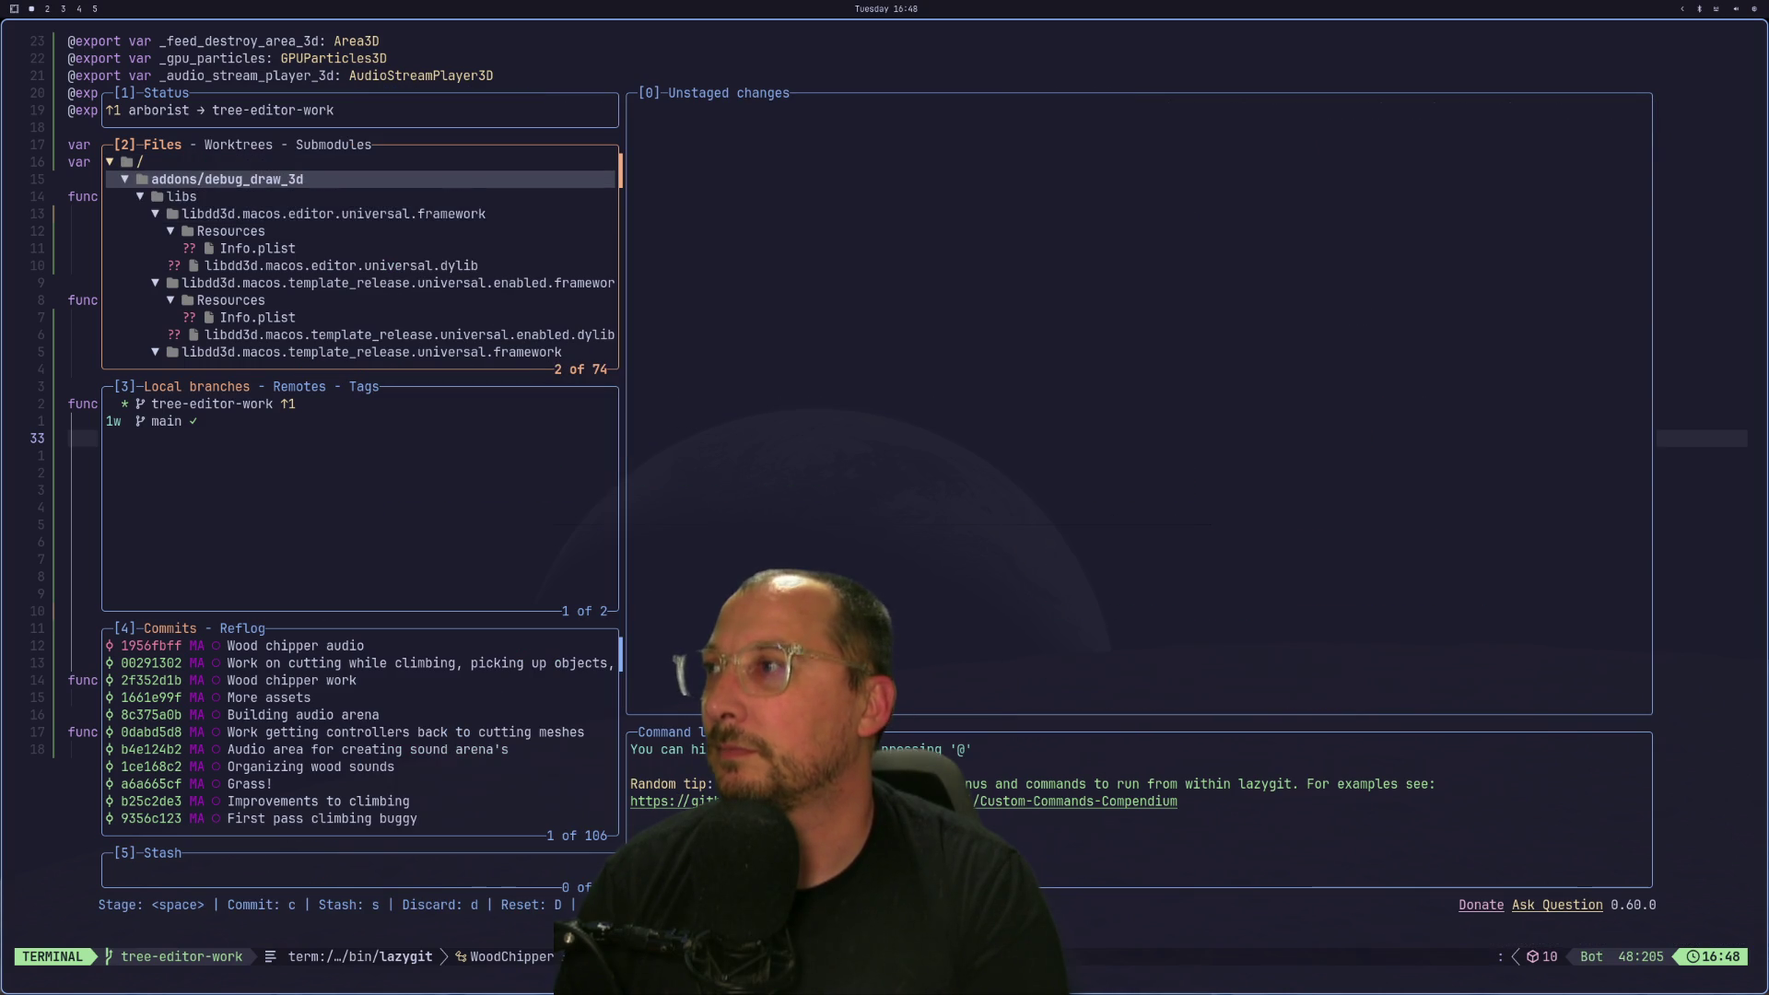
pyautogui.press('Return')
pyautogui.press('Down')
pyautogui.press('Down')
pyautogui.press('Down')
pyautogui.press('Down')
pyautogui.press('Down')
pyautogui.press('Down')
pyautogui.press('space')
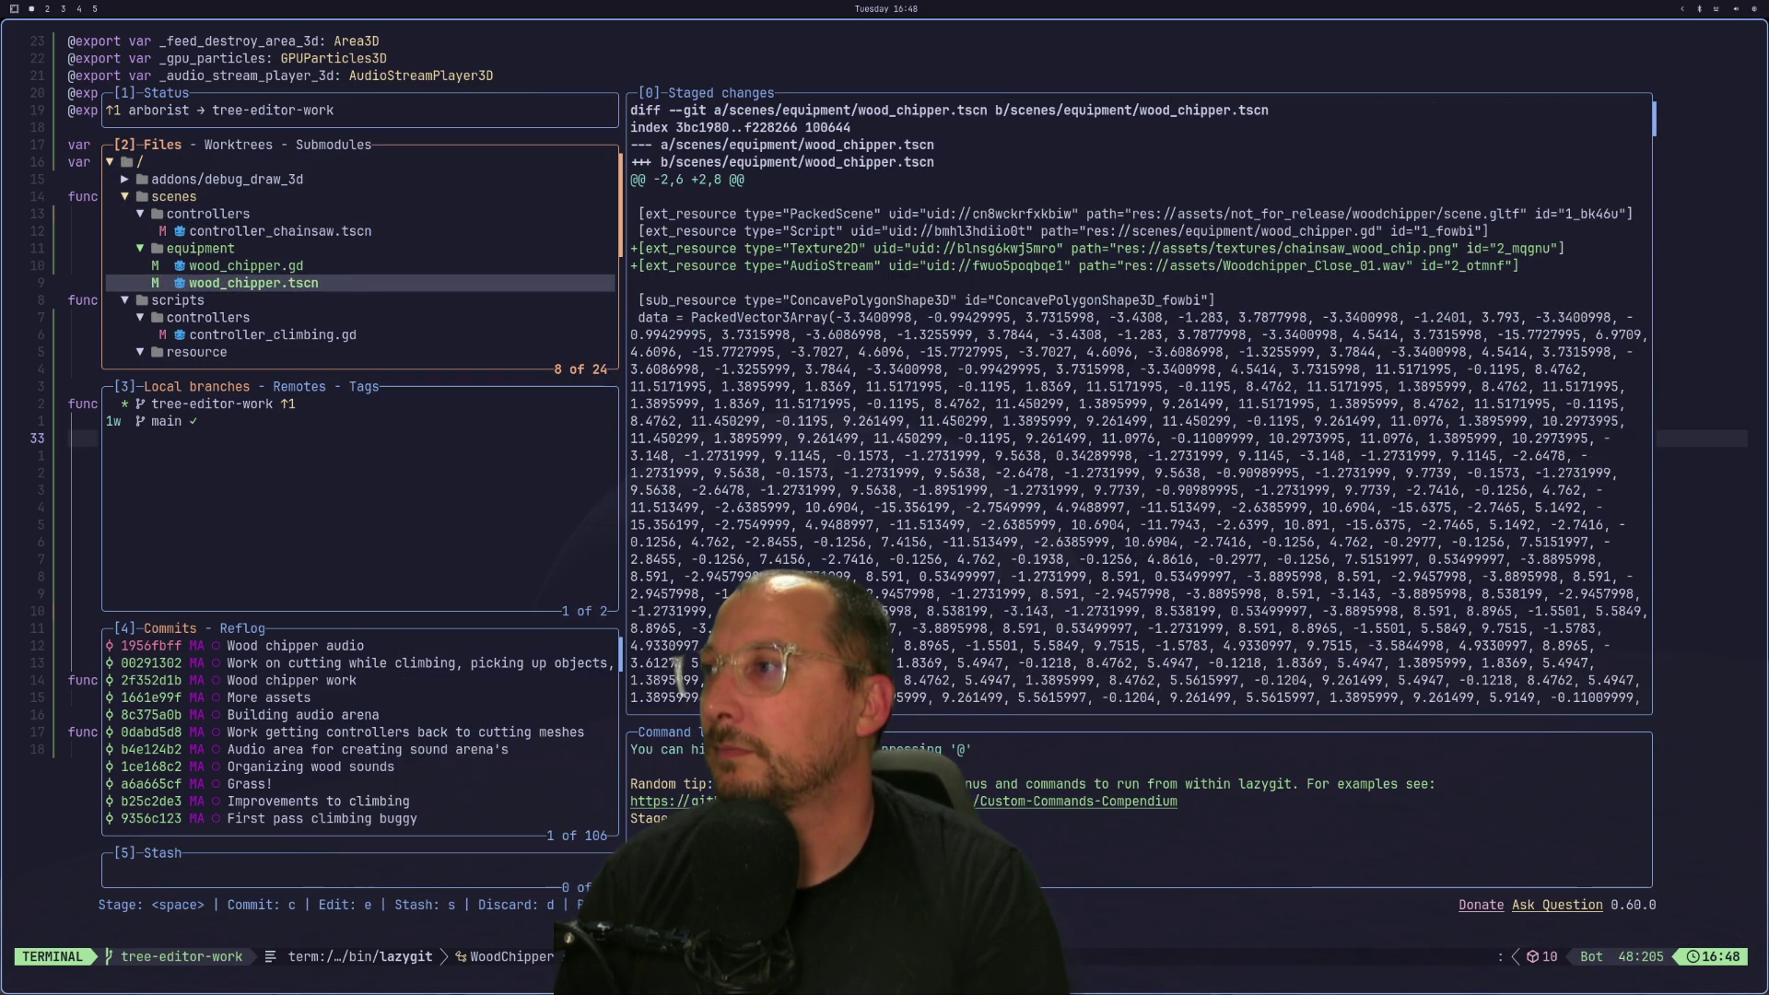
pyautogui.press('Up')
pyautogui.press('Up')
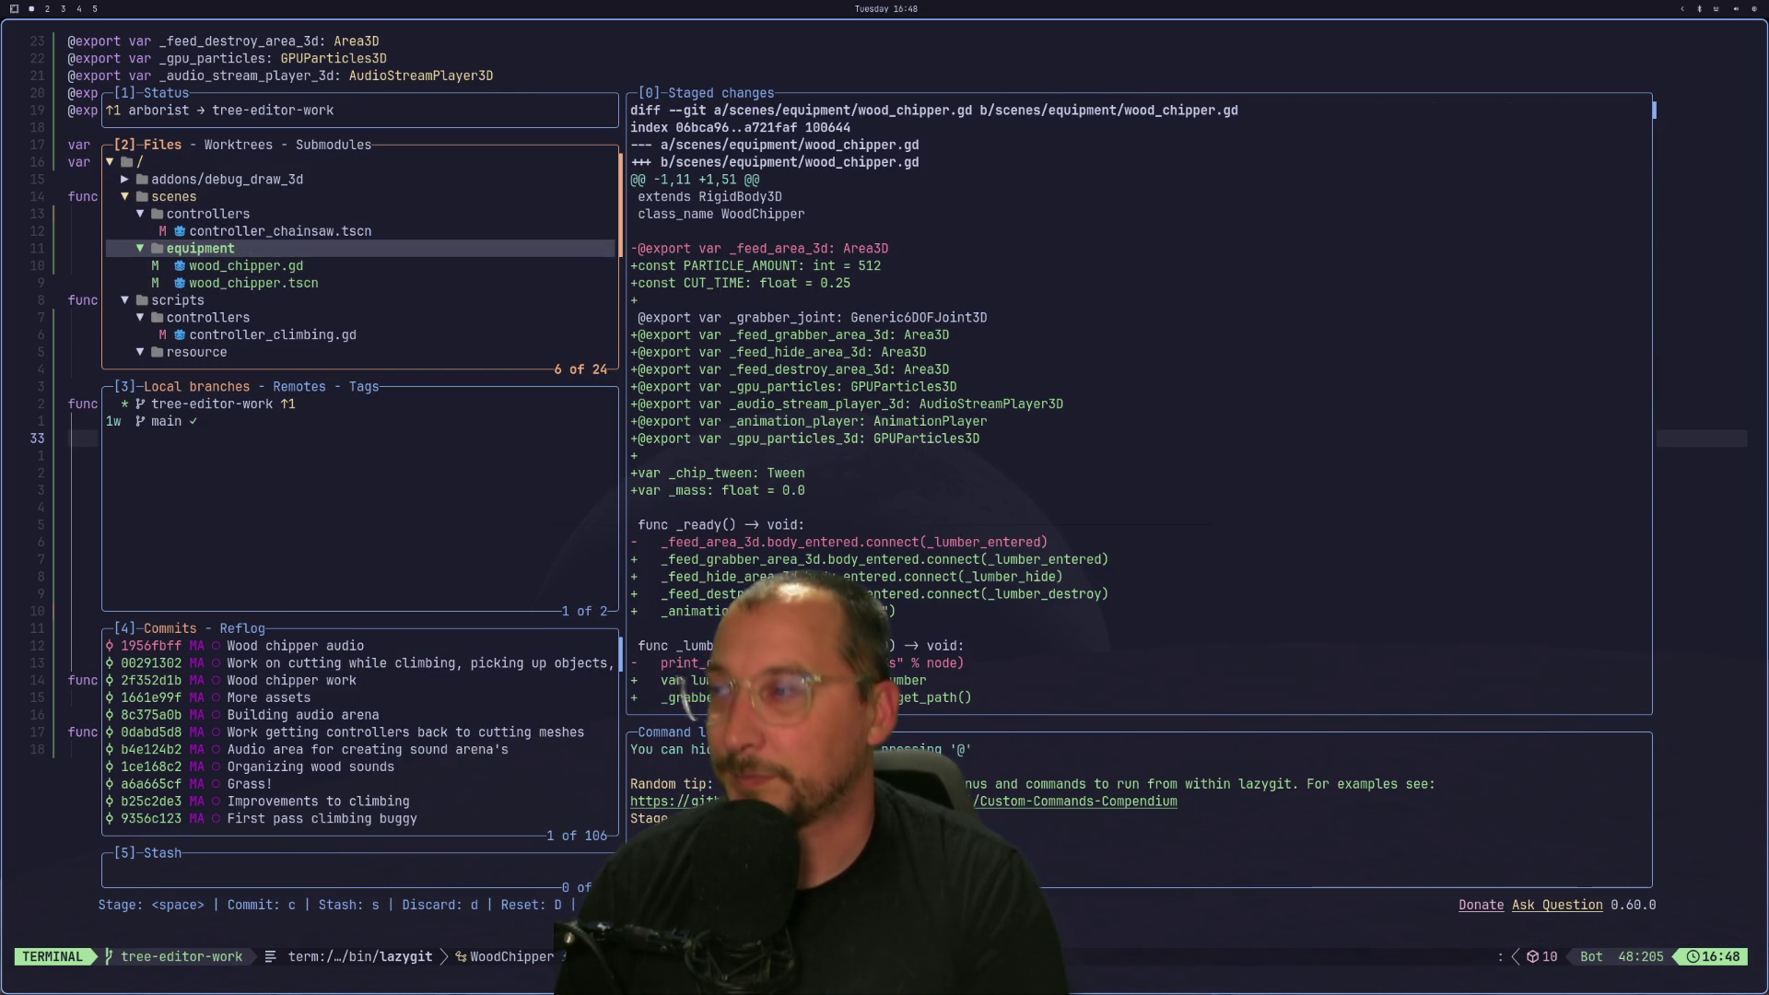
pyautogui.press('Down')
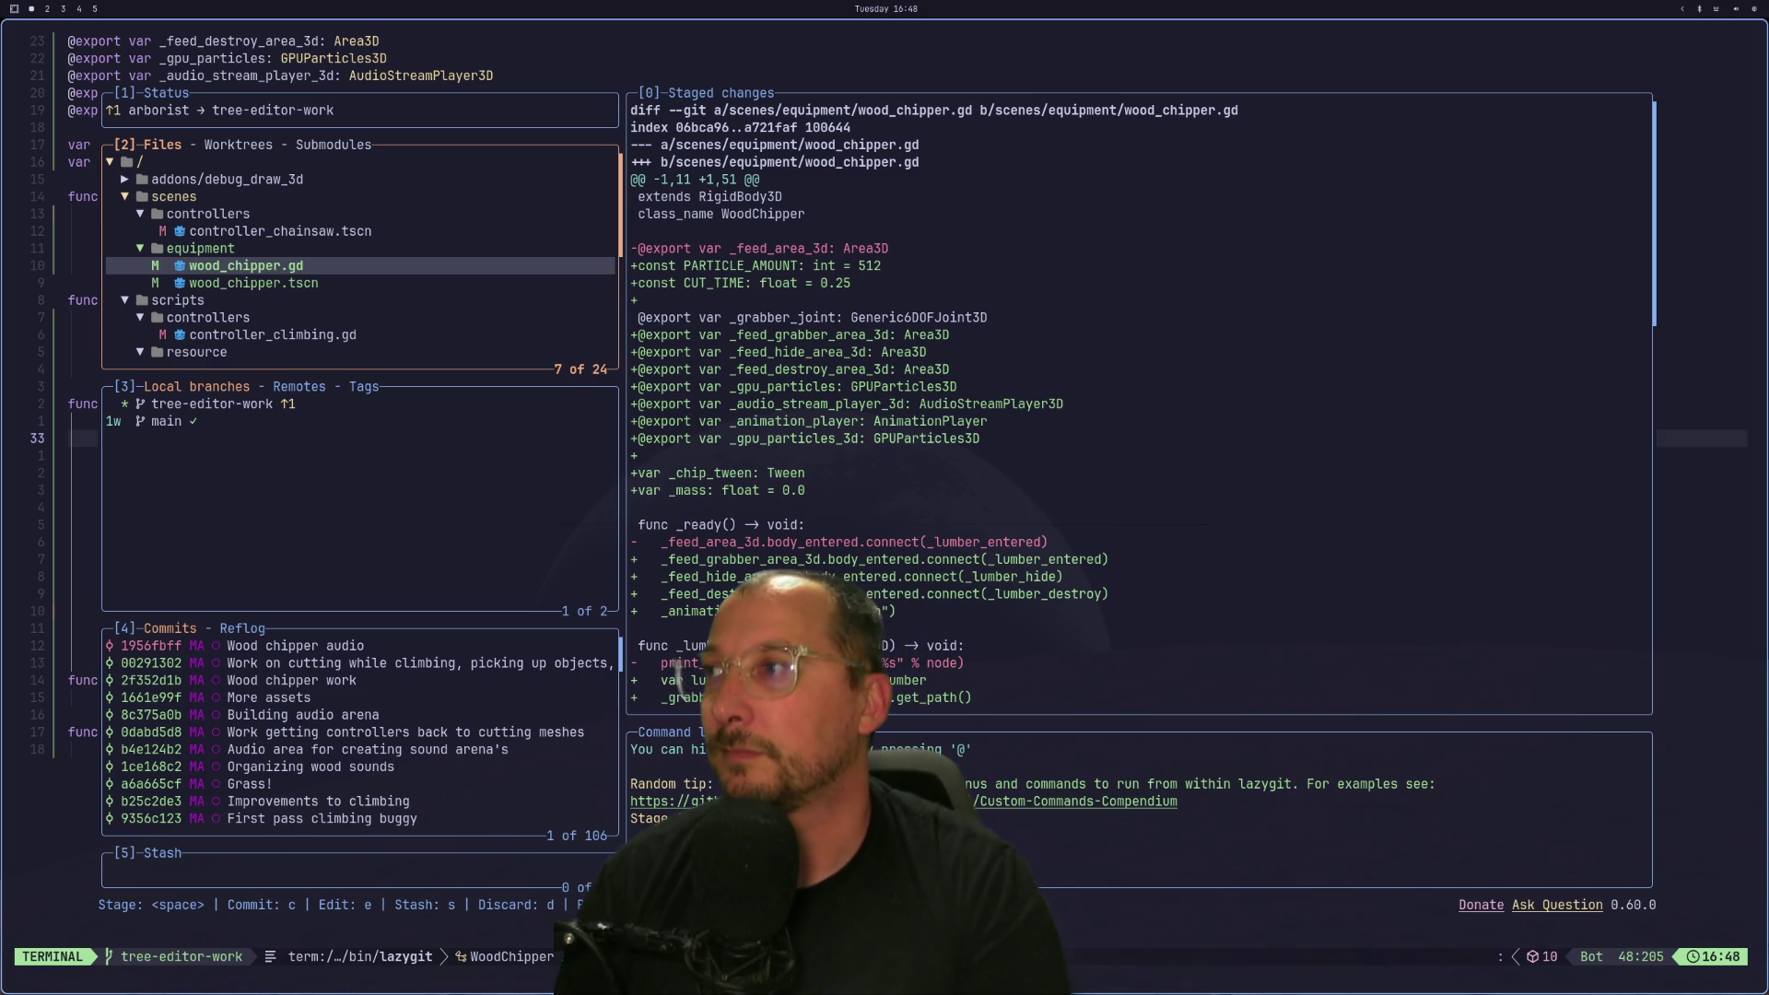
# Commit the staged changes as 'First pass at working wood chipper' and return to Godot.
pyautogui.press('c')
pyautogui.write('First pass at w')
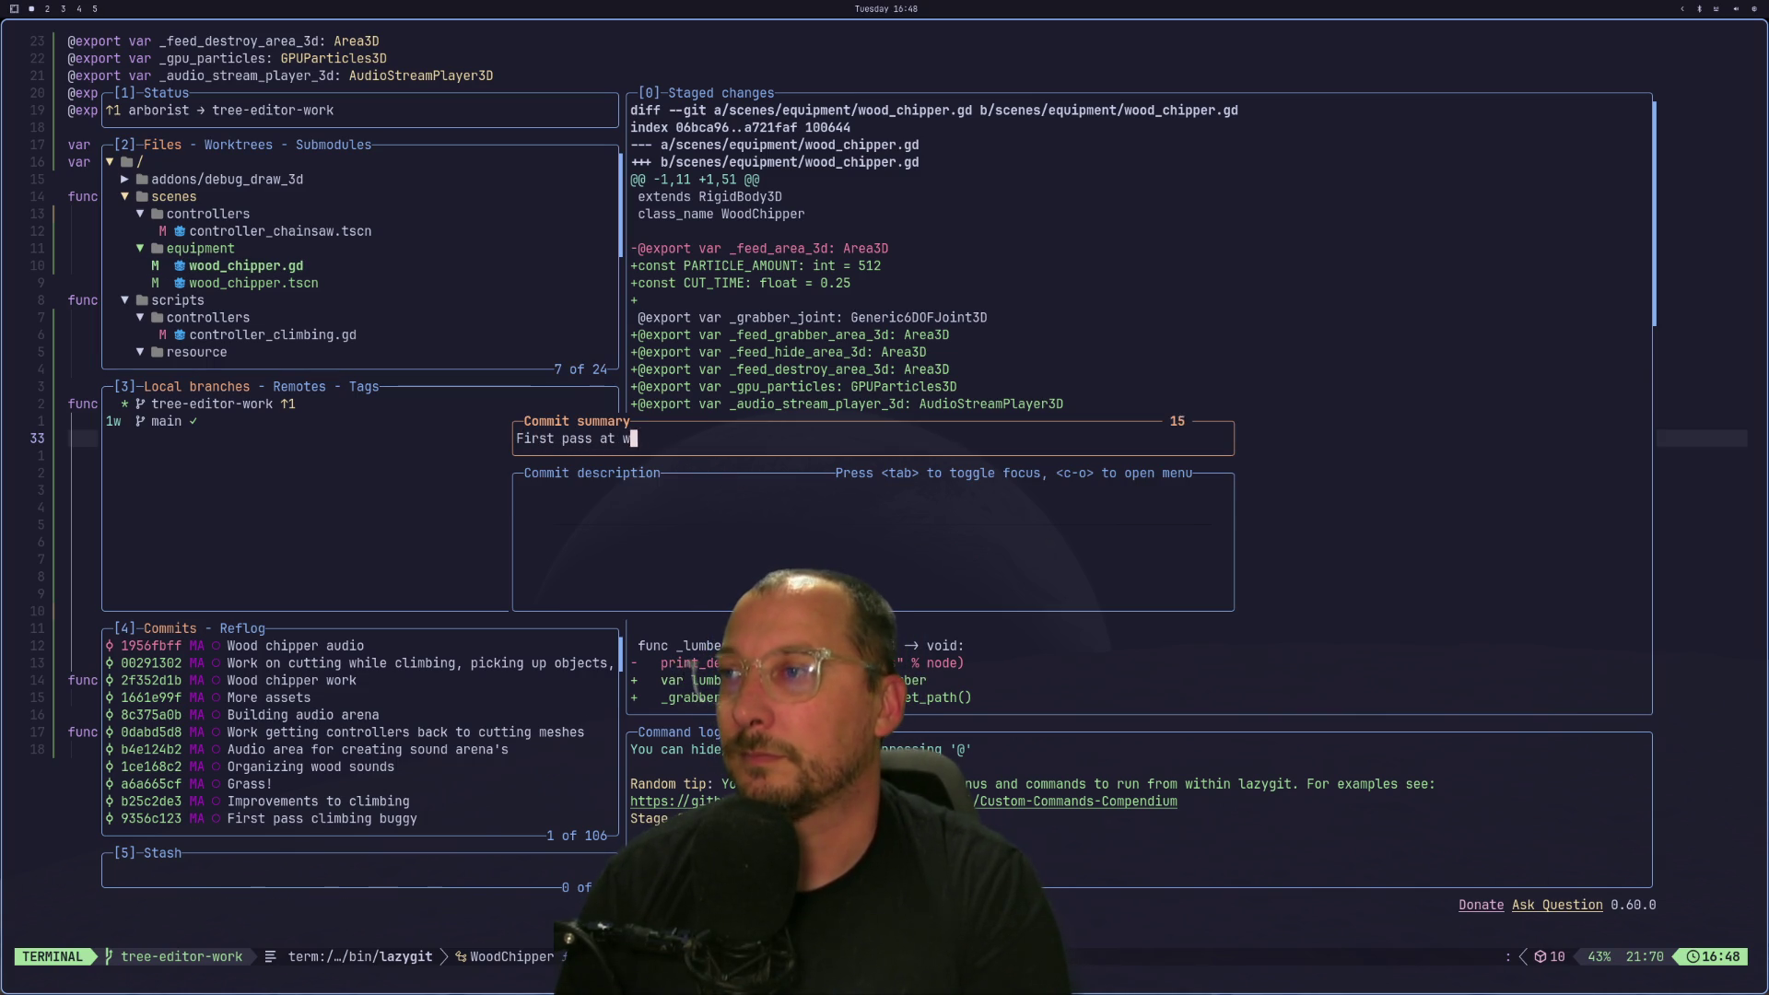
pyautogui.write('orking wood ')
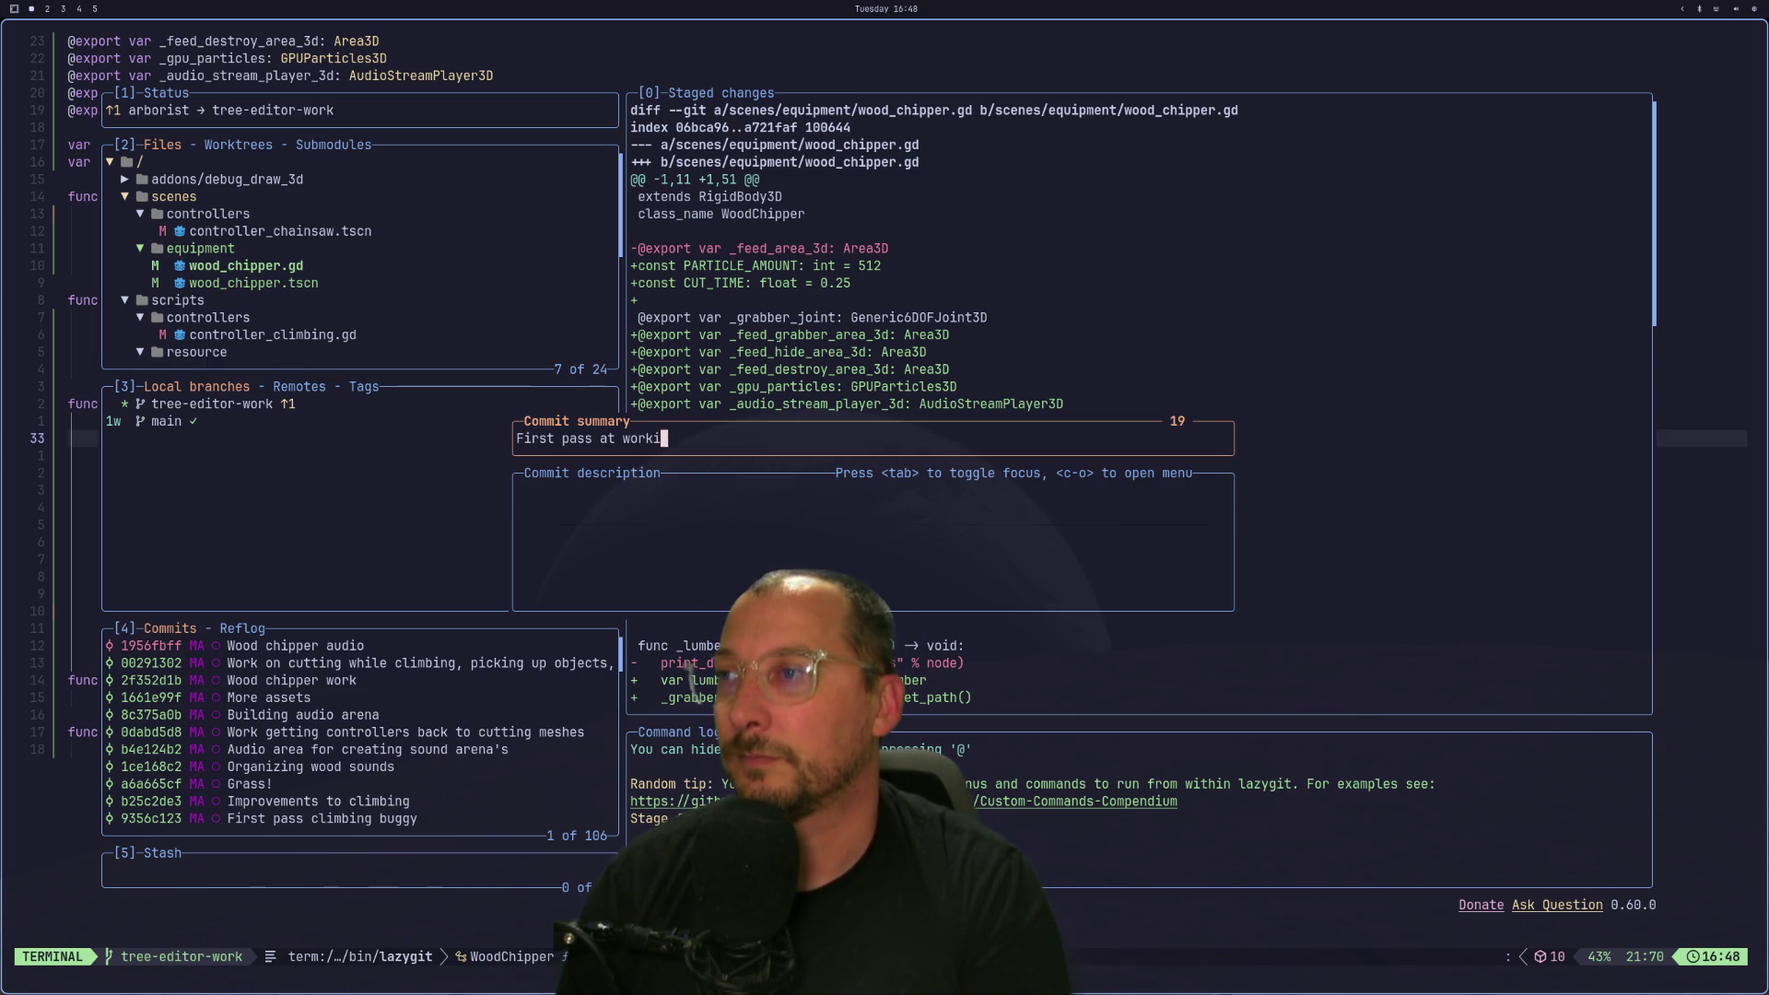
pyautogui.write('chipper')
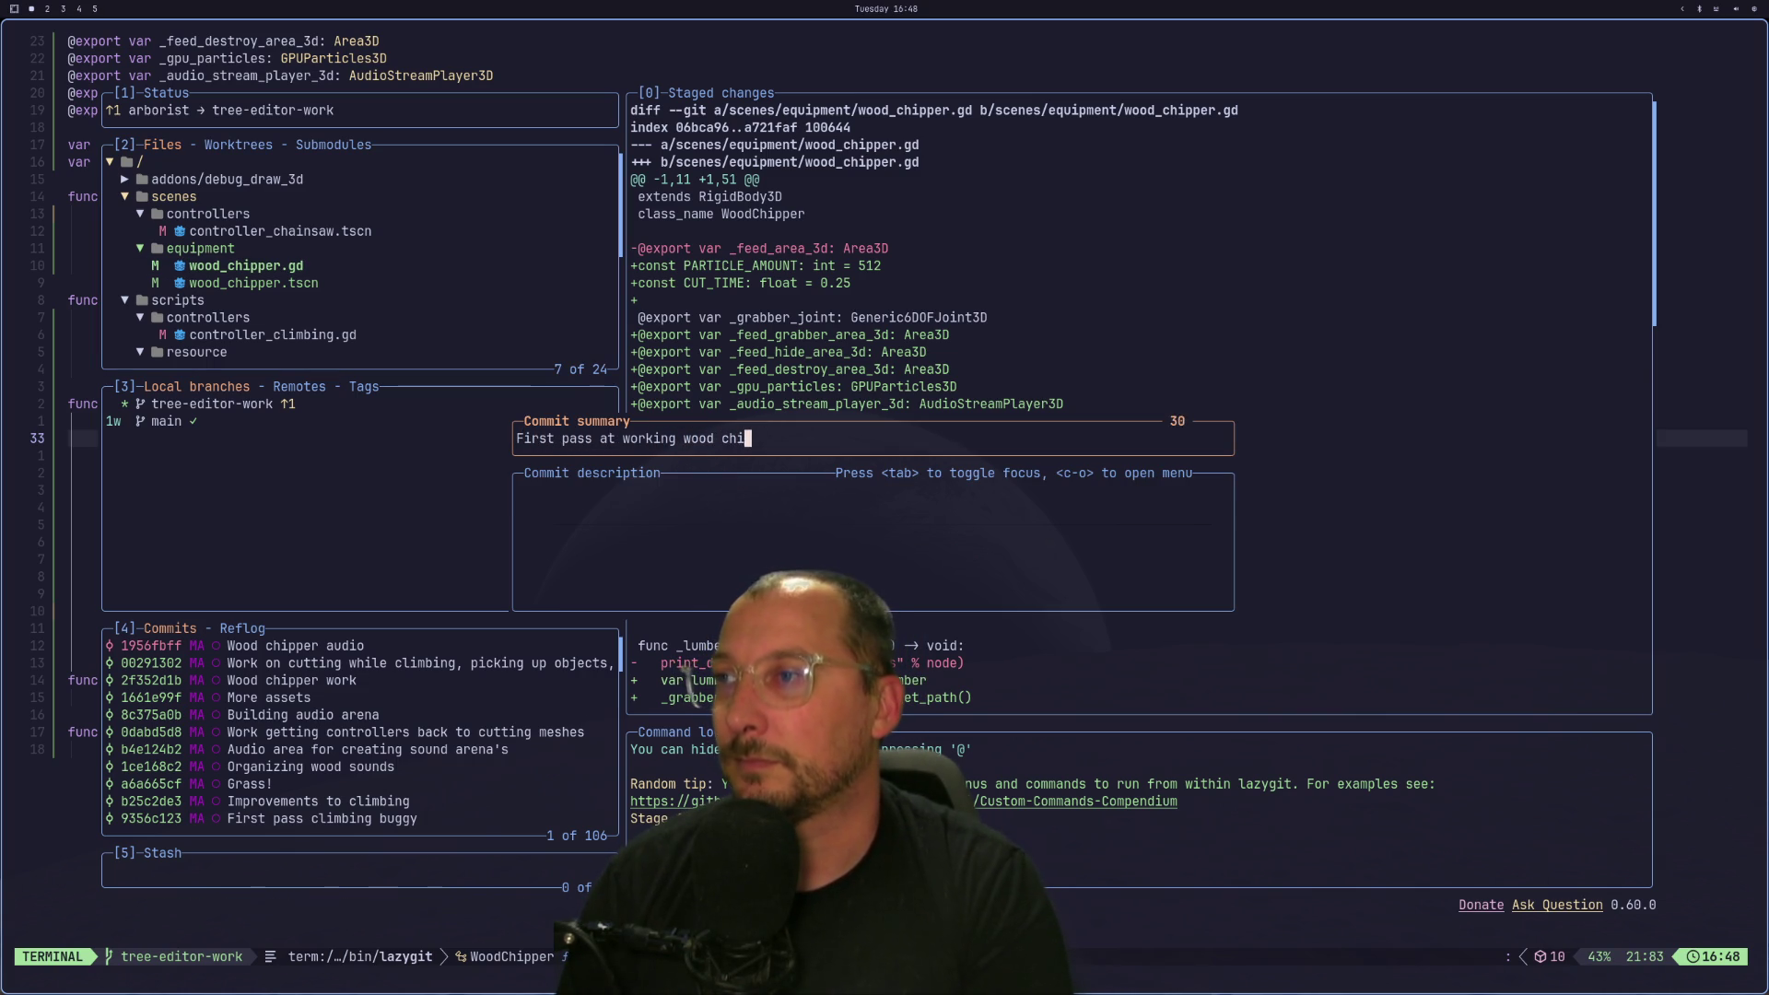
pyautogui.press('Return')
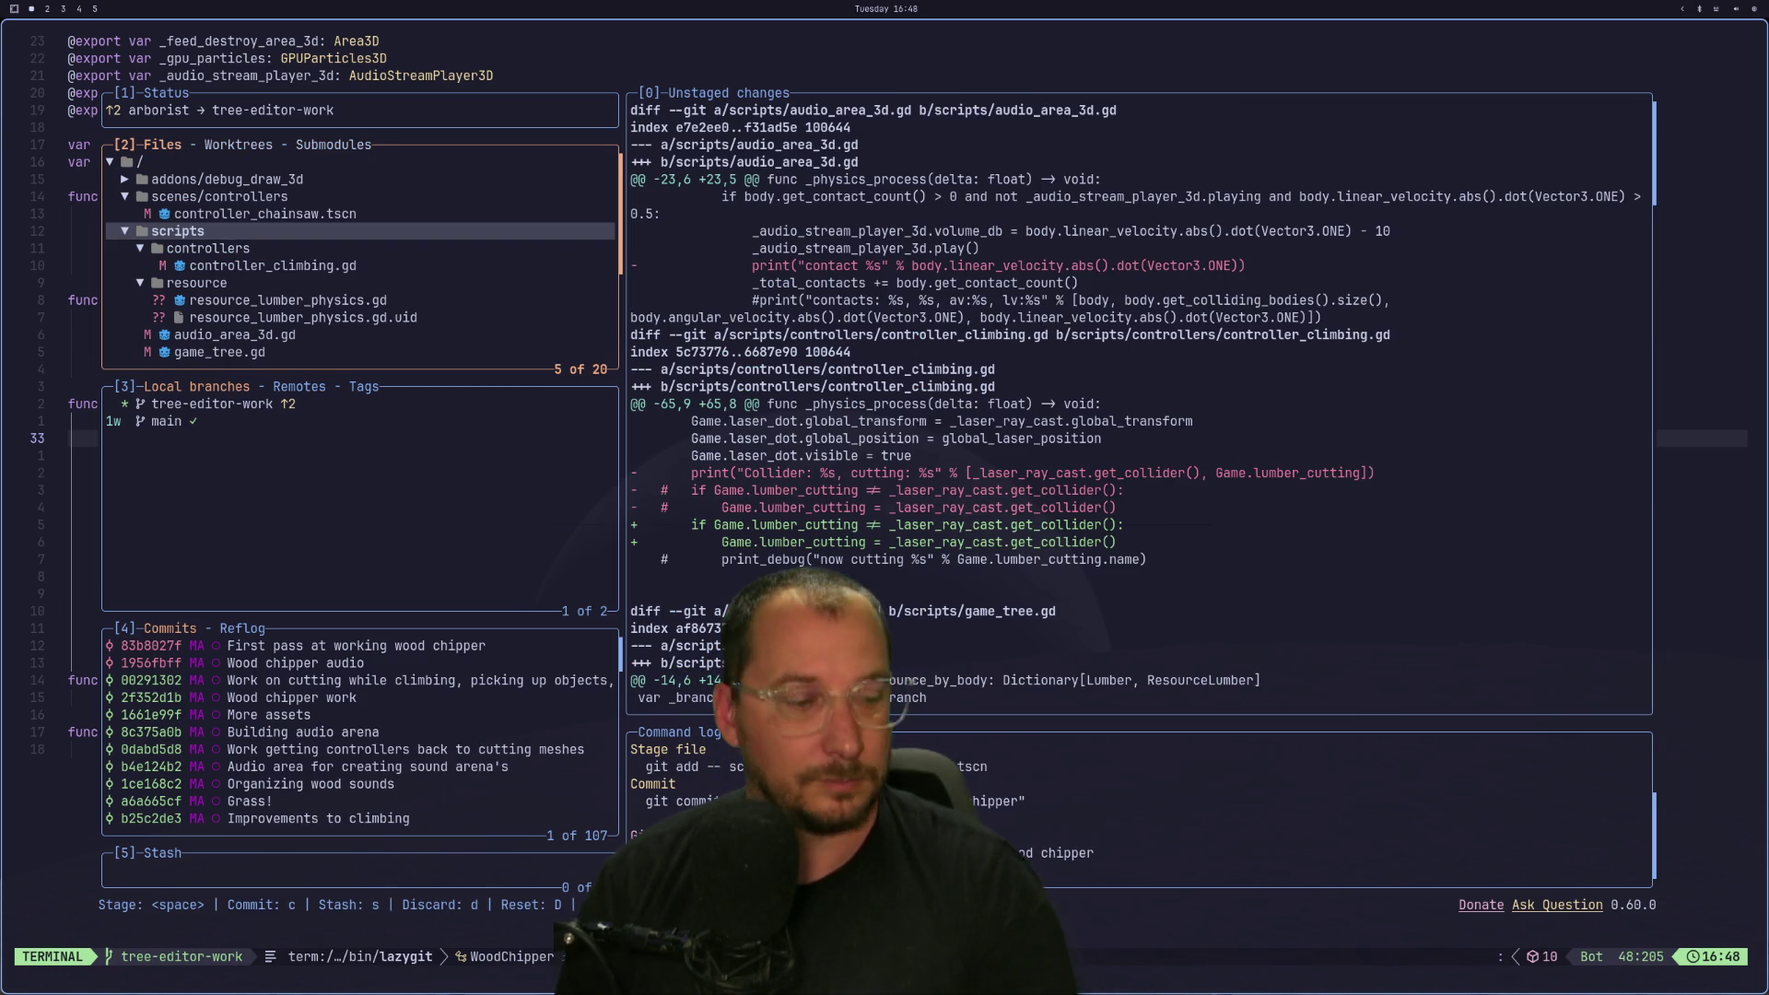
pyautogui.press('super+shift+4')
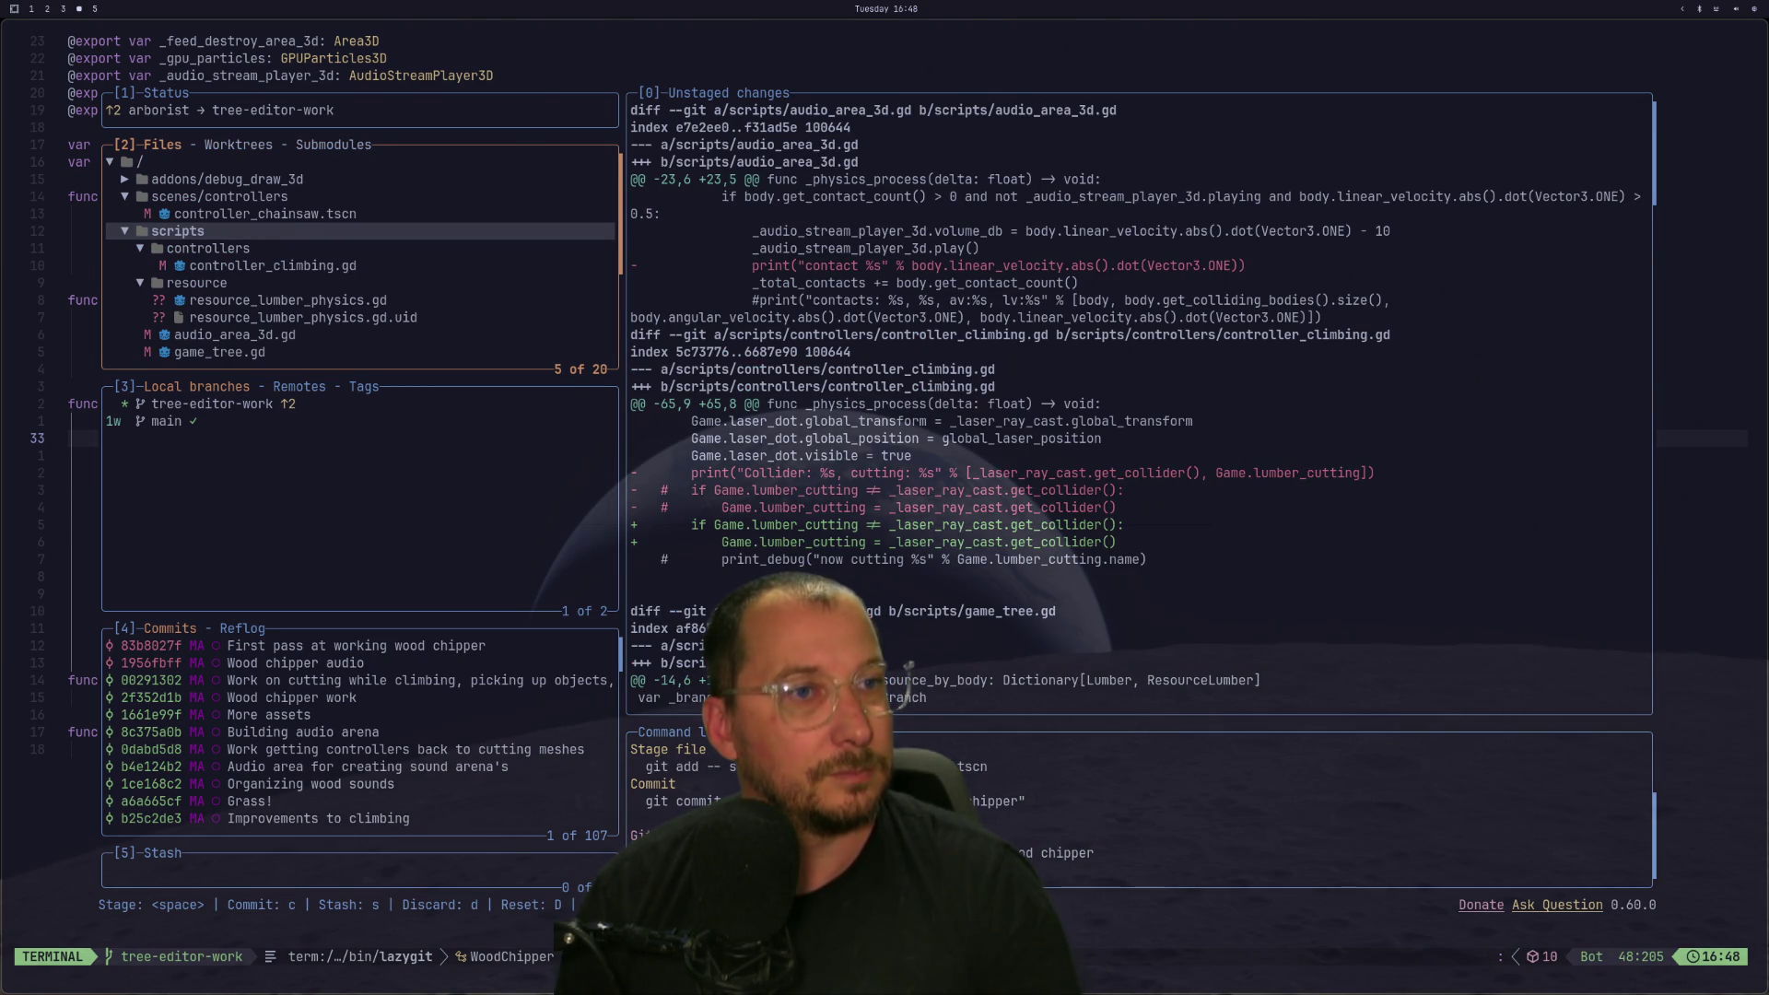
pyautogui.press('super+2')
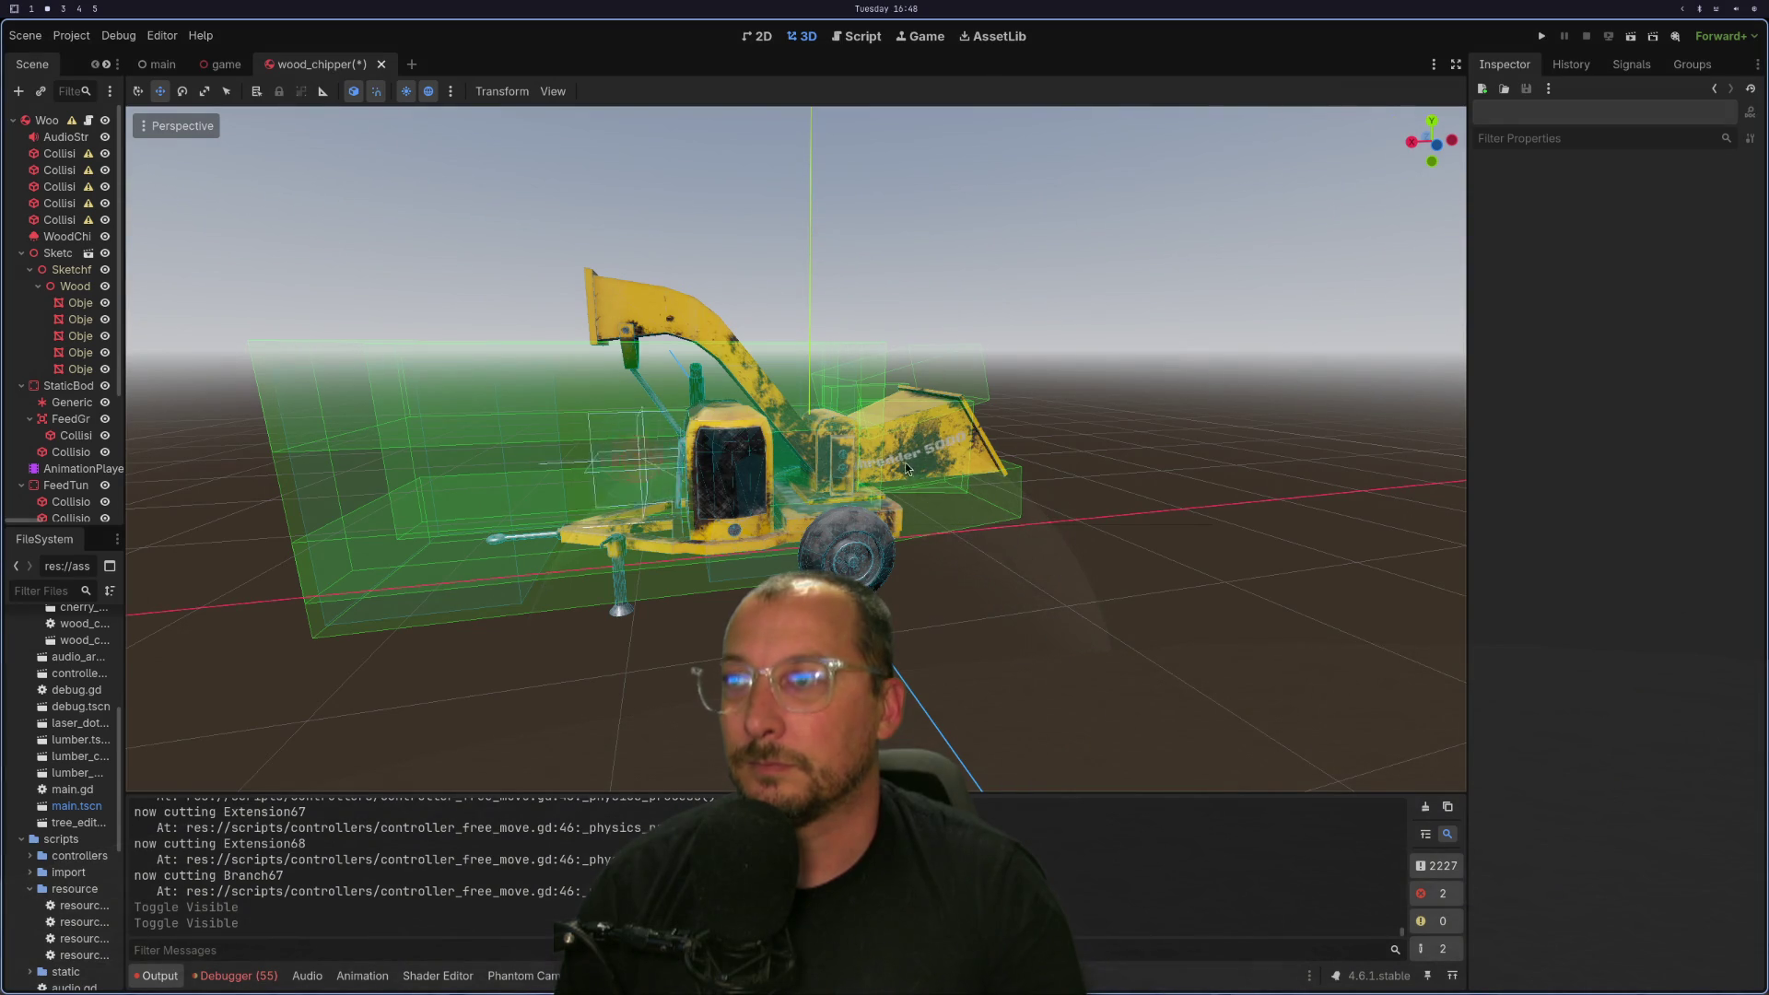
pyautogui.moveTo(942, 465)
pyautogui.mouseDown()
pyautogui.moveTo(661, 449)
pyautogui.moveTo(715, 480)
pyautogui.moveTo(630, 450)
pyautogui.moveTo(700, 460)
pyautogui.mouseUp()
pyautogui.scroll(3, 787, 506)
pyautogui.moveTo(787, 507)
pyautogui.mouseDown()
pyautogui.moveTo(954, 528)
pyautogui.moveTo(804, 497)
pyautogui.mouseUp()
pyautogui.scroll(6, 806, 498)
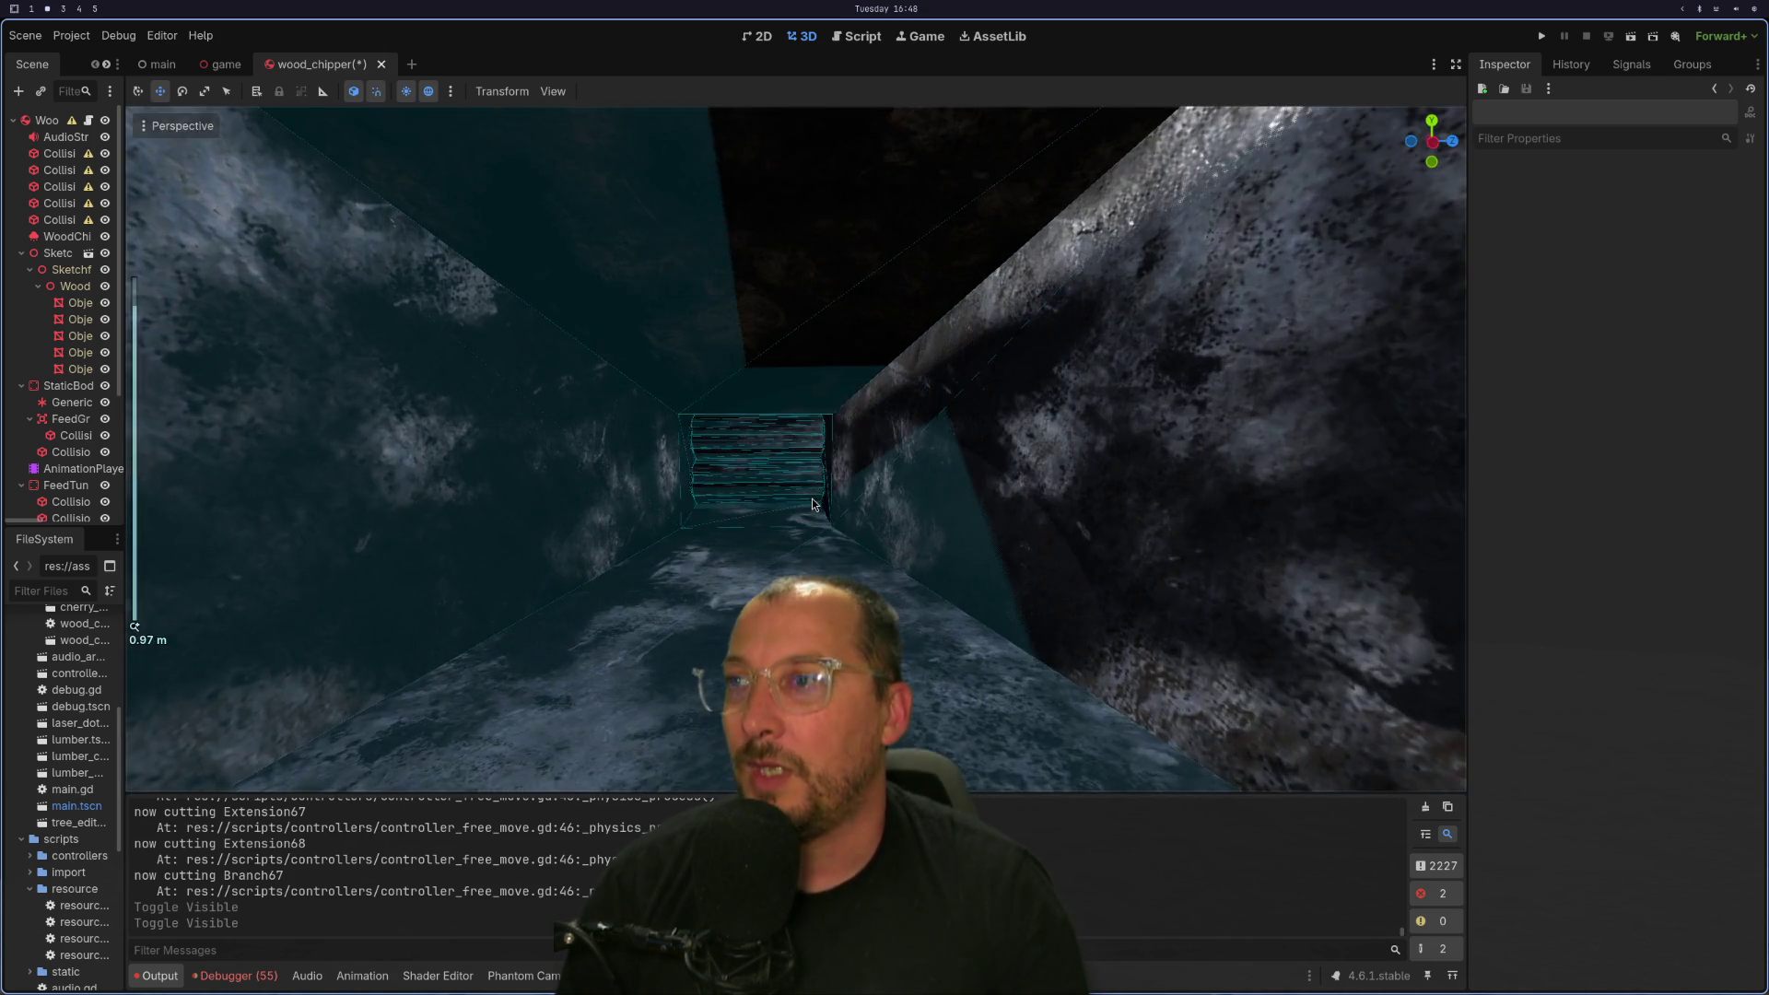
pyautogui.scroll(-4, 812, 504)
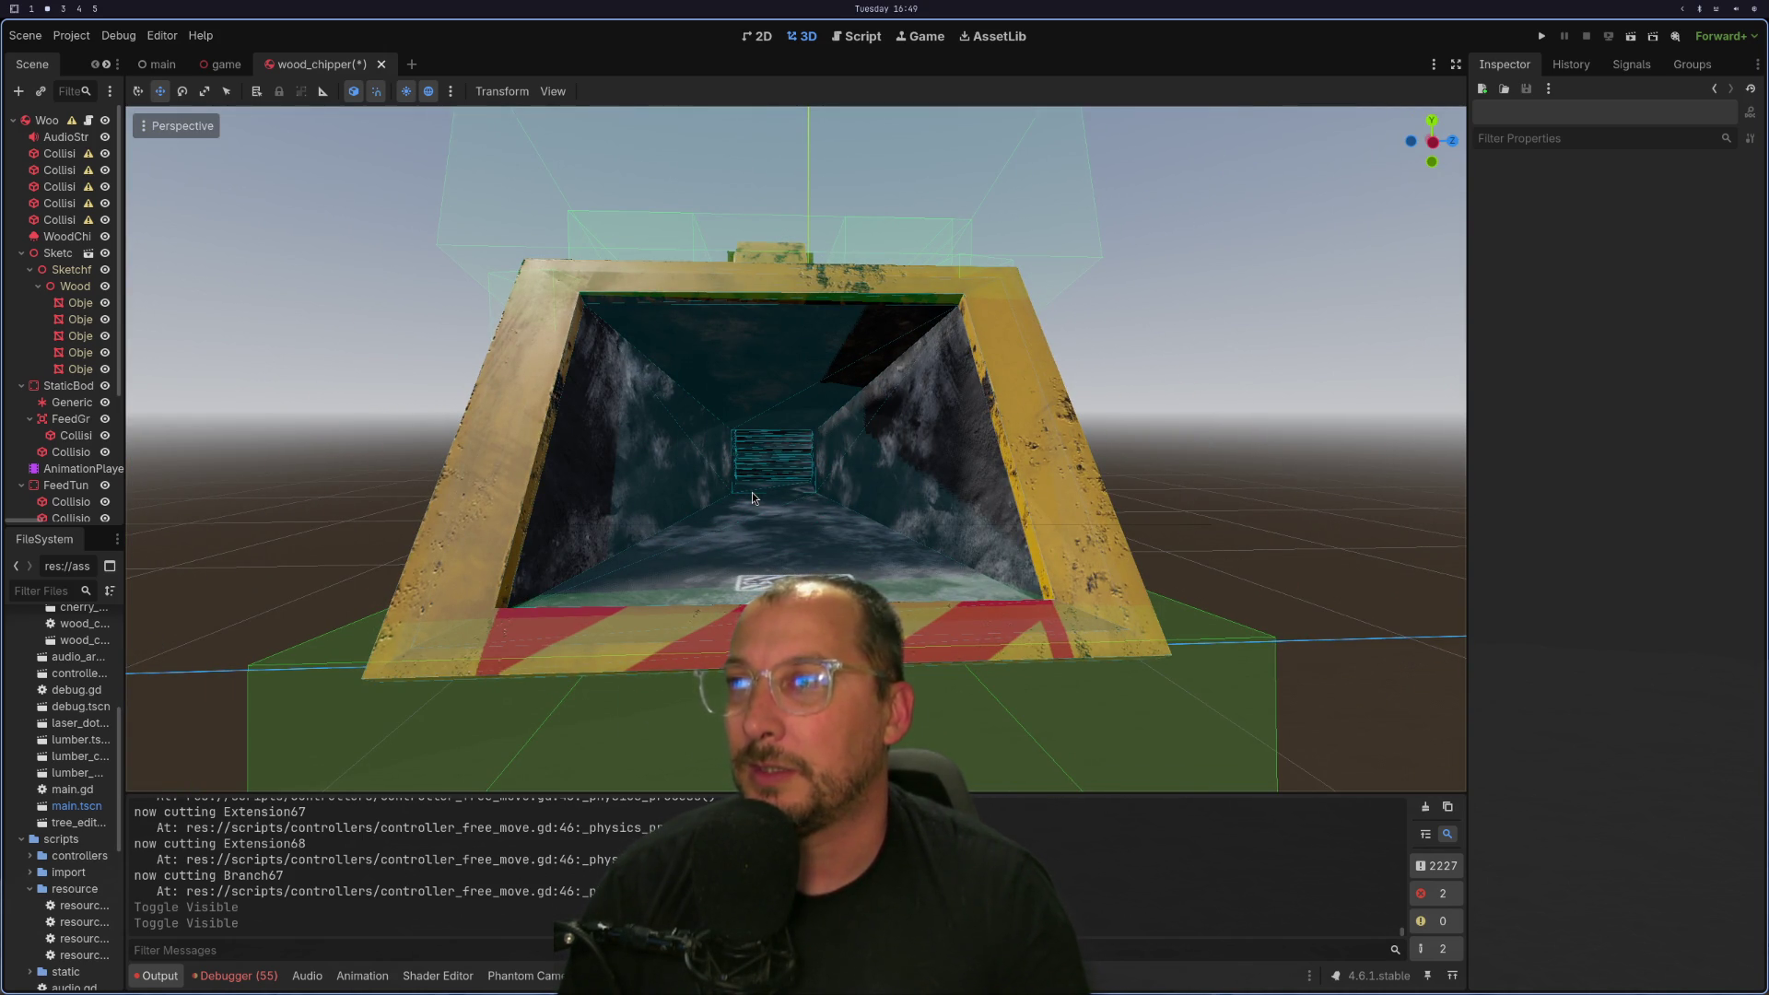
pyautogui.moveTo(754, 497)
pyautogui.mouseDown()
pyautogui.moveTo(805, 478)
pyautogui.moveTo(760, 524)
pyautogui.moveTo(597, 433)
pyautogui.mouseUp()
pyautogui.moveTo(754, 435)
pyautogui.mouseDown()
pyautogui.moveTo(645, 445)
pyautogui.moveTo(705, 396)
pyautogui.mouseUp()
pyautogui.scroll(2, 645, 445)
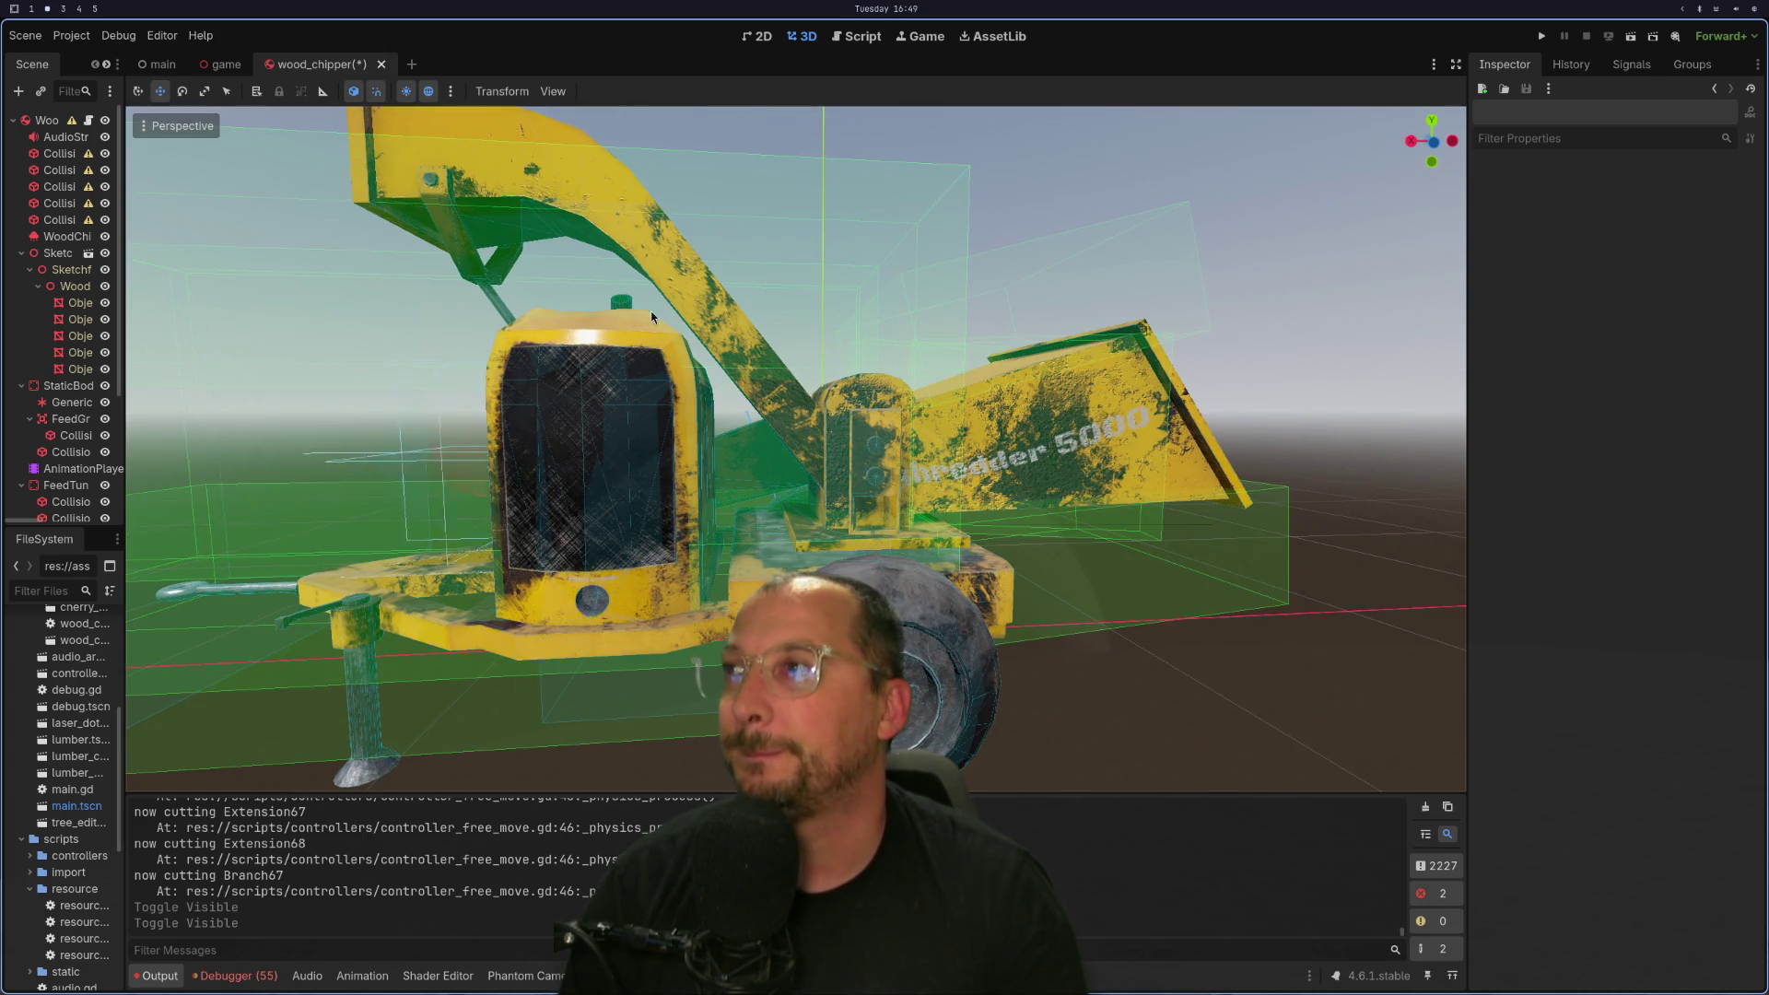
pyautogui.press('super+1')
# Fetch from the remote and review the controller_climbing.gd, game_tree.gd and resource_lumber_physics.gd diffs.
pyautogui.press('super+4')
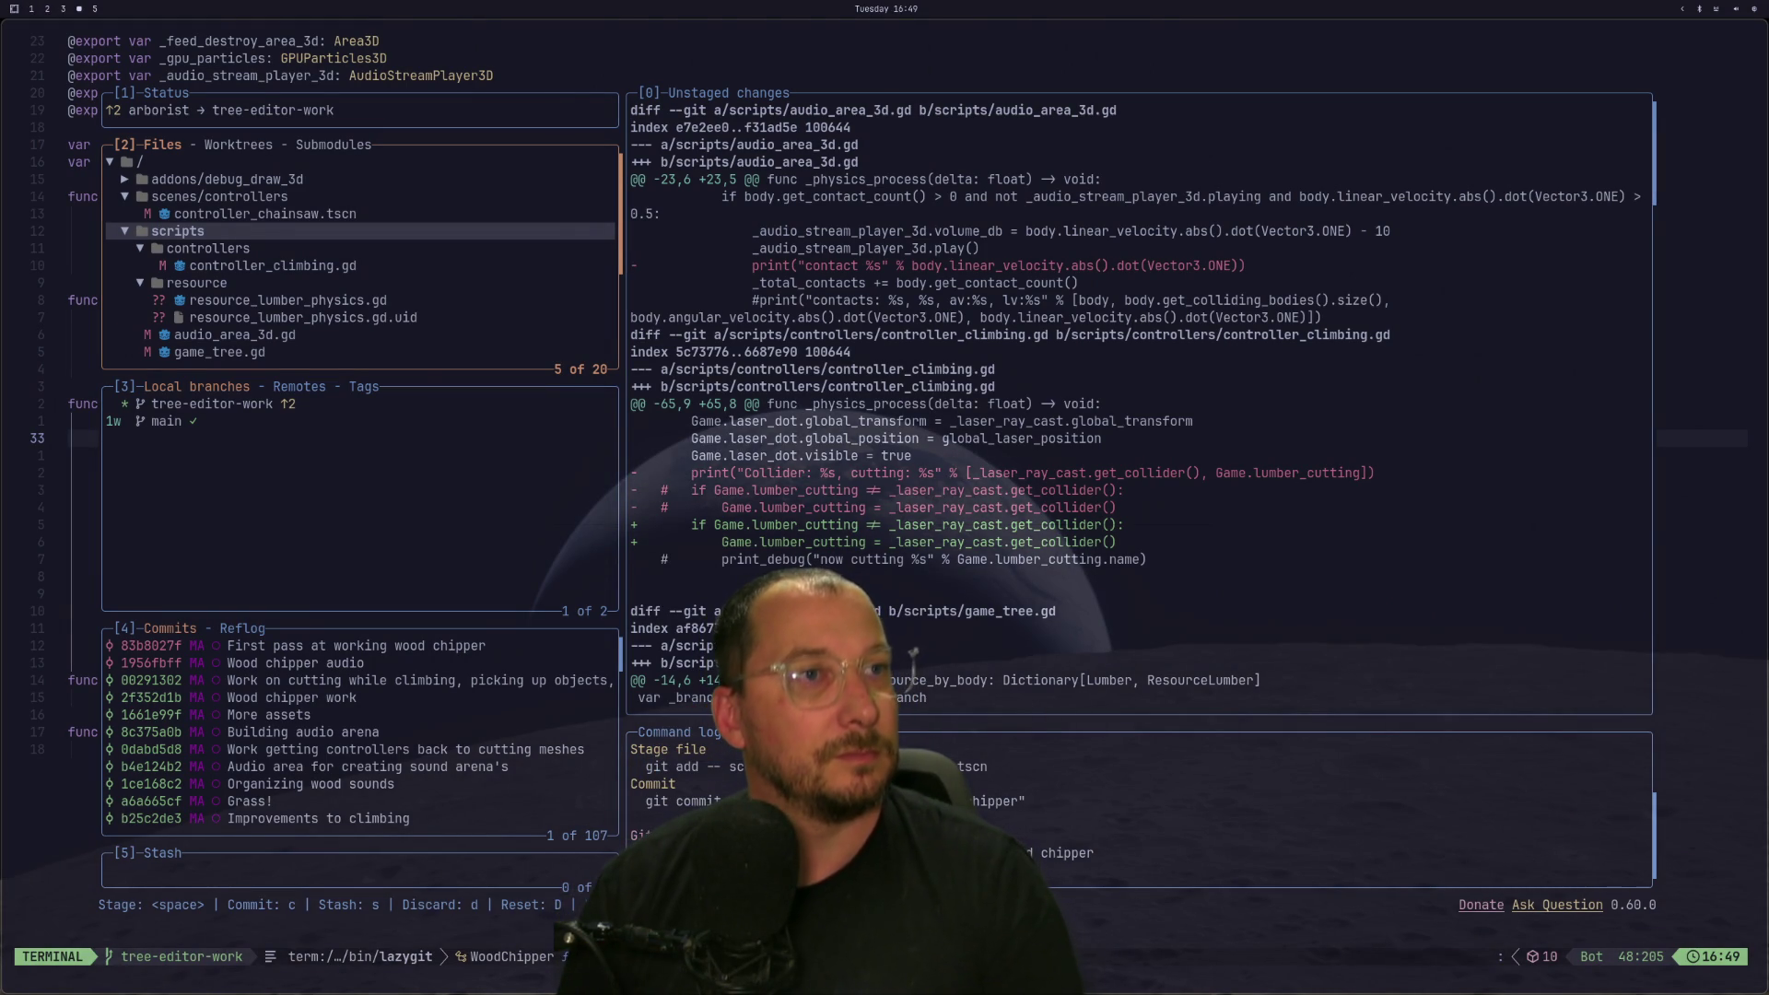
pyautogui.press('f')
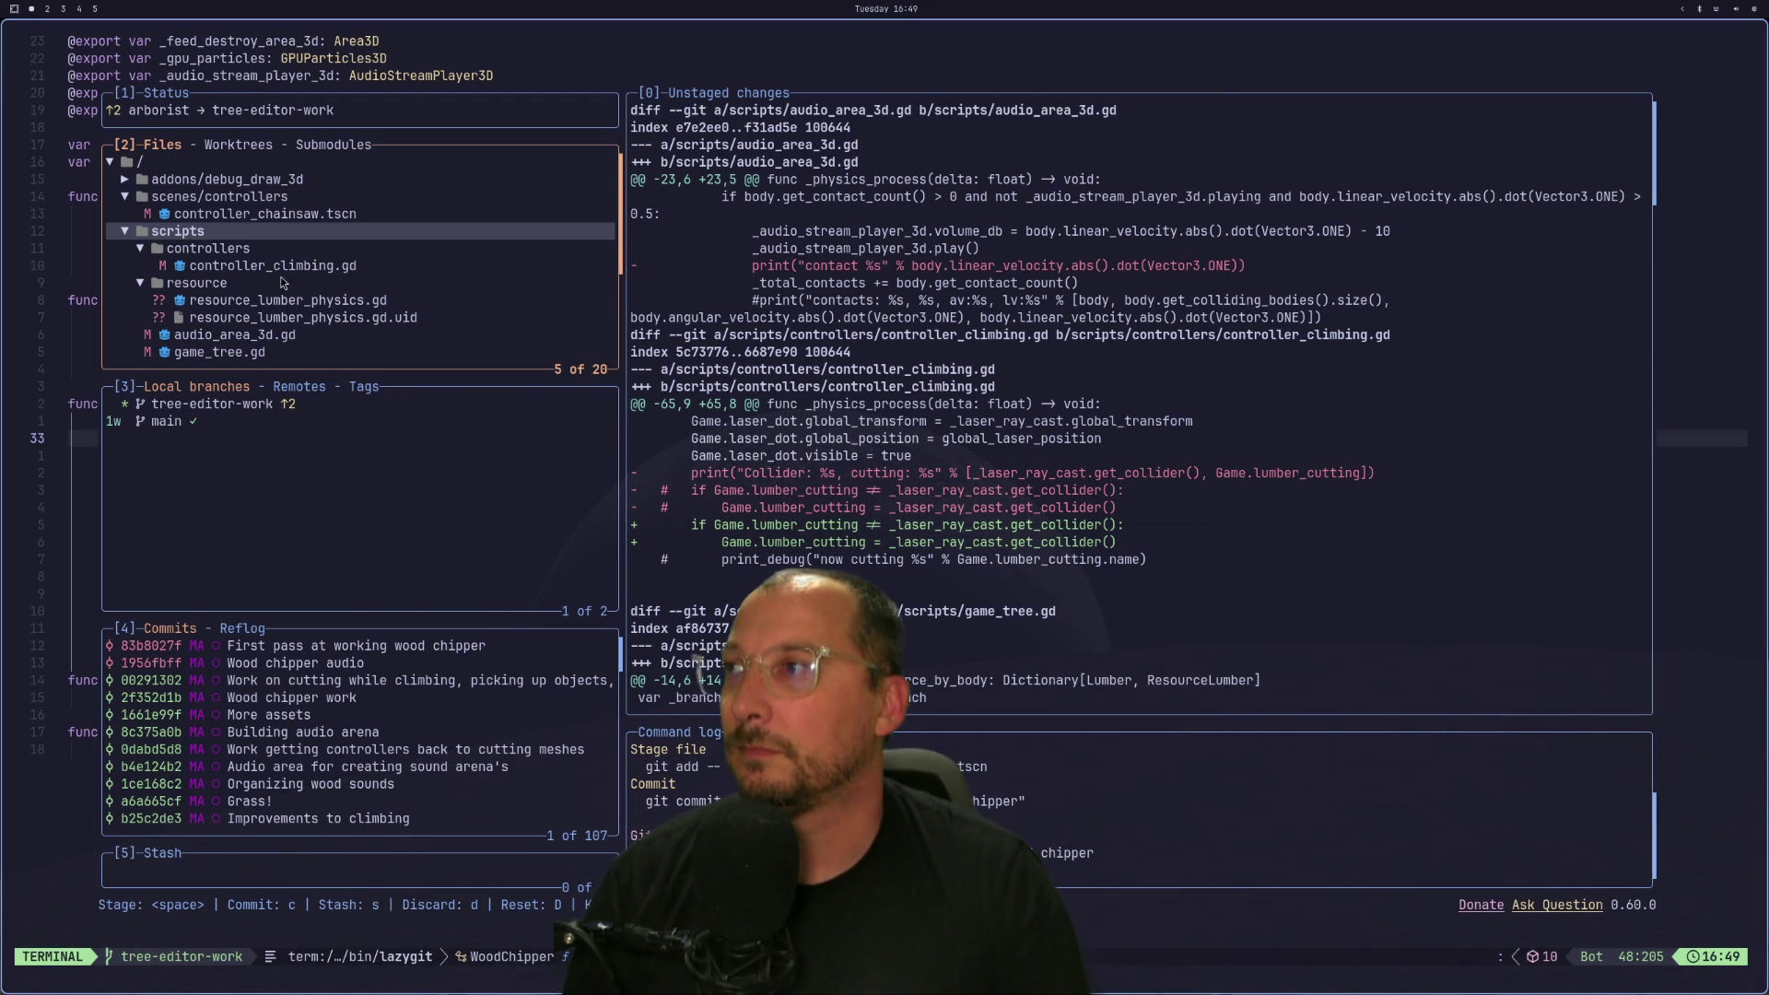
pyautogui.click(273, 250)
pyautogui.press('j')
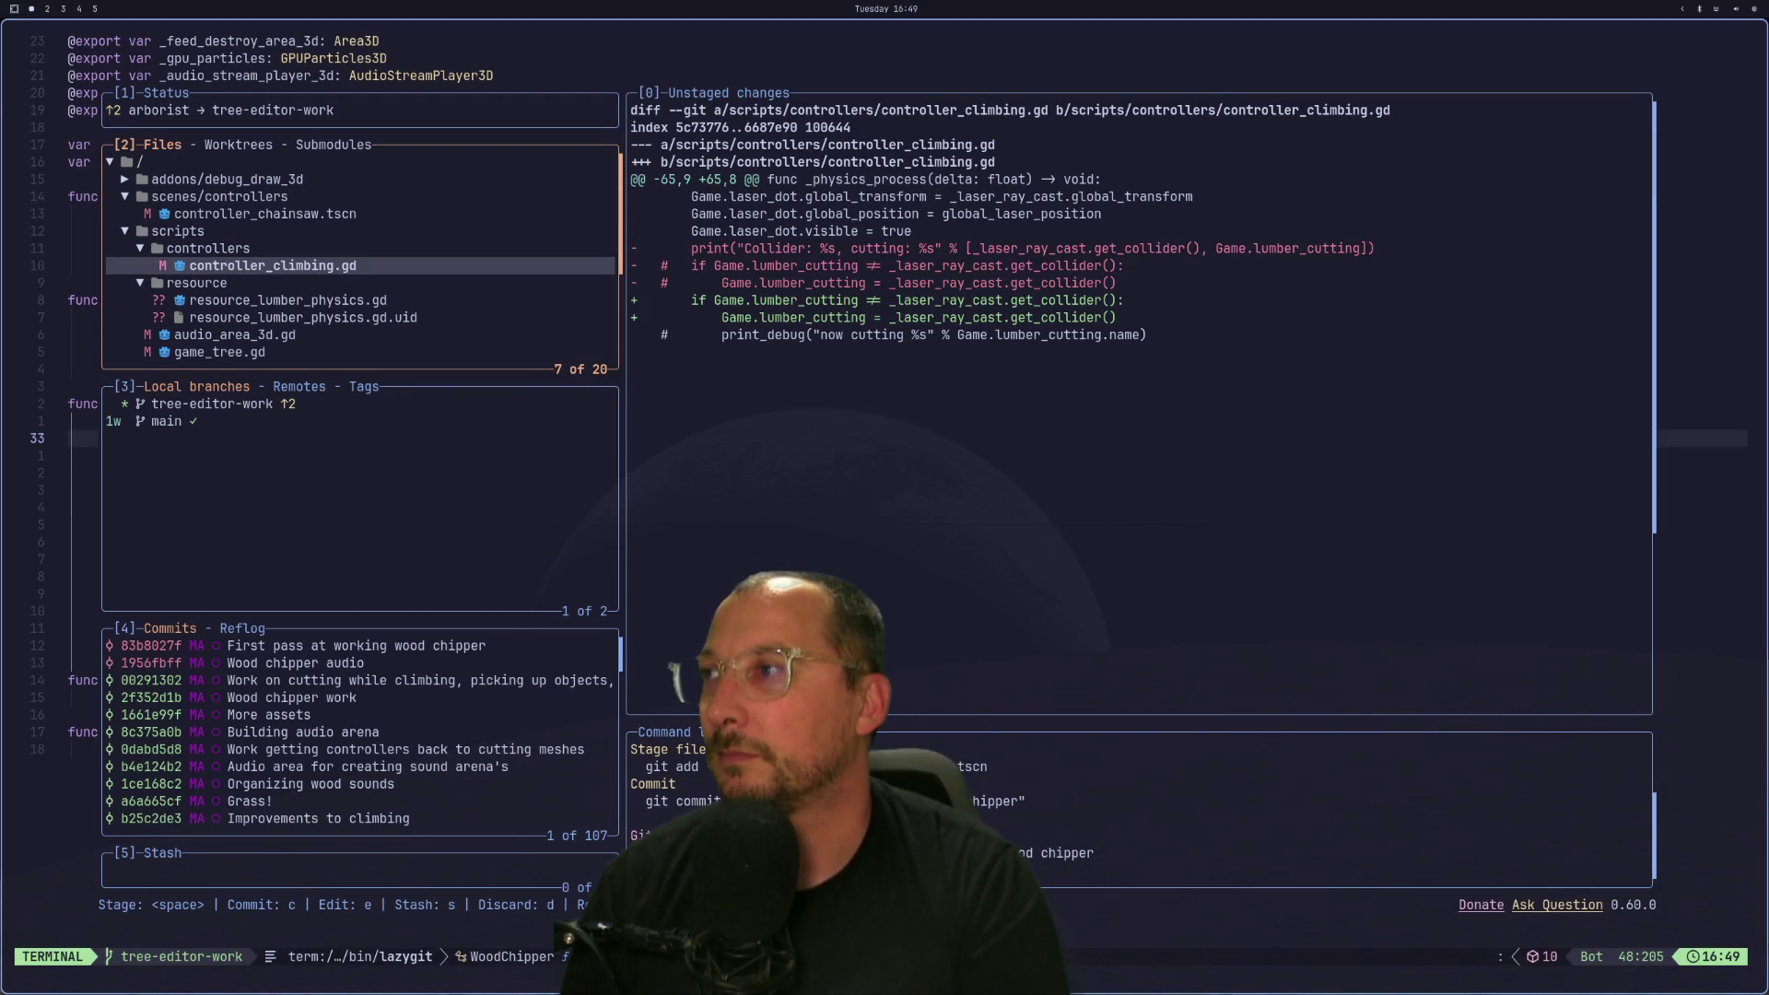
pyautogui.press('j')
pyautogui.press('k')
pyautogui.press('j')
pyautogui.press('j')
pyautogui.press('j')
pyautogui.press('k')
pyautogui.press('k')
pyautogui.press('k')
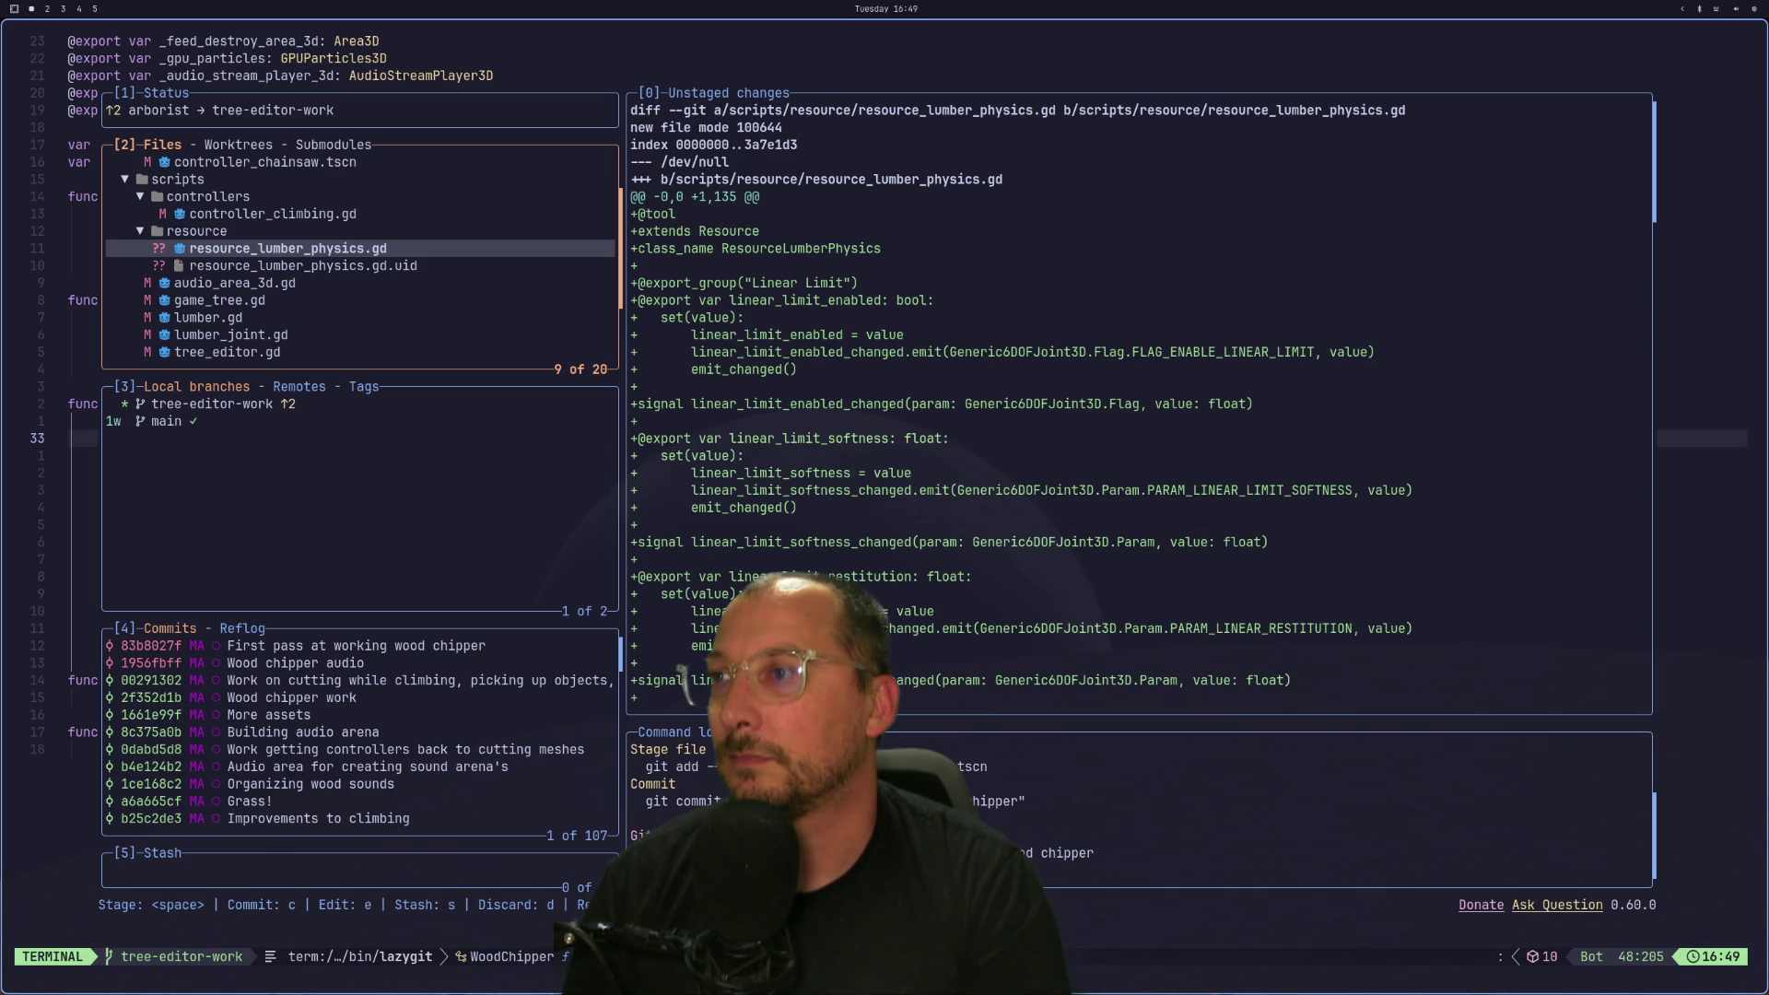
# Review the game.tscn, audio_area_3d.gd, game_tree.gd and lumber_joint.gd diffs.
pyautogui.press('j')
pyautogui.press('j')
pyautogui.press('j')
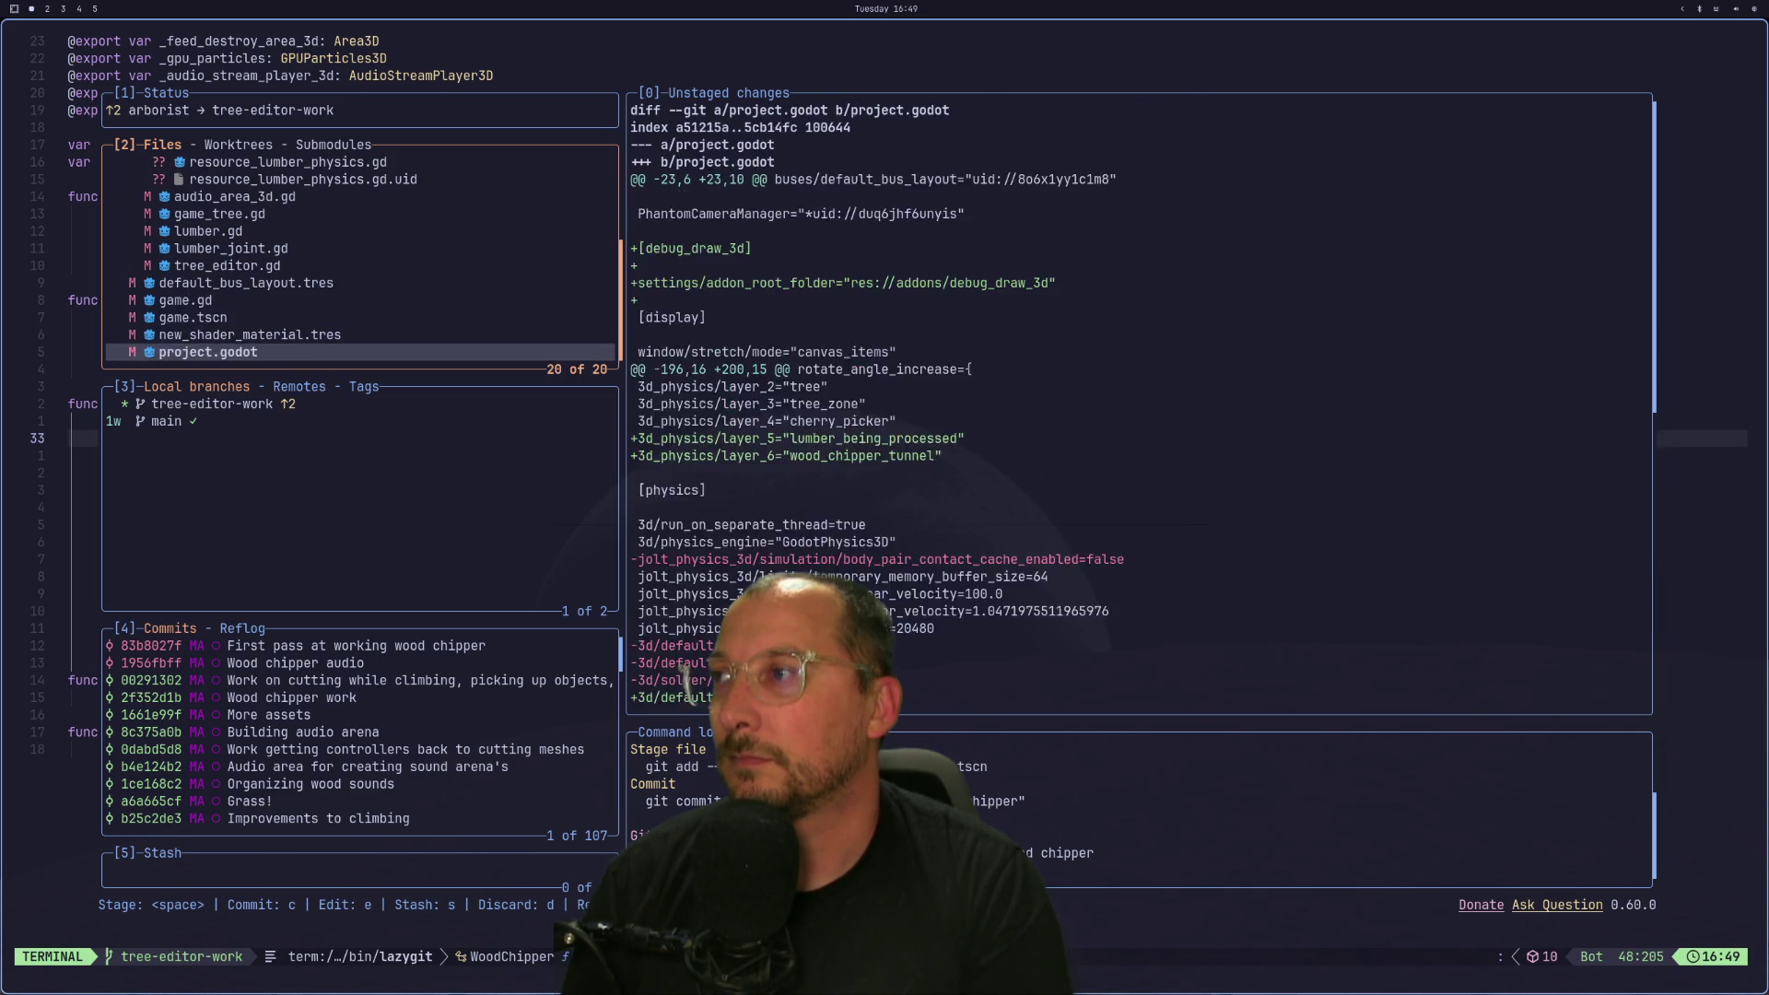
pyautogui.press('k')
pyautogui.press('k')
pyautogui.press('k')
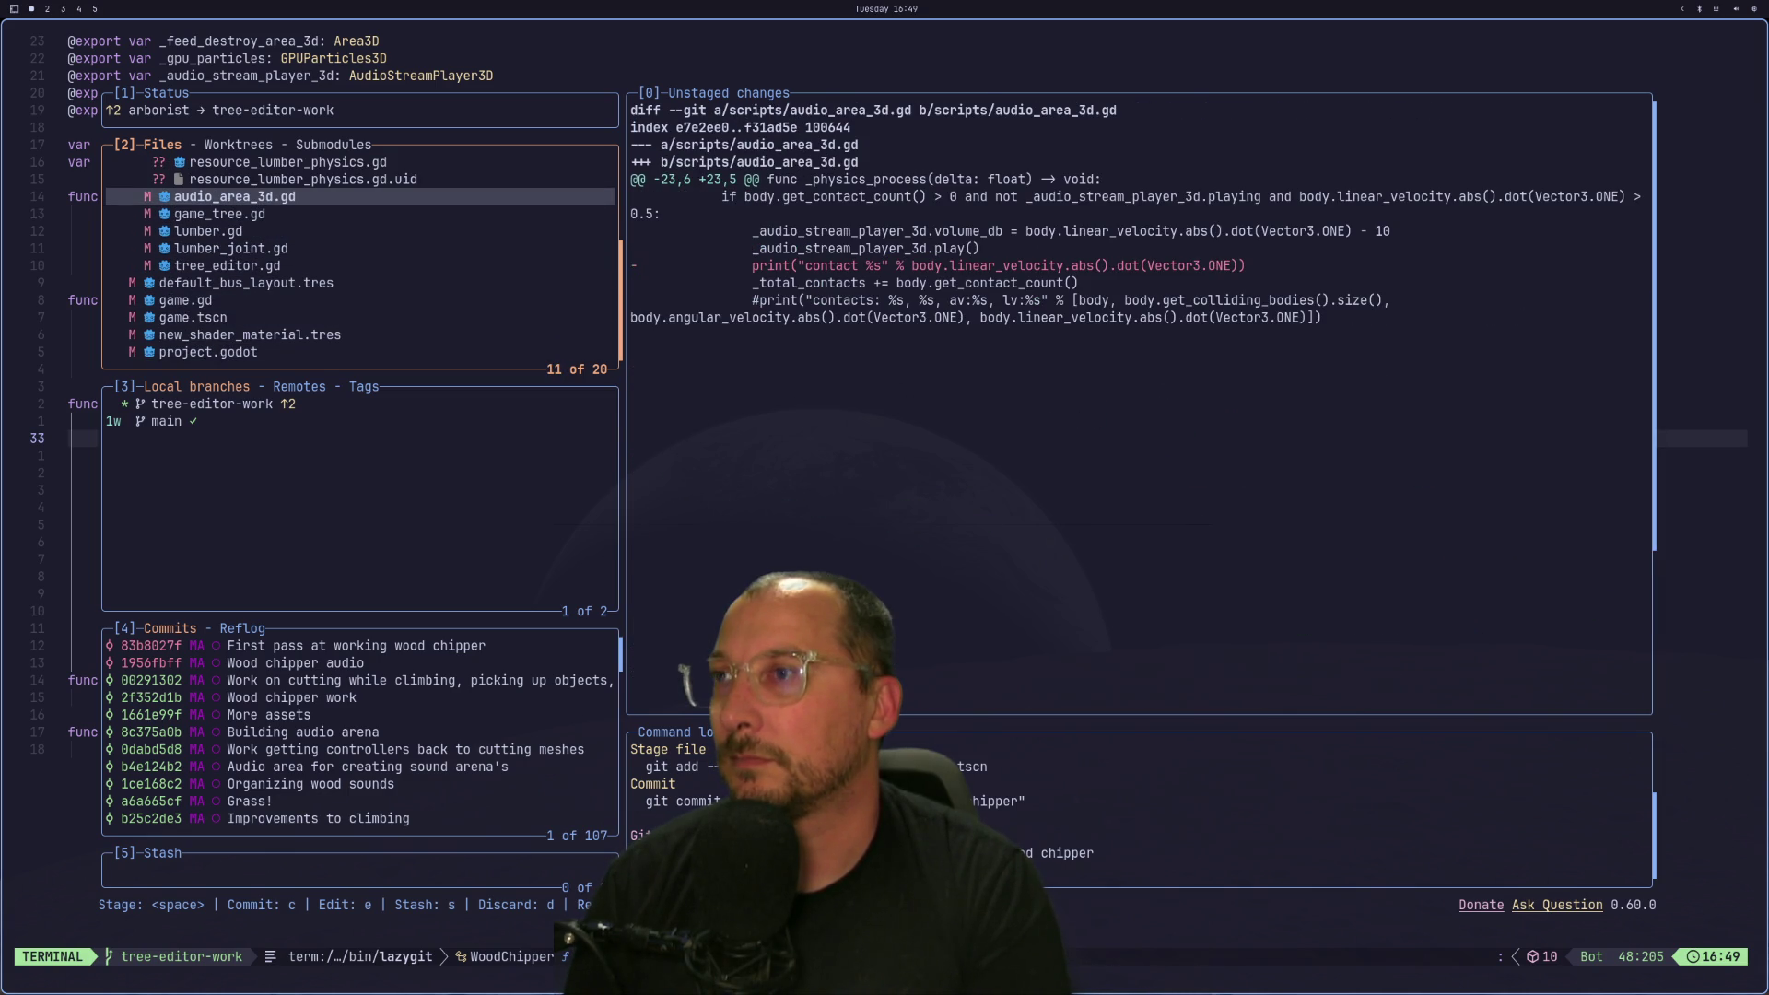
pyautogui.press('j')
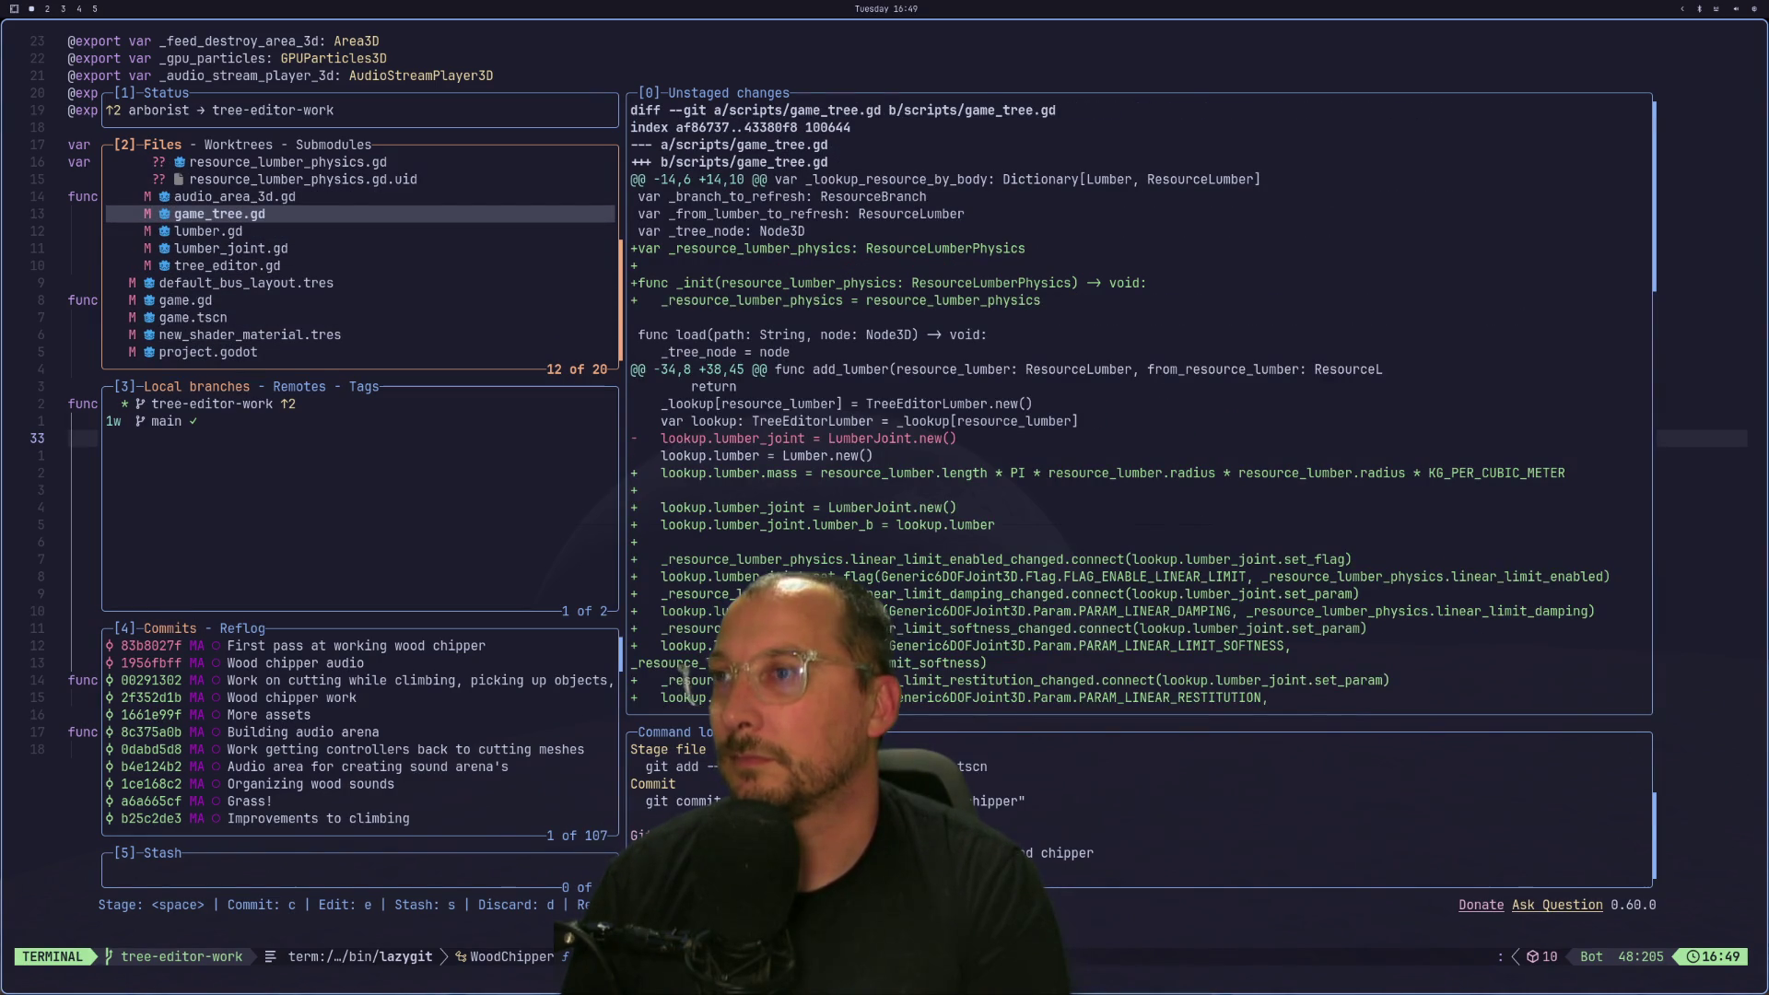
pyautogui.press('j')
pyautogui.press('j')
pyautogui.press('j')
pyautogui.press('j')
pyautogui.press('k')
pyautogui.press('k')
pyautogui.press('k')
pyautogui.press('k')
pyautogui.press('k')
pyautogui.press('k')
pyautogui.press('k')
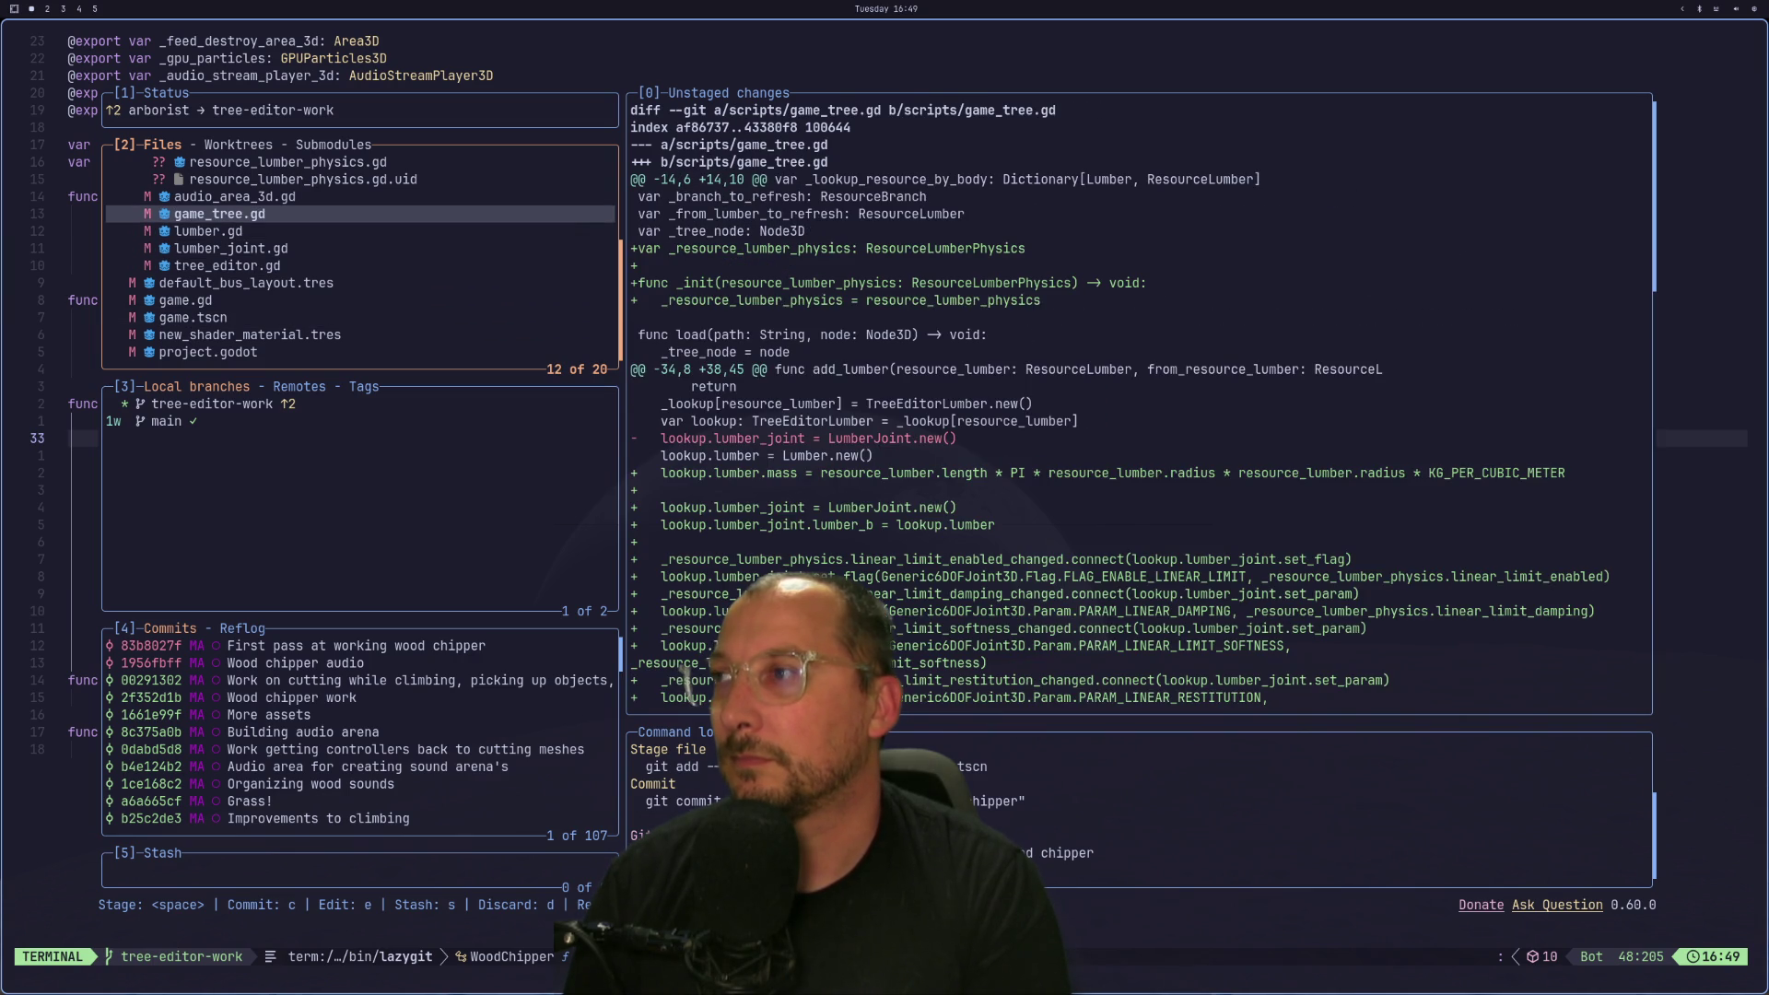
pyautogui.press('j')
pyautogui.press('j')
# Try pushing the branch, dismiss the resulting error, and stage game.gd.
pyautogui.hotkey('shift', 'p')
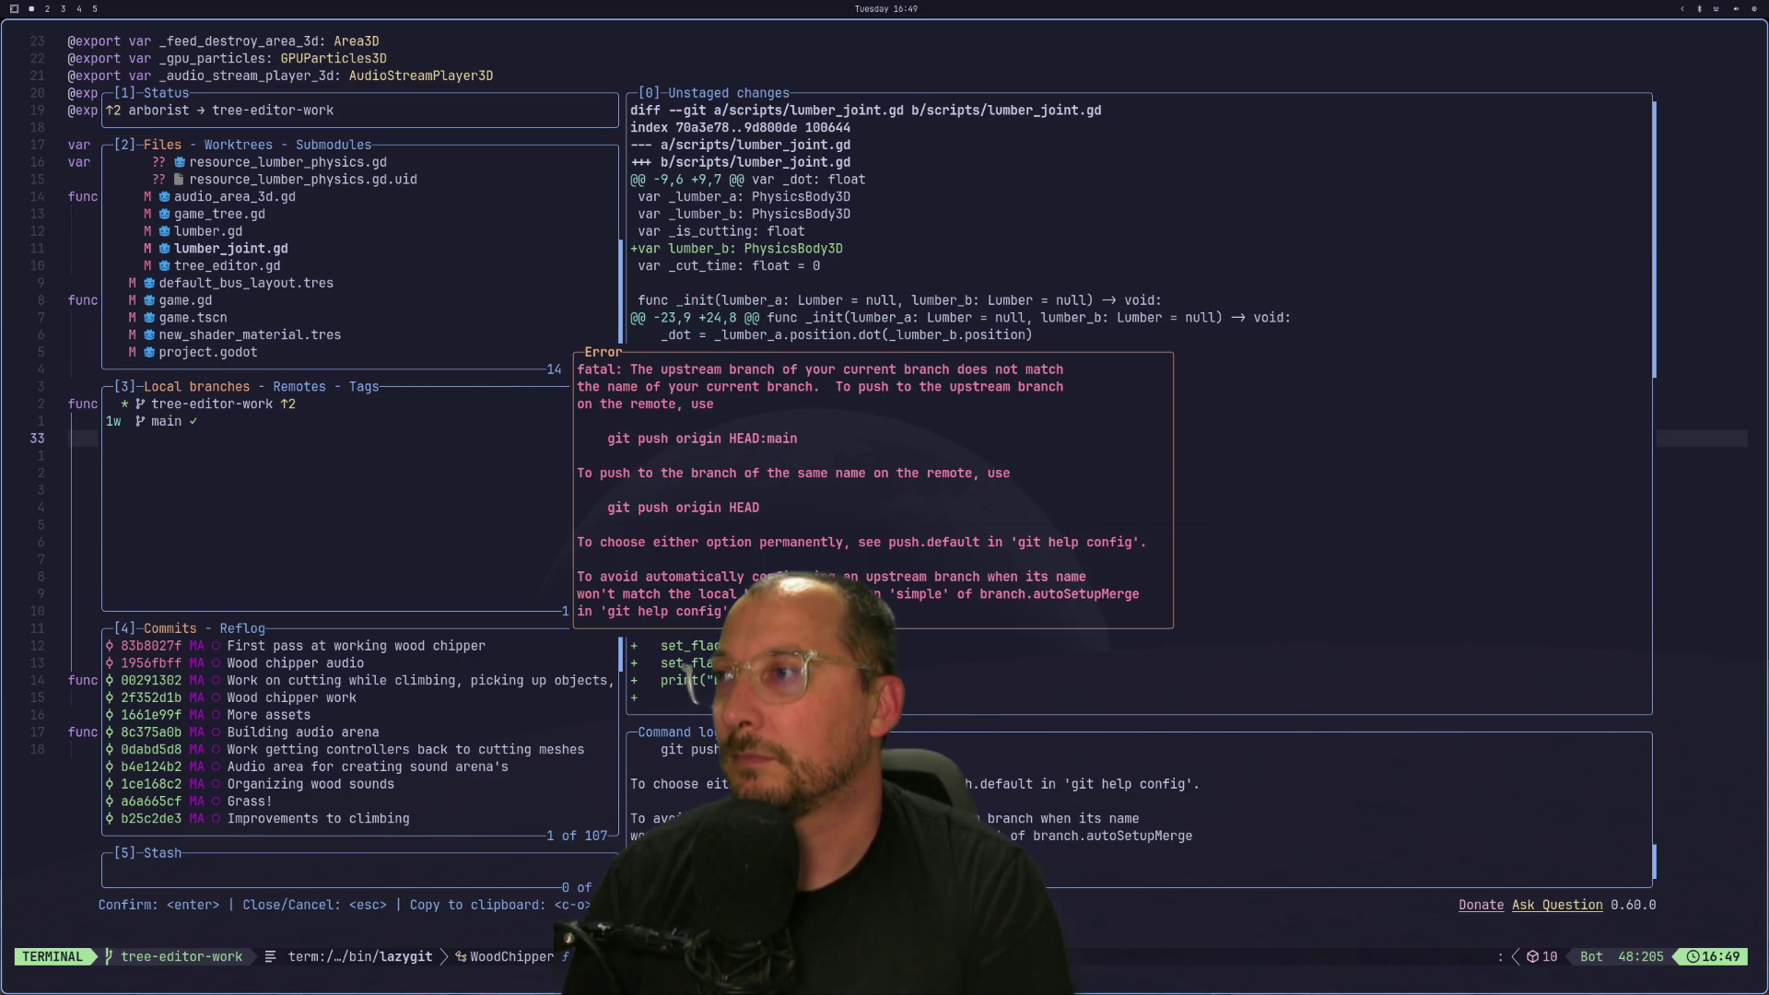
pyautogui.press('Escape')
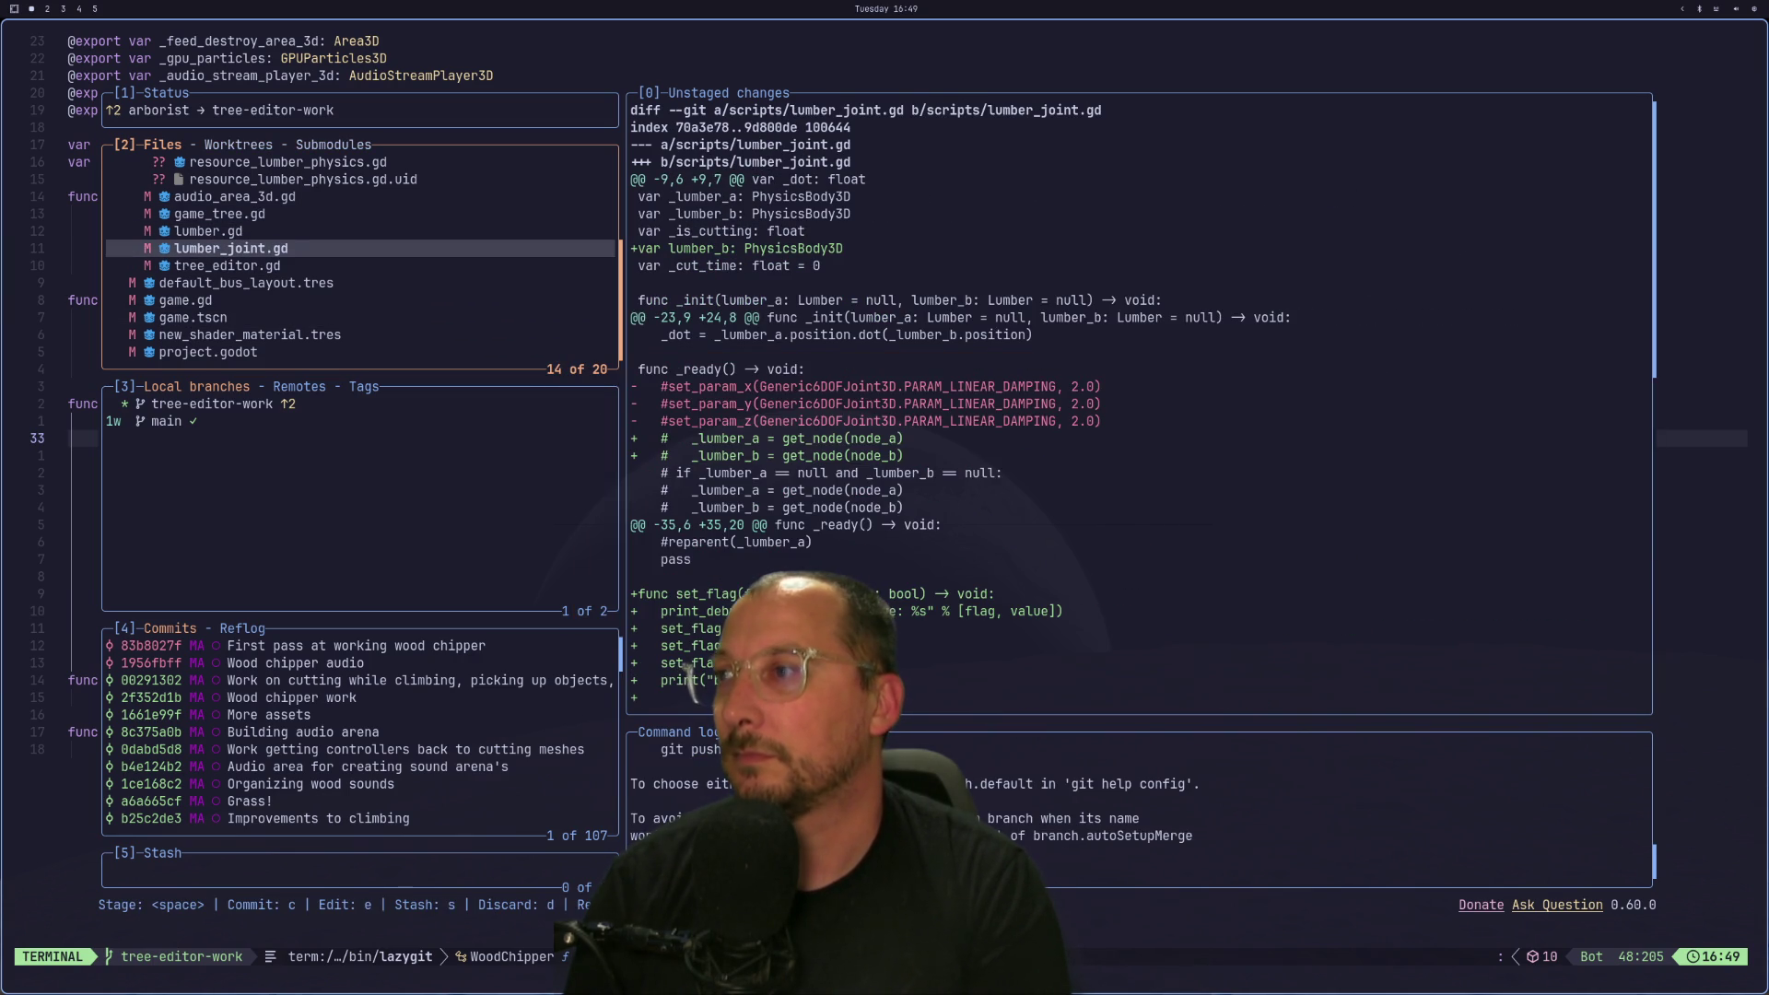
pyautogui.press('j')
pyautogui.press('j')
pyautogui.press('j')
pyautogui.press('j')
pyautogui.press('k')
pyautogui.press('k')
pyautogui.press('j')
pyautogui.press('k')
pyautogui.press('j')
pyautogui.press('space')
# Stage game.tscn, then unstage both game.gd and game.tscn again.
pyautogui.press('j')
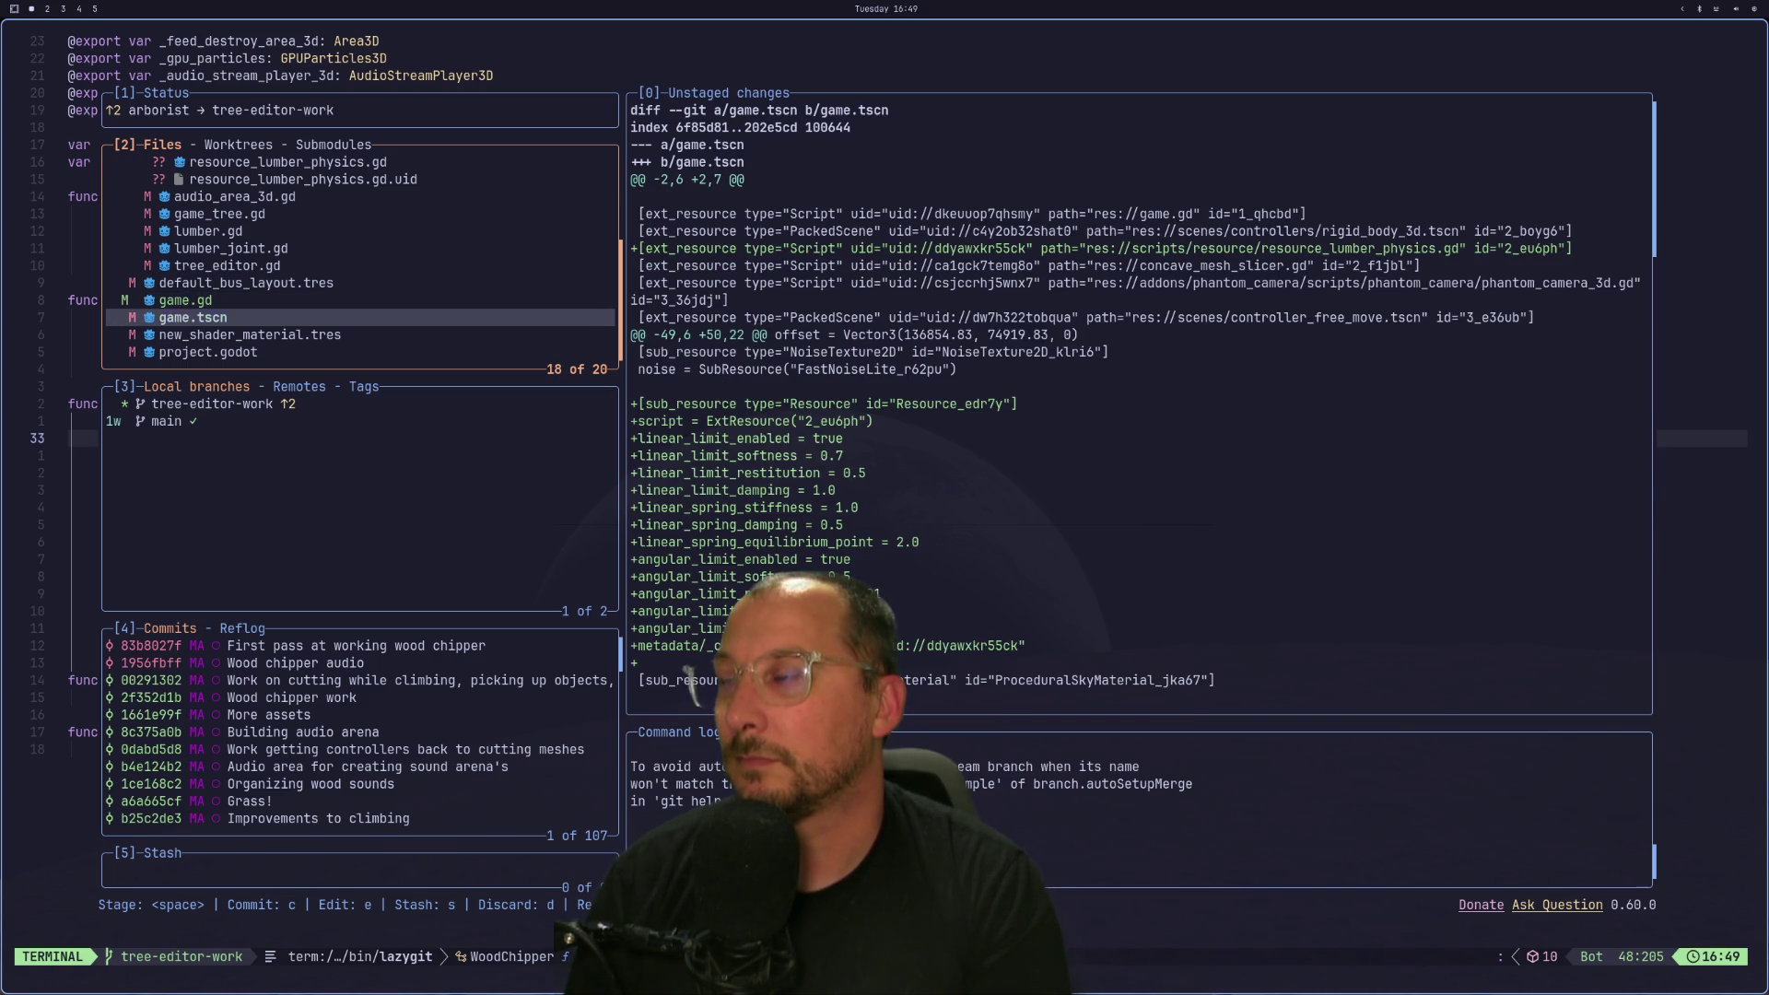
pyautogui.press('space')
pyautogui.press('k')
pyautogui.press('j')
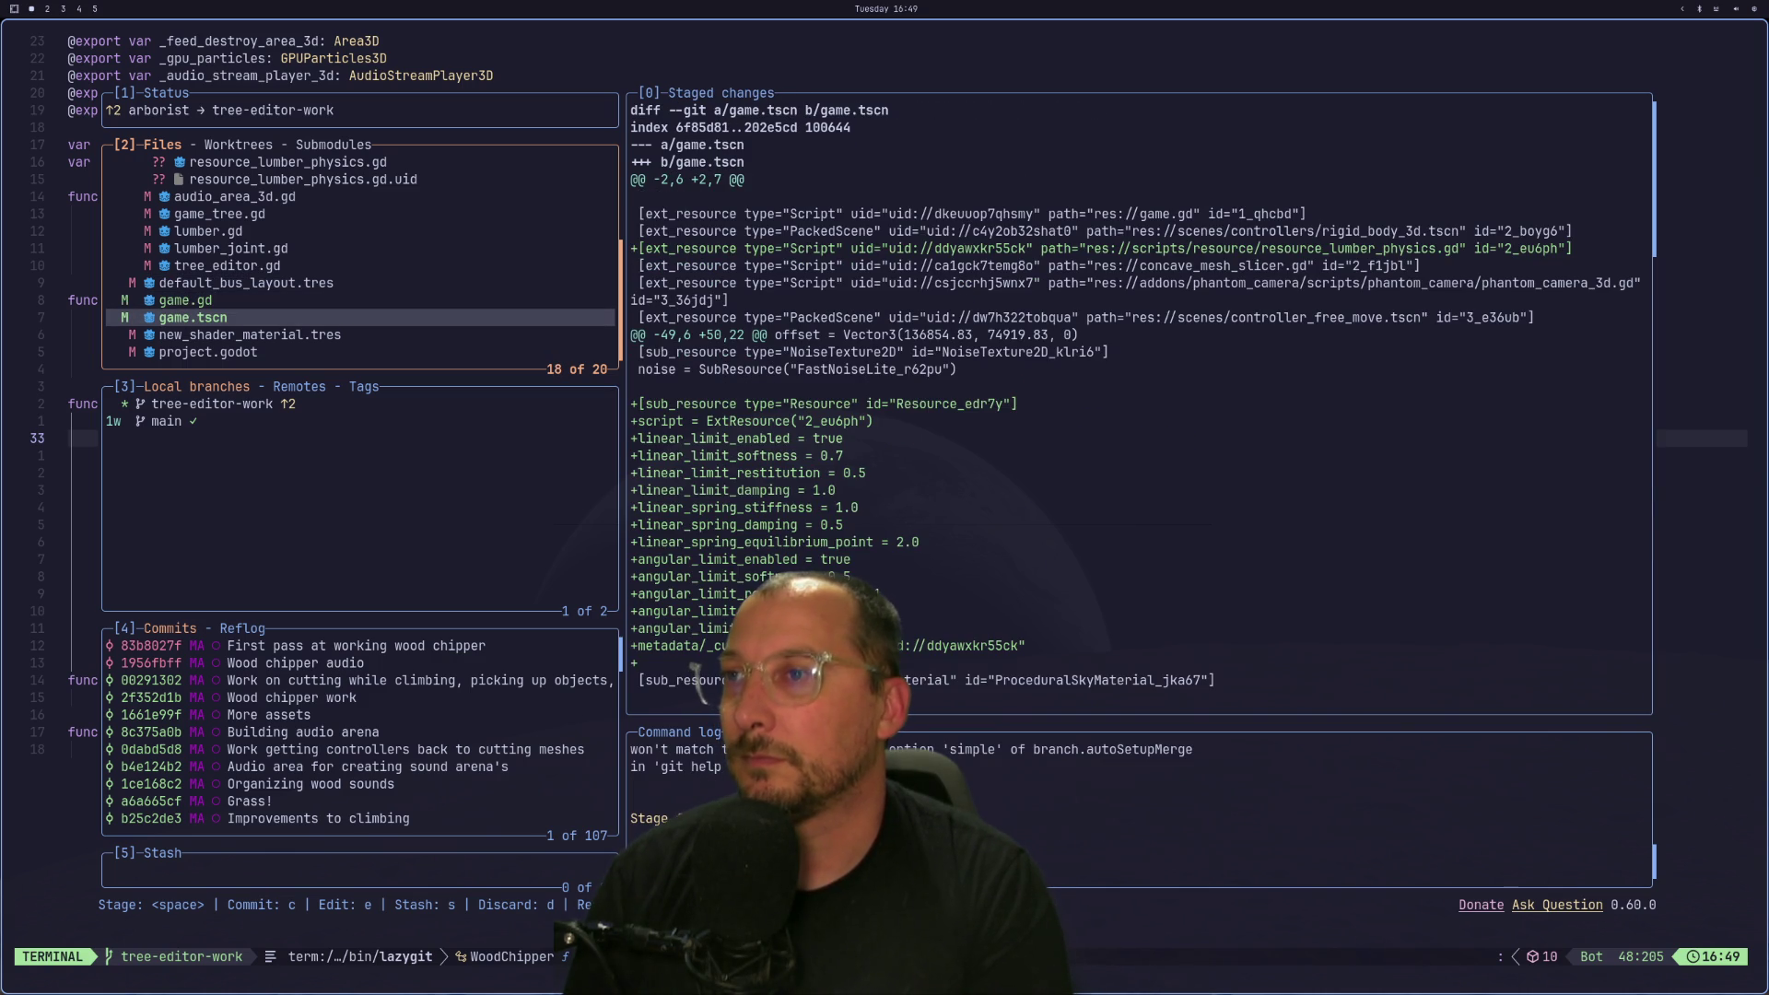
pyautogui.press('k')
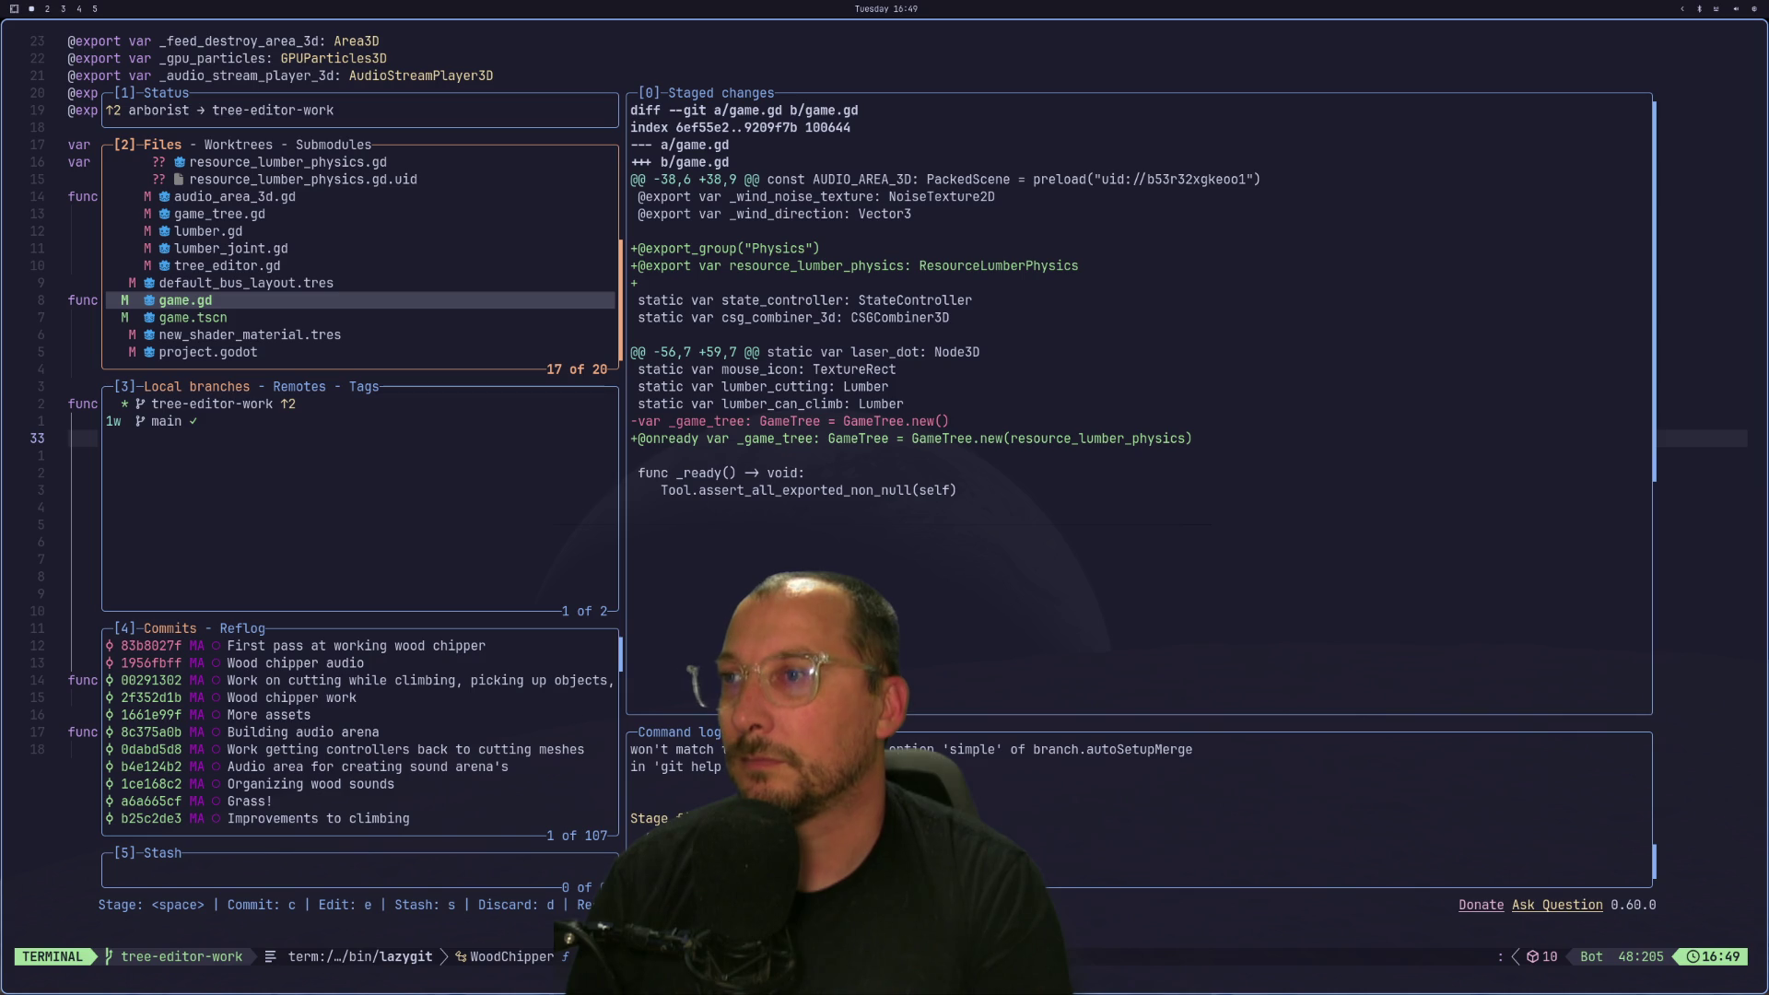
pyautogui.press('space')
pyautogui.press('j')
# Stage only project.godot and switch the changed files to a tree view.
pyautogui.press('space')
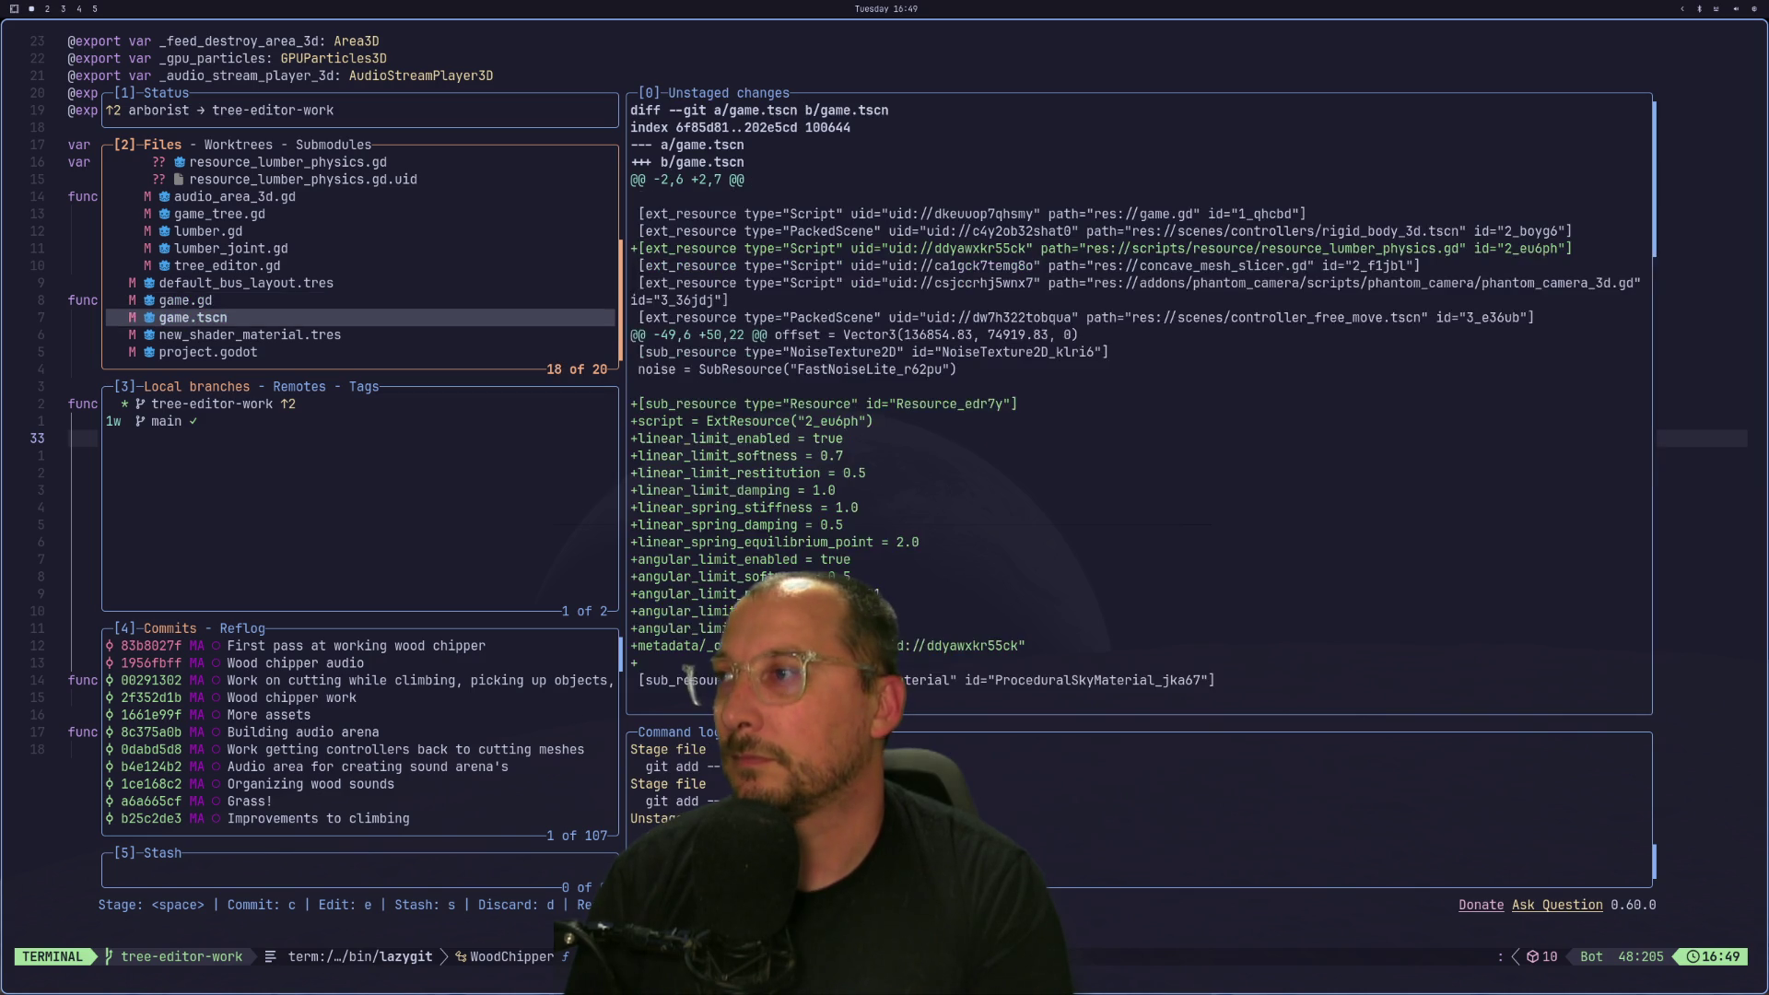
pyautogui.press('j')
pyautogui.press('j')
pyautogui.press('space')
pyautogui.press('k')
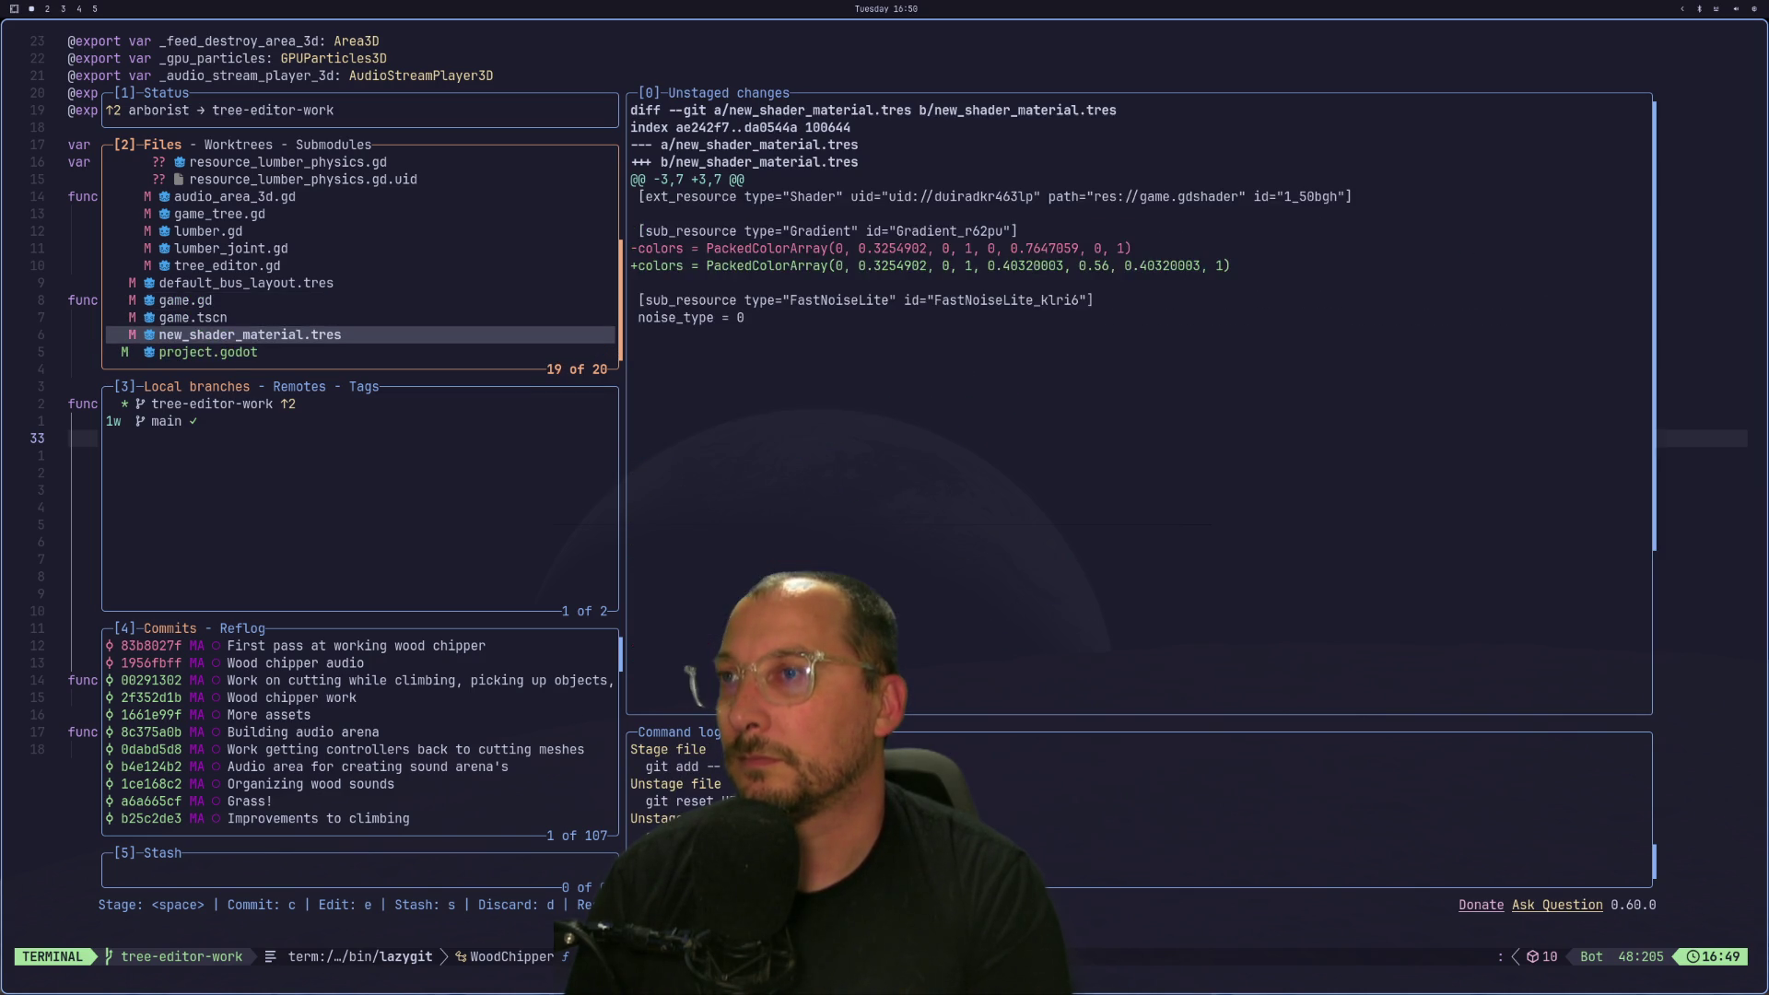
pyautogui.press('`')
pyautogui.press('j')
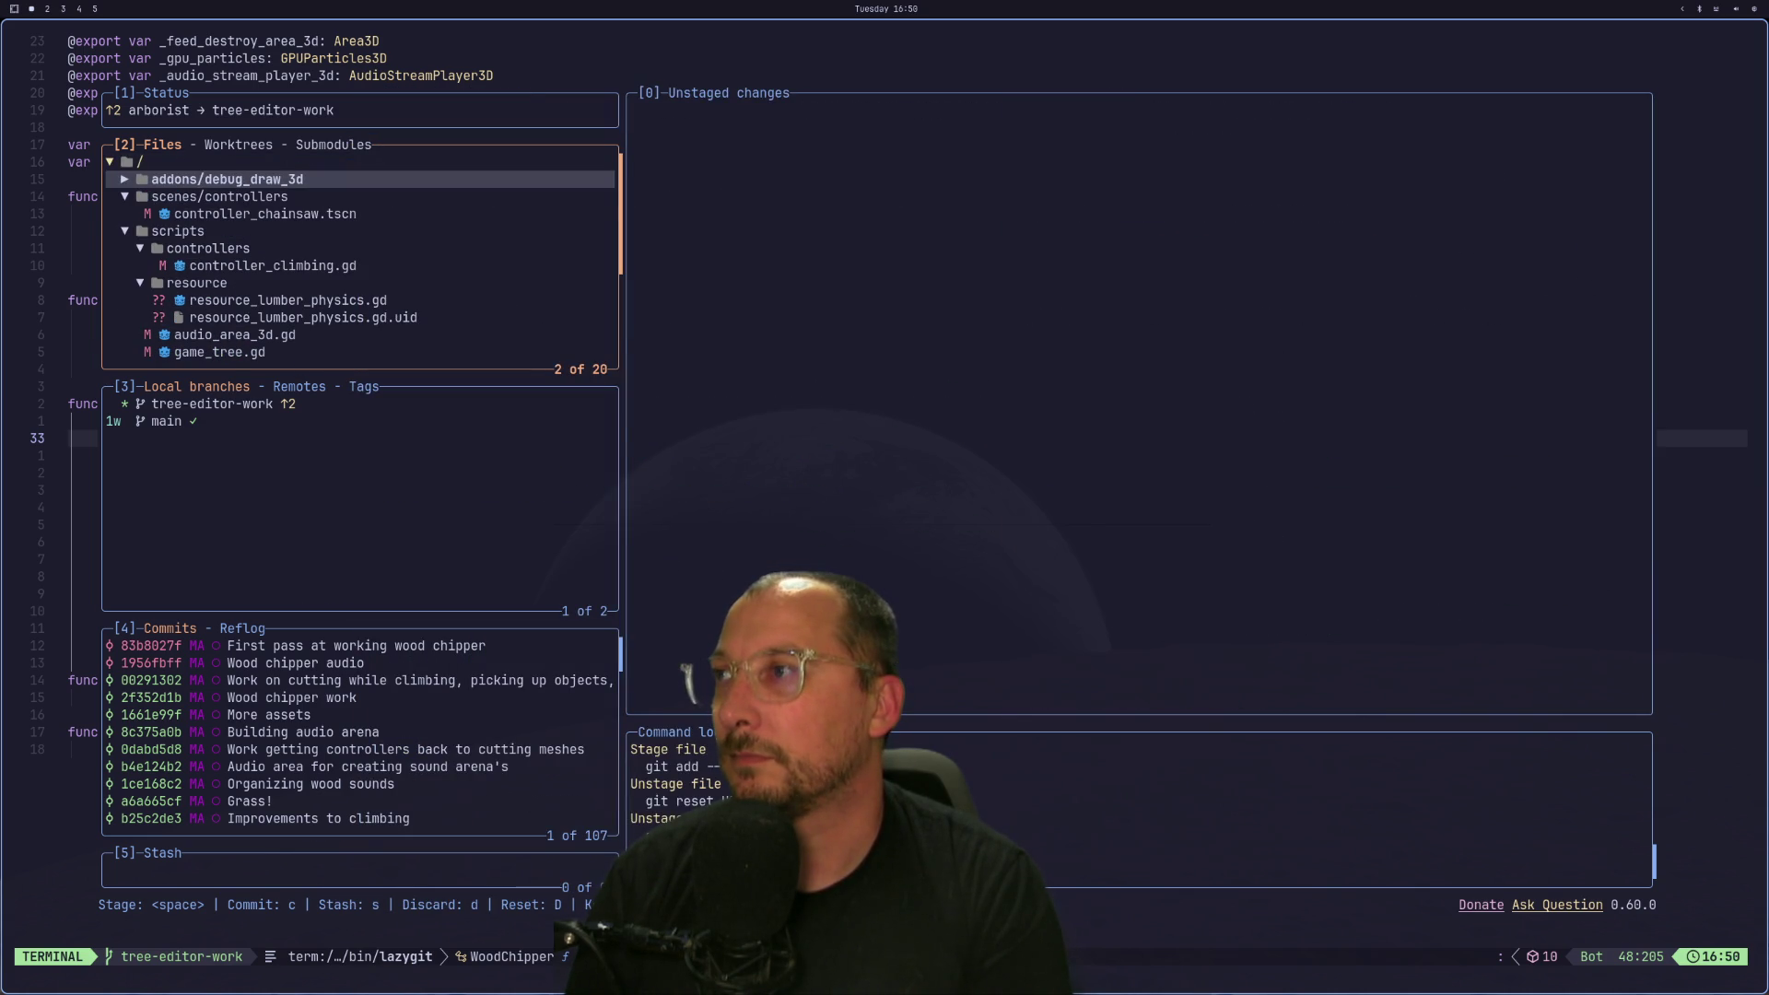
pyautogui.press('j')
pyautogui.press('j')
pyautogui.press('j')
pyautogui.press('j')
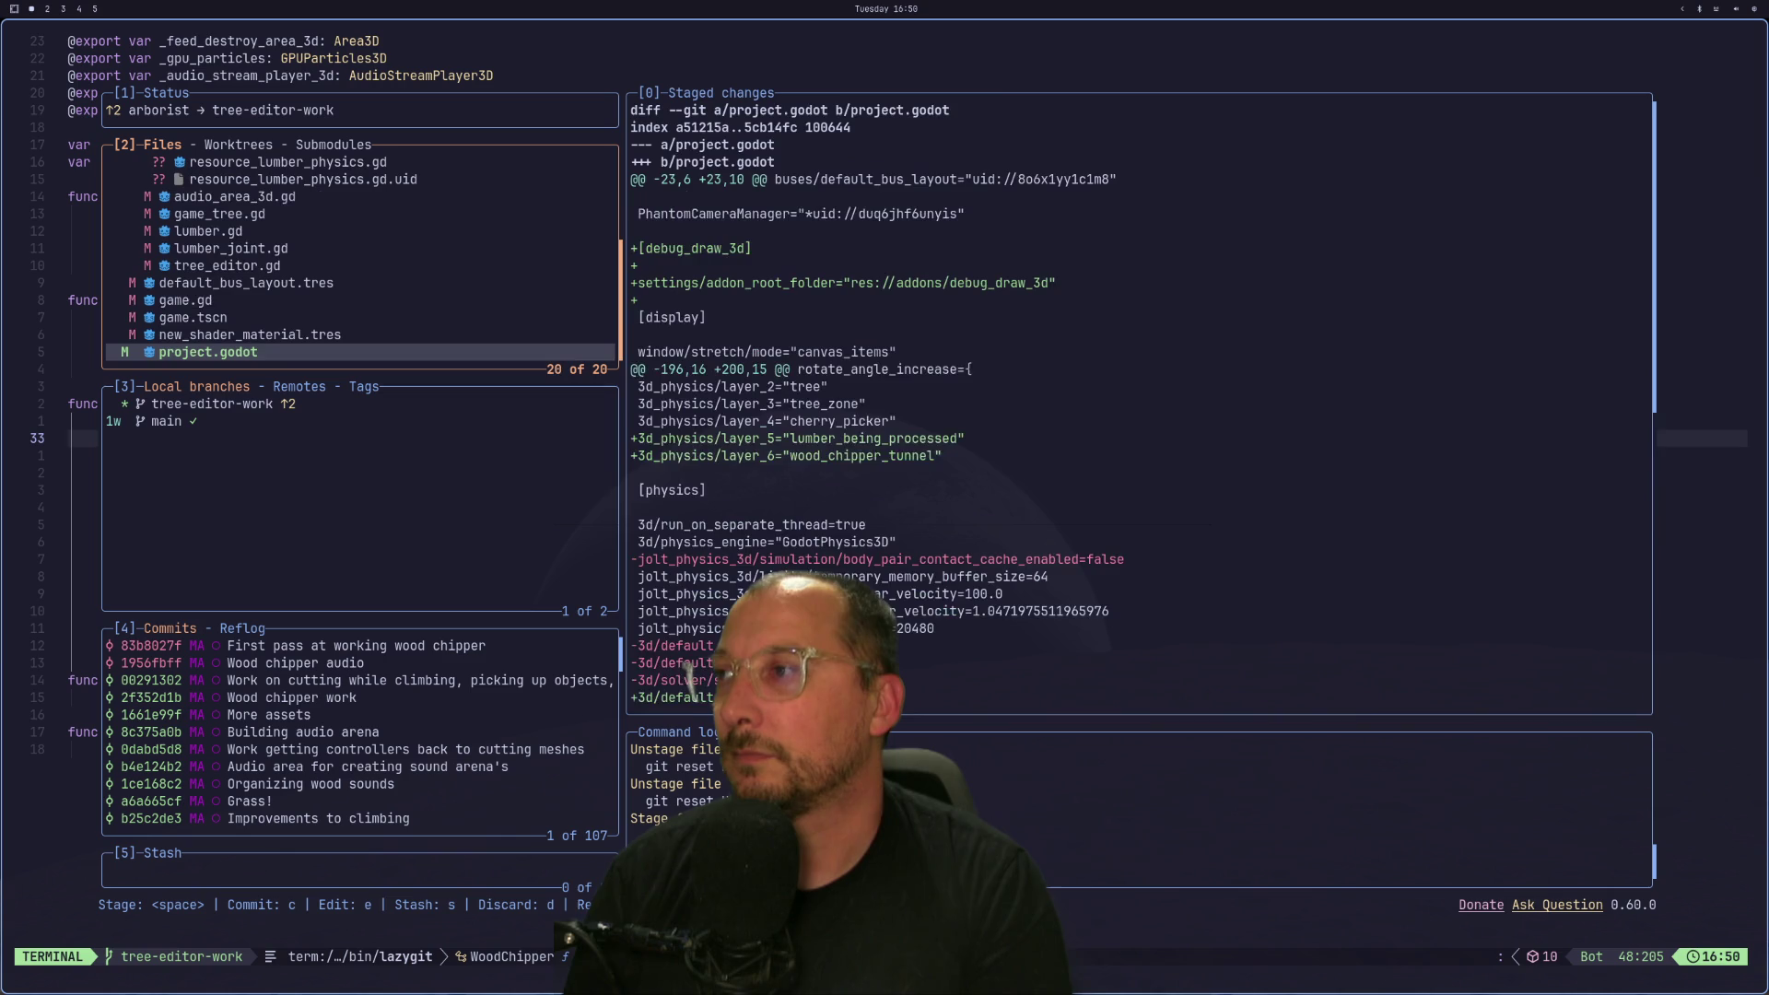
pyautogui.scroll(1, 1138, 403)
pyautogui.scroll(-2, 1138, 403)
pyautogui.scroll(1, 1138, 402)
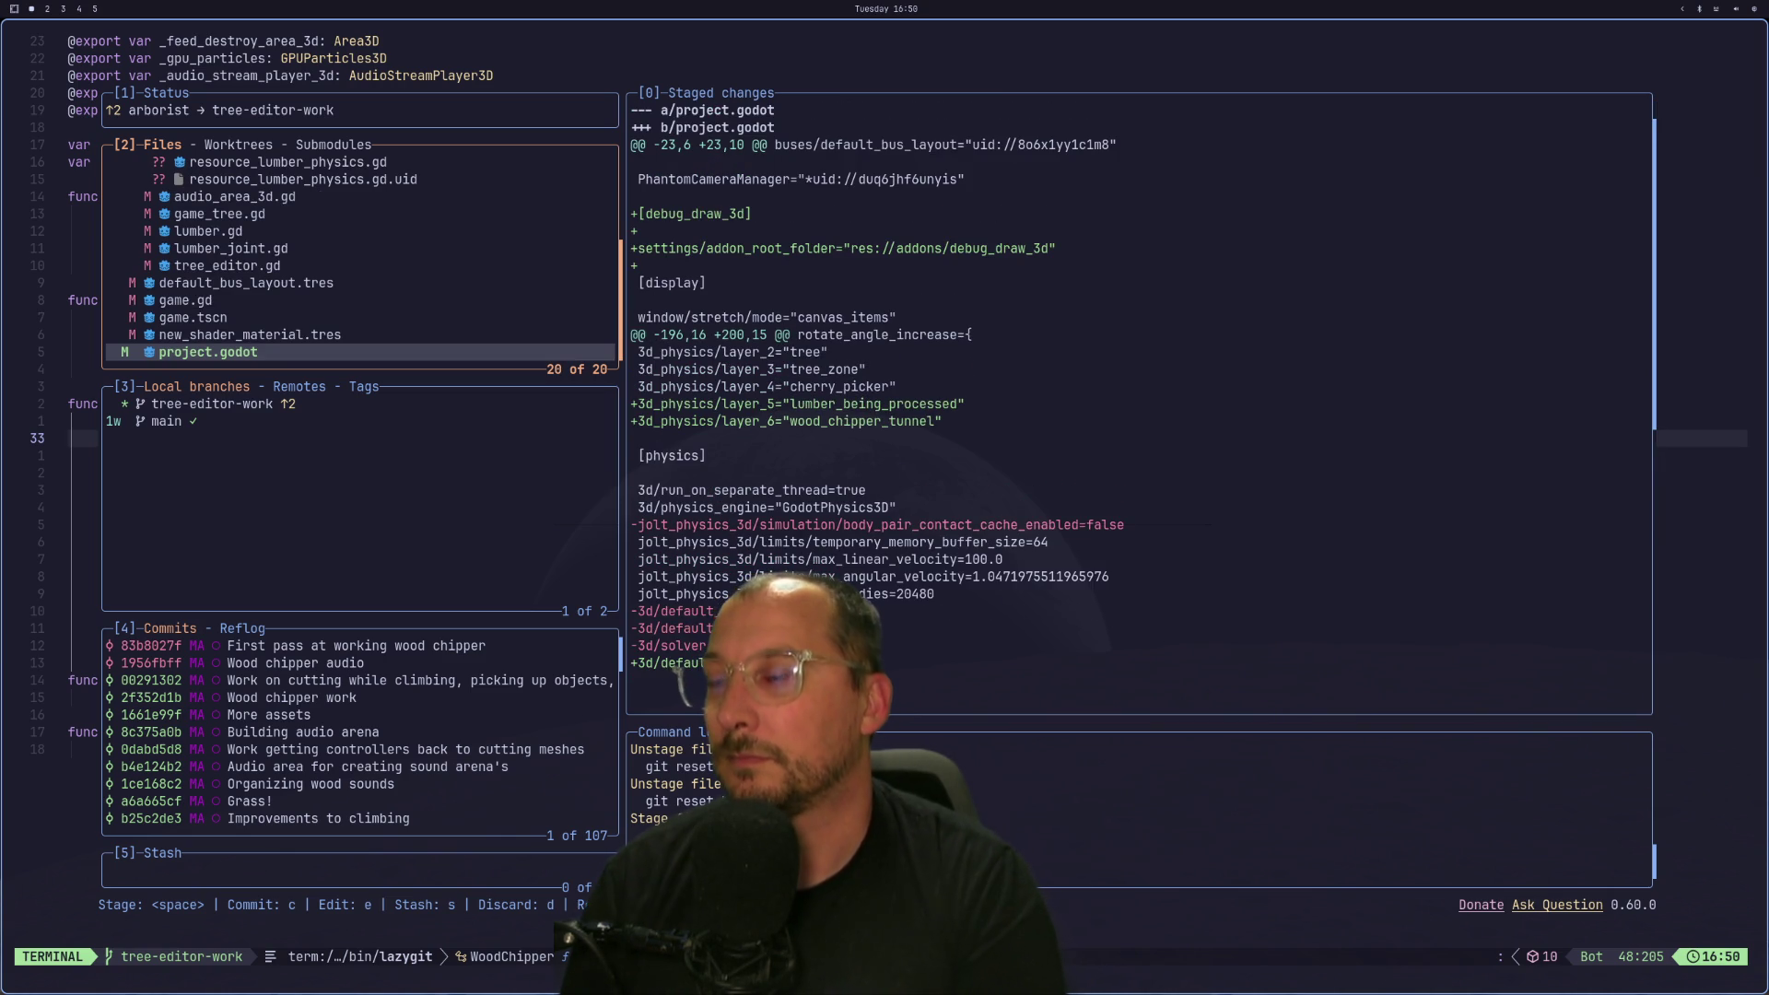
# Commit project.godot as 'Debug draw addon adjustments to physics' and try pushing, which fails.
pyautogui.press('c')
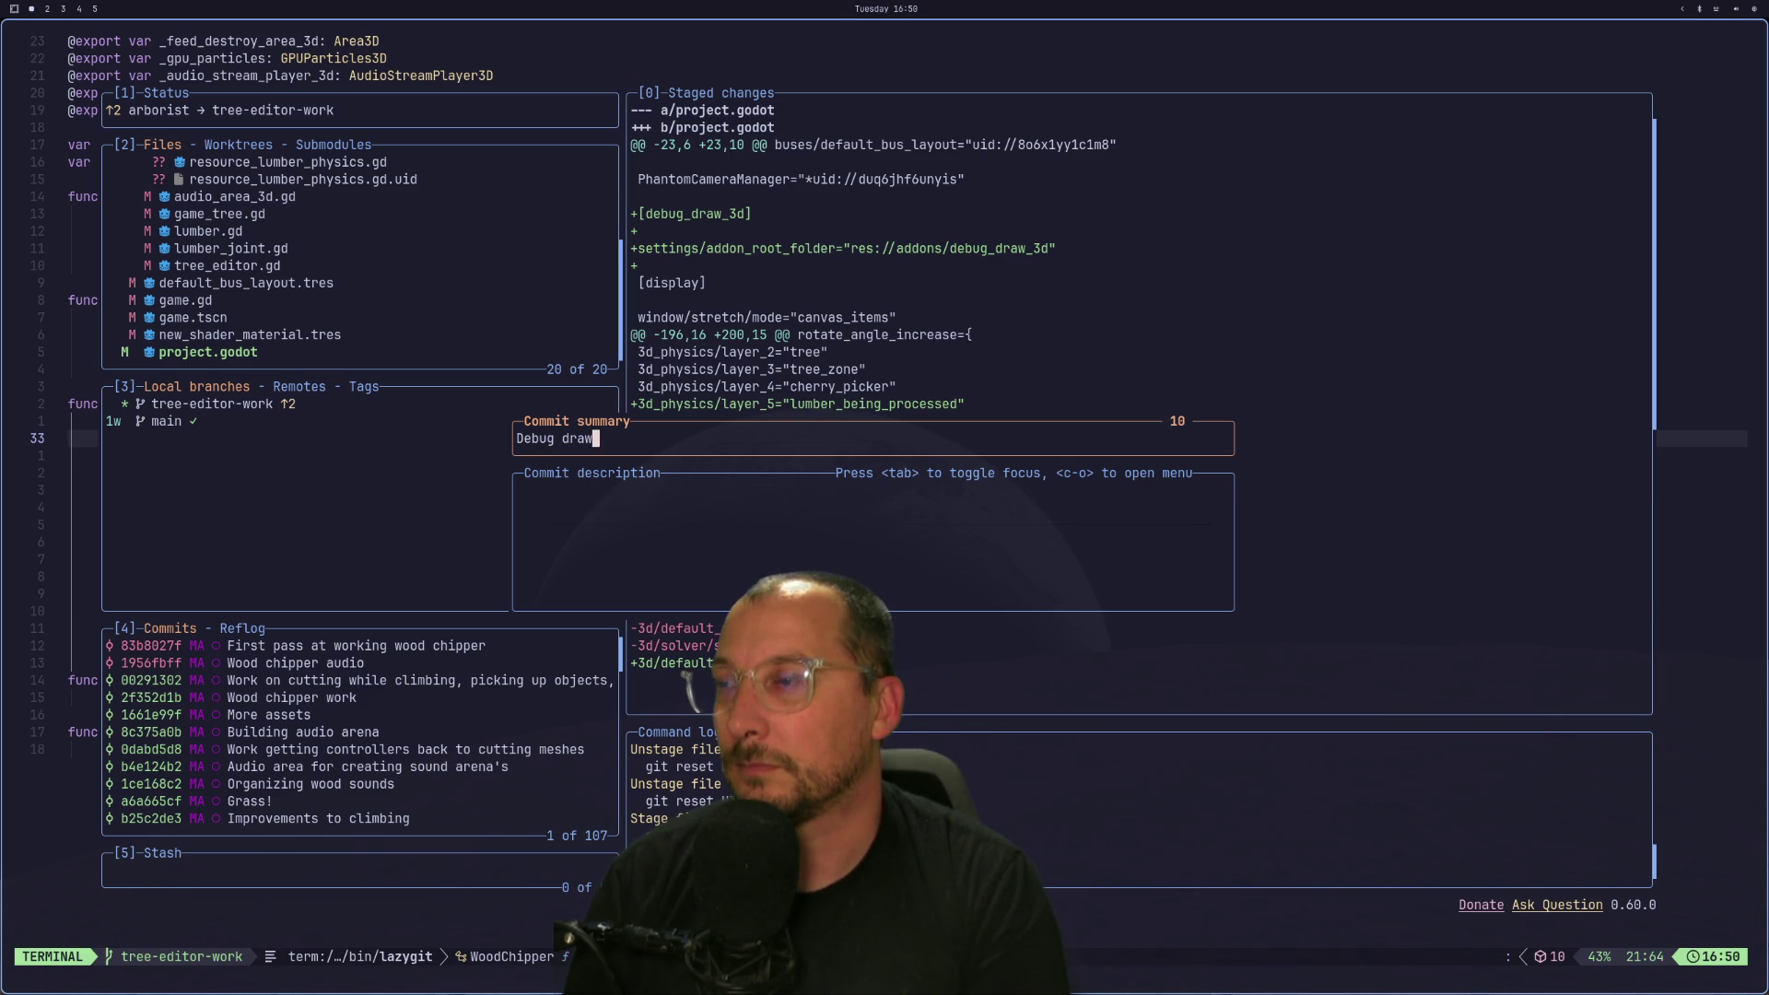
pyautogui.press('BackSpace')
pyautogui.press('BackSpace')
pyautogui.press('BackSpace')
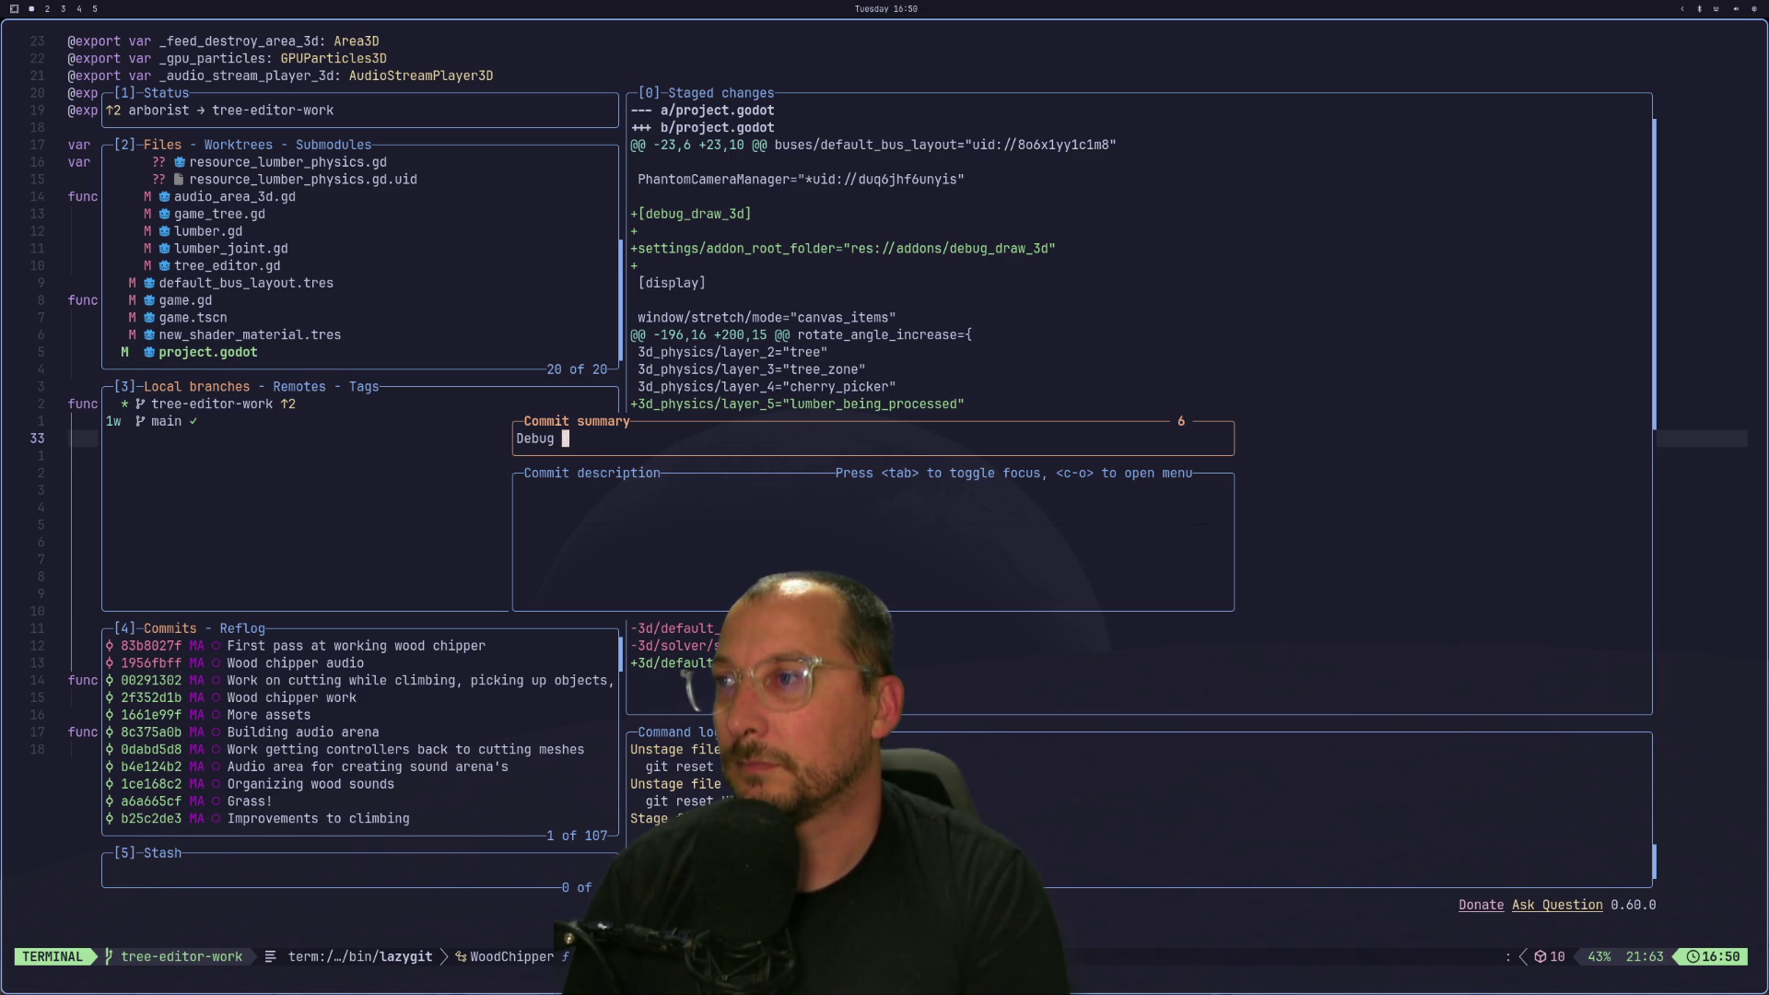
pyautogui.write('draw addo')
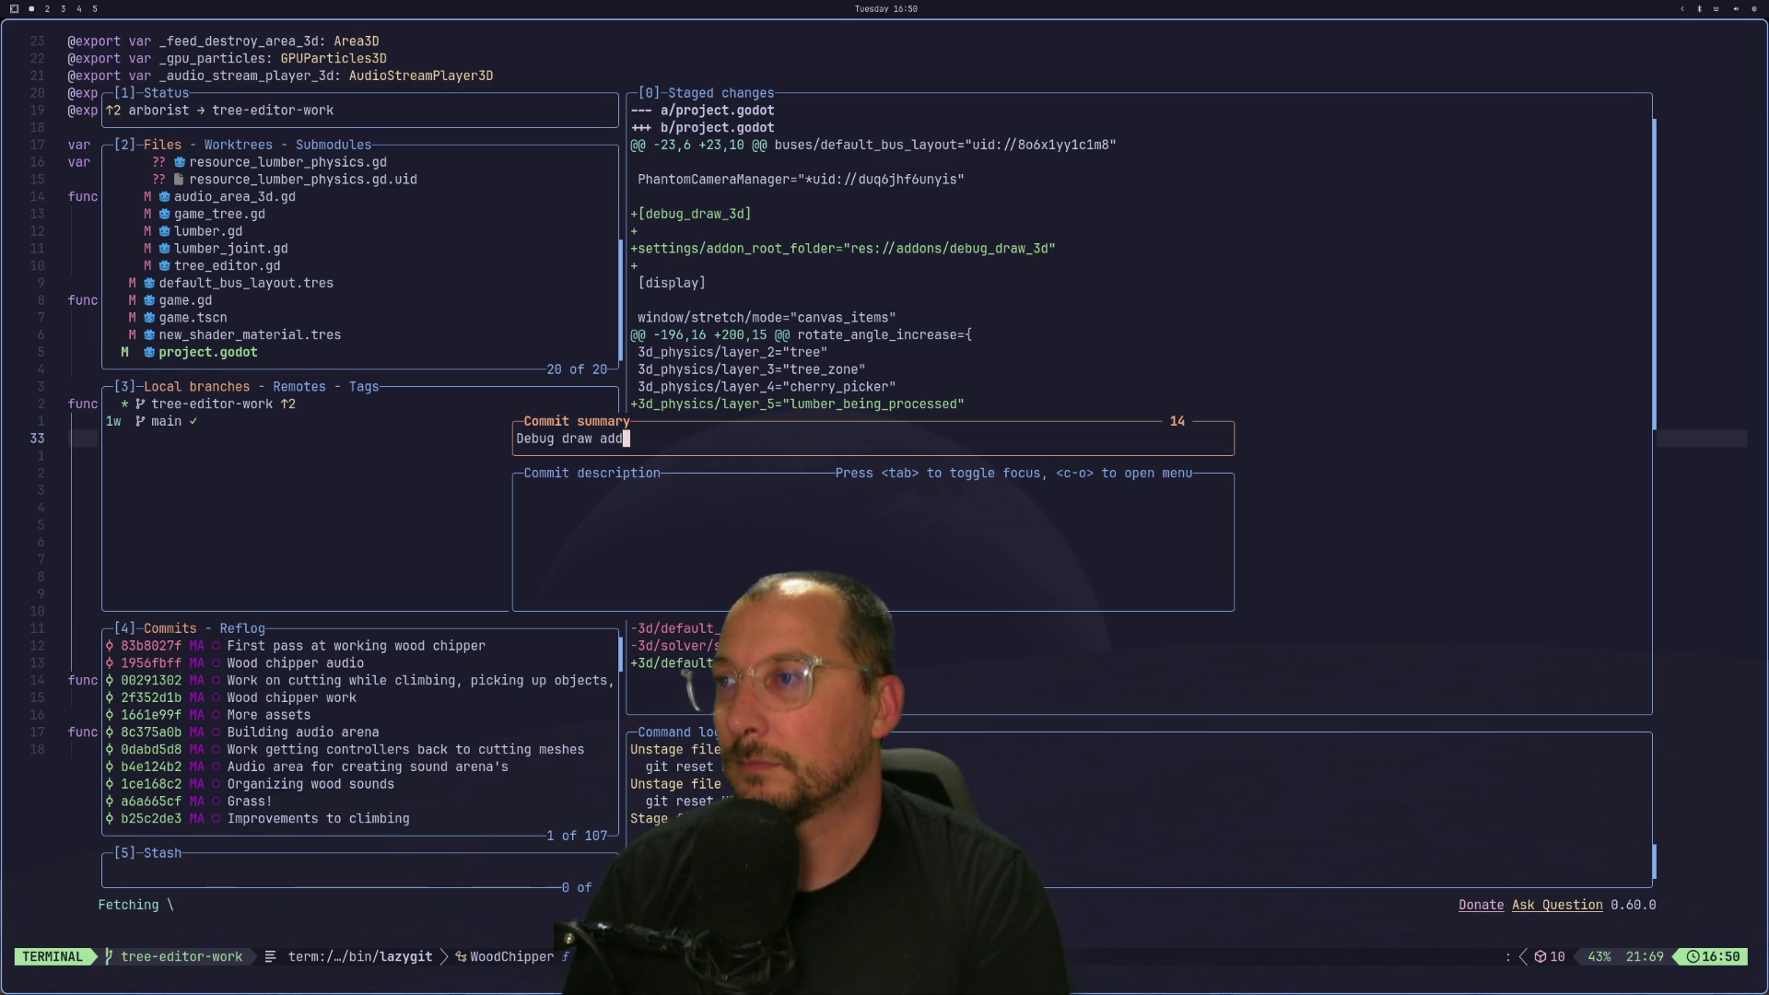
pyautogui.write('n adjustments to physics')
pyautogui.press('Return')
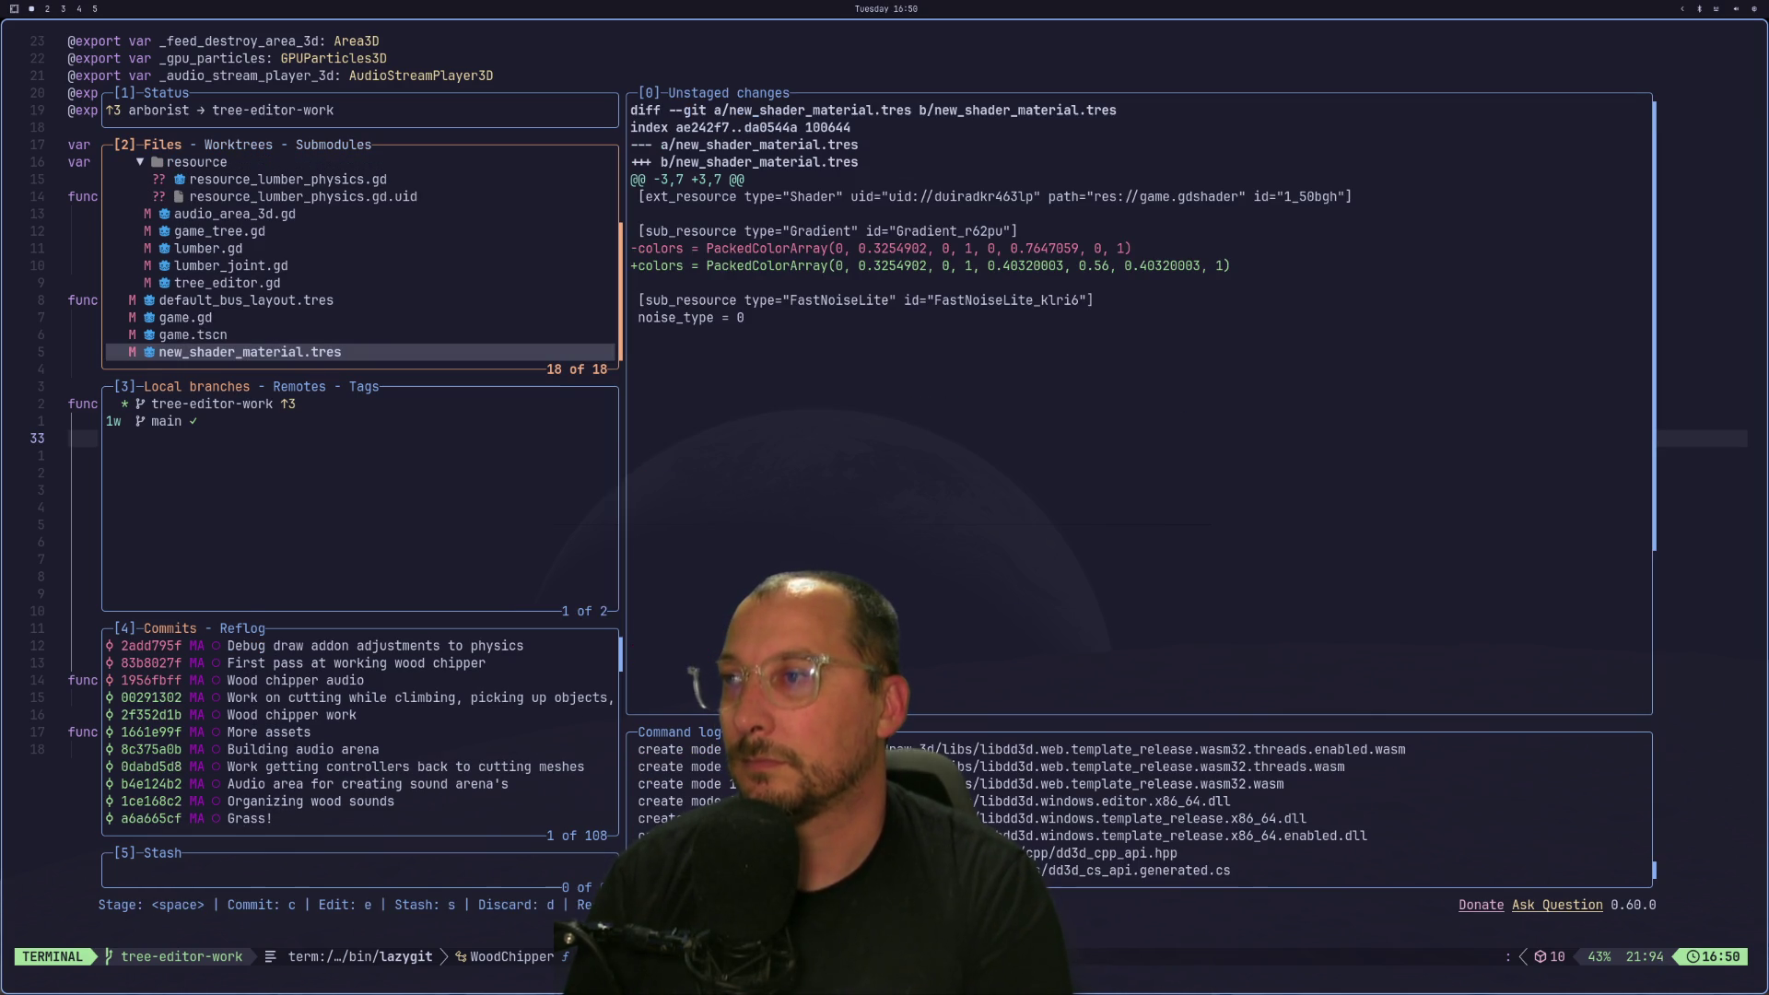
pyautogui.press('P')
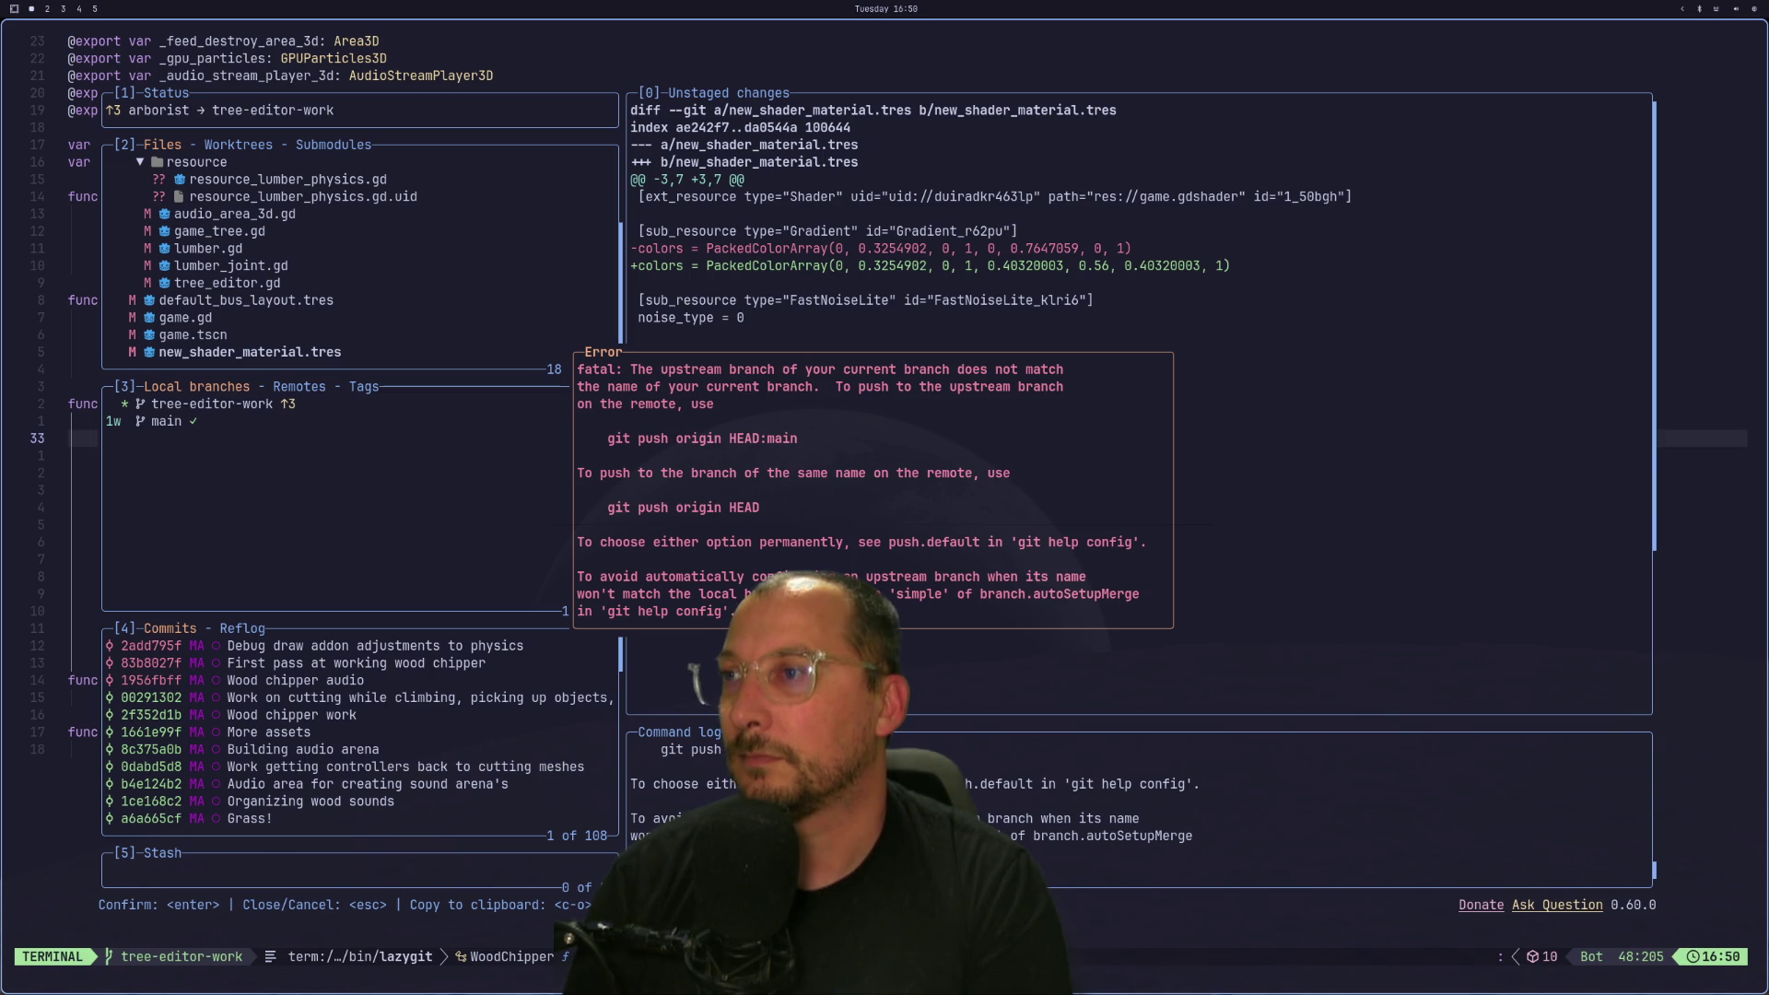
pyautogui.press('Escape')
pyautogui.press('super+shift+4')
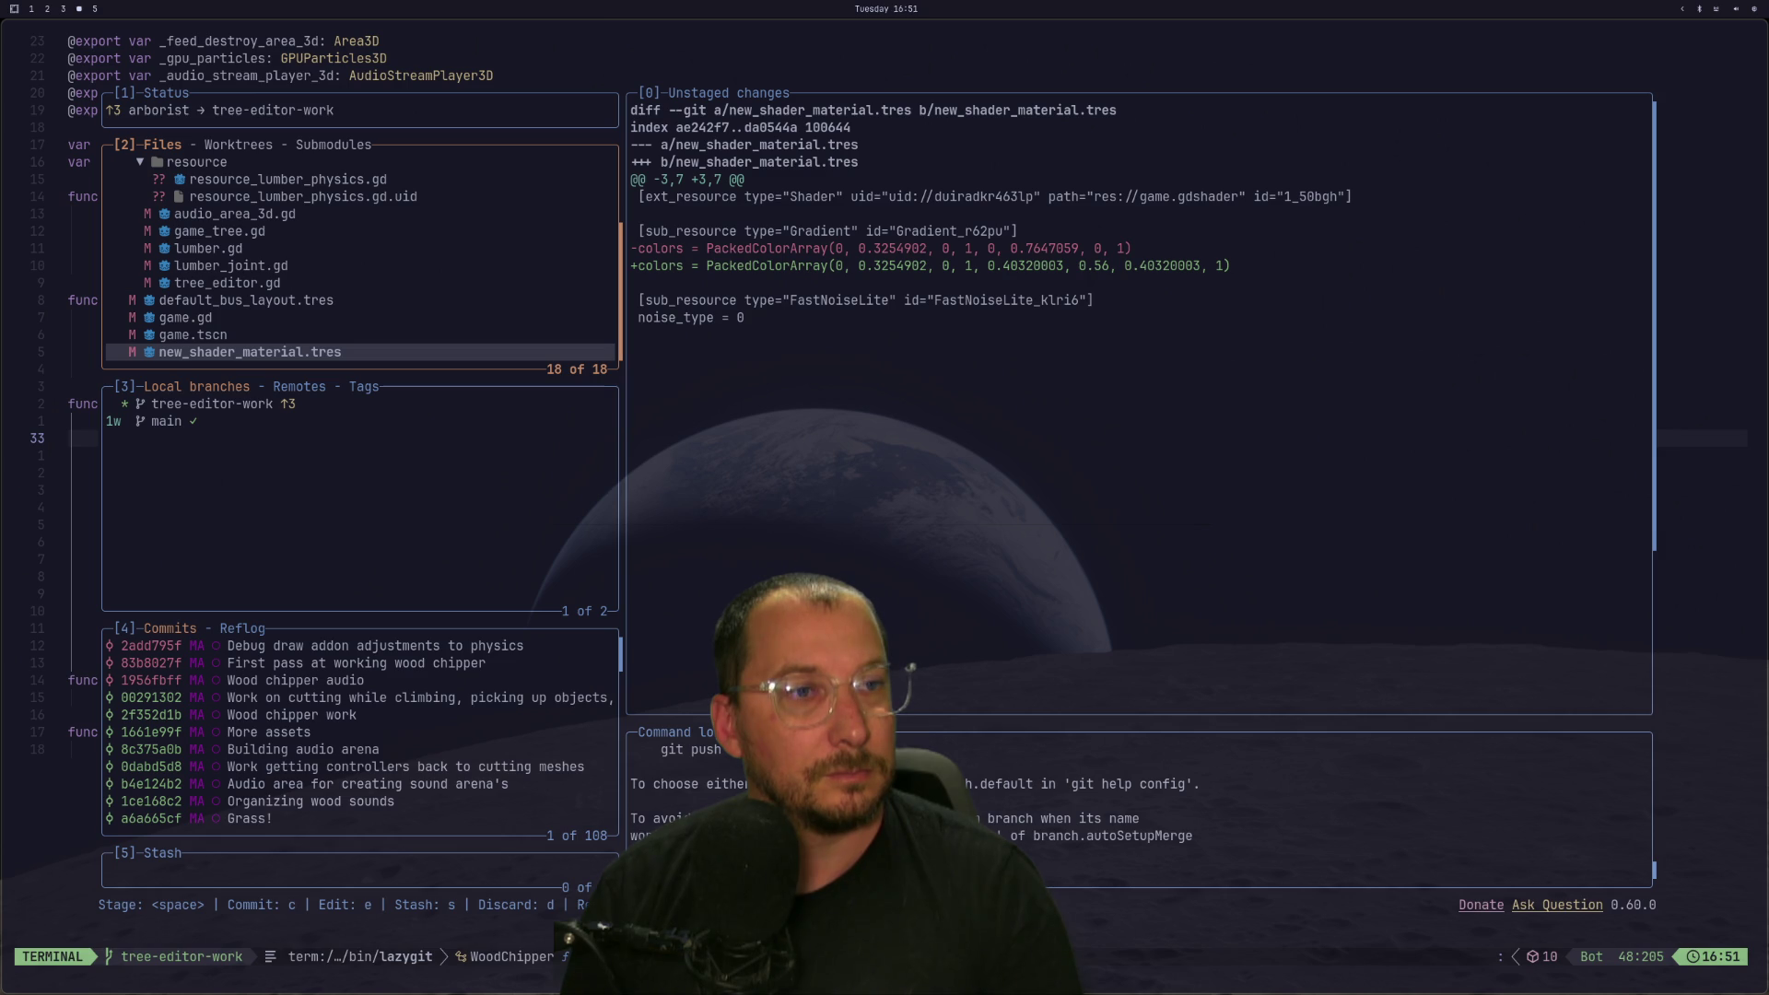
pyautogui.press('f')
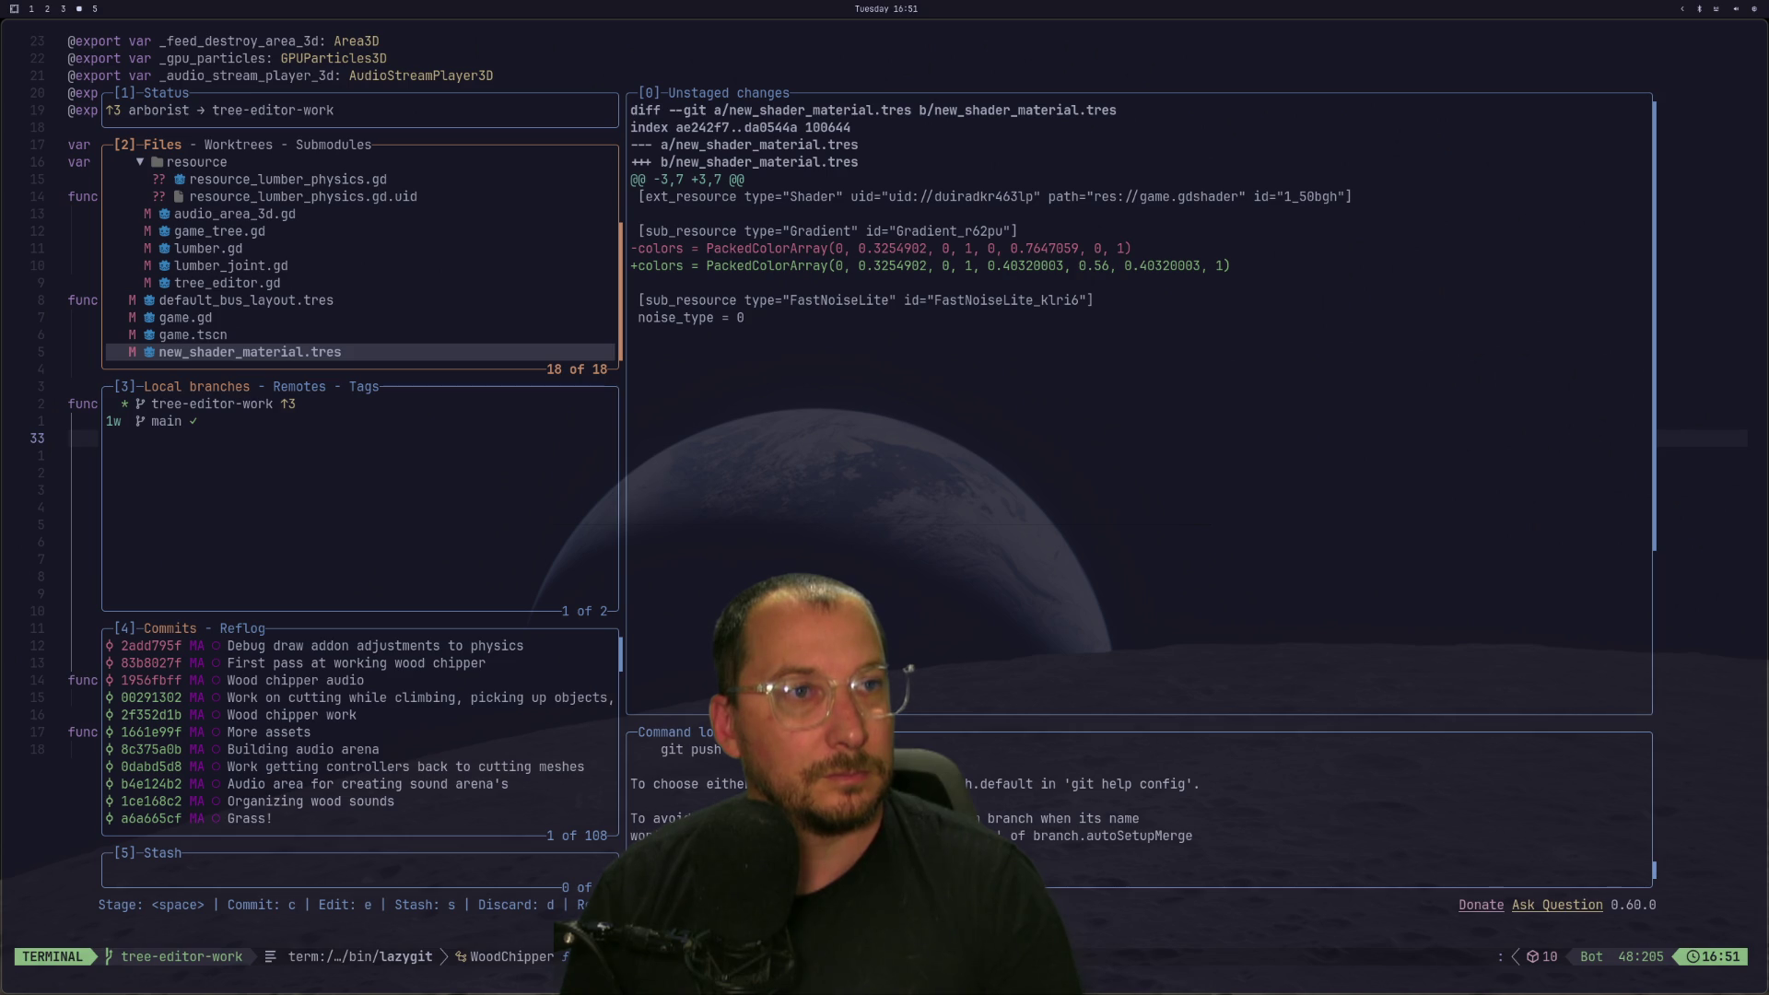
pyautogui.press('super+1')
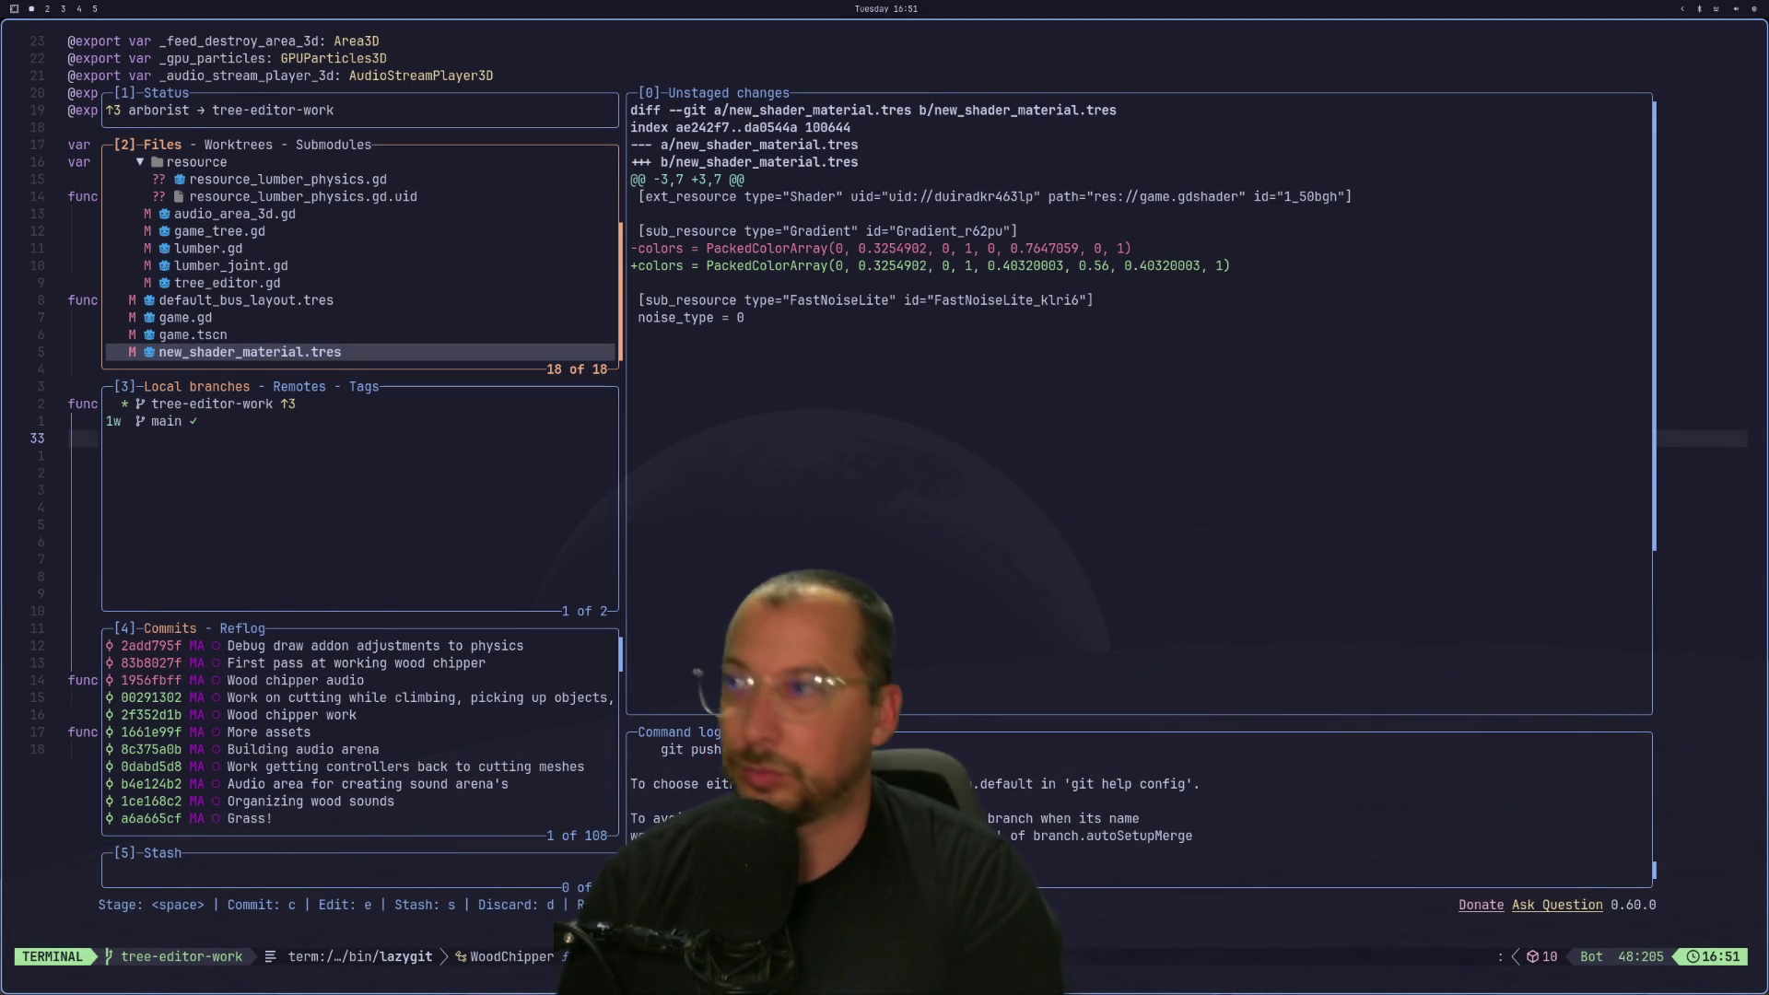
pyautogui.press('Up')
# Stage new_shader_material.tres and commit it with the message 'Adjustments to grass color'.
pyautogui.press('Down')
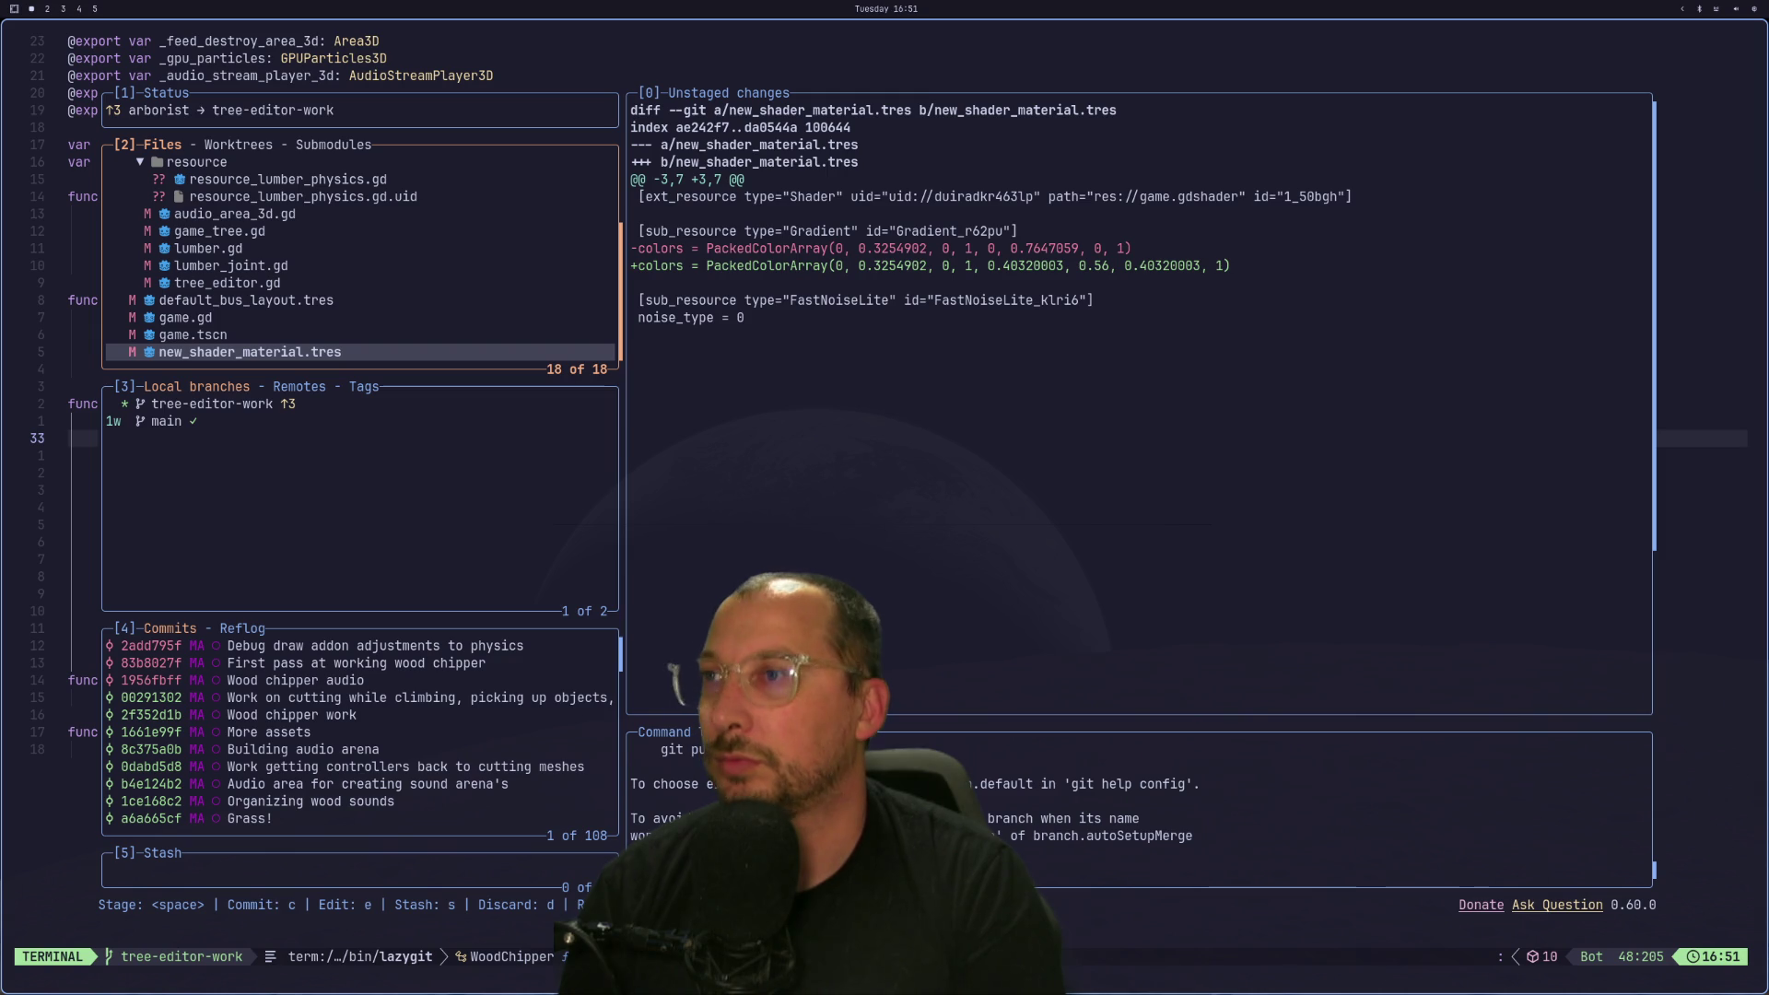
pyautogui.press('Up')
pyautogui.press('Down')
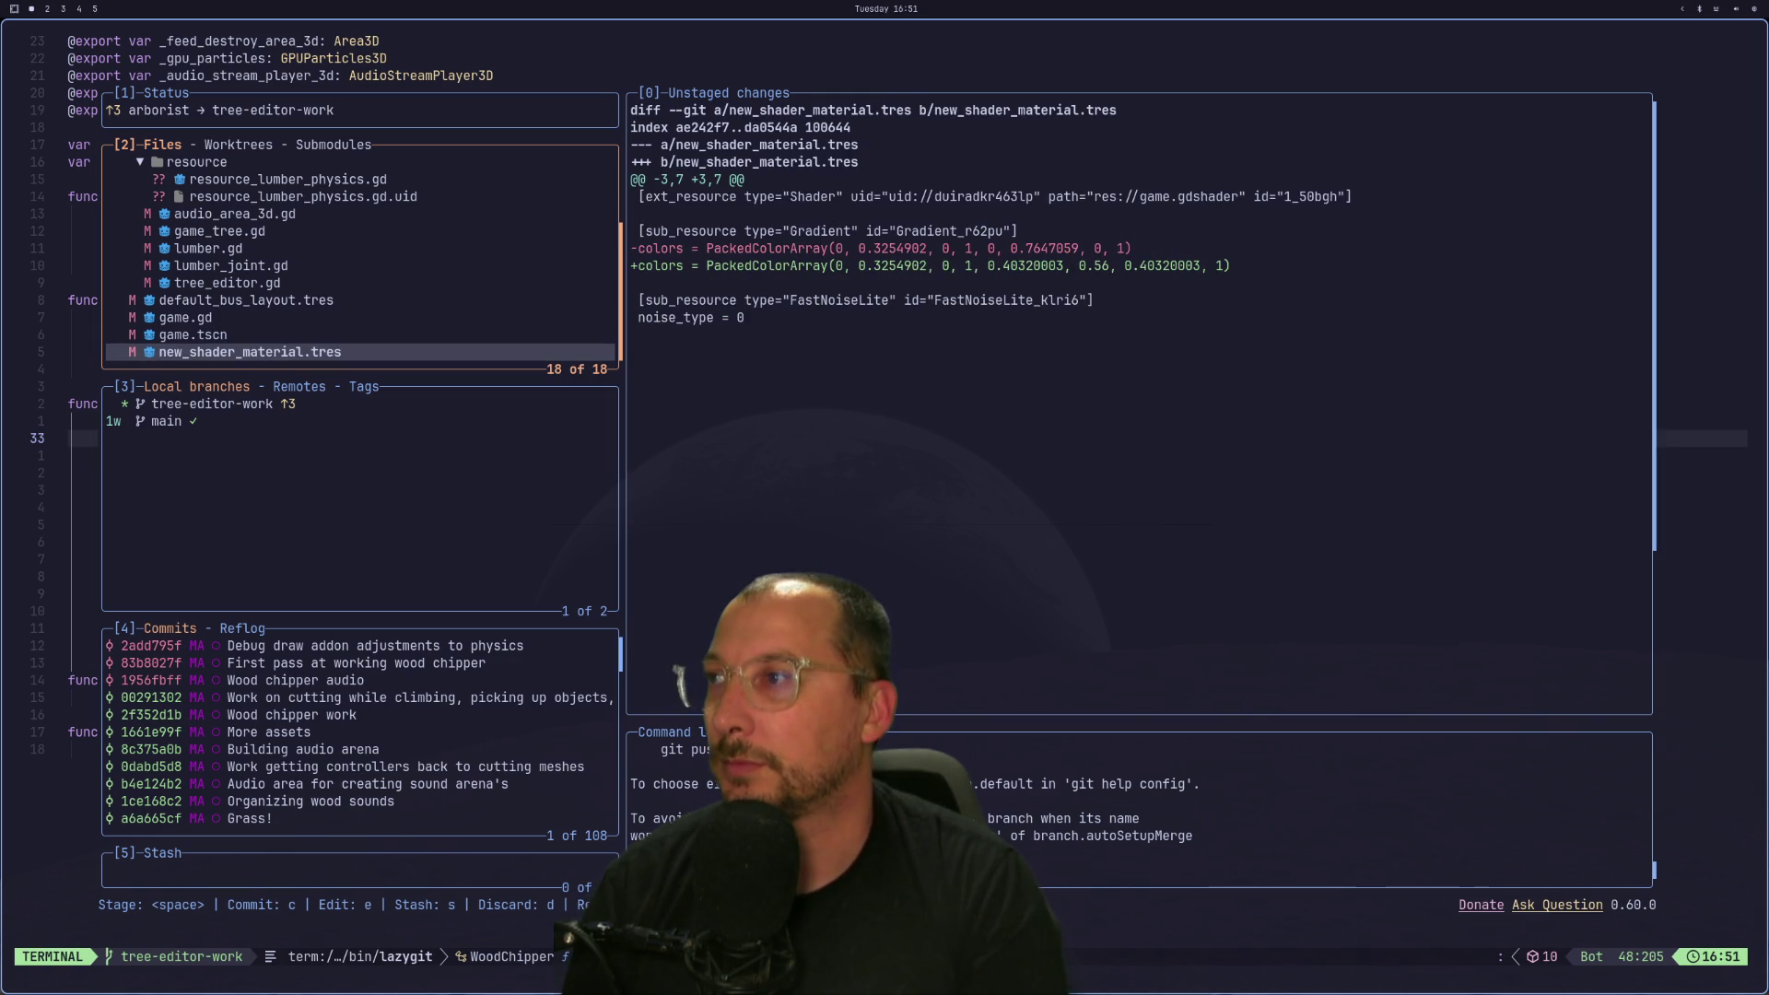
pyautogui.press('space')
pyautogui.write('cAdjustments to gr')
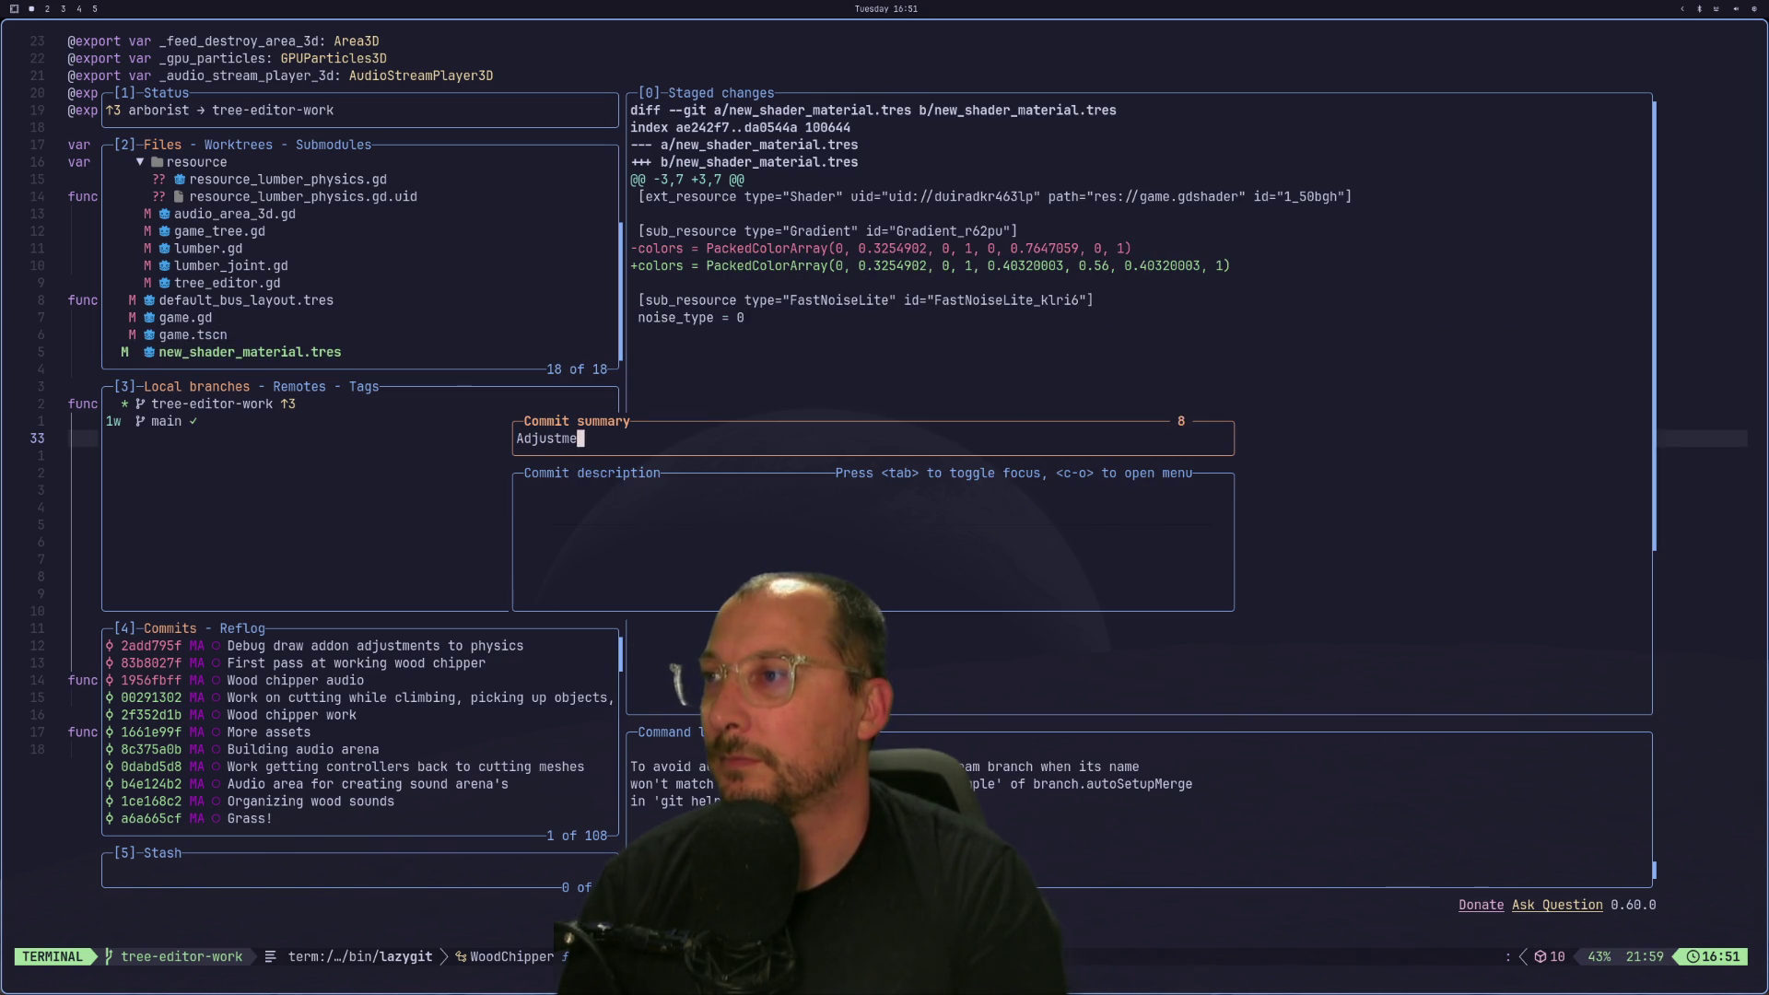
pyautogui.write('ass color')
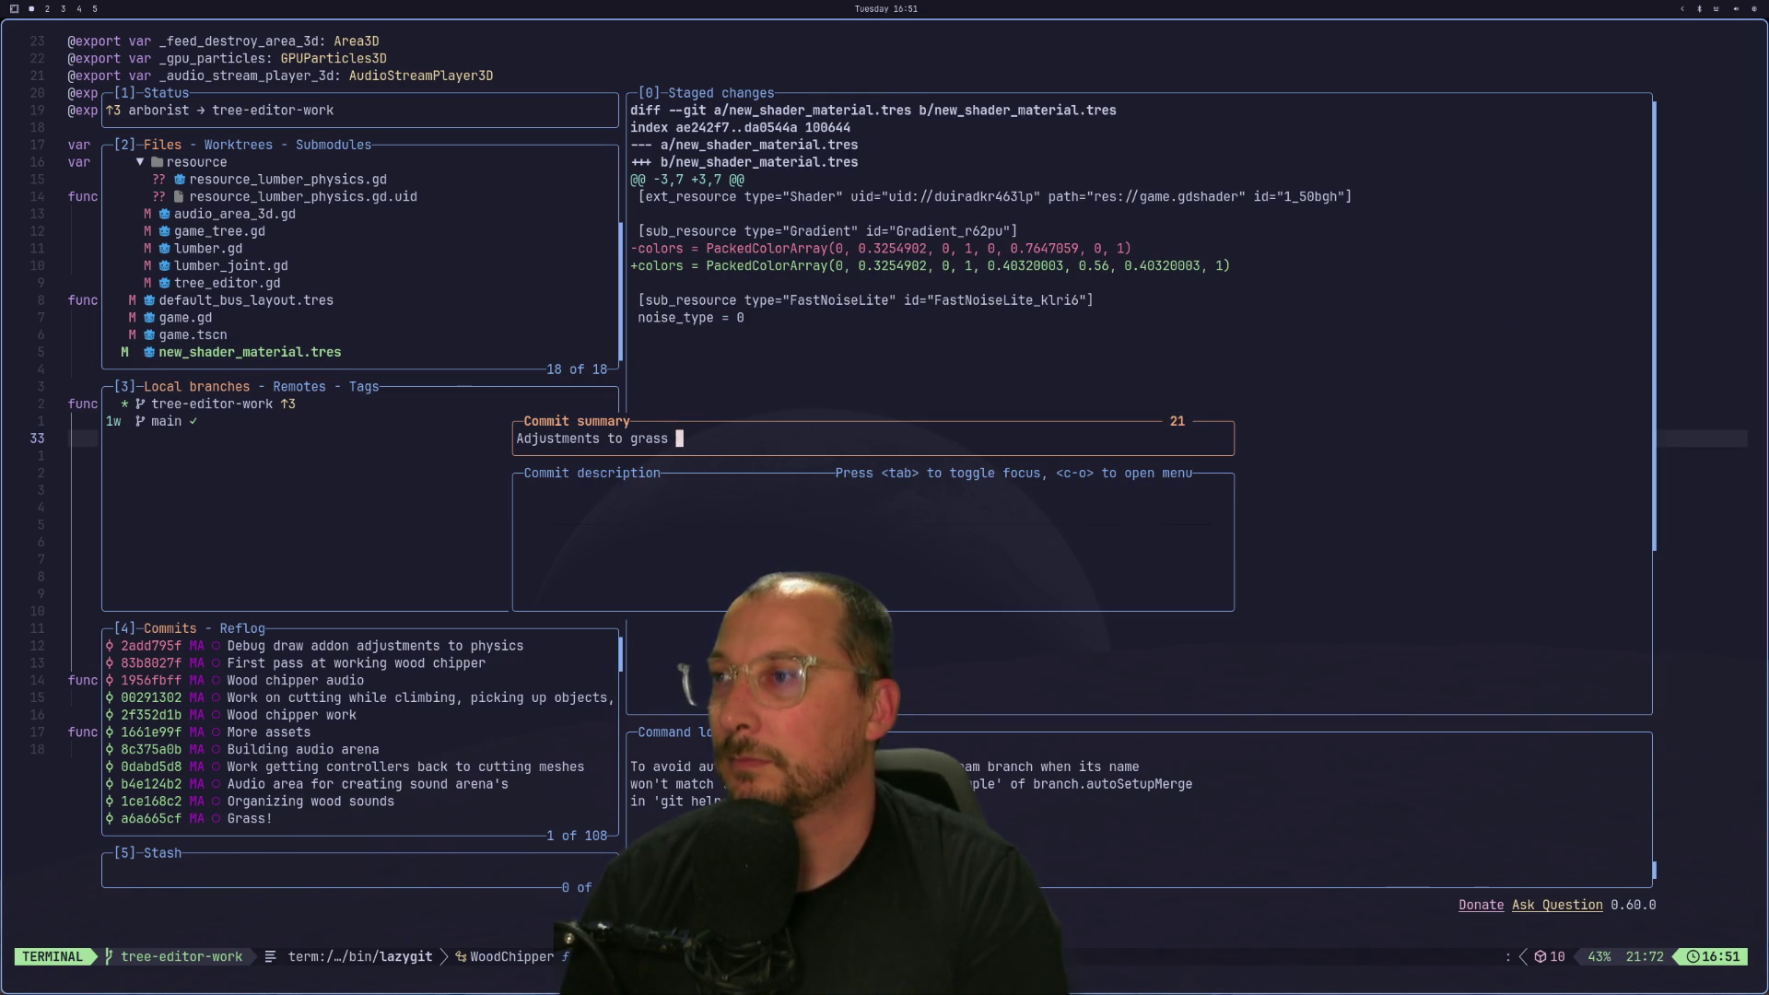
pyautogui.press('Return')
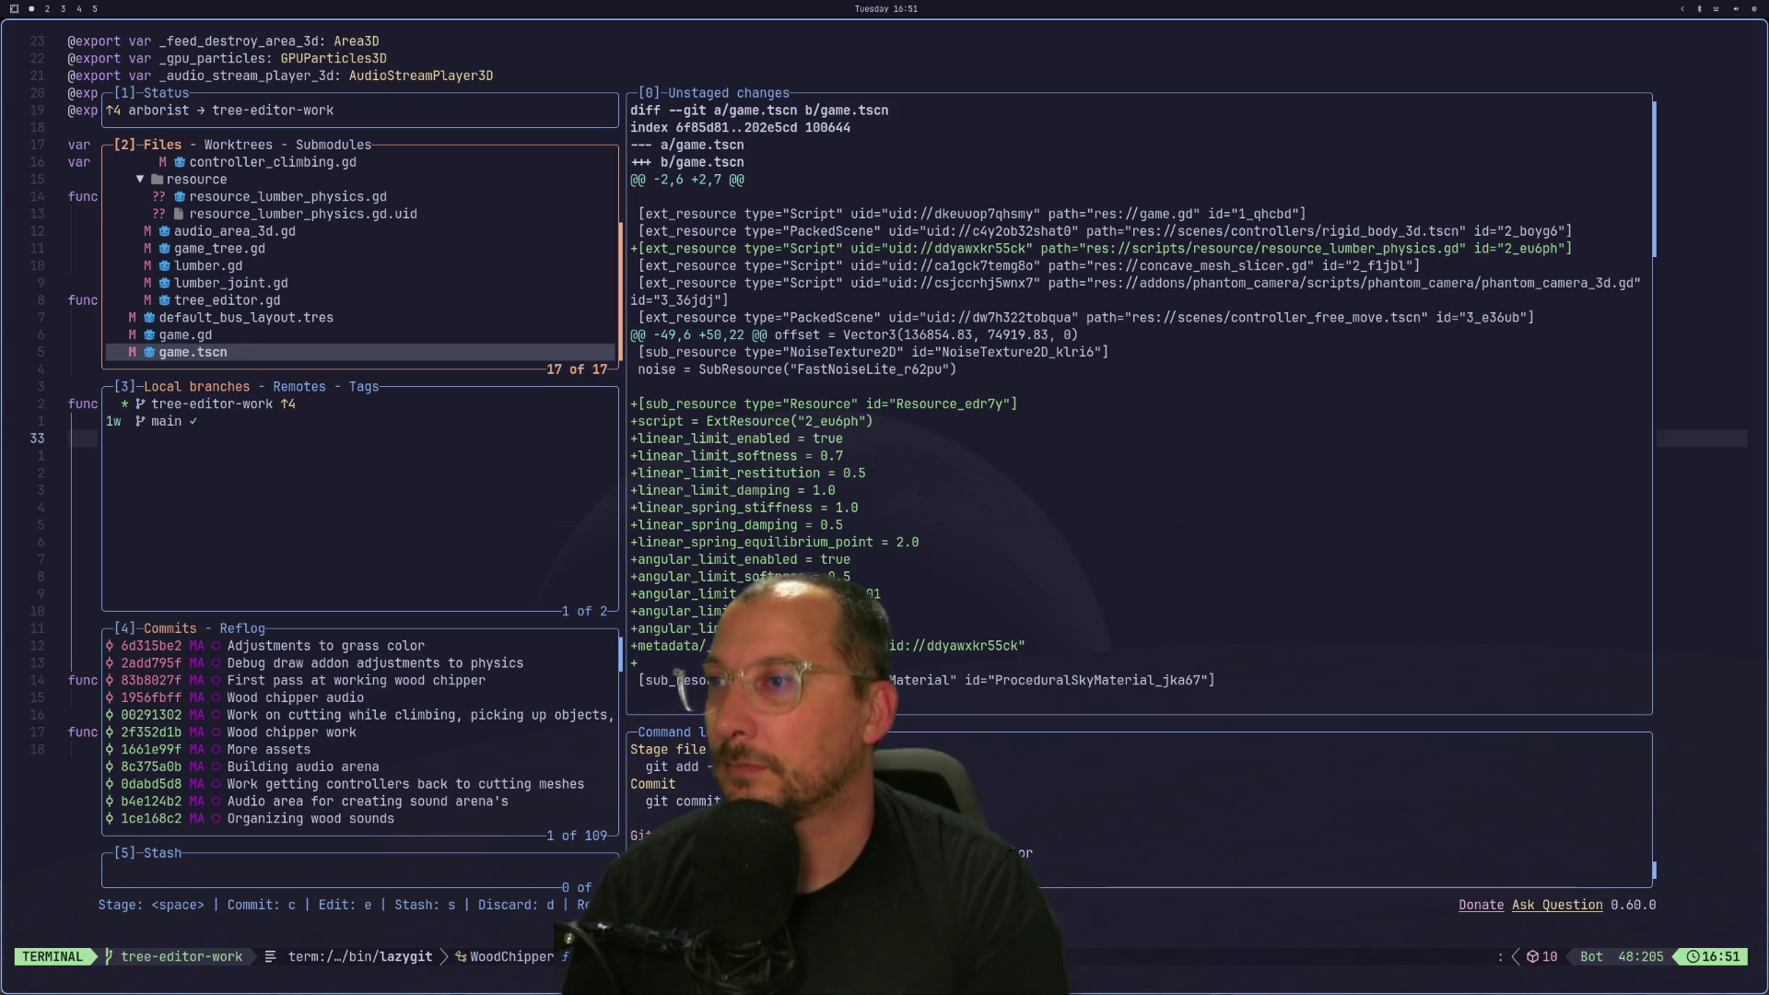
pyautogui.press('Up')
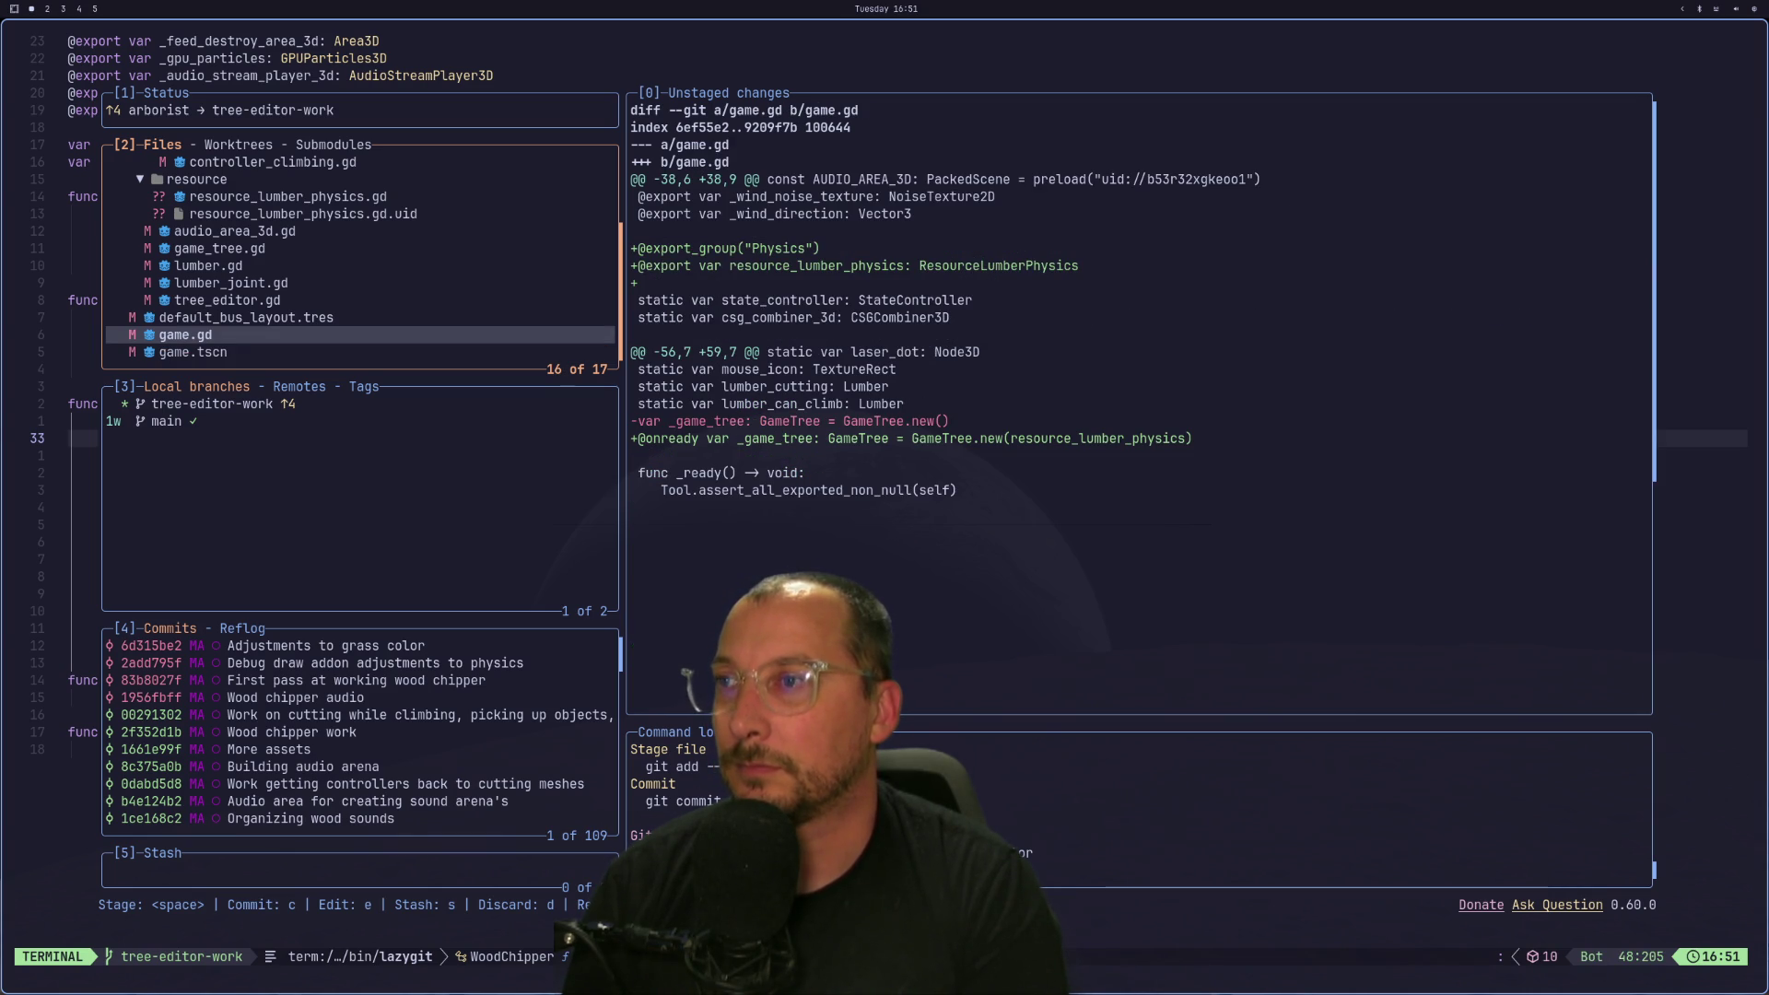
# Stage game.gd, game.tscn, tree_editor.gd and game_tree.gd.
pyautogui.press('Down')
pyautogui.press('Up')
pyautogui.press('Down')
pyautogui.press('Up')
pyautogui.press('space')
pyautogui.press('Down')
pyautogui.press('space')
pyautogui.press('Up')
pyautogui.press('Up')
pyautogui.press('Up')
pyautogui.press('Down')
pyautogui.press('Down')
pyautogui.press('Down')
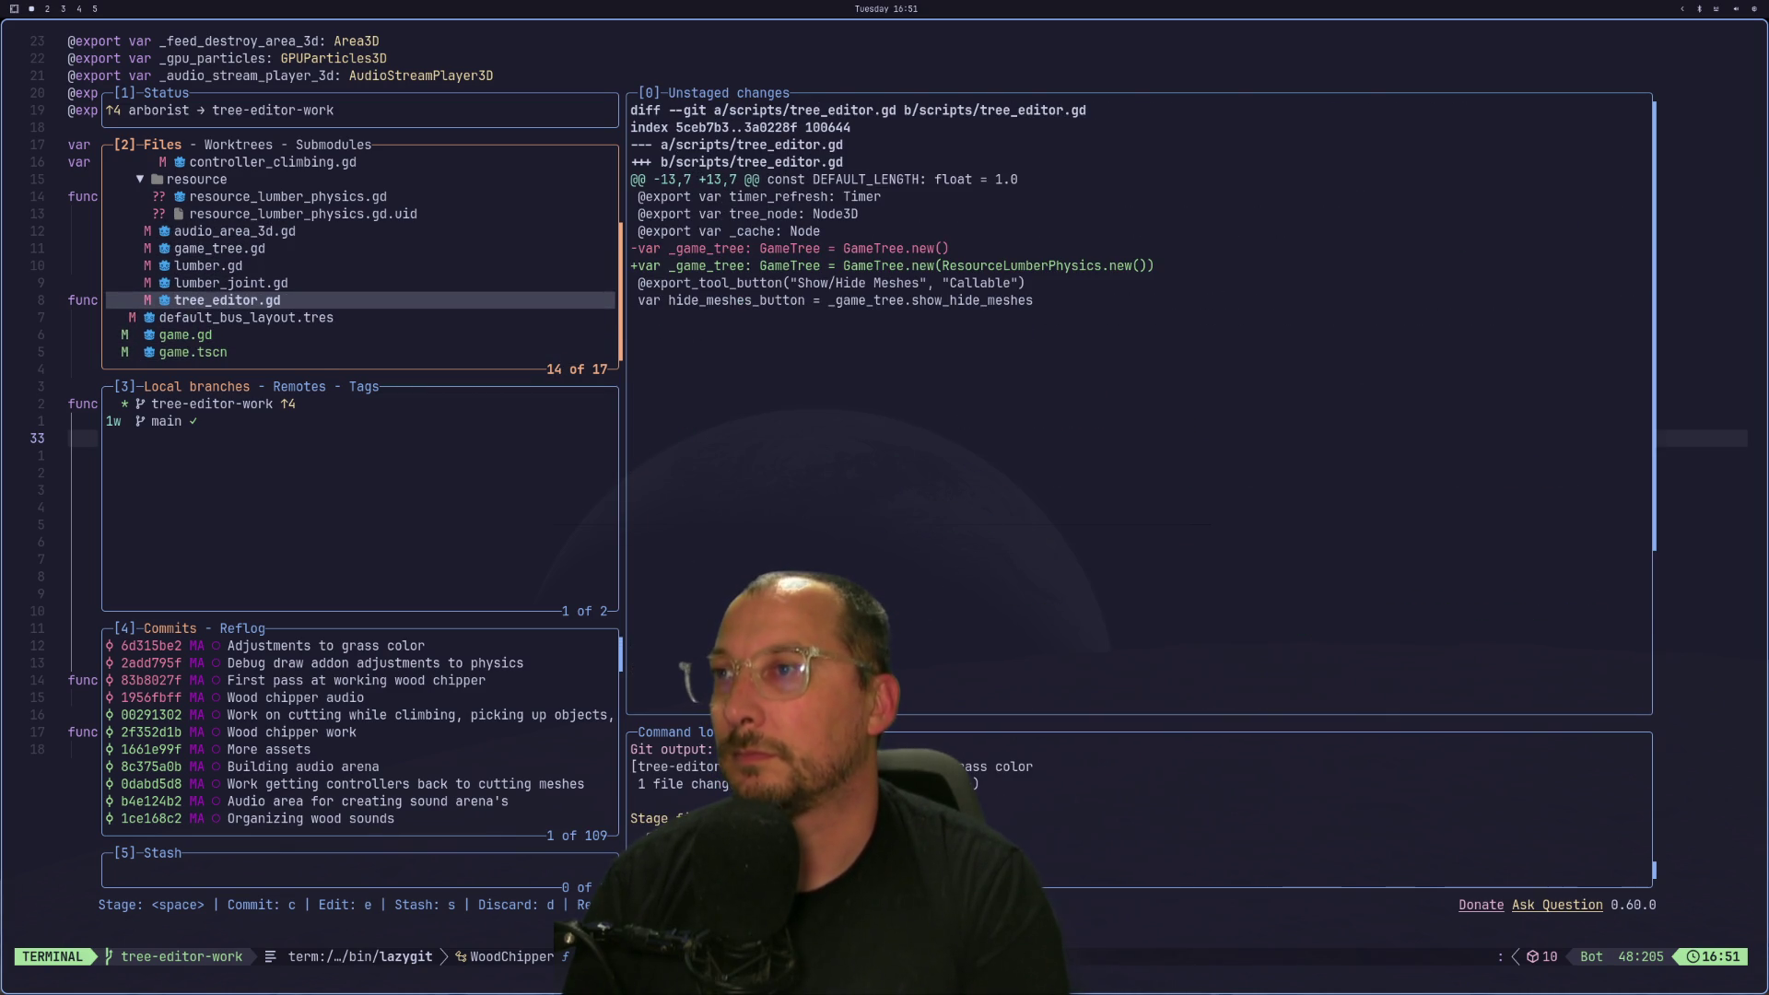
pyautogui.press('space')
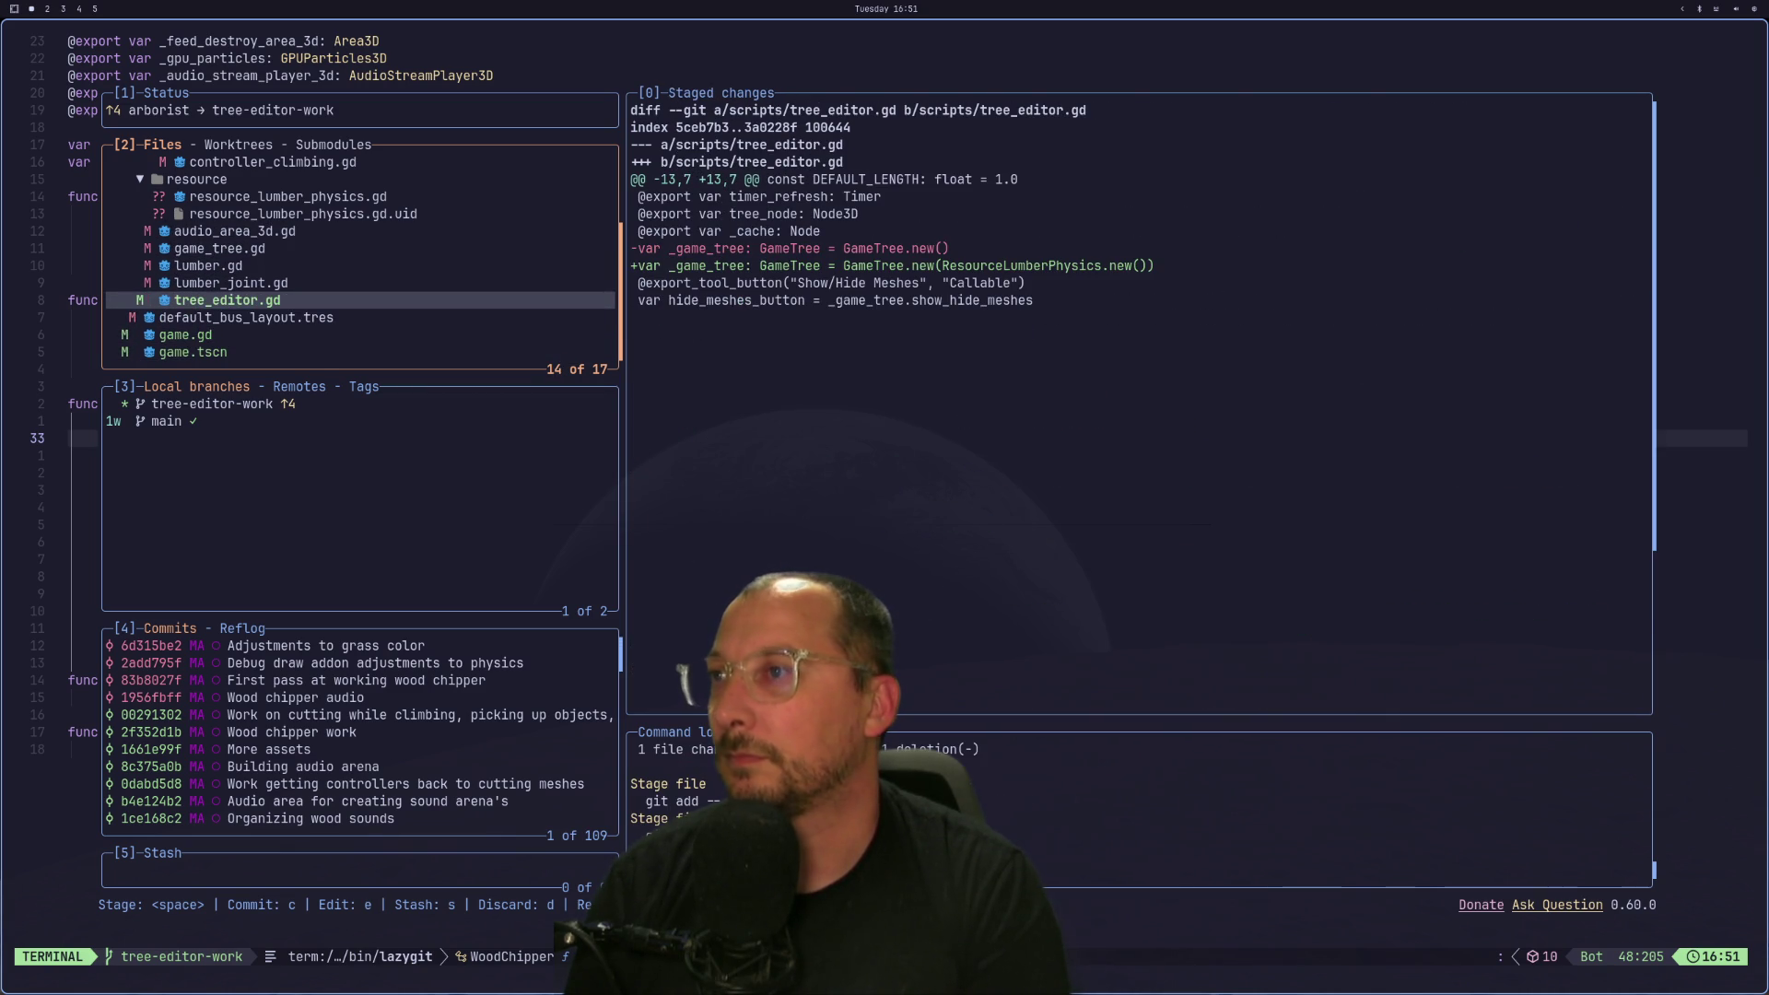
pyautogui.press('Up')
pyautogui.press('Up')
pyautogui.press('Up')
pyautogui.press('space')
# Review lumber.gd, then stage resource_lumber_physics.gd and its .uid file.
pyautogui.press('Down')
pyautogui.press('Down')
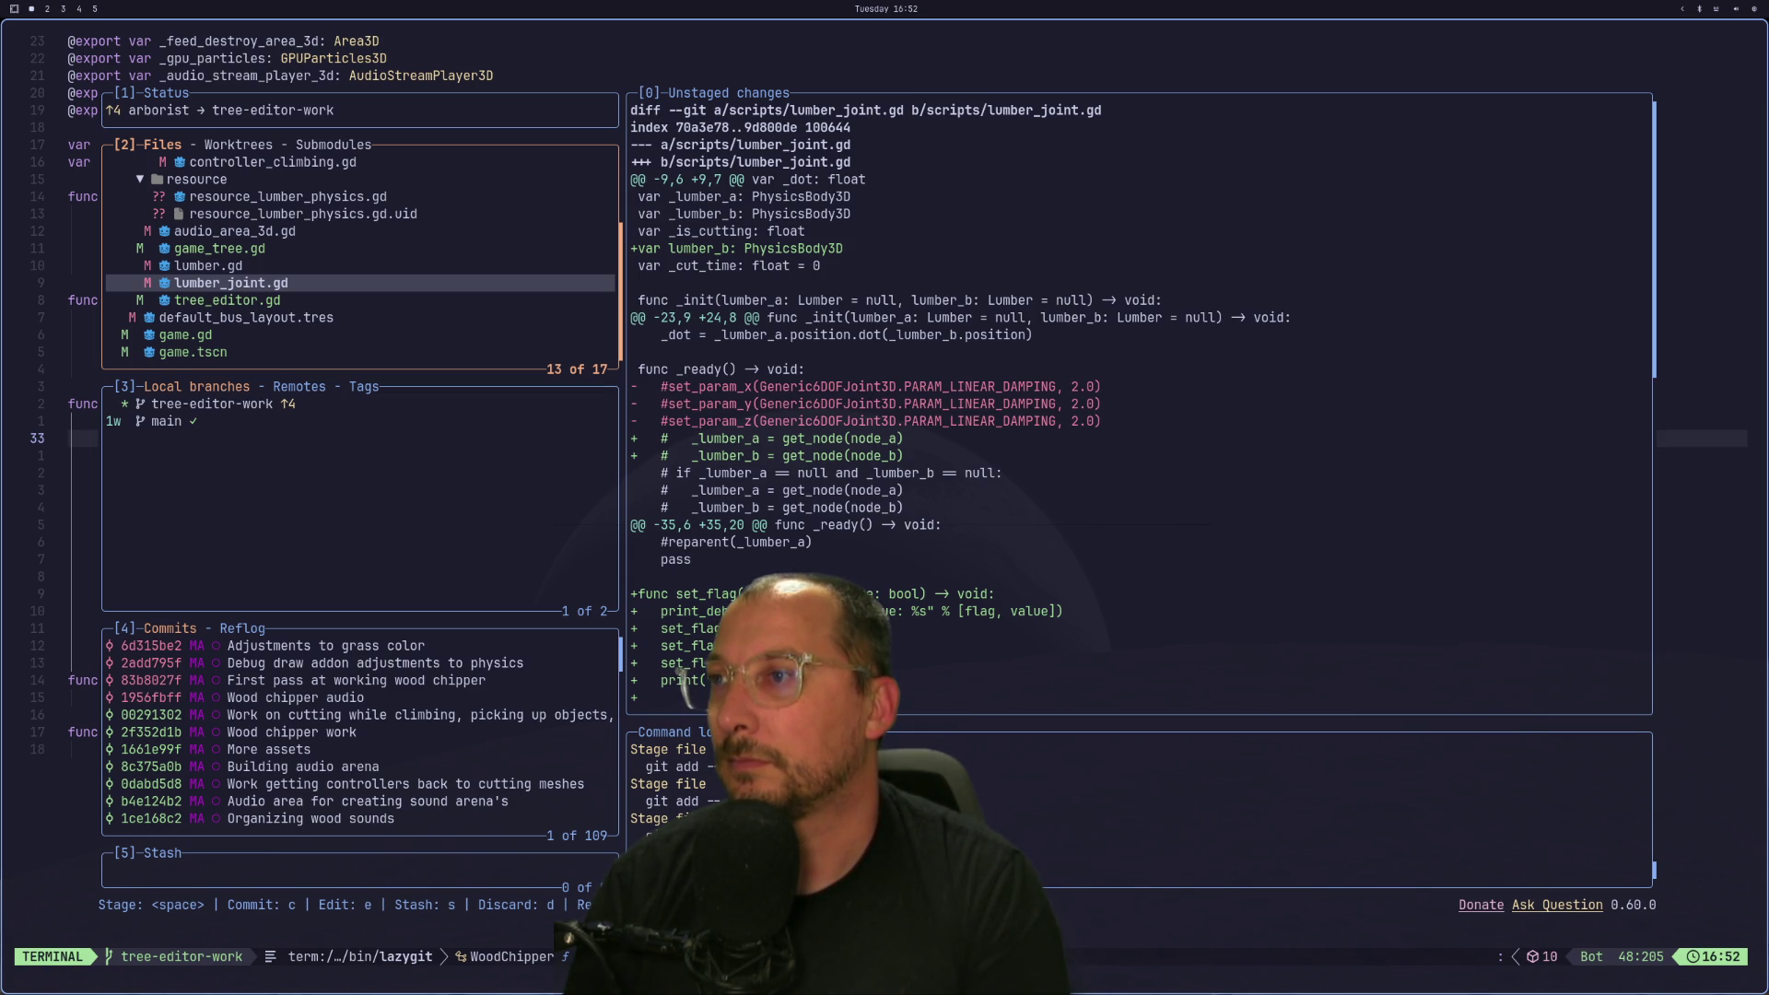
pyautogui.press('Up')
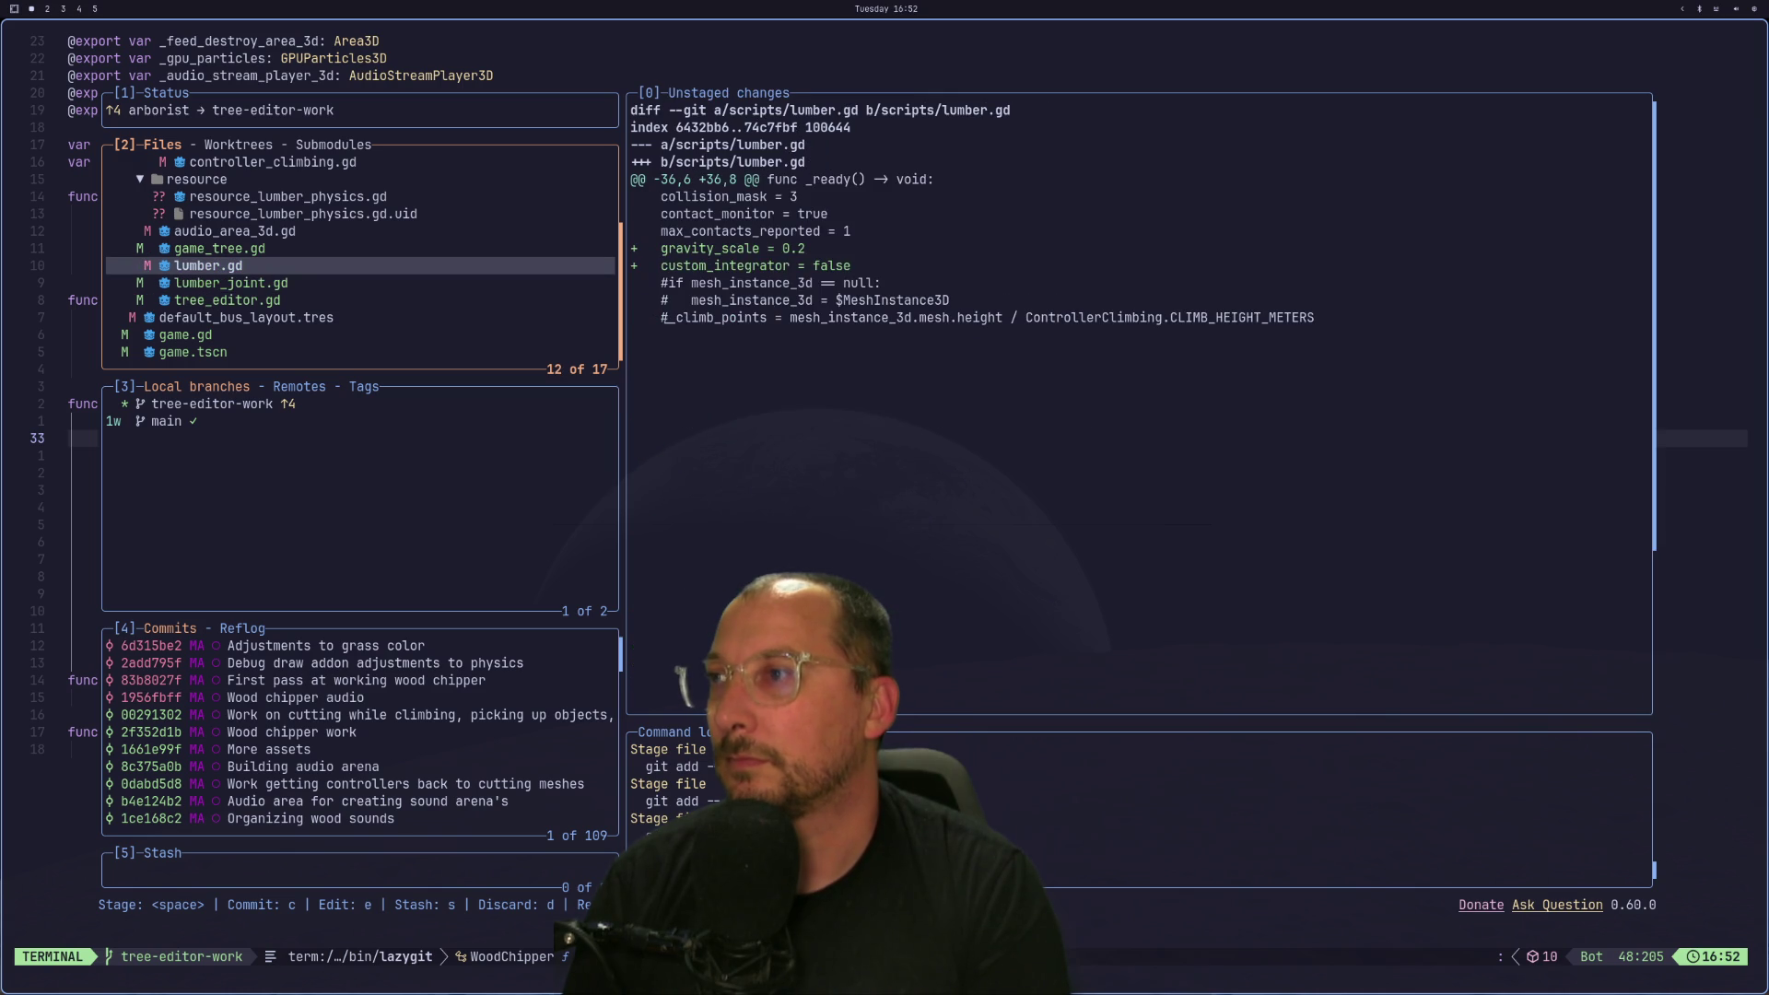
pyautogui.press('Up')
pyautogui.press('Up')
pyautogui.press('Up')
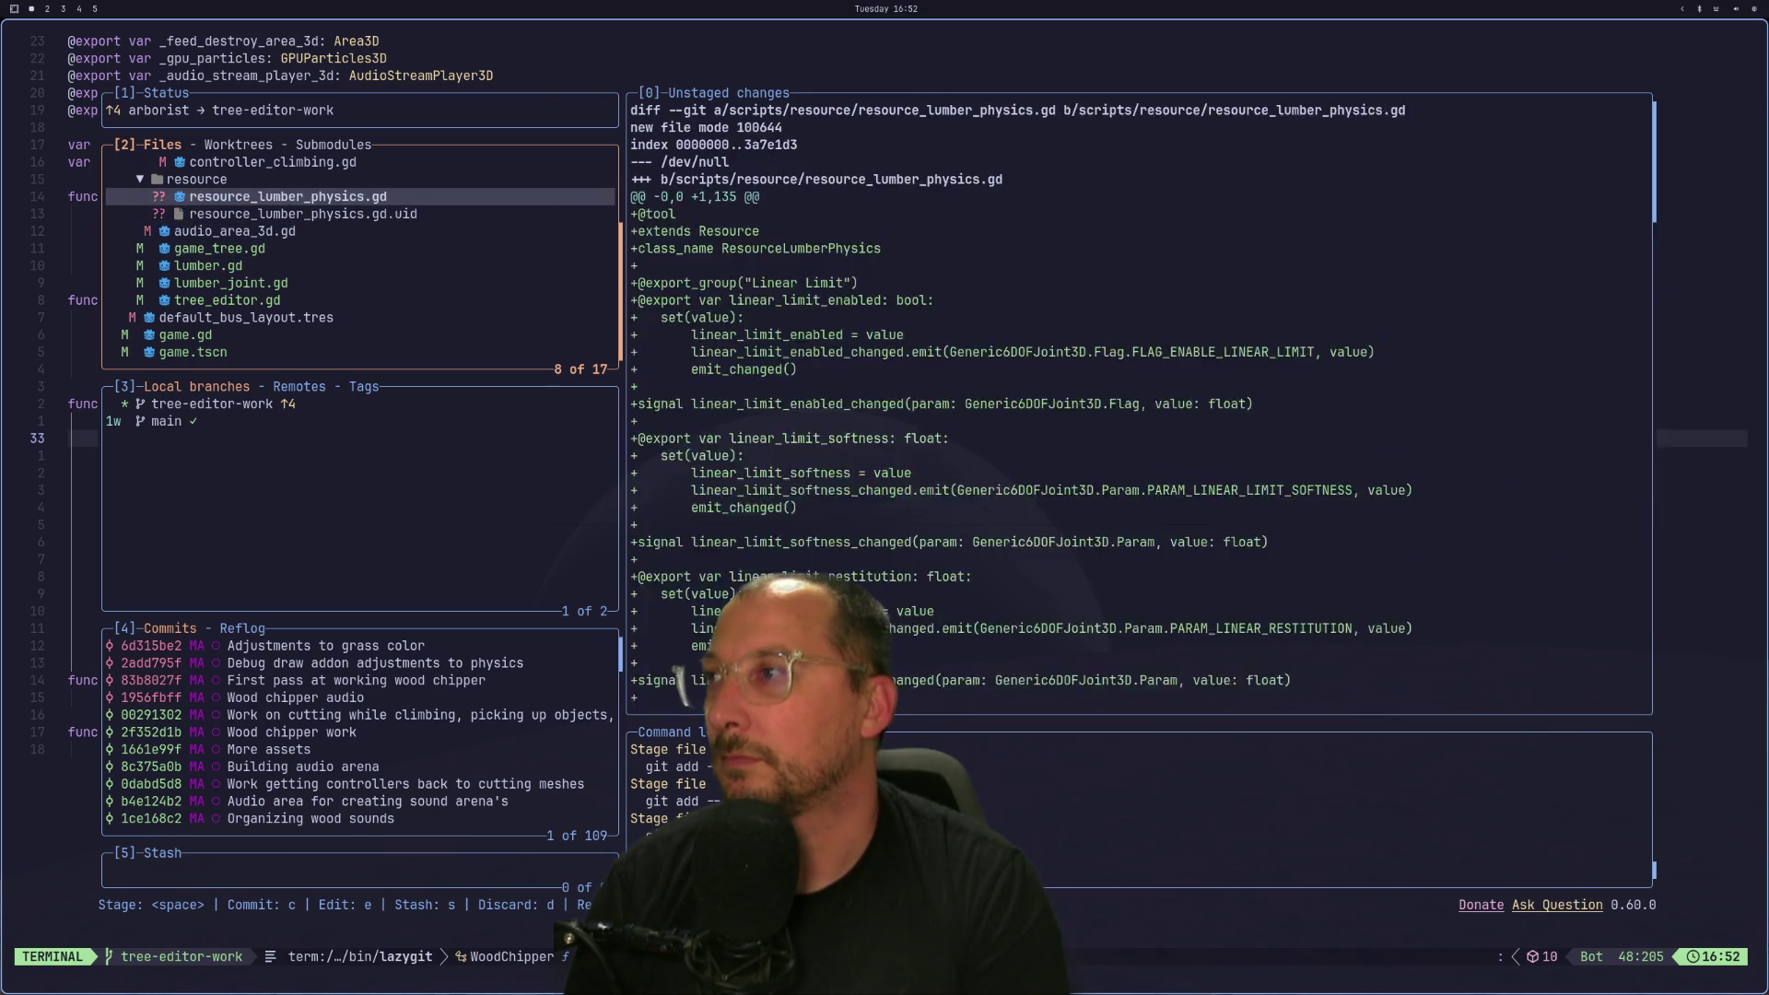
pyautogui.press('Down')
pyautogui.press('Down')
pyautogui.press('Down')
pyautogui.press('Down')
pyautogui.press('Up')
pyautogui.press('space')
pyautogui.press('Down')
pyautogui.press('space')
pyautogui.press('Up')
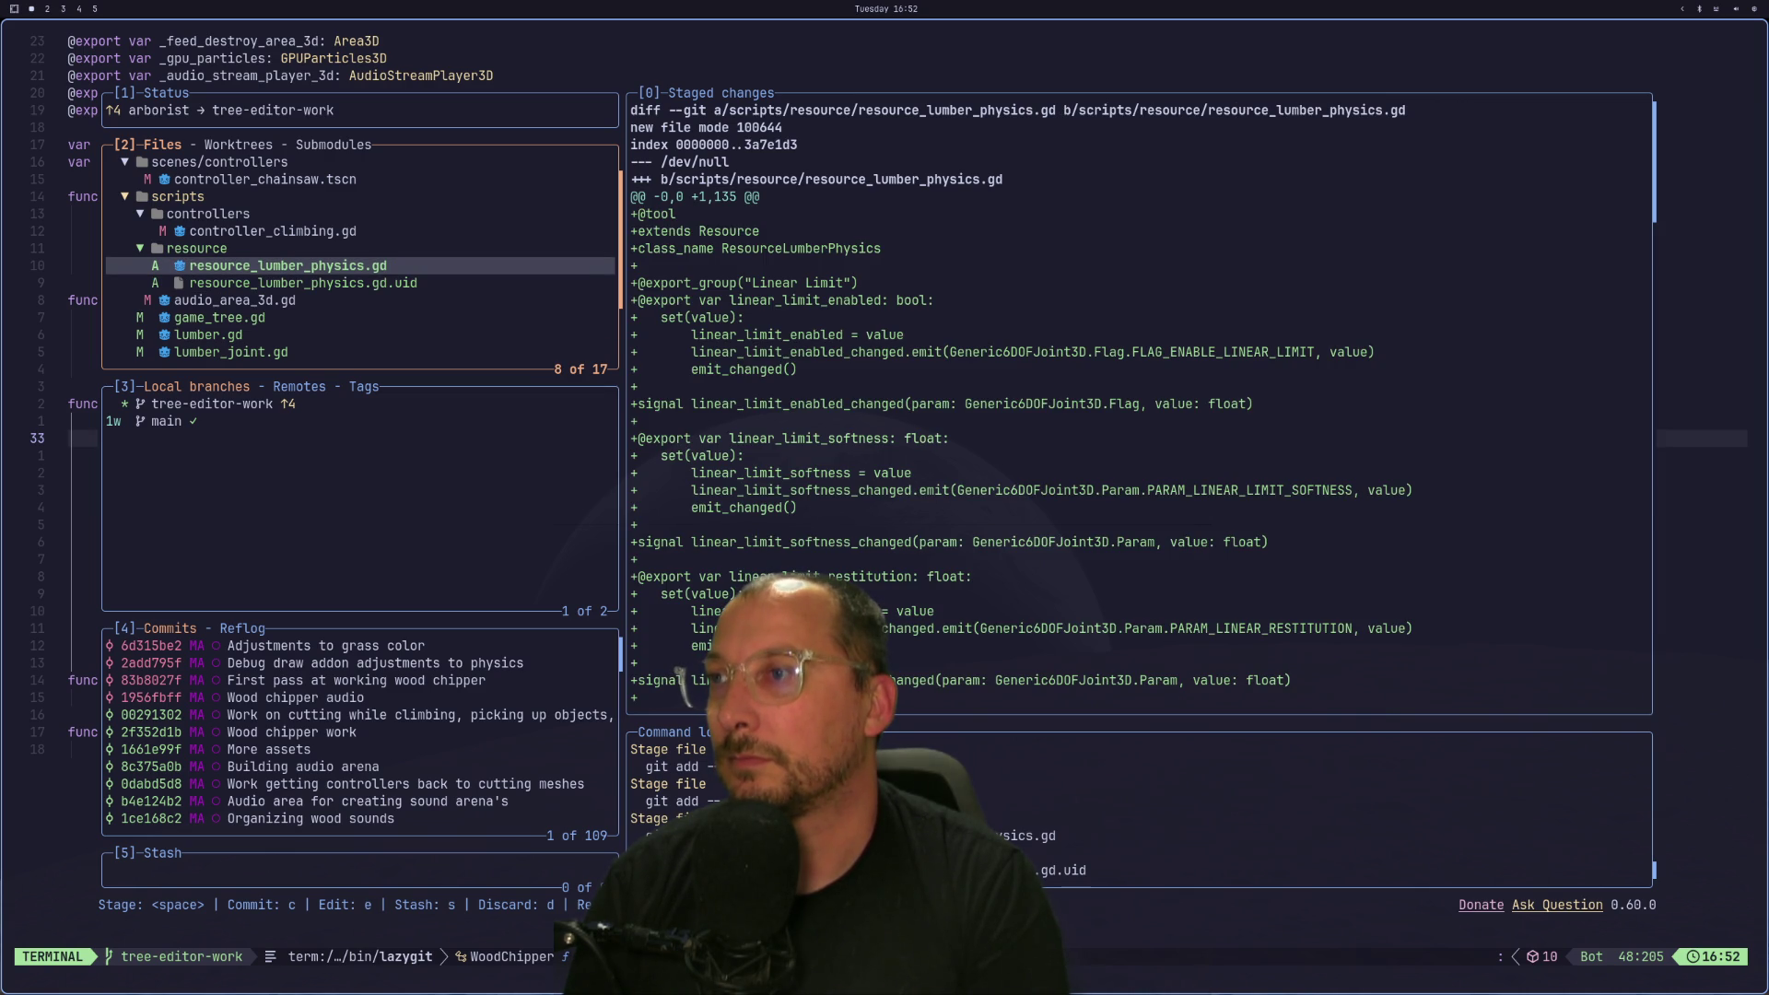
# Fetch, recheck the .uid diff, and start a commit titled 'Attempts at physics adjustments'.
pyautogui.press('f')
pyautogui.press('Down')
pyautogui.press('Up')
pyautogui.press('Up')
pyautogui.press('Down')
pyautogui.press('Down')
pyautogui.press('Down')
pyautogui.press('Up')
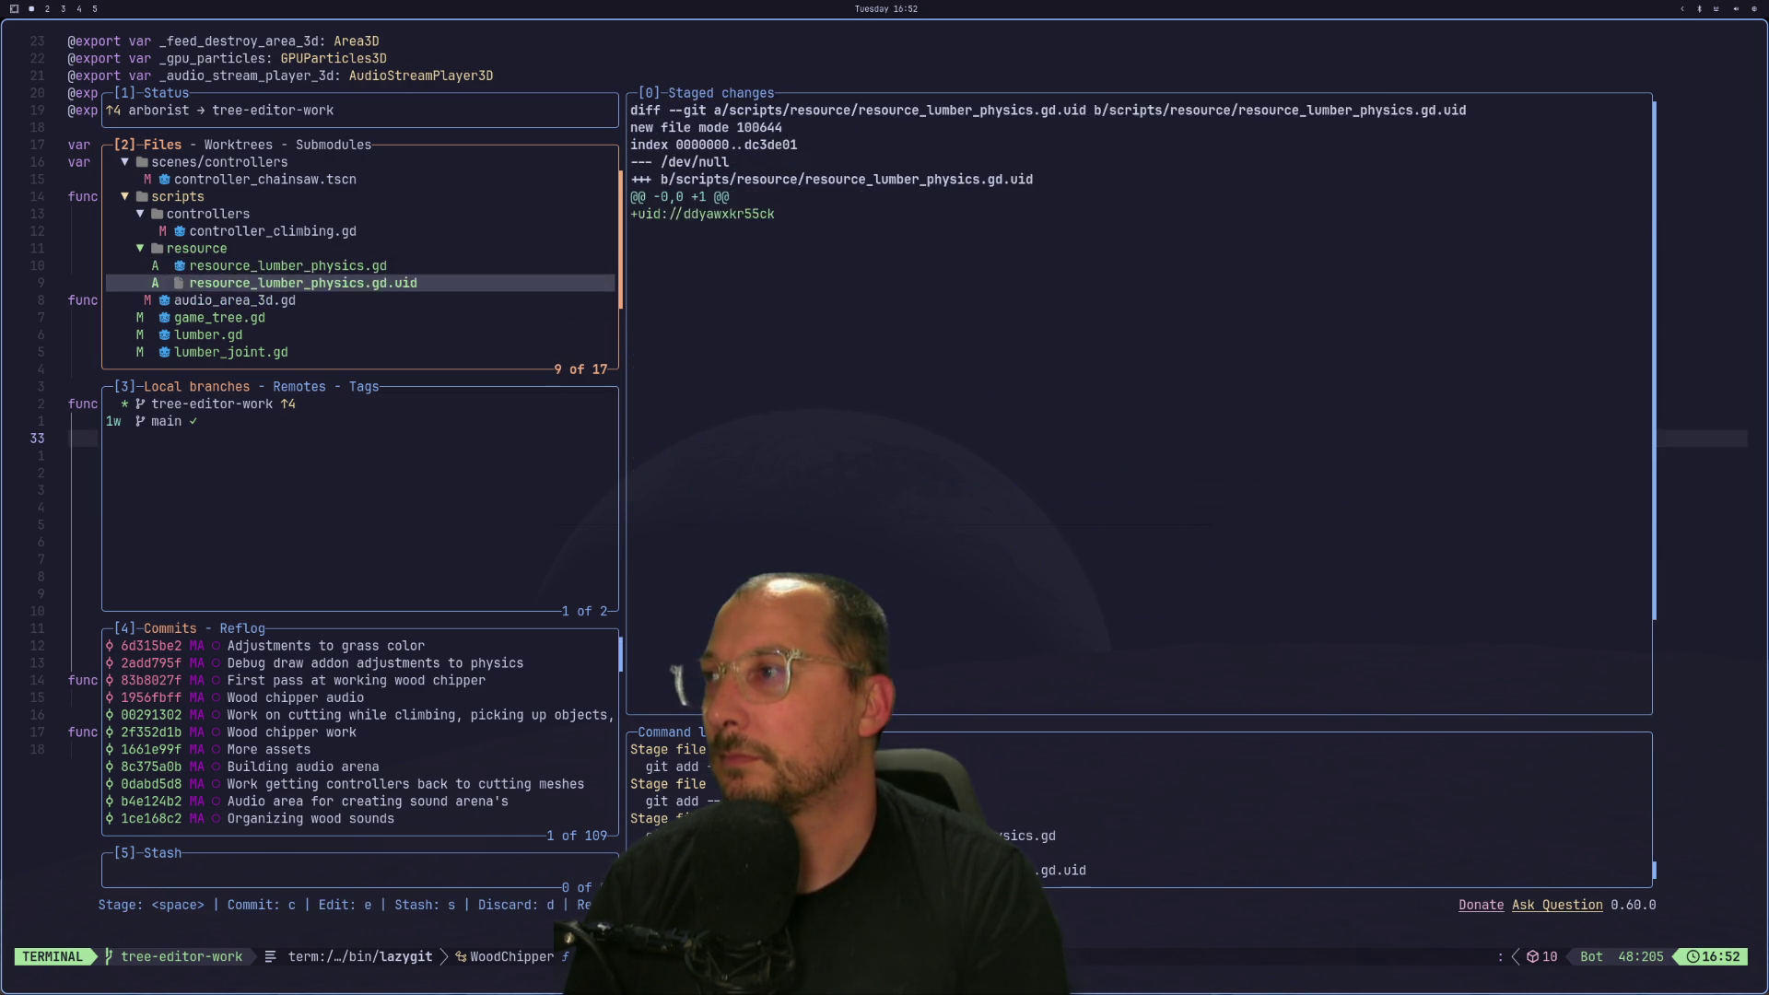
pyautogui.press('Up')
pyautogui.press('Up')
pyautogui.press('Up')
pyautogui.press('Up')
pyautogui.press('Up')
pyautogui.press('Up')
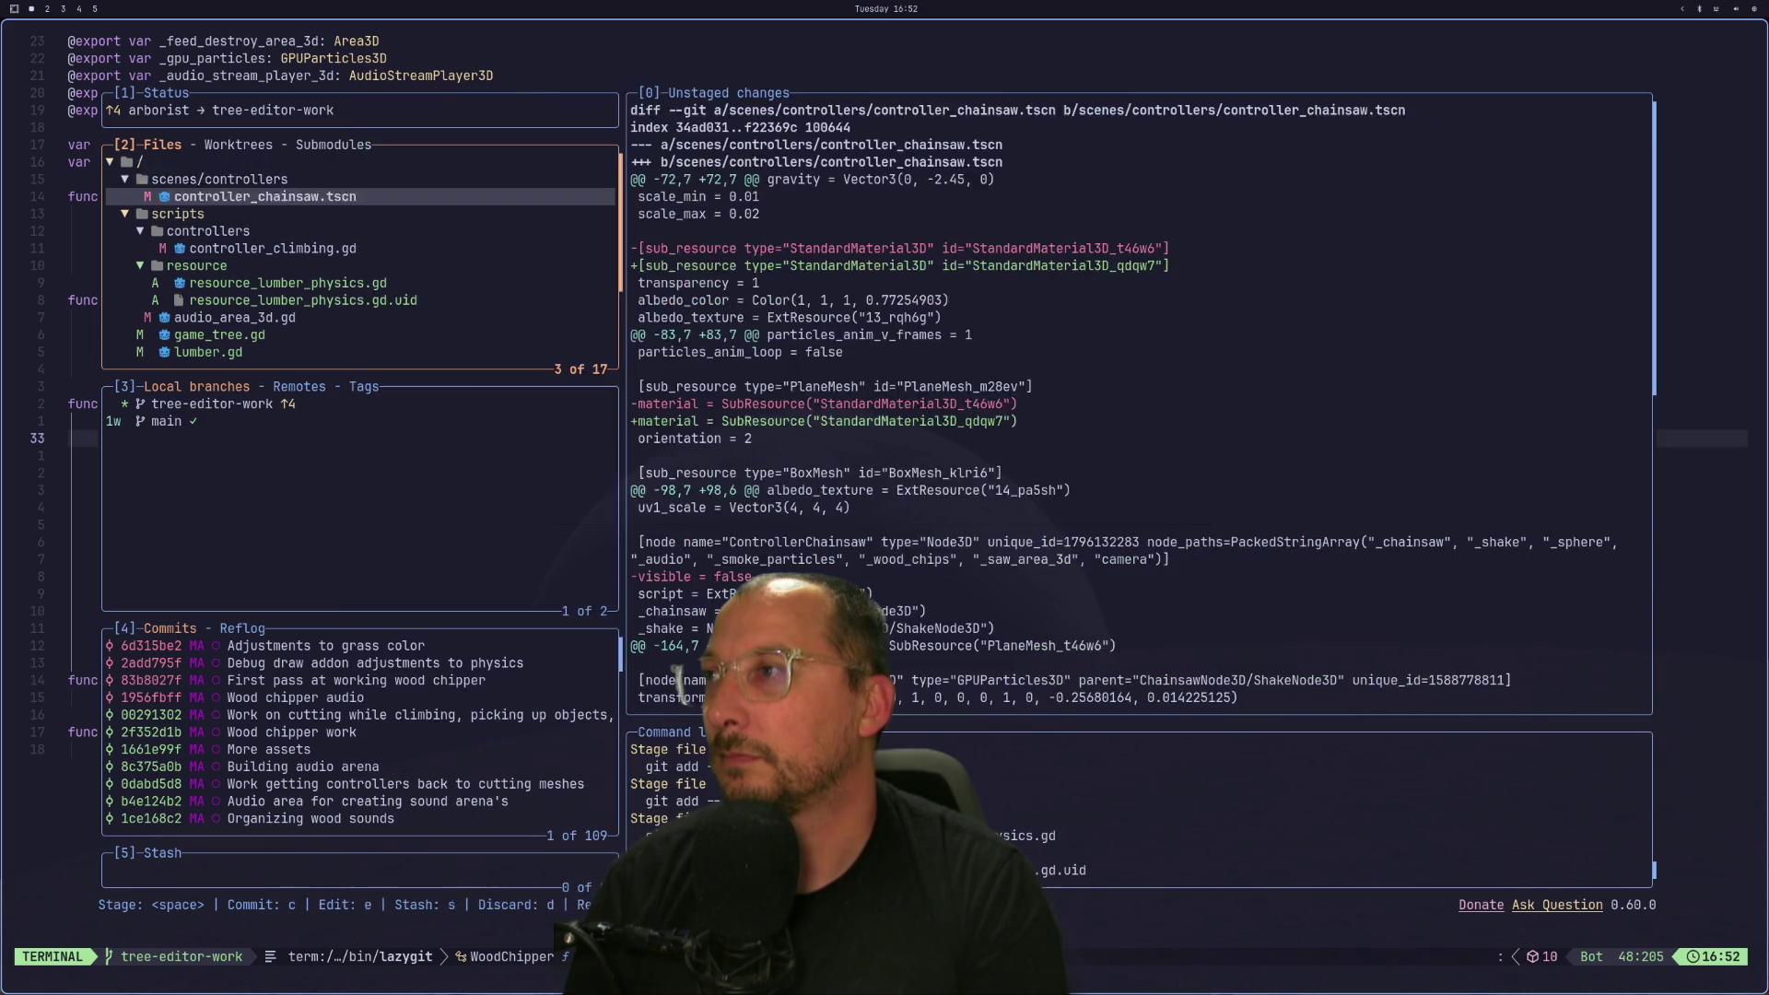
pyautogui.press('Down')
pyautogui.press('Down')
pyautogui.write('cAttemp')
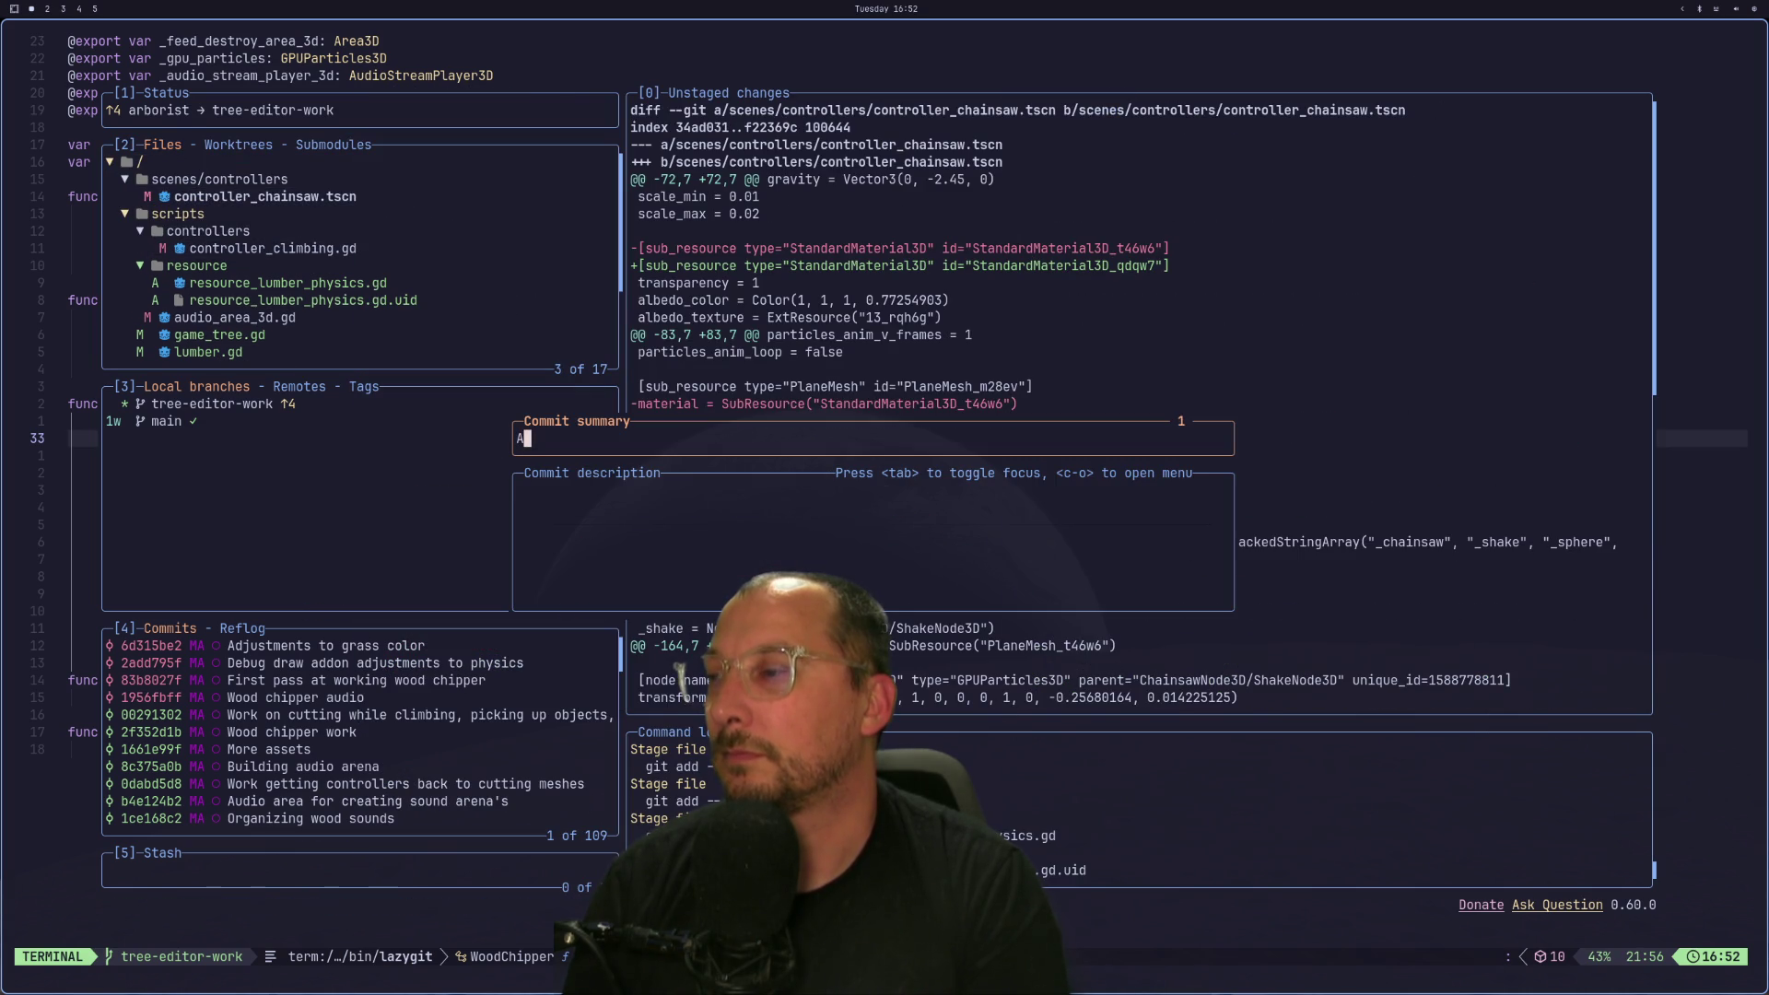
pyautogui.write('ts at')
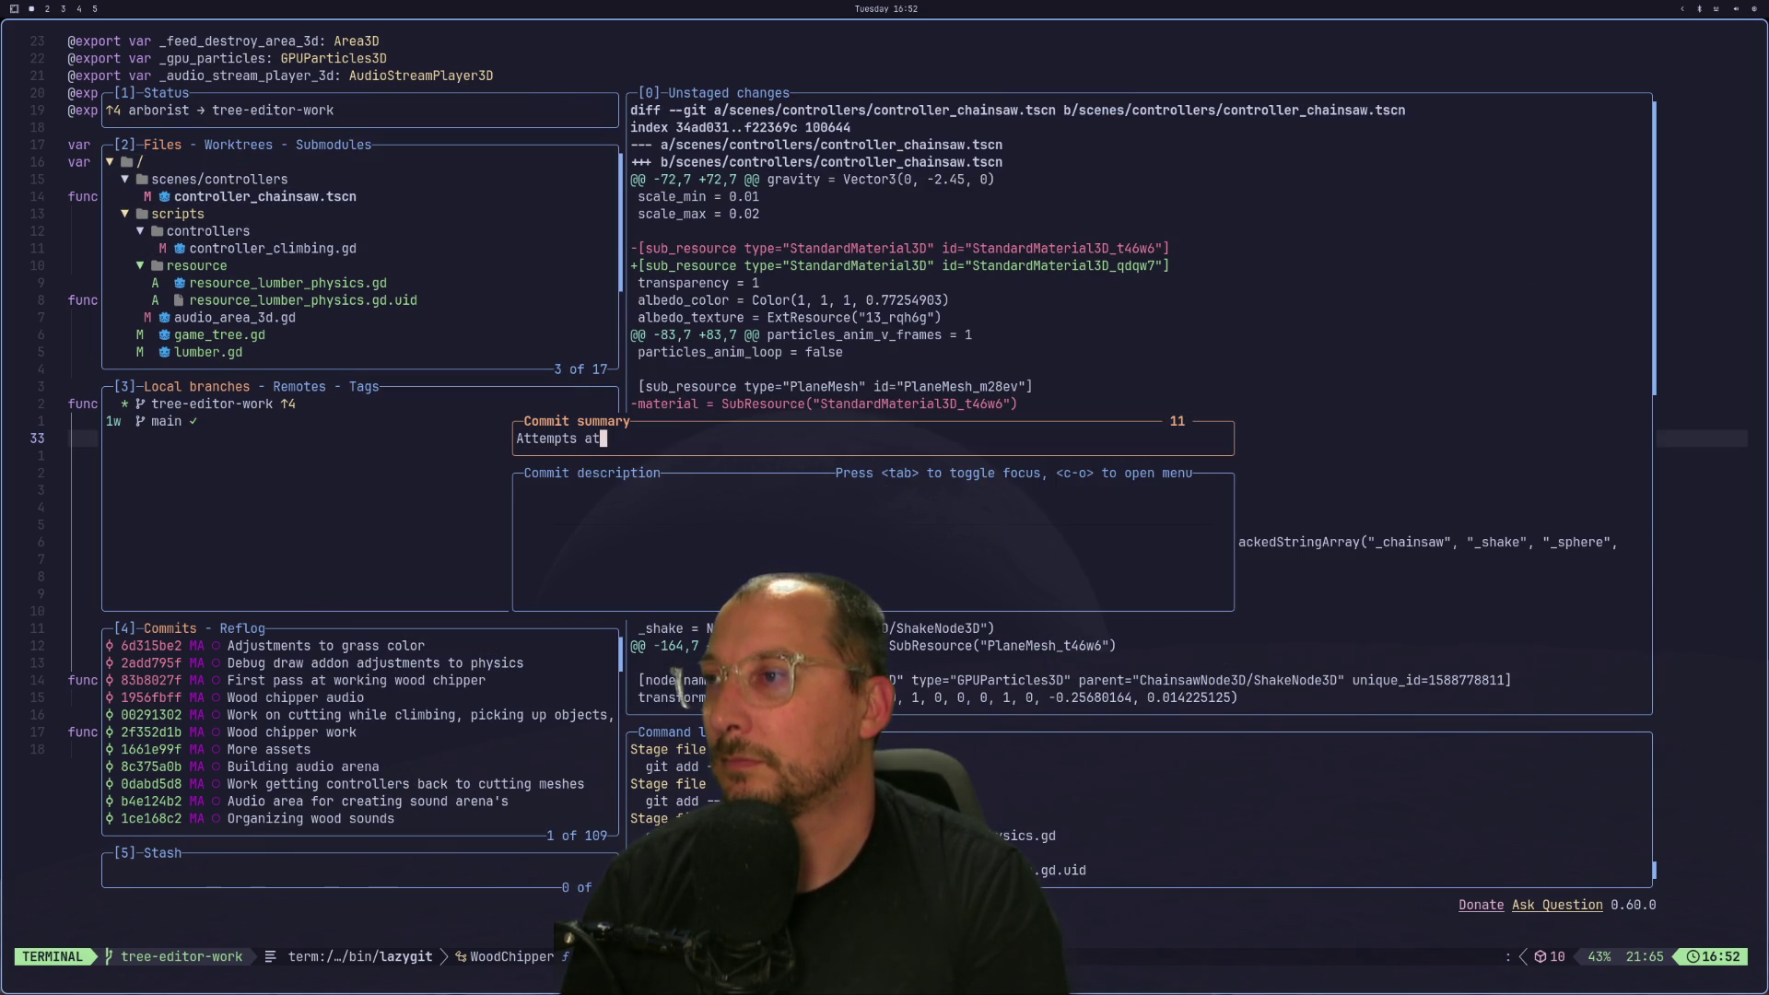
pyautogui.write(' physics')
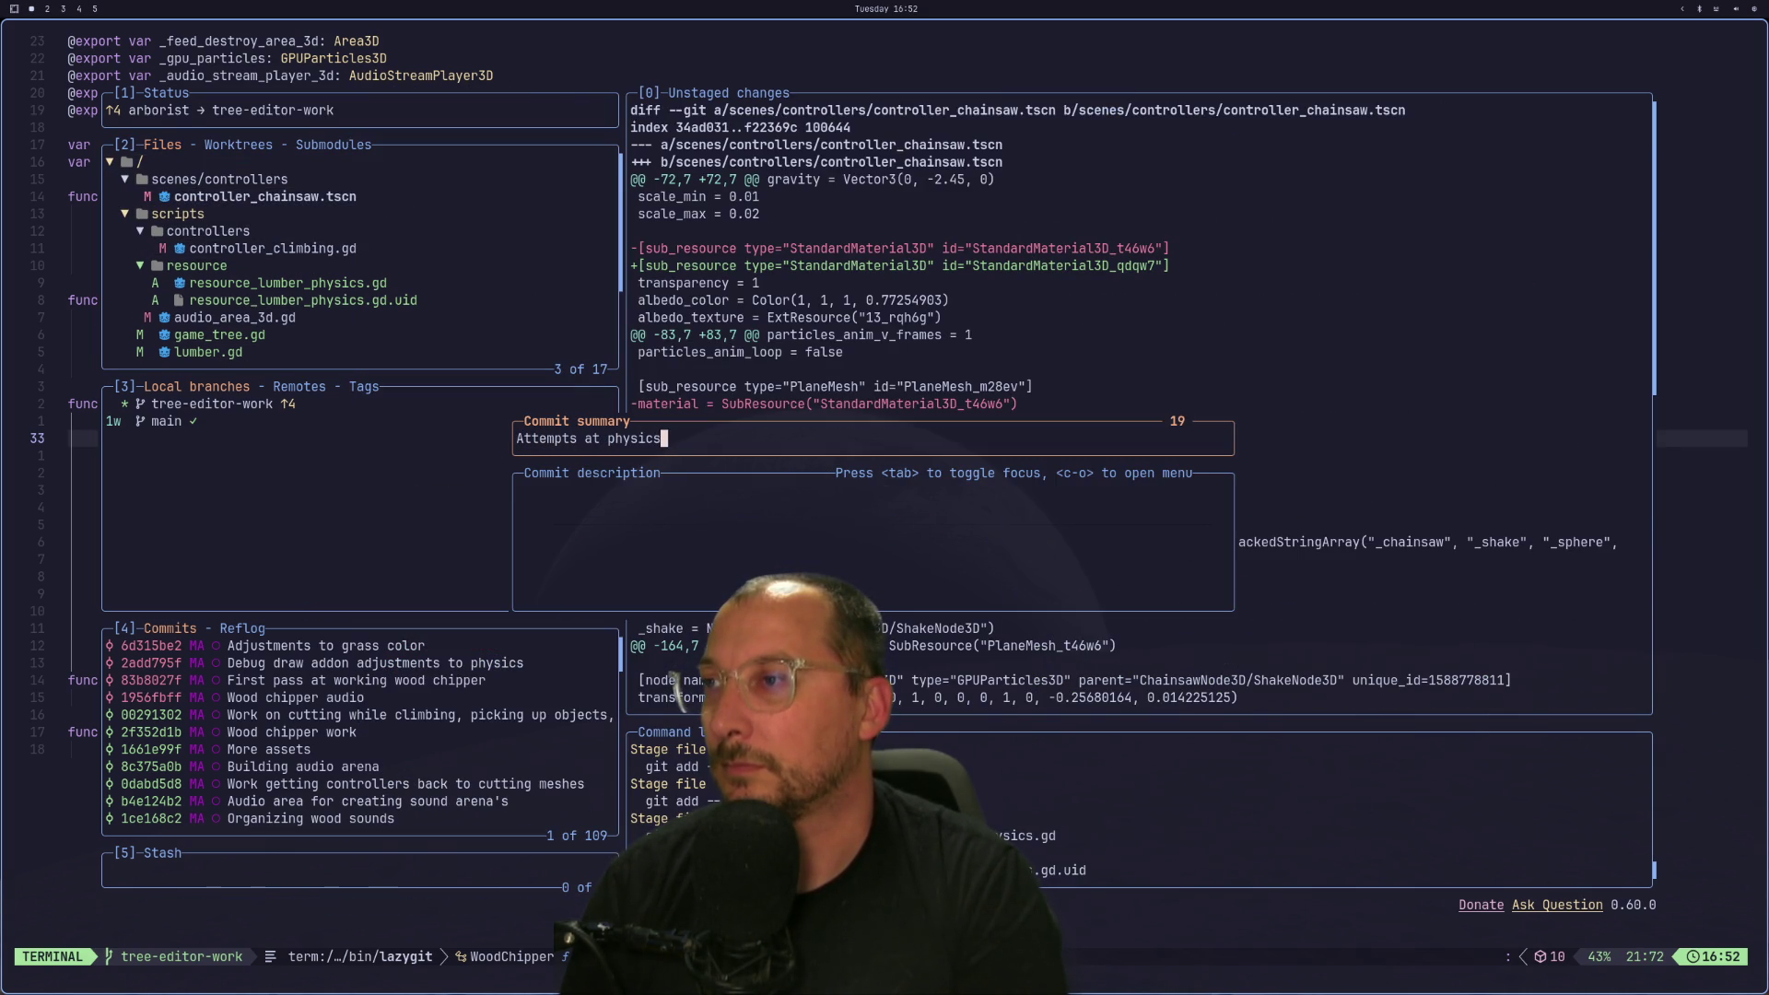
pyautogui.write(' adjustments')
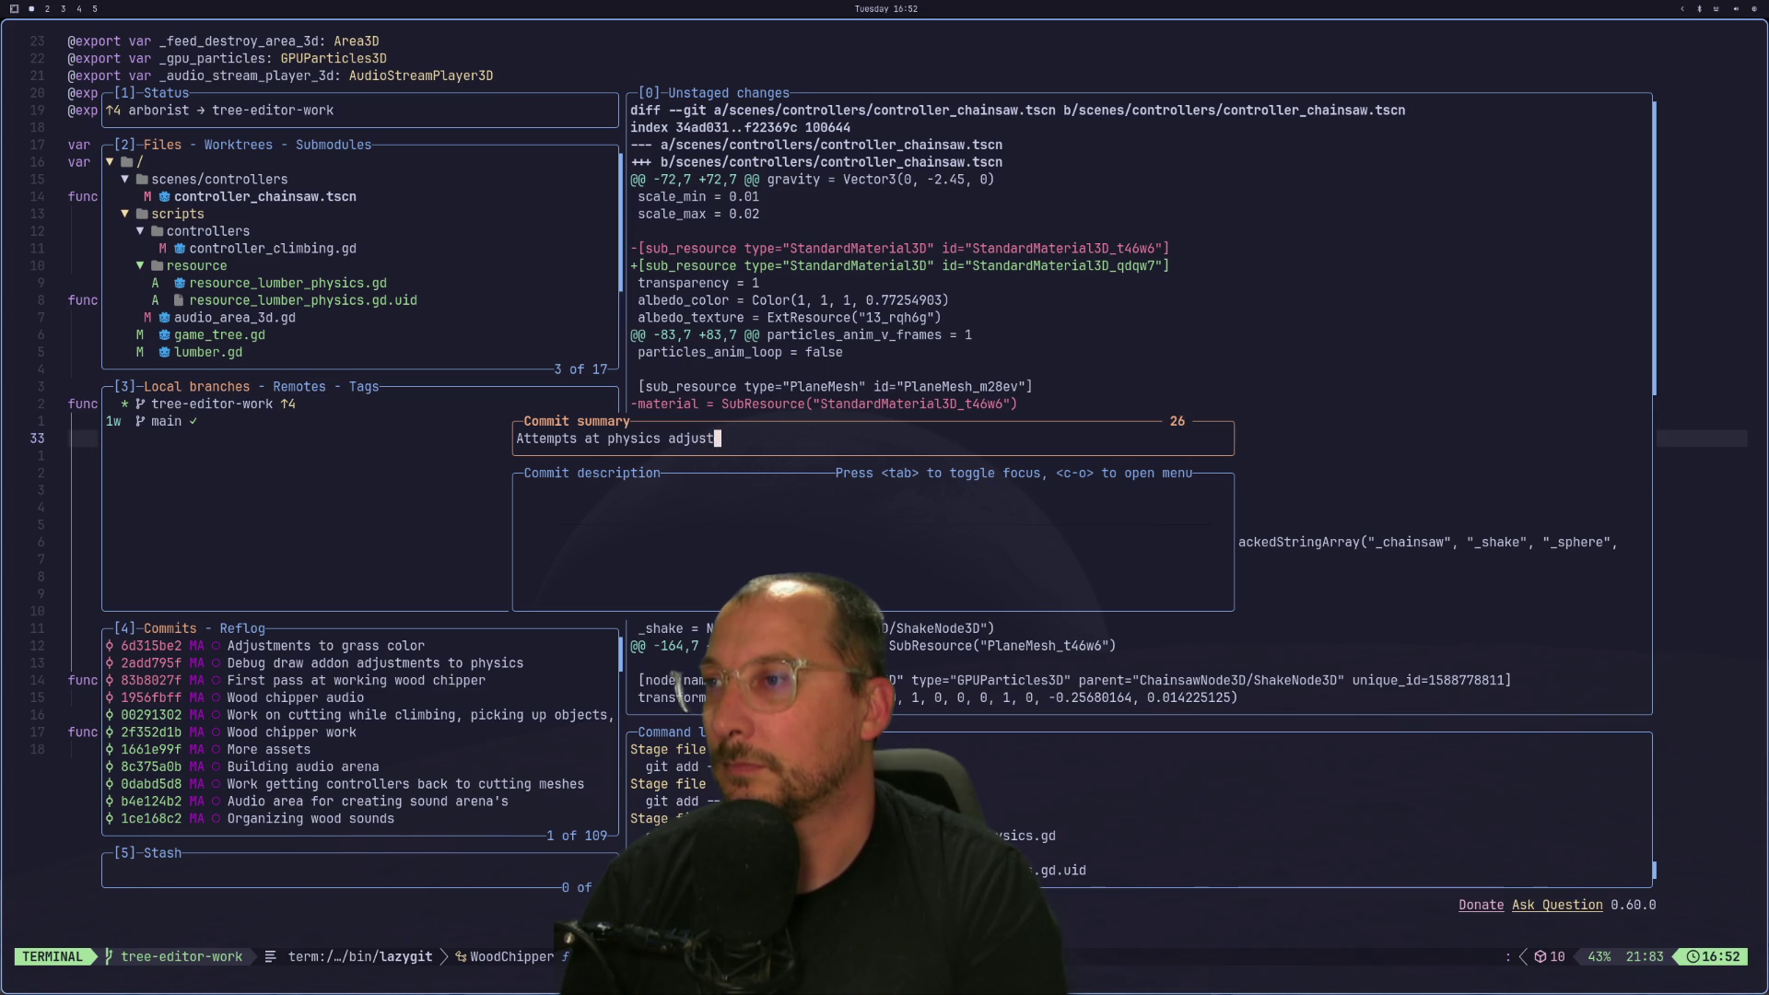
# Confirm the 'Attempts at physics adjustments' commit and stage default_bus_layout.tres and audio_area_3d.gd.
pyautogui.press('Return')
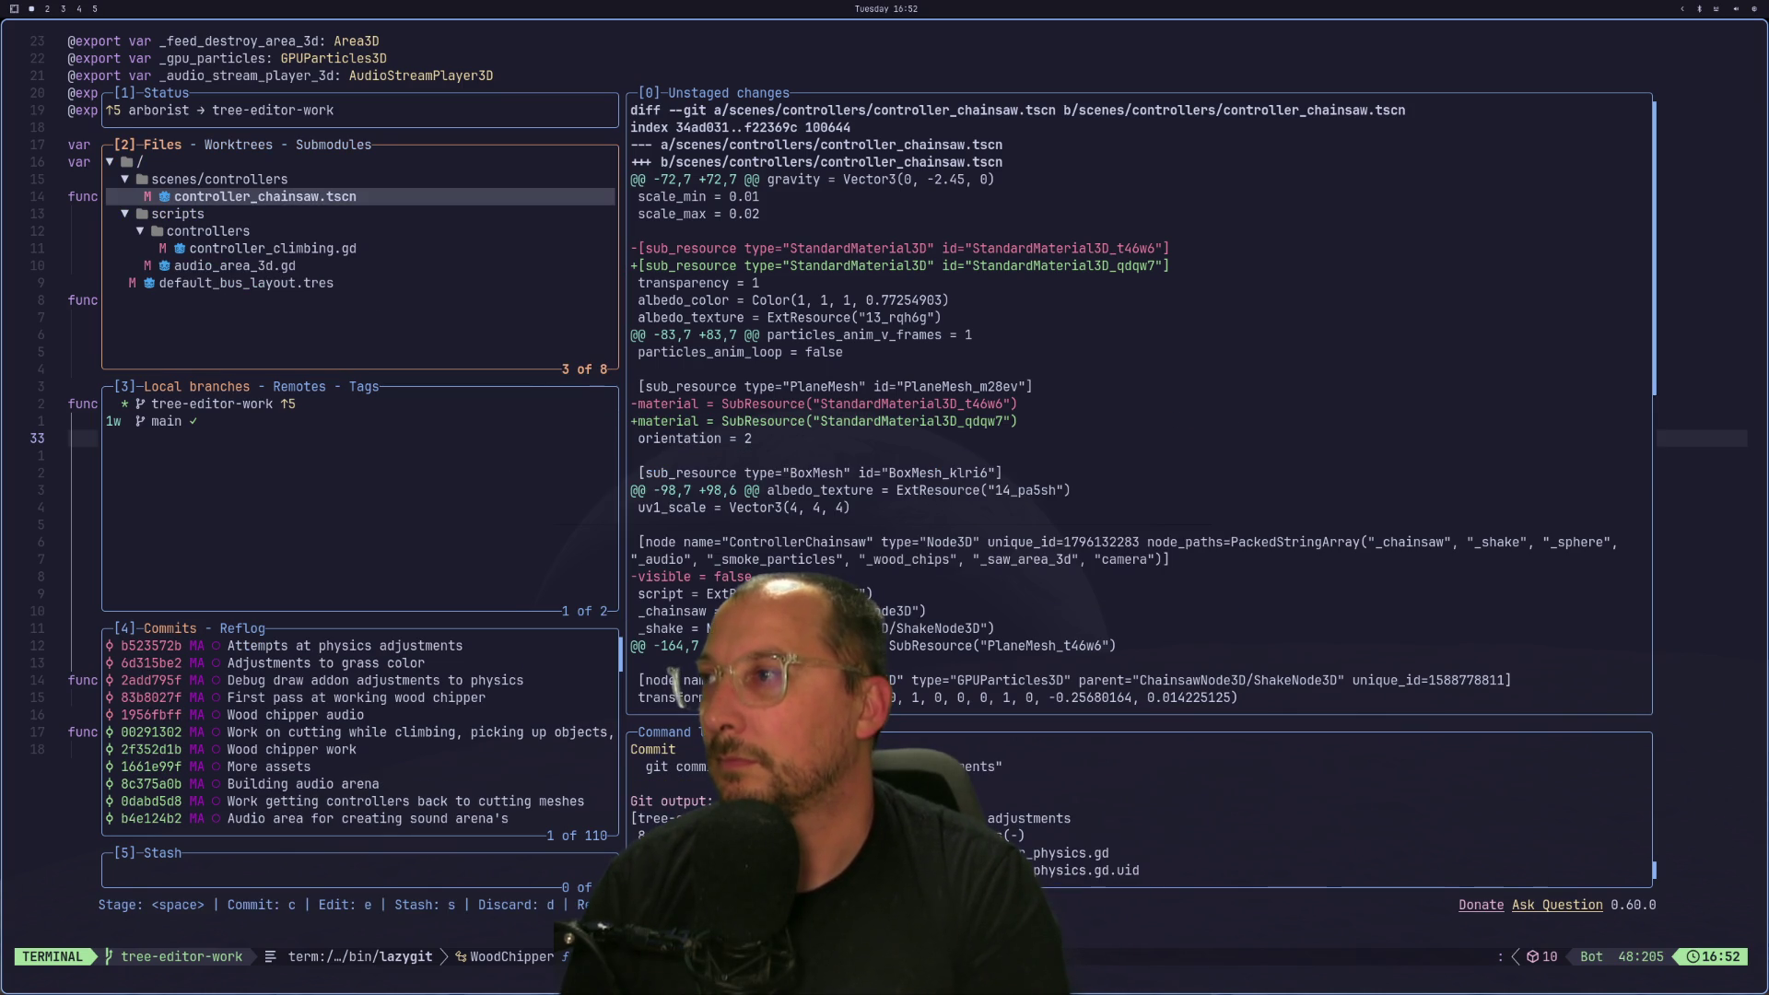
pyautogui.press('Down')
pyautogui.press('Down')
pyautogui.press('Down')
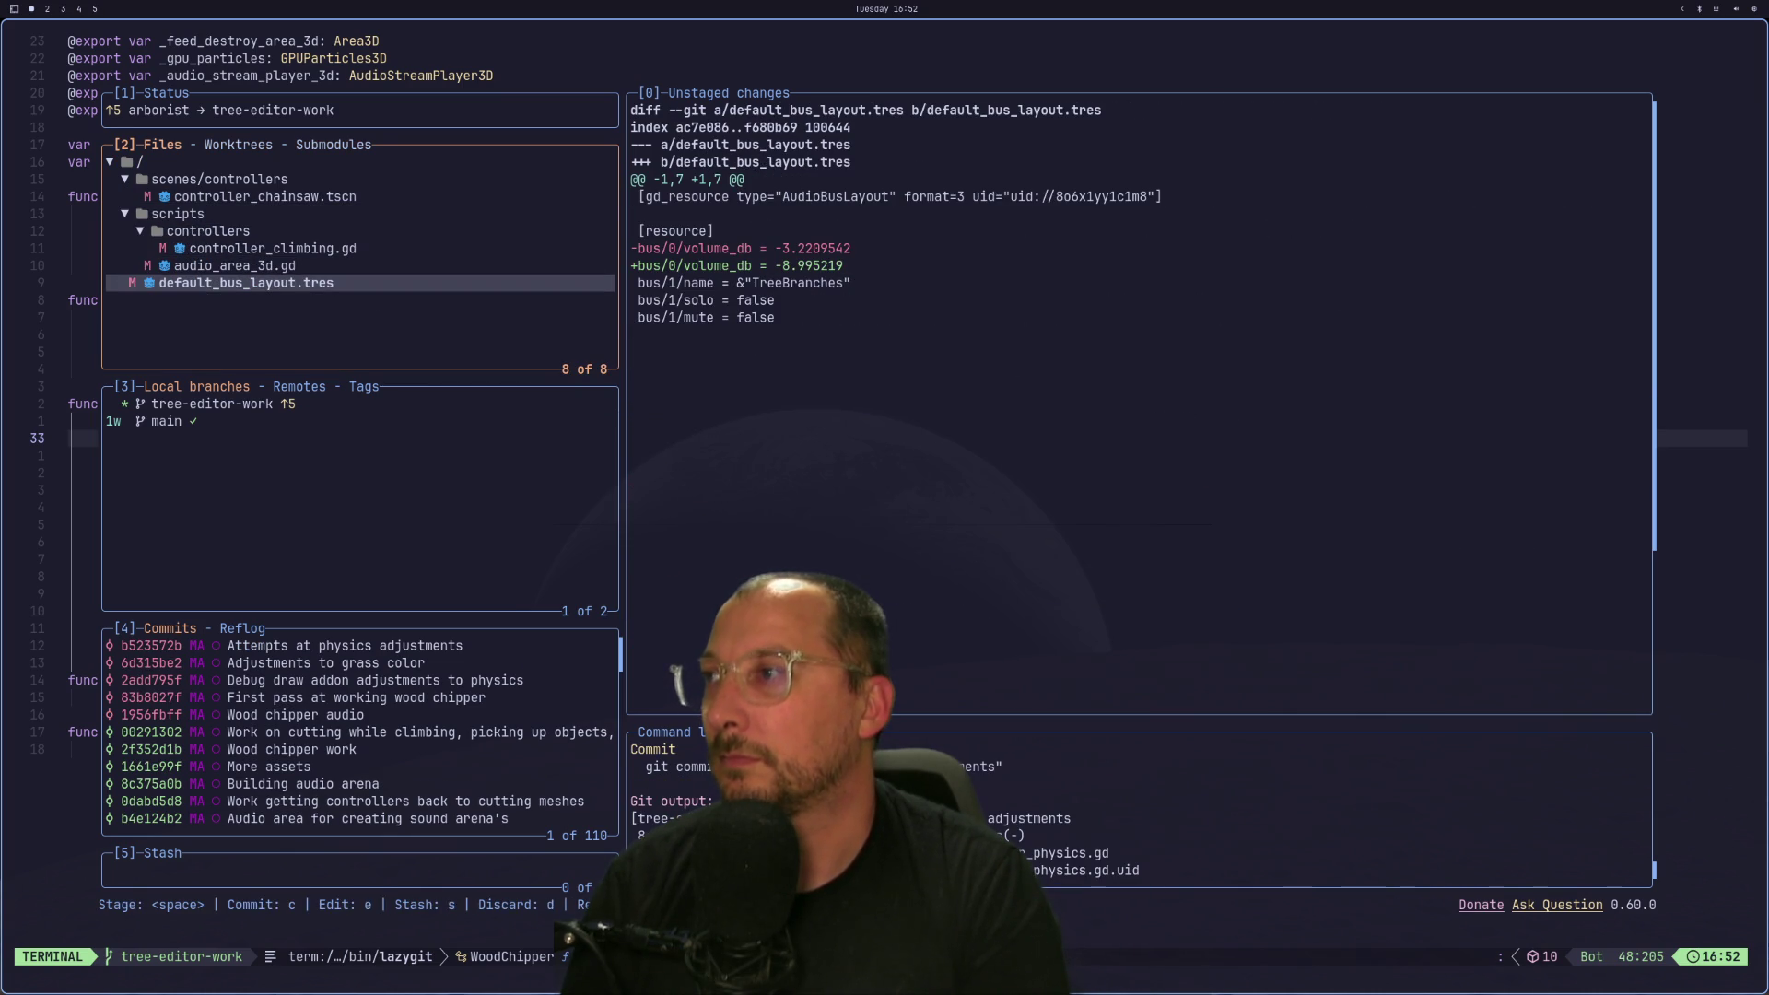
pyautogui.press('space')
pyautogui.press('Up')
pyautogui.press('space')
# Compare the controller_chainsaw.tscn and controller_climbing.gd diffs.
pyautogui.press('Up')
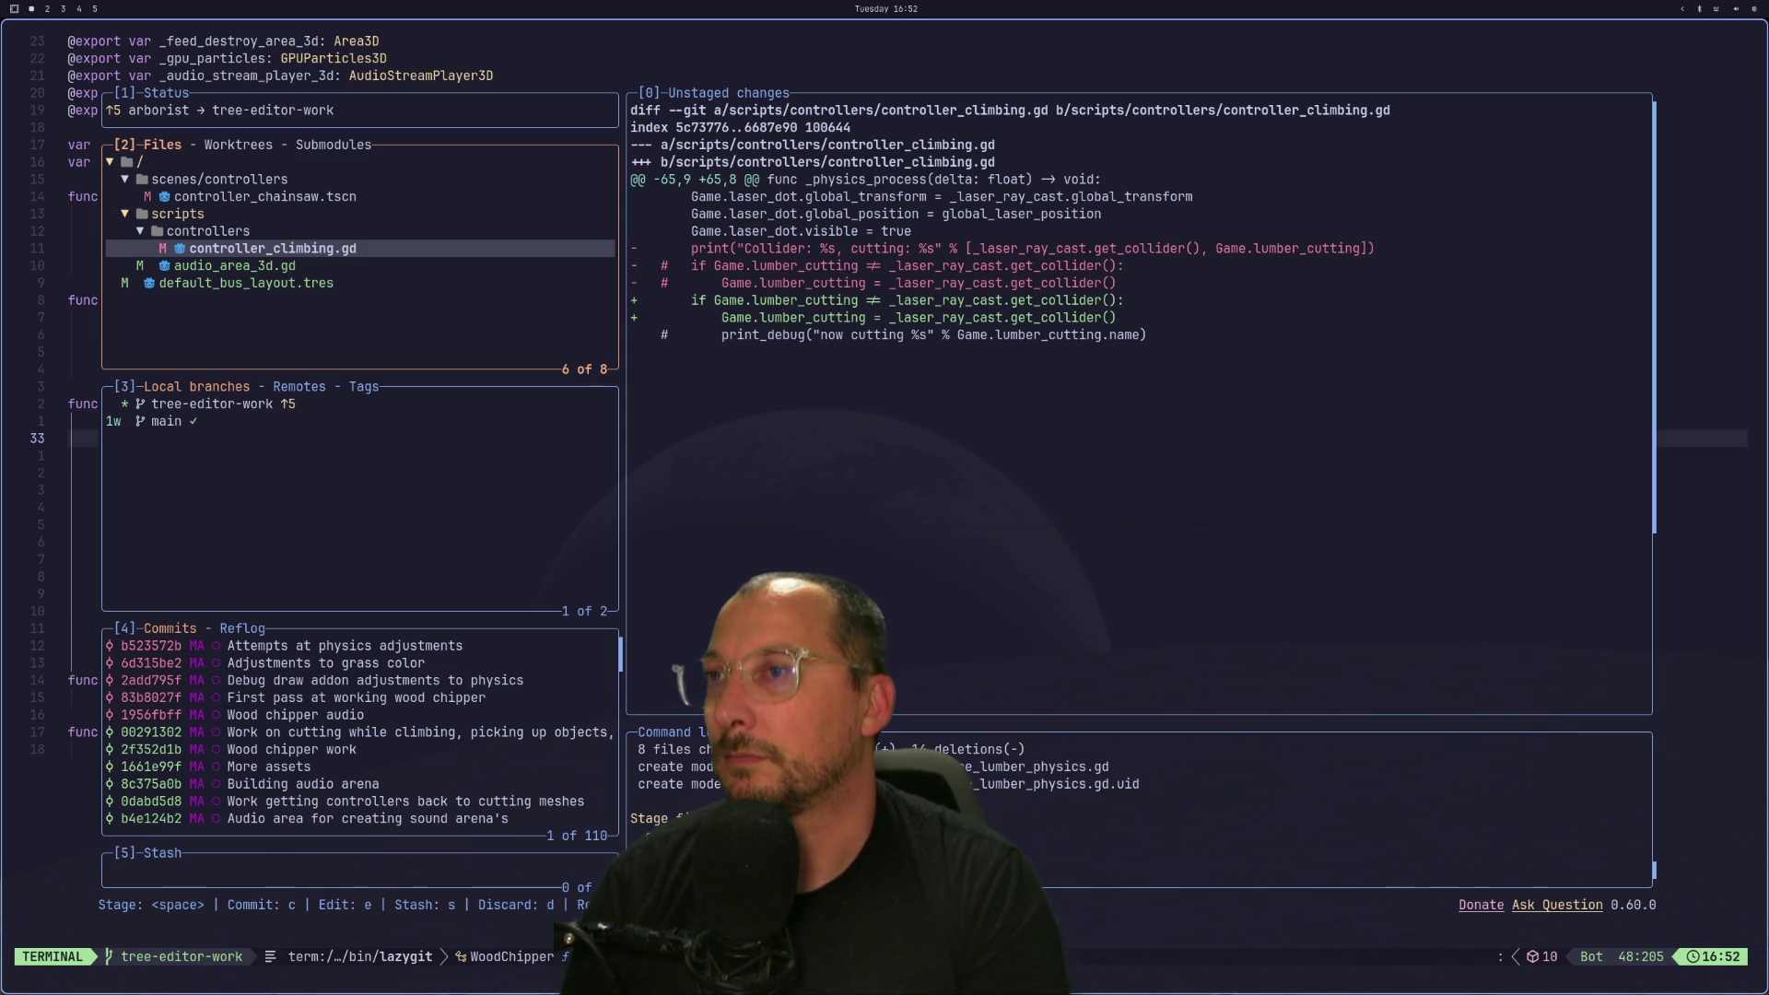
pyautogui.press('Up')
pyautogui.press('Up')
pyautogui.press('Up')
pyautogui.press('Down')
pyautogui.press('Down')
pyautogui.press('Down')
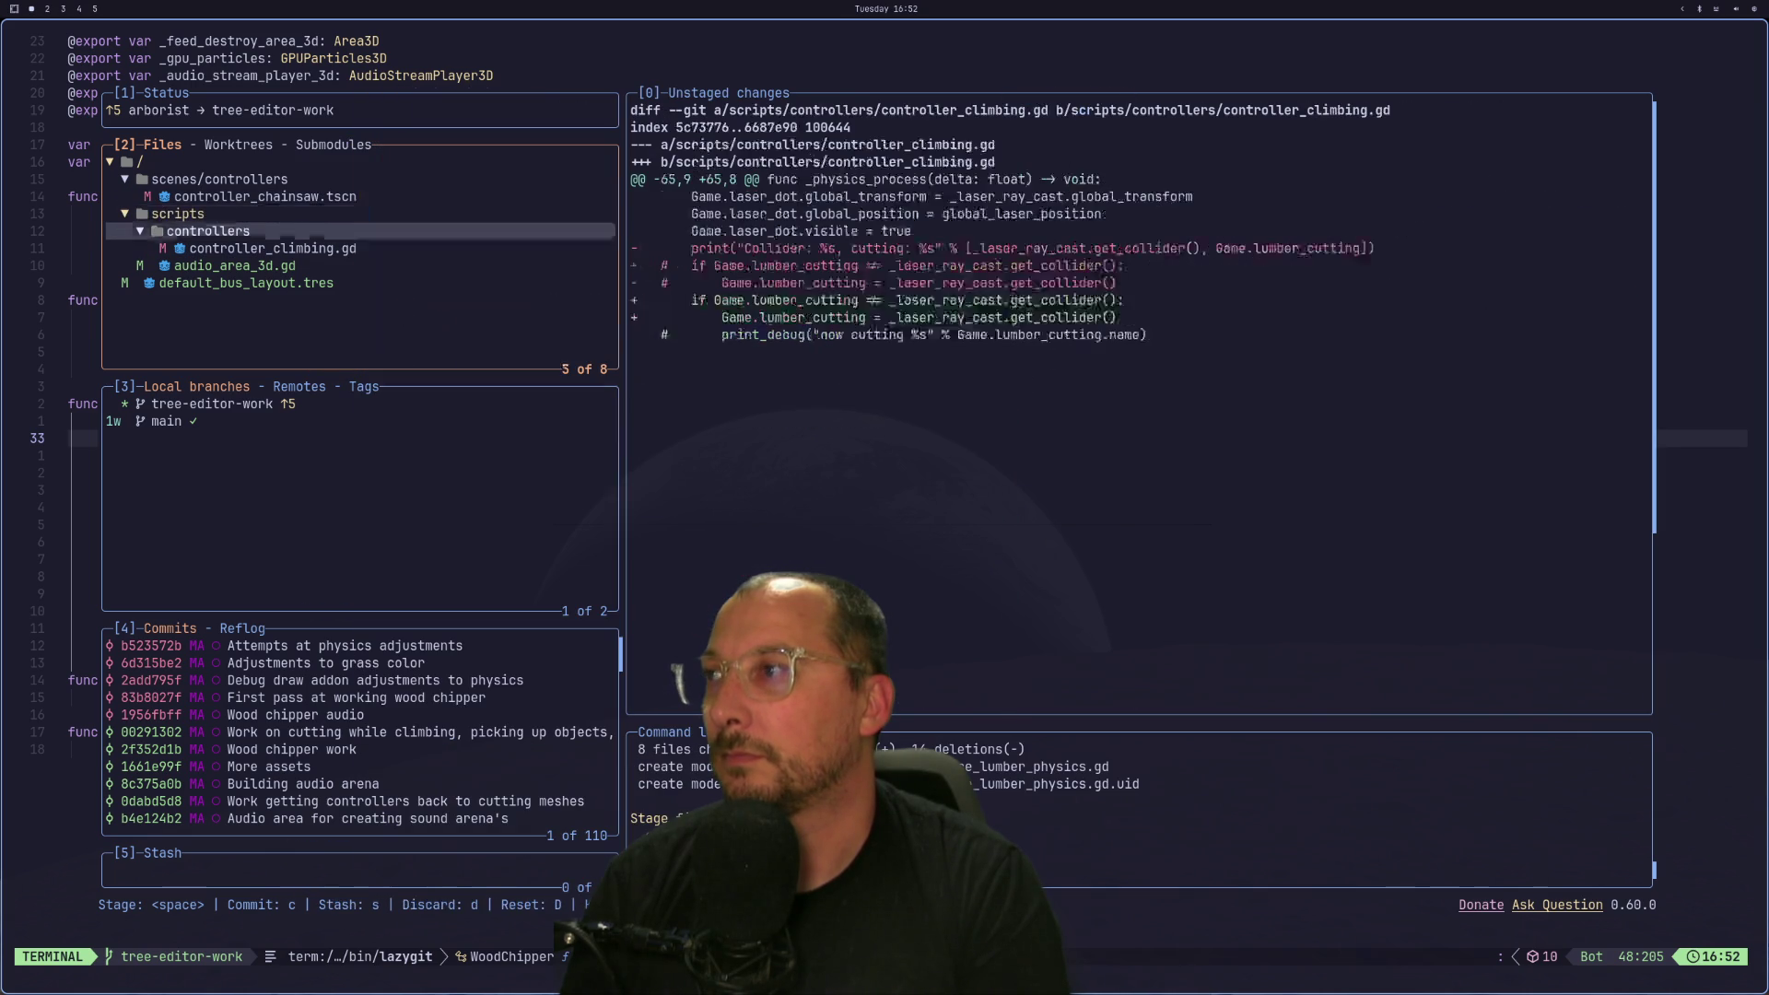
pyautogui.press('Up')
pyautogui.press('Up')
pyautogui.press('Up')
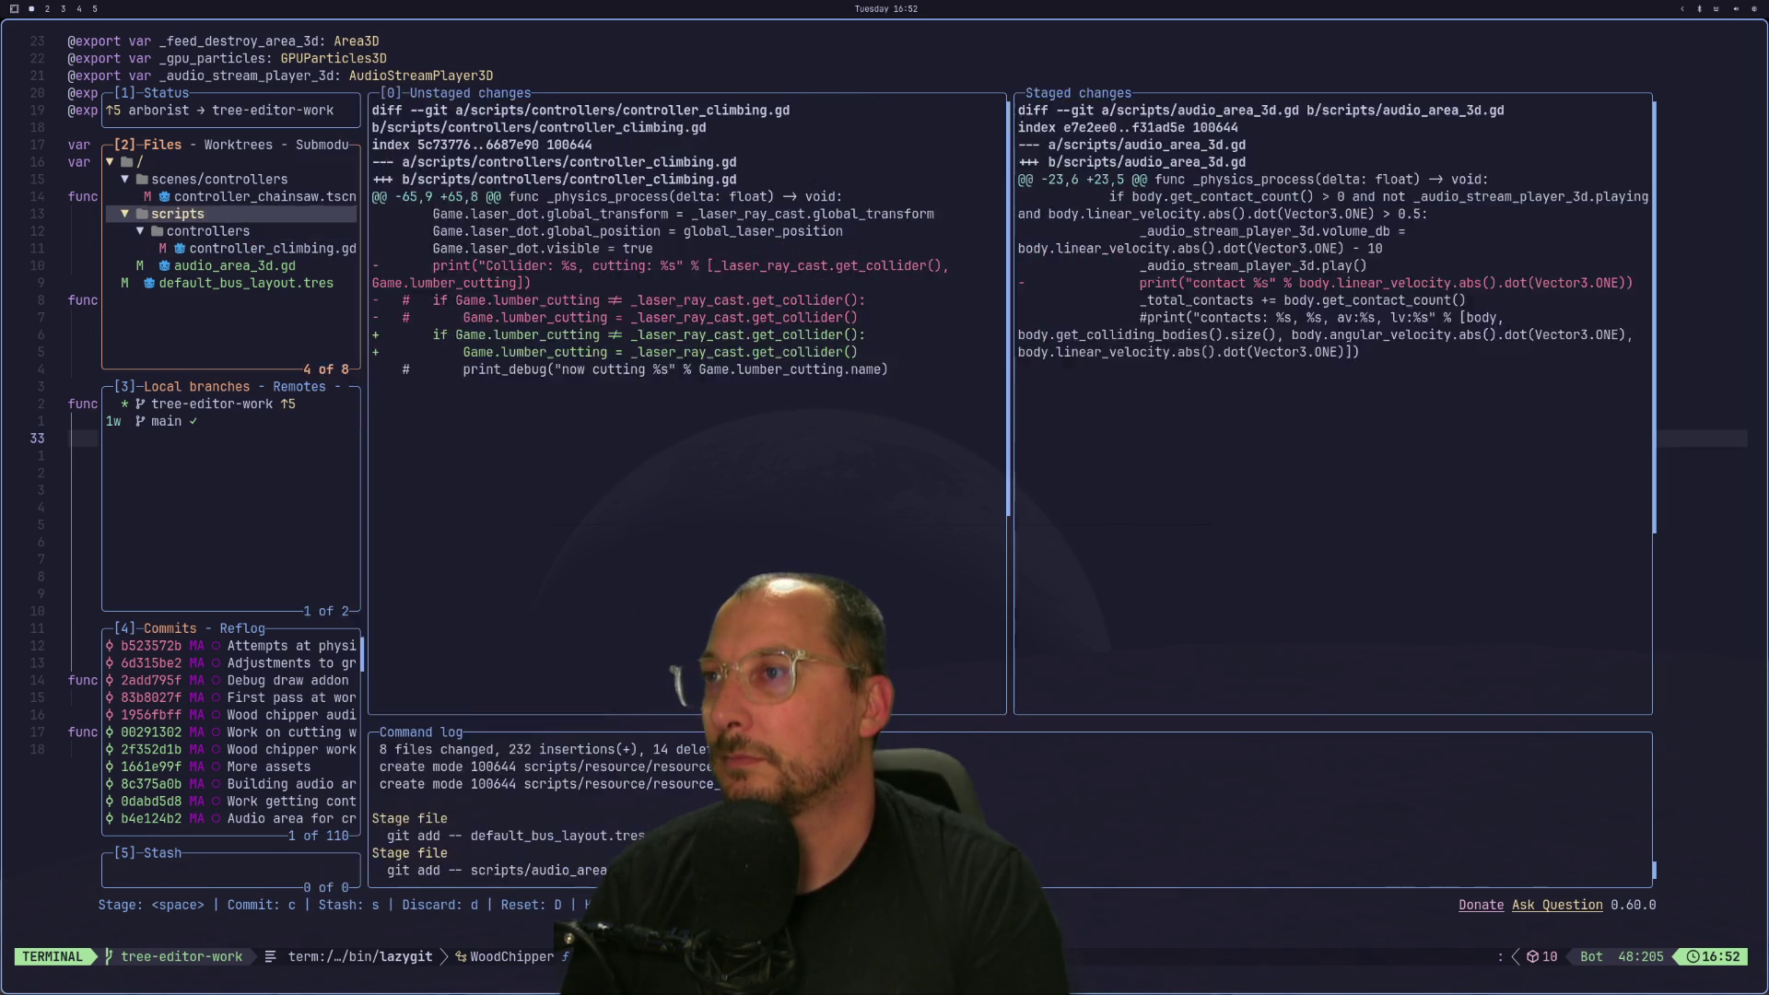
pyautogui.press('Down')
pyautogui.press('Down')
pyautogui.press('Down')
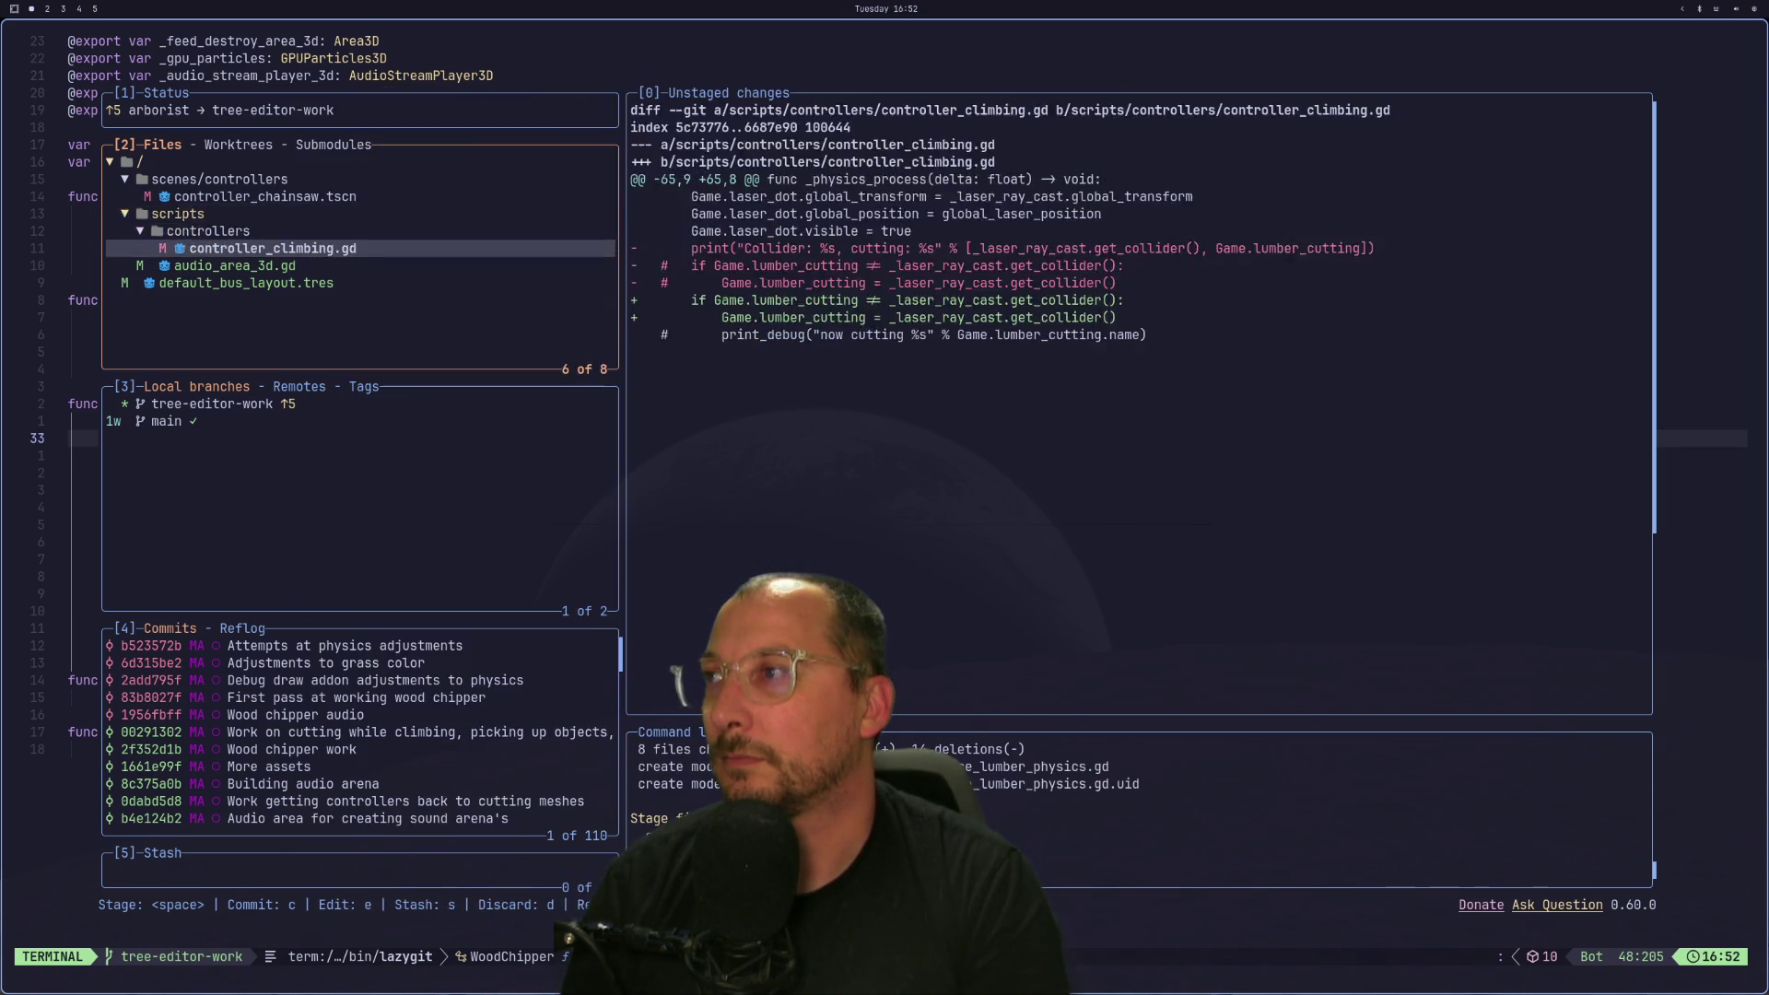
pyautogui.press('Up')
pyautogui.press('Up')
pyautogui.press('Up')
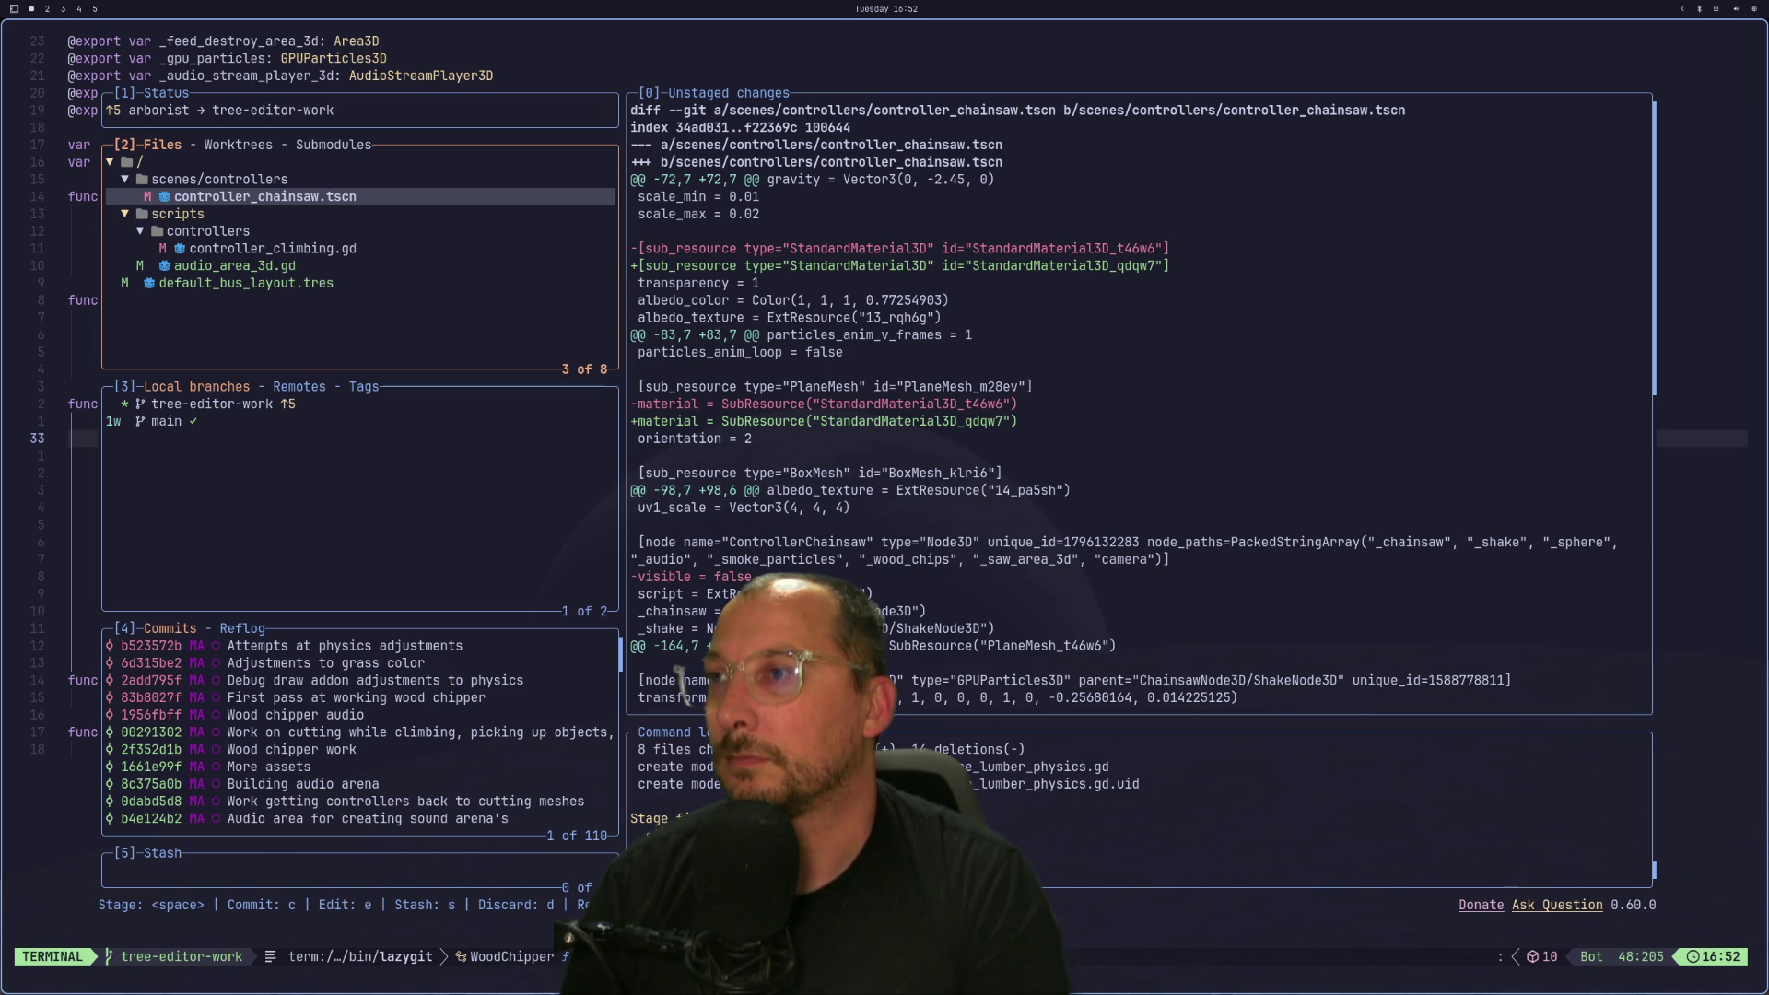
pyautogui.press('J')
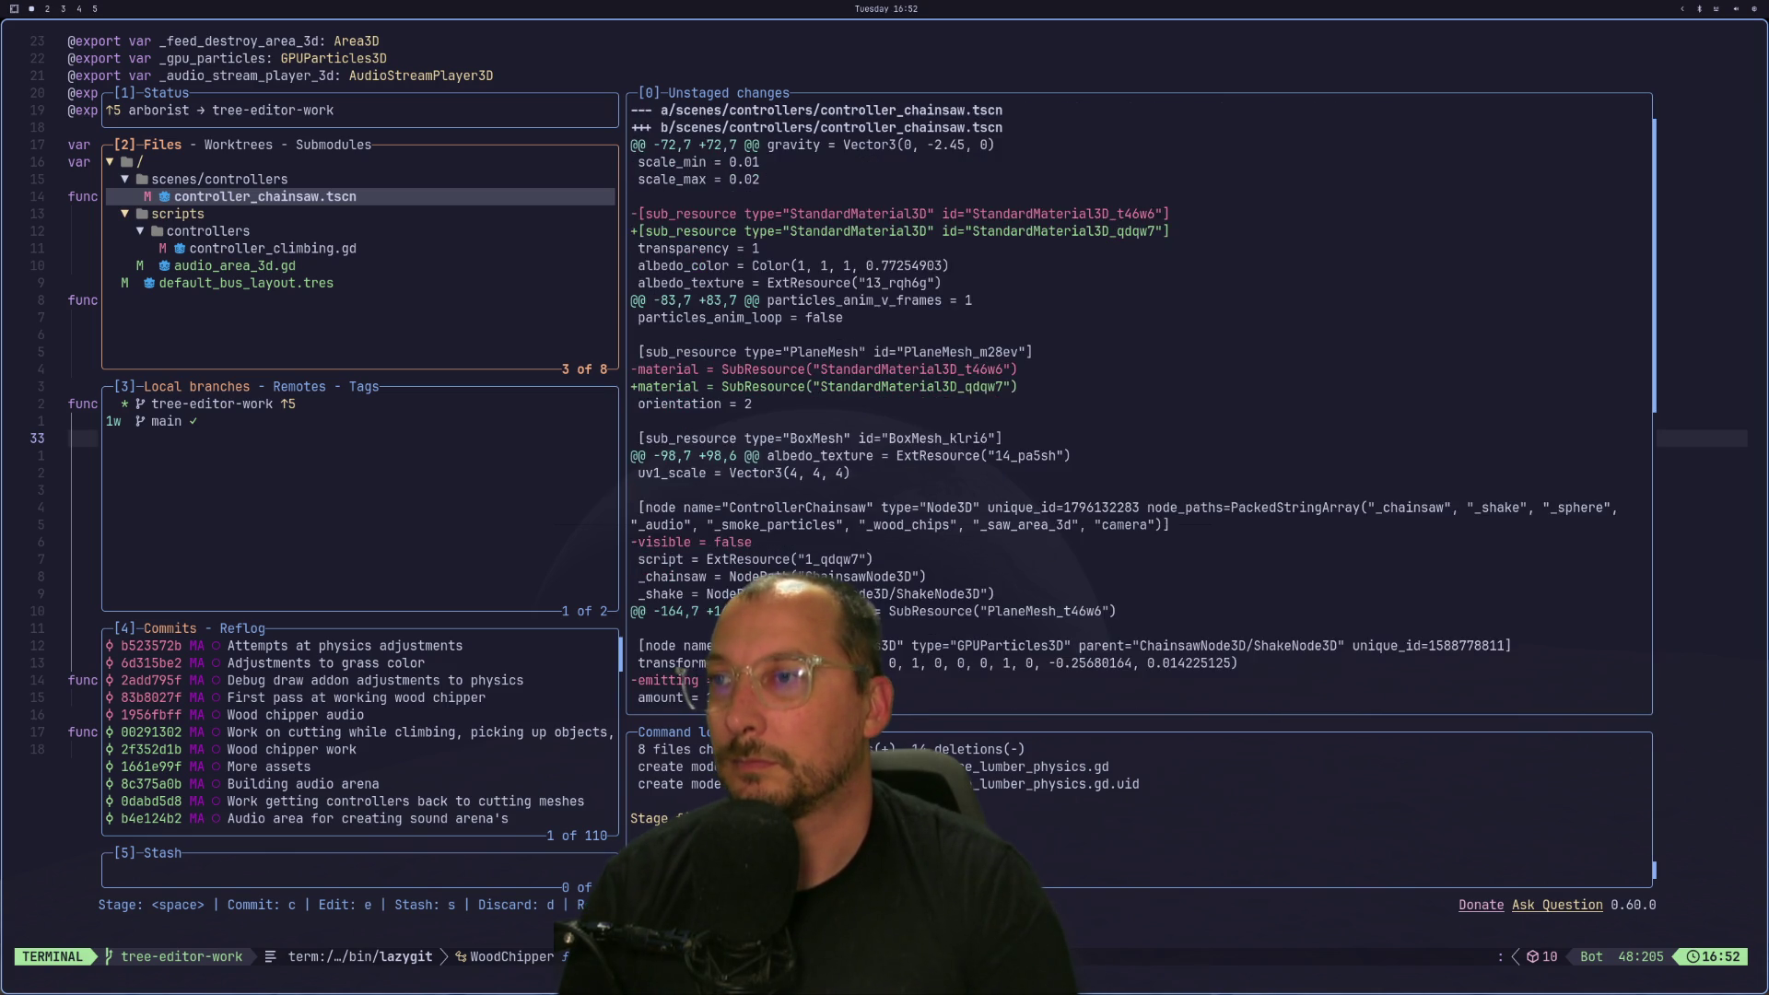
pyautogui.scroll(-5, 1140, 402)
pyautogui.scroll(5, 1140, 403)
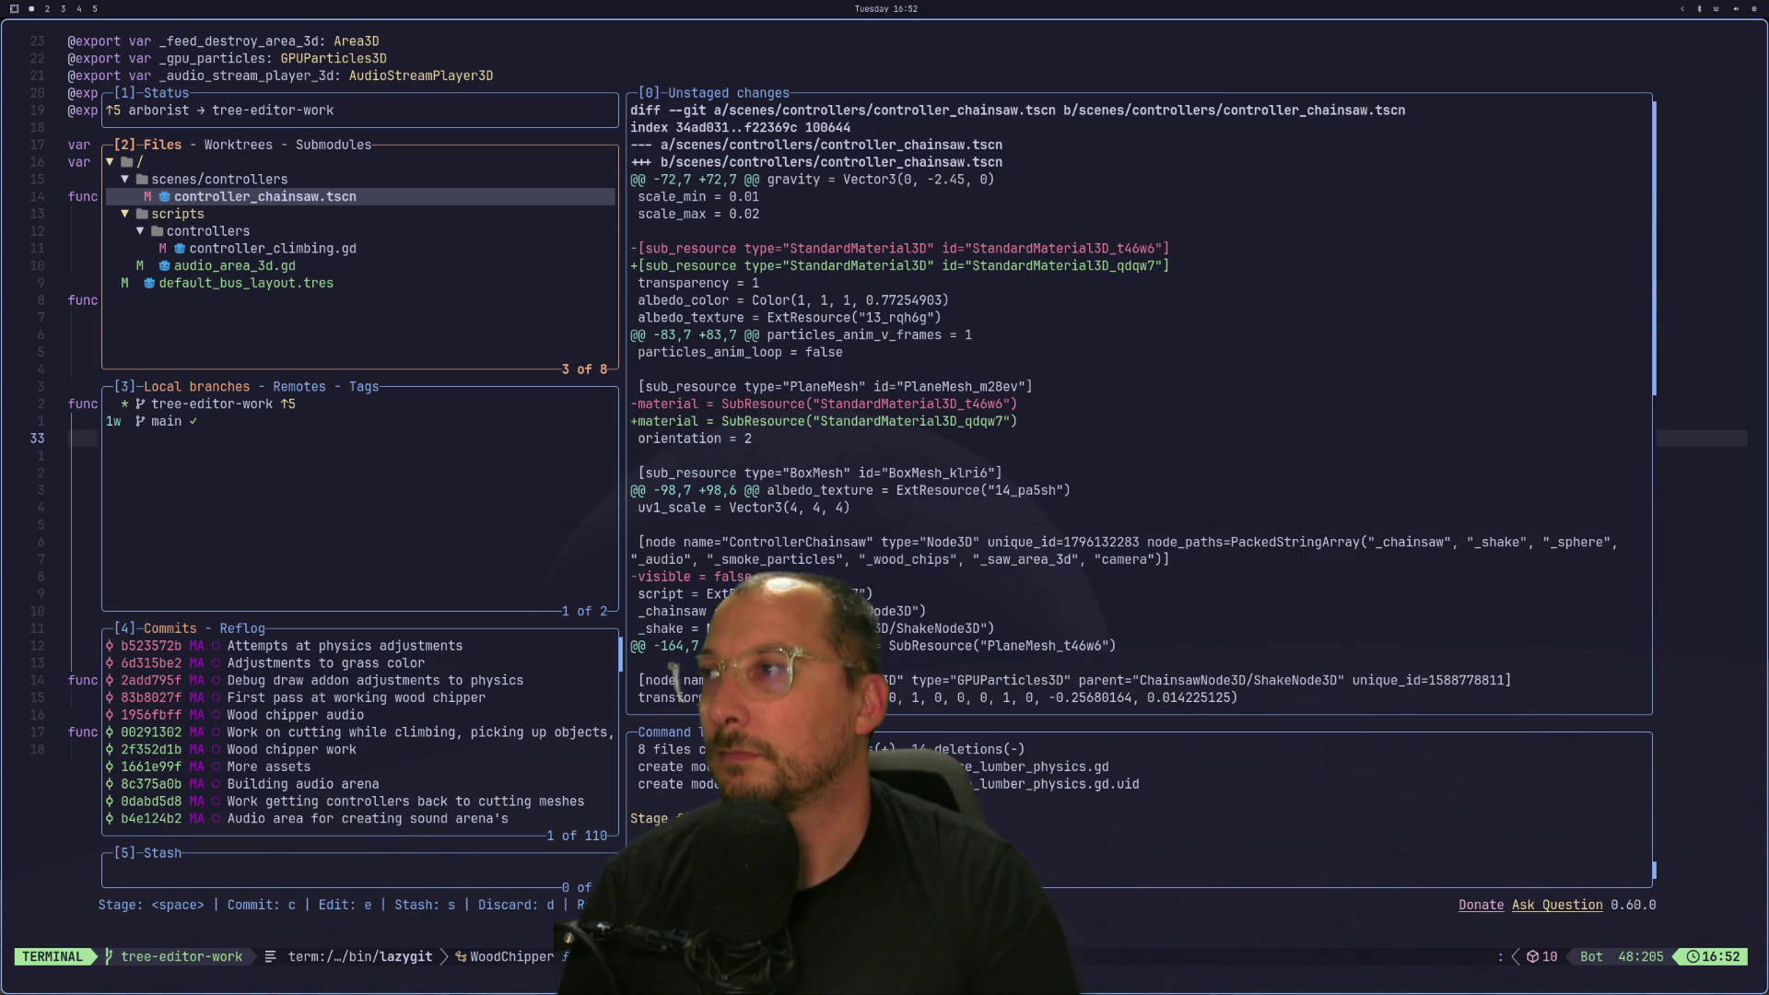
# Stage controller_climbing.gd and commit the remaining changes as 'Misc'.
pyautogui.press('Down')
pyautogui.press('Down')
pyautogui.press('Down')
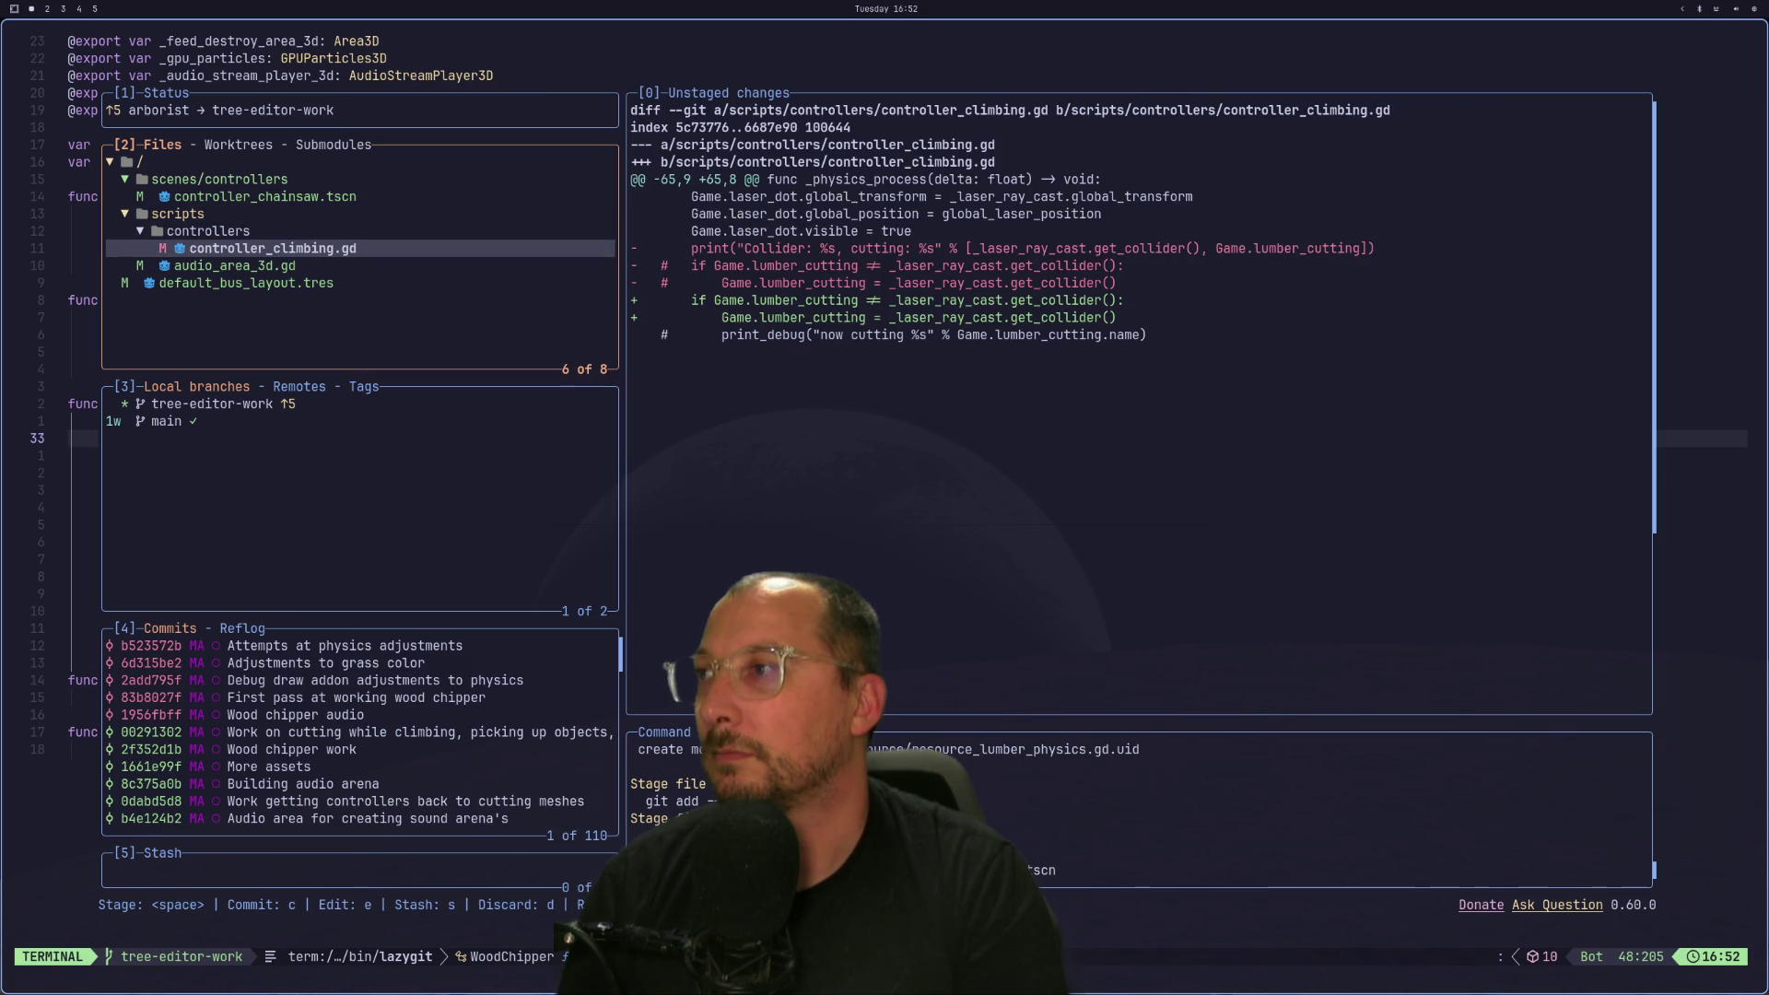
pyautogui.press('Up')
pyautogui.press('Down')
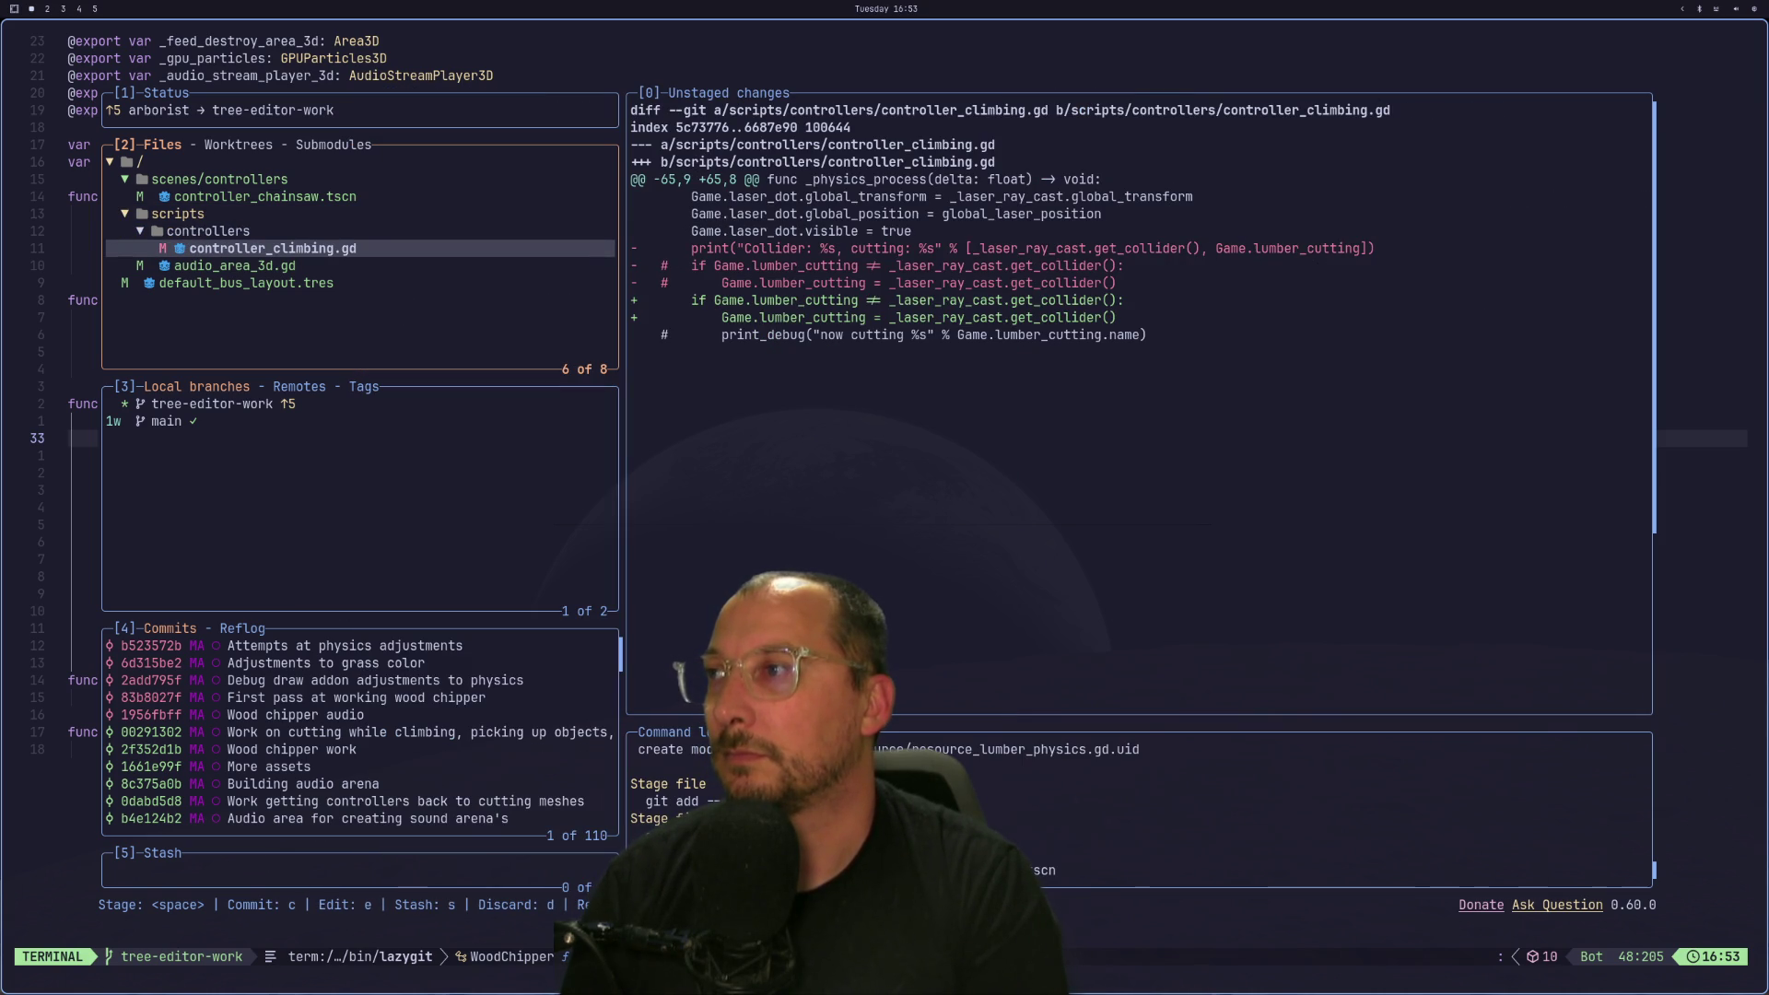
pyautogui.press('space')
pyautogui.press('Down')
pyautogui.press('Down')
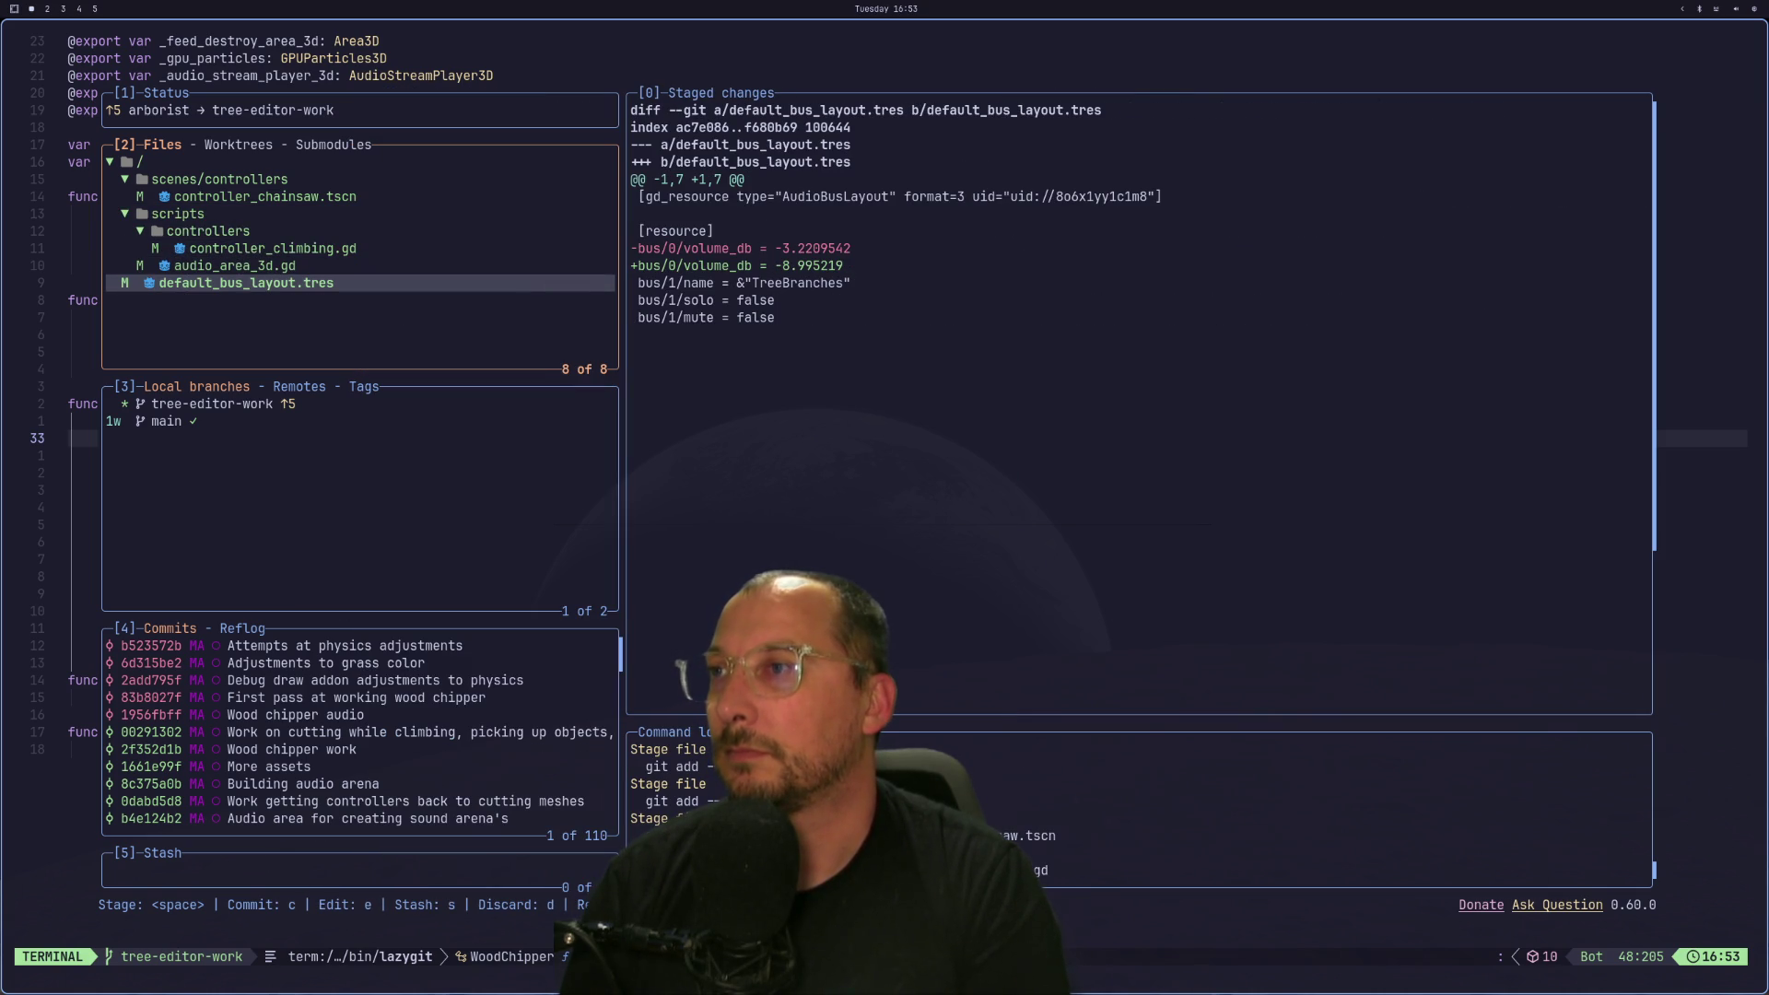
pyautogui.write('cMisc')
pyautogui.press('Return')
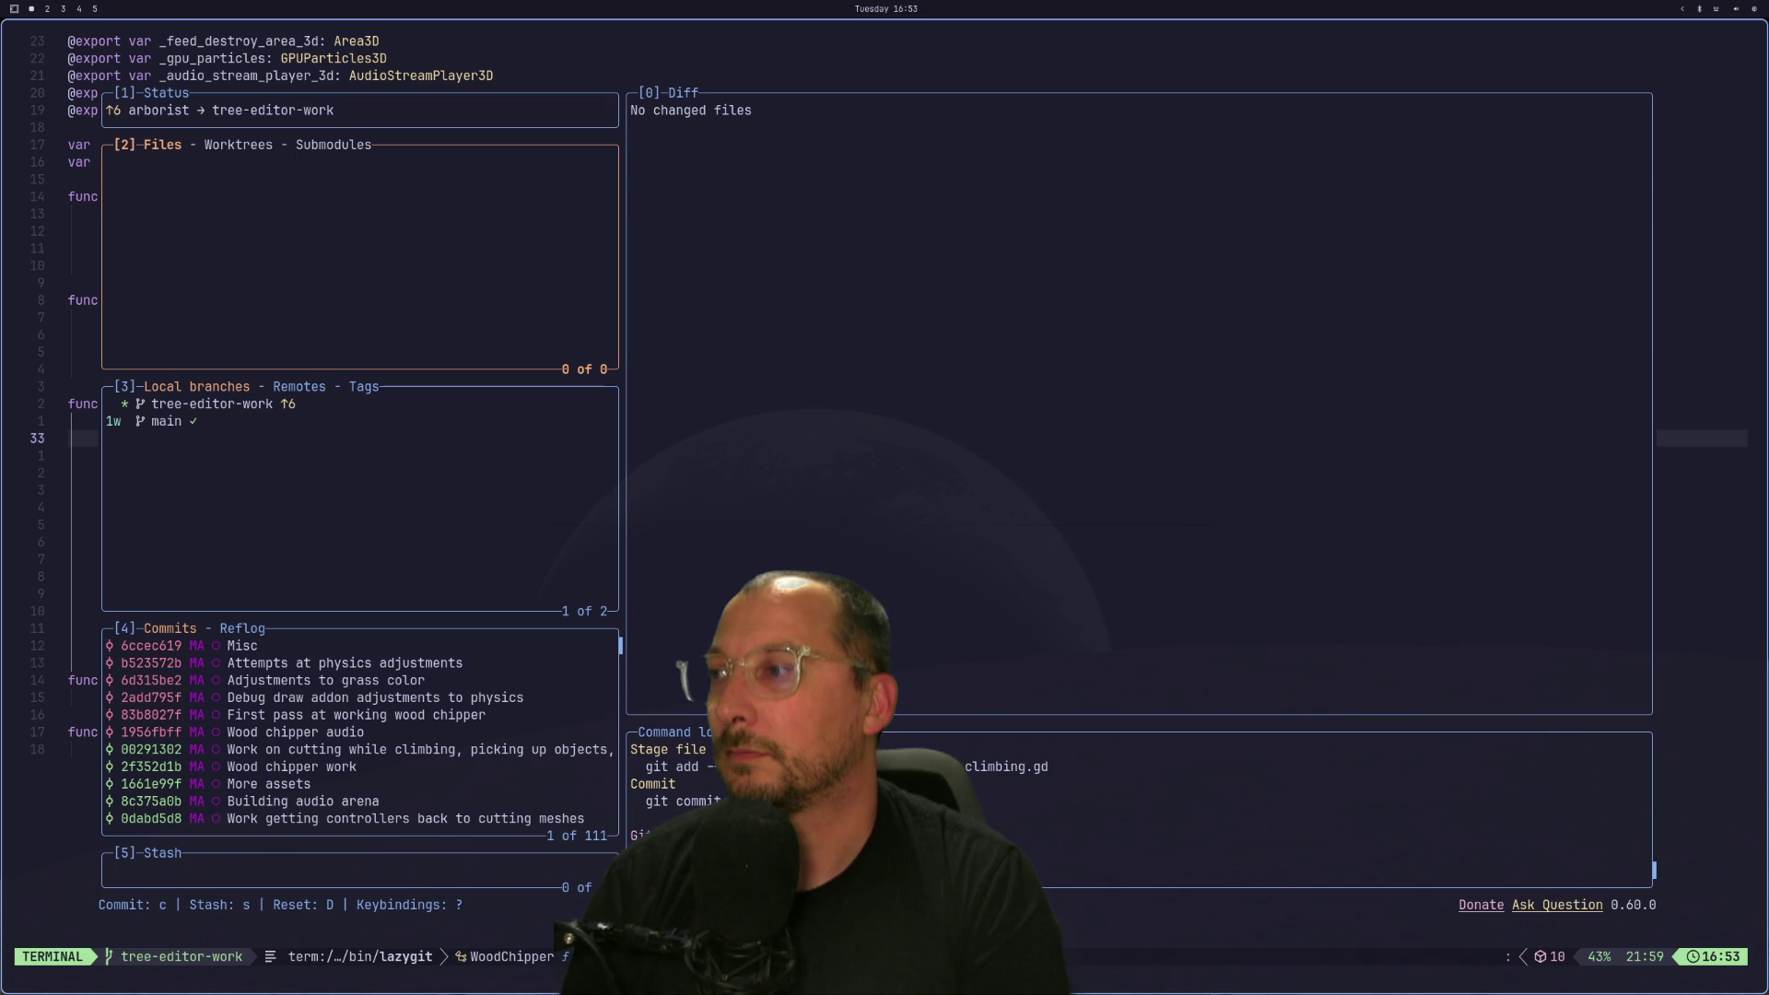
# Dismiss an accidental shell command, then quit lazygit and Neovim to the shell.
pyautogui.press(':')
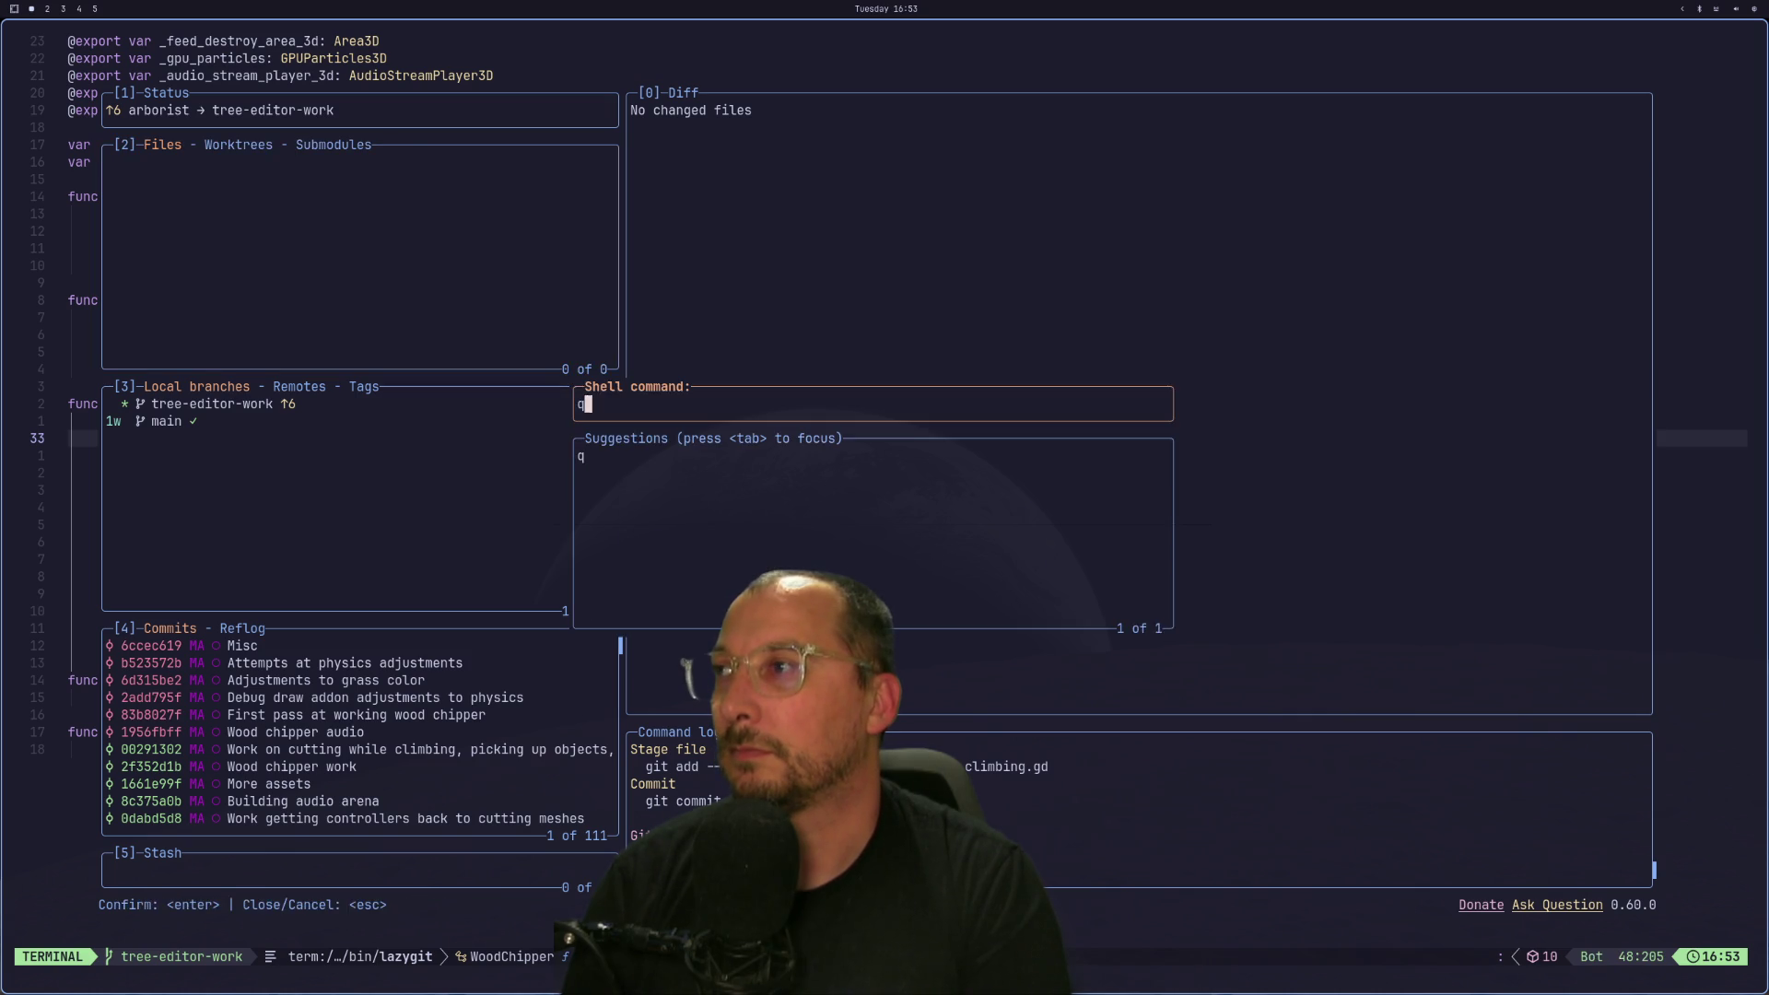
pyautogui.write('g')
pyautogui.press('Return')
pyautogui.press('Return')
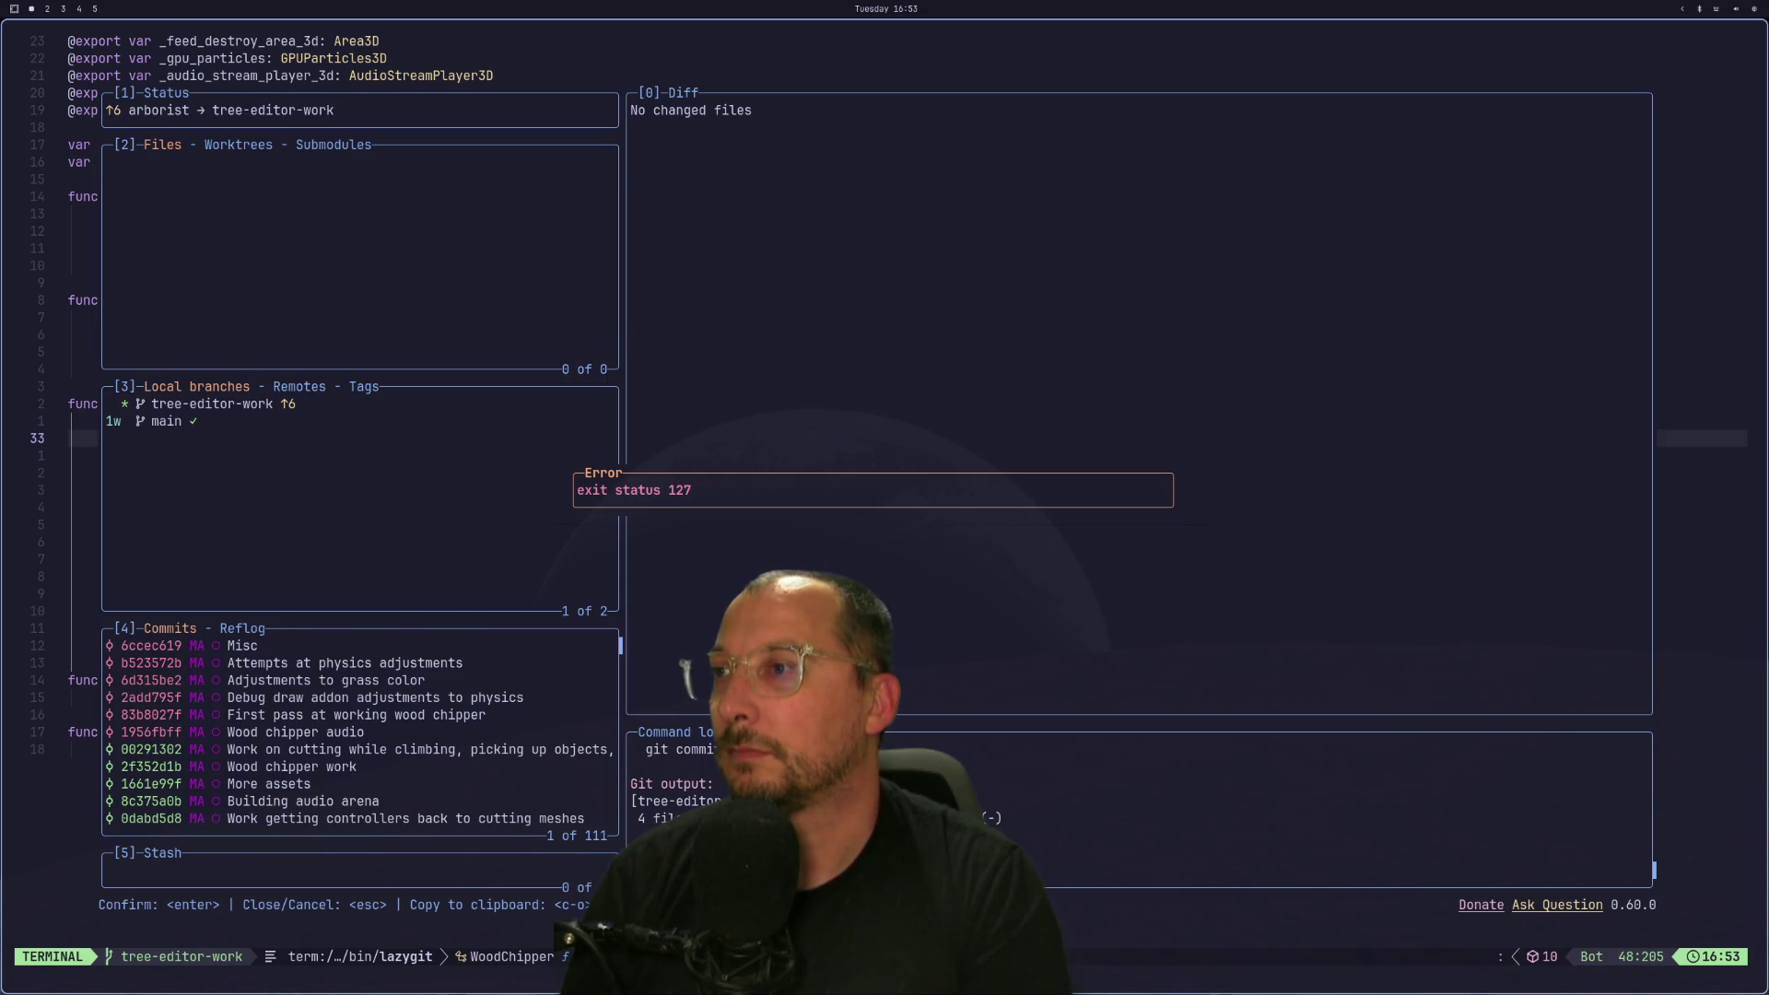
pyautogui.press('Escape')
pyautogui.press('q')
pyautogui.press(':')
pyautogui.write('q')
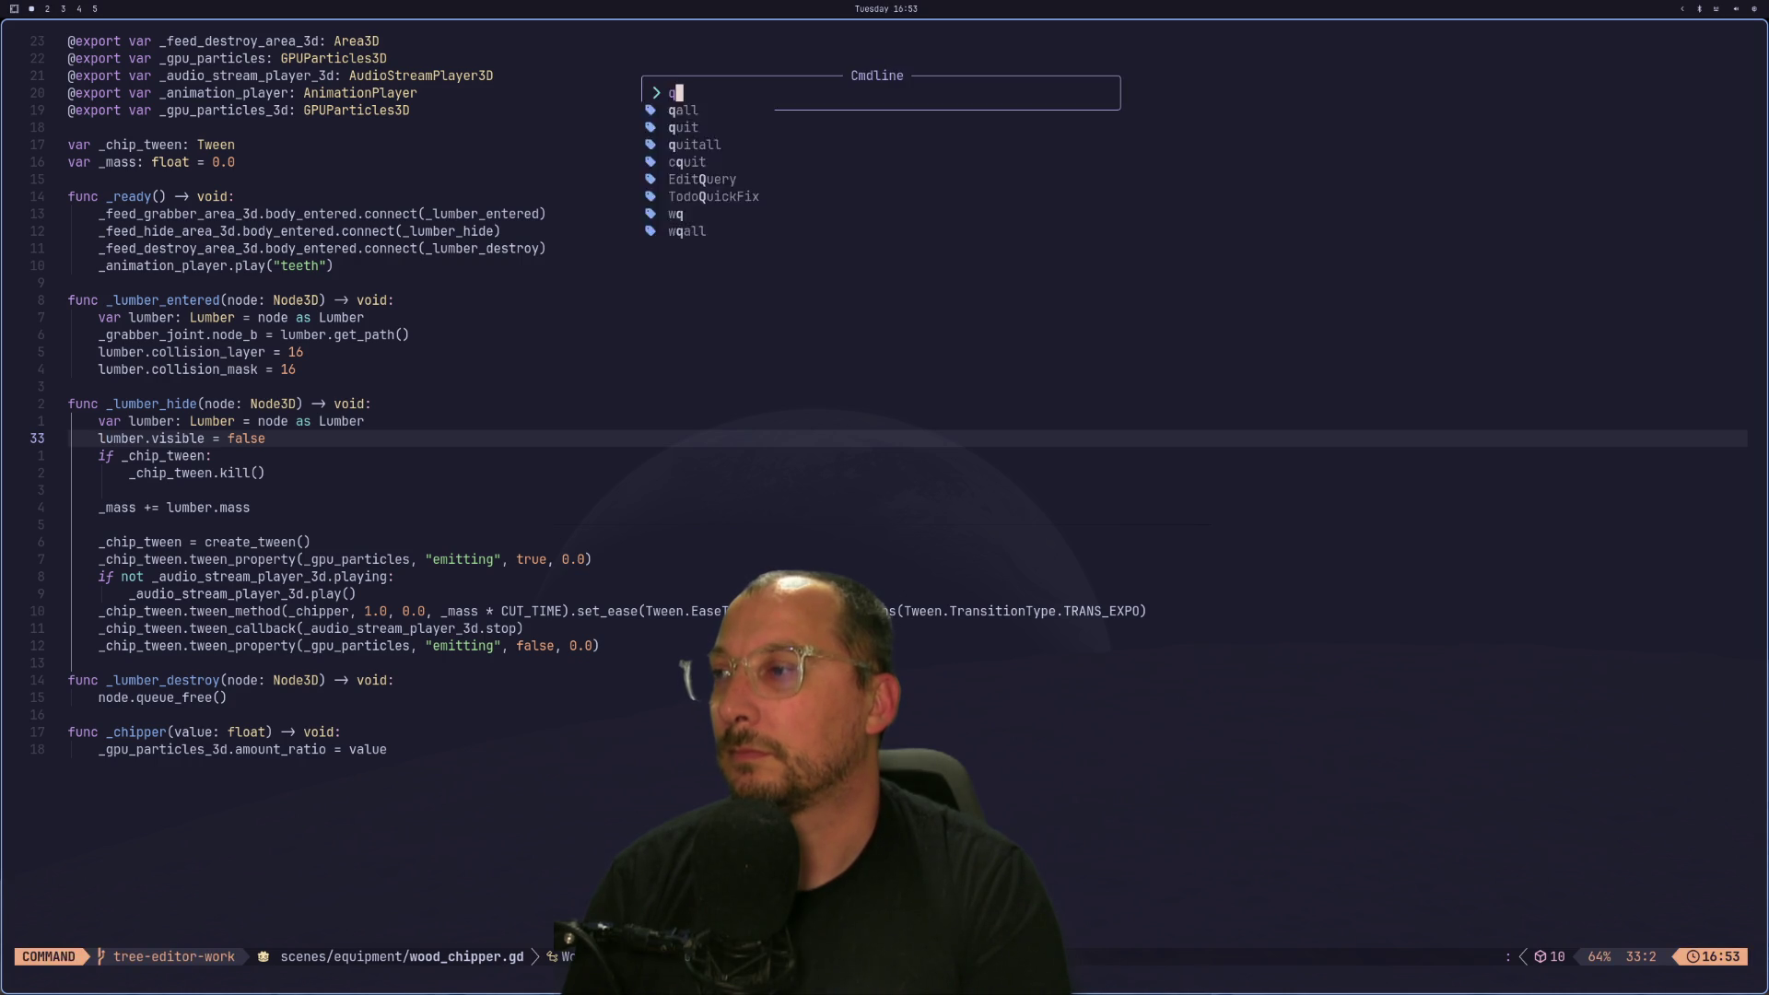
pyautogui.press('Return')
# Relaunch lazygit, hit the push error, then run 'git push origin head:MAIN'.
pyautogui.write('git ')
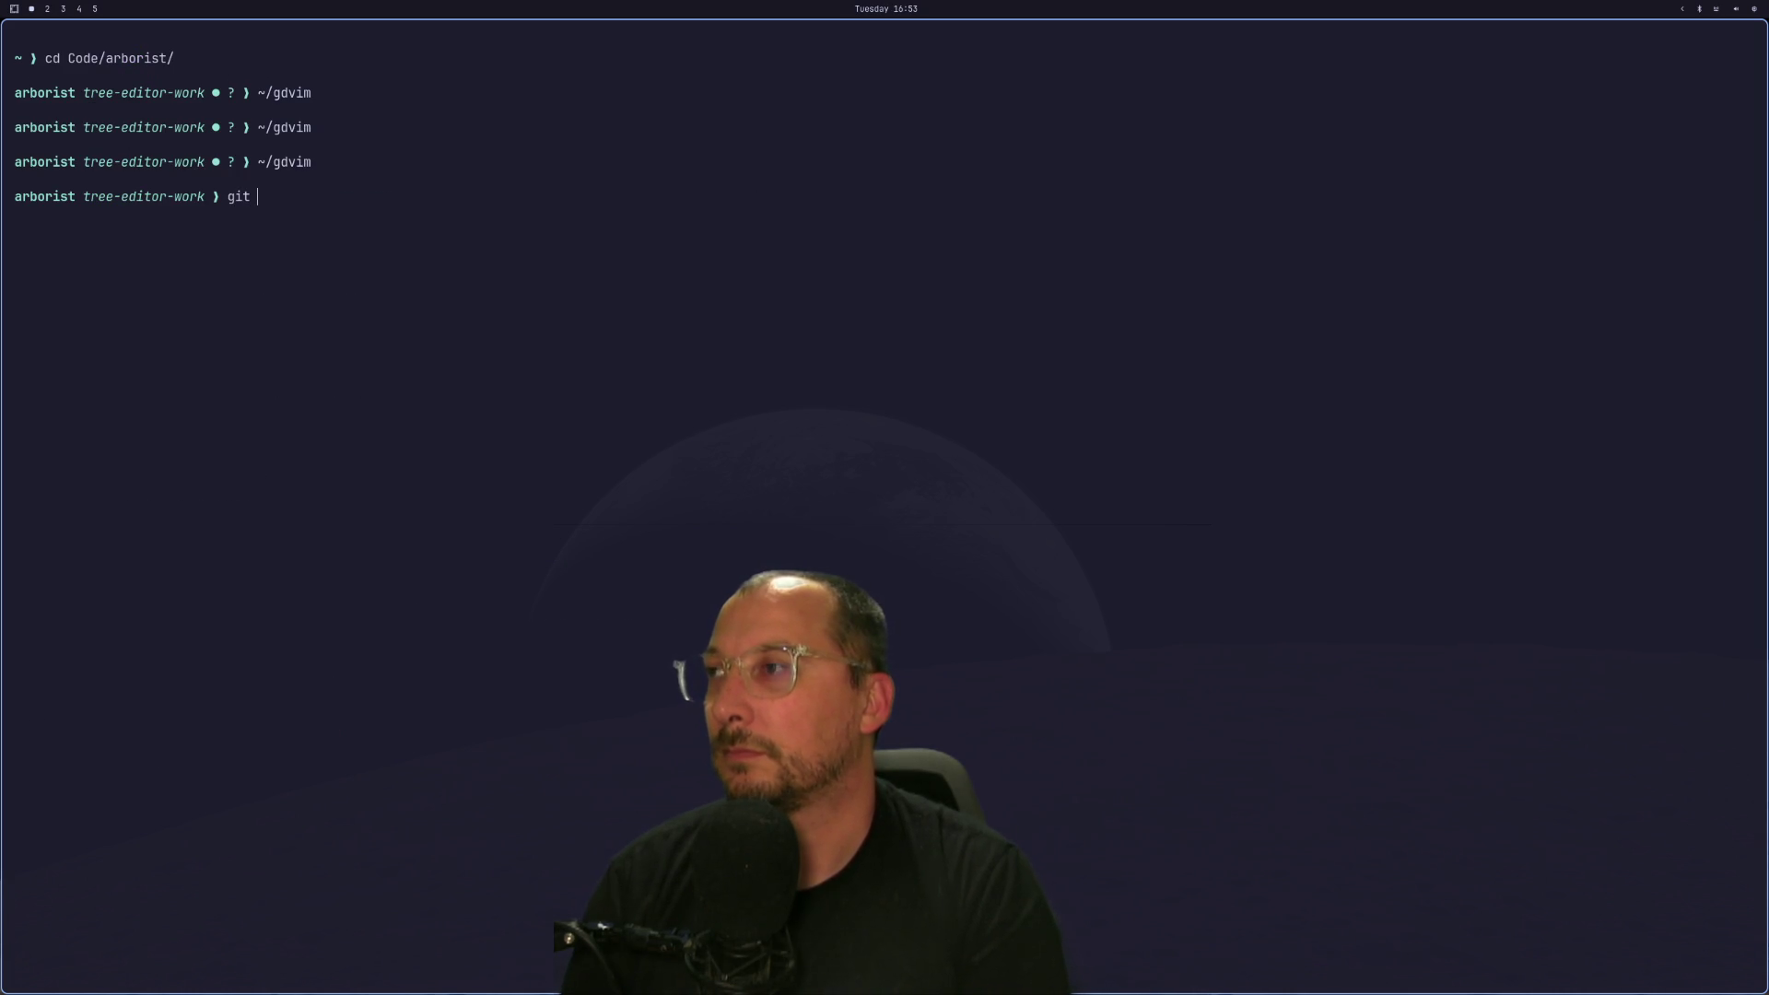
pyautogui.write('status')
pyautogui.hotkey('ctrl', 'a')
pyautogui.press('Delete')
pyautogui.press('Delete')
pyautogui.press('Delete')
pyautogui.press('Delete')
pyautogui.press('Delete')
pyautogui.press('Delete')
pyautogui.write('lazygit')
pyautogui.press('Return')
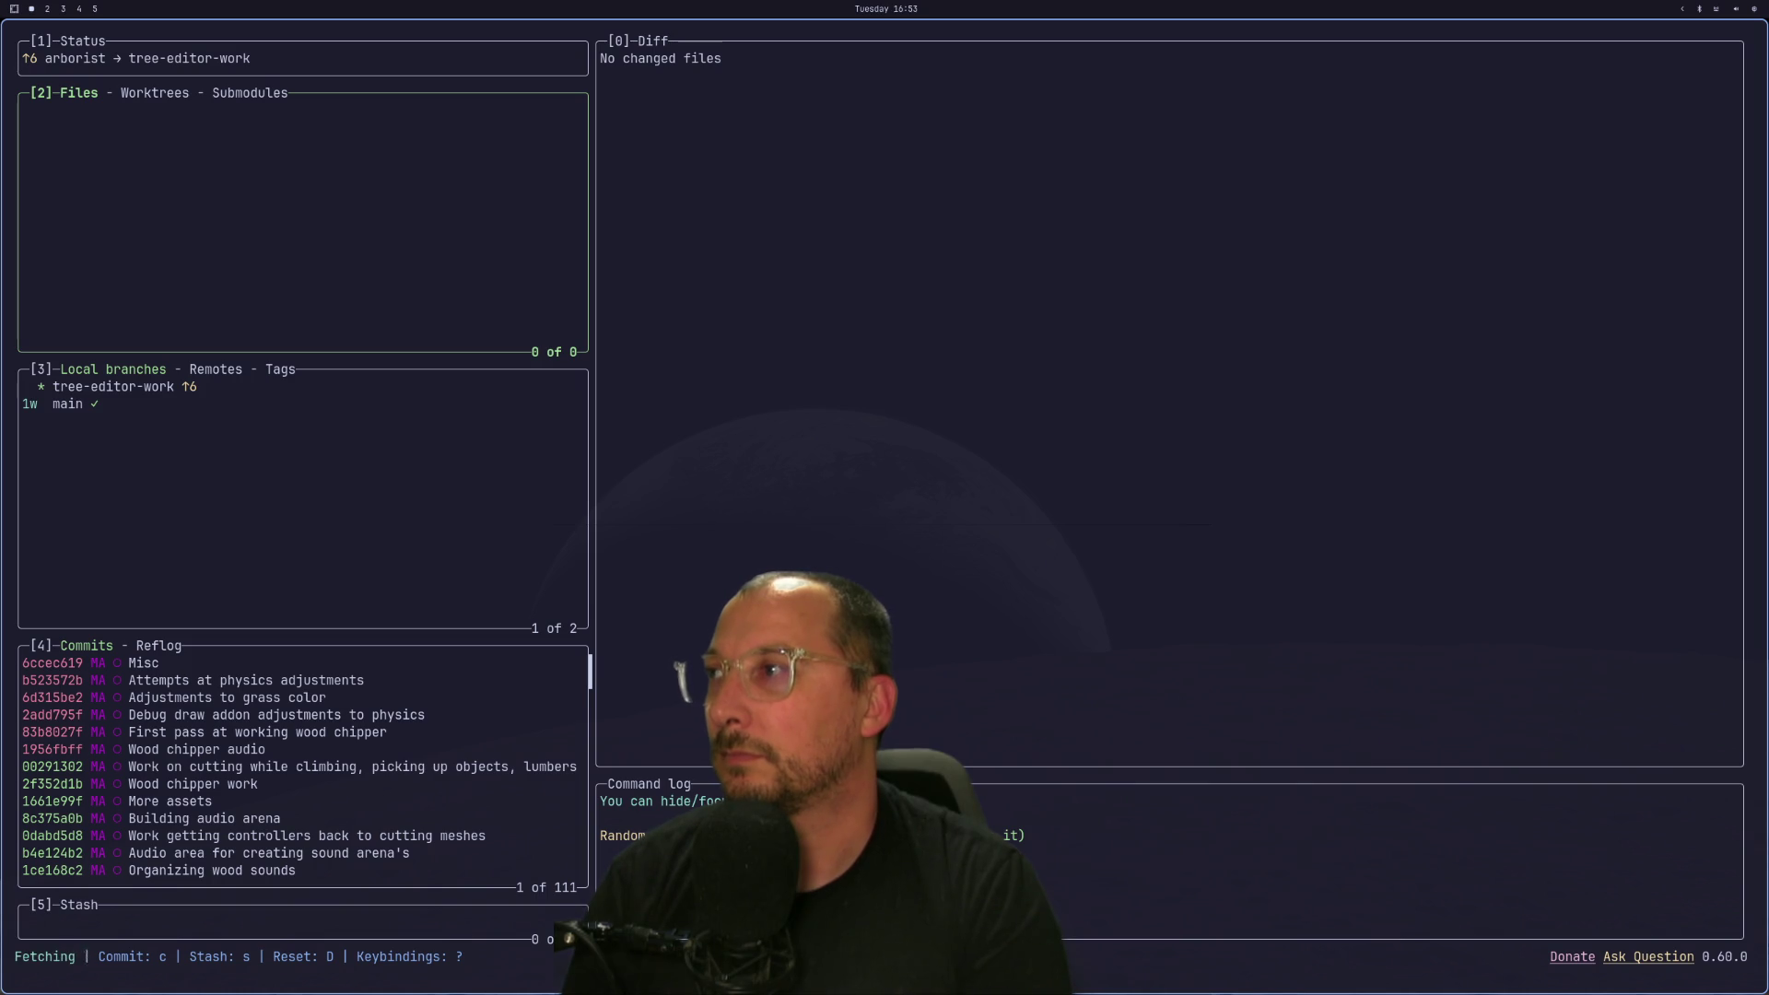
pyautogui.press('P')
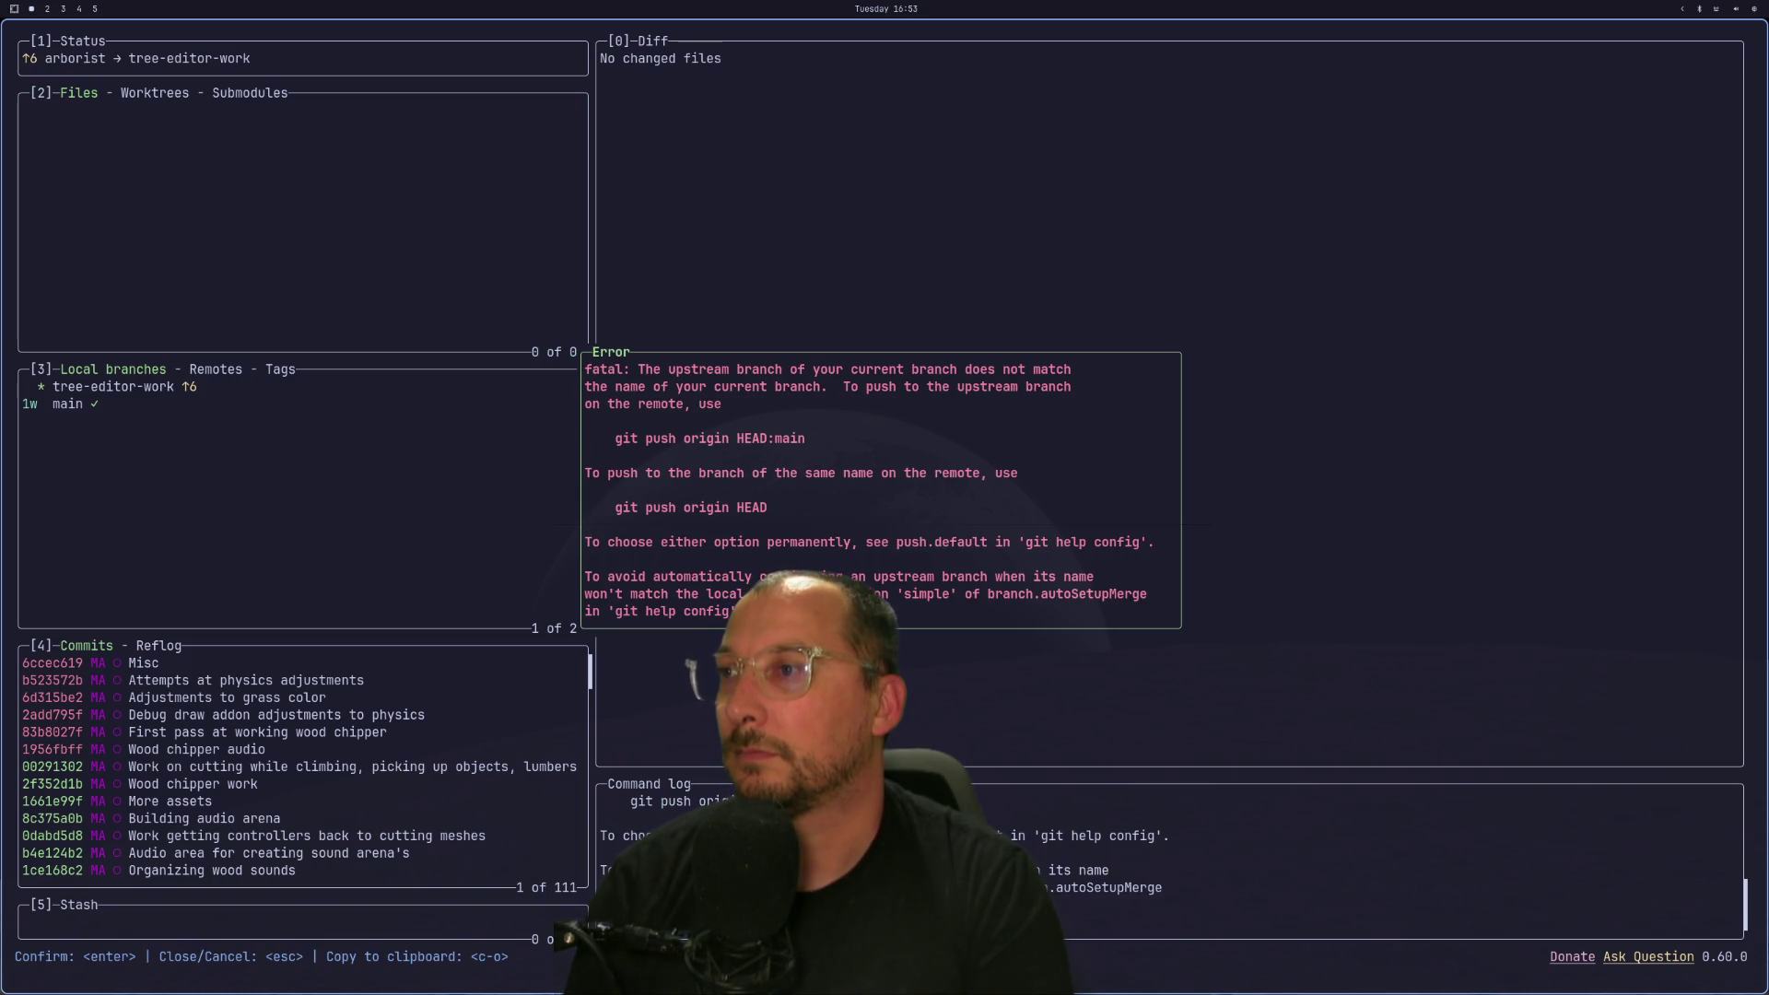
pyautogui.press('Escape')
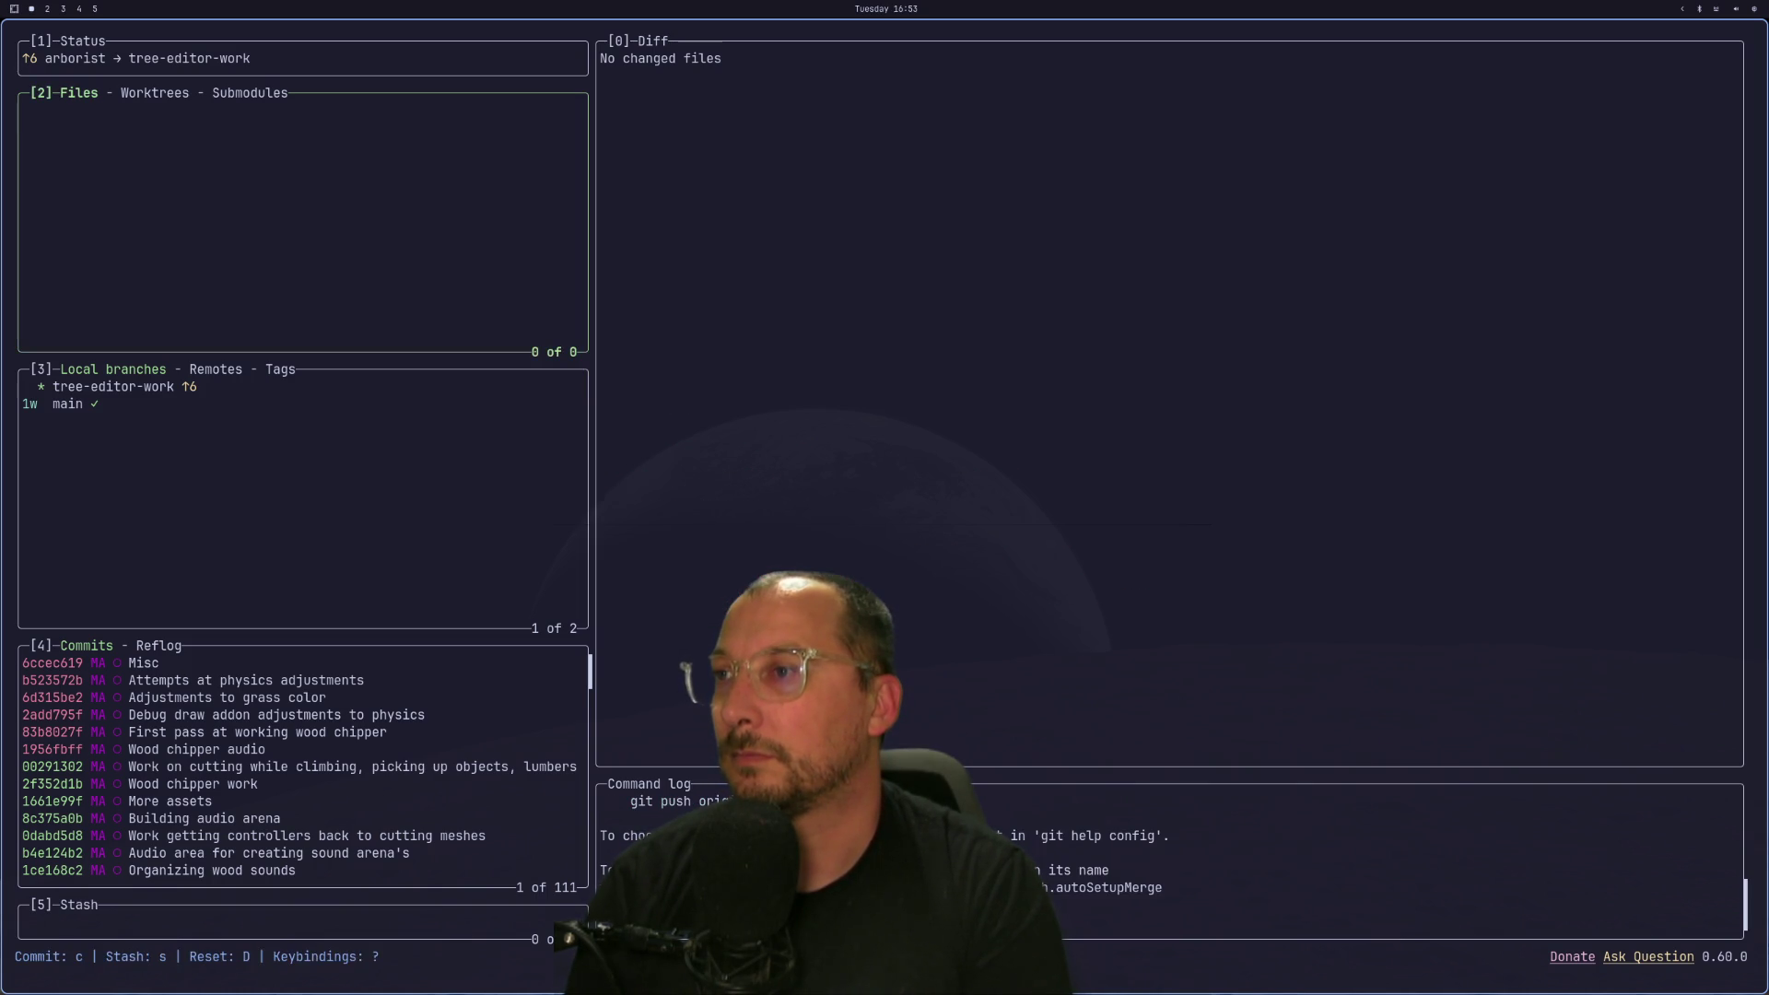
pyautogui.write('qg')
pyautogui.write('it push ')
pyautogui.write('ori')
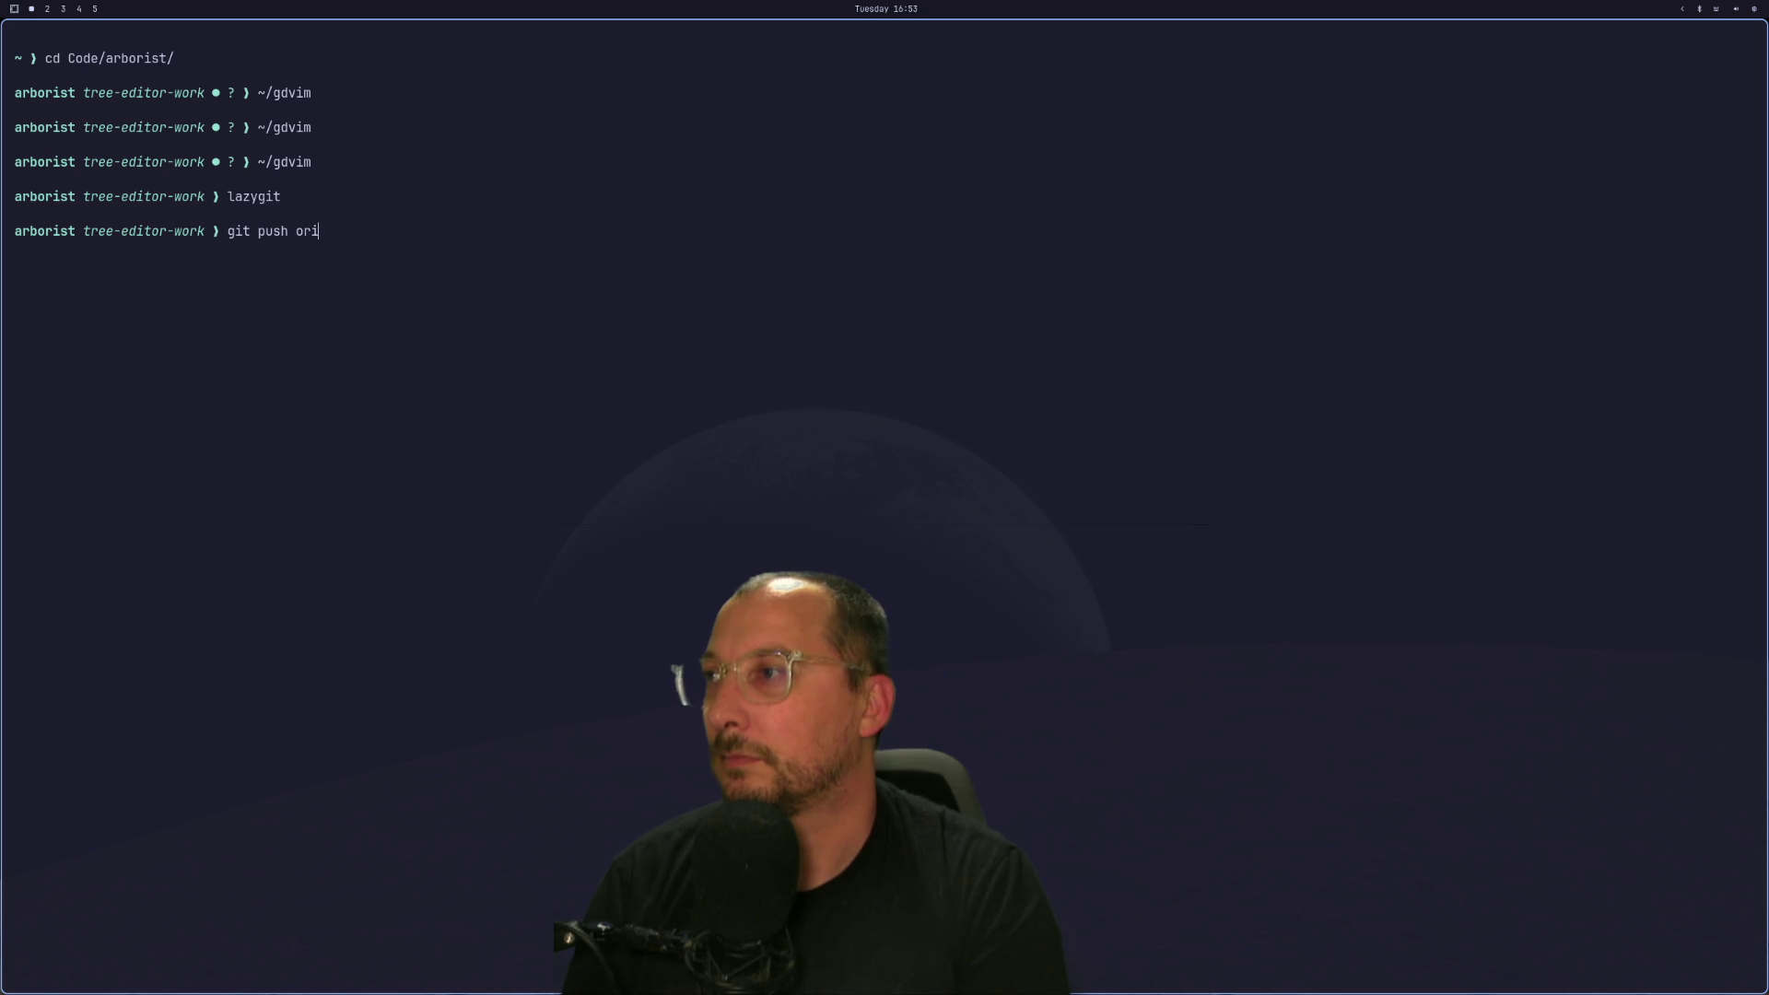
pyautogui.write('gin head:MAIN')
pyautogui.press('Return')
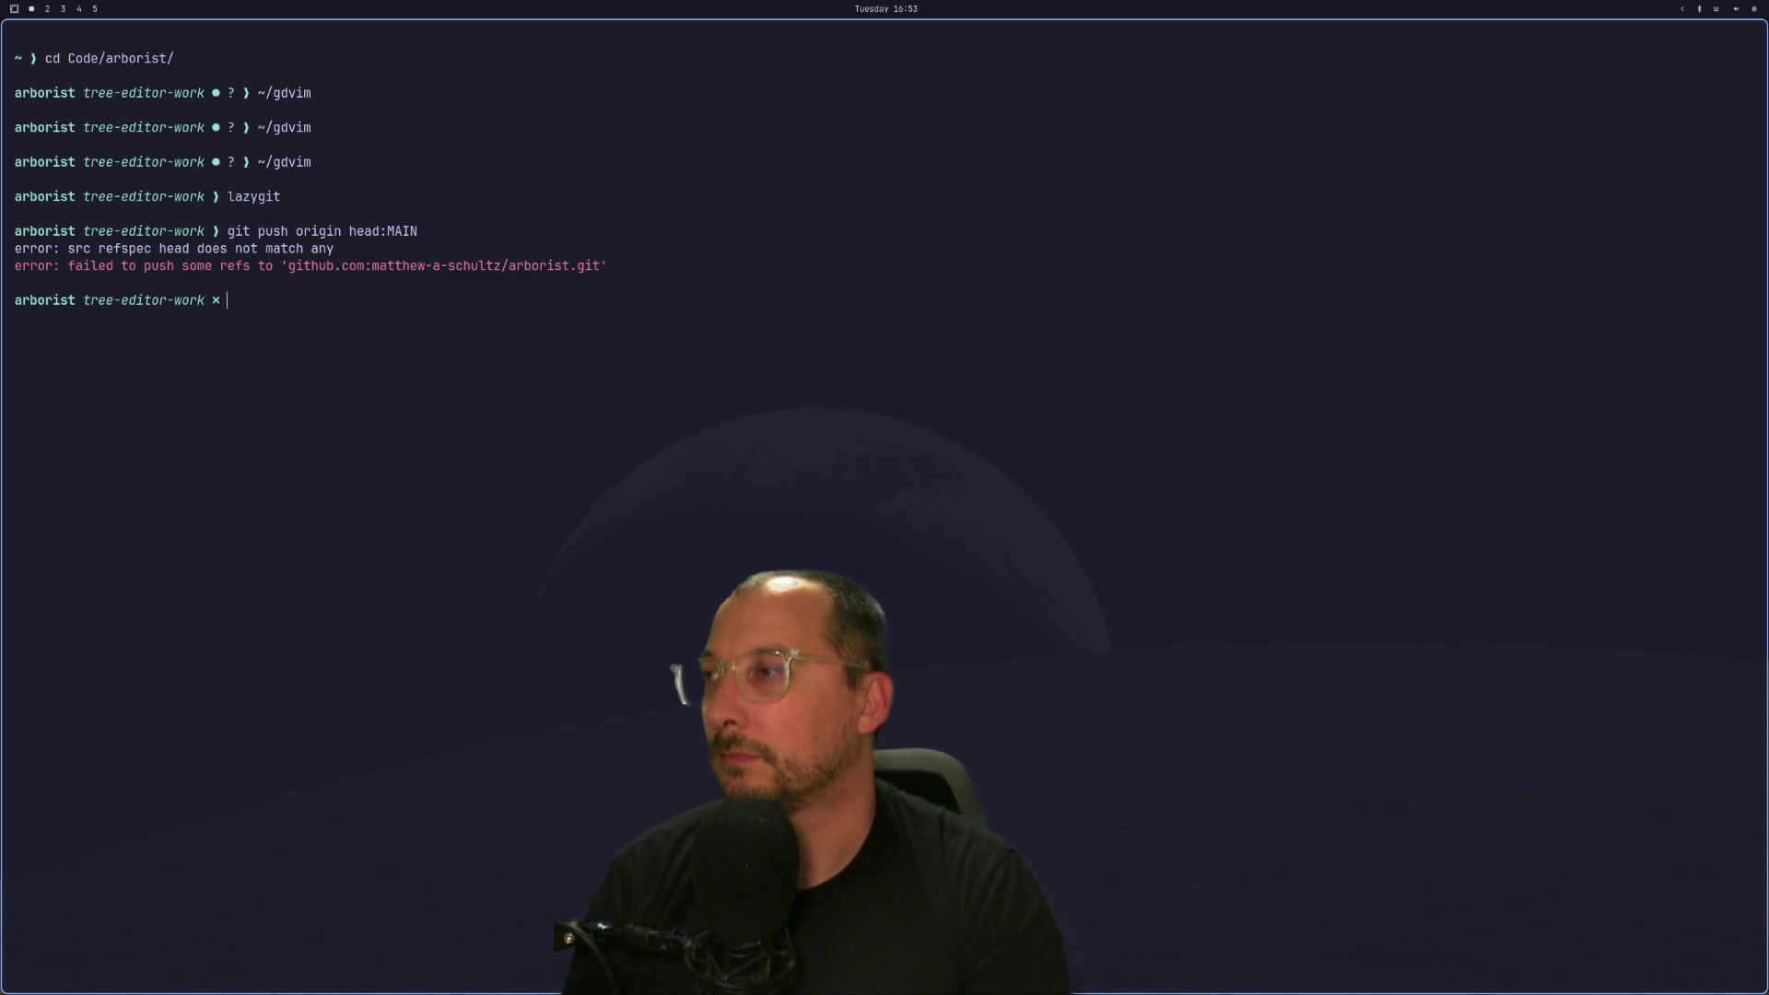
# Retry the lazygit push, then push with 'git push origin HEAD:main' and return to Godot.
pyautogui.write('lazygit')
pyautogui.press('Return')
pyautogui.hotkey('shift', 'p')
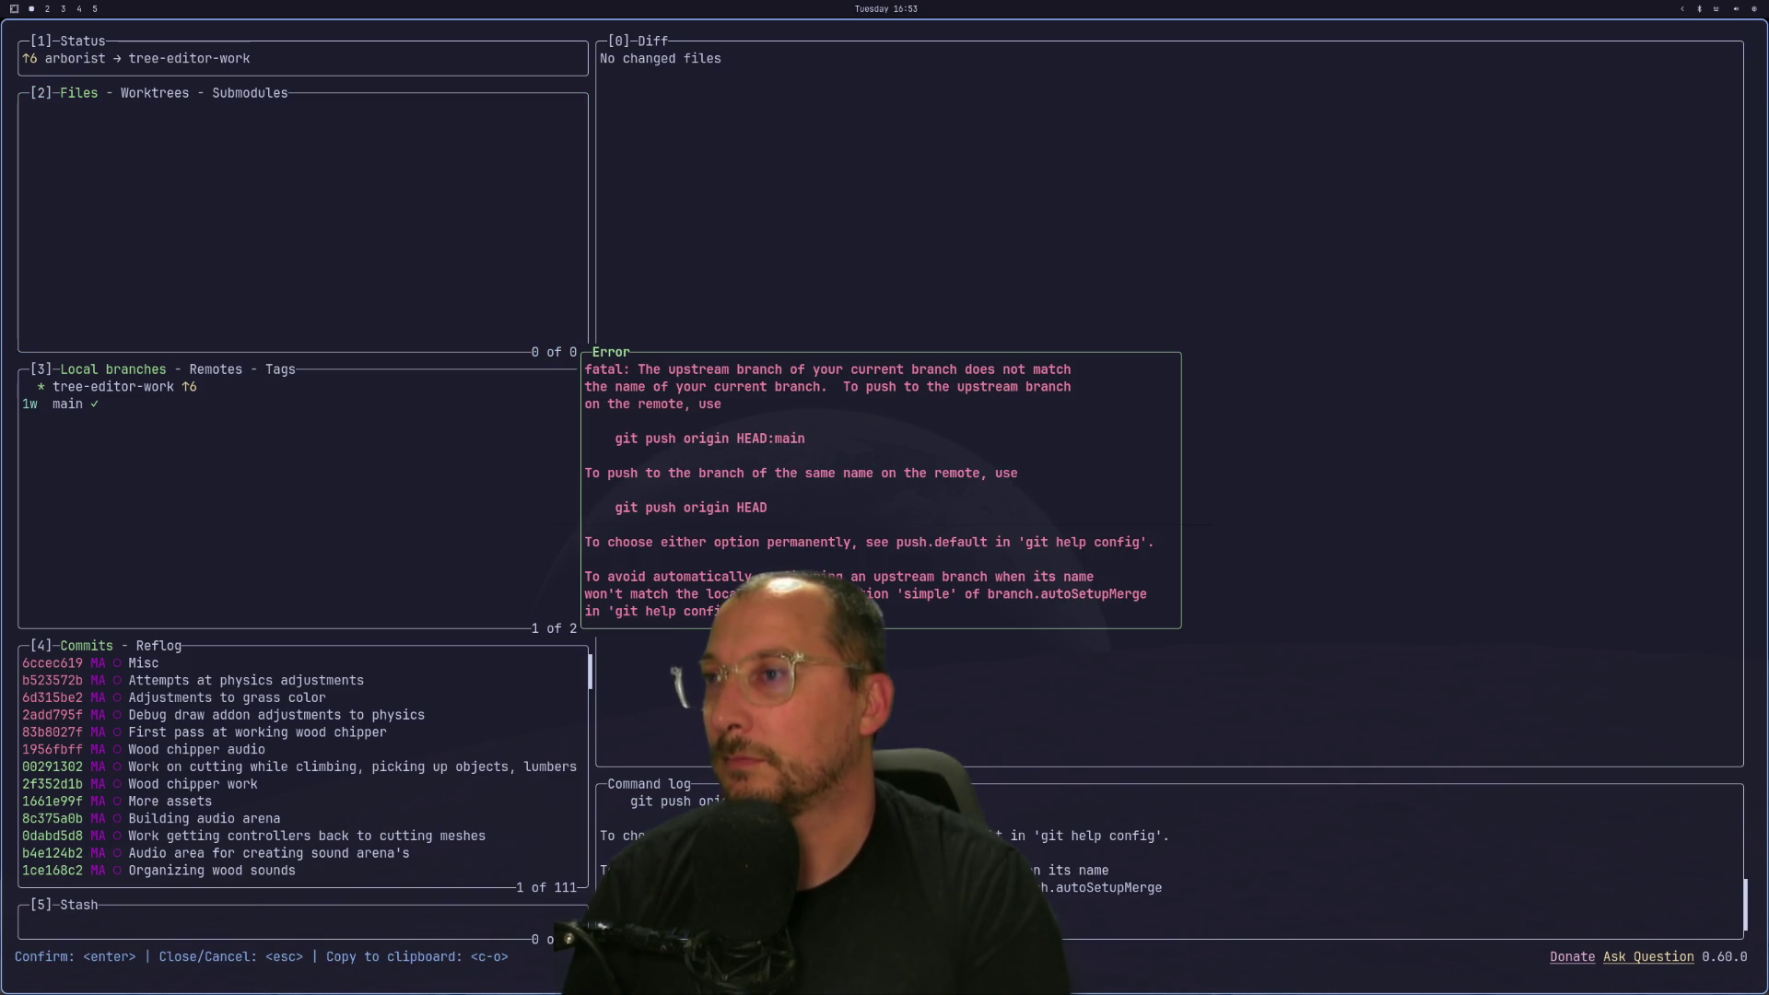
pyautogui.press('Escape')
pyautogui.press('q')
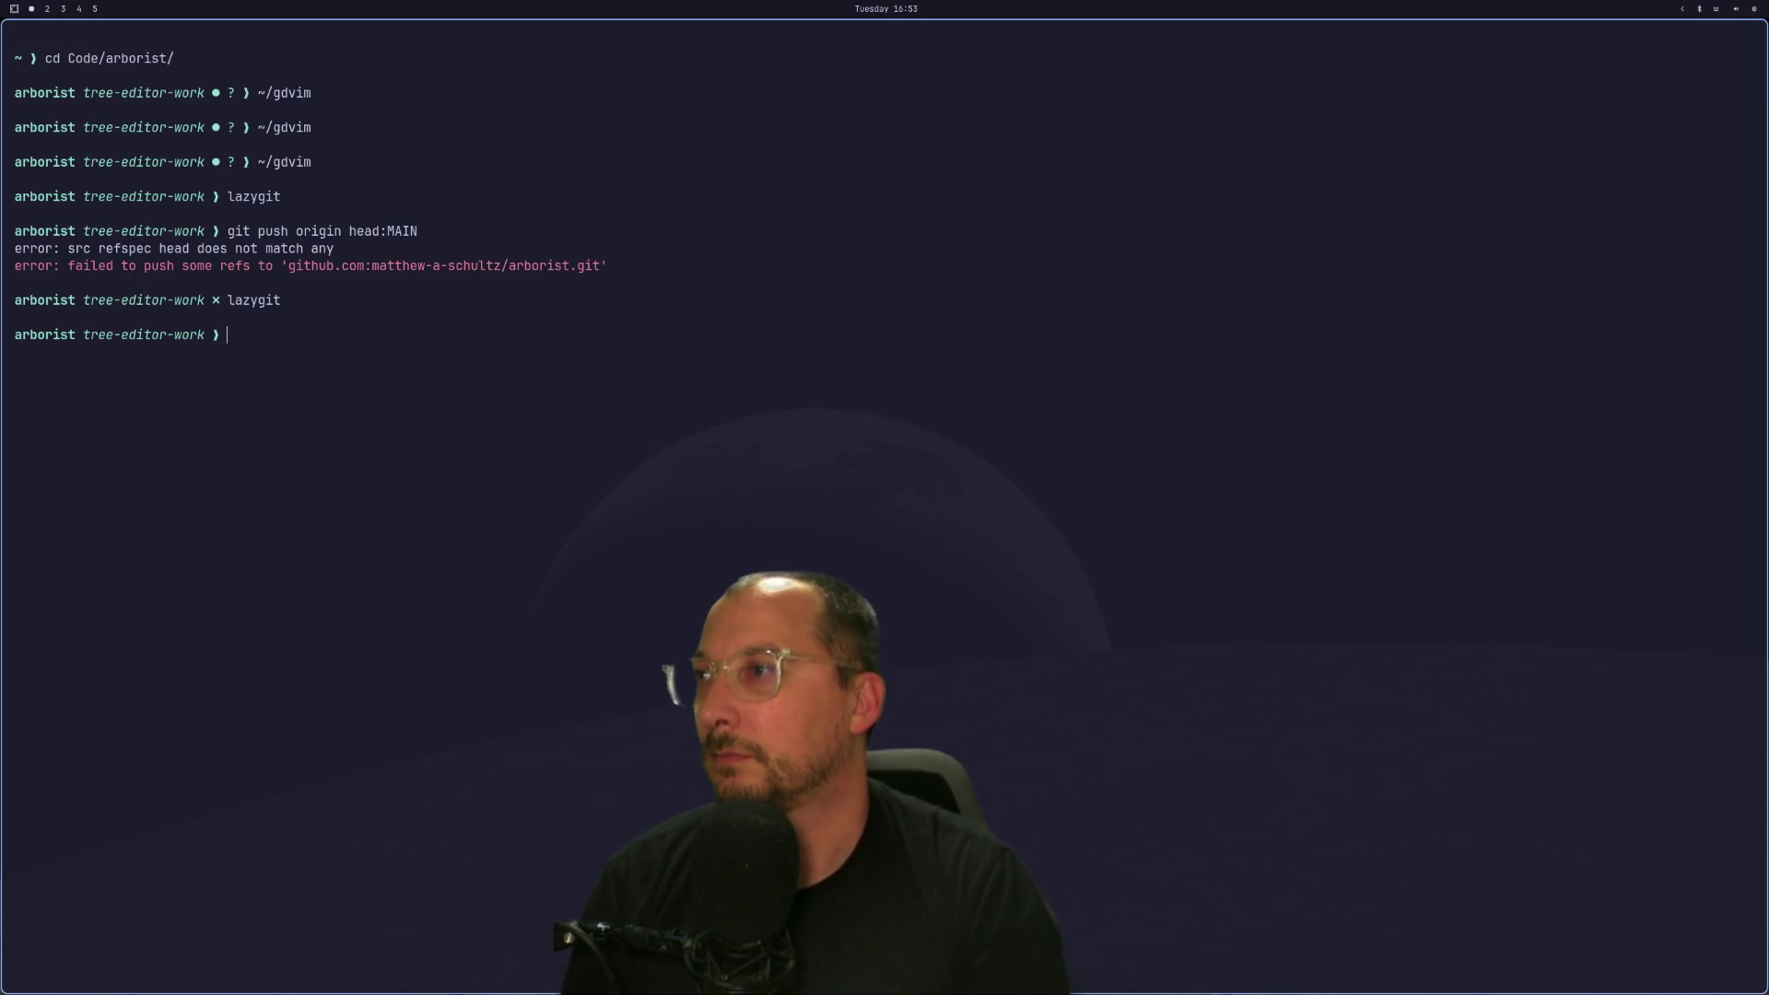
pyautogui.press('Up')
pyautogui.press('Up')
pyautogui.press('BackSpace')
pyautogui.press('BackSpace')
pyautogui.press('BackSpace')
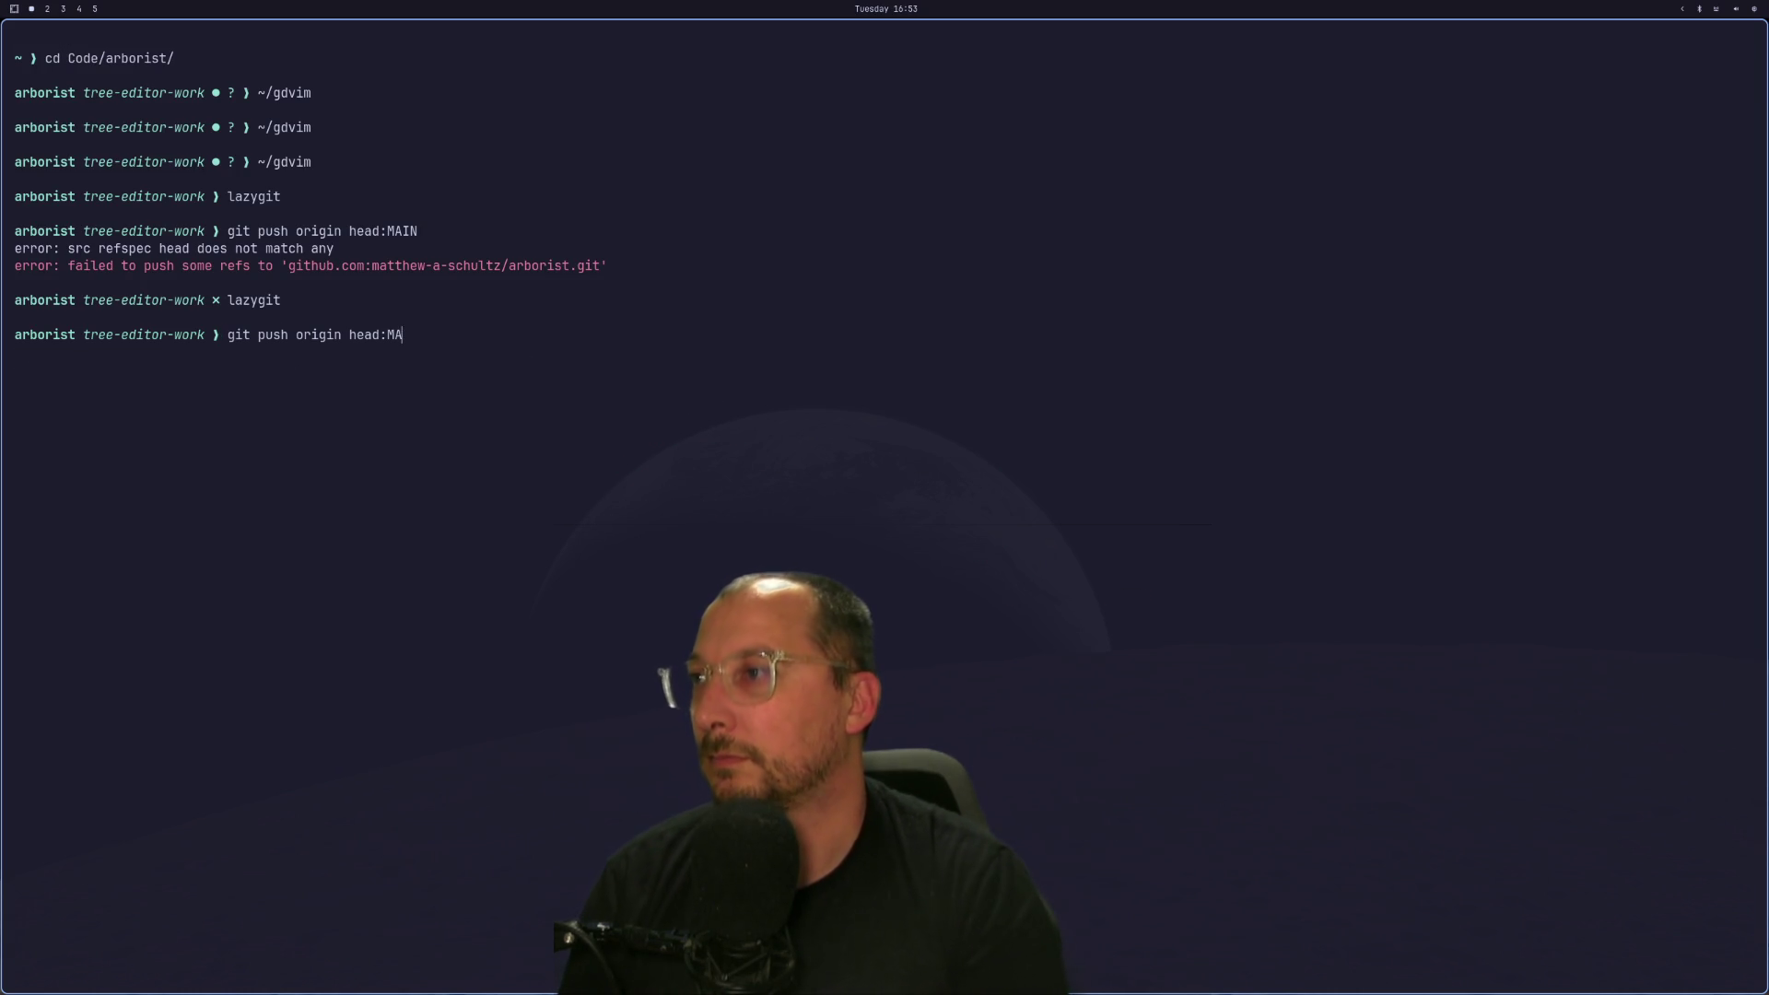
pyautogui.write('HEAD')
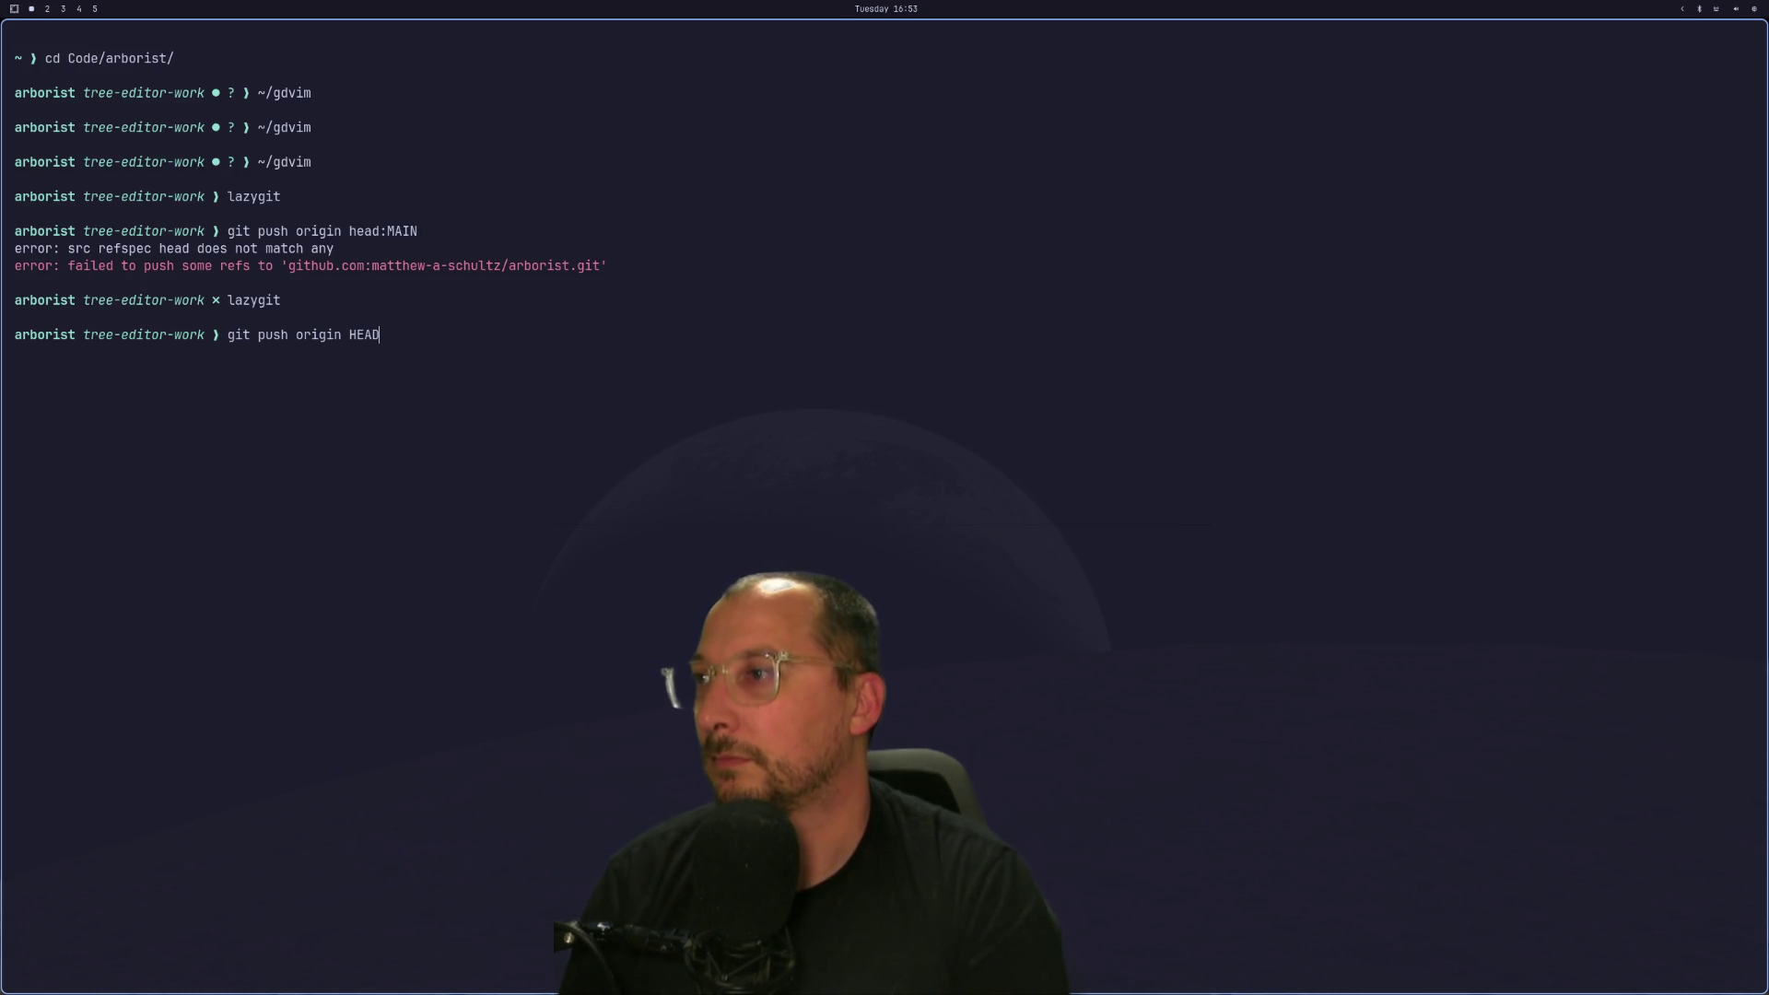
pyautogui.write(':main')
pyautogui.press('Return')
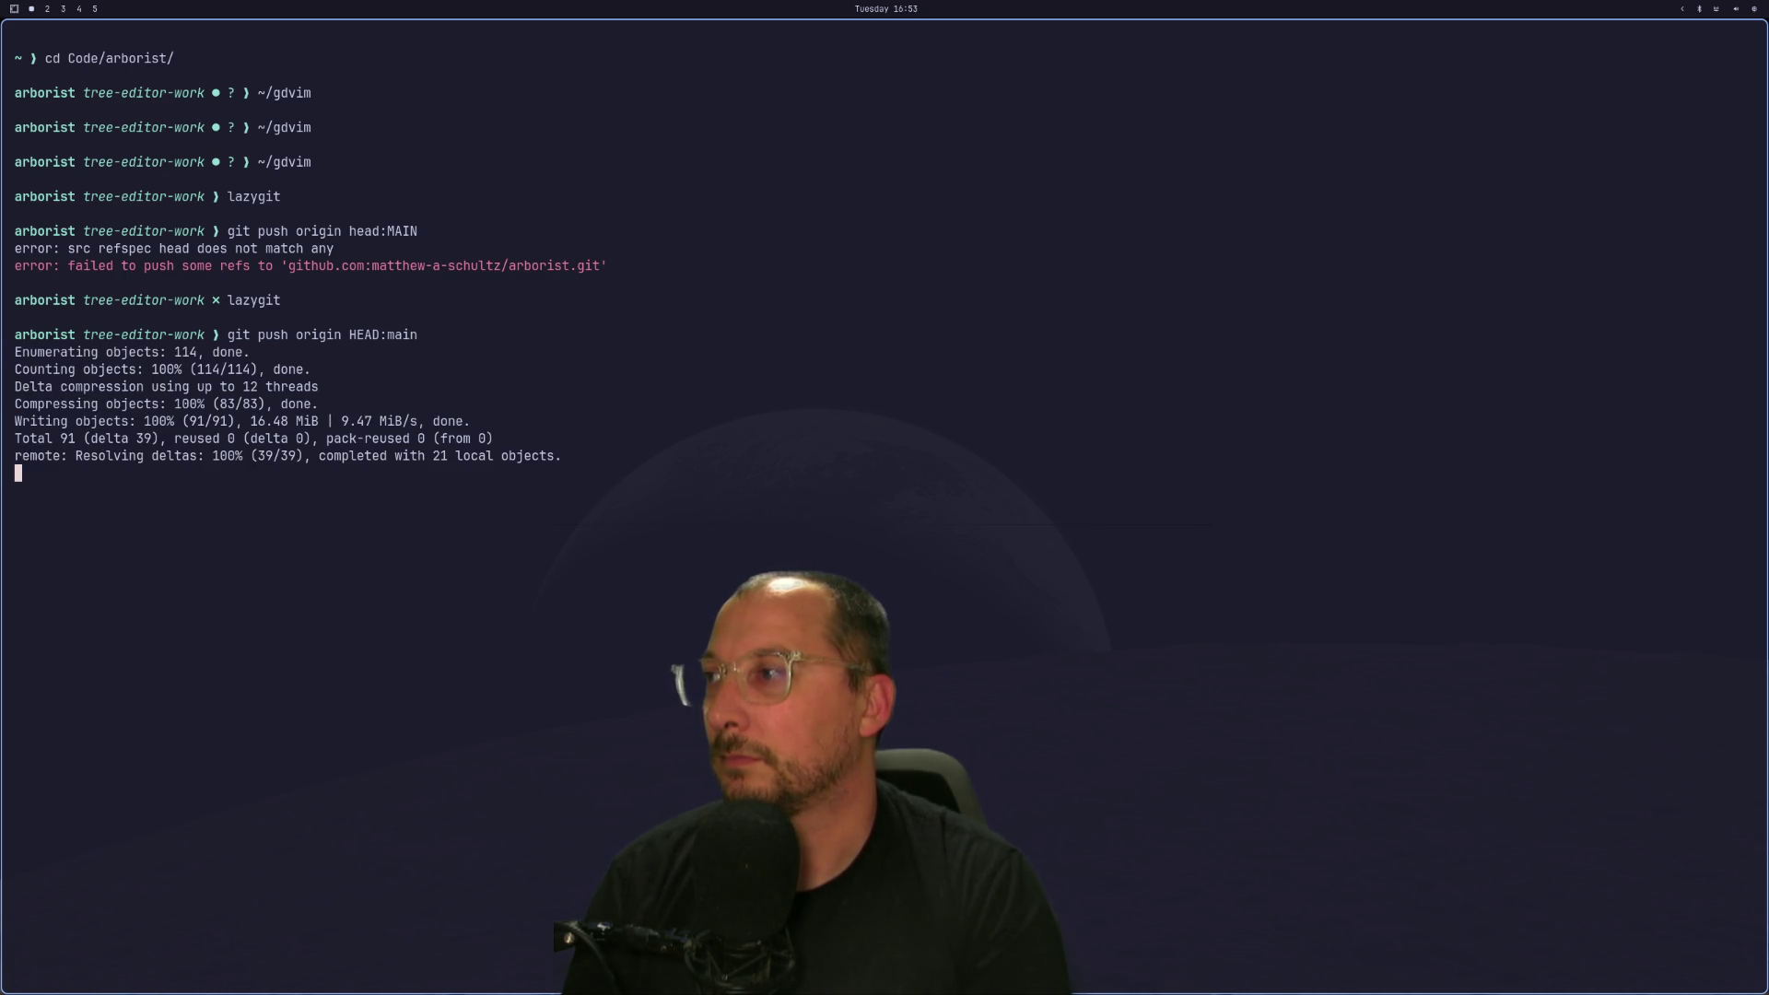
pyautogui.press('super+2')
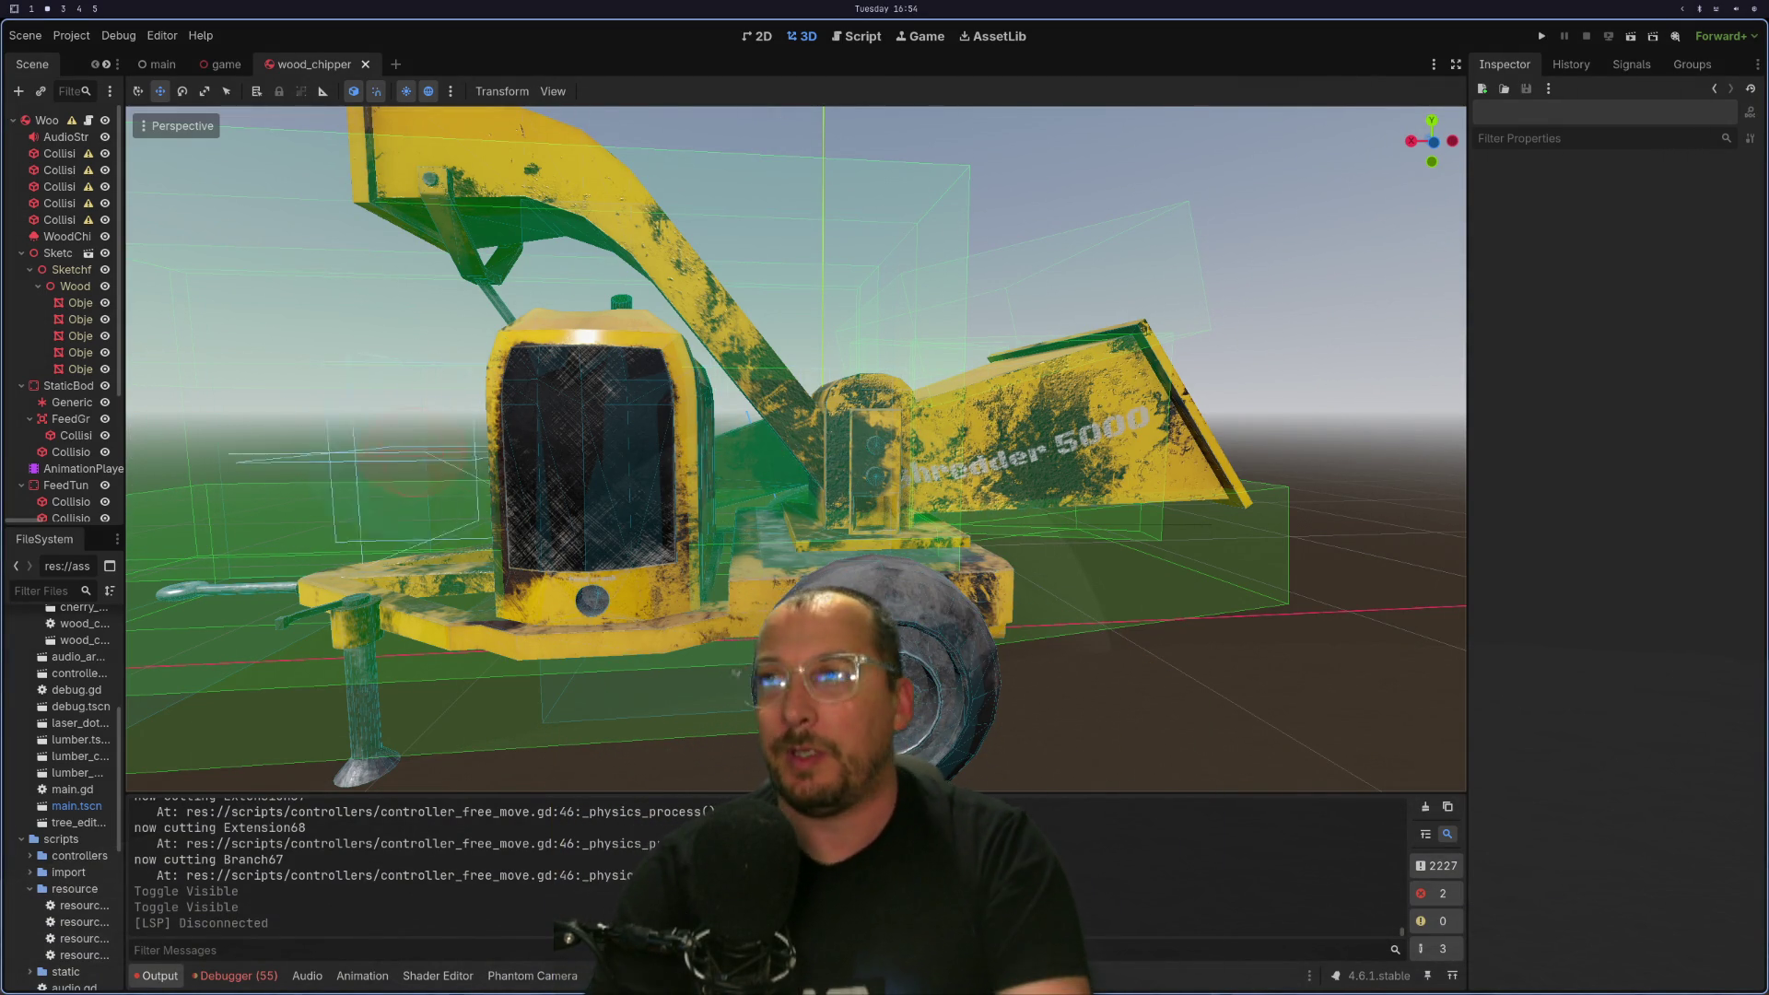
# Switch to the browser workspace and move Obsidian alongside the browser.
pyautogui.press('super+3')
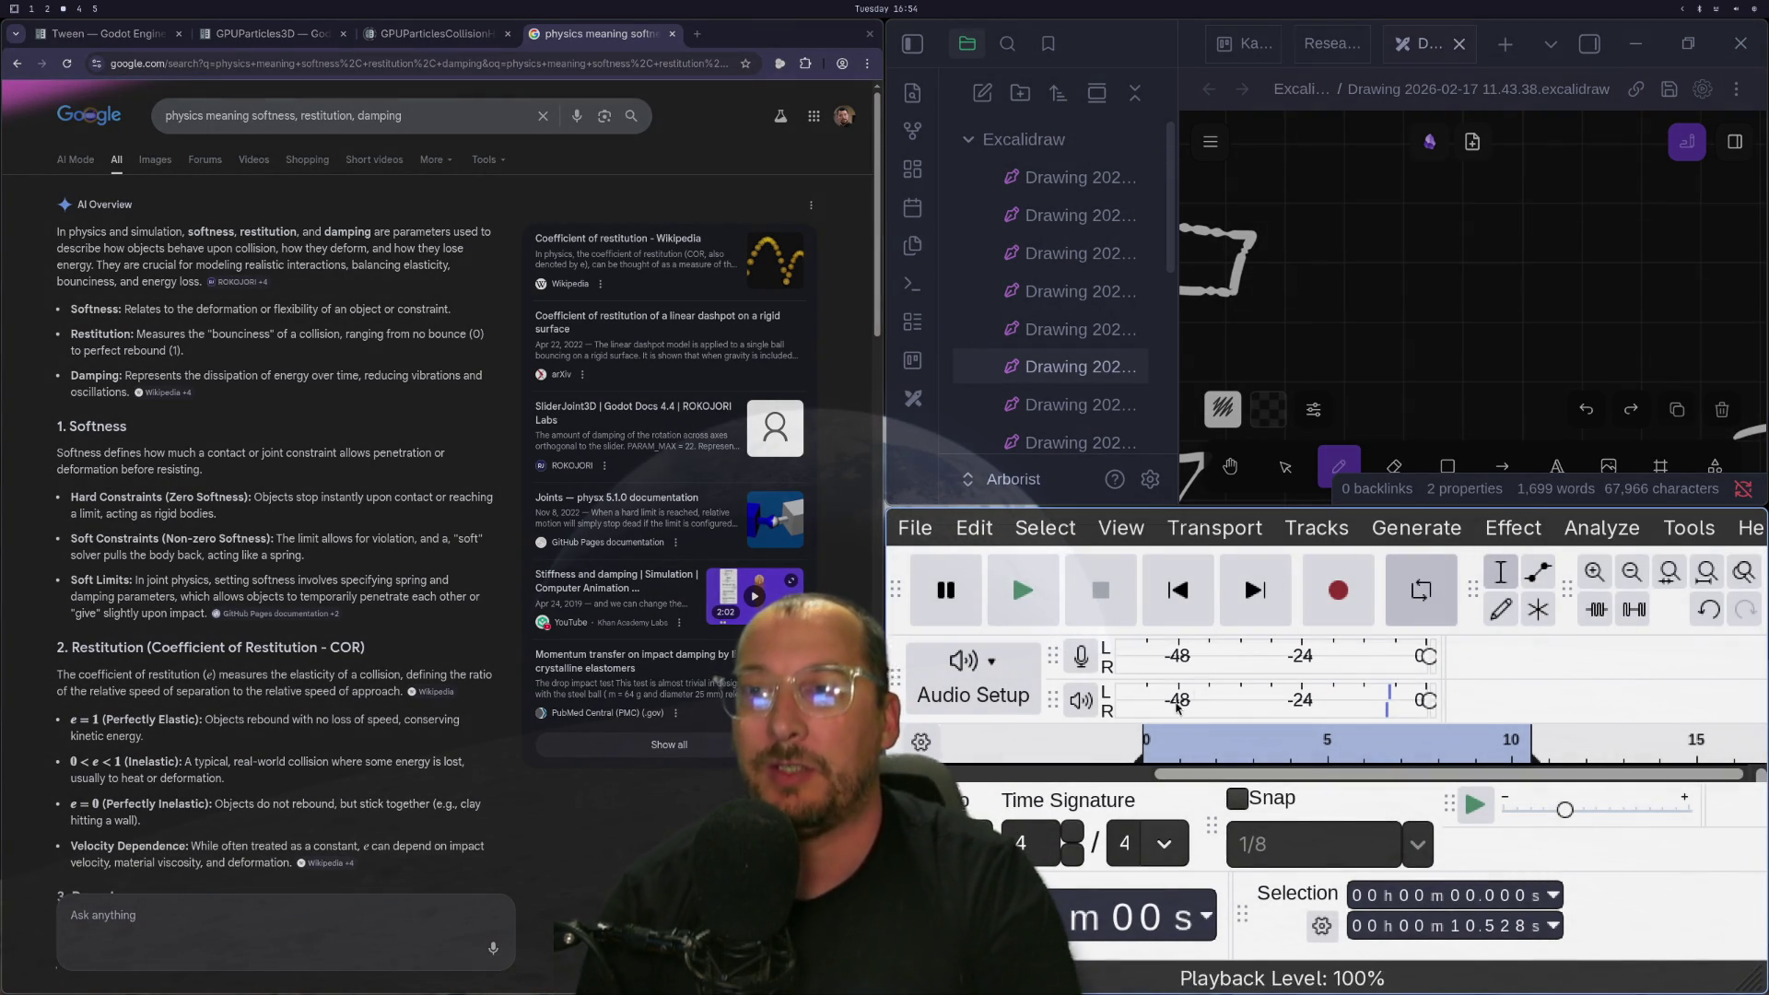
pyautogui.press('super+shift+4')
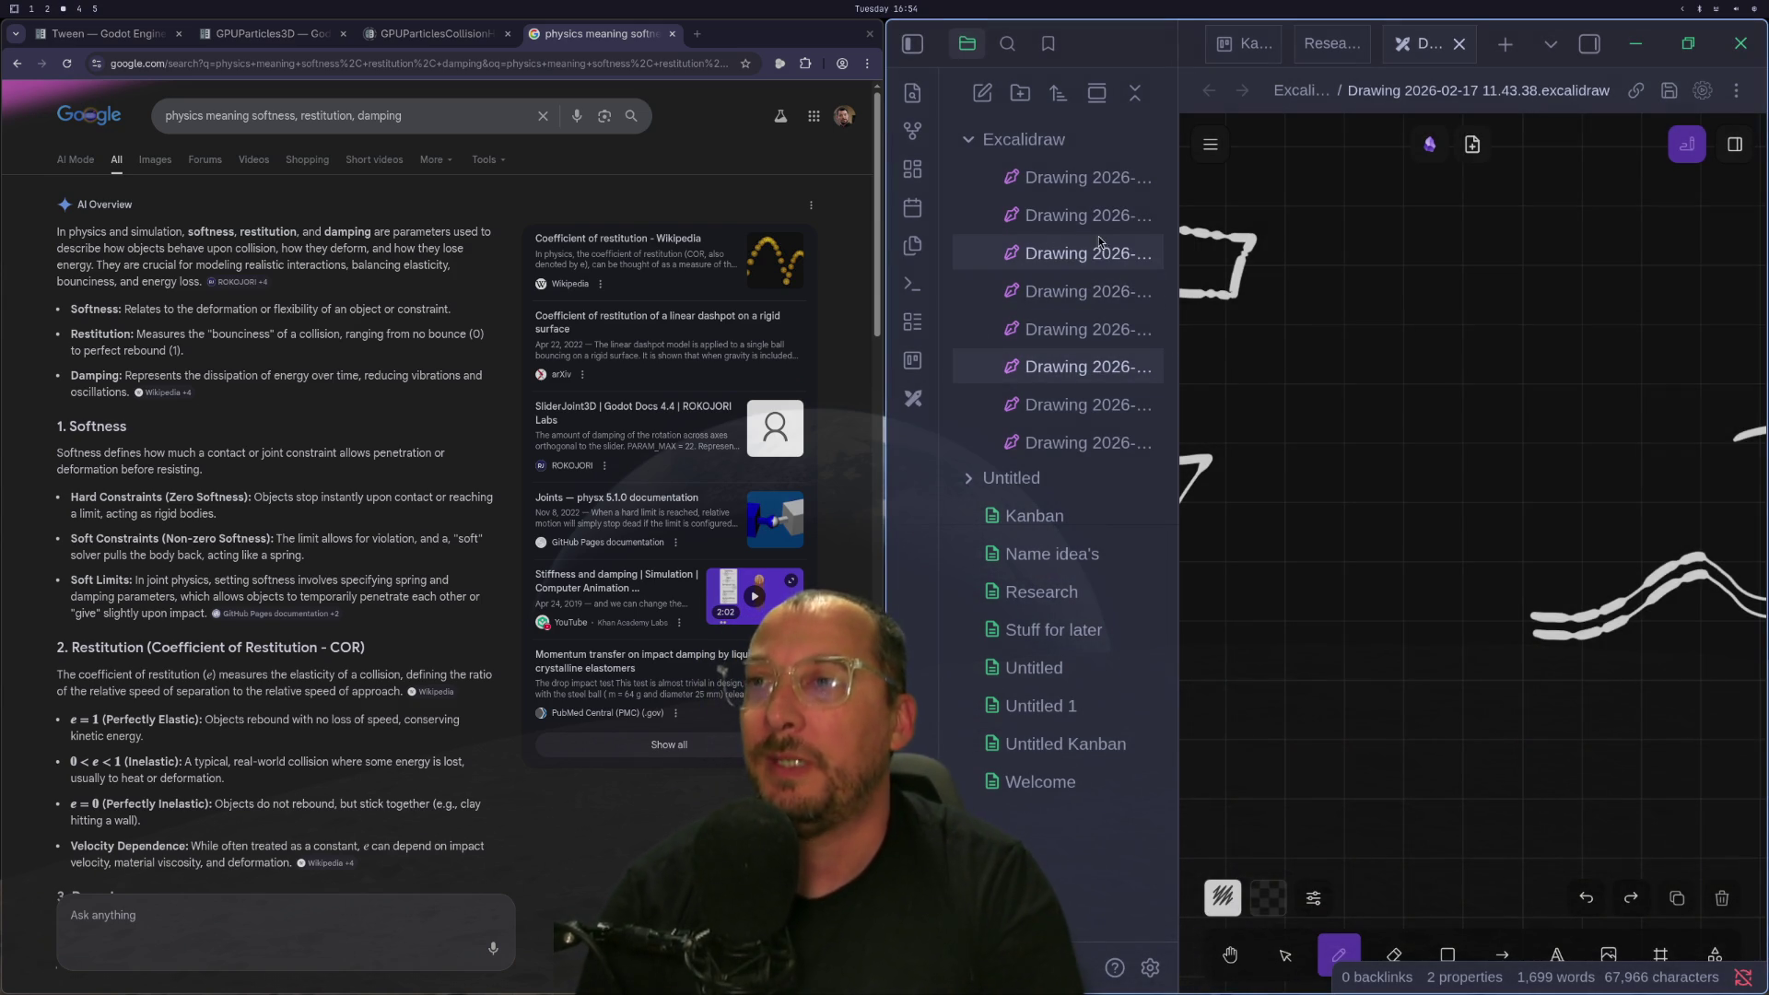
# Open Kanban.md full-screen, add a 'Playable Prototype Todo' list and drag it right after Todo.
pyautogui.click(1001, 521)
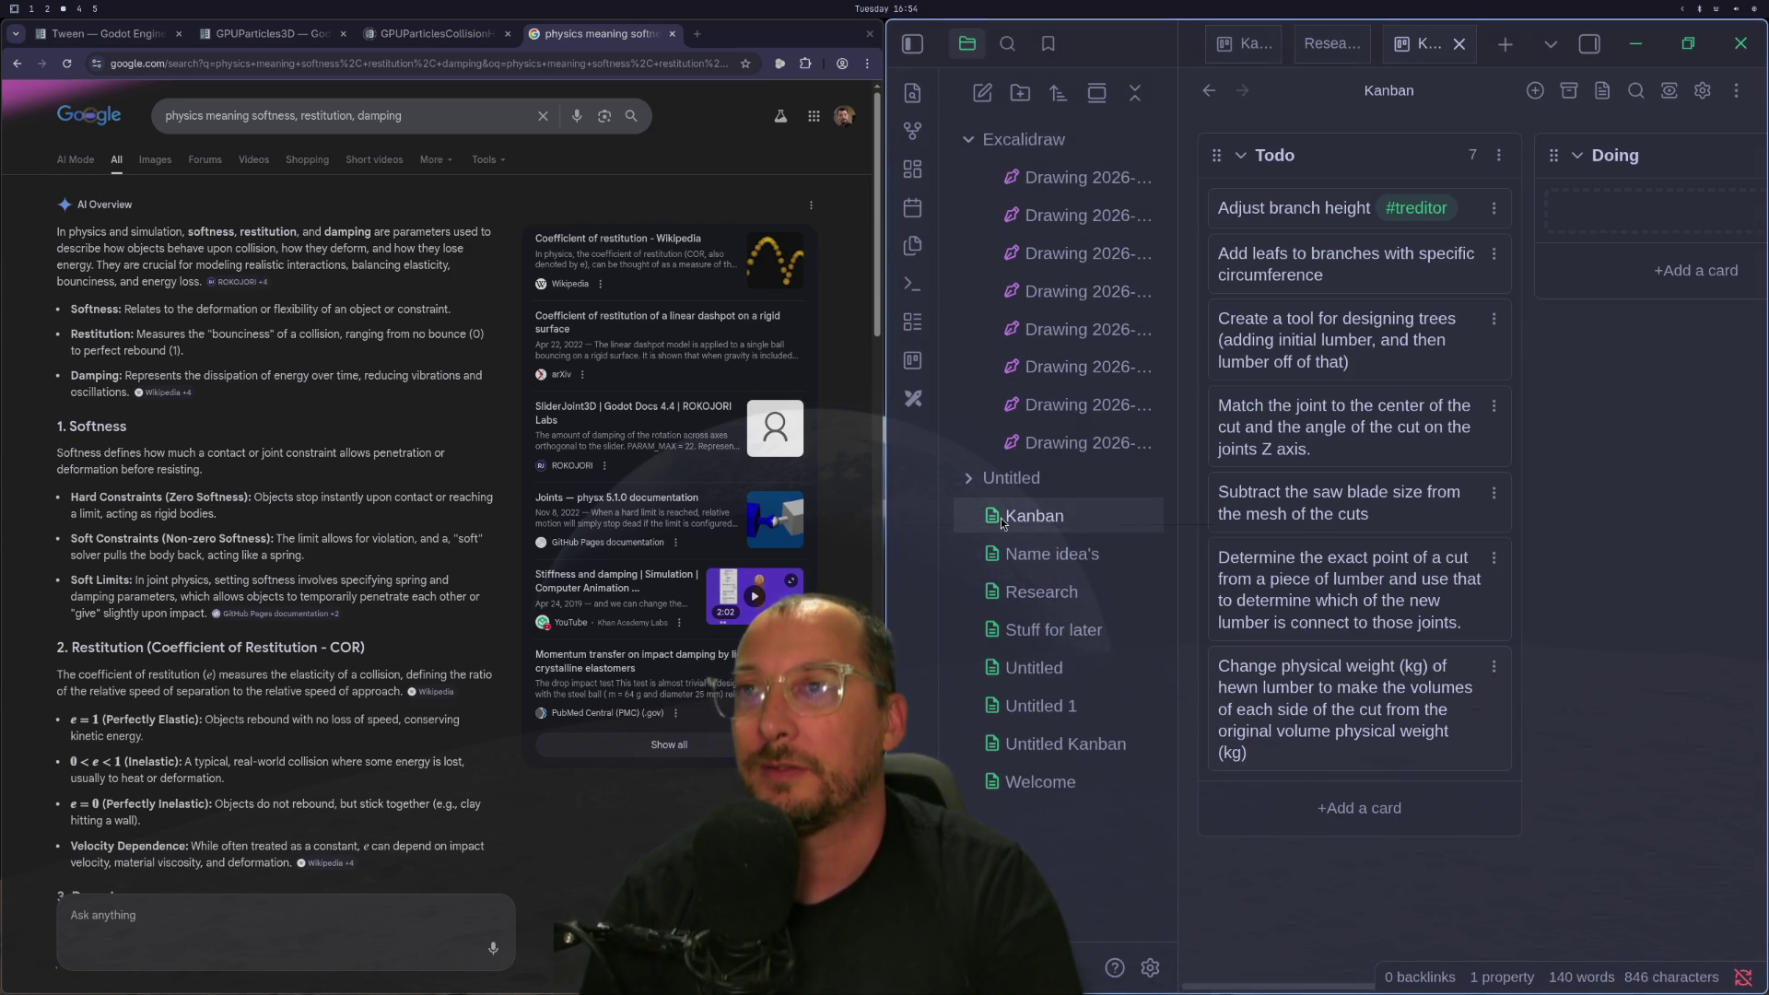
pyautogui.press('super+f')
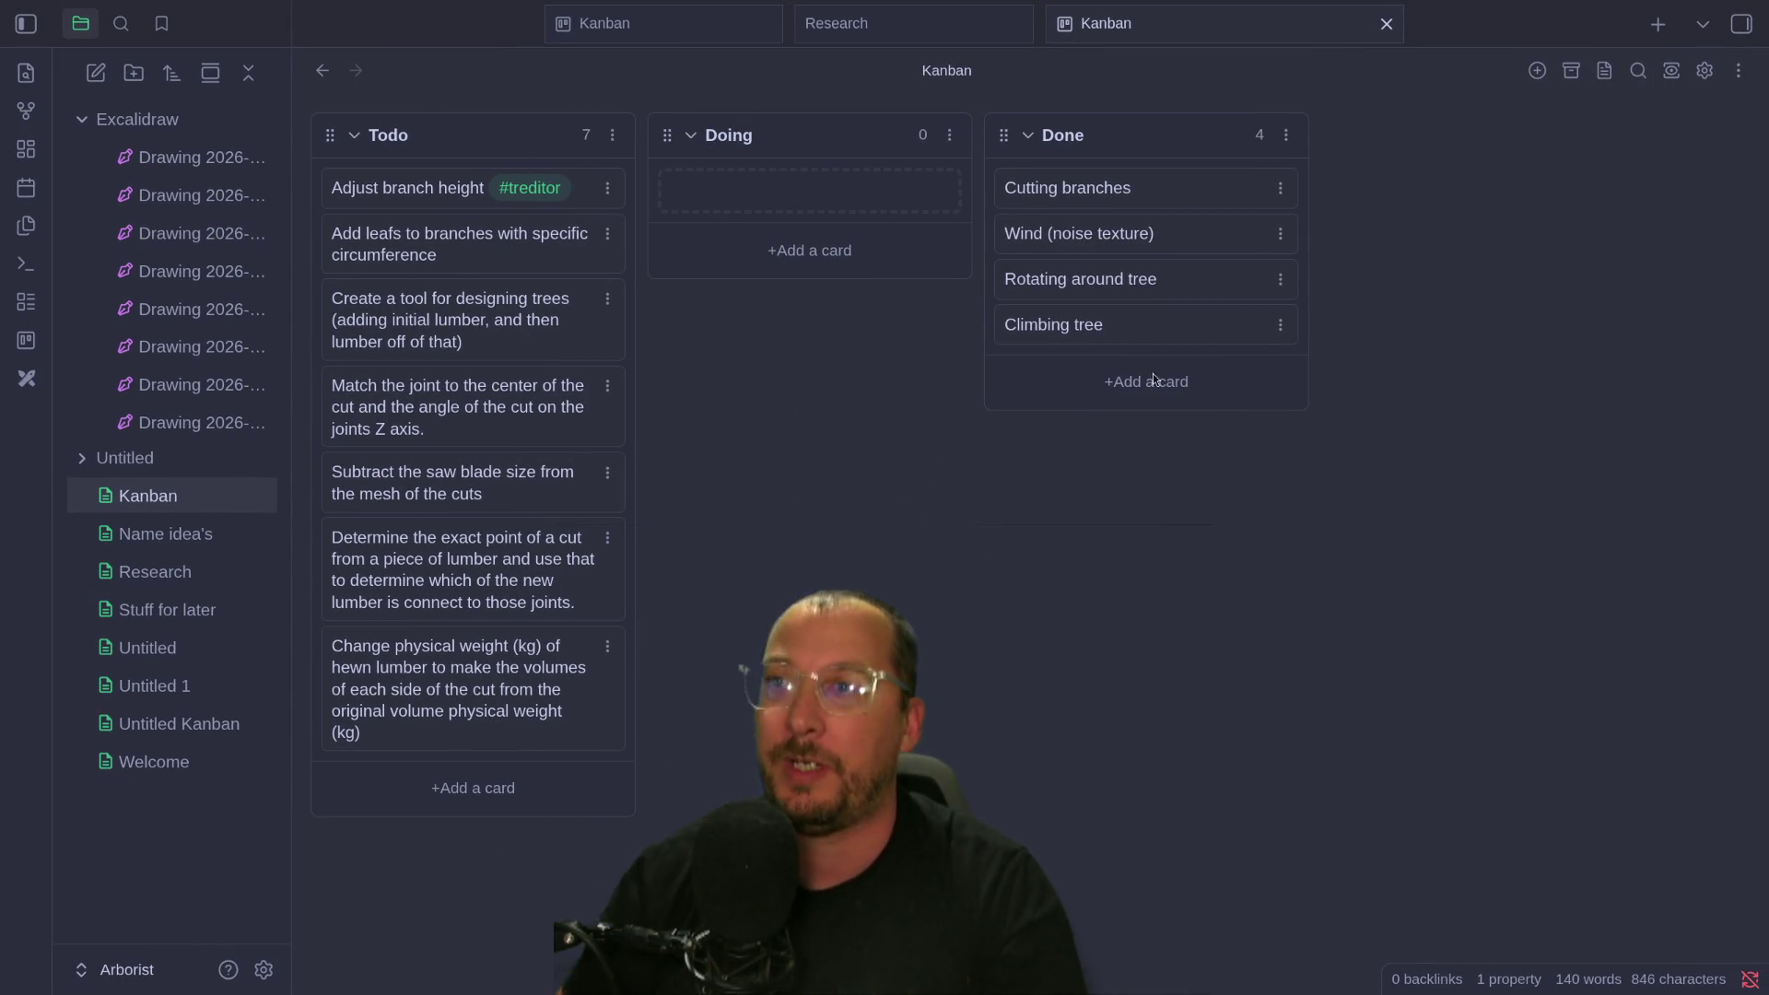
pyautogui.click(1534, 71)
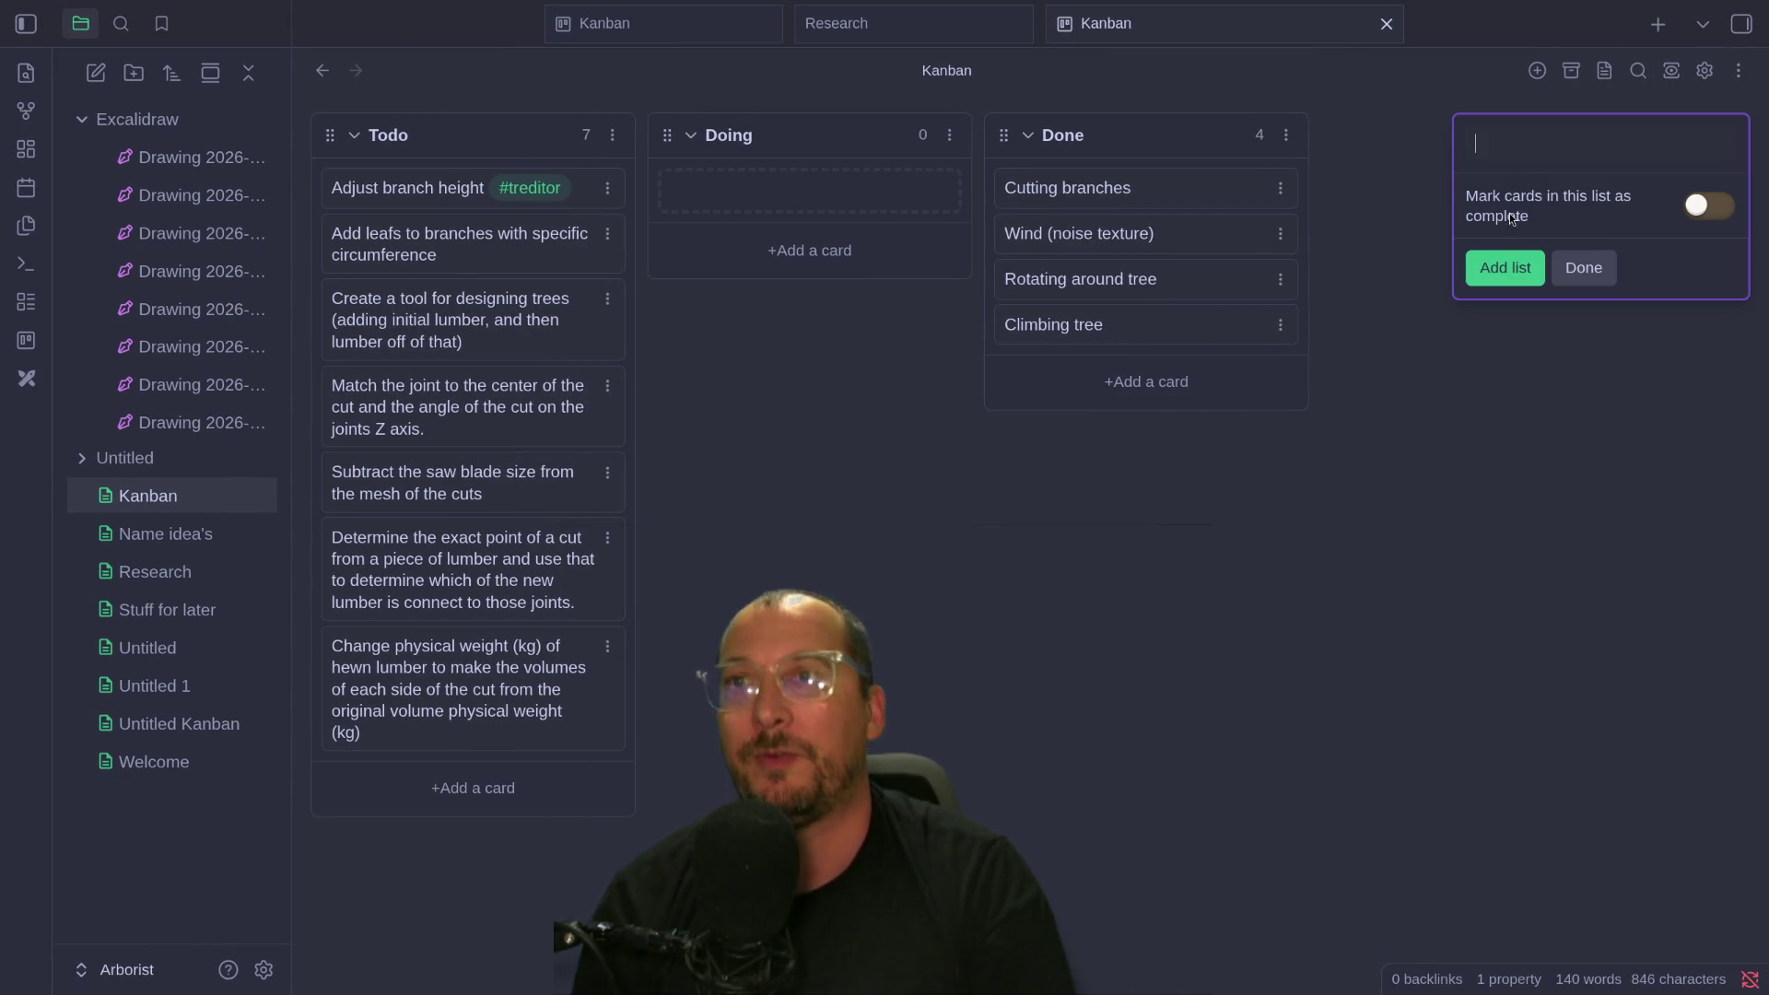
pyautogui.write('Prototype')
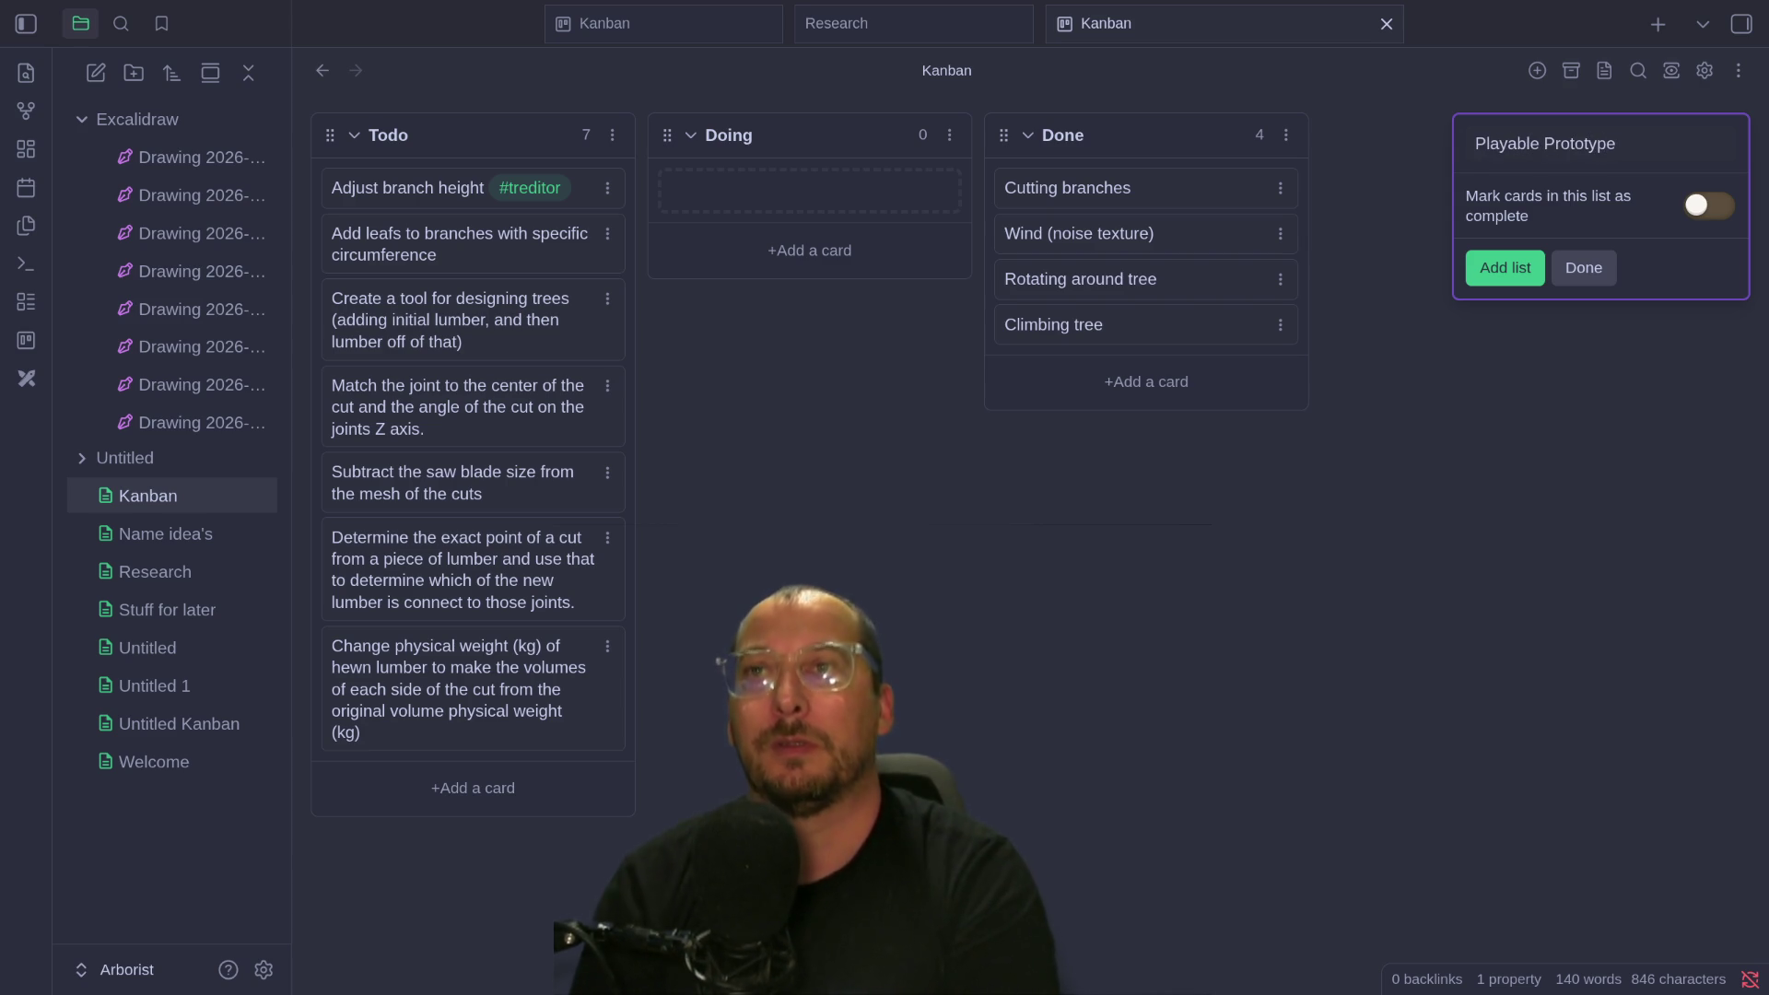
pyautogui.write('odo')
pyautogui.press('Return')
pyautogui.click(1423, 393)
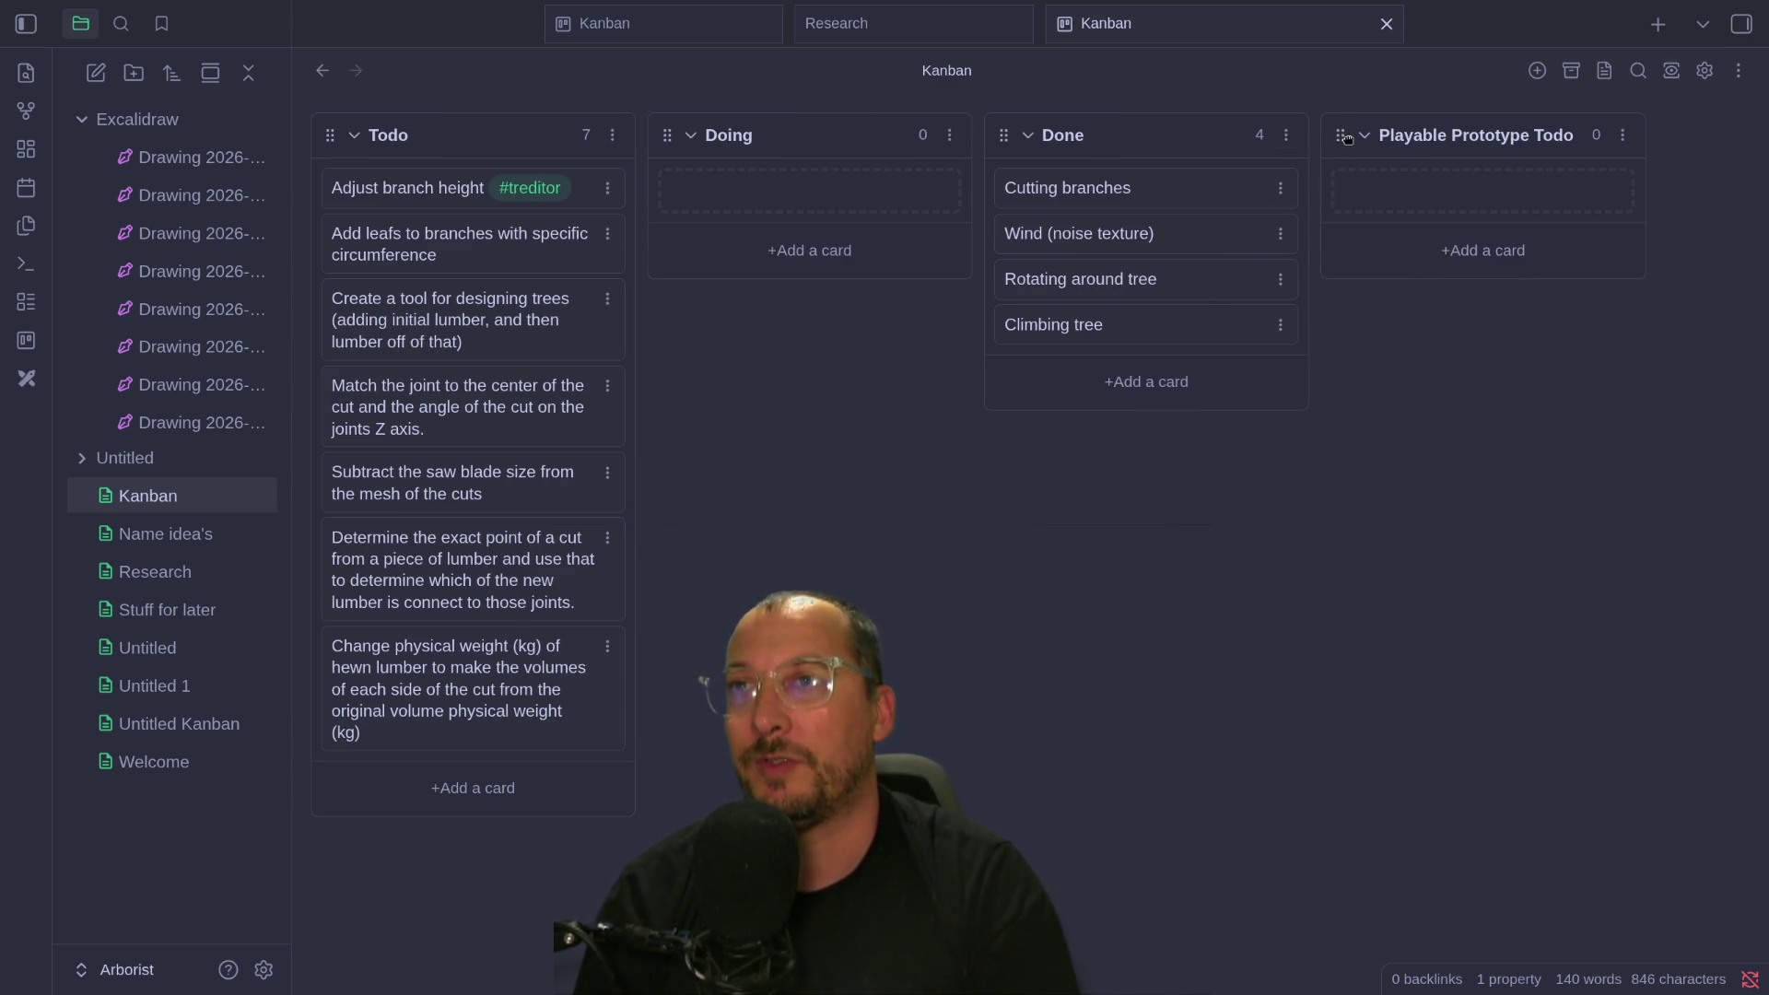
pyautogui.moveTo(1345, 140); pyautogui.dragTo(723, 134)
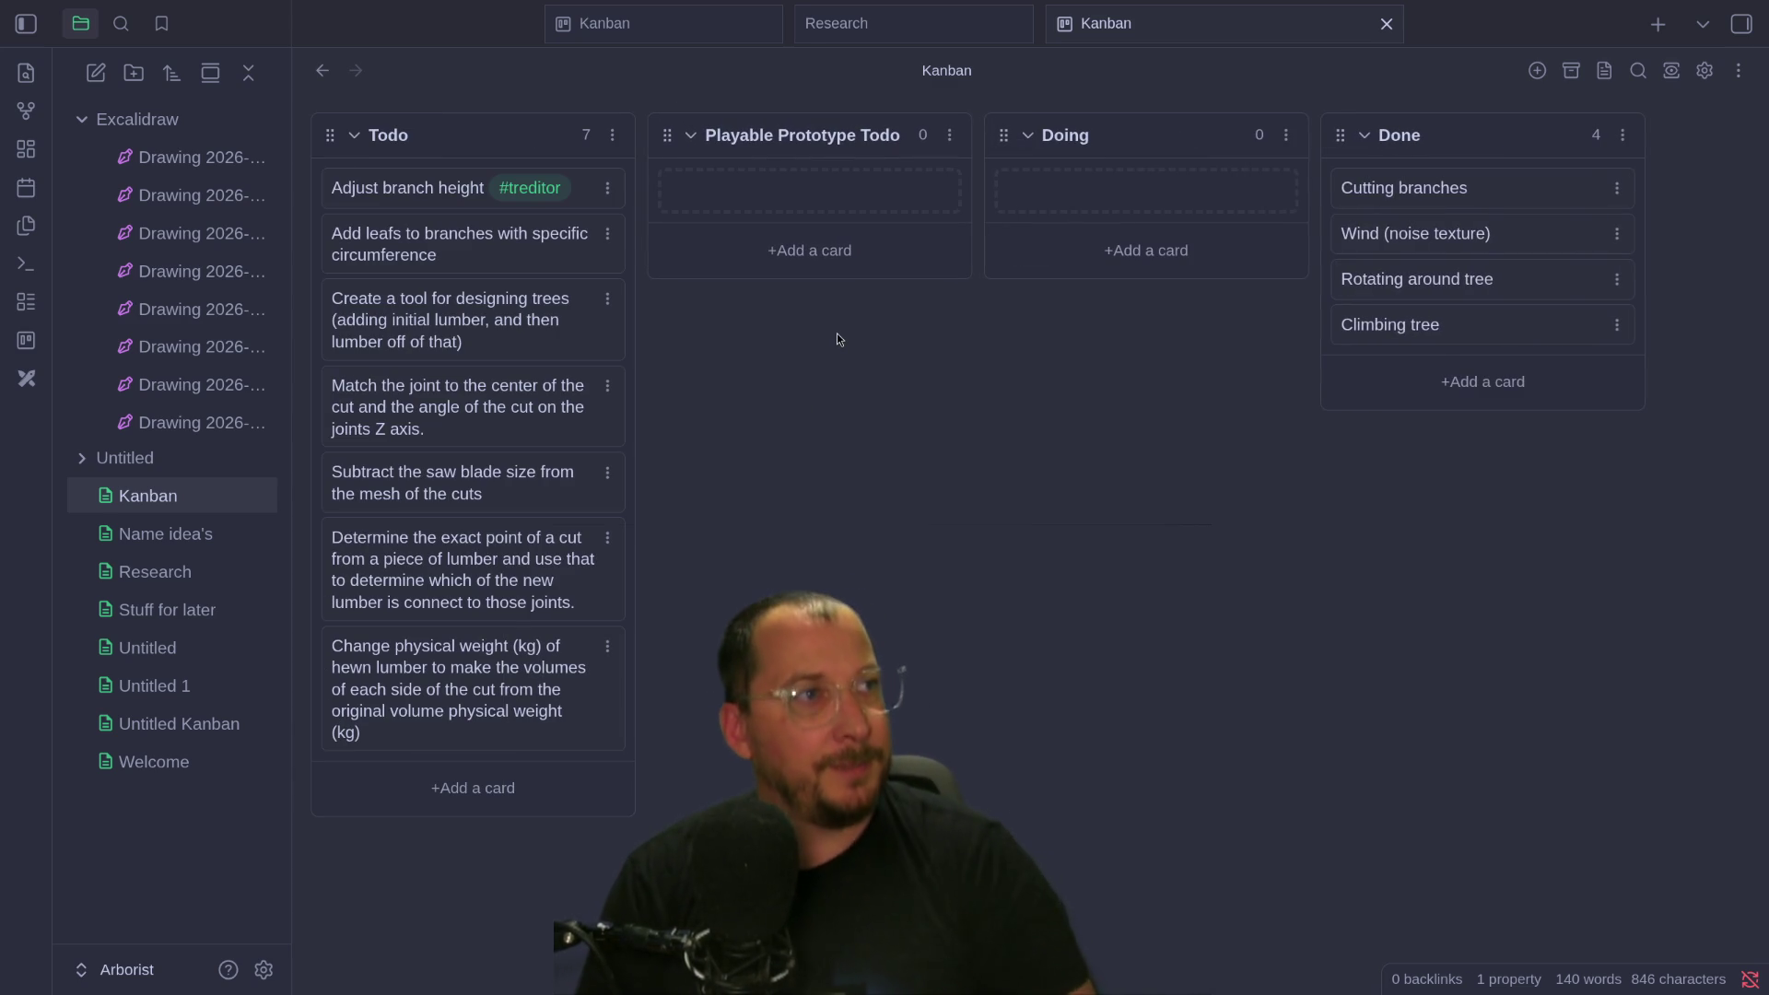
pyautogui.click(790, 249)
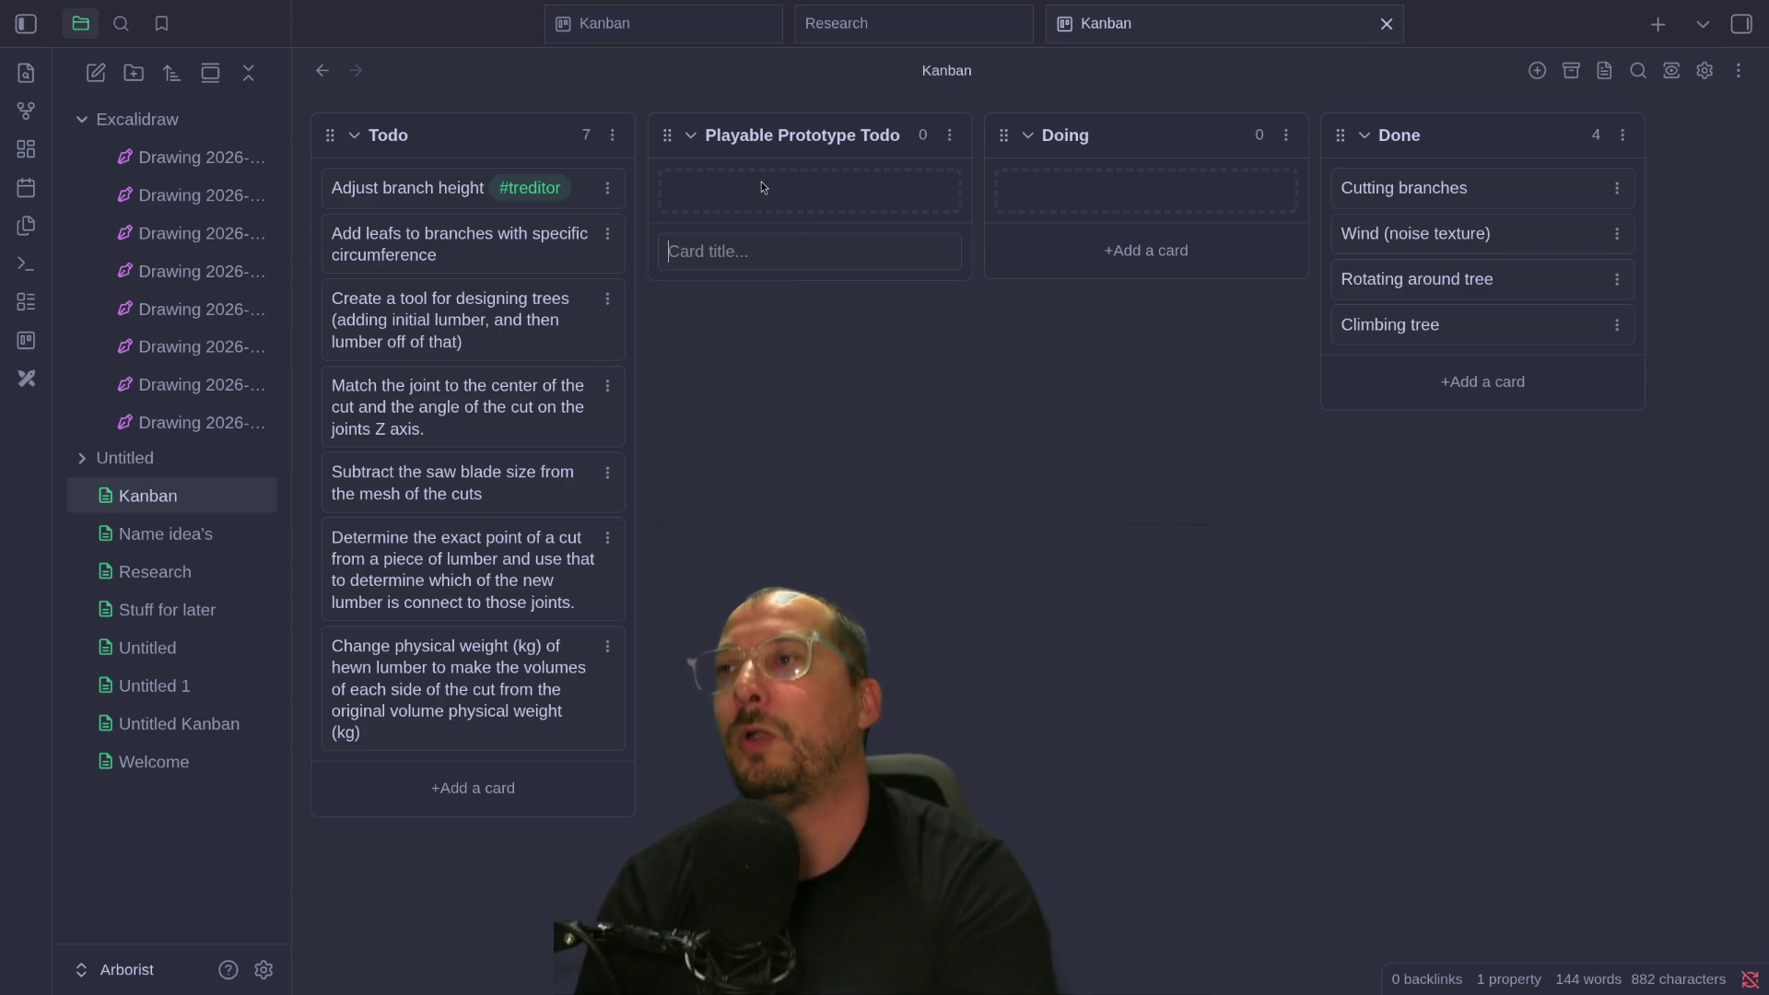
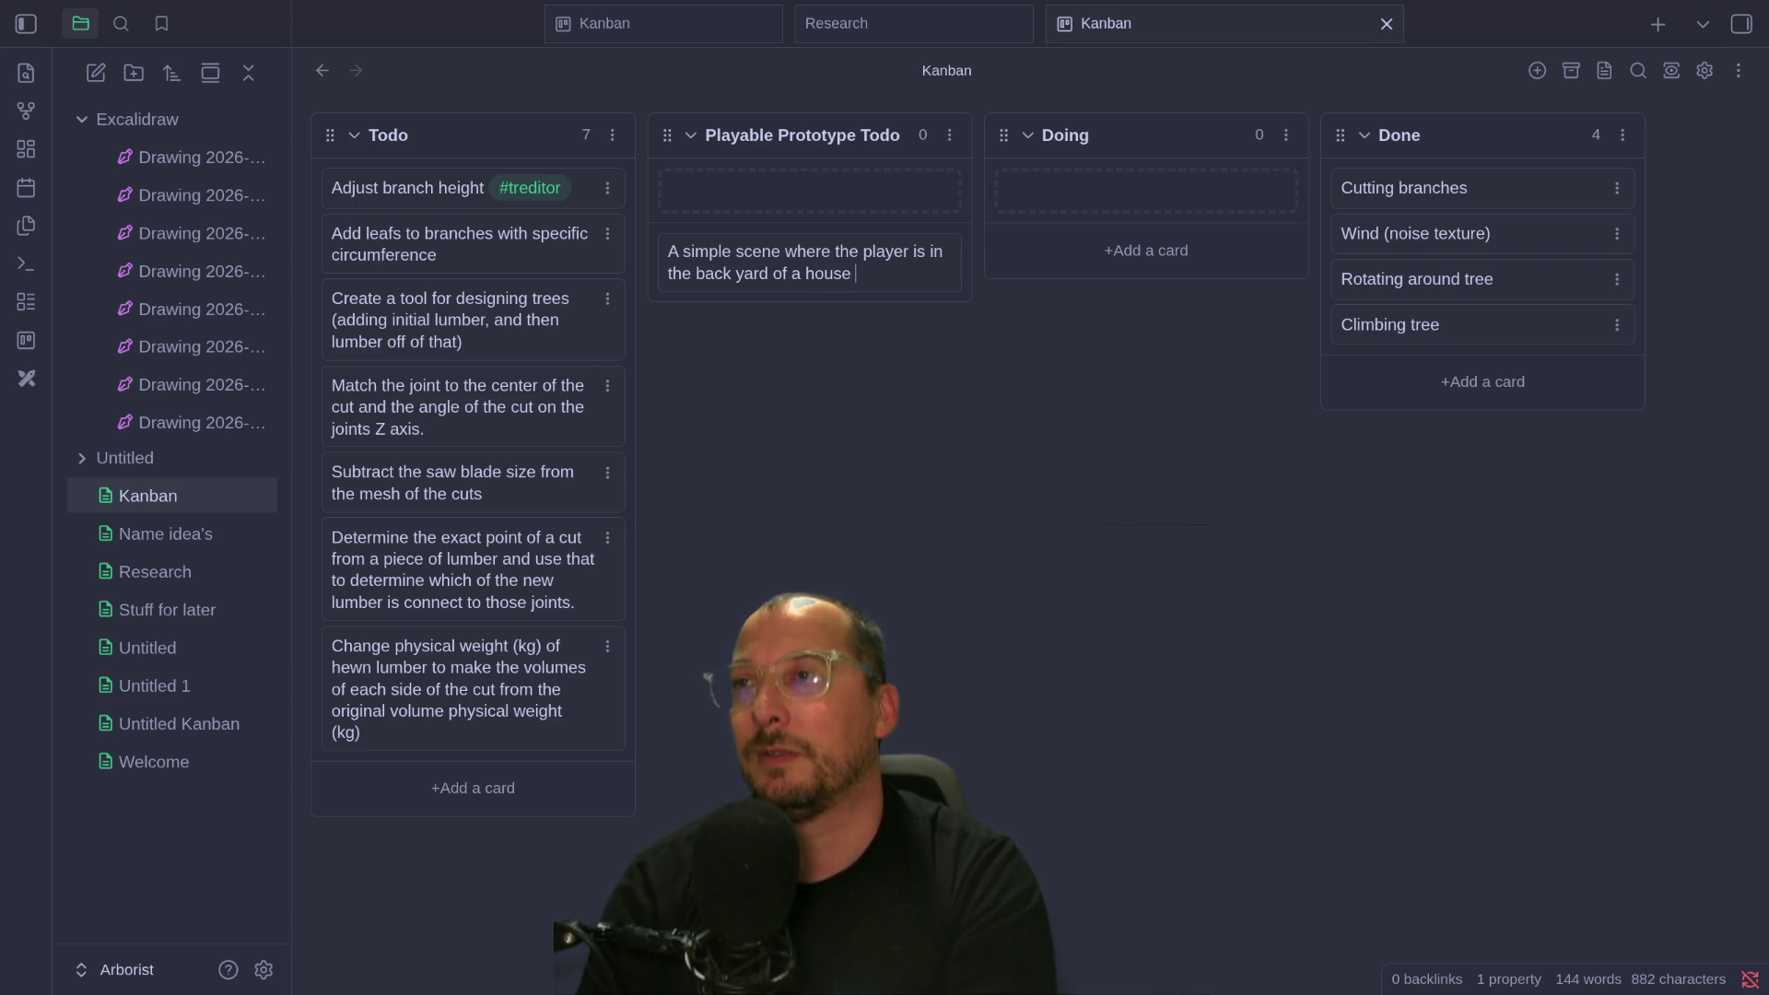
# Add the back-yard tree-cutting and chipping scene card to Playable Prototype Todo, removing the stray asterisk.
pyautogui.write('and chipping a small tree(*')
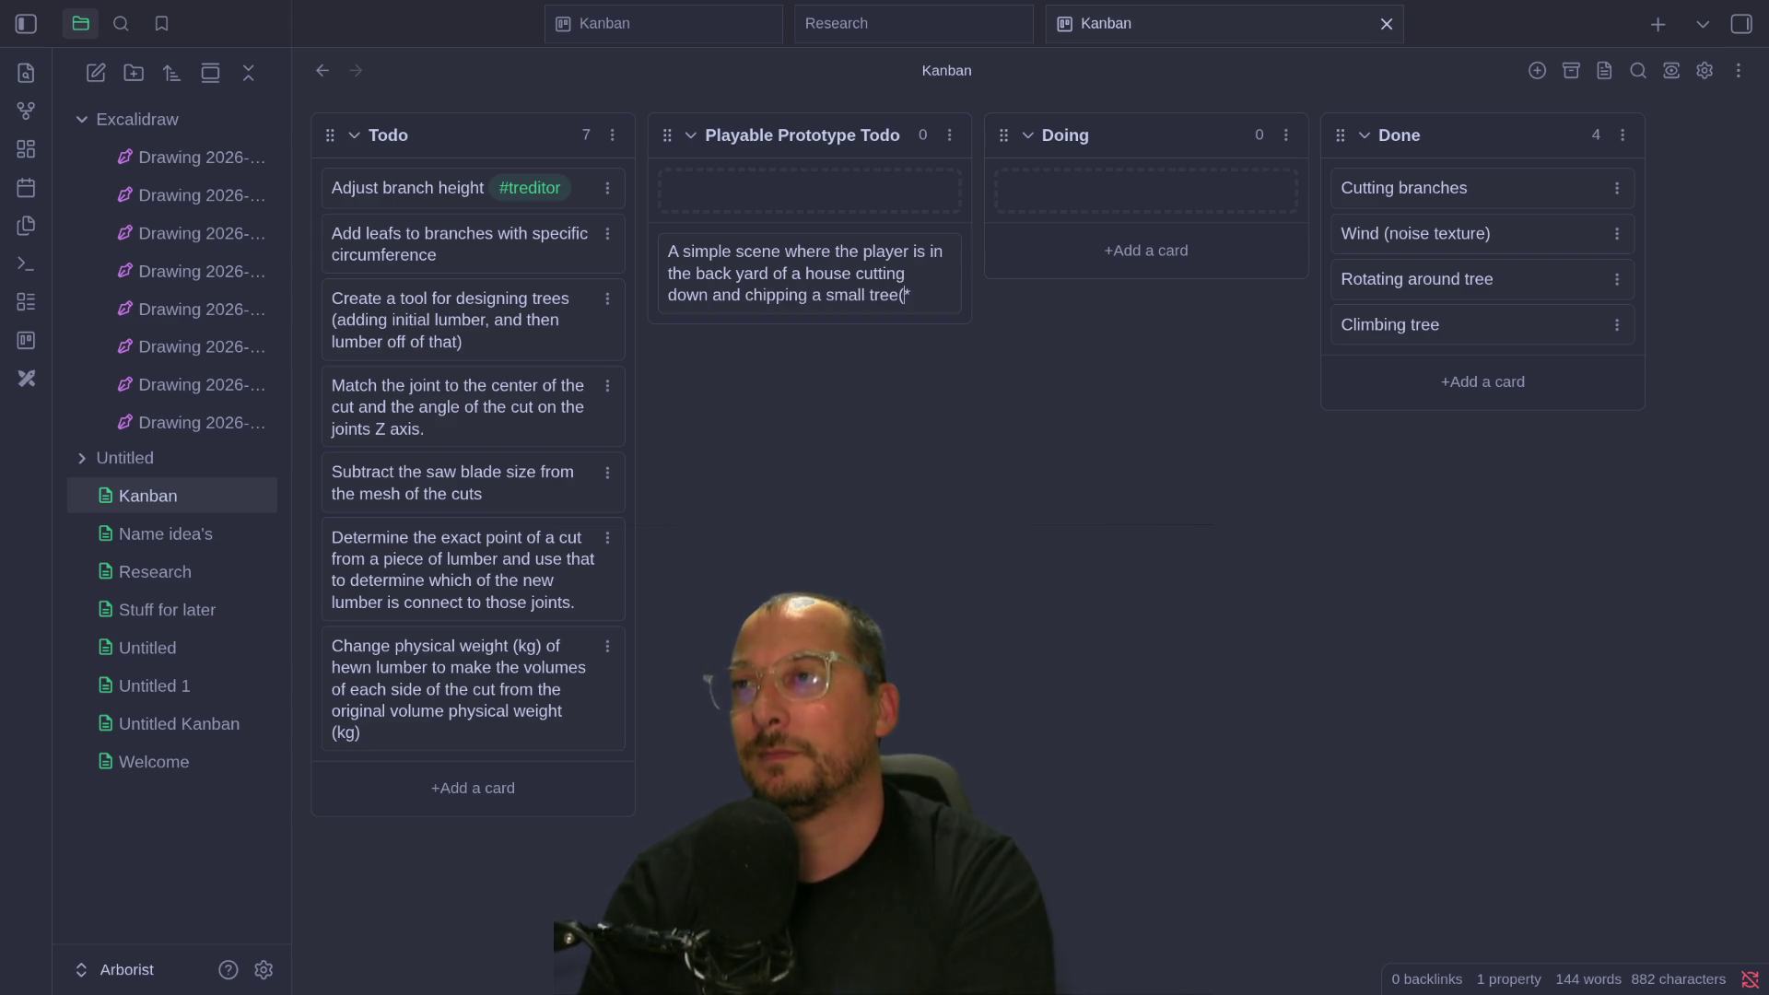
pyautogui.press('Return')
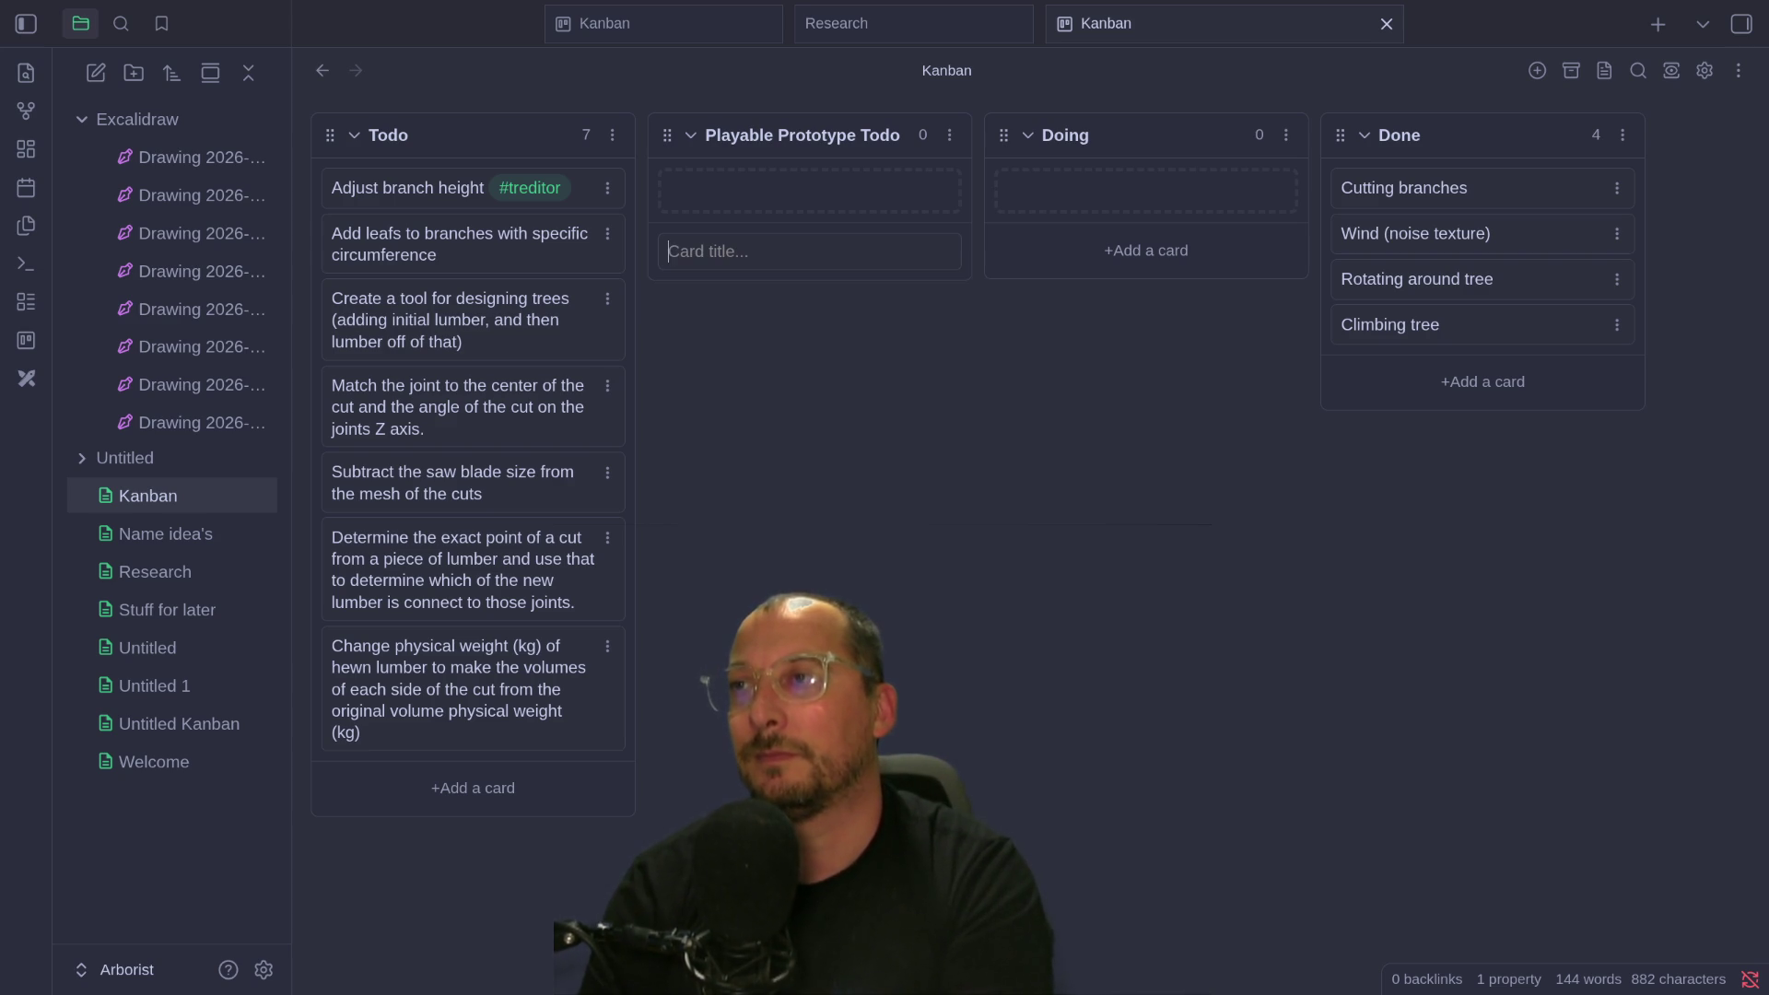
pyautogui.hotkey('ctrl', 'z')
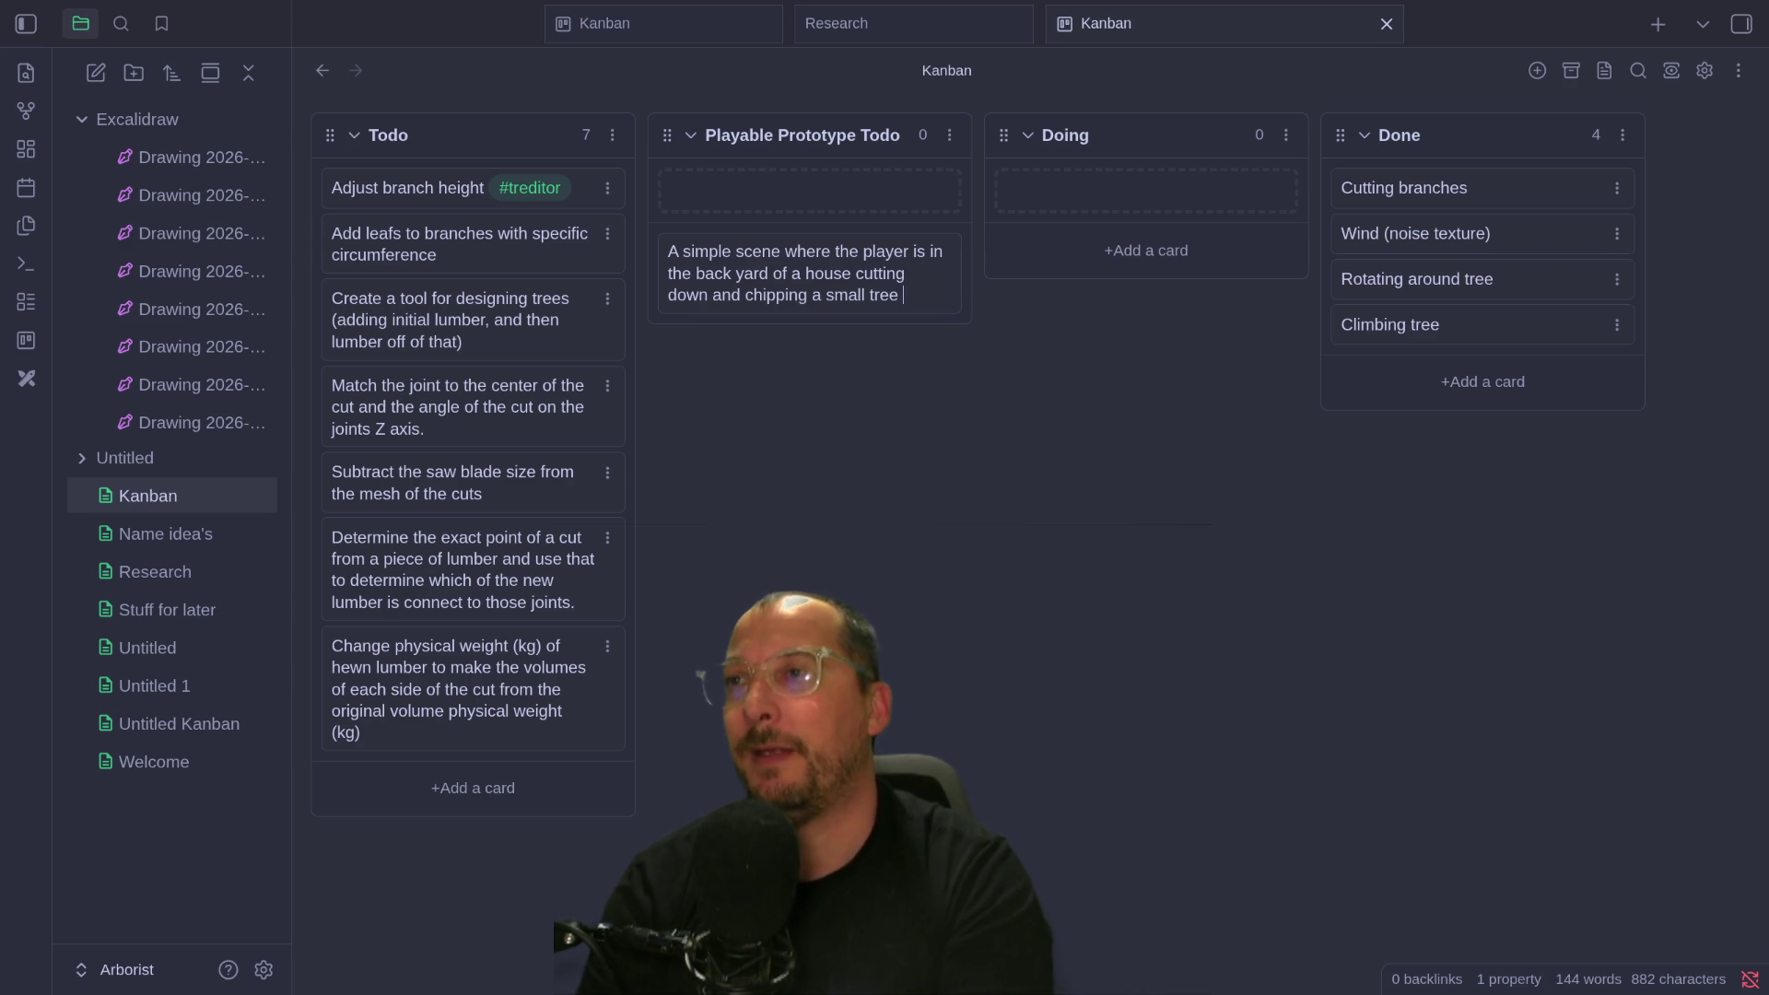
pyautogui.press('BackSpace')
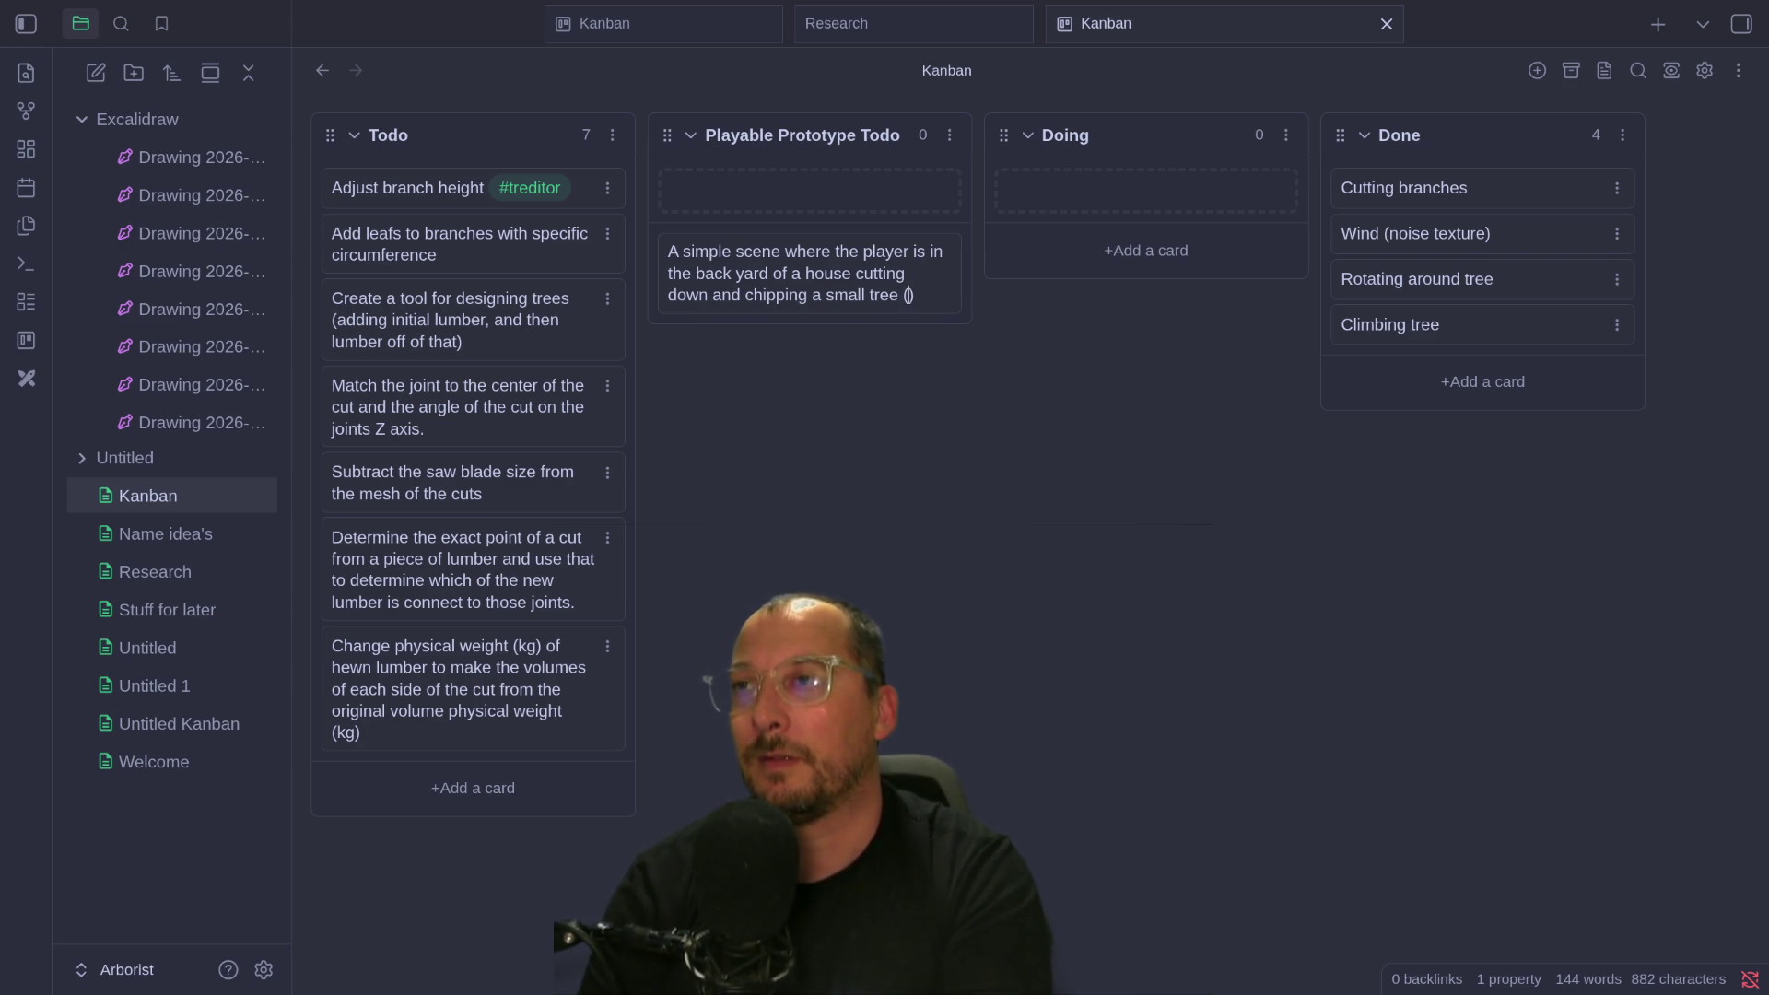
pyautogui.write("that's not climbable")
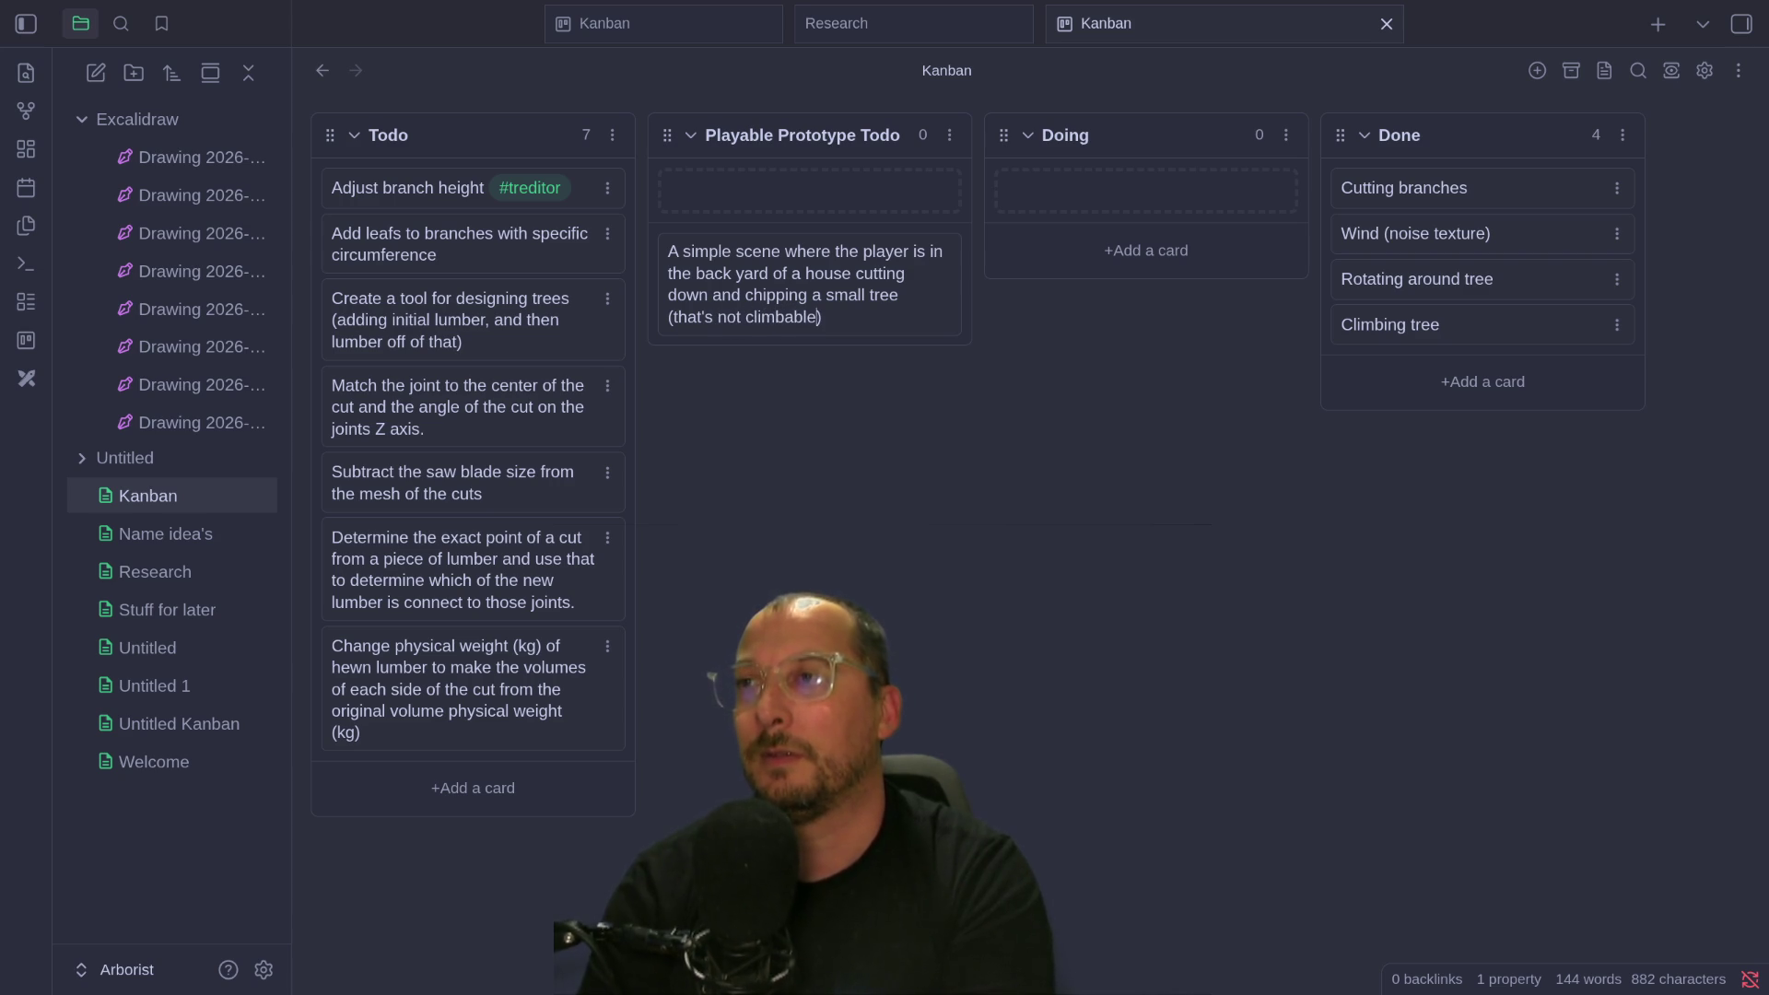
pyautogui.press('Return')
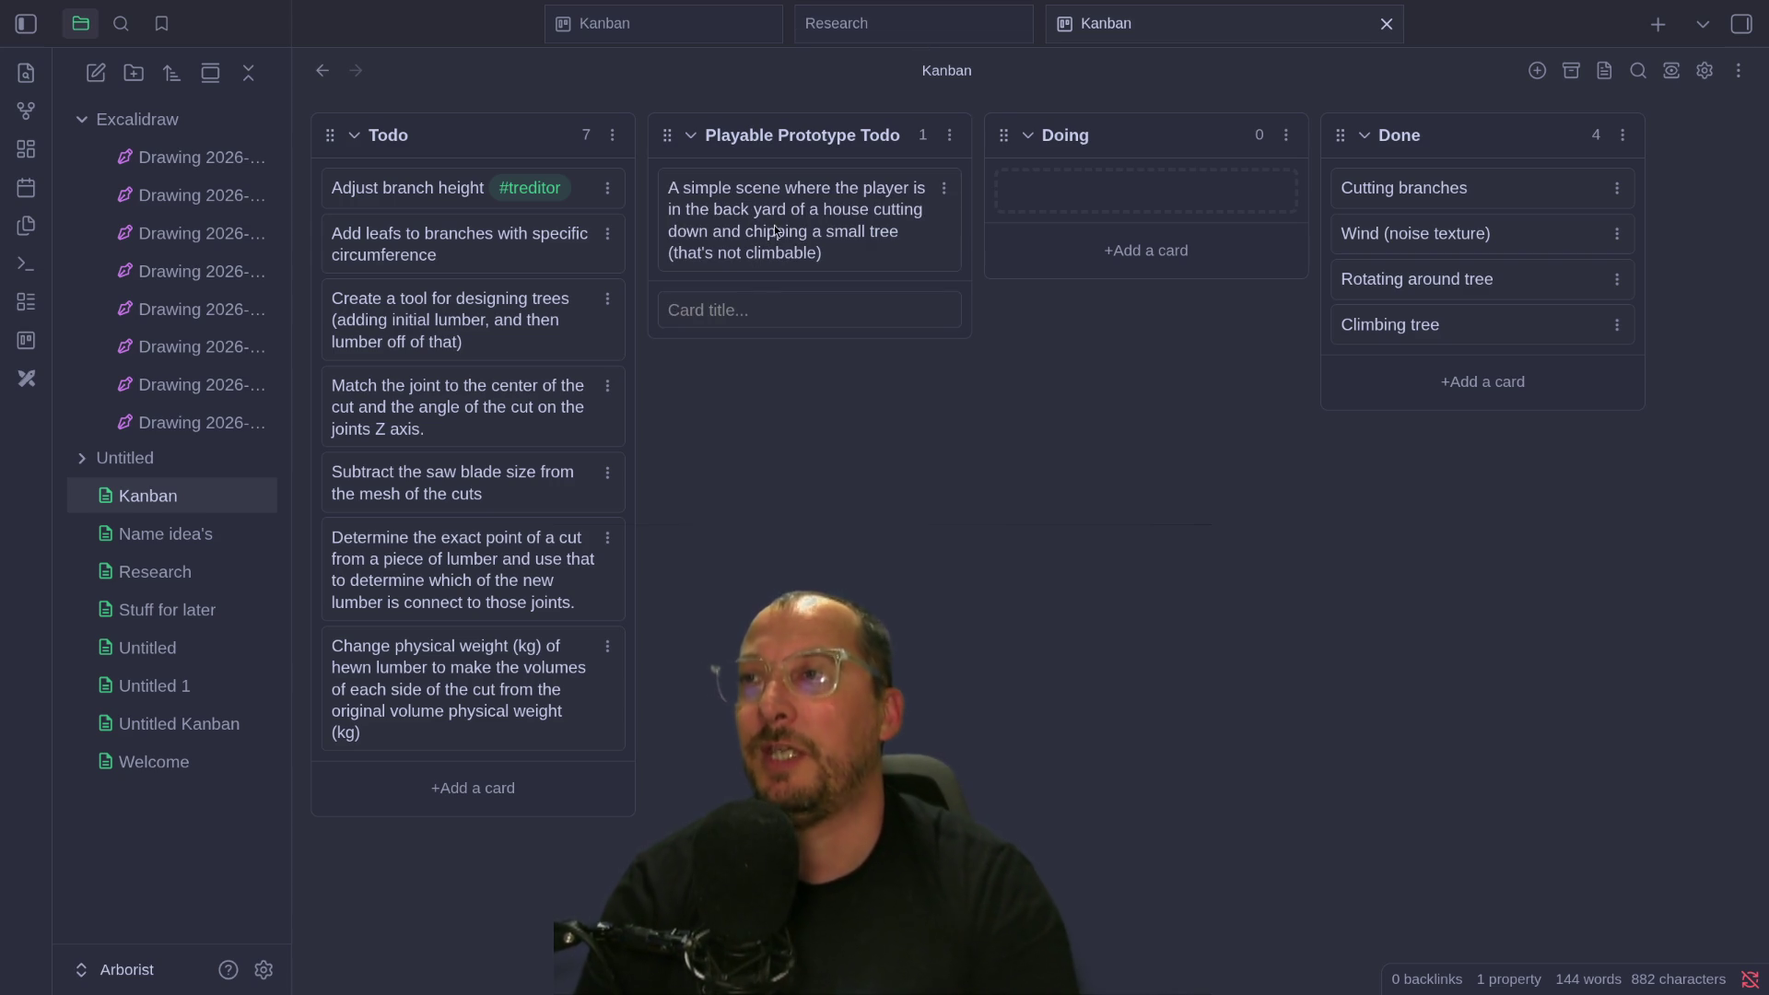
pyautogui.press('super+1')
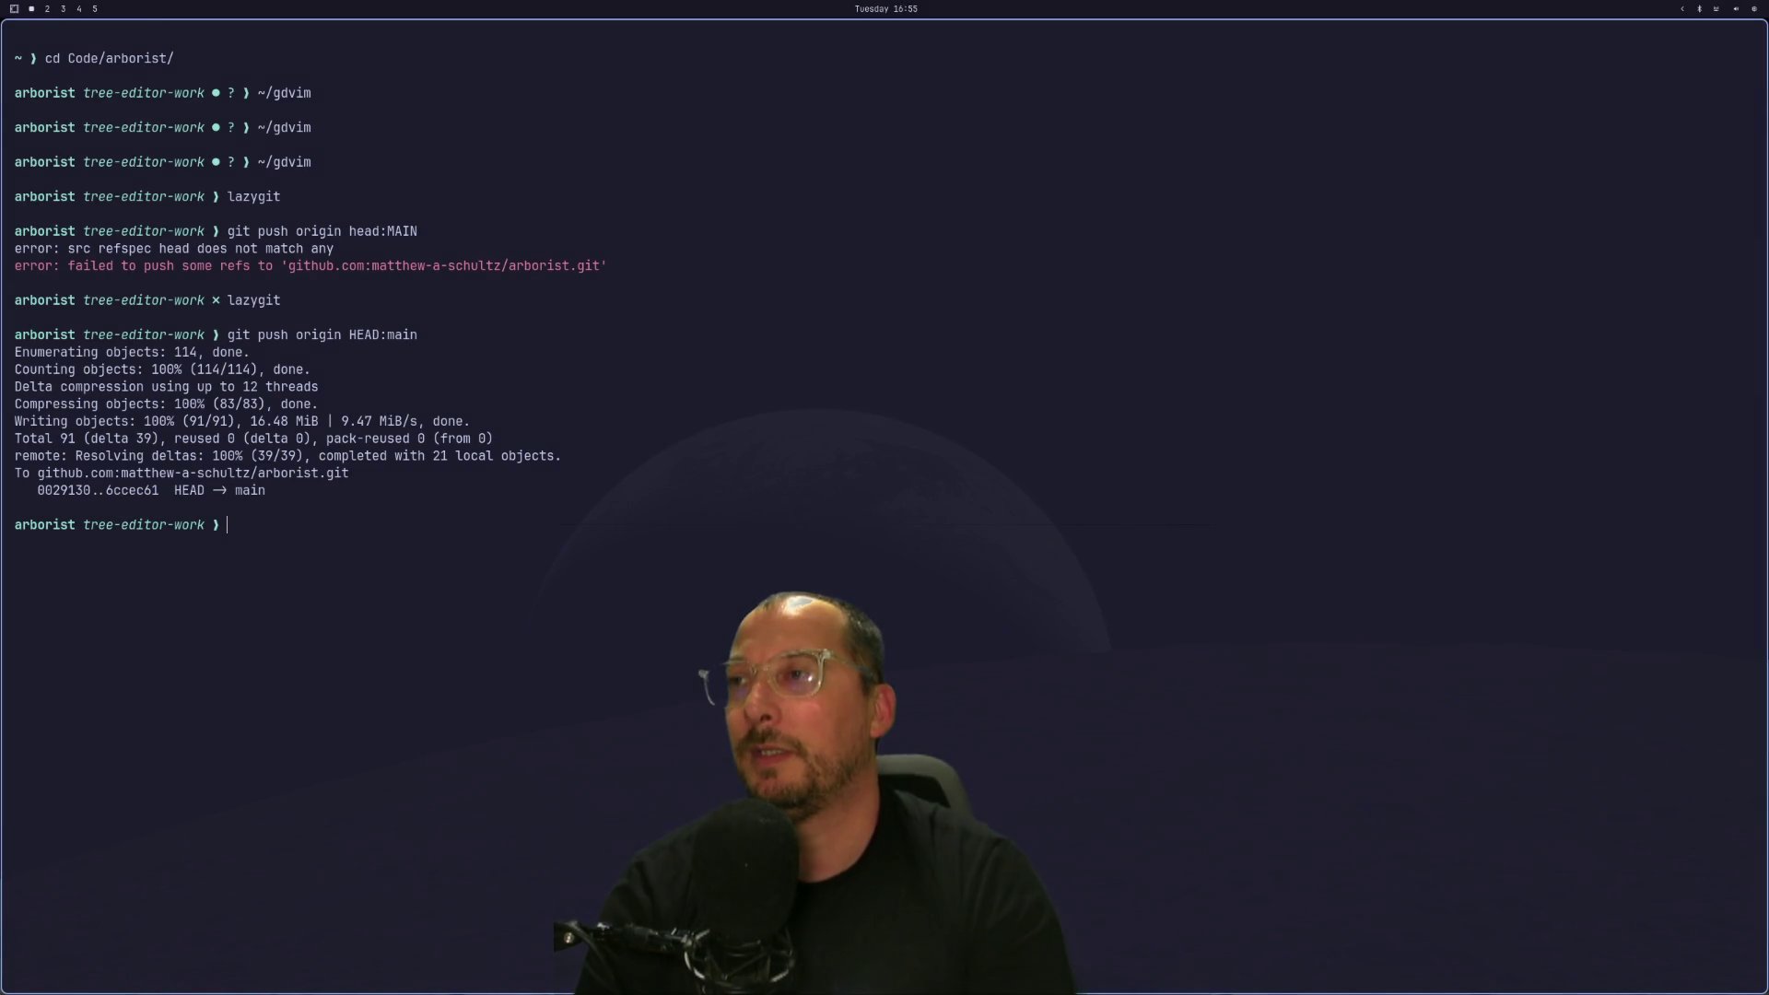
# Switch to the Godot workspace showing the wood_chipper scene in 3D.
pyautogui.press('super+2')
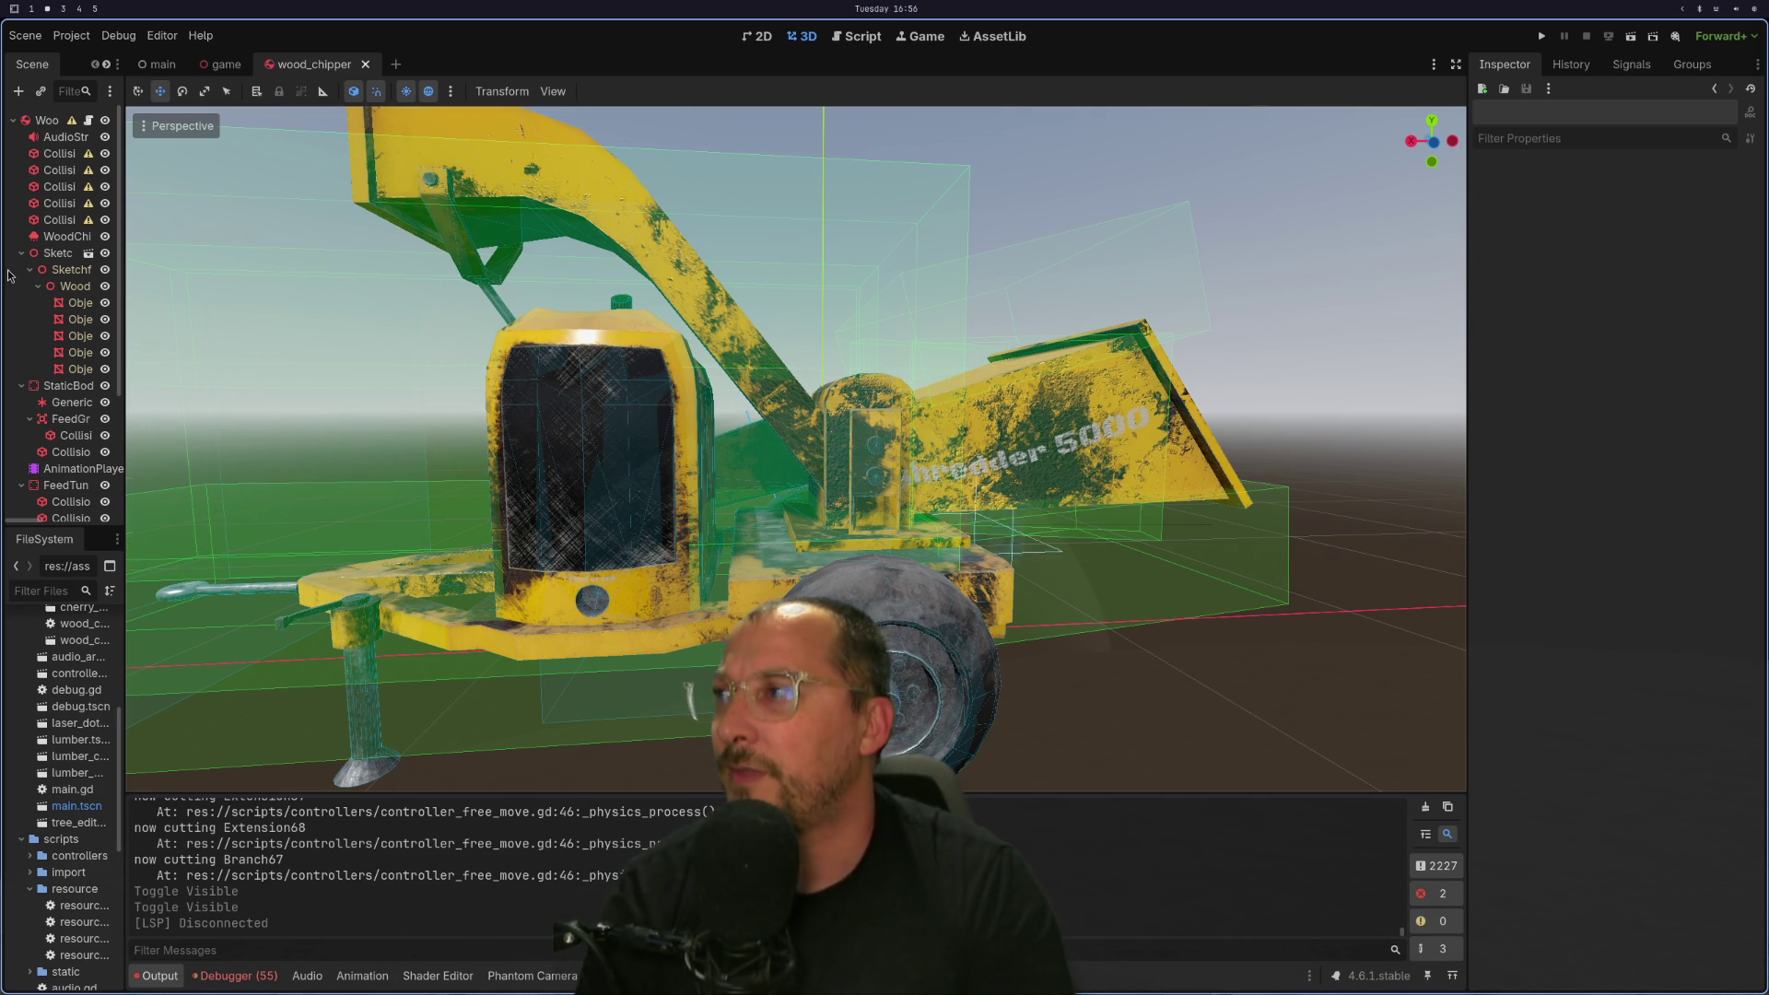
pyautogui.scroll(-3, 145, 280)
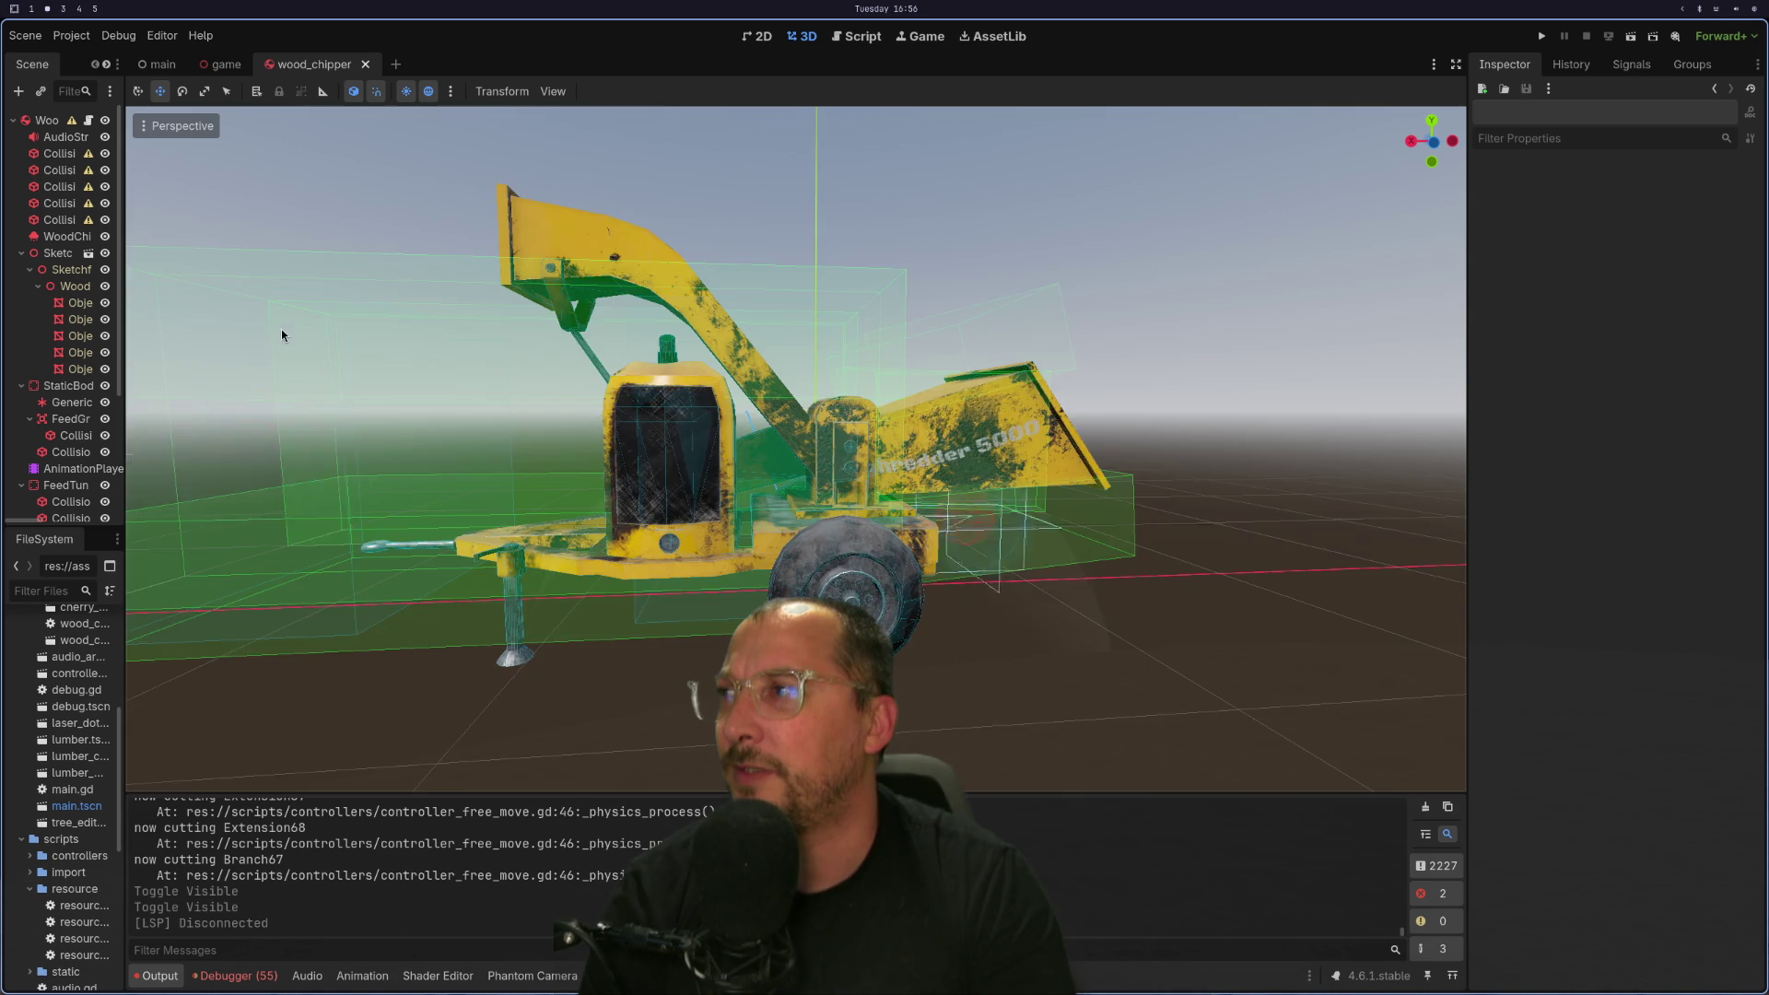
pyautogui.scroll(-3, 300, 338)
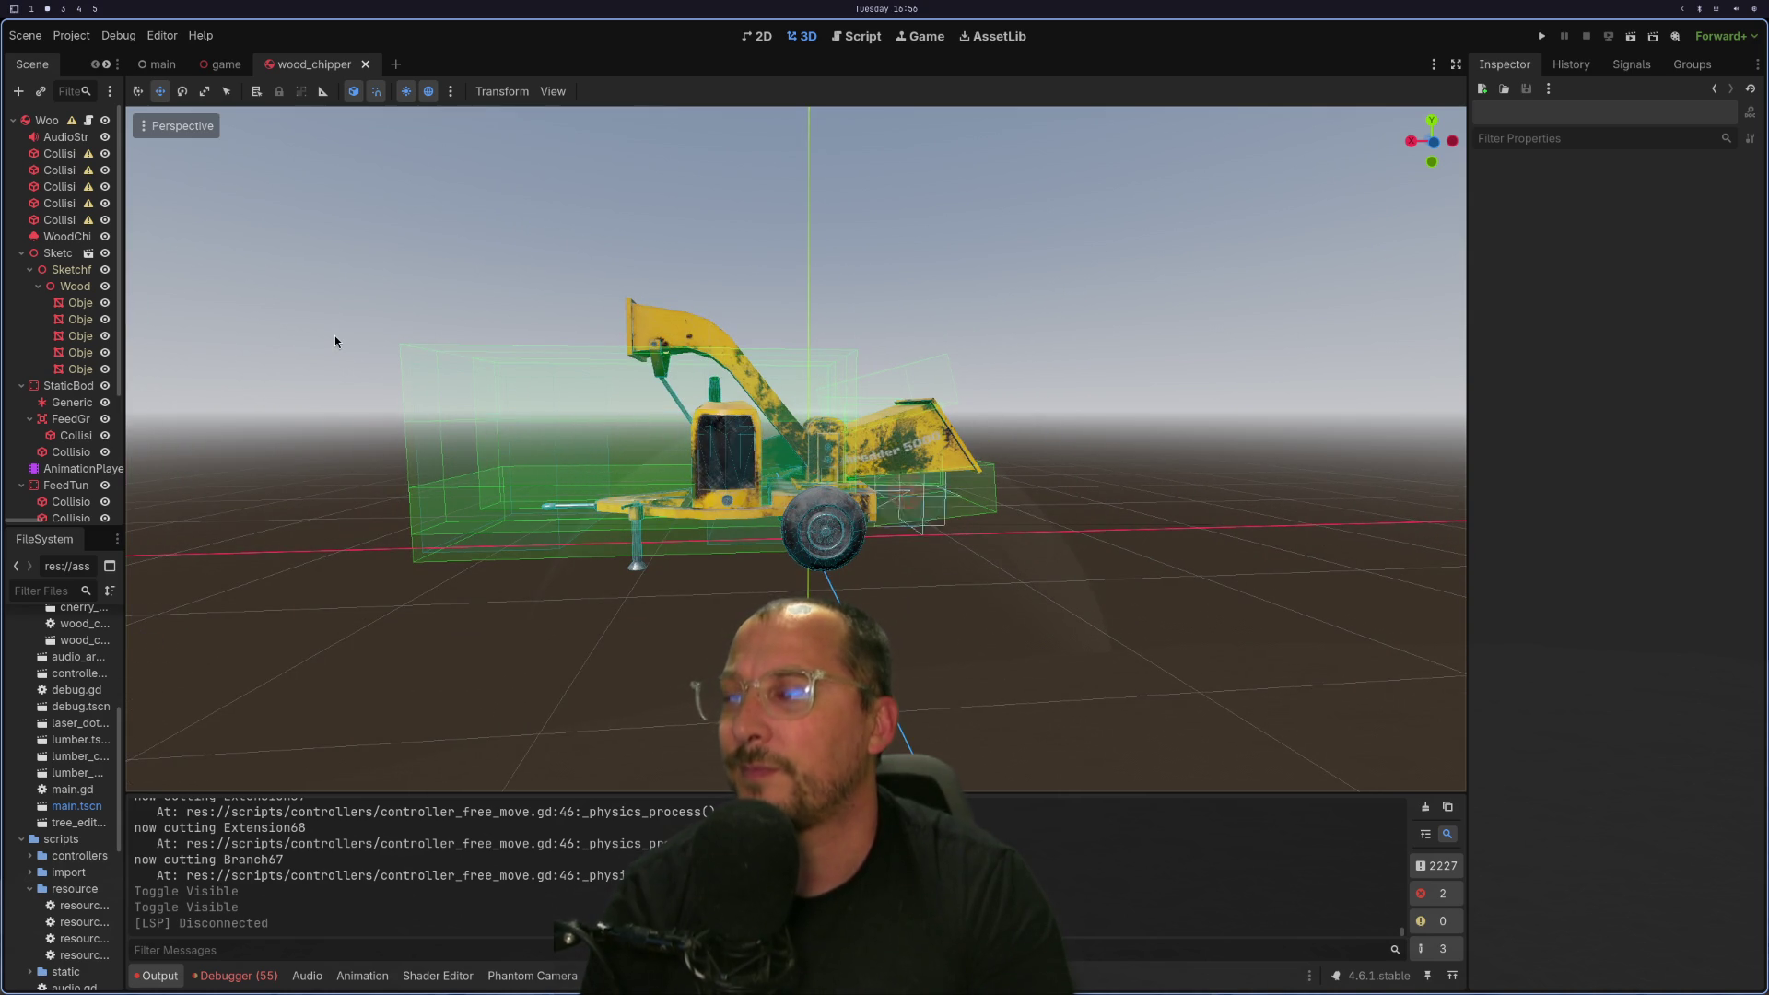
pyautogui.scroll(-5, 516, 354)
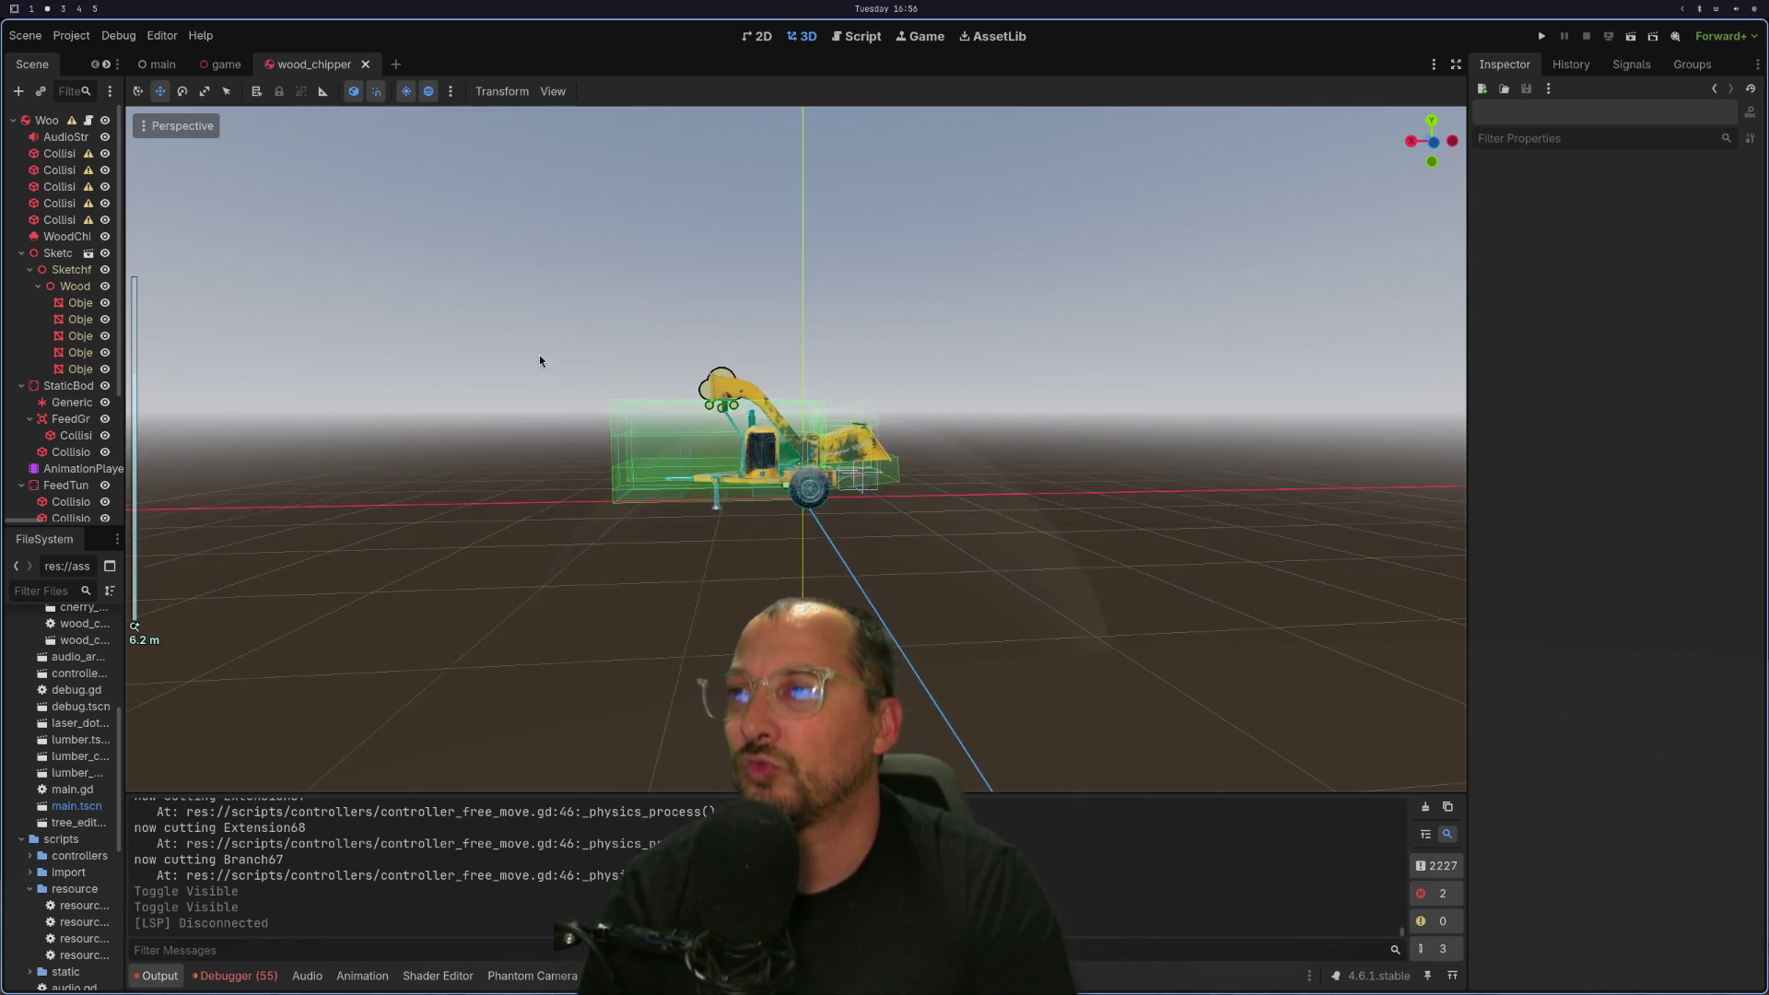
pyautogui.scroll(7, 540, 359)
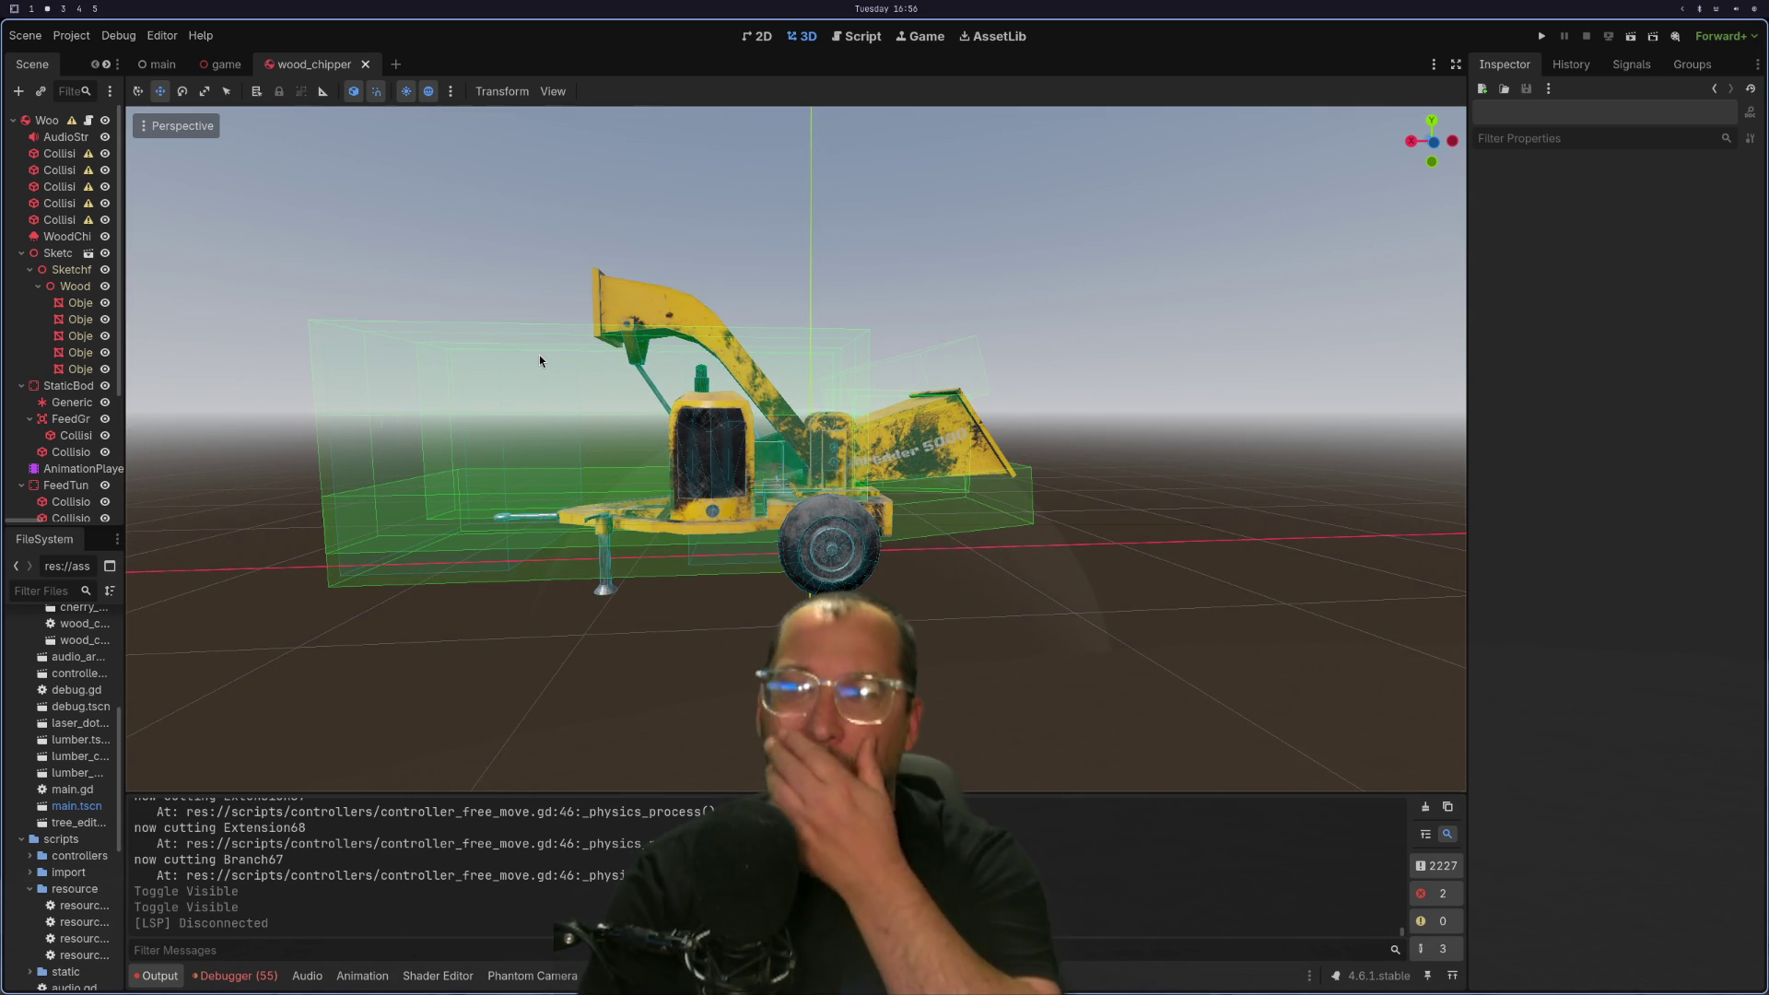
pyautogui.moveTo(215, 66)
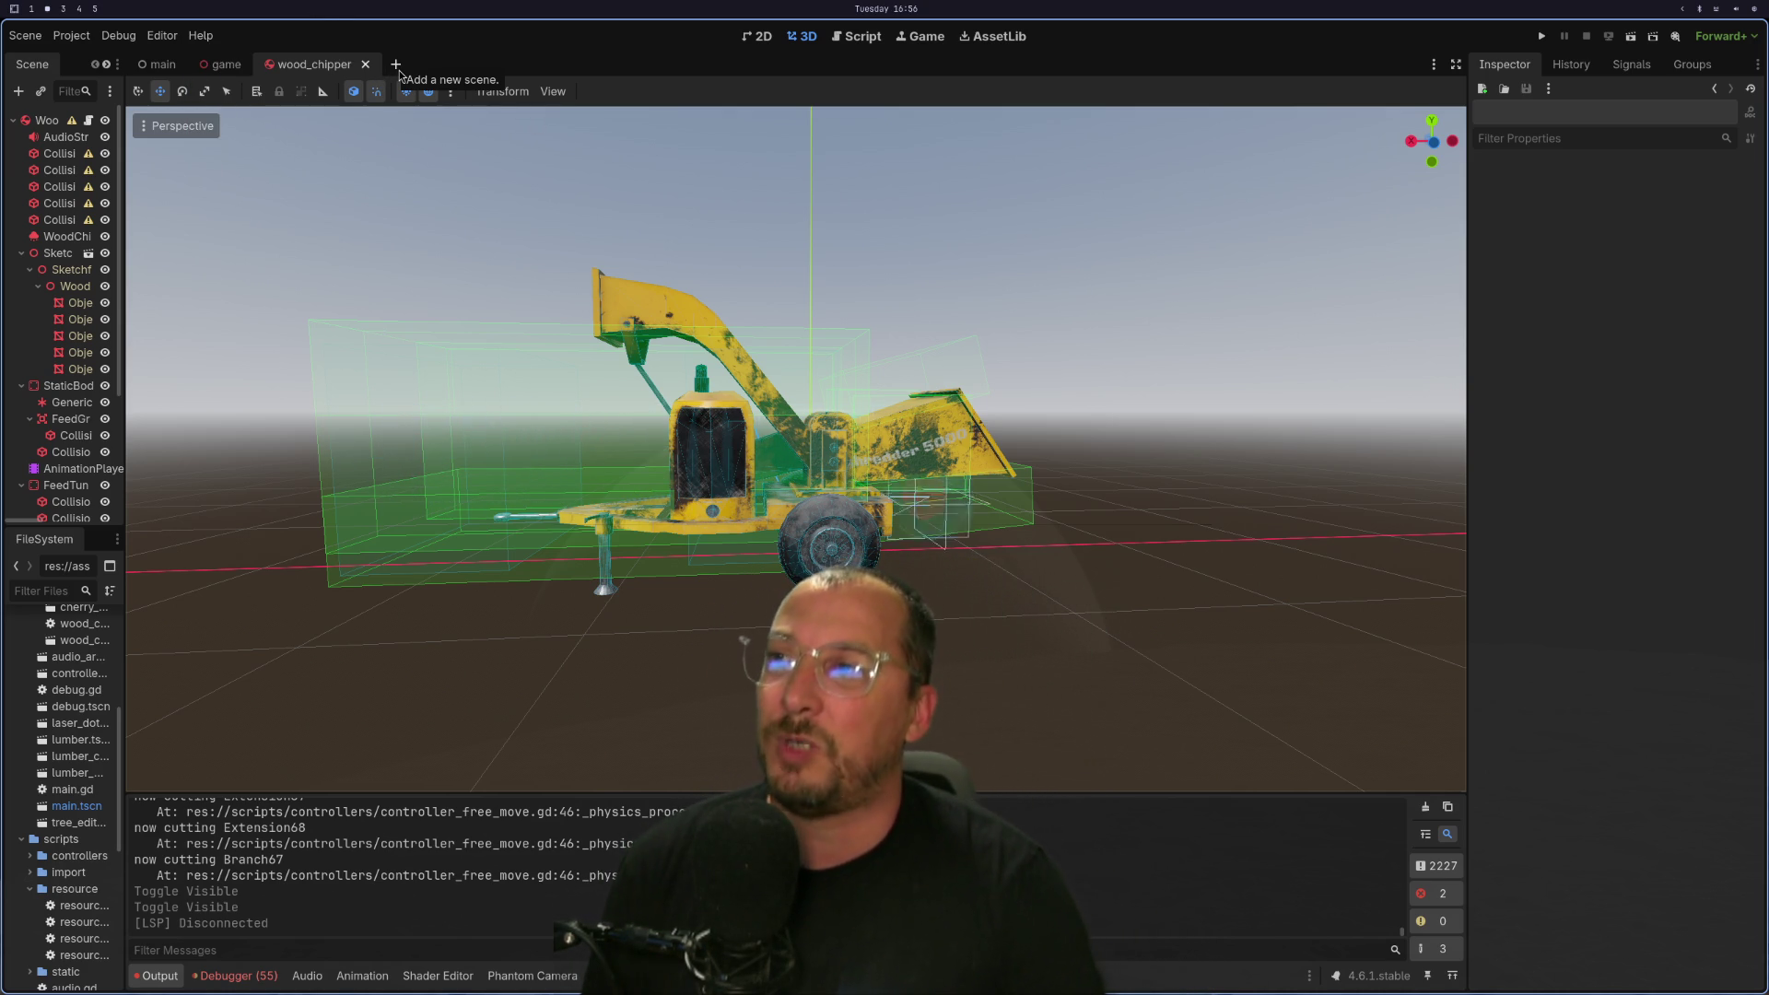
pyautogui.click(203, 69)
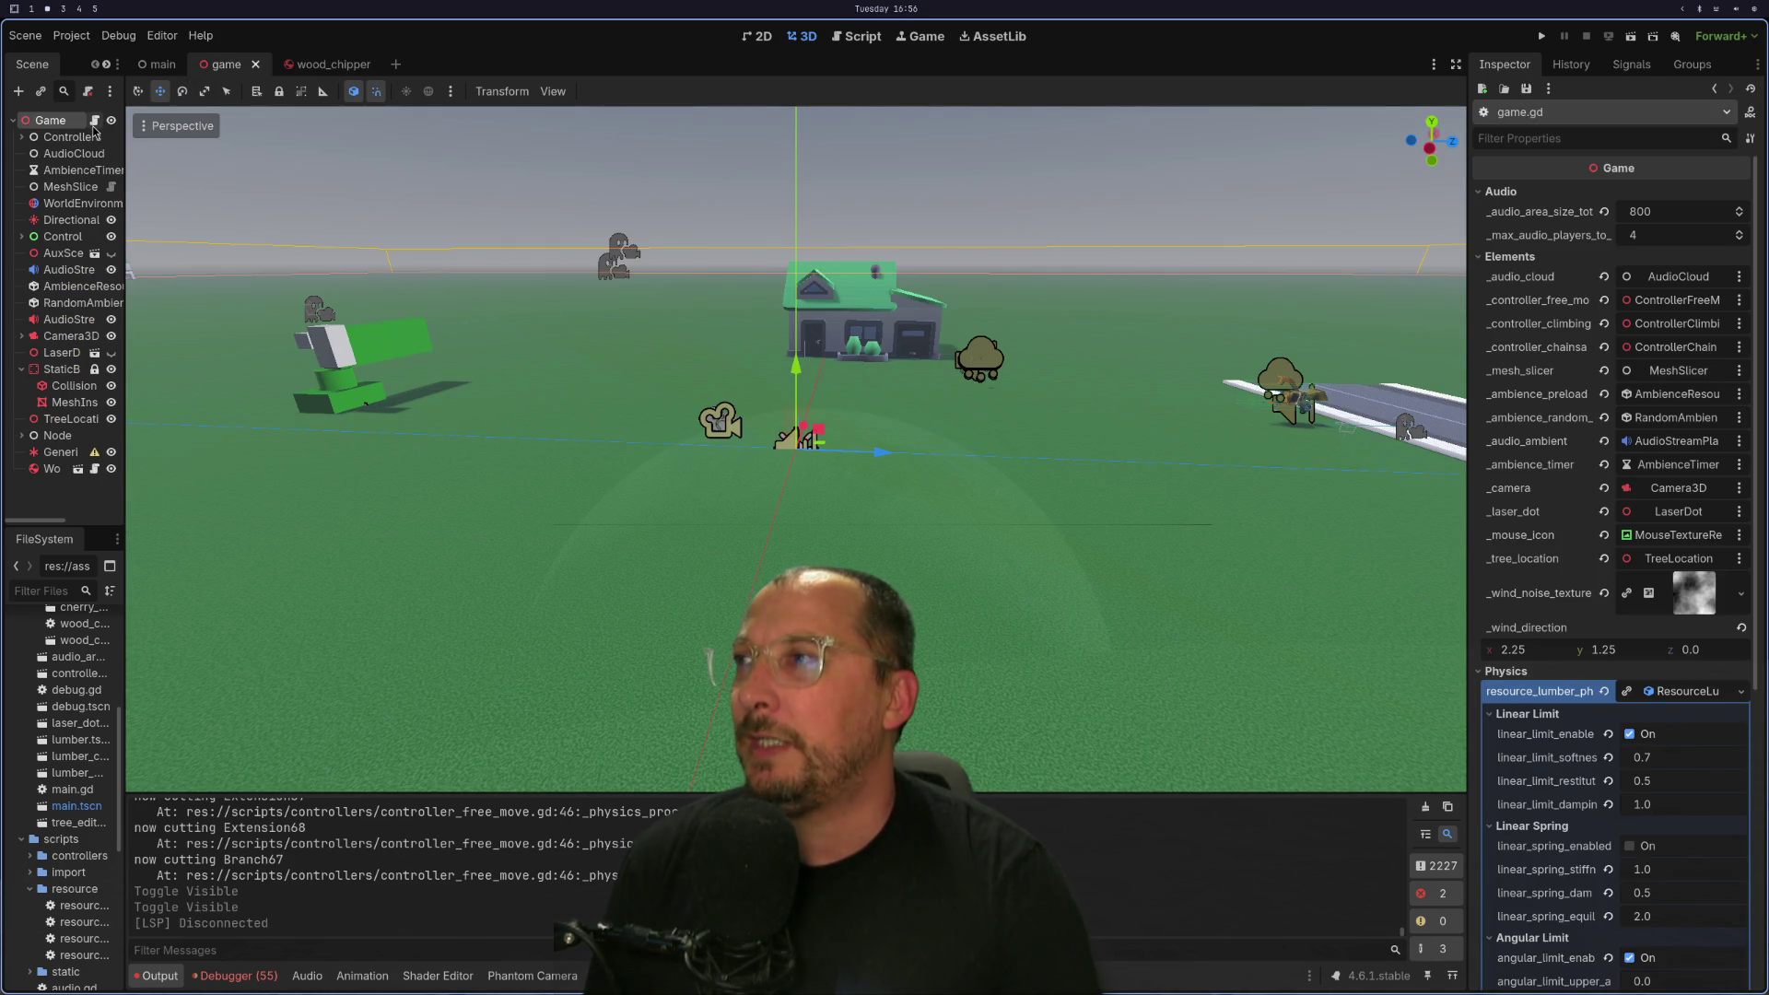
# Return to the Godot editor and collapse the scenes folder in FileSystem.
pyautogui.press('super+2')
pyautogui.press('super+3')
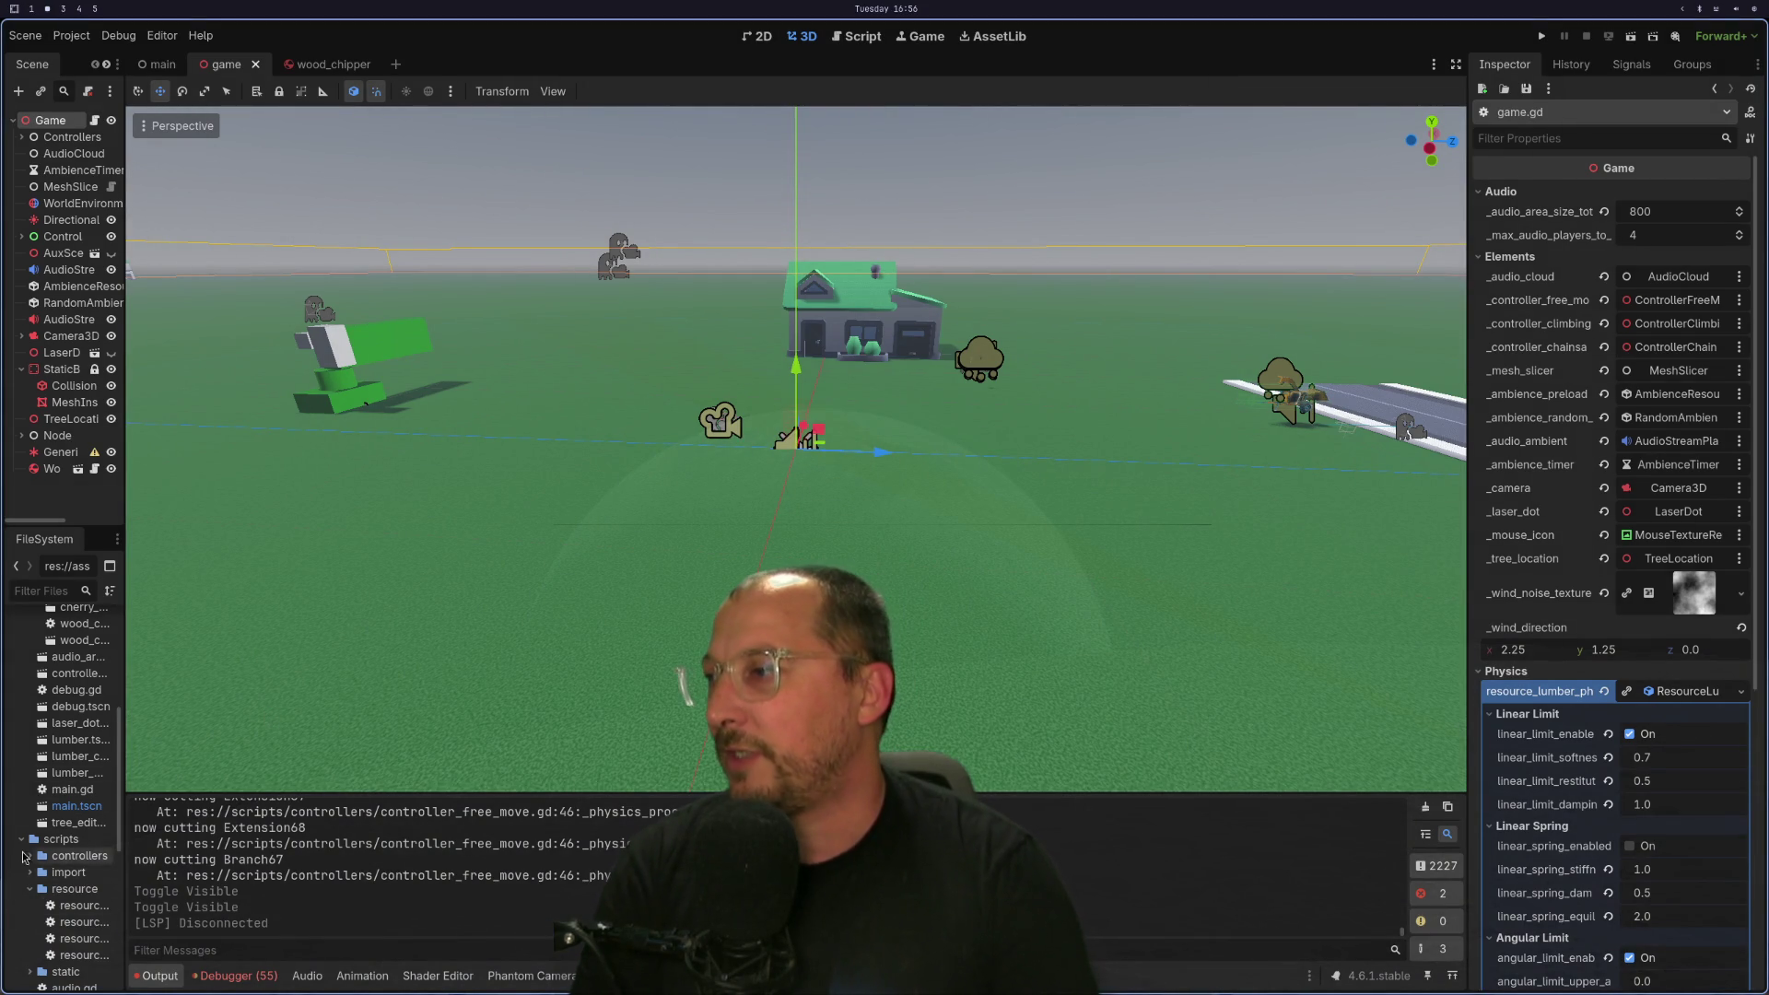
pyautogui.scroll(5, 32, 840)
pyautogui.click(22, 736)
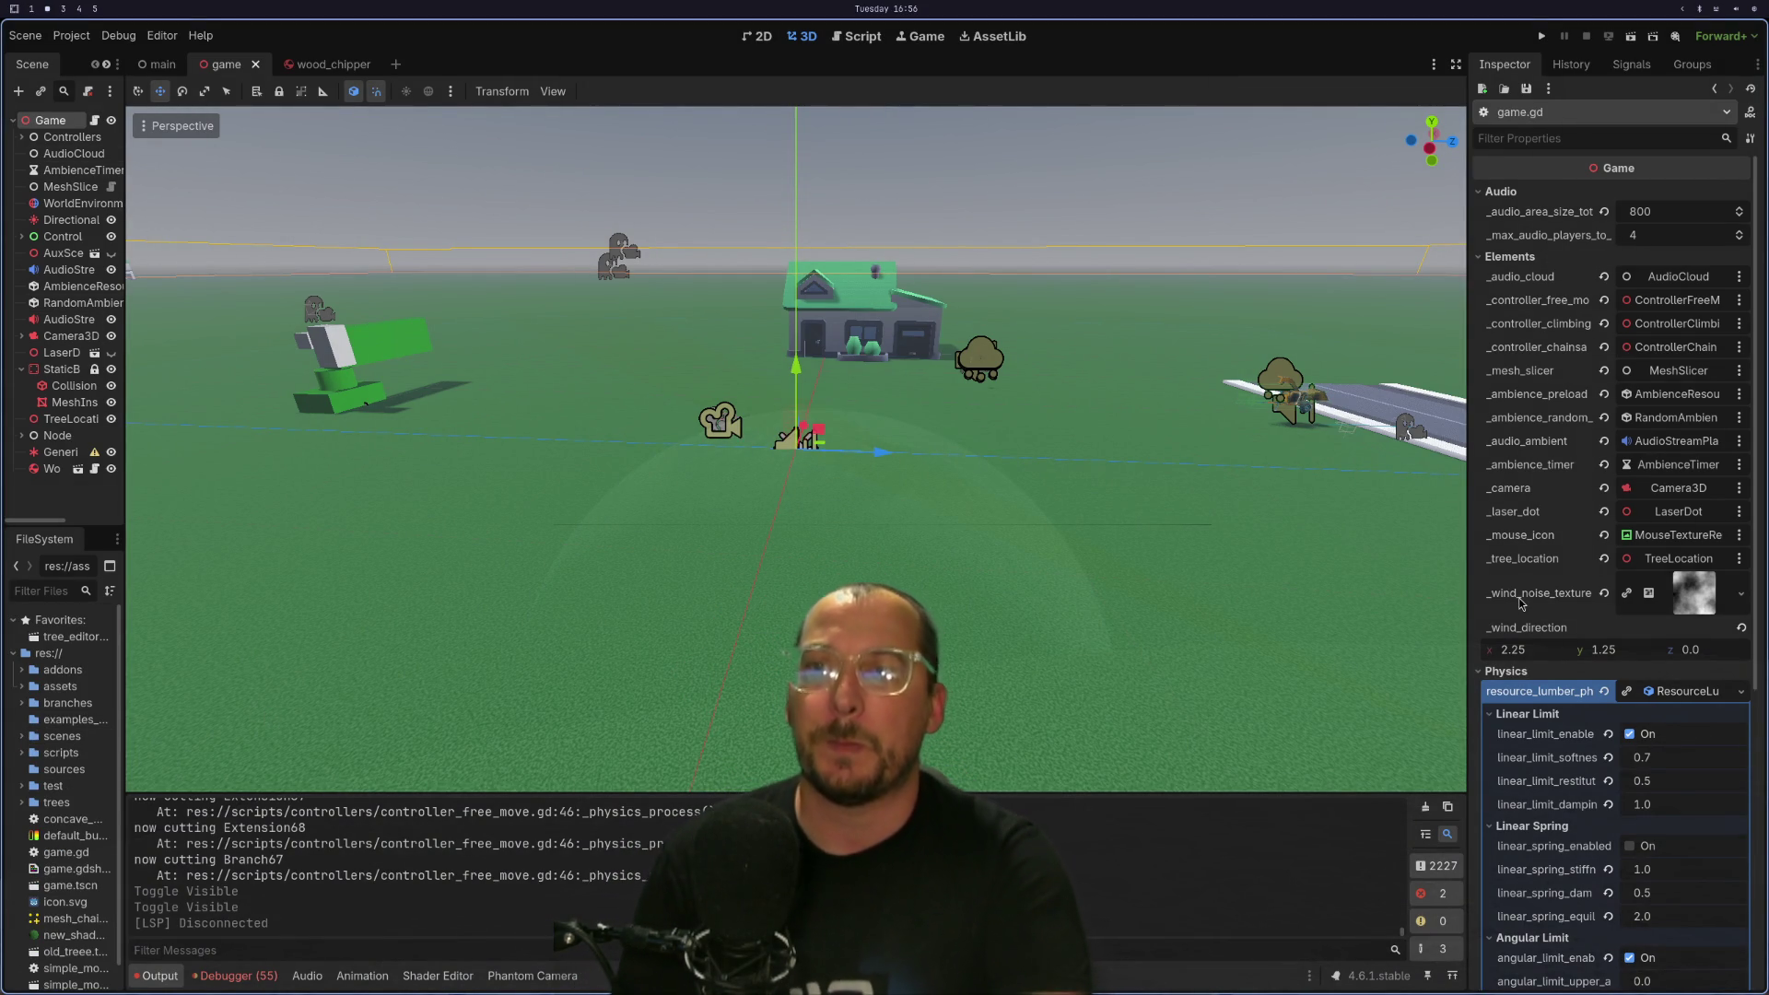
# Select the Game node to show its physics settings, then look around the game scene.
pyautogui.click(55, 121)
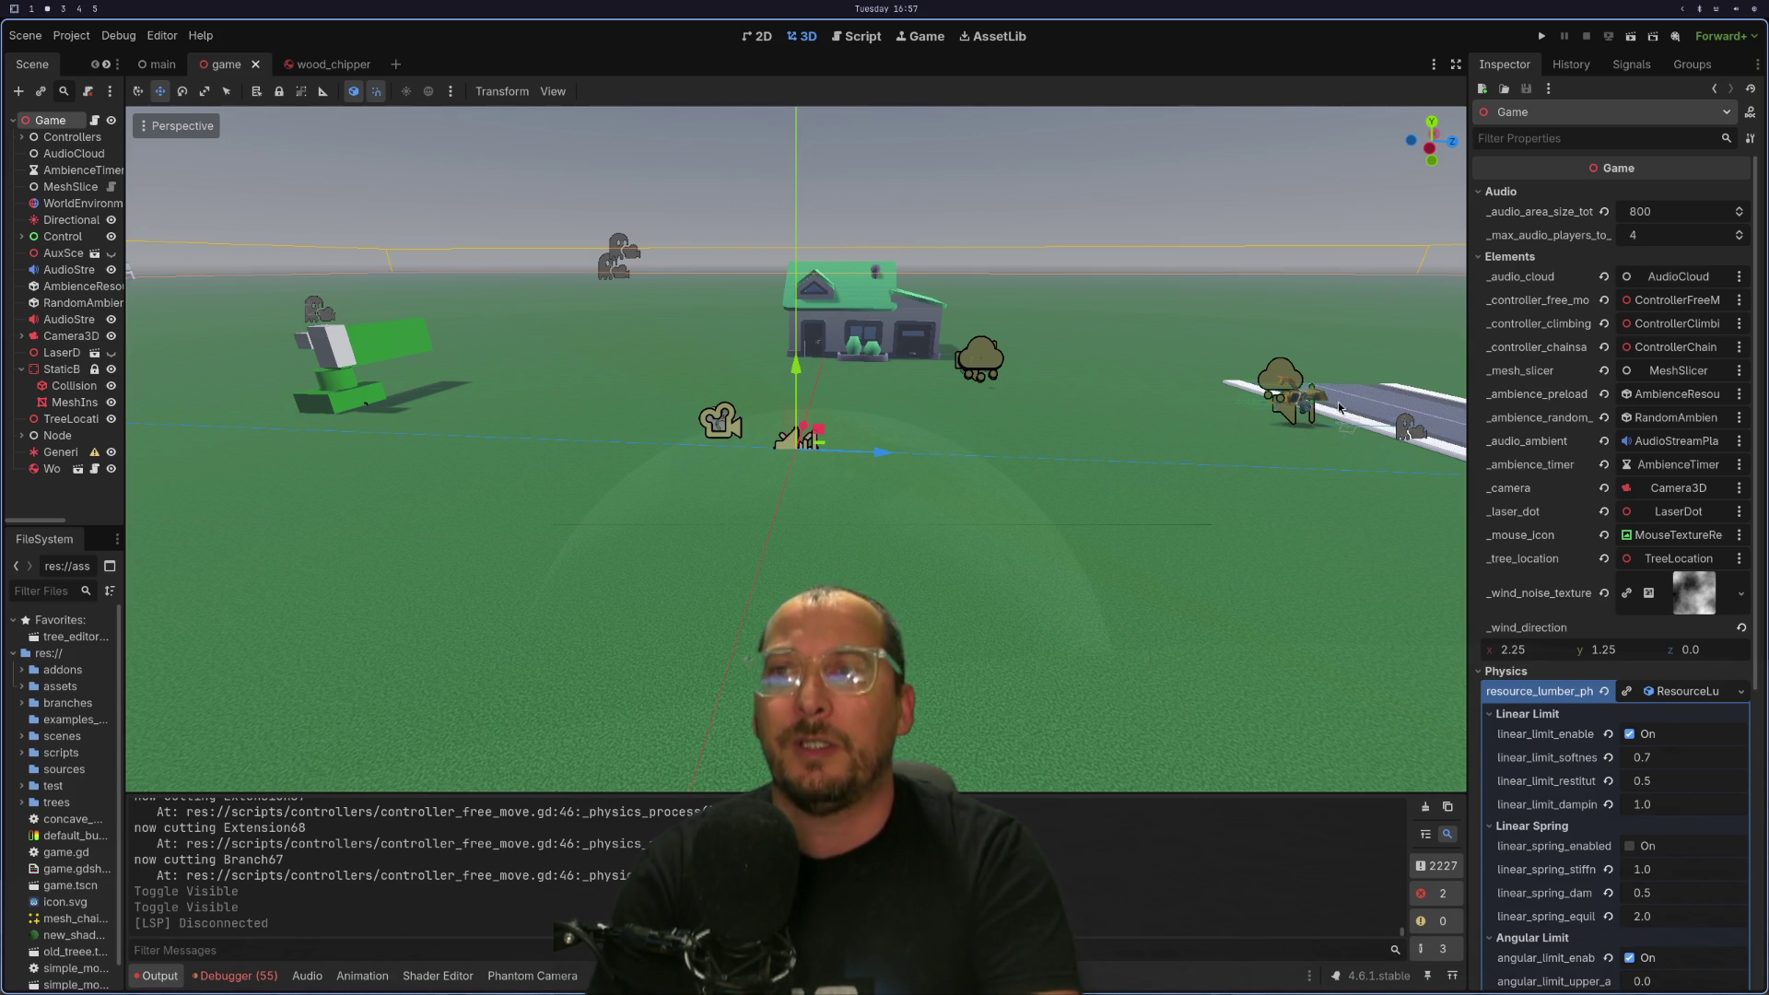
pyautogui.scroll(5, 1308, 415)
pyautogui.scroll(-2, 810, 571)
pyautogui.moveTo(1032, 527); pyautogui.dragTo(1207, 537)
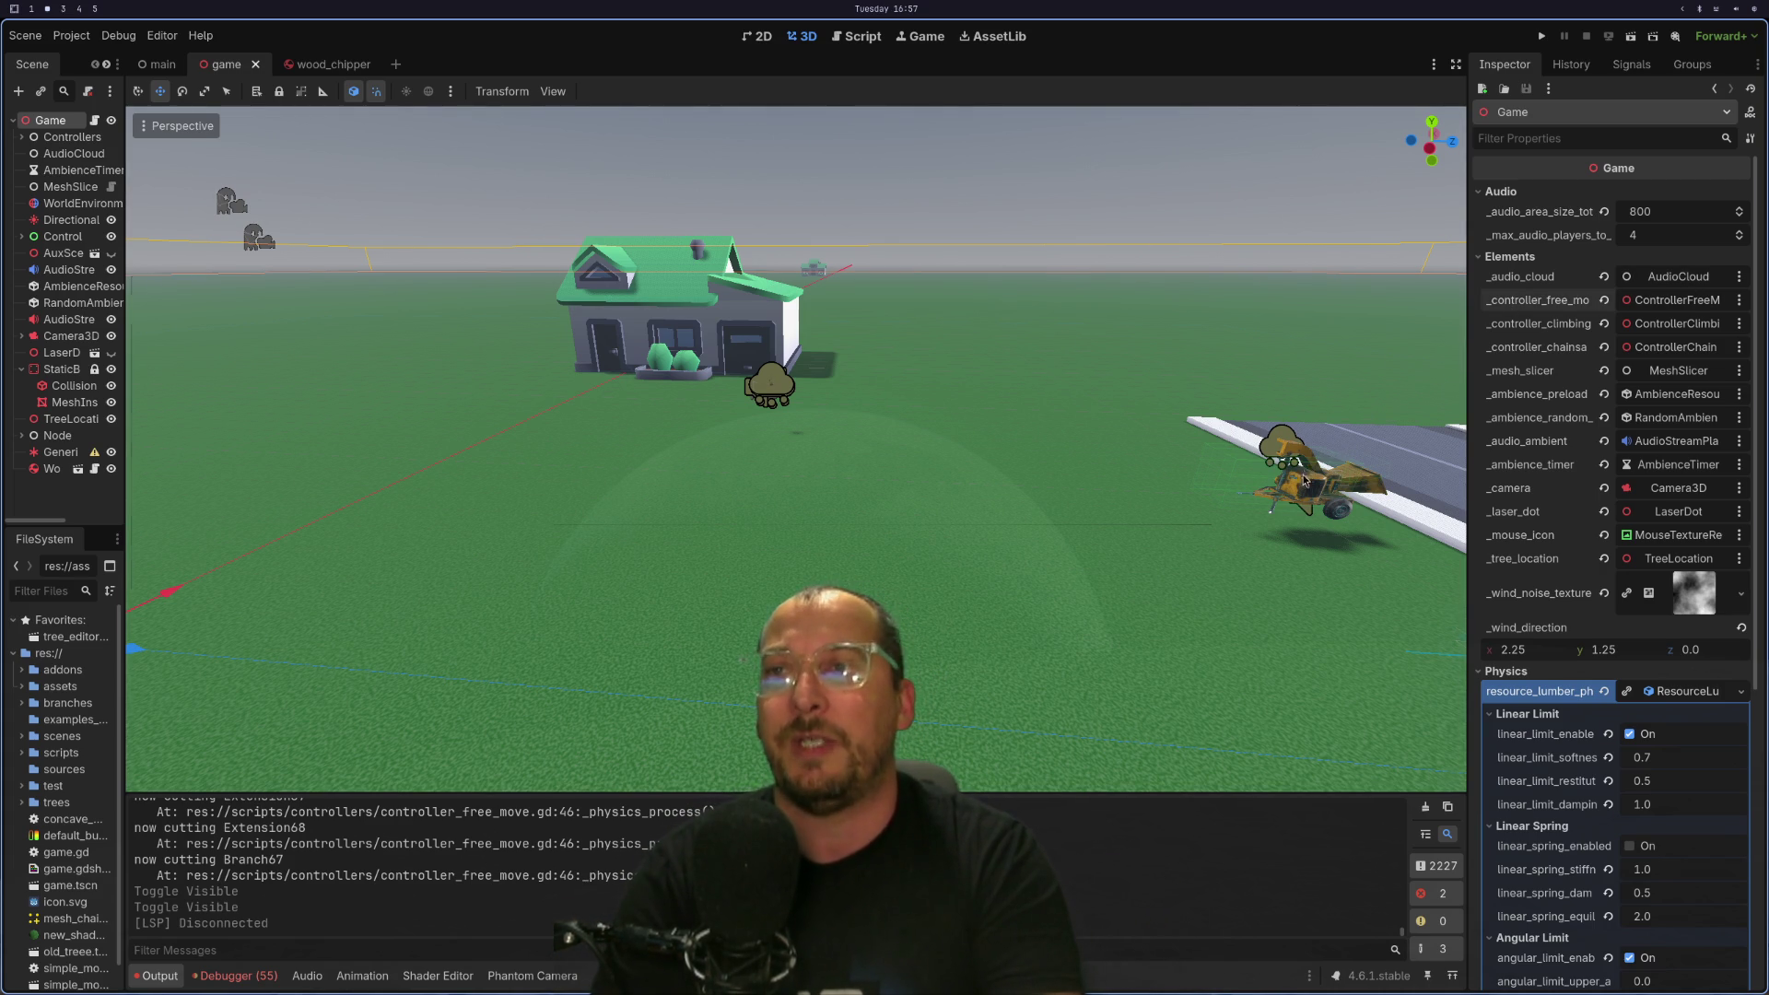
# Select the wood chipper, expand Controllers to reveal its four child nodes, and reselect Game.
pyautogui.scroll(5, 1304, 477)
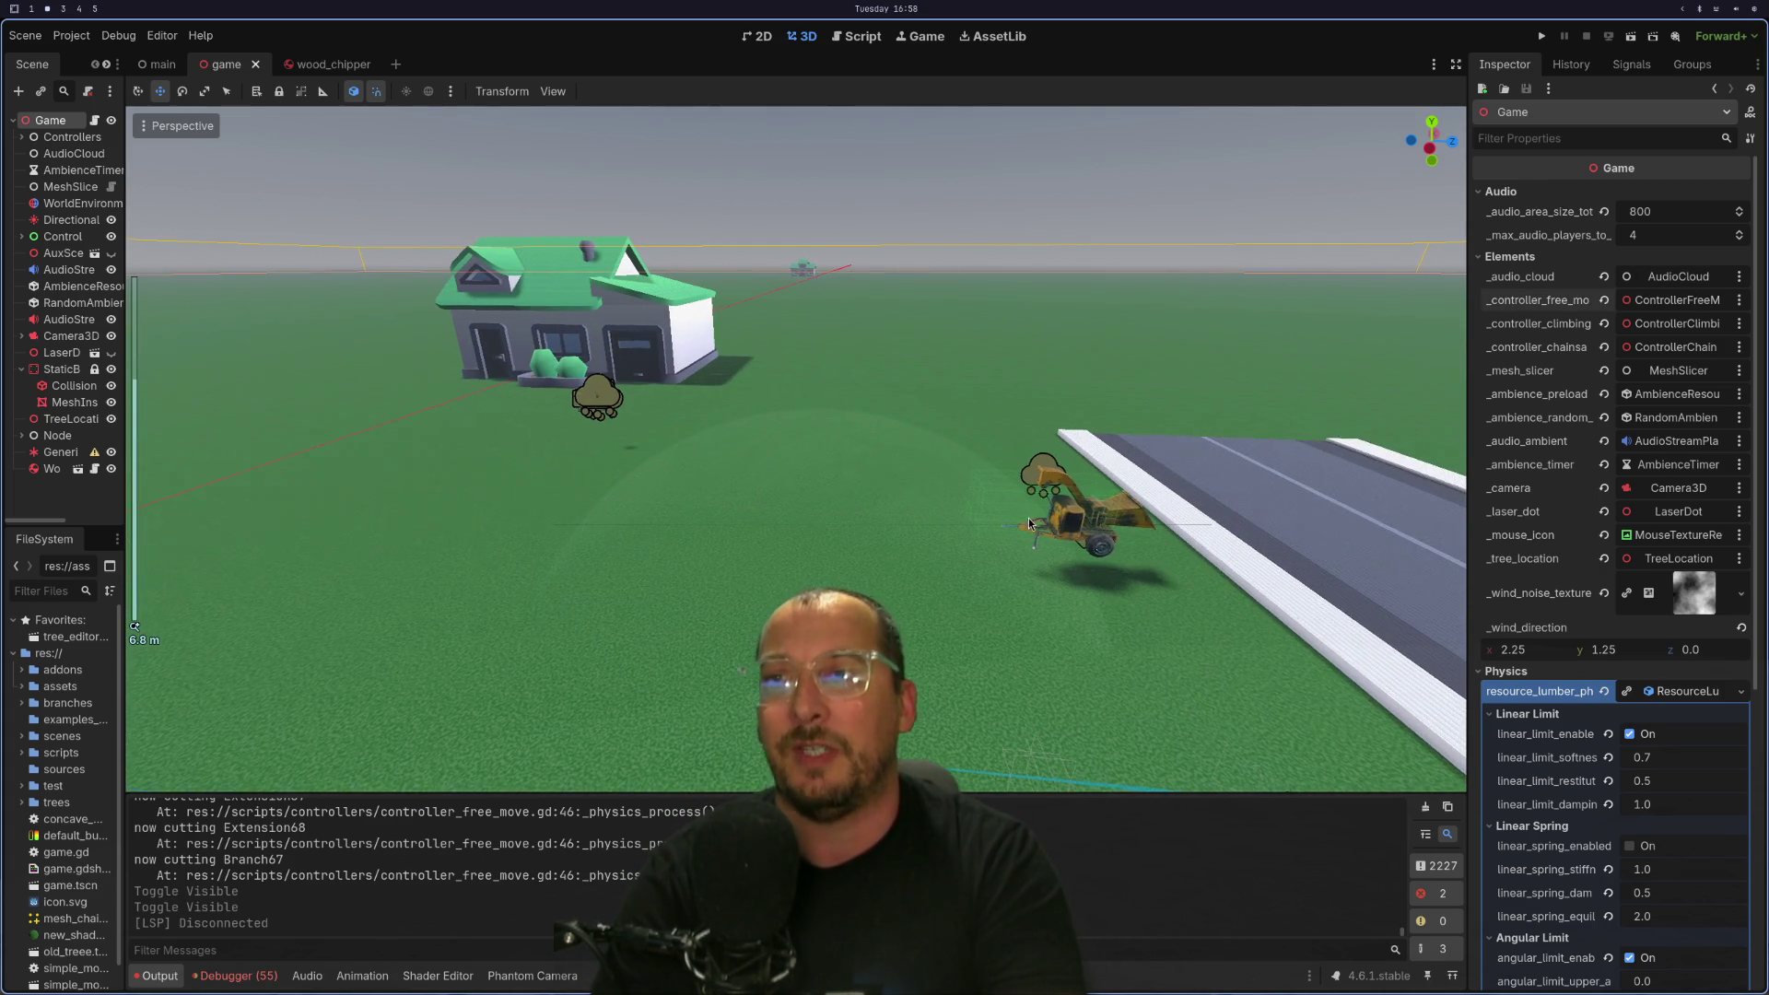
pyautogui.click(1026, 522)
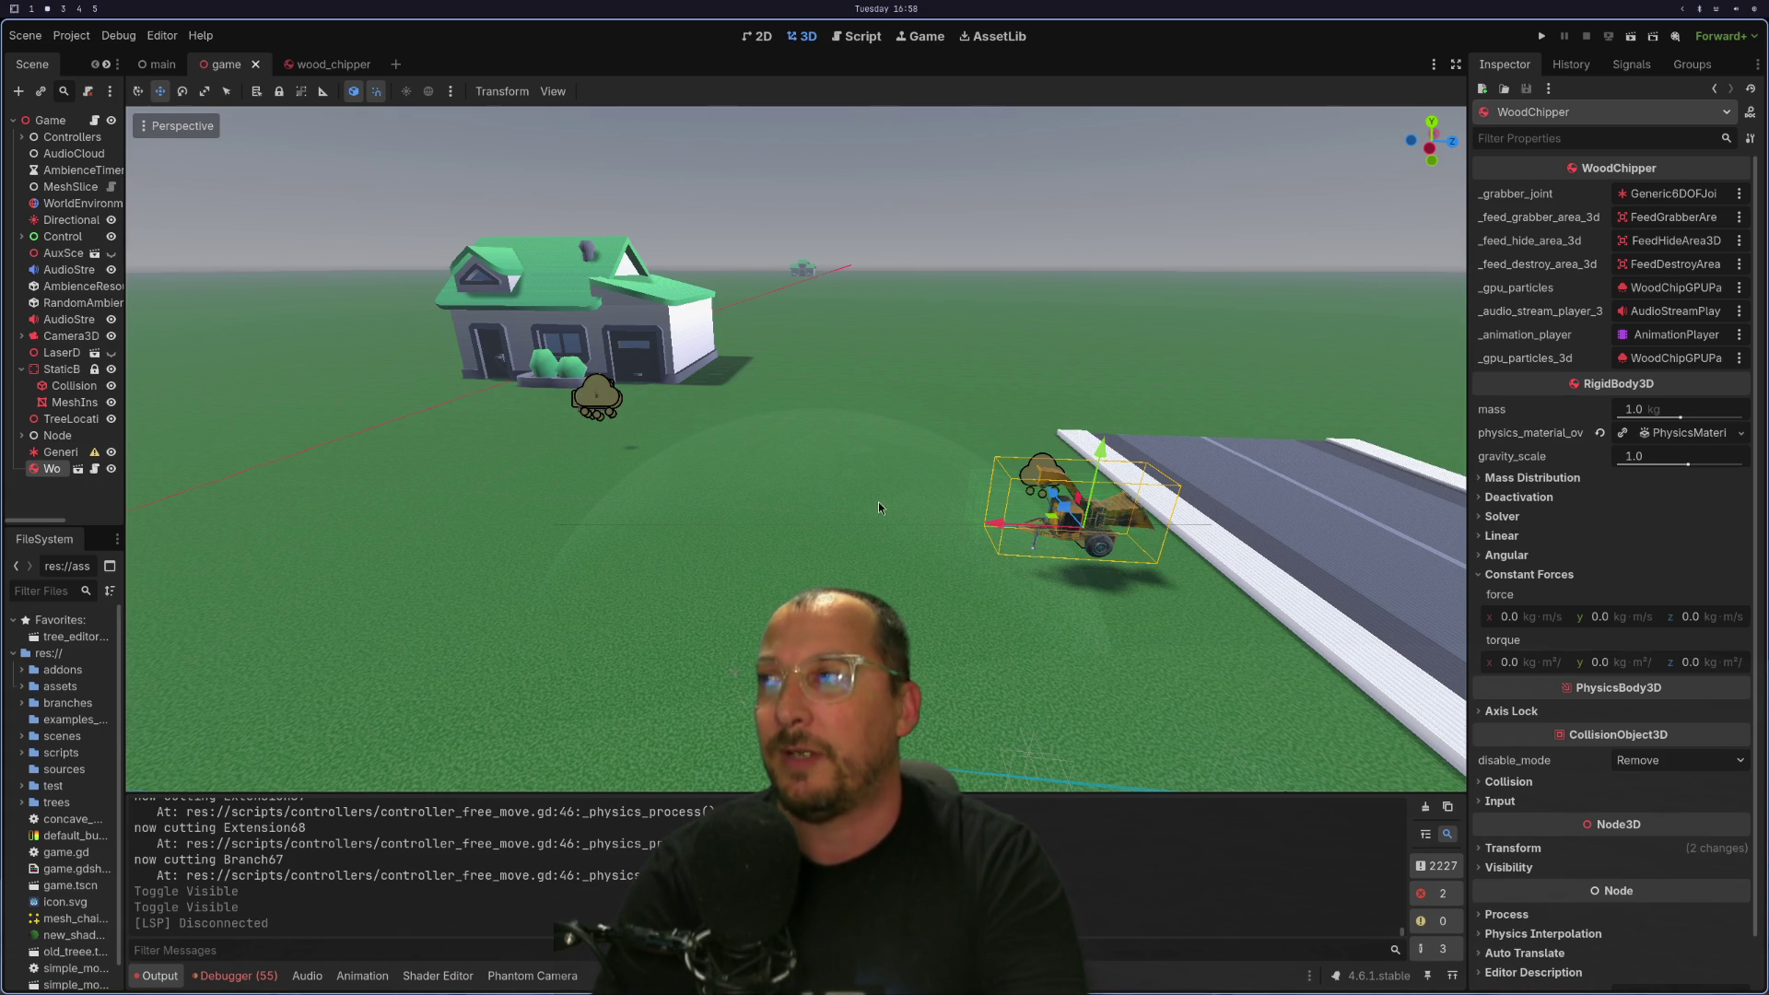
pyautogui.click(55, 136)
pyautogui.click(21, 137)
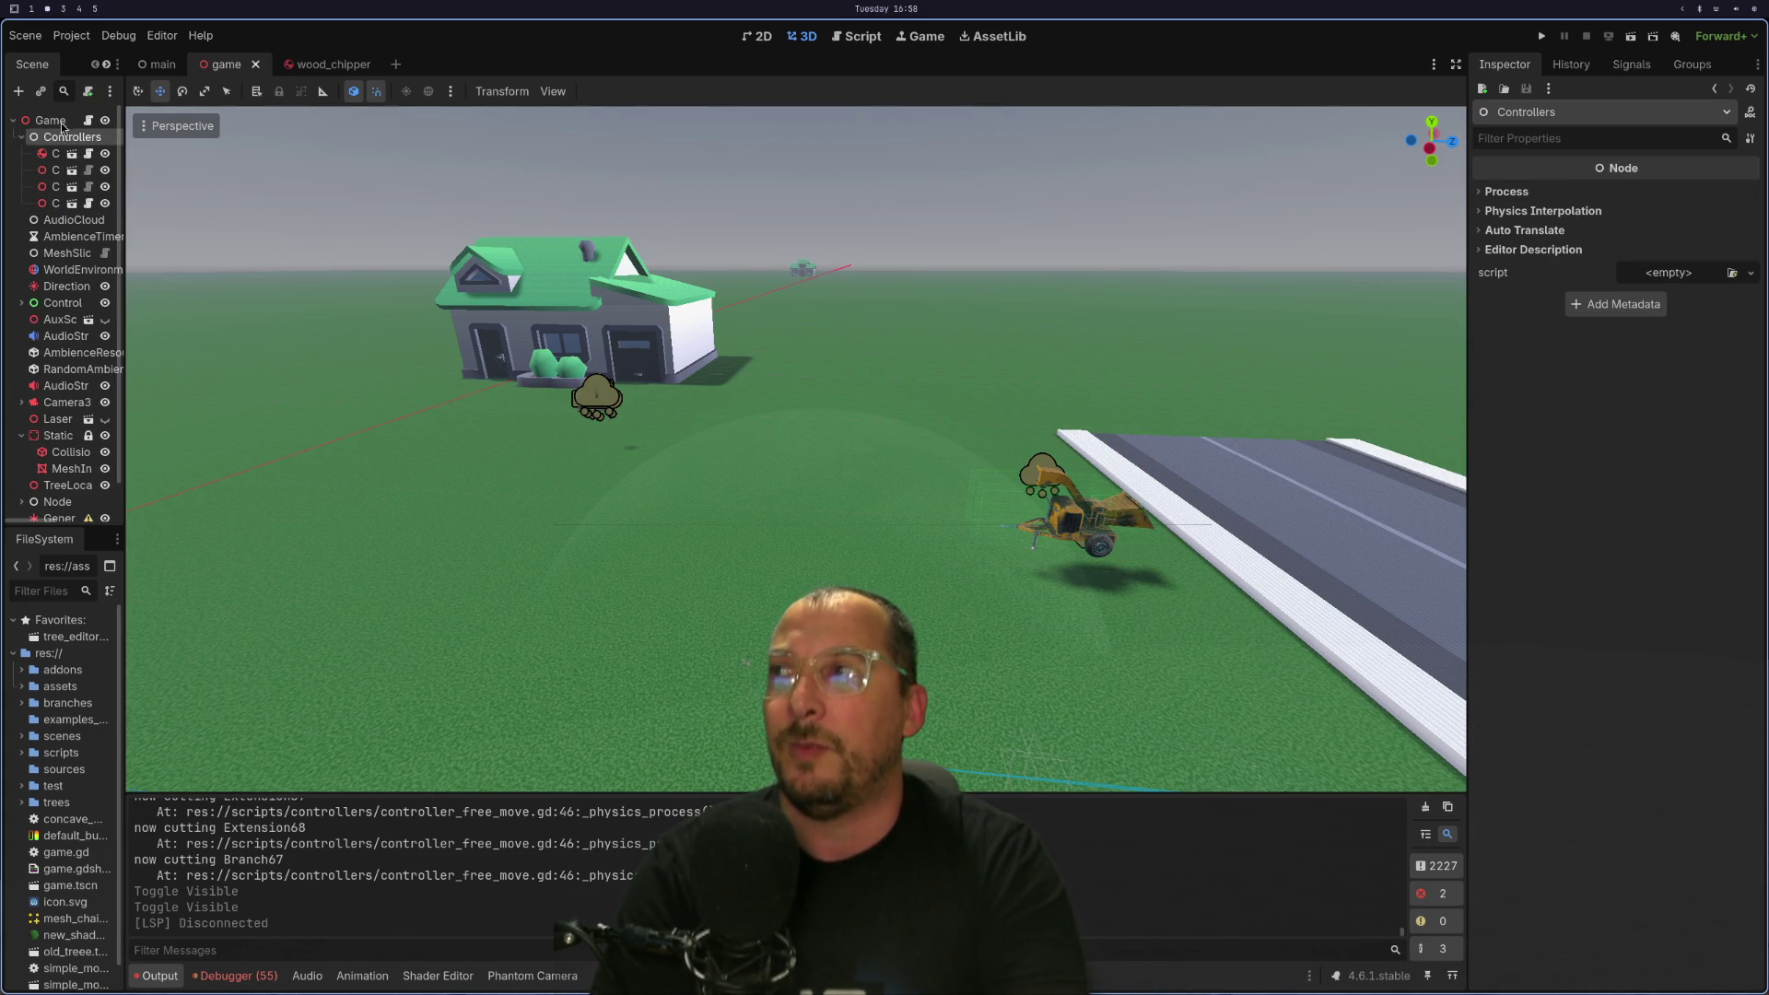
pyautogui.click(52, 123)
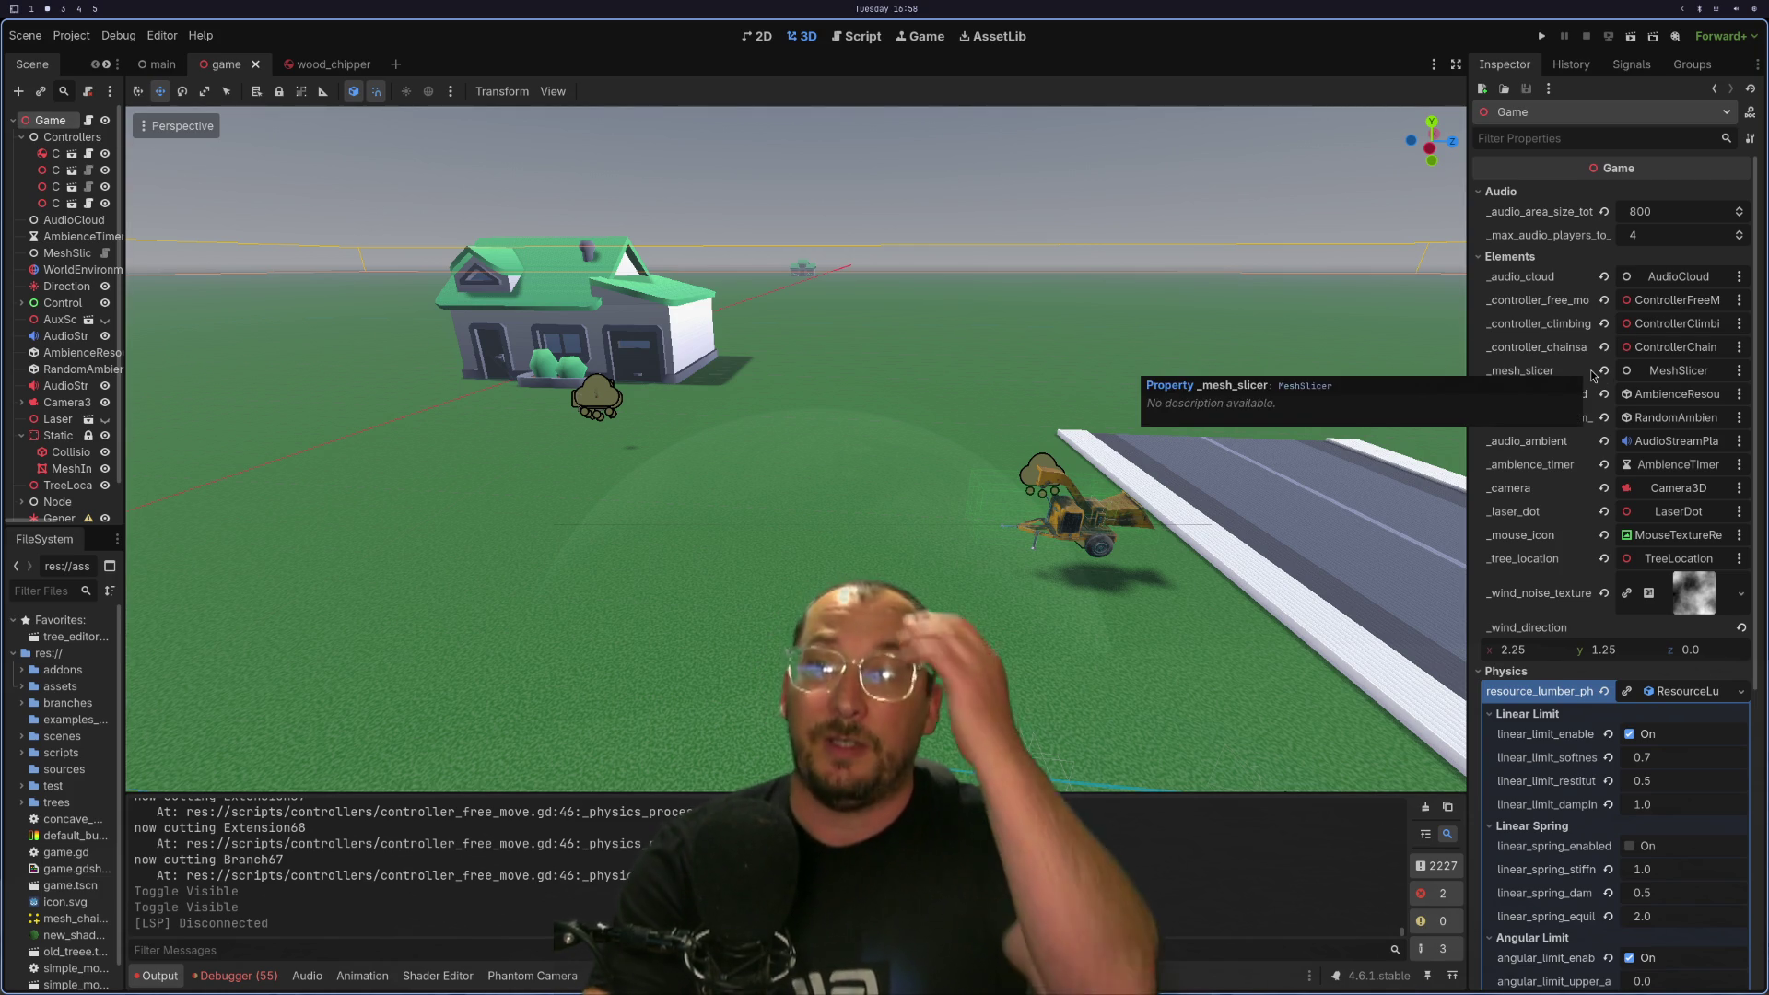
pyautogui.press('super+1')
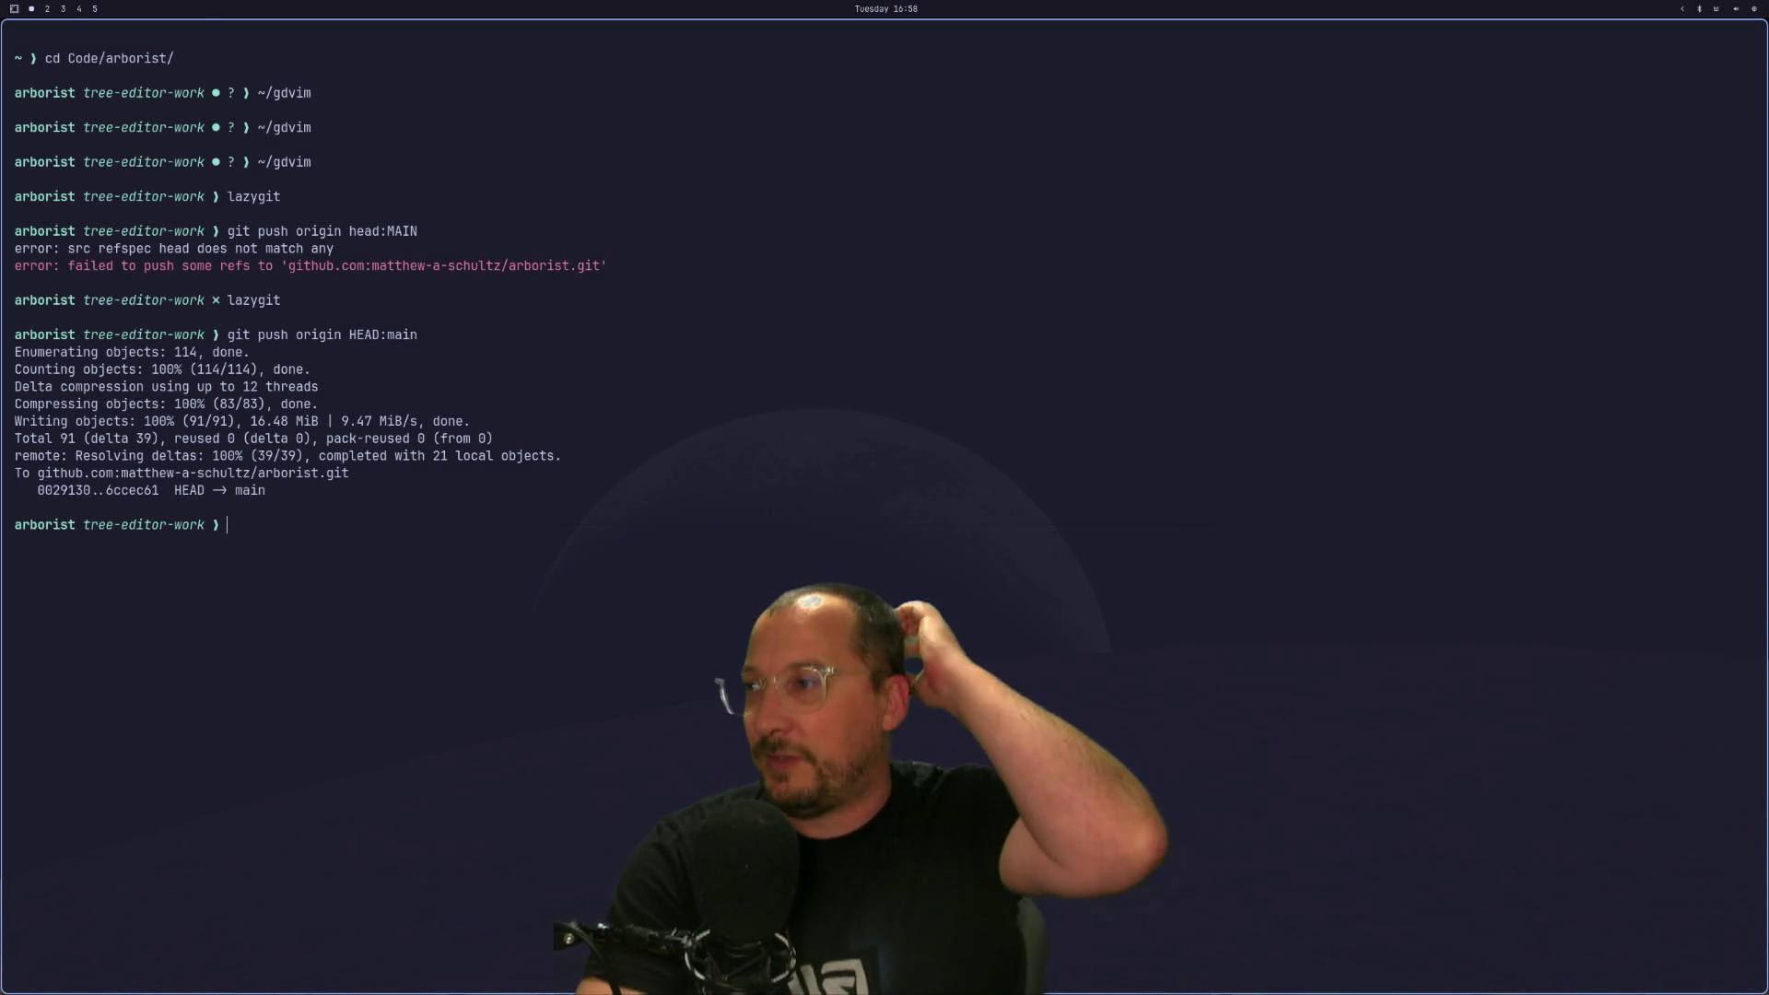
# Add the 'Turn controllers into array' card to the Playable Prototype Todo column.
pyautogui.press('super+2')
pyautogui.press('super+3')
pyautogui.write('Turn controllers into array')
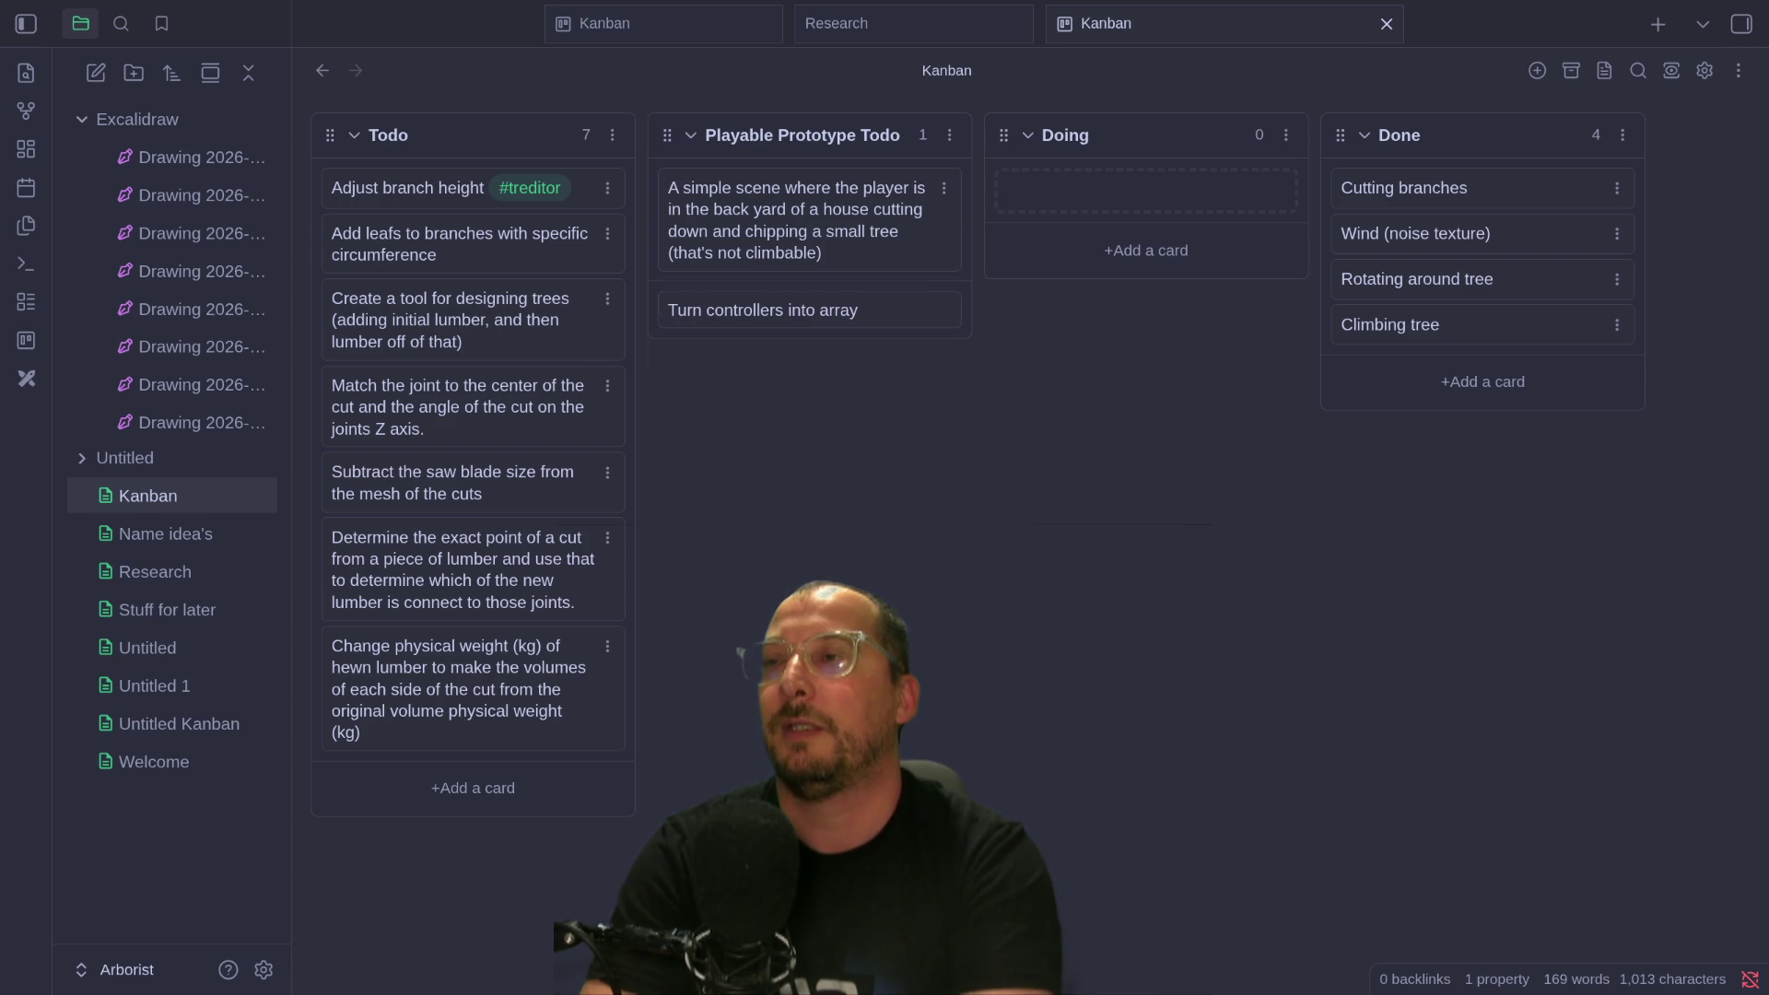
pyautogui.press('Return')
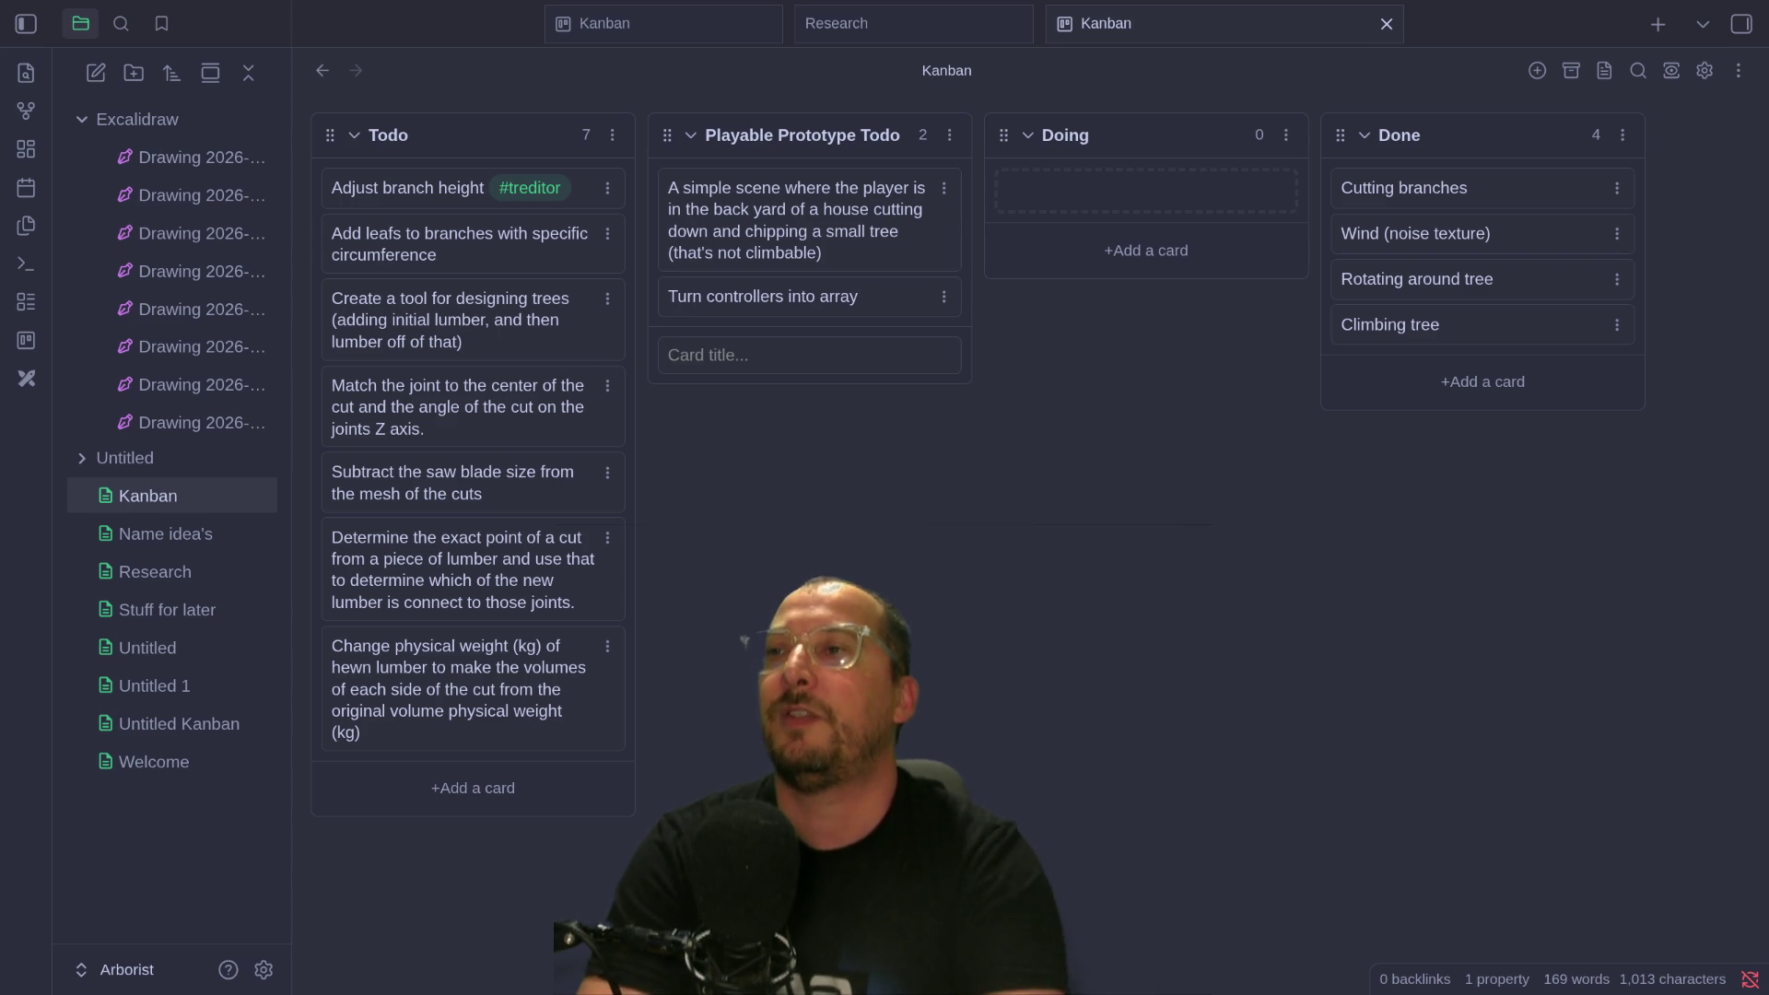
pyautogui.click(876, 318)
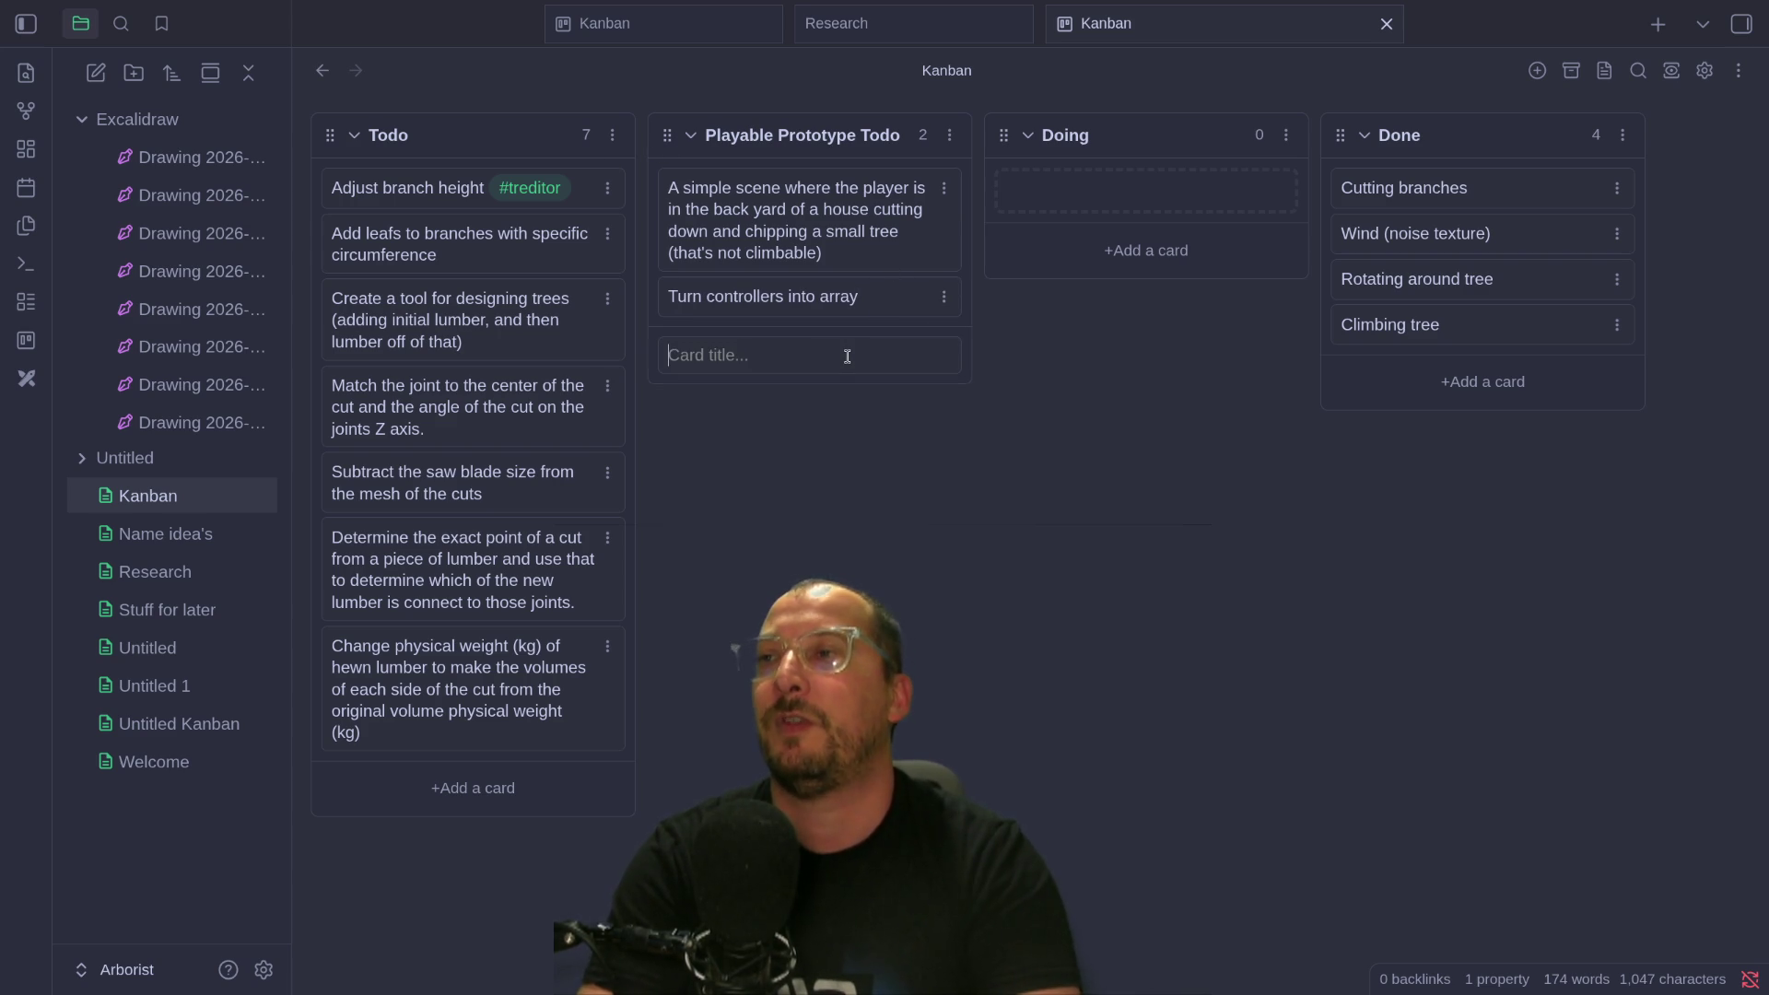
# Fix the card text so it ends 'from controllers in controller node'.
pyautogui.write('T')
pyautogui.press('BackSpace')
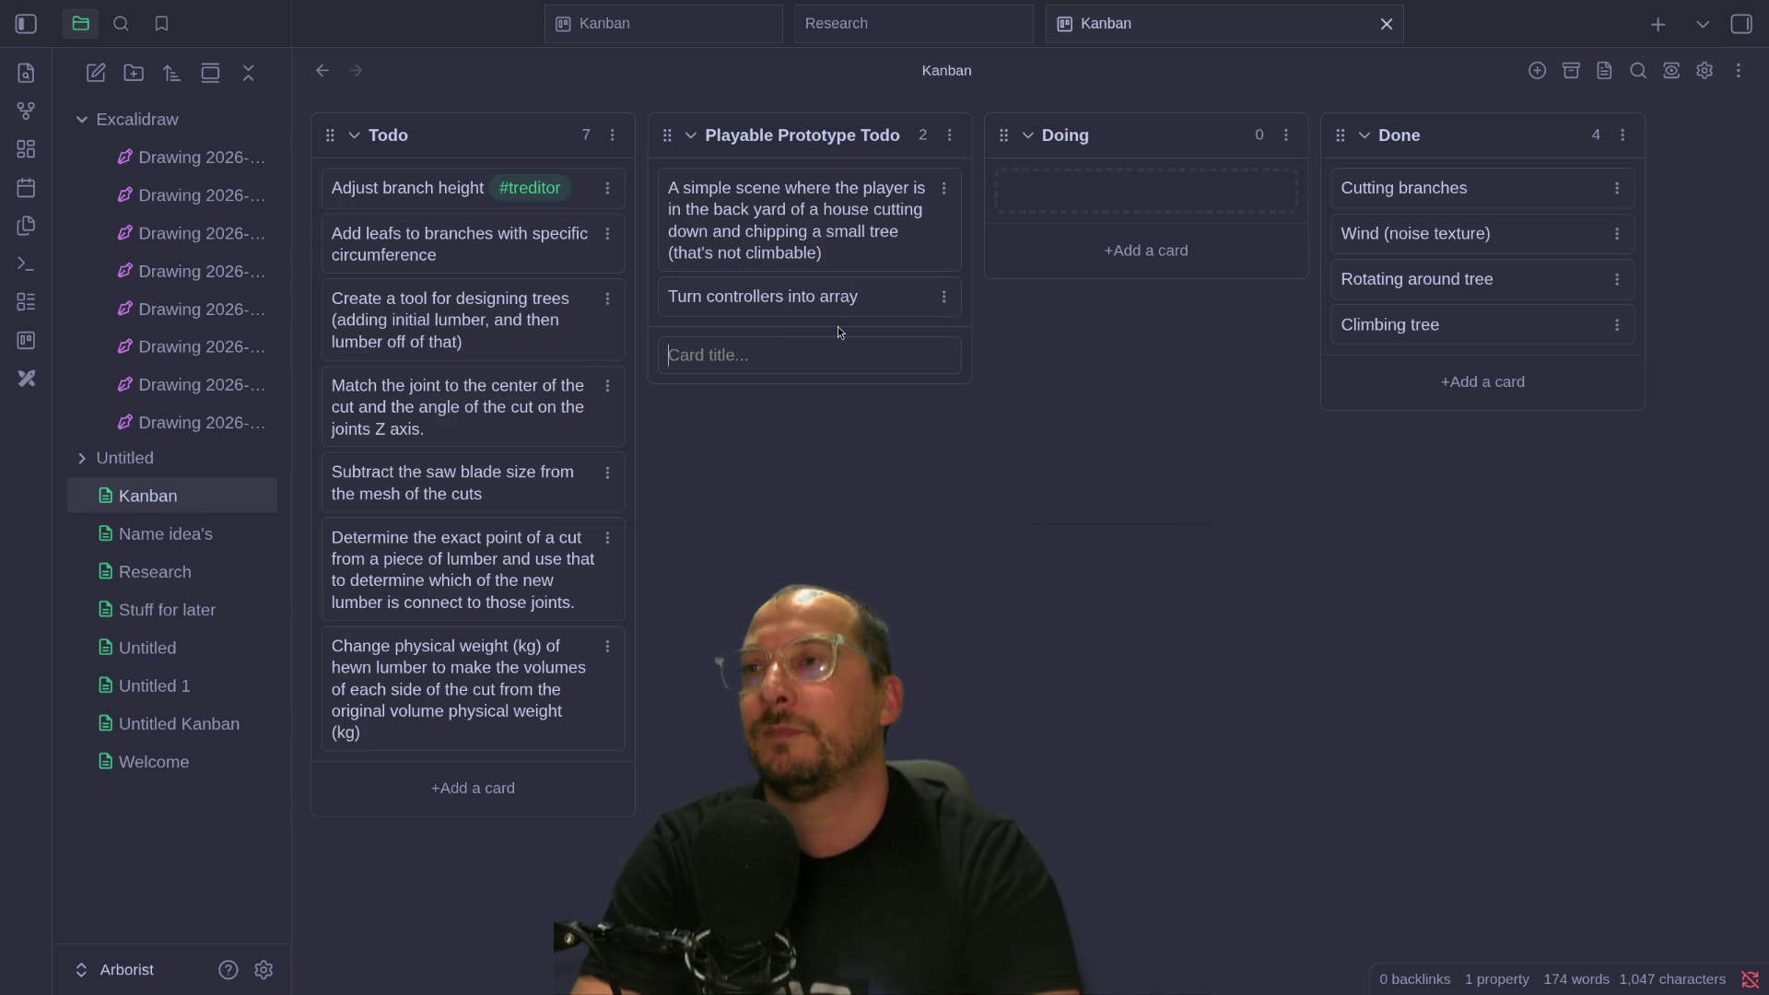
pyautogui.doubleClick(866, 296)
pyautogui.write('froo')
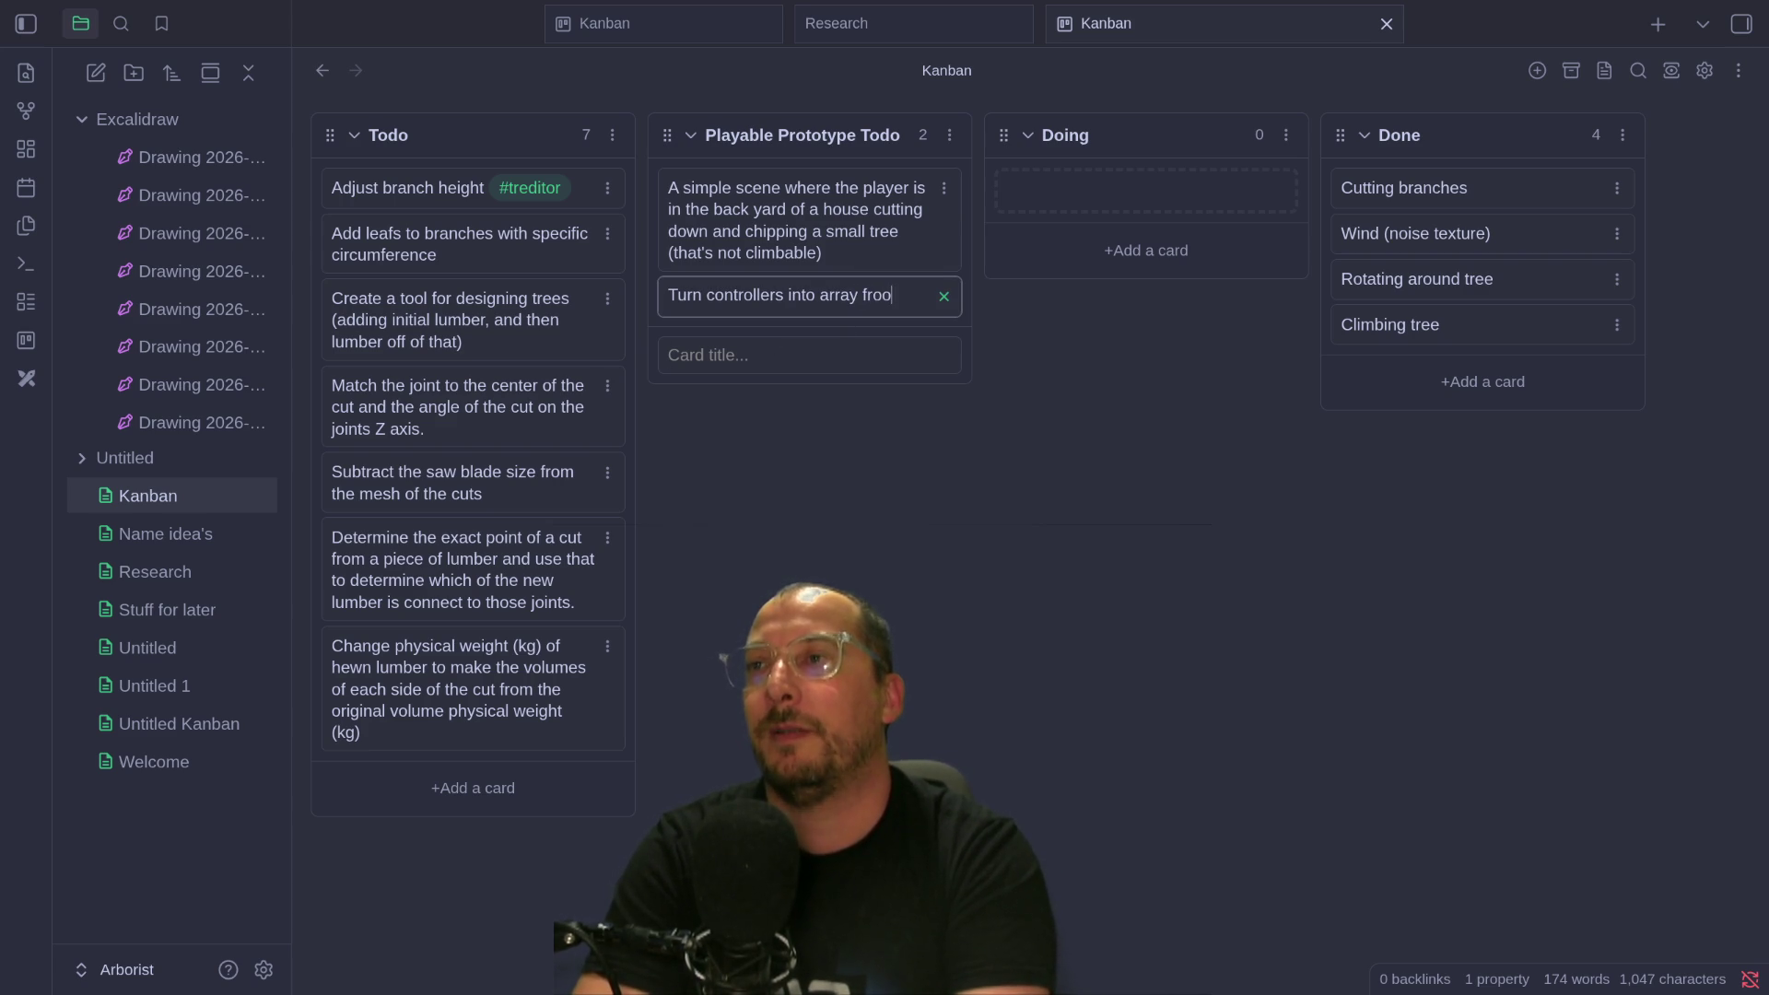
pyautogui.press('BackSpace')
pyautogui.write('m contro')
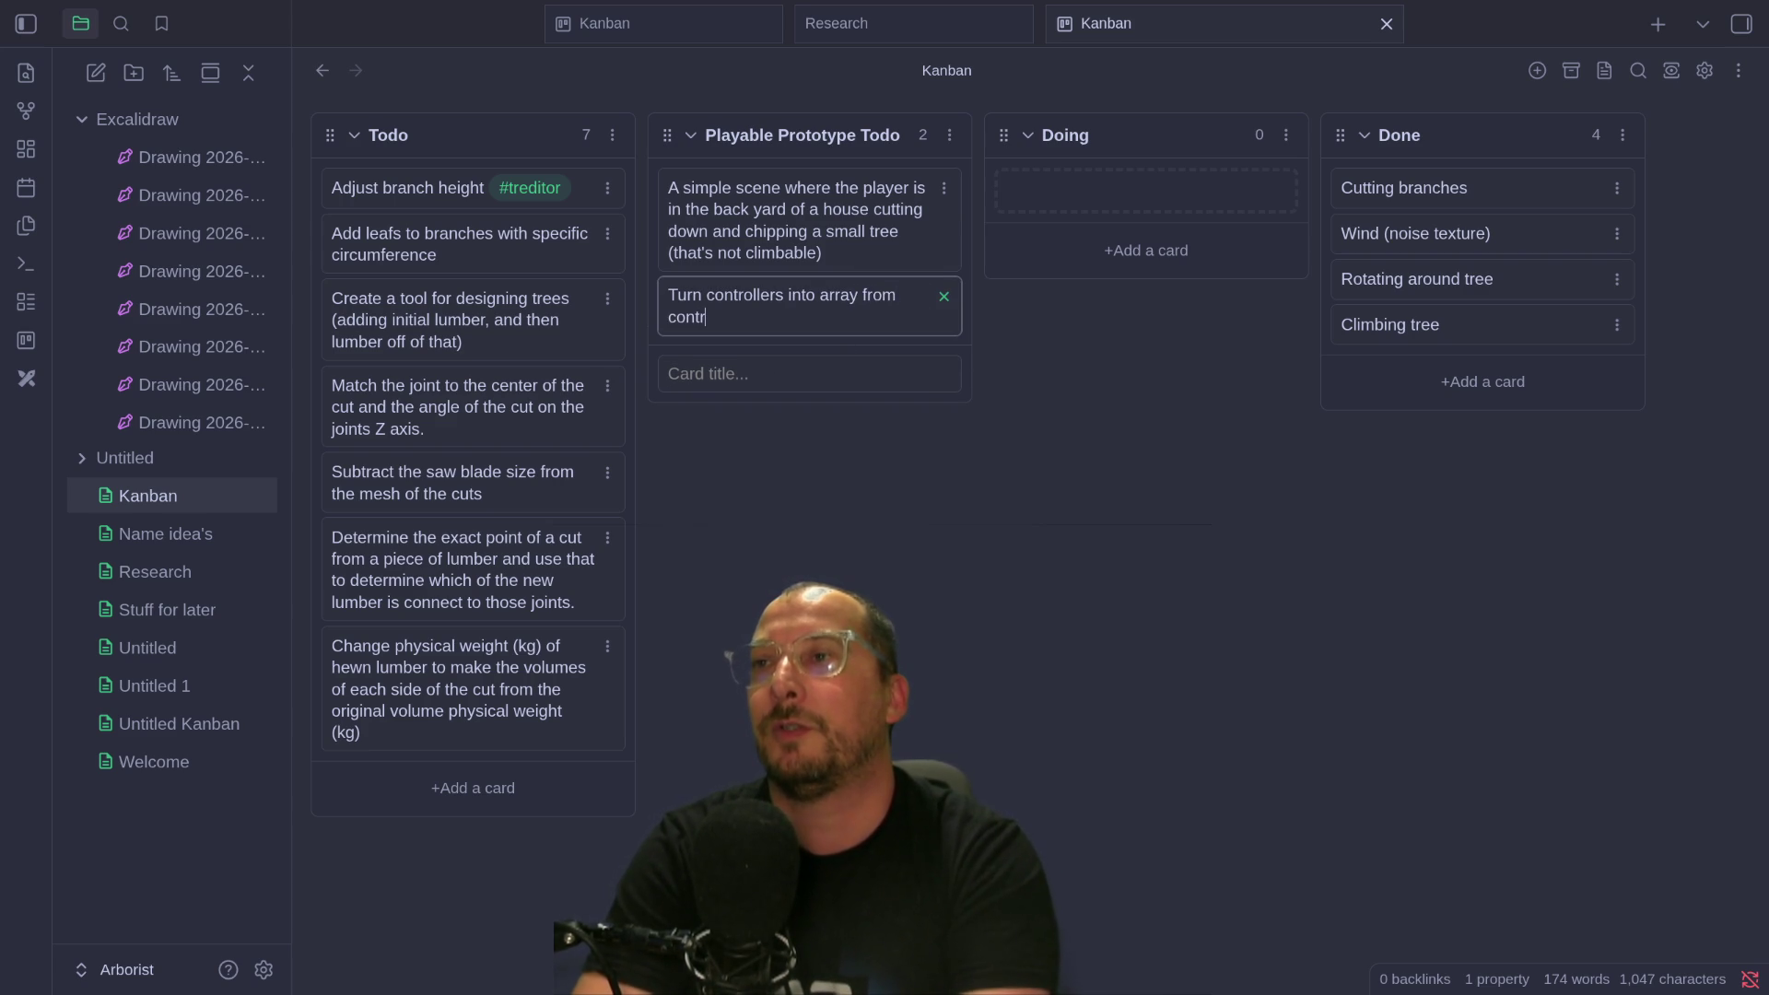
pyautogui.write('llers in cont')
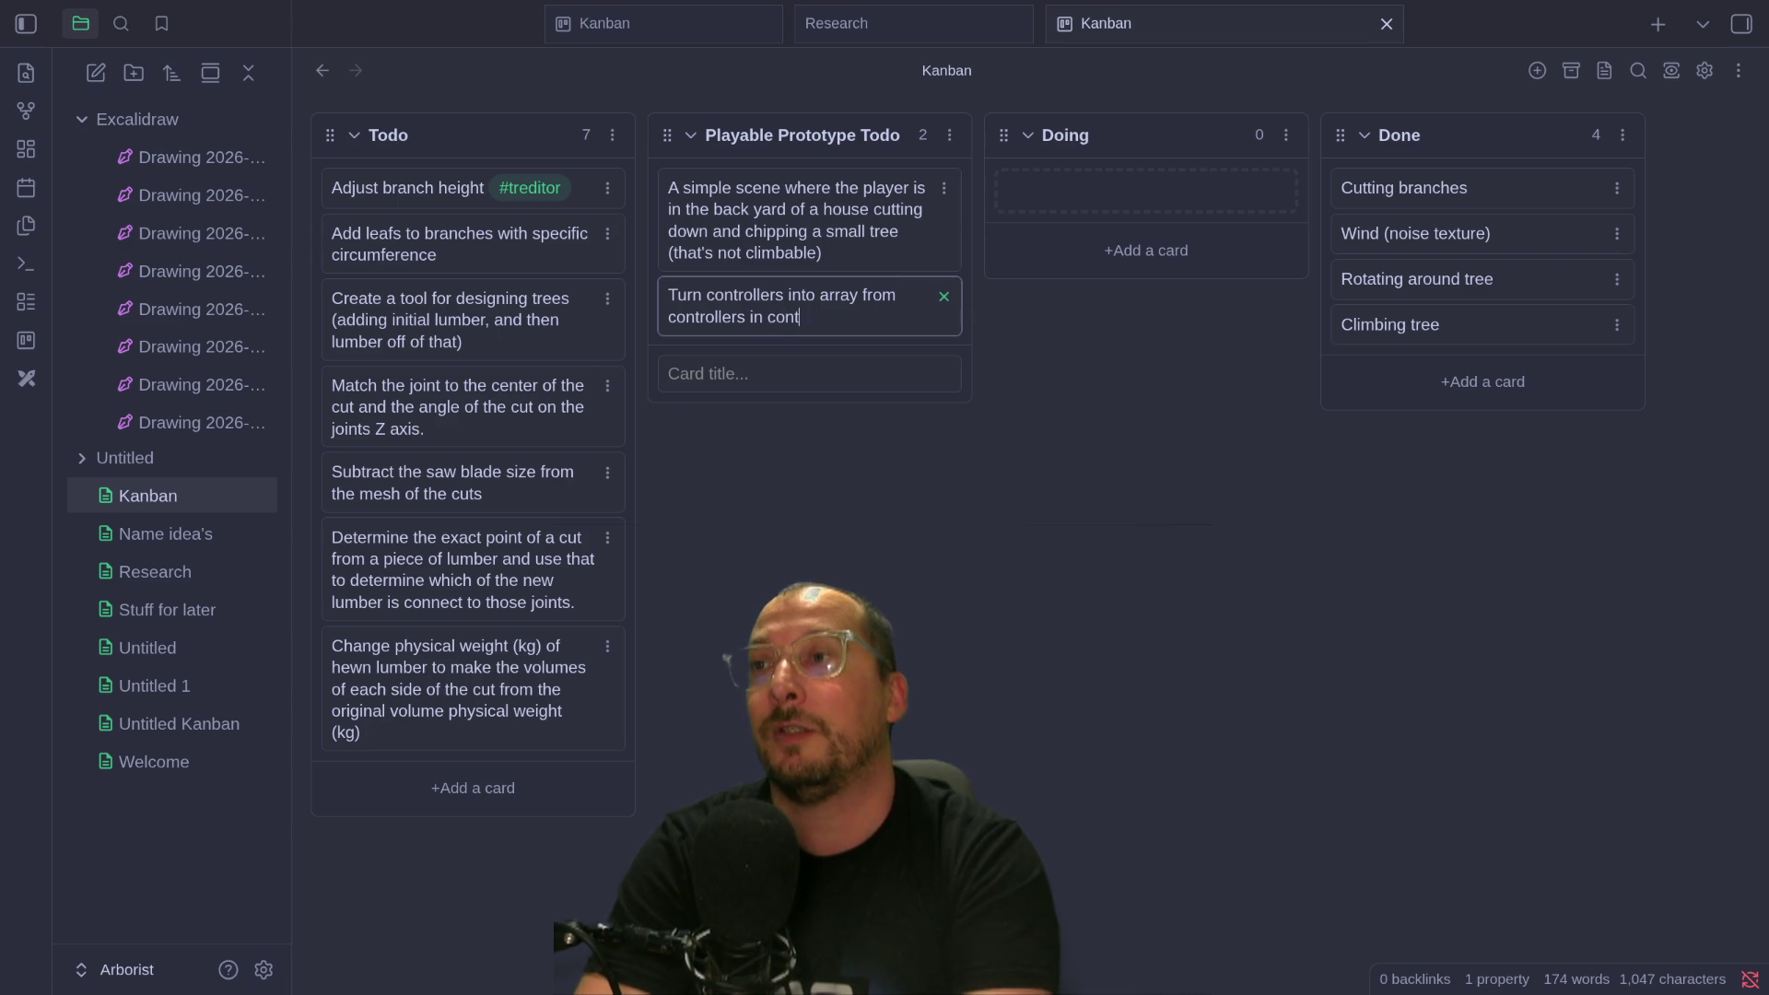
pyautogui.write('rolode')
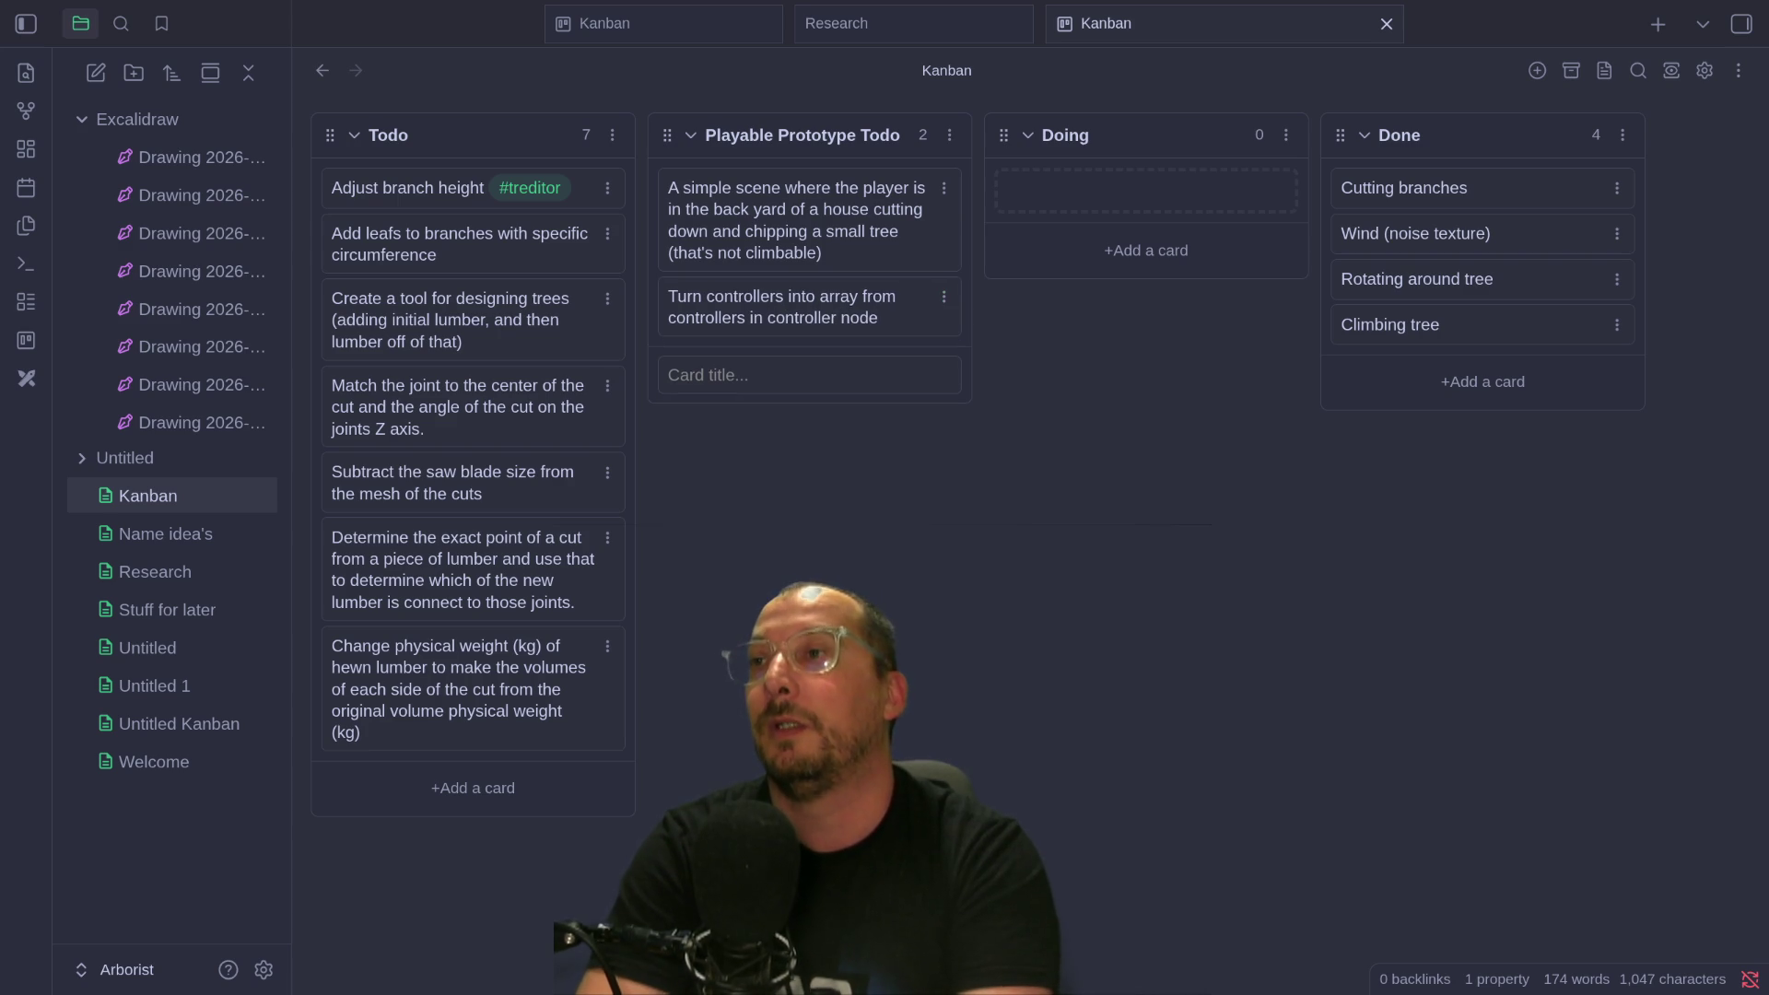
pyautogui.hotkey('alt', 'Tab')
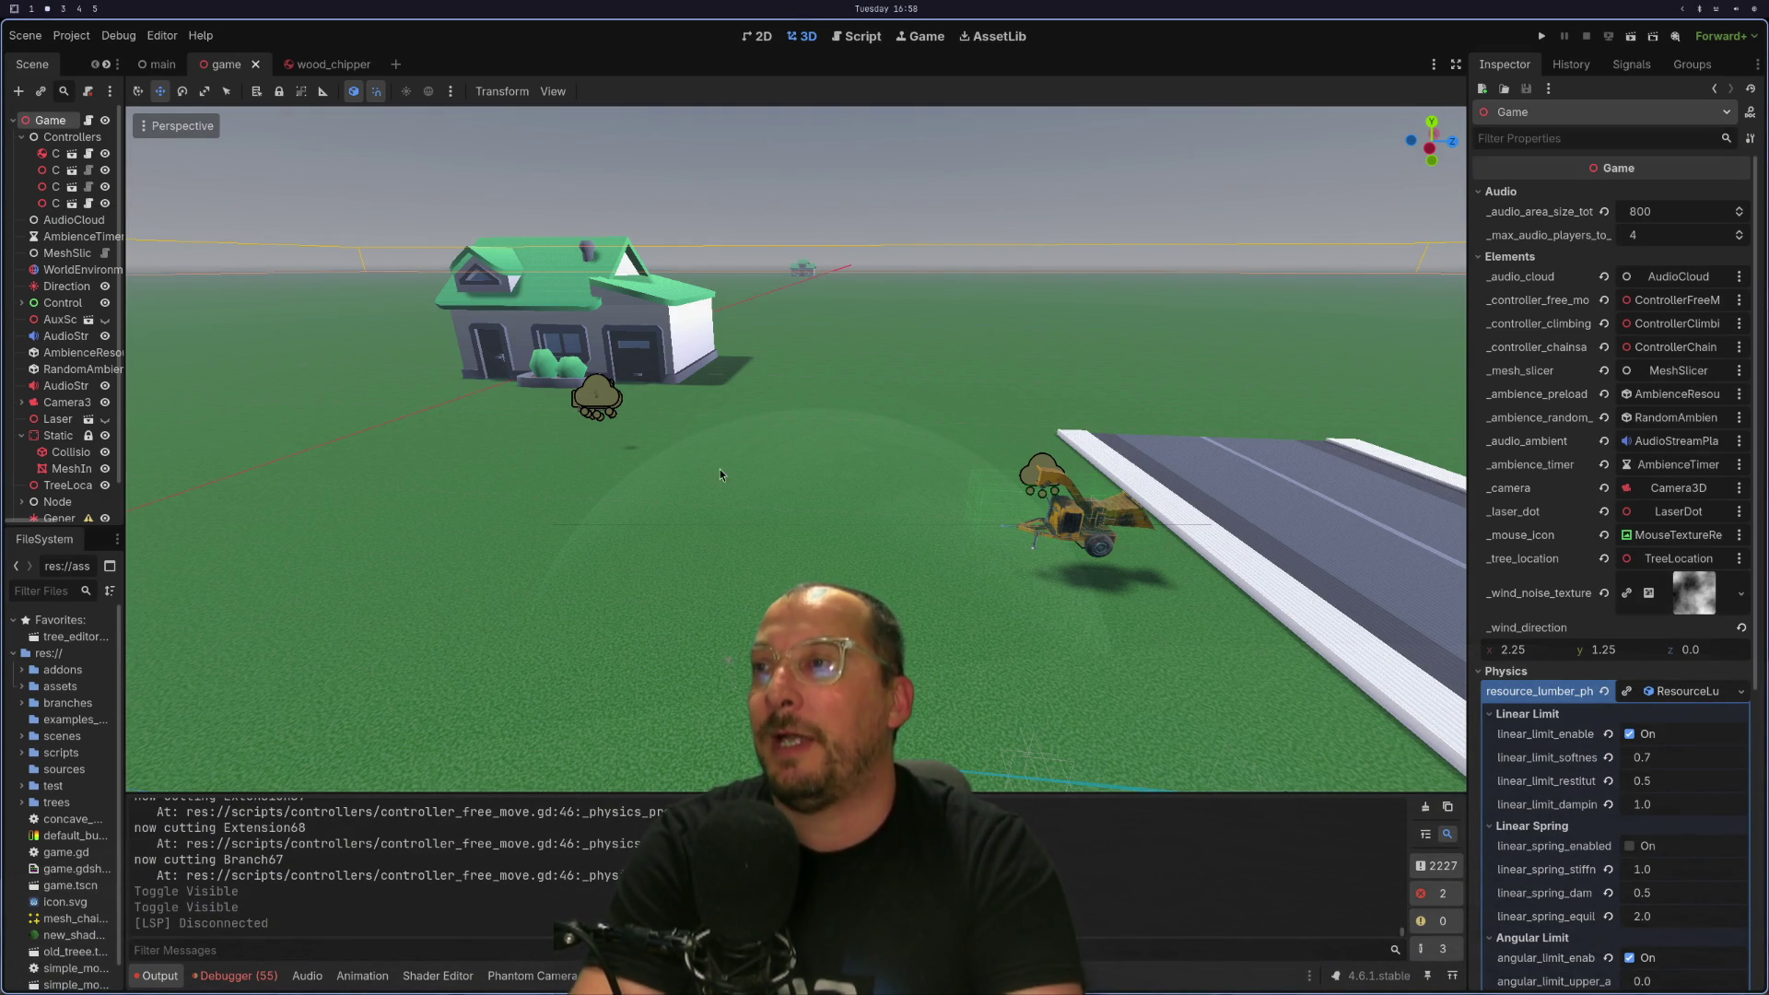
pyautogui.scroll(-5, 616, 611)
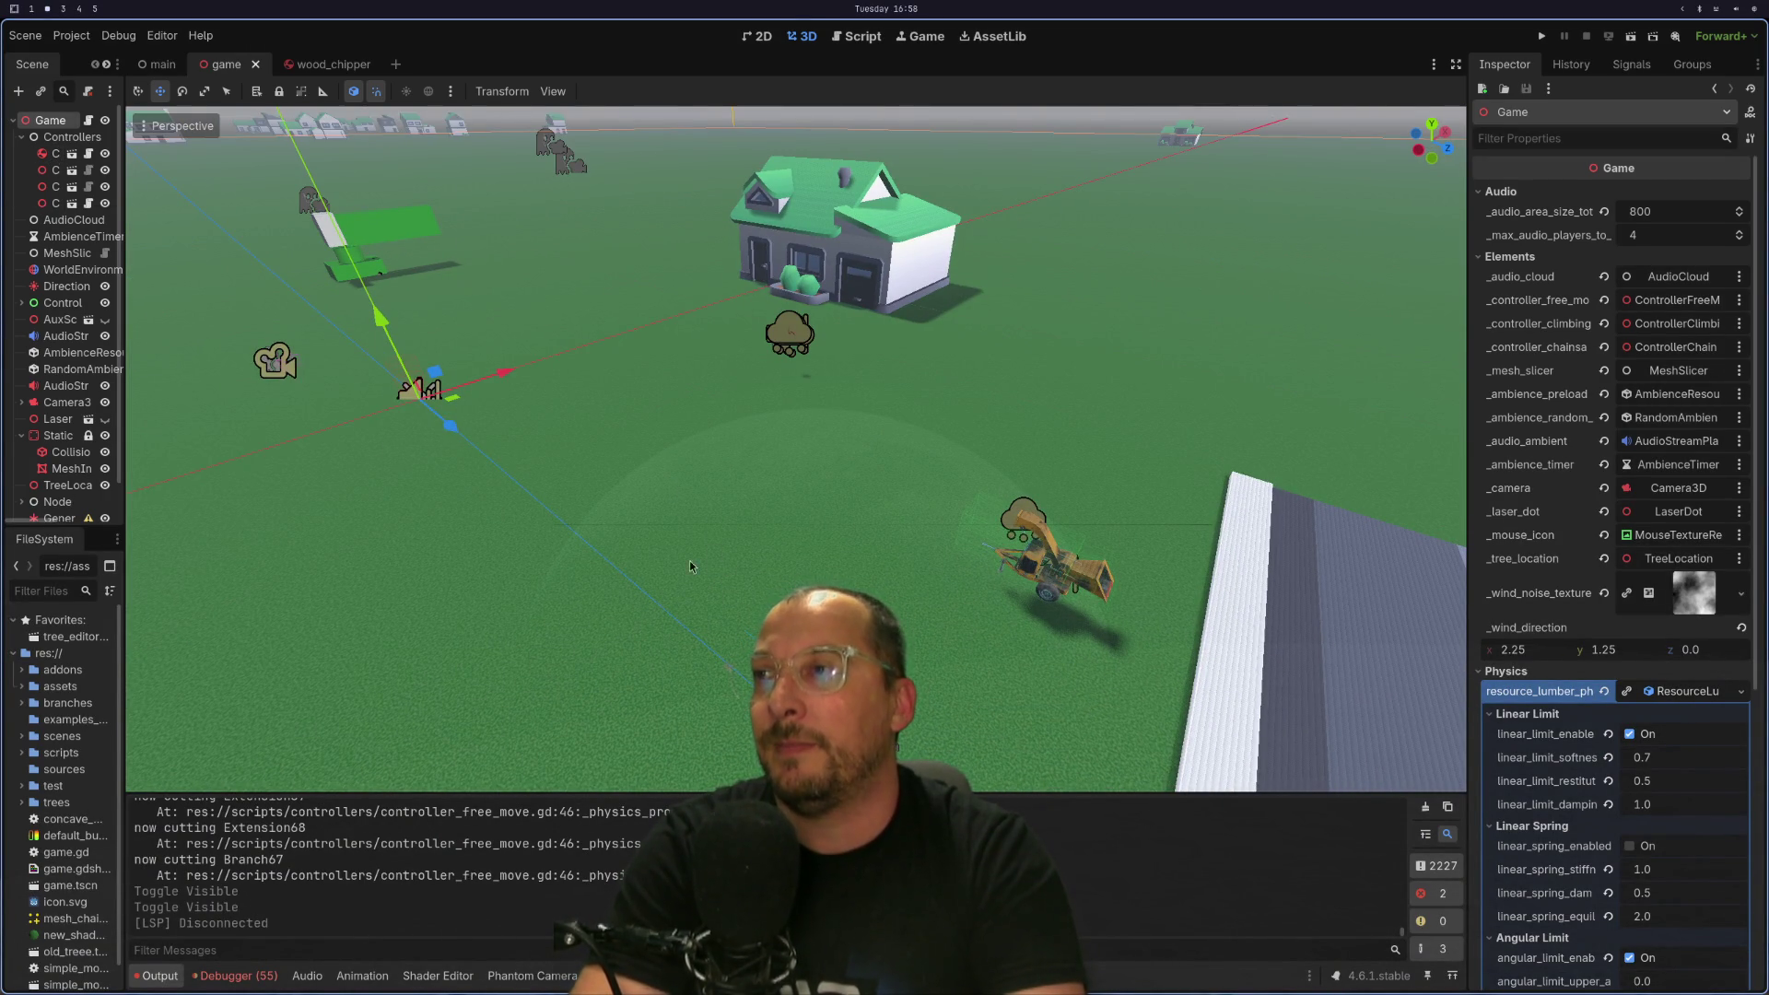
pyautogui.scroll(3, 698, 574)
pyautogui.moveTo(698, 578); pyautogui.dragTo(518, 466)
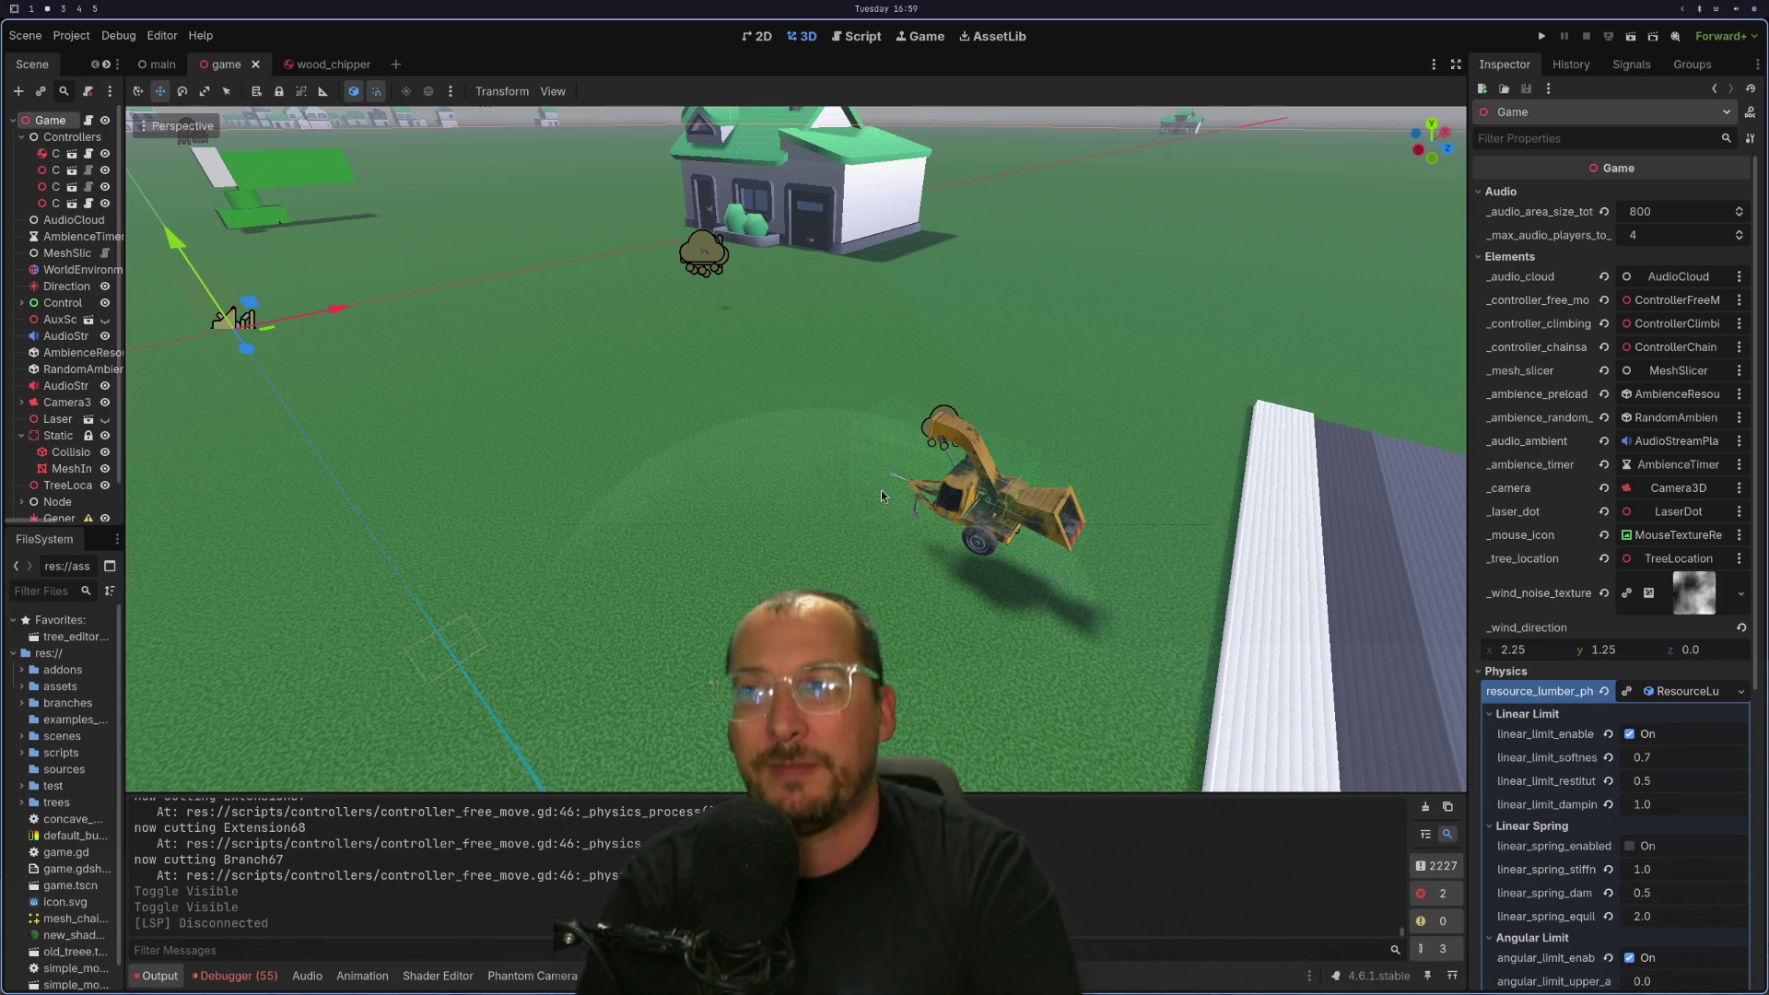
pyautogui.scroll(3, 884, 483)
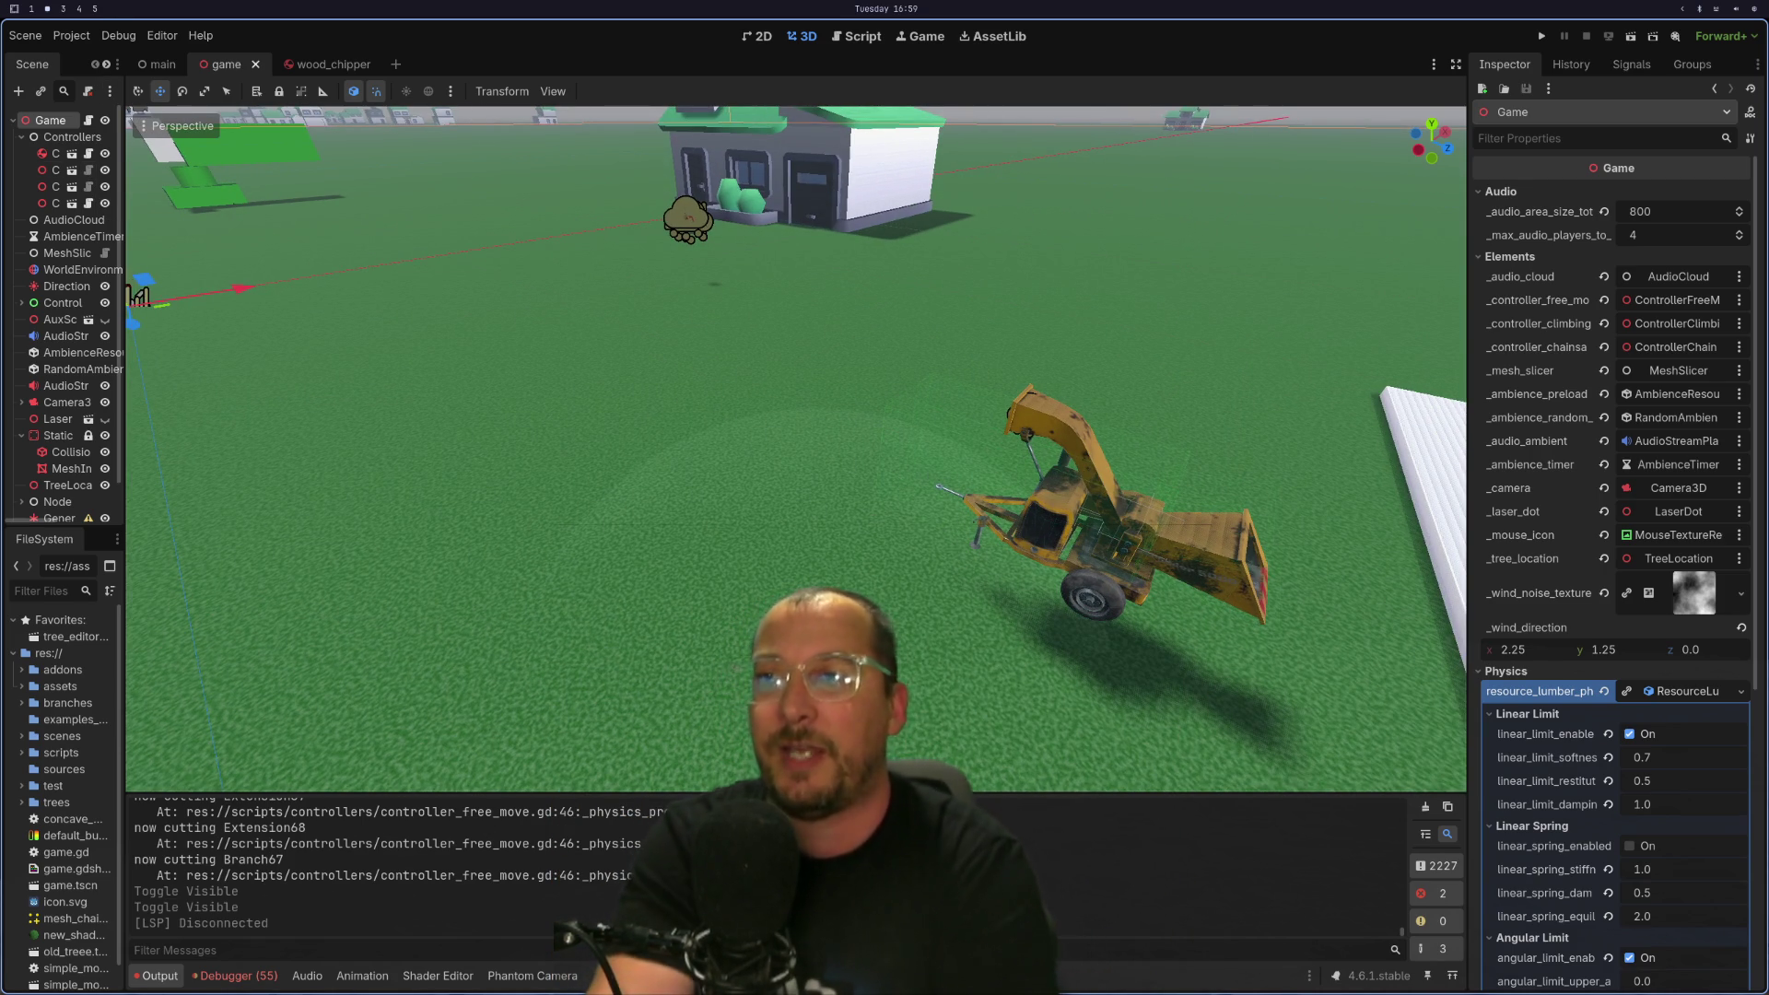
pyautogui.press('super+1')
pyautogui.press('super+2')
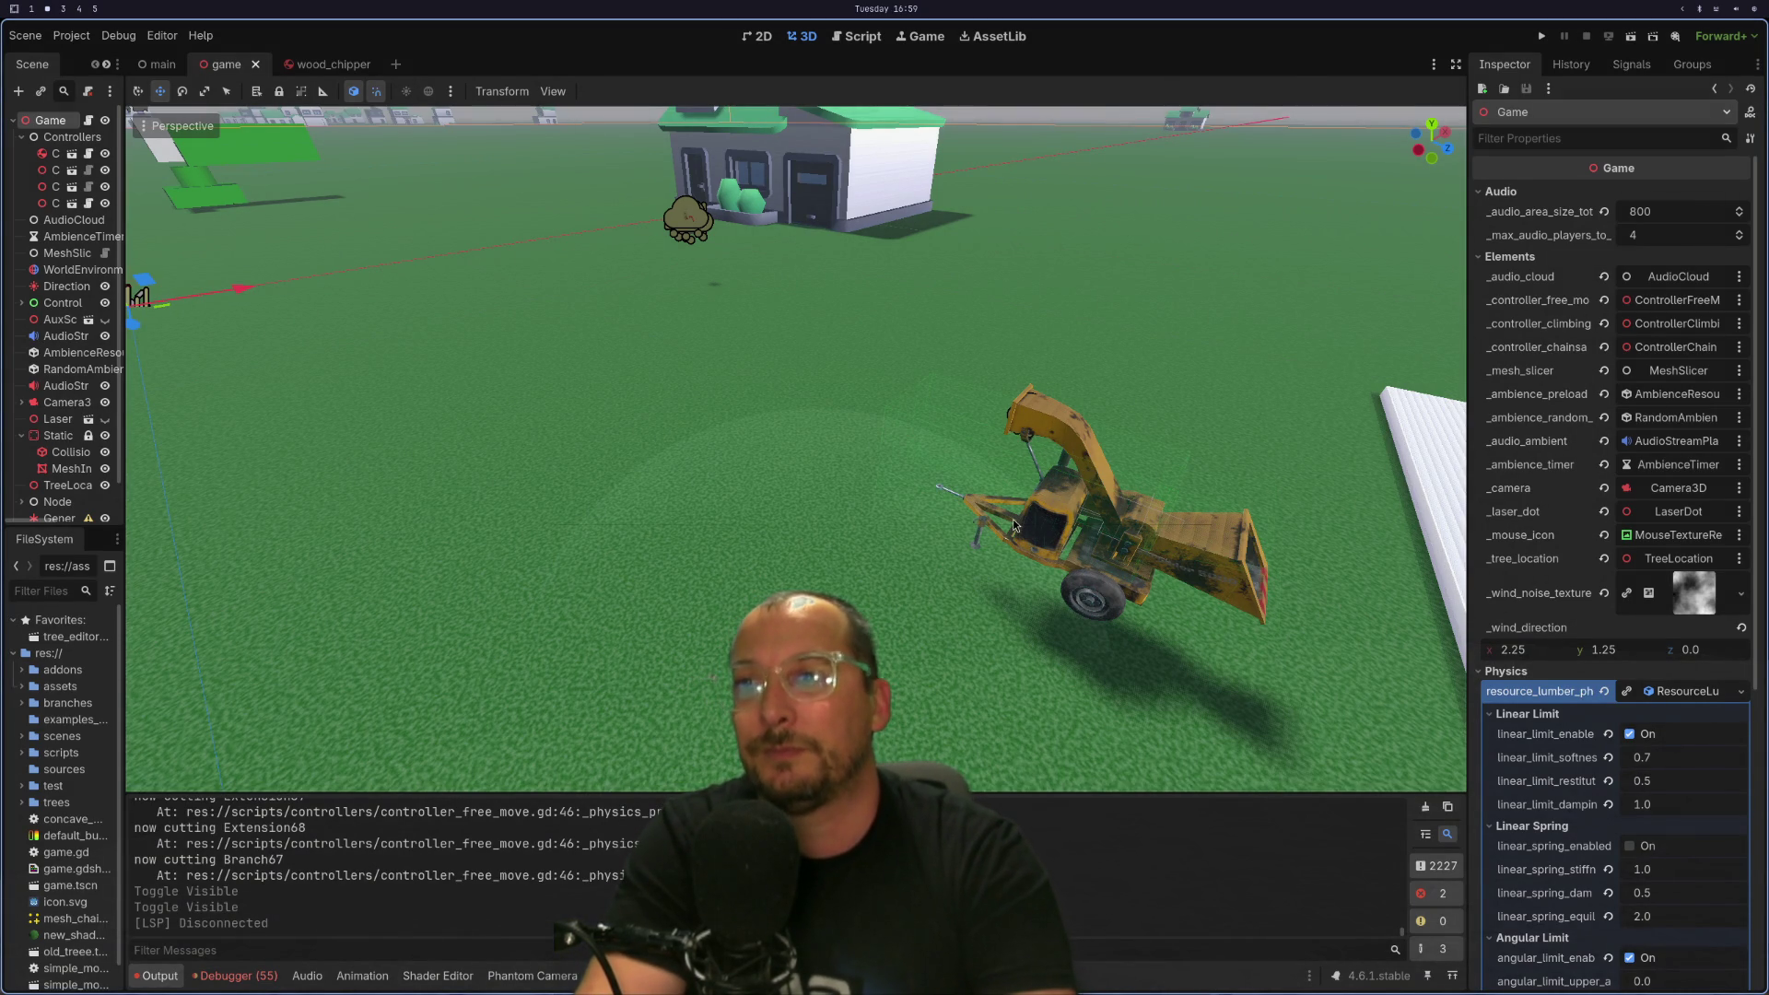
pyautogui.moveTo(1009, 549)
pyautogui.mouseDown()
pyautogui.moveTo(794, 573)
pyautogui.moveTo(978, 506)
pyautogui.mouseUp()
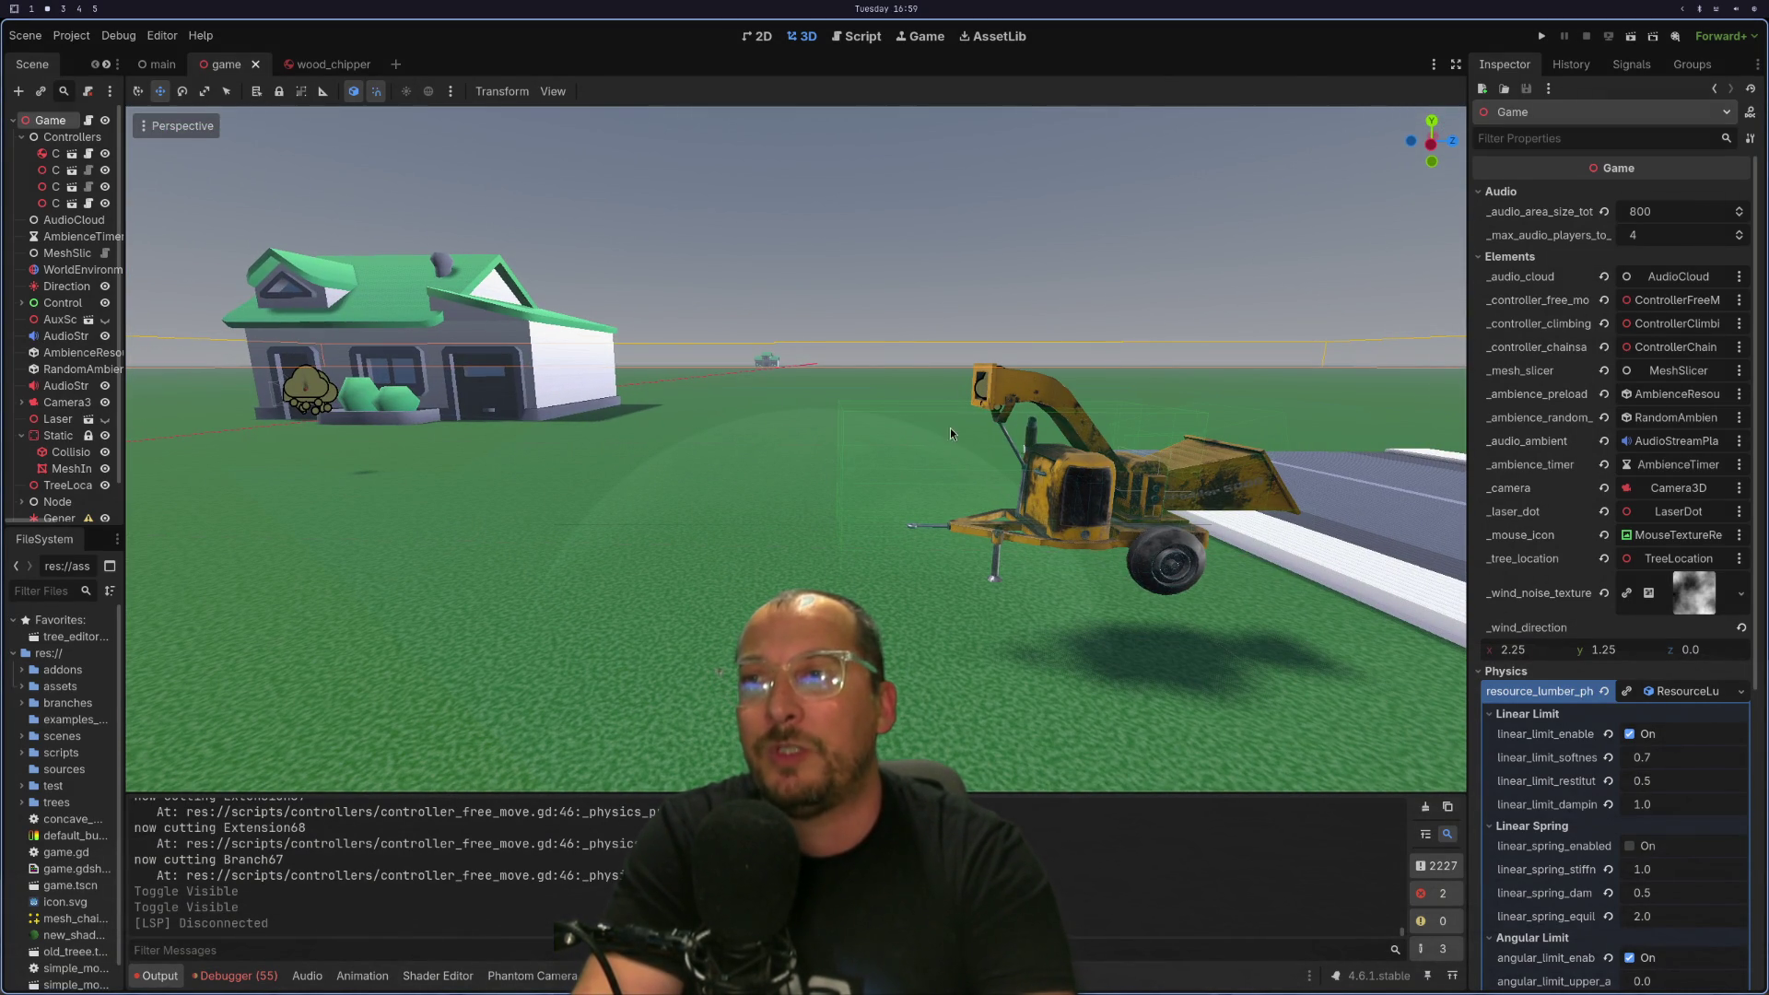
pyautogui.moveTo(927, 533)
pyautogui.mouseDown()
pyautogui.moveTo(845, 573)
pyautogui.moveTo(1079, 604)
pyautogui.moveTo(945, 524)
pyautogui.moveTo(754, 543)
pyautogui.moveTo(910, 571)
pyautogui.moveTo(767, 505)
pyautogui.mouseUp()
pyautogui.scroll(8, 945, 523)
pyautogui.scroll(-5, 910, 571)
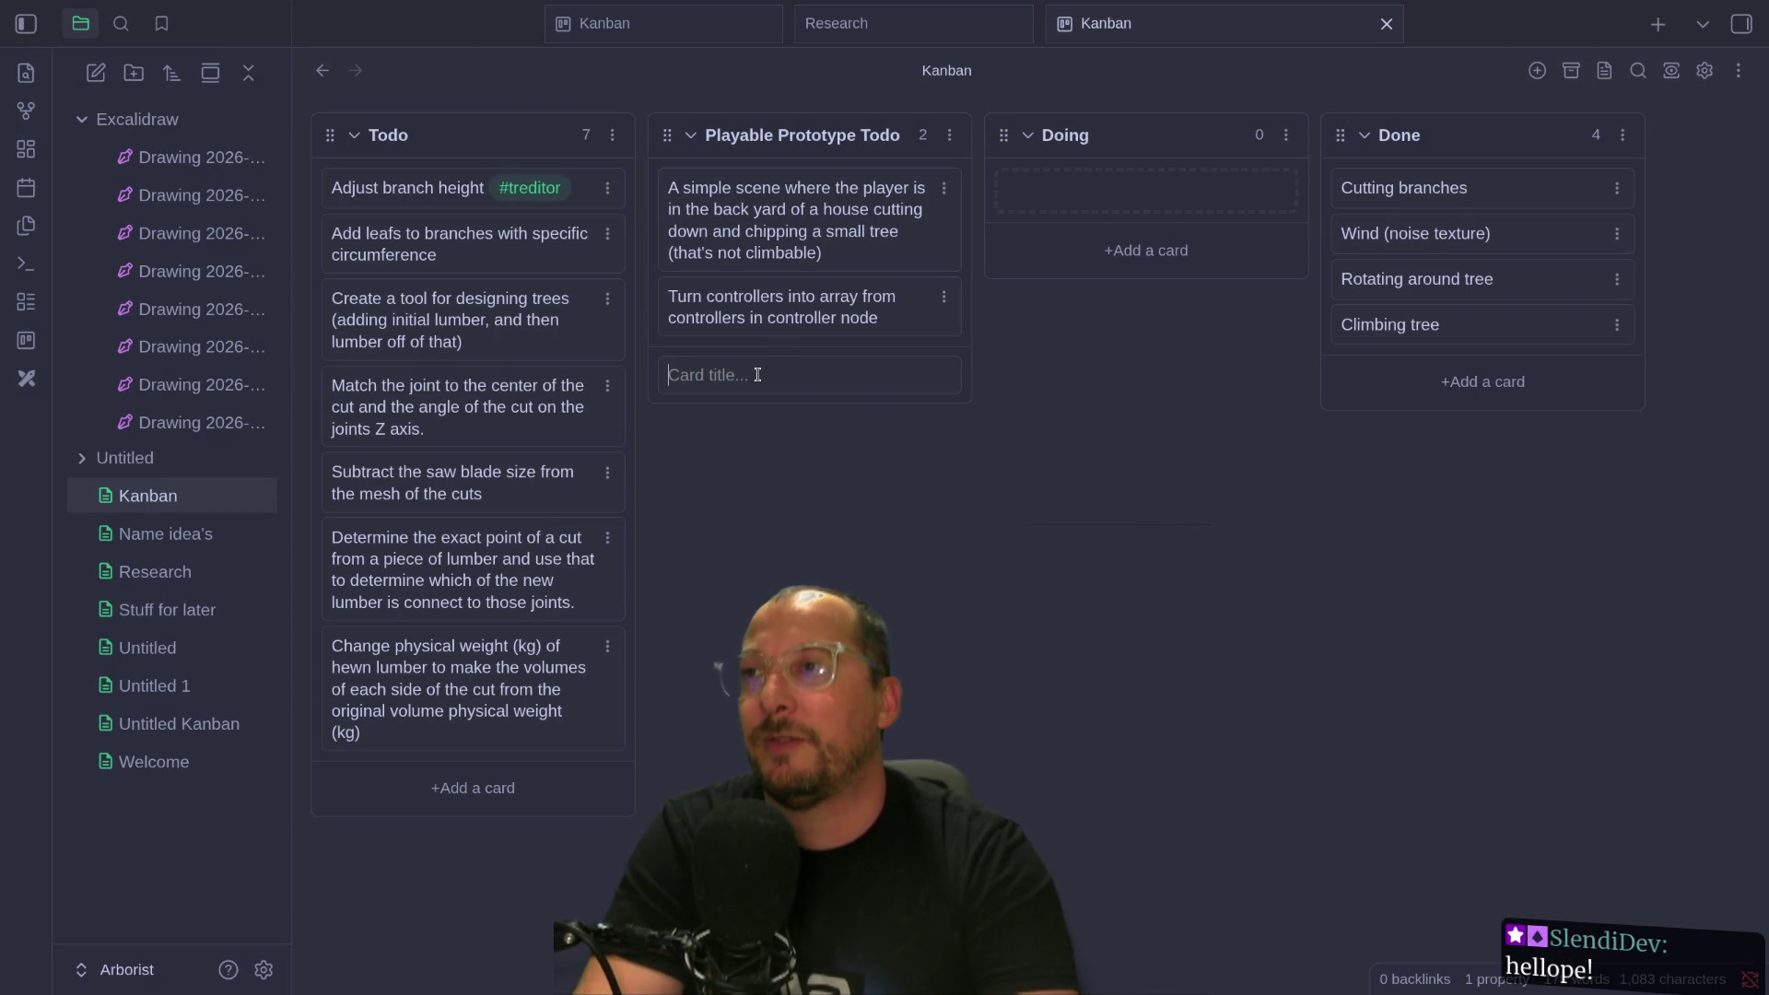
# Add a 'Stage boundarys' card to Playable Prototype Todo, then return to Godot.
pyautogui.write('S')
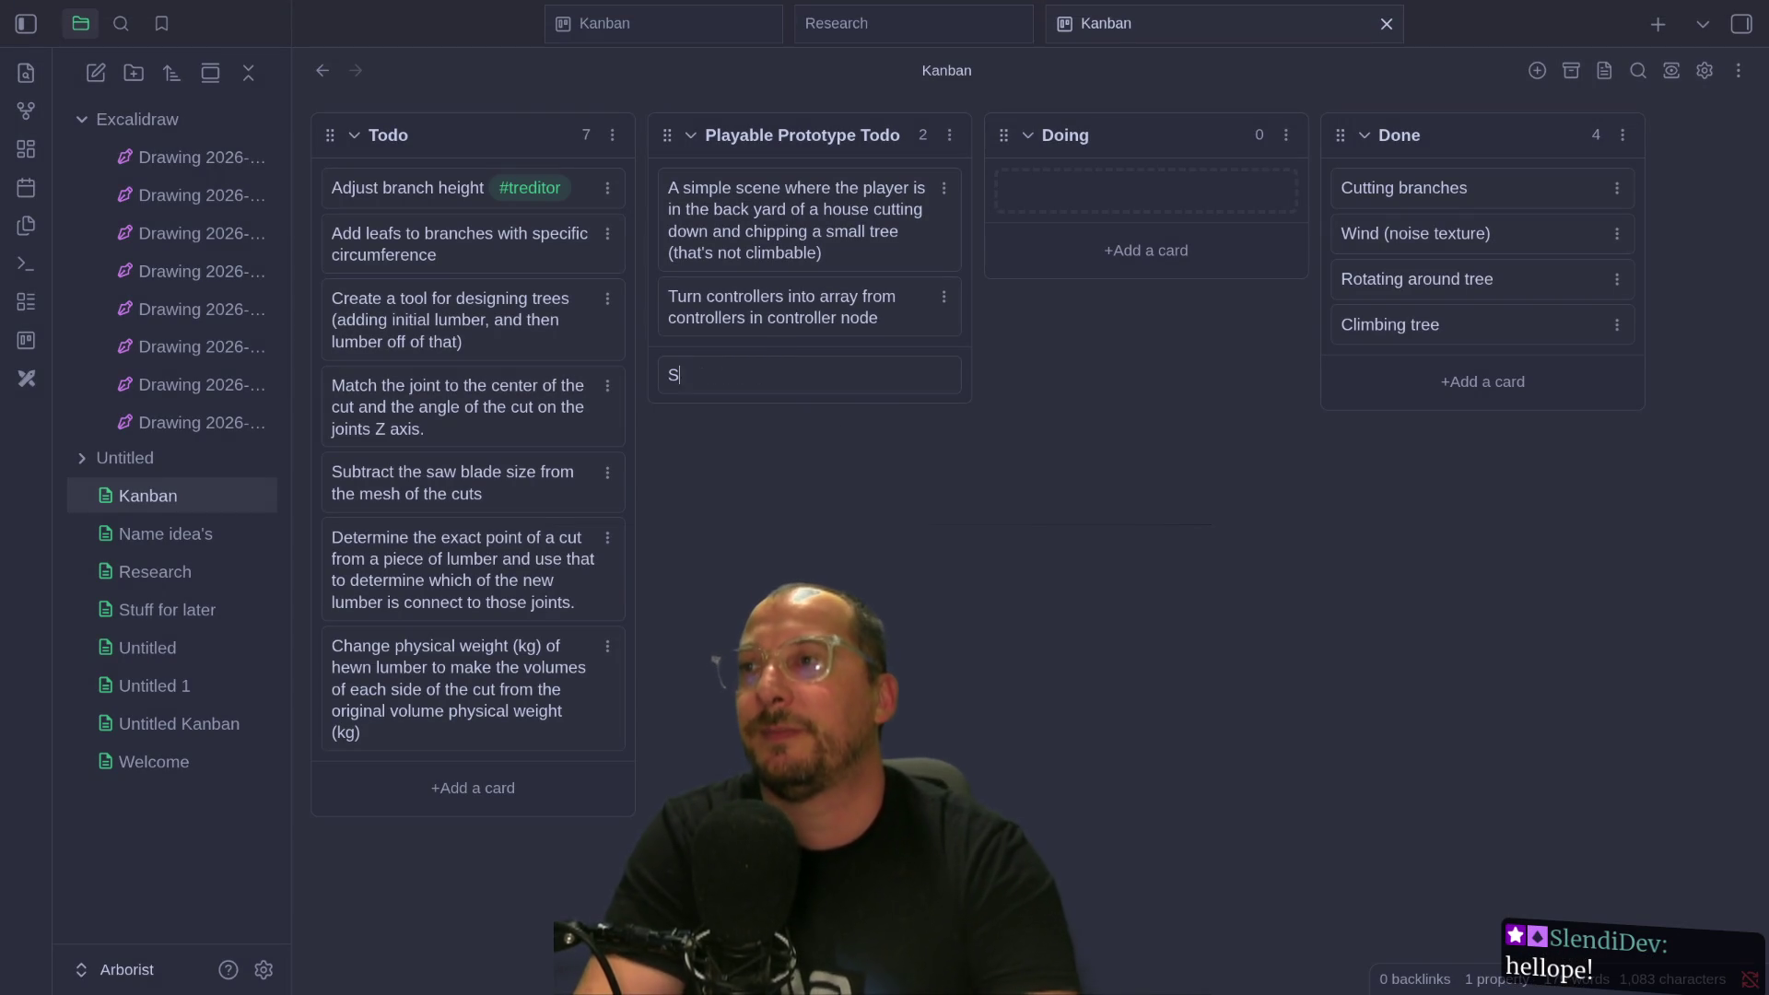
pyautogui.write('tage boundr')
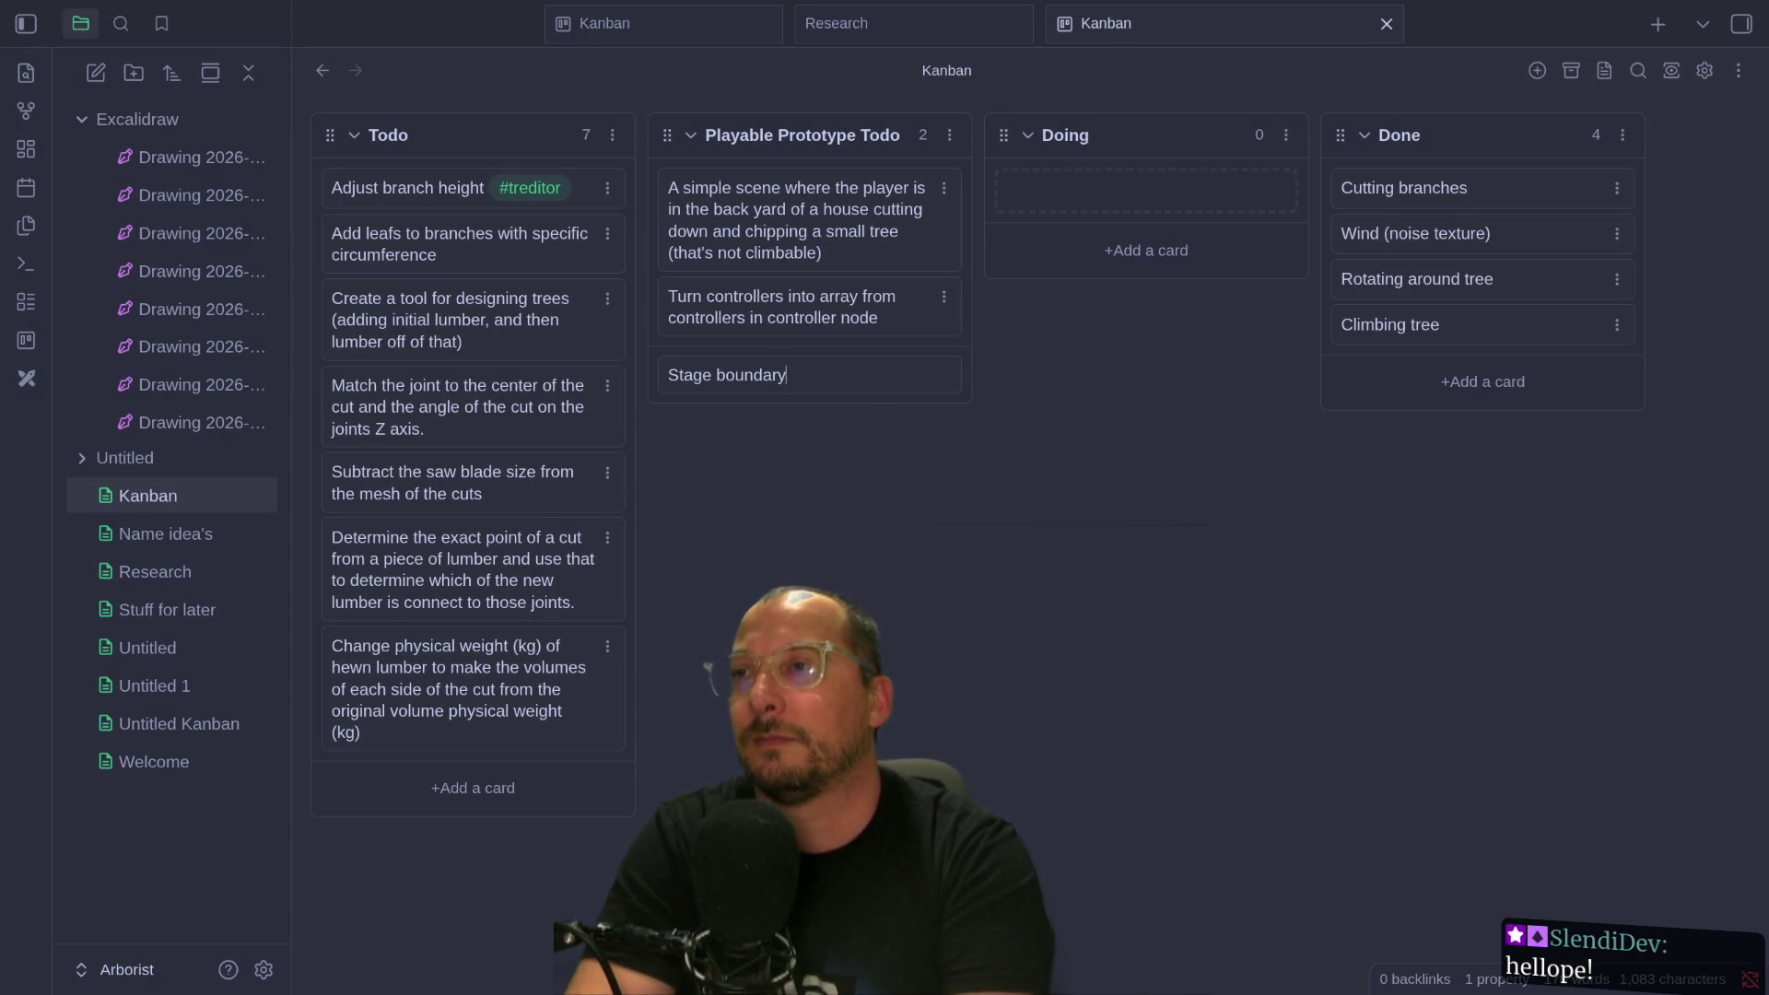
pyautogui.press('Return')
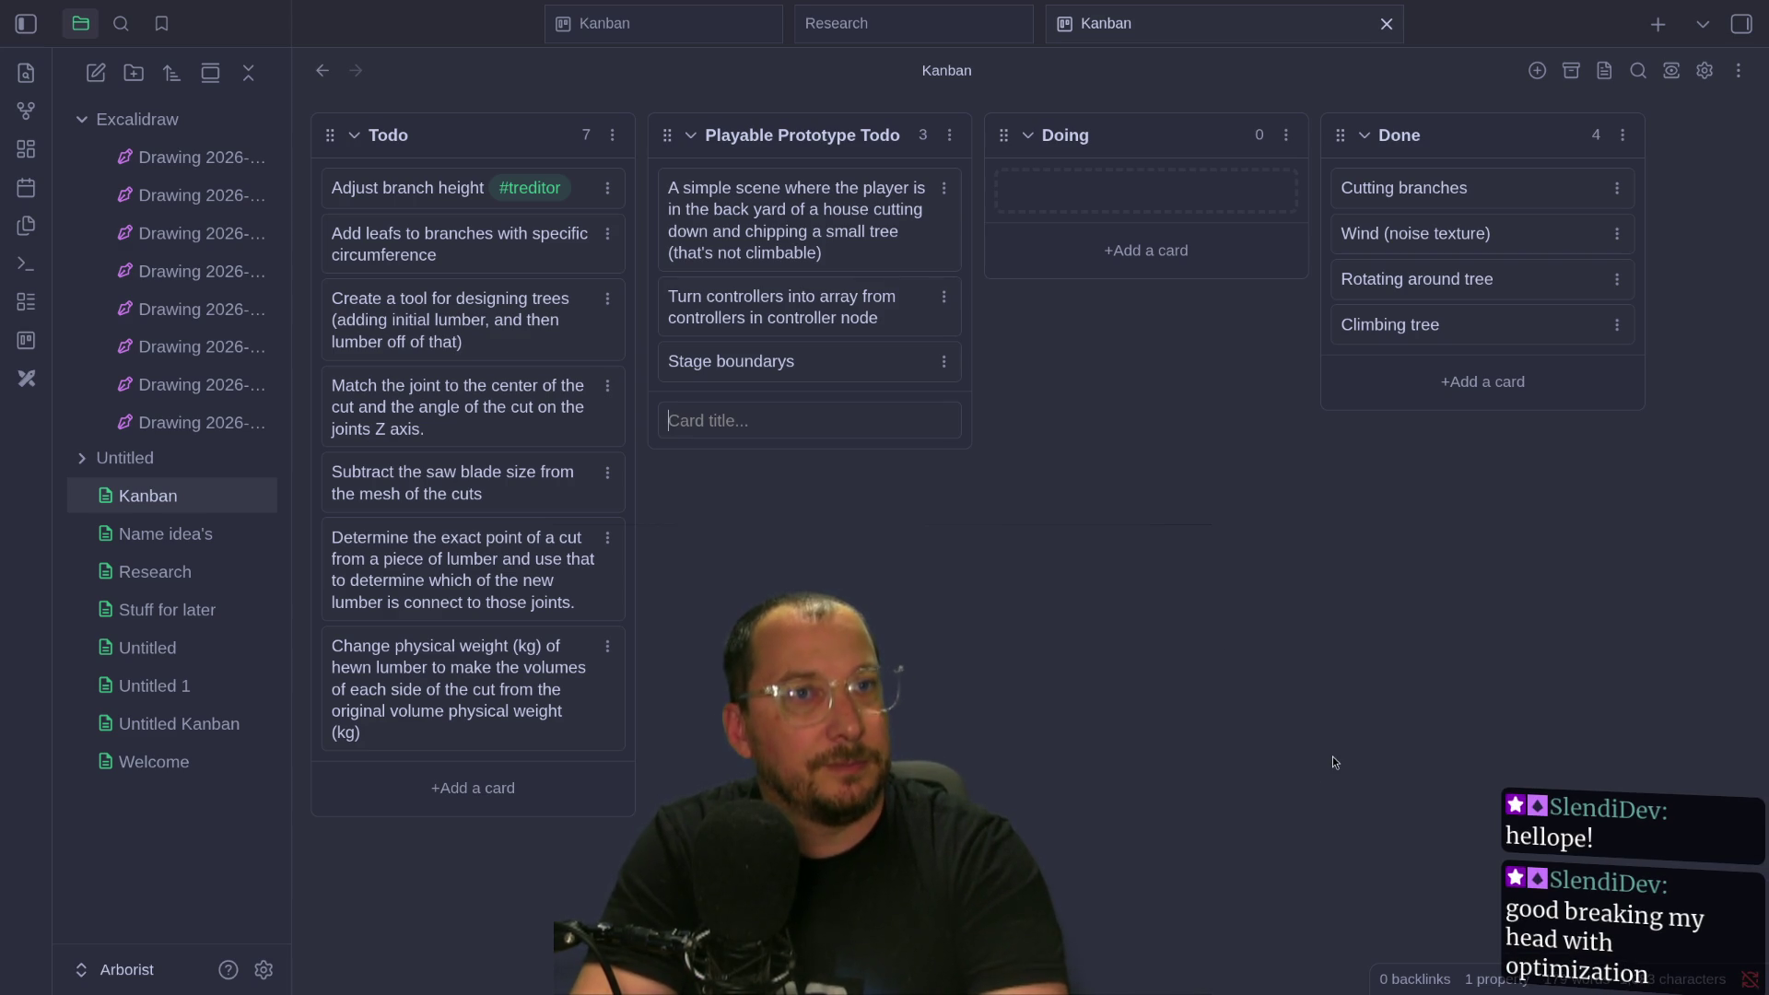
pyautogui.press('super+2')
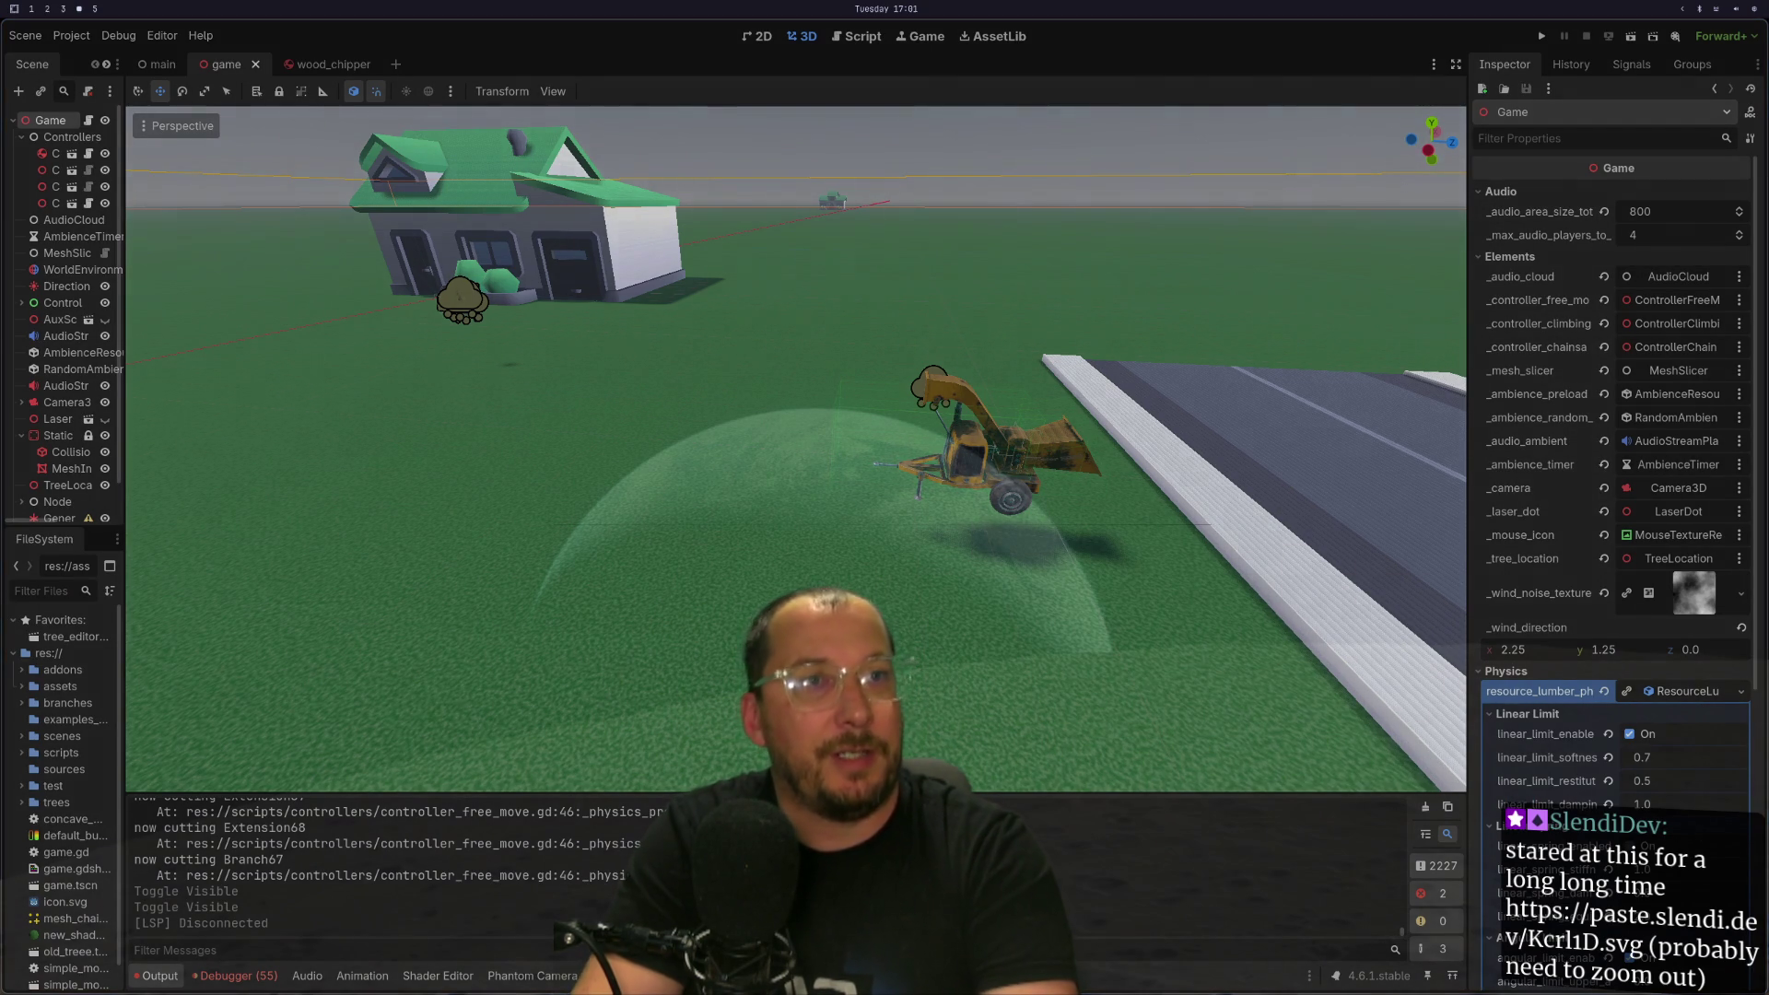
# Scroll and drag through the pasted profiler call graph of function timings.
pyautogui.scroll(-5, 1212, 561)
pyautogui.keyDown('ctrl'); pyautogui.scroll(-2, 1212, 561); pyautogui.keyUp('ctrl')
pyautogui.keyDown('ctrl'); pyautogui.scroll(-5, 1271, 553); pyautogui.keyUp('ctrl')
pyautogui.keyDown('ctrl'); pyautogui.scroll(6, 1605, 439); pyautogui.keyUp('ctrl')
pyautogui.scroll(-5, 1413, 959)
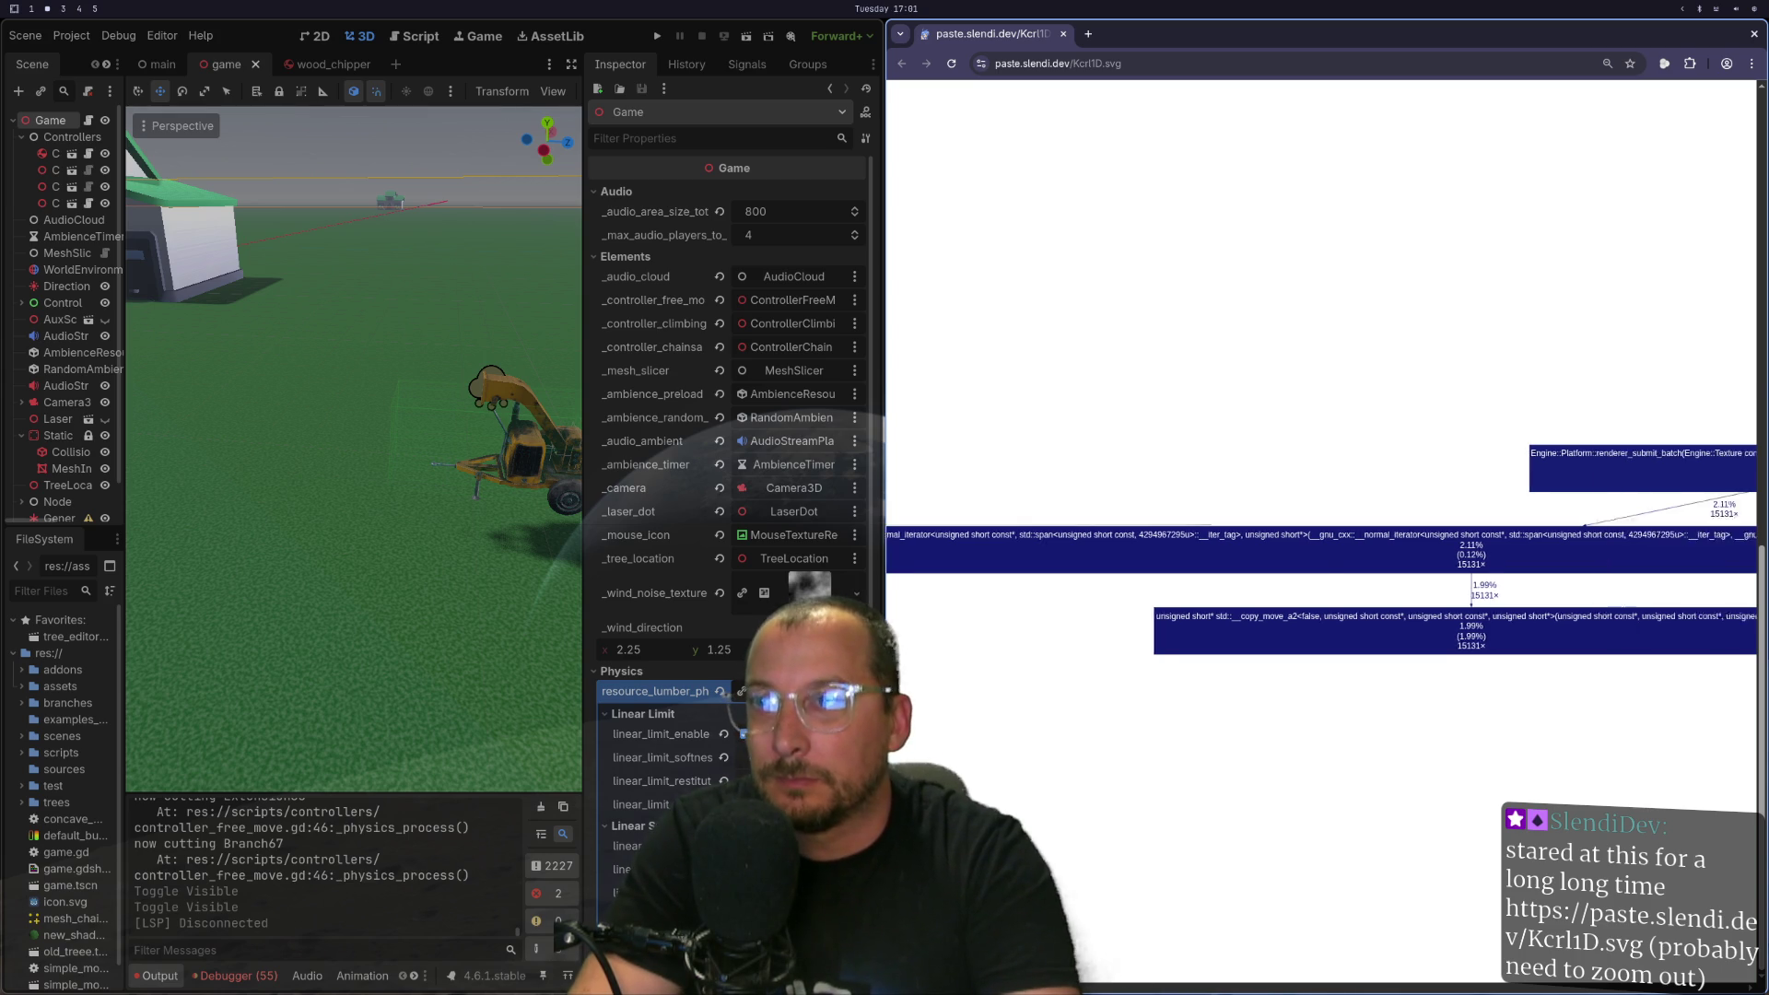
pyautogui.hscroll(5, 1321, 414)
pyautogui.hscroll(10, 1103, 984)
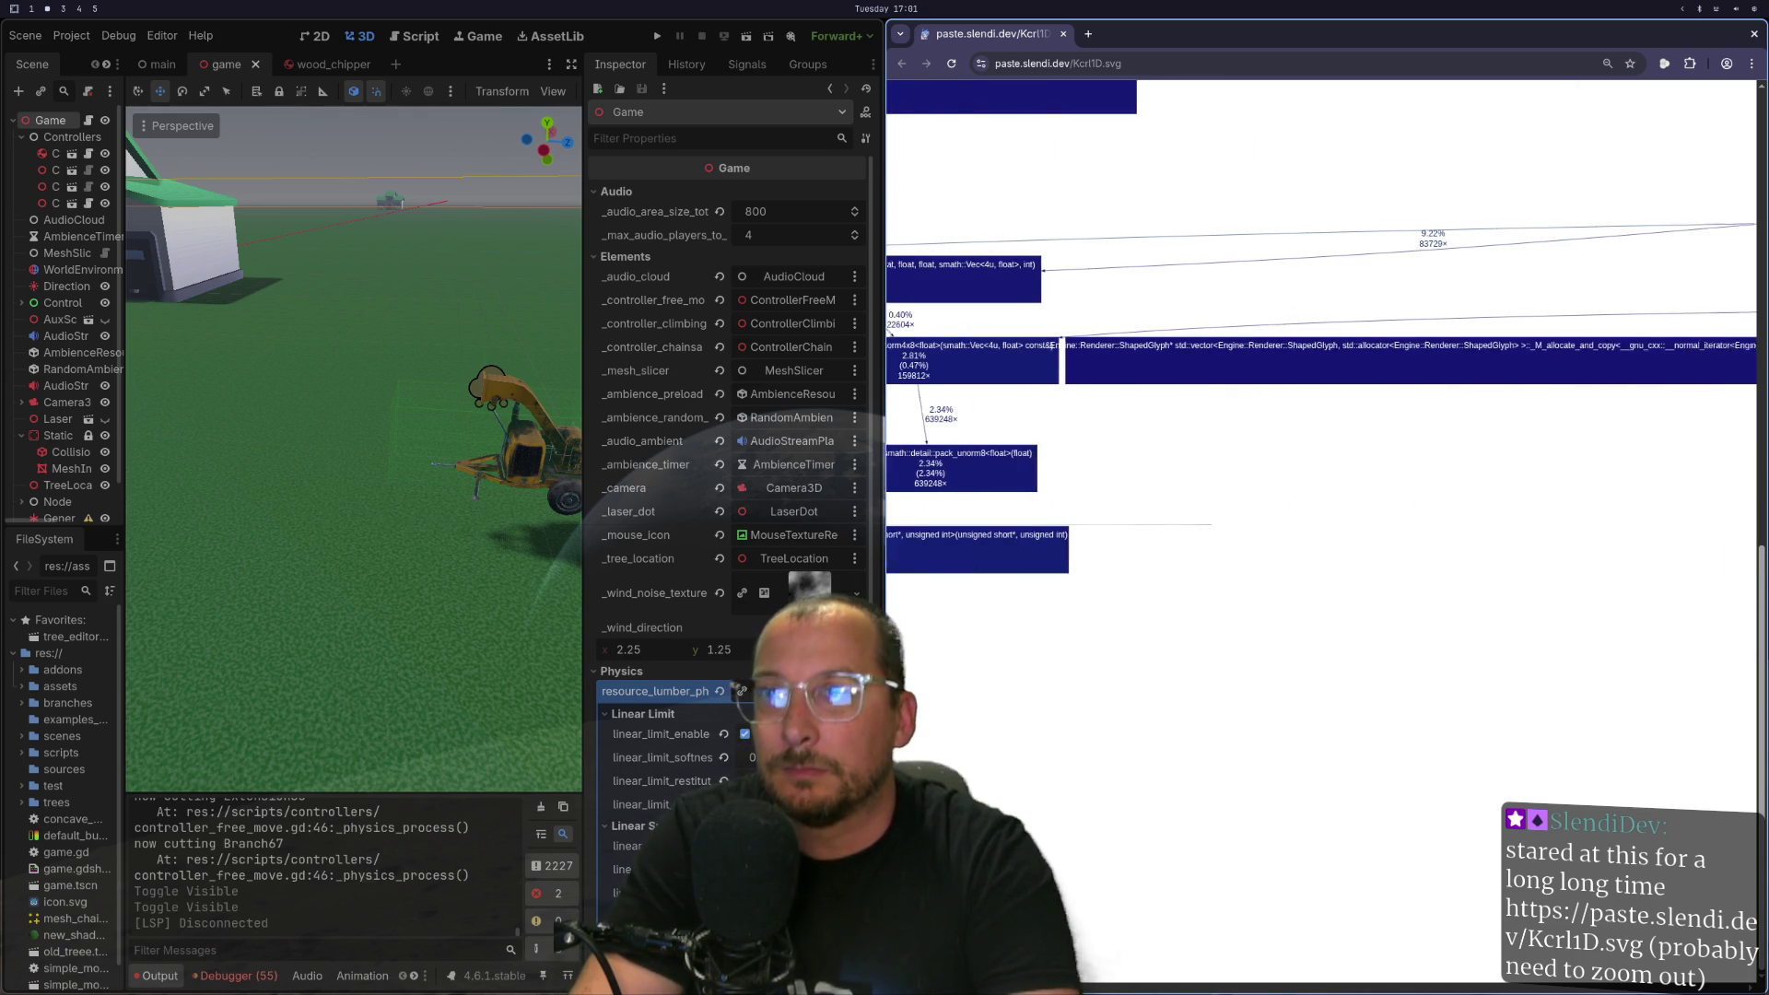
pyautogui.moveTo(1102, 983); pyautogui.dragTo(1396, 961)
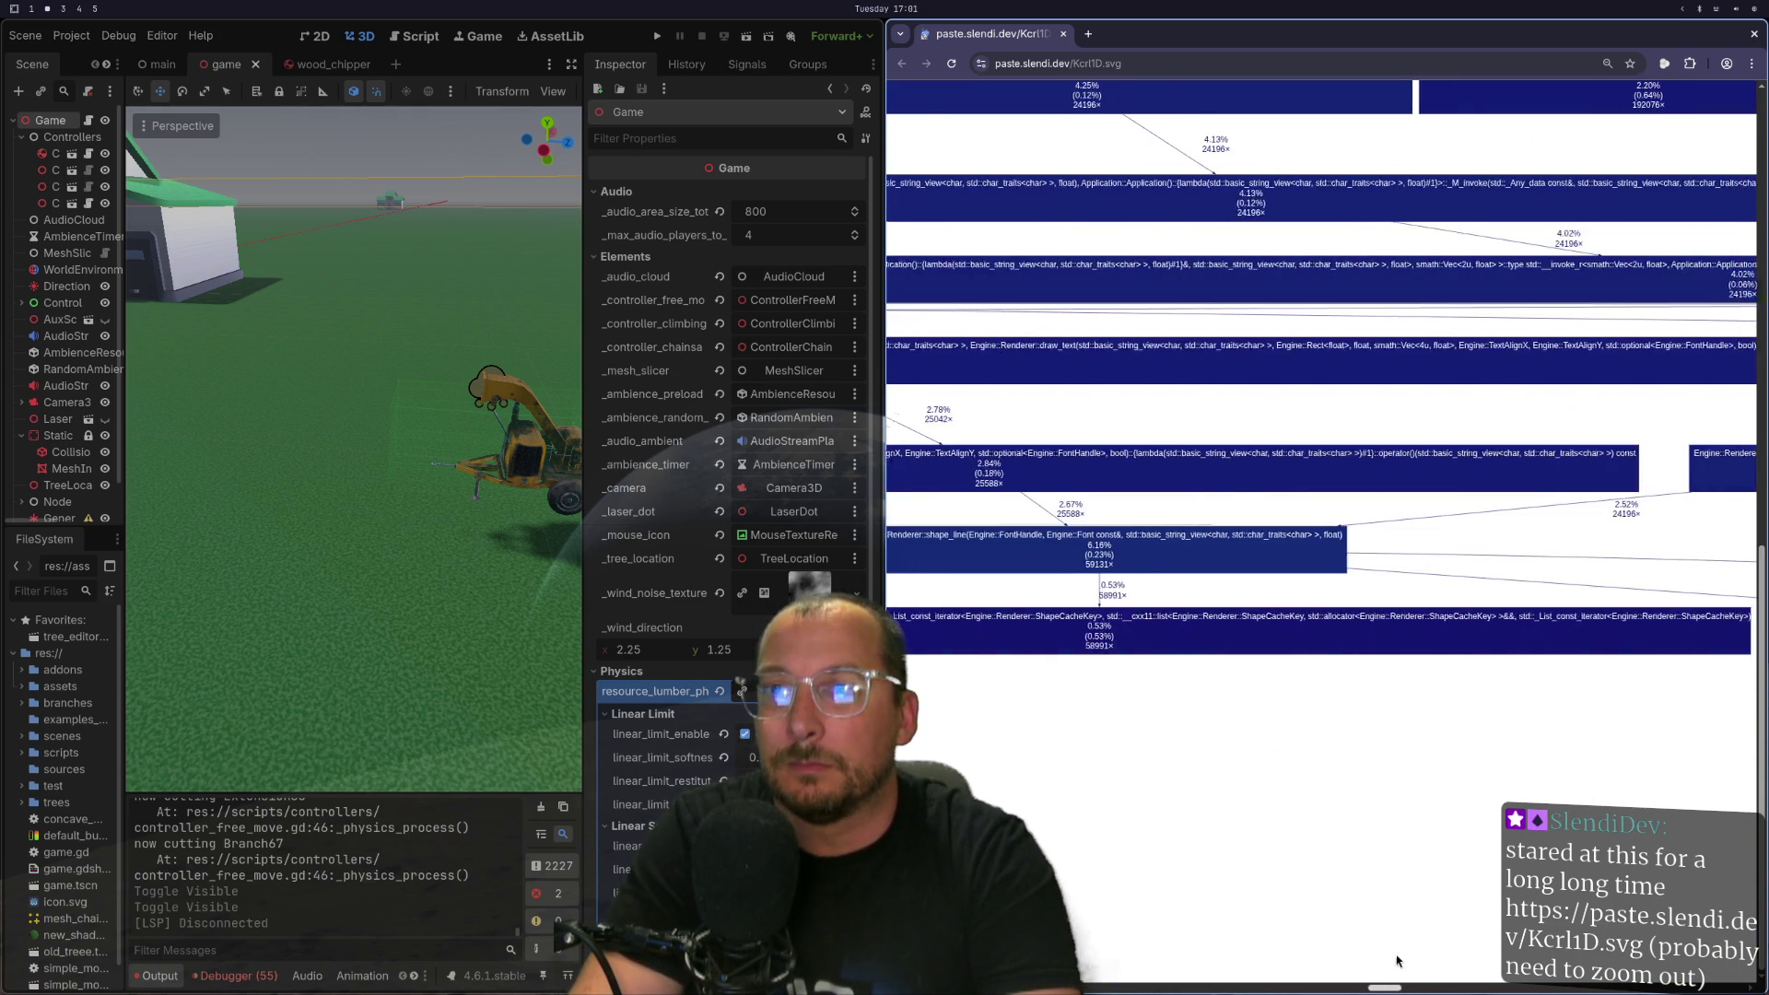
pyautogui.hscroll(10, 1395, 961)
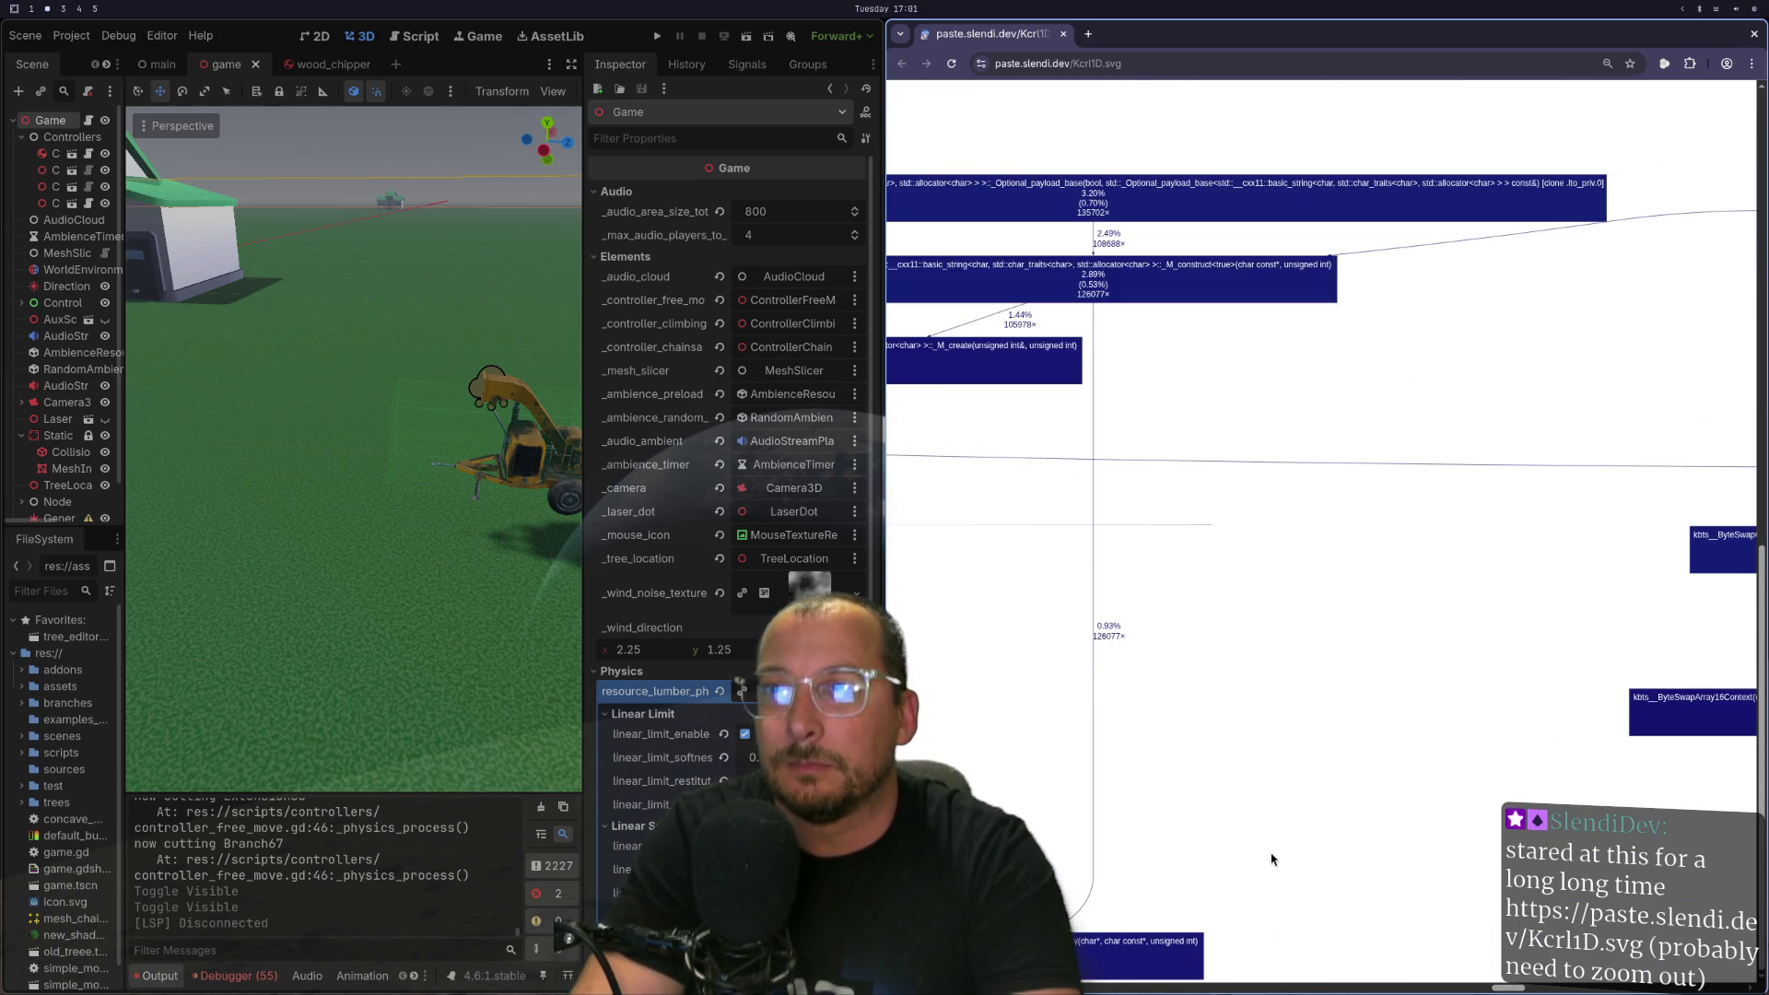
pyautogui.scroll(15, 1276, 861)
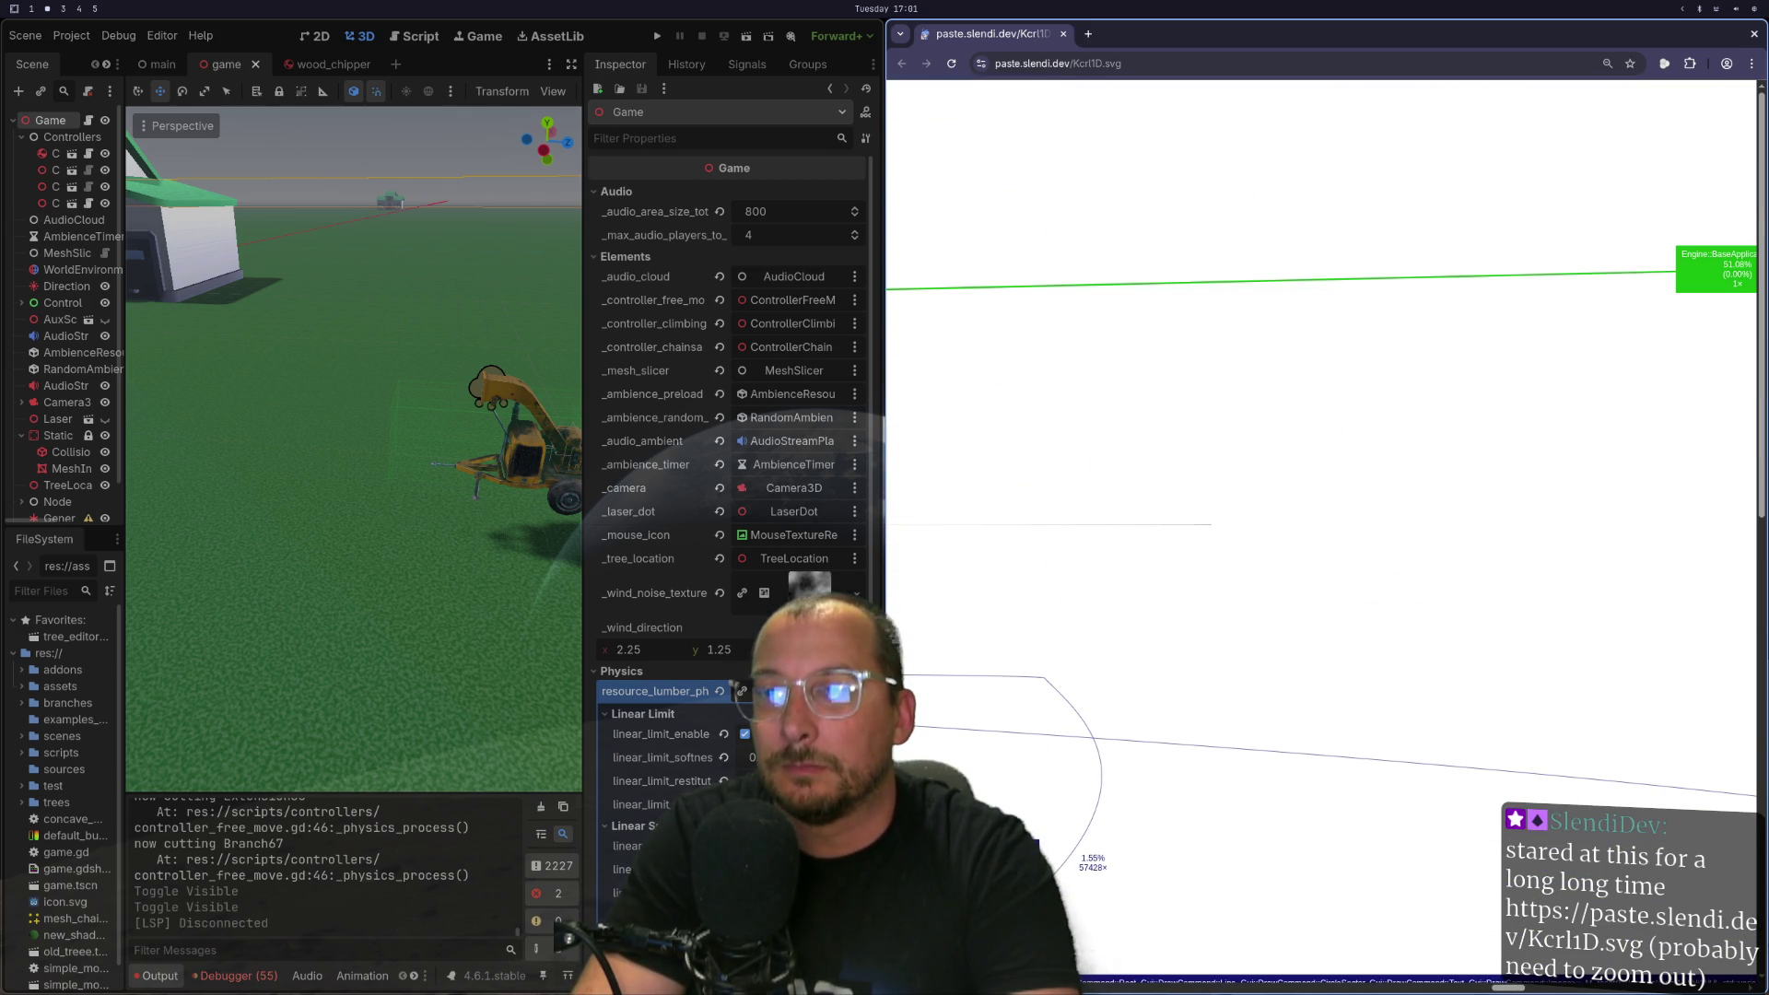
pyautogui.moveTo(1497, 987); pyautogui.dragTo(1150, 987)
pyautogui.scroll(-3, 1224, 882)
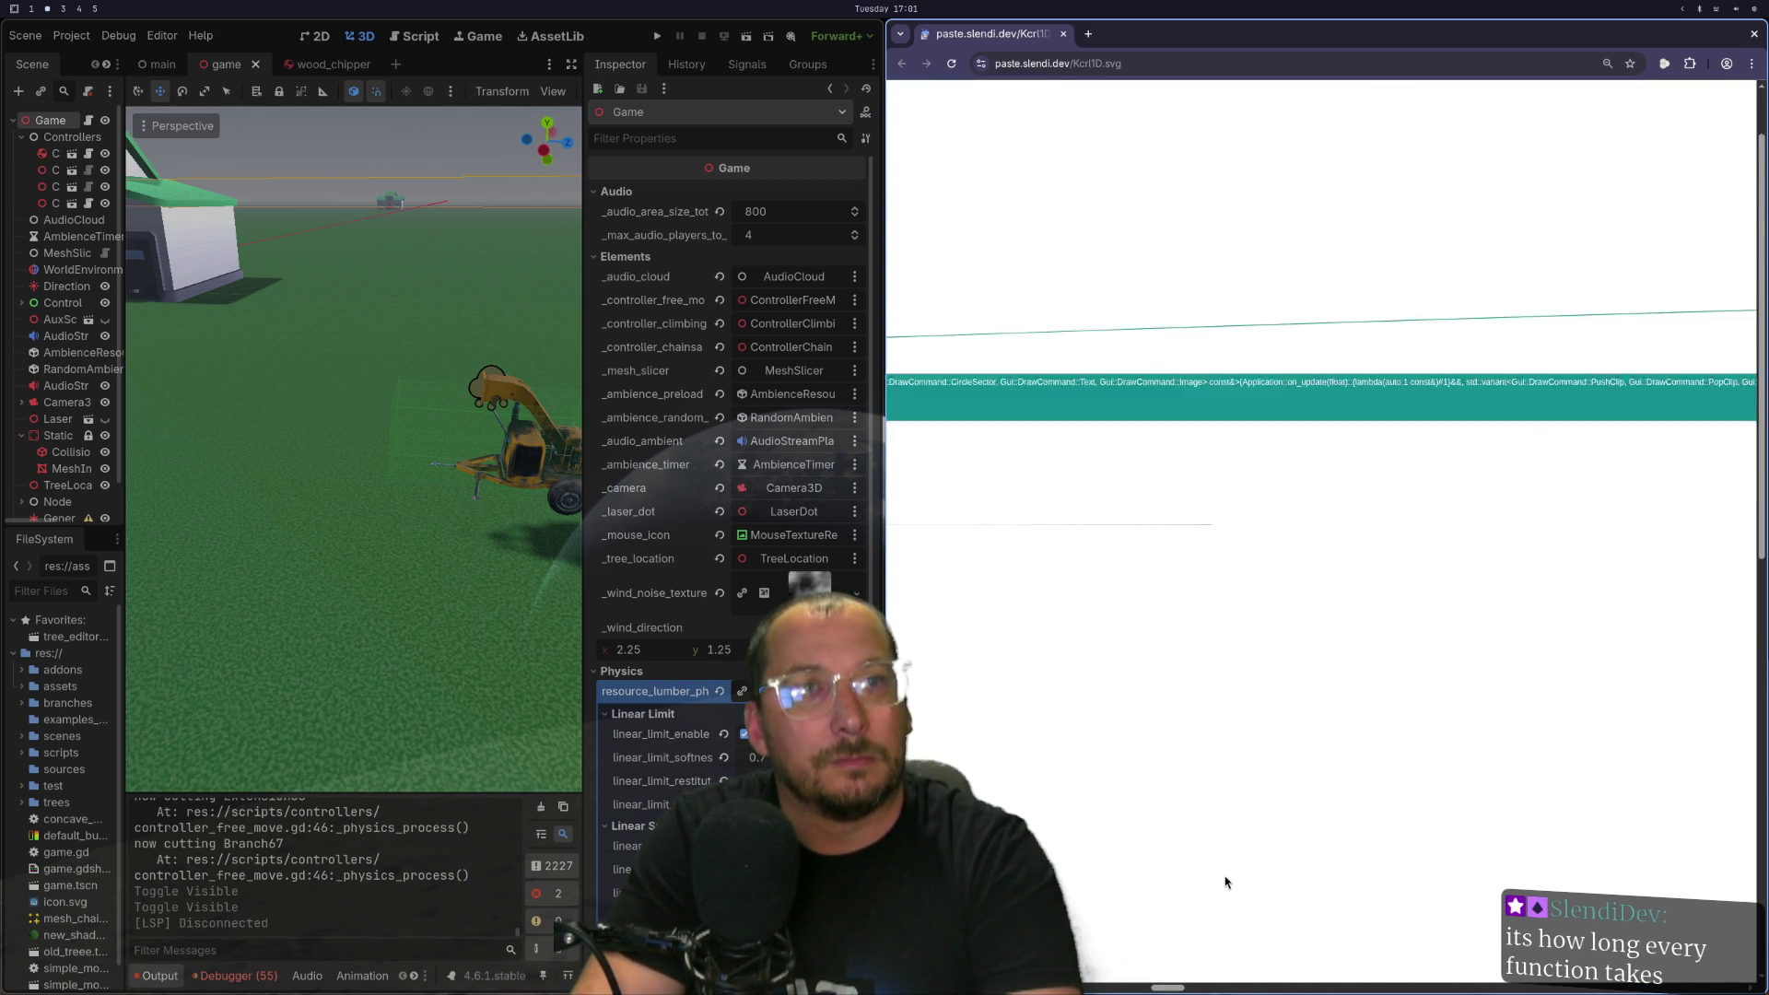
# Zoom the flame graph out to 25% in full screen and pan across it.
pyautogui.hotkey('ctrl', '-')
pyautogui.hotkey('ctrl', '-')
pyautogui.hotkey('ctrl', '-')
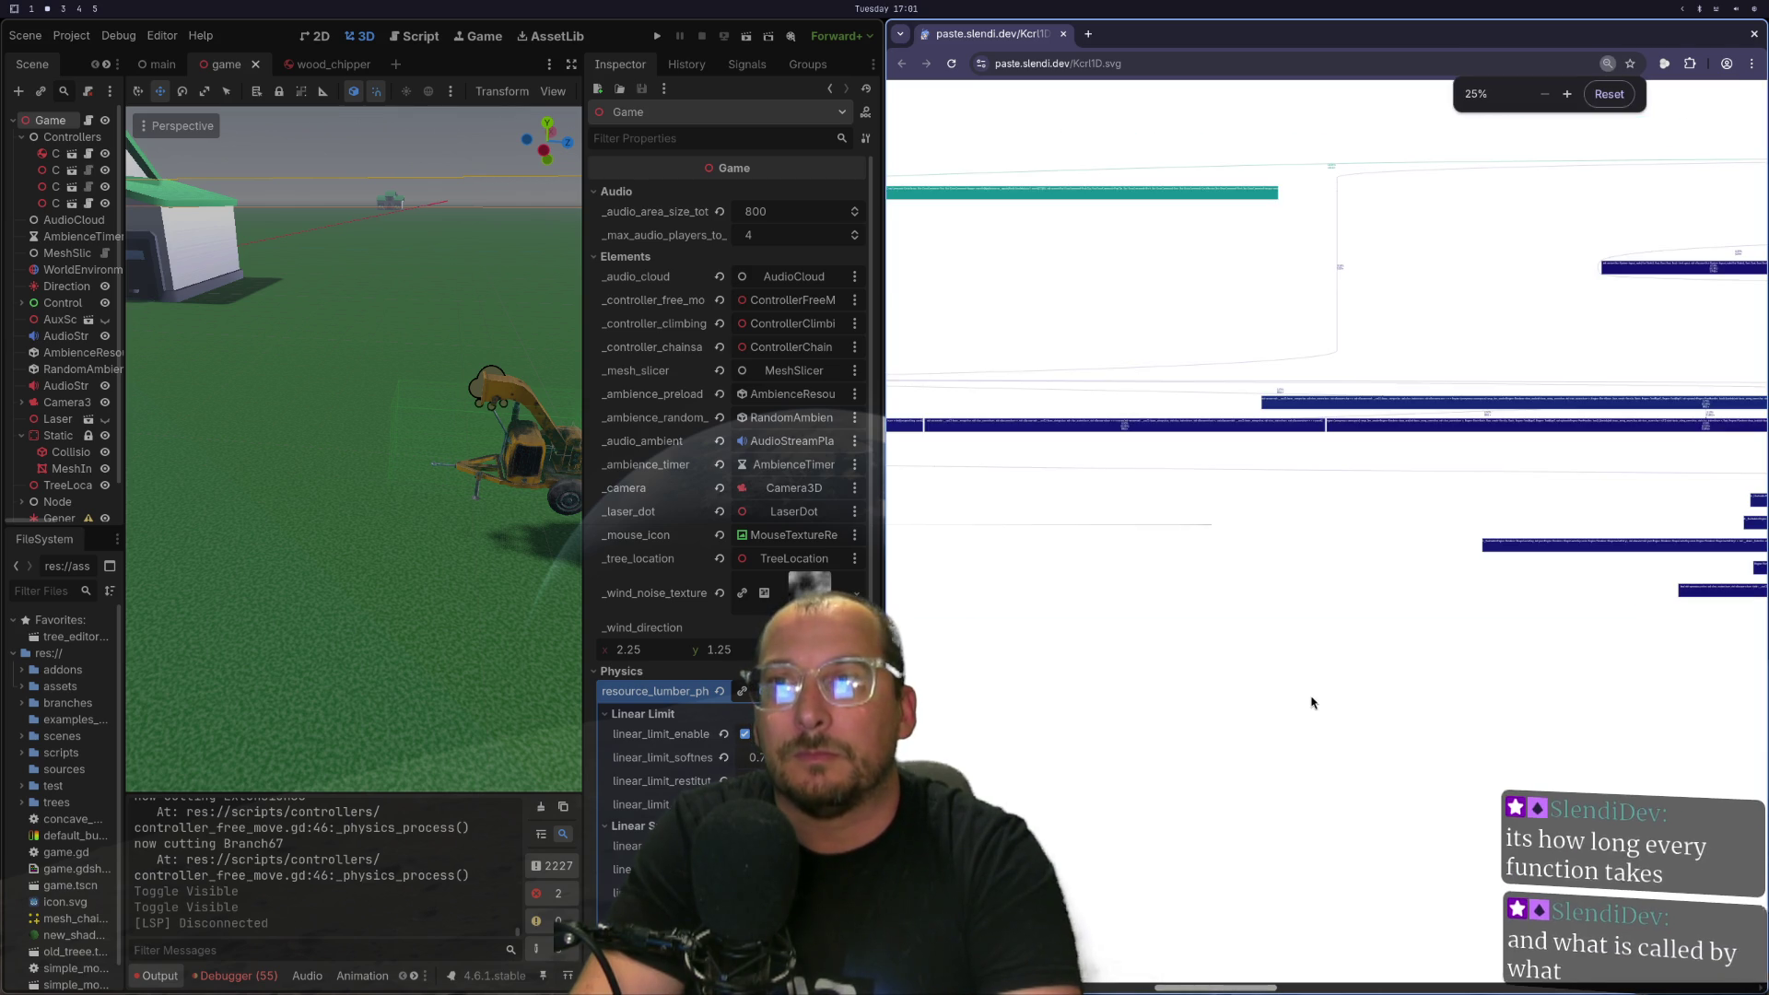
pyautogui.press('F11')
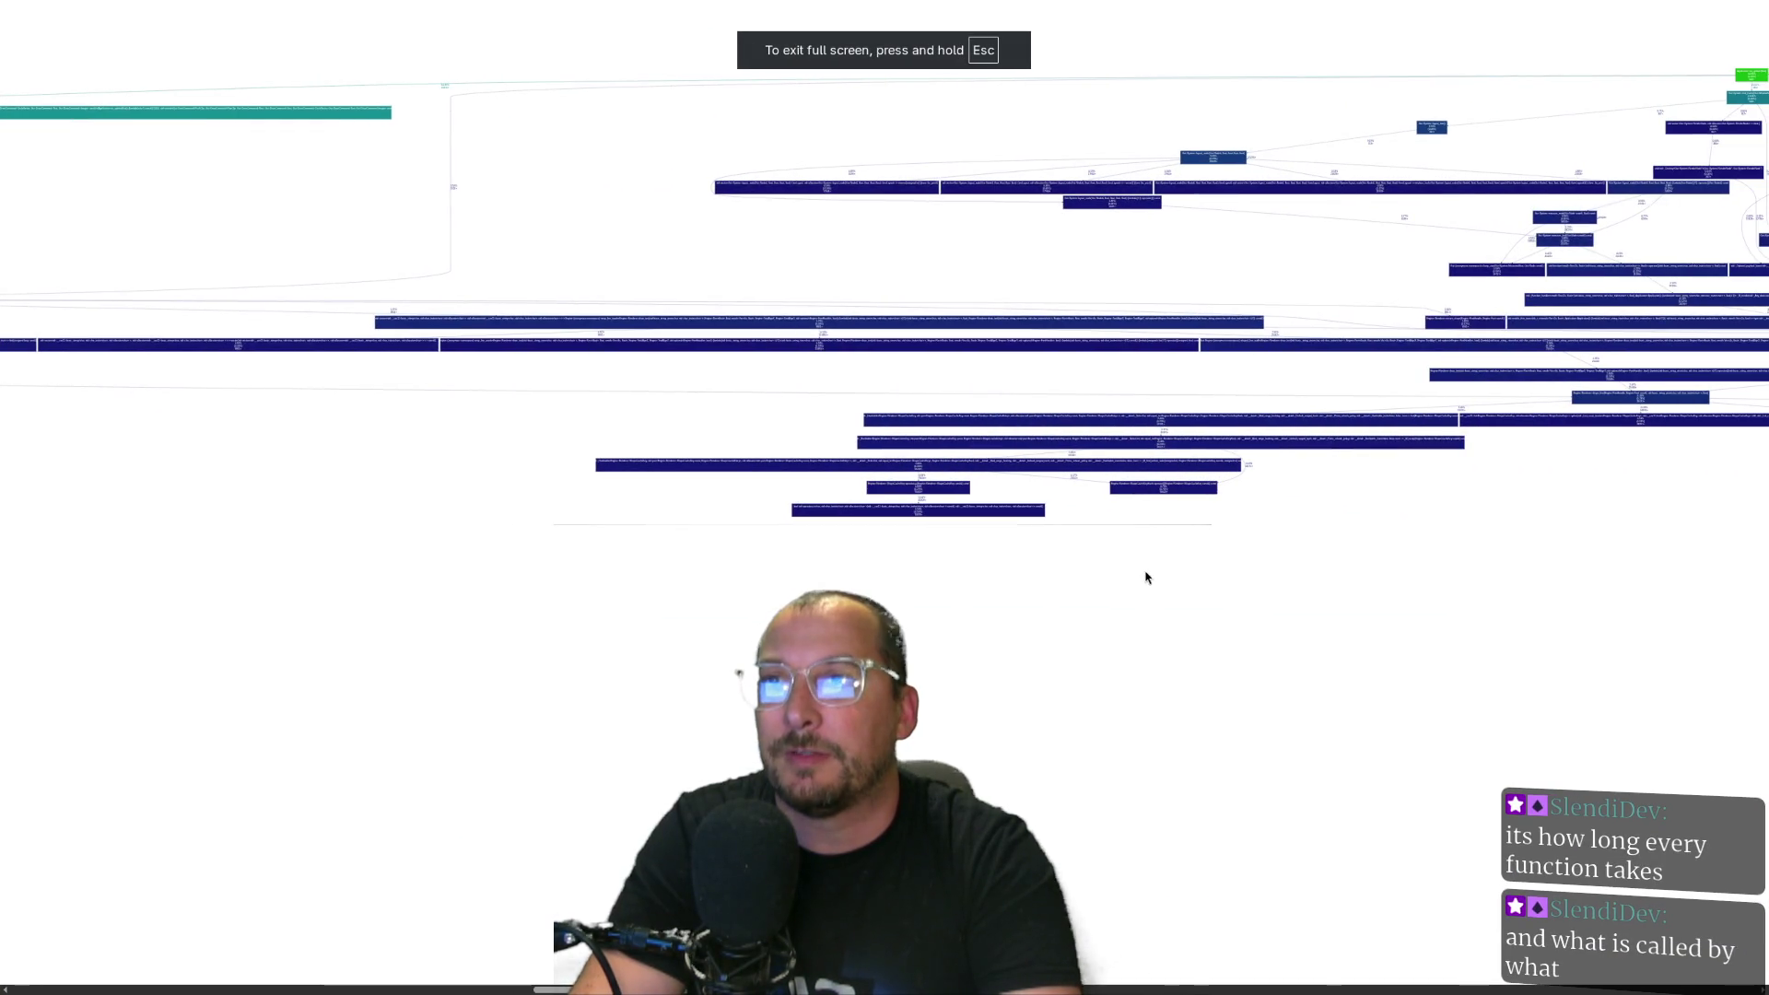
pyautogui.hscroll(15, 1756, 892)
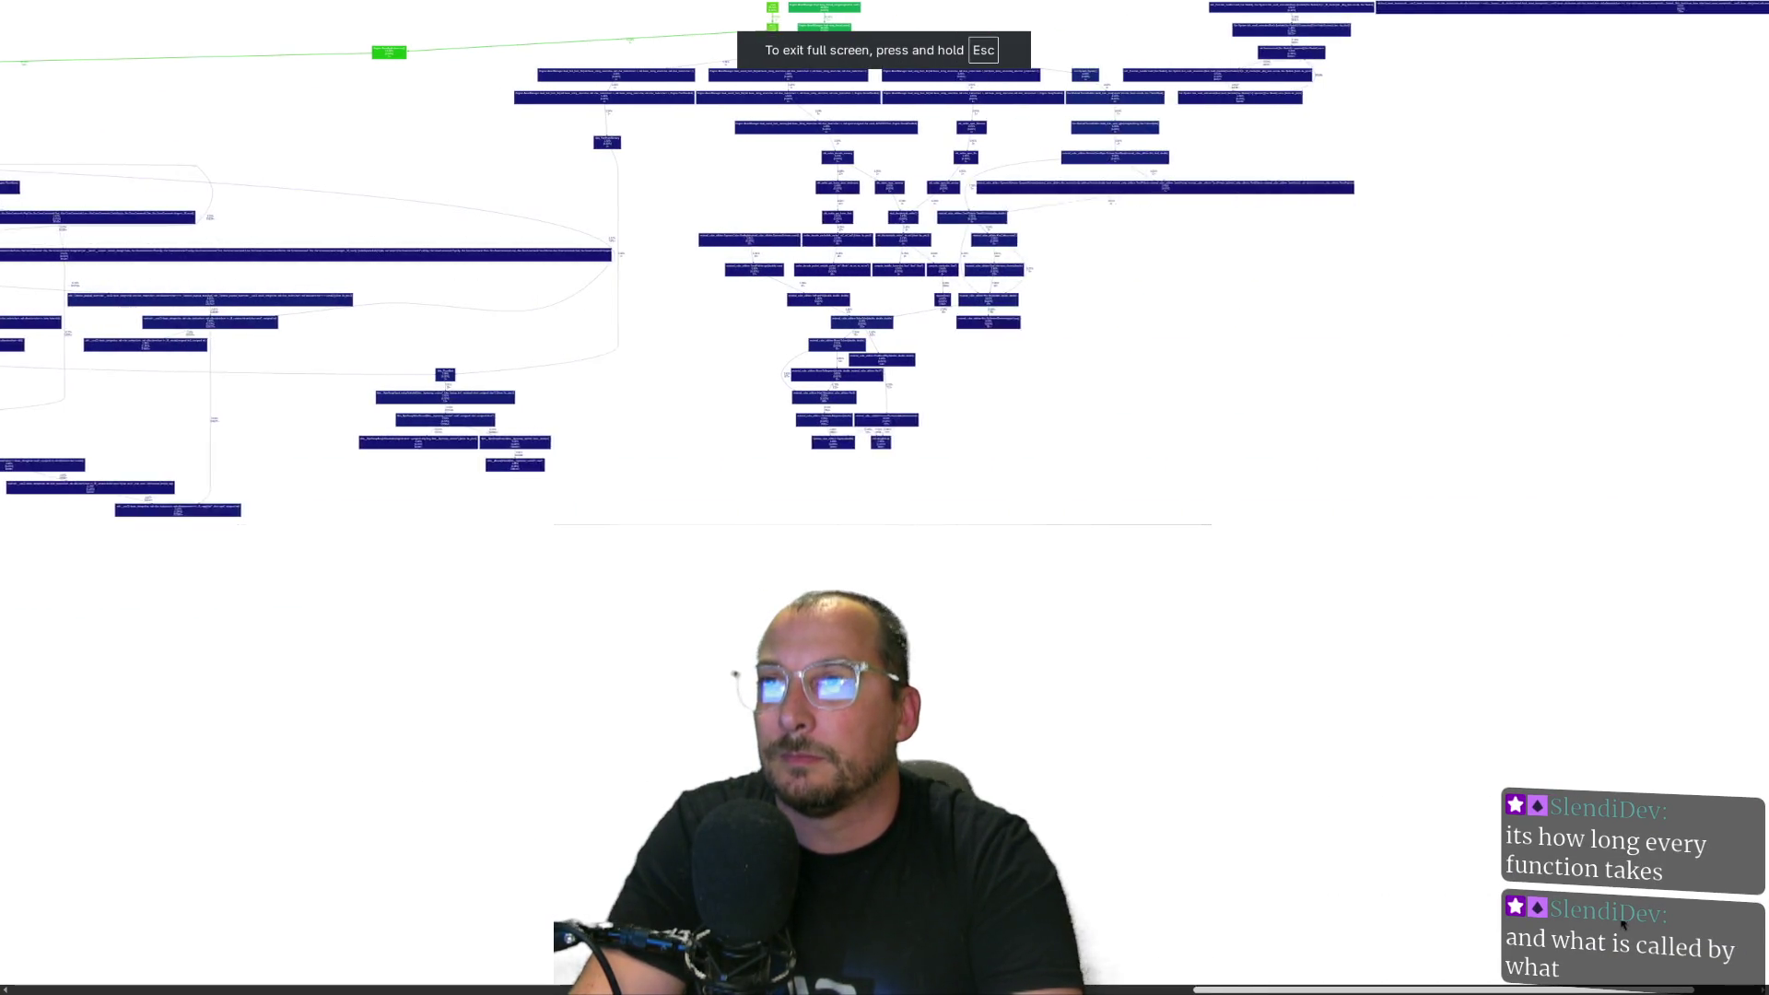
pyautogui.hscroll(-8, 1468, 907)
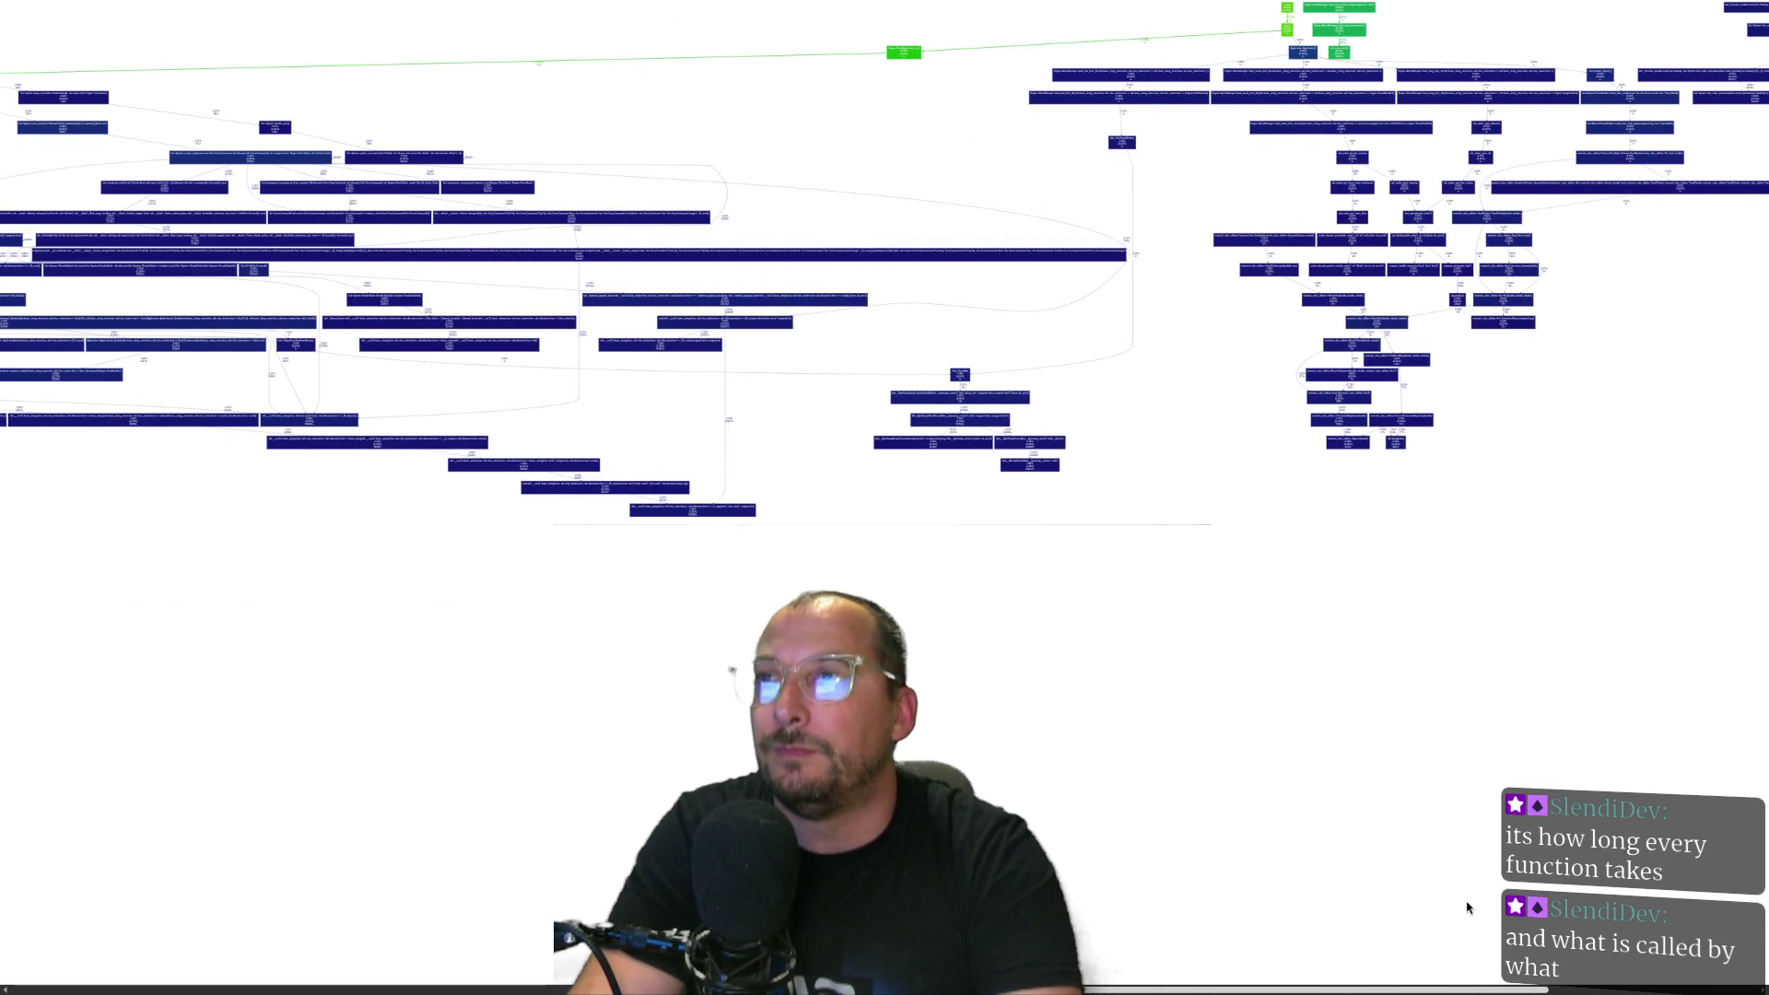
pyautogui.hscroll(-6, 1467, 907)
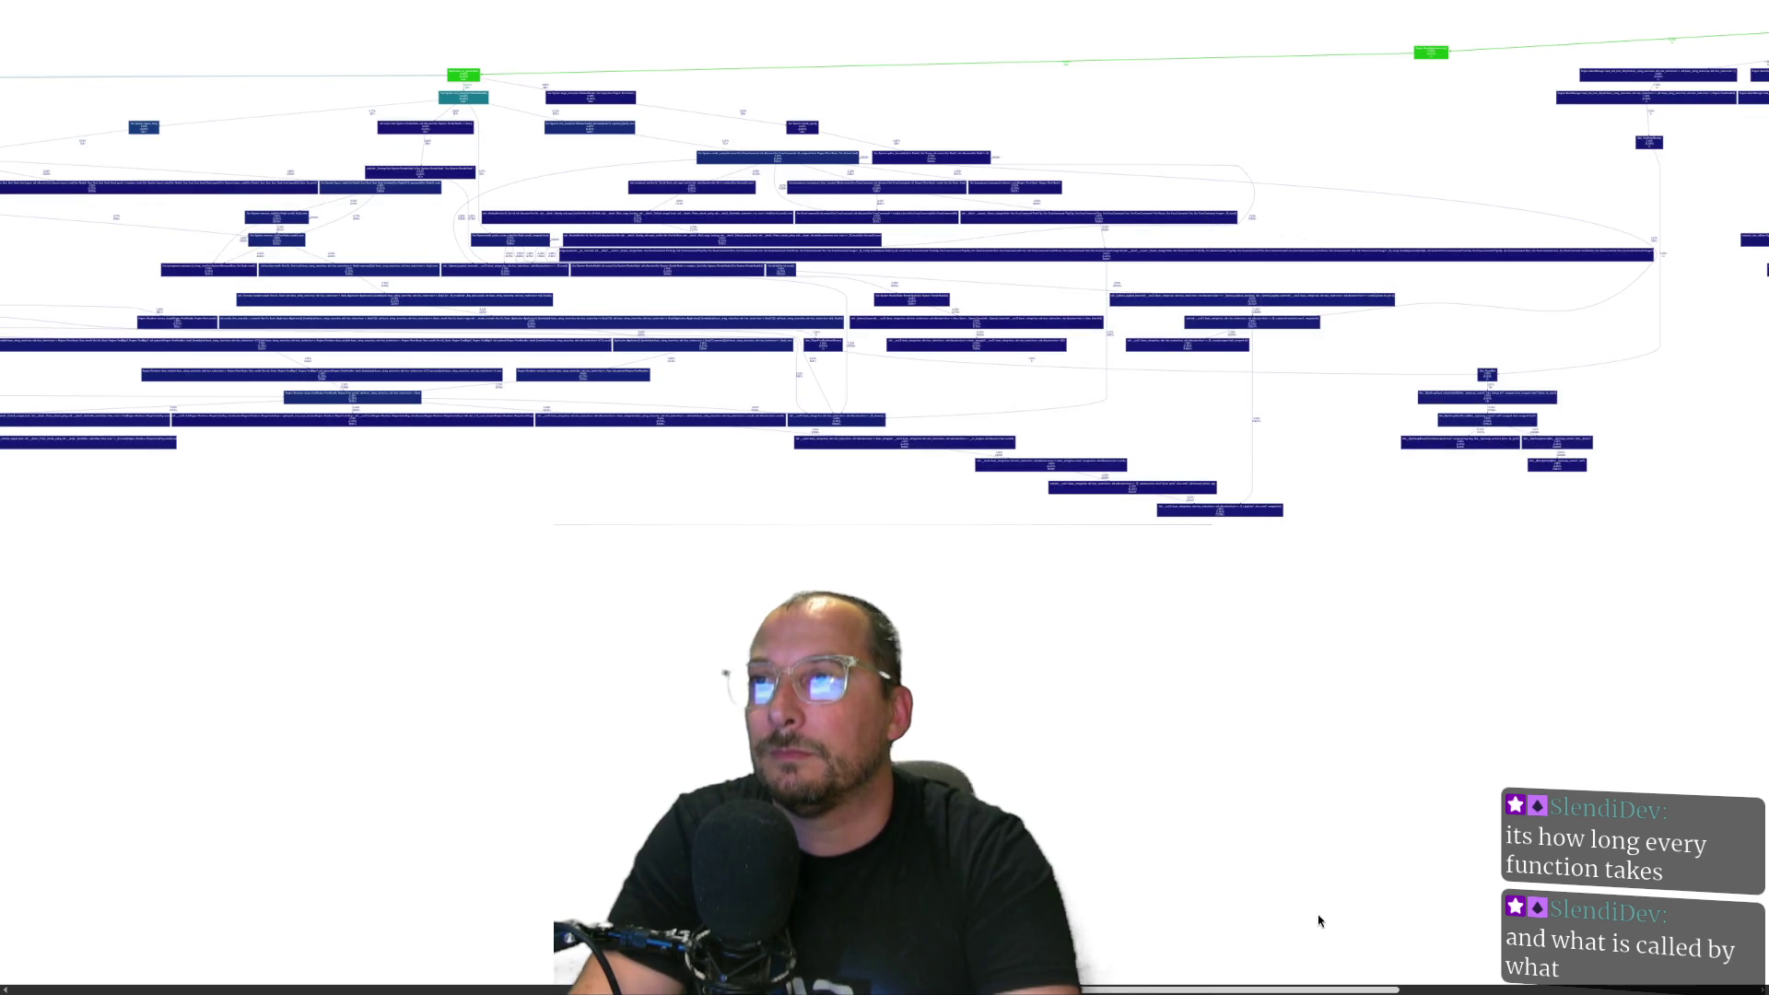
pyautogui.hscroll(-10, 1319, 922)
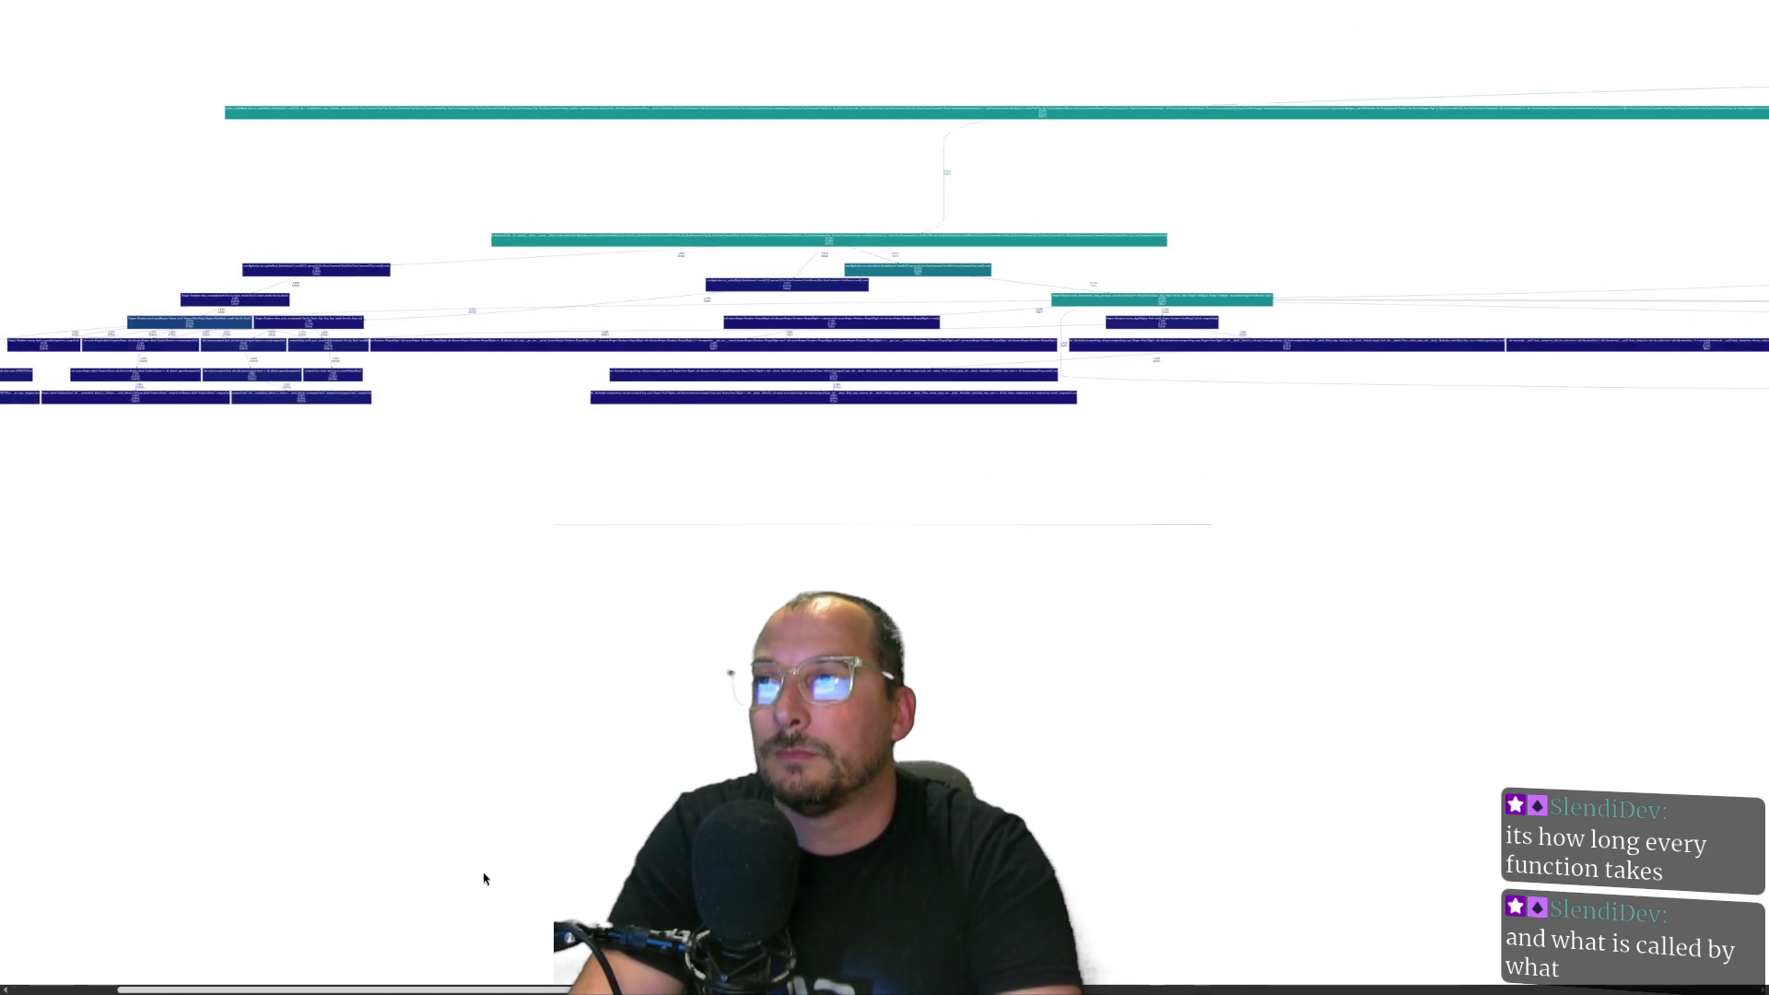
pyautogui.hscroll(6, 576, 847)
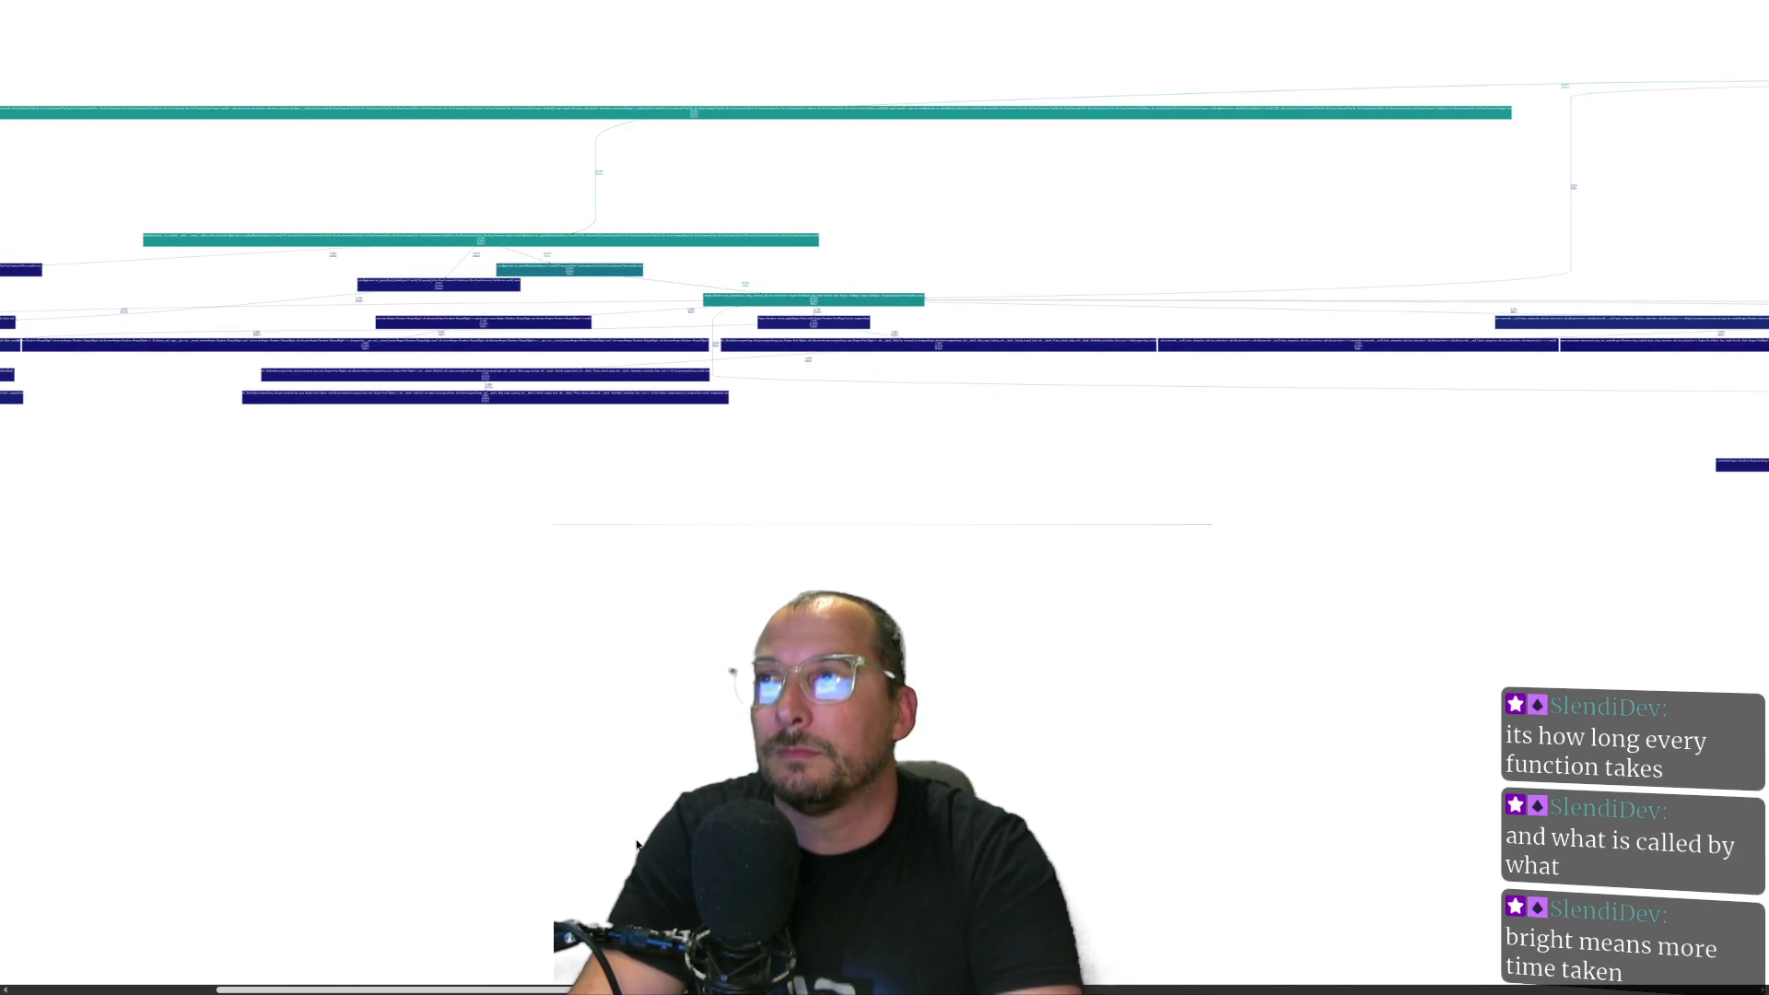
pyautogui.scroll(5, 706, 99)
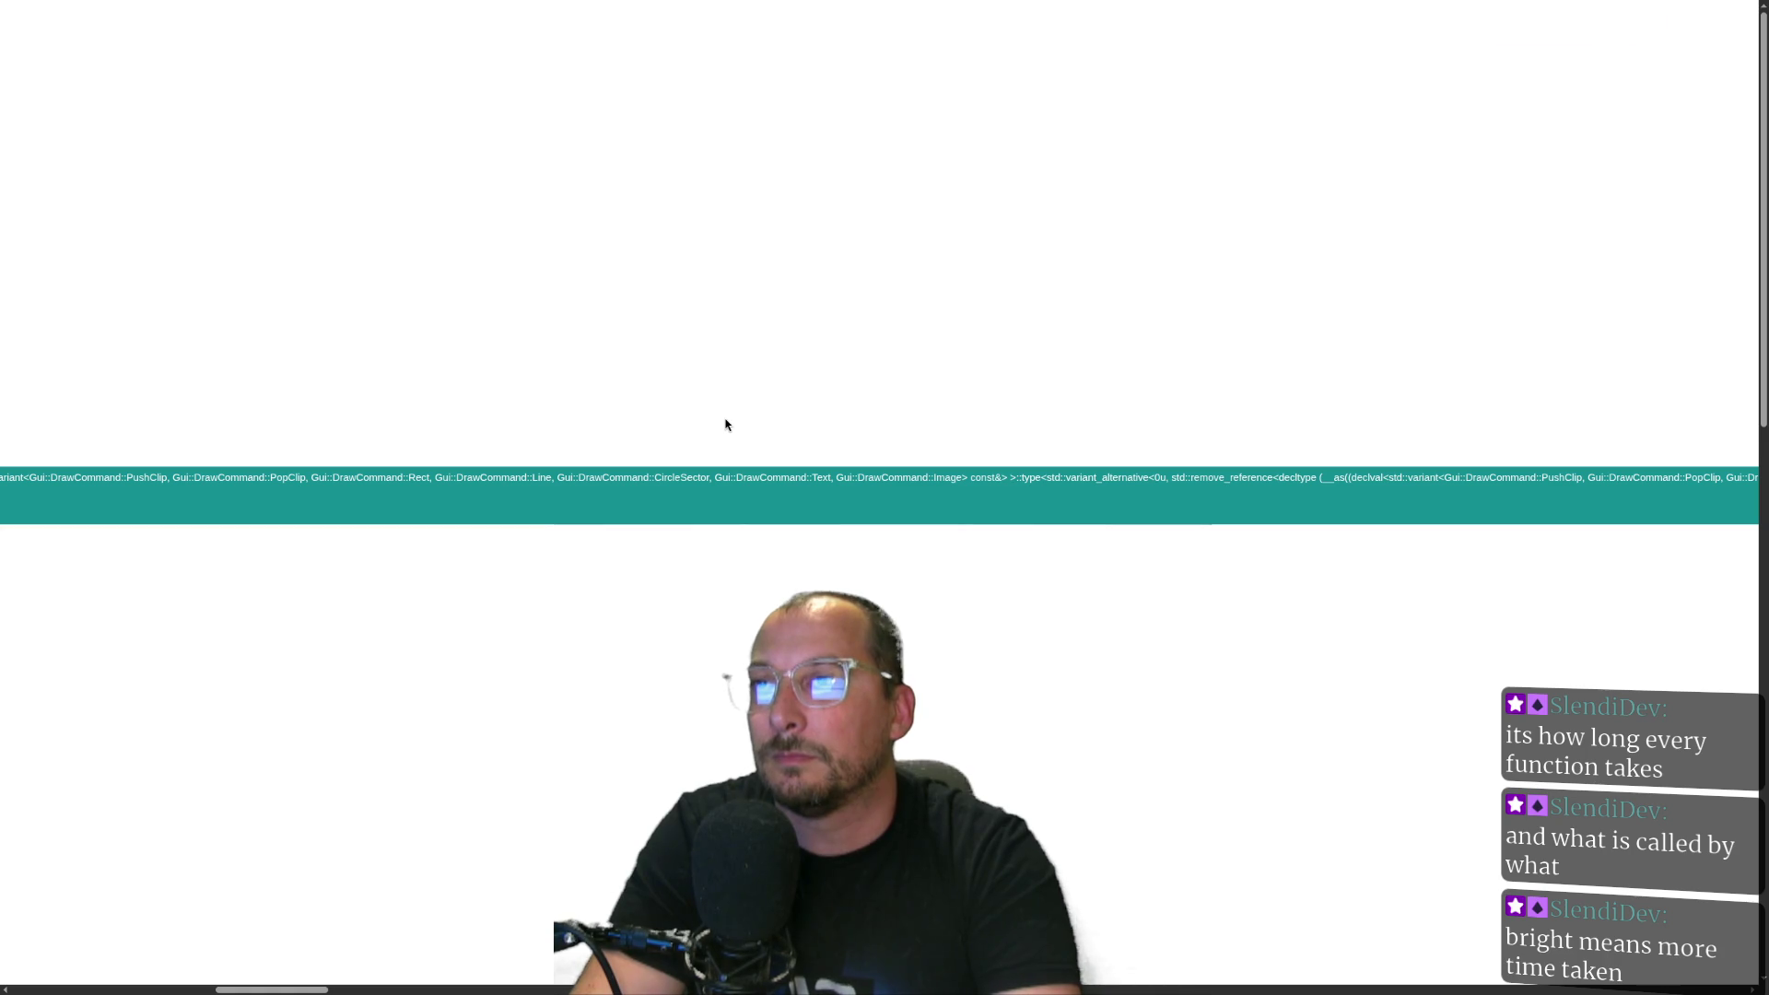
pyautogui.scroll(-8, 726, 424)
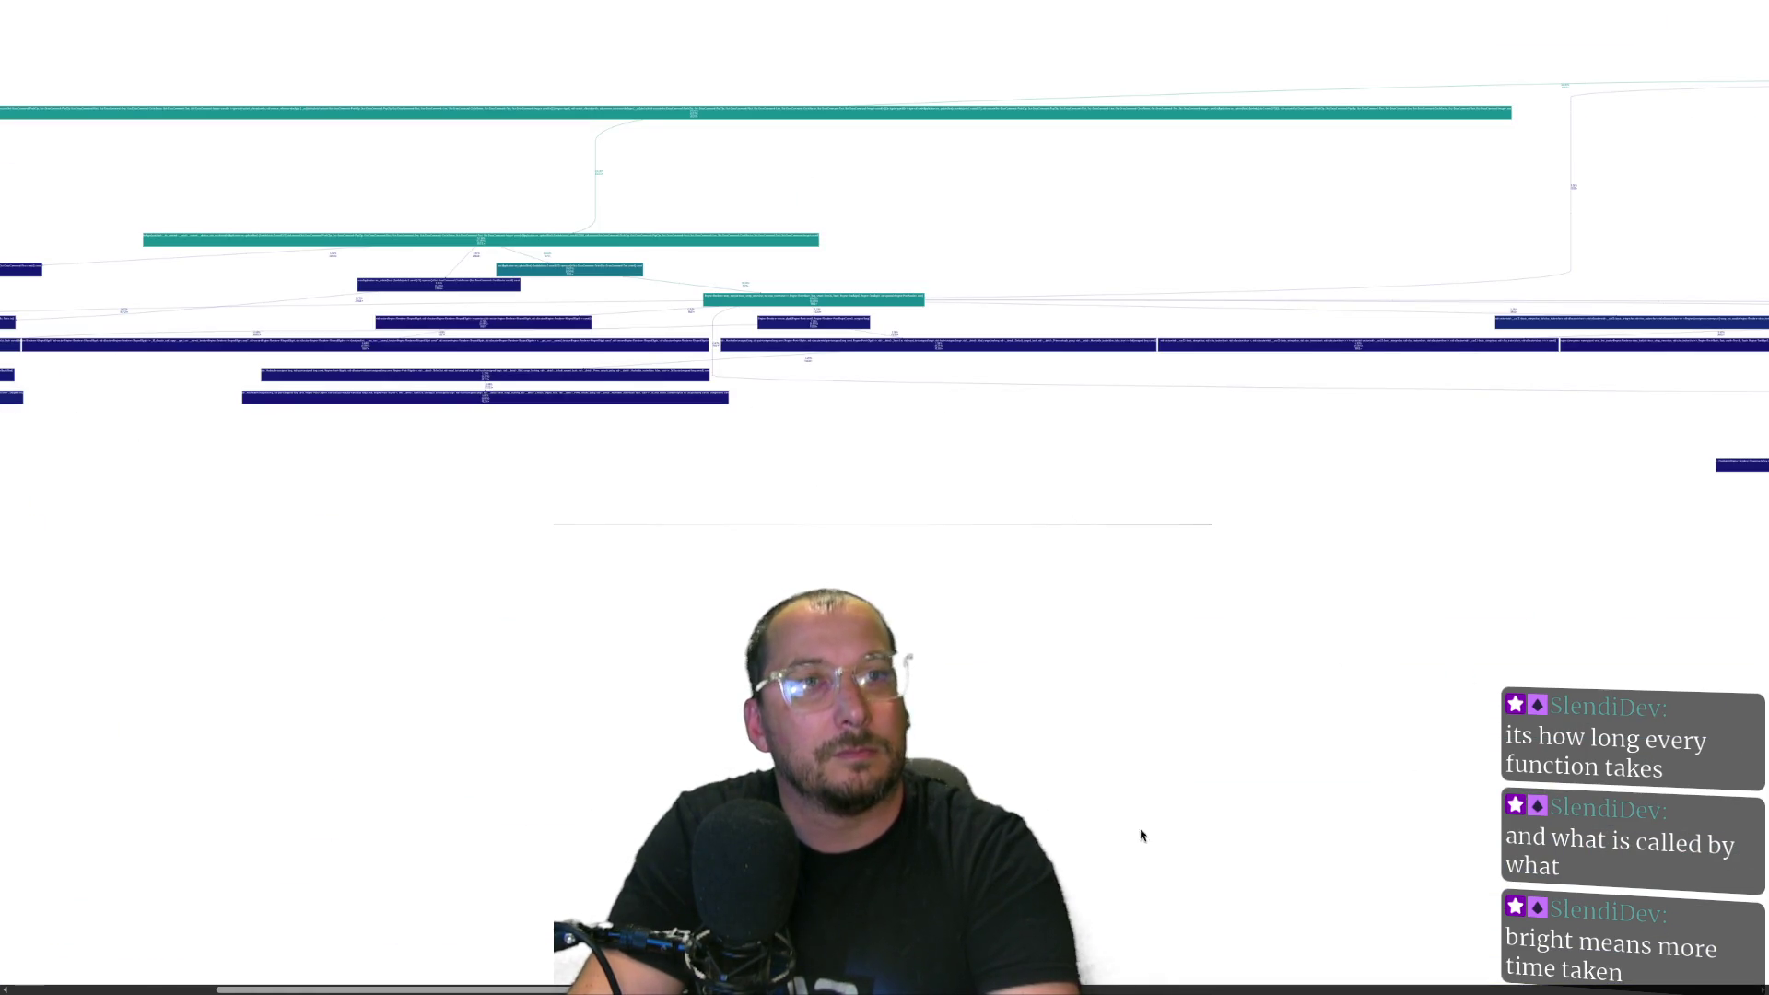
pyautogui.moveTo(589, 989)
pyautogui.mouseDown()
pyautogui.moveTo(1235, 967)
pyautogui.moveTo(1713, 903)
pyautogui.moveTo(1747, 875)
pyautogui.mouseUp()
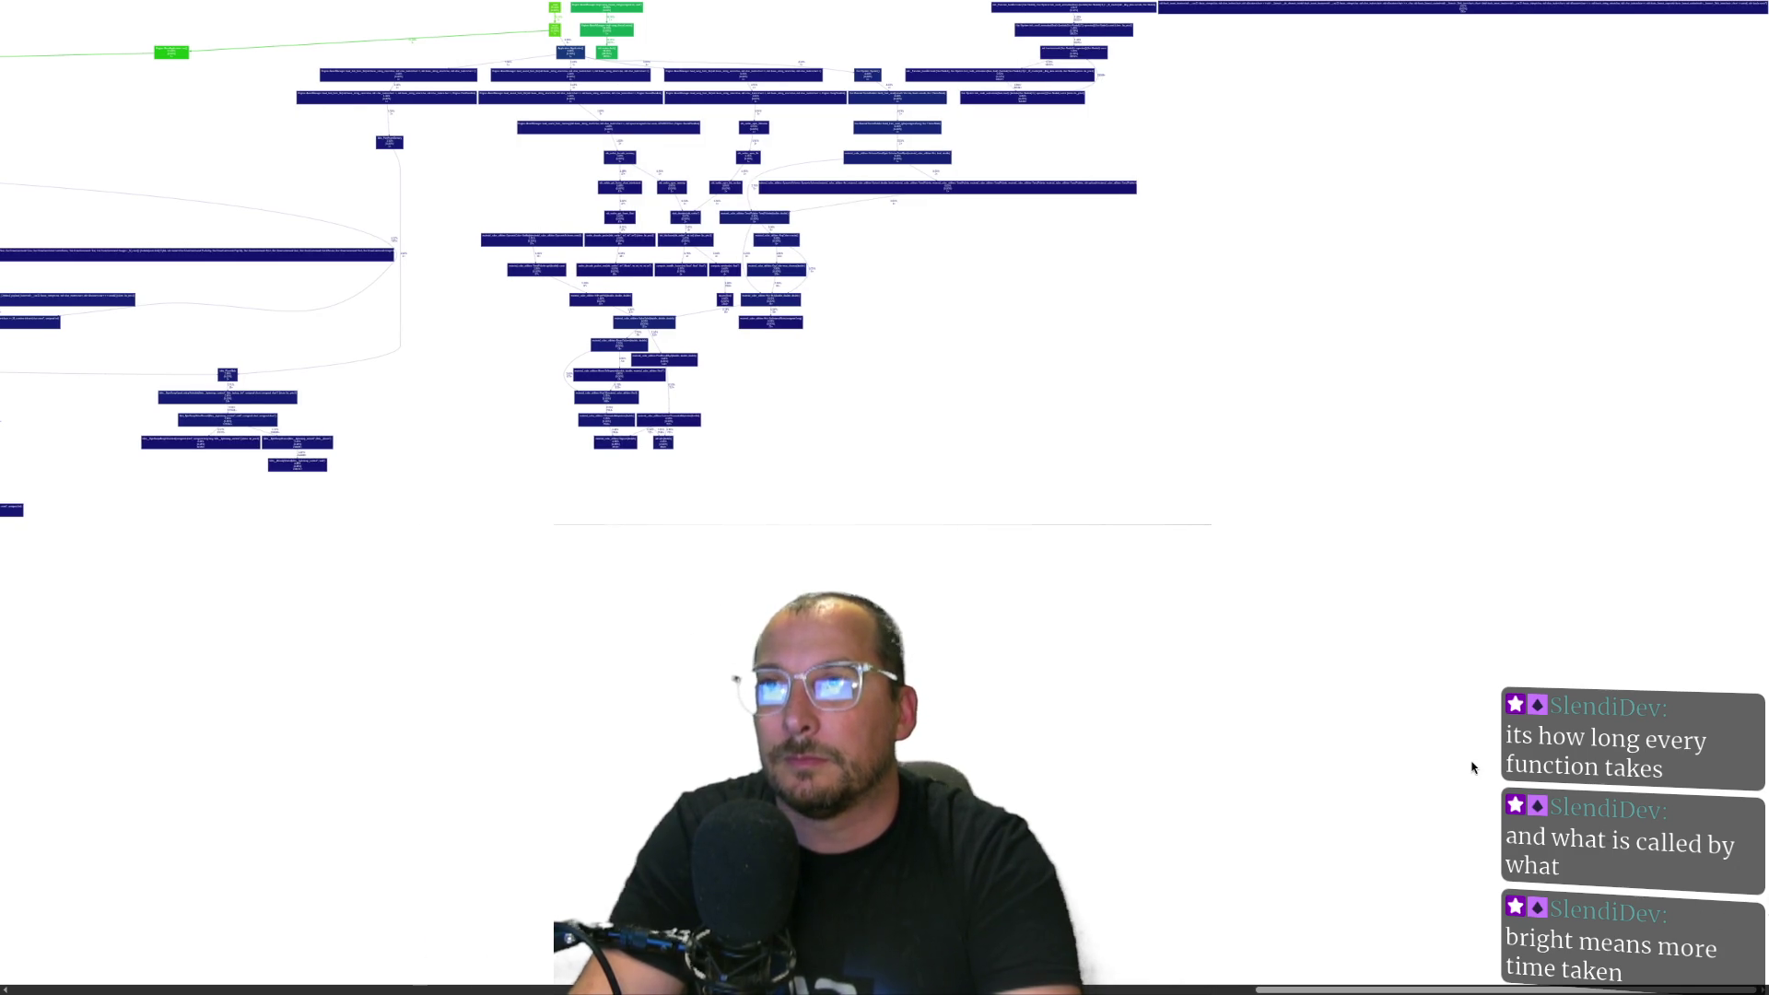
# Exit full screen and close the call-graph browser window.
pyautogui.press('super+1')
pyautogui.press('super+2')
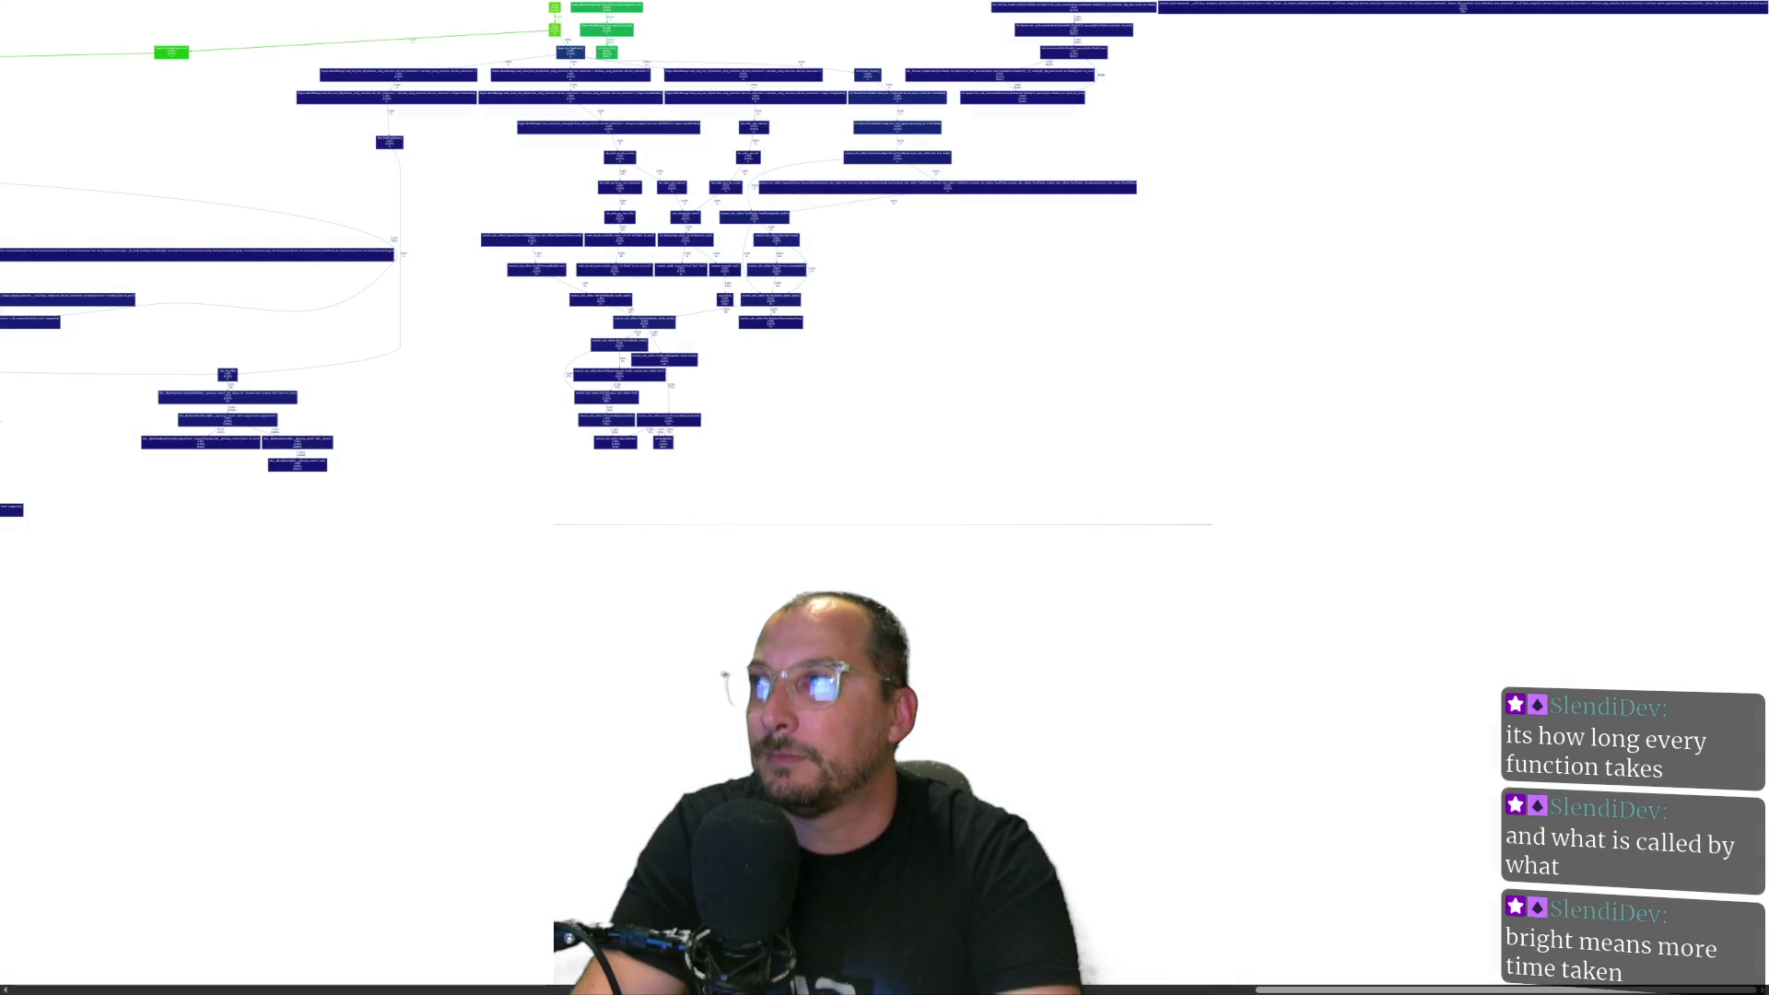
pyautogui.press('super+f')
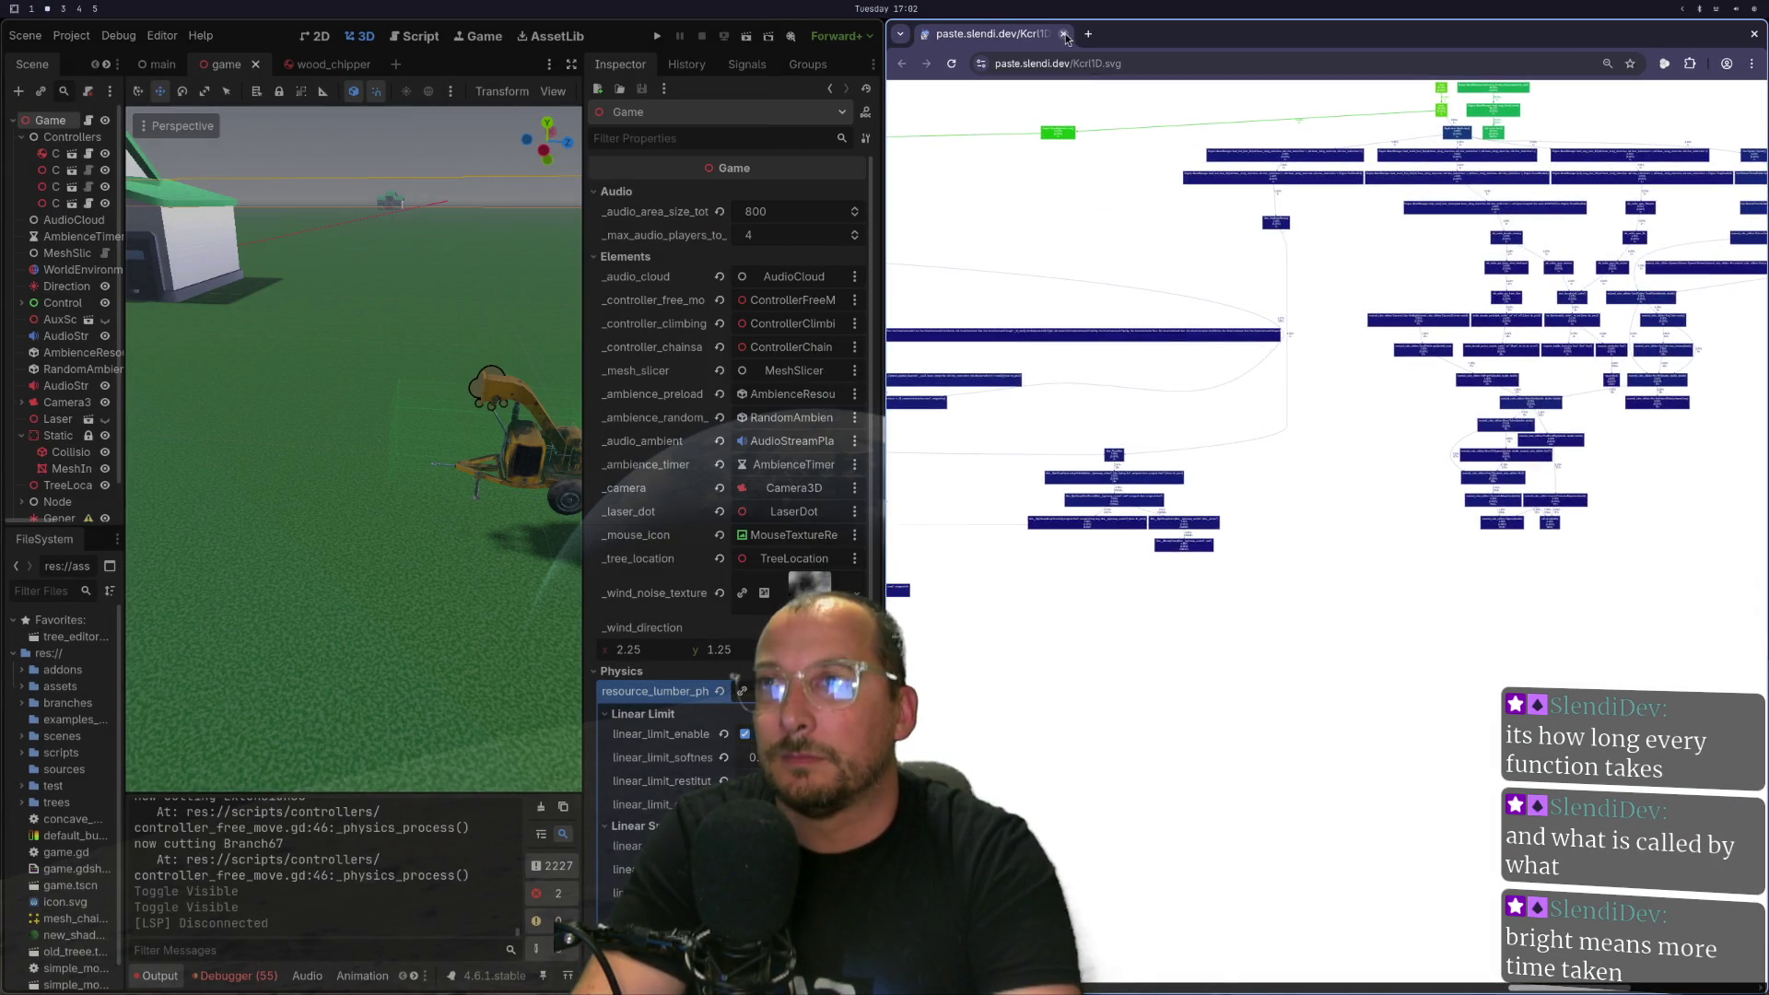
pyautogui.hotkey('ctrl', 'w')
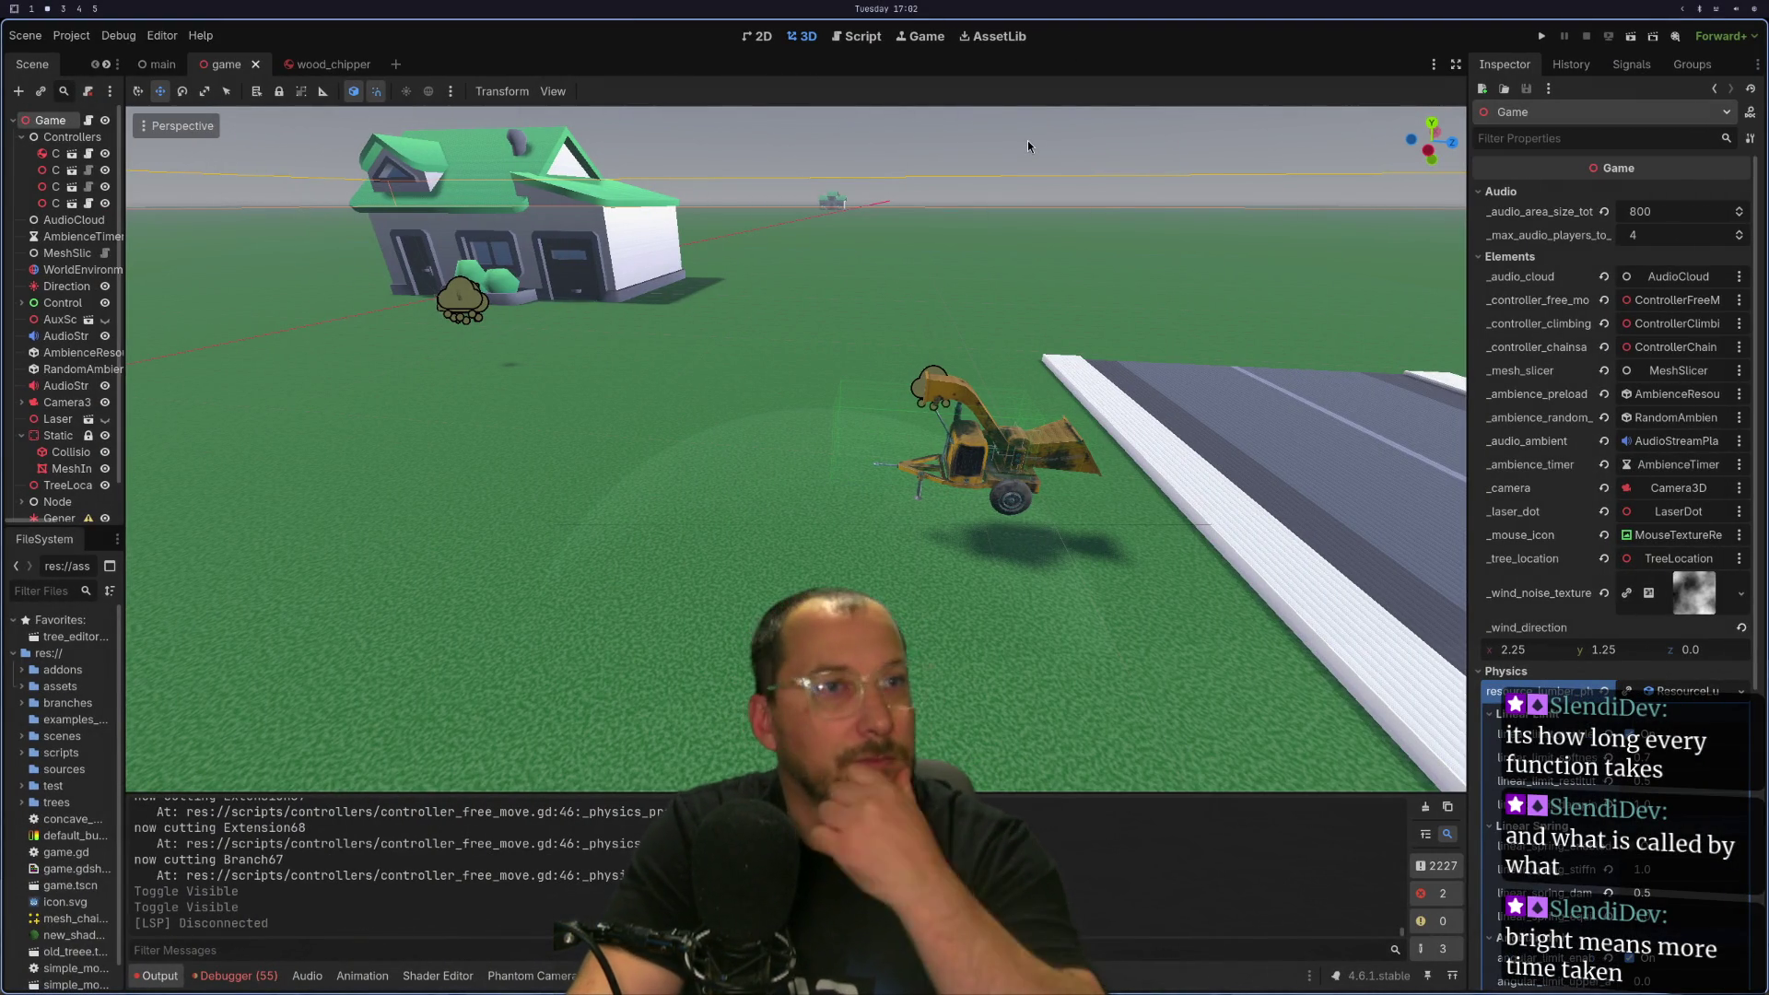
# Run the game full screen and push the carried tree into the chipper's intake.
pyautogui.click(1541, 36)
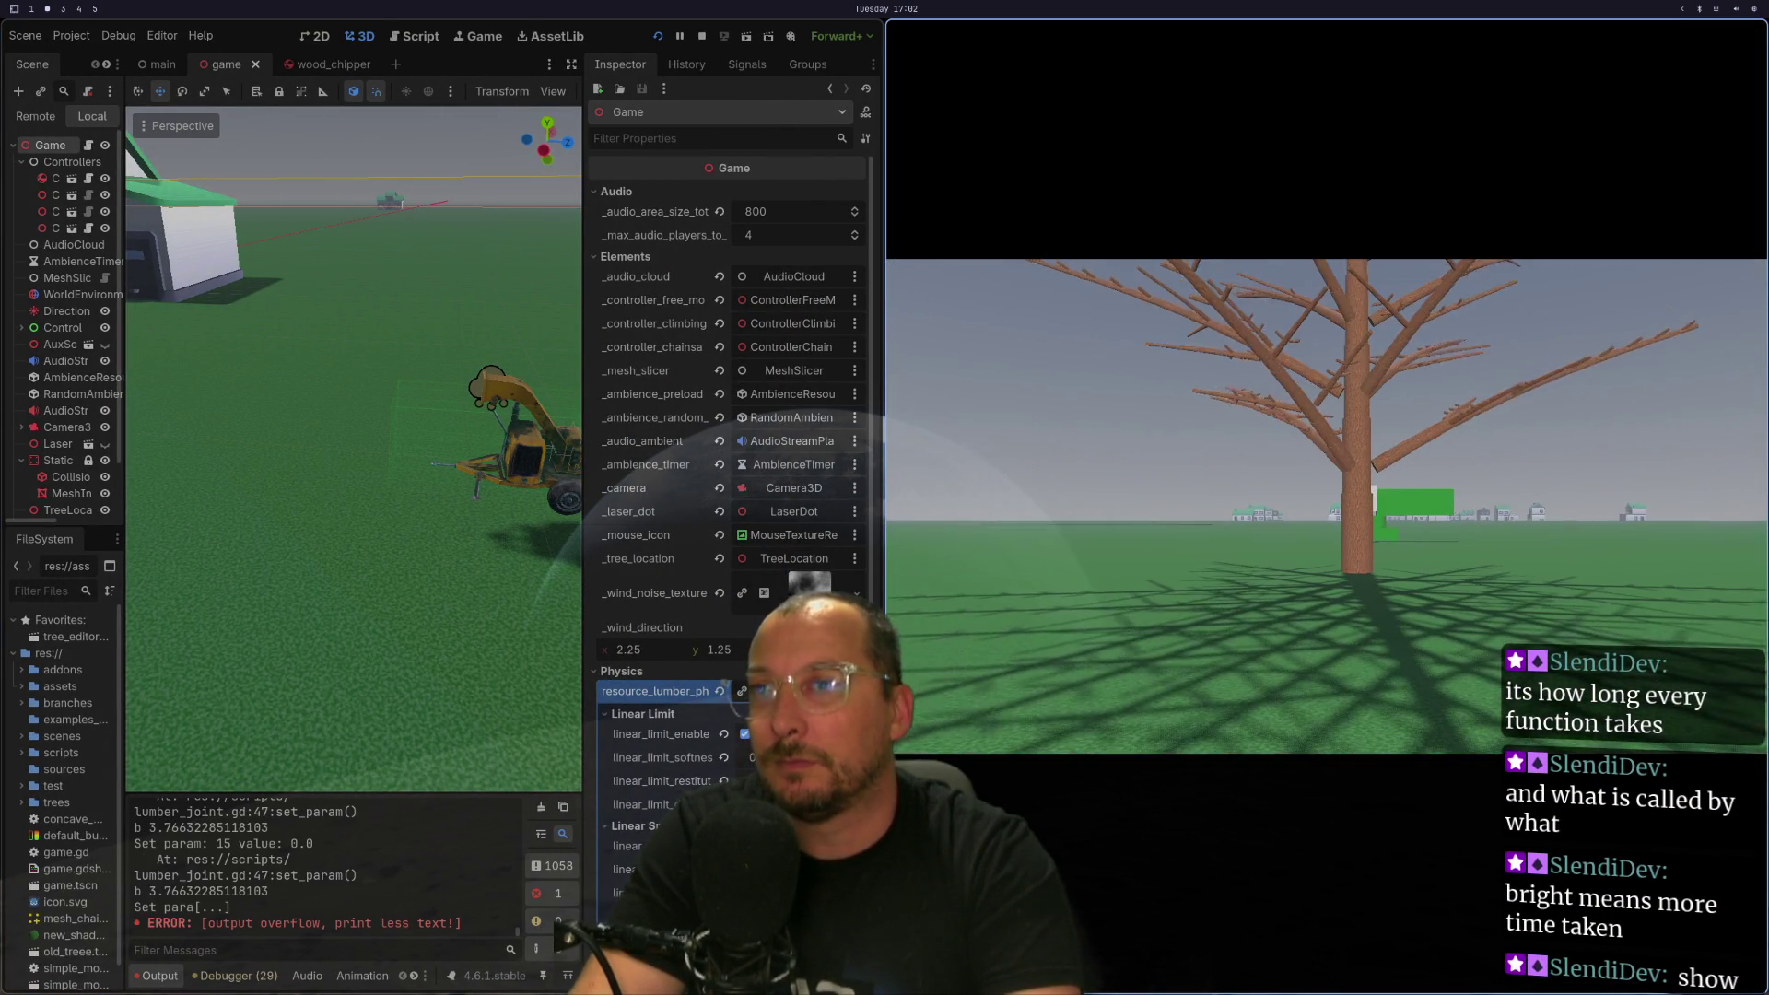
pyautogui.press('super+f')
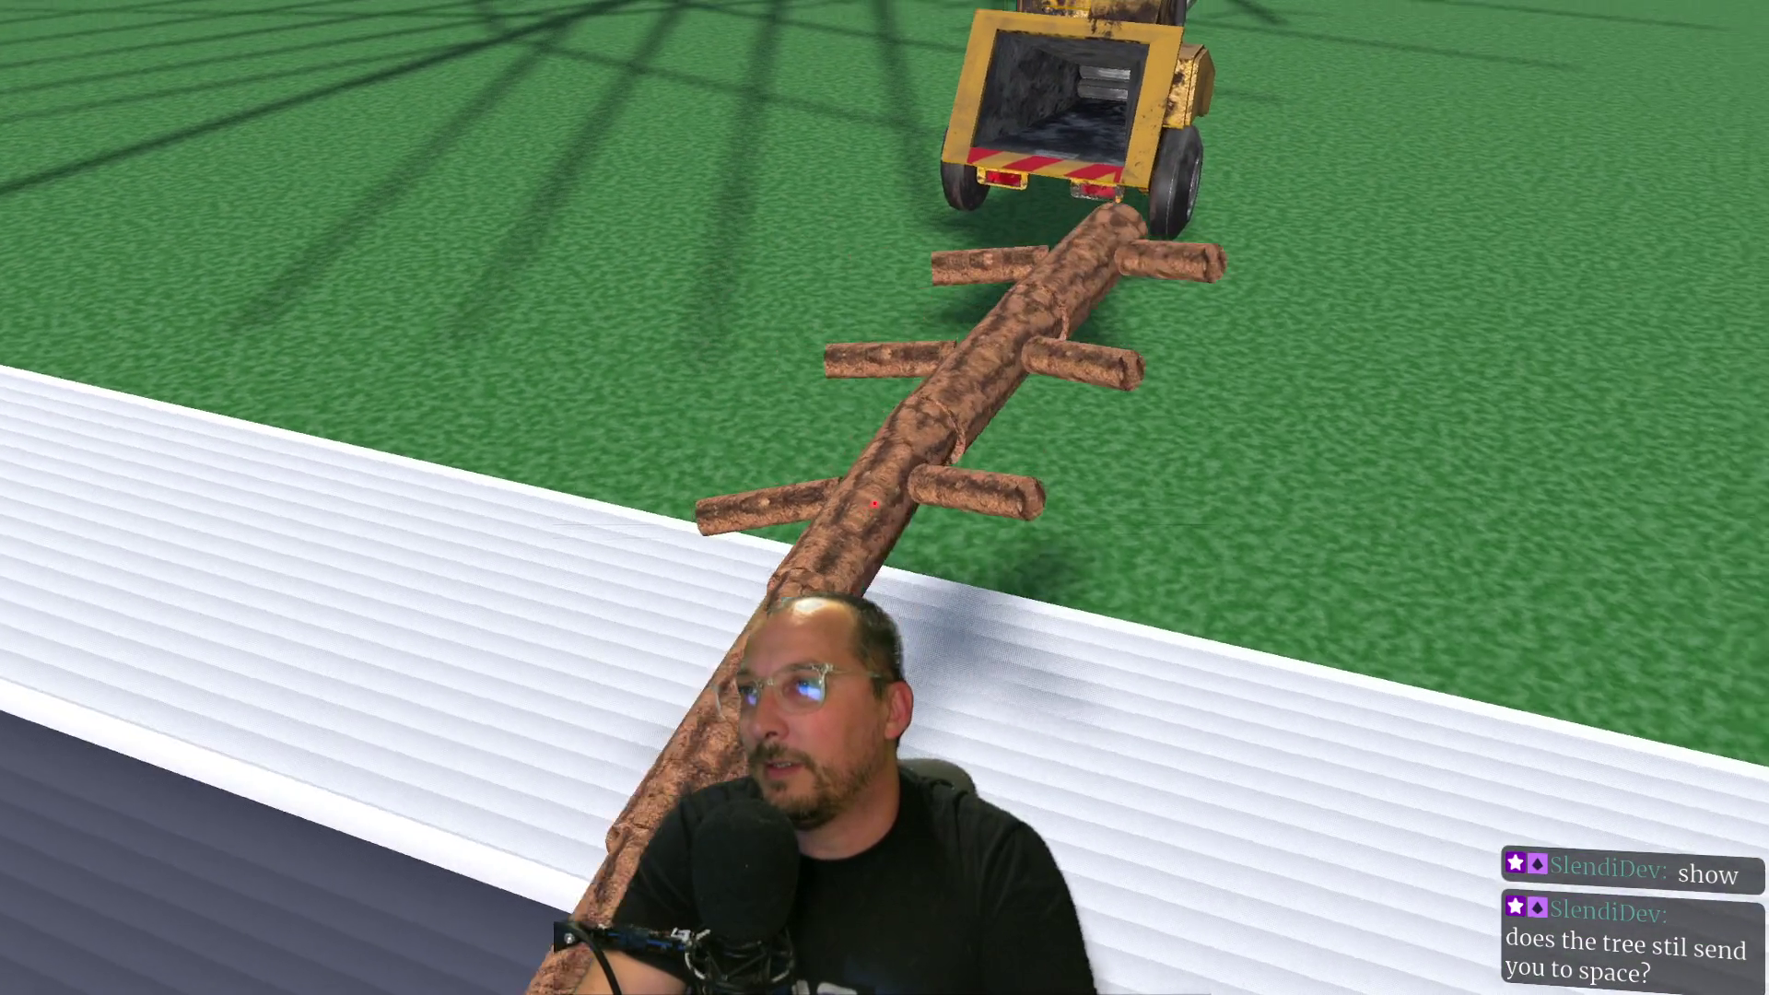
pyautogui.press('w')
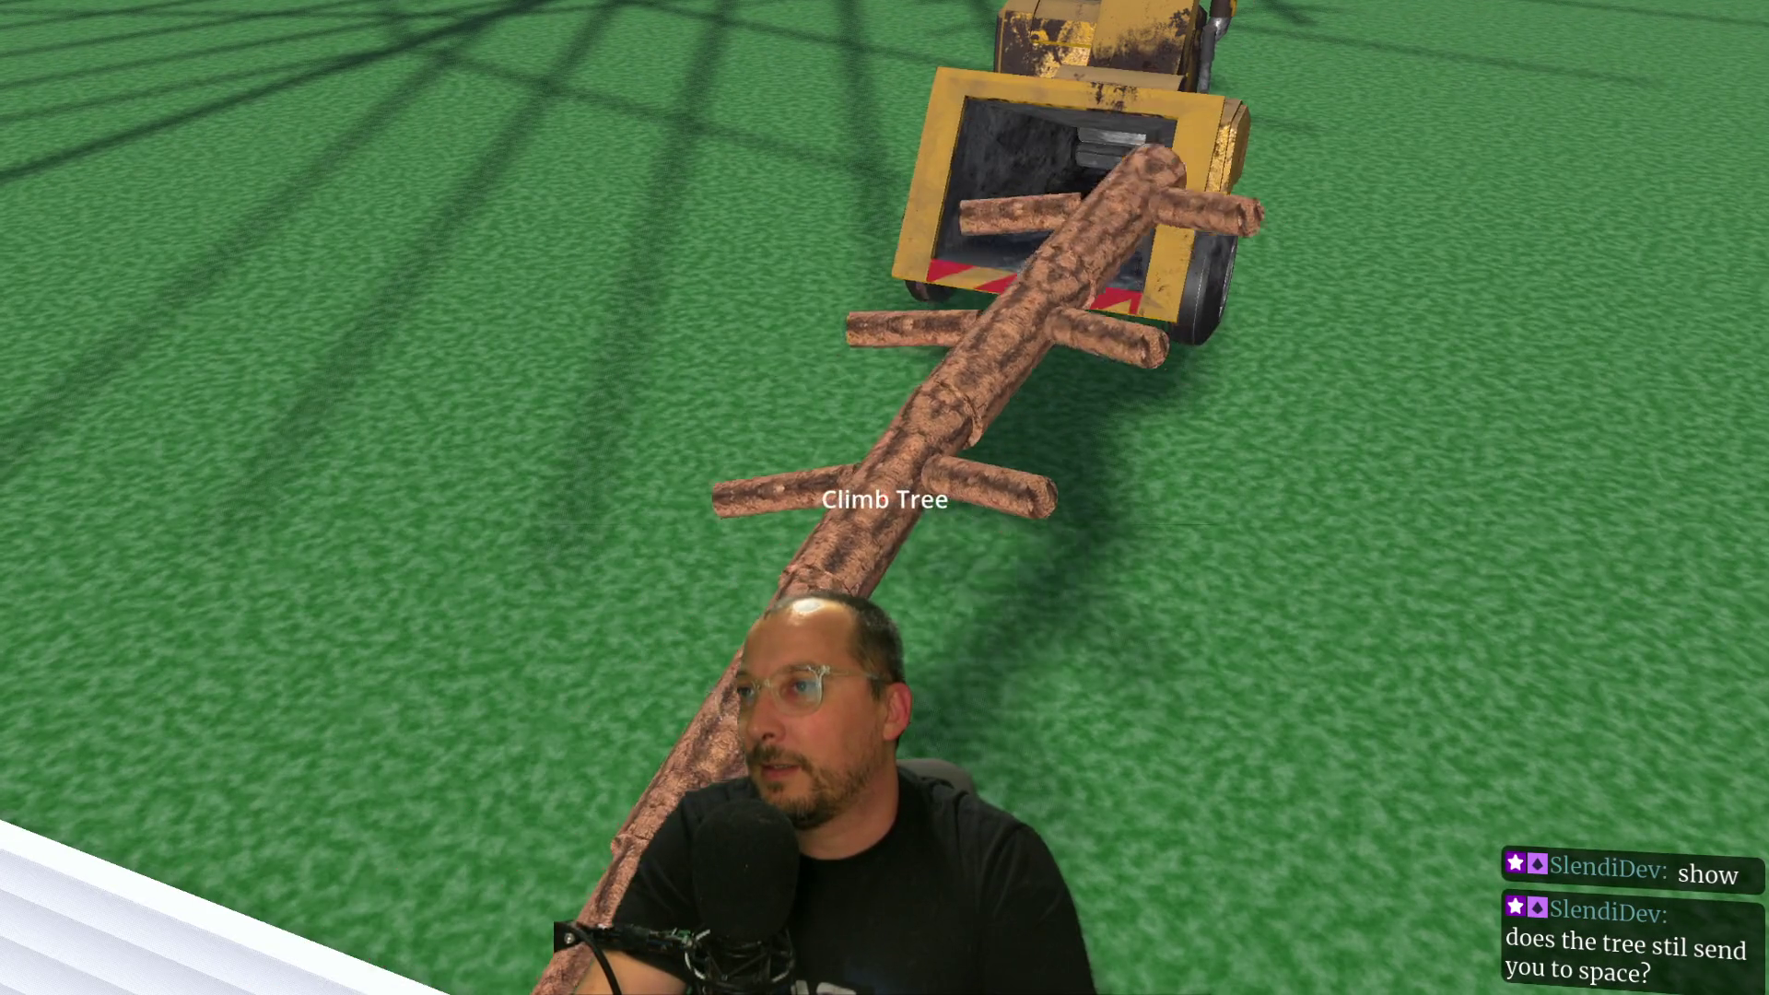
pyautogui.press('w')
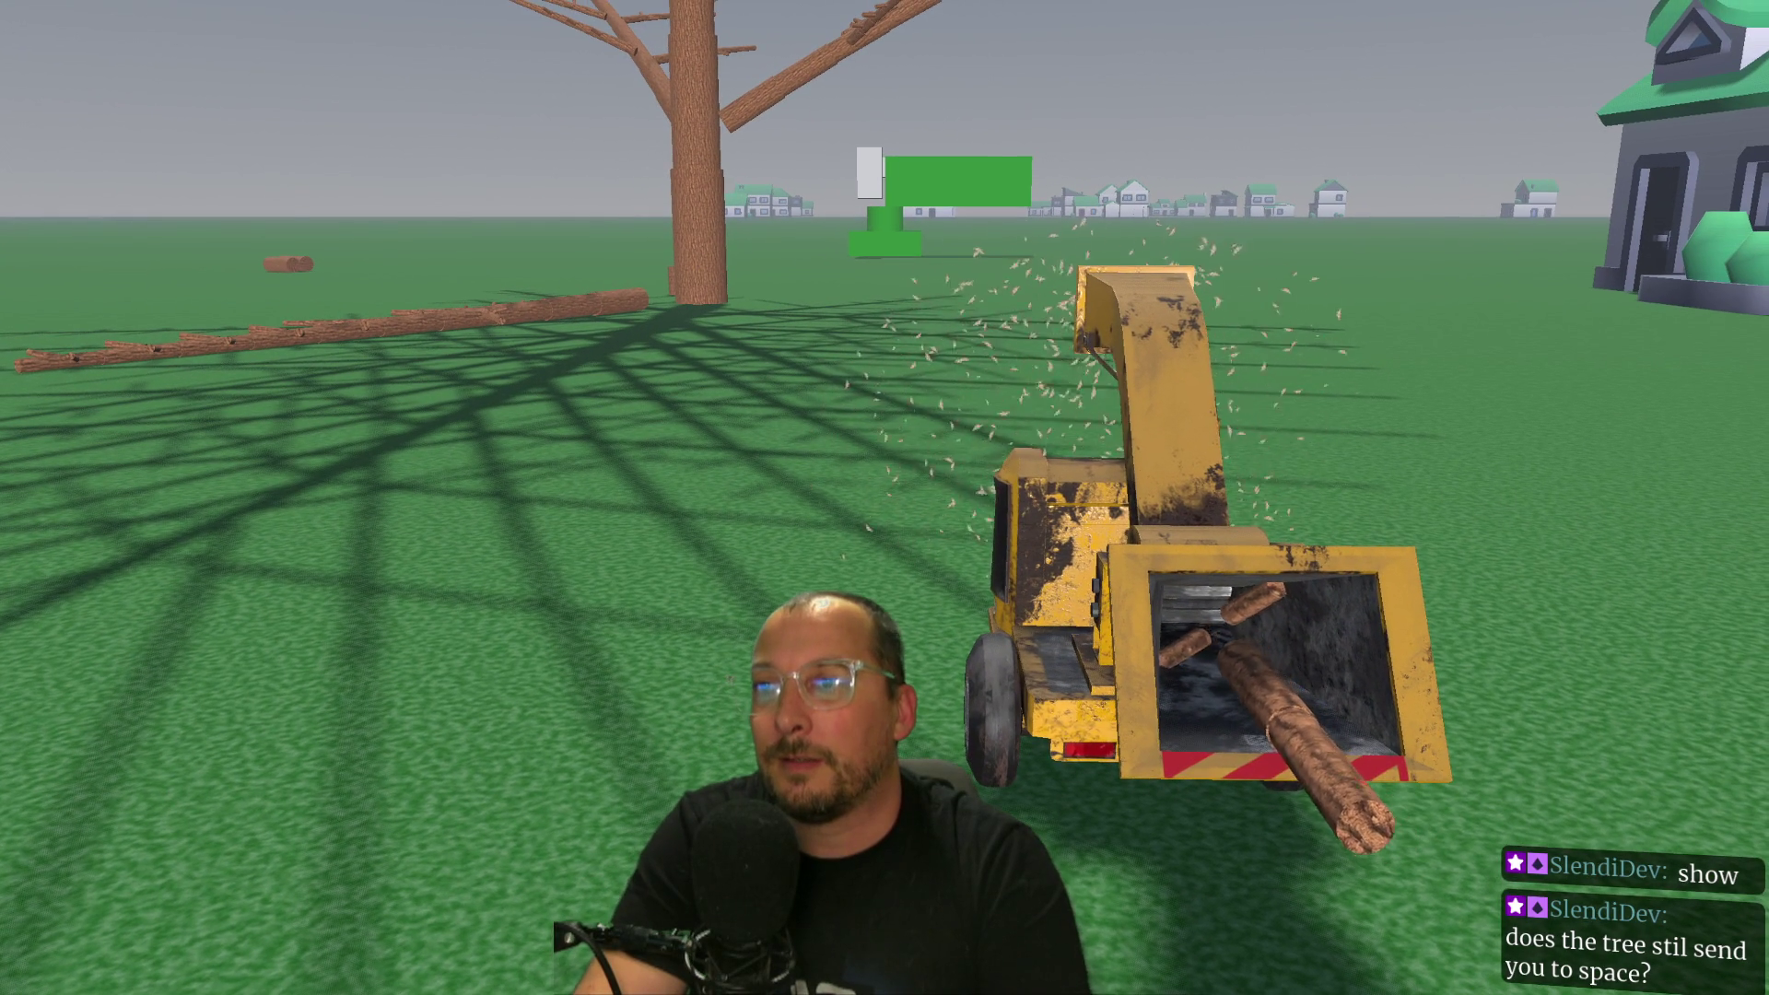
# Circle the chipper, walk up to the big tree, then stop the game with F8.
pyautogui.press('a')
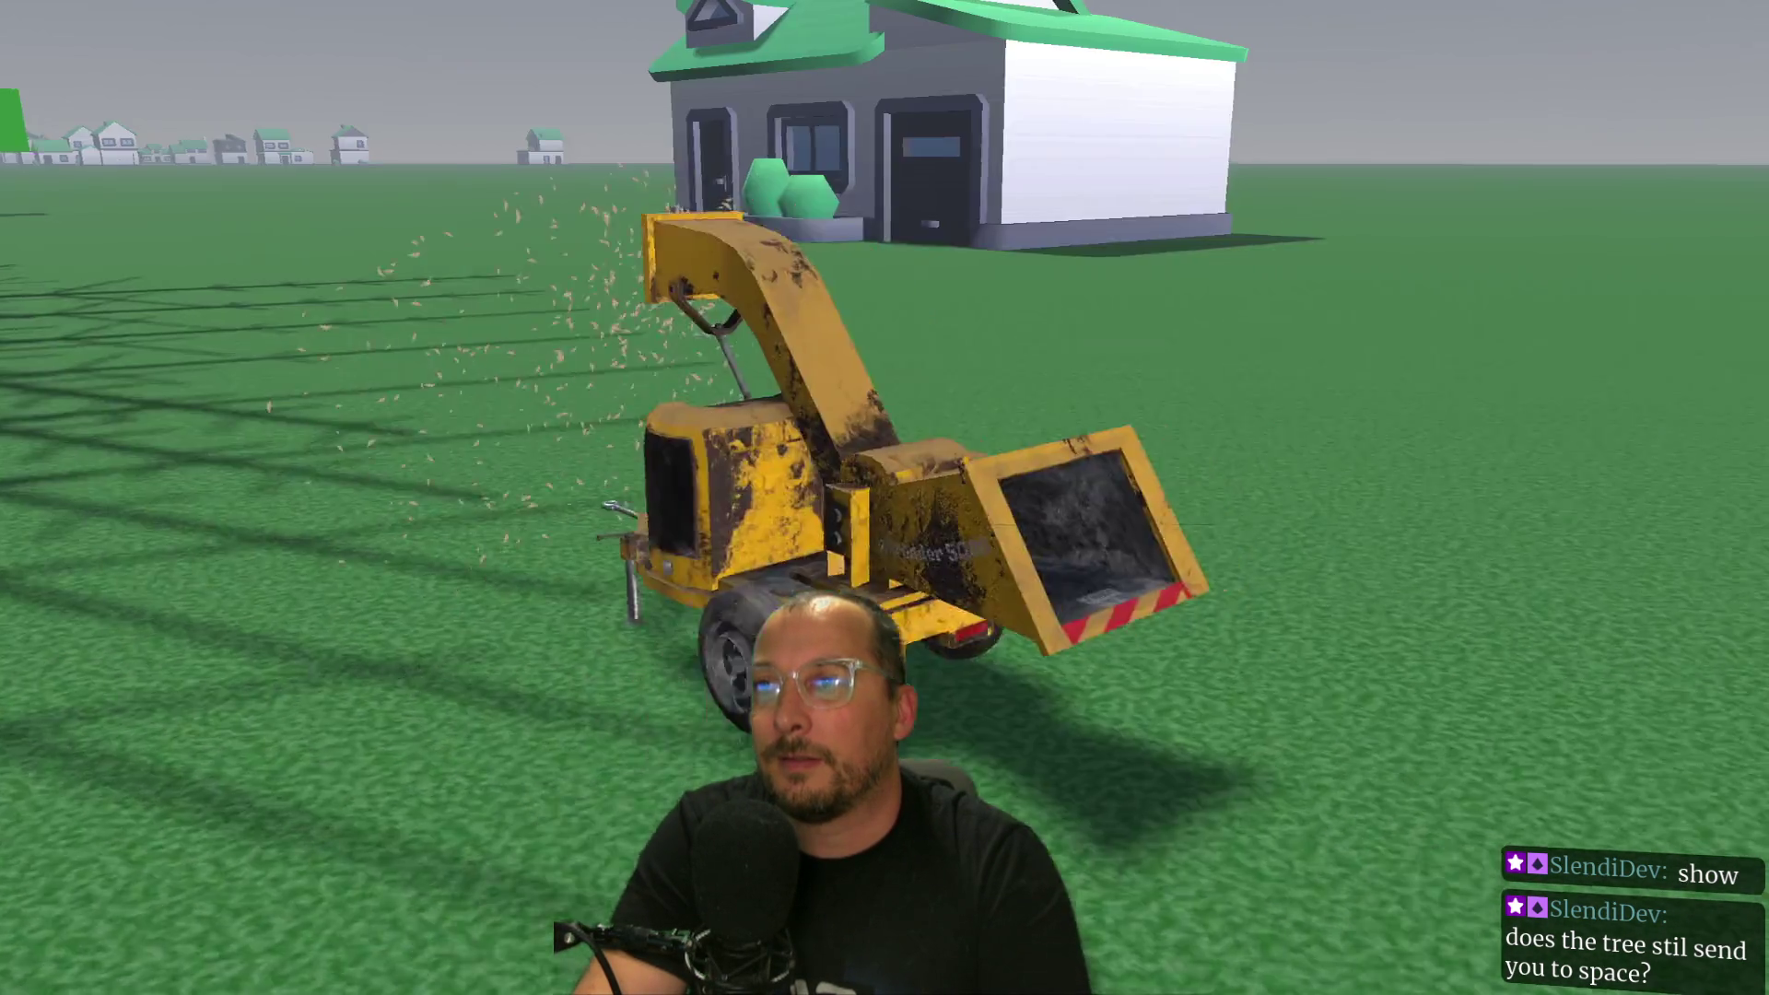
pyautogui.press('d')
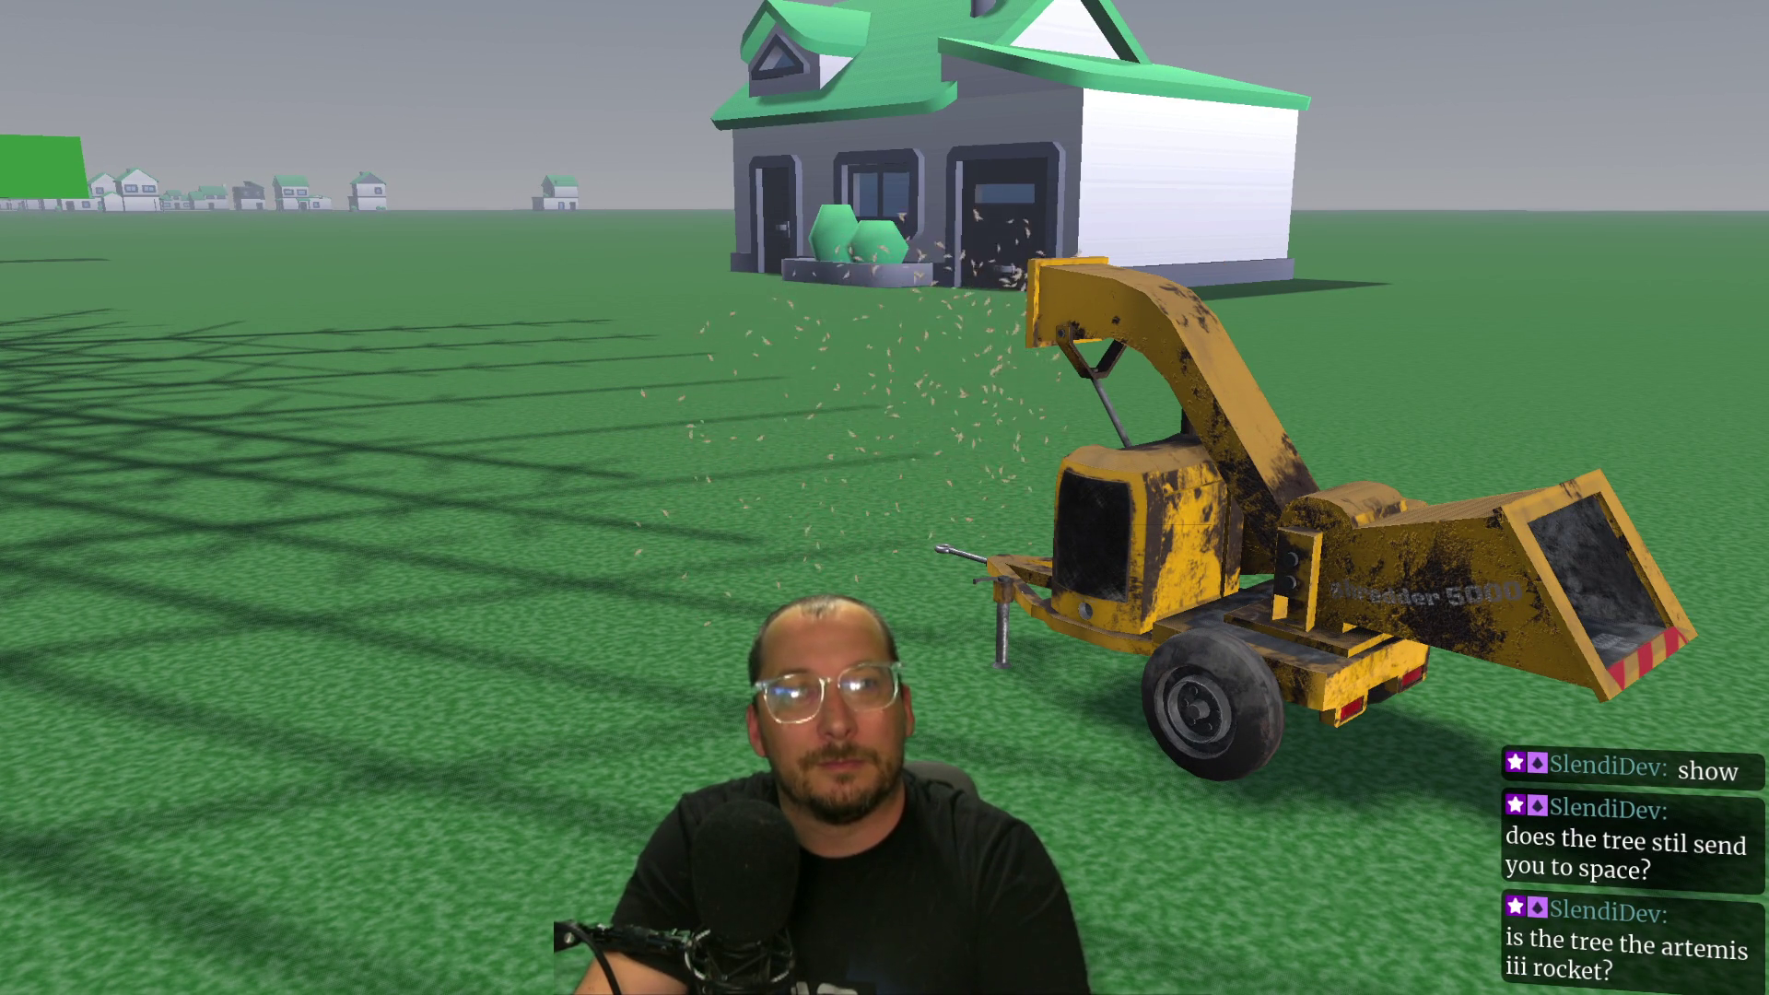
pyautogui.press('w')
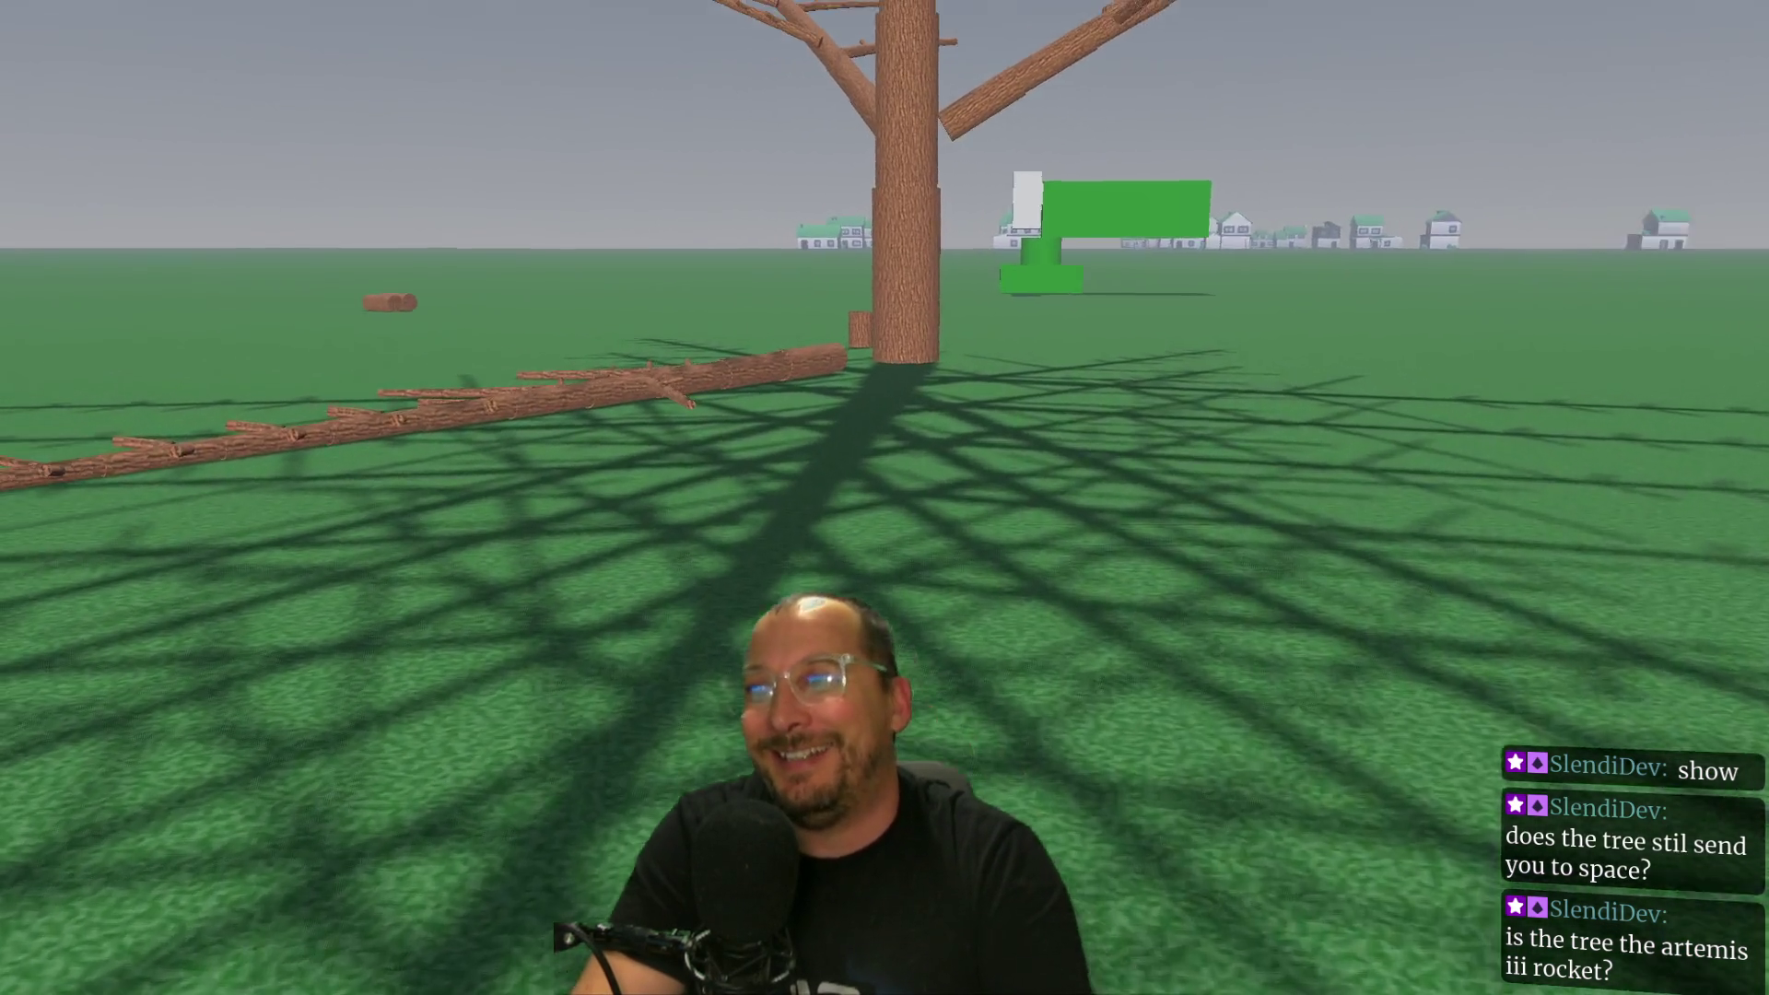
pyautogui.press('w')
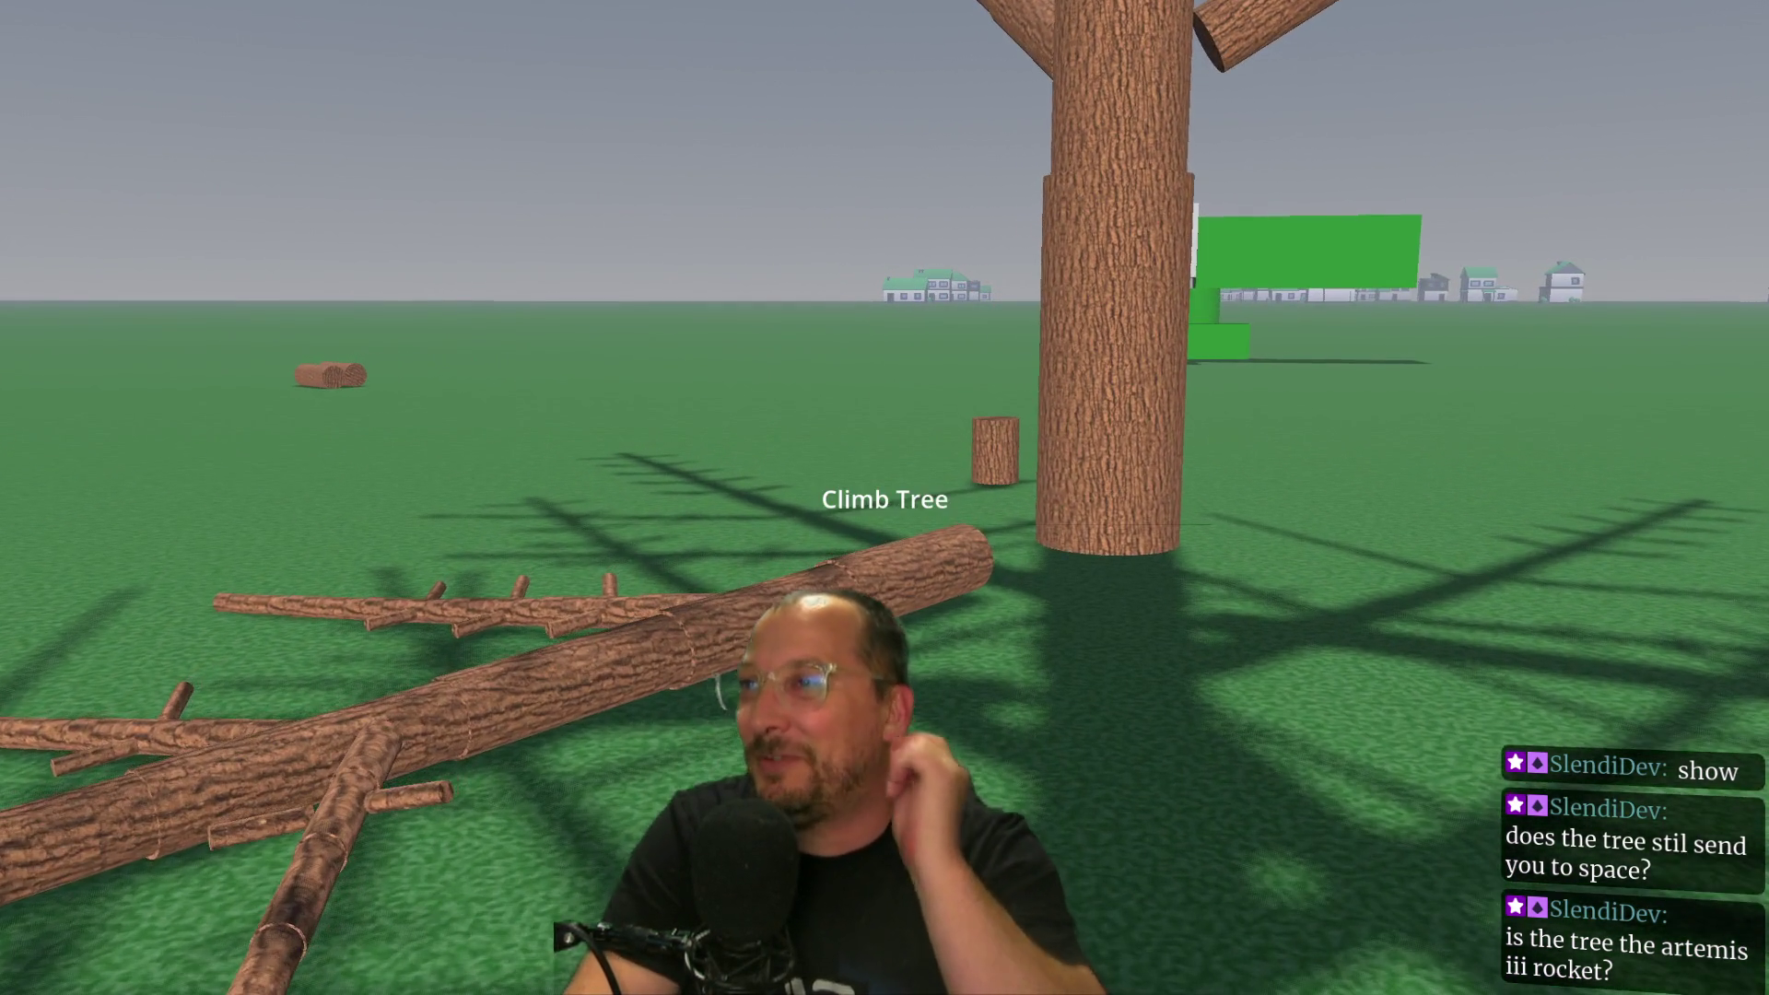
pyautogui.press('F8')
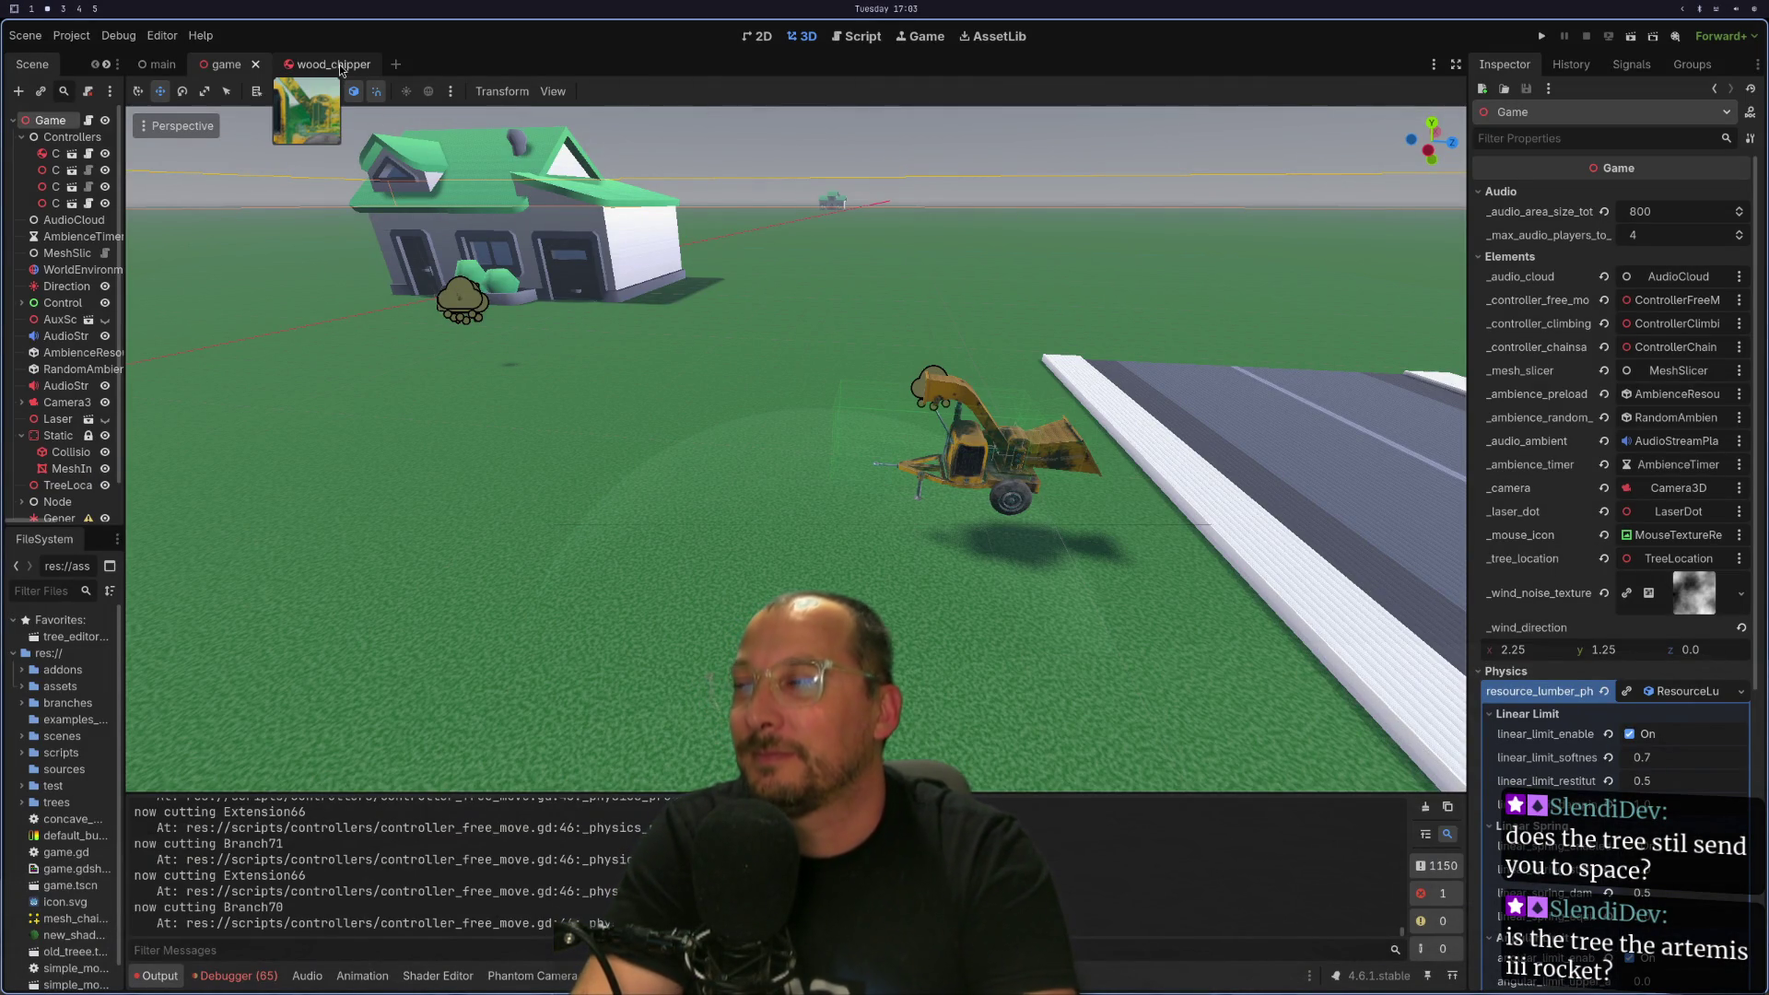
pyautogui.press('super+1')
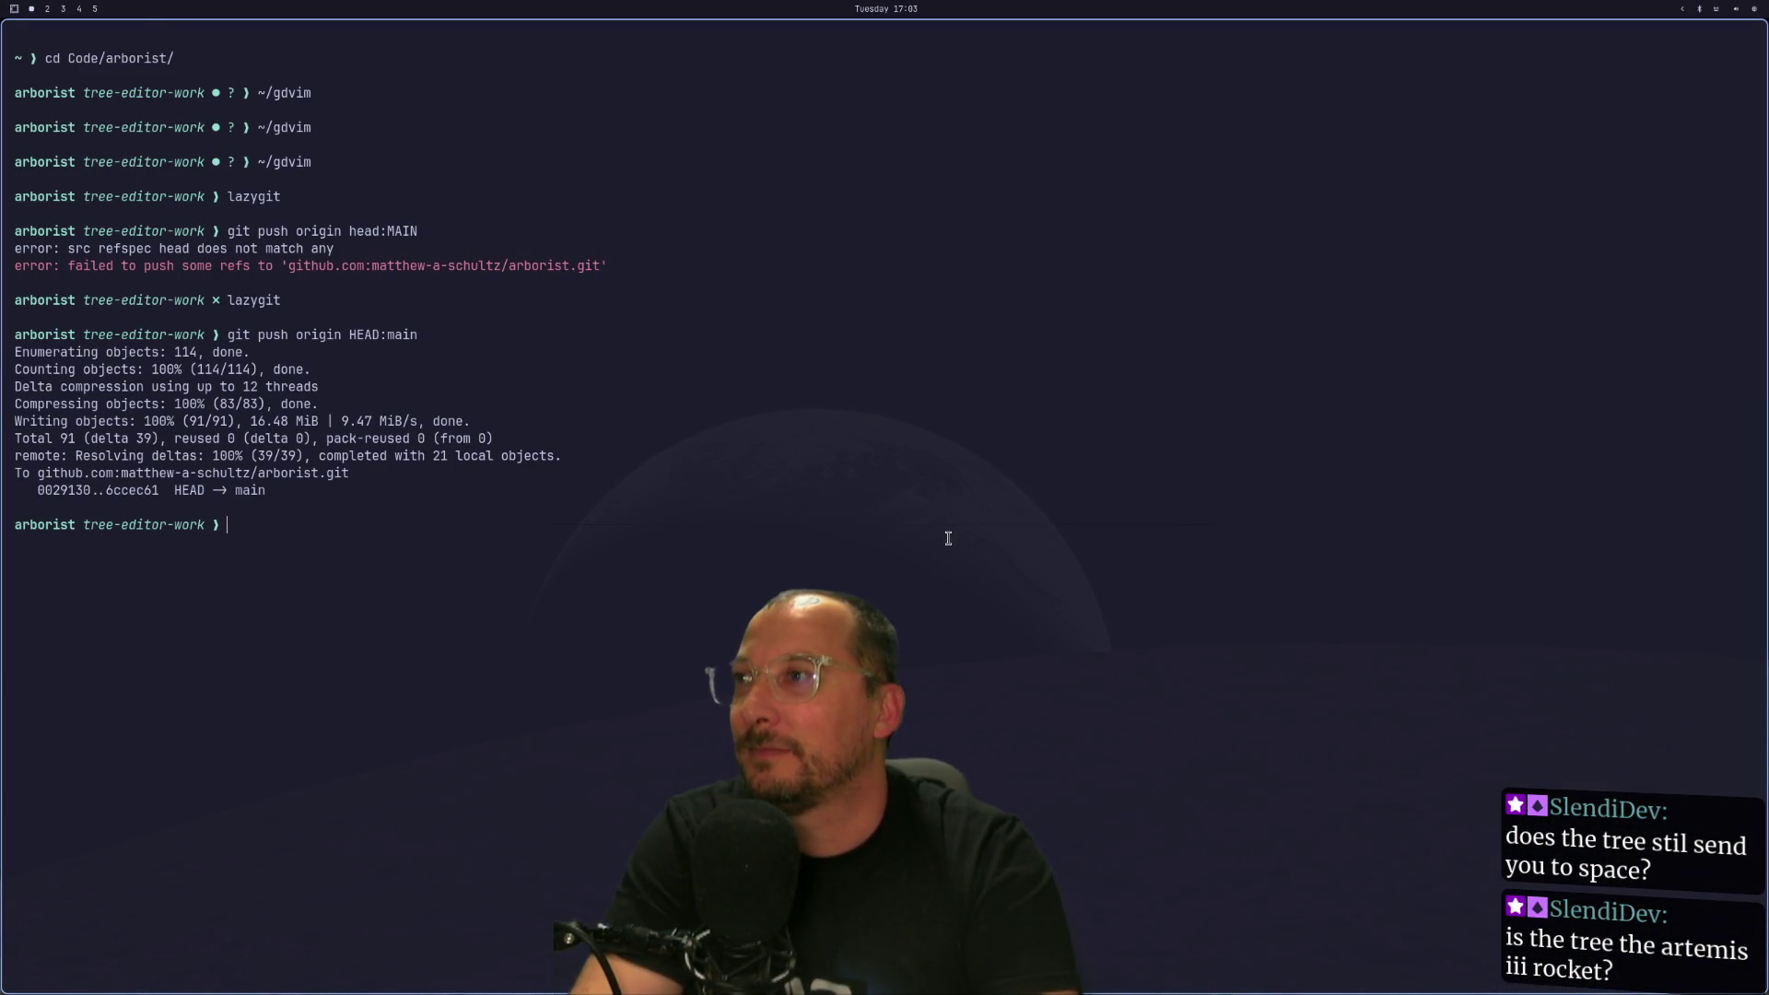
pyautogui.press('super+2')
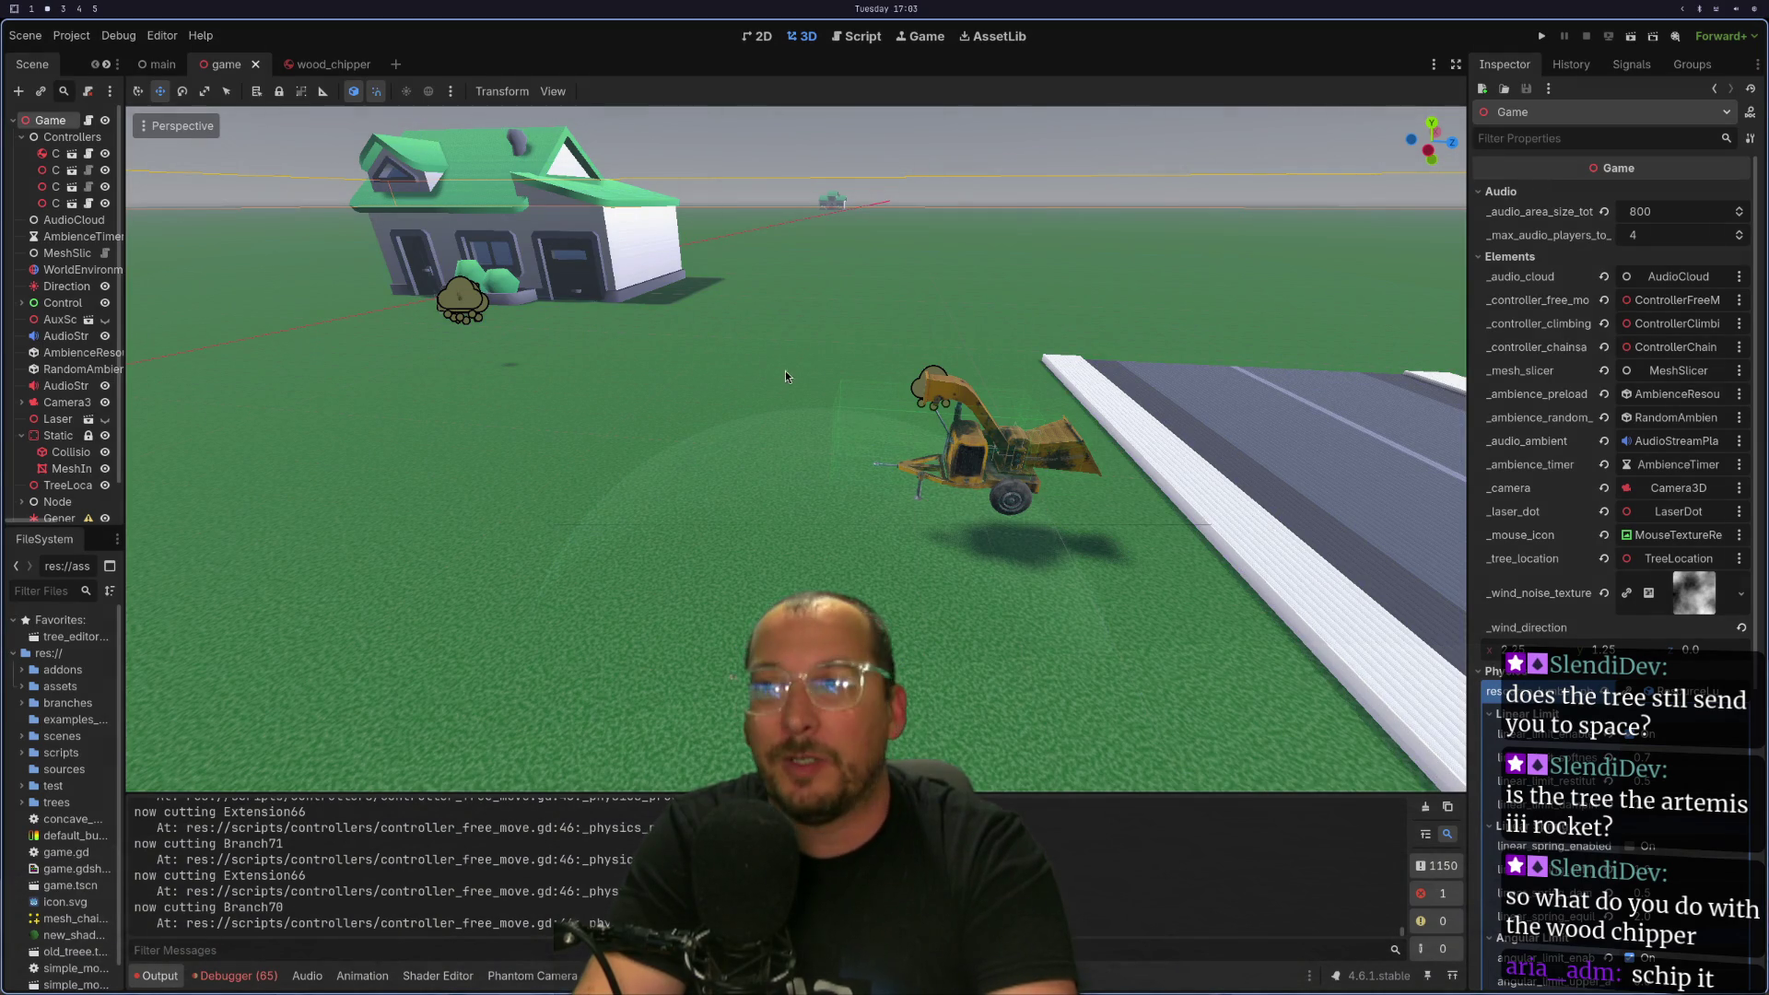
# Open the Debugger's Errors tab and scroll through the 65 errors and warnings.
pyautogui.moveTo(1010, 480)
pyautogui.mouseDown()
pyautogui.moveTo(794, 442)
pyautogui.moveTo(930, 384)
pyautogui.moveTo(928, 411)
pyautogui.mouseUp()
pyautogui.scroll(3, 928, 411)
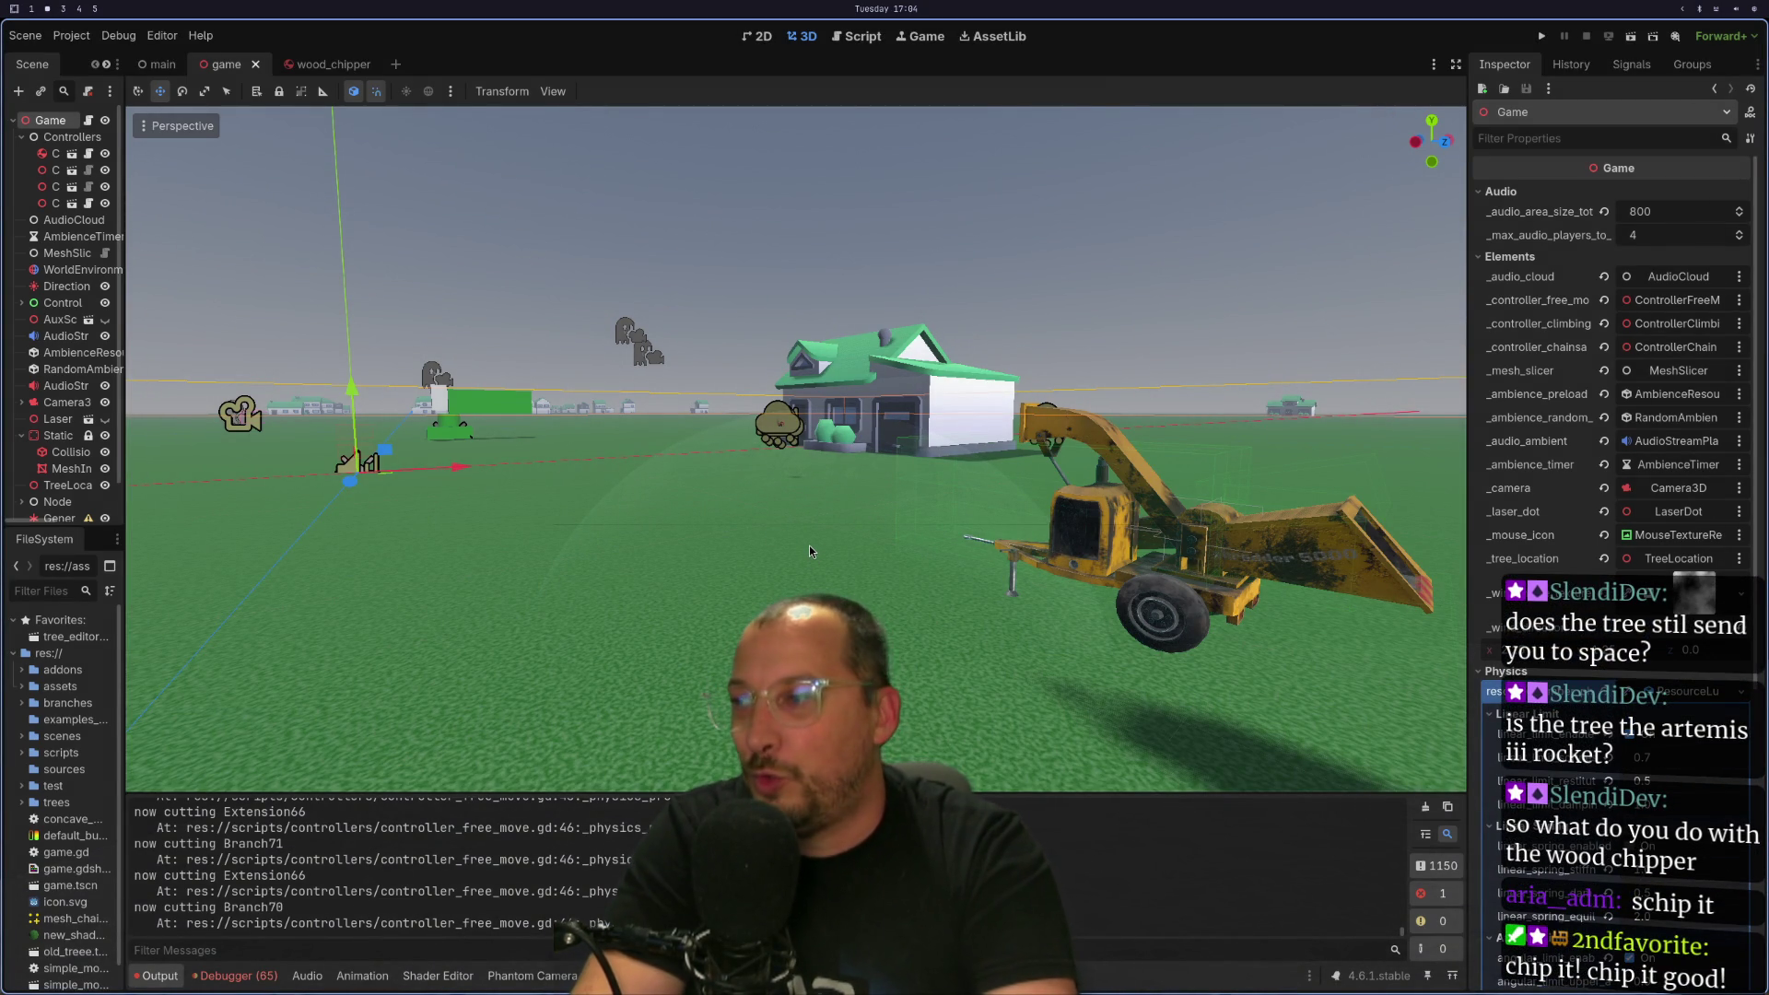
pyautogui.click(249, 978)
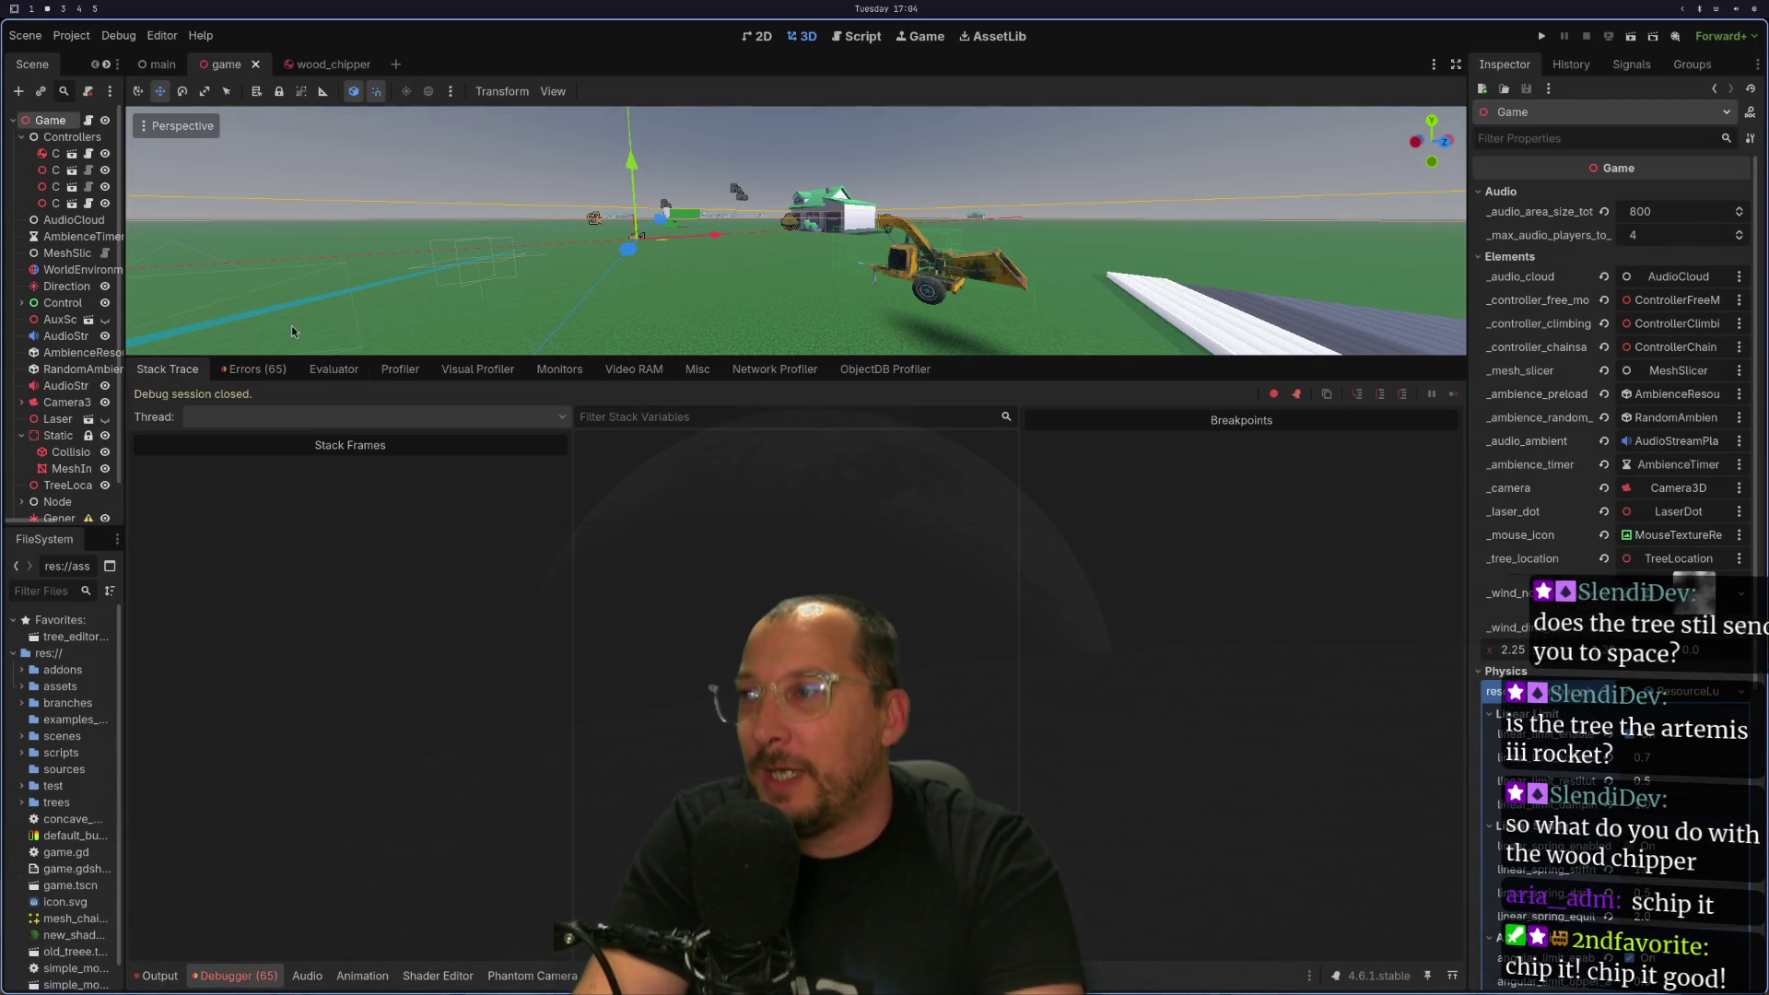
pyautogui.click(254, 368)
pyautogui.scroll(-10, 506, 698)
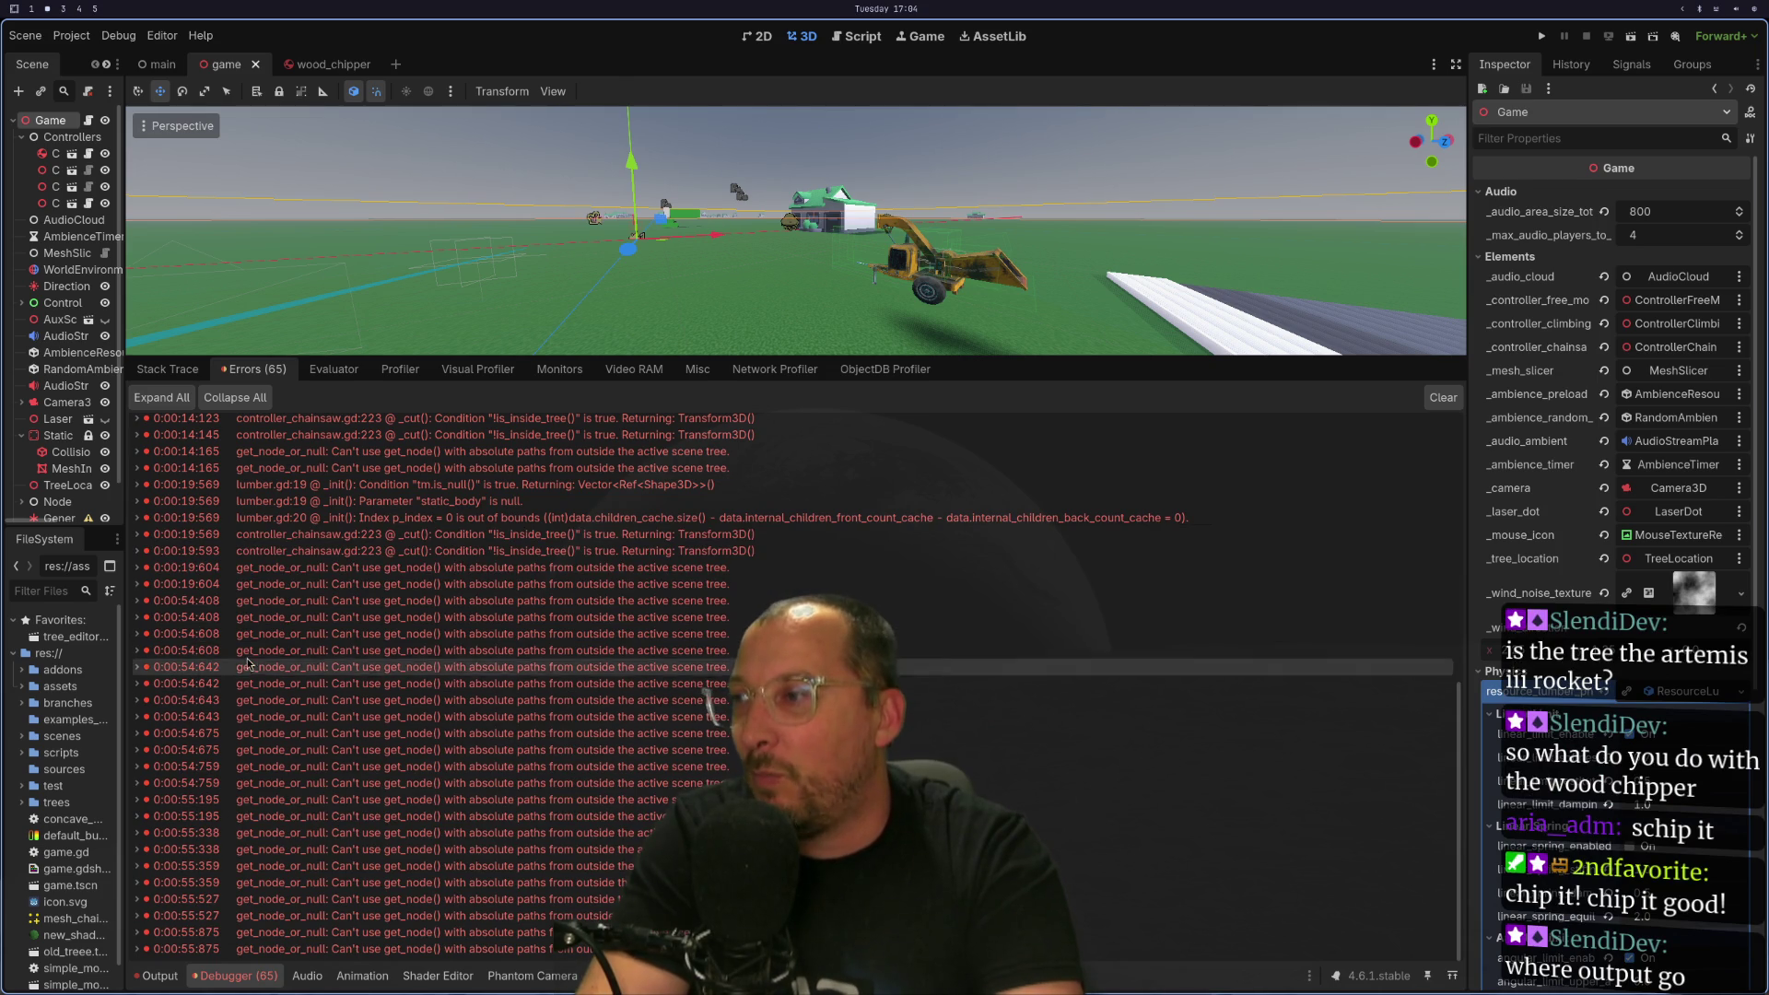
pyautogui.scroll(10, 597, 721)
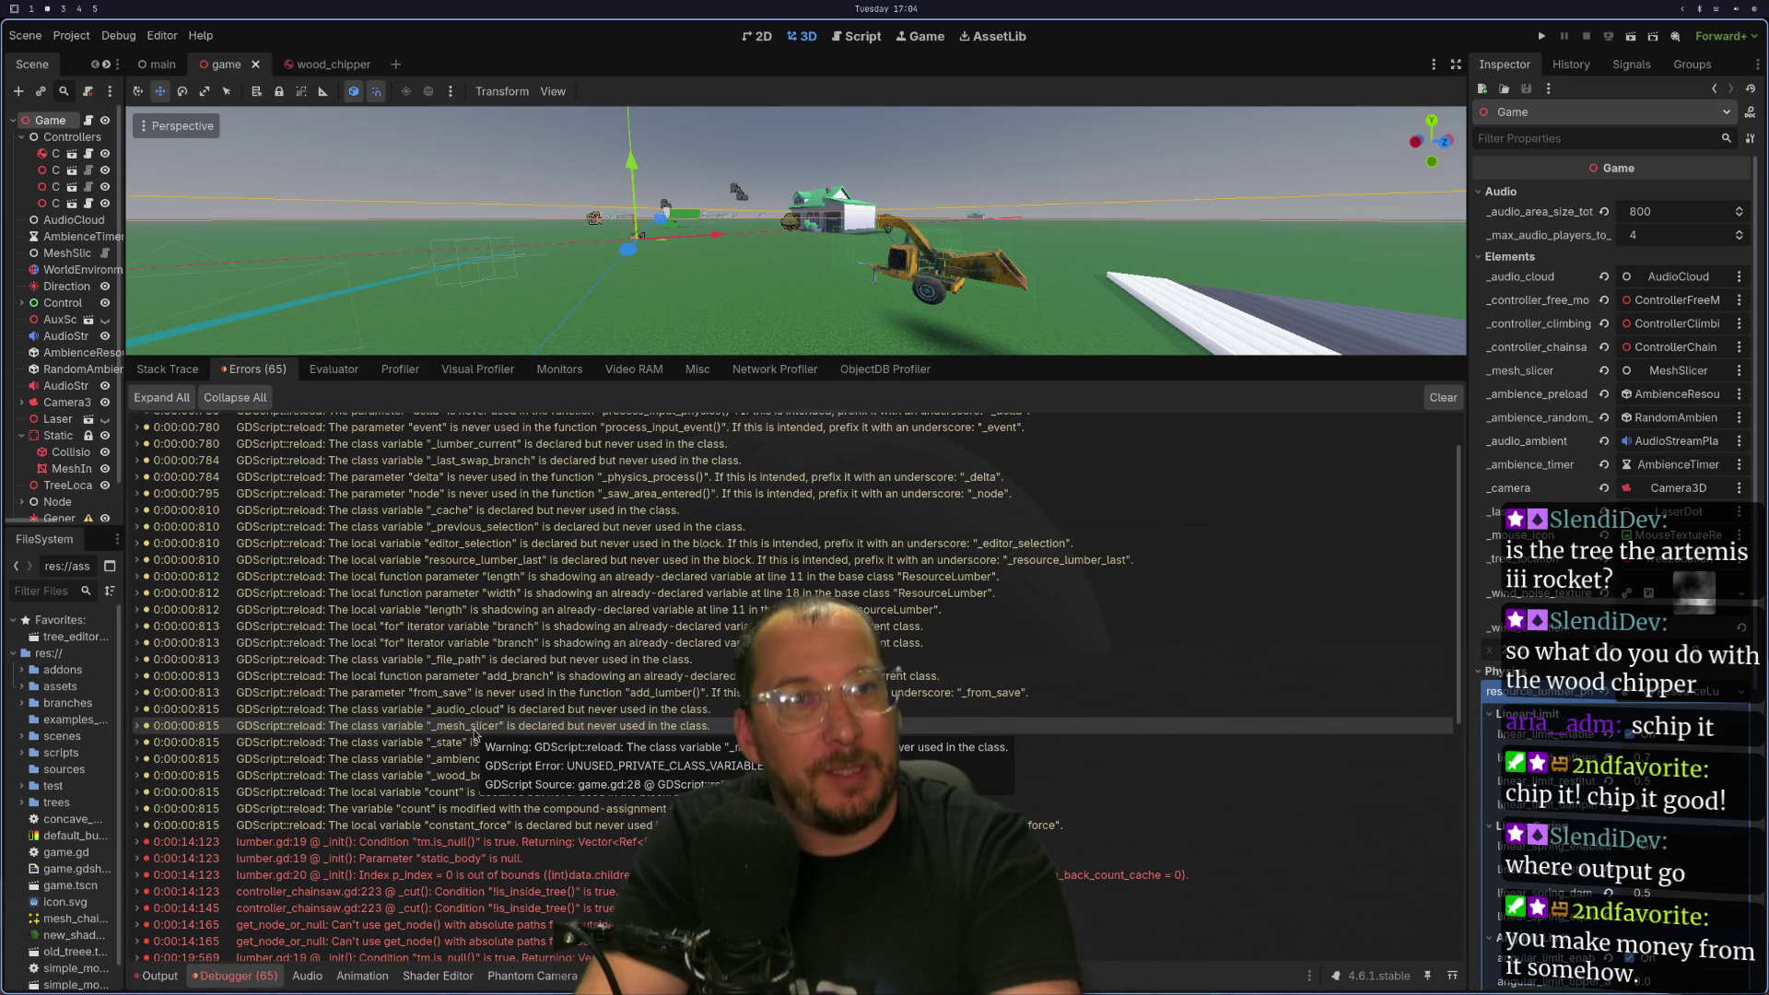
pyautogui.scroll(2, 474, 734)
# Cycle through workspaces to reach the Obsidian Kanban board.
pyautogui.press('super+1')
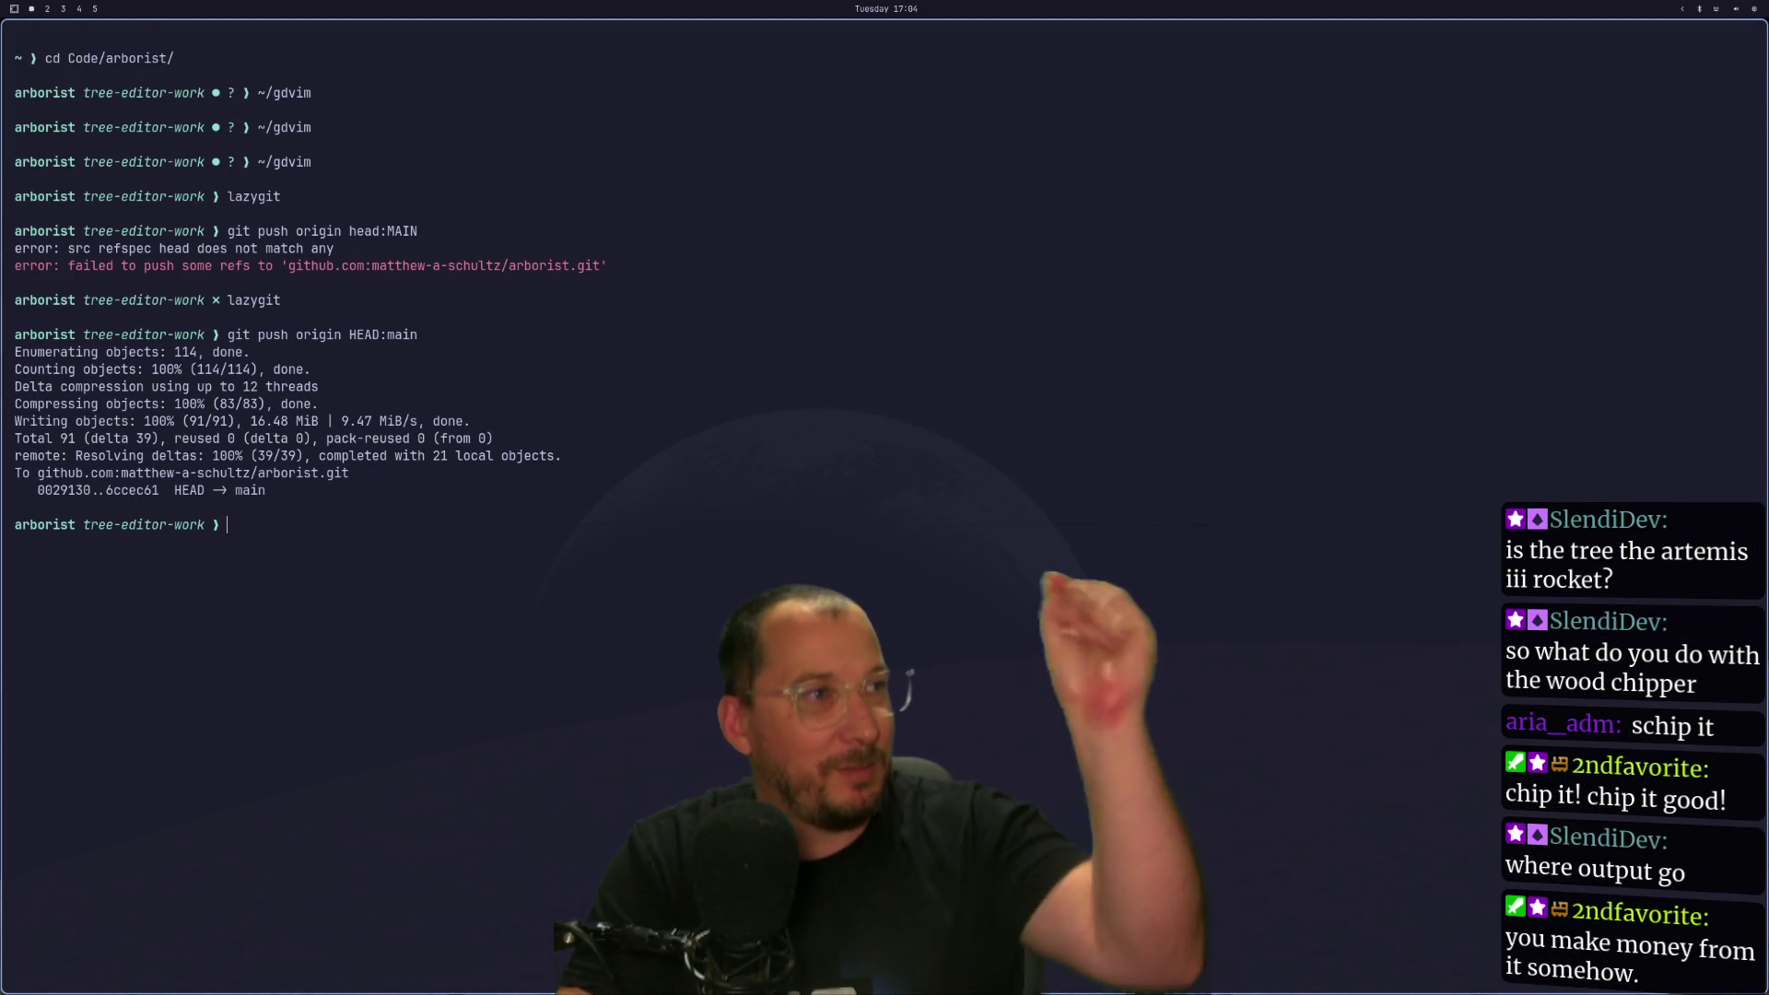
pyautogui.press('super+2')
pyautogui.press('super+3')
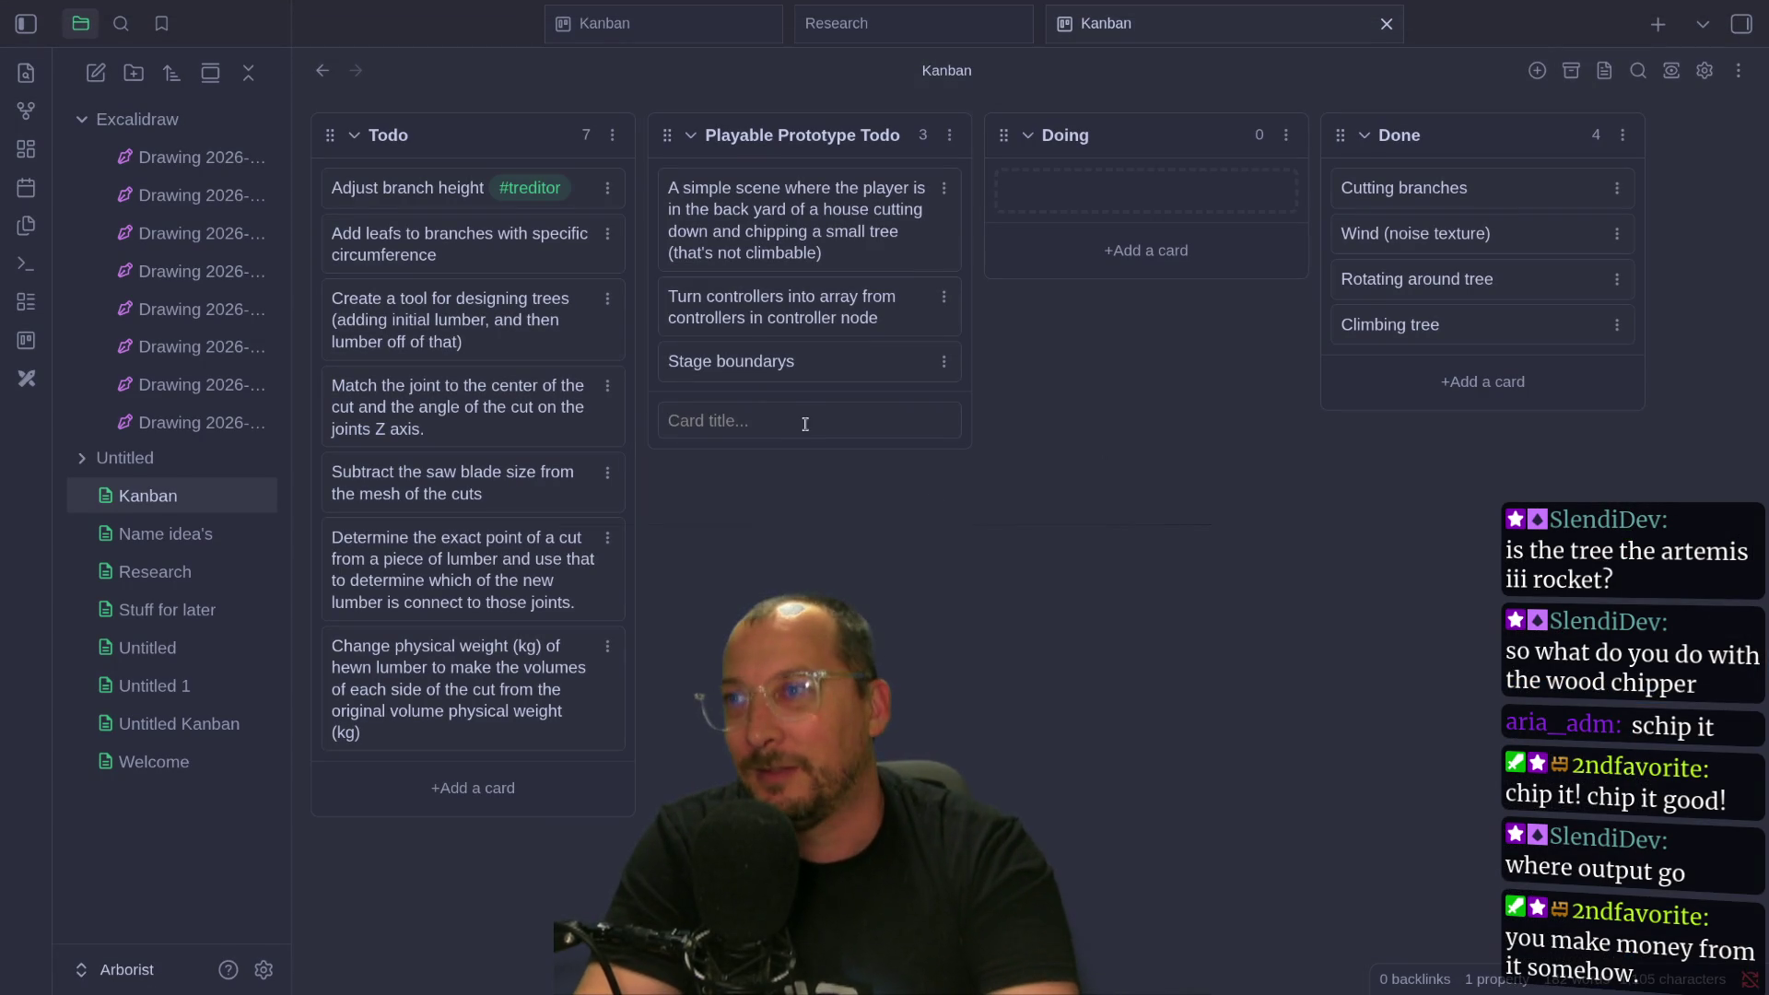
pyautogui.press('super+1')
pyautogui.press('super+2')
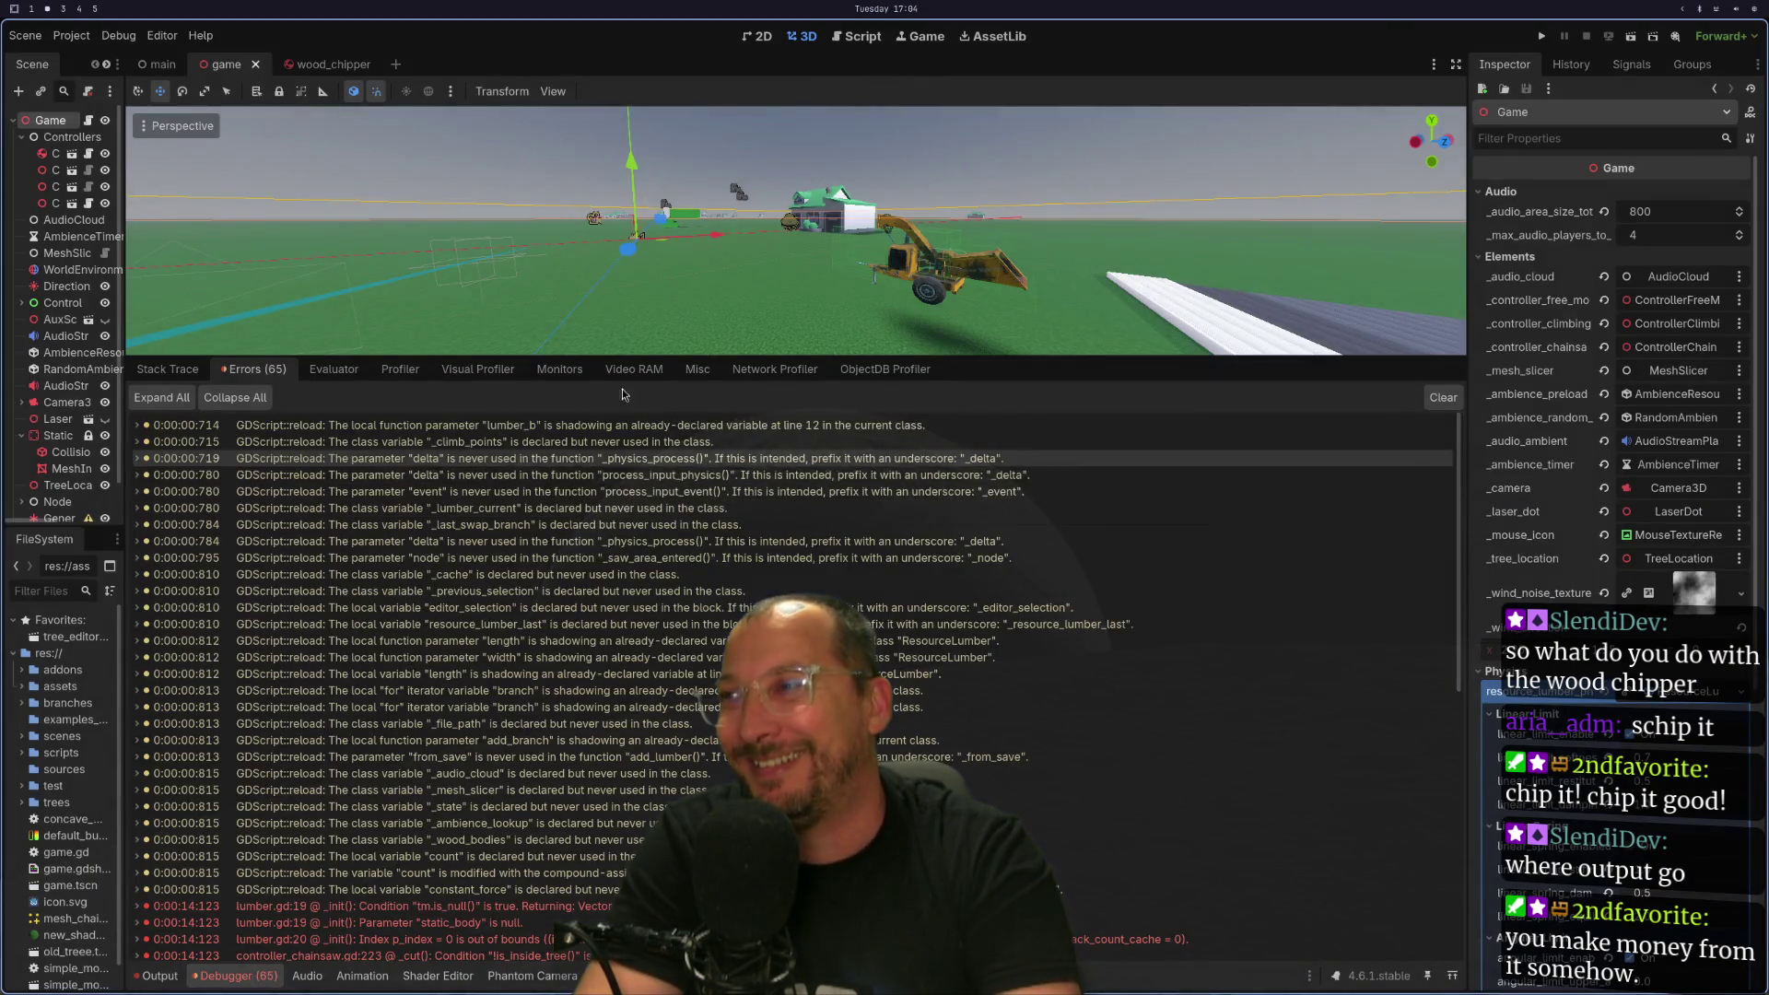
pyautogui.press('super+3')
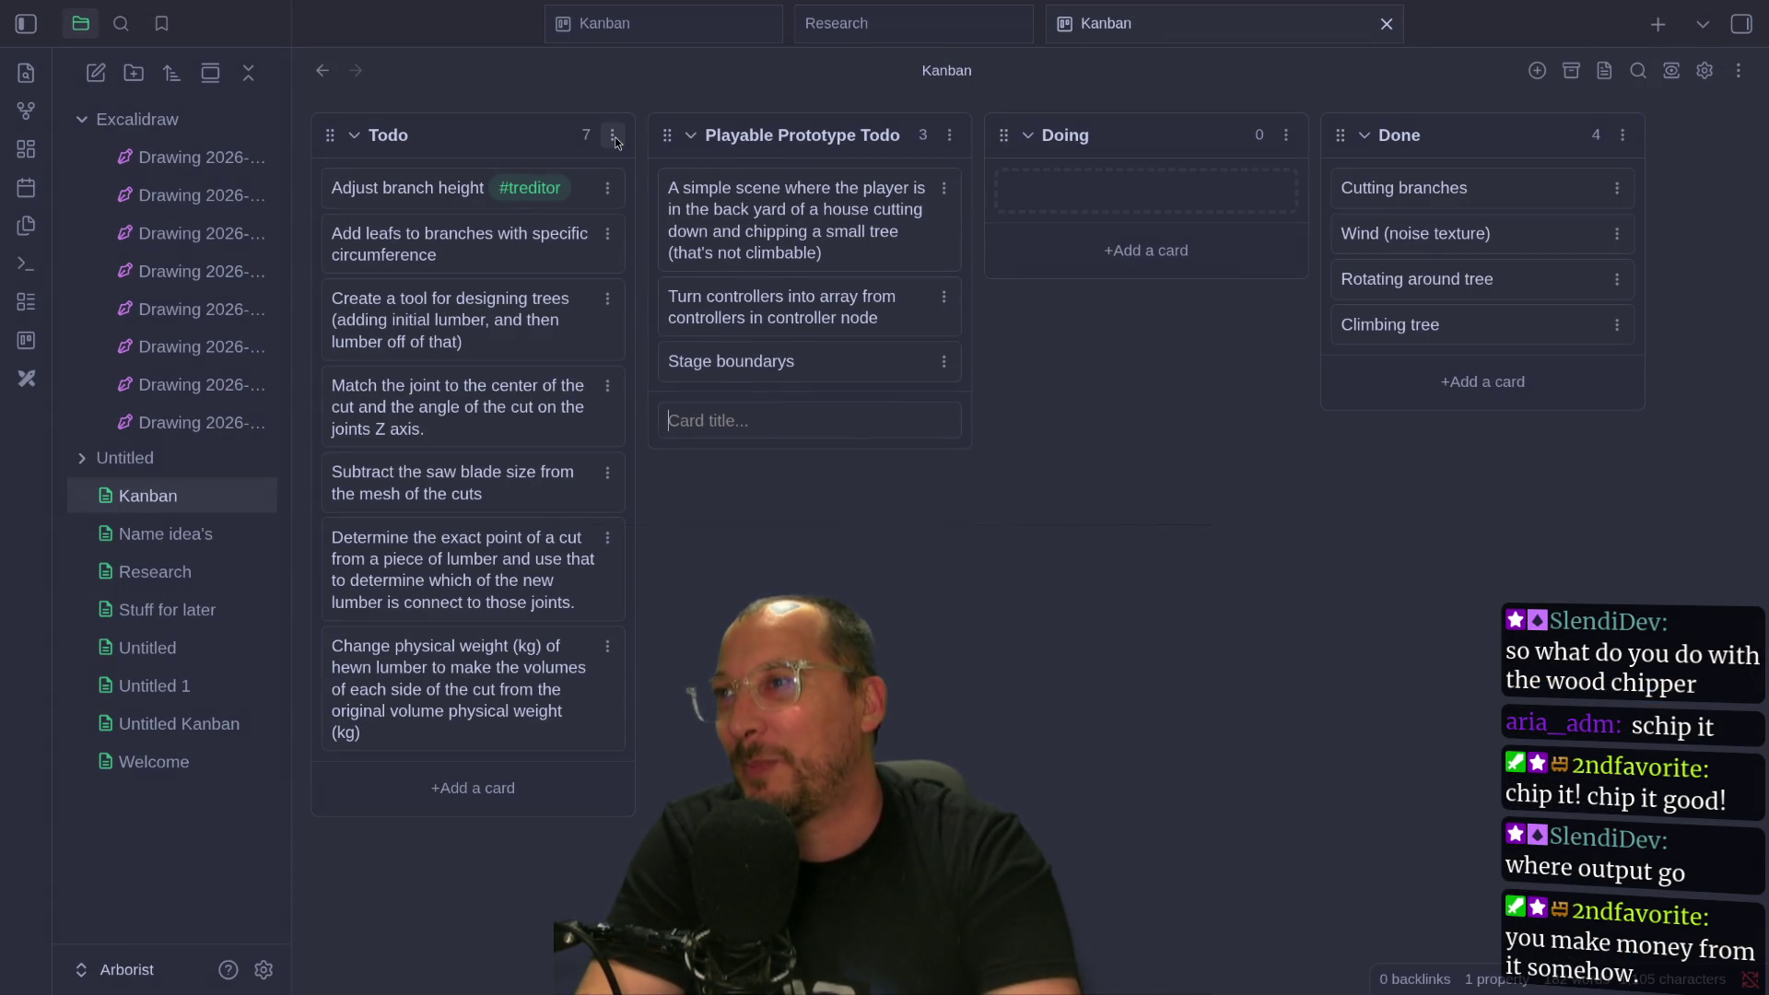
# Move the Todo list to the last column of the Kanban board.
pyautogui.click(613, 137)
pyautogui.press('super+1')
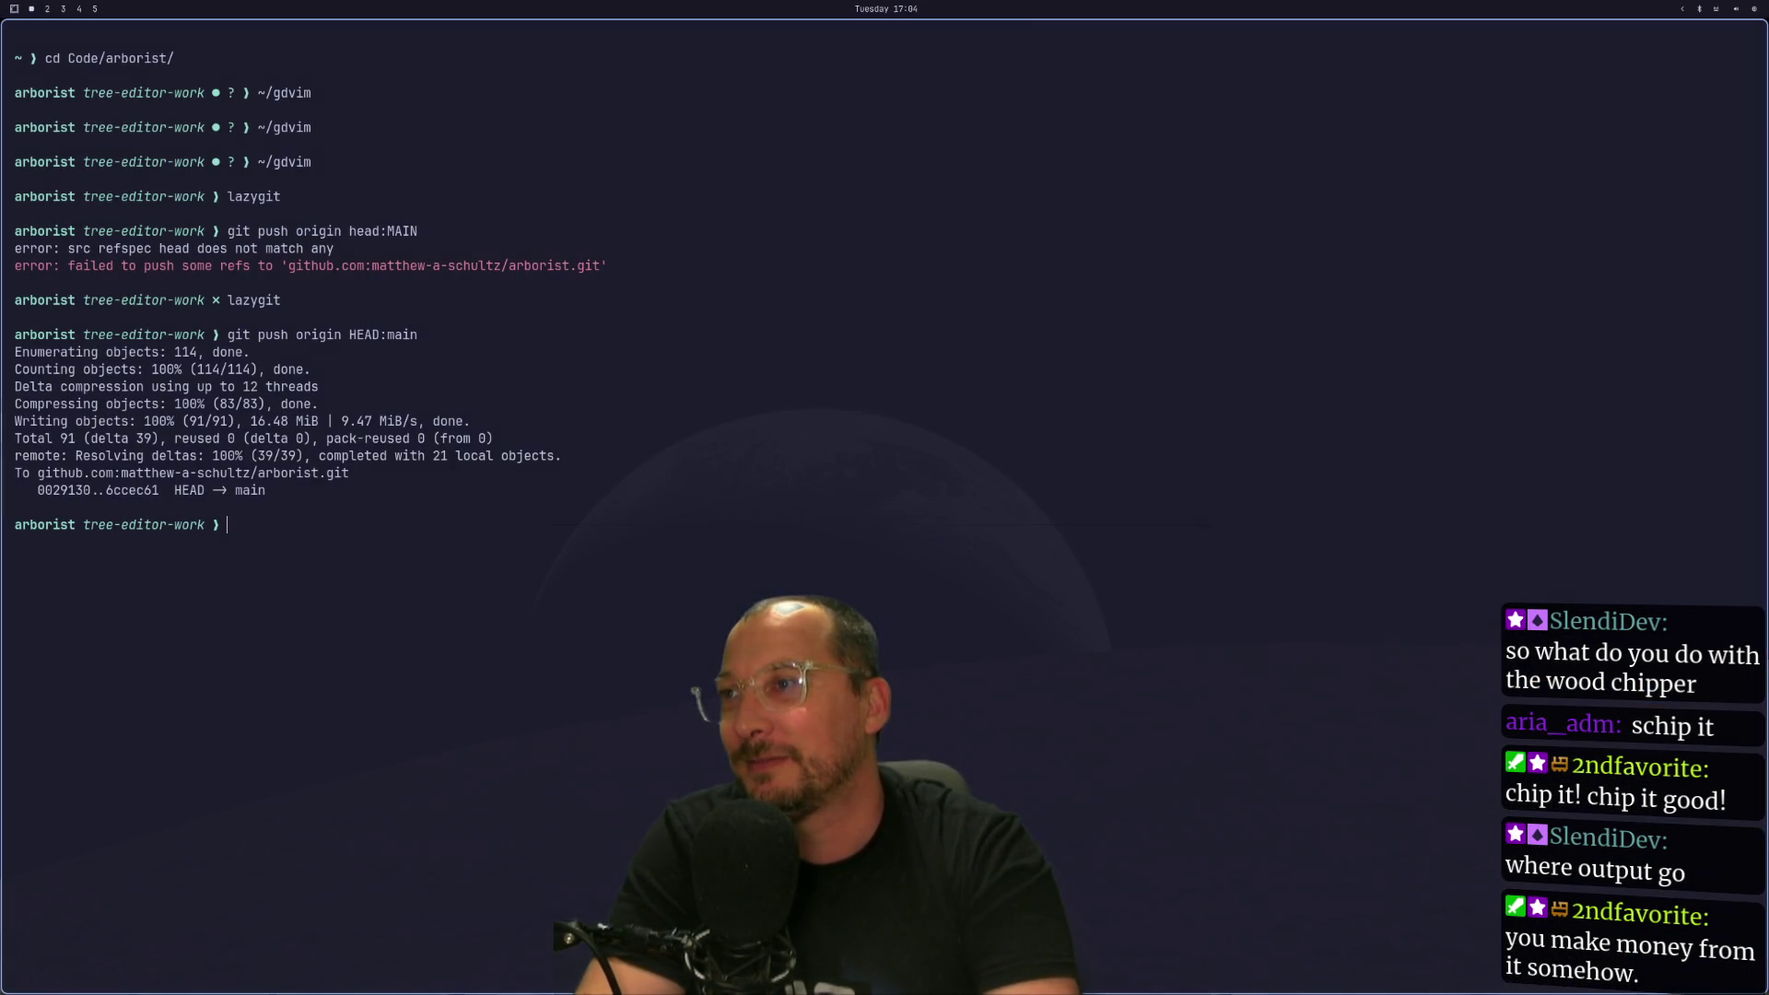
pyautogui.press('super+2')
pyautogui.press('super+3')
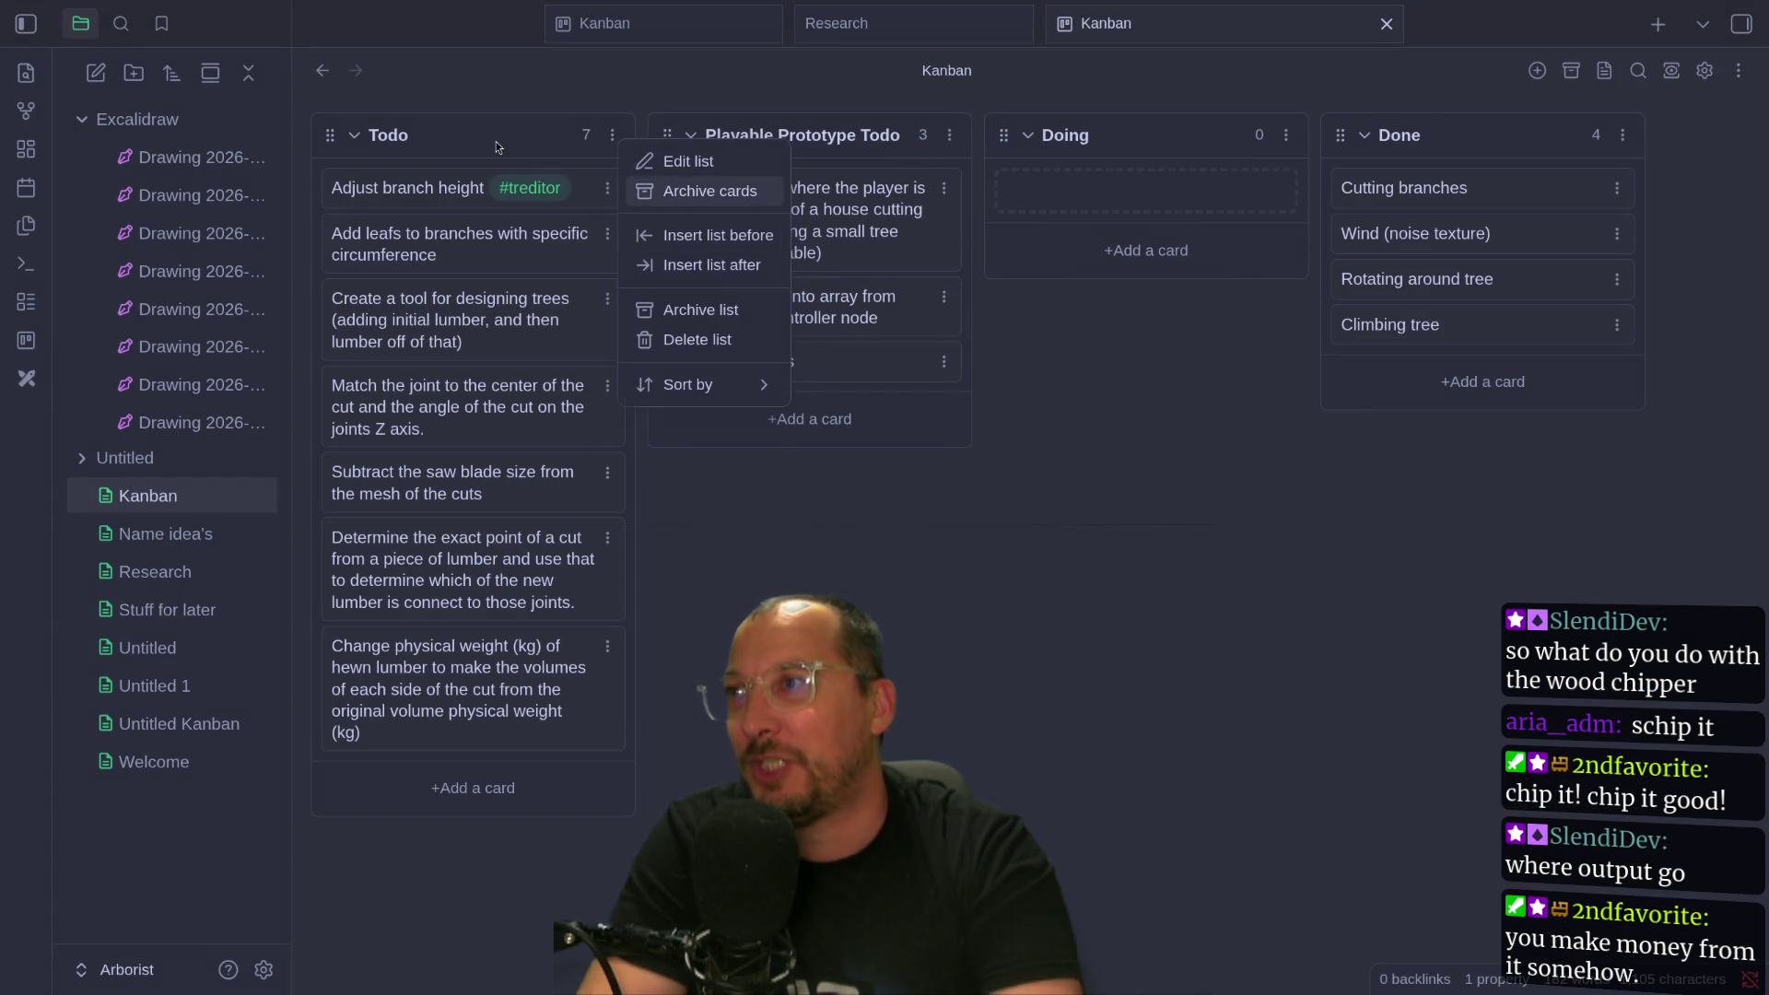
pyautogui.press('Escape')
pyautogui.moveTo(330, 140)
pyautogui.mouseDown()
pyautogui.moveTo(1446, 163)
pyautogui.moveTo(1492, 148)
pyautogui.moveTo(1346, 165)
pyautogui.mouseUp()
# Cycle workspaces between the terminal and Godot's error list.
pyautogui.press('super+1')
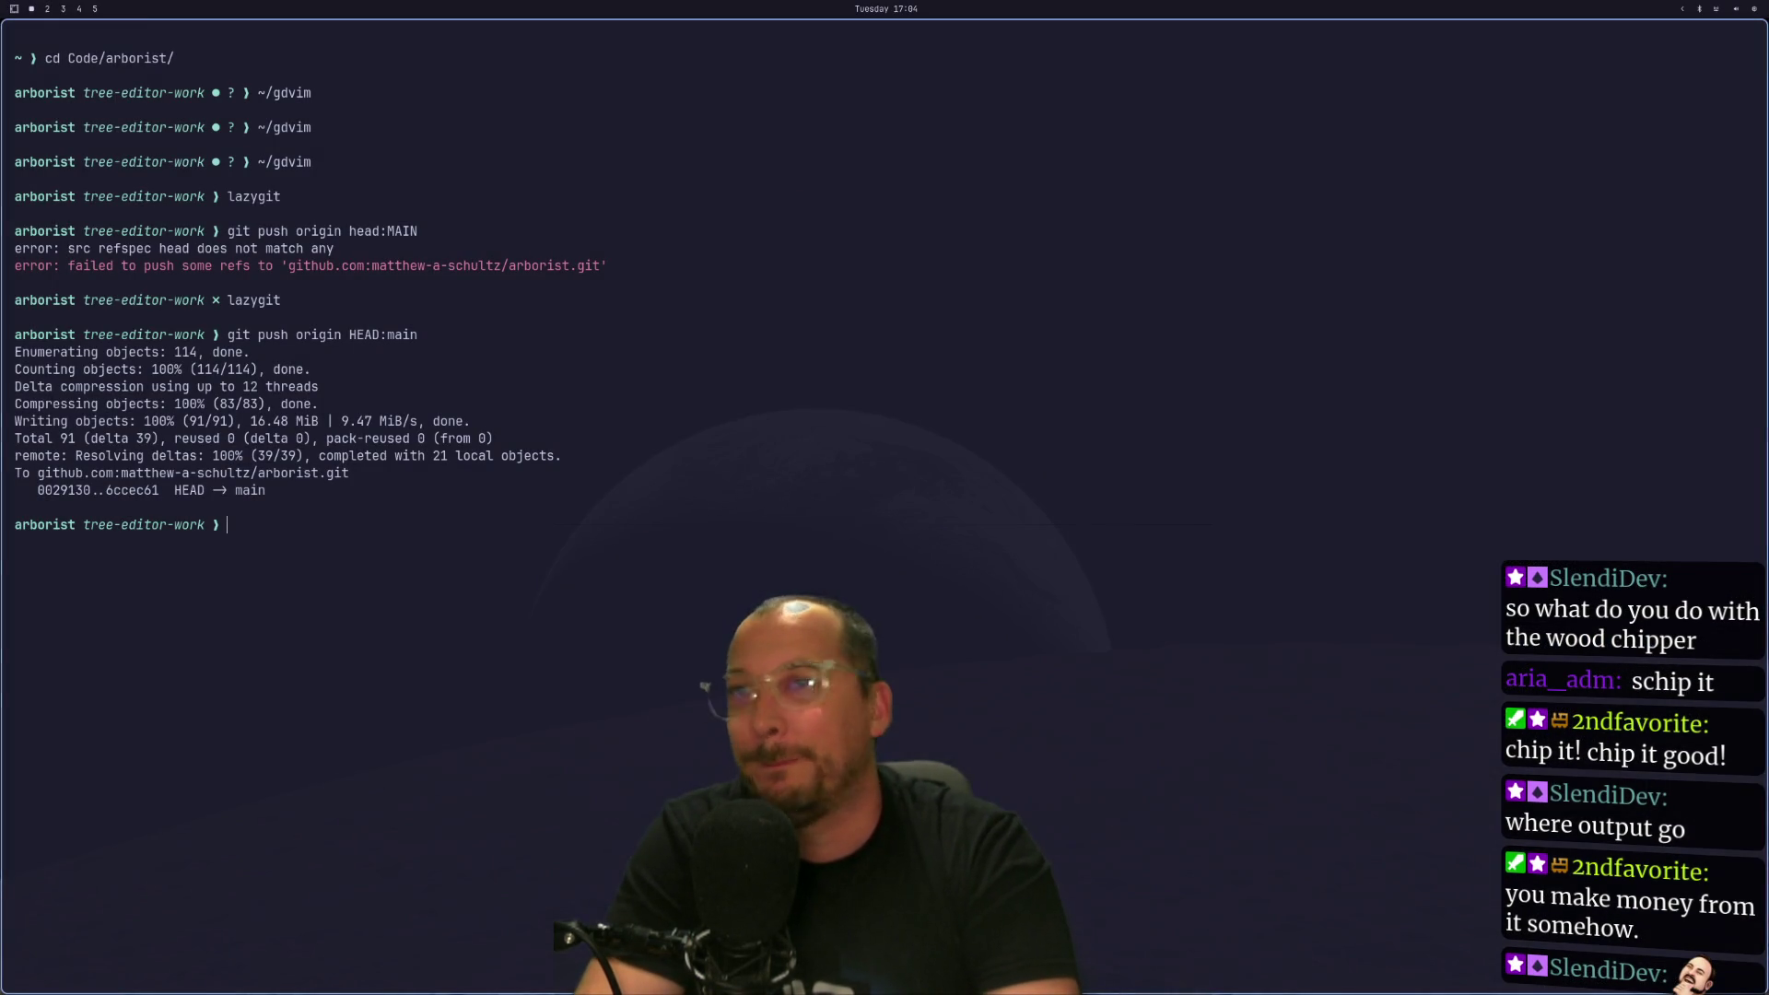
pyautogui.press('super+2')
pyautogui.press('super+3')
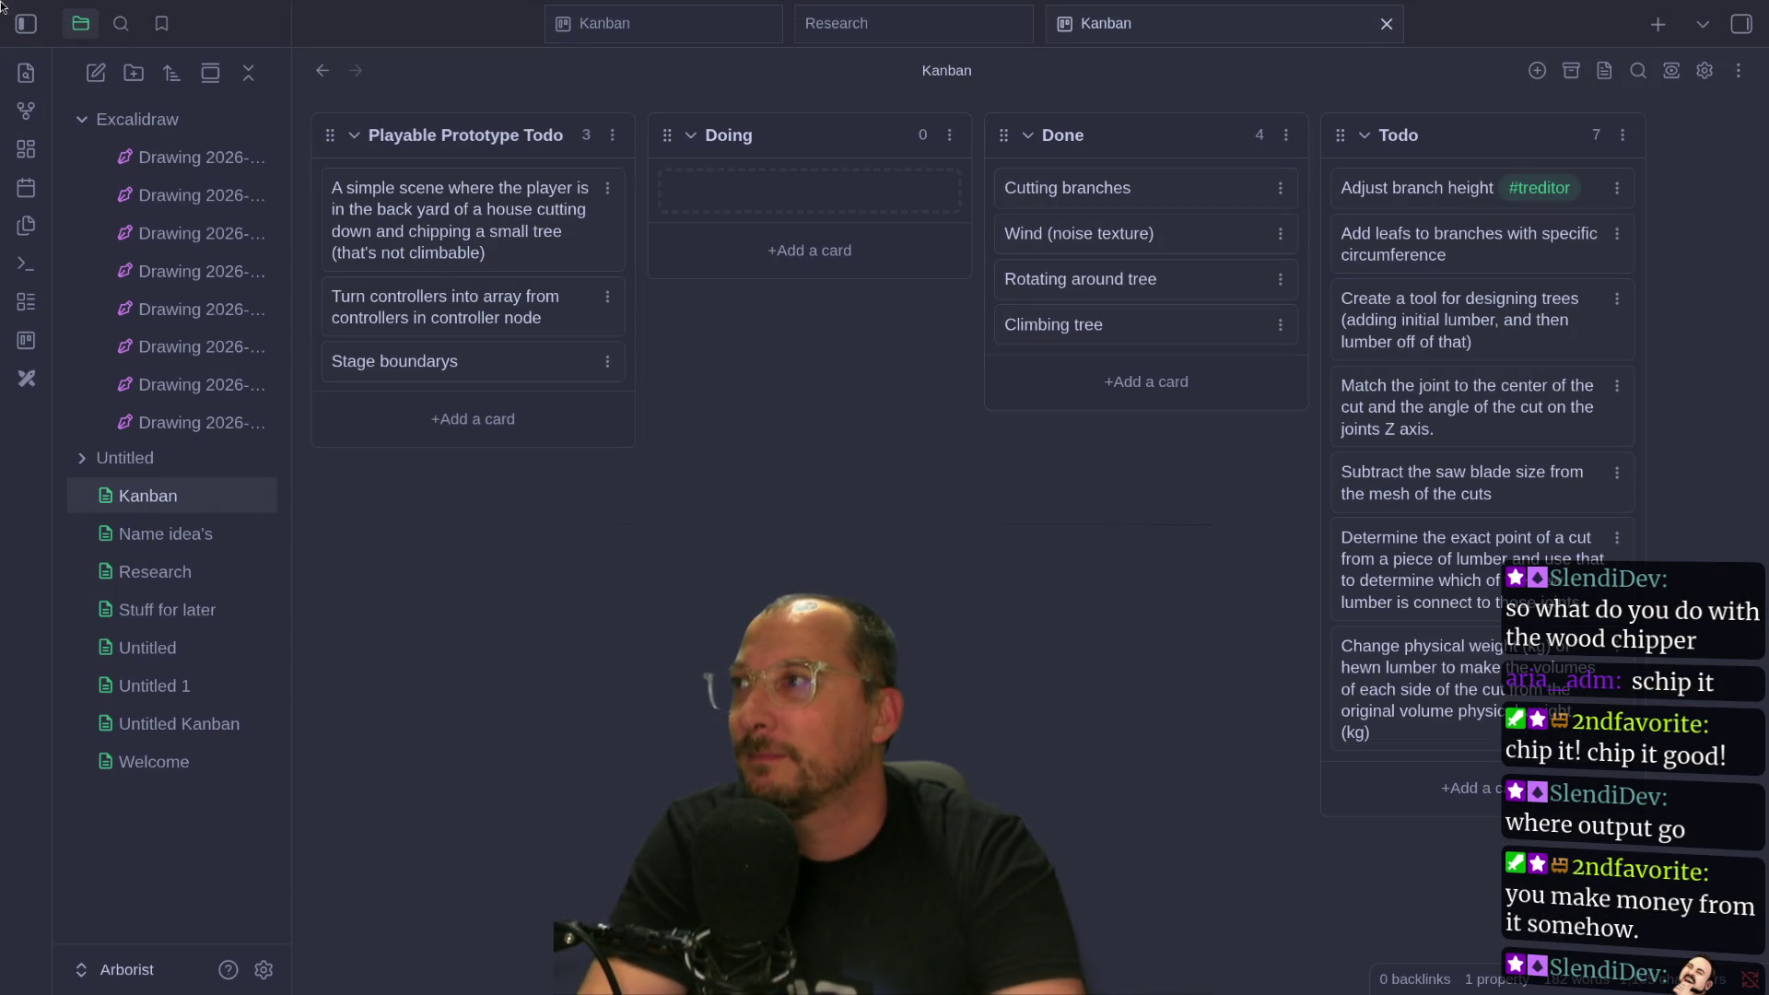
pyautogui.press('super+1')
pyautogui.press('super+2')
pyautogui.press('super+1')
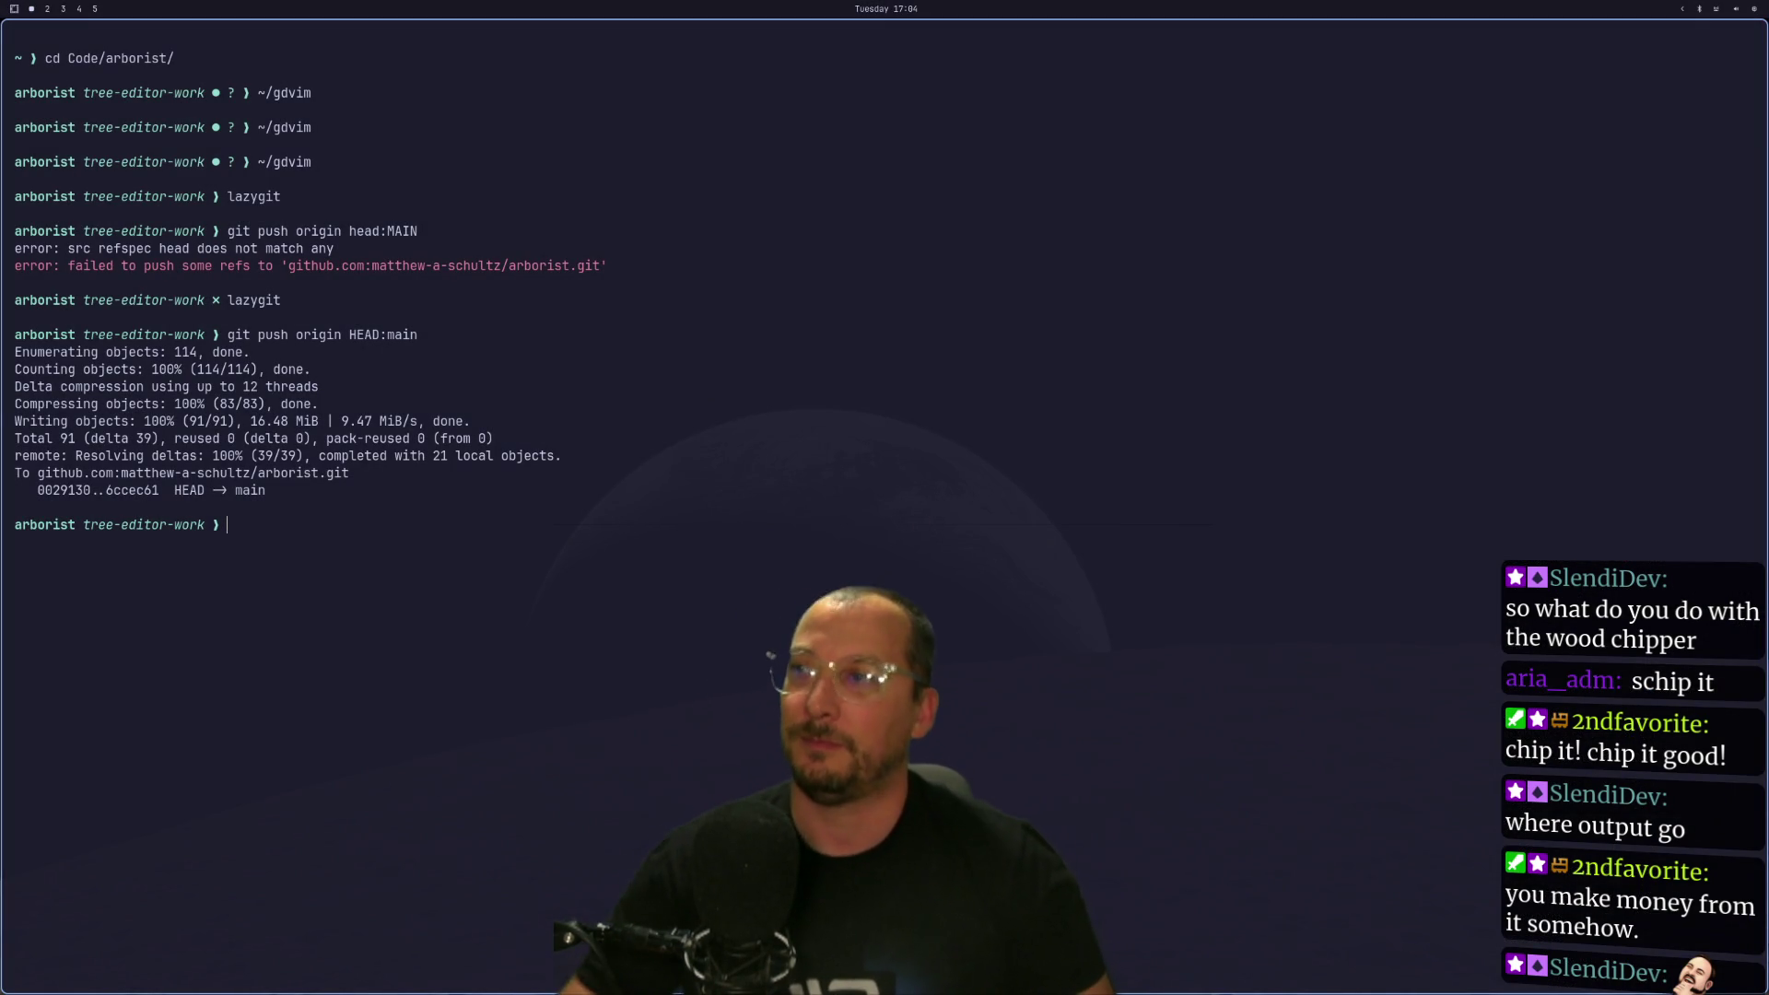
pyautogui.press('super+2')
# Decline the terminal's completion listing, then bring up the Obsidian Kanban board.
pyautogui.press('super+1')
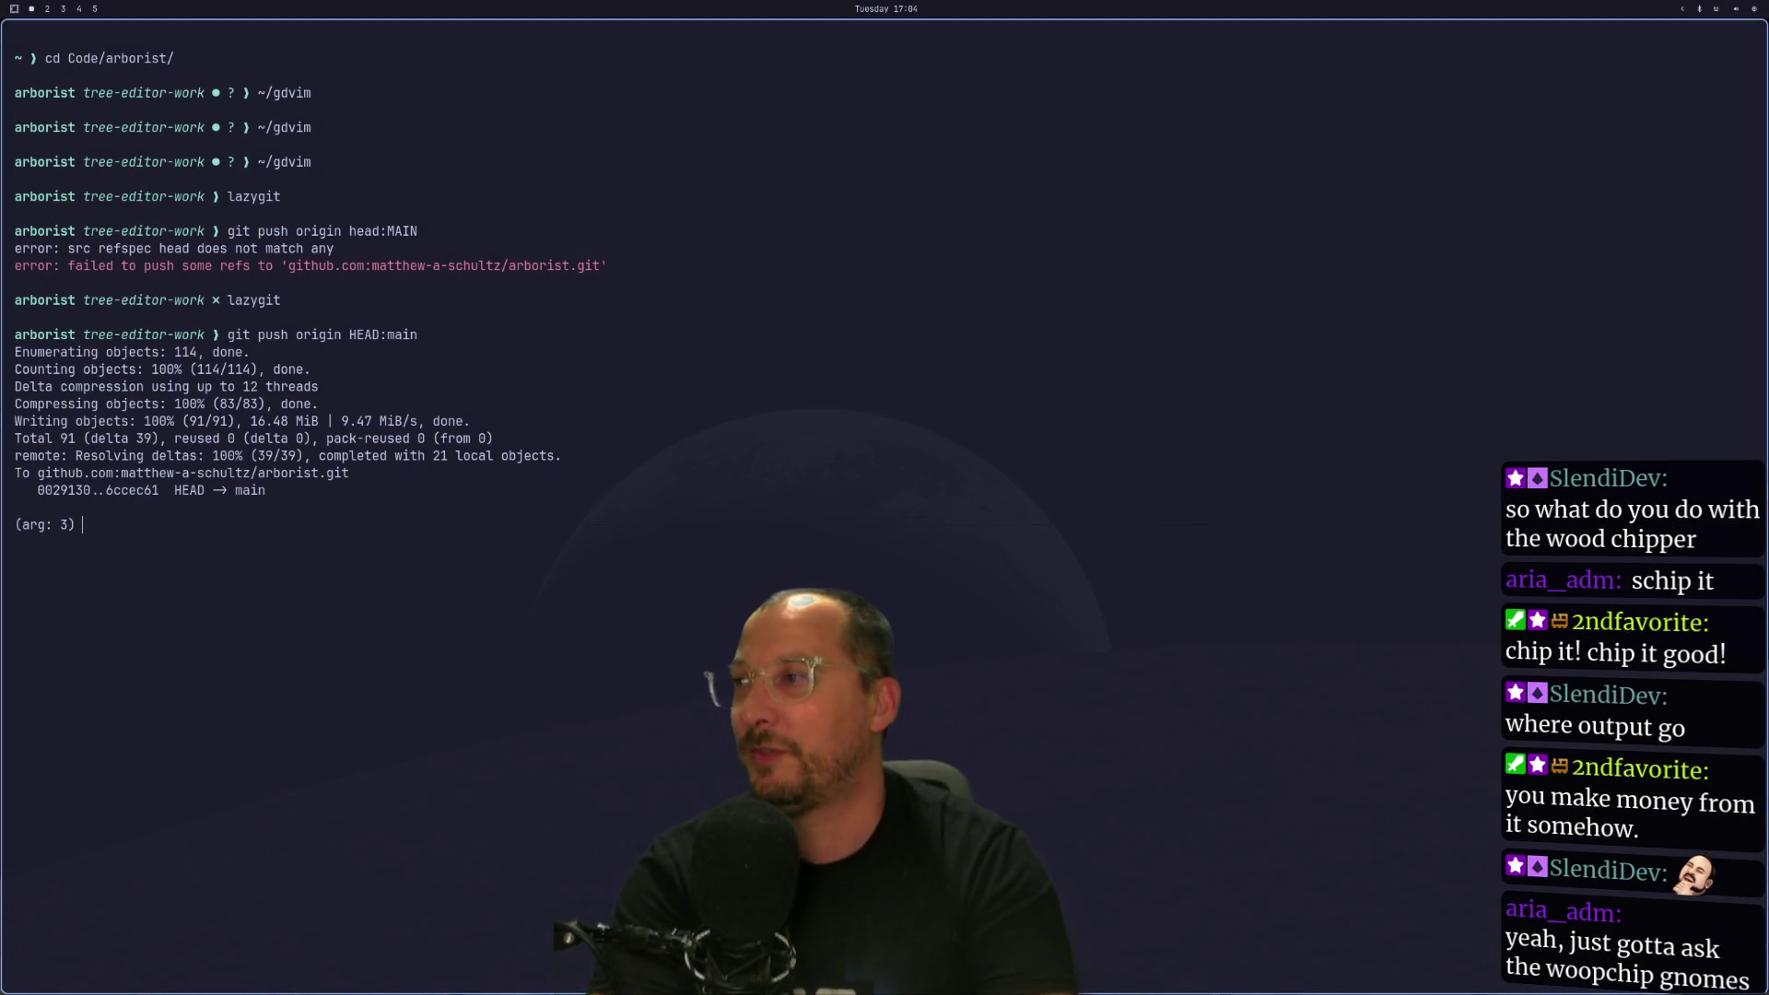
pyautogui.press('Tab')
pyautogui.press('Tab')
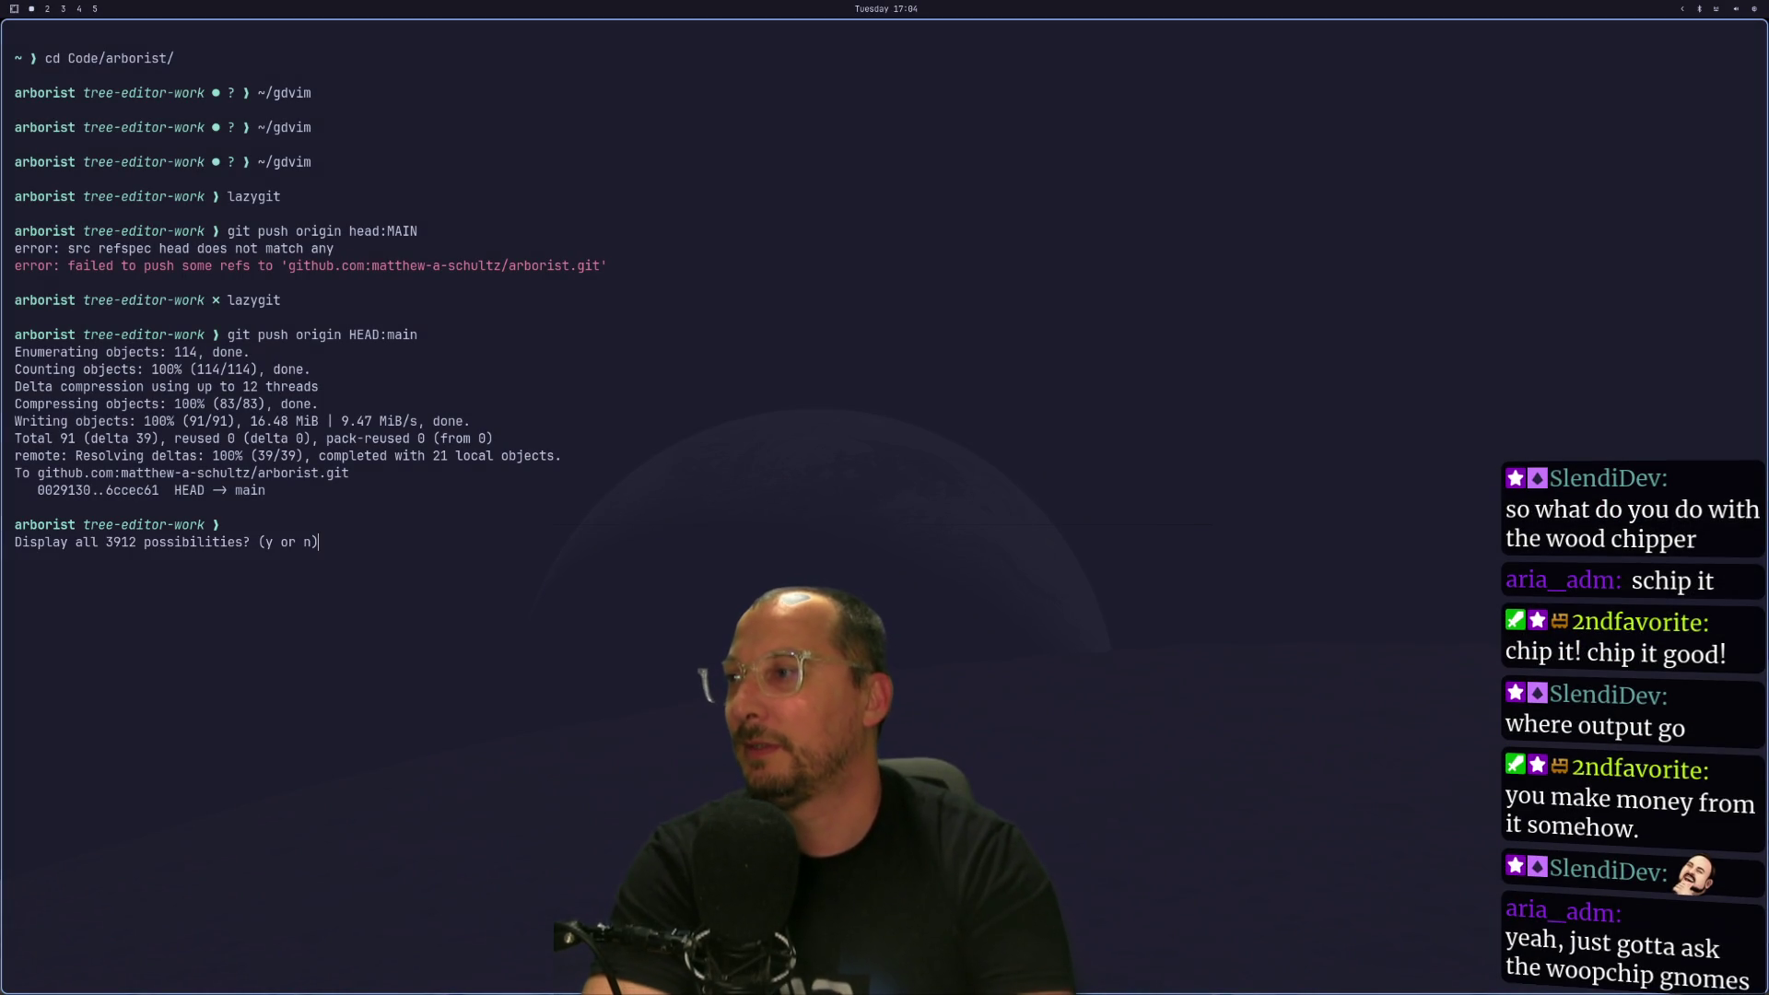
pyautogui.press('n')
pyautogui.press('super+3')
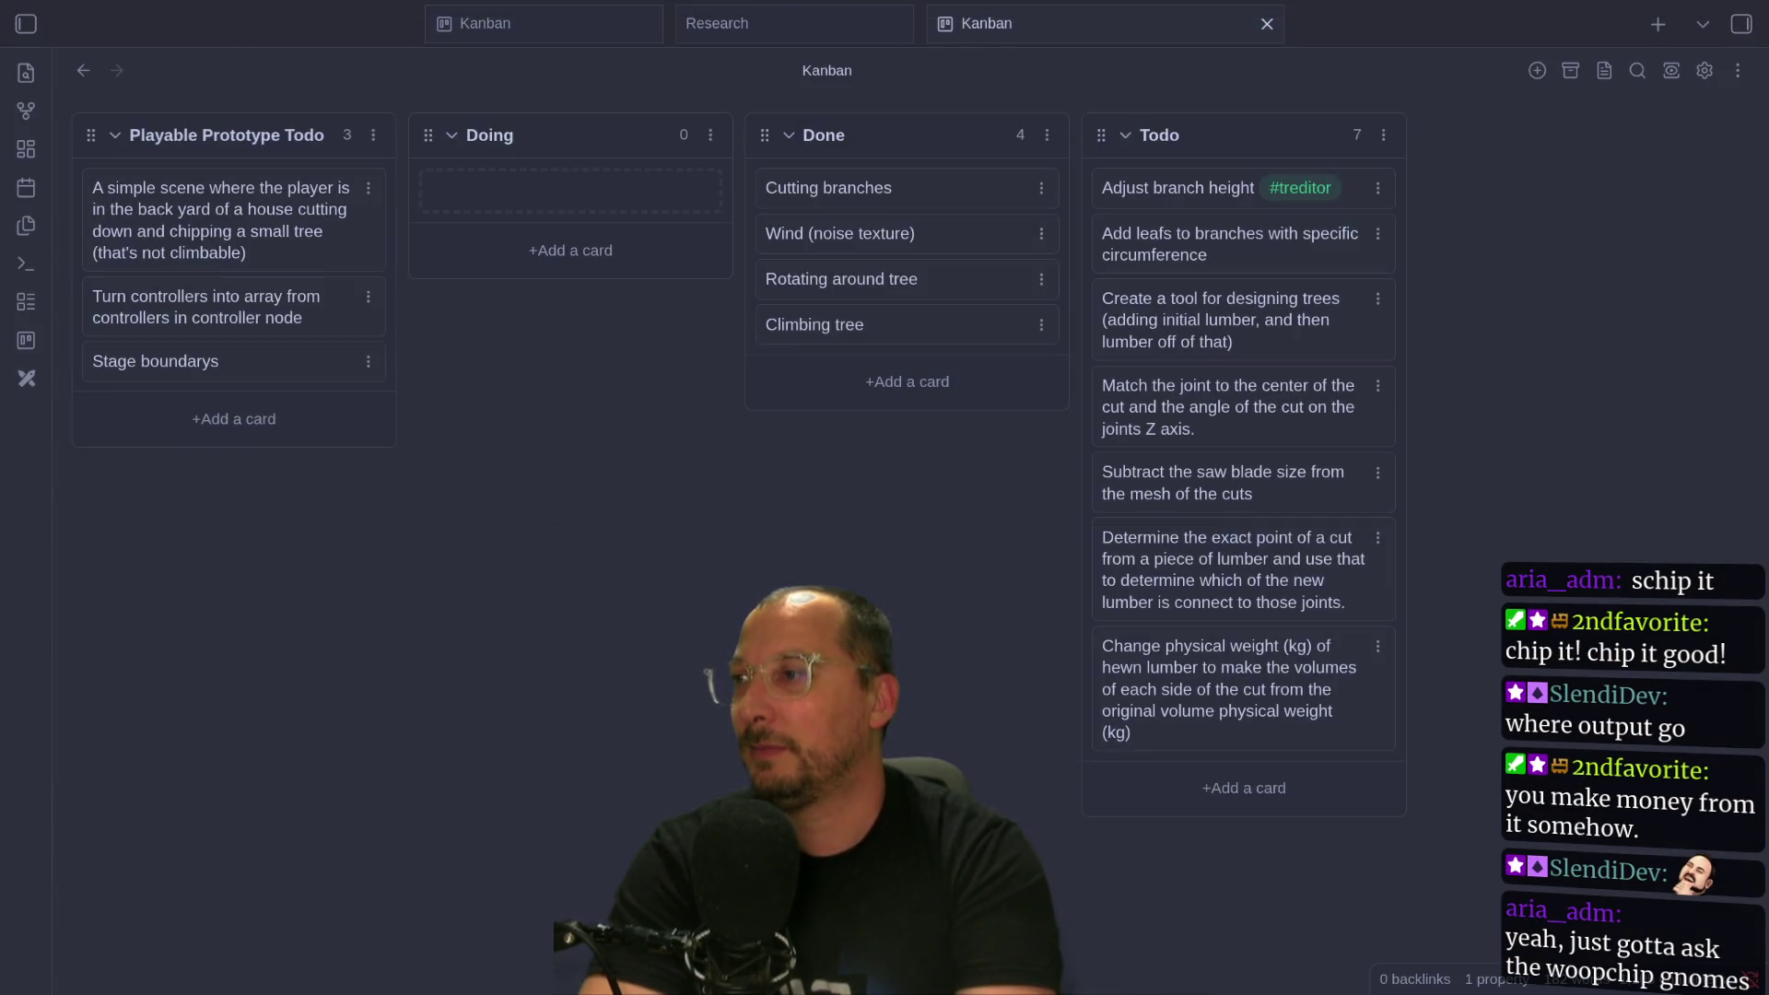
pyautogui.press('super+2')
pyautogui.press('super+3')
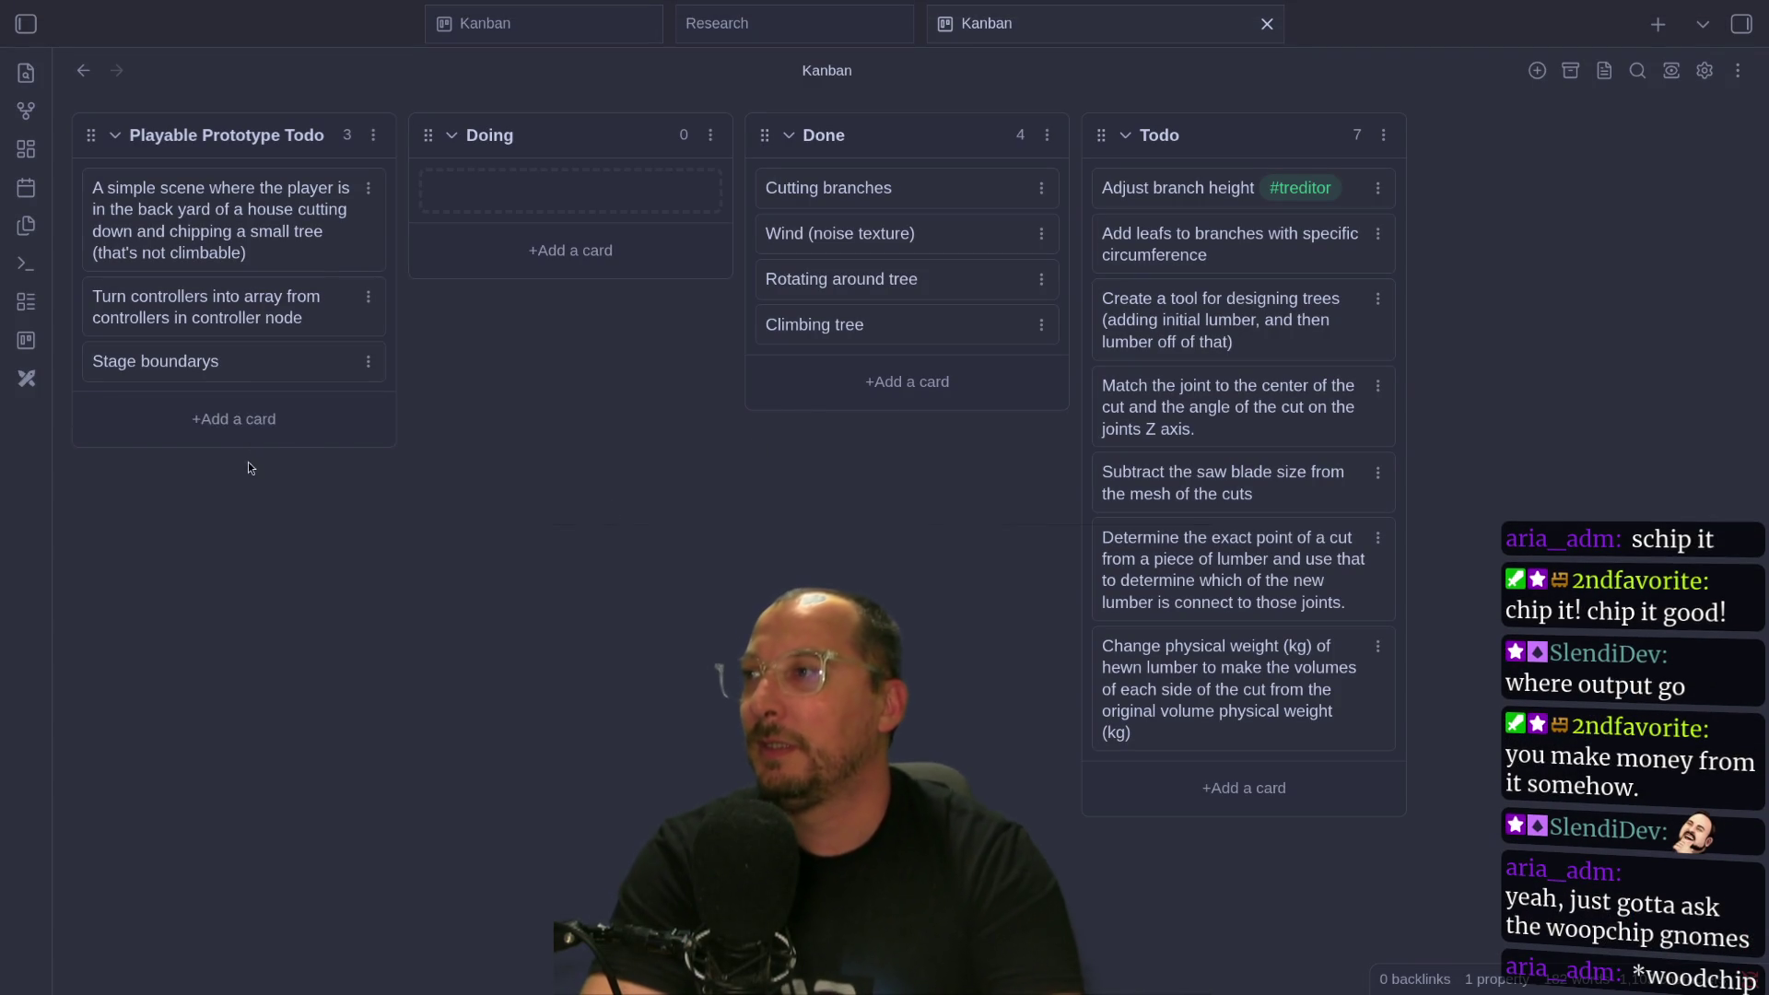
pyautogui.press('super+1')
pyautogui.press('super+2')
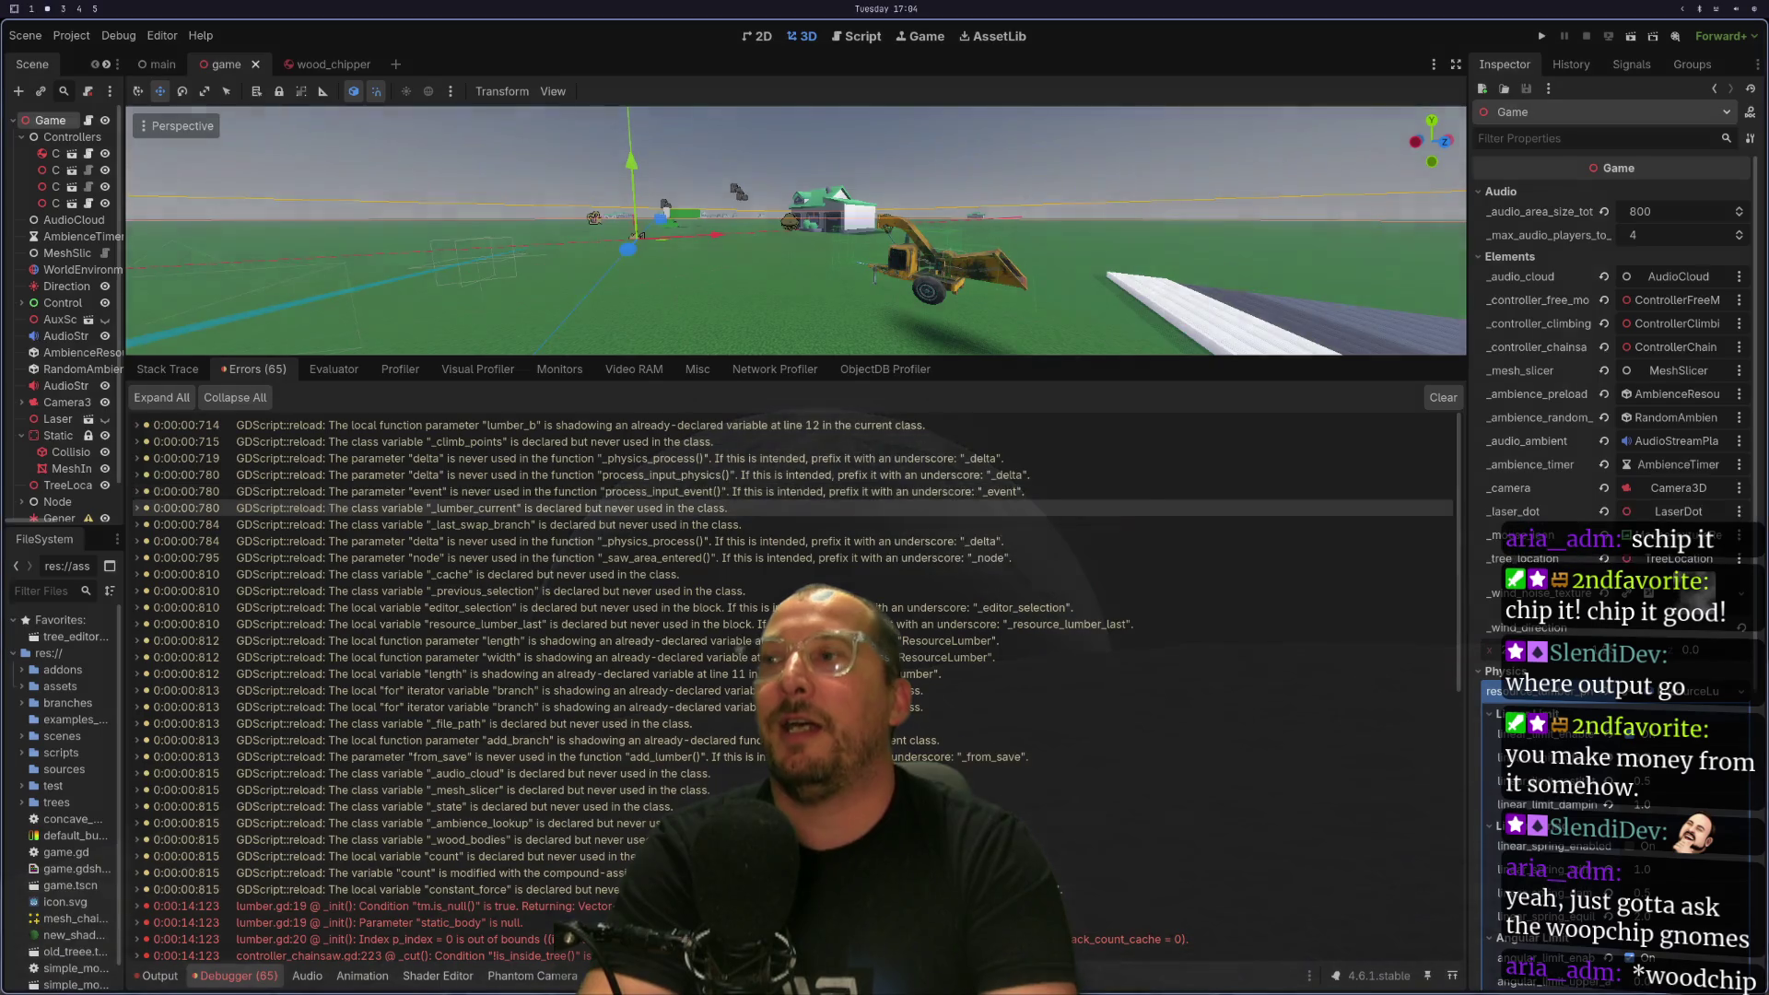
pyautogui.press('super+3')
# Create two new Todo cards, 'Improve rotation' and 'Remove collision madness with rotations'.
pyautogui.click(323, 425)
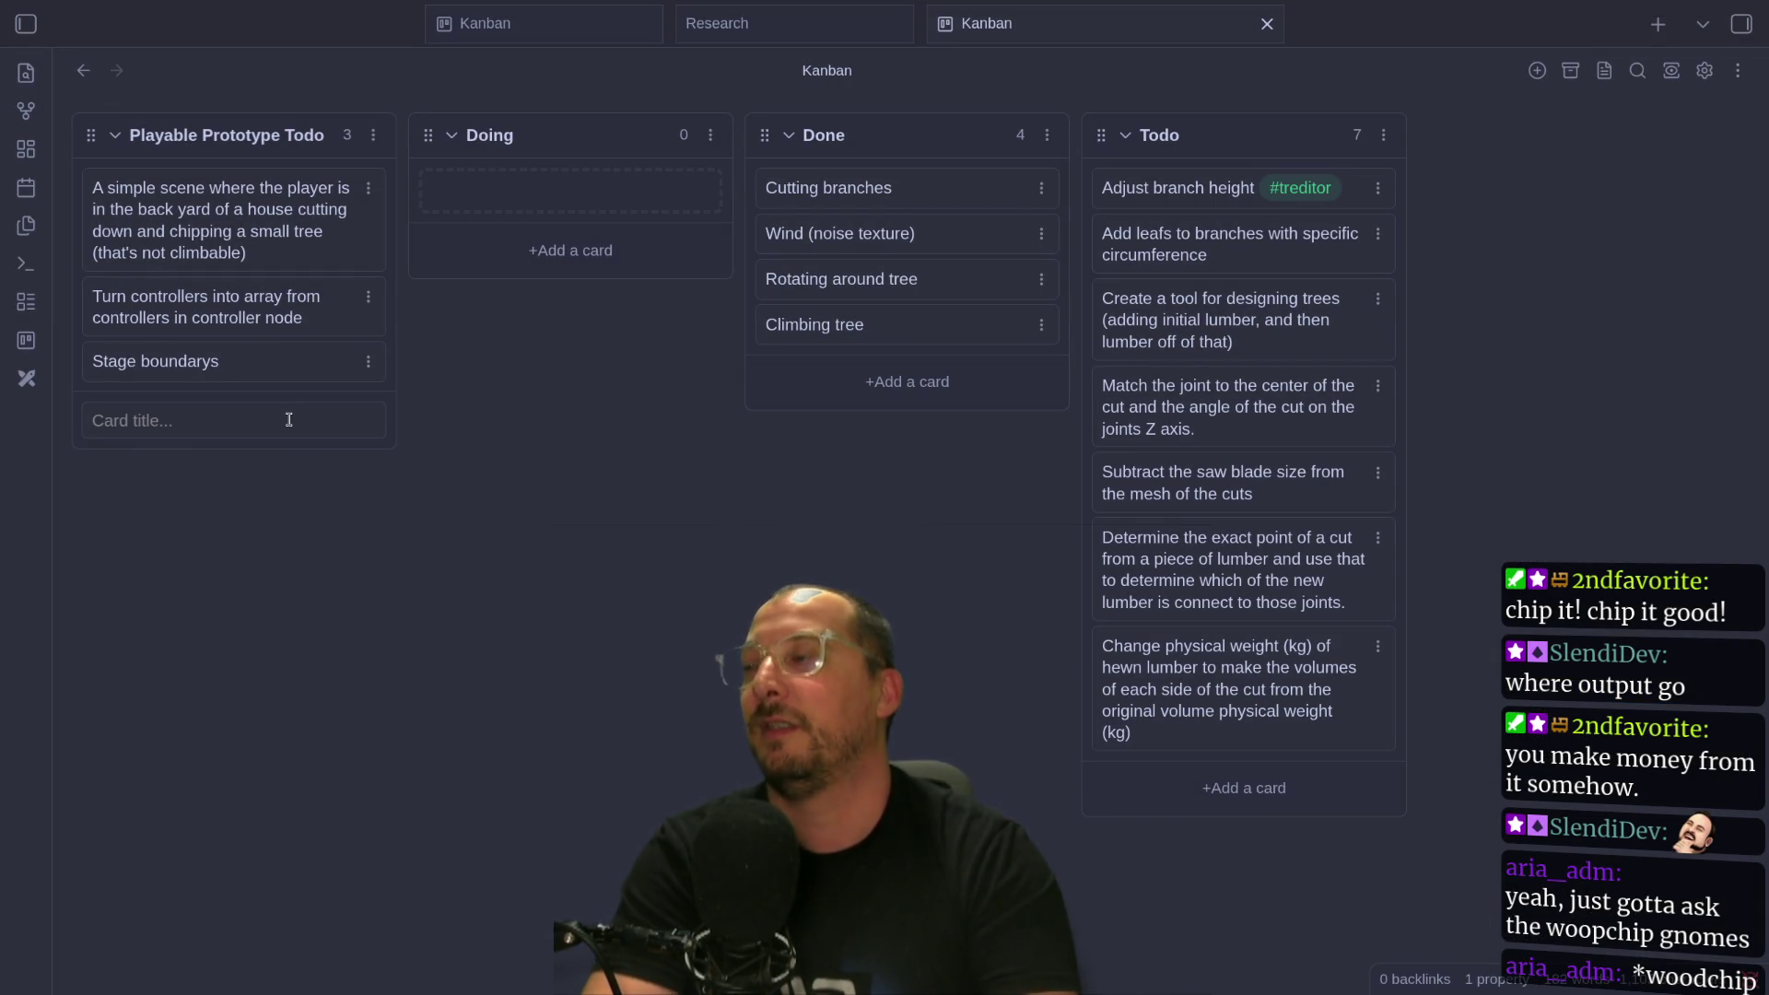
pyautogui.write('Improve r')
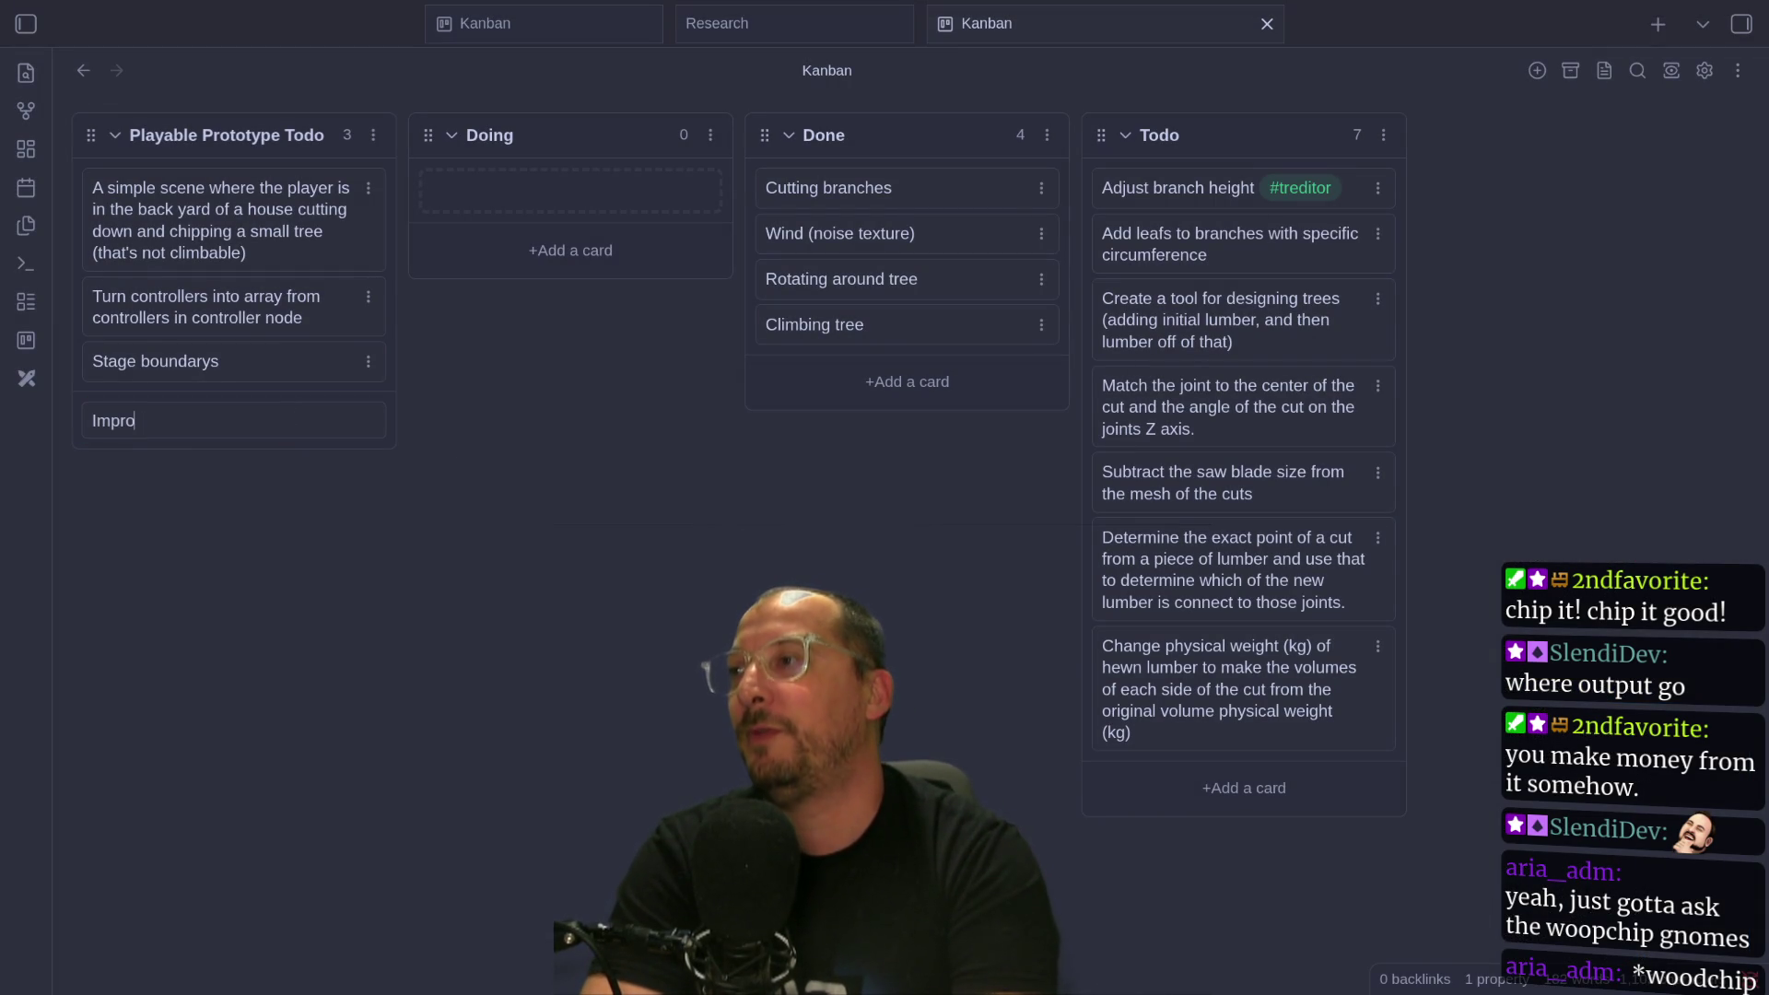
pyautogui.write('otation')
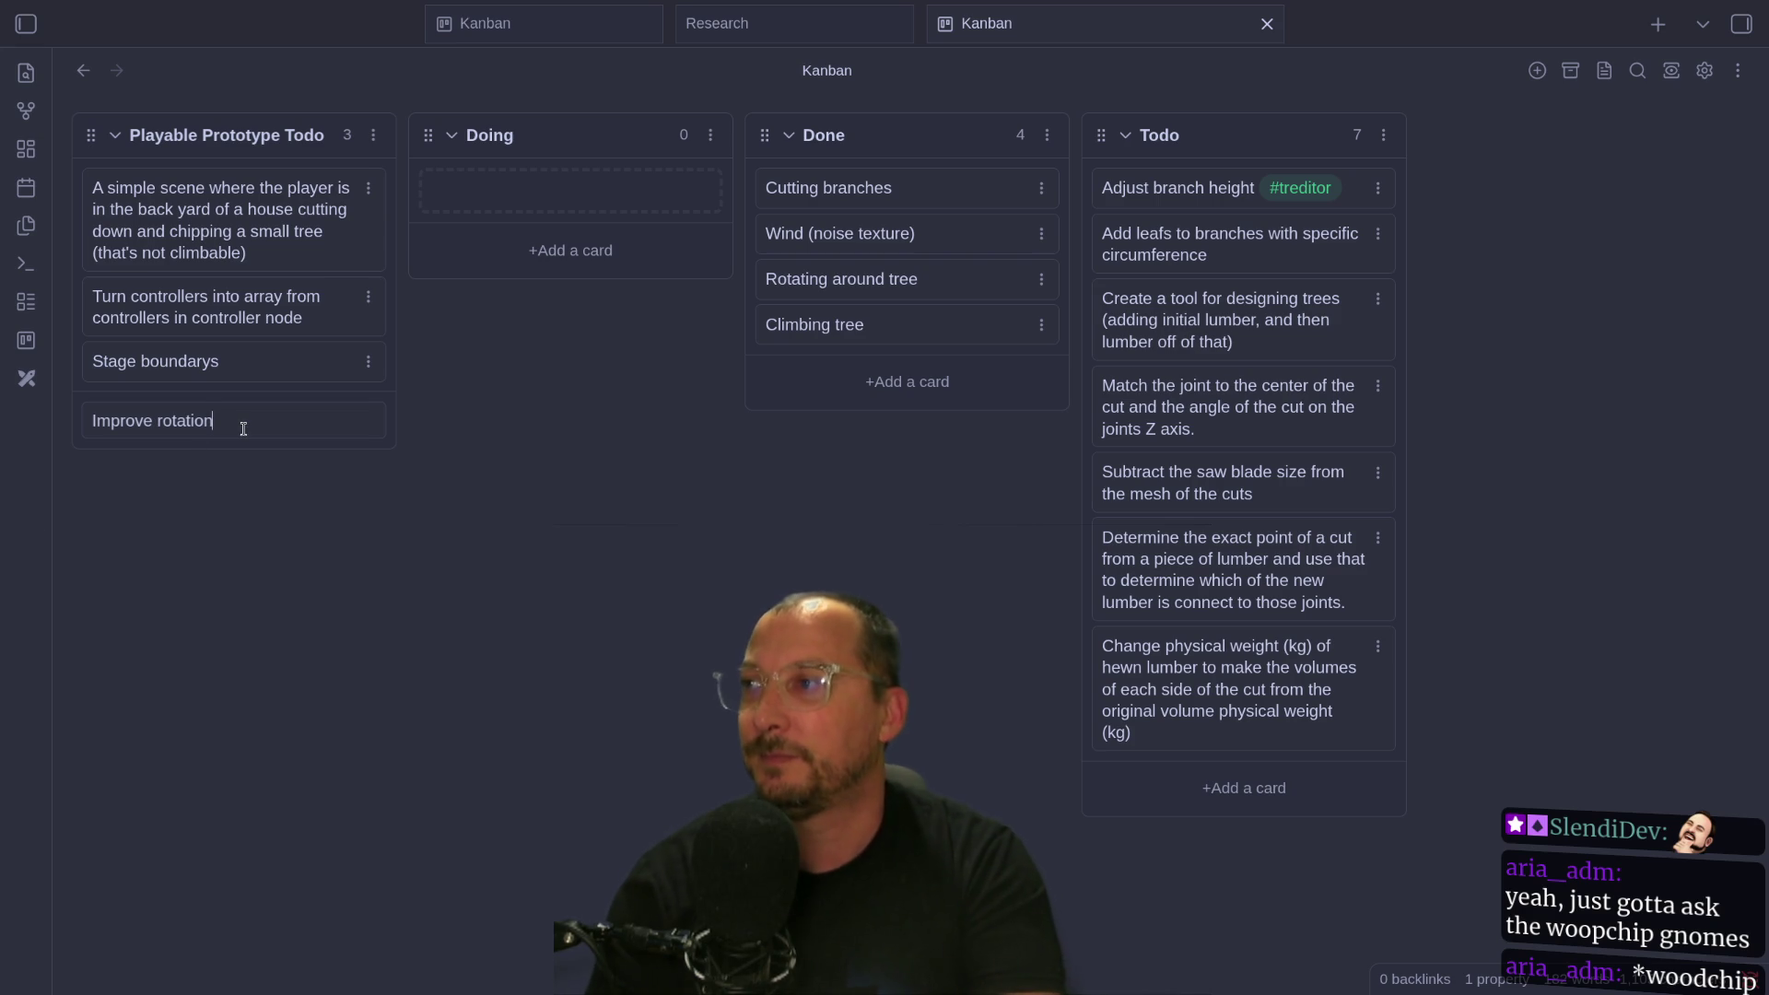
pyautogui.press('Return')
pyautogui.write('Remove collision madness with rot')
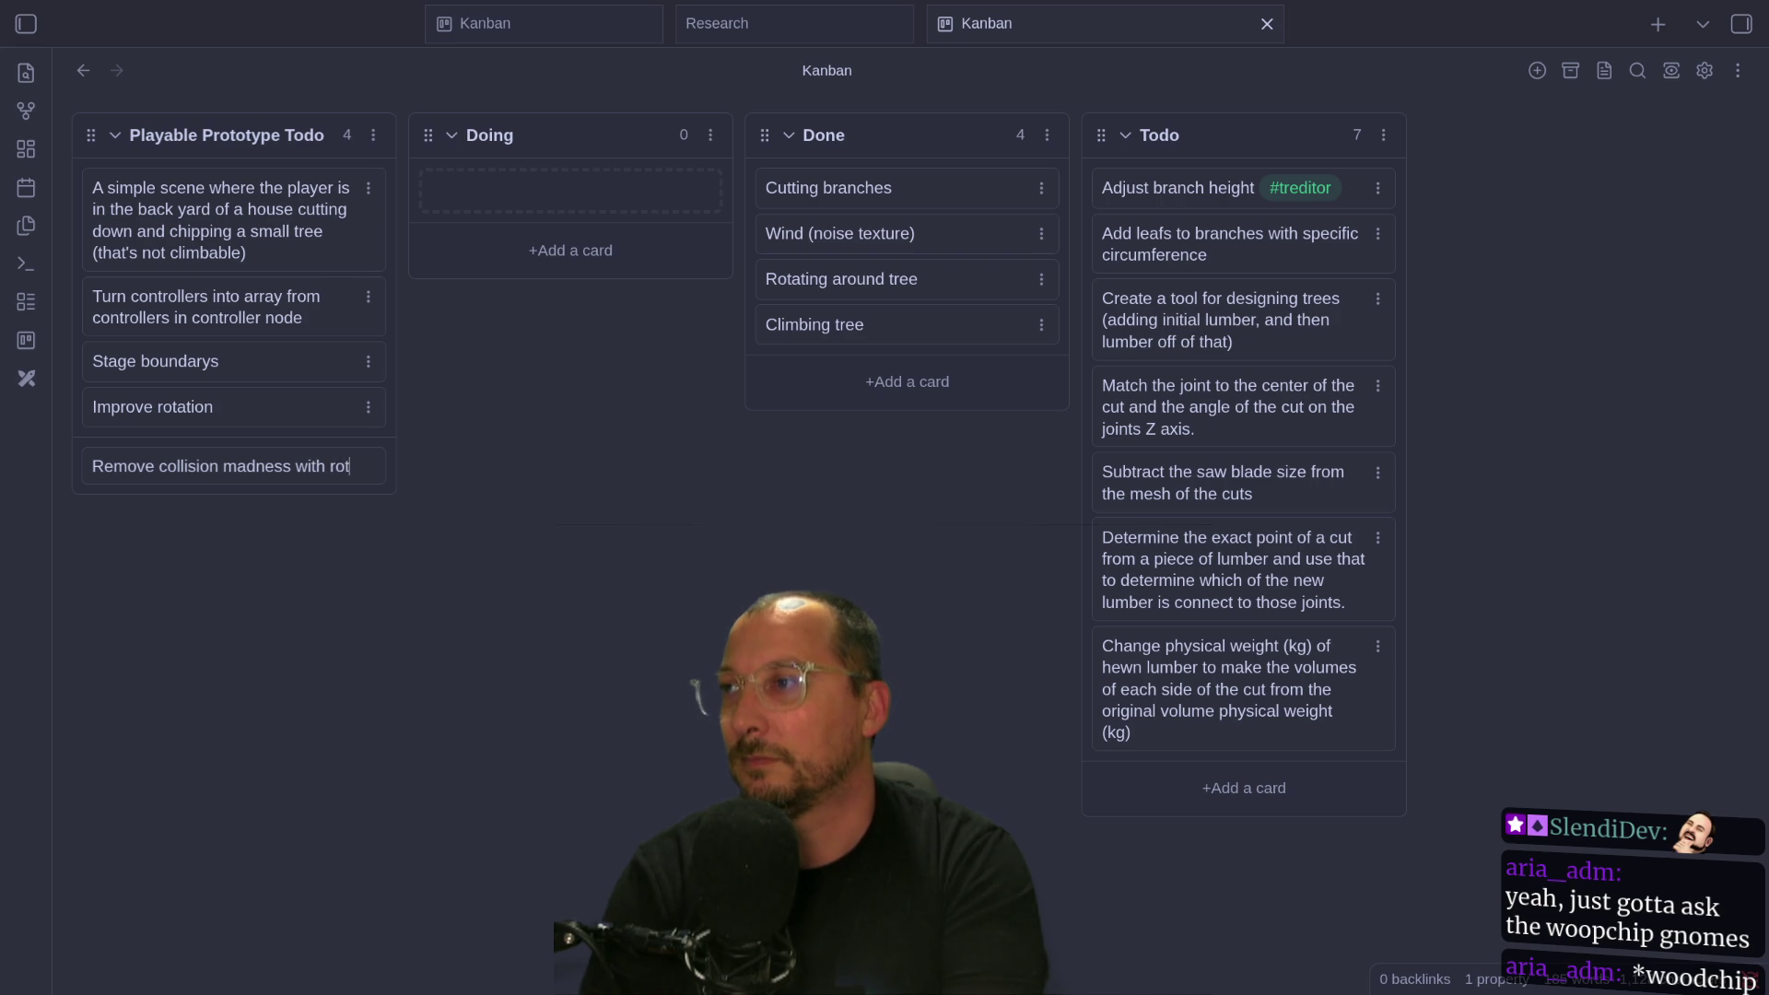
pyautogui.write('ations')
pyautogui.press('Return')
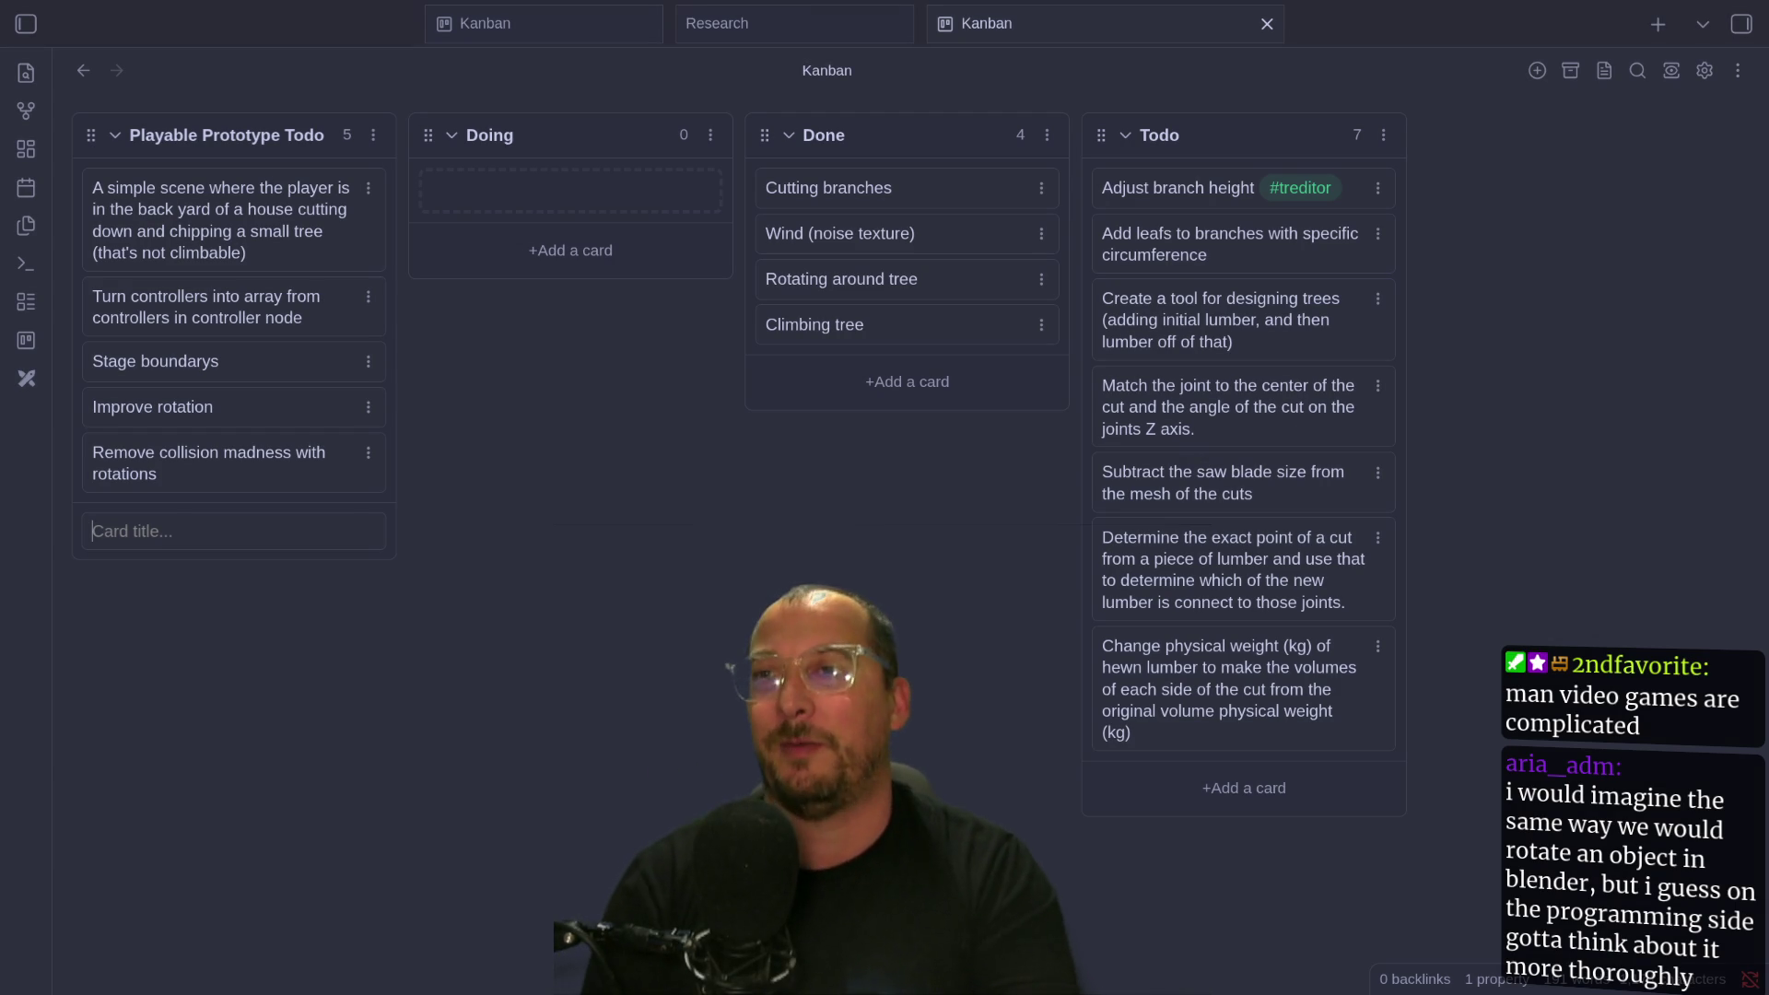
# Search 'steam' in the app launcher, switching the input to English, and launch Steam.
pyautogui.press('super+alt+space')
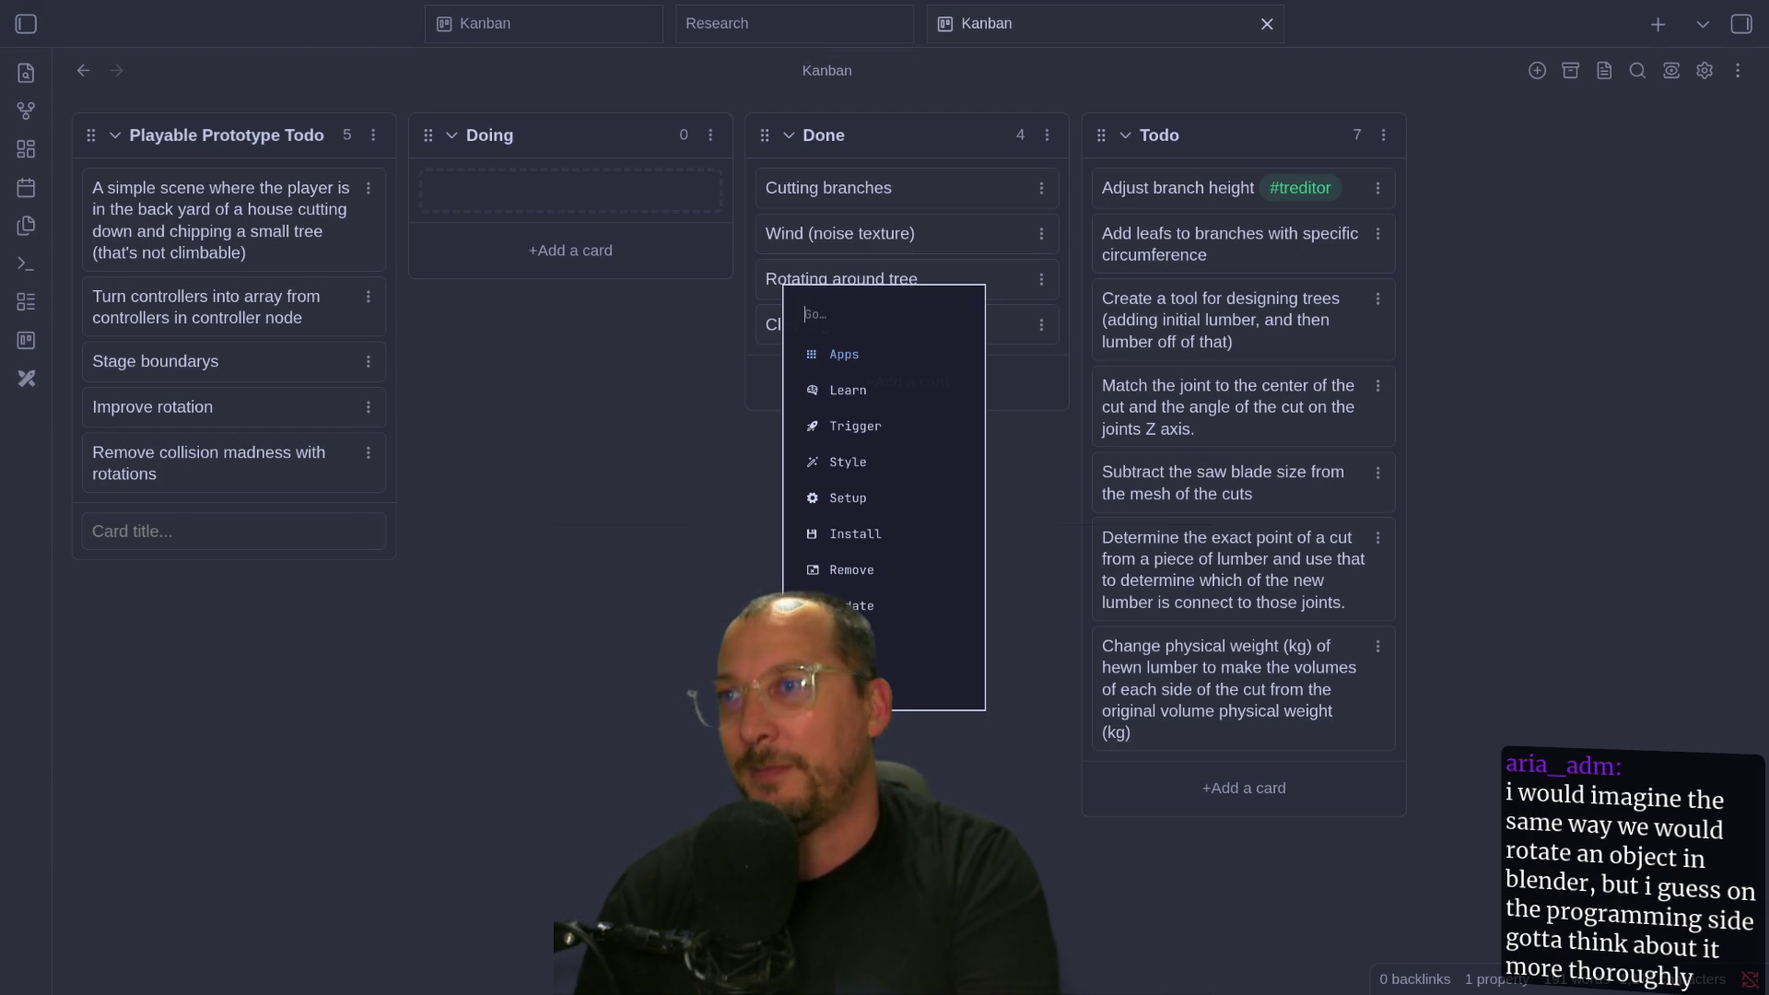
pyautogui.write('stea')
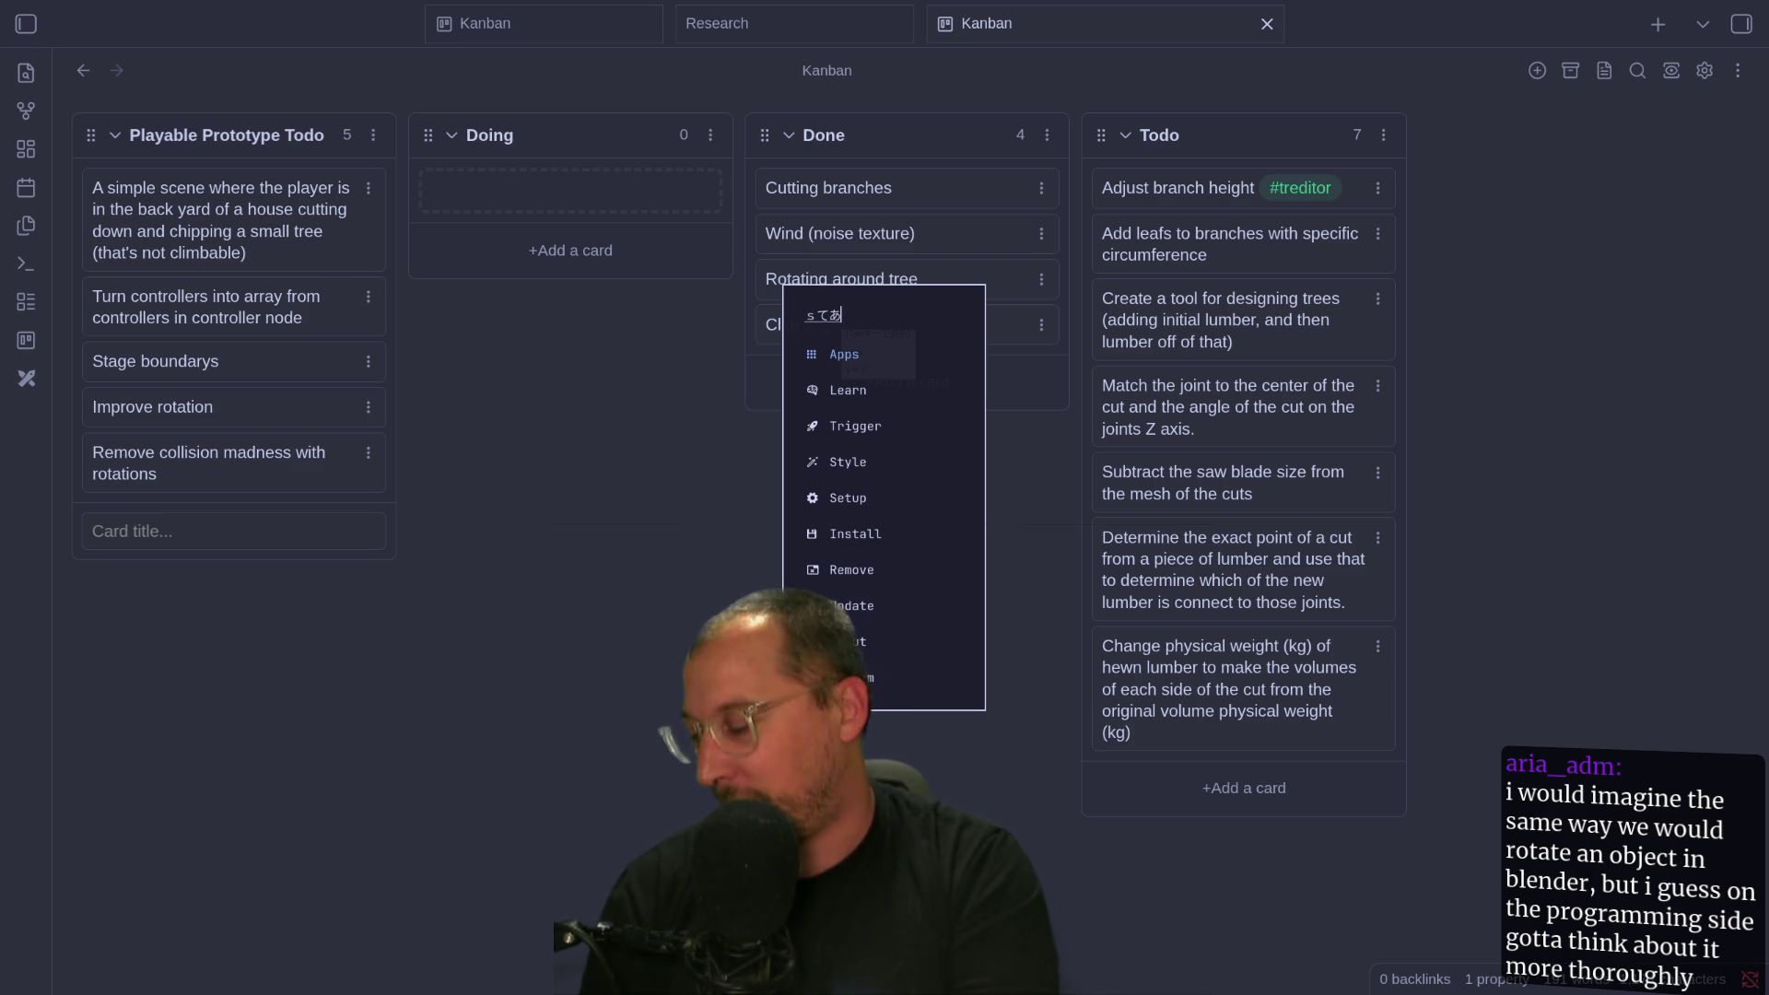
pyautogui.hotkey('ctrl', 'space')
pyautogui.press('BackSpace')
pyautogui.press('BackSpace')
pyautogui.write('team')
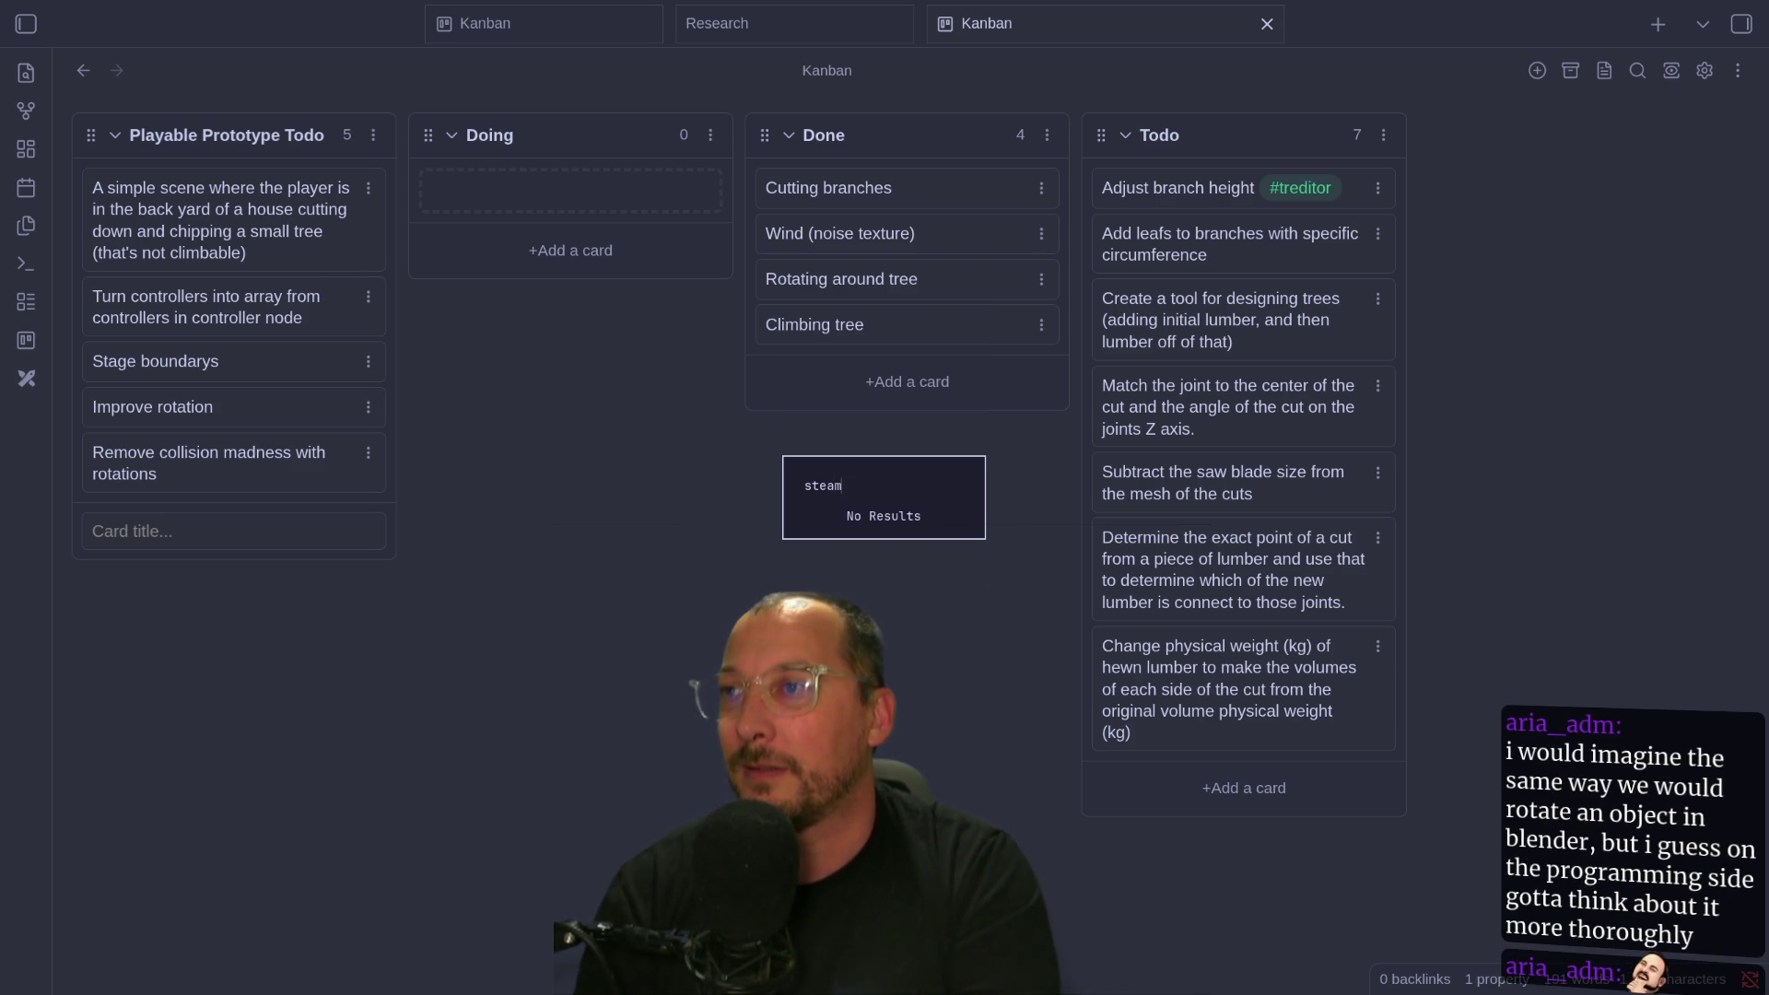
pyautogui.press('BackSpace')
pyautogui.press('BackSpace')
pyautogui.press('BackSpace')
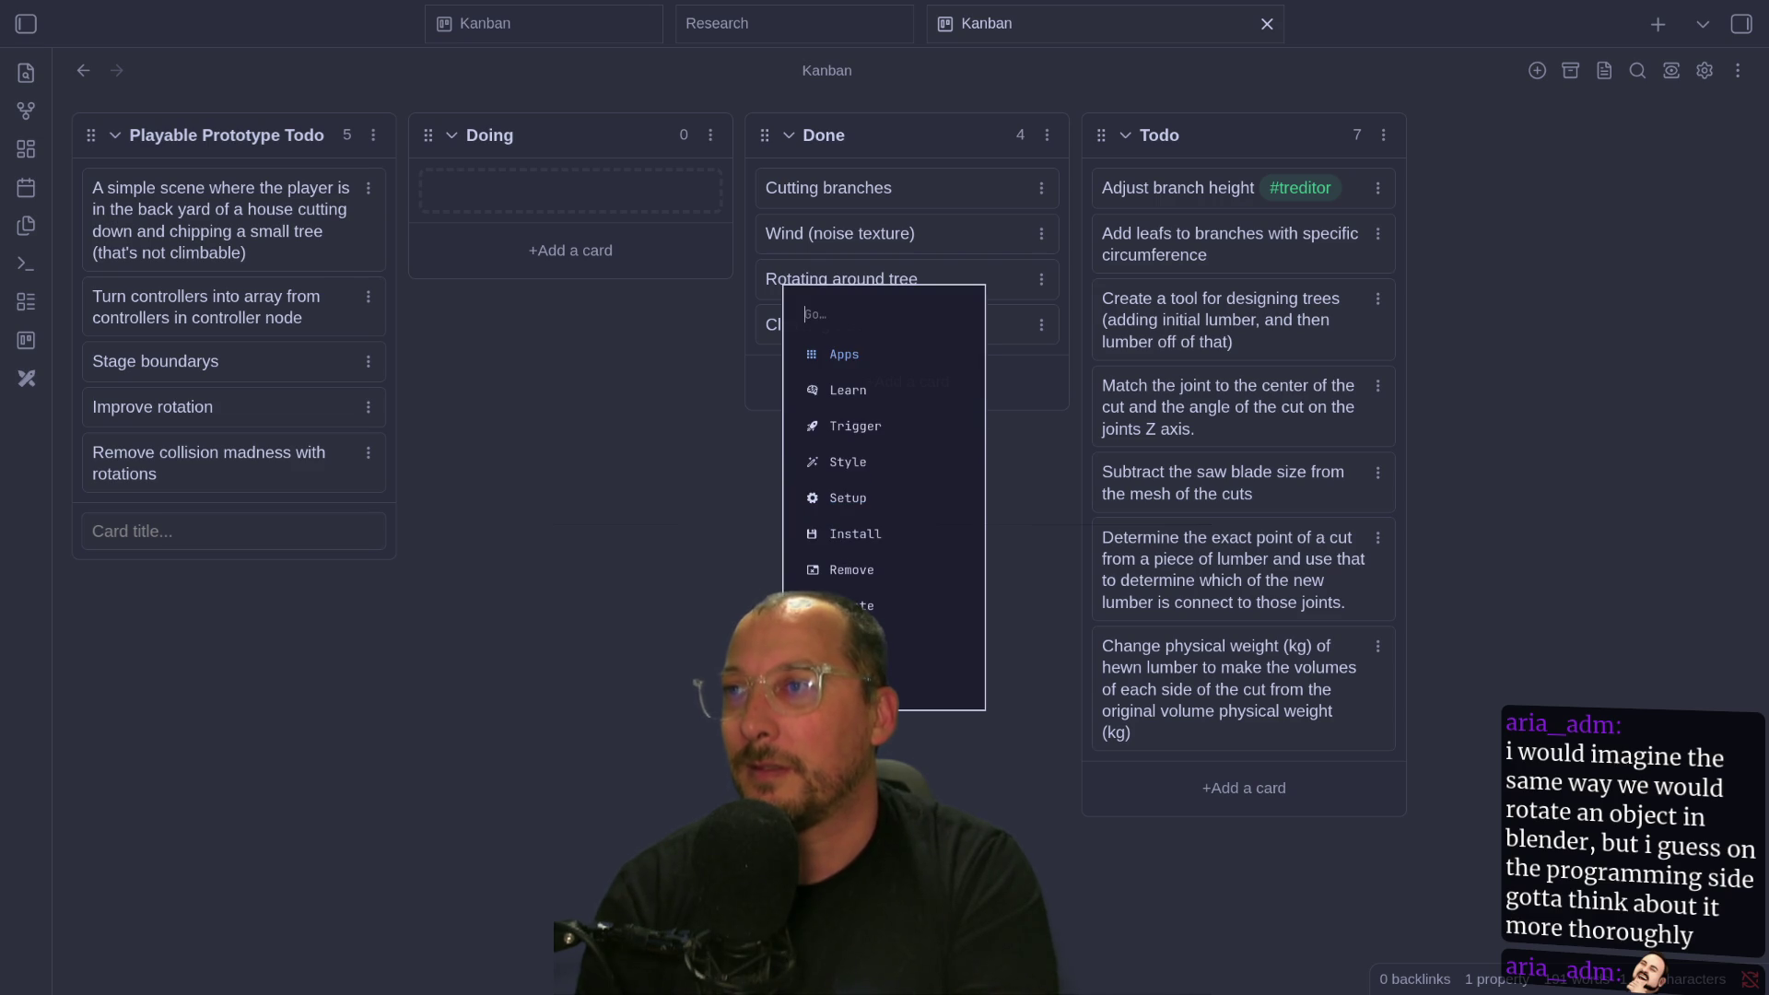
pyautogui.write('streewa')
pyautogui.press('BackSpace')
pyautogui.press('BackSpace')
pyautogui.press('BackSpace')
pyautogui.write('a')
pyautogui.press('BackSpace')
pyautogui.press('BackSpace')
pyautogui.press('BackSpace')
pyautogui.write('eam')
pyautogui.press('Return')
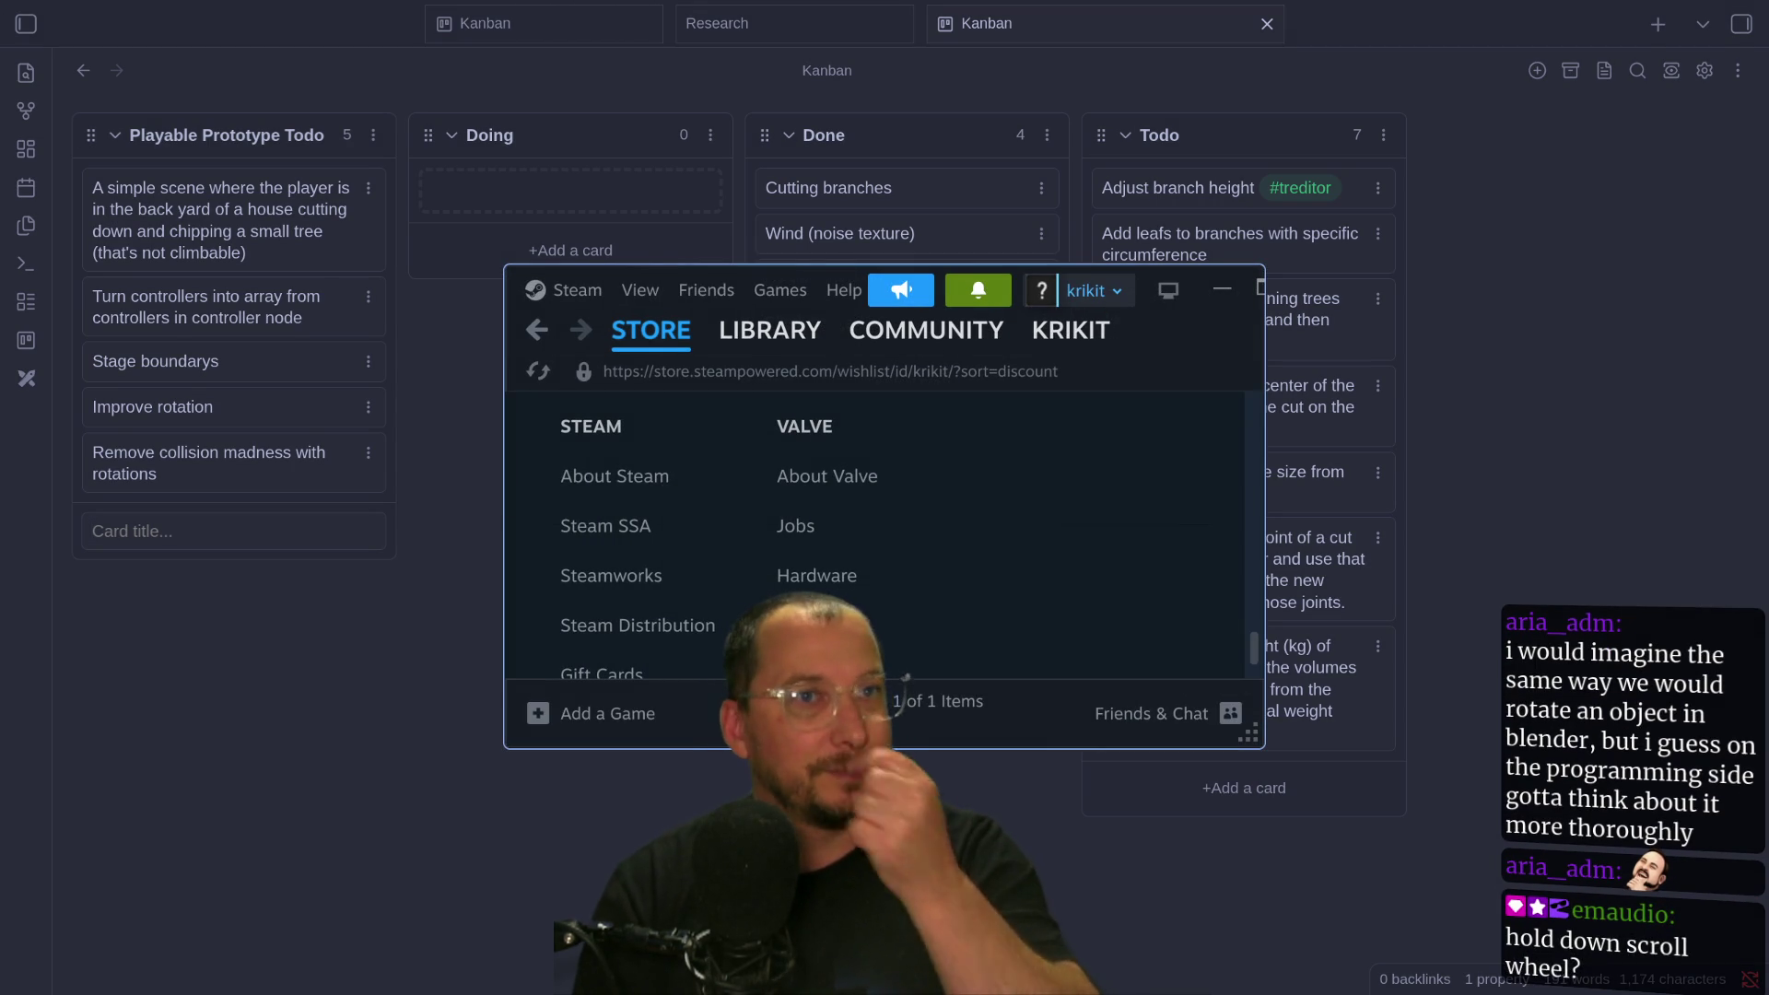
pyautogui.click(1271, 420)
# Bring the Steam wishlist window to the front and maximize it to fill the screen.
pyautogui.click(1197, 472)
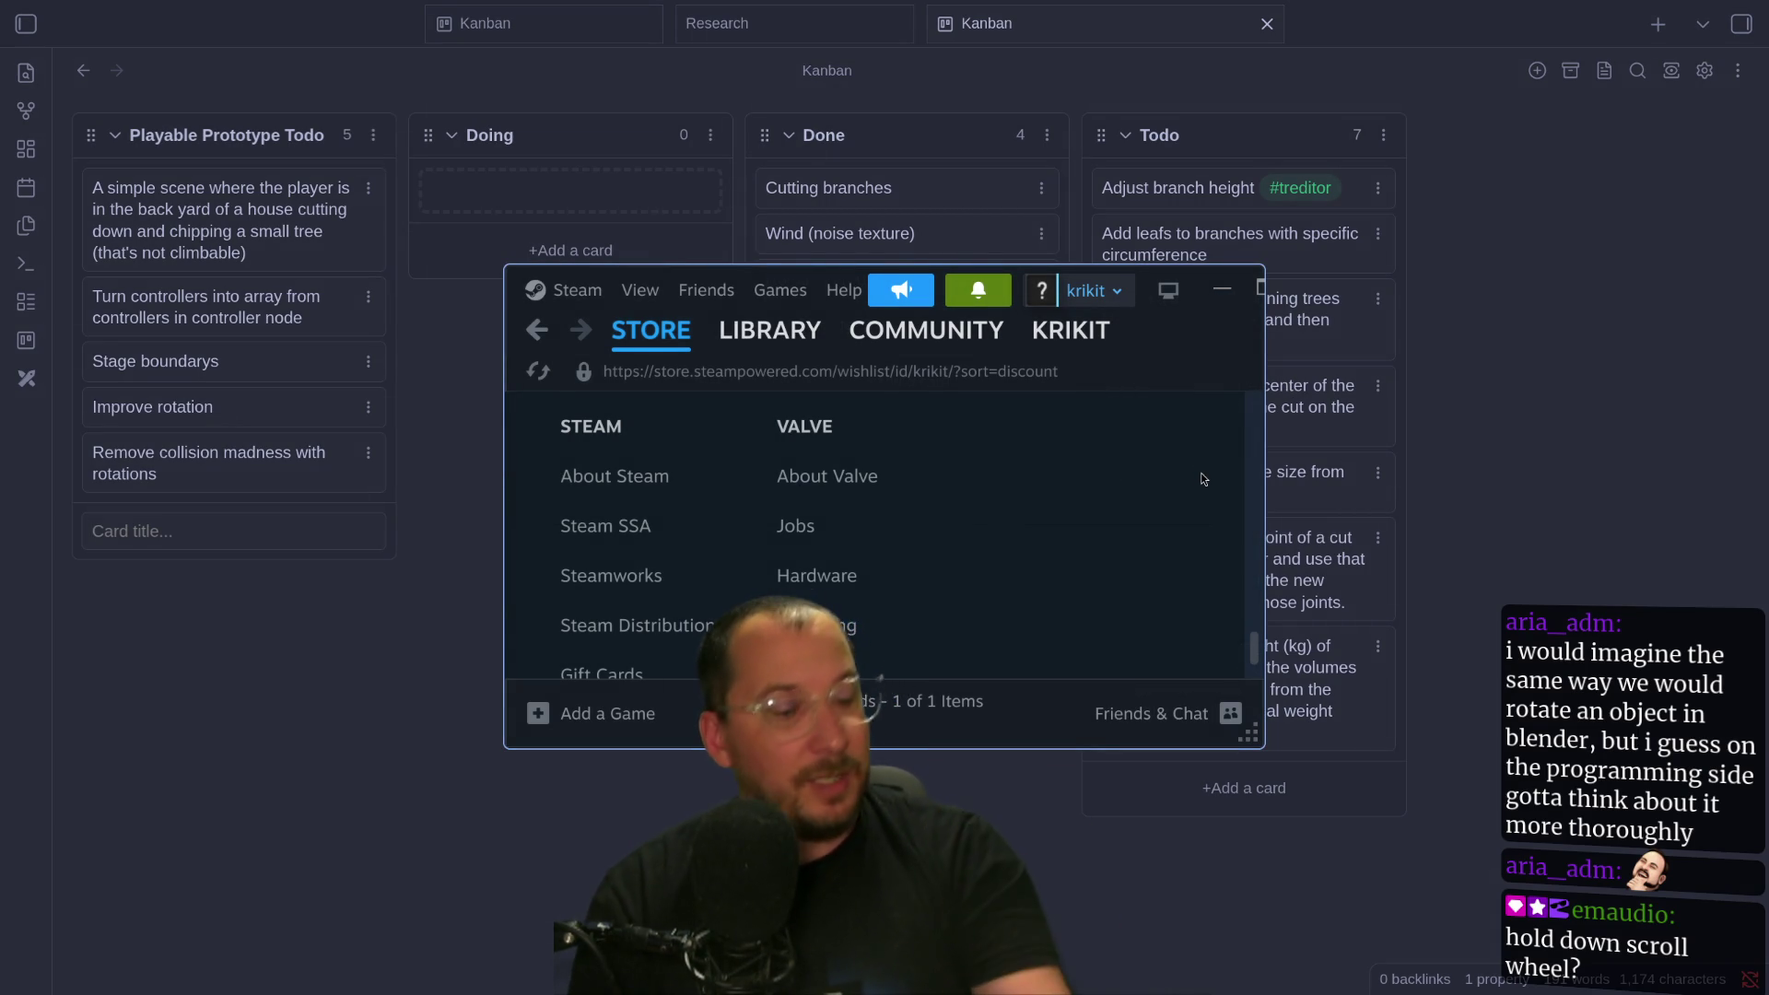
pyautogui.click(1237, 993)
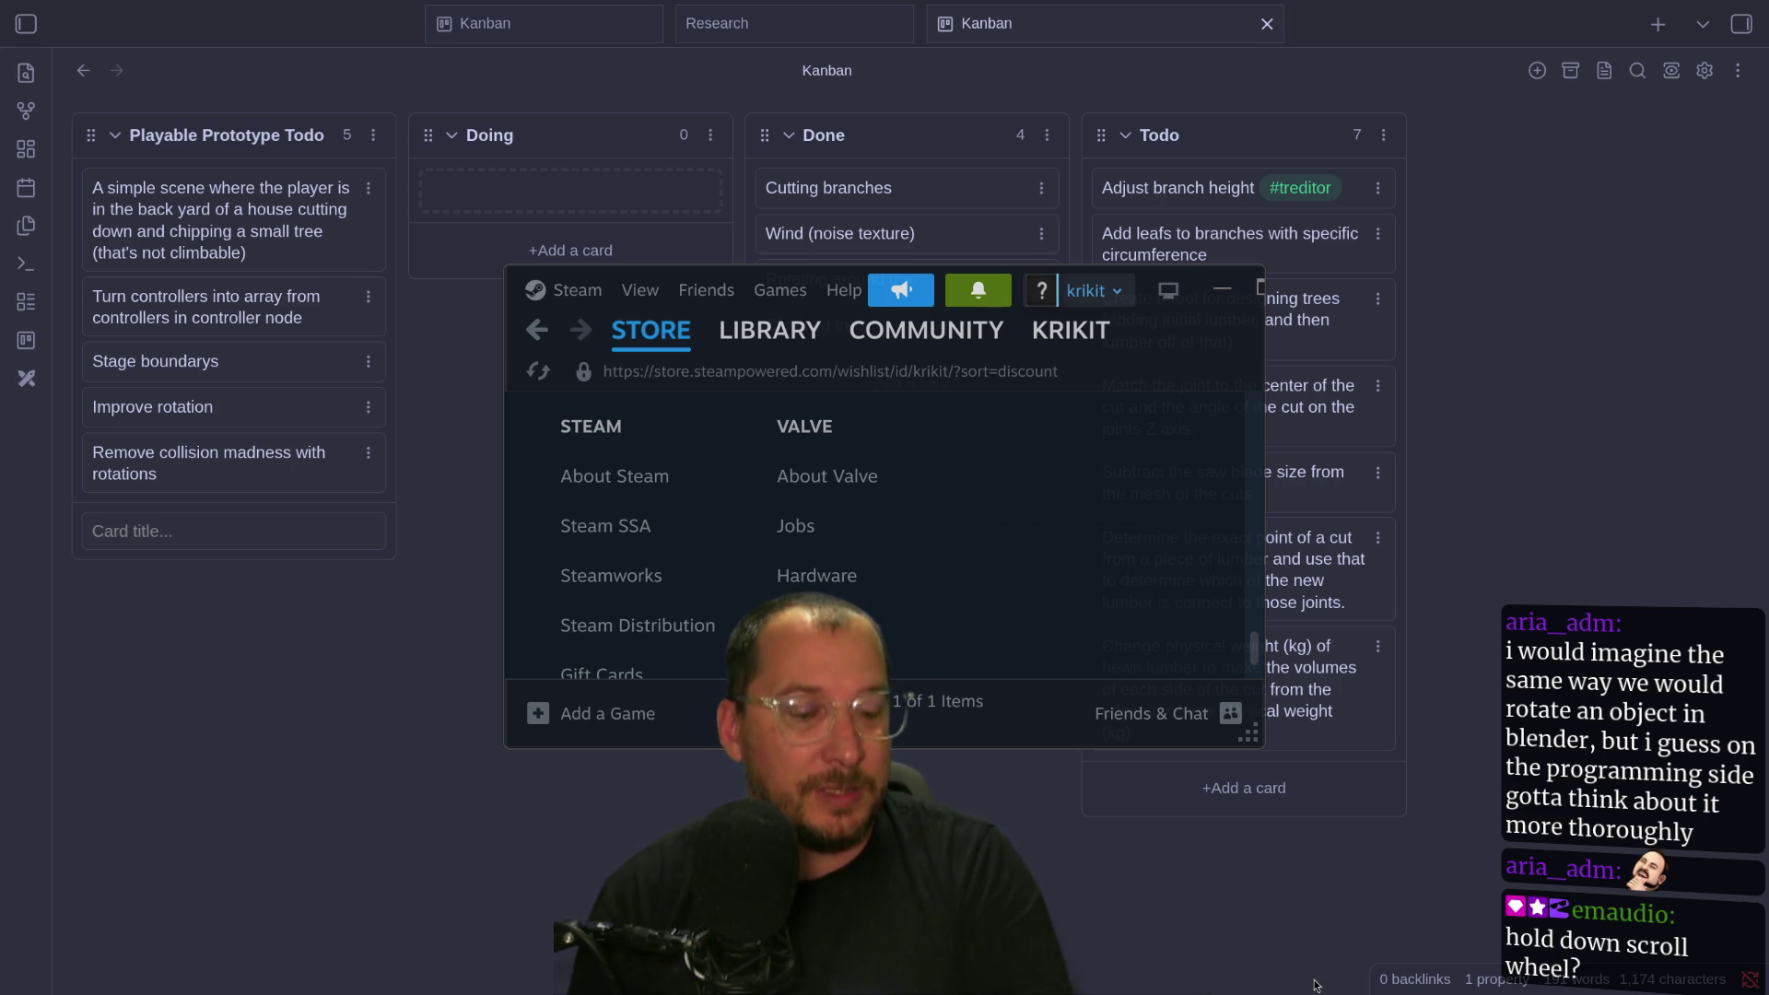
pyautogui.click(1156, 468)
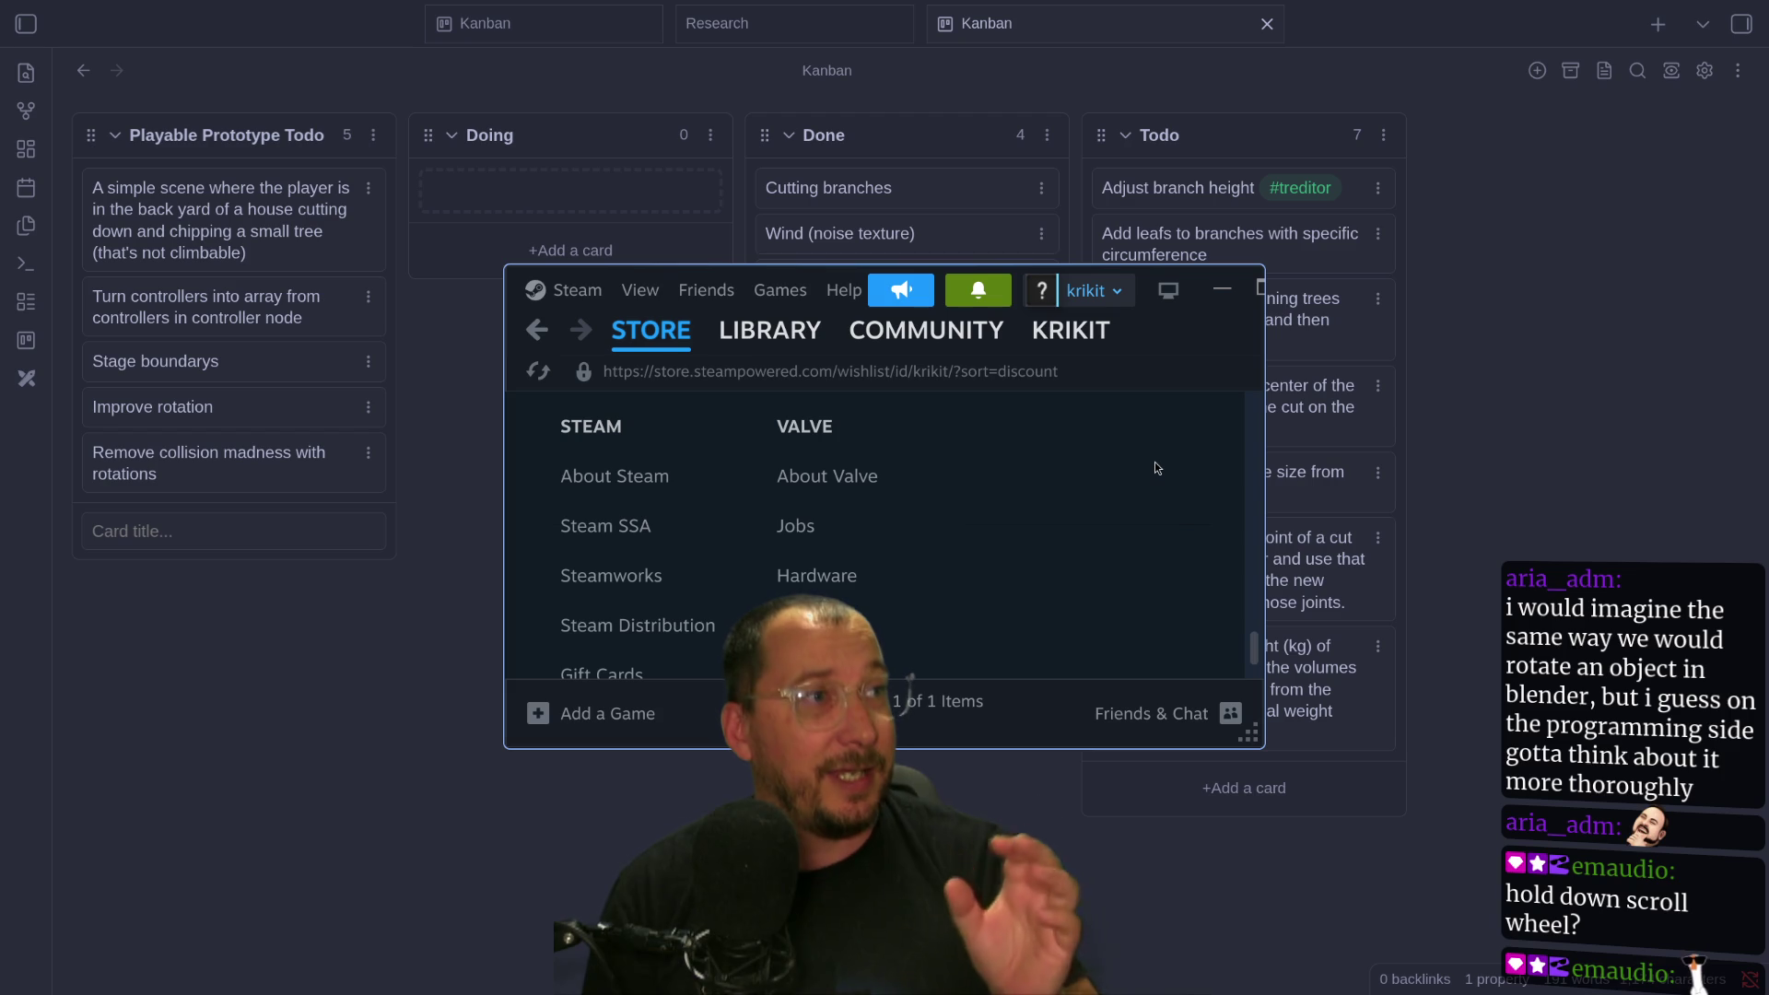
pyautogui.moveTo(921, 333)
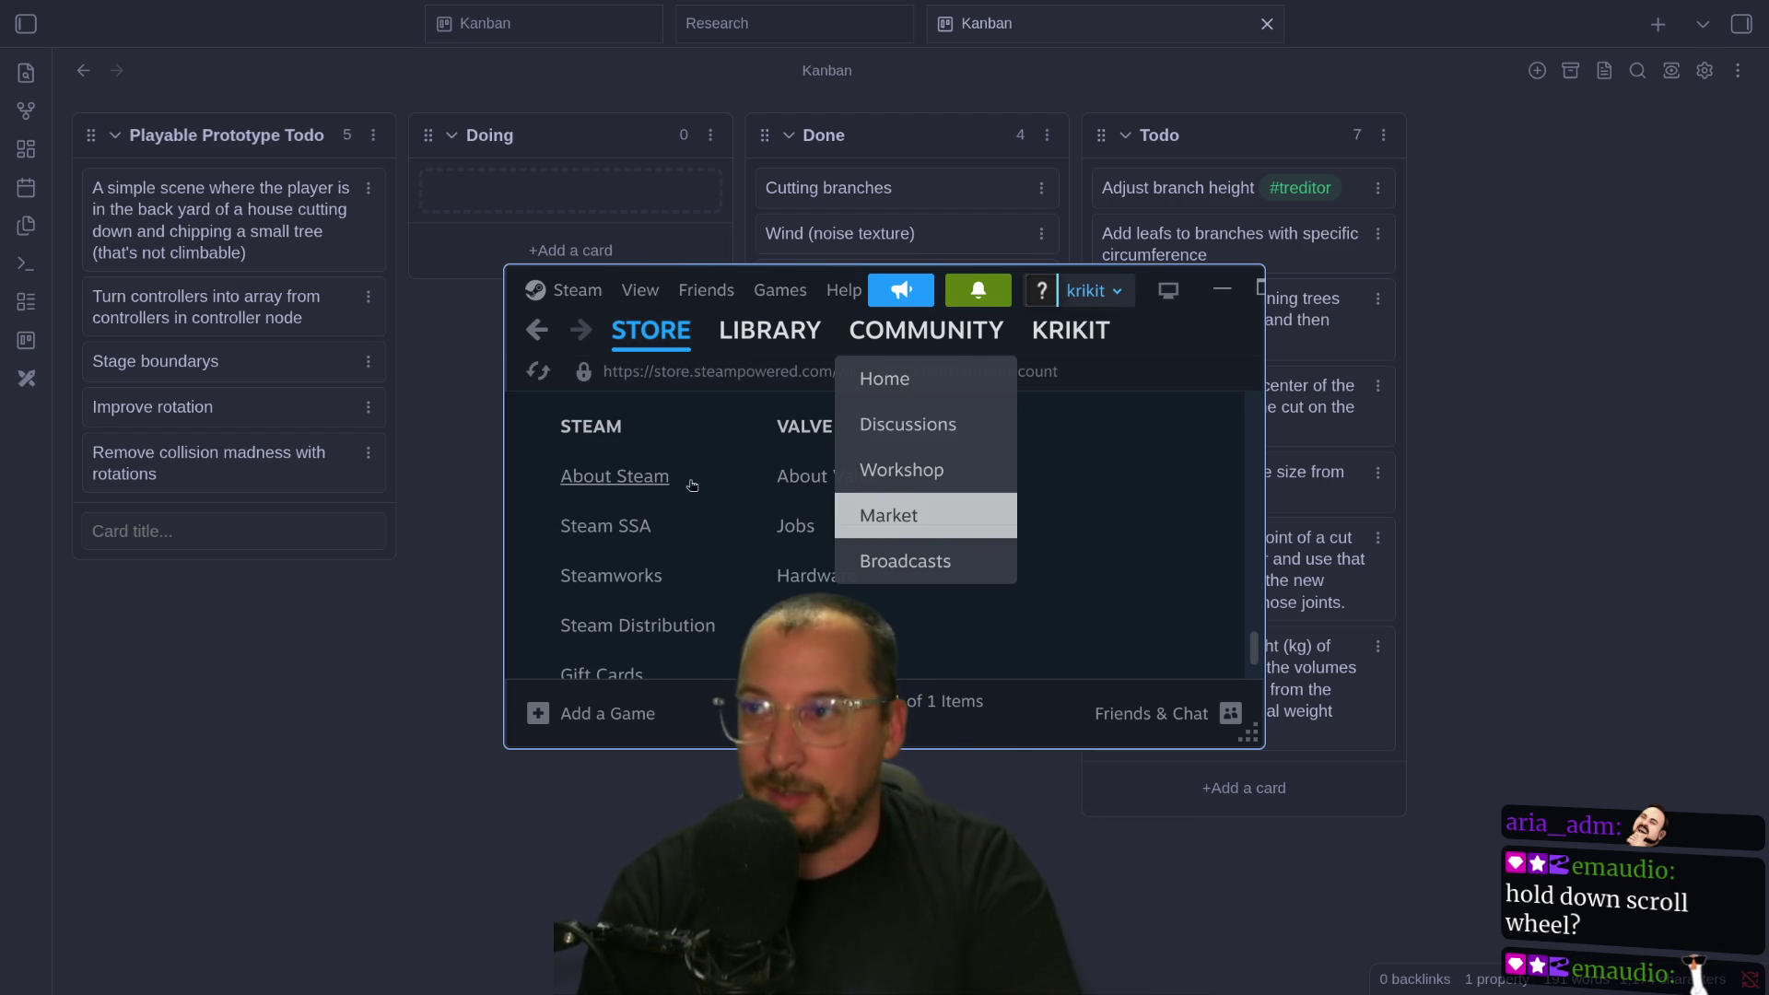
pyautogui.moveTo(705, 329)
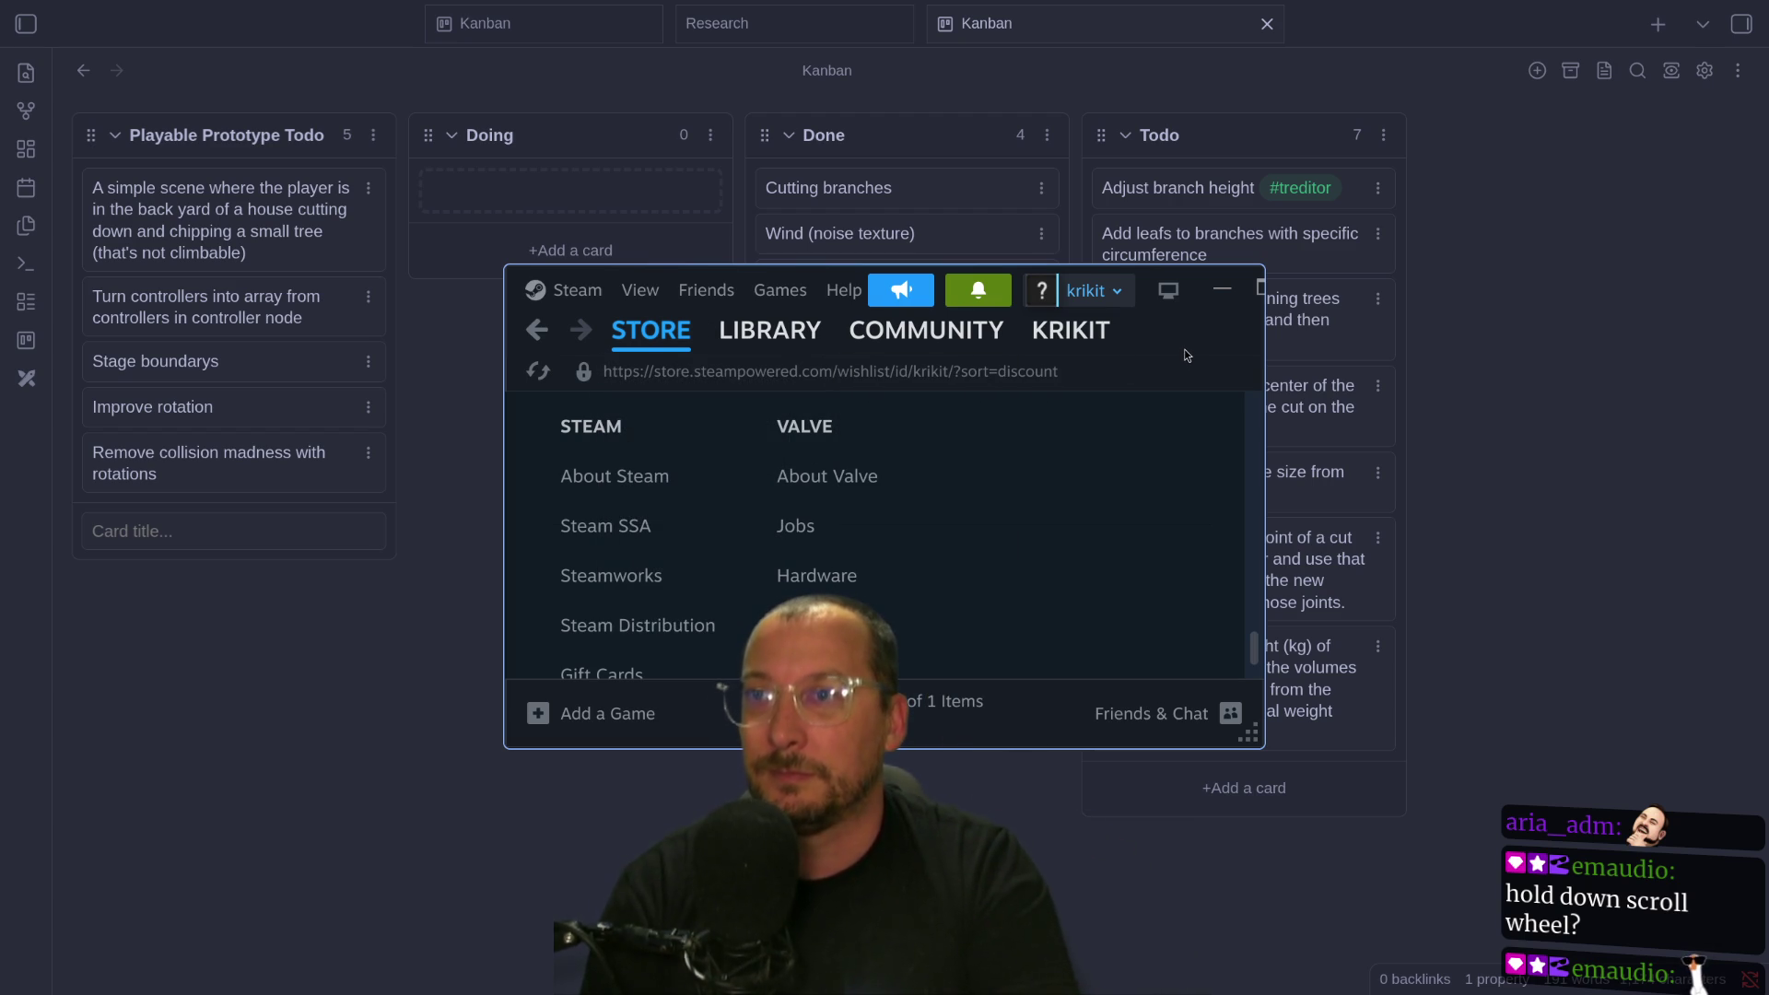
pyautogui.moveTo(853, 323)
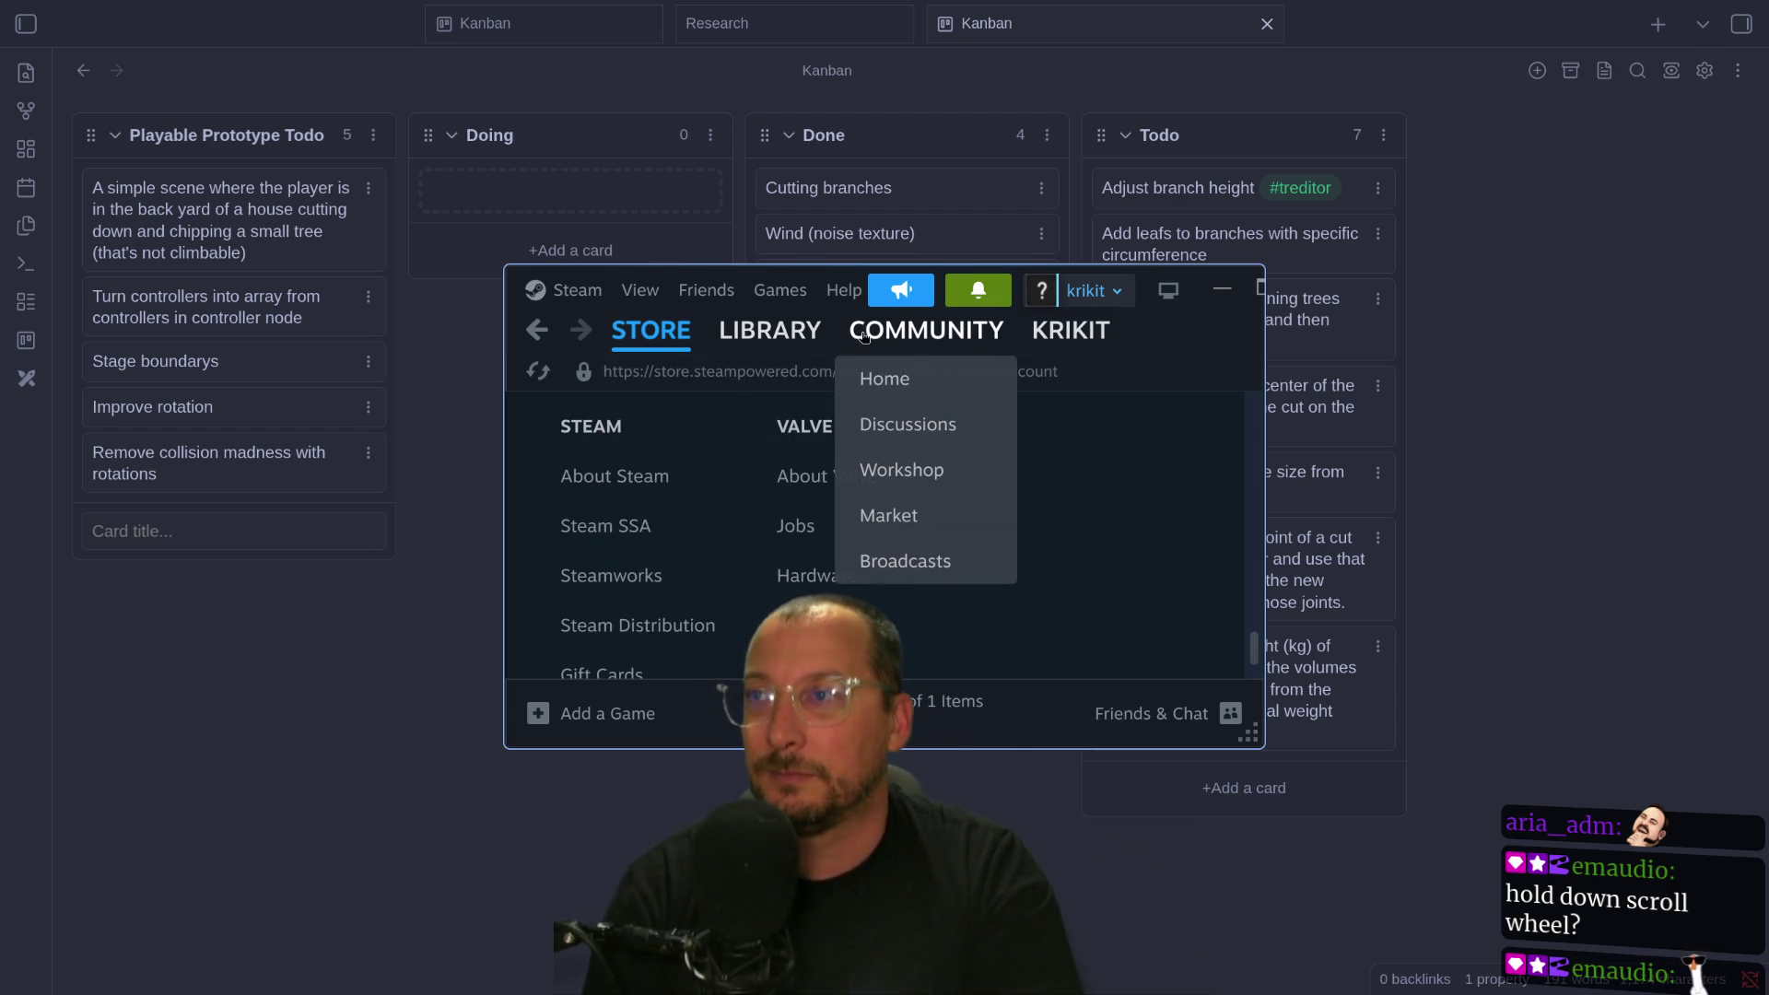
pyautogui.press('super+Up')
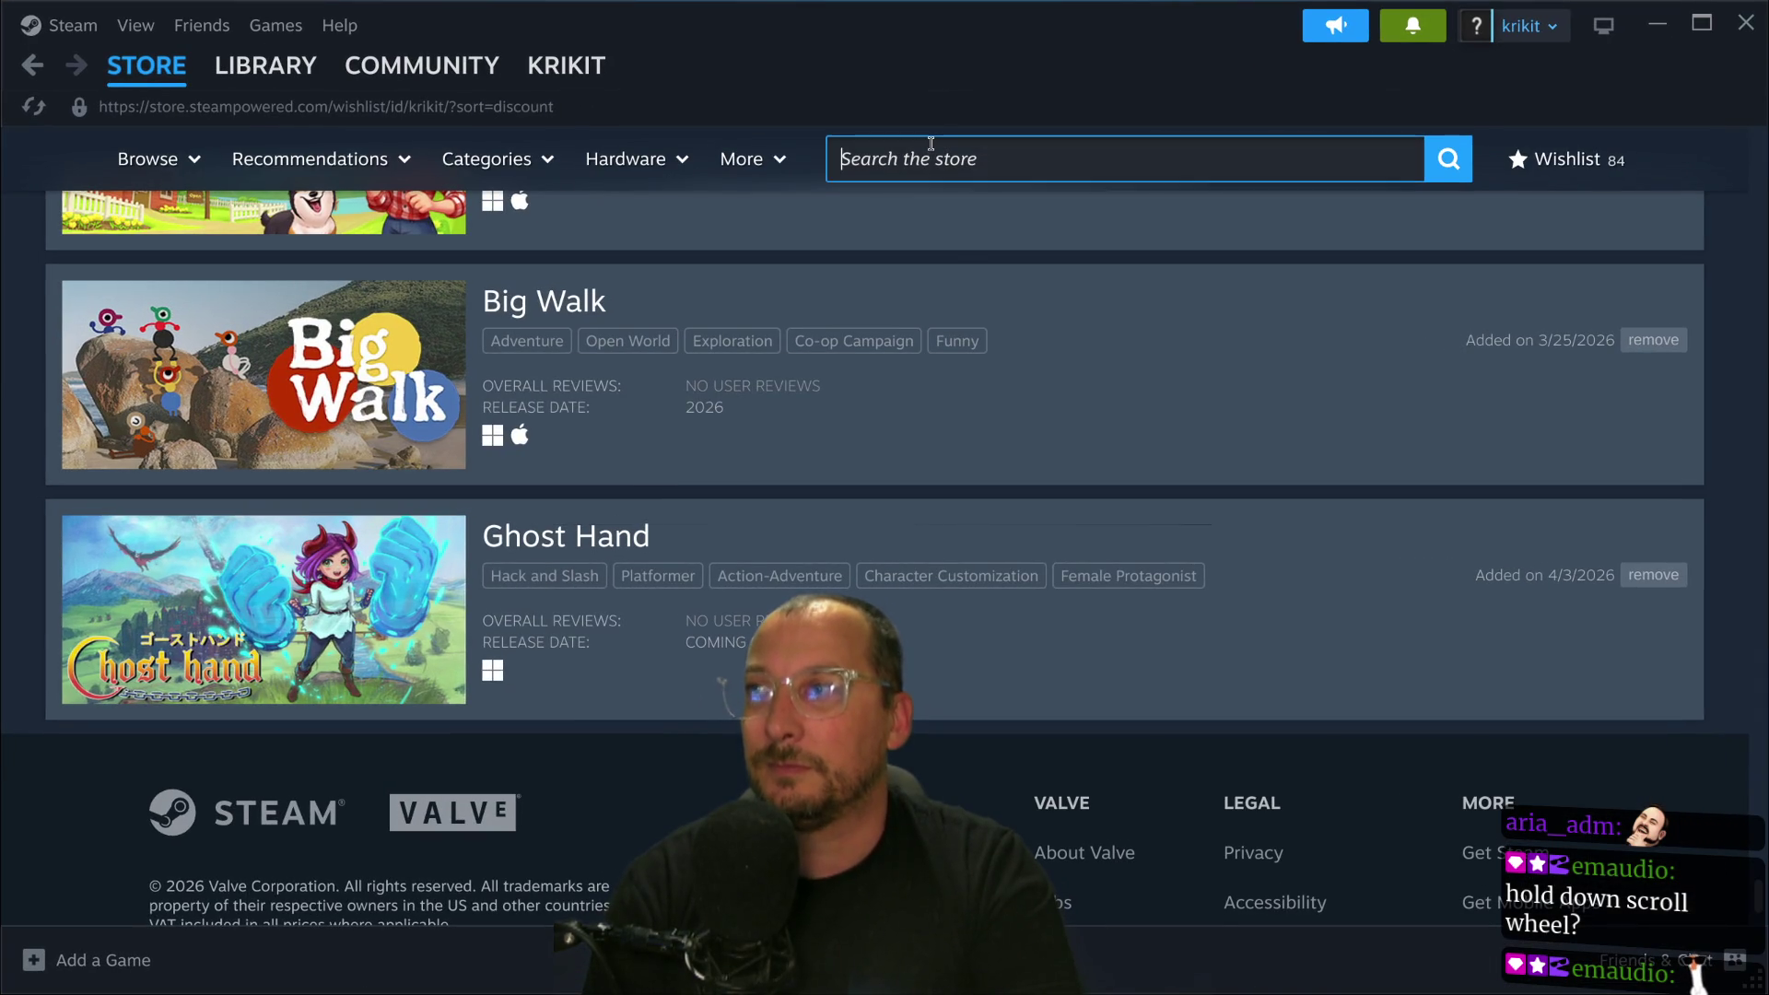
# Search the Steam store for 'skyrim', review the dropdown results, then dismiss them.
pyautogui.click(930, 144)
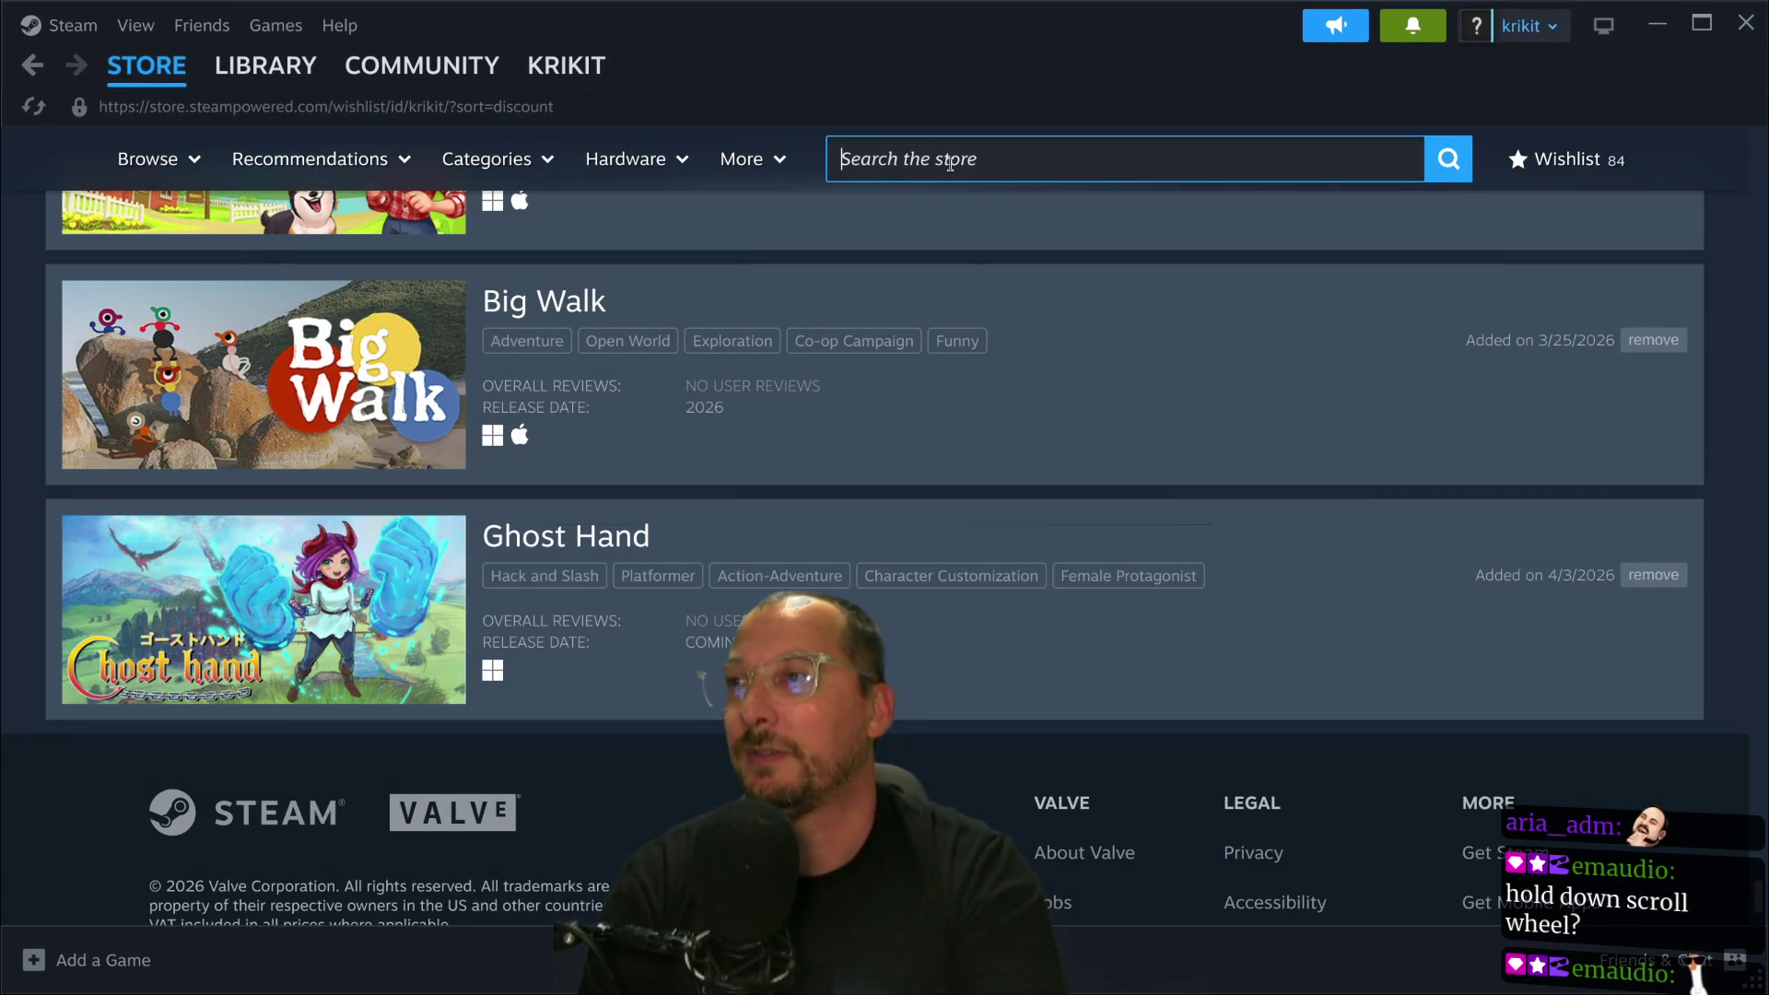
pyautogui.write('skyrim')
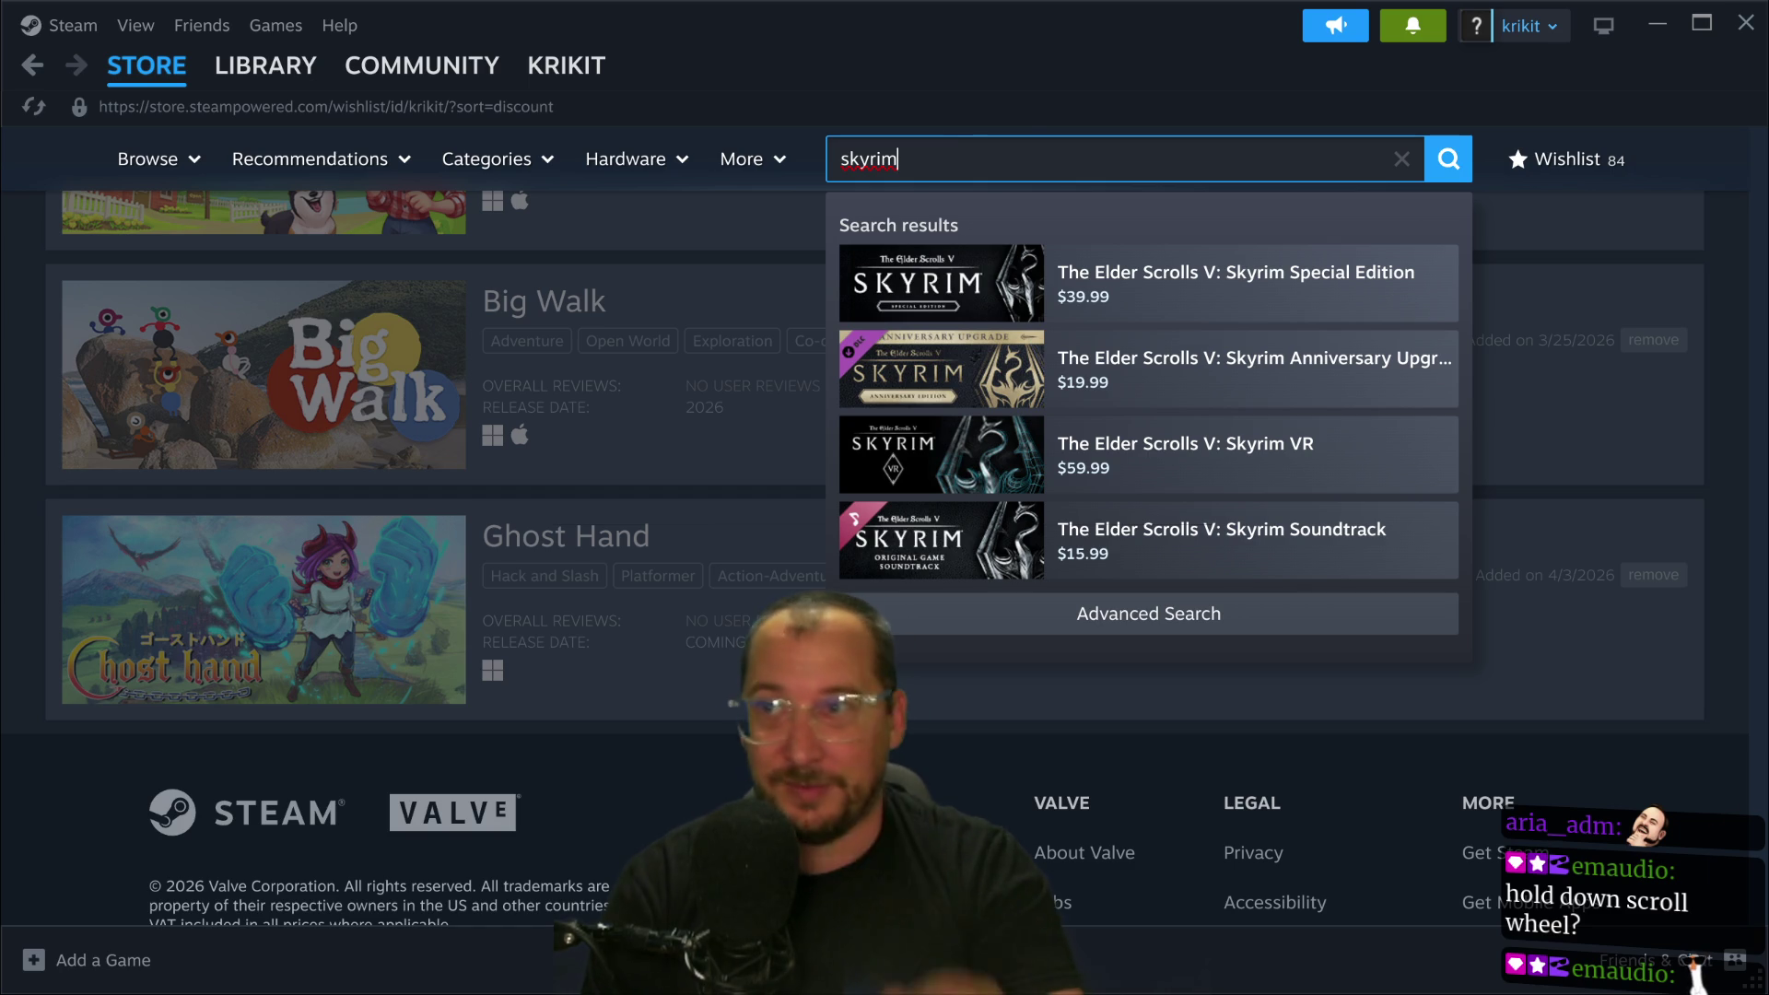
pyautogui.click(698, 687)
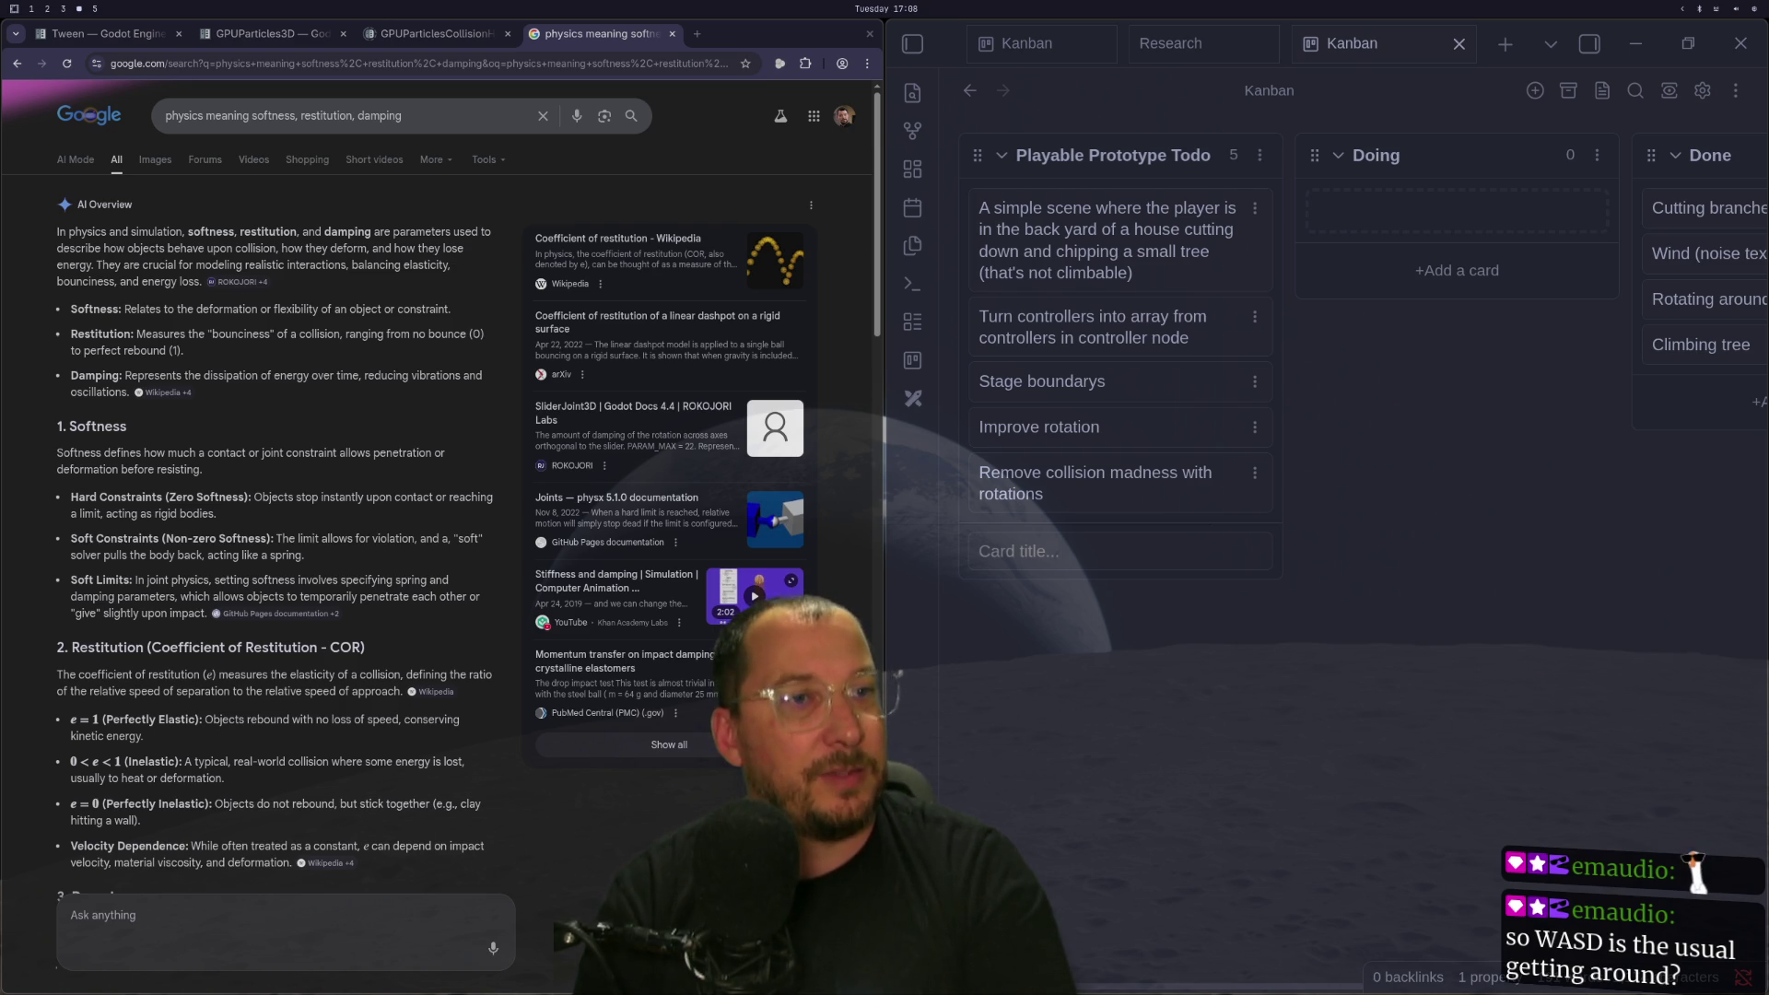
# Show the existing Skyrim Google search full screen and expand and read its AI overview.
pyautogui.press('super+s')
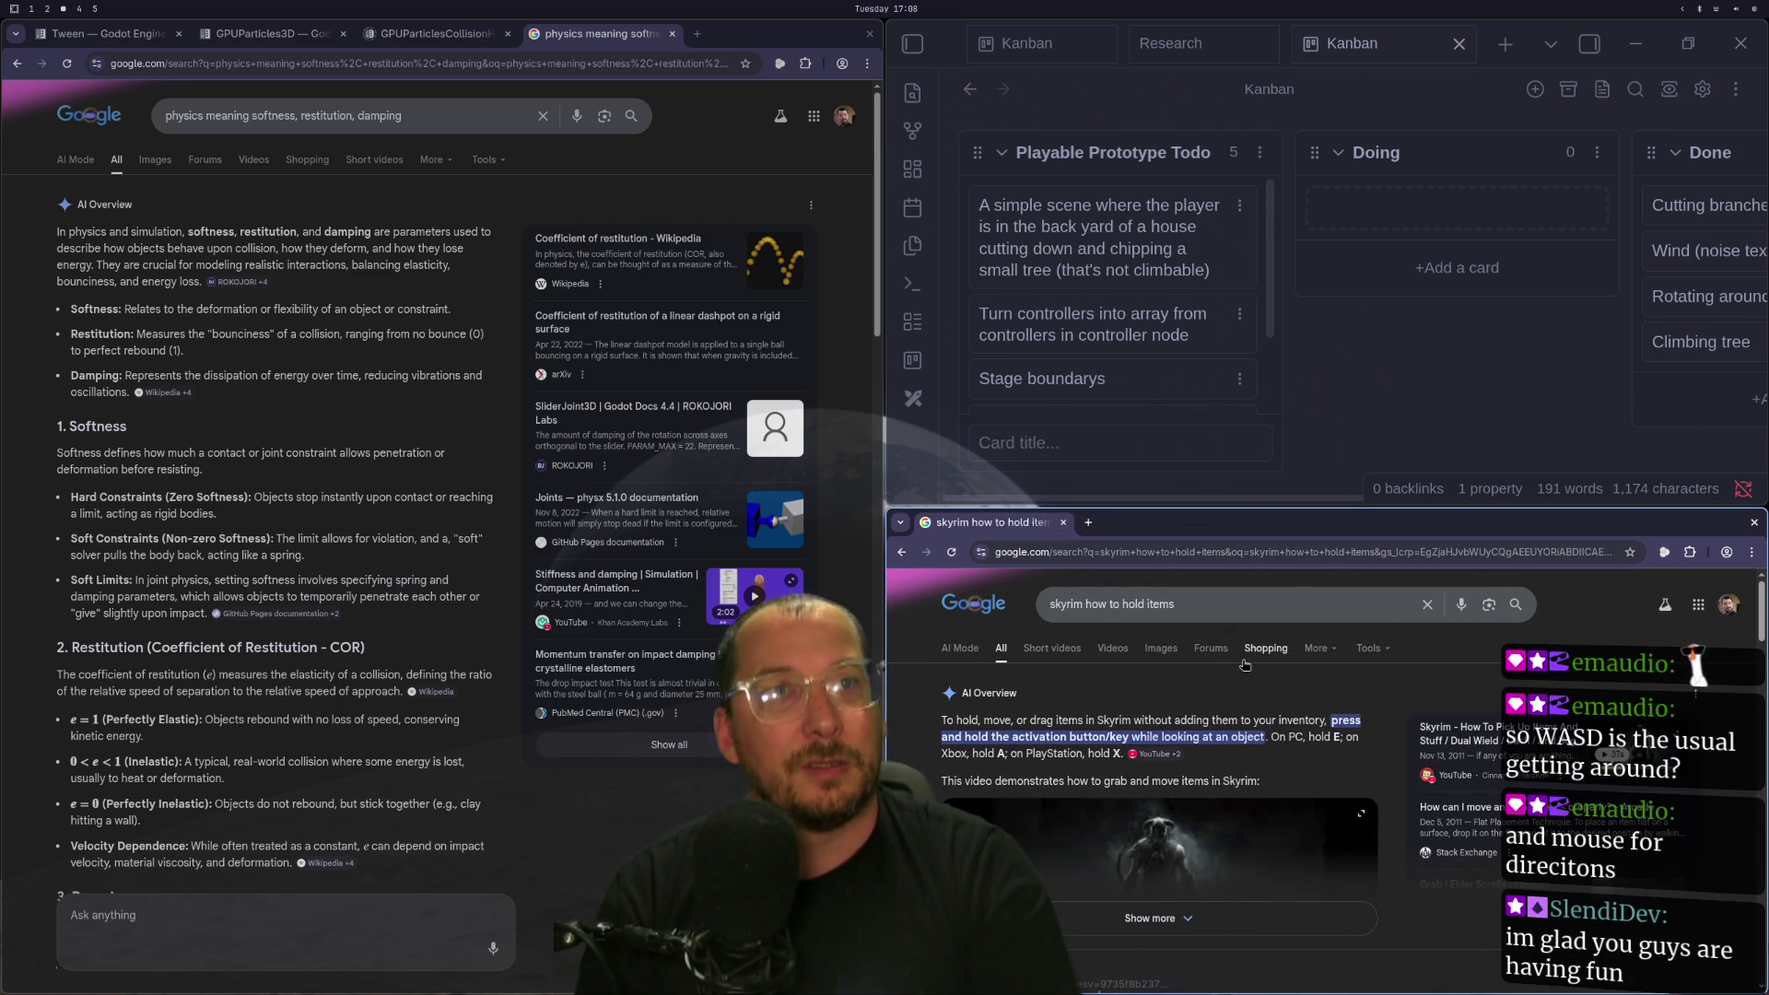
pyautogui.press('F11')
pyautogui.keyDown('ctrl'); pyautogui.scroll(4, 314, 281); pyautogui.keyUp('ctrl')
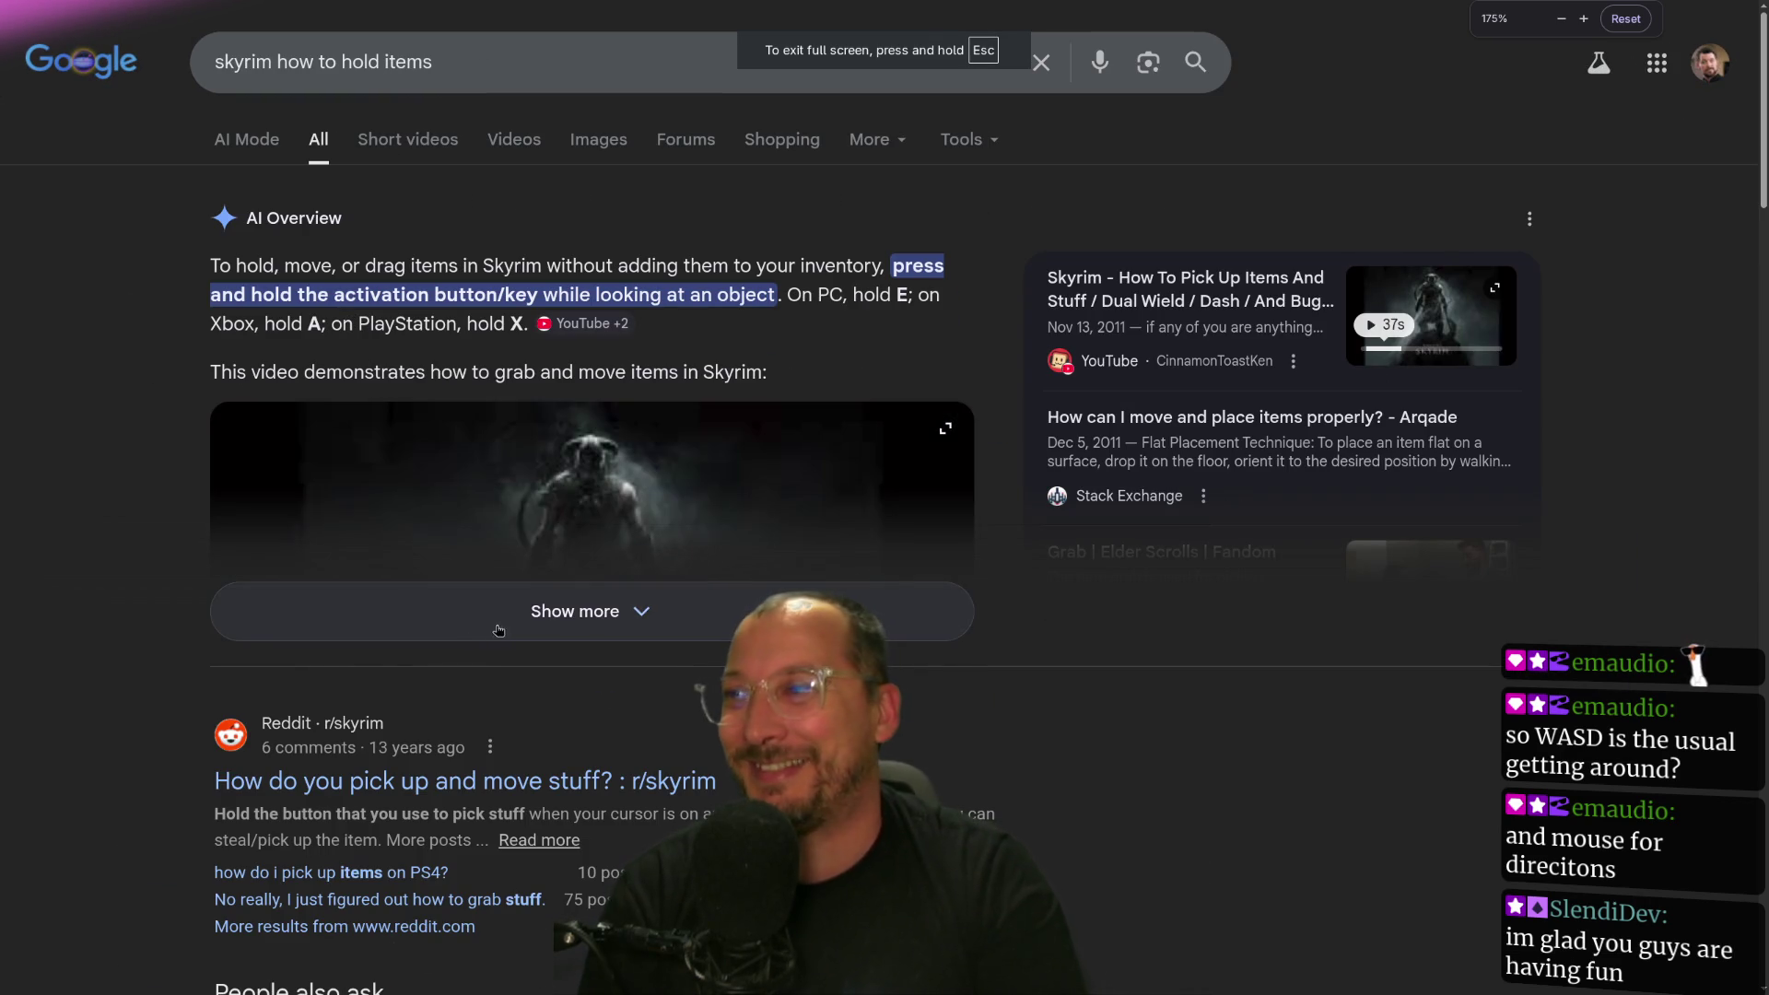
pyautogui.click(382, 363)
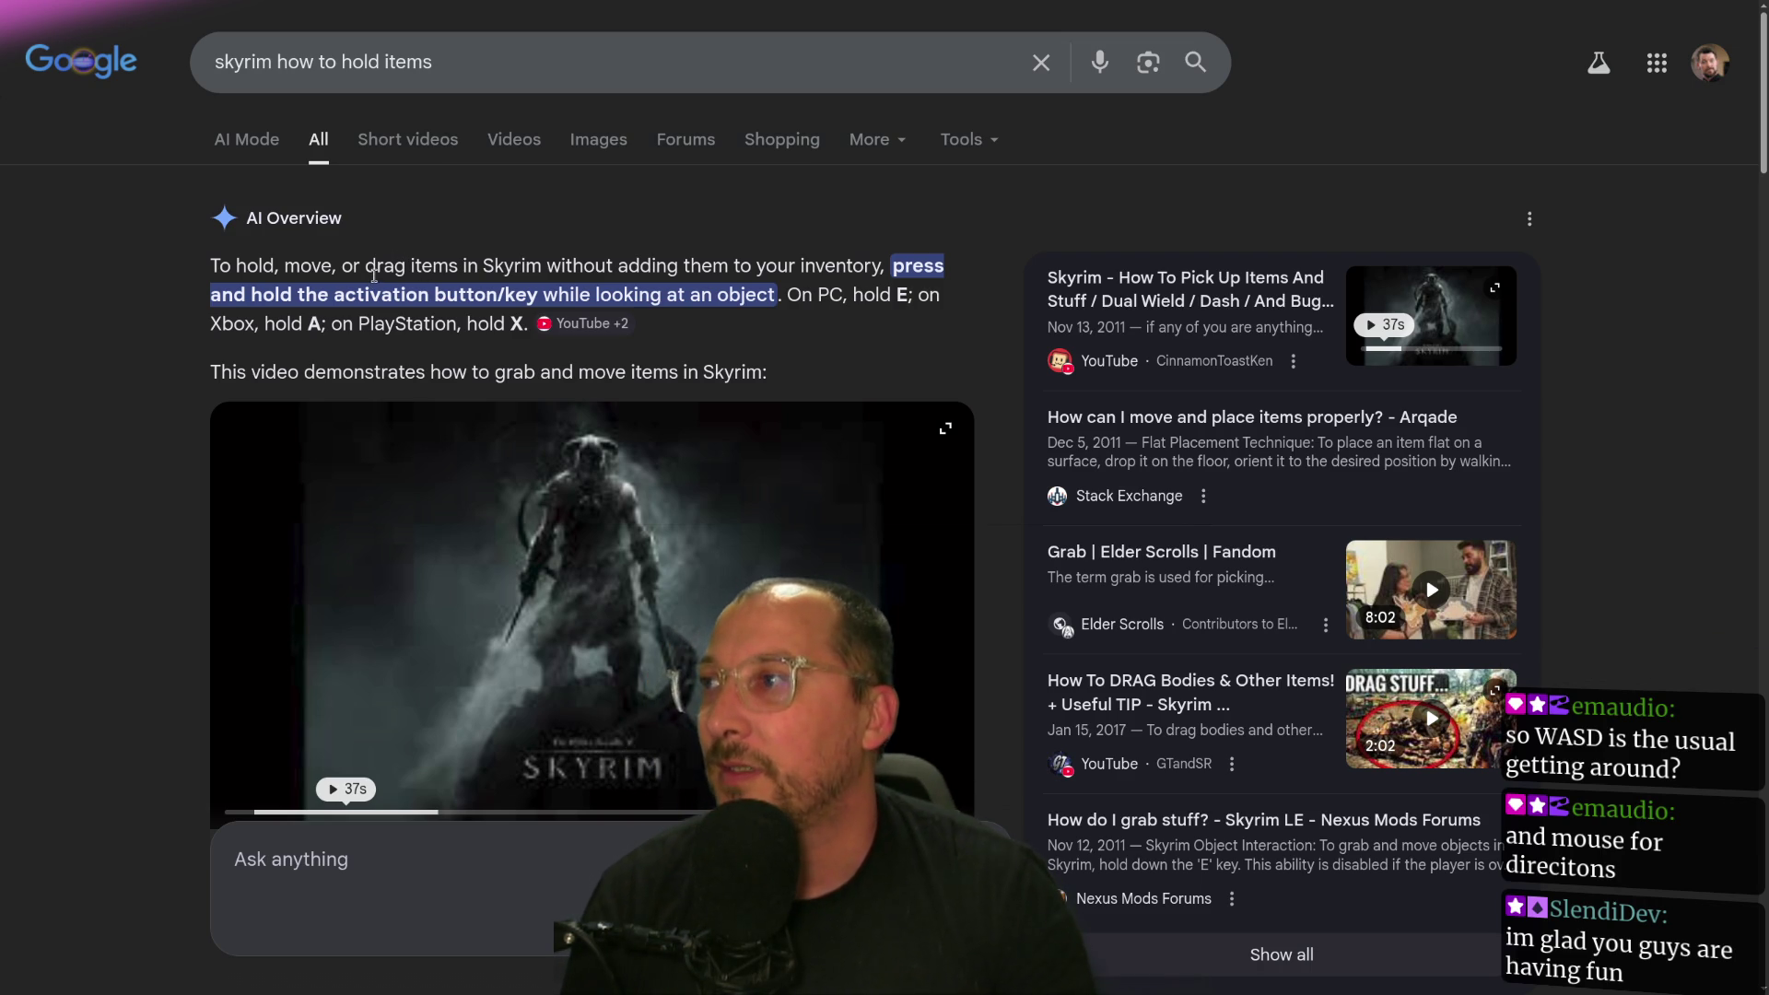
pyautogui.scroll(-7, 323, 304)
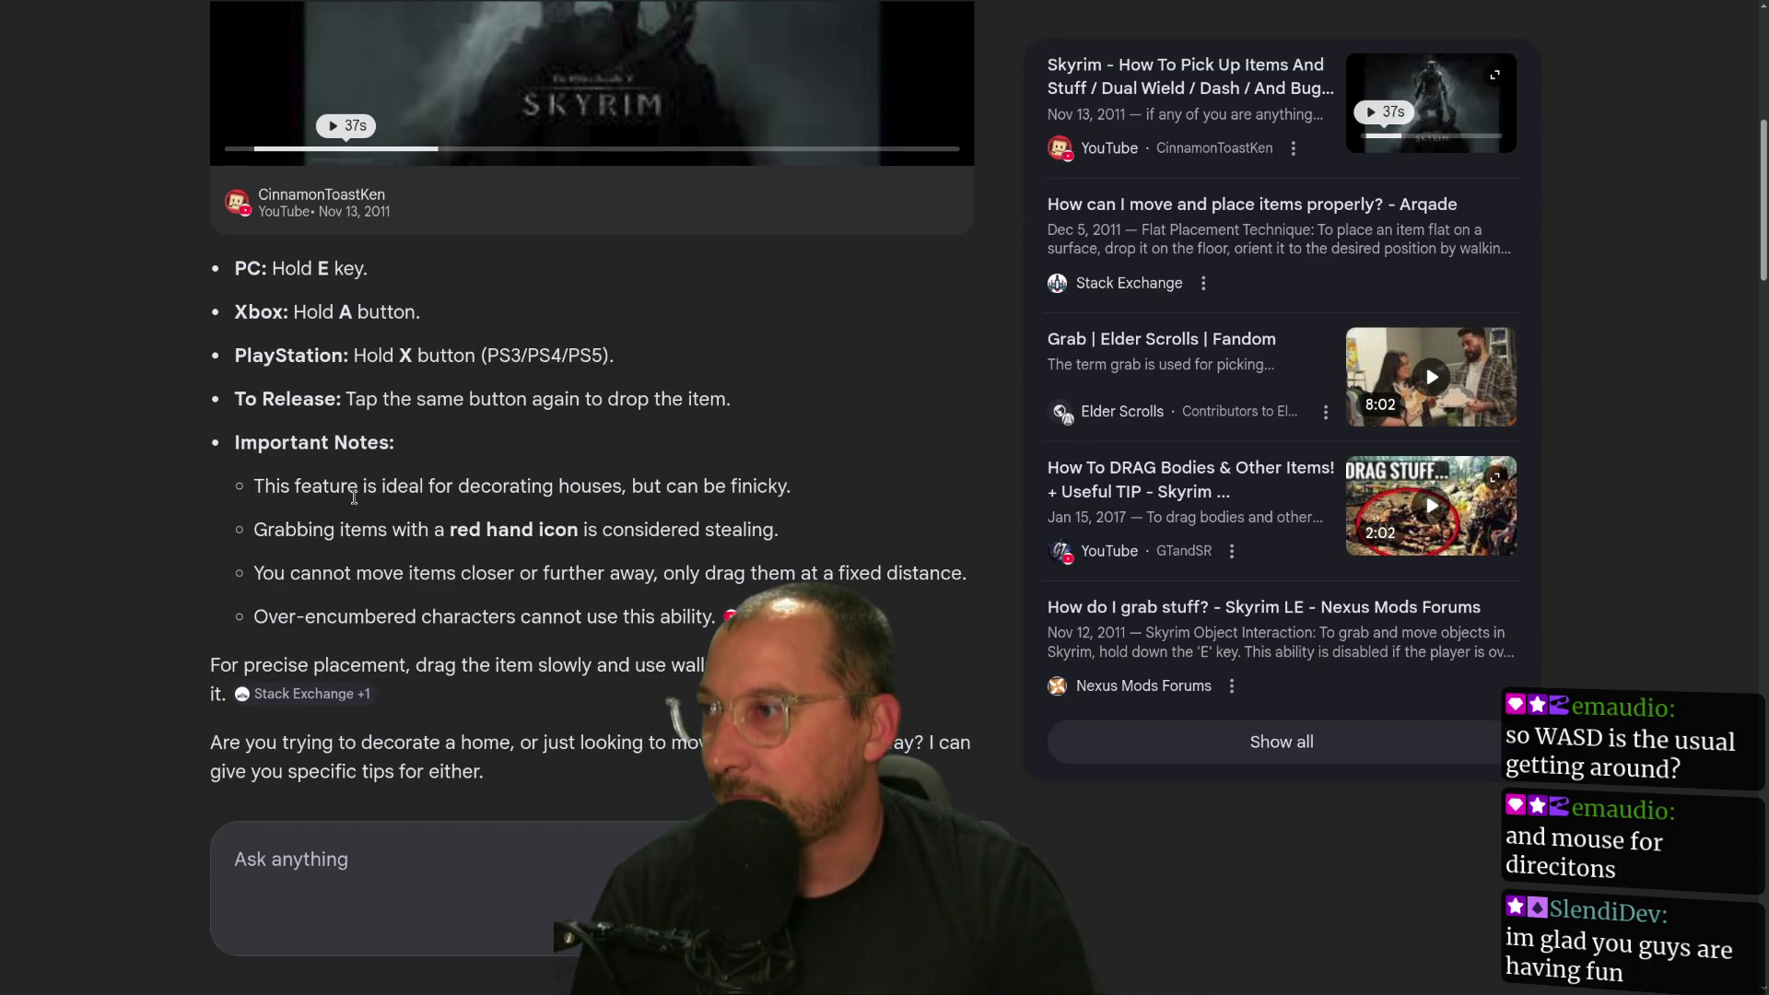
pyautogui.scroll(-5, 365, 515)
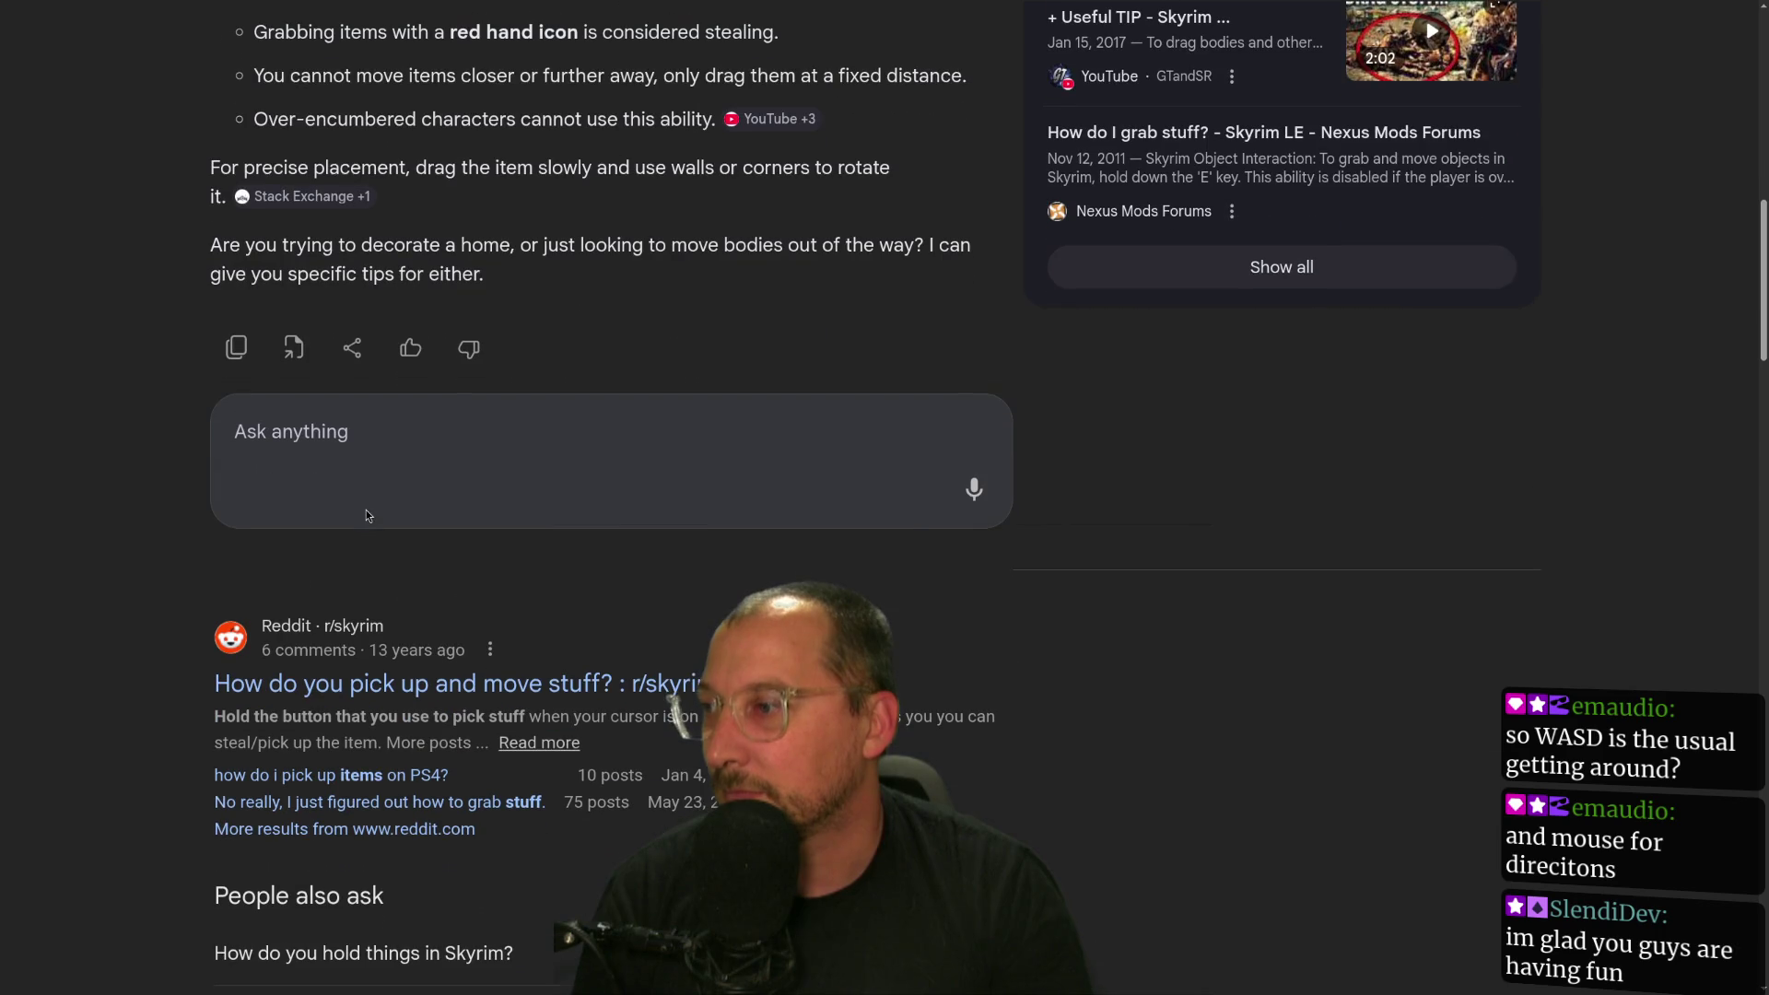
pyautogui.scroll(-2, 458, 624)
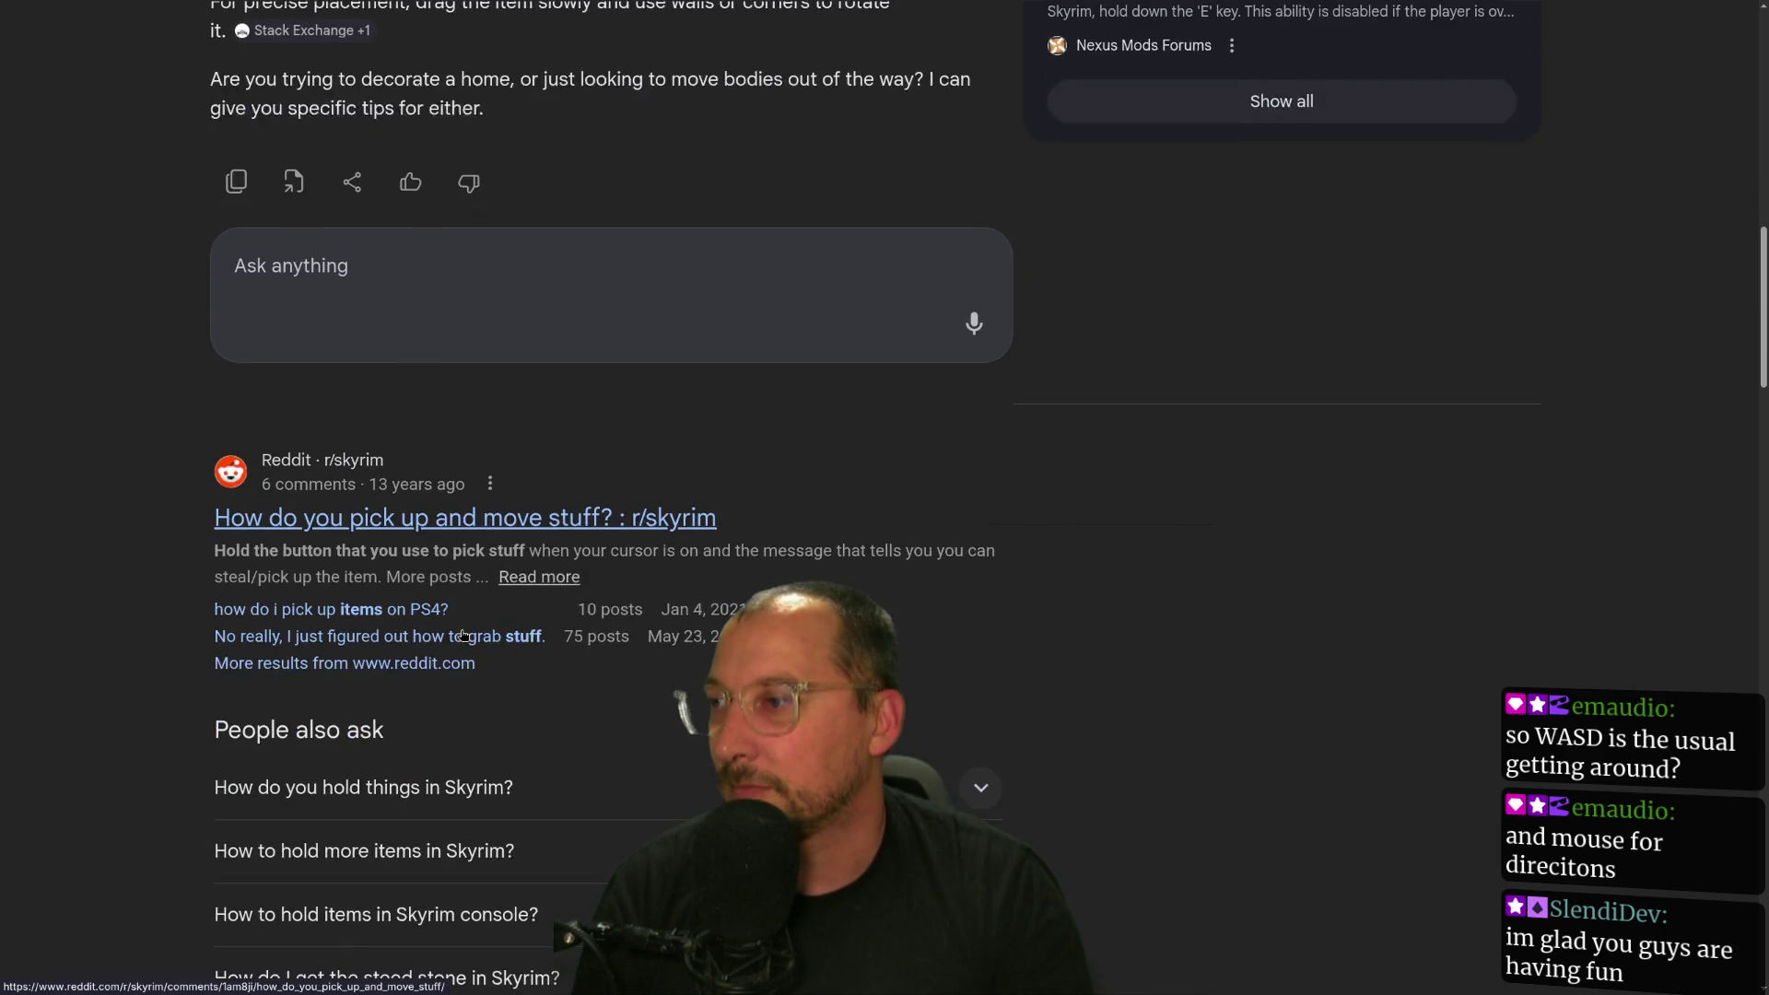
pyautogui.scroll(4, 480, 607)
pyautogui.scroll(5, 480, 608)
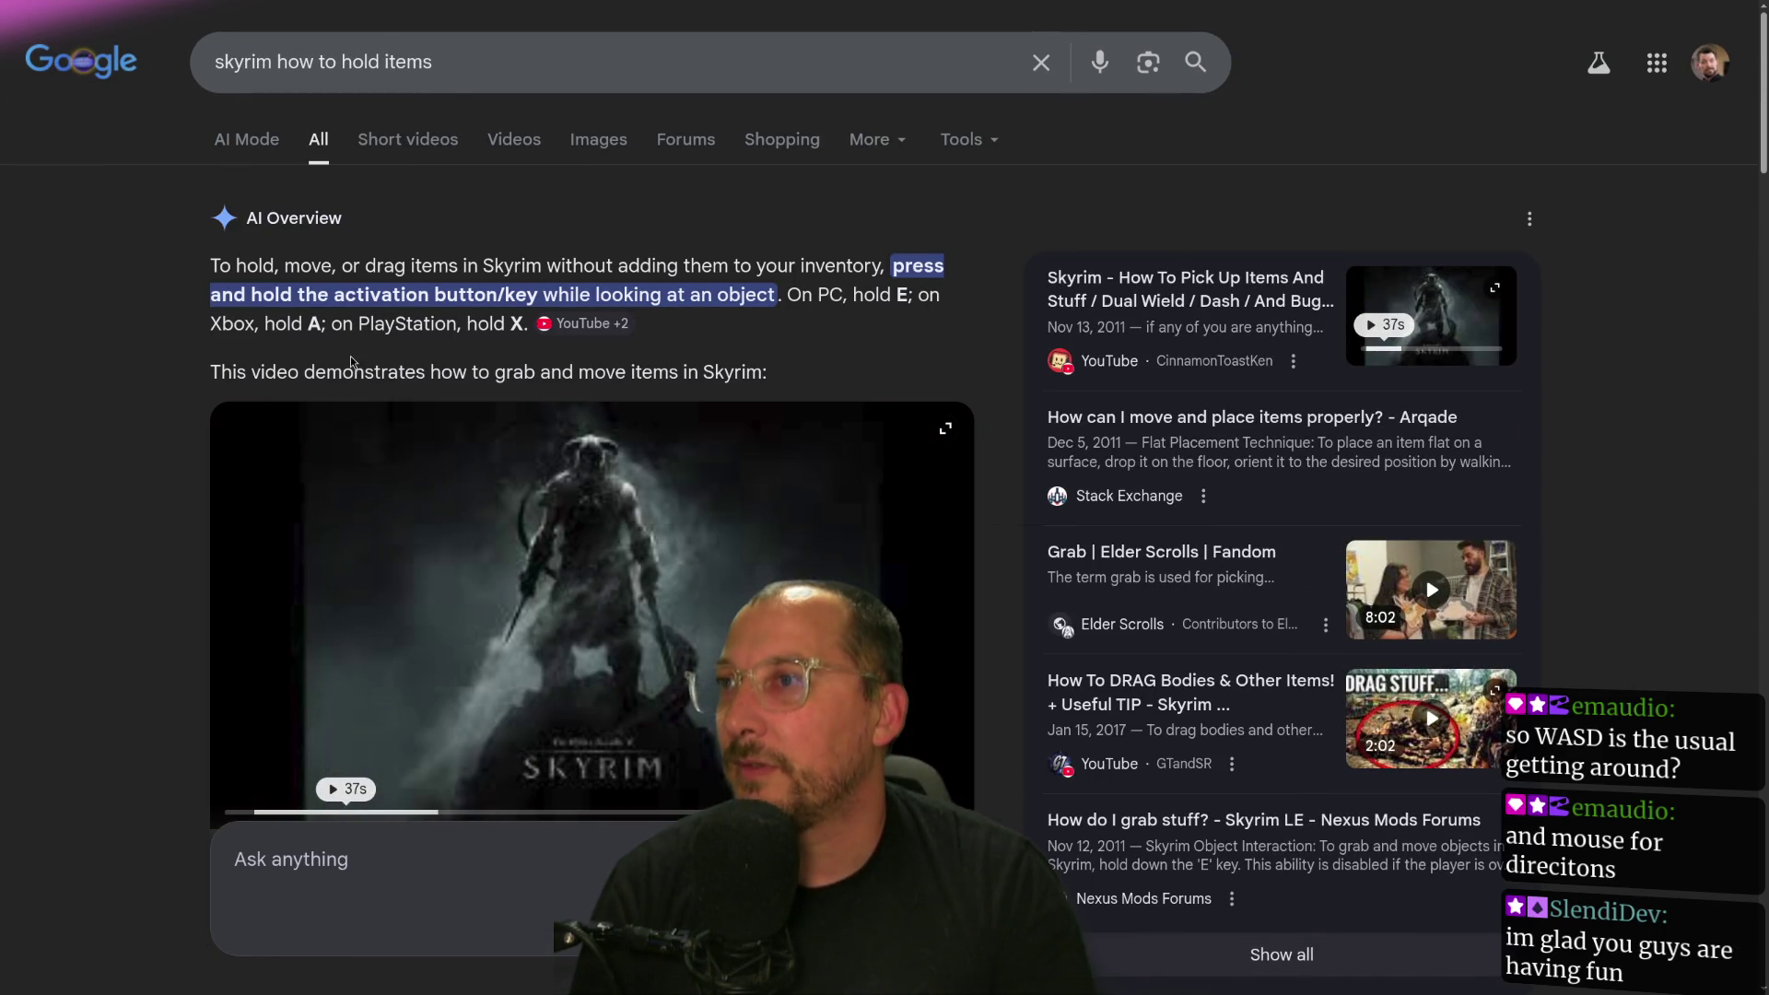
# Change the query to 'skyrim how to rotate' and run the 'items while holding' suggestion.
pyautogui.click(463, 68)
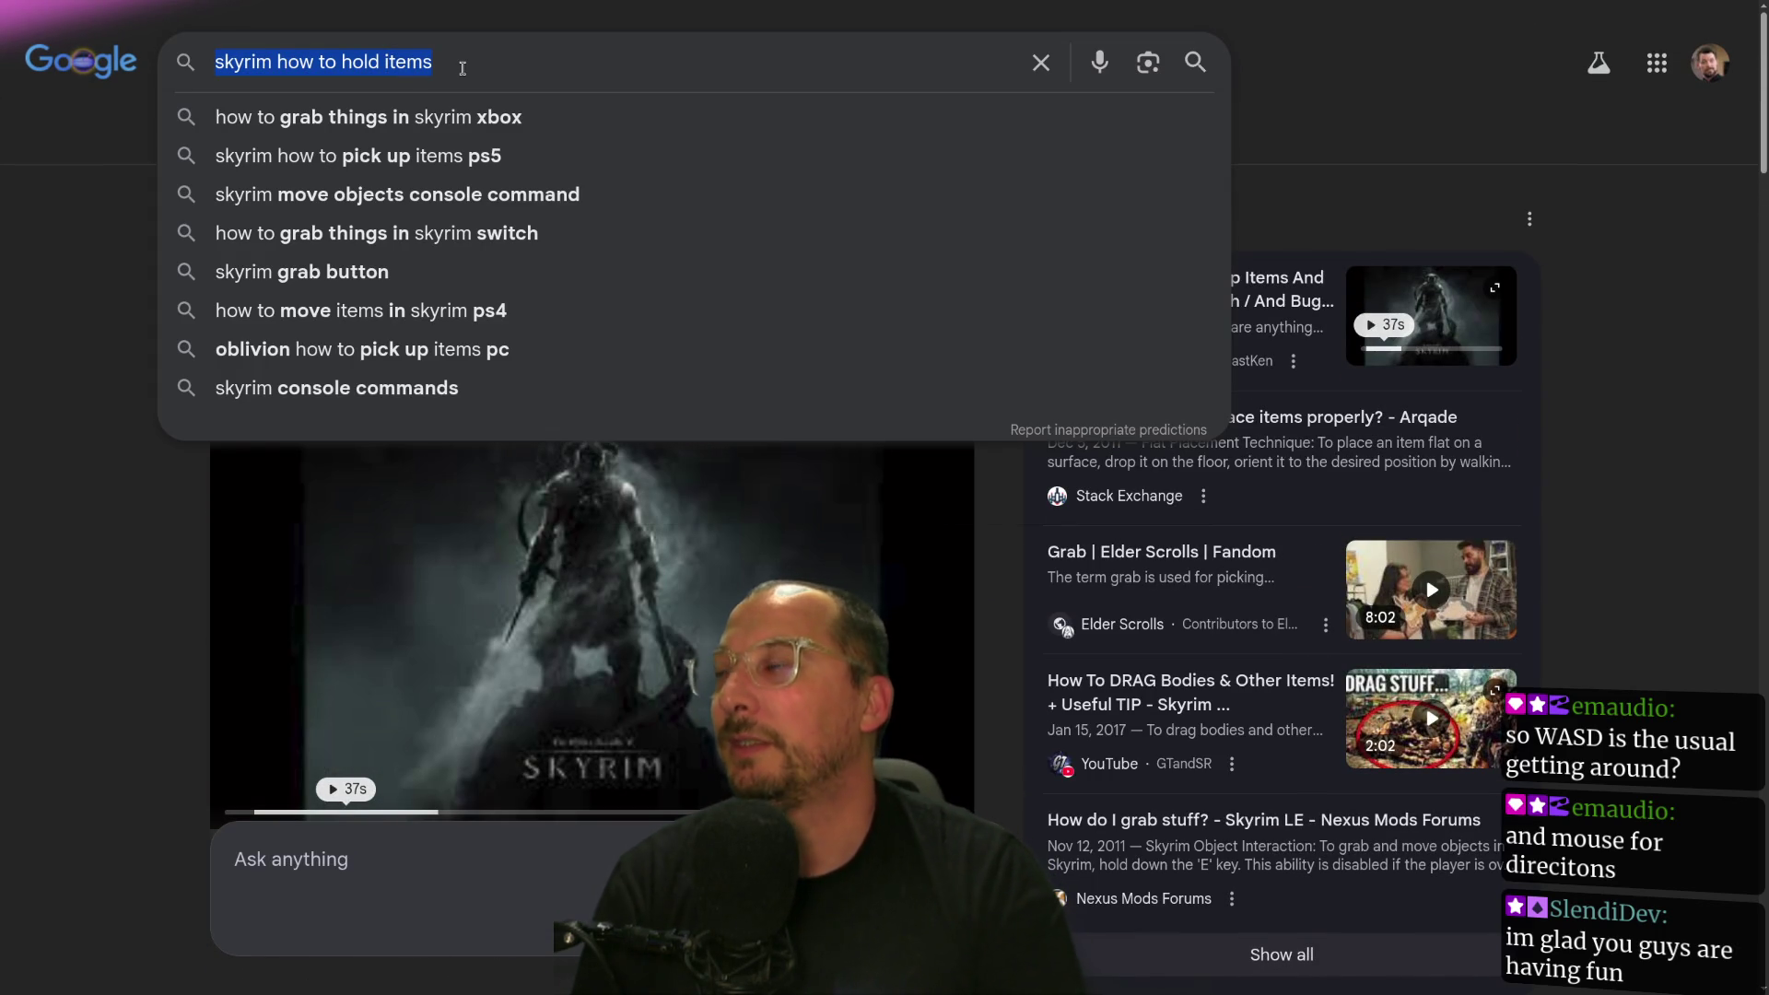
pyautogui.click(462, 68)
pyautogui.press('BackSpace')
pyautogui.press('BackSpace')
pyautogui.press('BackSpace')
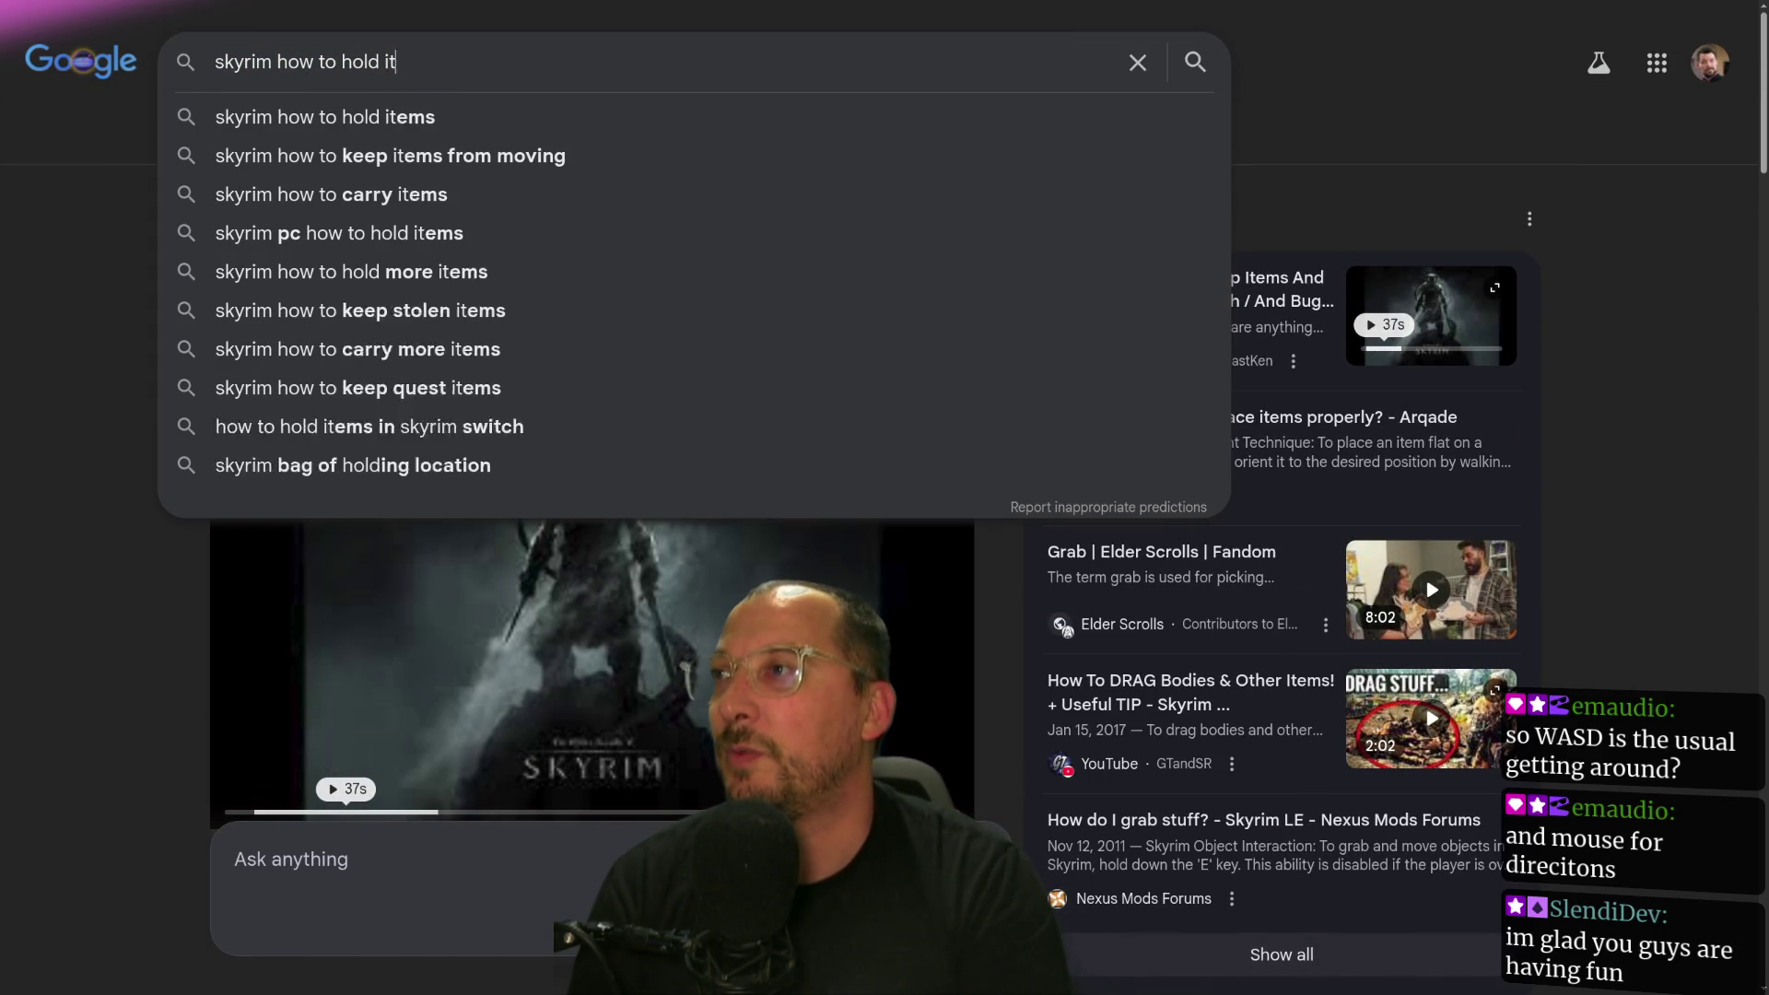
pyautogui.press('BackSpace')
pyautogui.press('BackSpace')
pyautogui.press('BackSpace')
pyautogui.write('rotate')
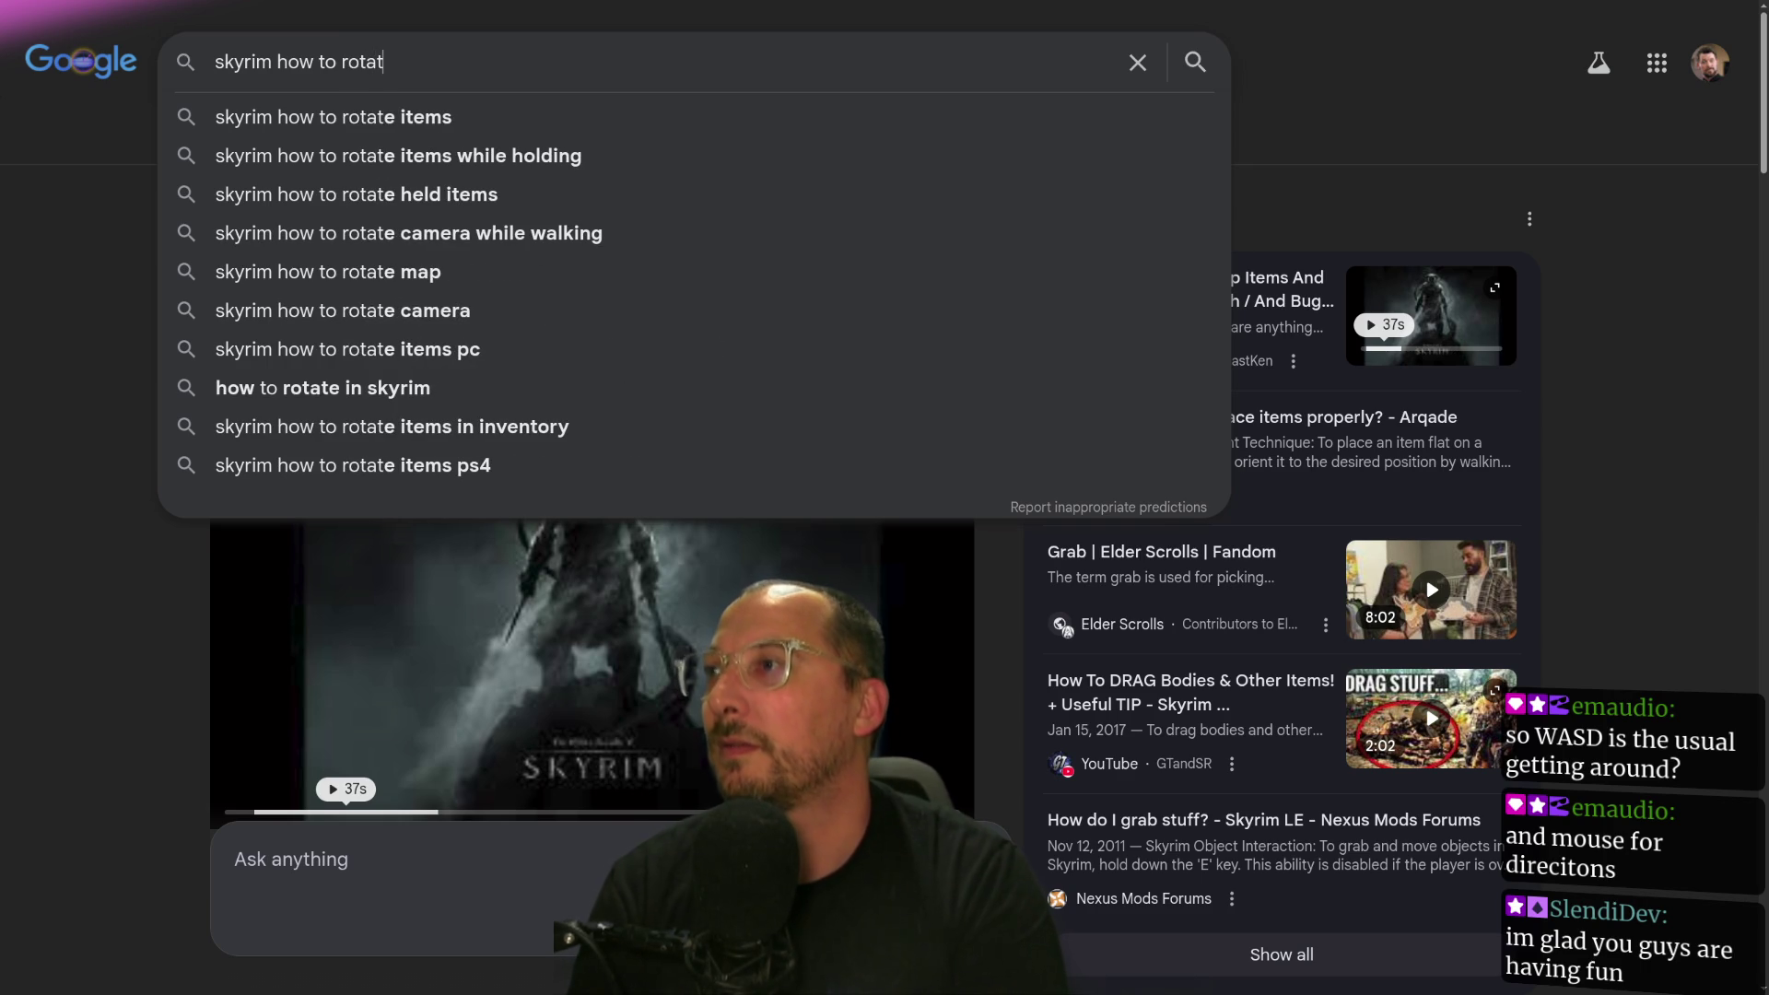
pyautogui.press('Down')
pyautogui.press('Down')
pyautogui.press('Return')
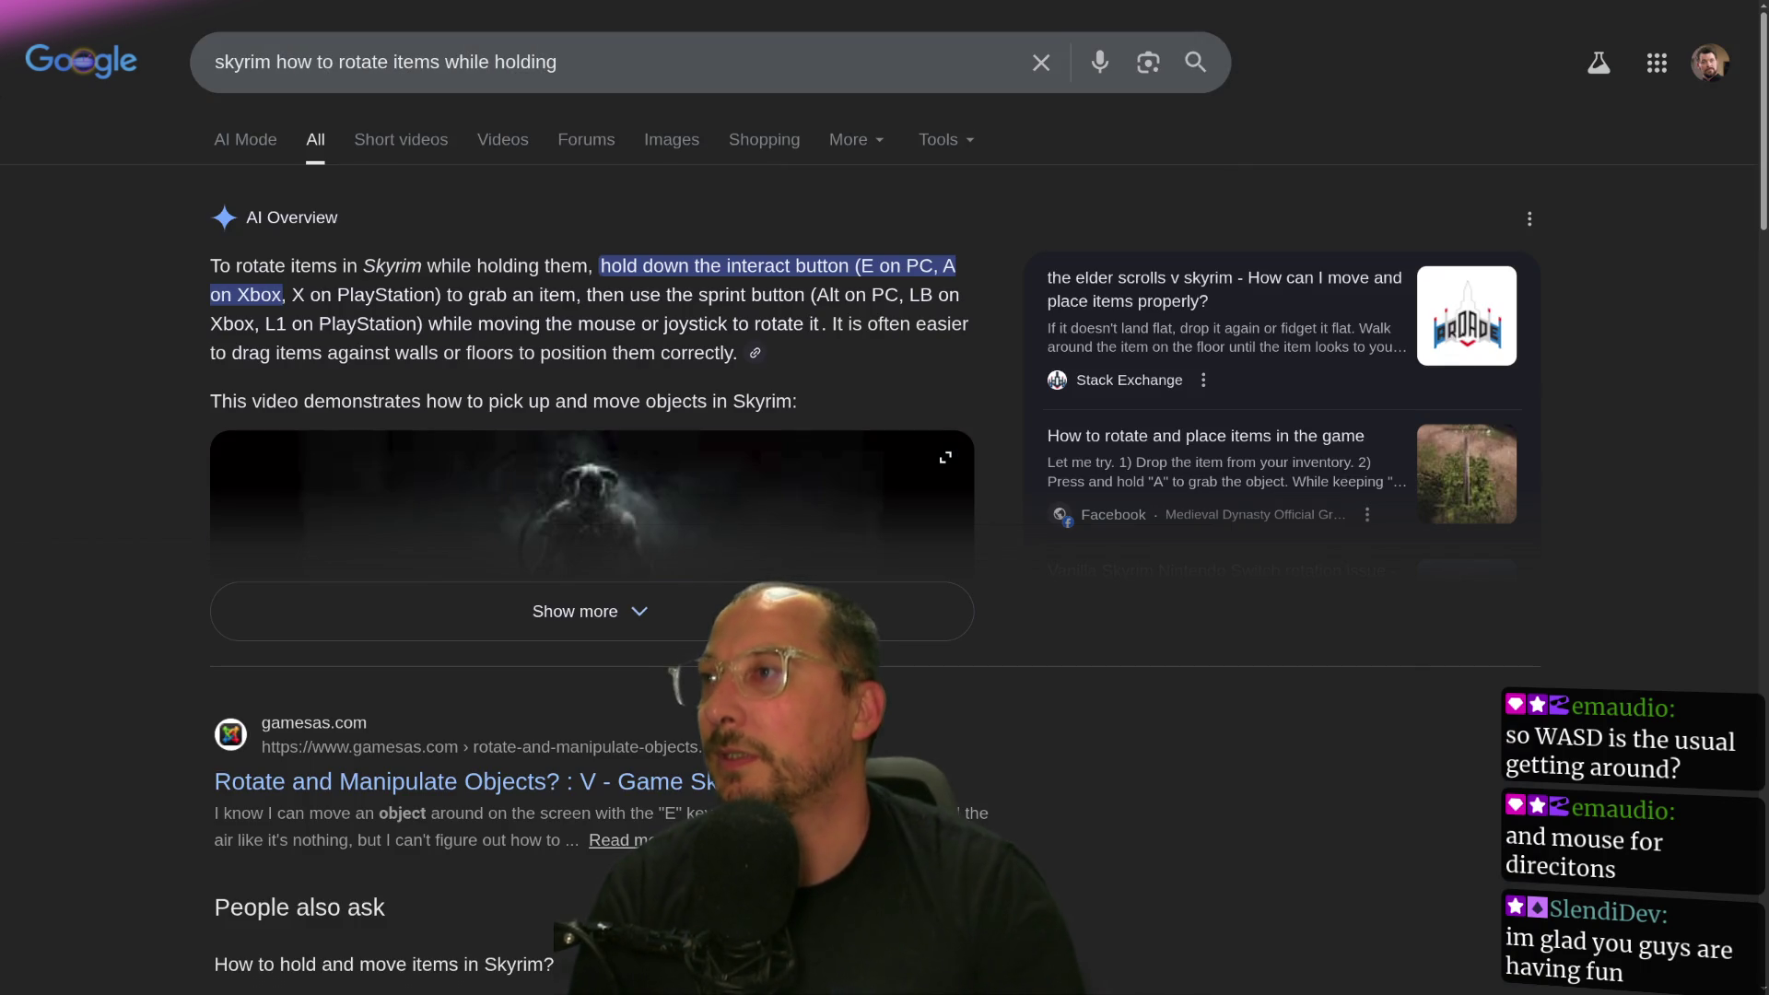
# Expand the new AI overview on grabbing and rotating items, play its video, and scroll through.
pyautogui.click(616, 630)
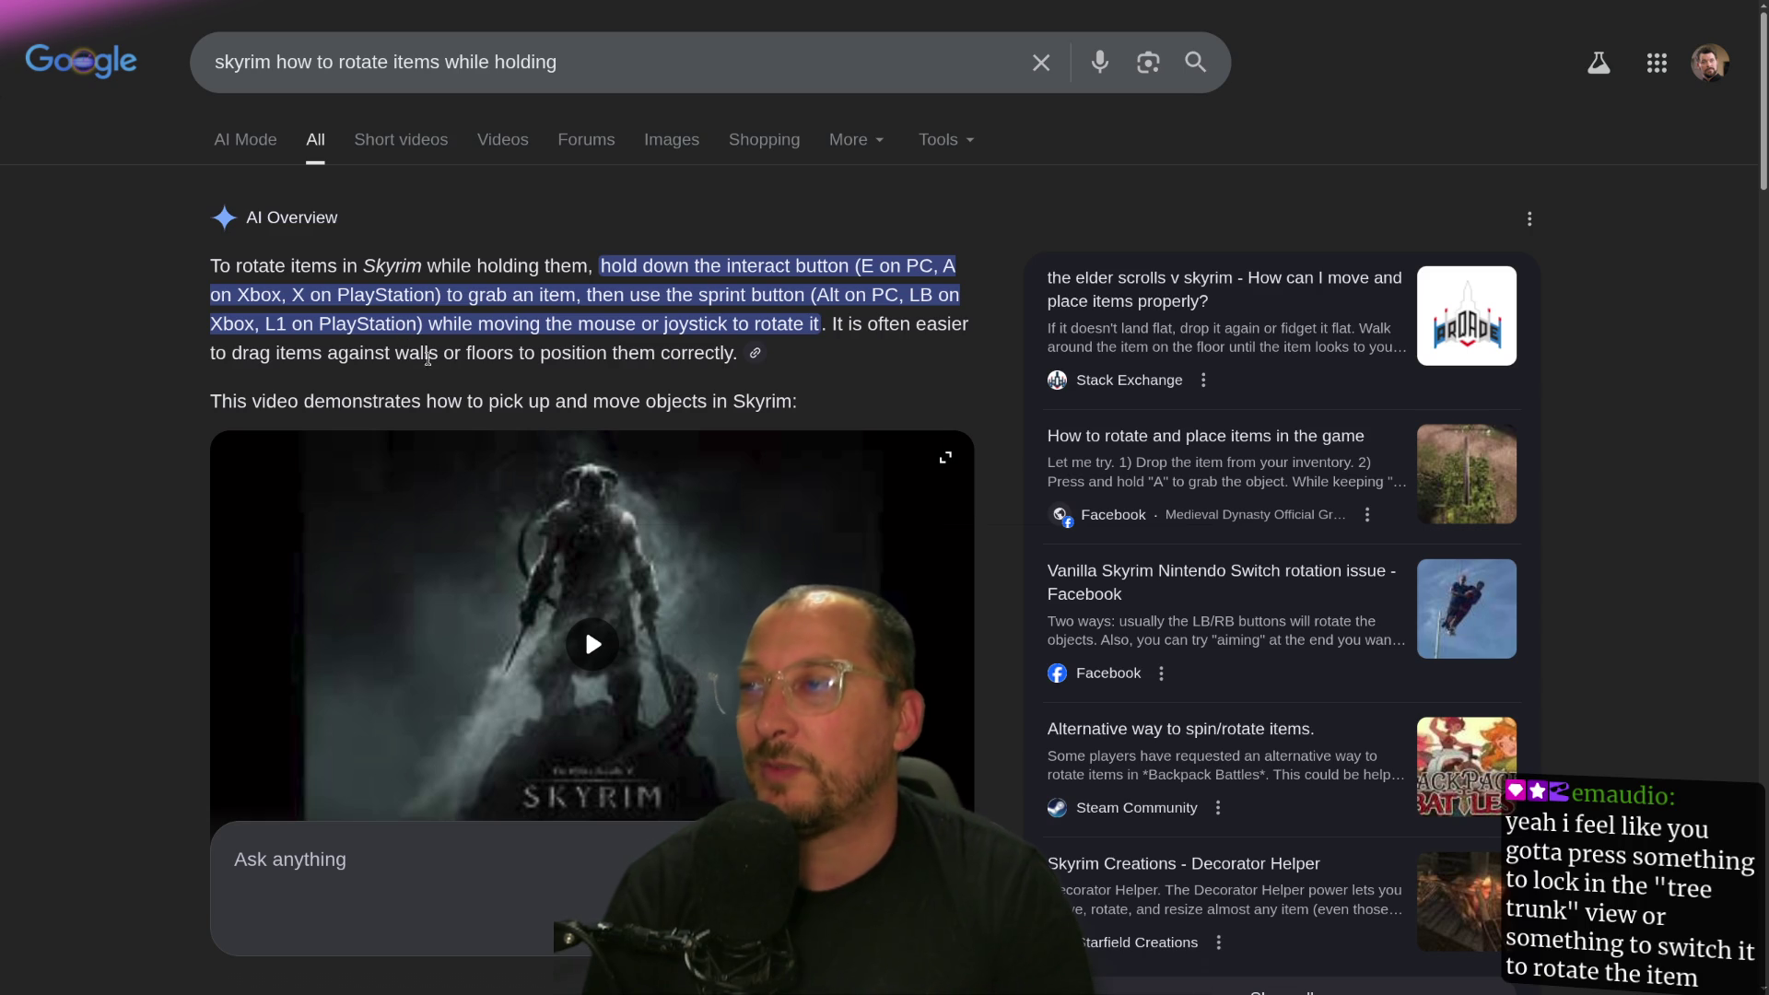
pyautogui.click(592, 644)
pyautogui.scroll(-5, 584, 628)
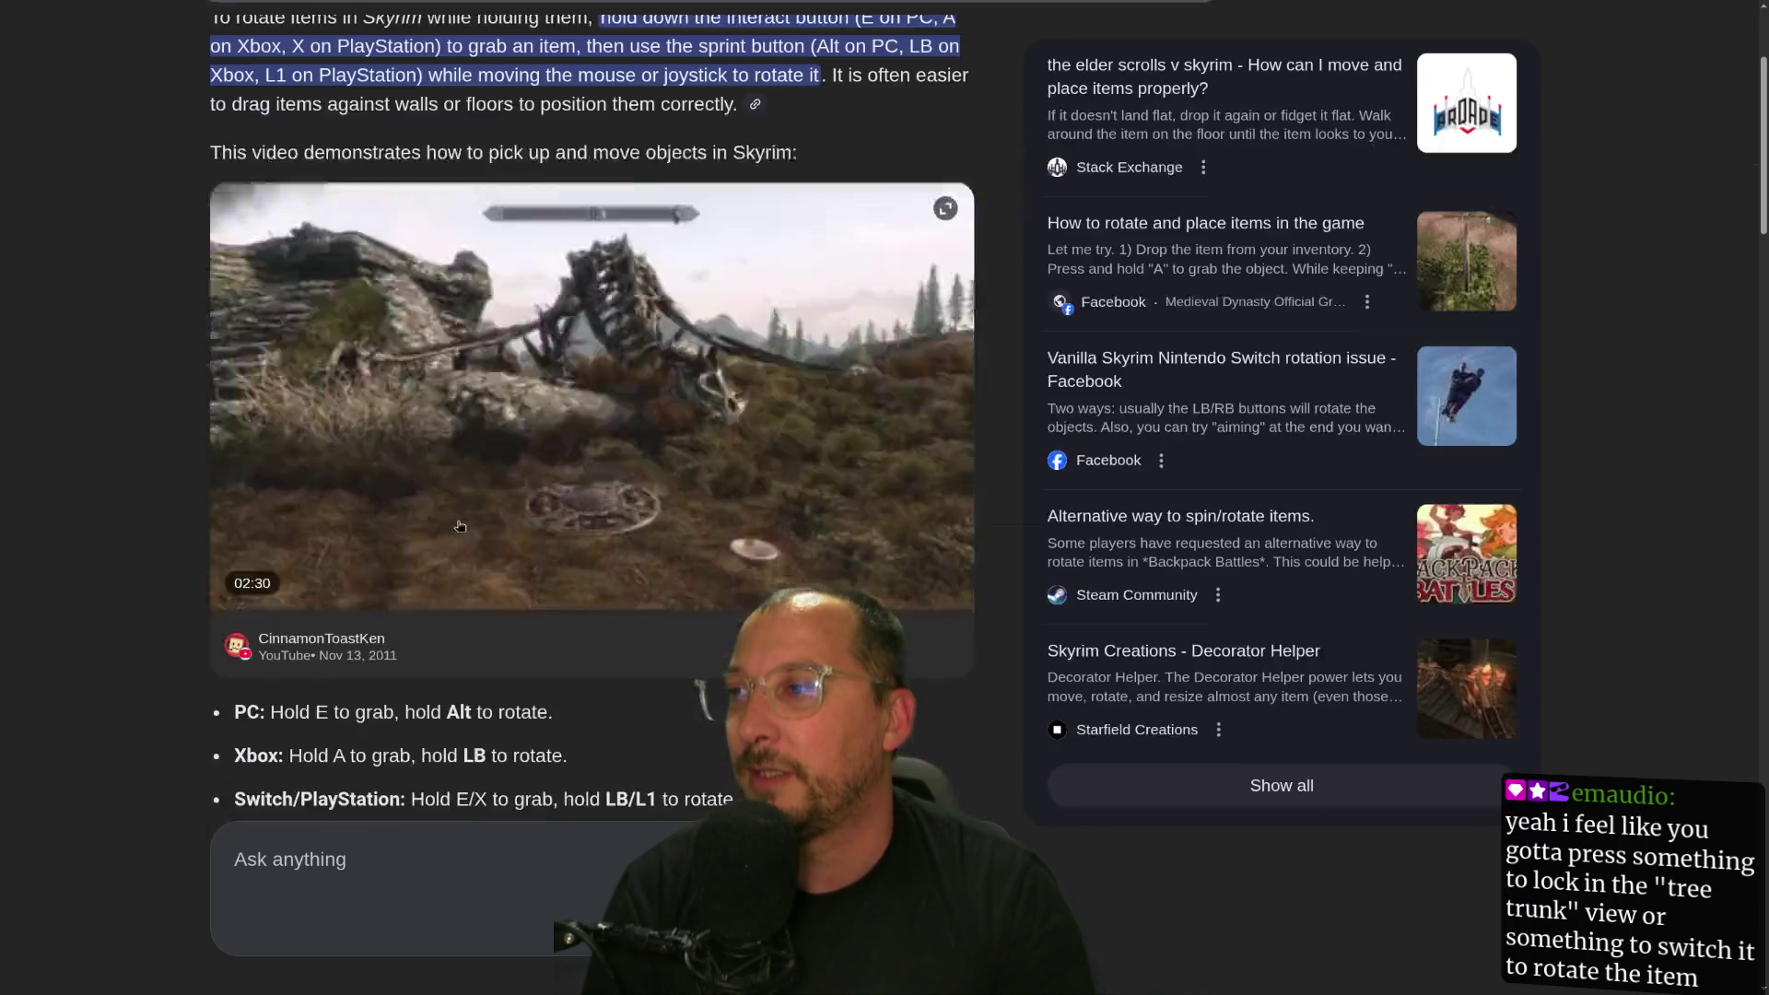
pyautogui.scroll(-2, 461, 522)
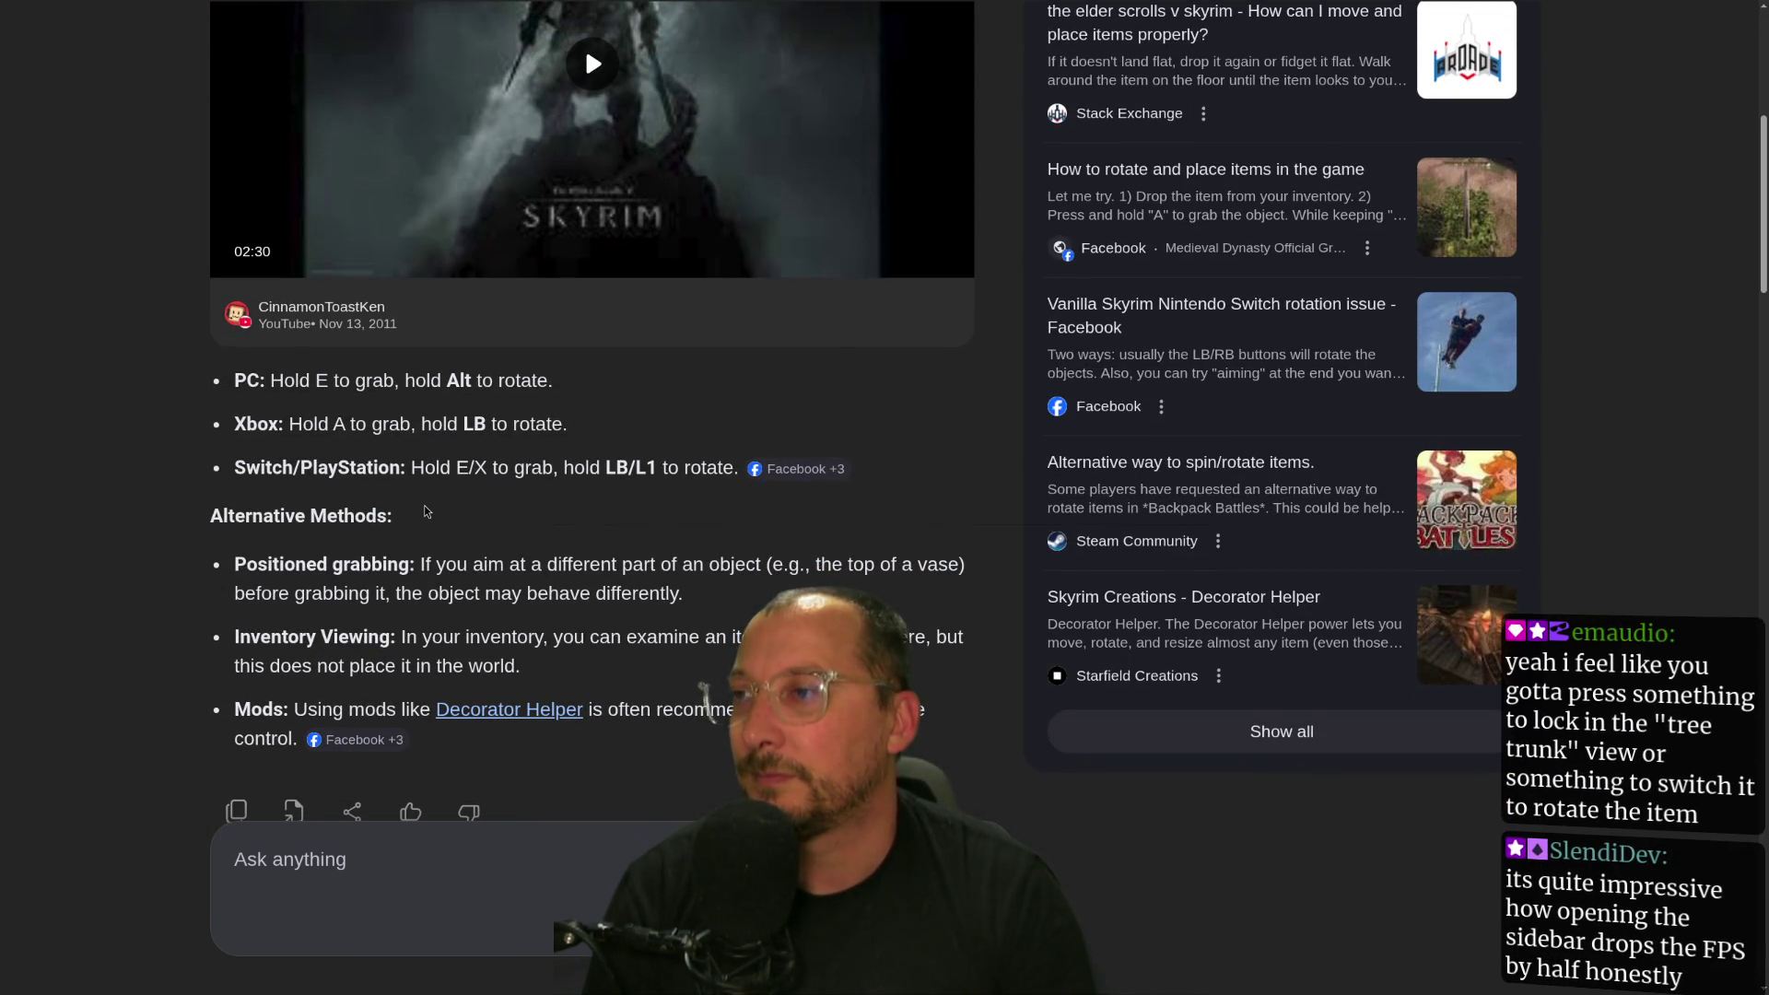
pyautogui.scroll(6, 427, 511)
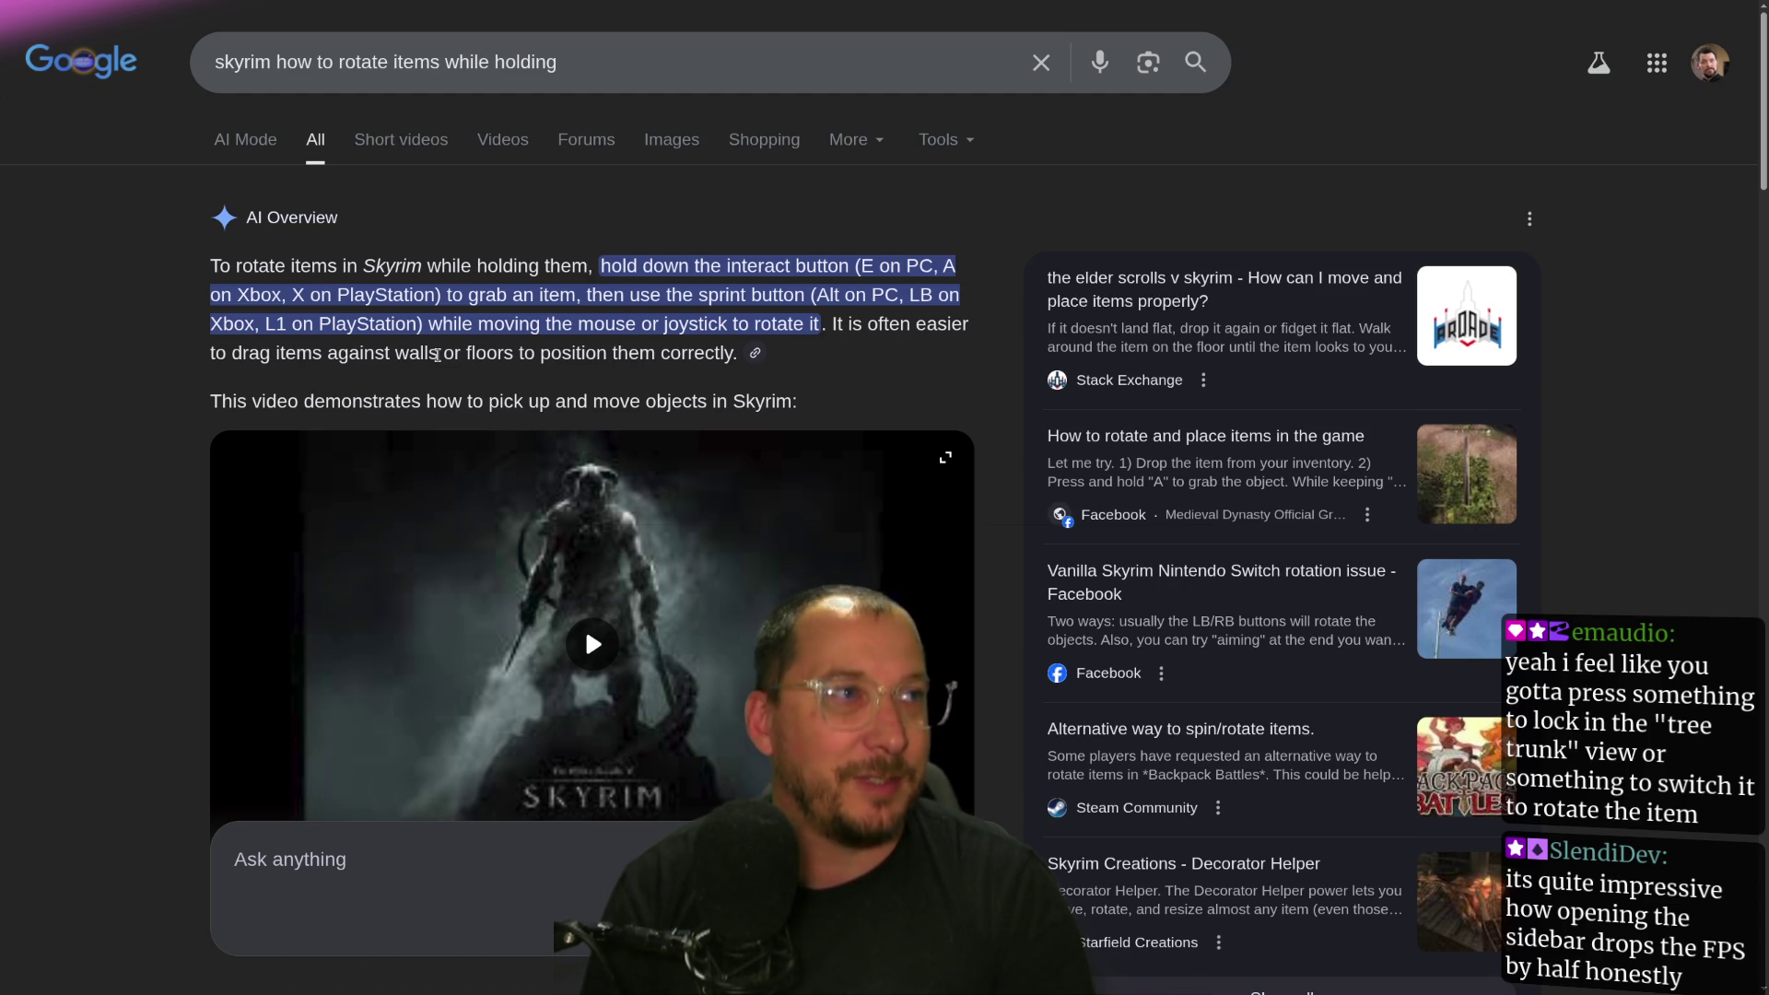
pyautogui.scroll(-2, 529, 504)
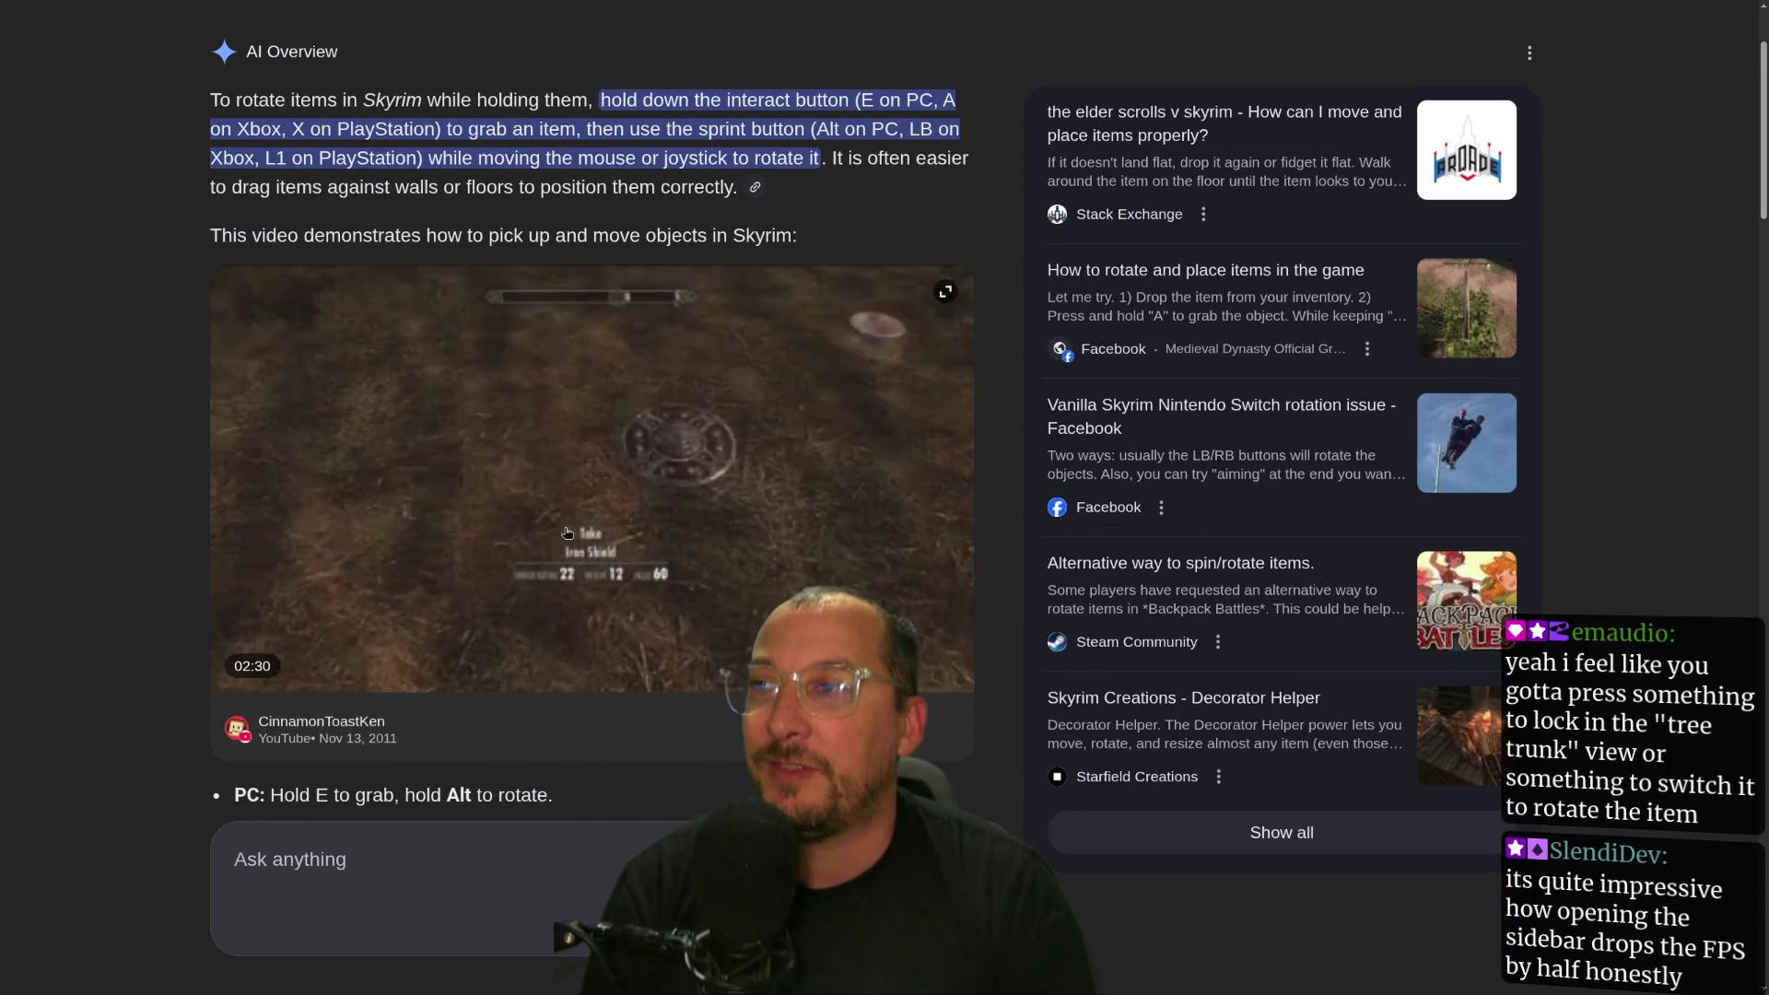
pyautogui.scroll(2, 531, 516)
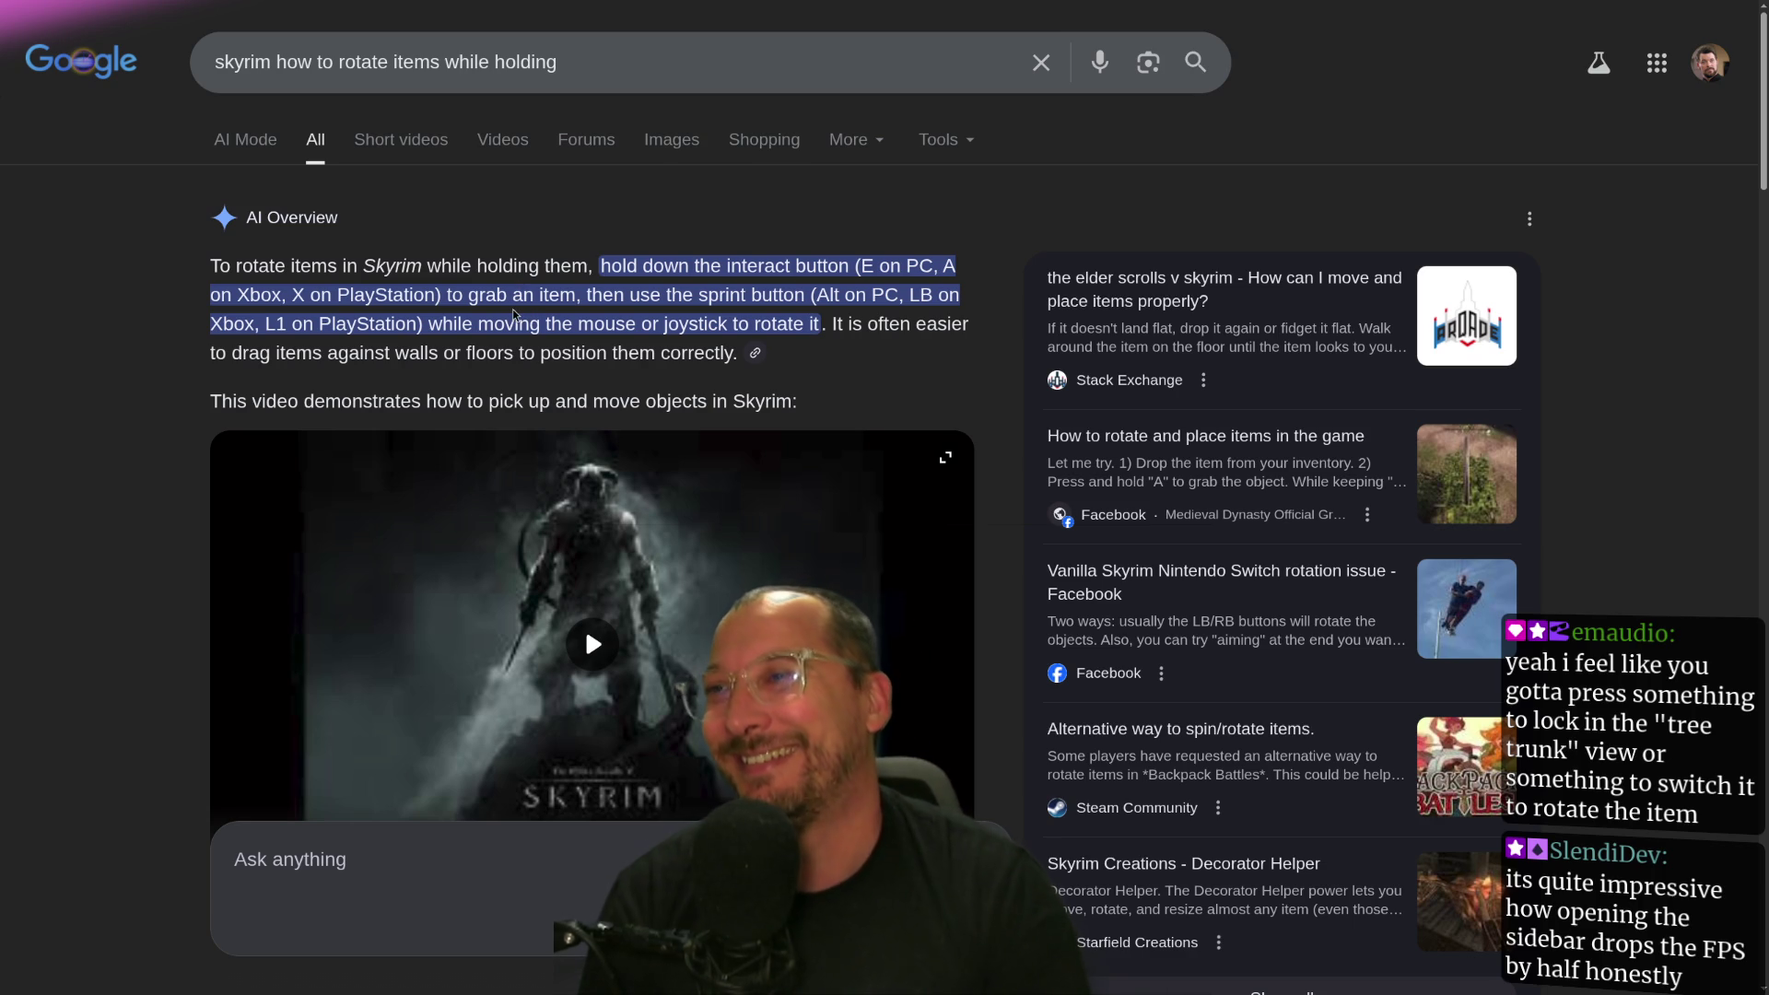
pyautogui.scroll(-8, 458, 313)
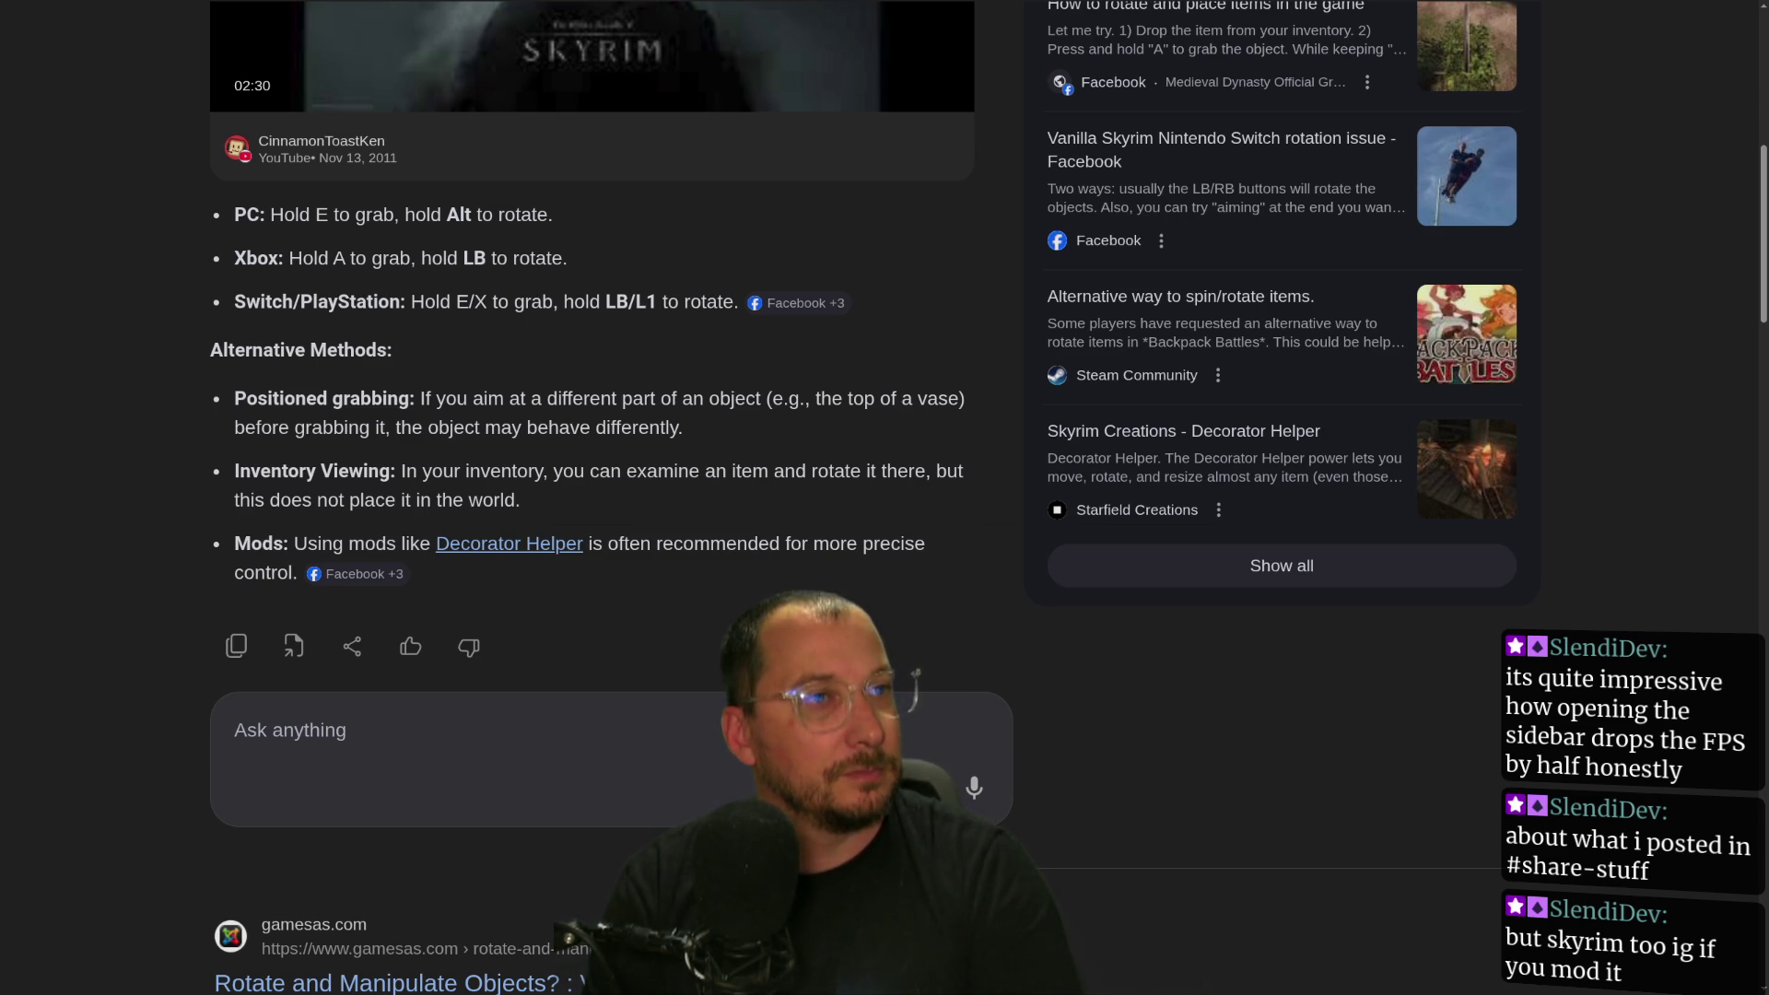
# Switch to Discord, watch the MaterialFM demo video full screen, then restore Discord's tiled window.
pyautogui.hotkey('alt', 'Tab')
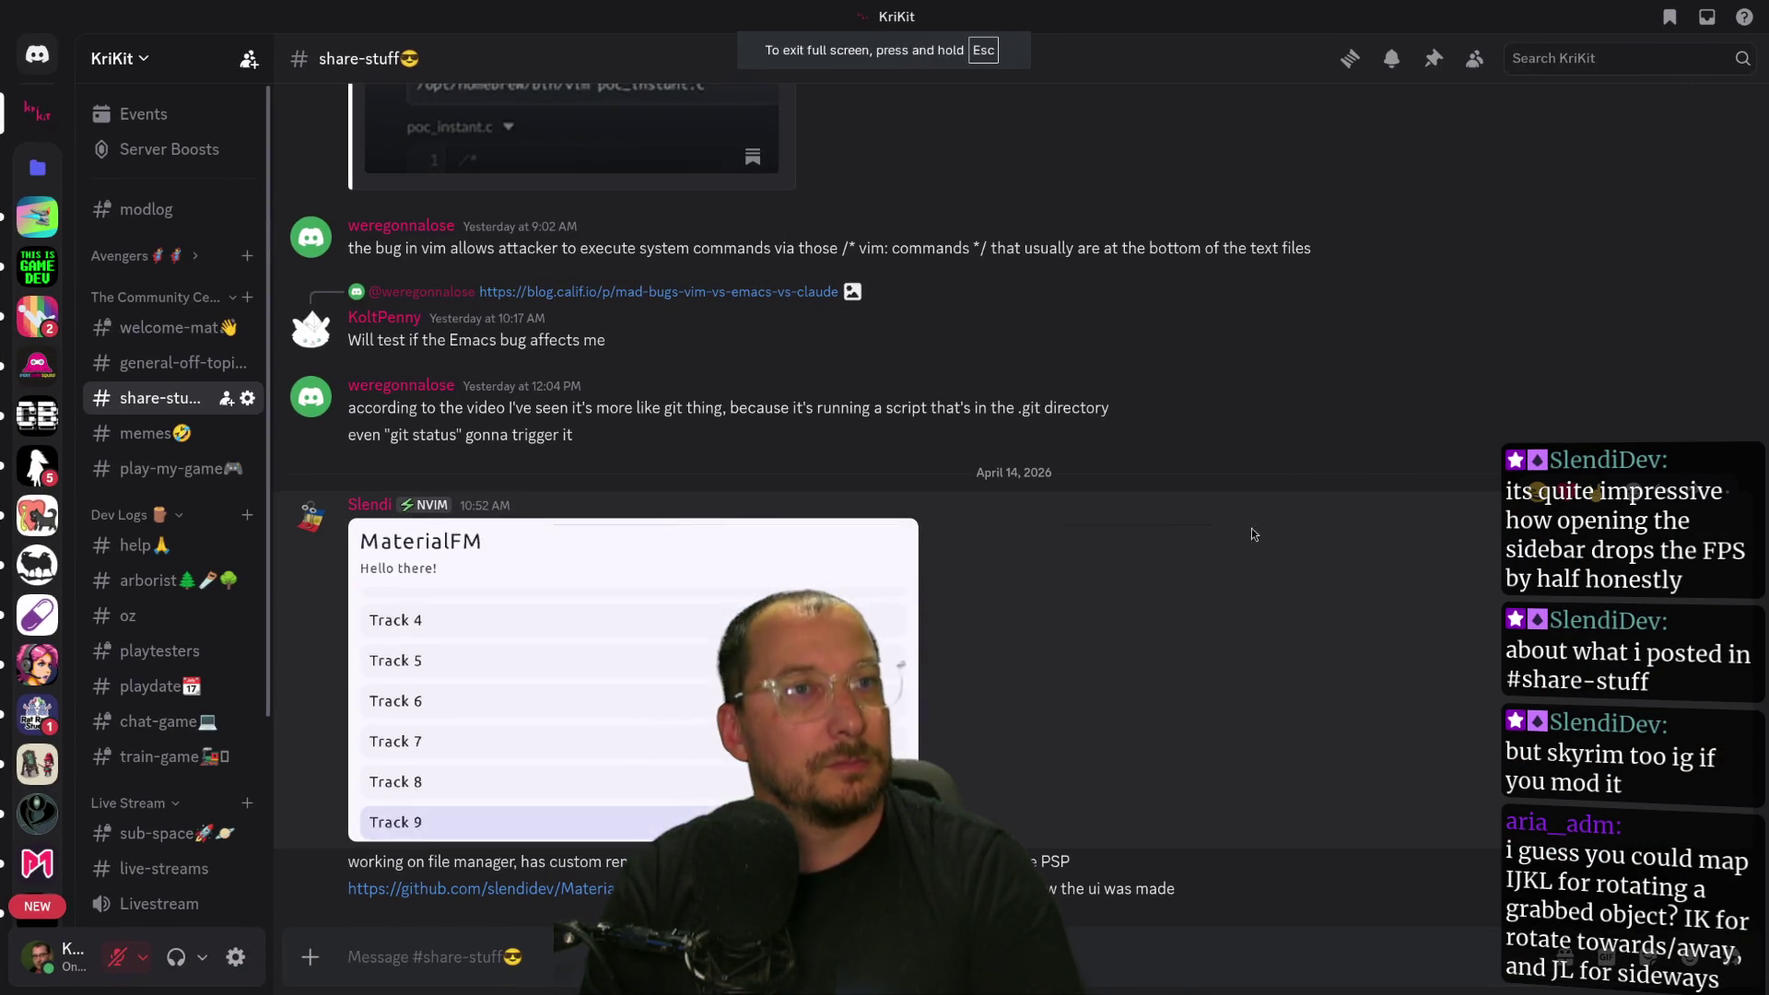
pyautogui.click(901, 826)
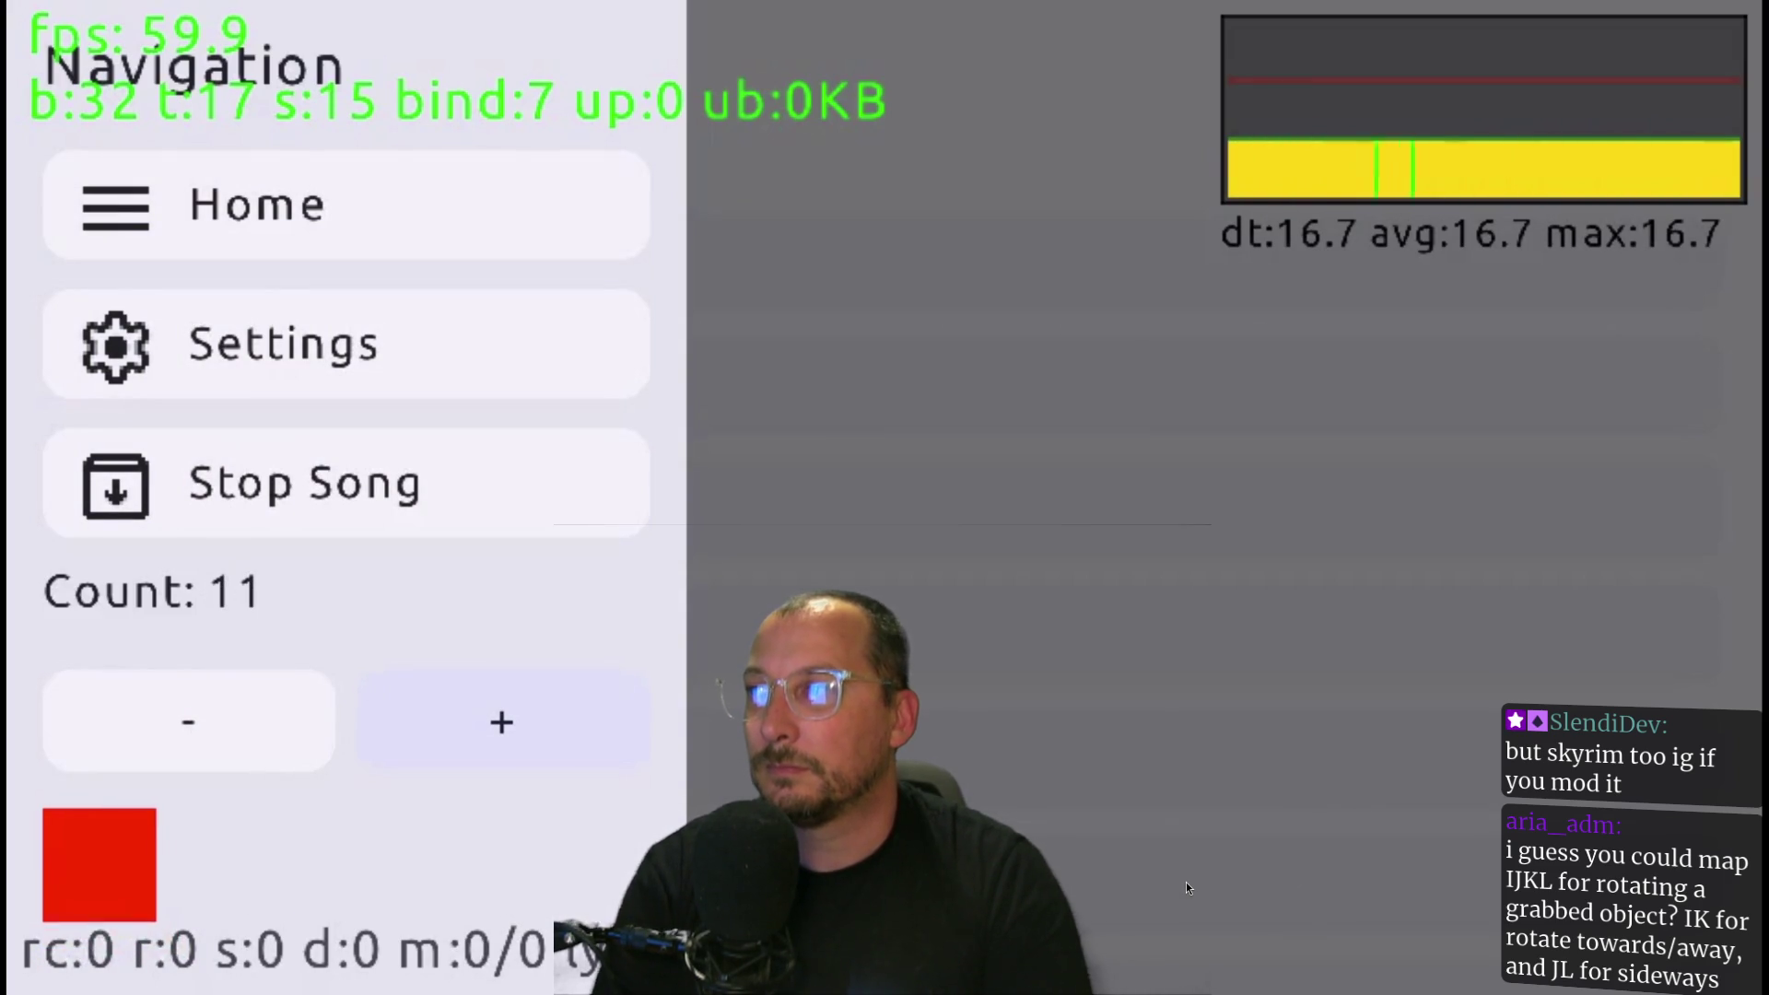
pyautogui.press('Escape')
pyautogui.press('super+f')
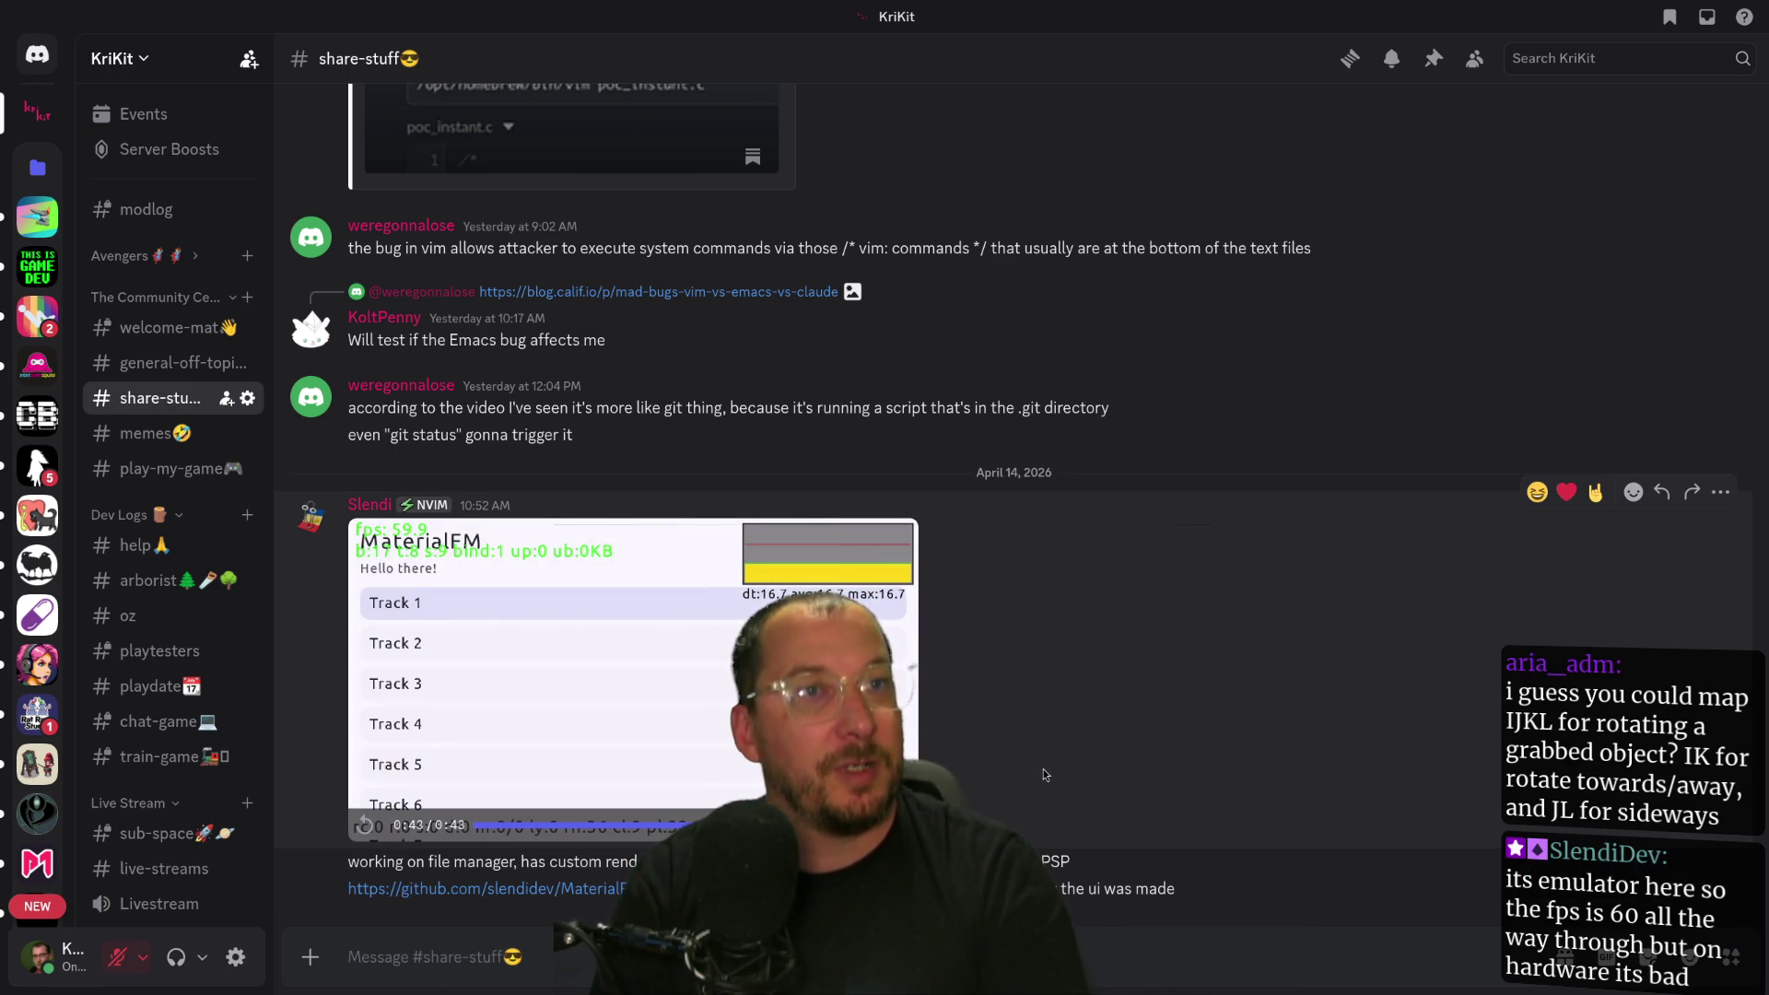
pyautogui.press('super+f')
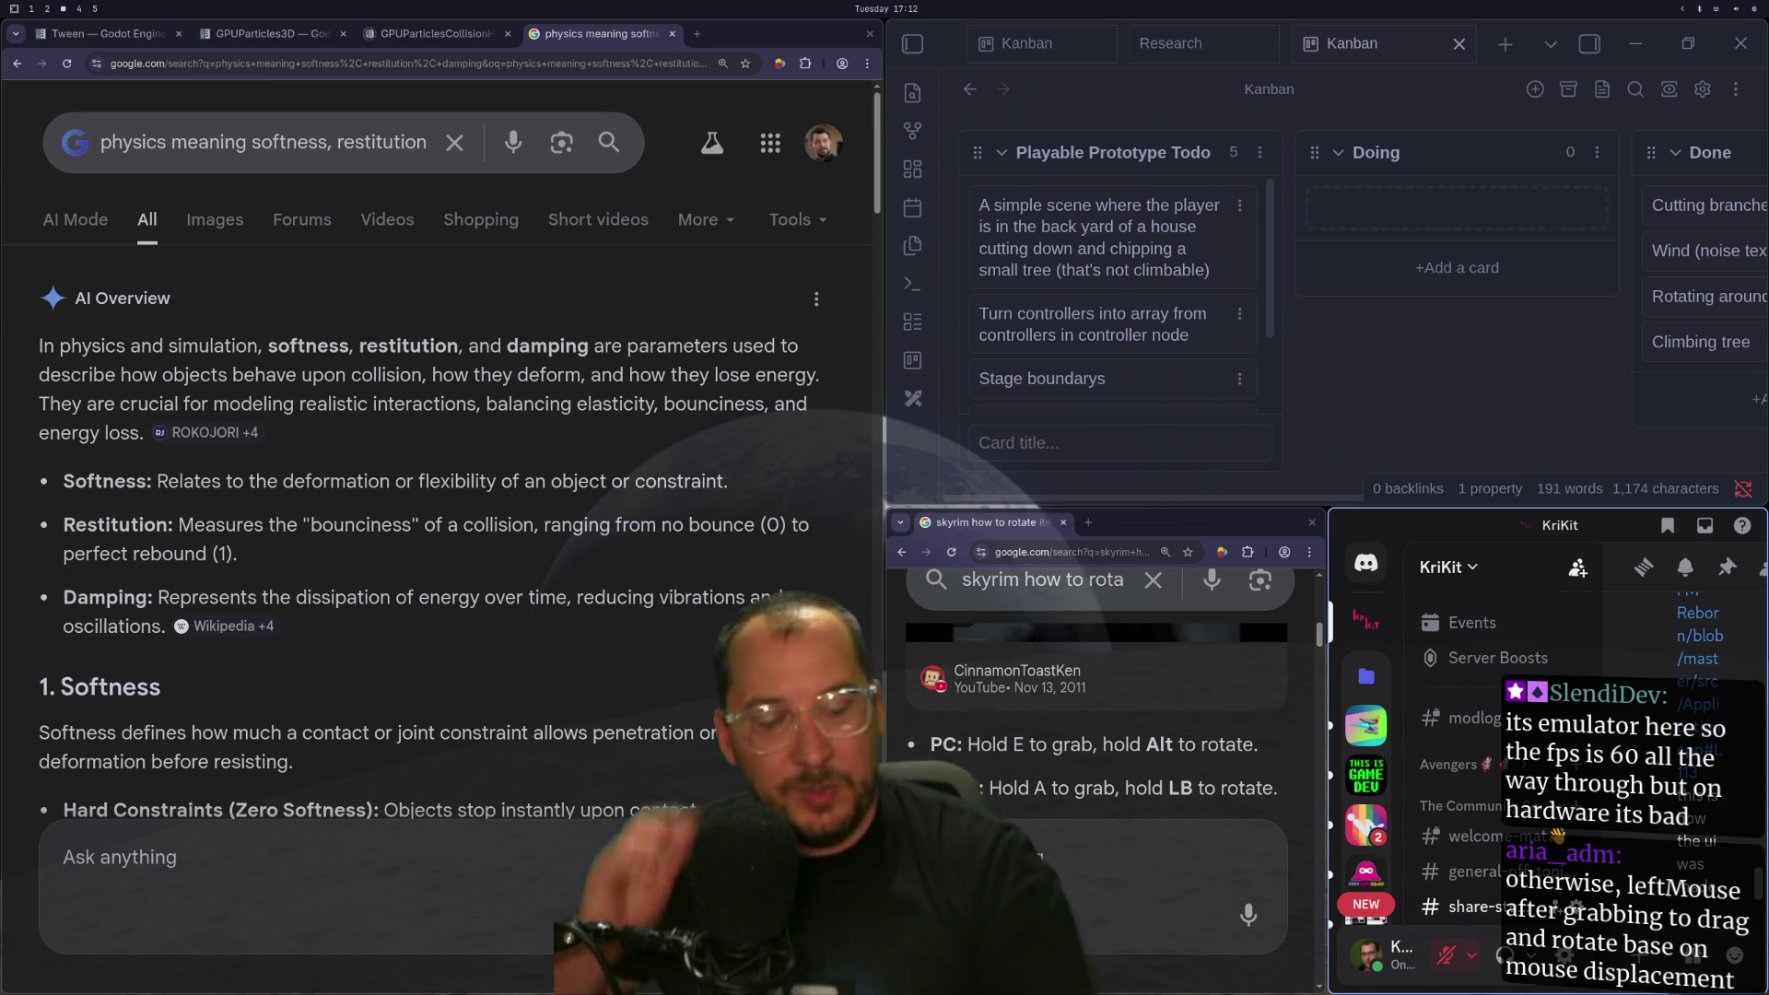
# Focus the small Chrome window, then switch to the Godot editor workspace.
pyautogui.click(1076, 845)
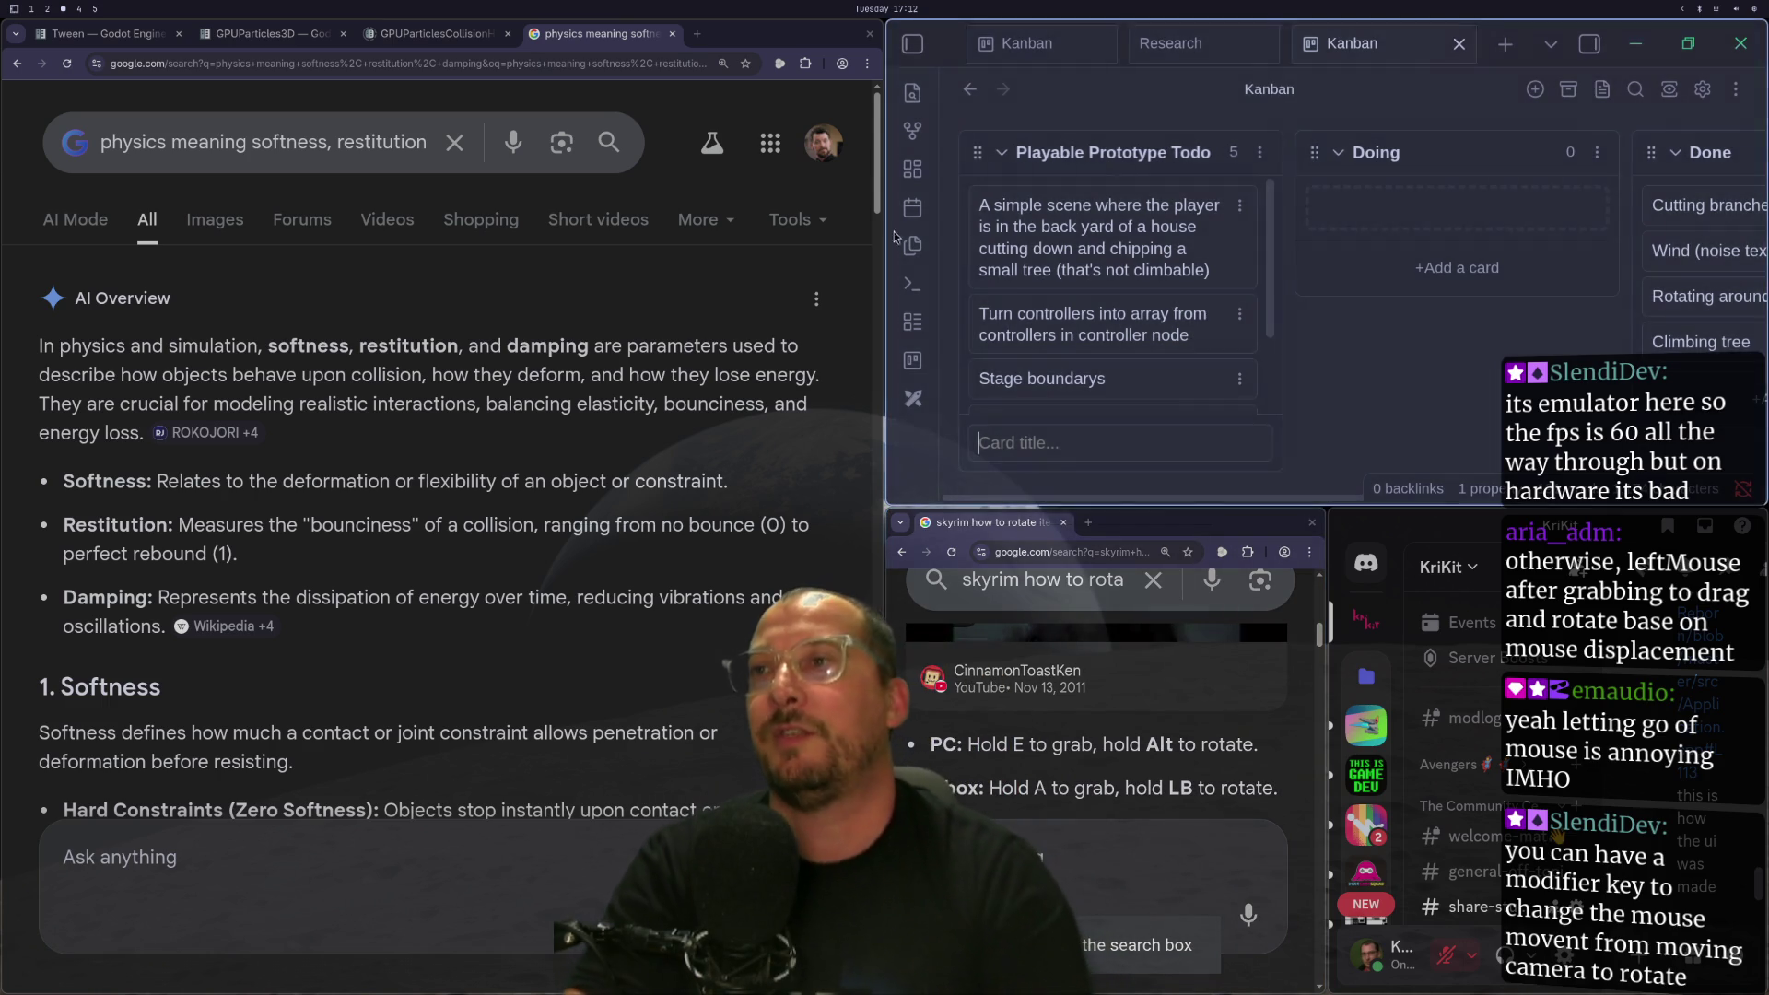
pyautogui.press('super+1')
pyautogui.press('super+2')
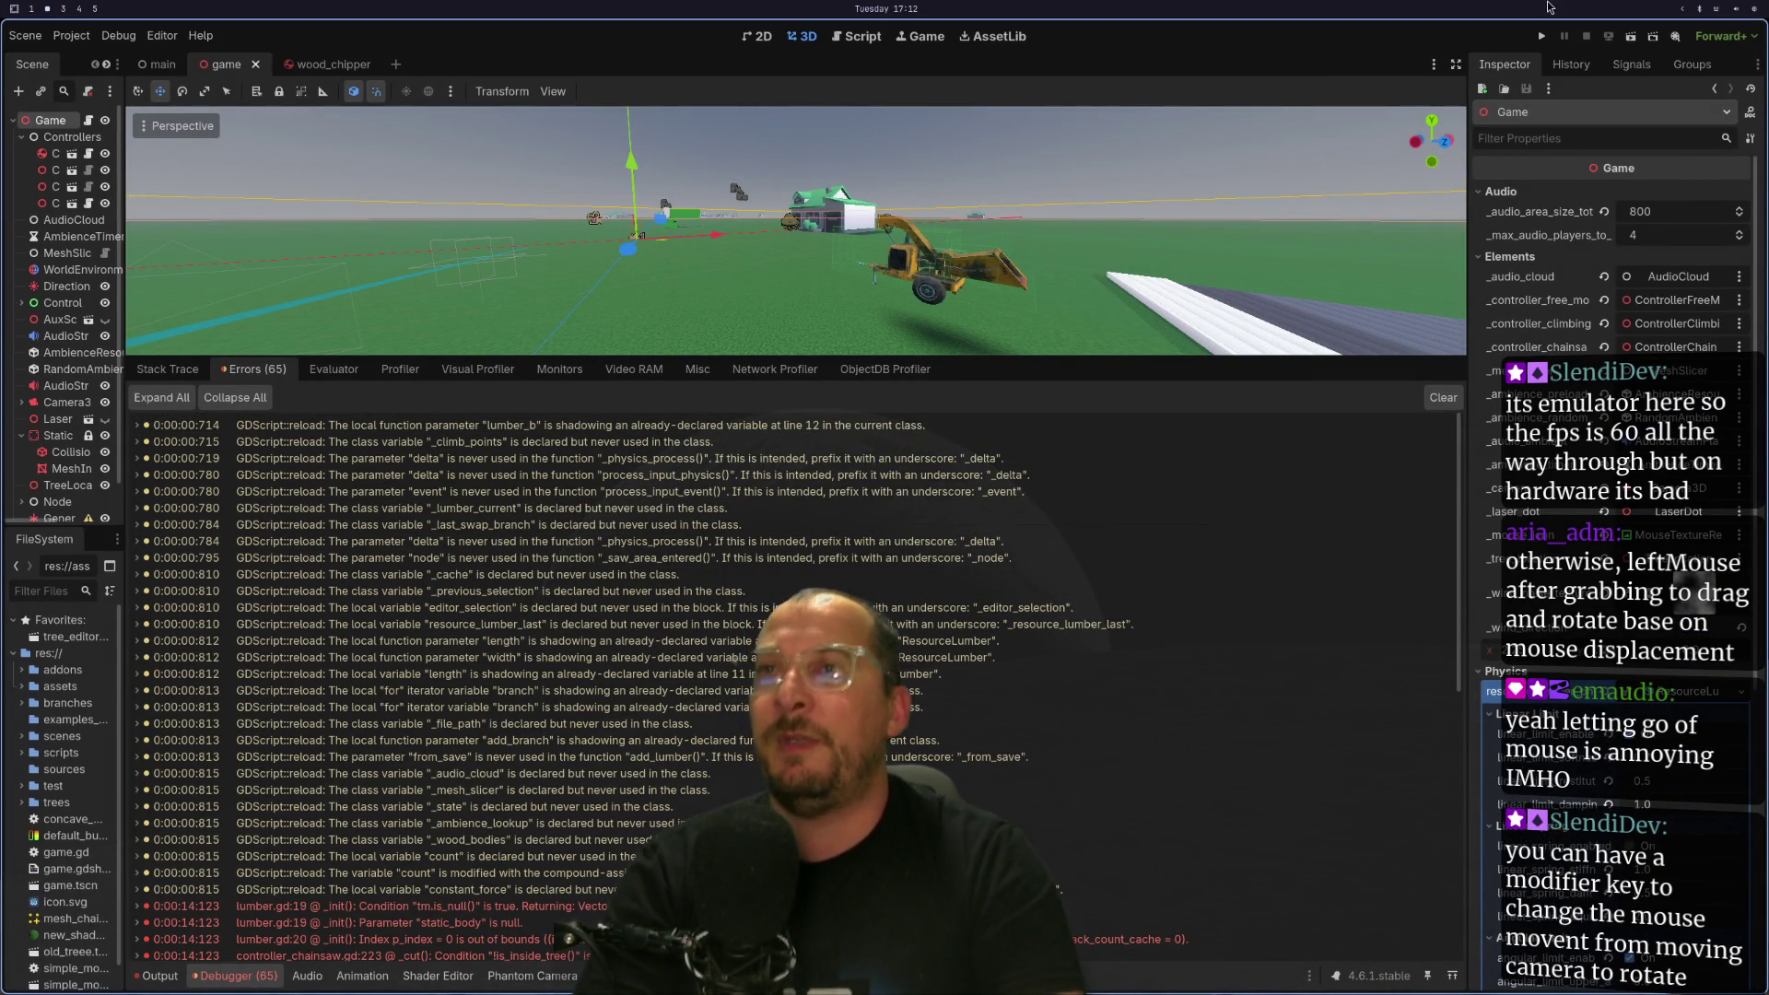
# Start the game with the Run Project button in the top-right toolbar.
pyautogui.click(1540, 37)
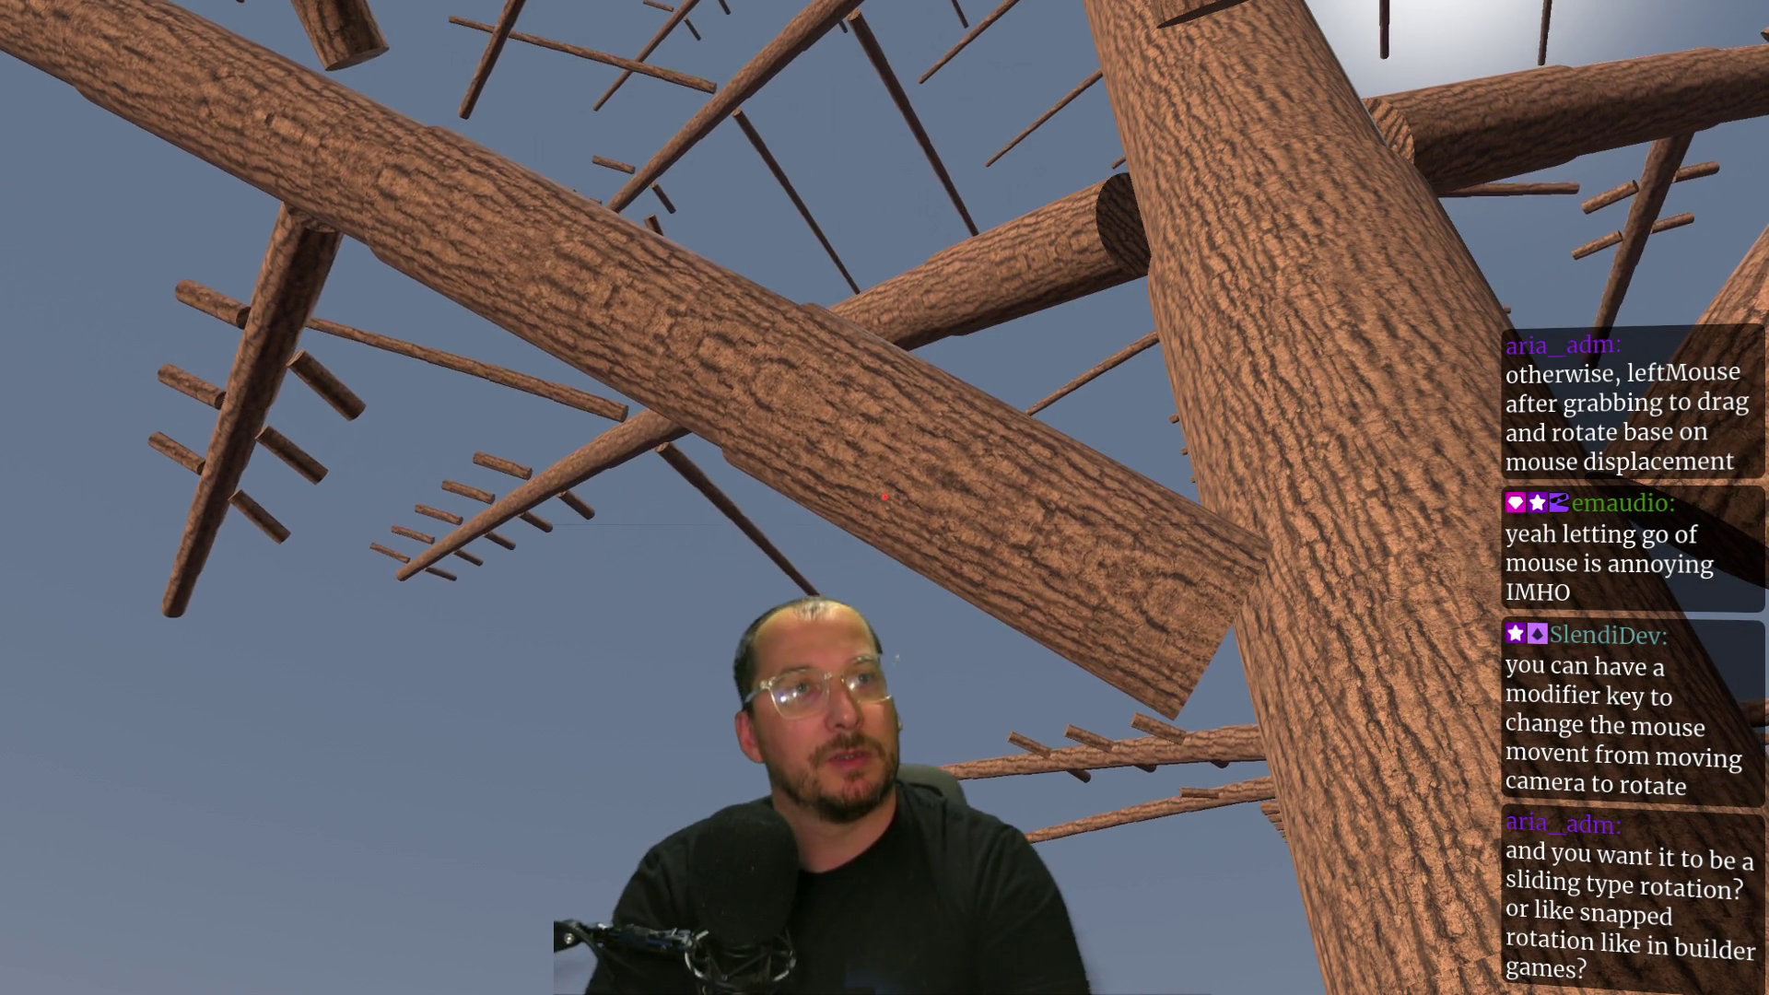
# Chainsaw a branch, drop the held tree so it breaks into logs, fly up, then stop with F8.
pyautogui.click(885, 497)
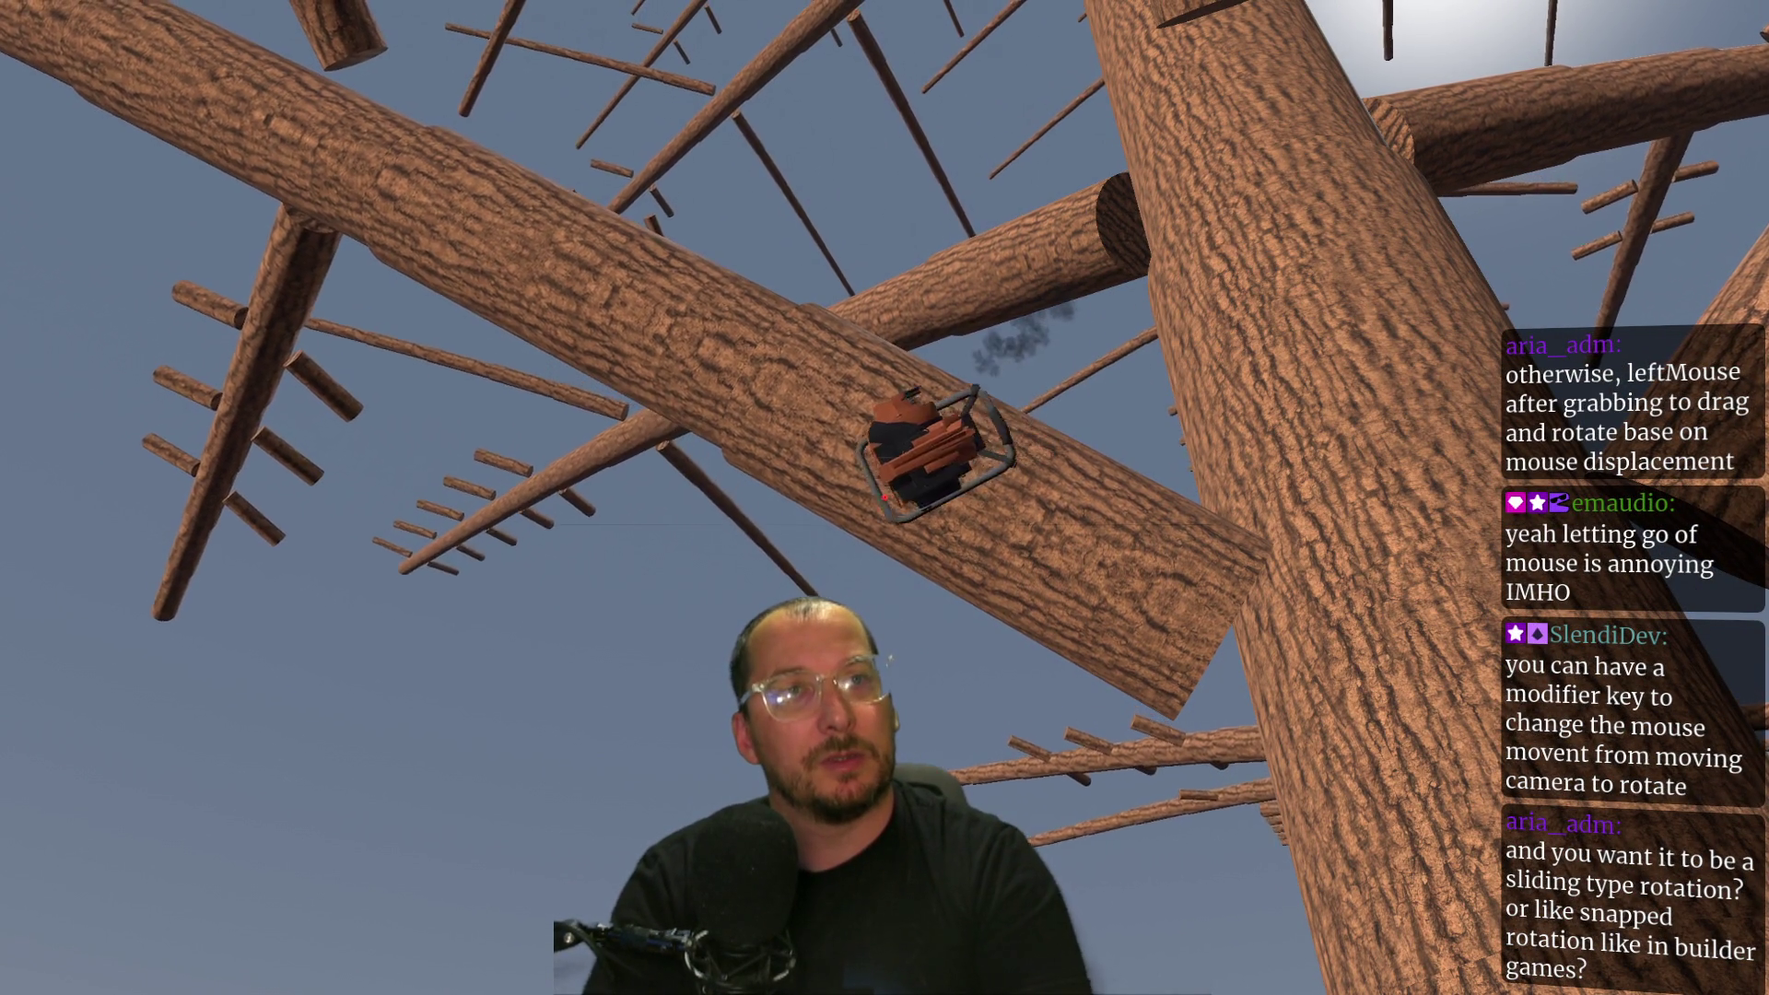
pyautogui.click(885, 498)
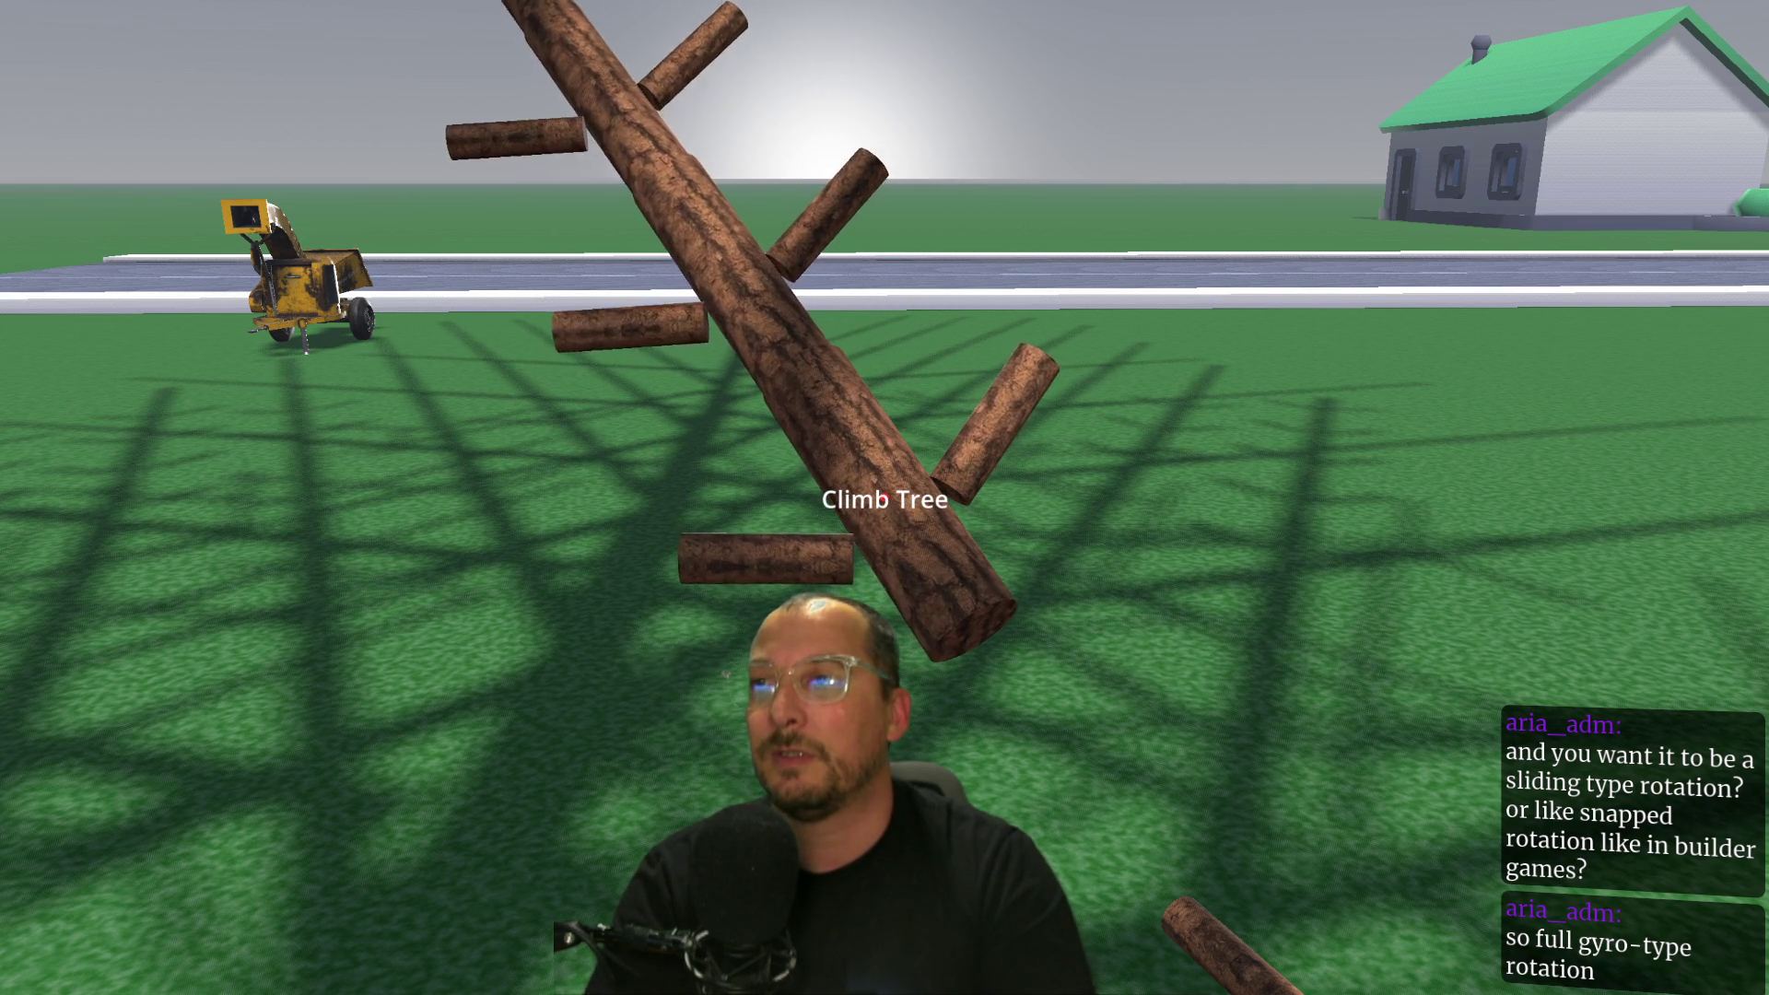
pyautogui.press('w')
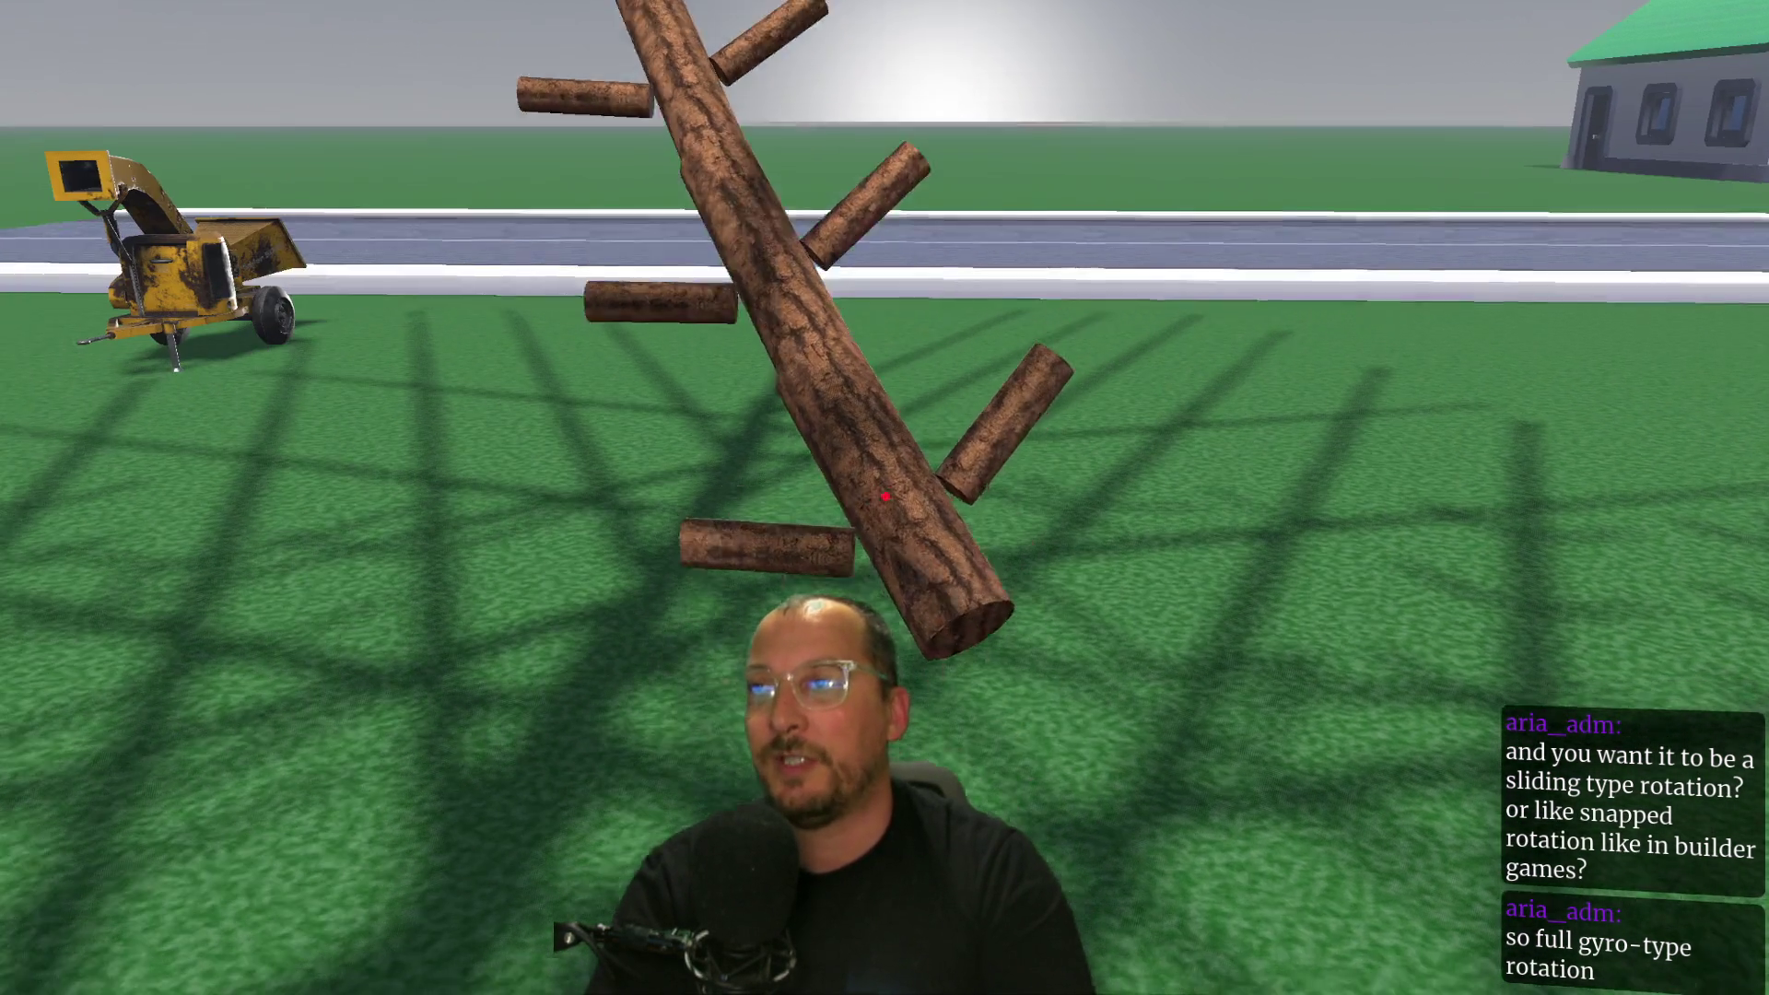
pyautogui.moveTo(884, 497)
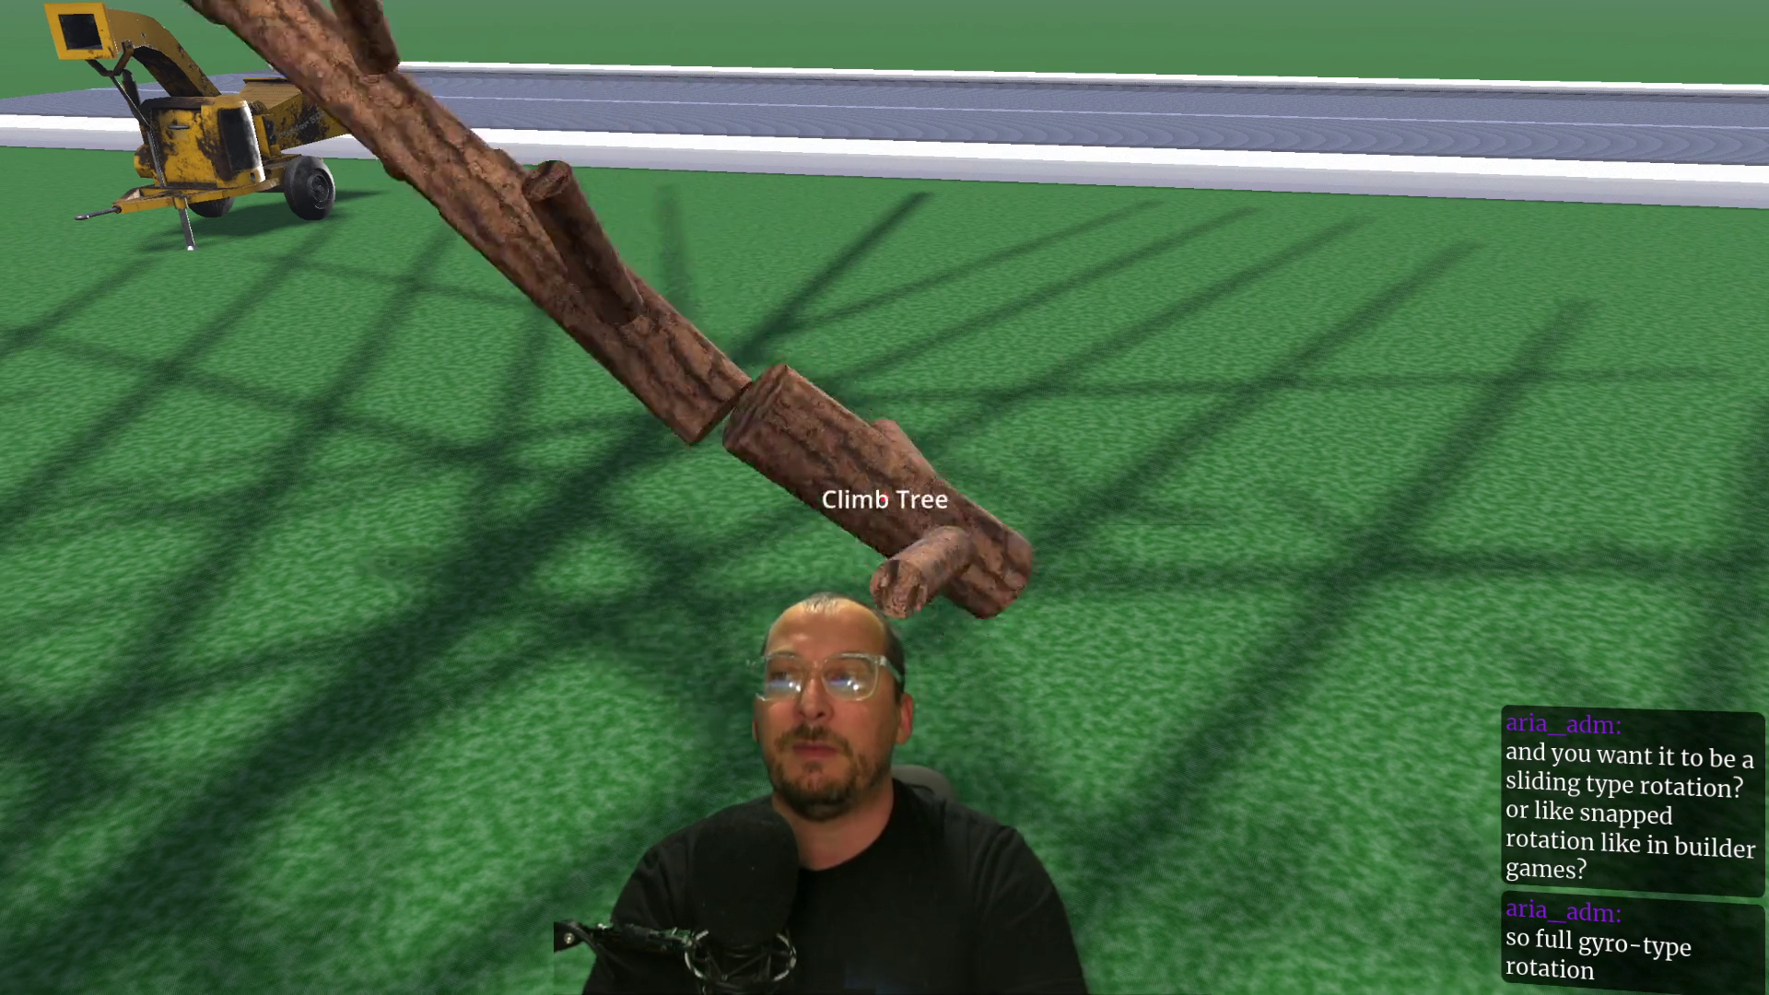
pyautogui.click(884, 497)
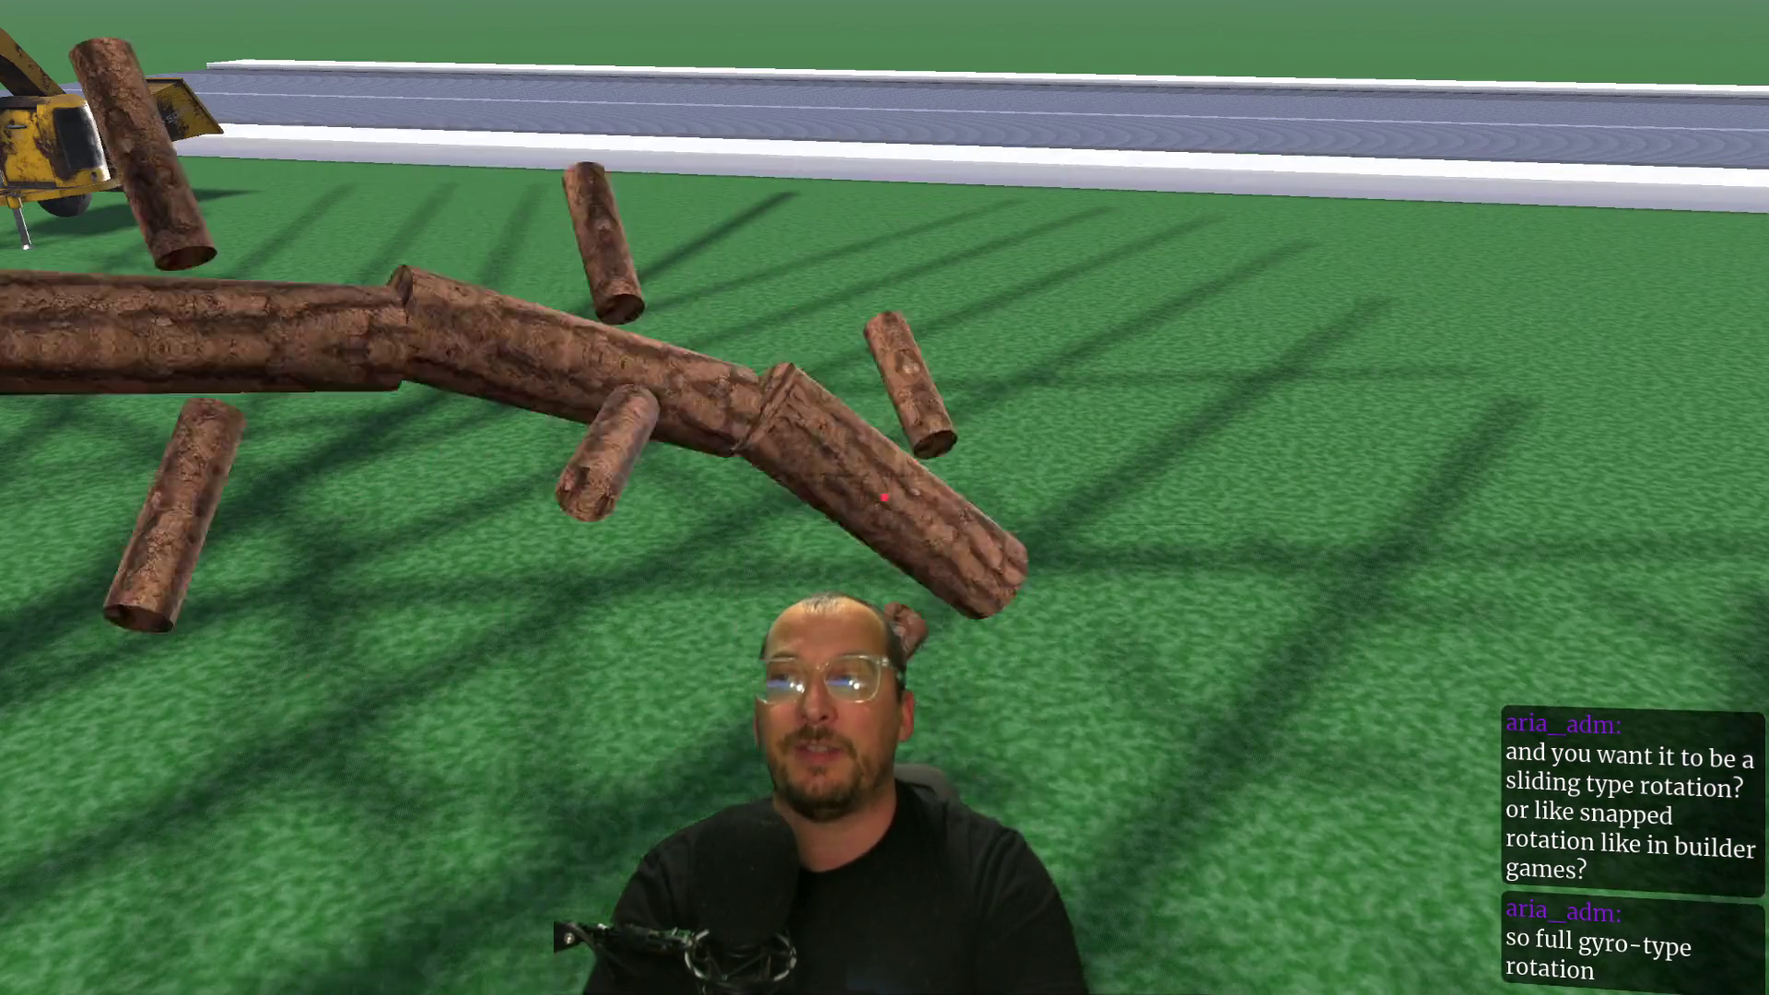
pyautogui.press('e')
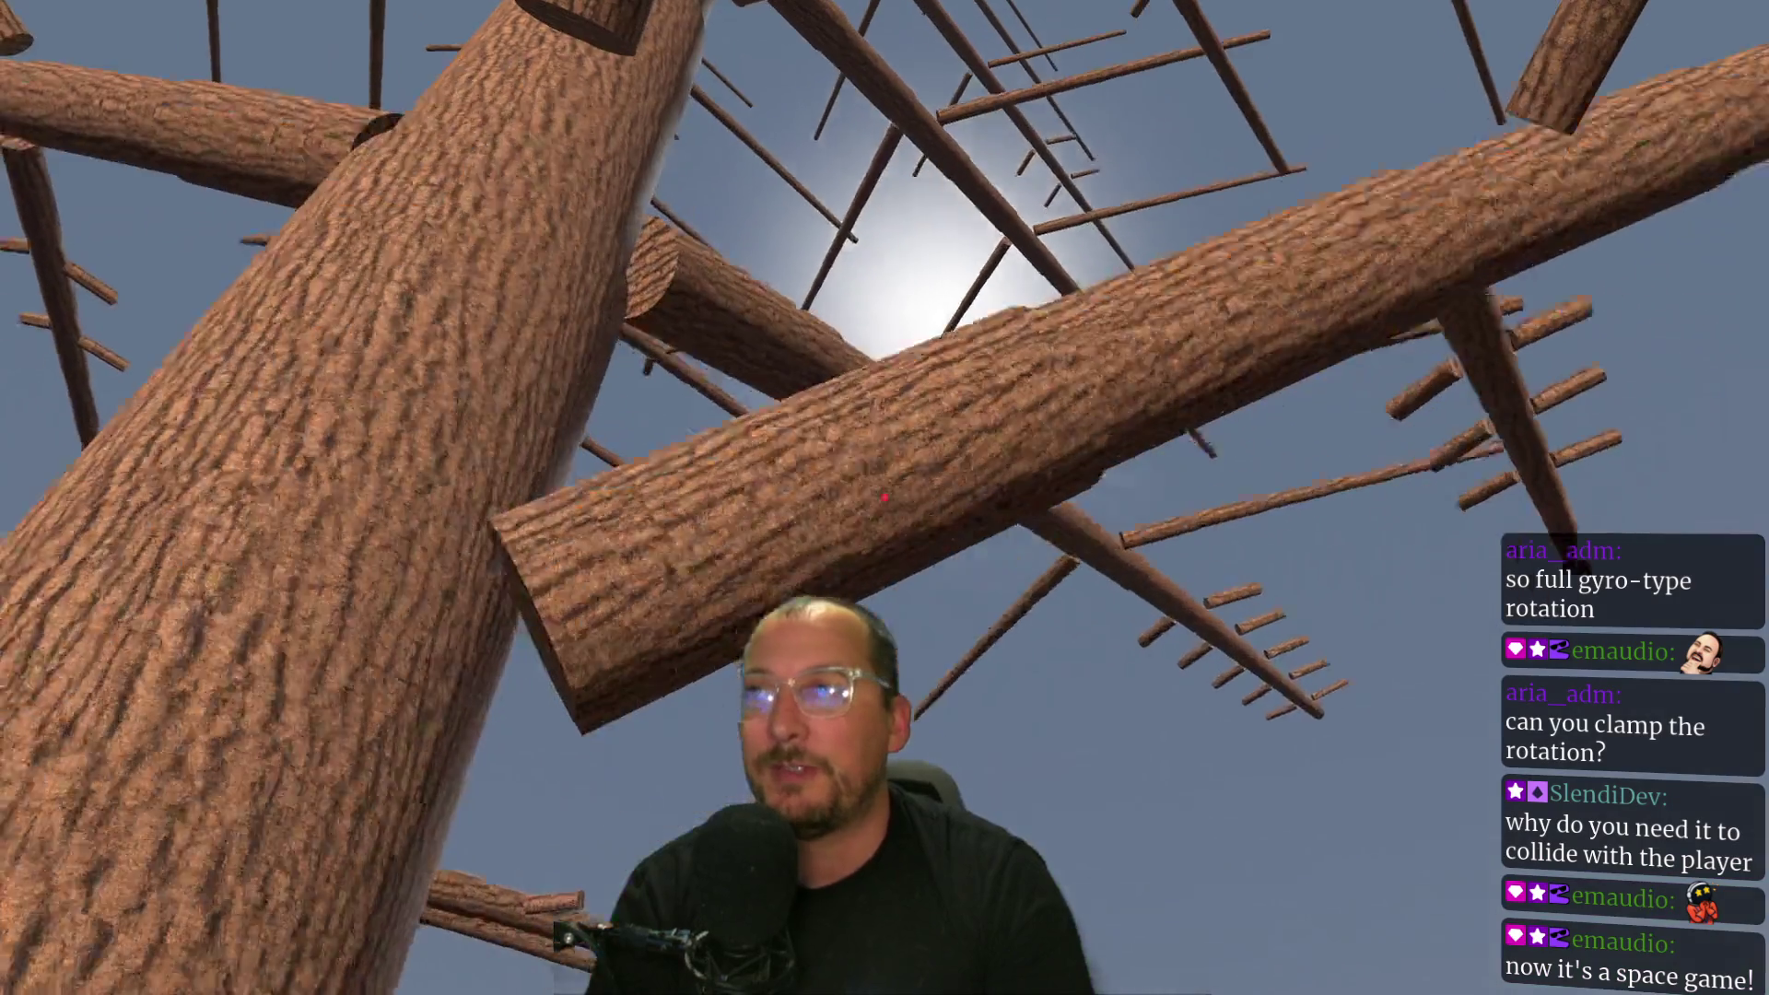
pyautogui.press('F8')
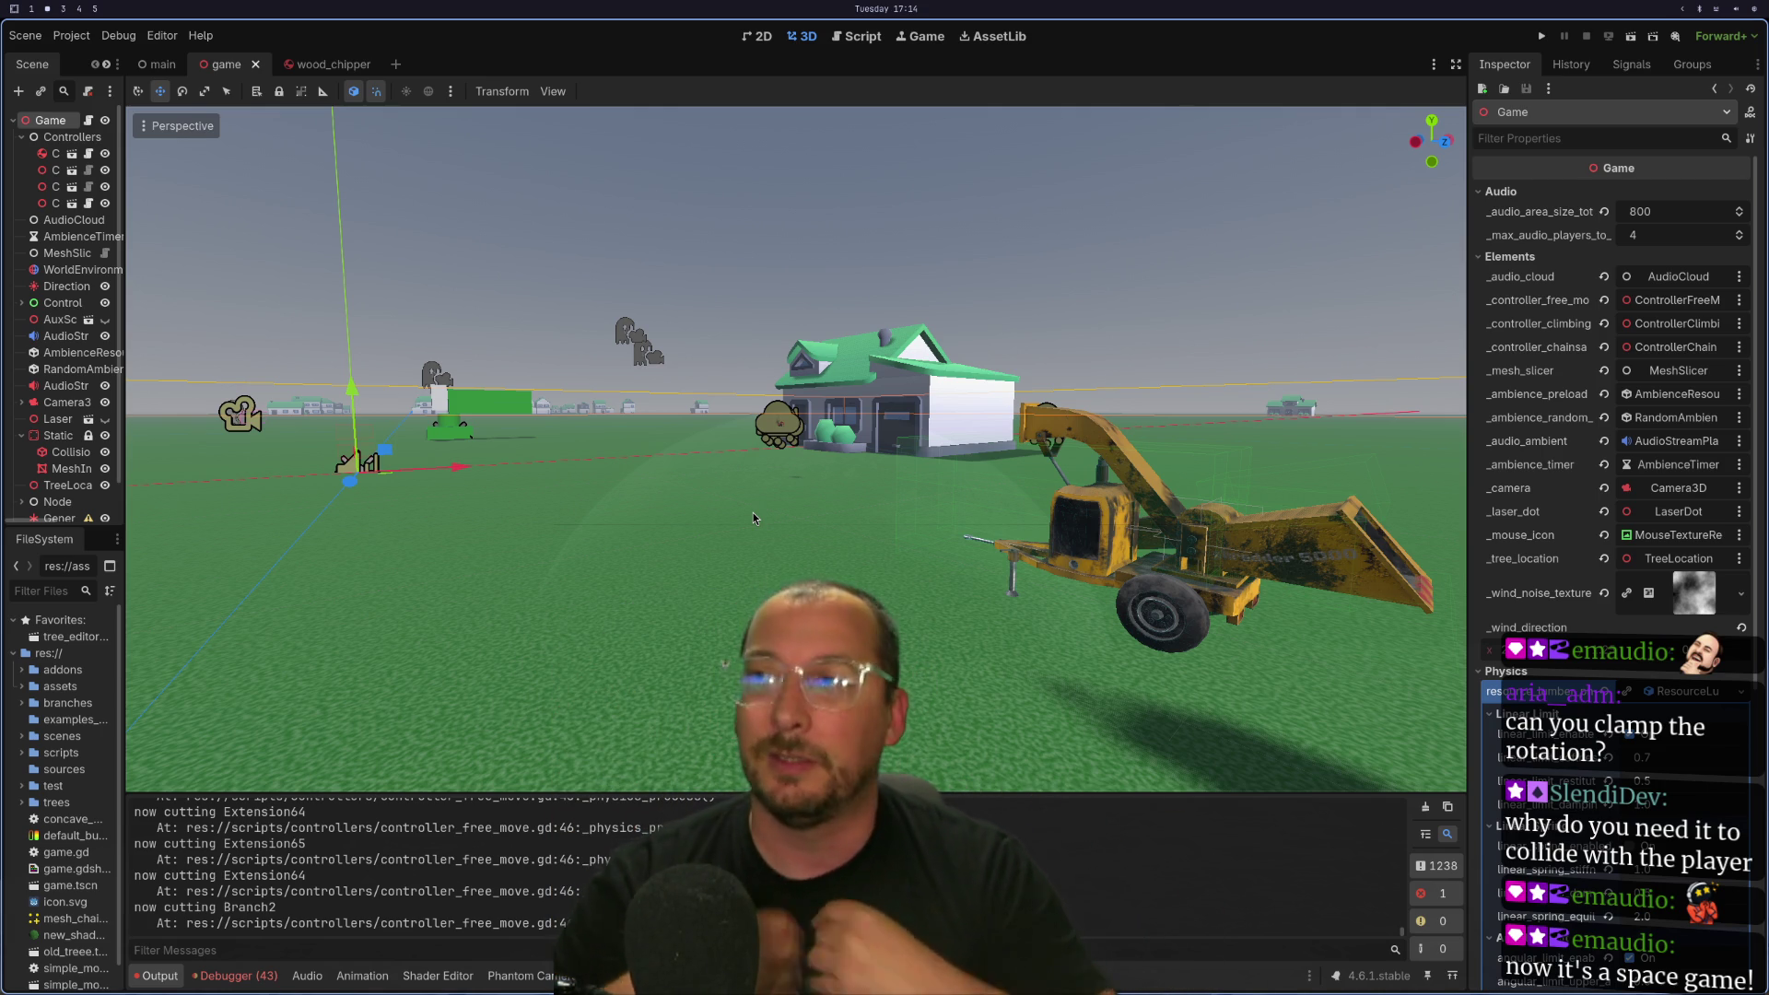
# Review Project Settings' Input Map and 3D physics (9.8 gravity, 16 solver iterations), then close it.
pyautogui.click(65, 37)
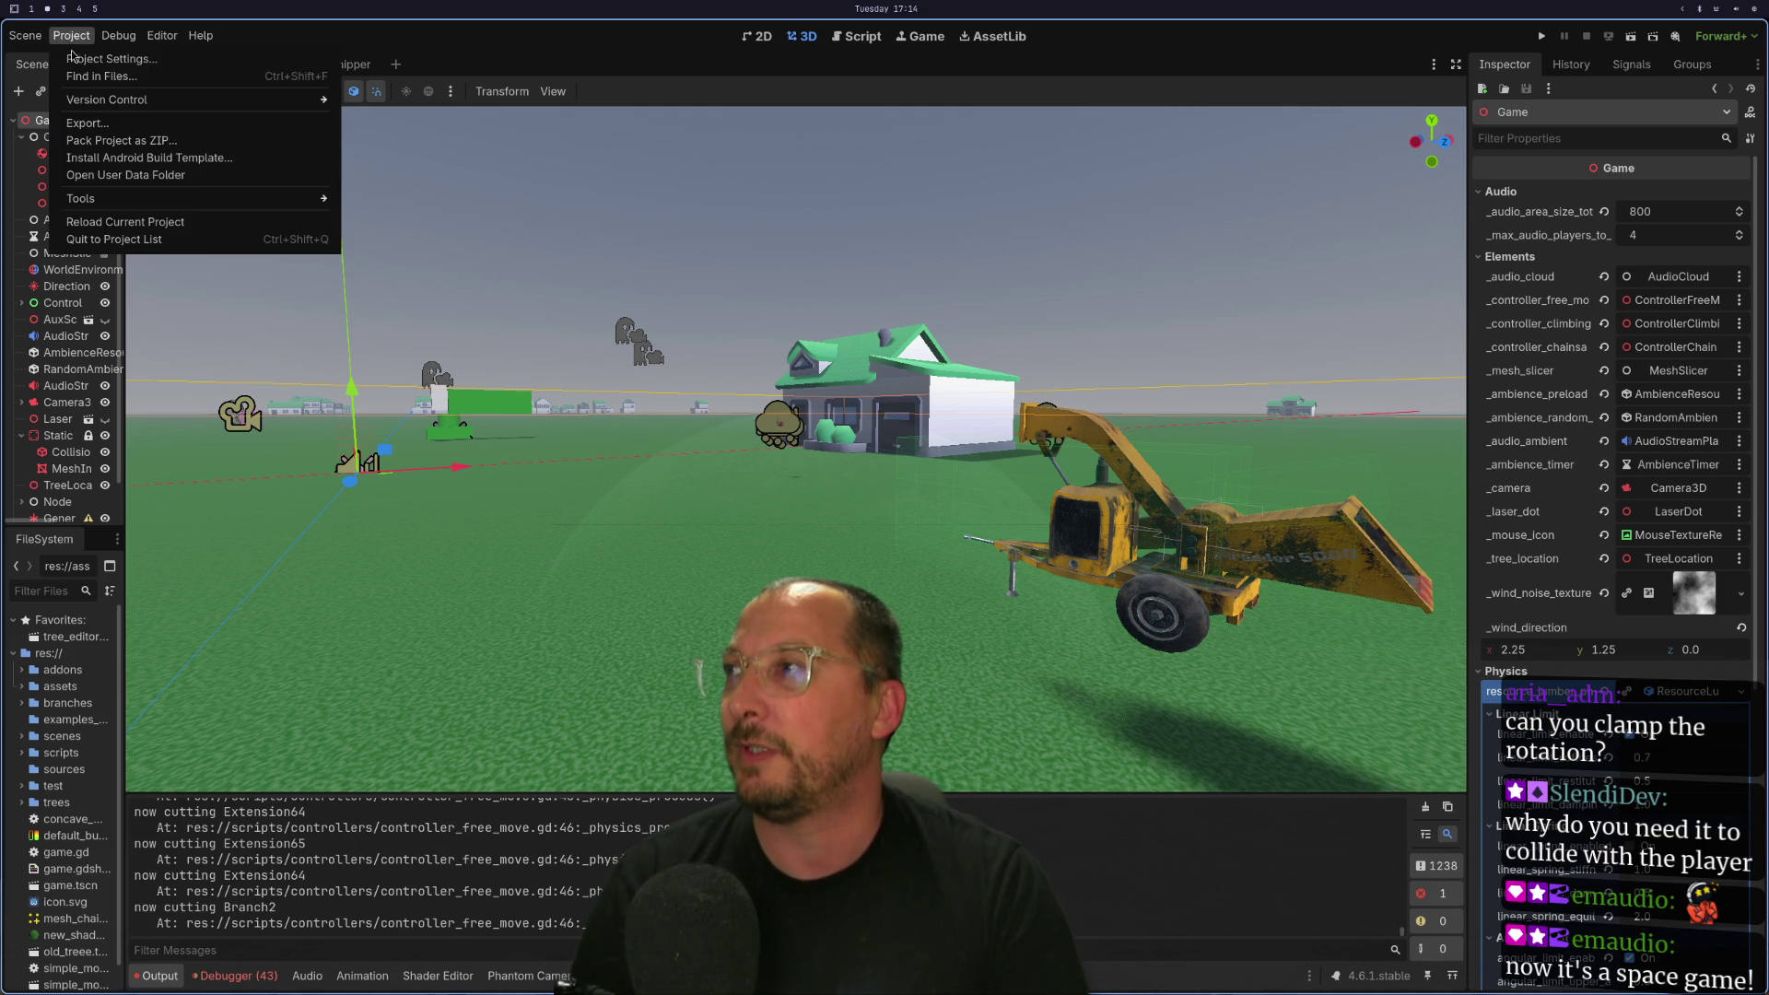
pyautogui.click(92, 58)
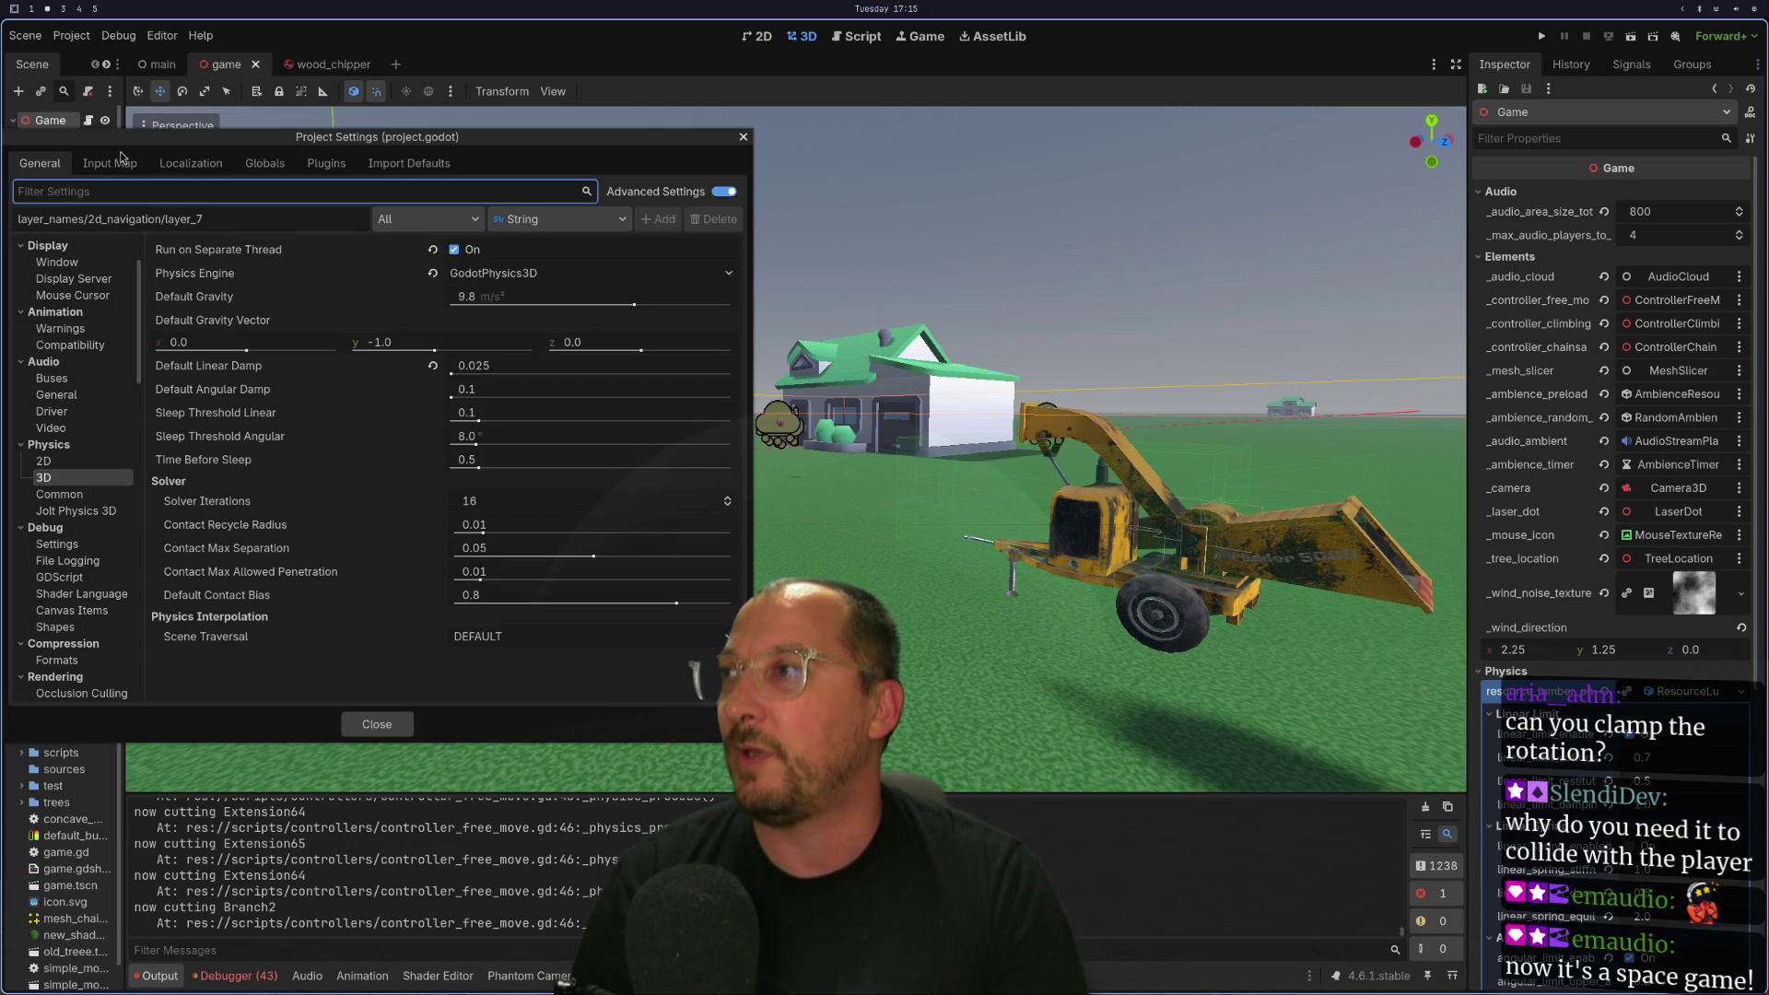
pyautogui.click(117, 162)
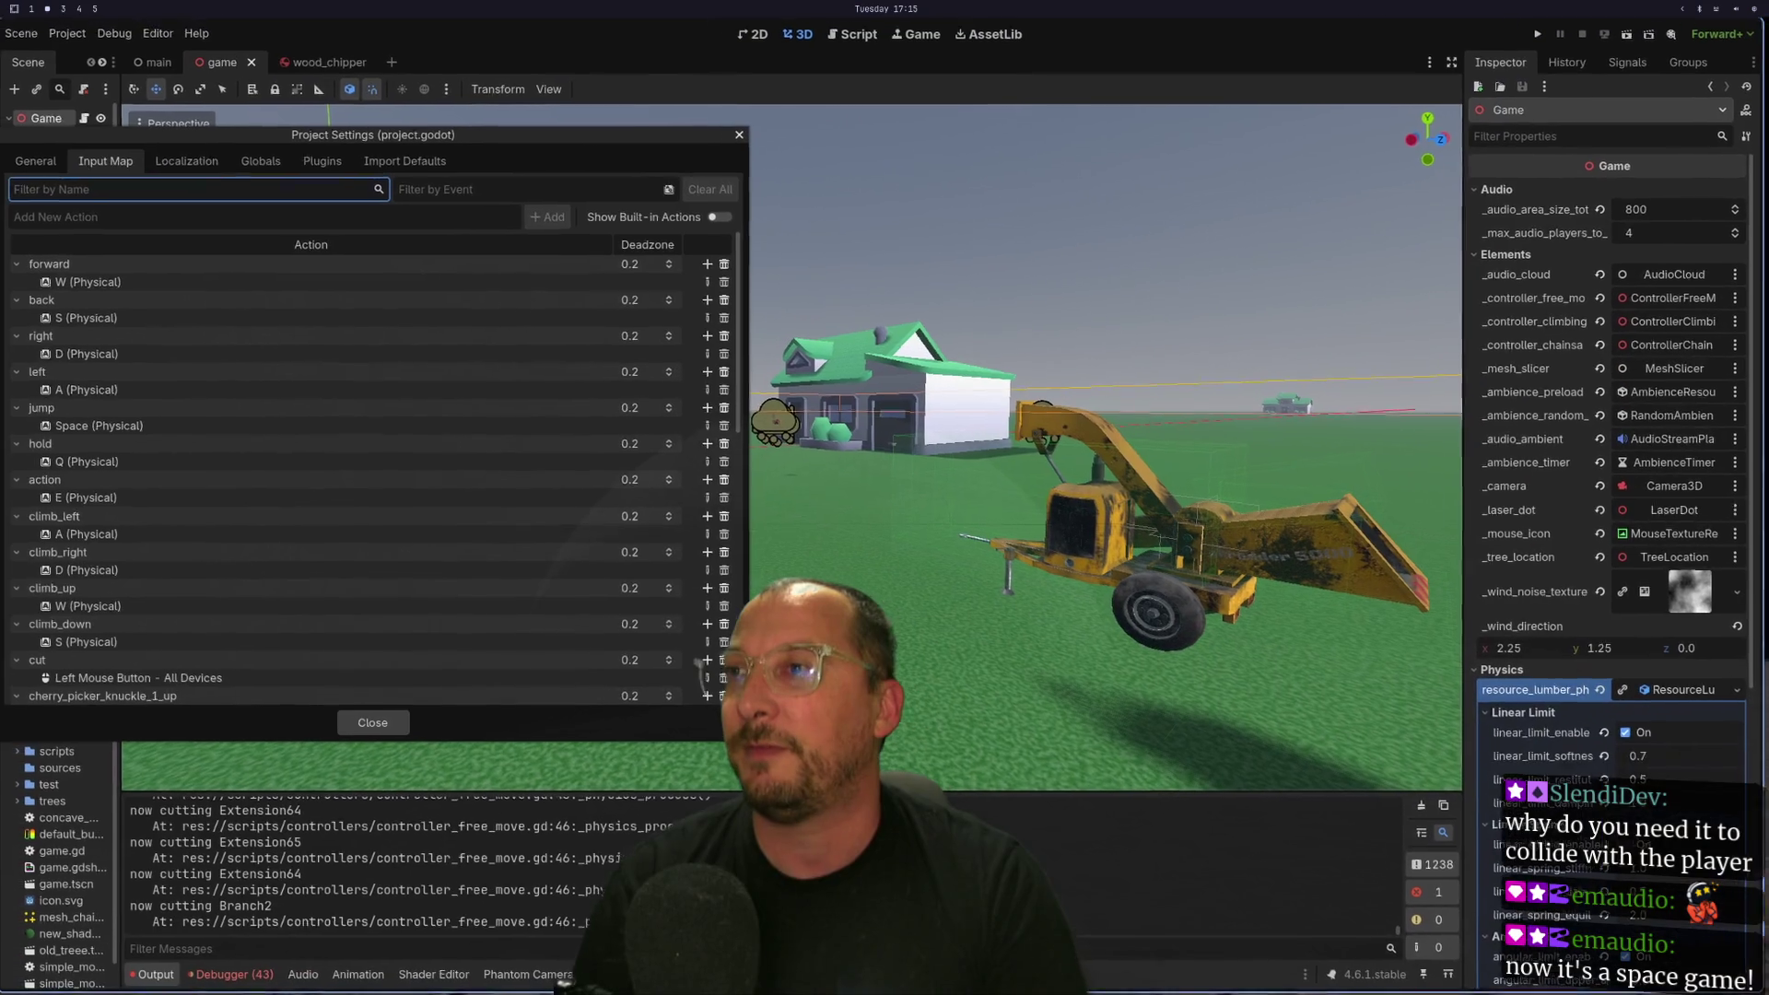
pyautogui.moveTo(255, 129)
pyautogui.mouseDown()
pyautogui.moveTo(341, 162)
pyautogui.moveTo(438, 293)
pyautogui.moveTo(383, 277)
pyautogui.mouseUp()
pyautogui.click(236, 319)
pyautogui.scroll(-10, 289, 524)
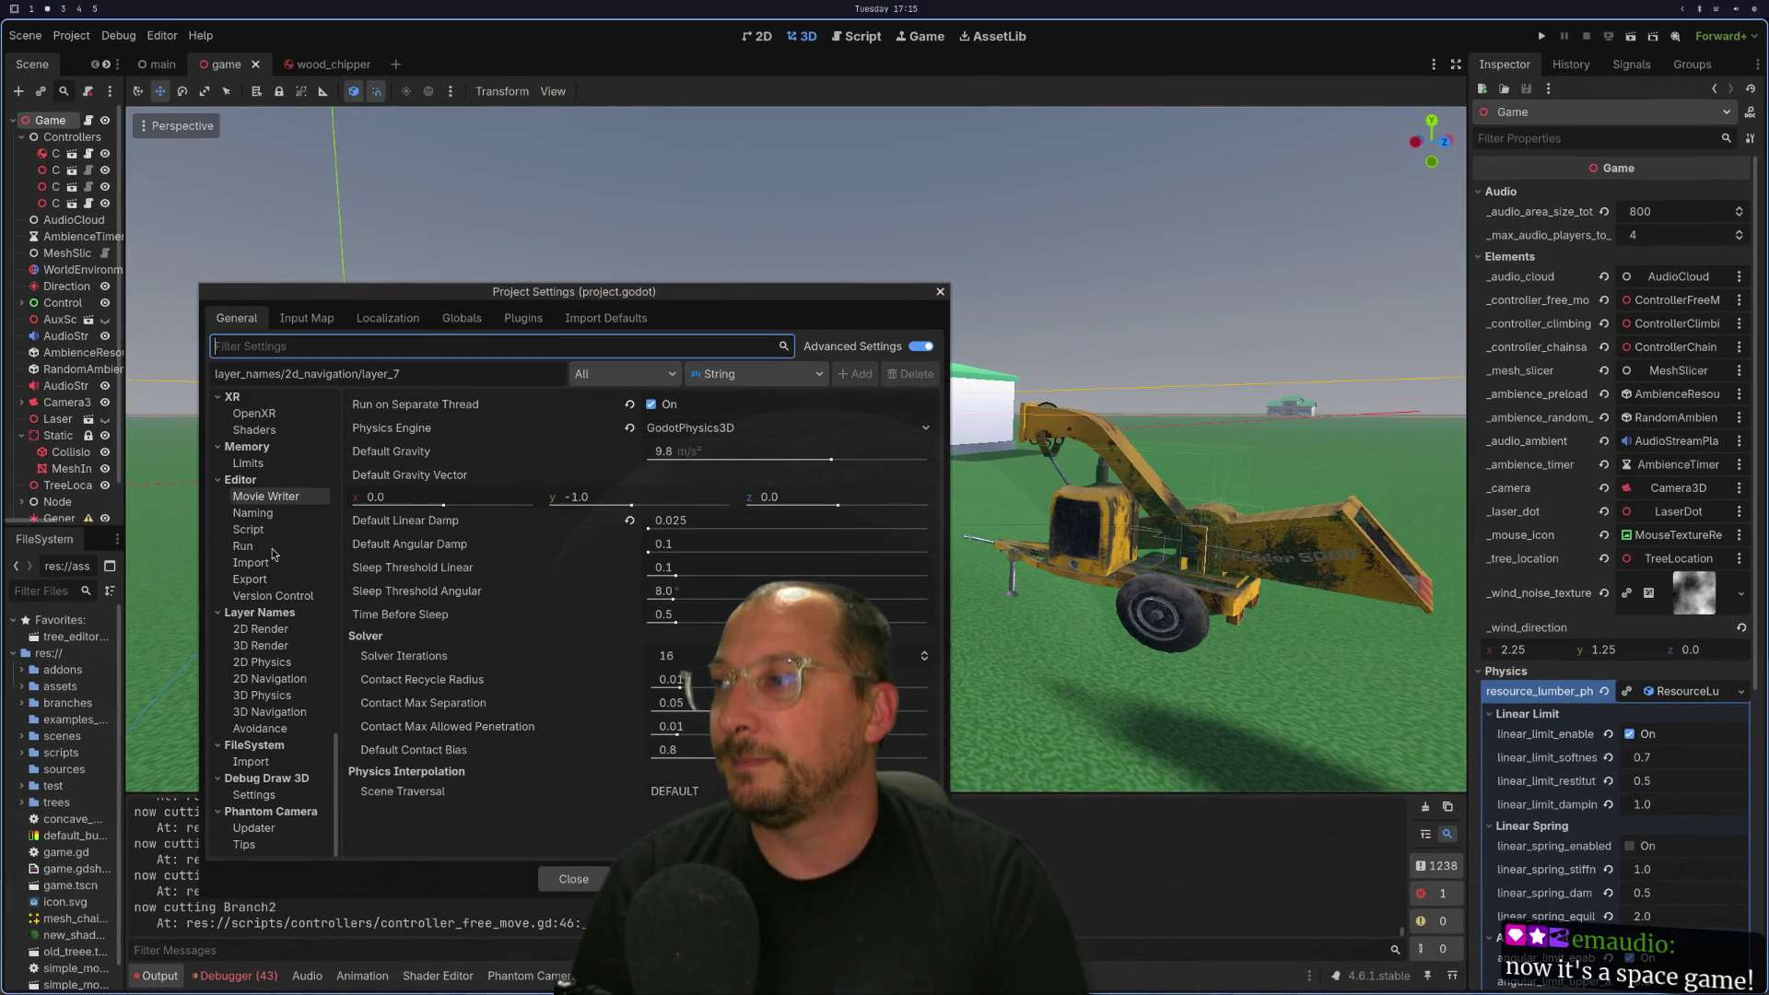
pyautogui.scroll(5, 272, 645)
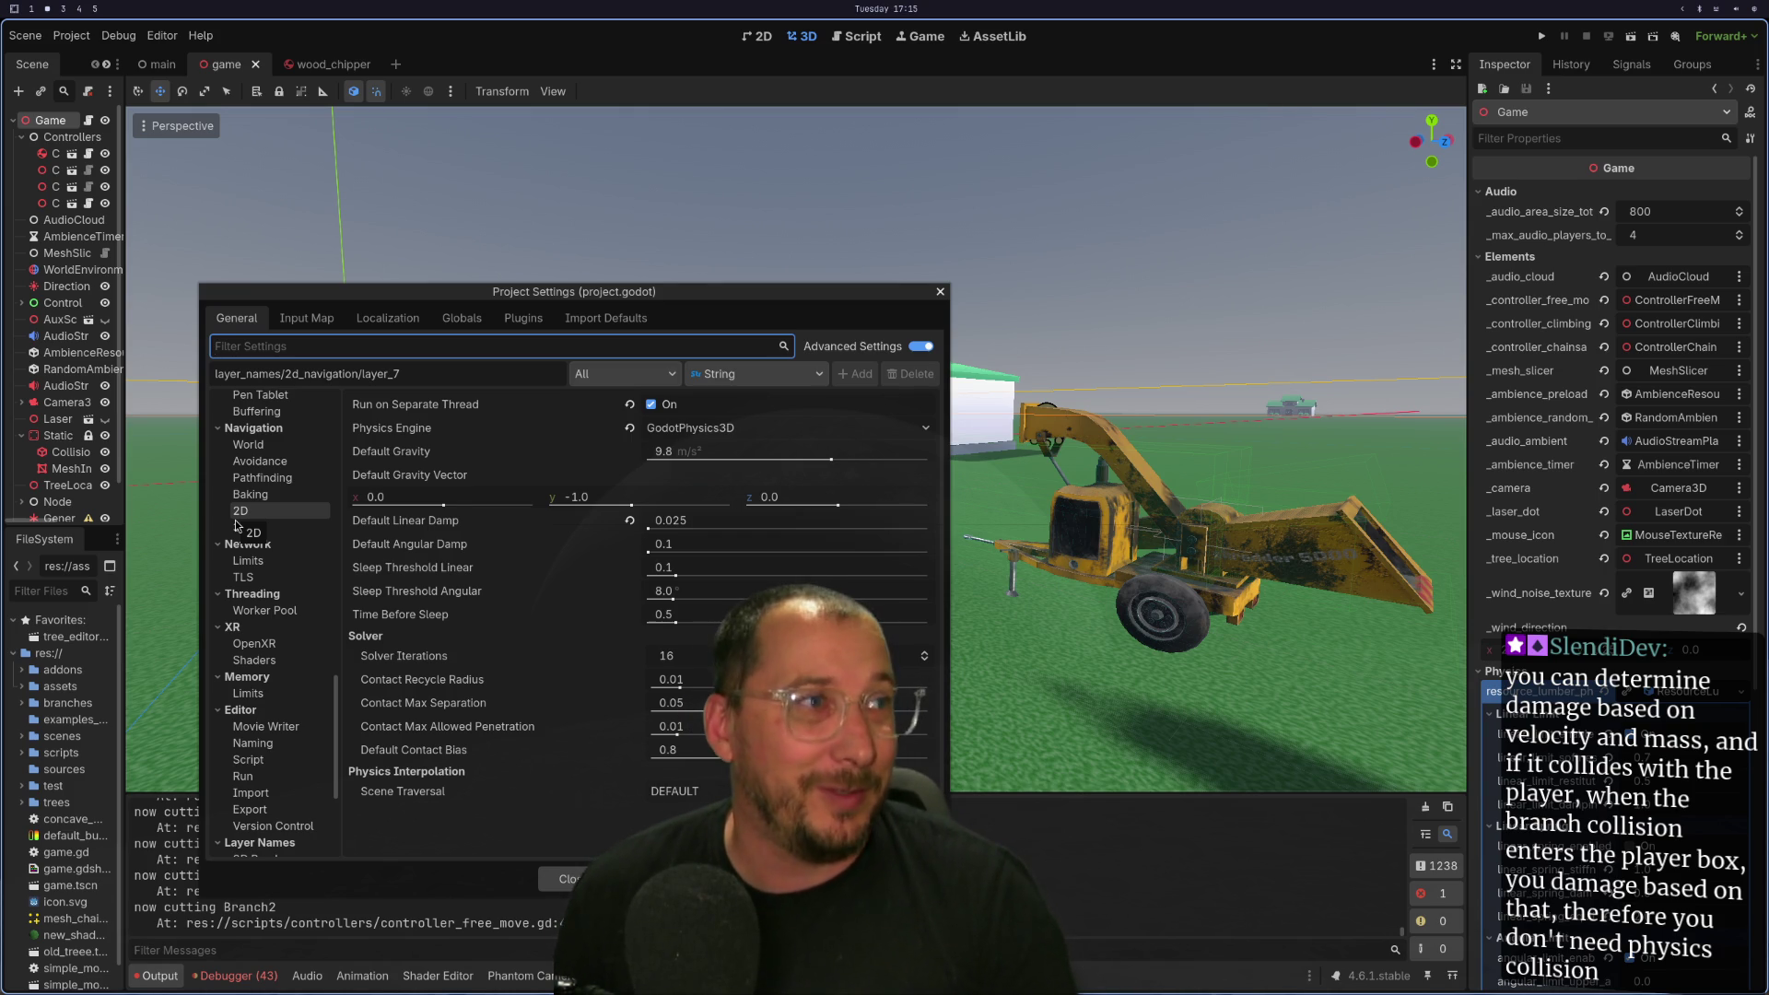
pyautogui.click(938, 292)
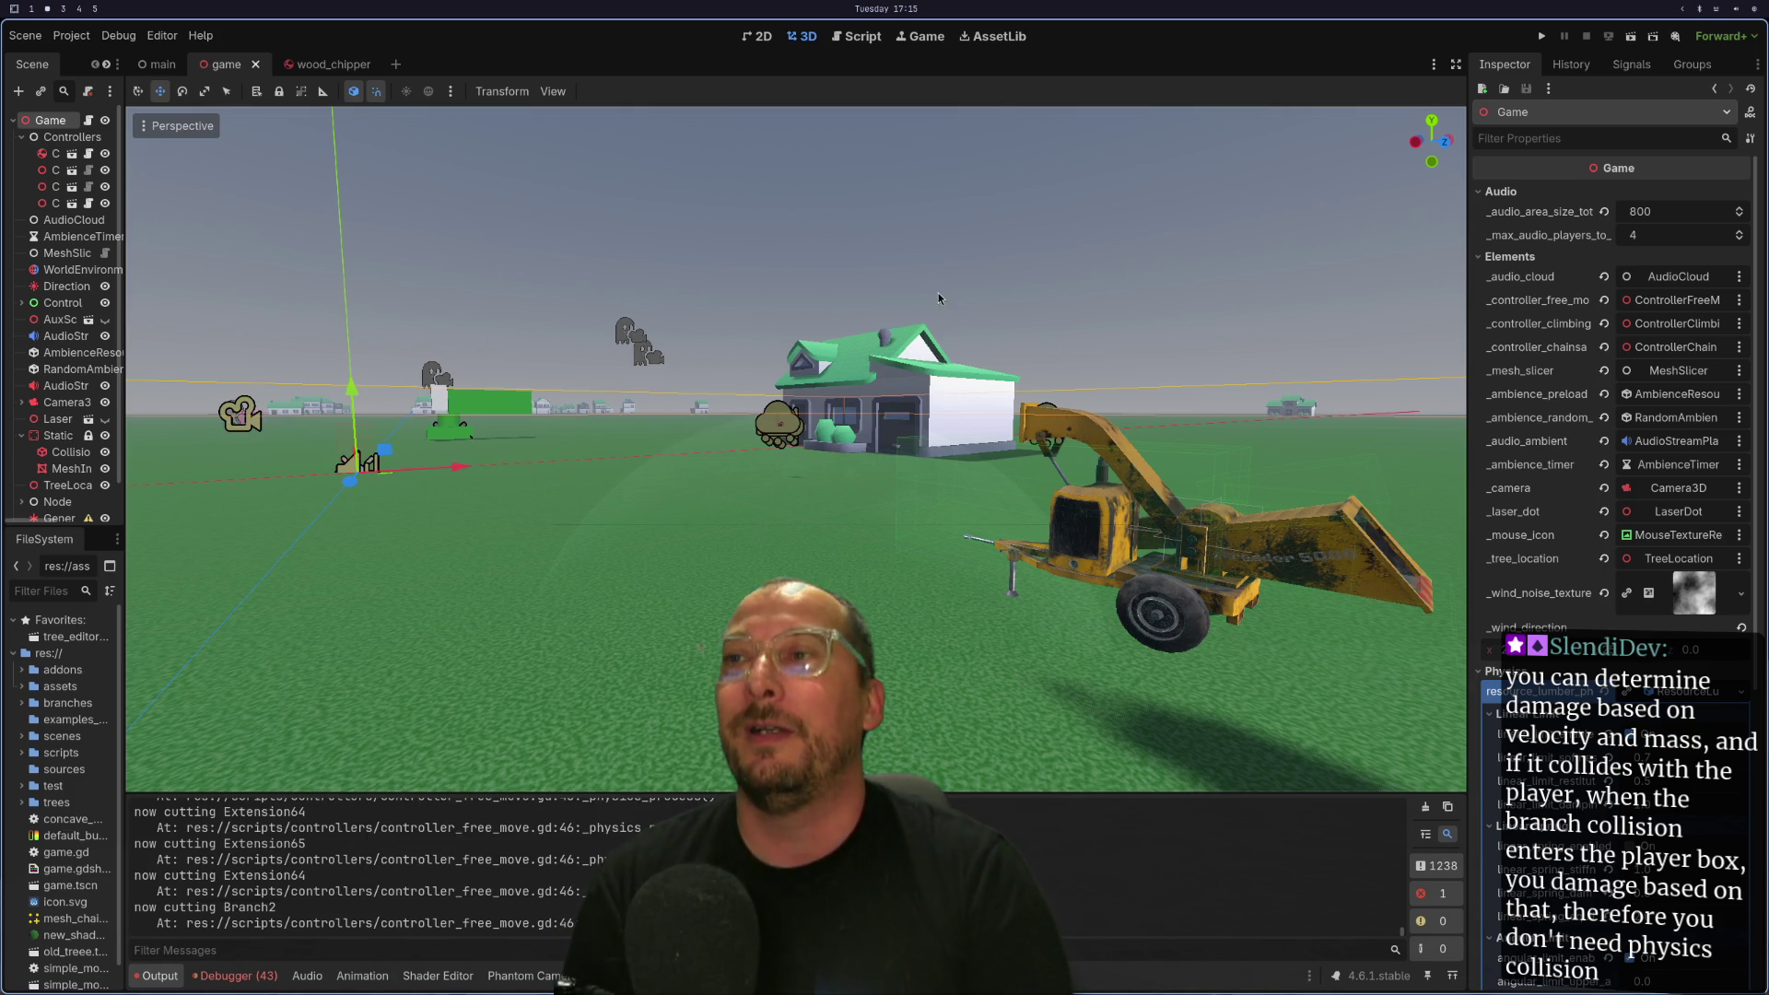
# Run the game, walk up to the tree and chainsaw through a thick branch.
pyautogui.click(1544, 37)
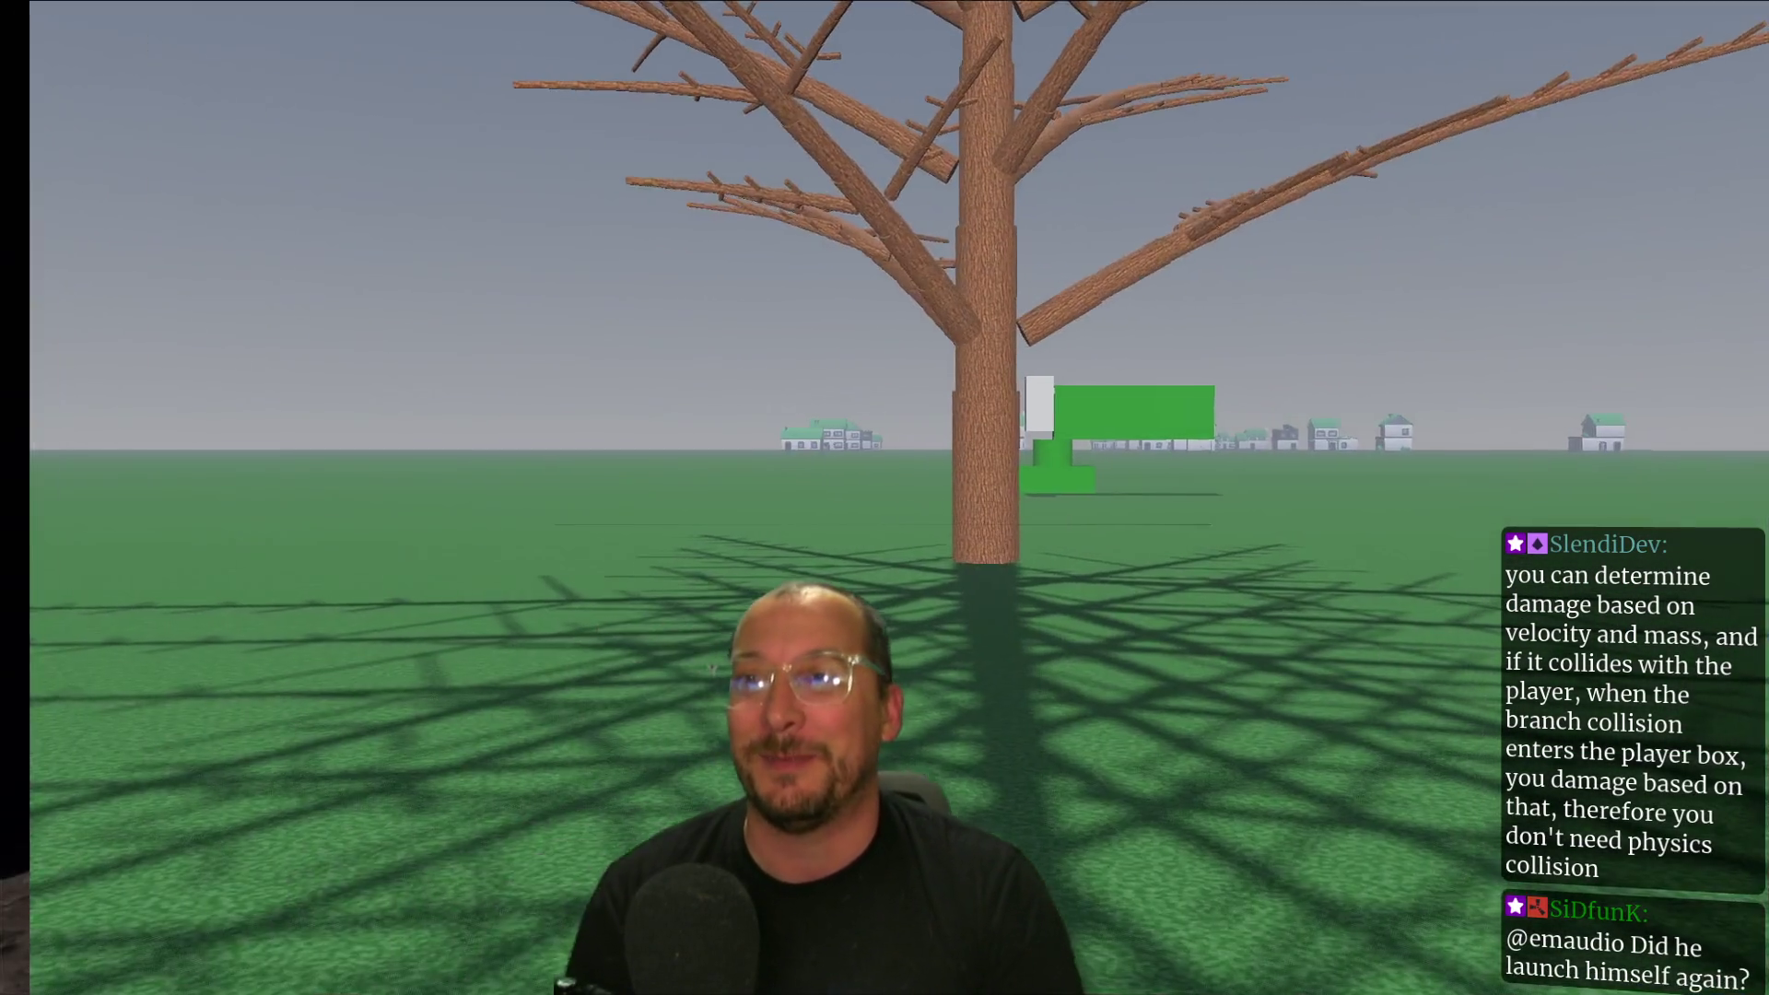
pyautogui.press('w')
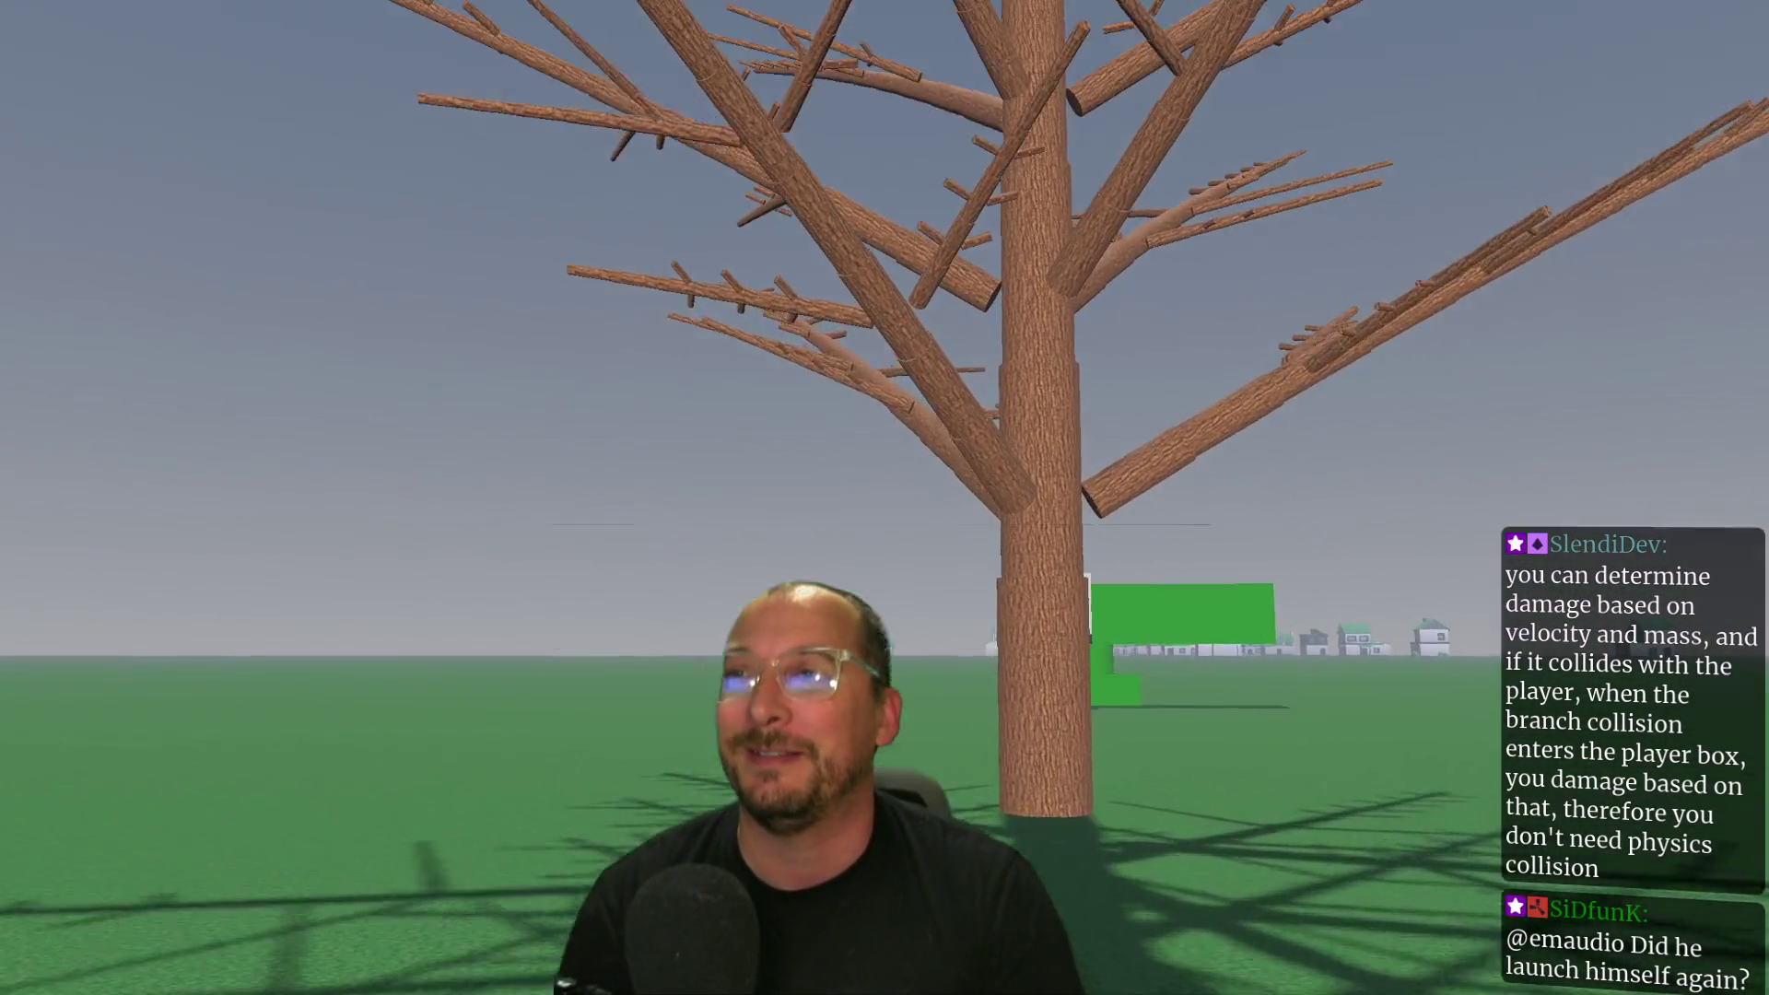
pyautogui.press('w')
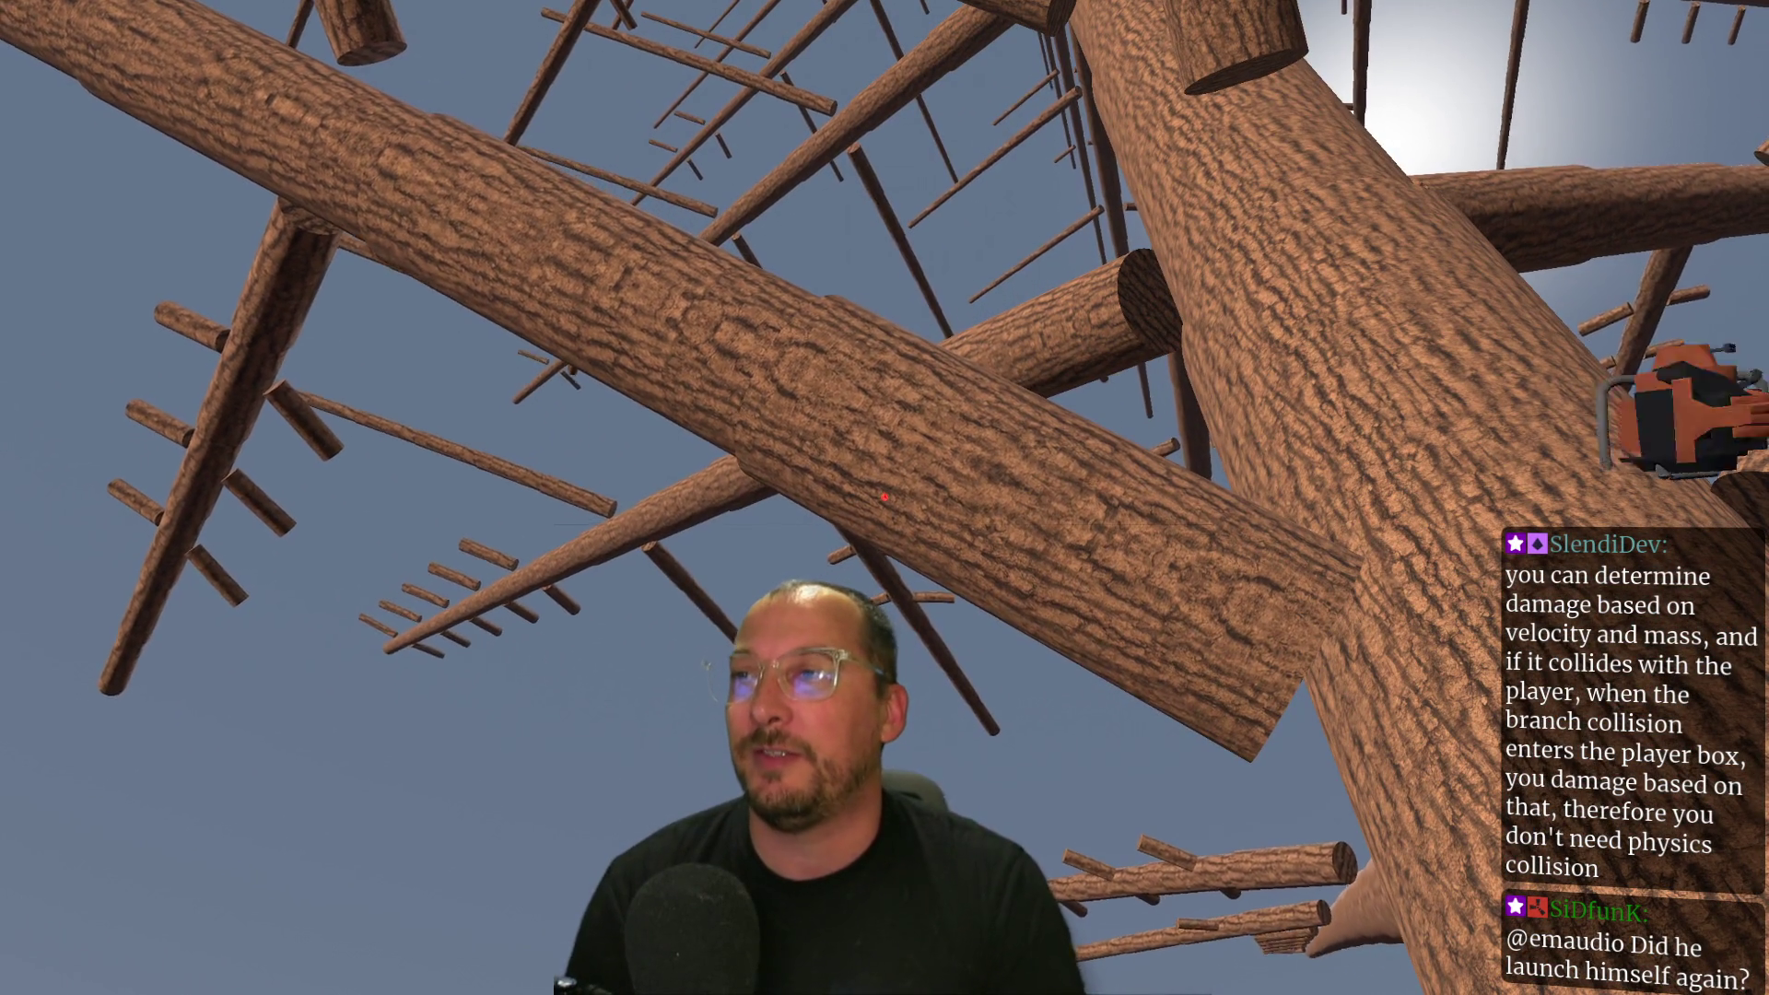
pyautogui.click(885, 497)
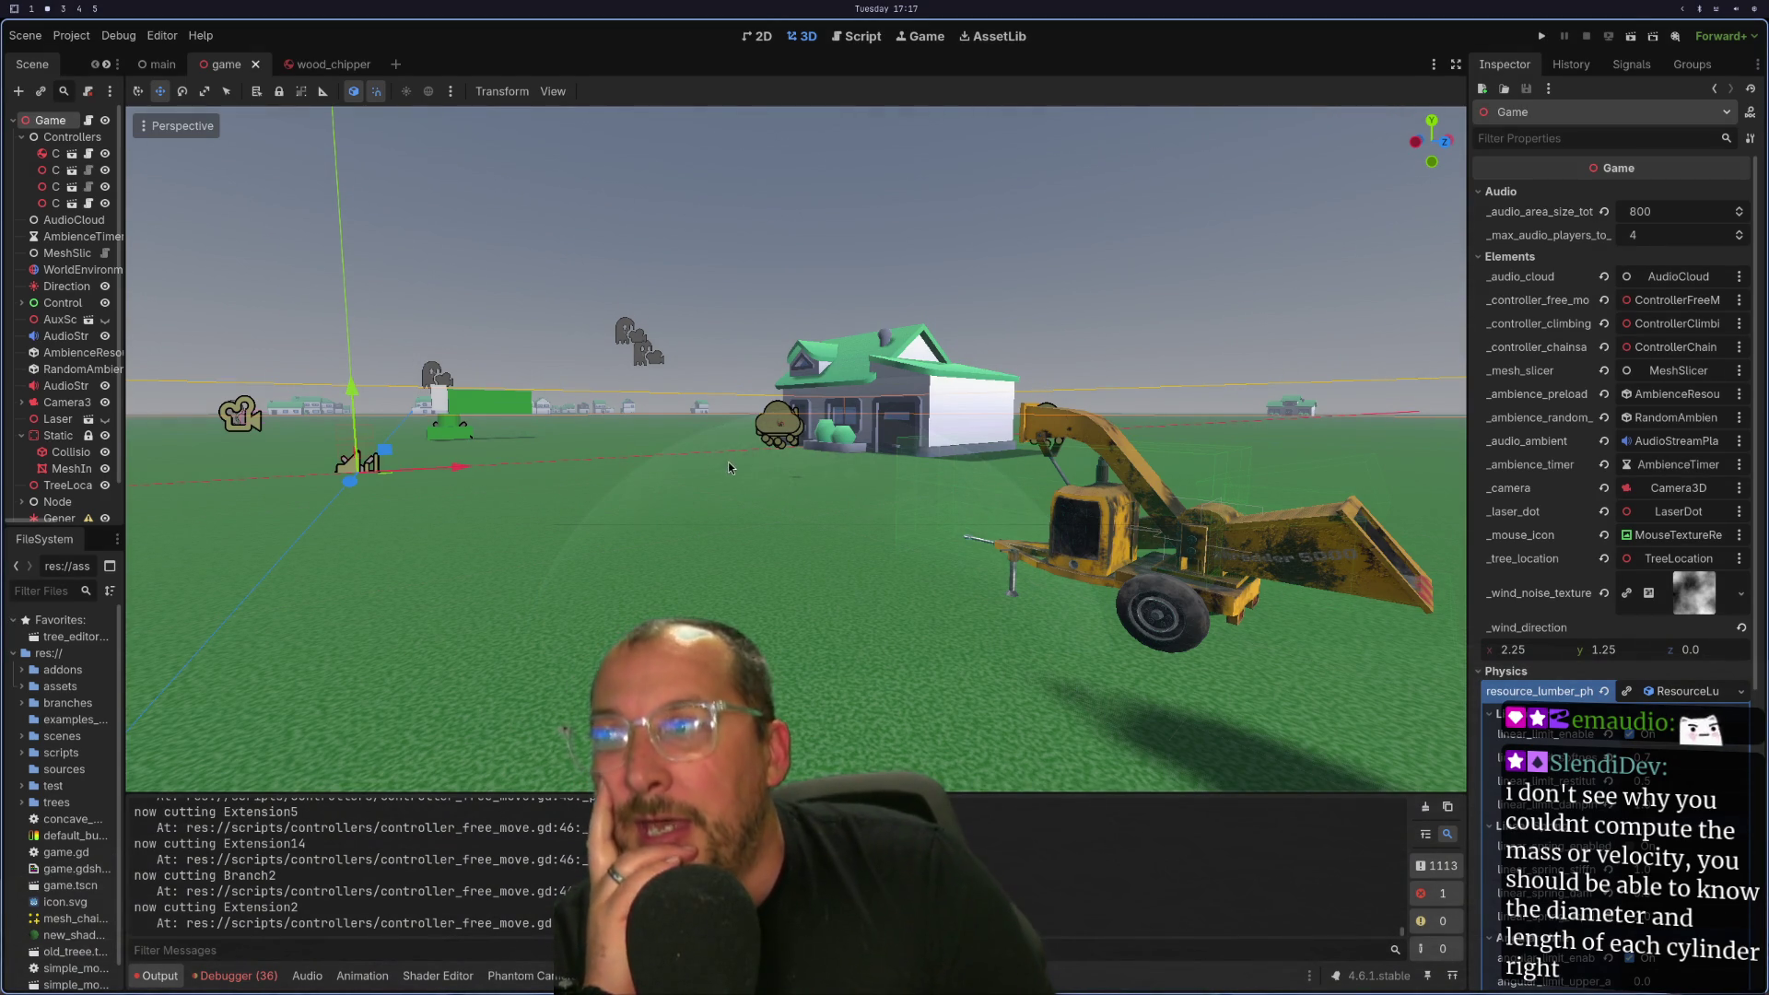
# Frame the ground mesh, then open Project Settings at the 3D Physics layer names.
pyautogui.click(739, 512)
pyautogui.press('f')
pyautogui.click(71, 36)
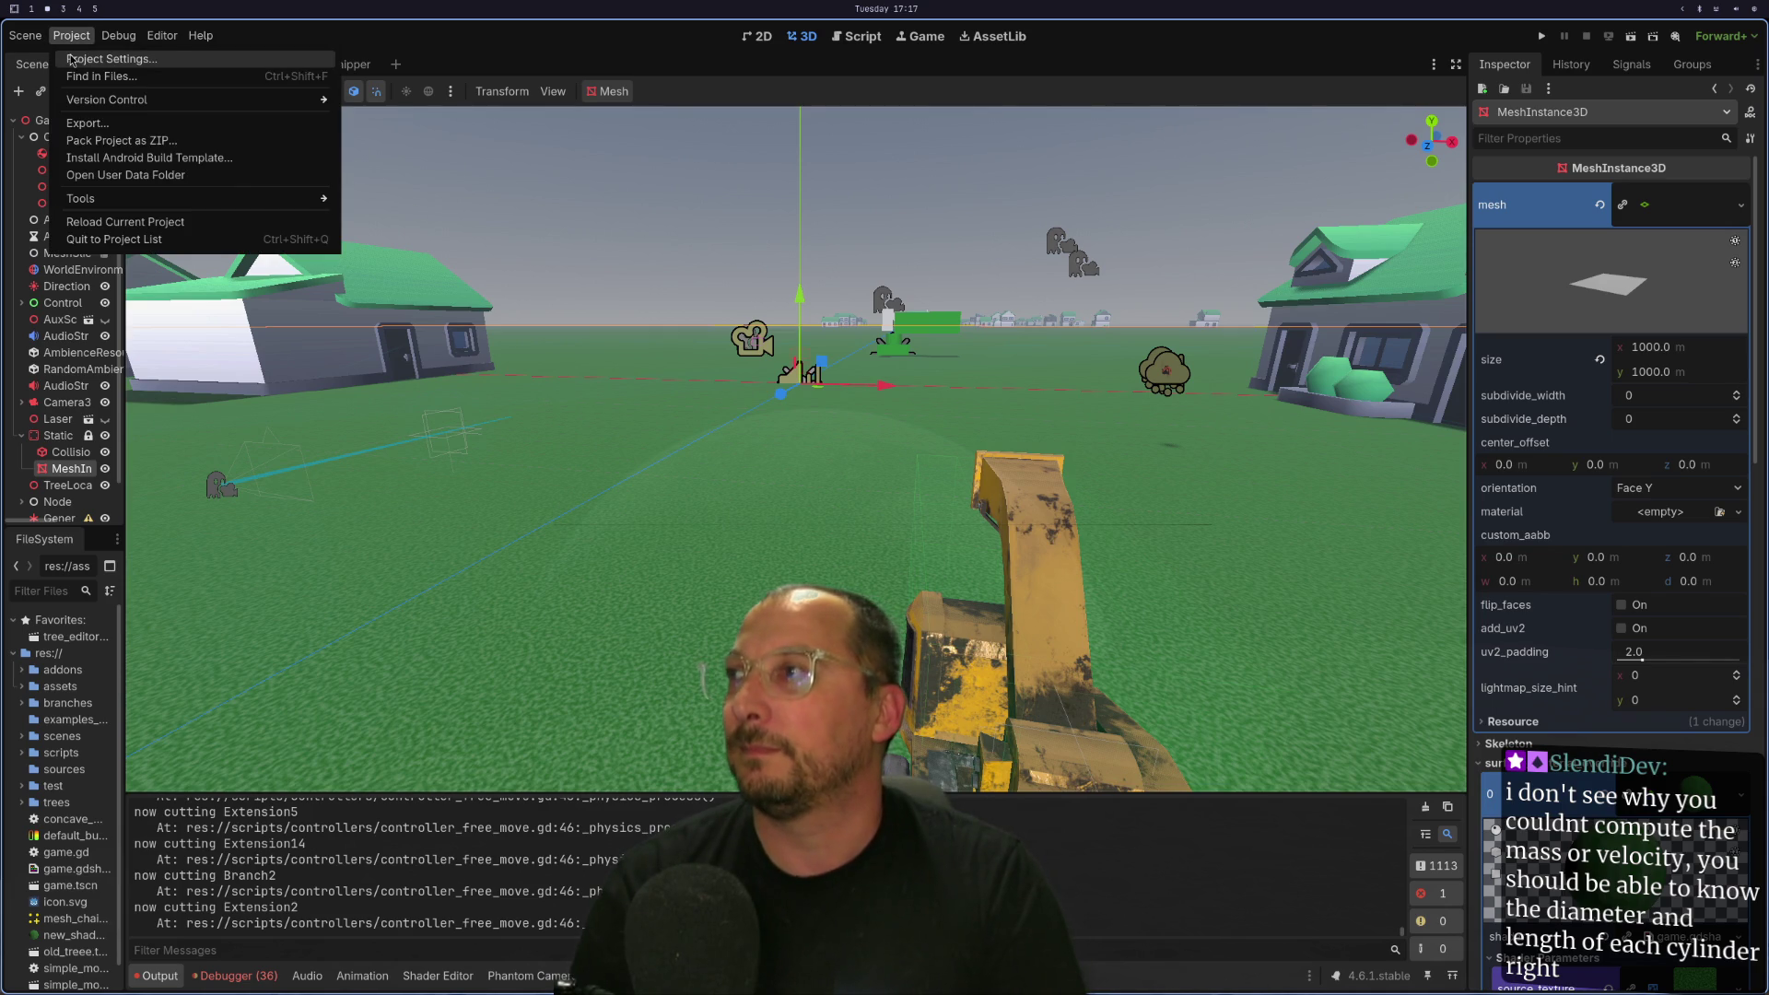
pyautogui.click(73, 55)
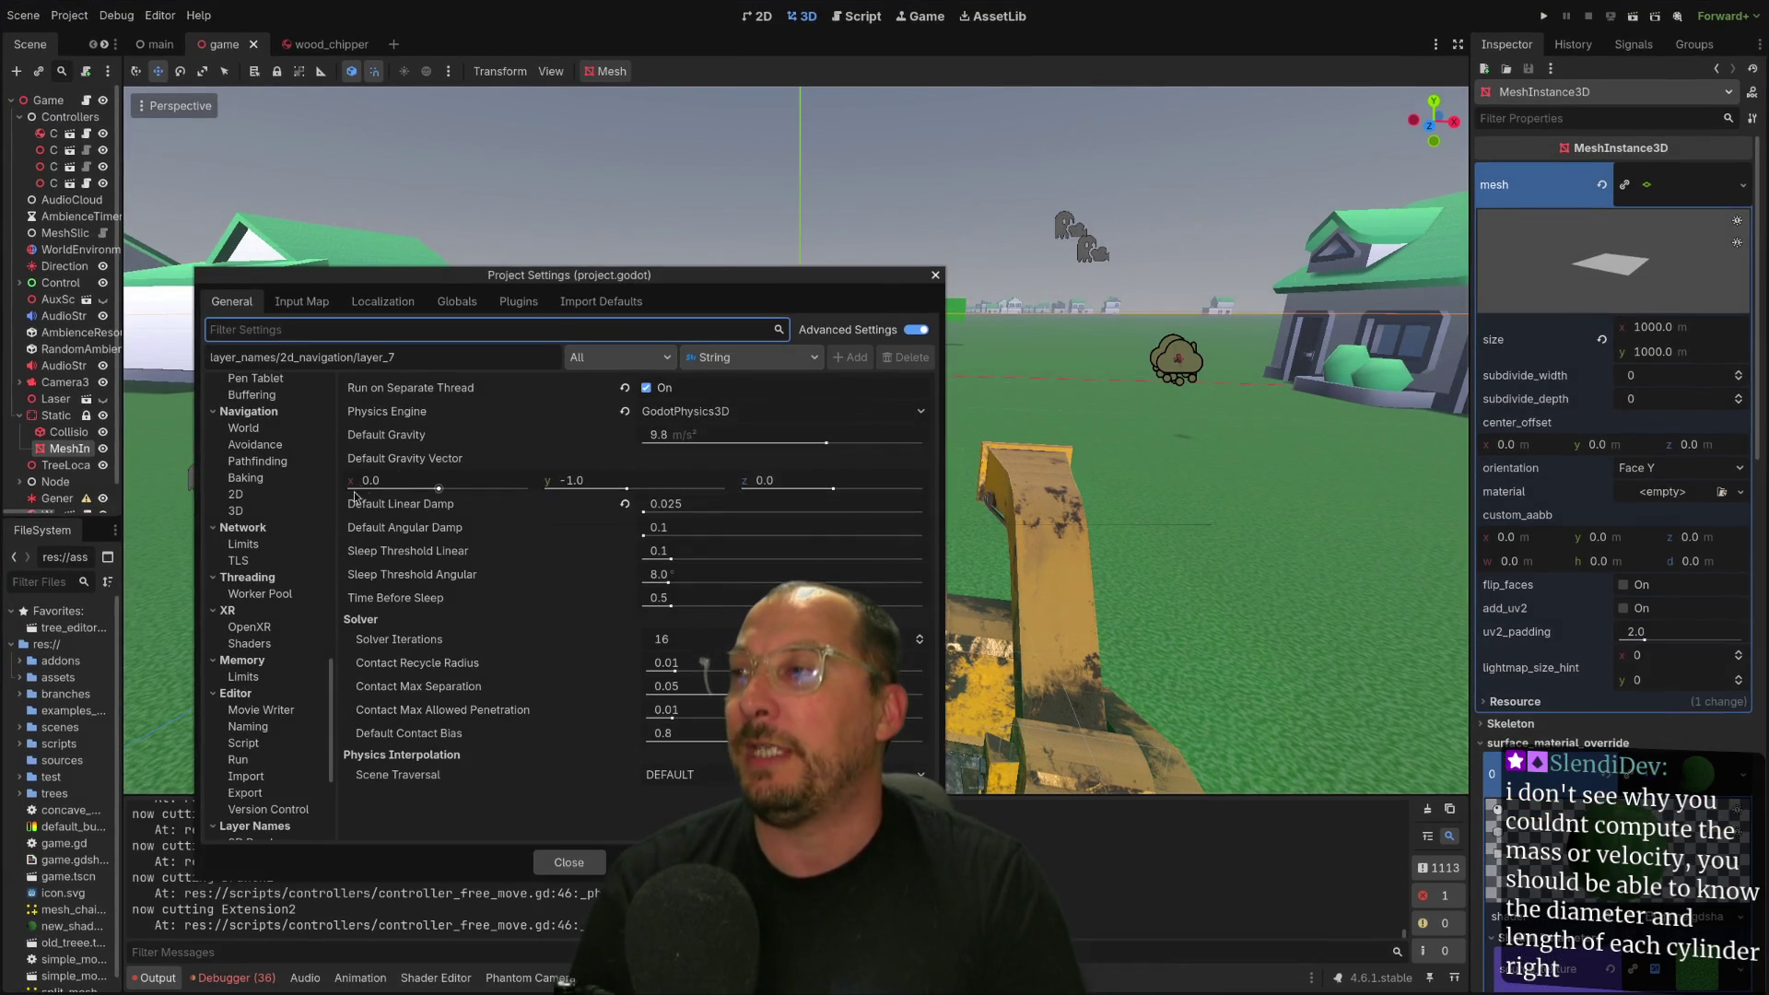
pyautogui.scroll(-5, 299, 539)
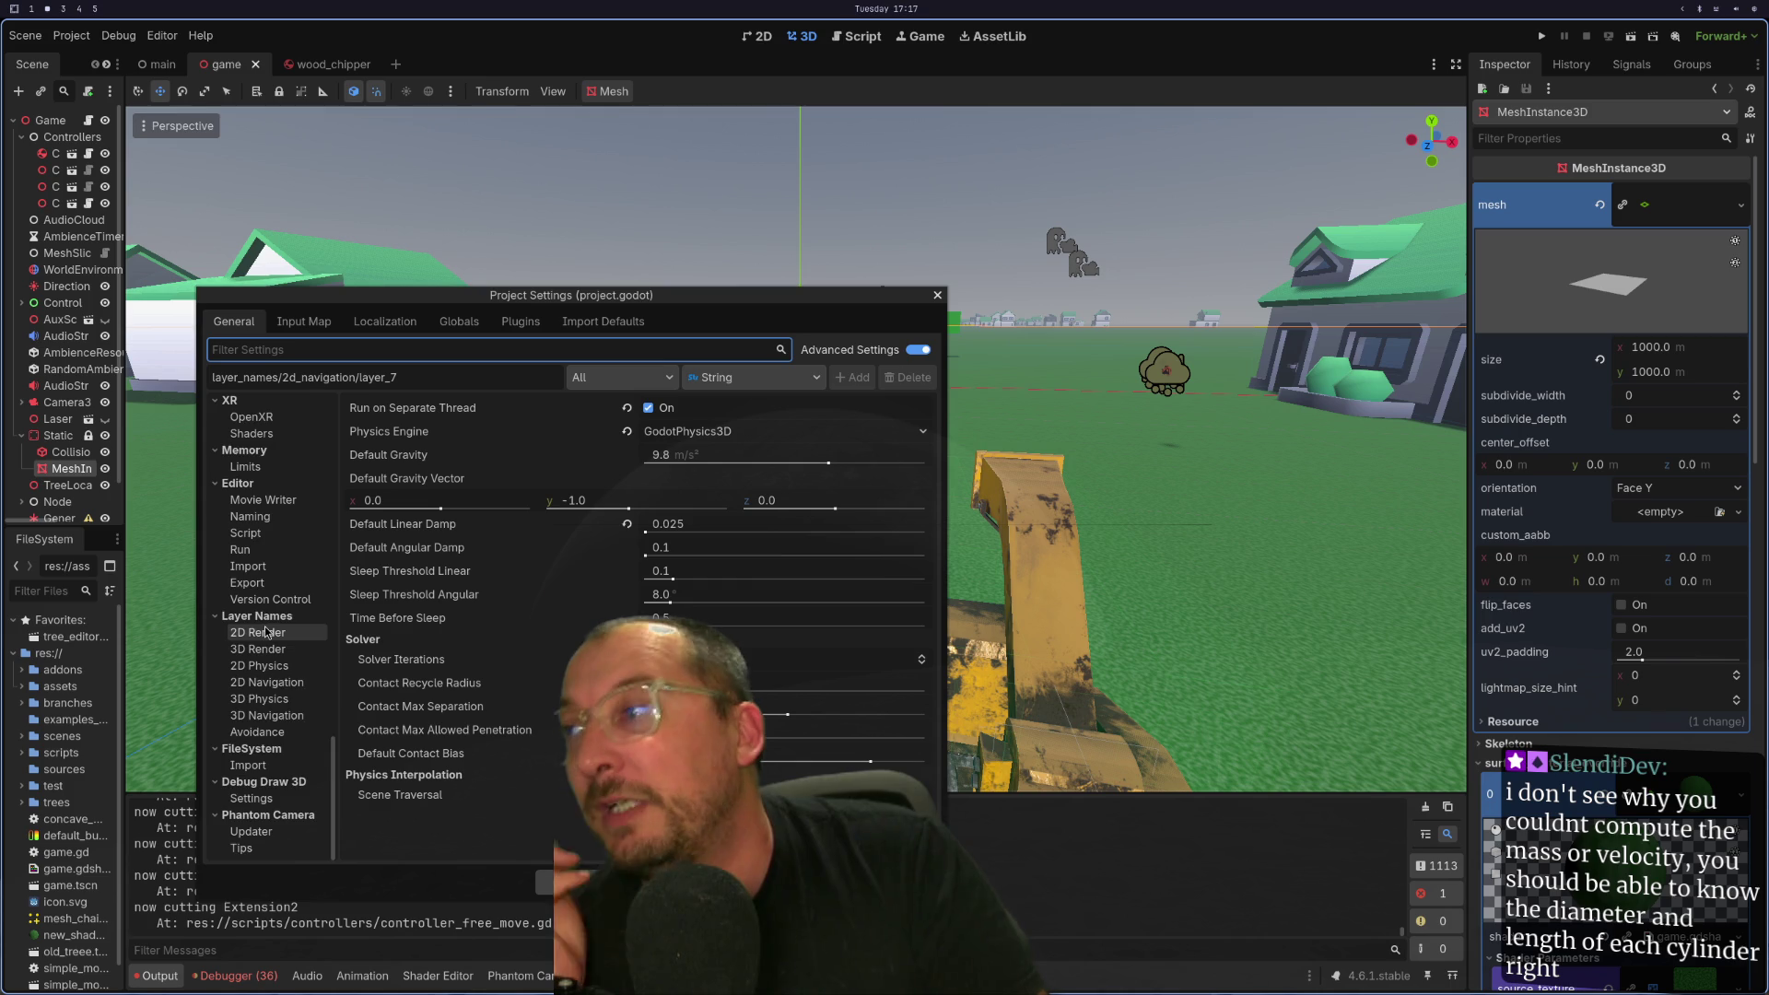
pyautogui.scroll(3, 266, 629)
pyautogui.scroll(-3, 273, 632)
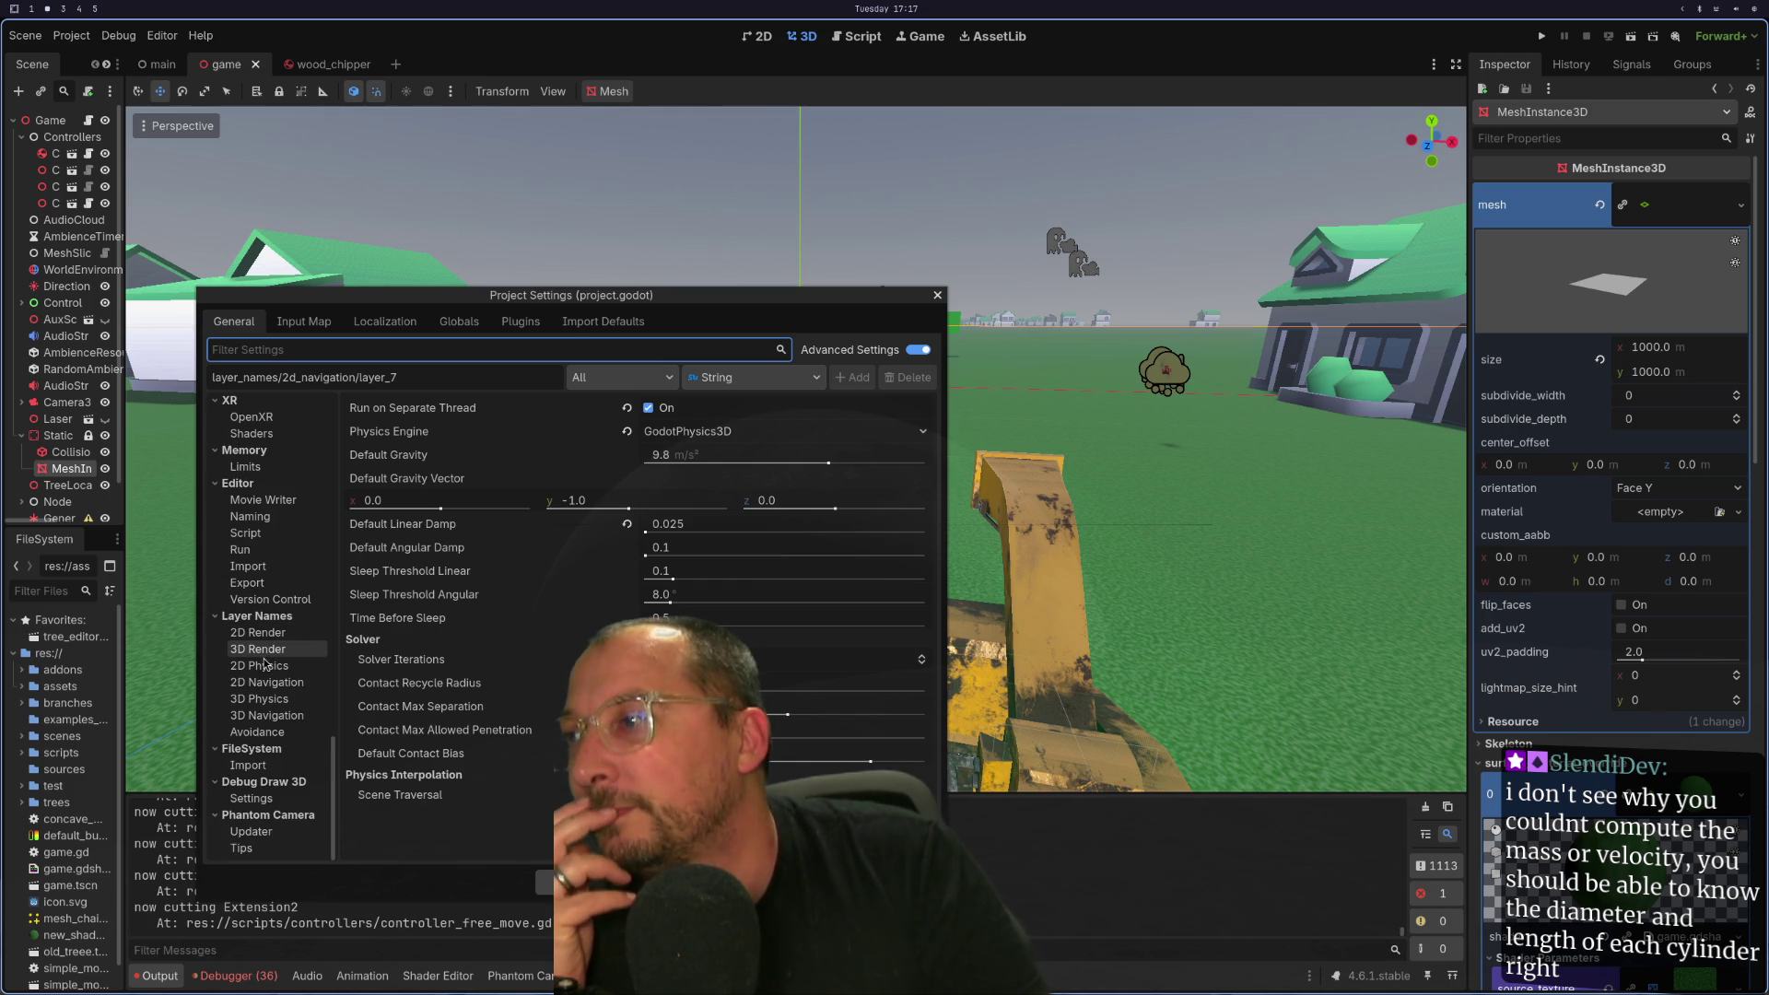
pyautogui.click(263, 699)
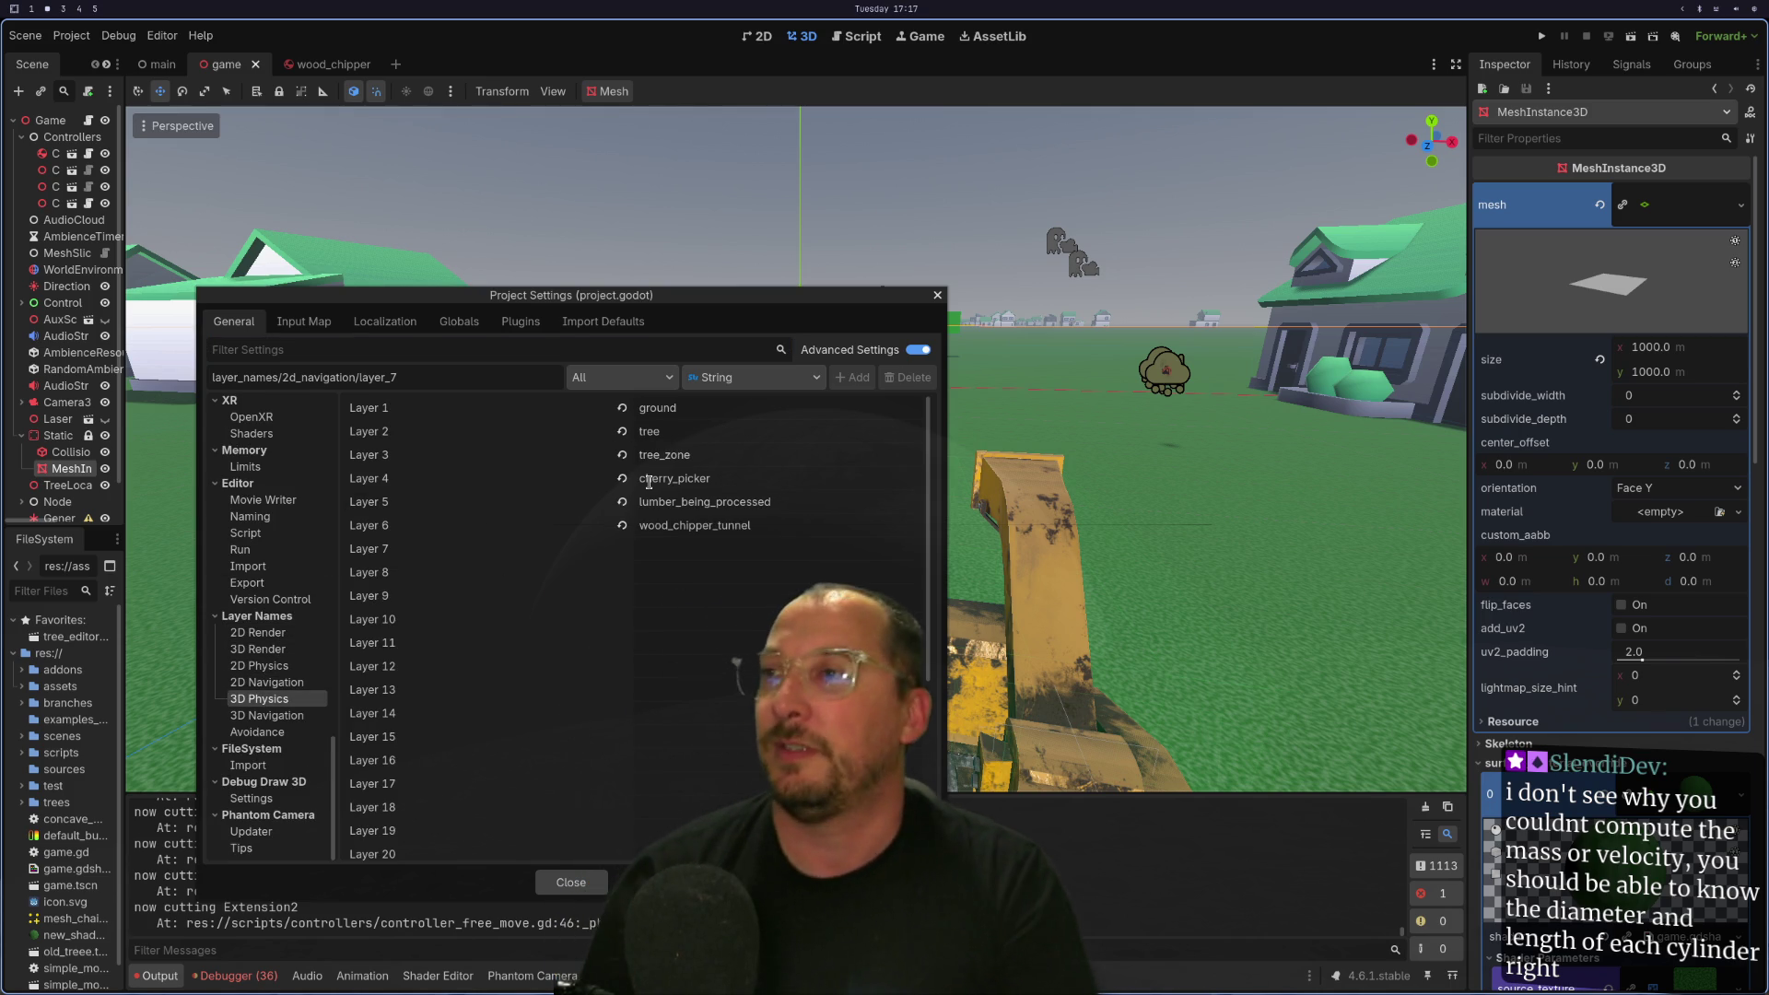
# Rename 3D physics layer 2 from tree to lumber.
pyautogui.doubleClick(690, 432)
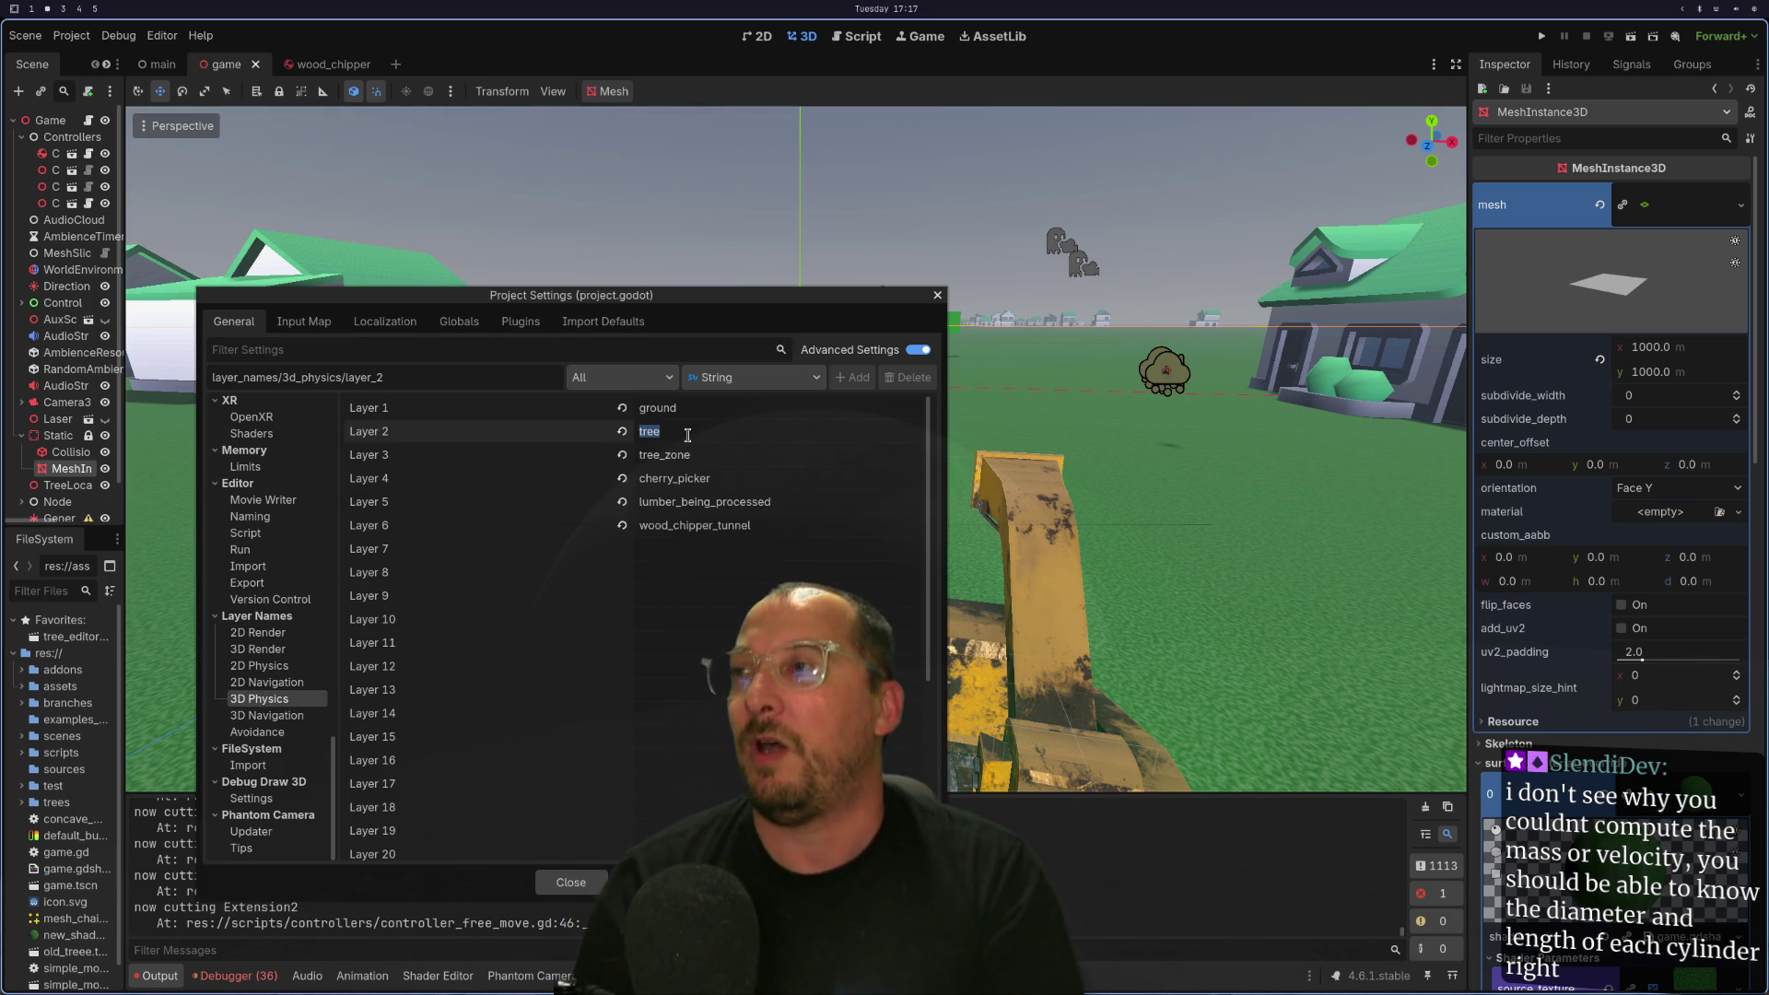
pyautogui.press('BackSpace')
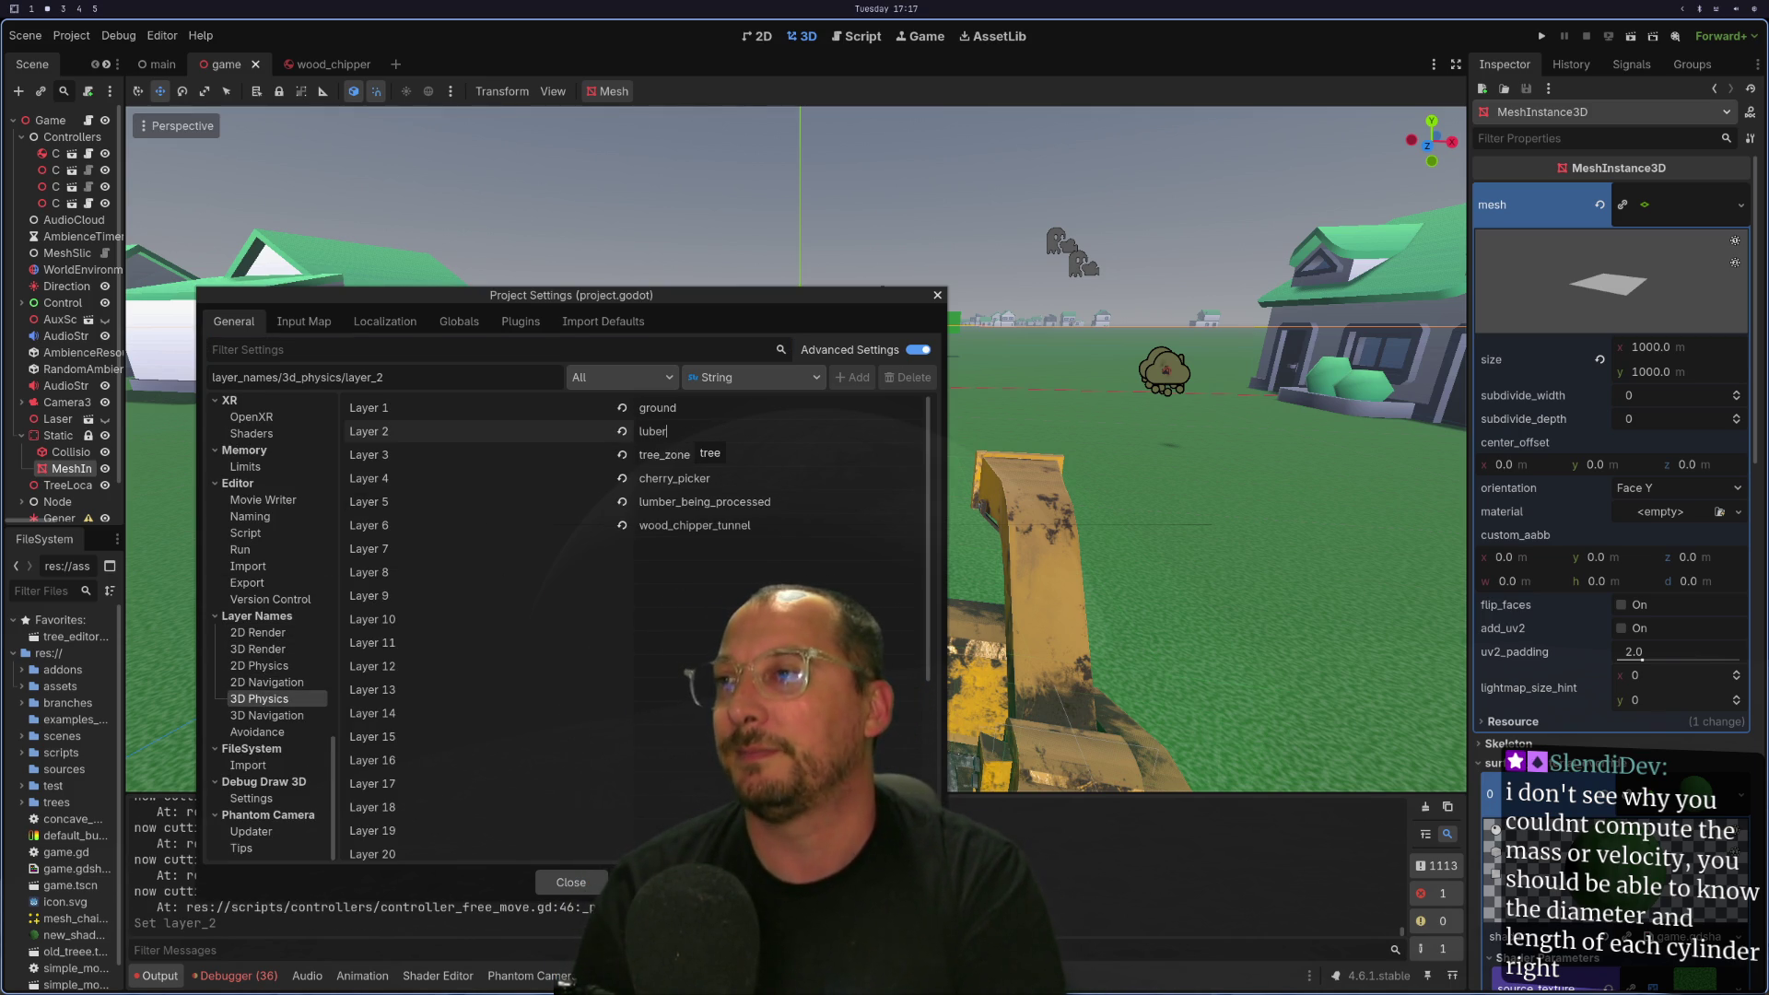
pyautogui.press('BackSpace')
pyautogui.write('mb')
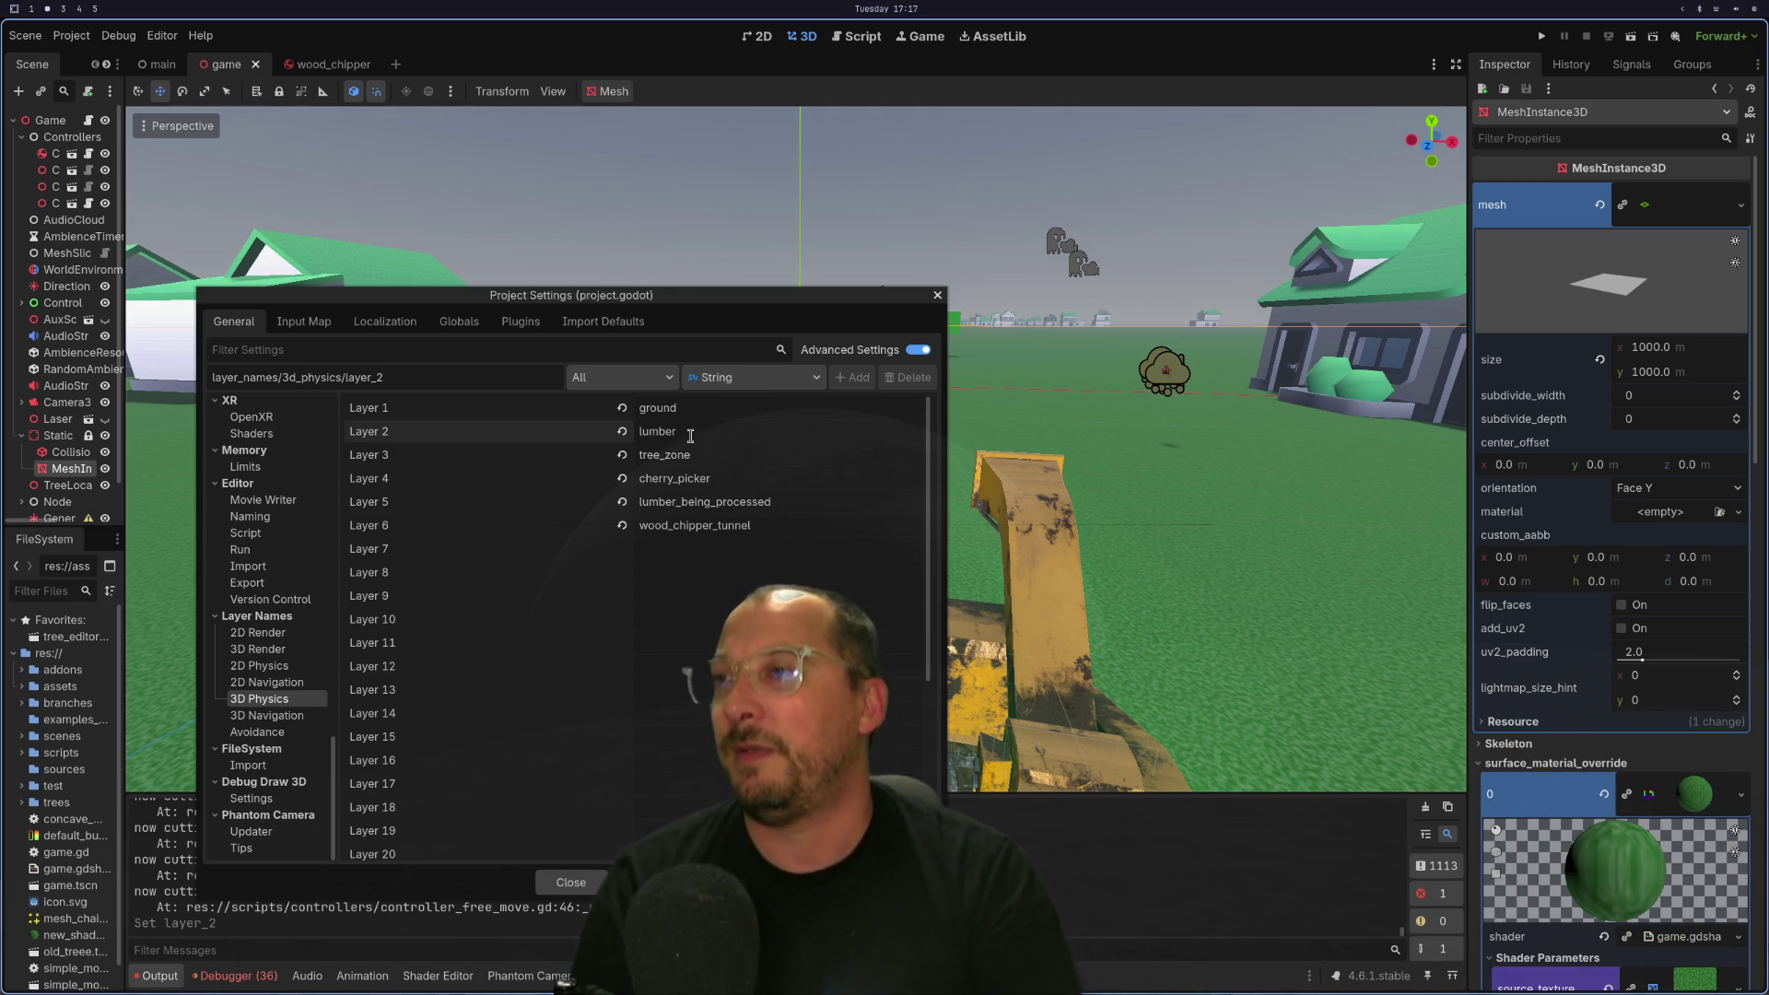
pyautogui.click(689, 452)
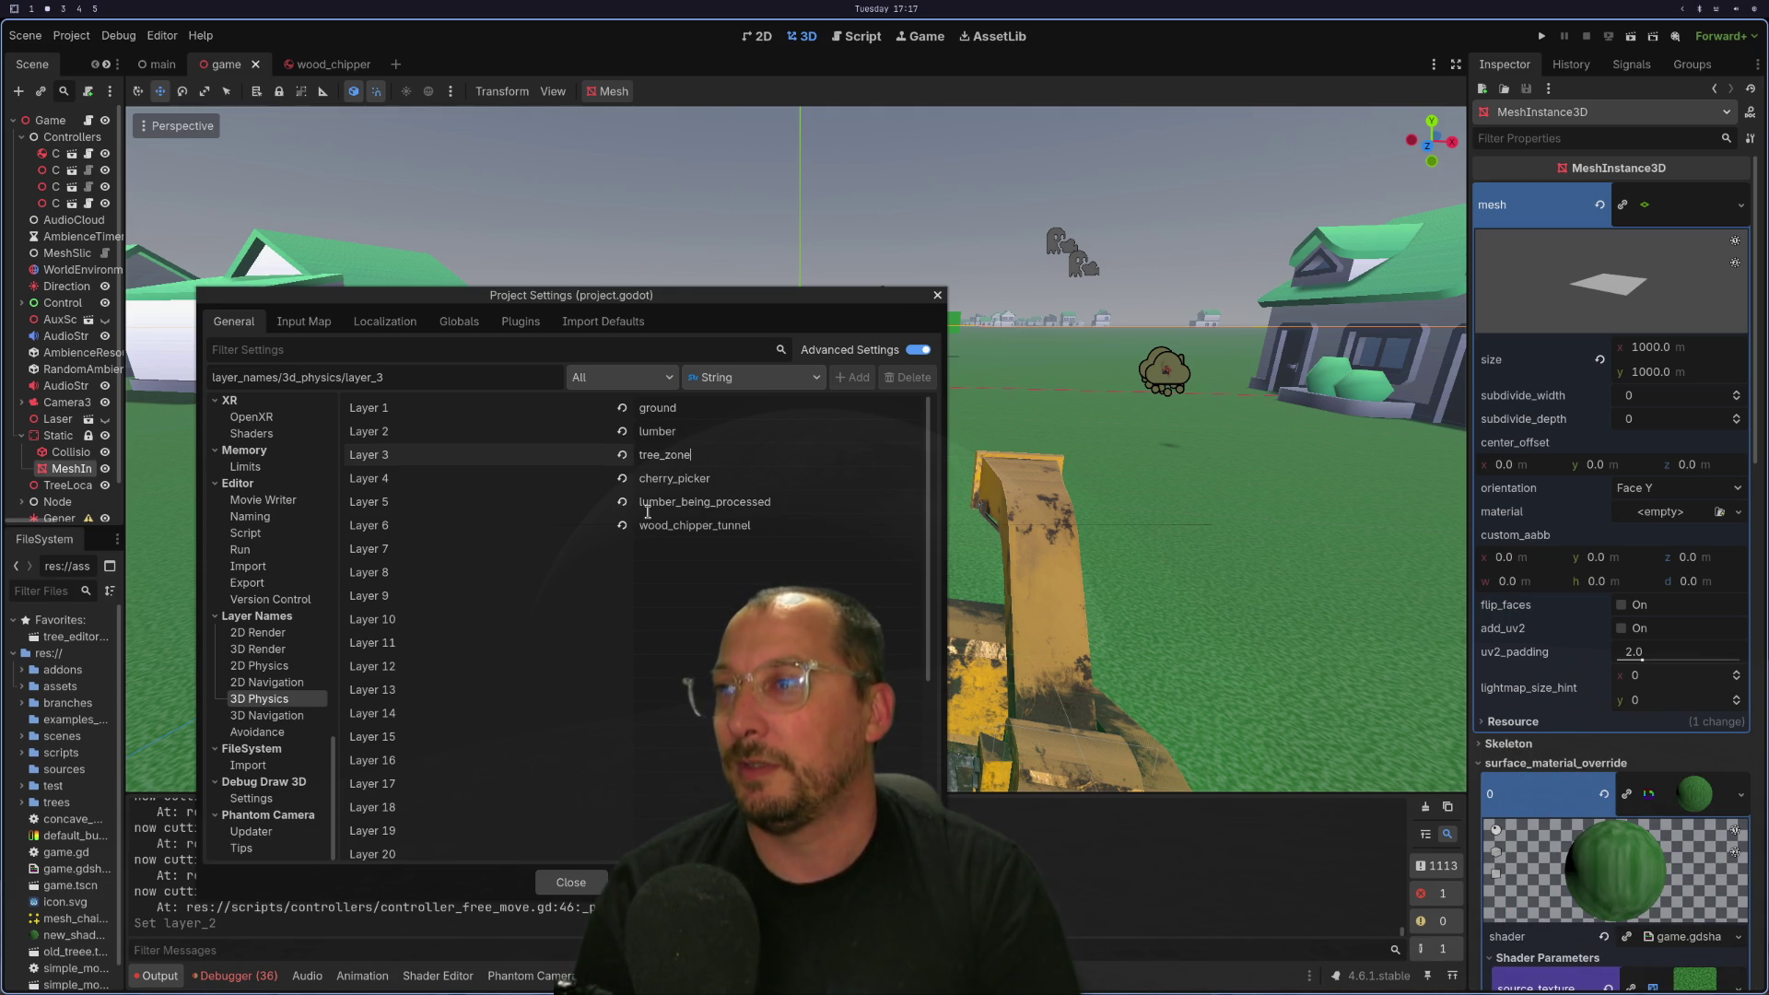
pyautogui.doubleClick(692, 430)
pyautogui.click(711, 431)
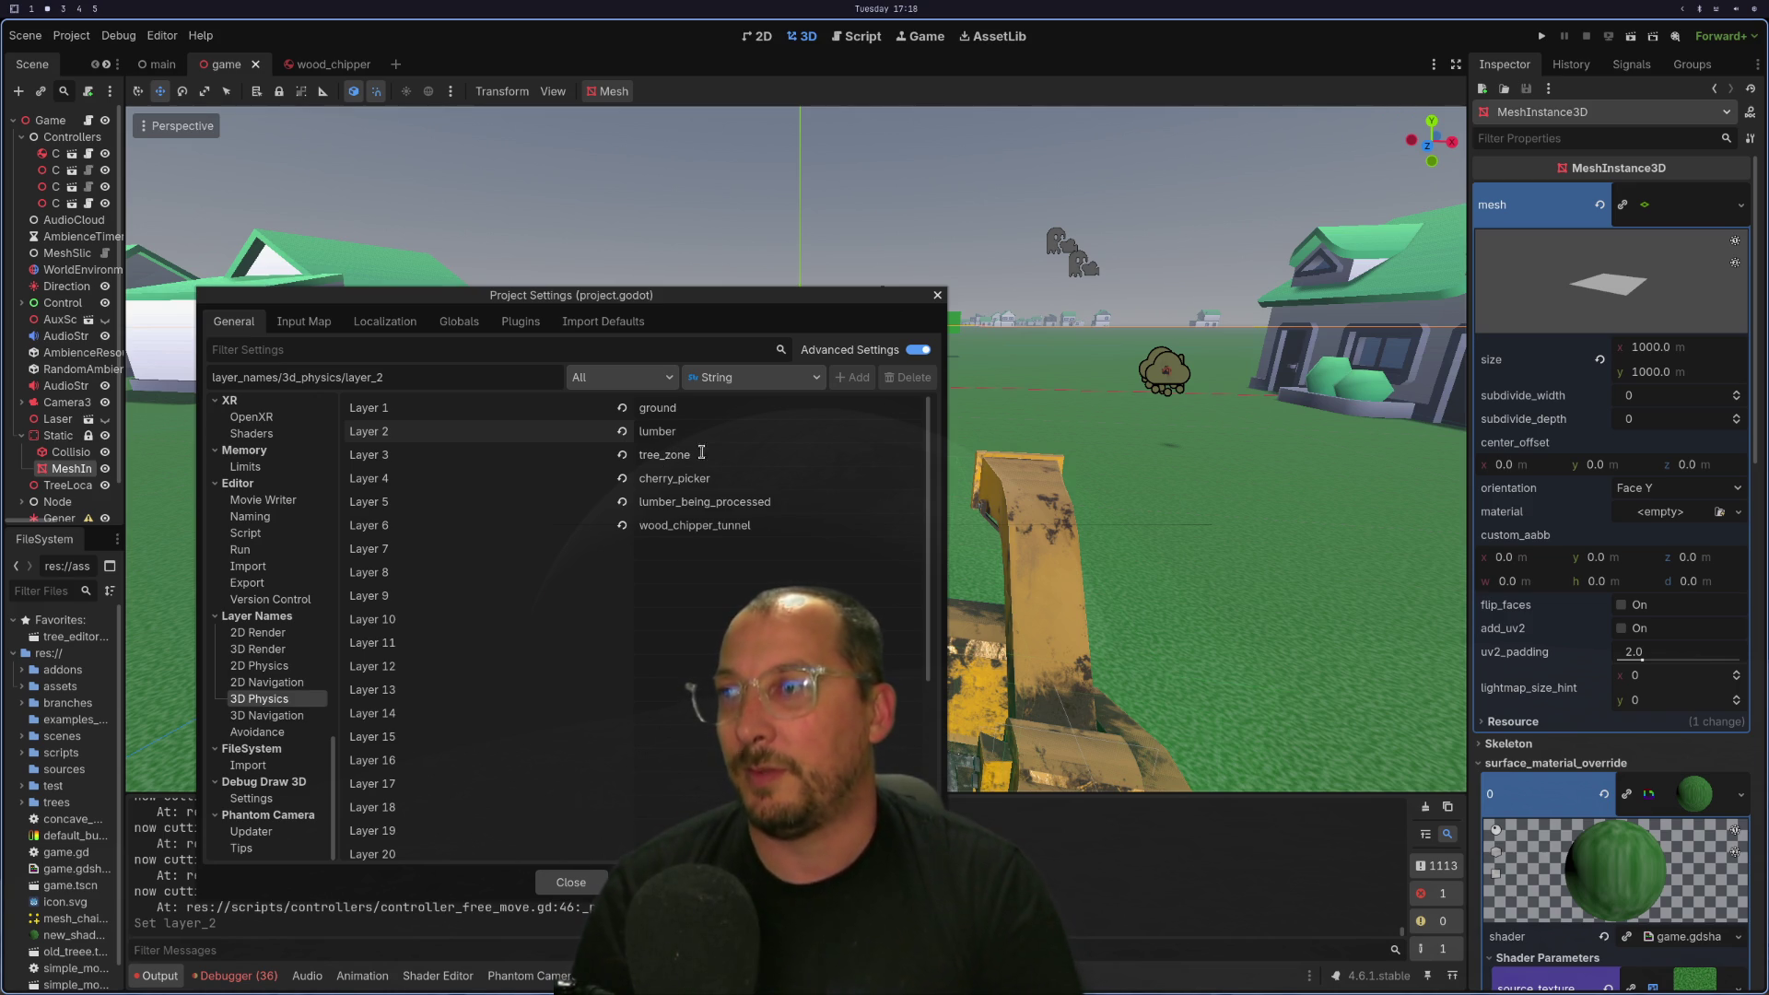
# Name 3D physics layer 7 lumber_held.
pyautogui.click(702, 544)
pyautogui.write('lumber_hea')
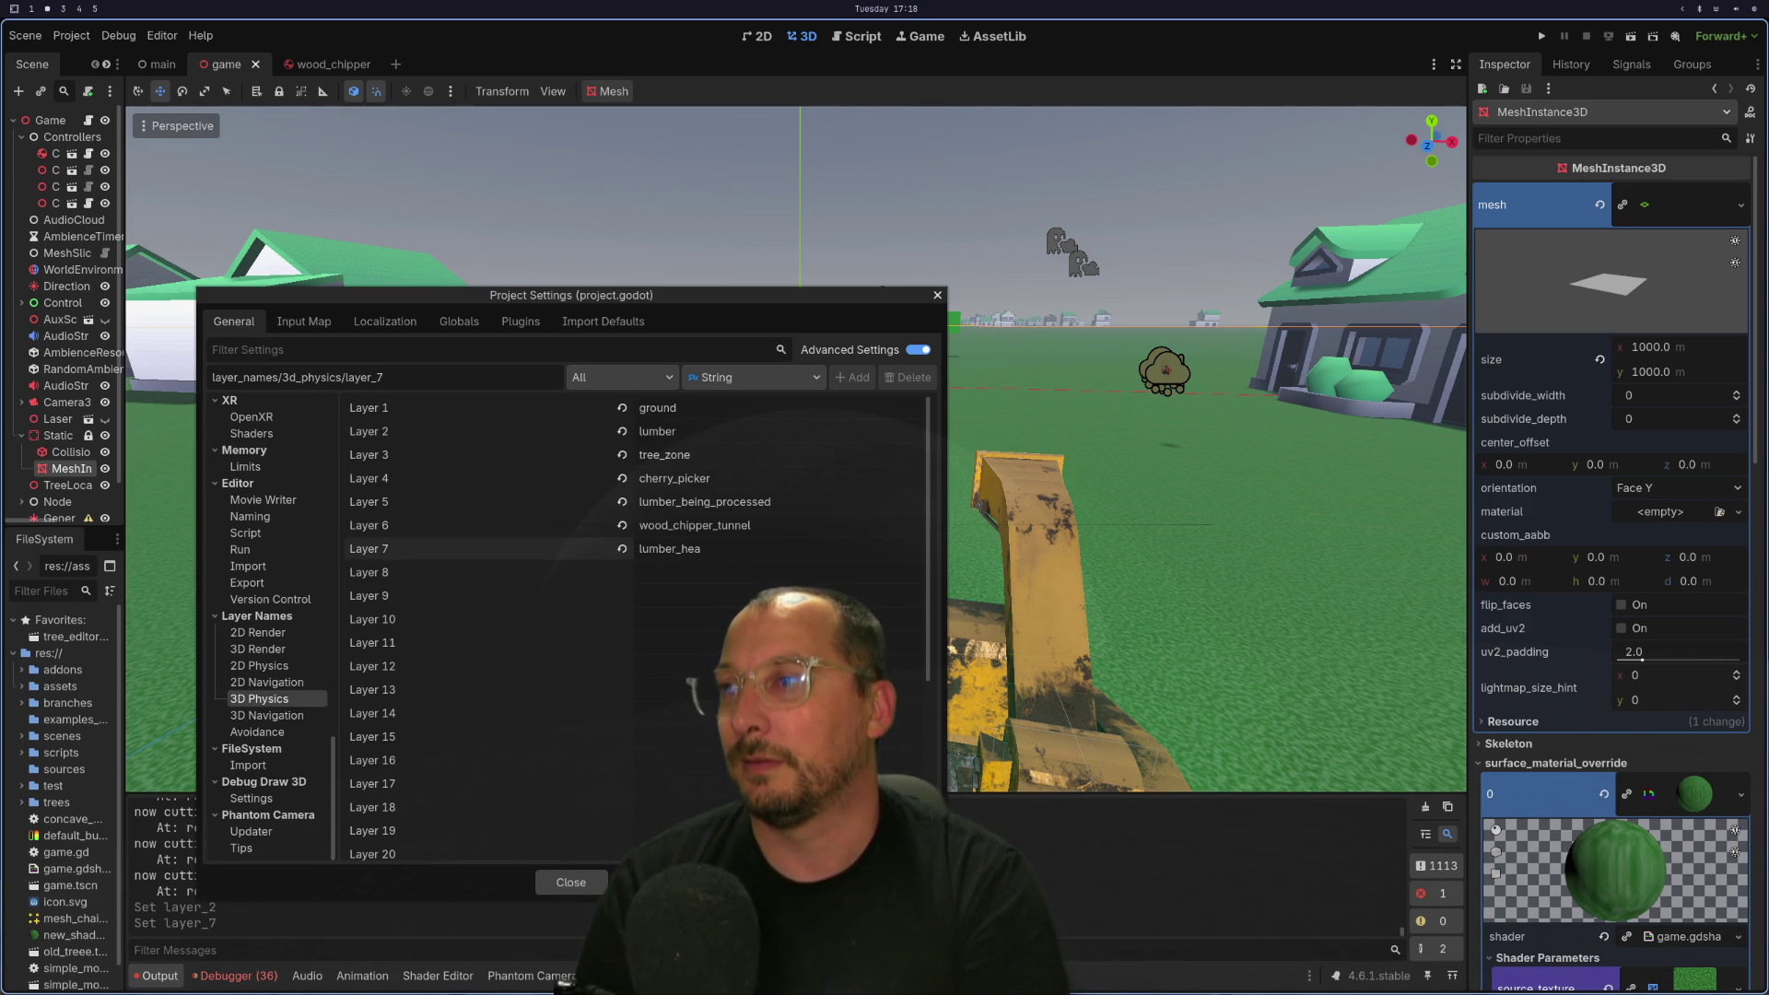
pyautogui.press('BackSpace')
pyautogui.write('ld')
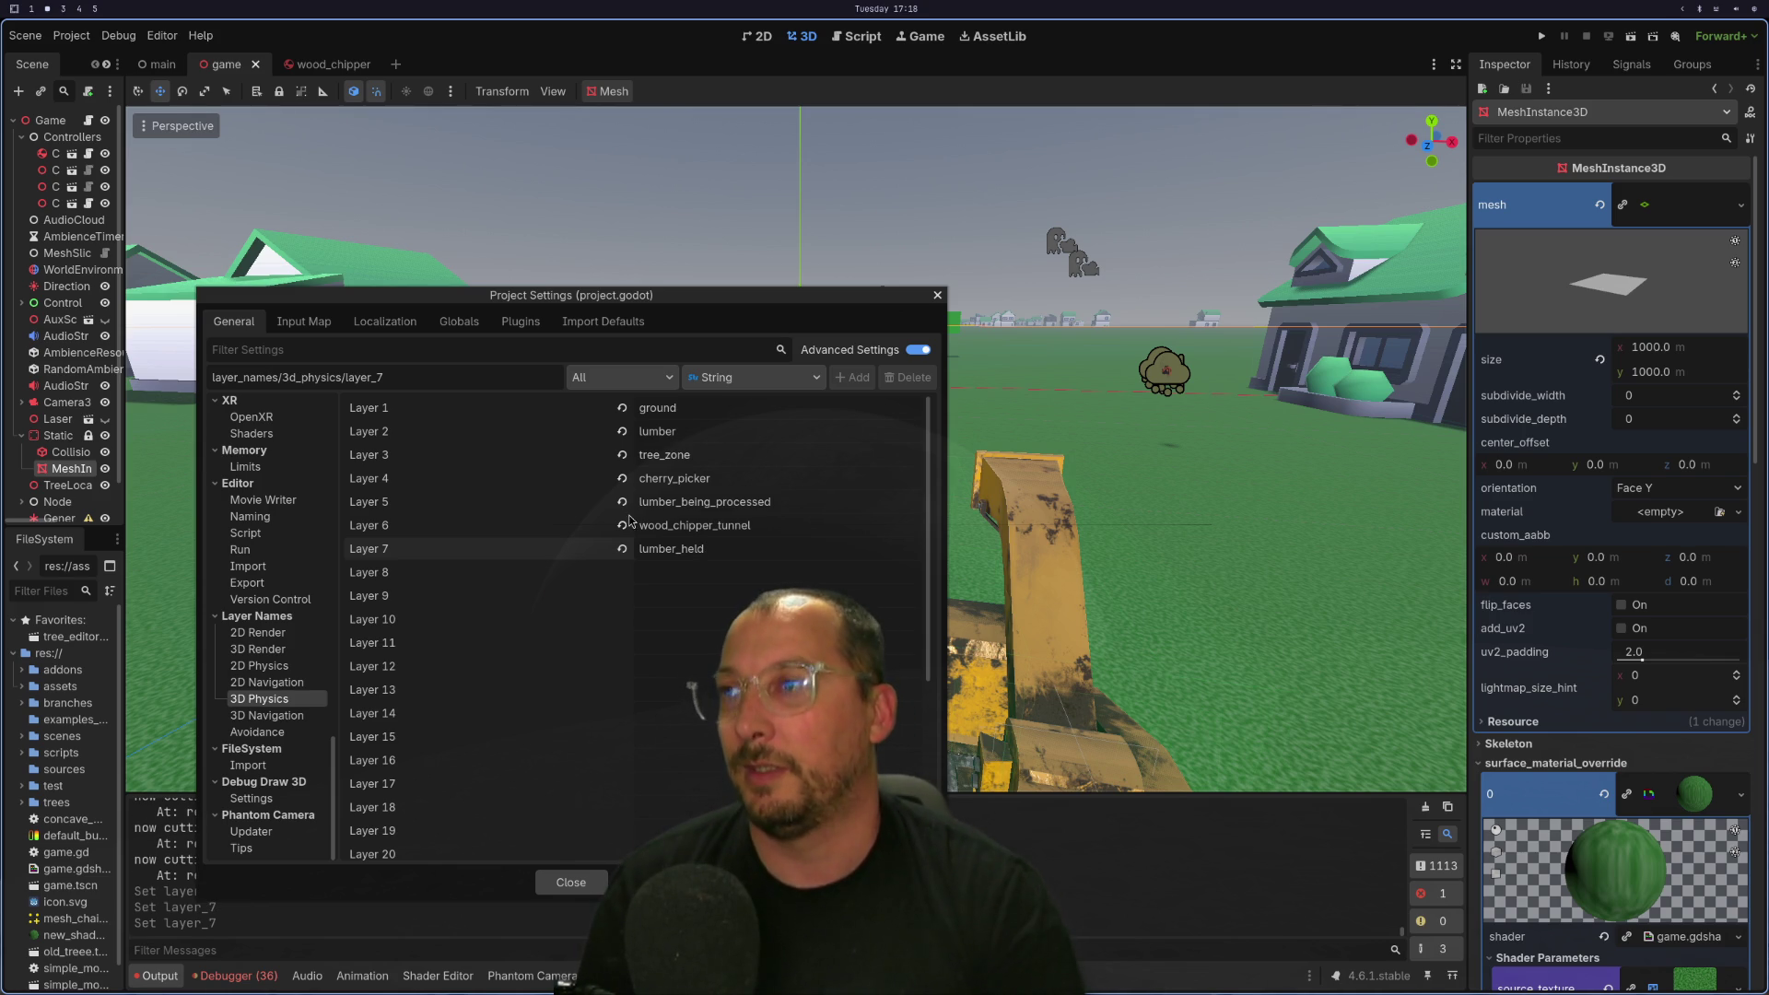
# Review the layer names lumber and lumber_held, then close Project Settings.
pyautogui.click(684, 433)
pyautogui.click(693, 549)
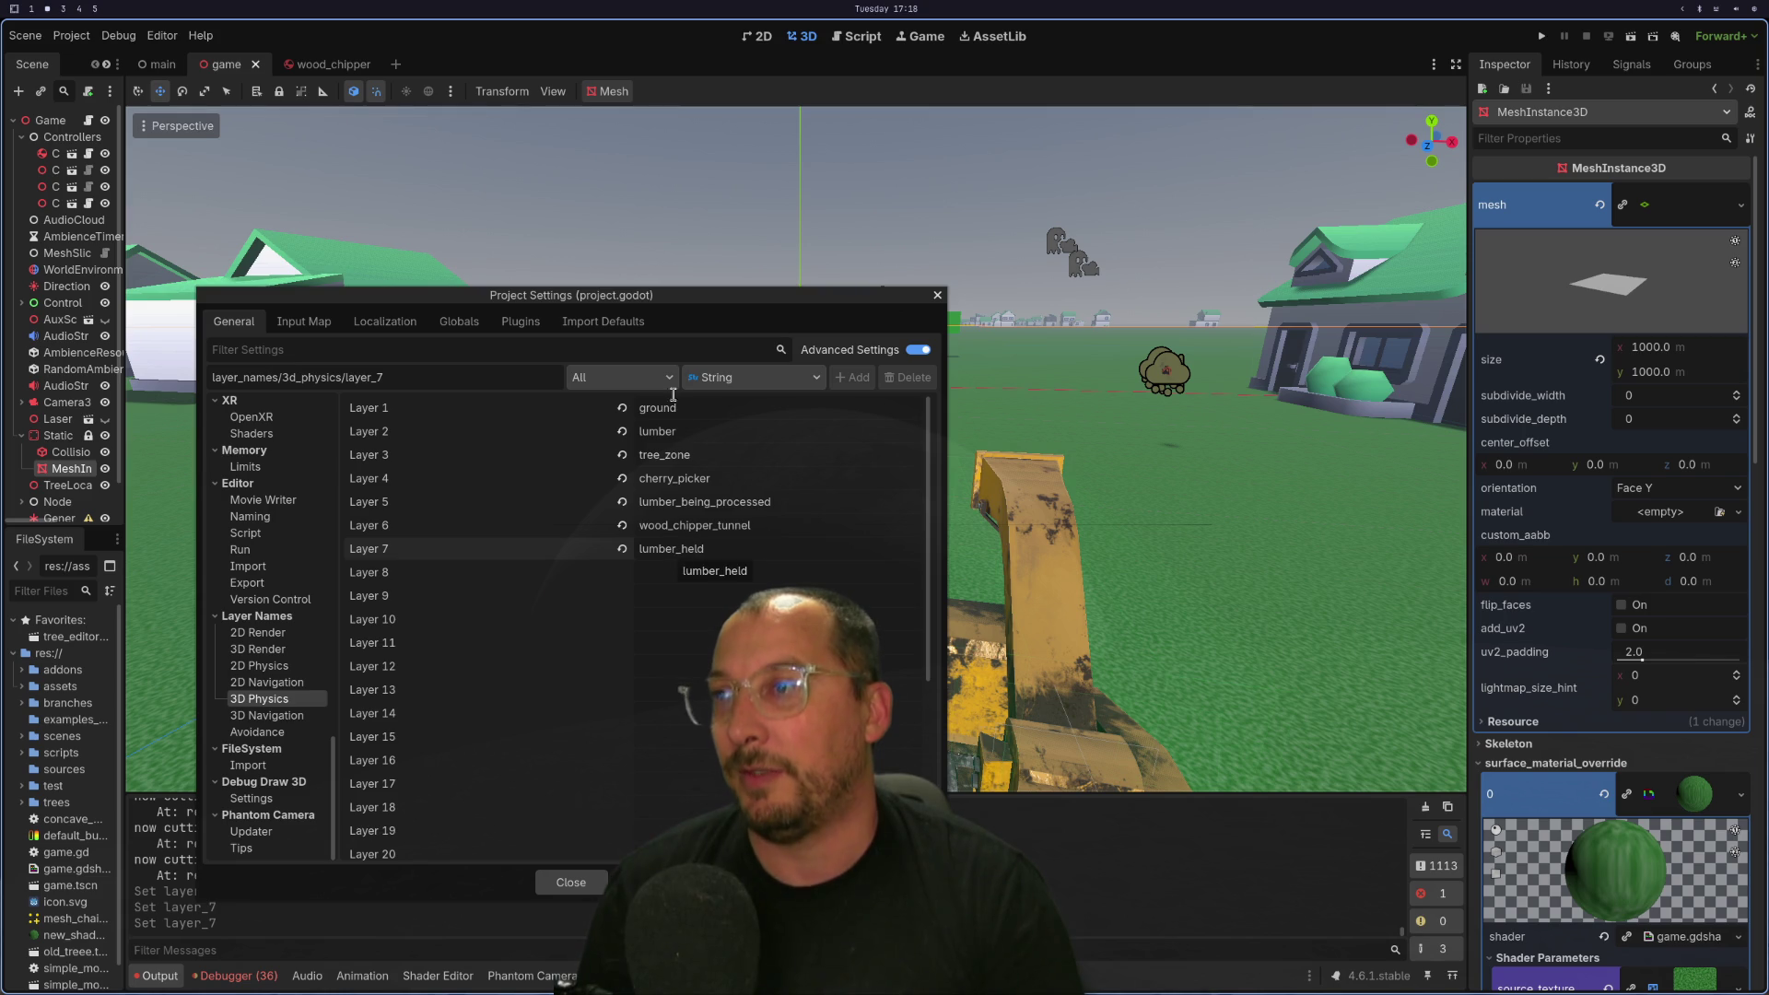
pyautogui.click(658, 433)
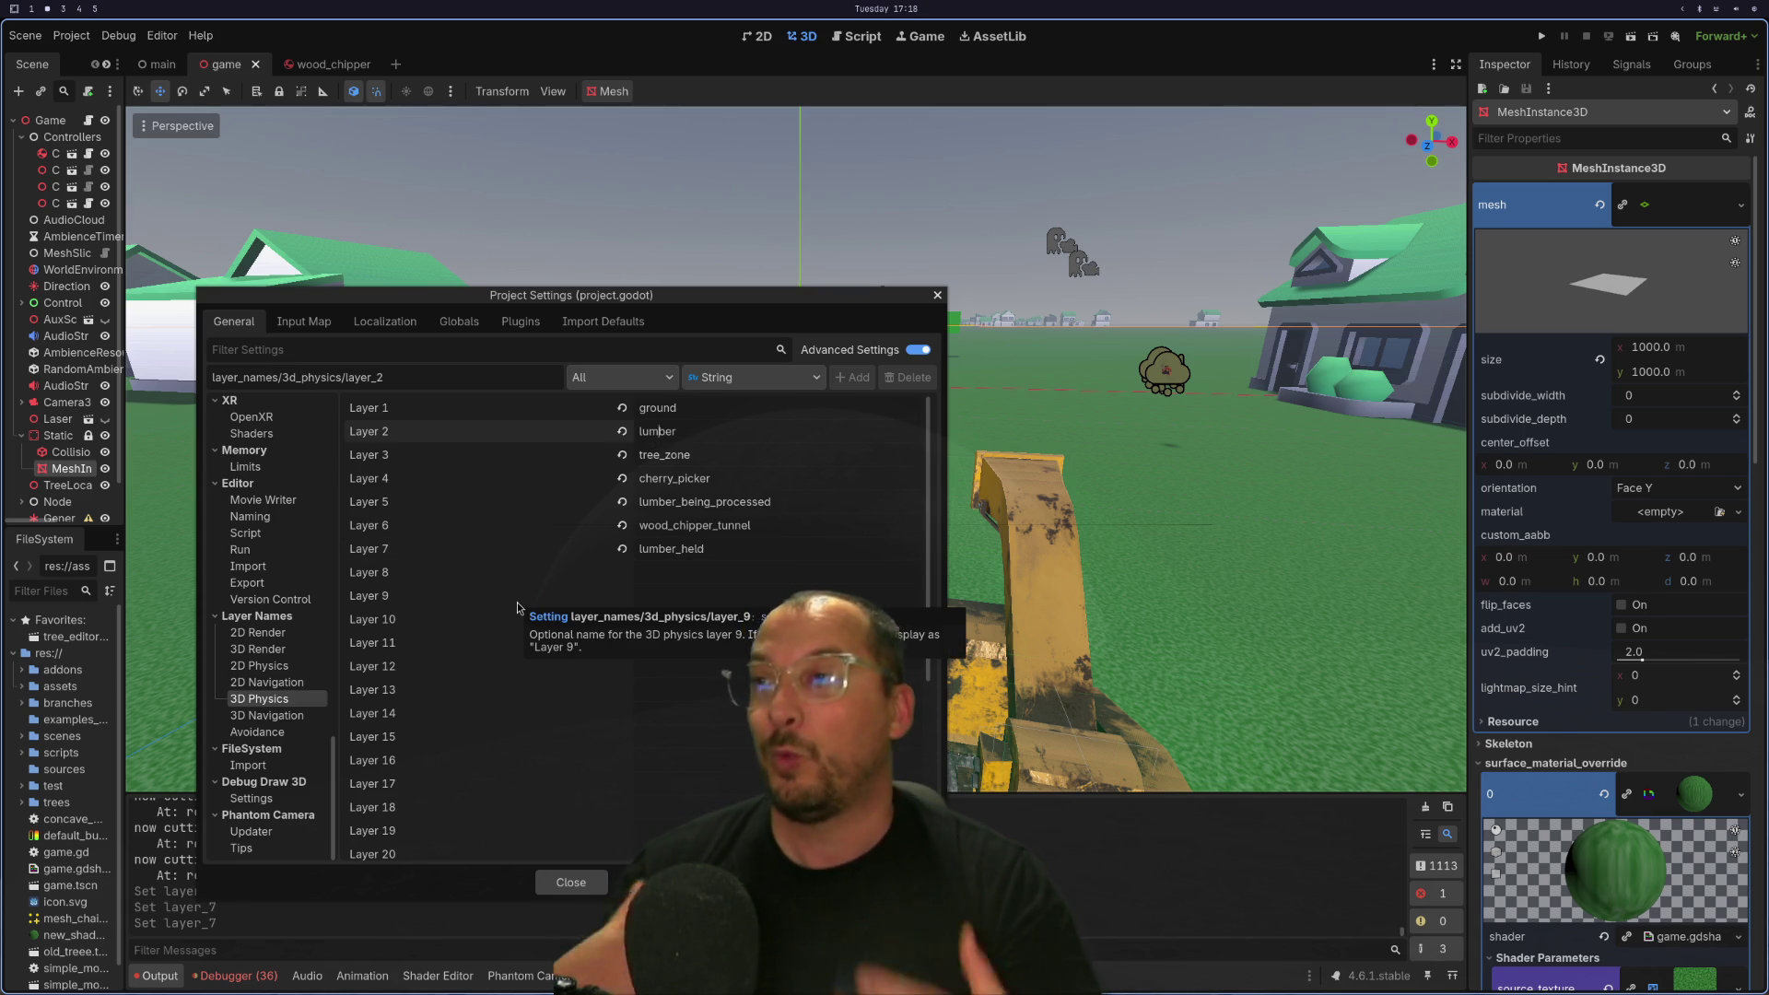
pyautogui.click(721, 553)
pyautogui.click(688, 430)
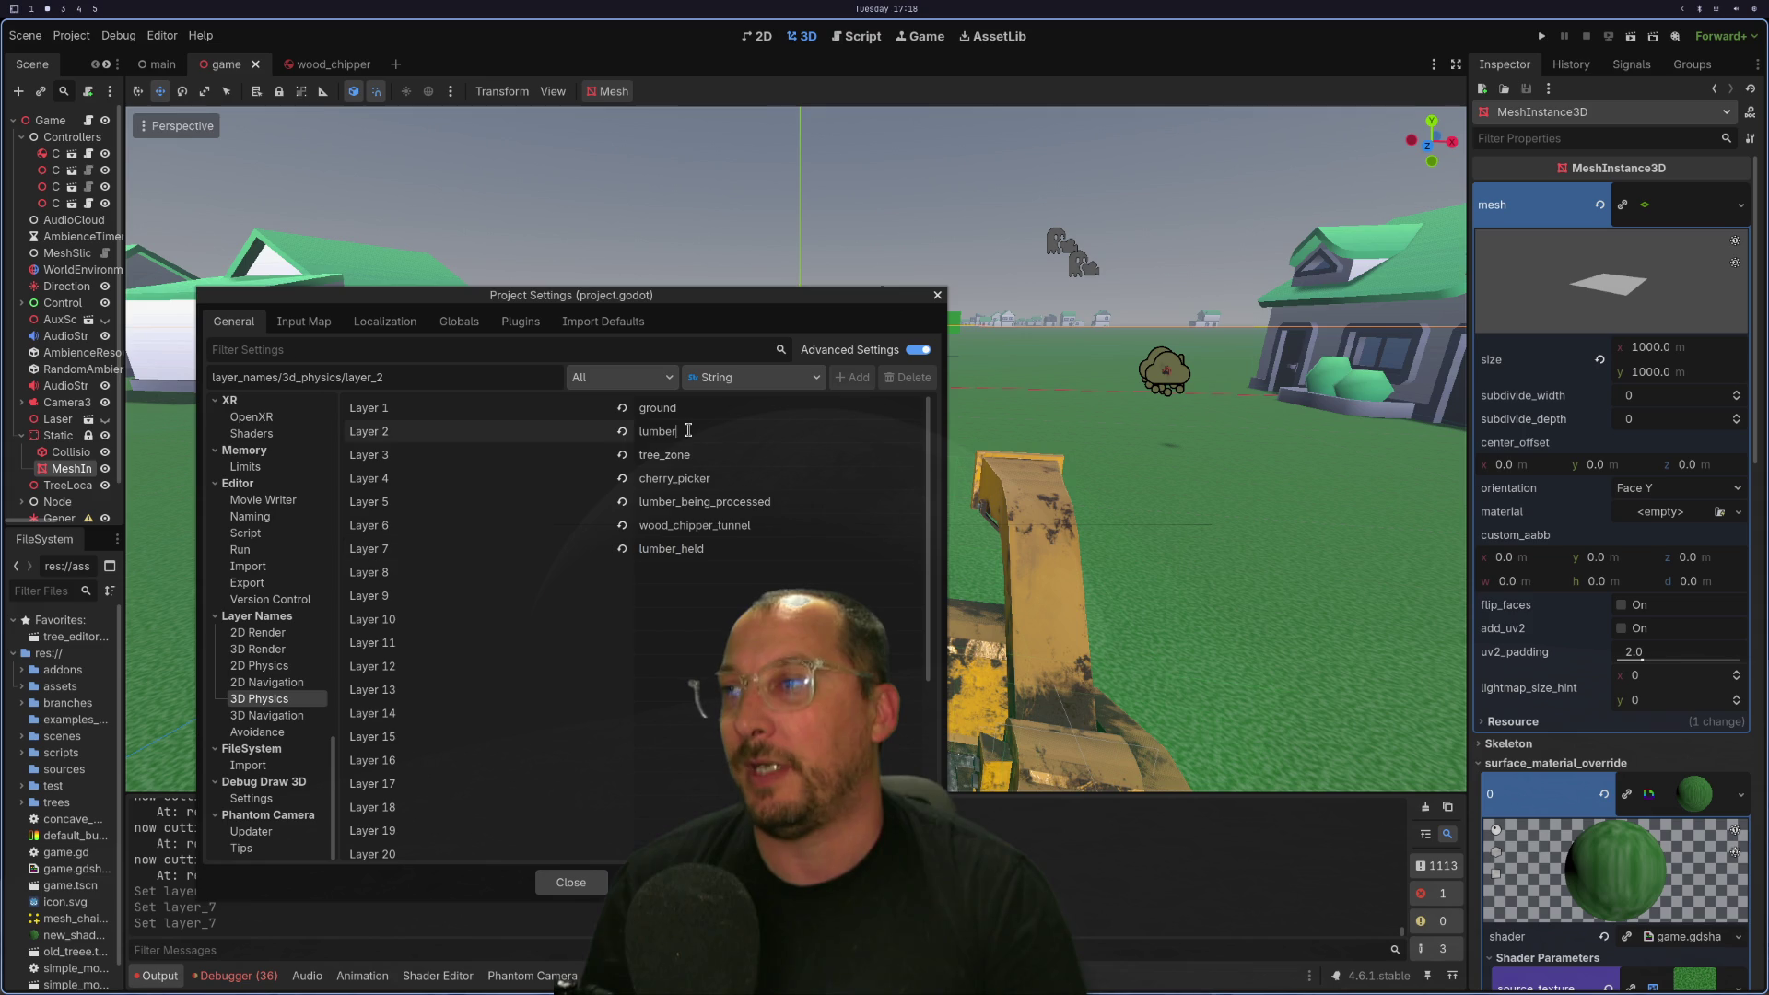
pyautogui.click(673, 550)
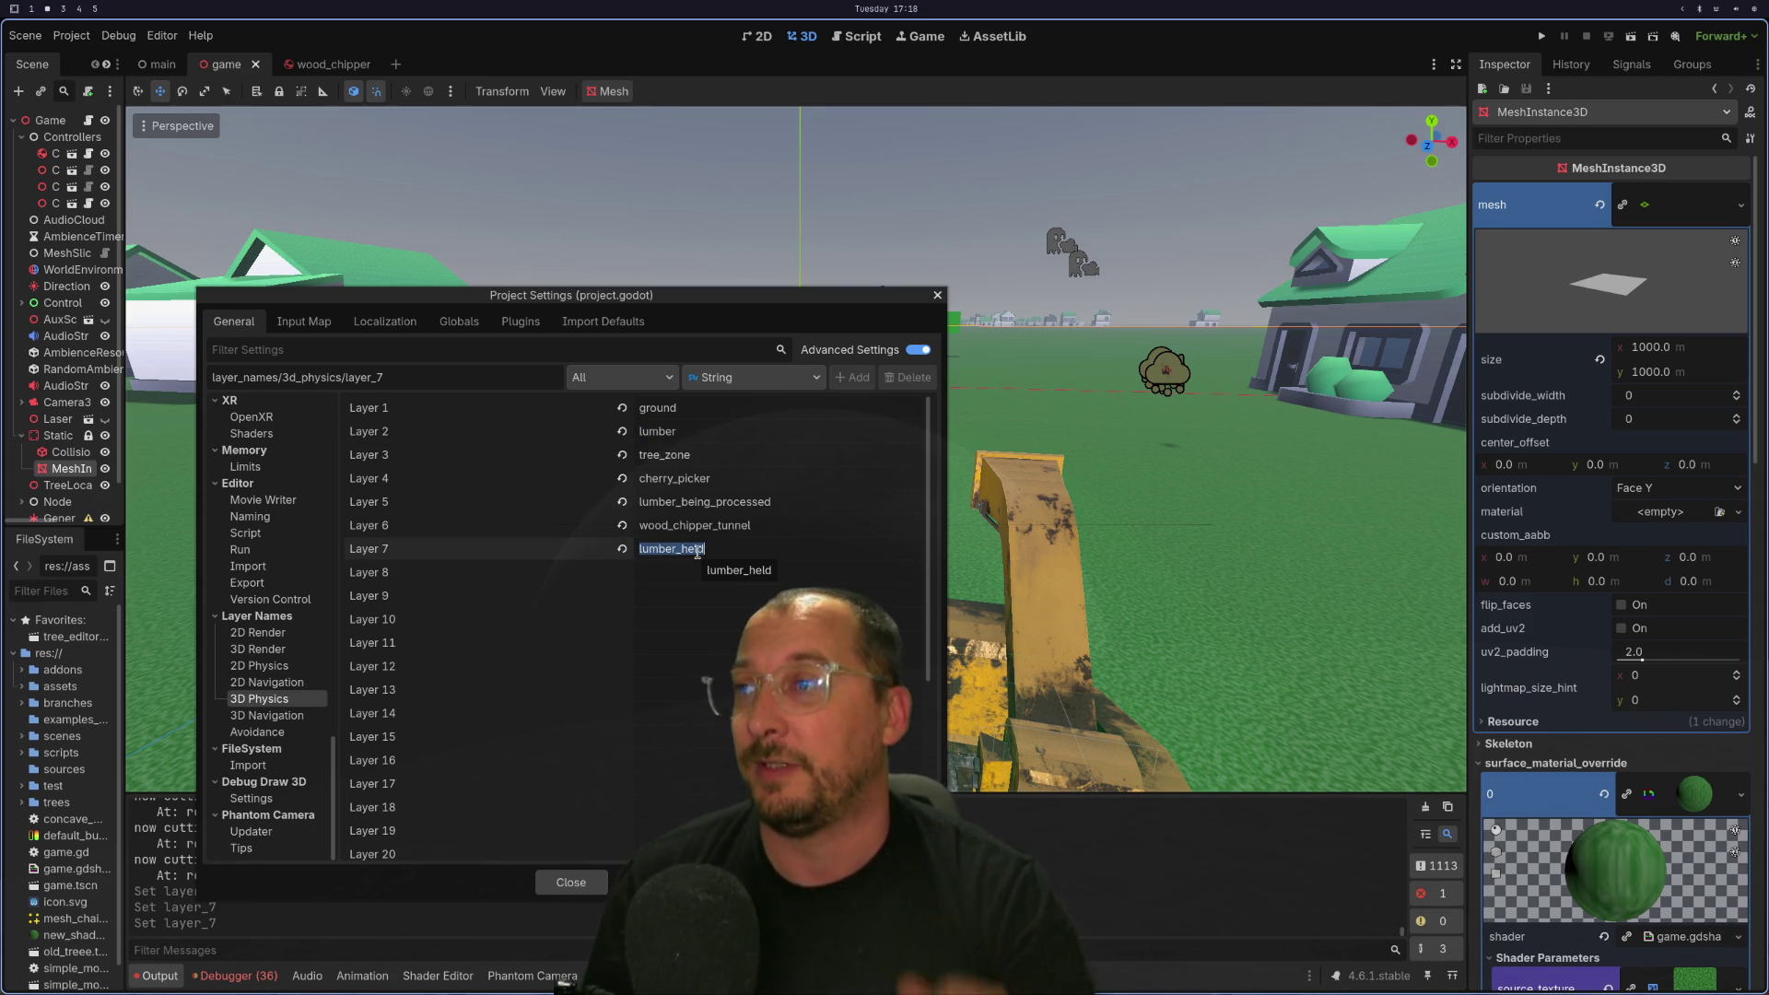
pyautogui.click(571, 882)
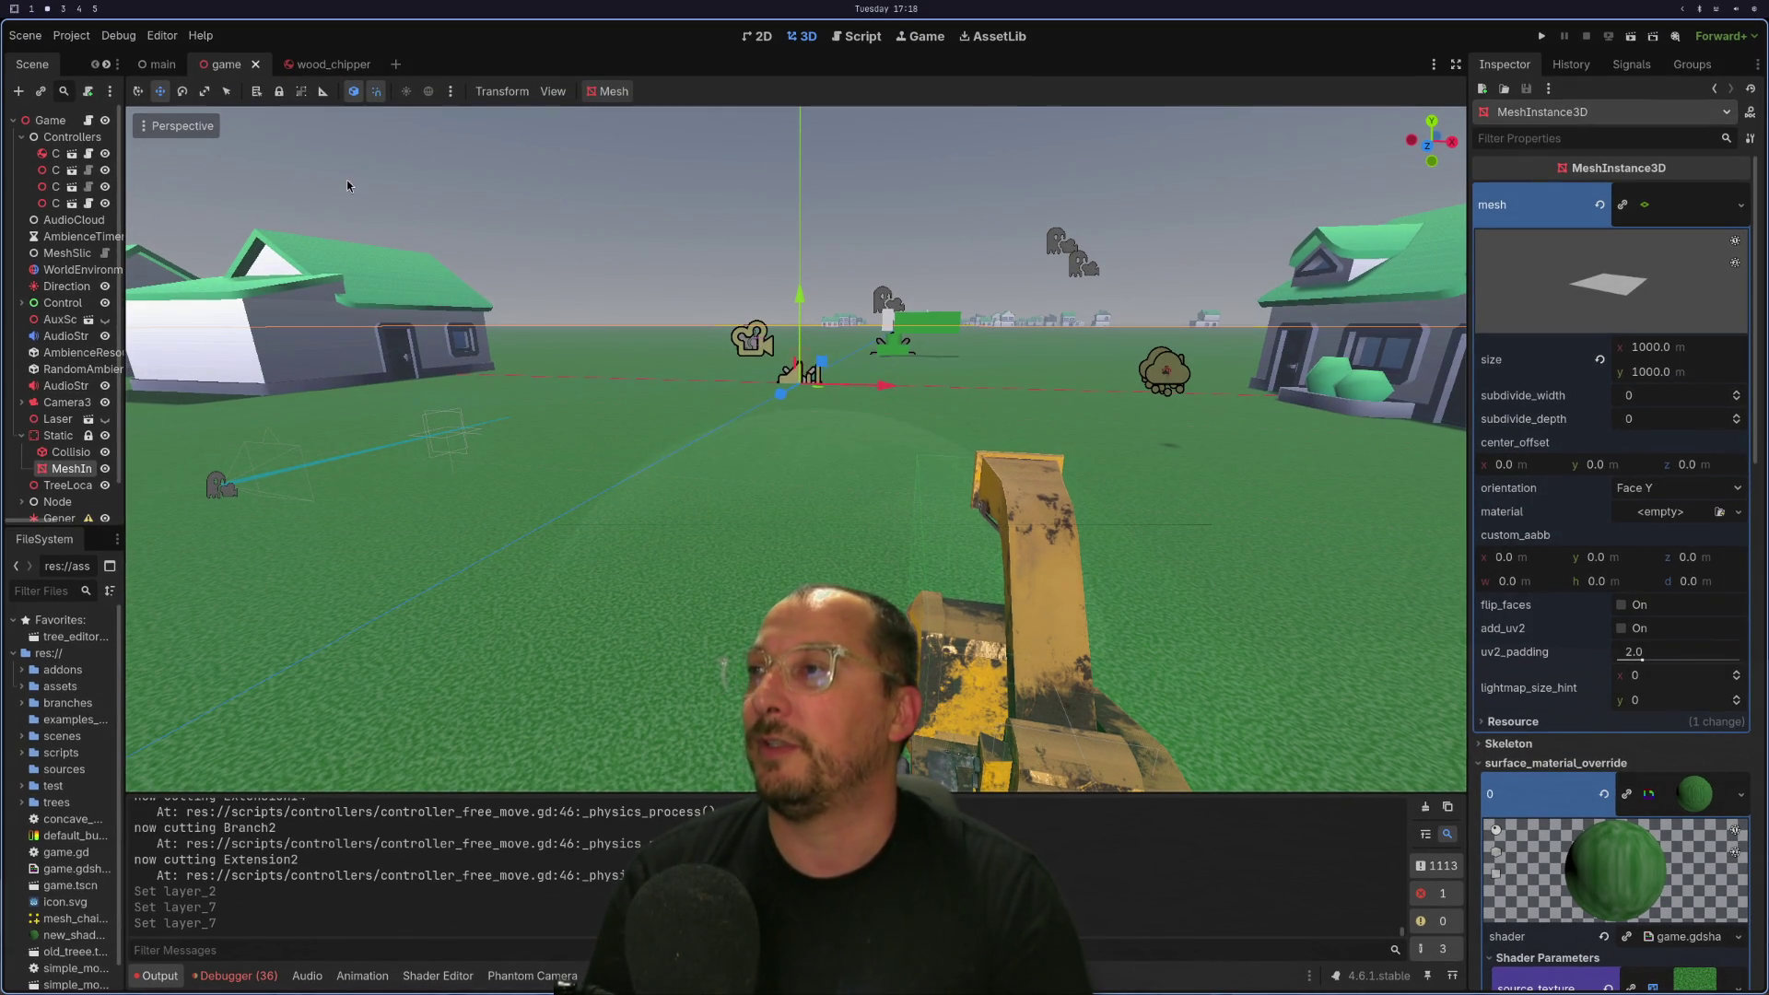
# Filter the FileSystem for 'controller' and open controller_free_move.tscn.
pyautogui.press('super+space')
pyautogui.press('Escape')
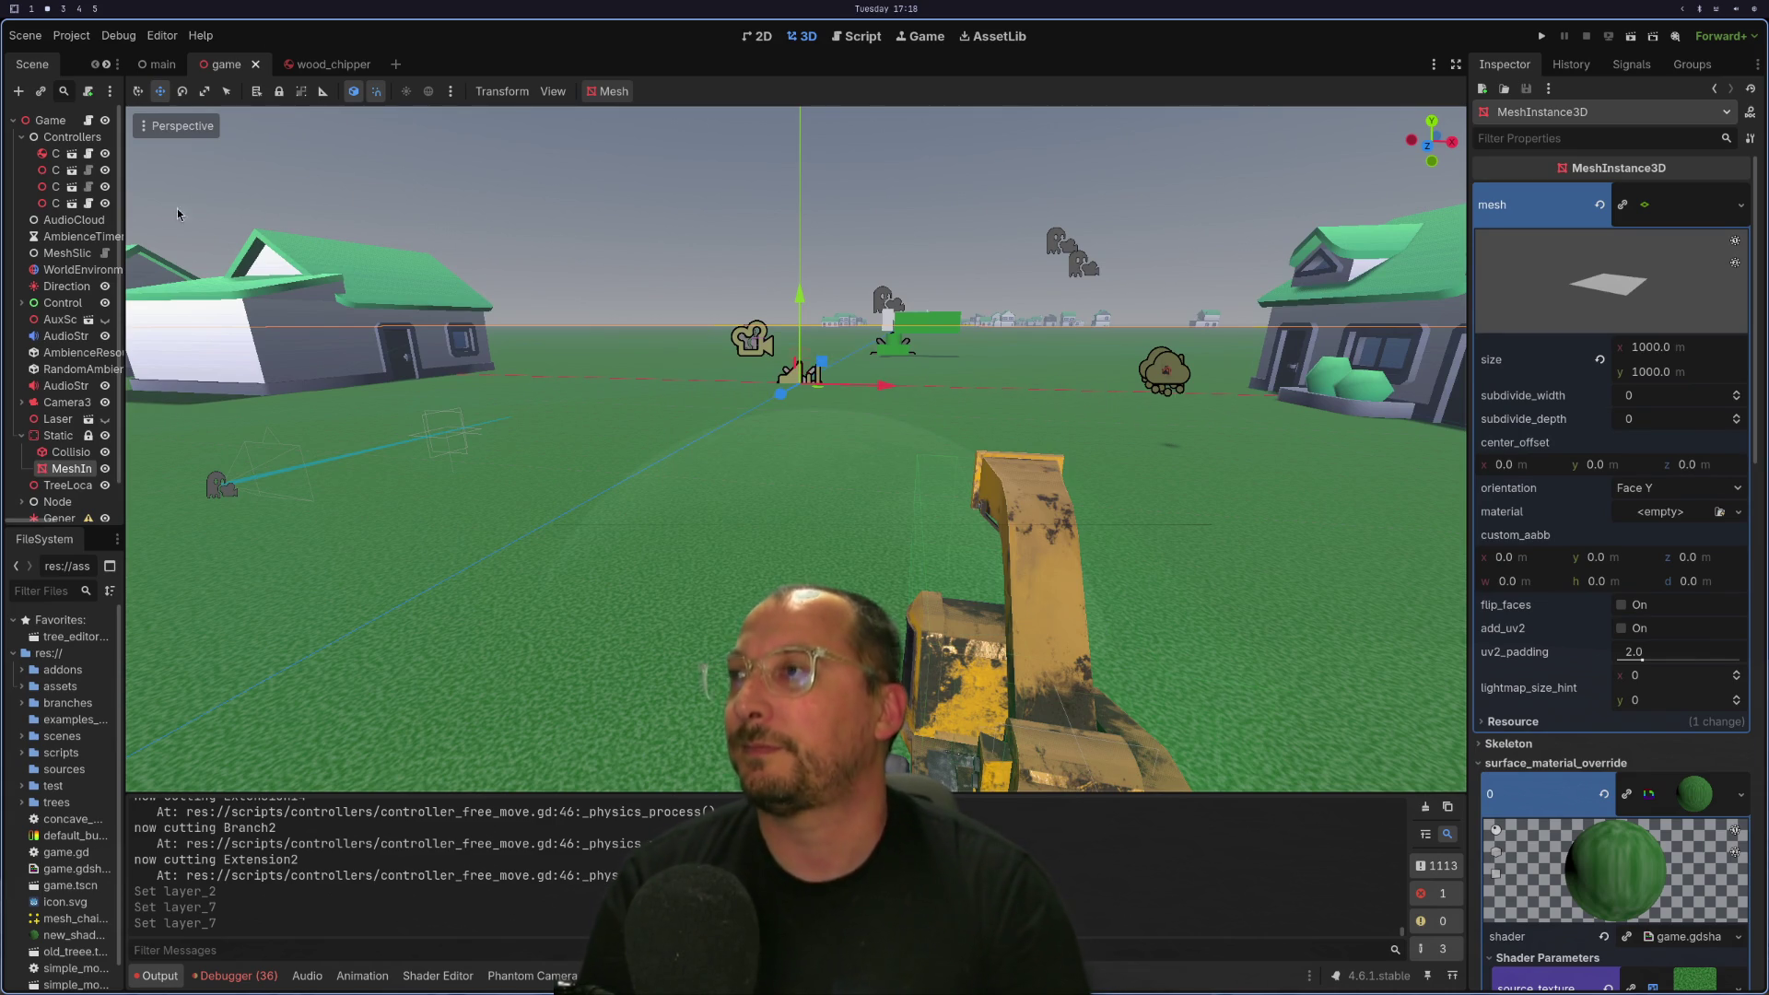
pyautogui.click(54, 591)
pyautogui.write('controller')
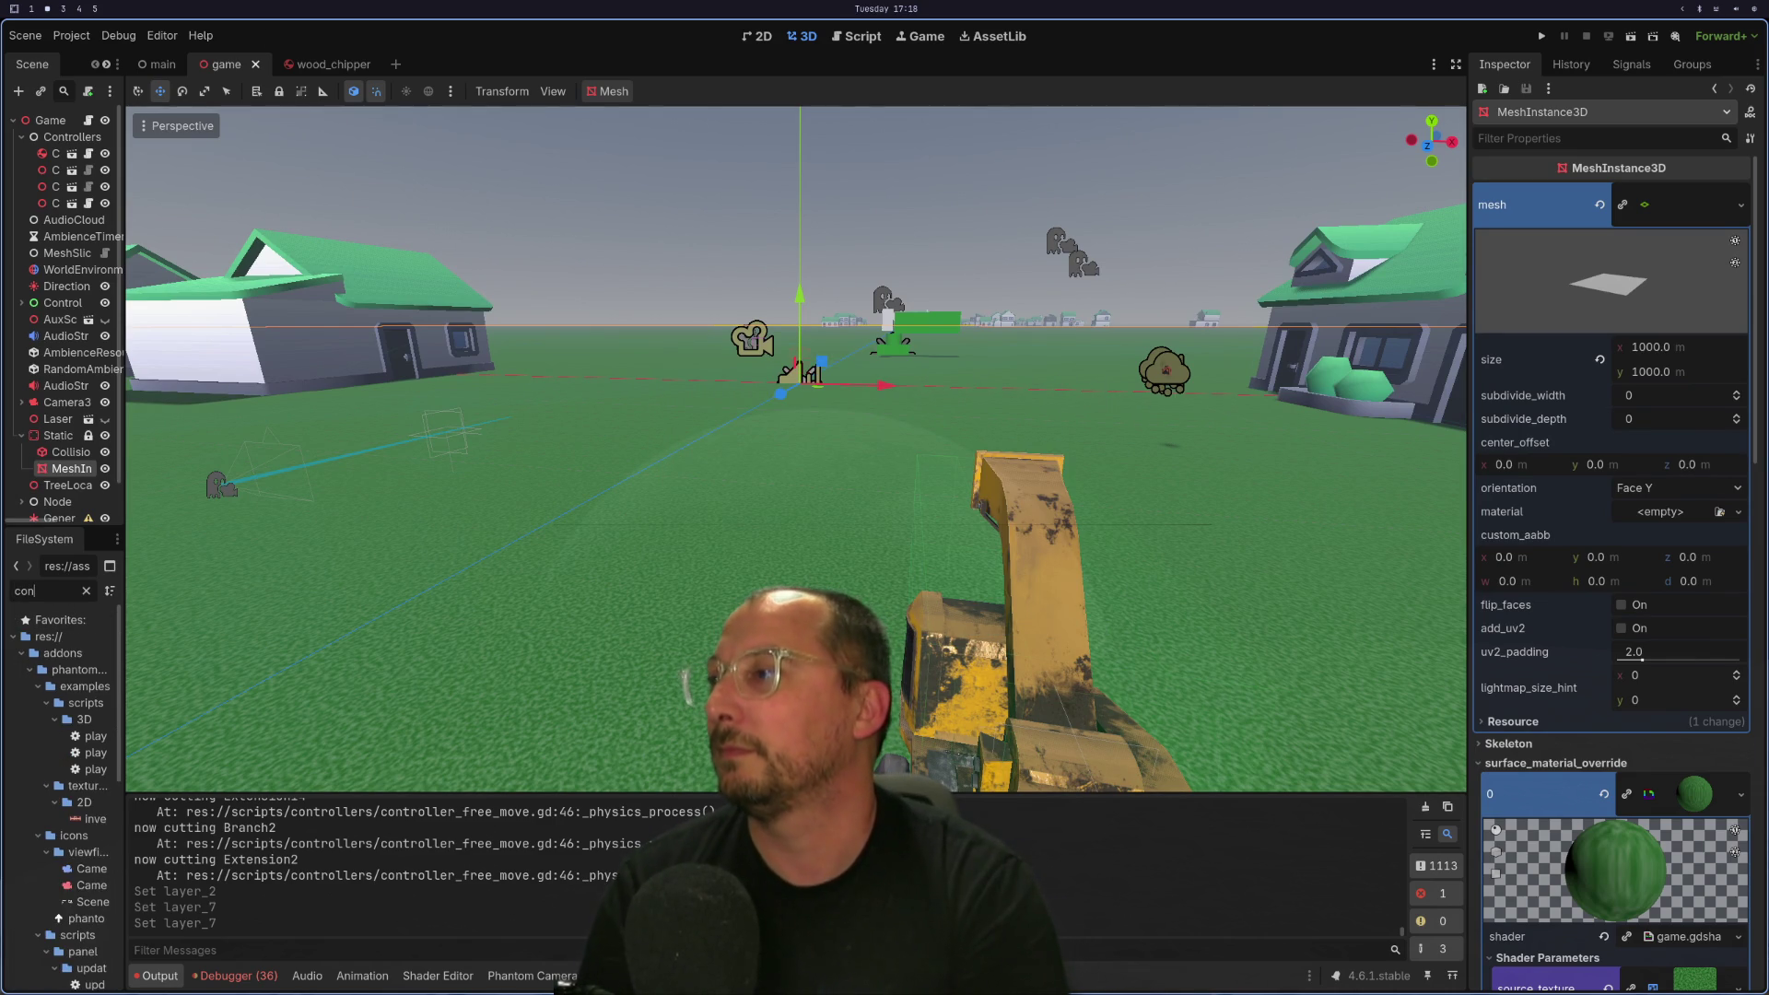
pyautogui.moveTo(122, 858); pyautogui.dragTo(367, 858)
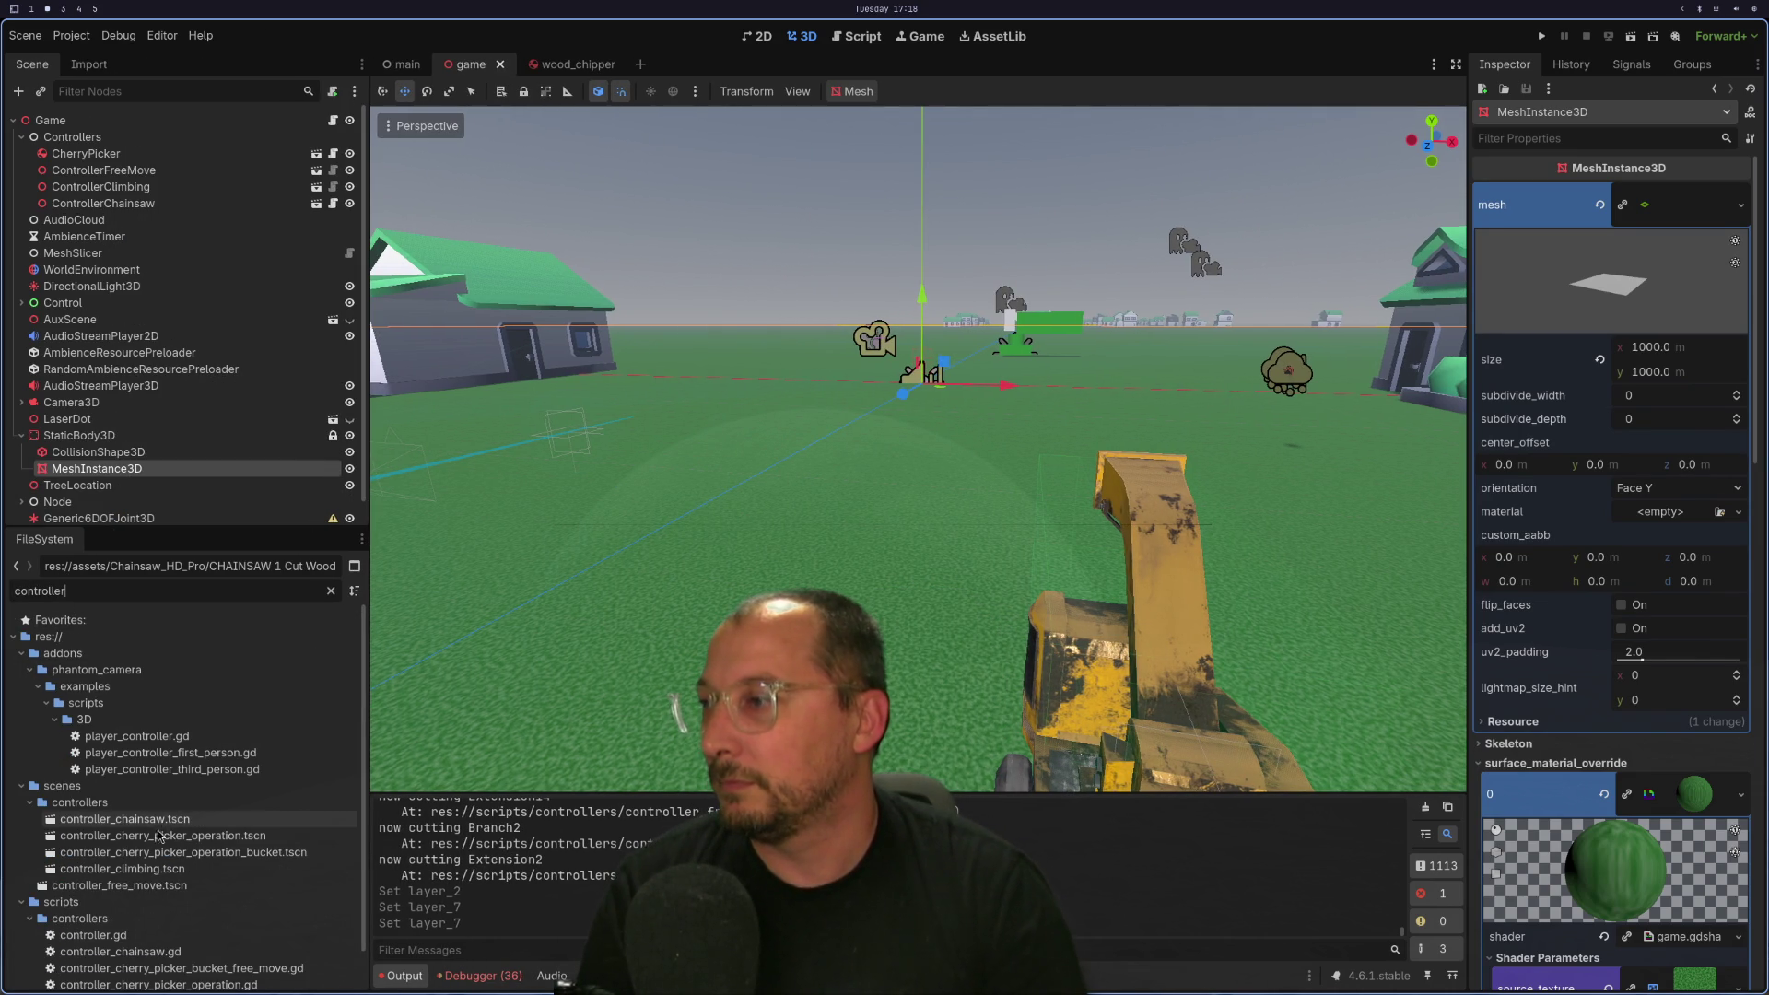
pyautogui.doubleClick(120, 886)
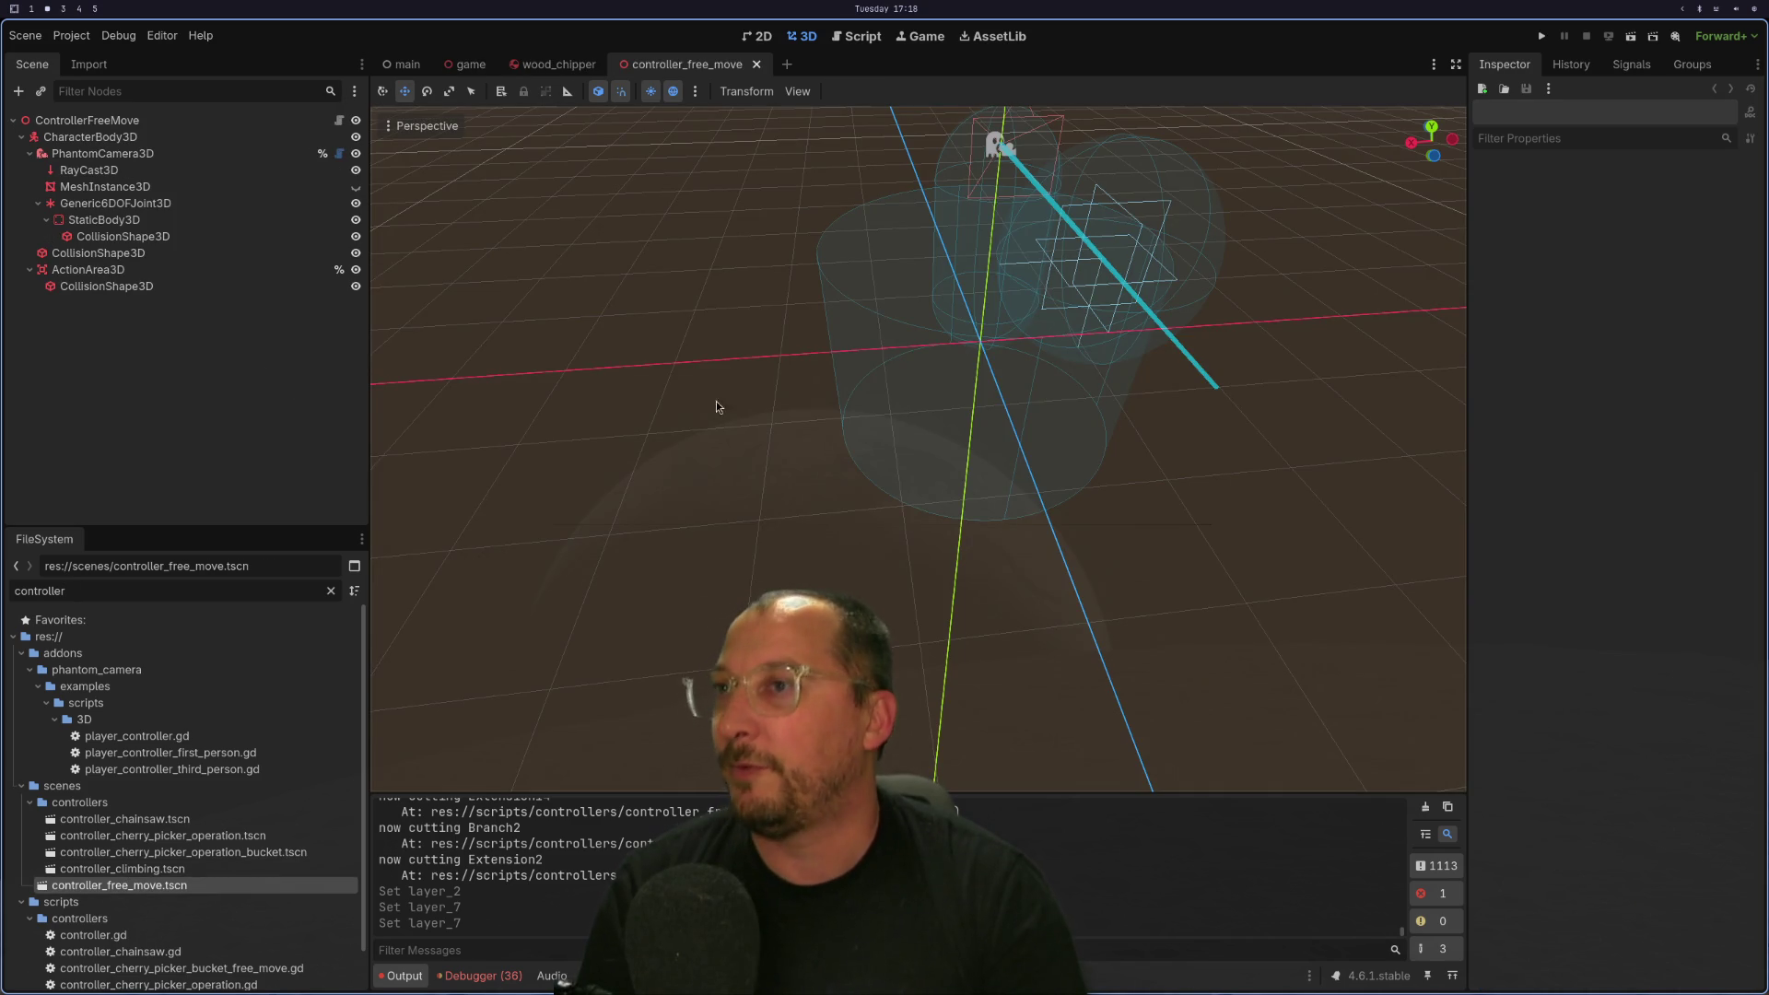
# Orbit around the character rig and select the ControllerFreeMove root node.
pyautogui.moveTo(858, 348)
pyautogui.mouseDown()
pyautogui.moveTo(1054, 505)
pyautogui.moveTo(991, 491)
pyautogui.moveTo(759, 582)
pyautogui.moveTo(730, 518)
pyautogui.mouseUp()
pyautogui.scroll(3, 735, 530)
pyautogui.scroll(2, 748, 539)
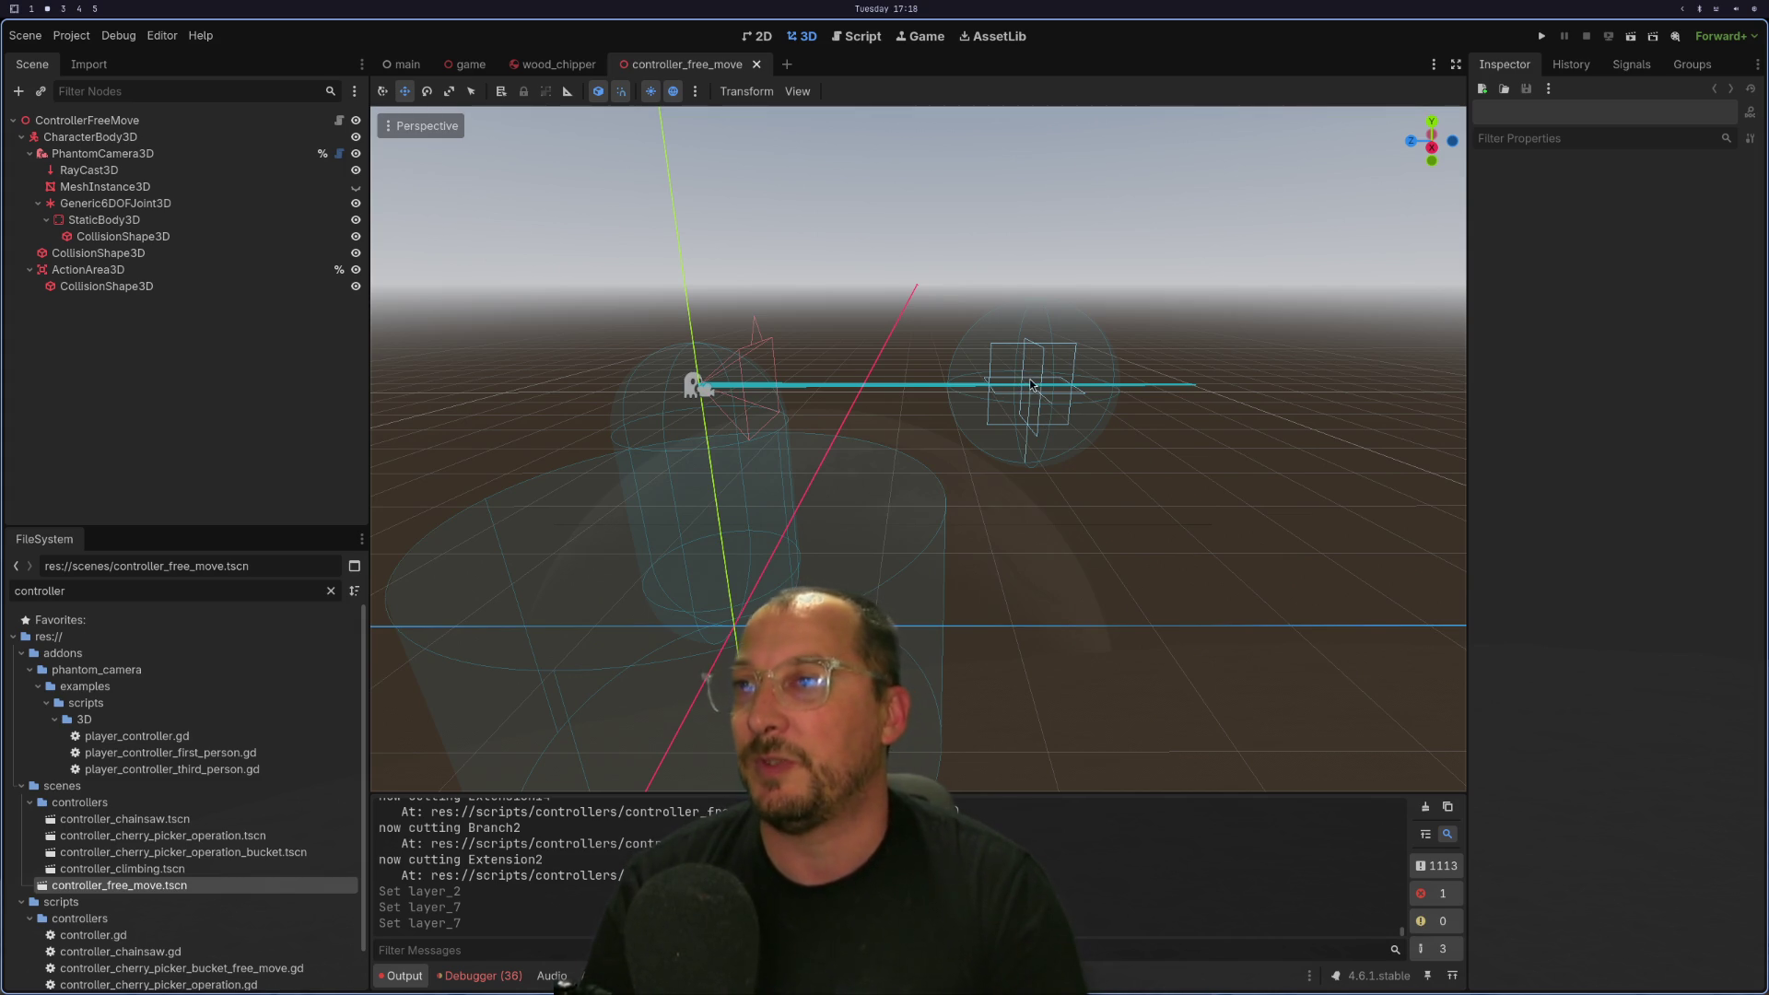
pyautogui.moveTo(674, 410)
pyautogui.mouseDown()
pyautogui.moveTo(743, 439)
pyautogui.moveTo(895, 302)
pyautogui.moveTo(575, 451)
pyautogui.moveTo(818, 333)
pyautogui.moveTo(919, 334)
pyautogui.moveTo(848, 191)
pyautogui.mouseUp()
pyautogui.scroll(3, 817, 334)
pyautogui.scroll(-3, 816, 346)
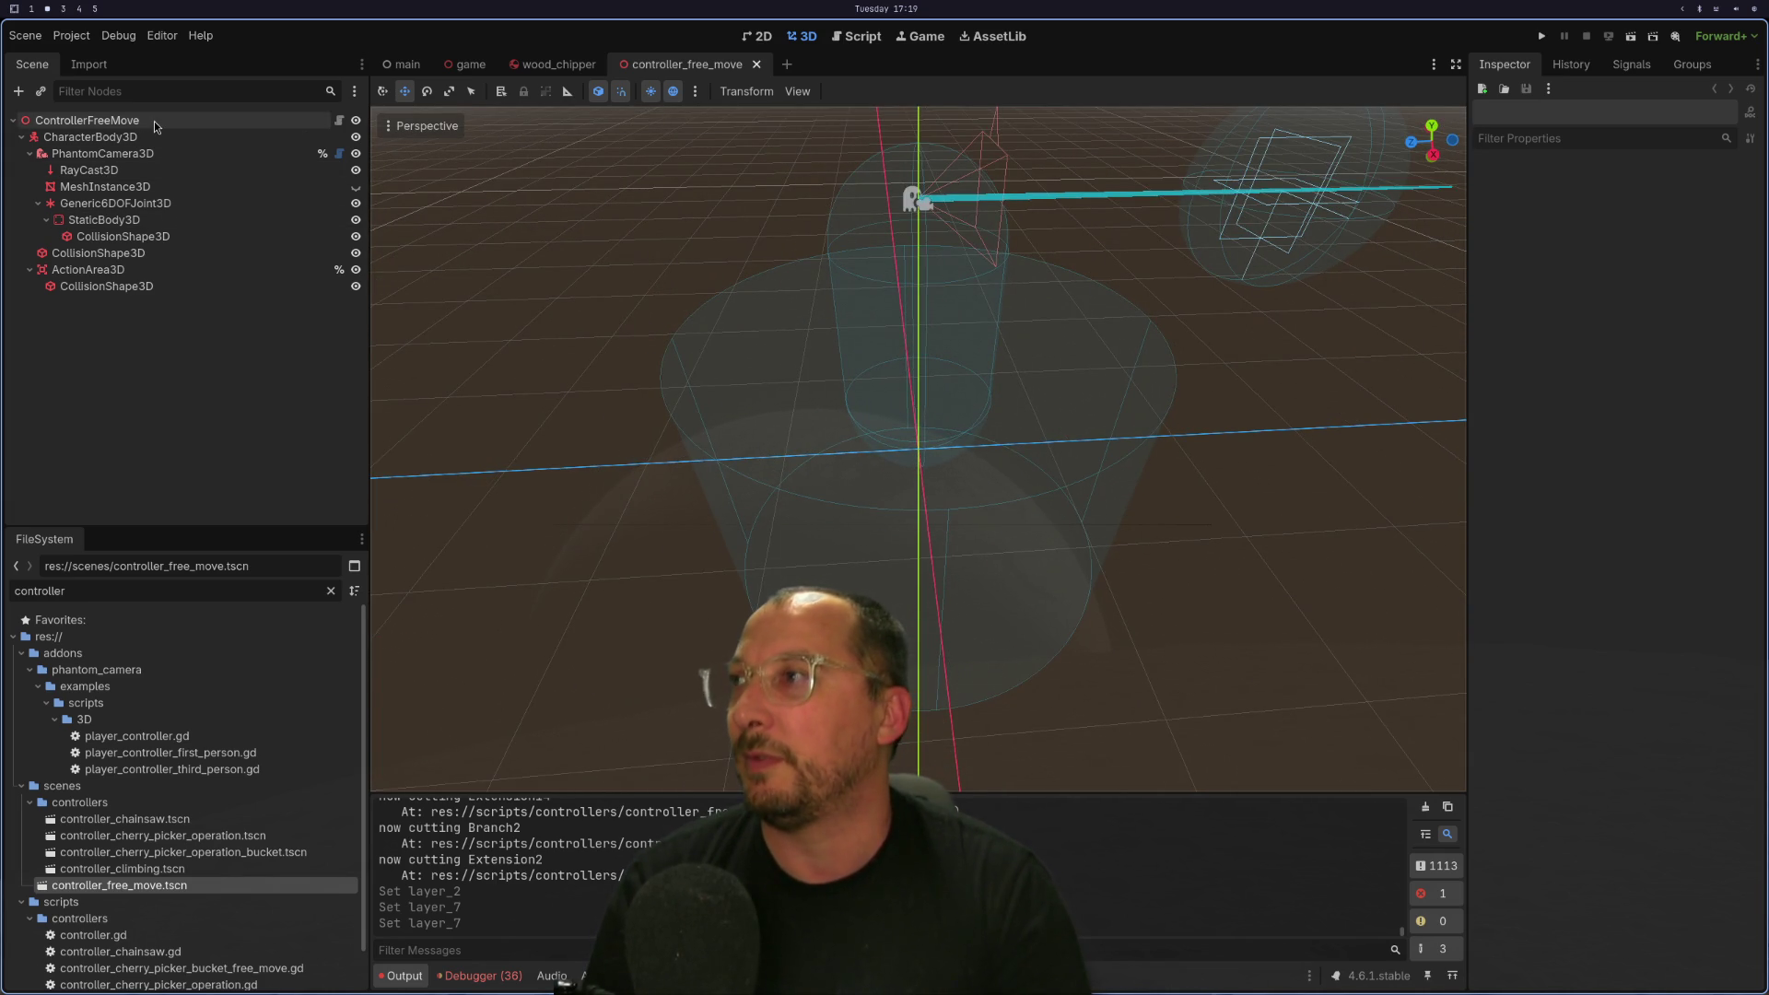
pyautogui.click(92, 120)
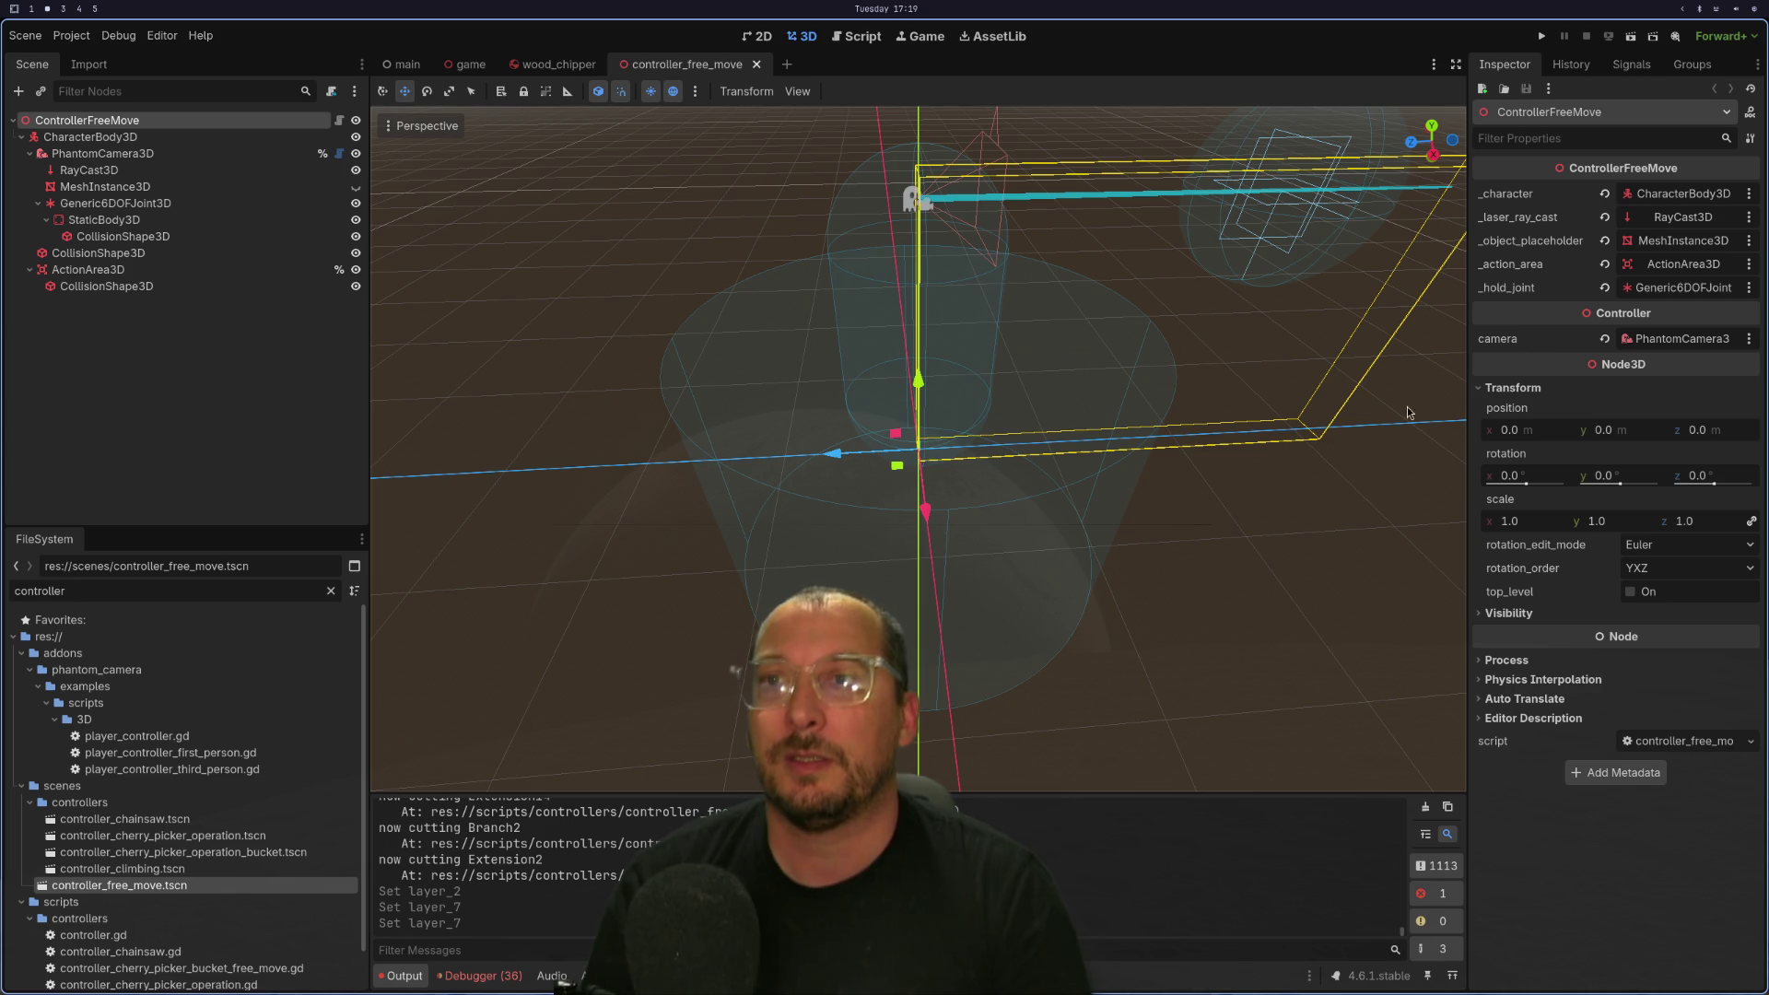
# Enable collision mask bit 2 (lumber) on the free-move CharacterBody3D.
pyautogui.click(91, 136)
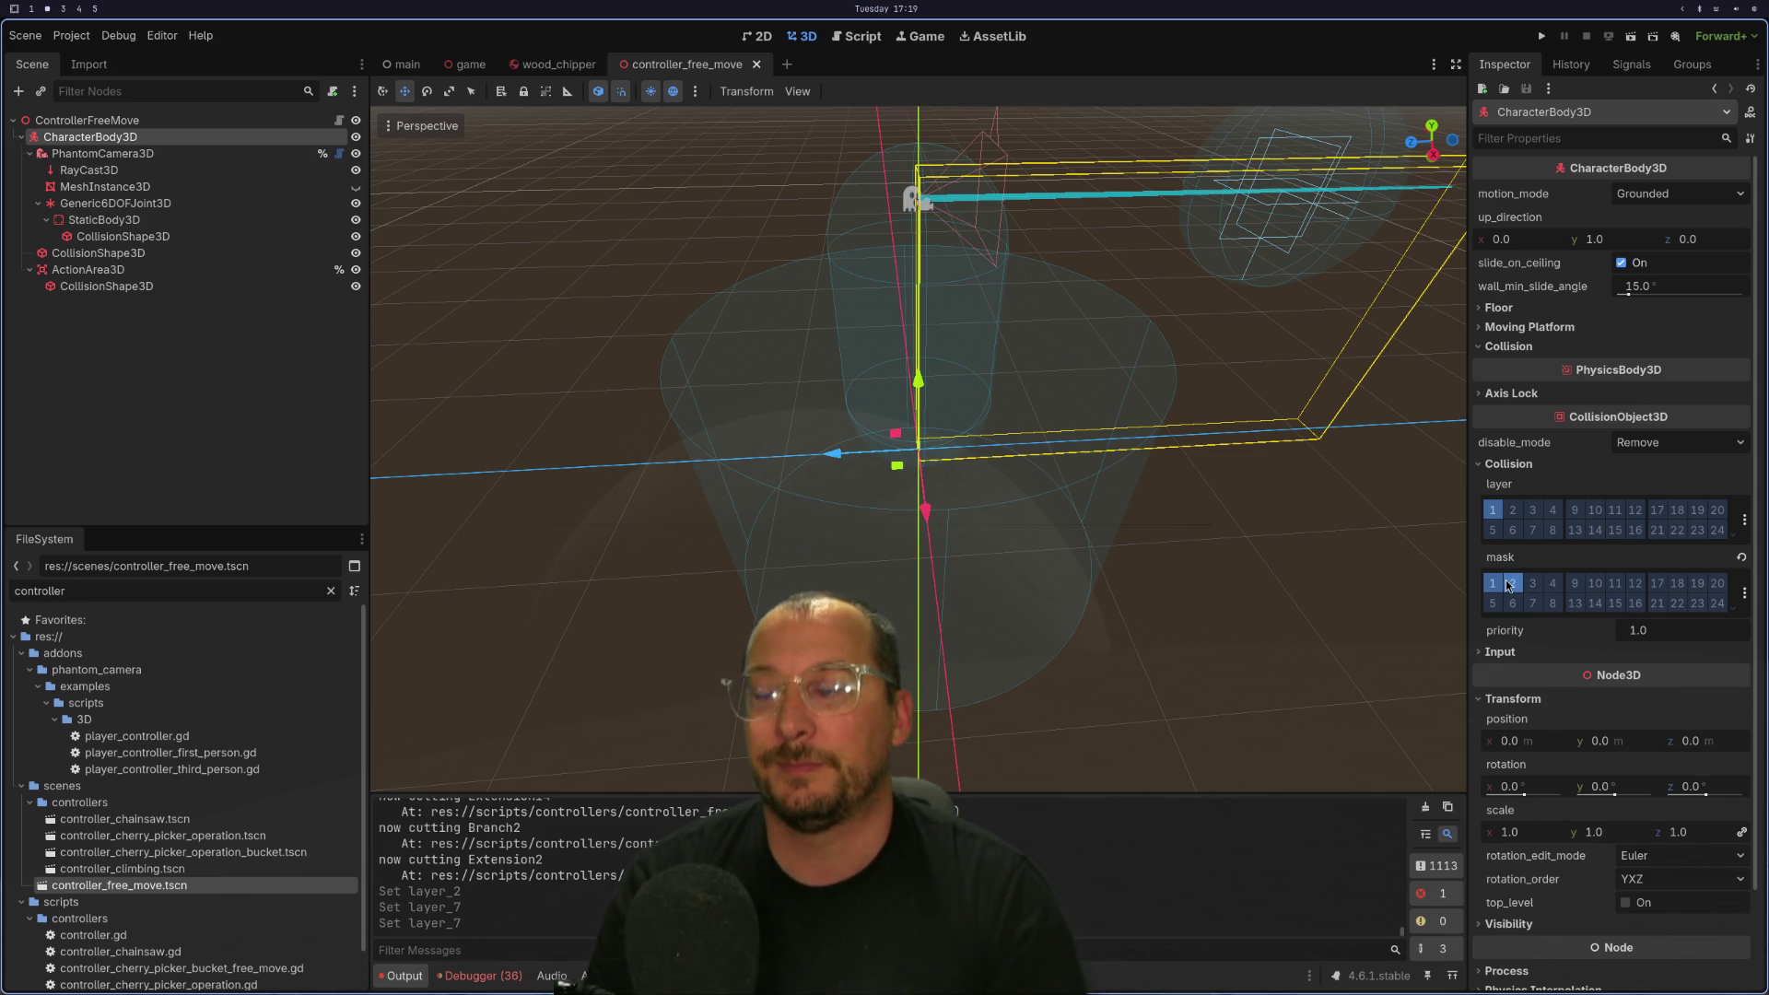
pyautogui.click(1510, 584)
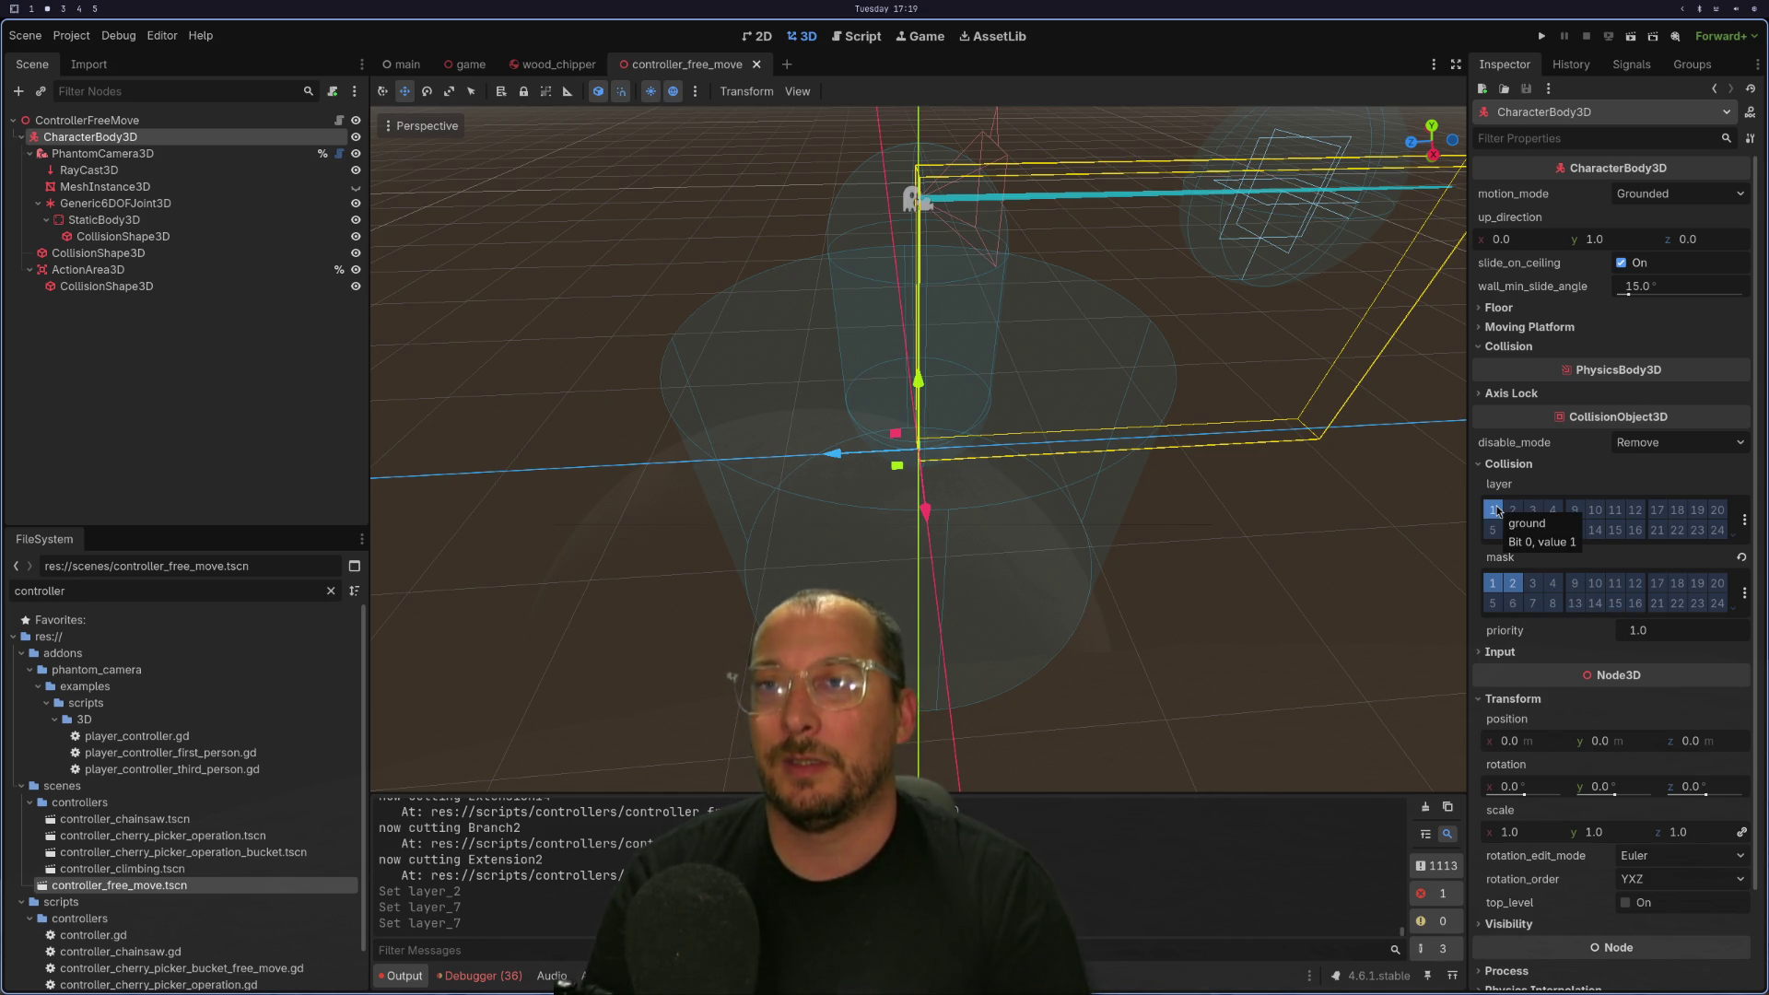
pyautogui.press('super+1')
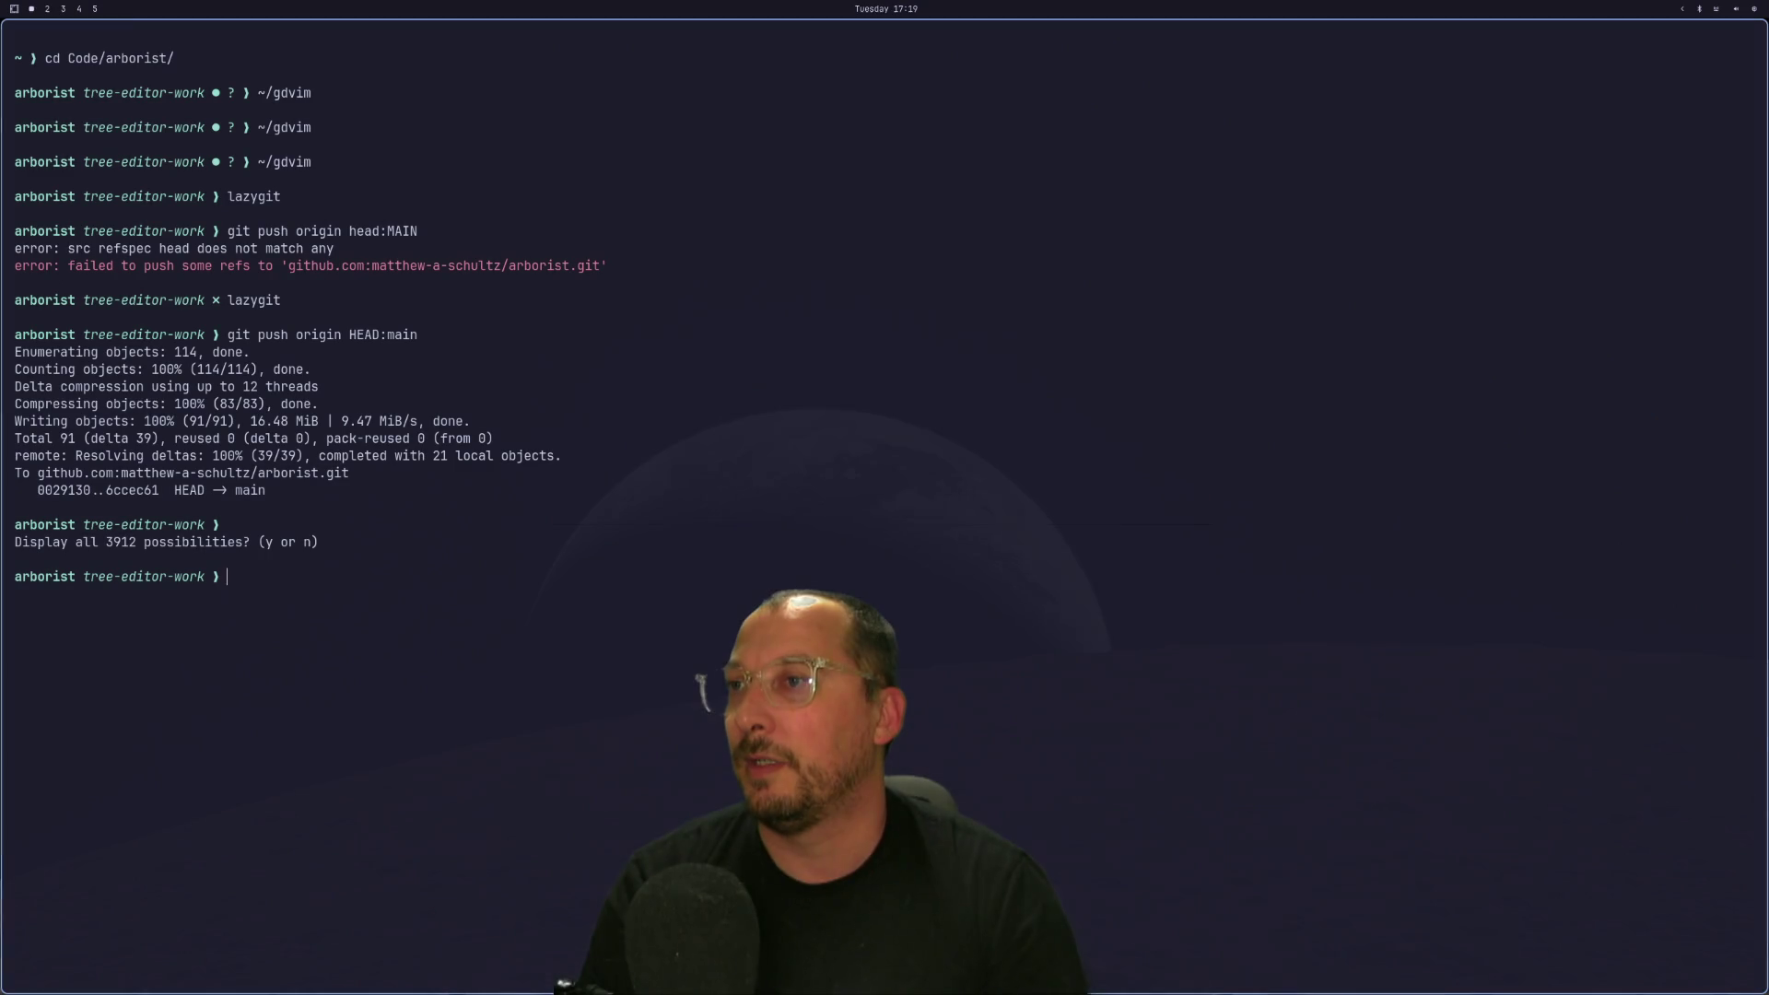
# Launch LazyVim in ~/gdvim from the terminal's shell history.
pyautogui.press('super+2')
pyautogui.press('super+3')
pyautogui.press('super+2')
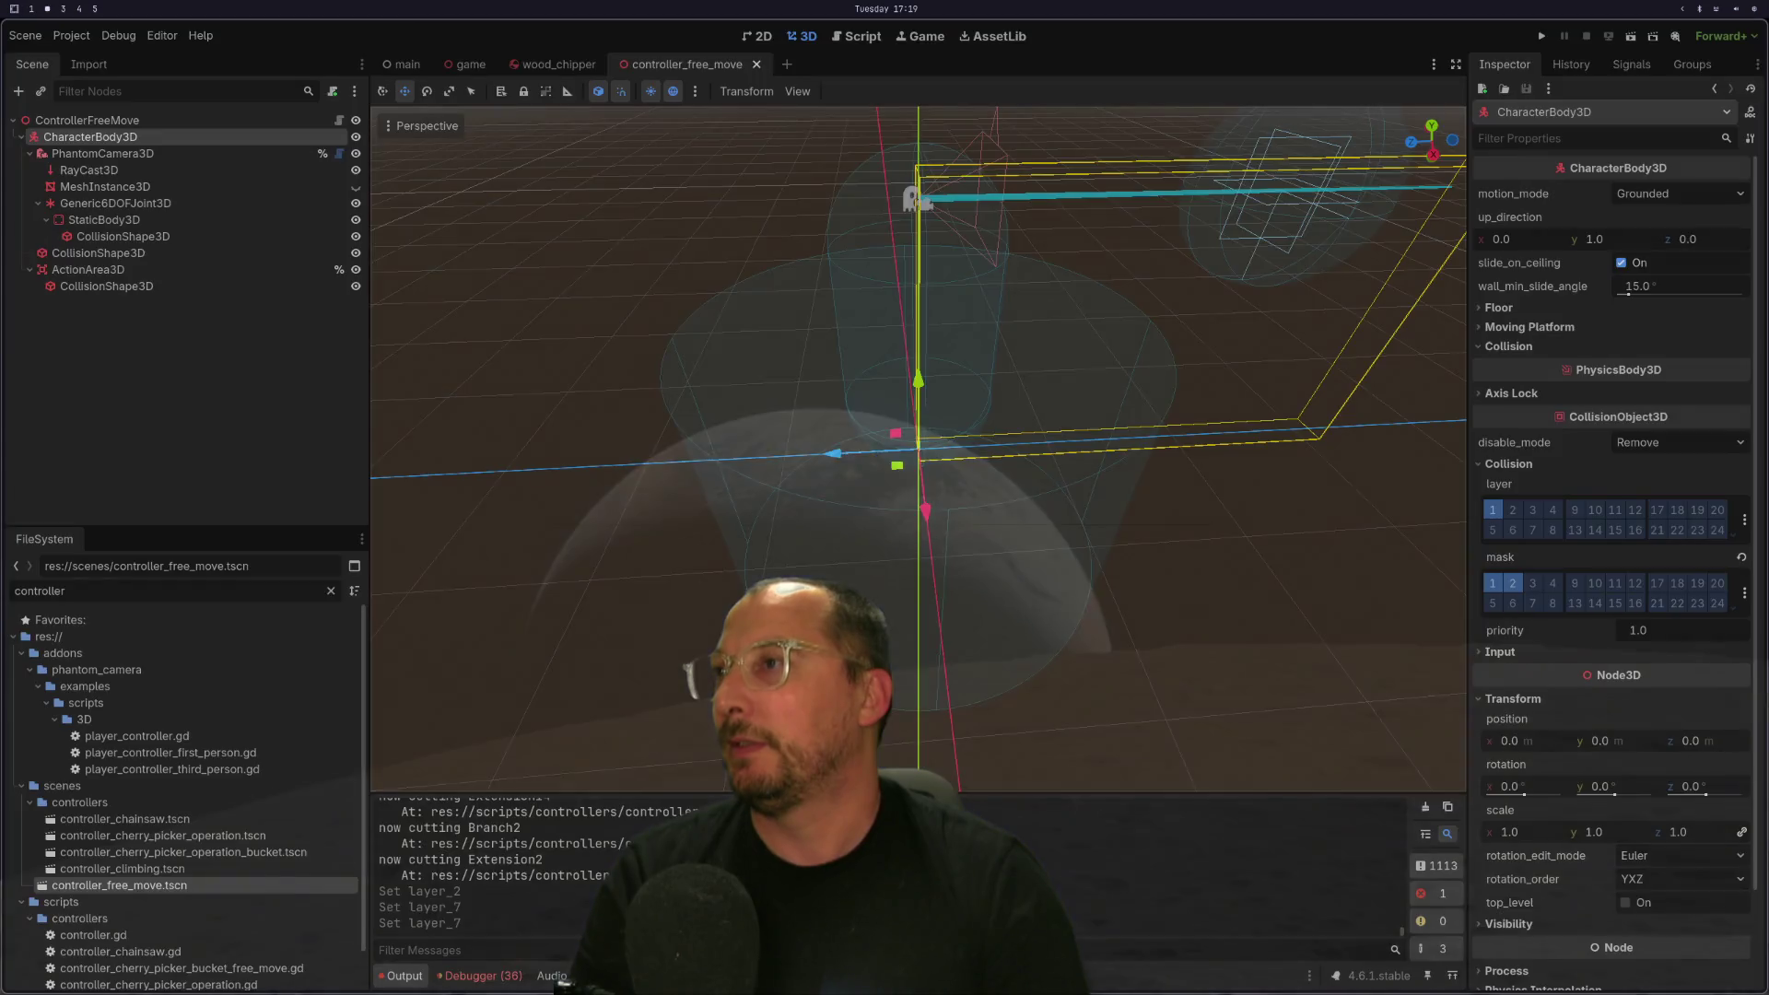
pyautogui.press('super+1')
pyautogui.press('Up')
pyautogui.press('Up')
pyautogui.press('Up')
pyautogui.press('Up')
pyautogui.press('Return')
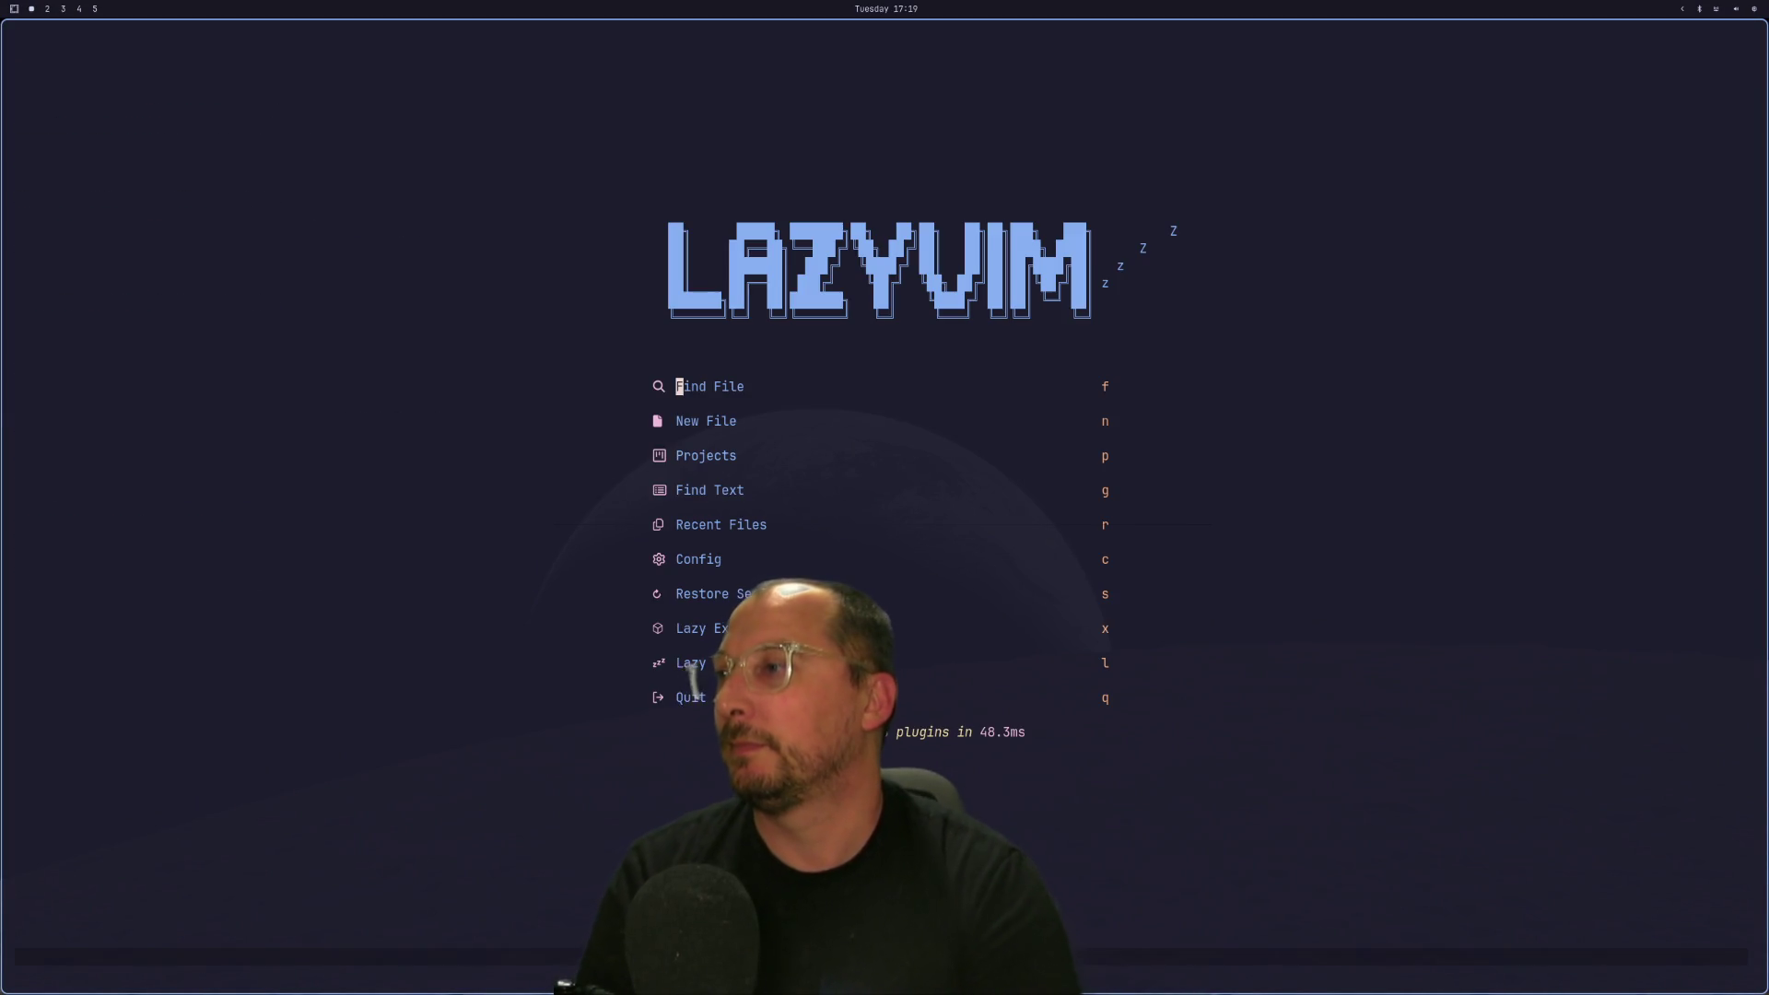
# Open scripts/lumber.gd with Find File to review its collision settings.
pyautogui.write('flumb')
pyautogui.press('Return')
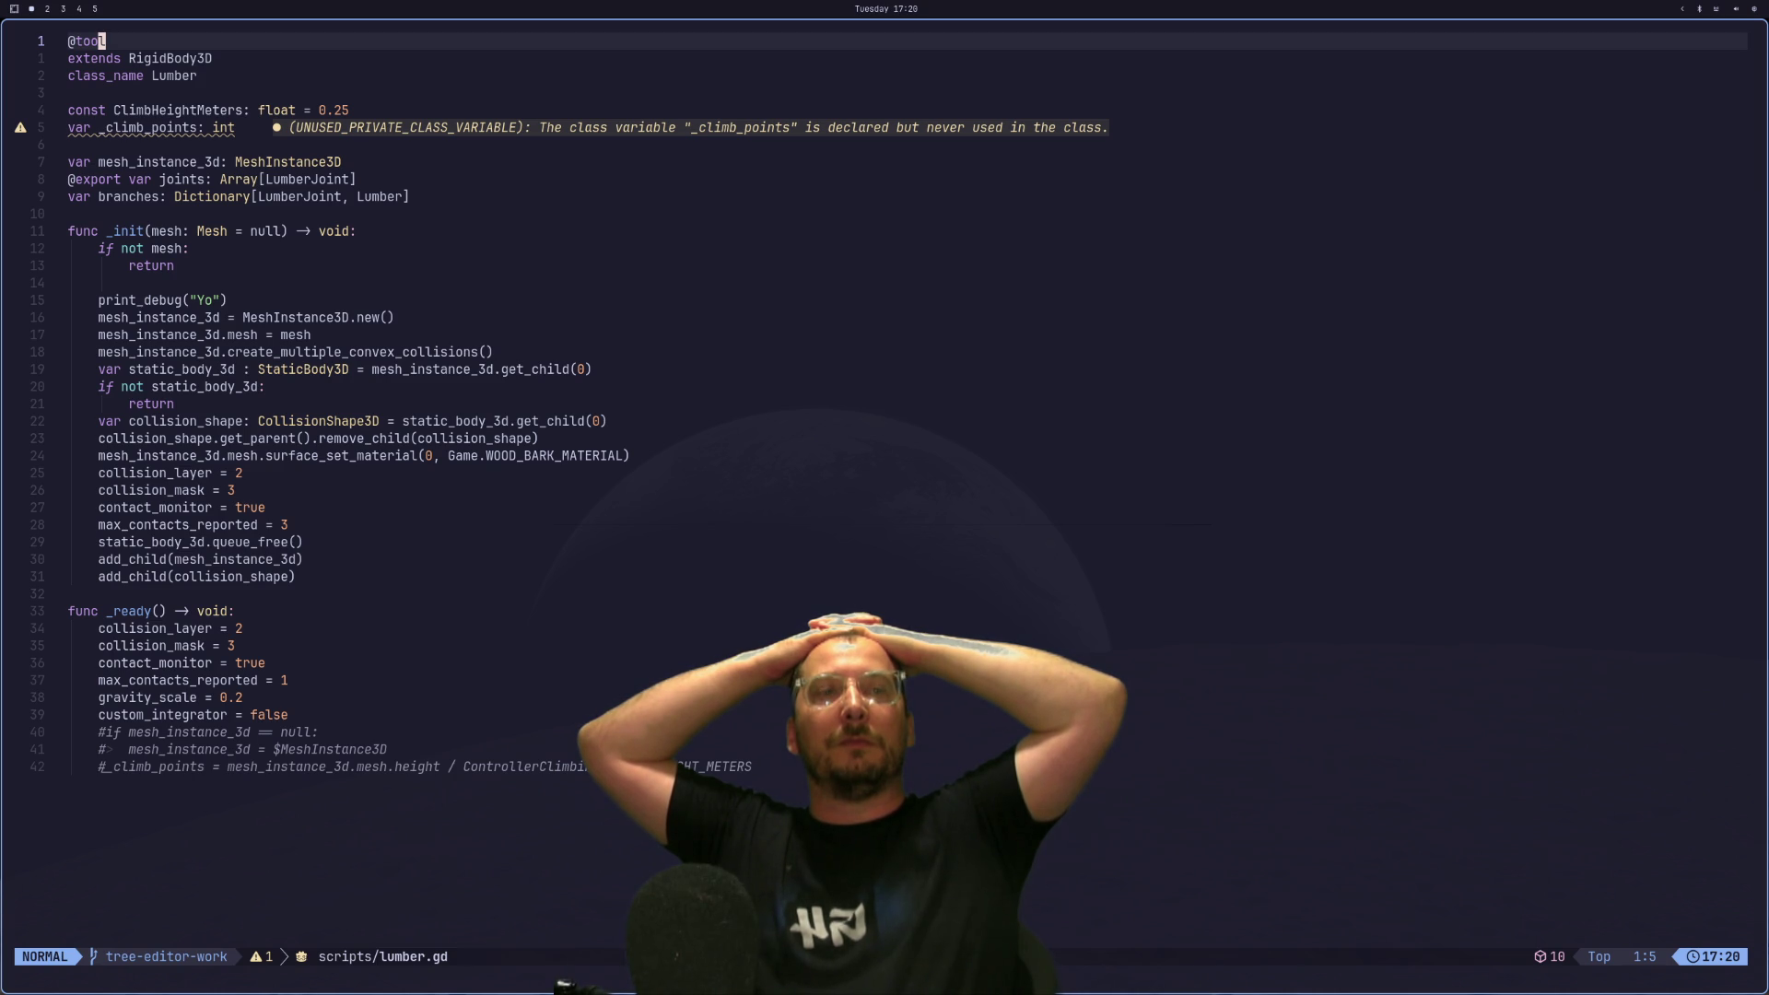
pyautogui.press('super+4')
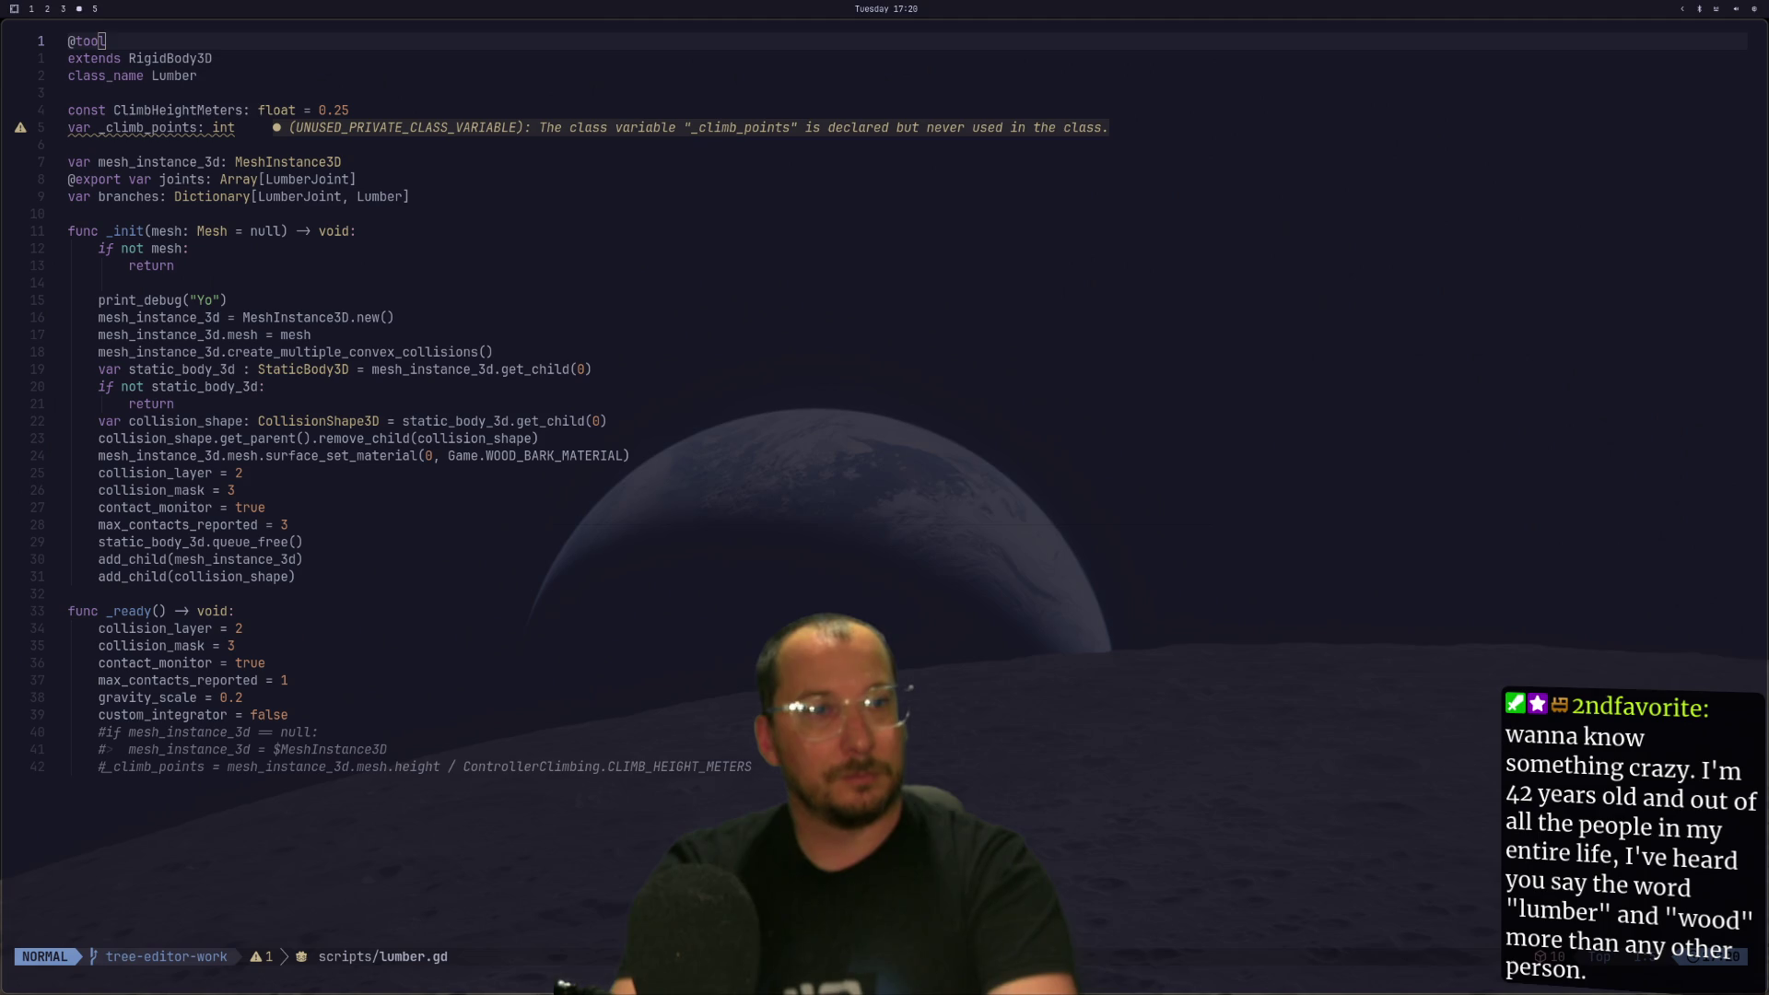
pyautogui.press('super+1')
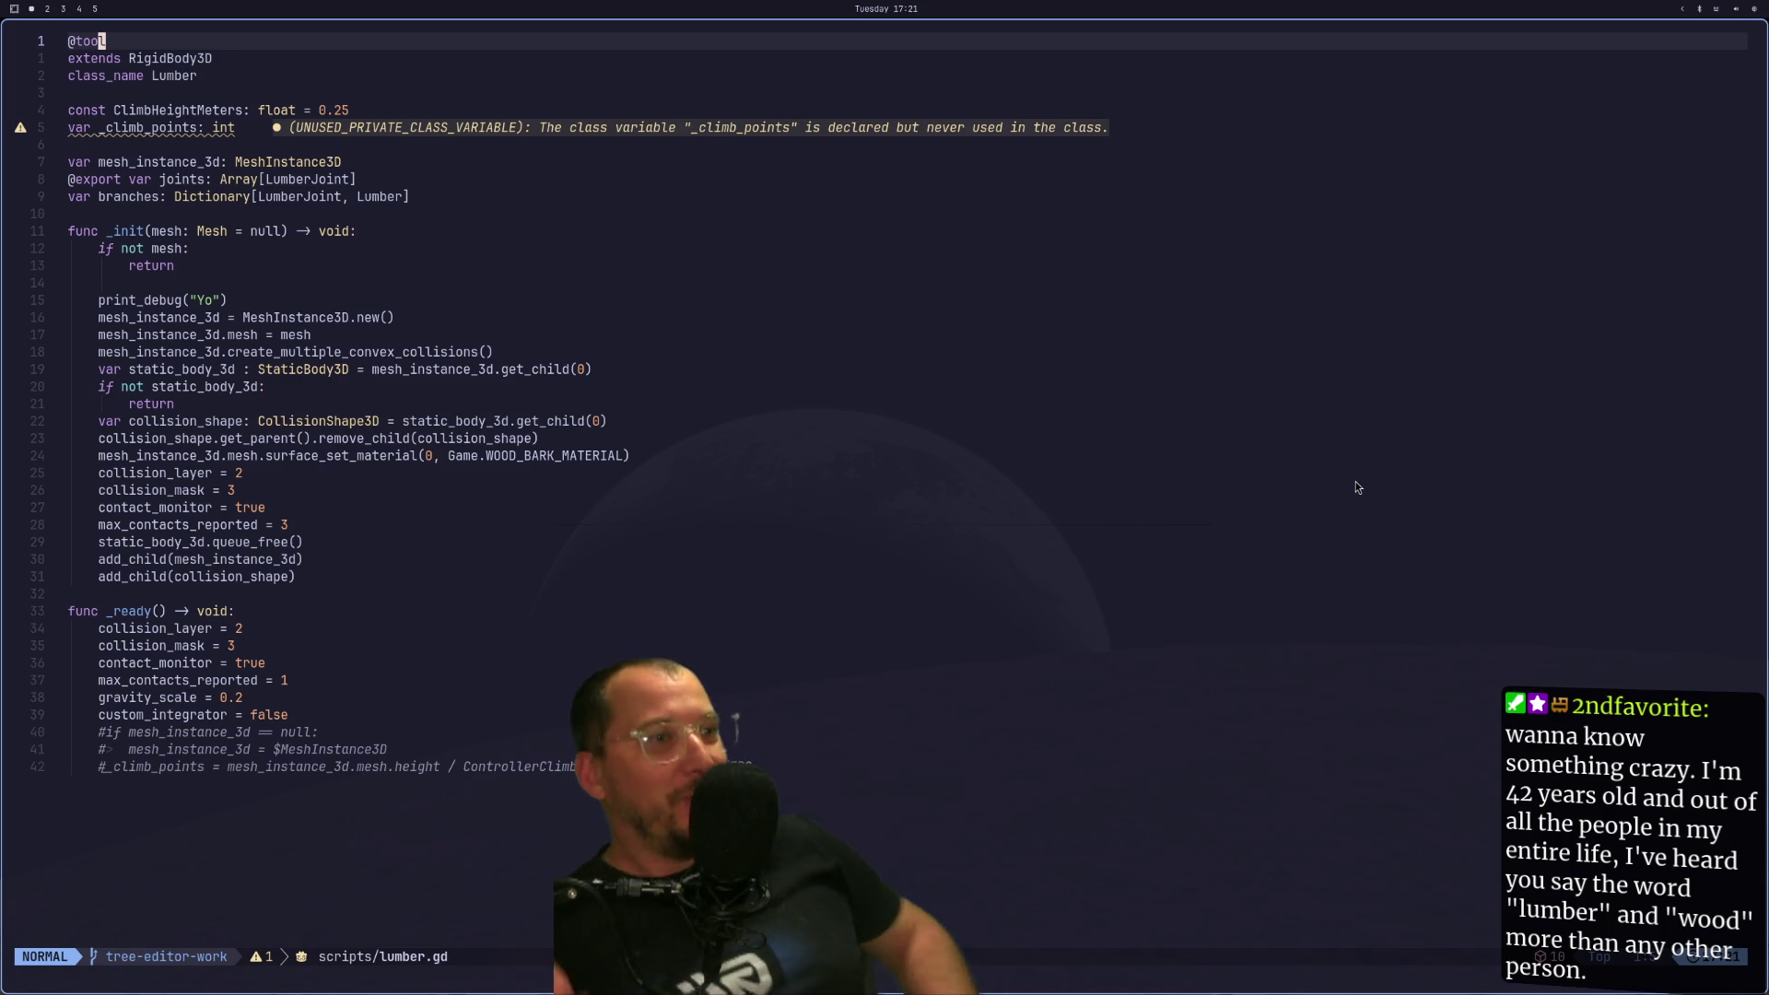
pyautogui.press('super+4')
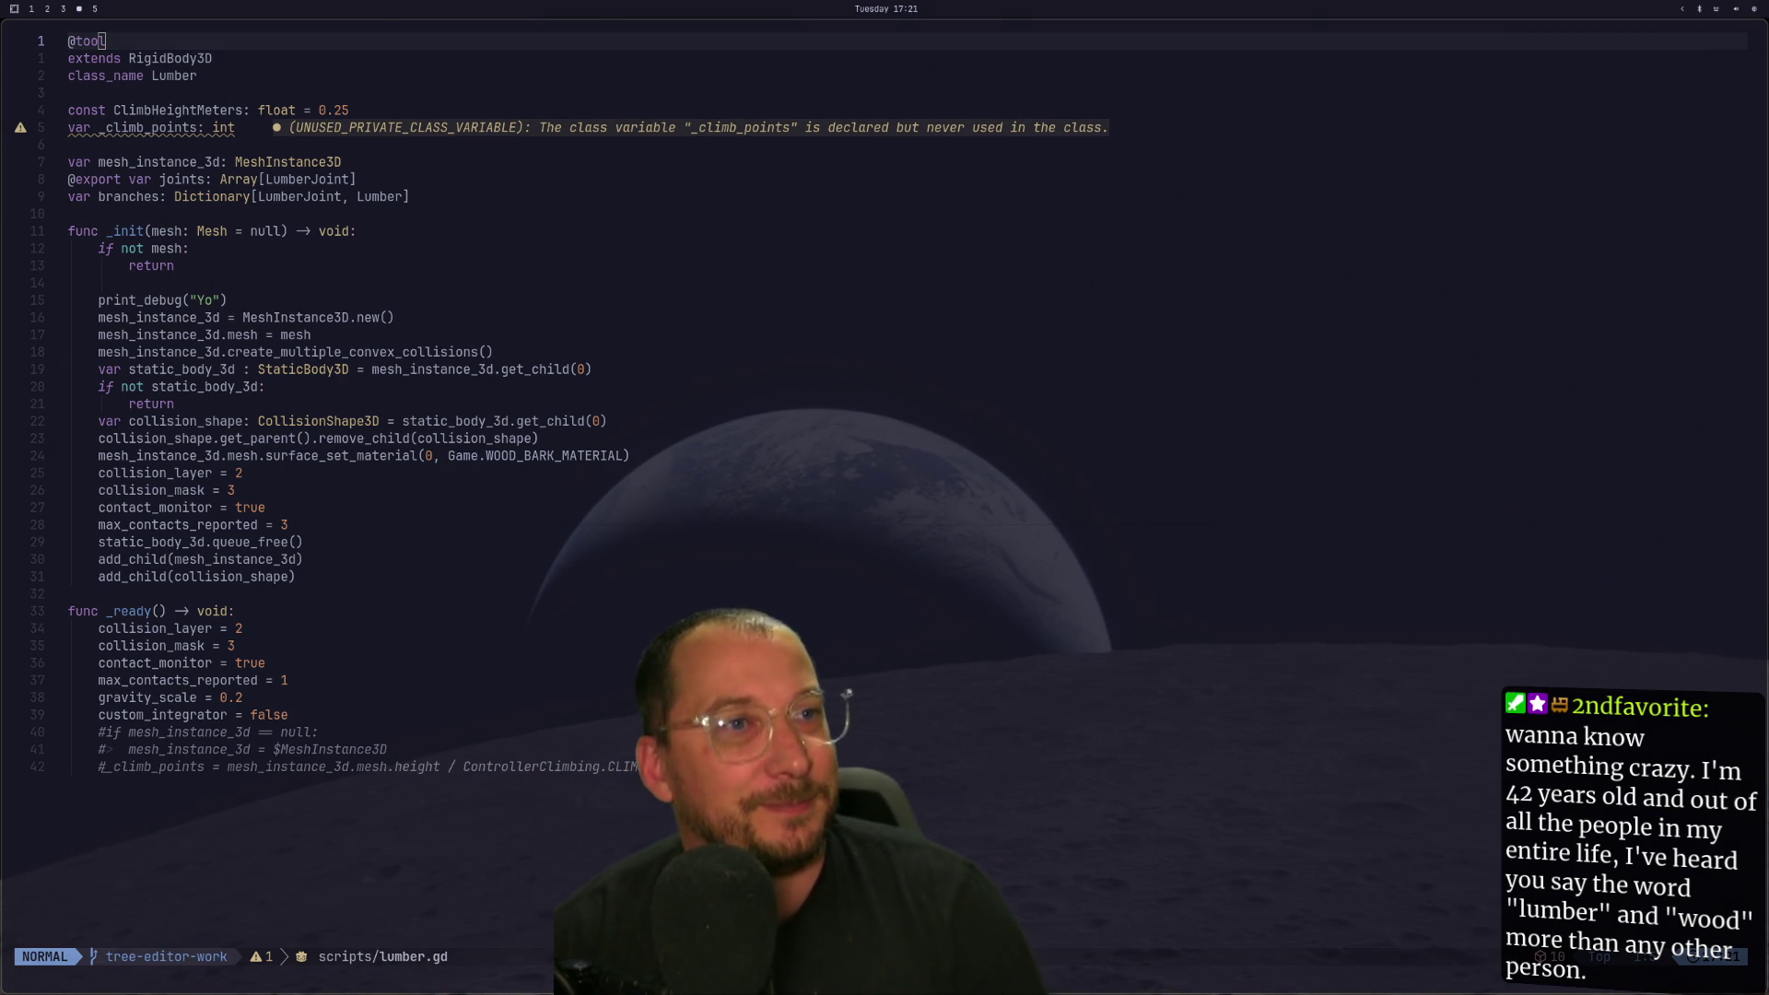
pyautogui.press('super+1')
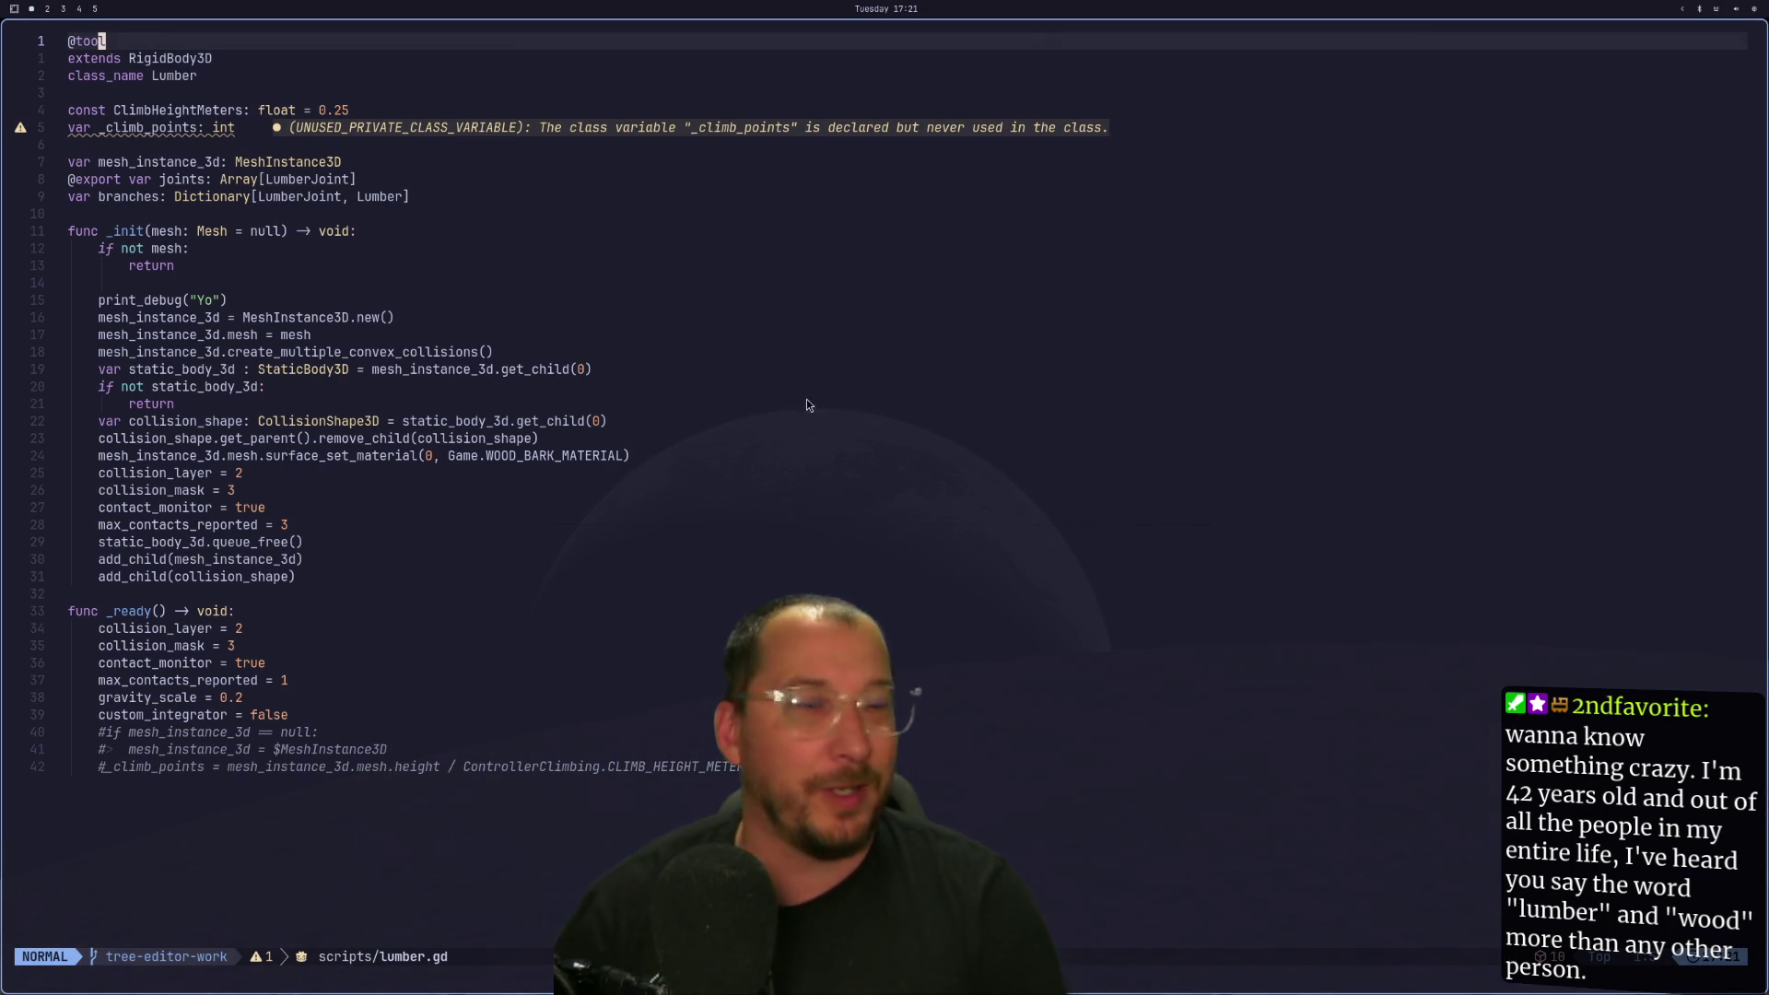
# Go to the collision_layer line in _init and start a project file search.
pyautogui.click(305, 594)
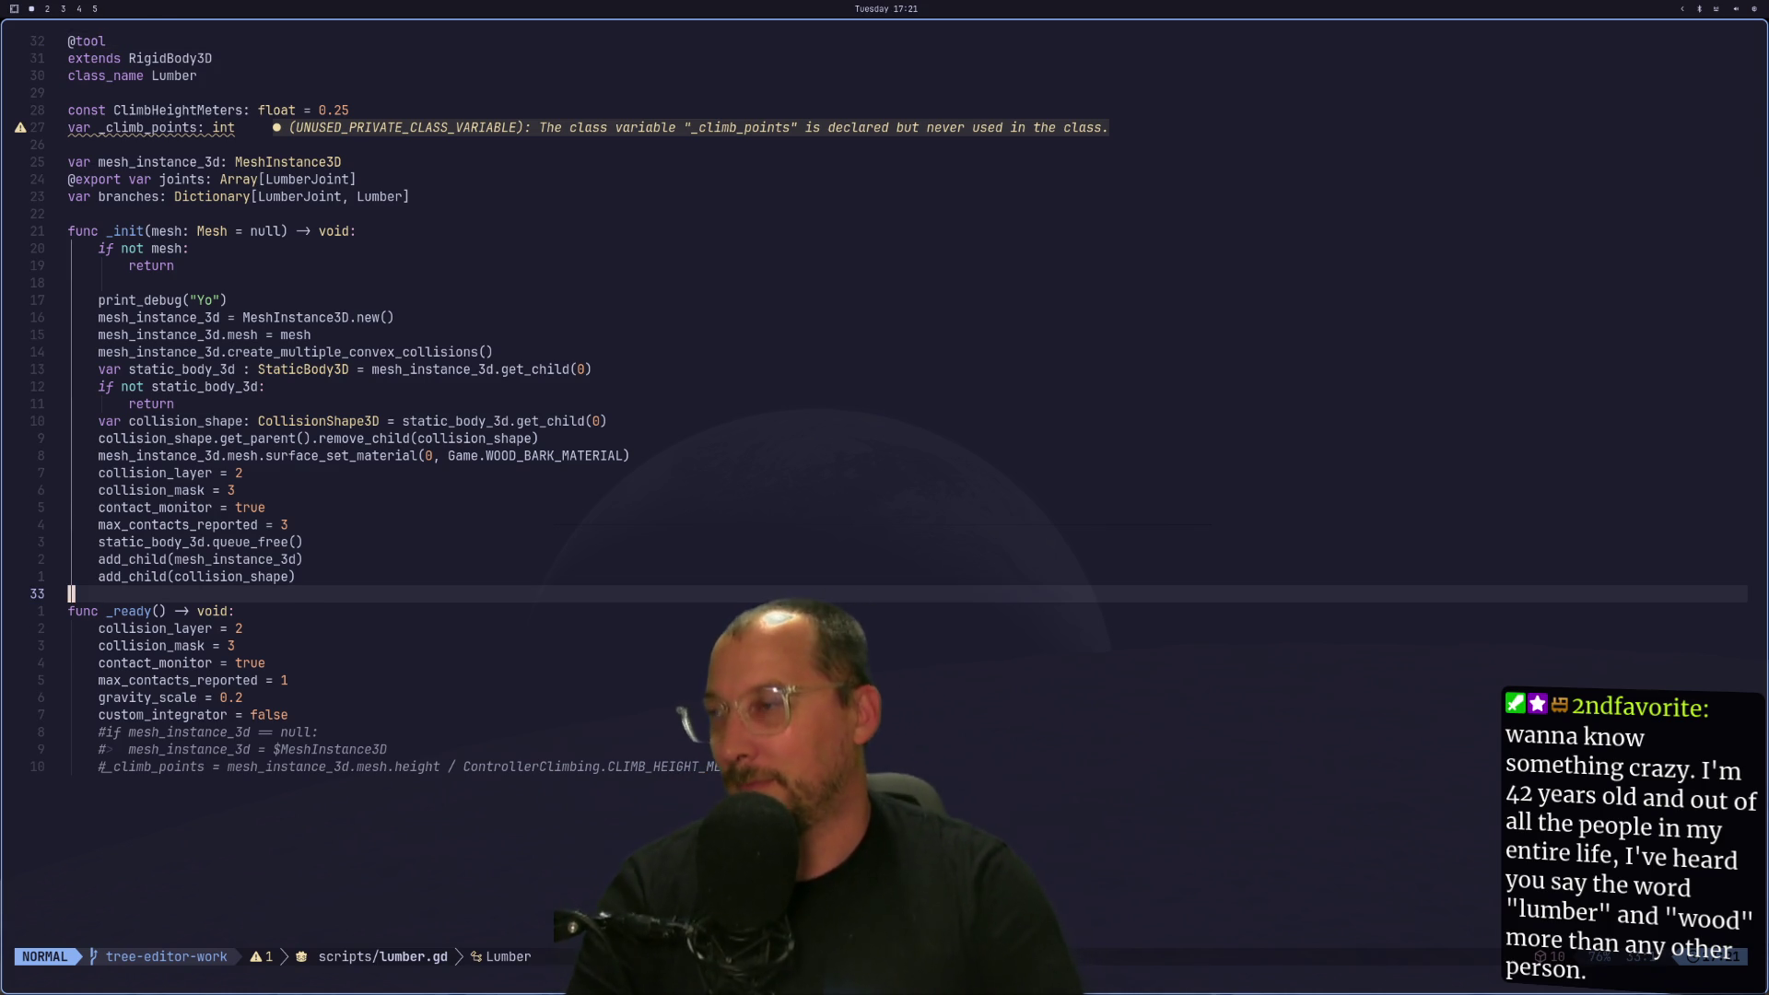
pyautogui.press('super+2')
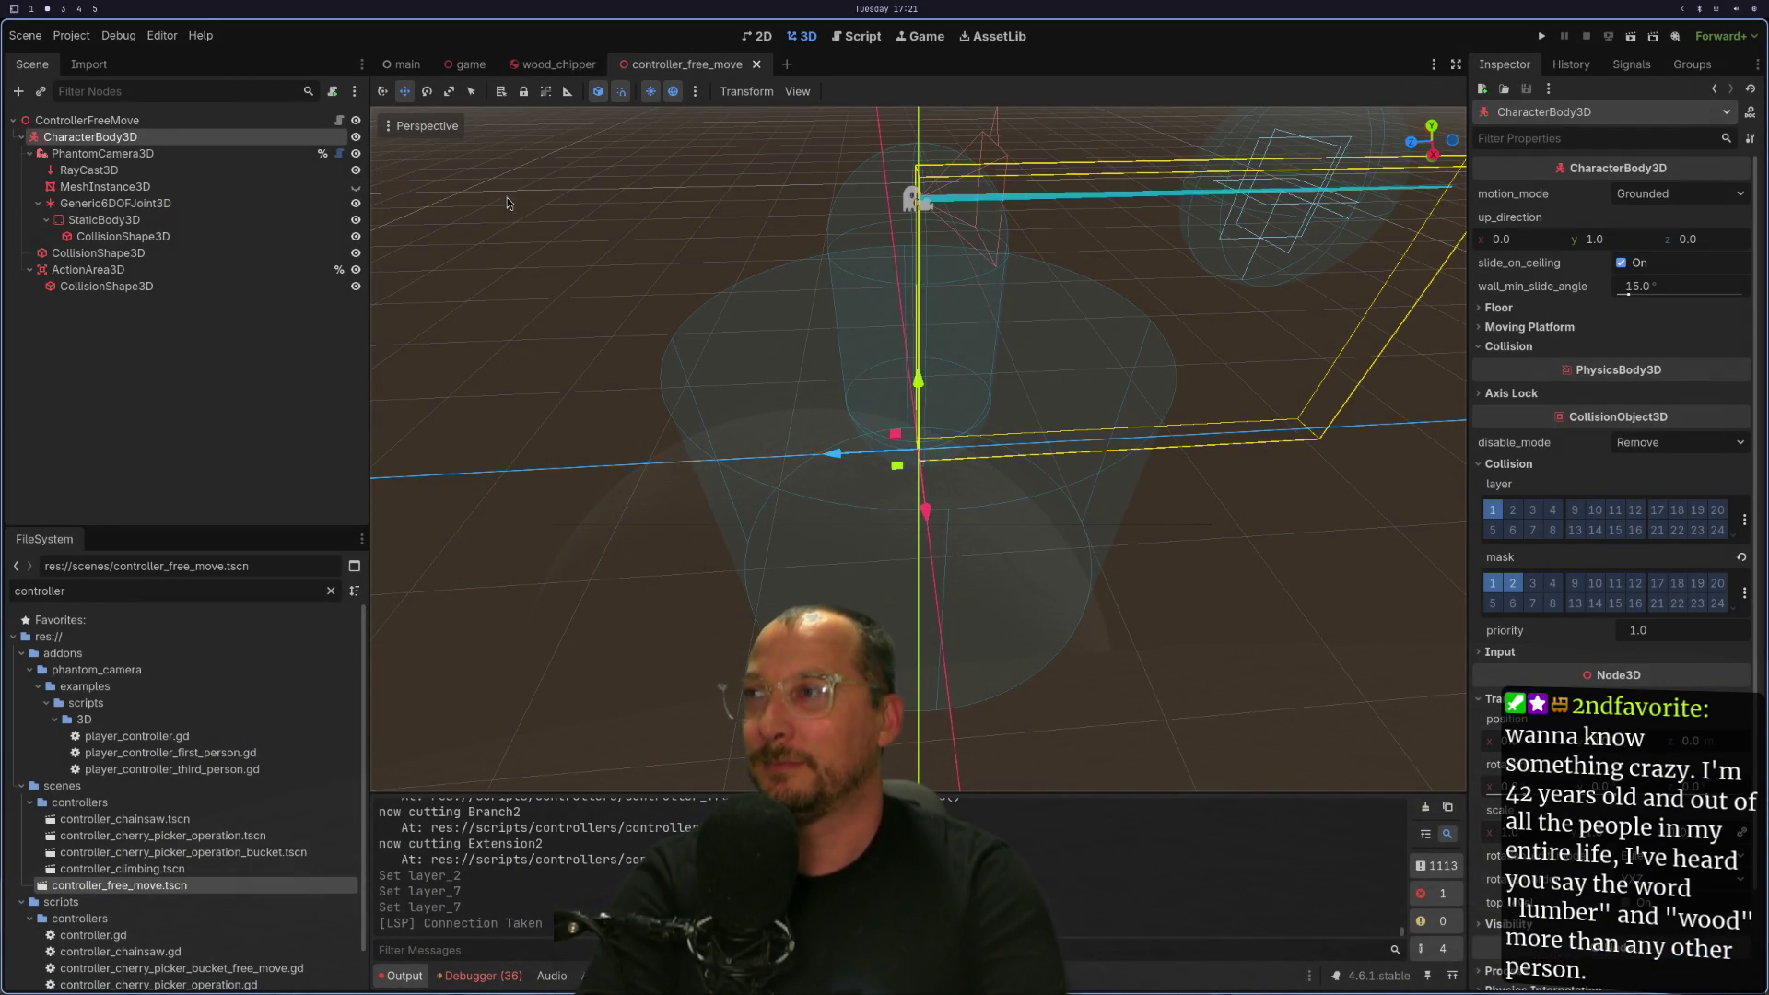
pyautogui.press('super+1')
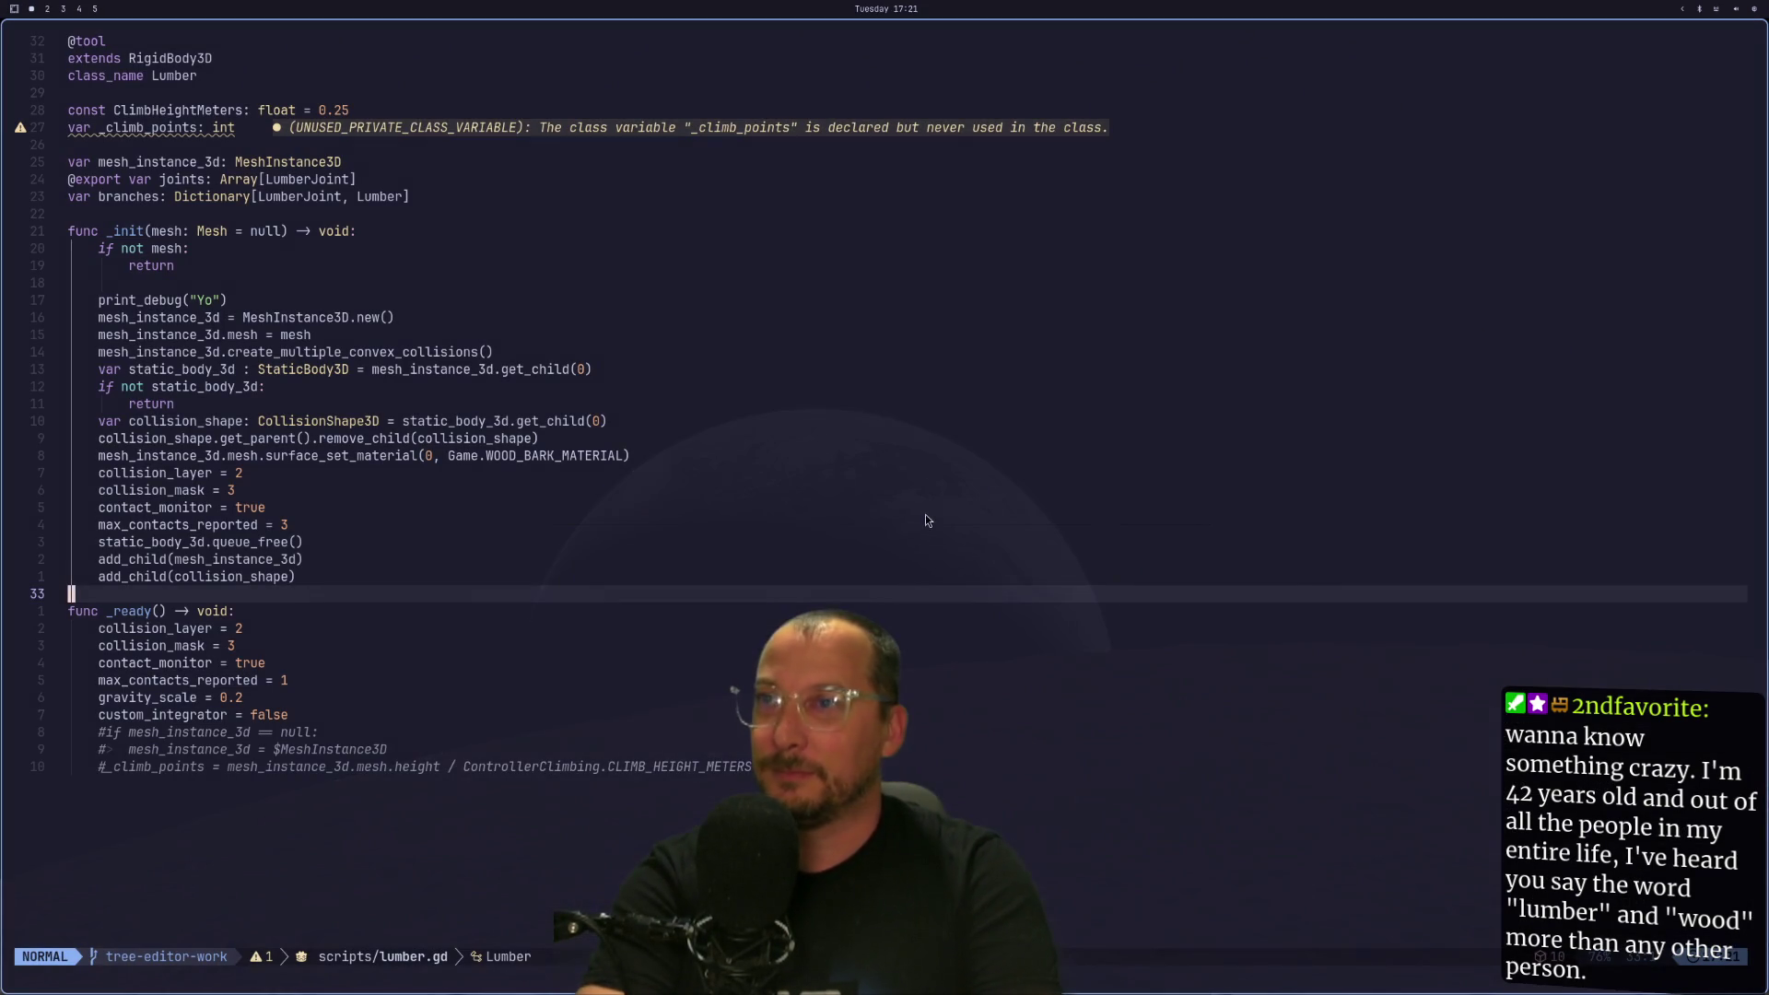
pyautogui.click(467, 457)
pyautogui.press('j')
pyautogui.press('j')
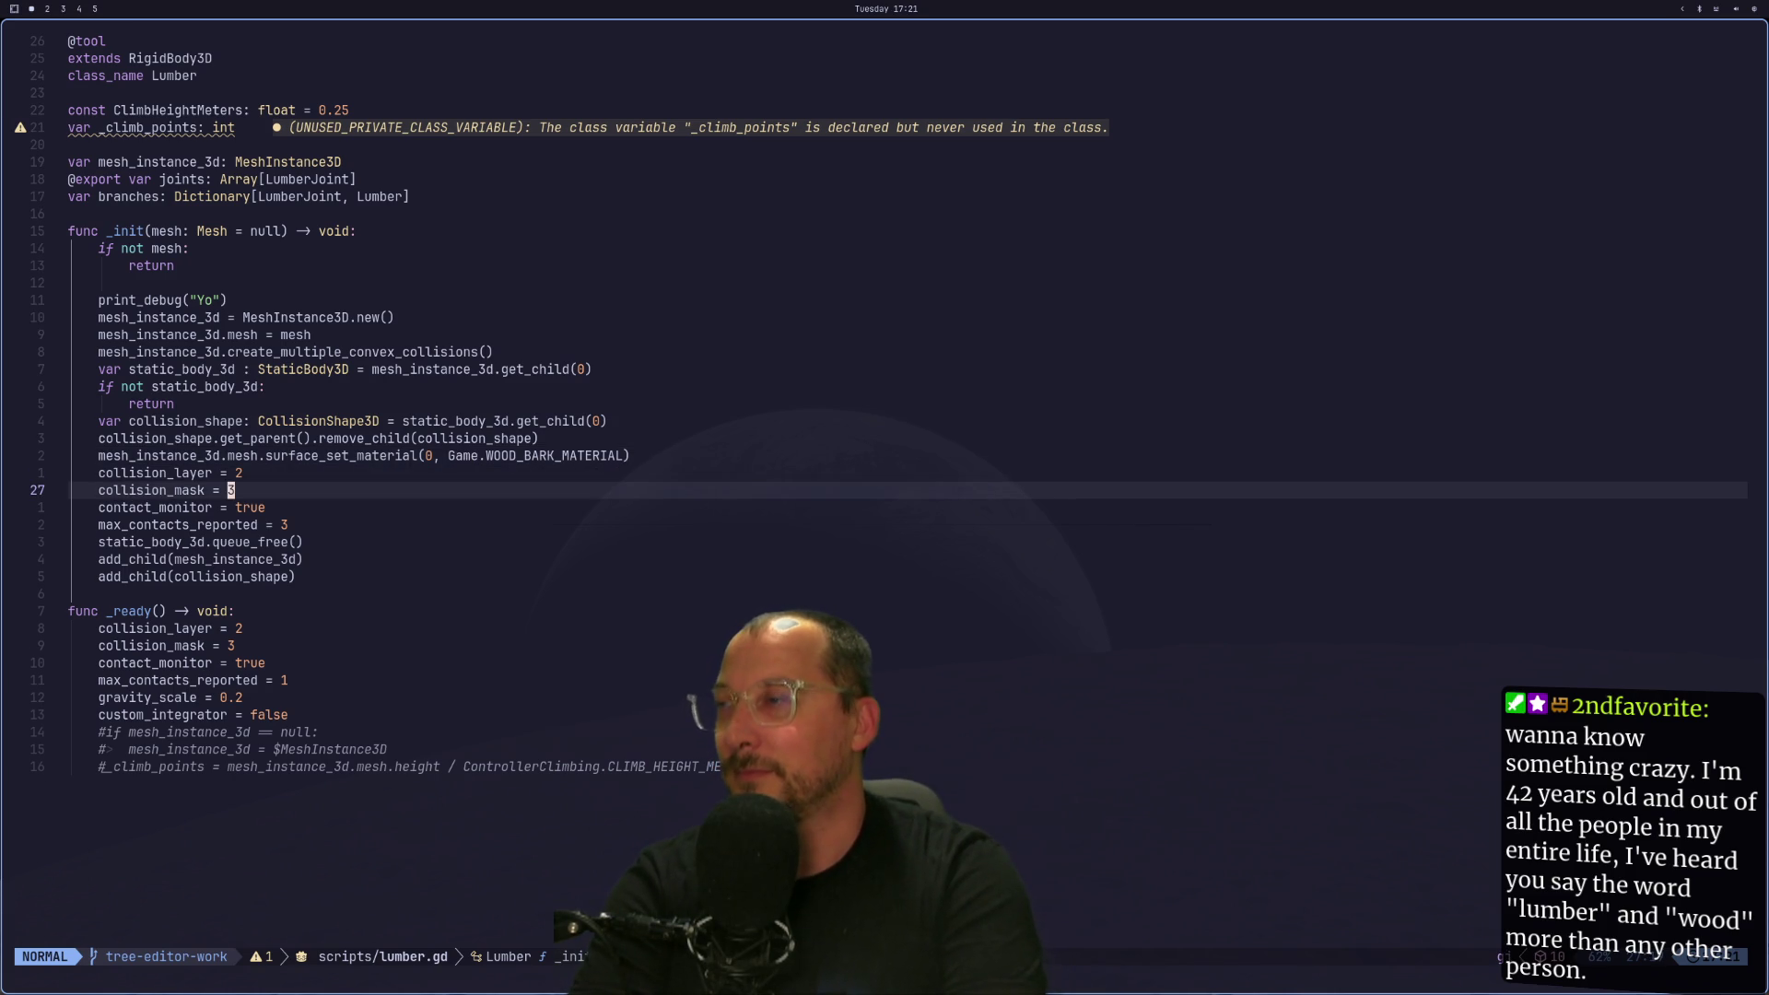
pyautogui.press('space')
pyautogui.press('space')
# Open config.gd and begin 'enum PhysicsMask' on a new line below class_name Config.
pyautogui.write('conf')
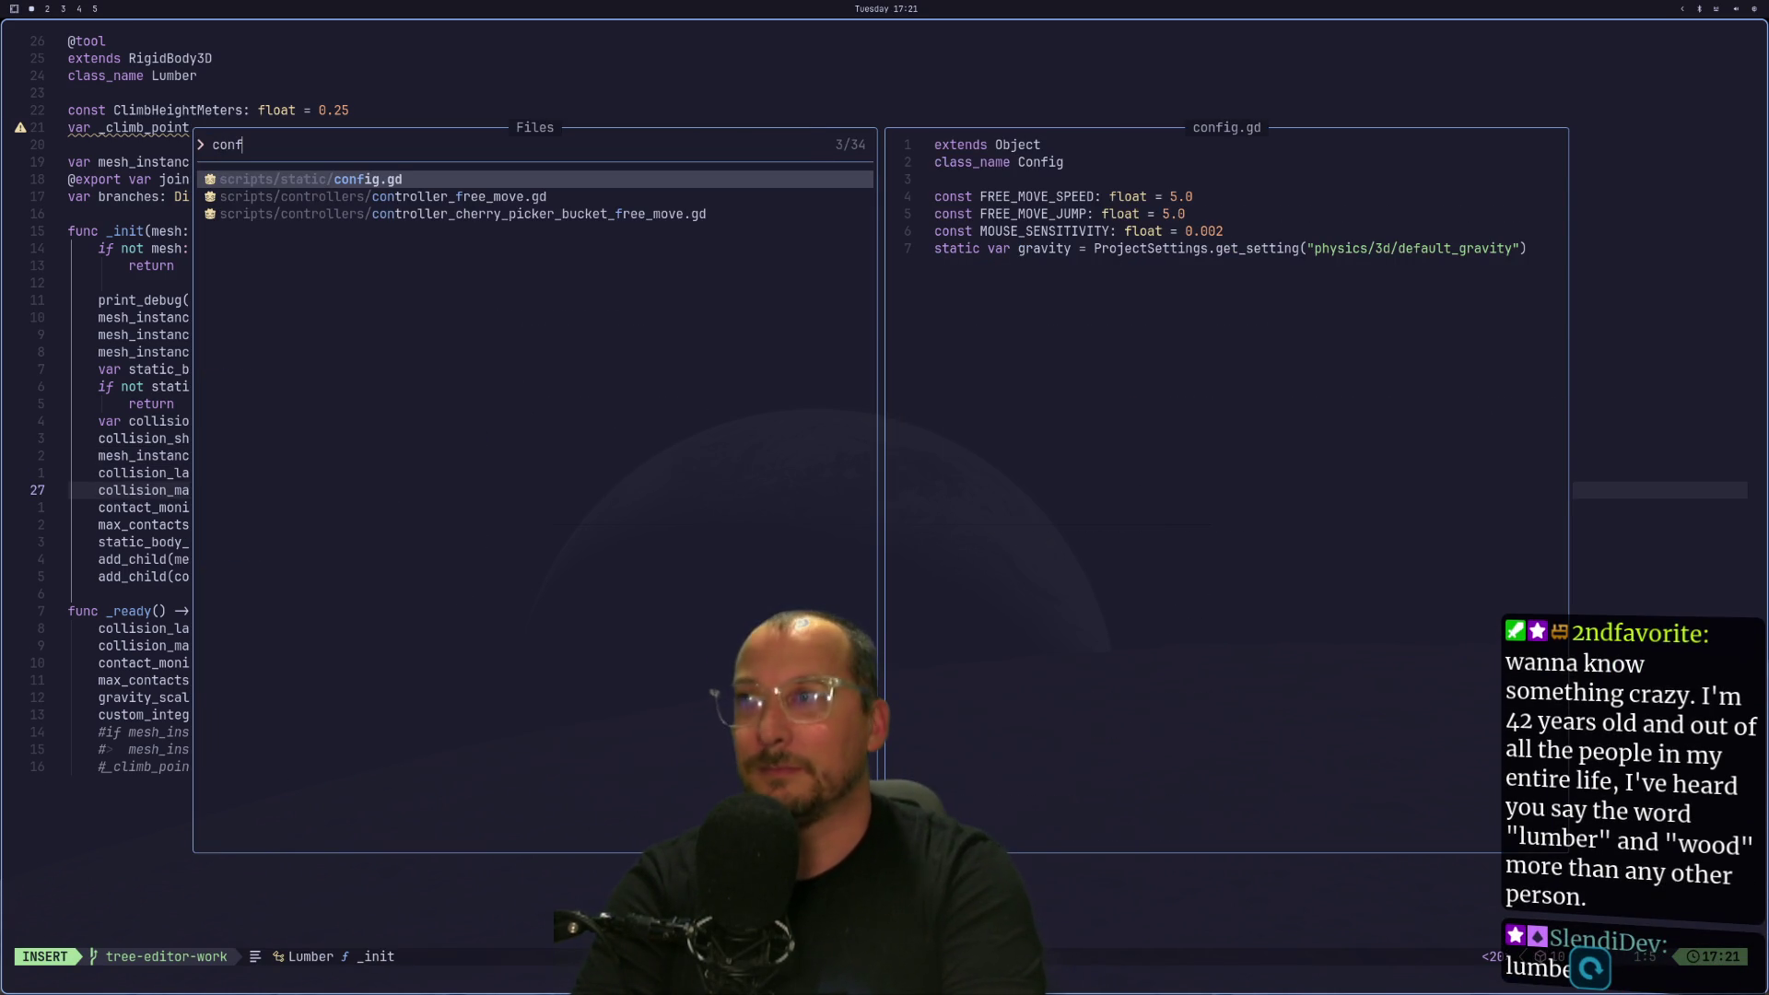
pyautogui.press('Return')
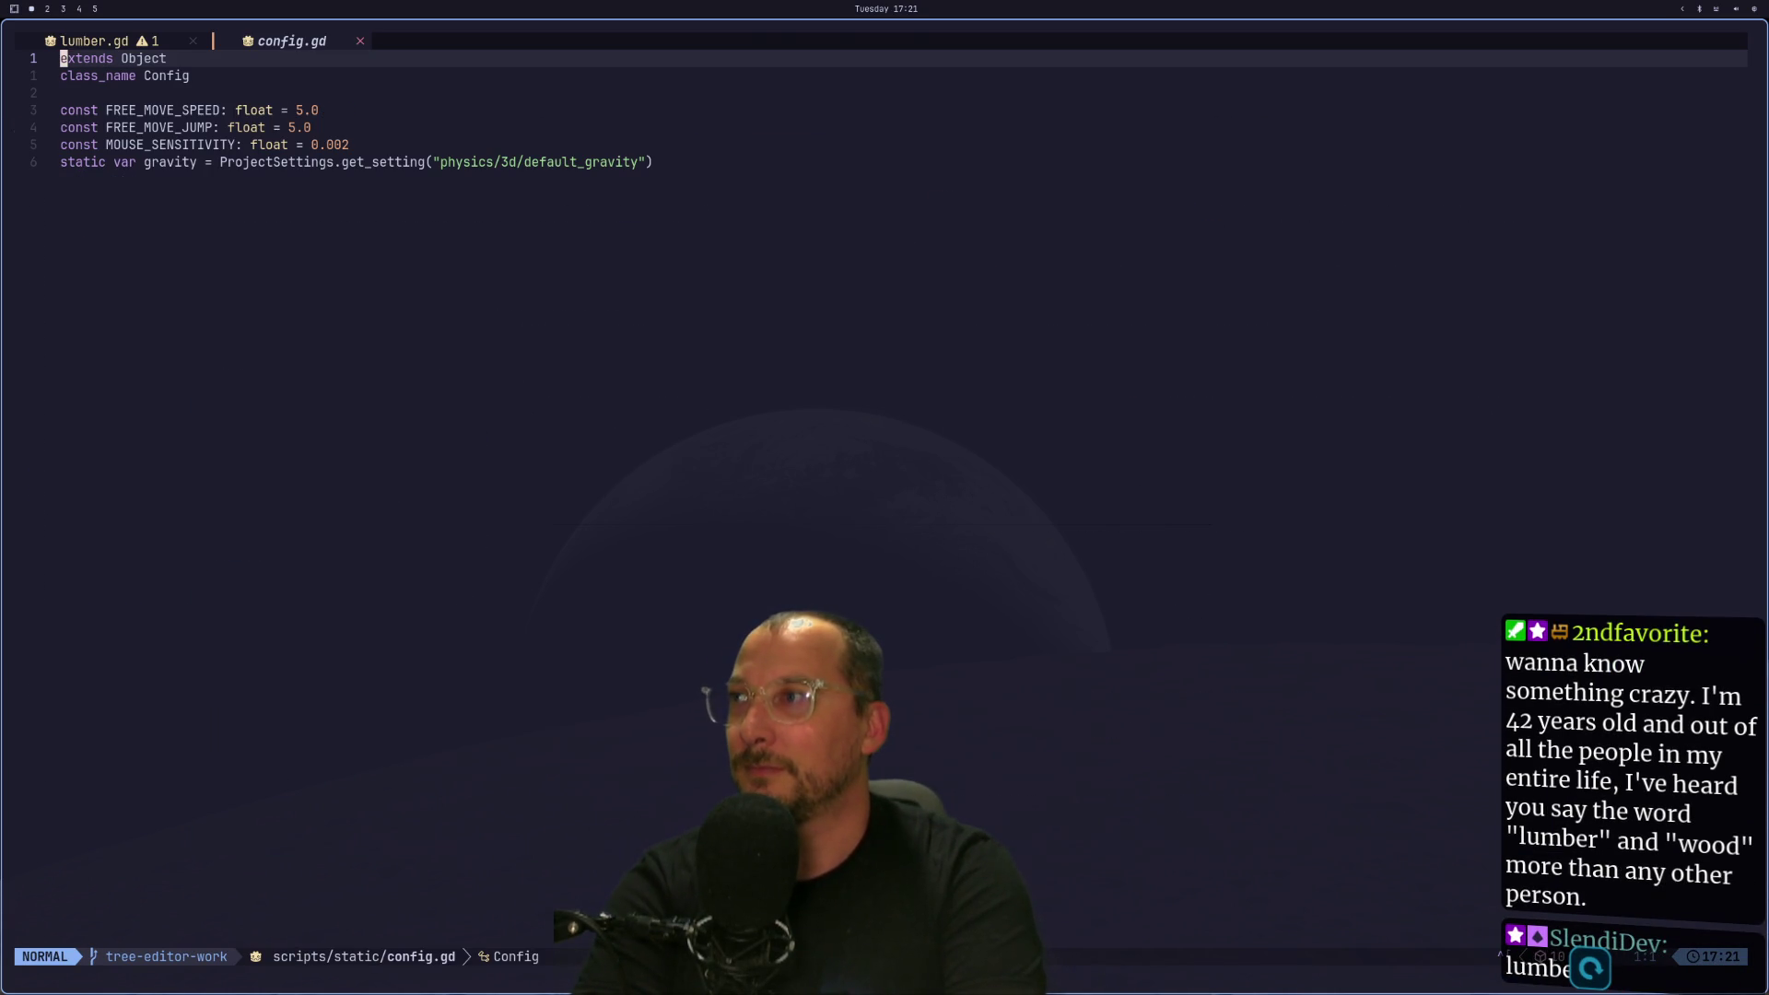
pyautogui.press('j')
pyautogui.press('j')
pyautogui.press('i')
pyautogui.press('Return')
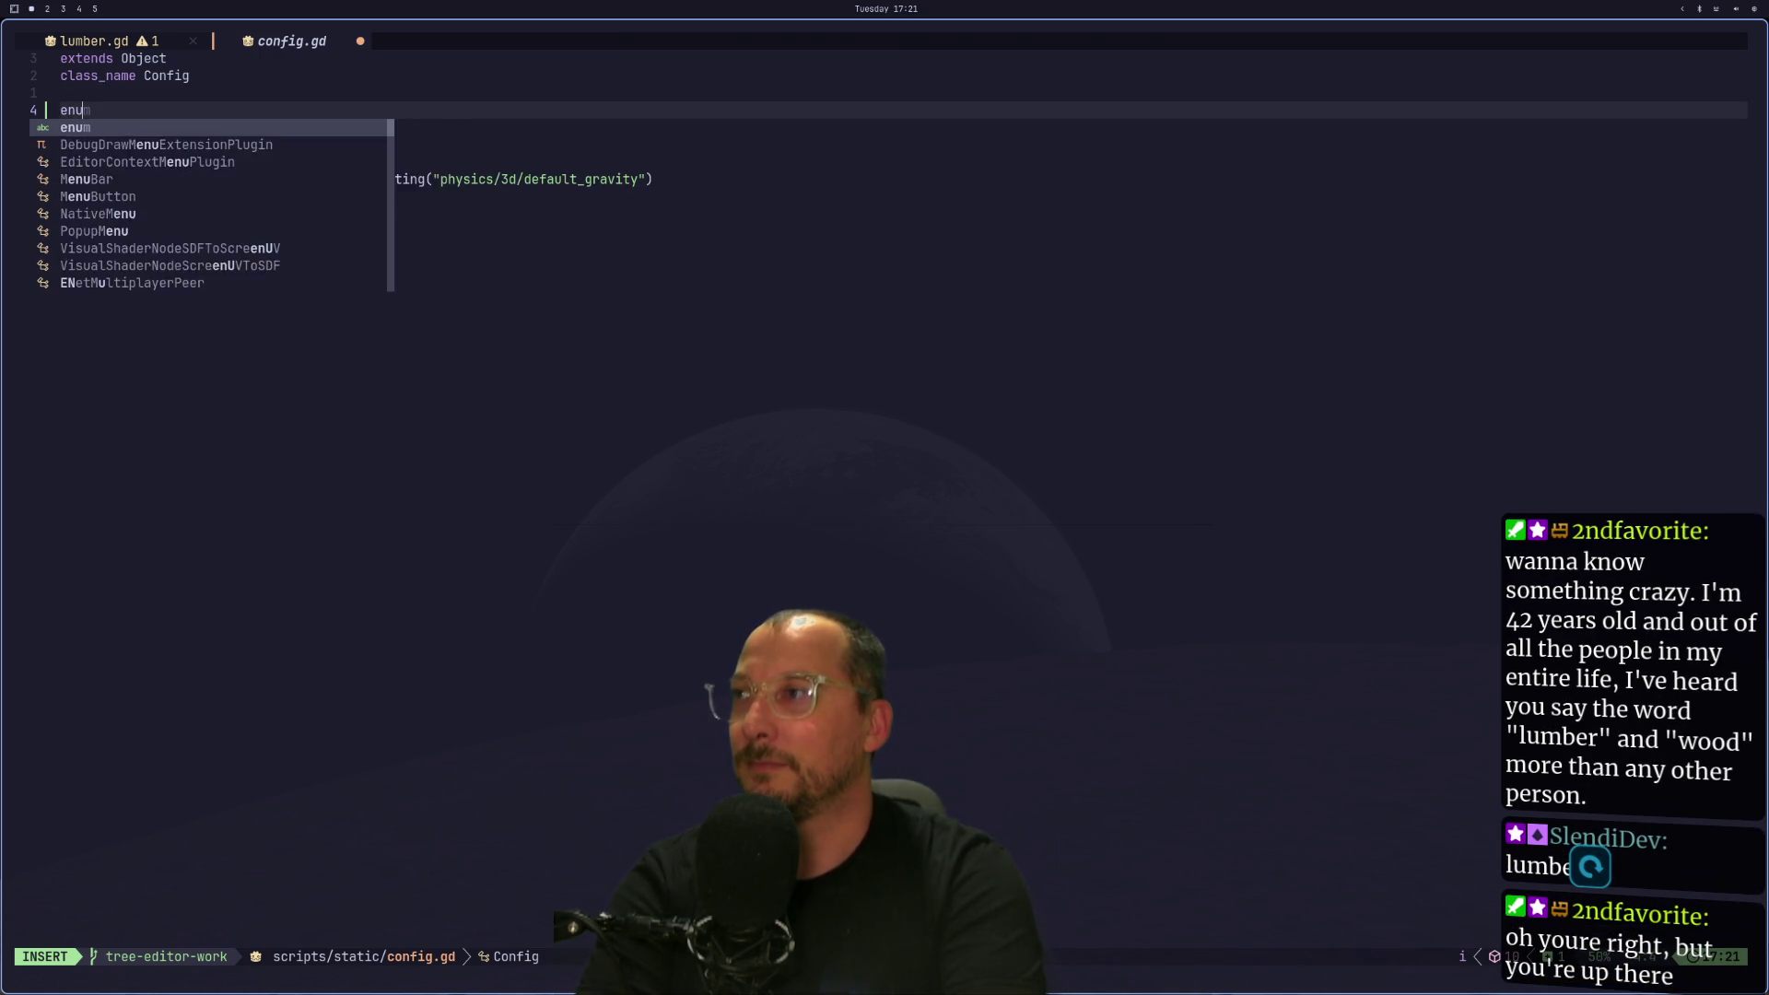
pyautogui.press('BackSpace')
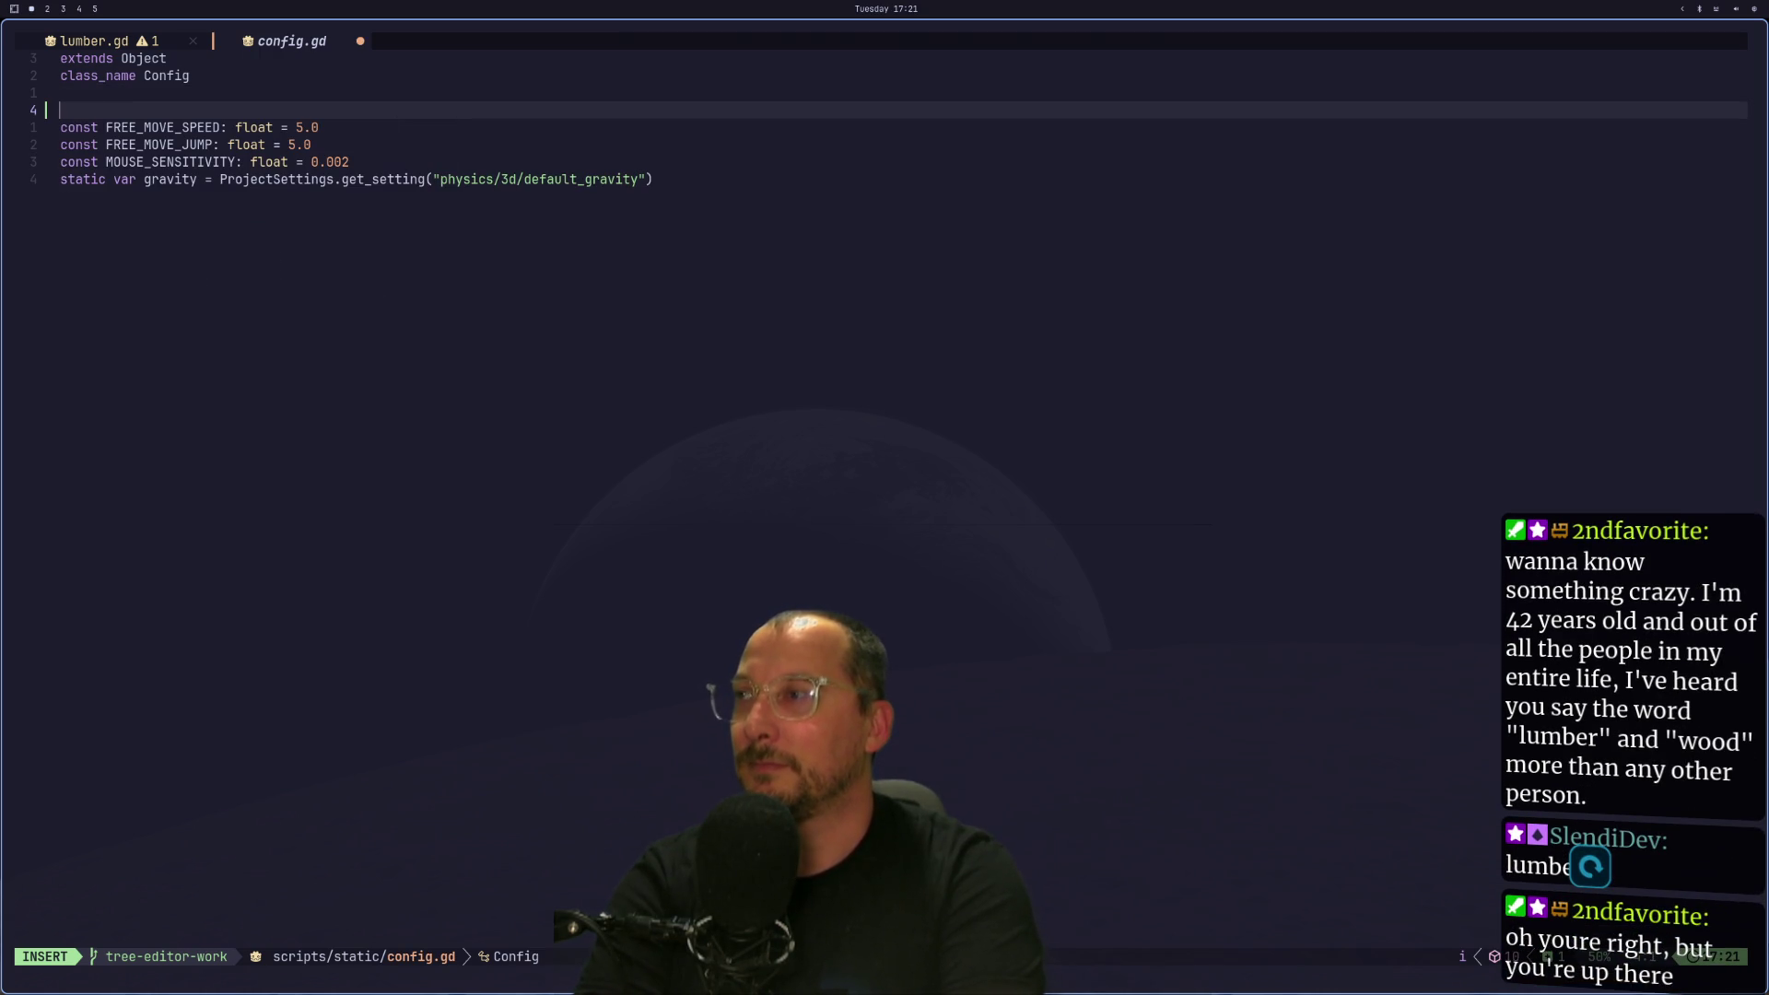
pyautogui.write('enum ')
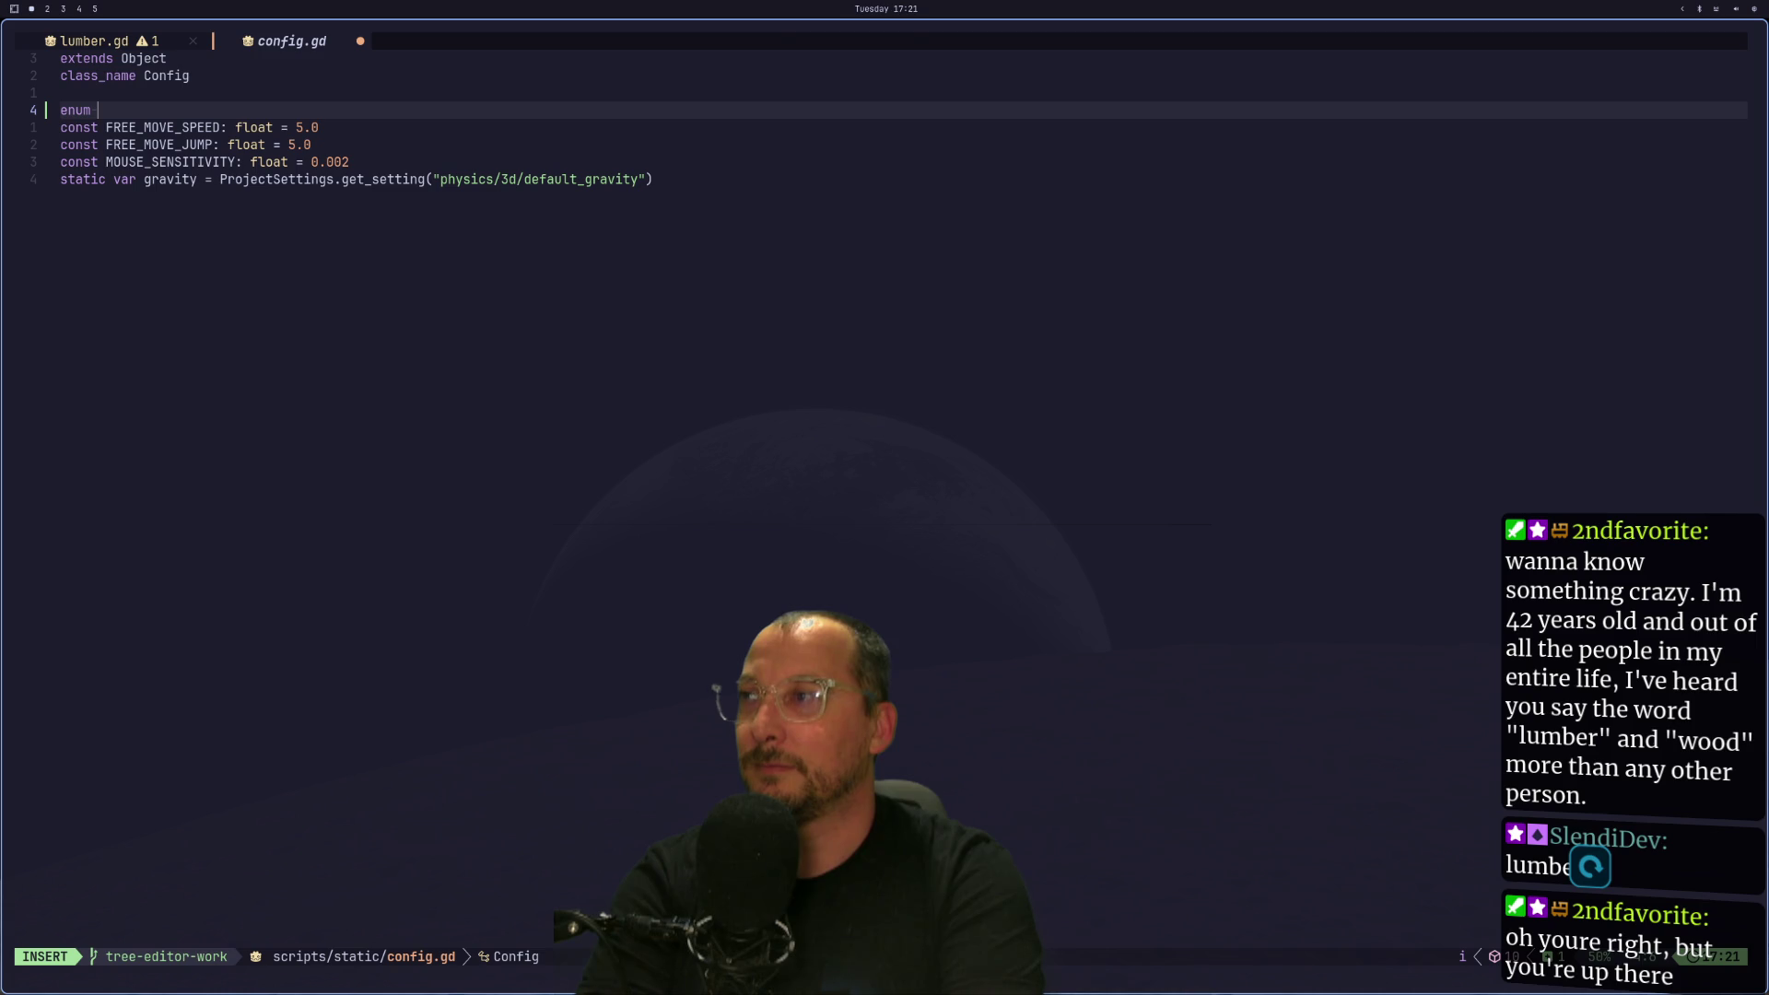
pyautogui.write('Physi')
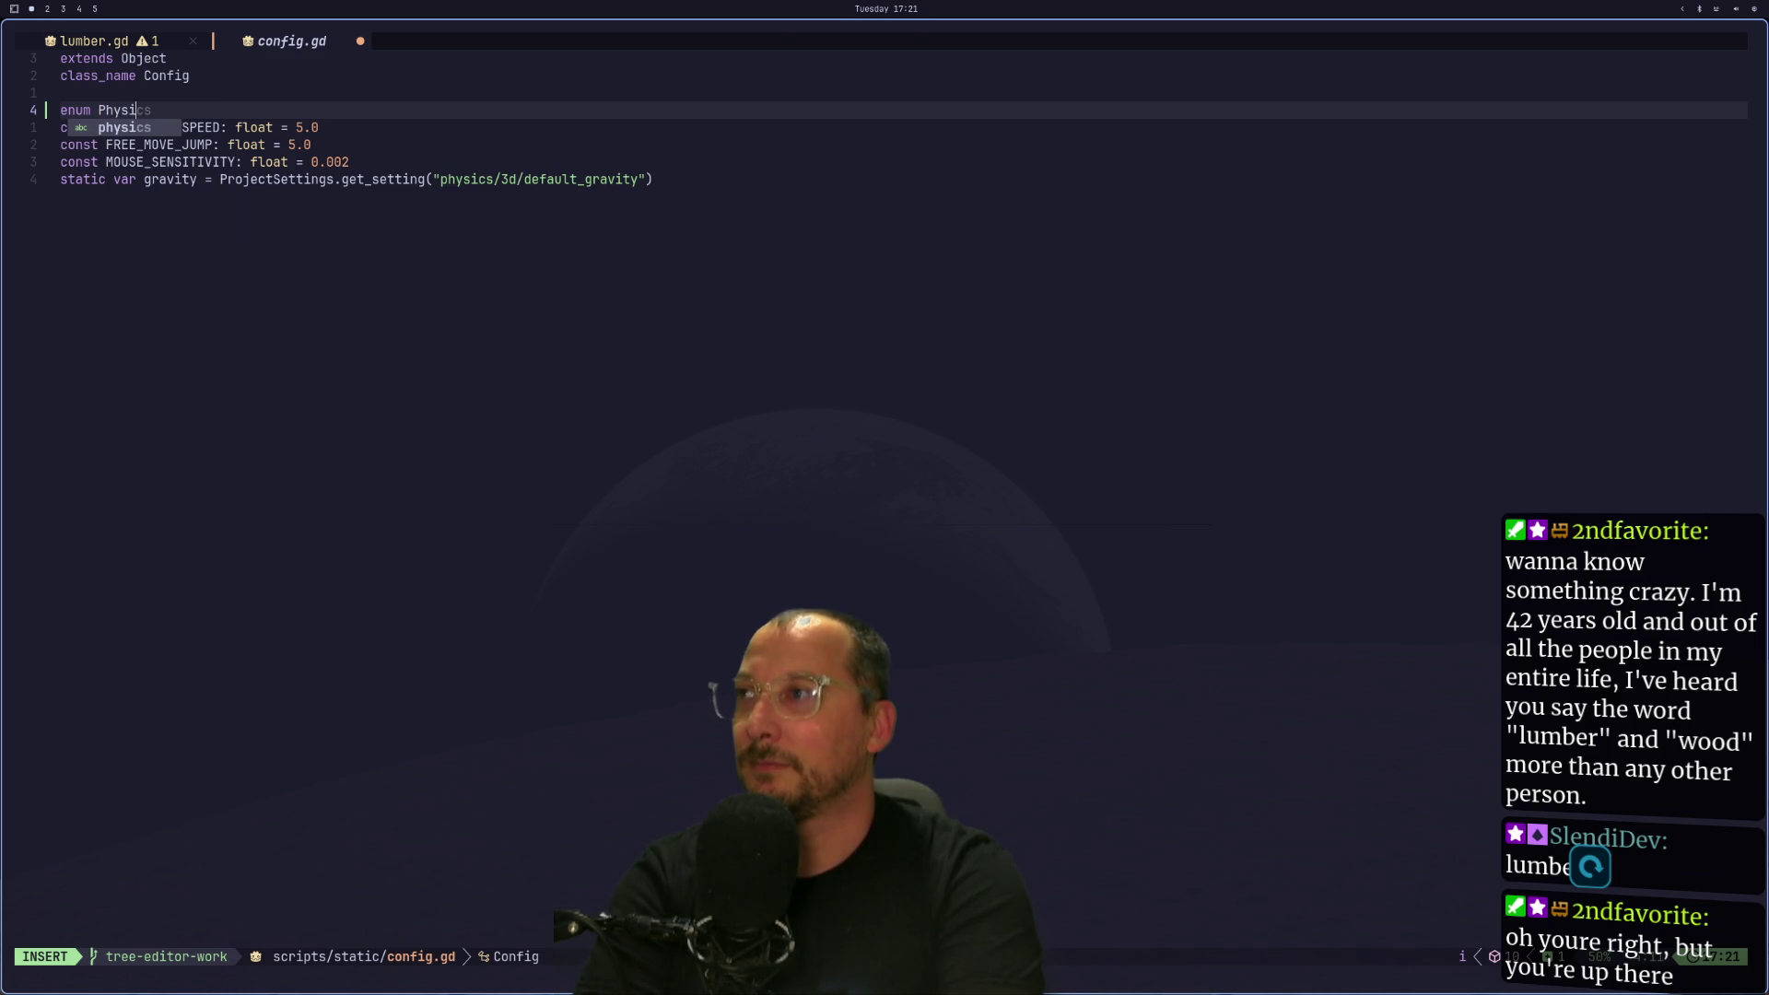
pyautogui.write('csMask')
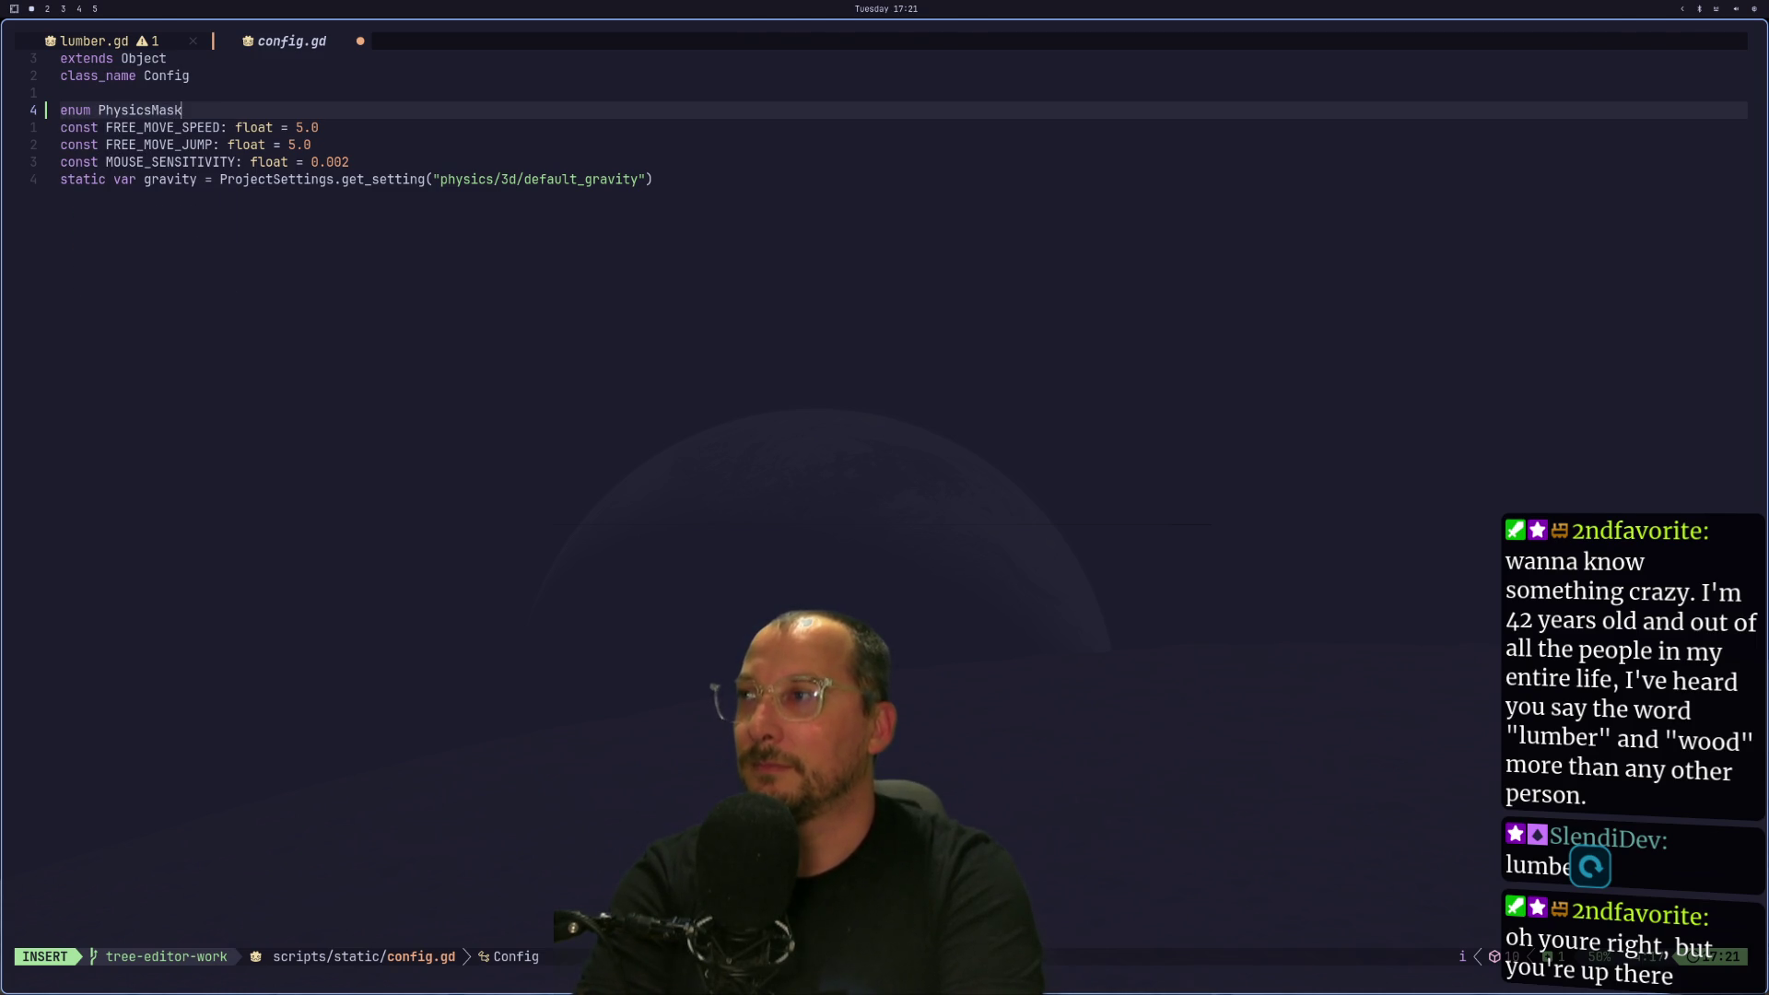
# Check the named 3D physics layers in Godot's Project Settings.
pyautogui.press('super+2')
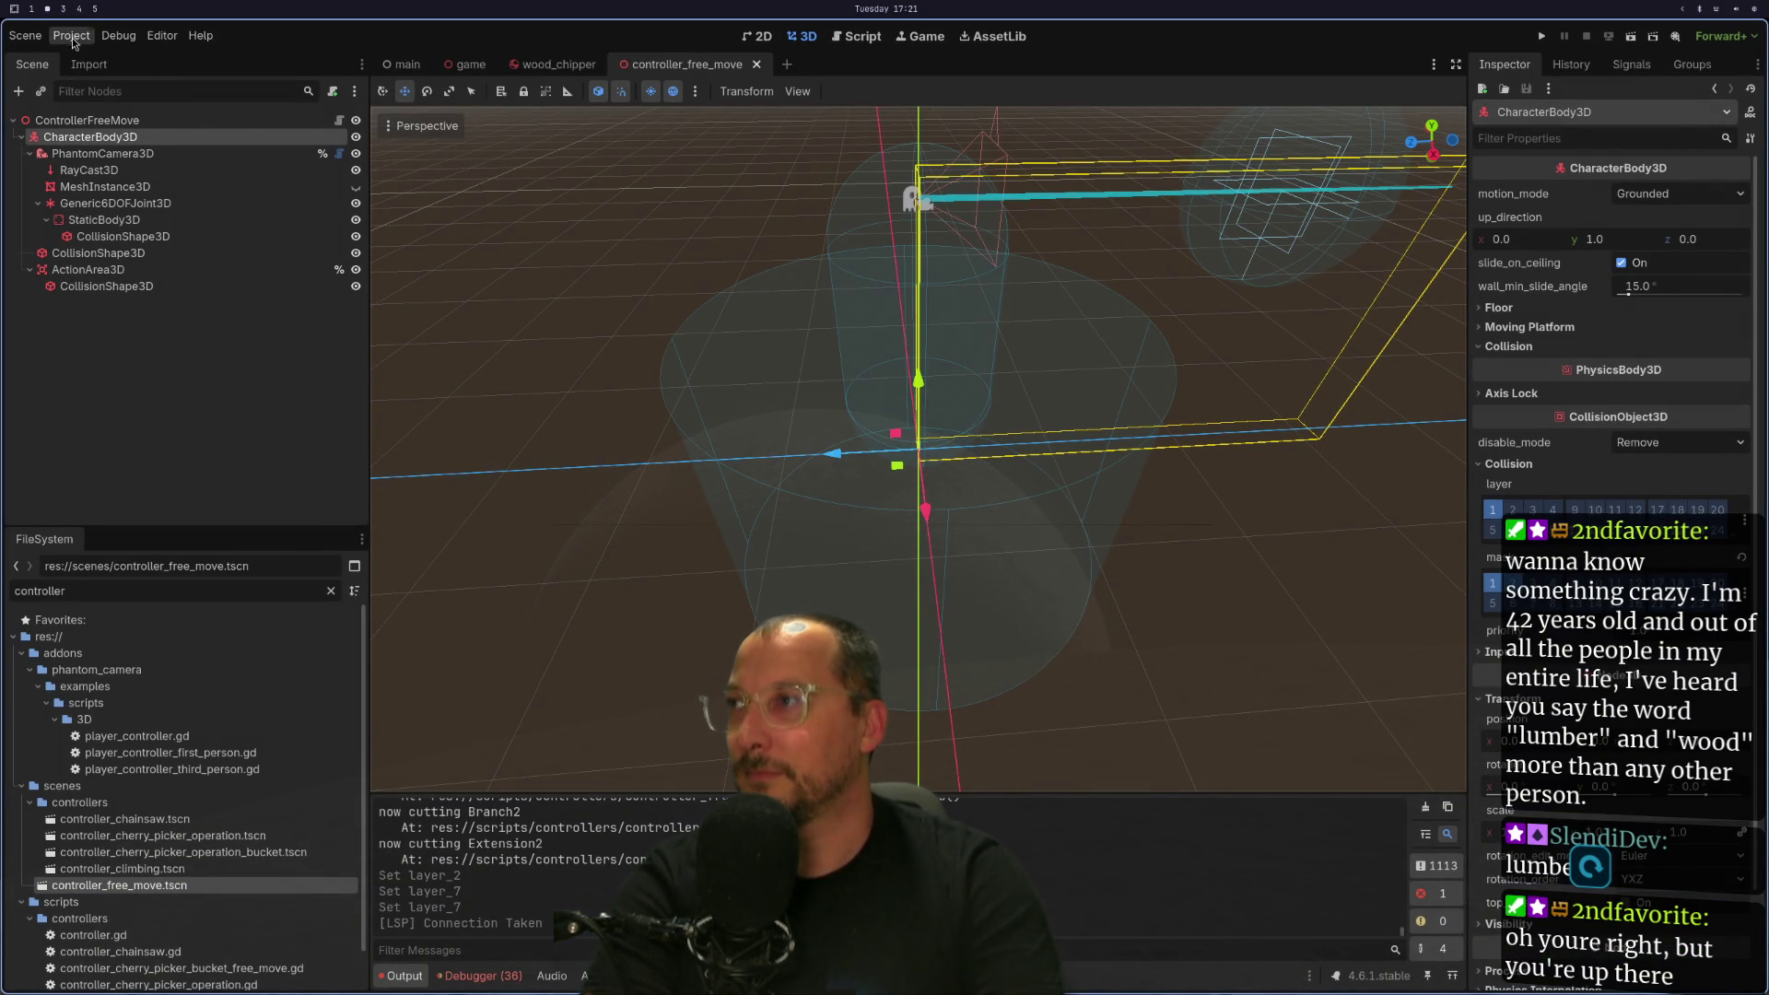
pyautogui.click(72, 36)
pyautogui.click(87, 57)
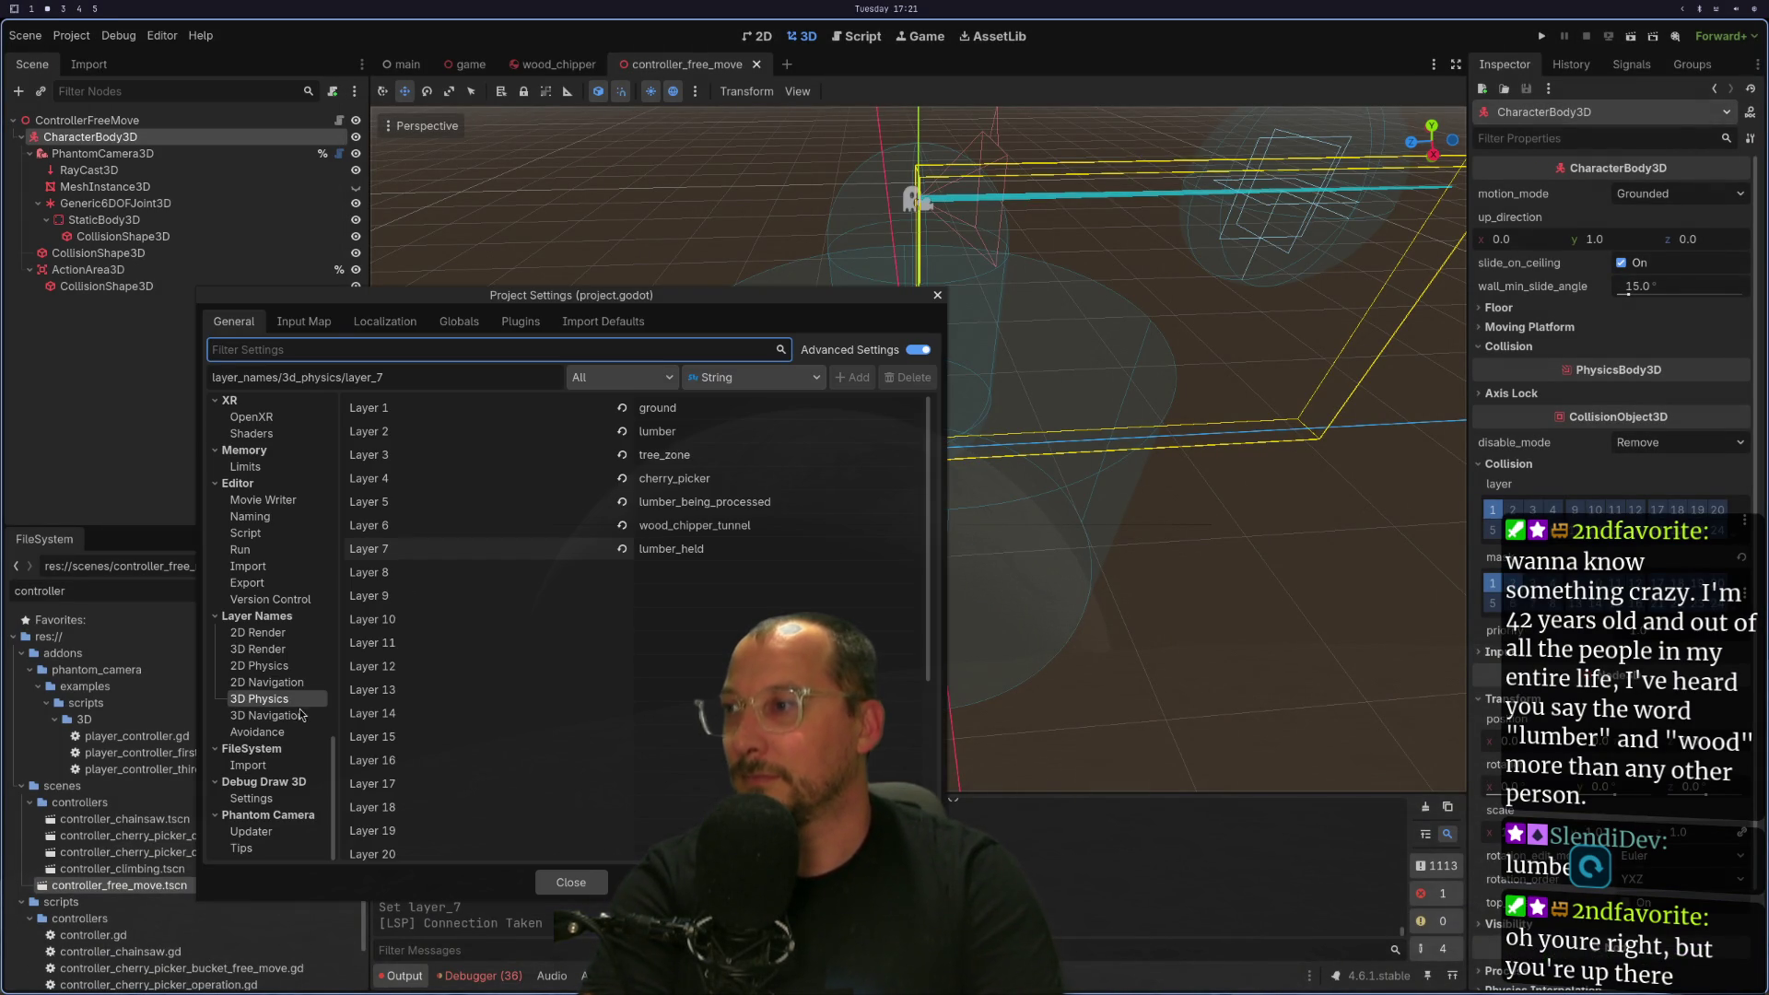
pyautogui.press('super+1')
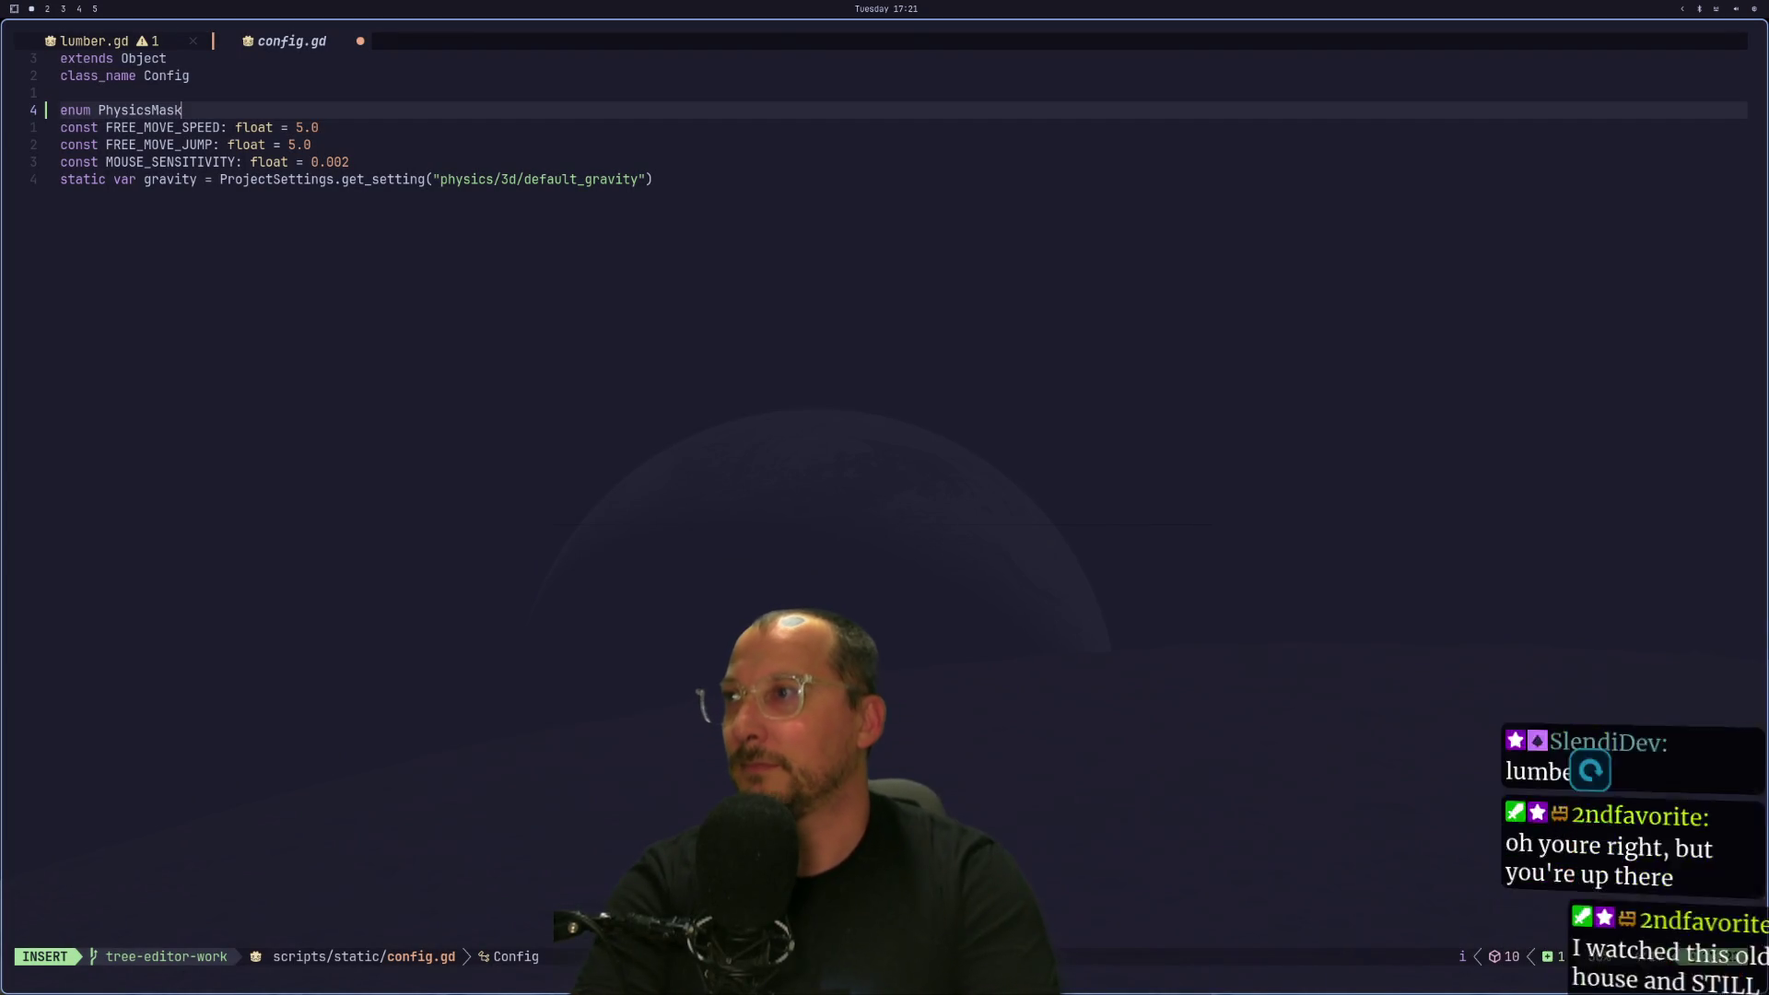
# Rename the enum to PhysicsLayer with an opening brace and add a blank line below.
pyautogui.write('sKa')
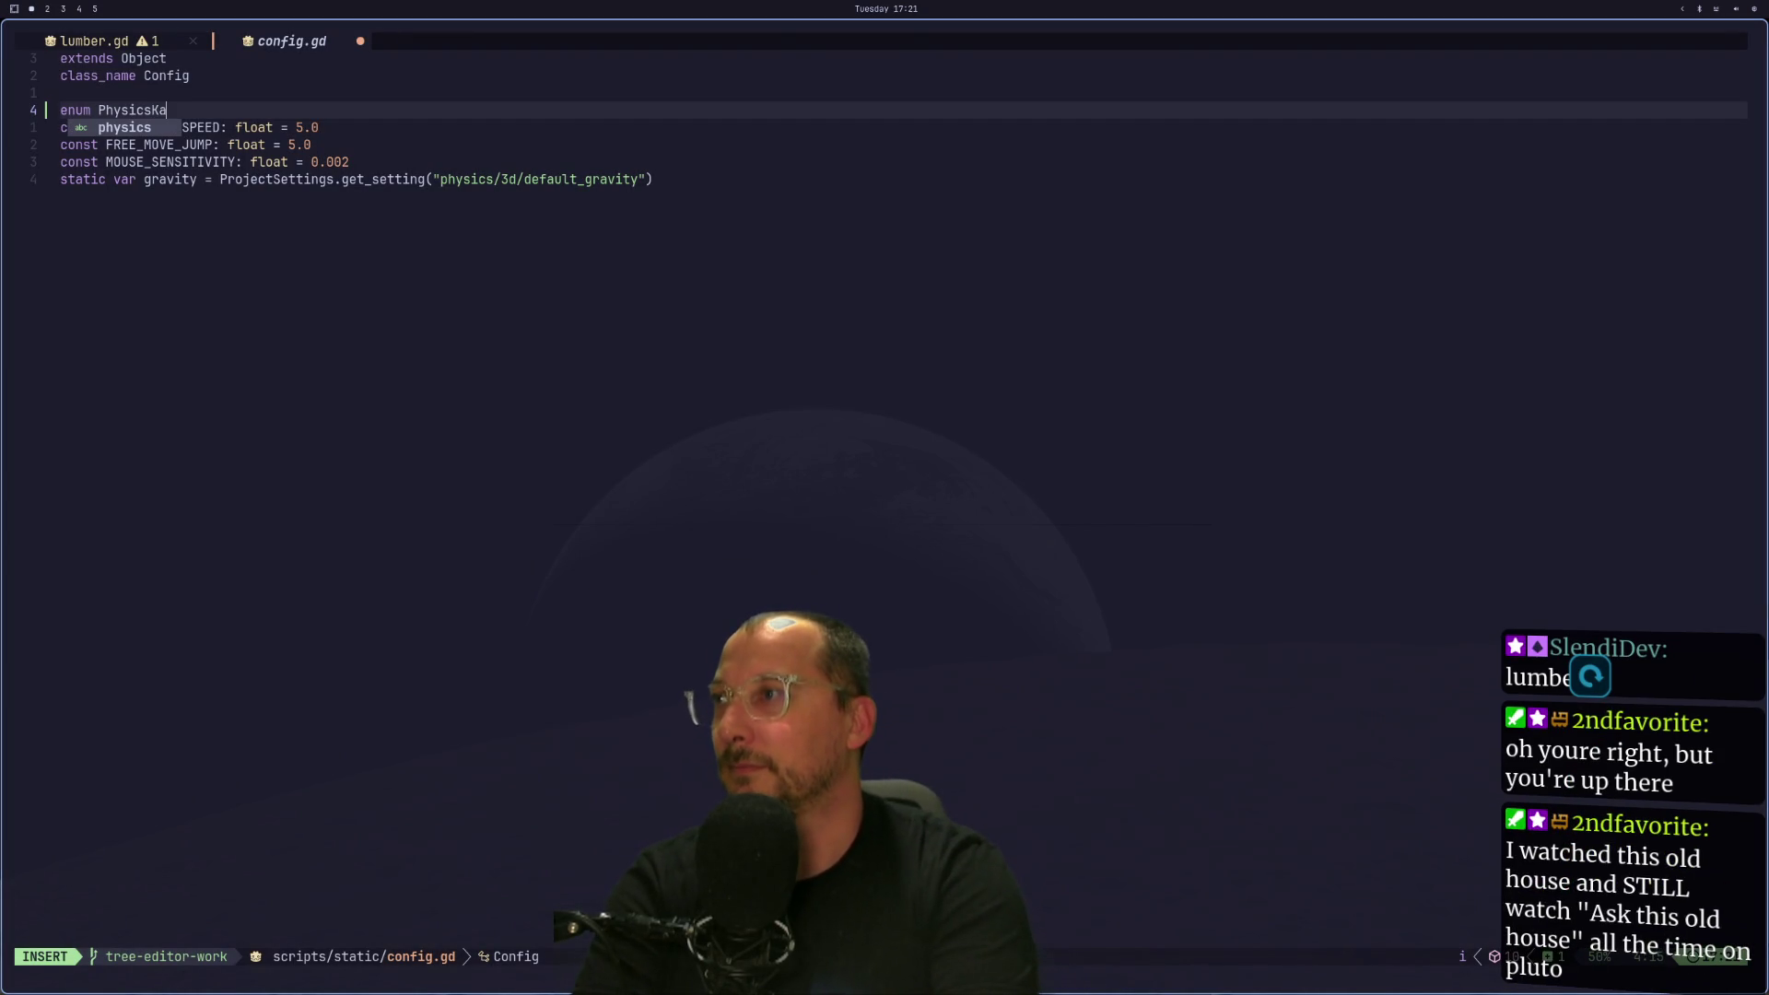
pyautogui.press('BackSpace')
pyautogui.press('BackSpace')
pyautogui.write('Layer ')
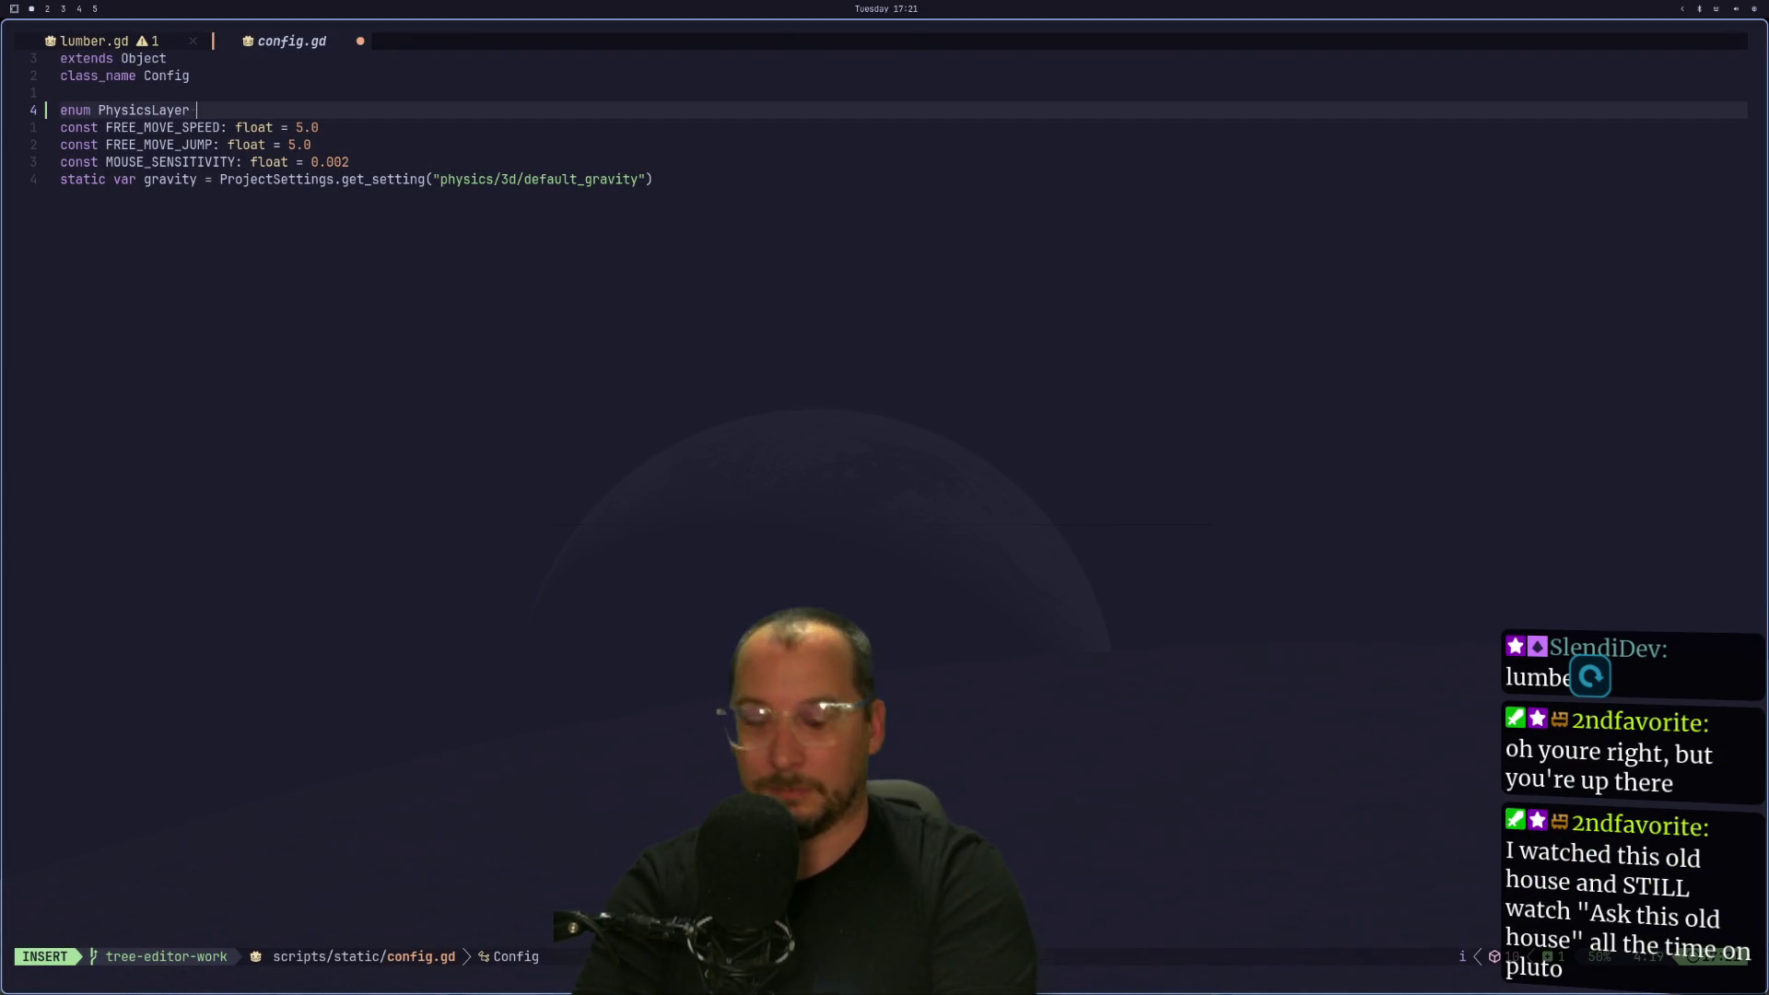
pyautogui.write('{')
pyautogui.press('Escape')
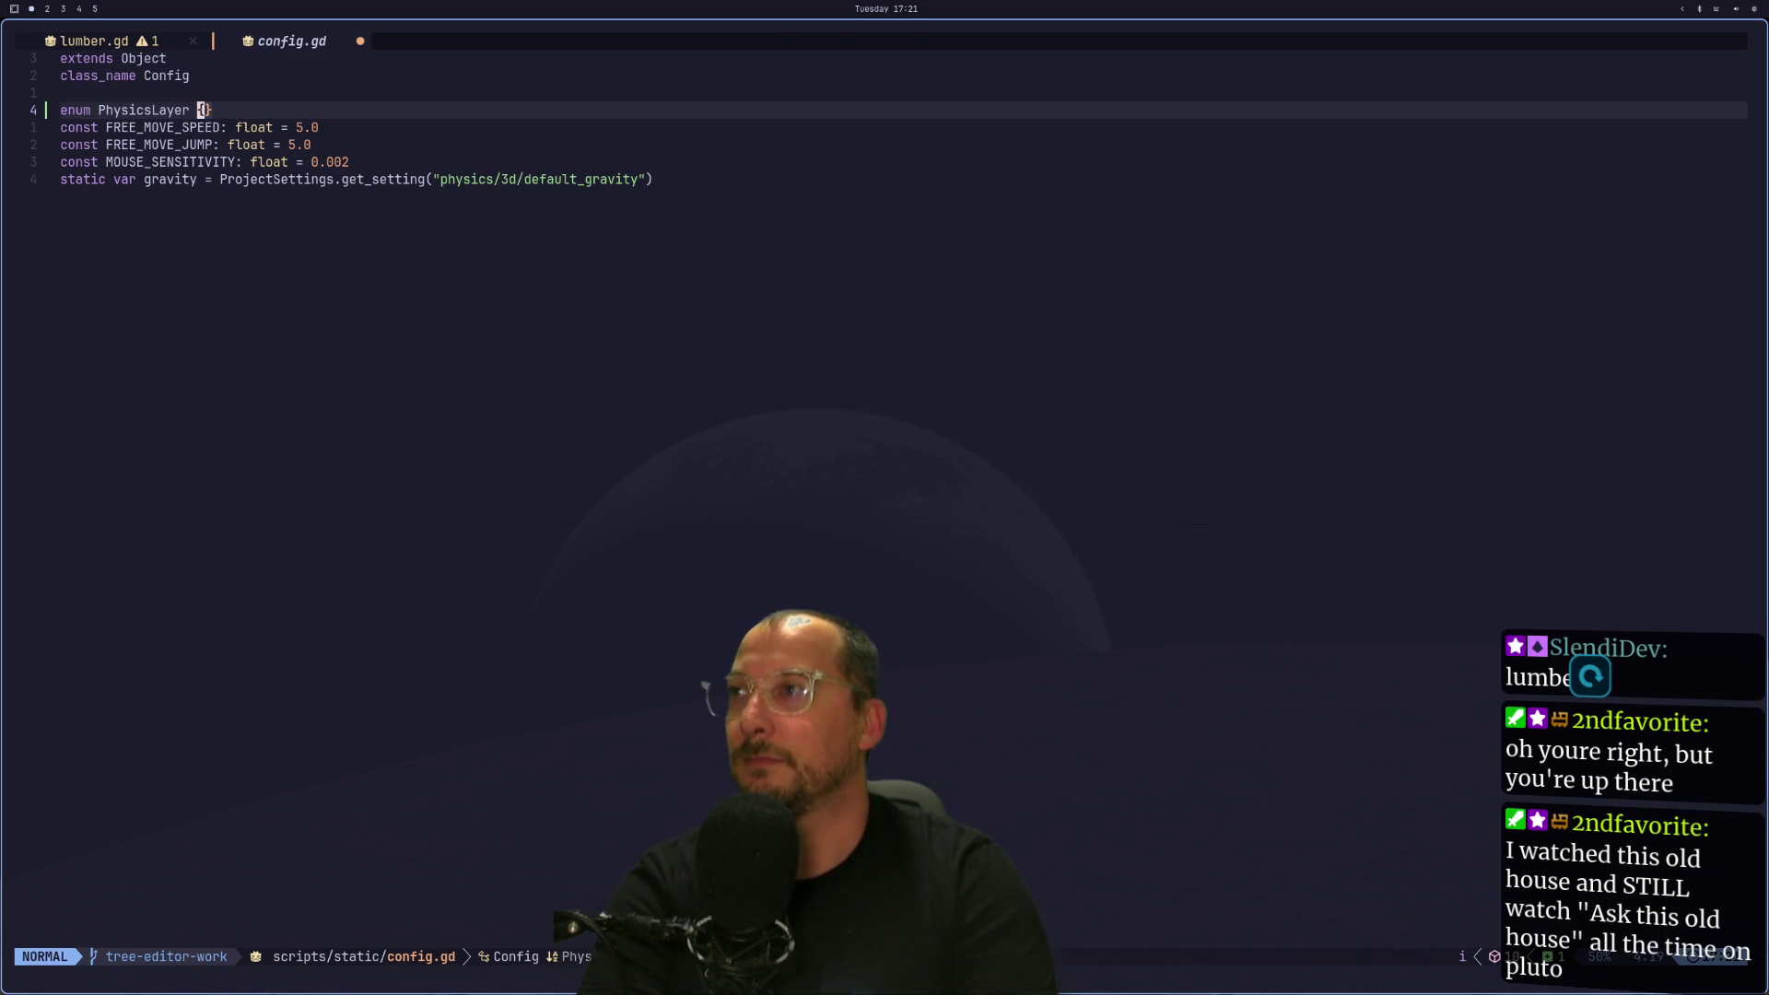
pyautogui.press('o')
pyautogui.press('Escape')
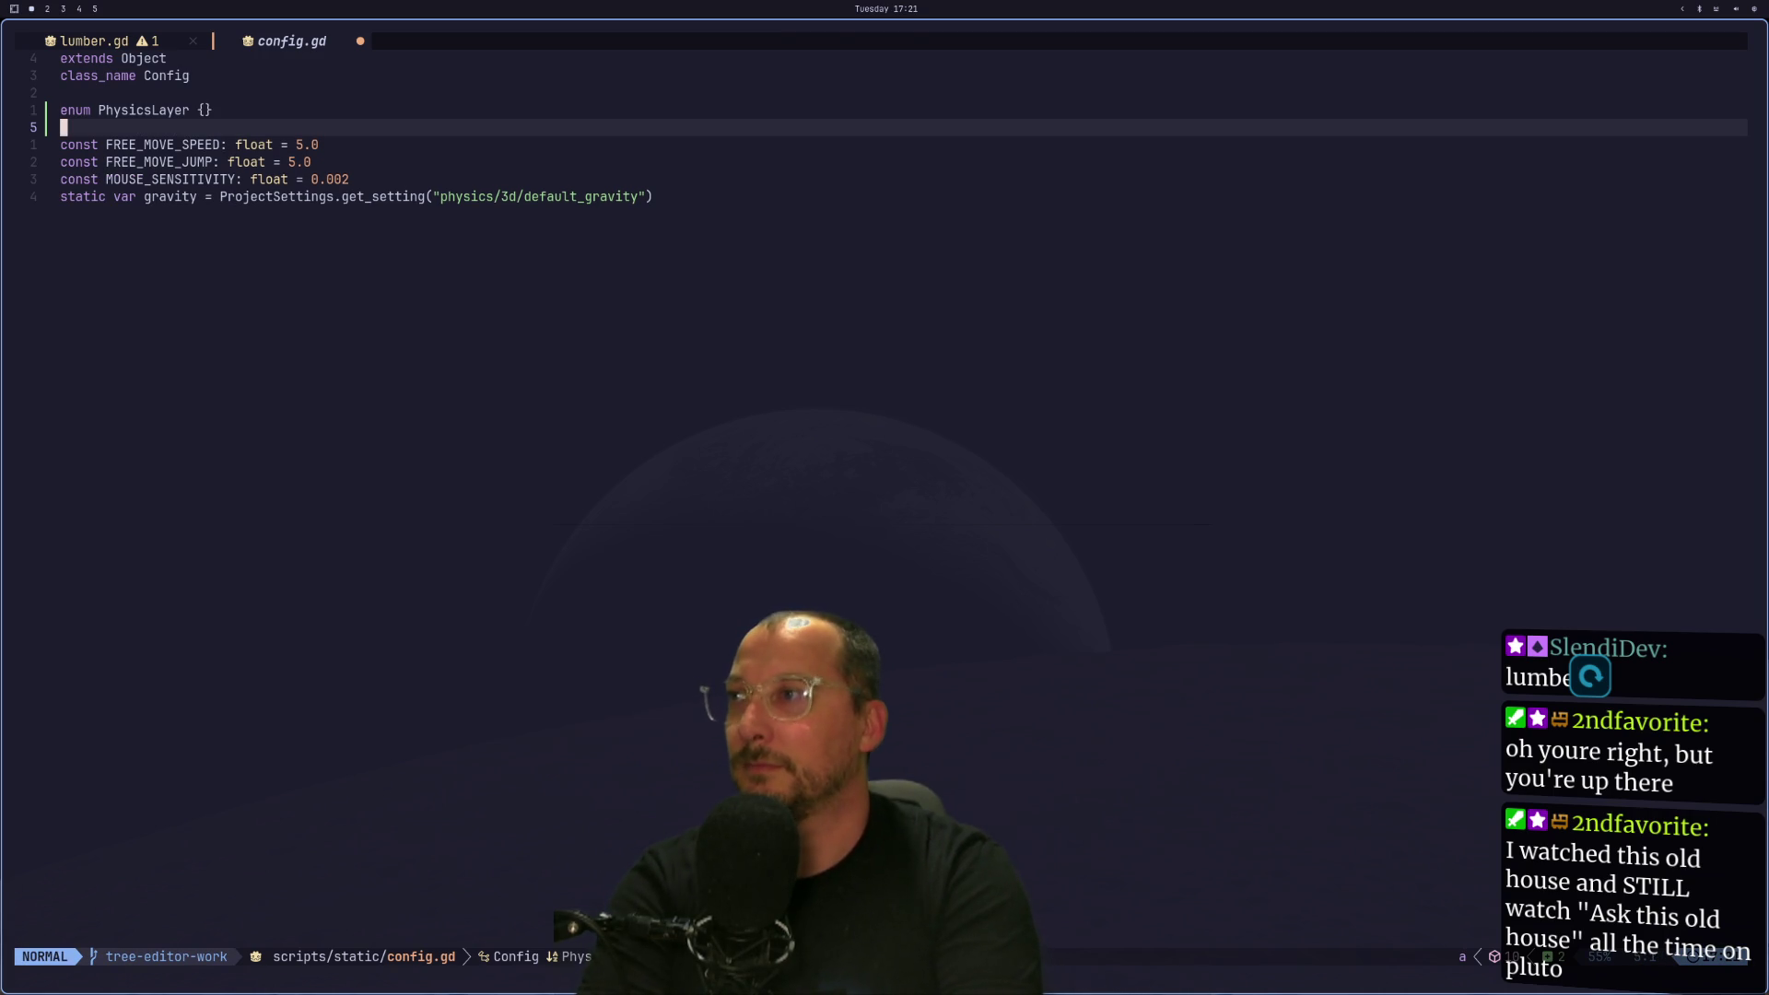
pyautogui.press('k')
pyautogui.press('w')
pyautogui.press('e')
pyautogui.press('k')
pyautogui.press('k')
# Fill the enum with GROUND, LUMBER, TREE_ZONE, CHERRY_PICKER, LUMBER_BEING_PROCESSED, WOOD_CHIPPER_TUNNEL, LUMBER_HELD.
pyautogui.press('super+2')
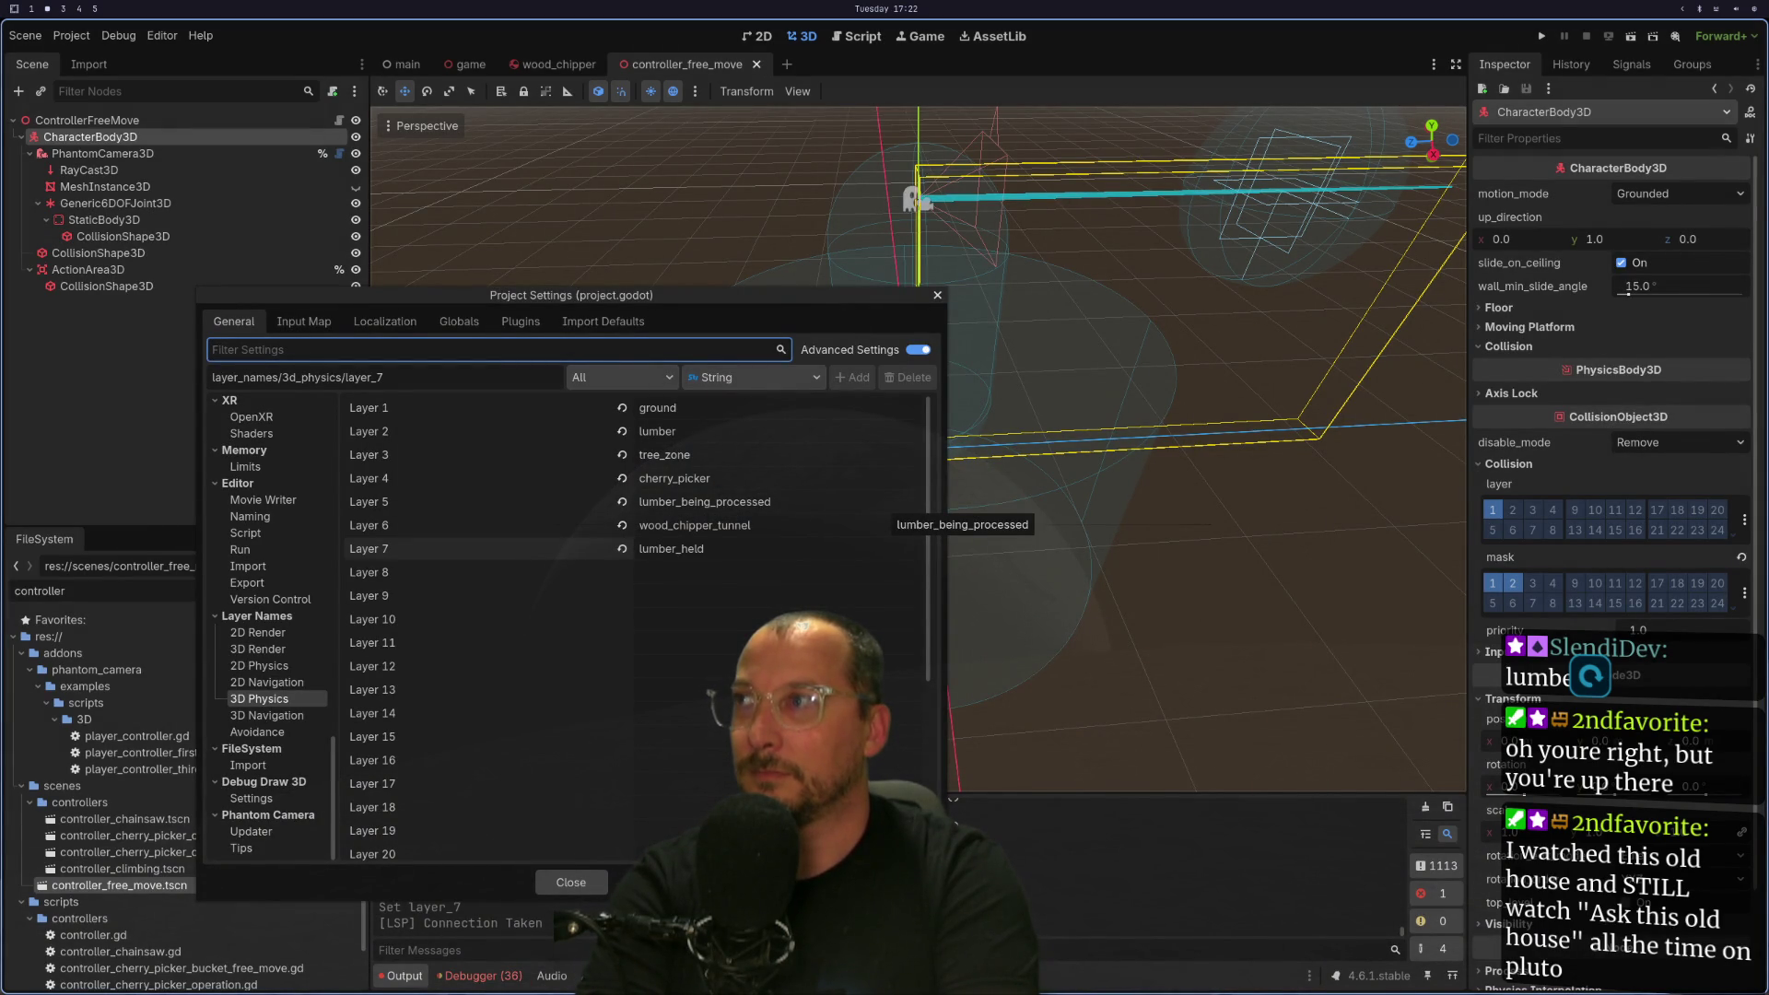
pyautogui.write('~')
pyautogui.press('super+shift+1')
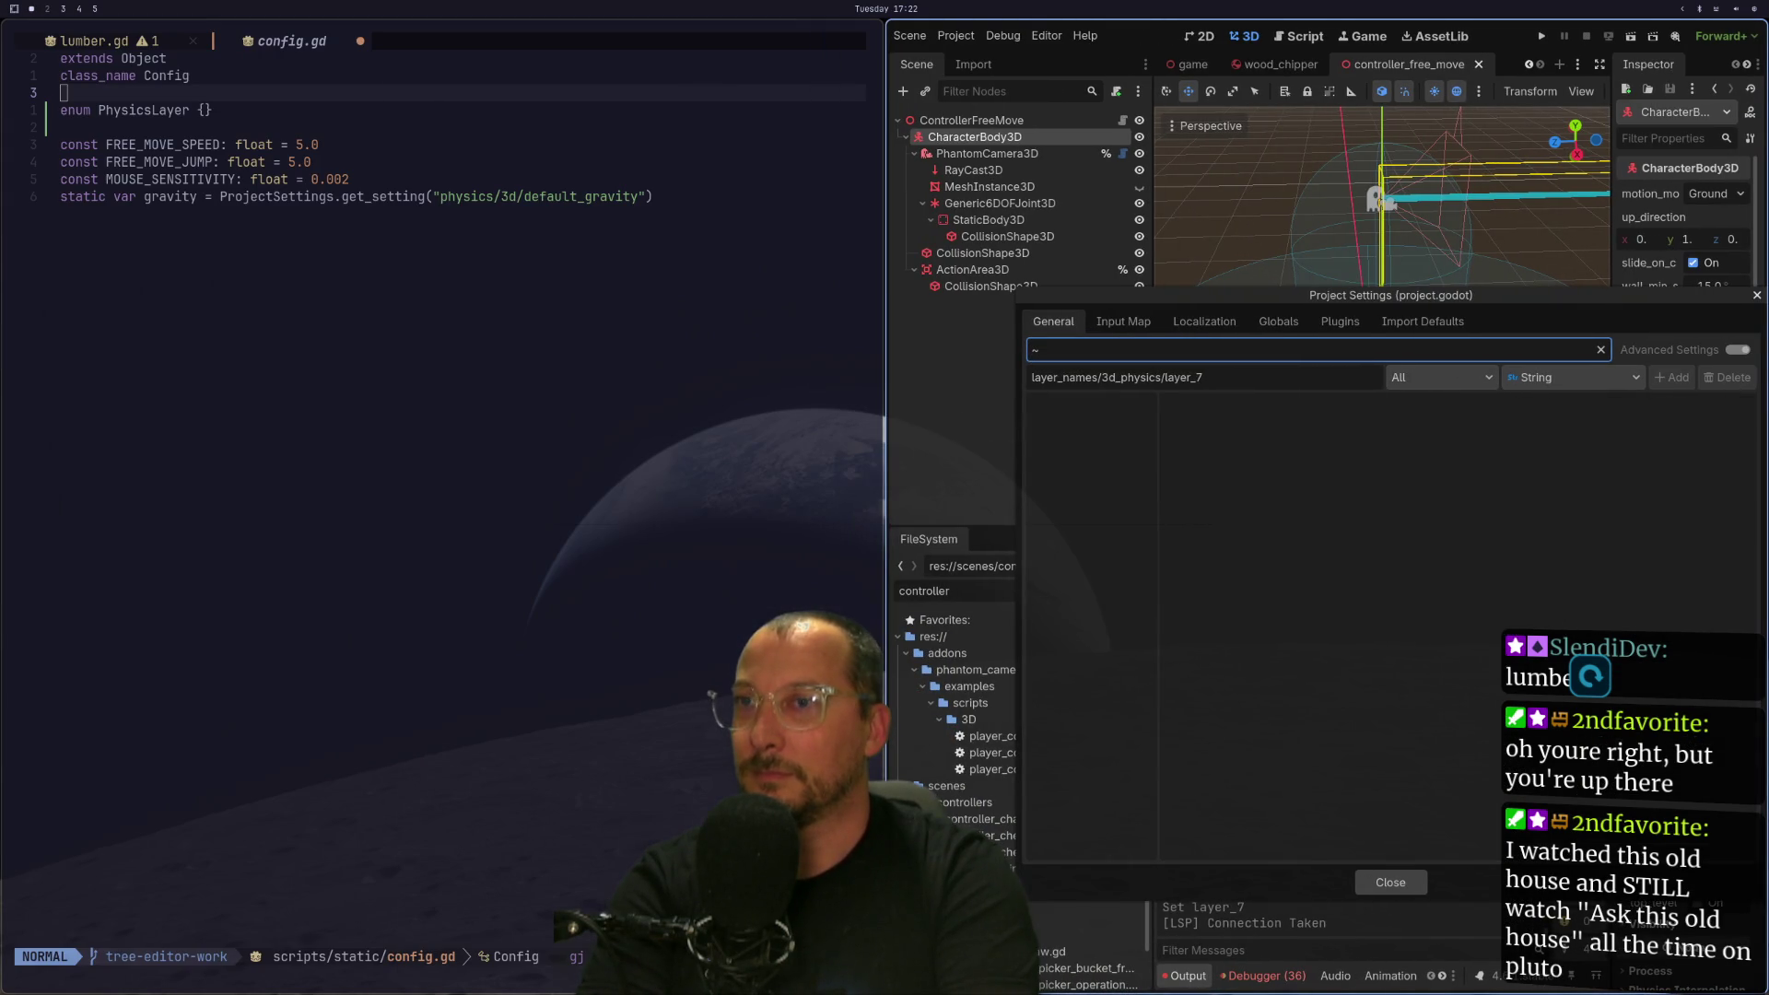
pyautogui.press('BackSpace')
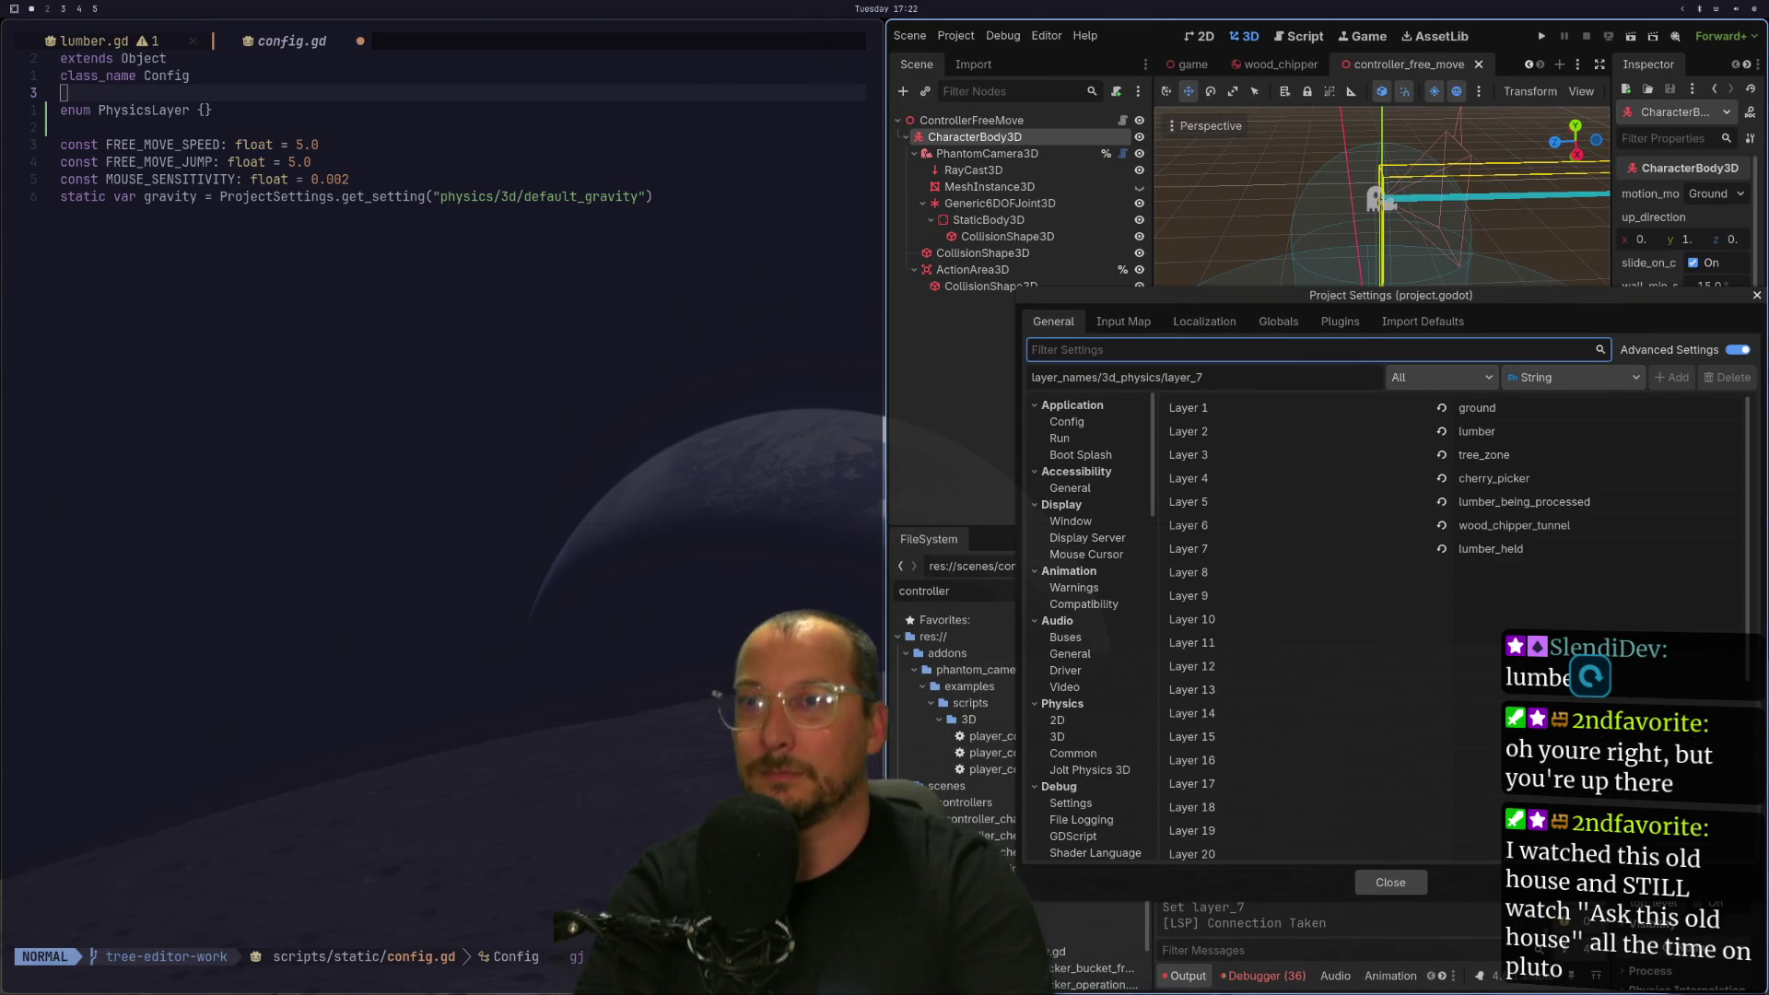
pyautogui.click(218, 114)
pyautogui.write('iG')
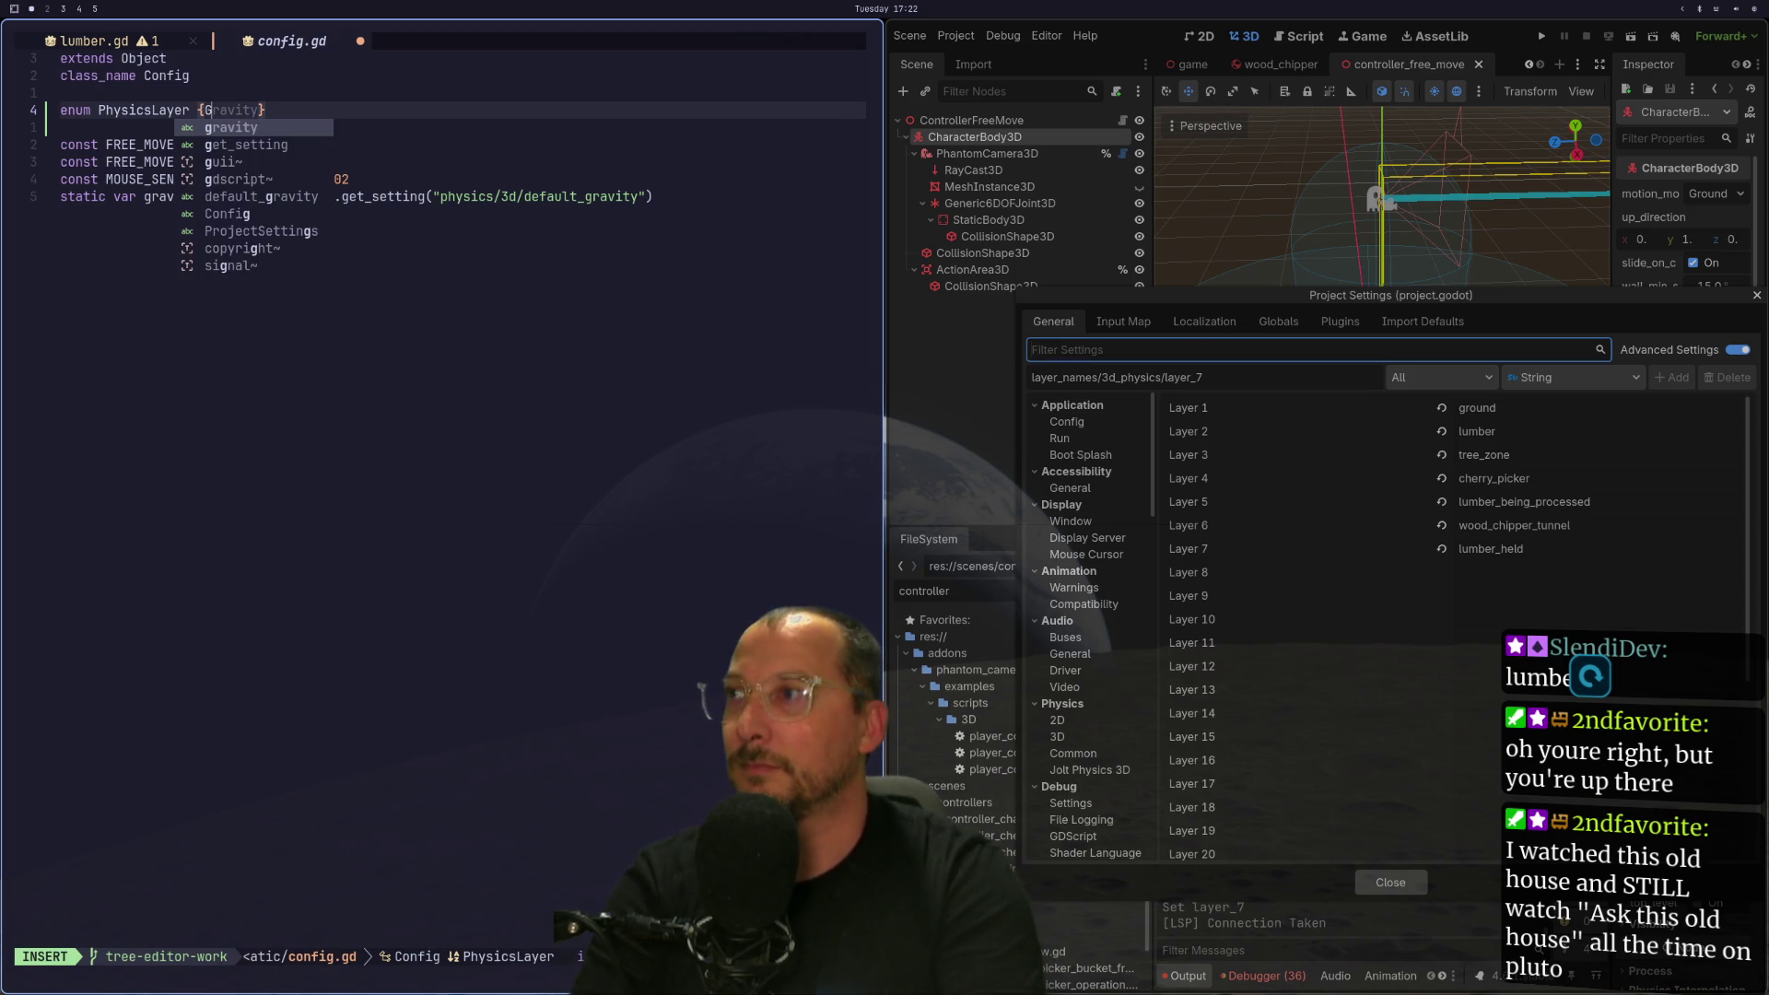
pyautogui.write('ROUND, LUMBER, ')
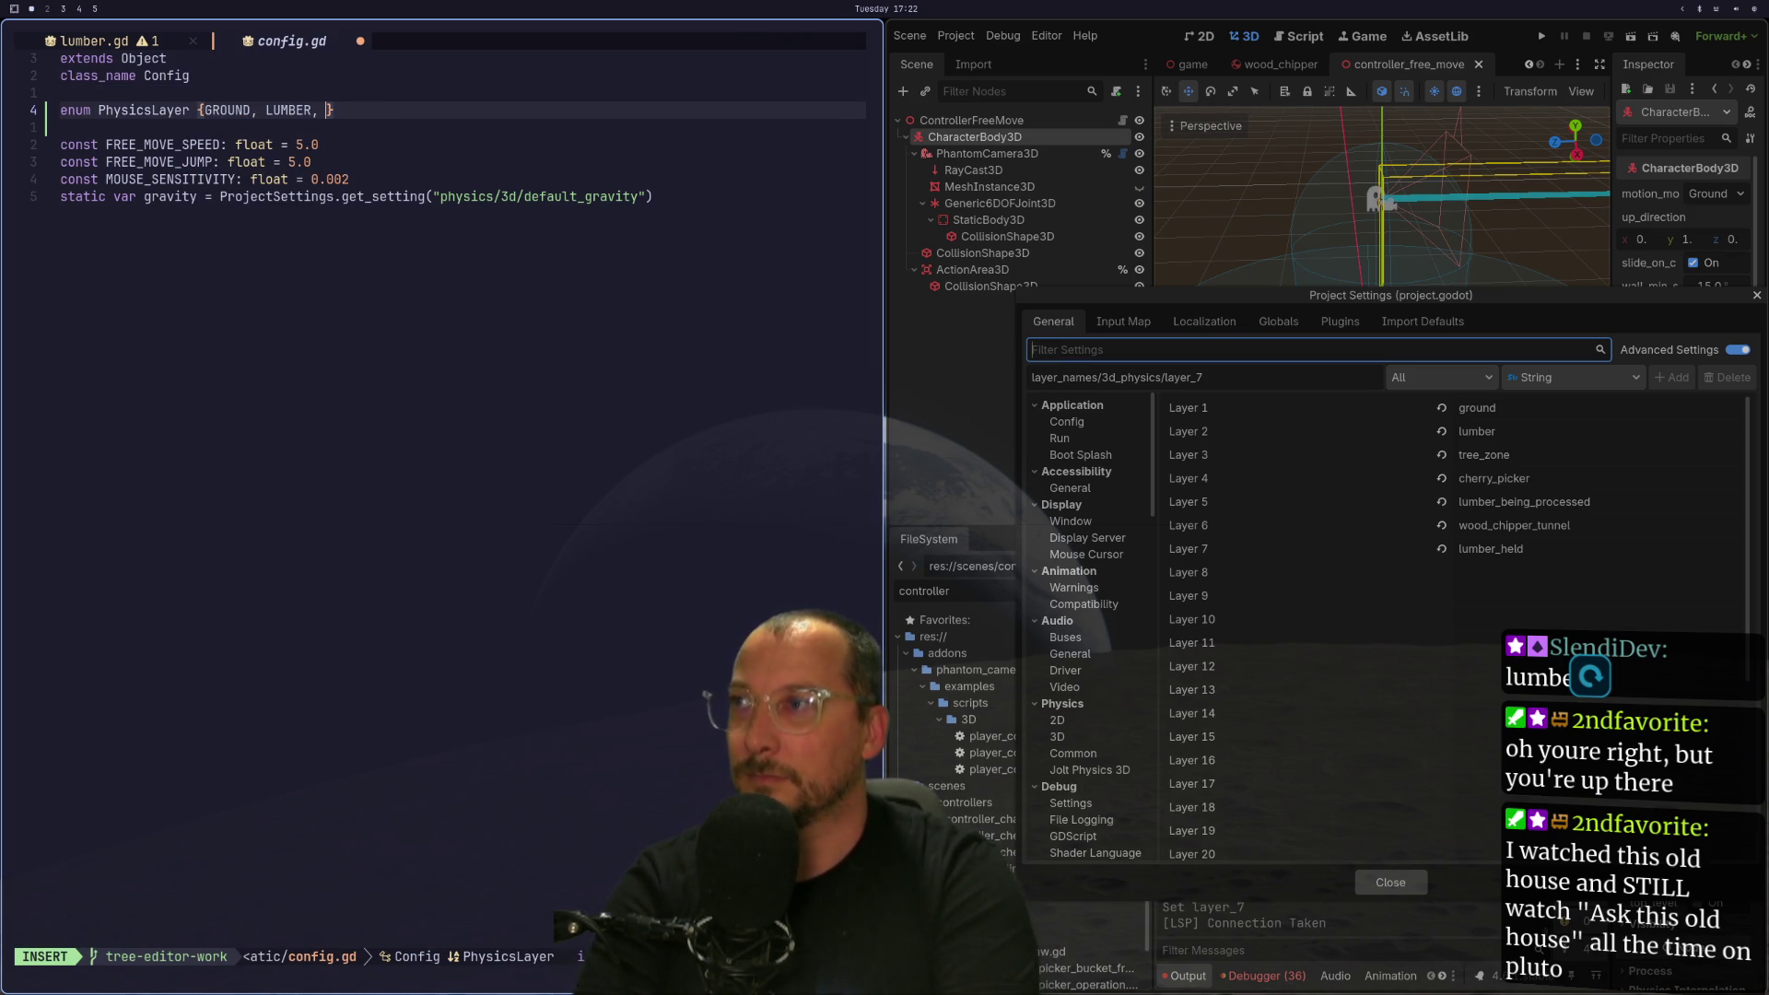
pyautogui.write('TREE_ZO')
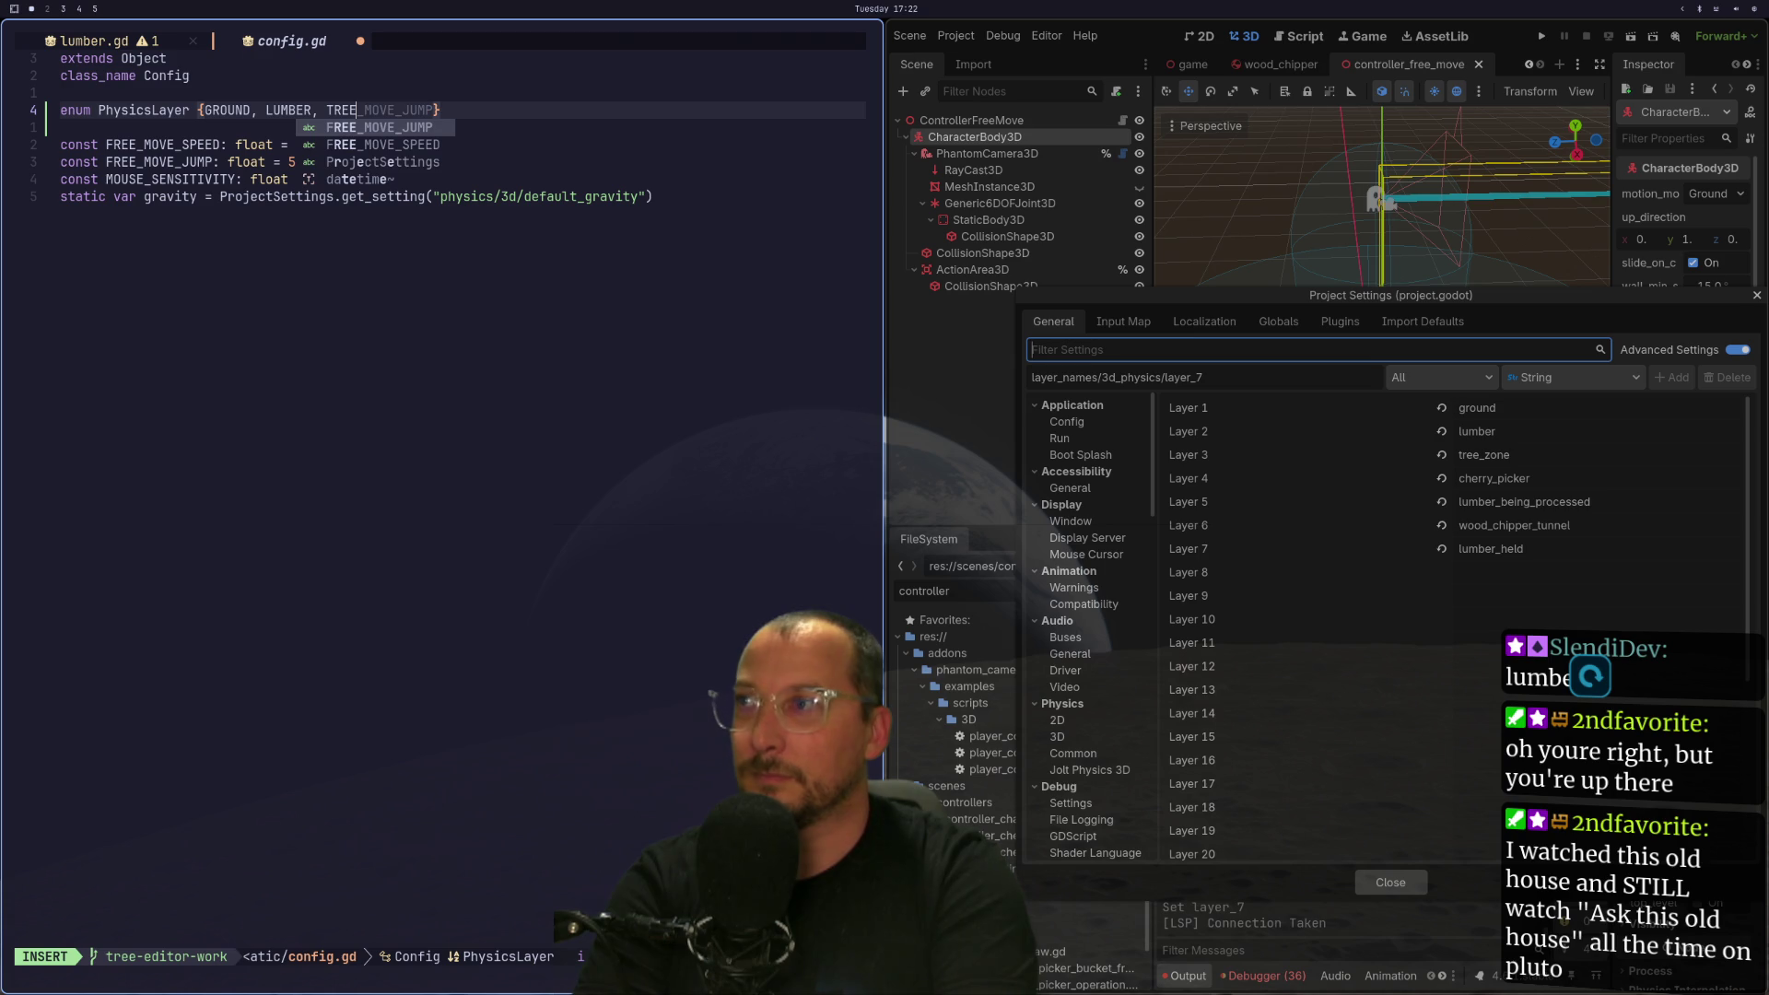
pyautogui.write('NE, ')
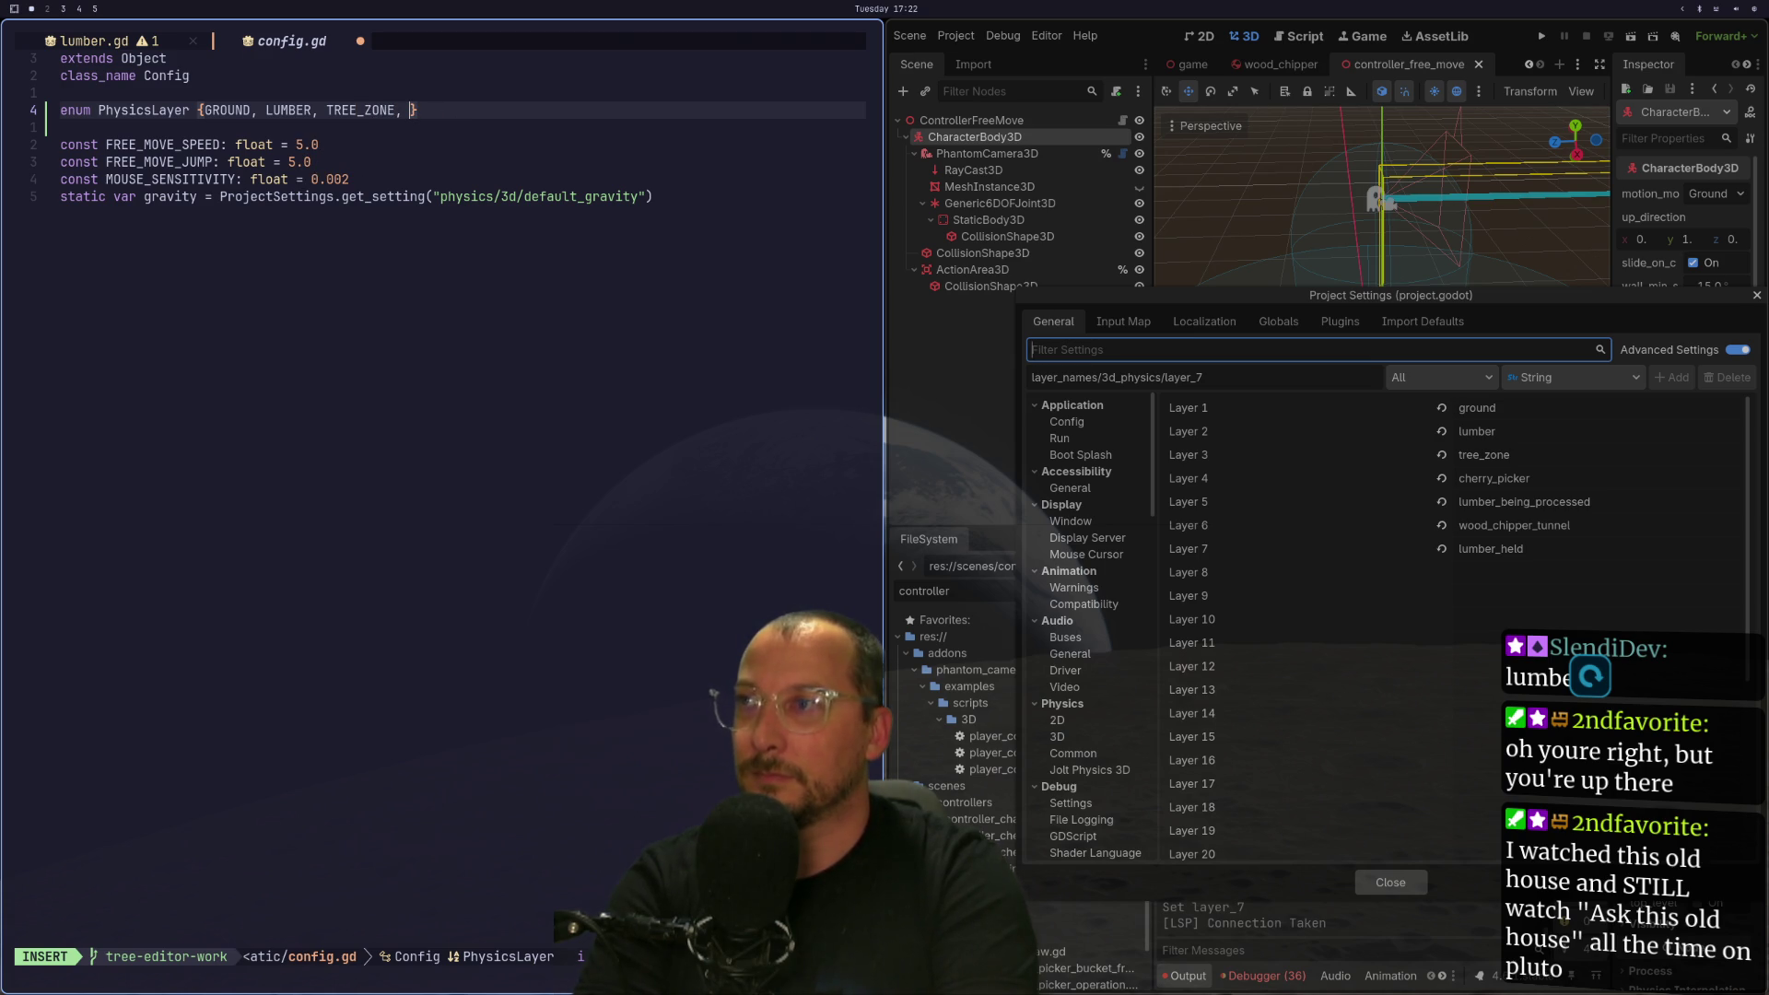
pyautogui.write('CHERRRY_PI')
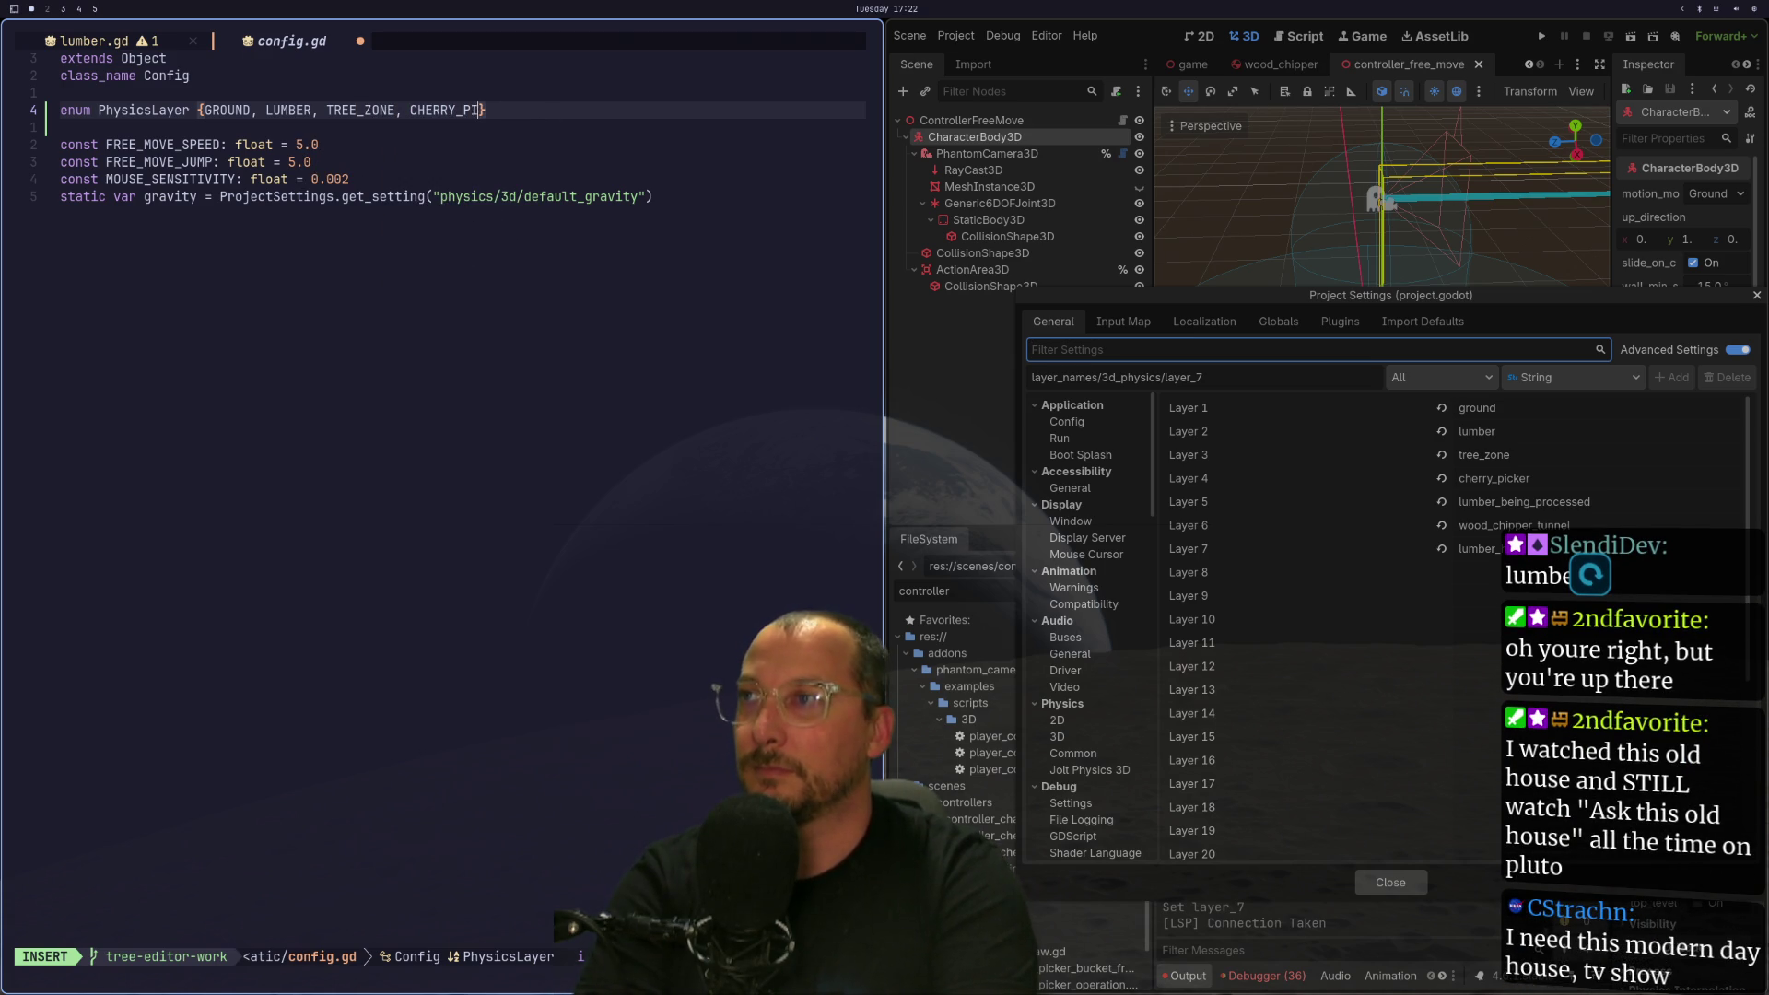
pyautogui.write('CKER, ')
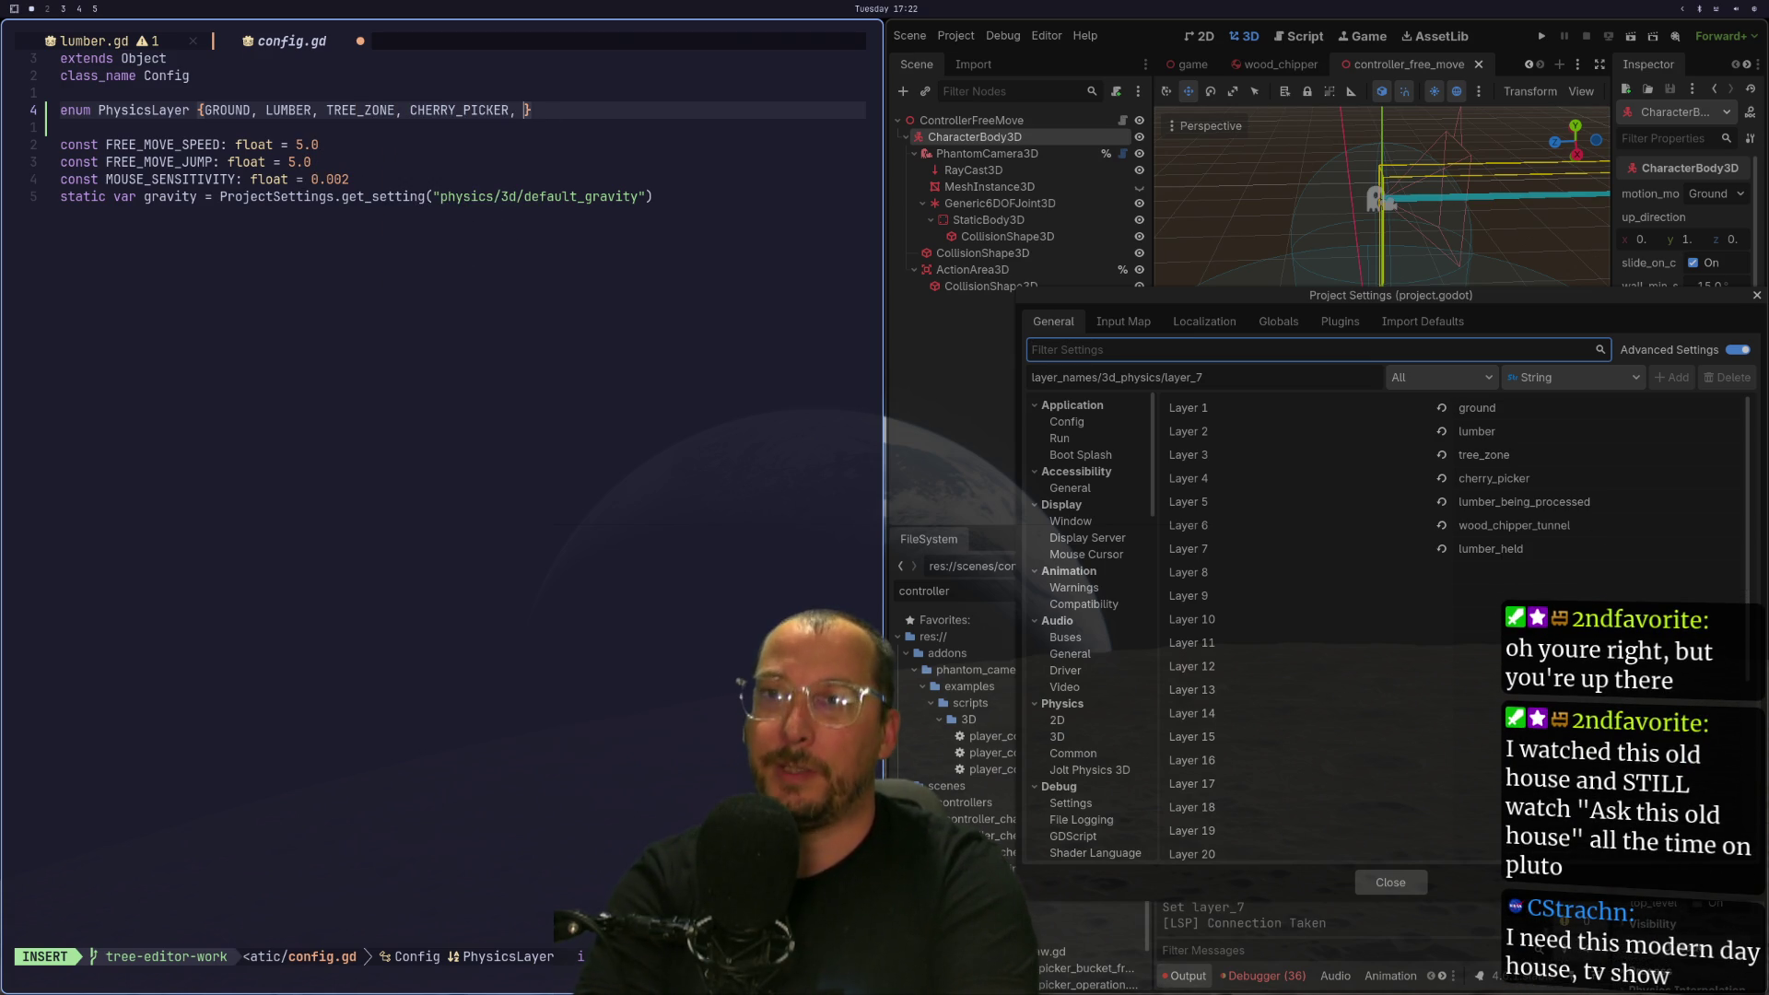
pyautogui.write('LUMBER_B')
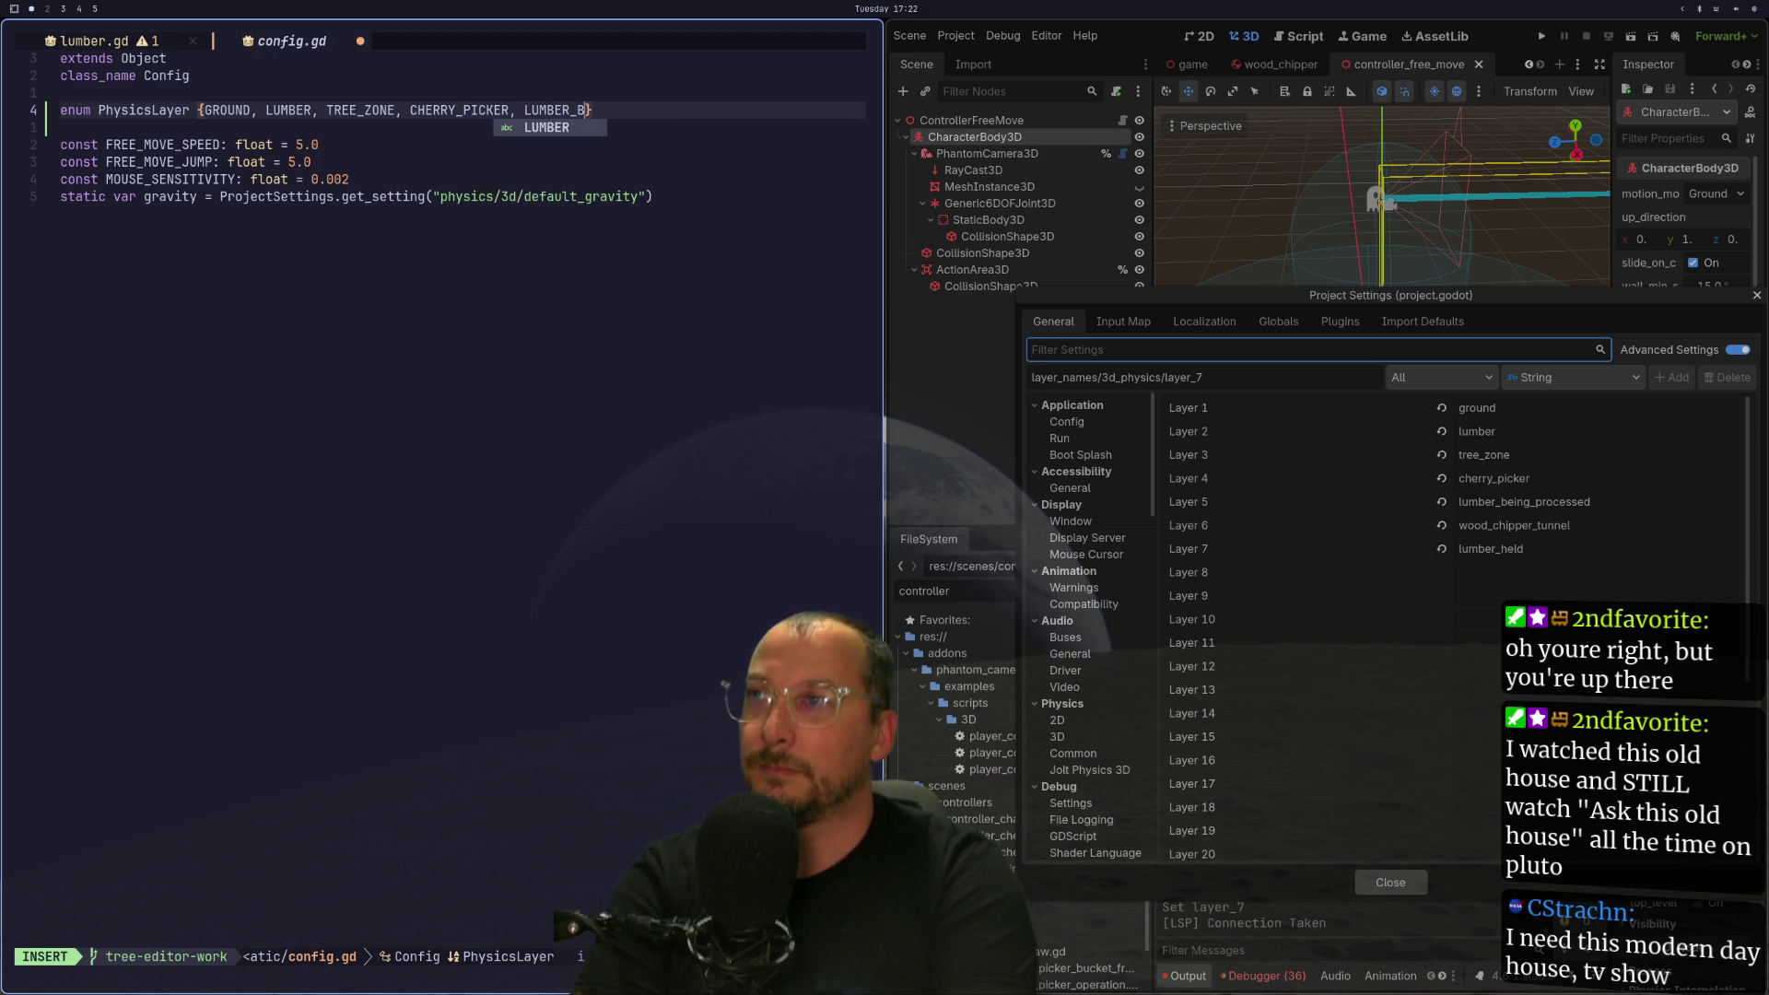
pyautogui.write('EINPR')
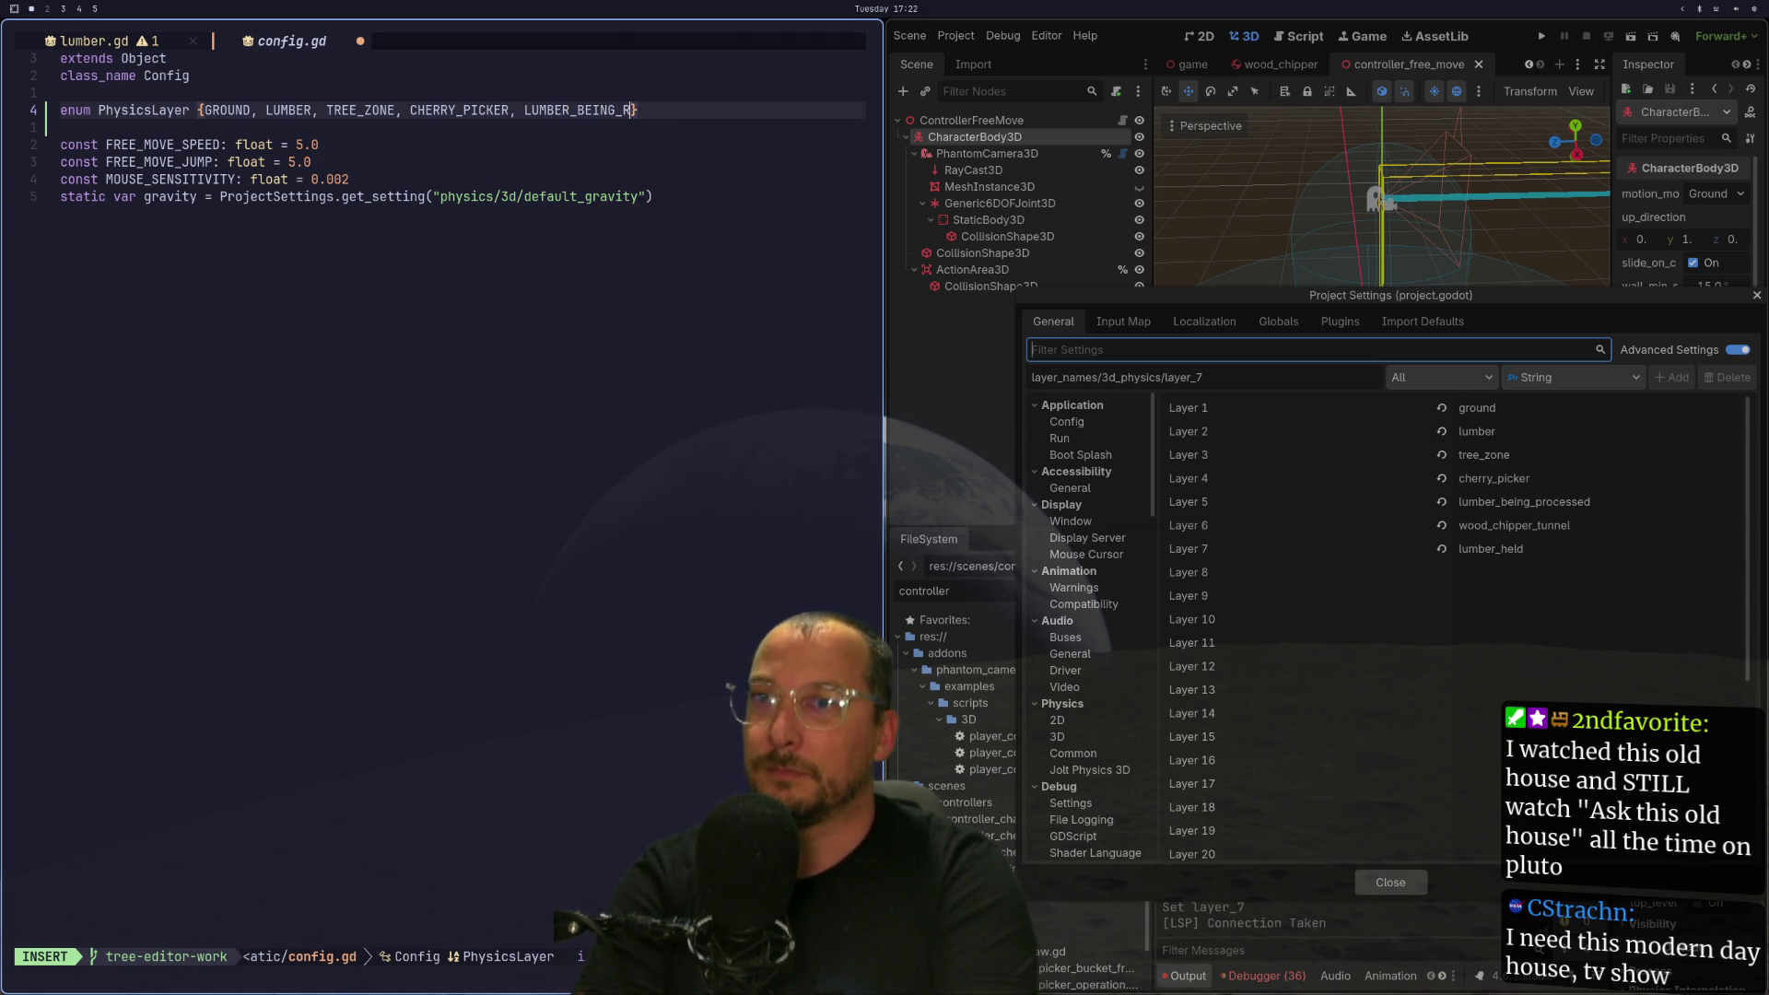
pyautogui.write('ESSED, ')
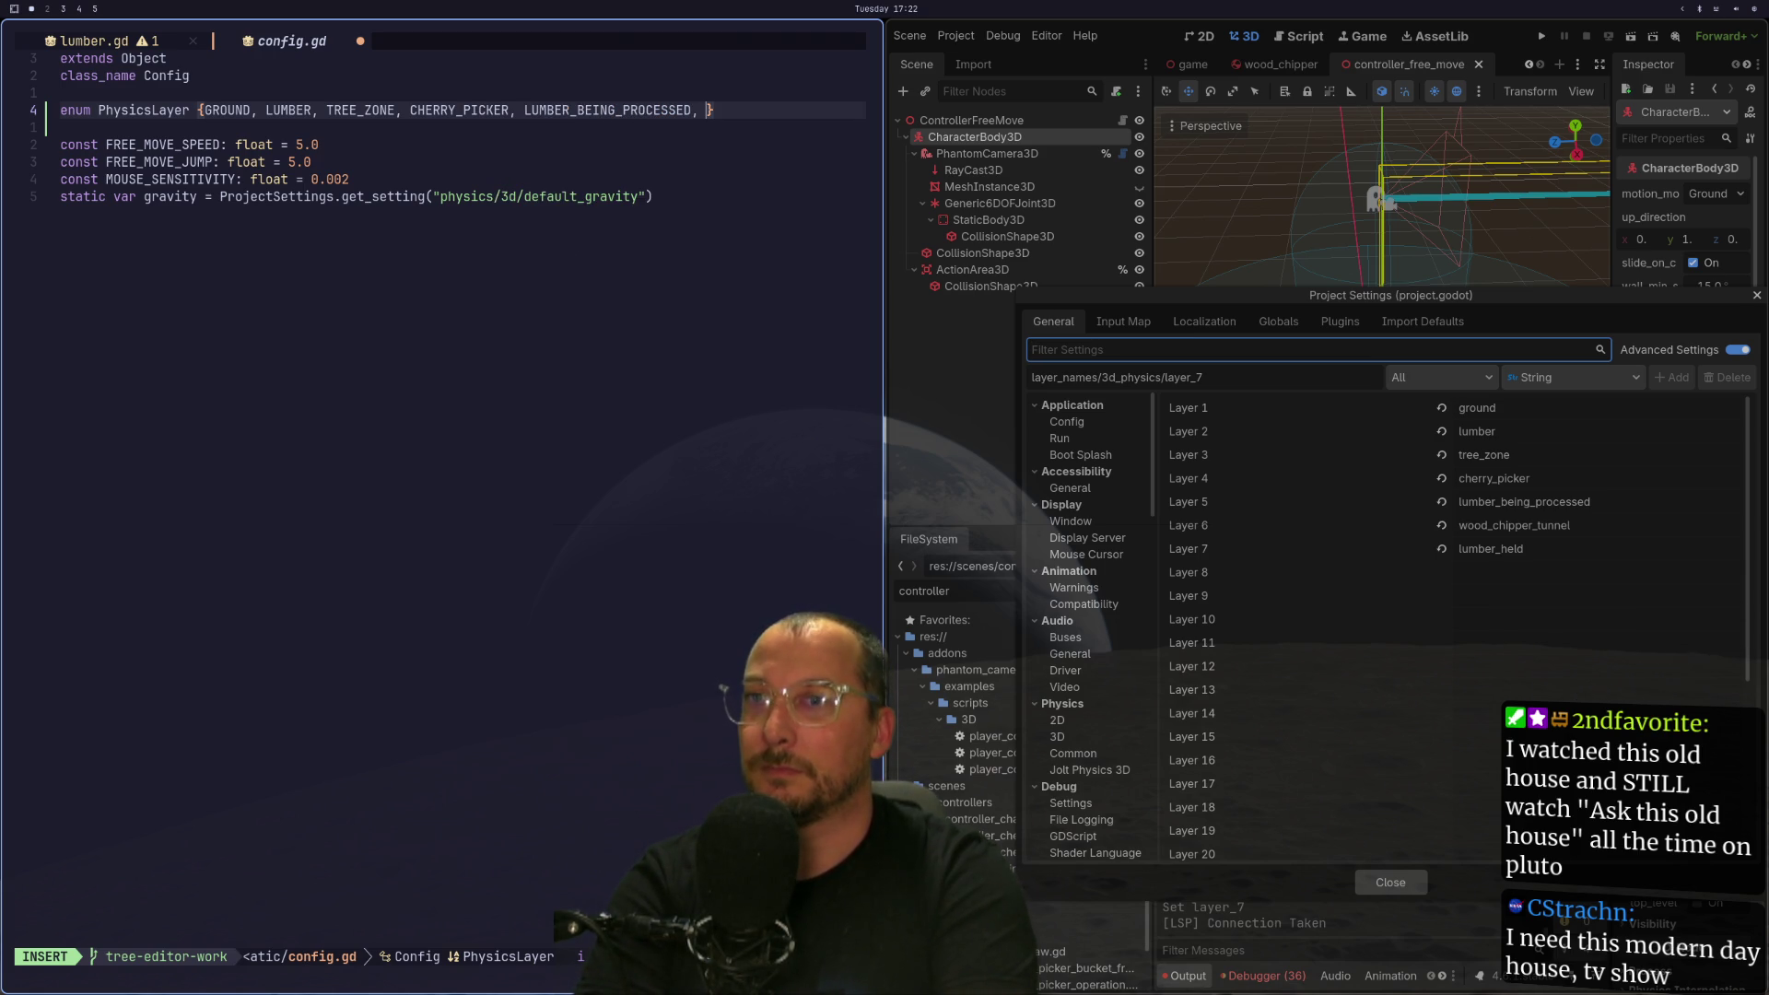
pyautogui.write('WOOD_')
pyautogui.write('CHIL')
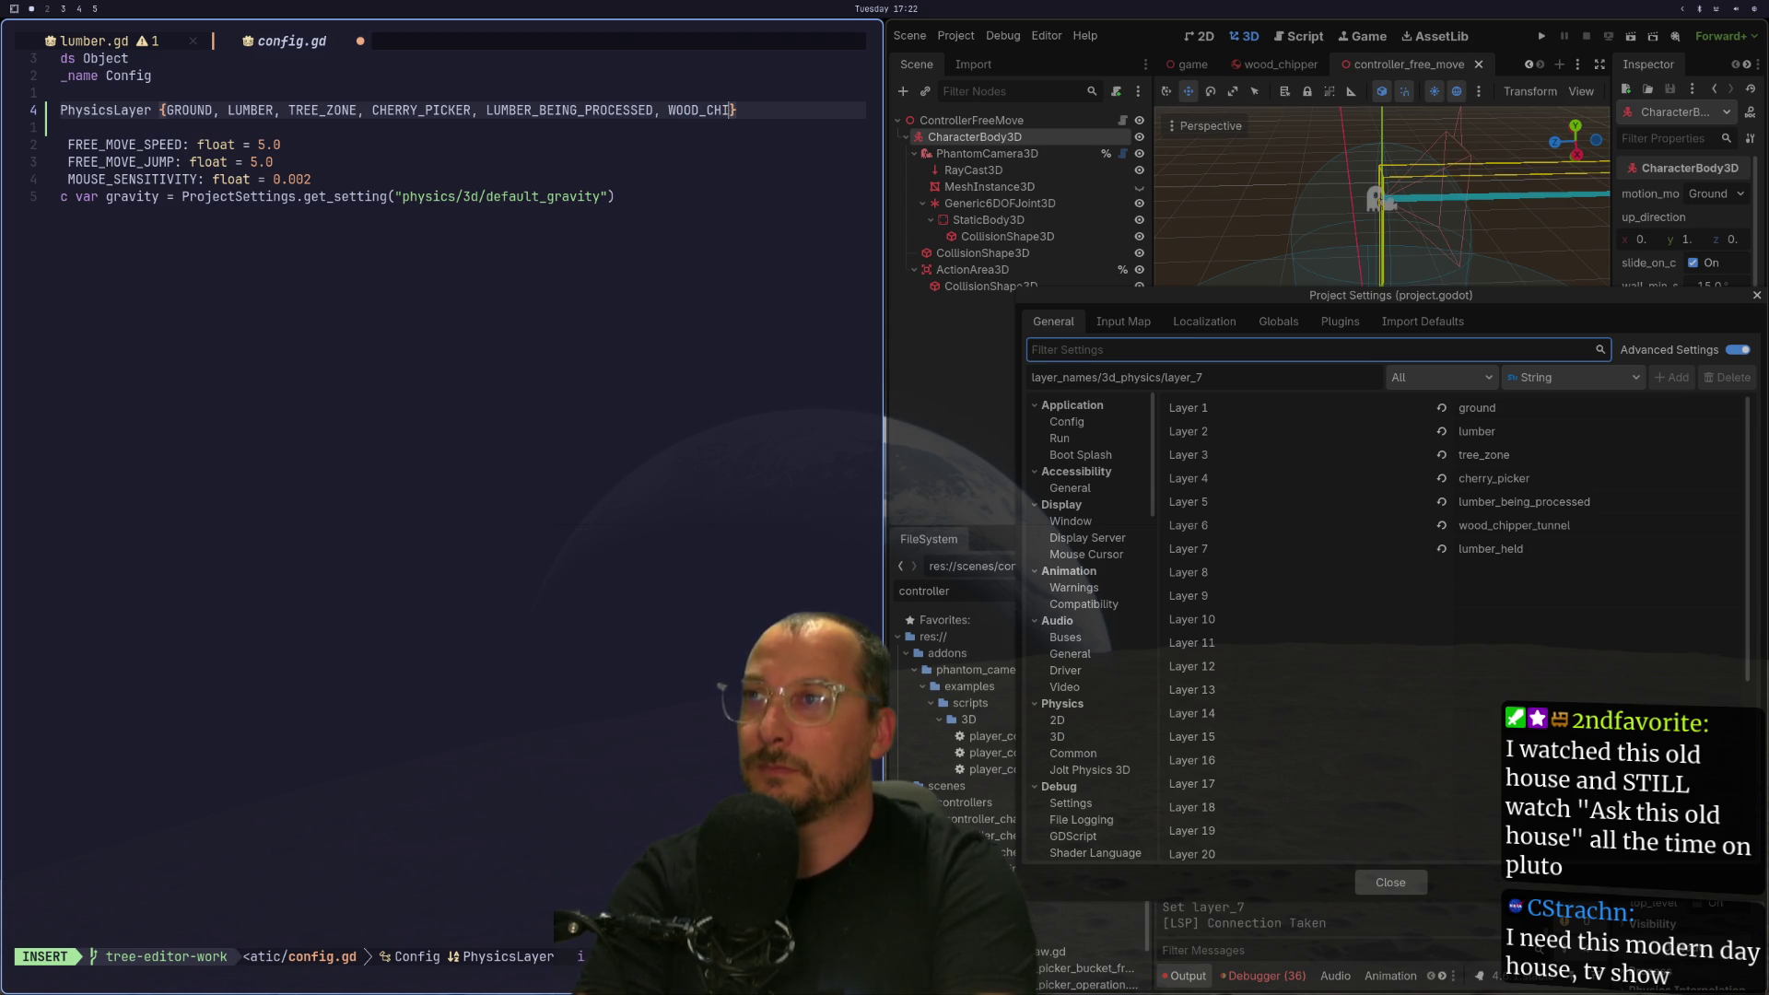
pyautogui.write('T')
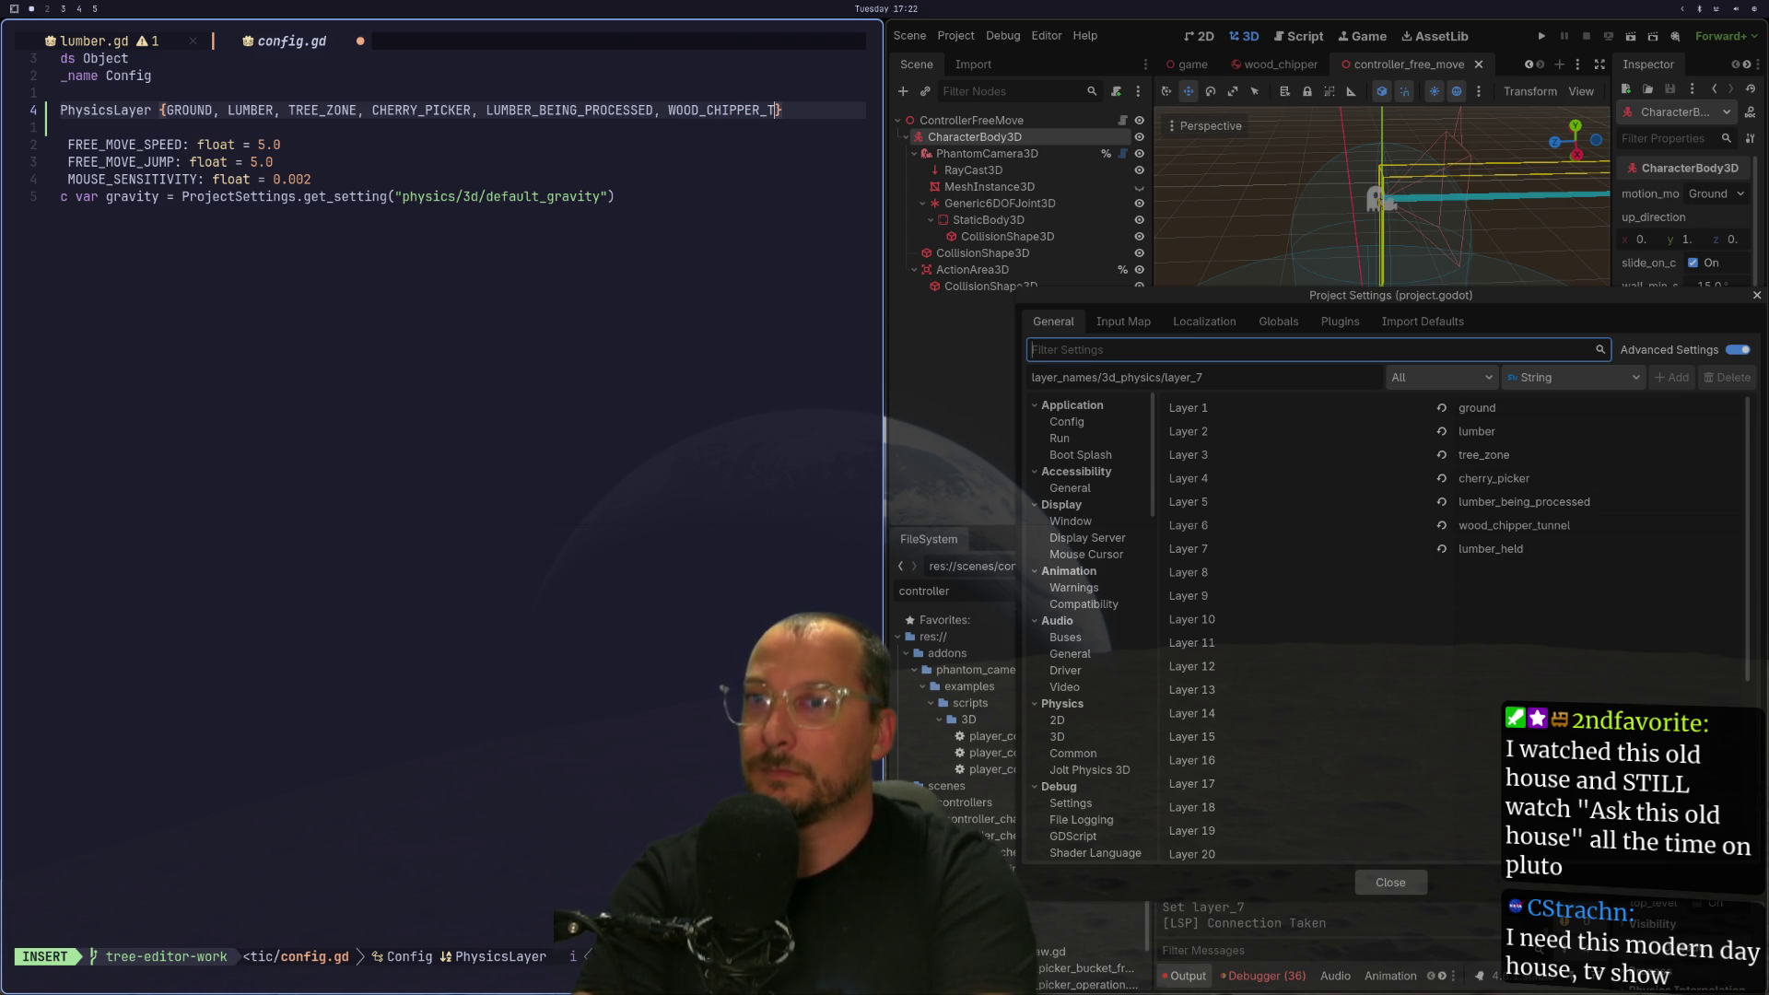
pyautogui.write('NEL, LU')
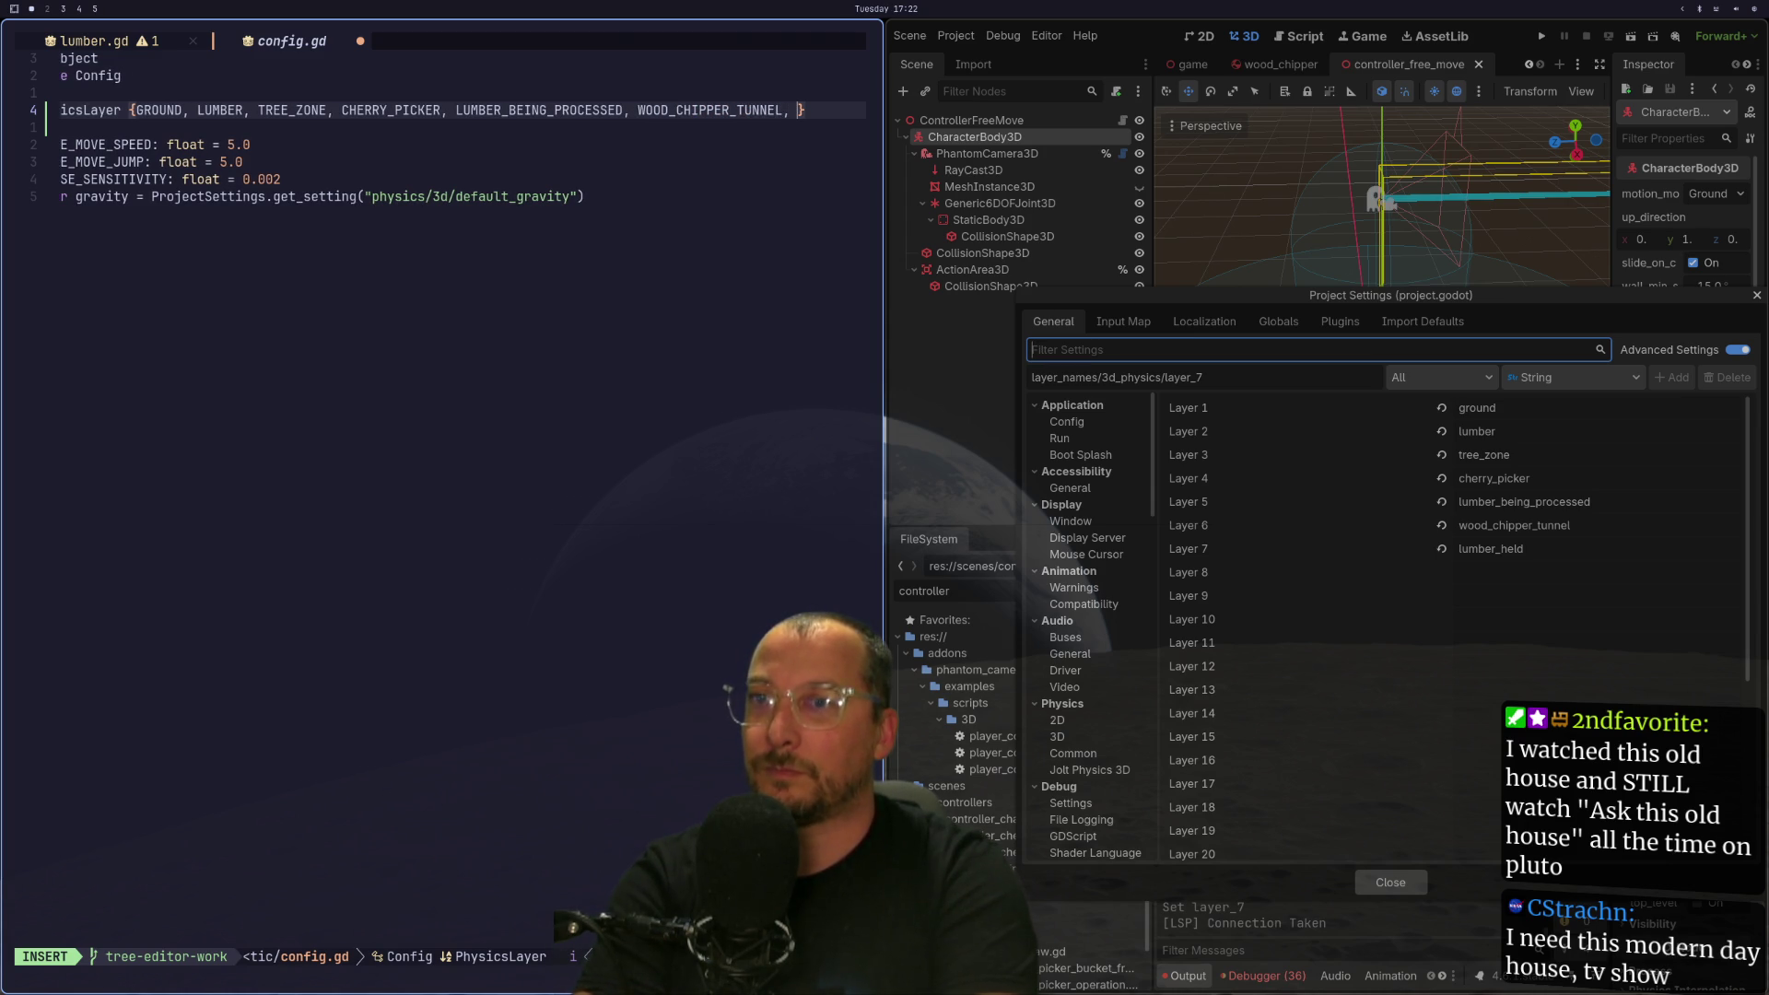
pyautogui.write('MBER_HELD')
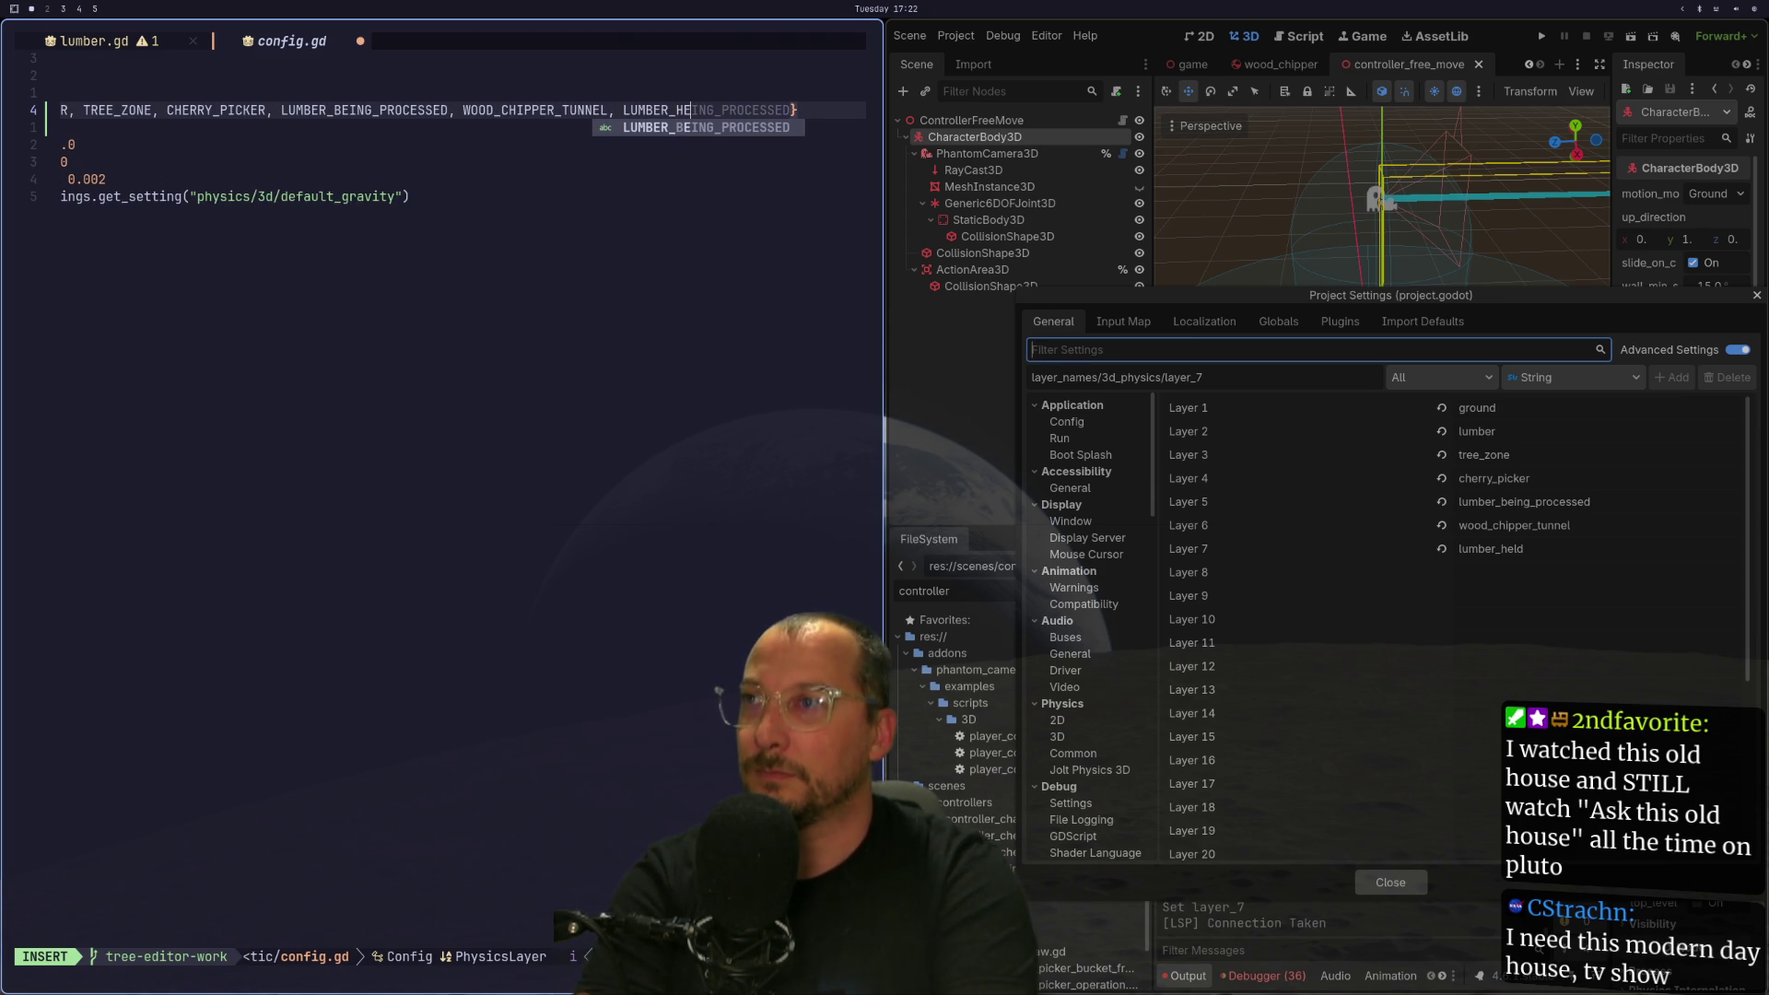
pyautogui.press('Escape')
# Save config.gd, switch to lumber.gd and close Godot's Project Settings.
pyautogui.write(':w')
pyautogui.press('Return')
pyautogui.hotkey('shift', 'h')
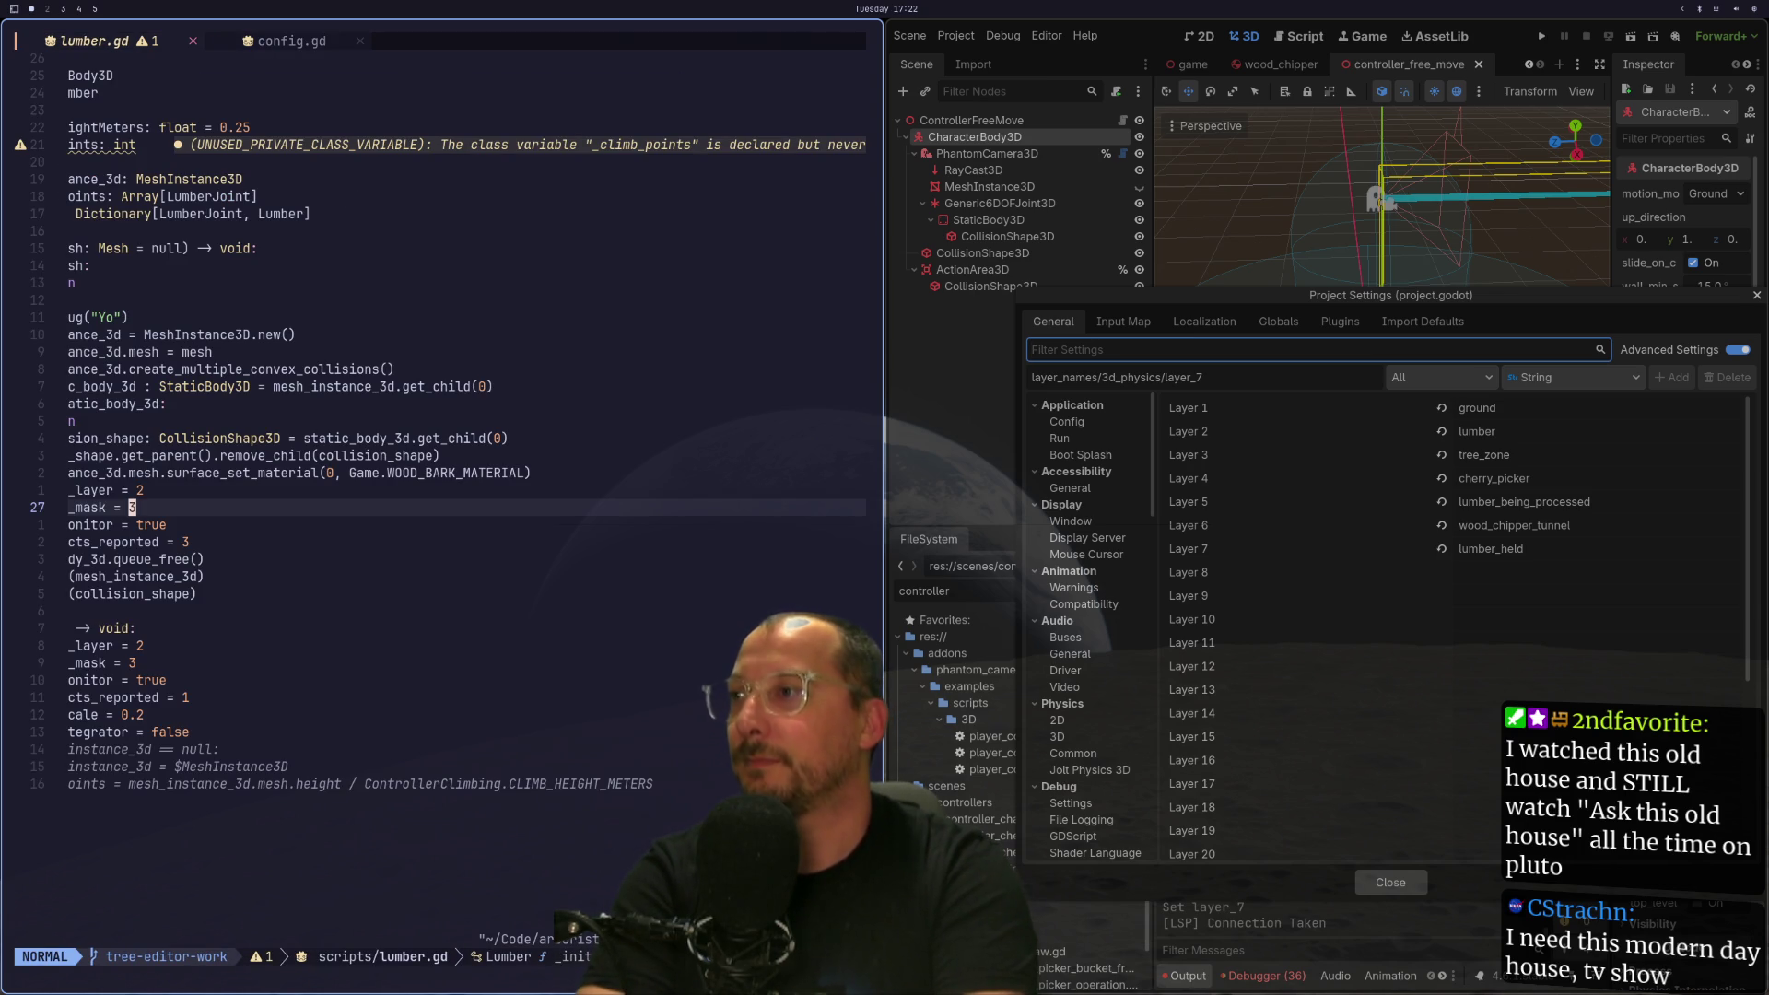
pyautogui.press('0')
pyautogui.press('l')
pyautogui.press('l')
pyautogui.press('l')
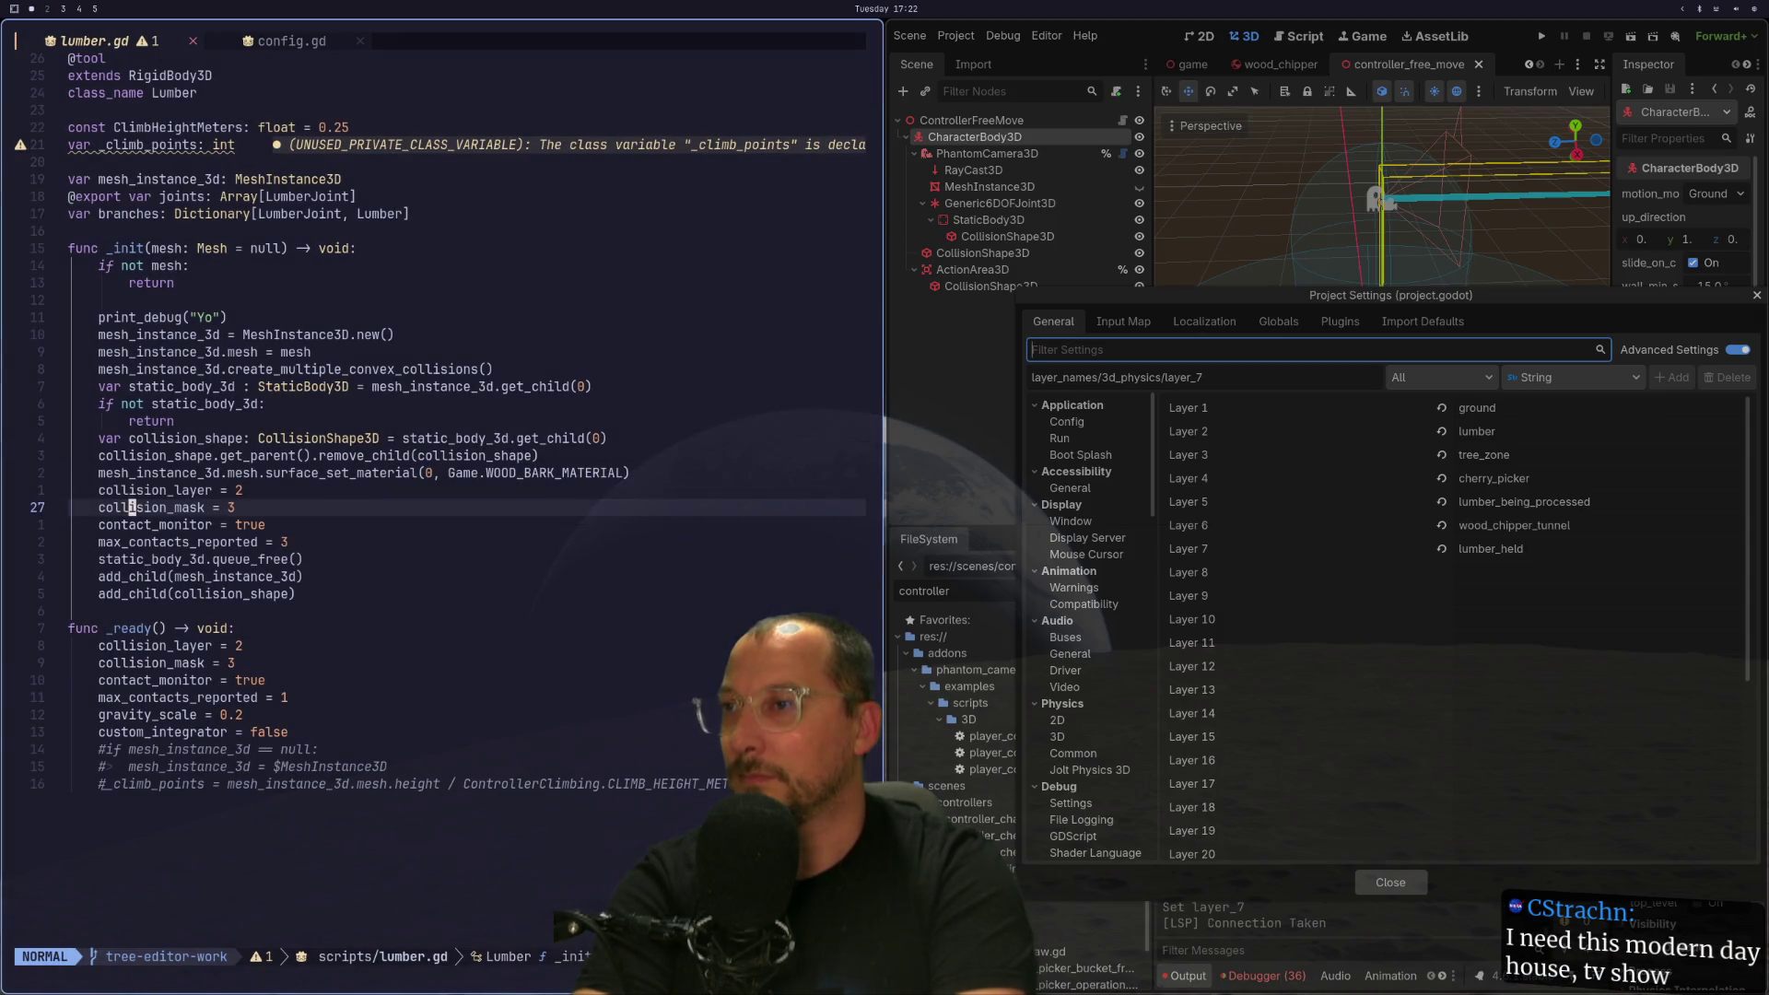
pyautogui.click(1386, 881)
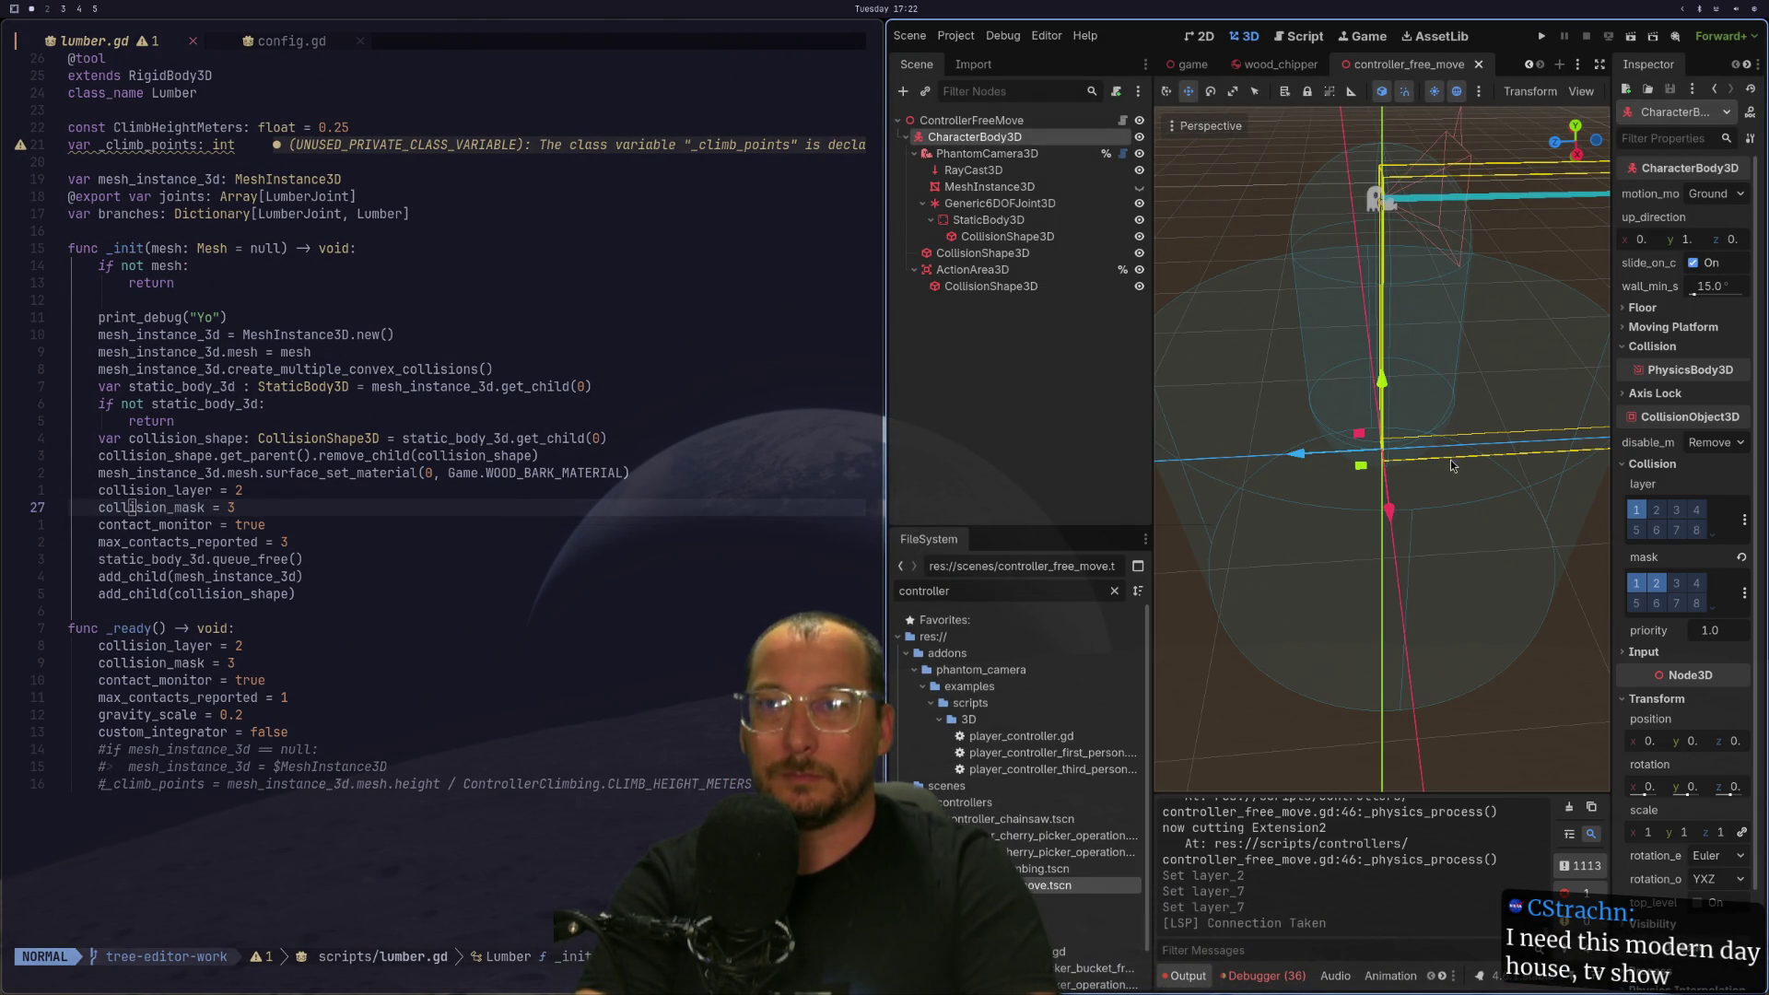
# Set collision_layer to Config.PhysicsLayer.LUMBER + Config.PhysicsLayer.LUMBER_HELD in _init.
pyautogui.click(330, 503)
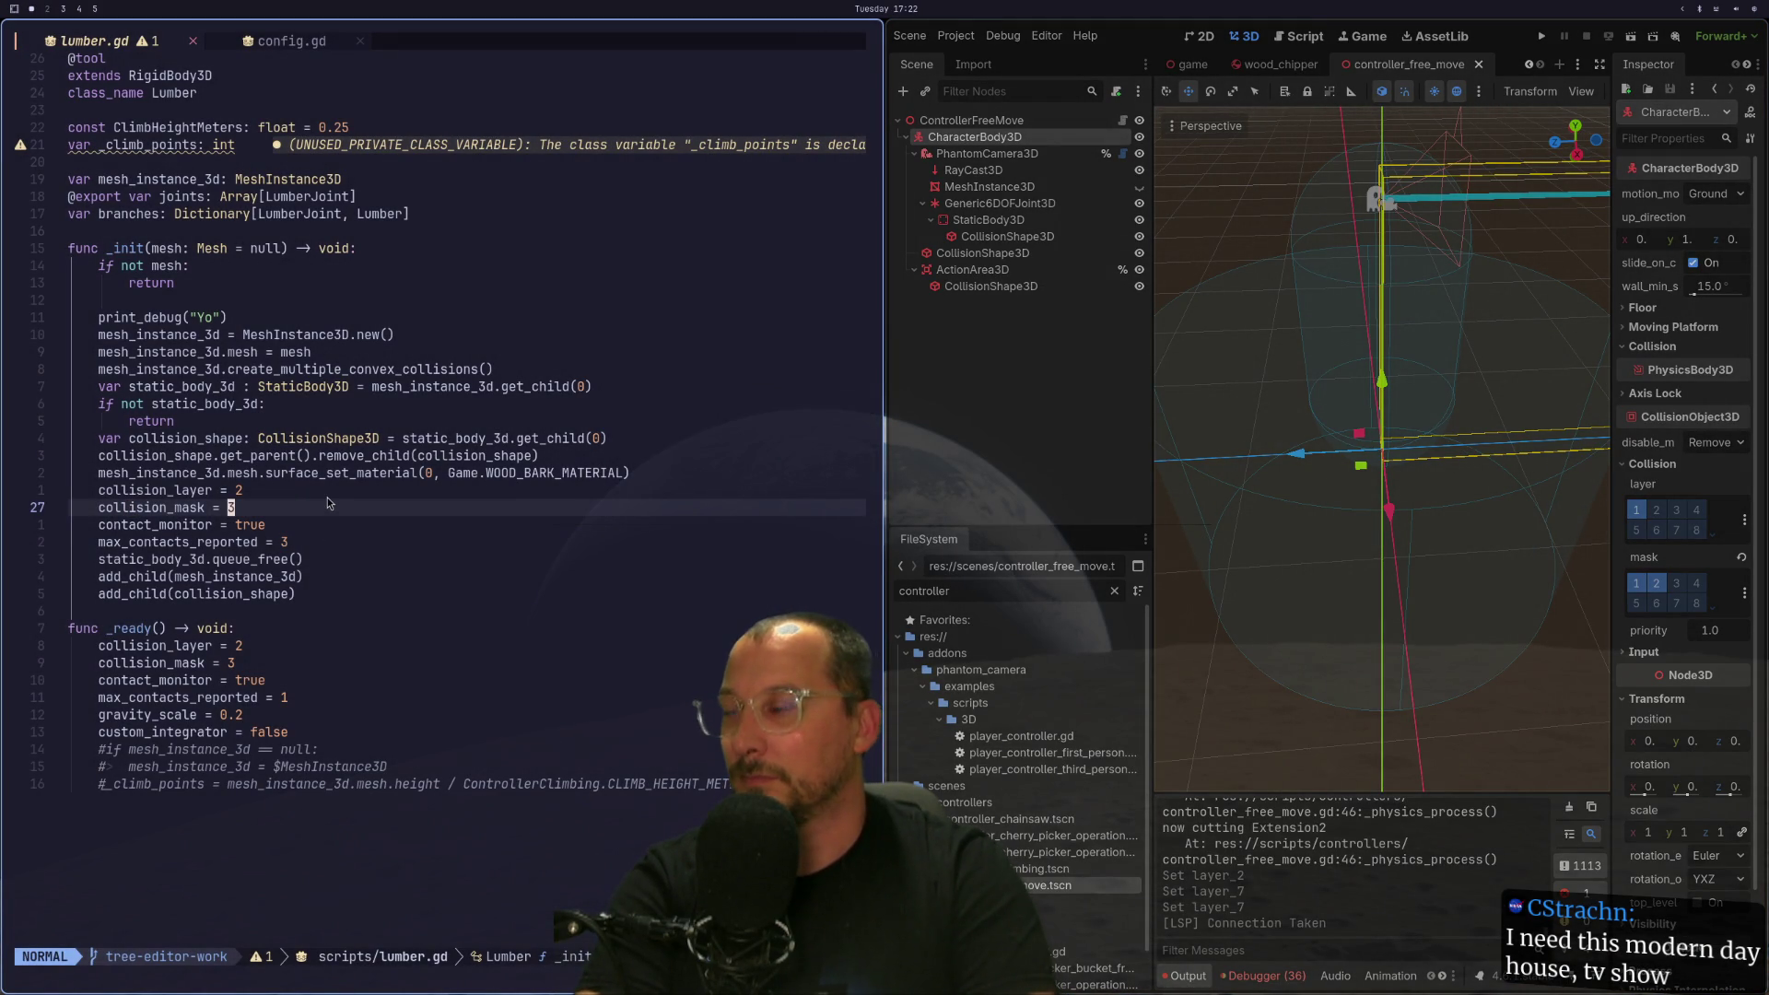
pyautogui.click(324, 496)
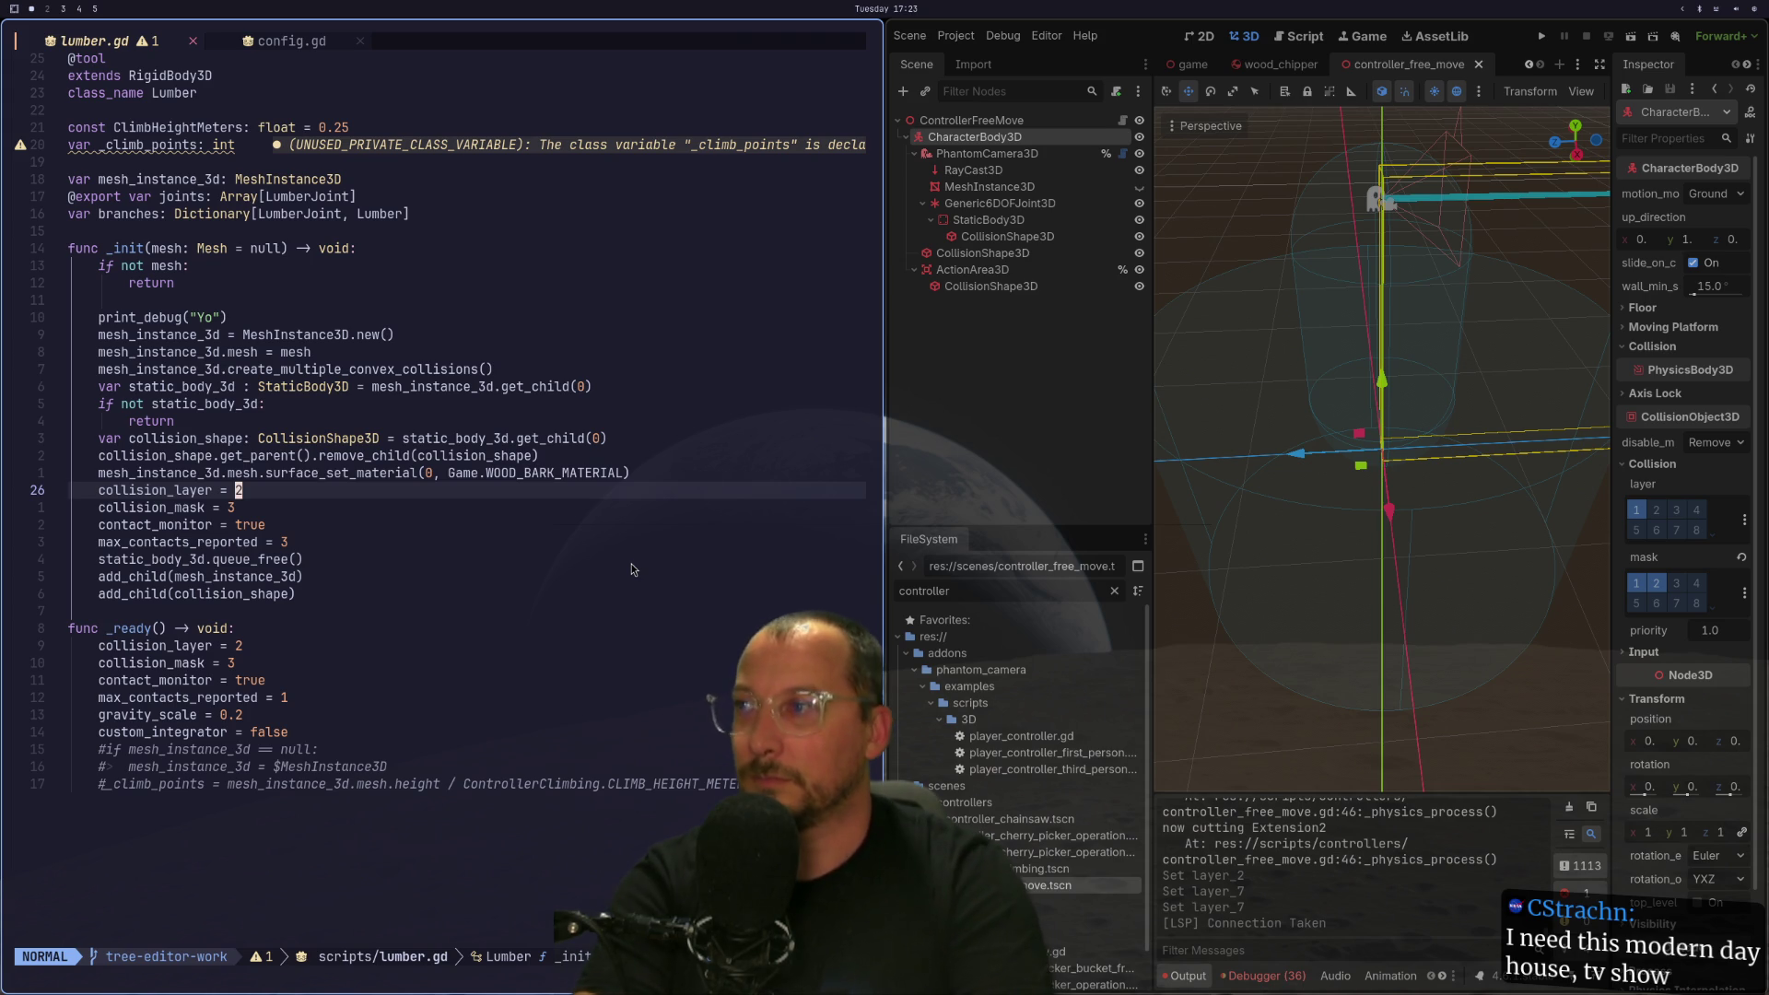
pyautogui.press('j')
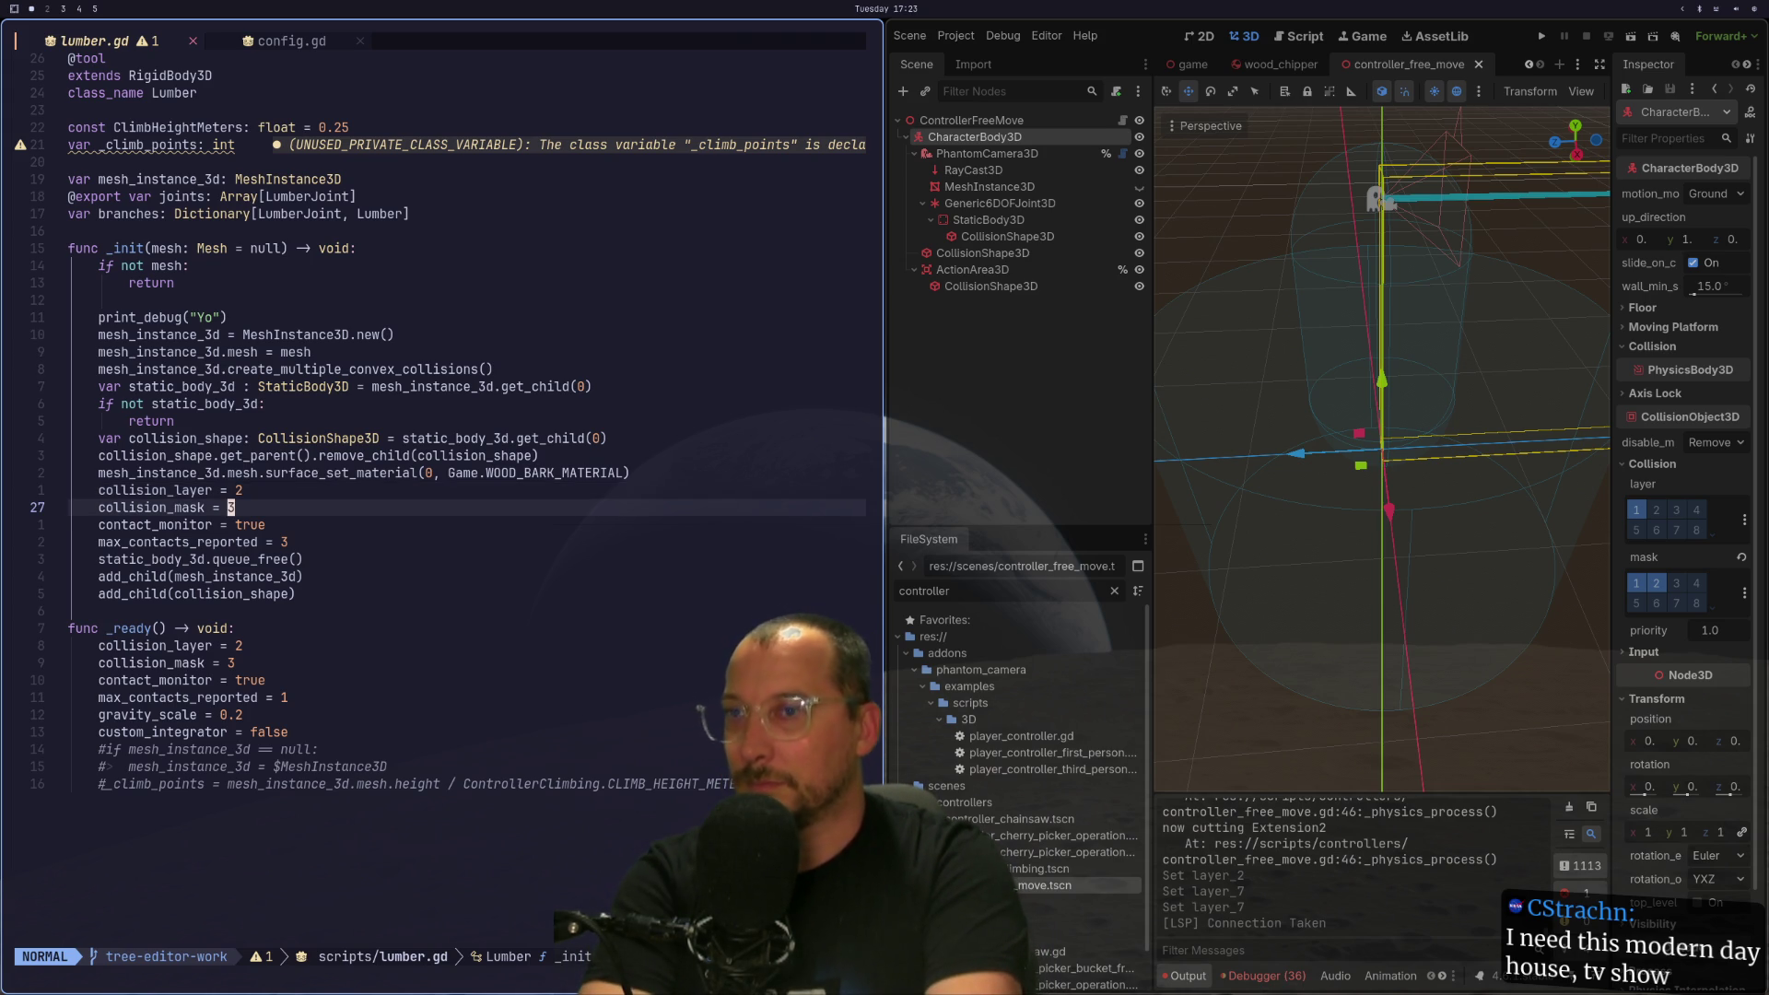
pyautogui.press('k')
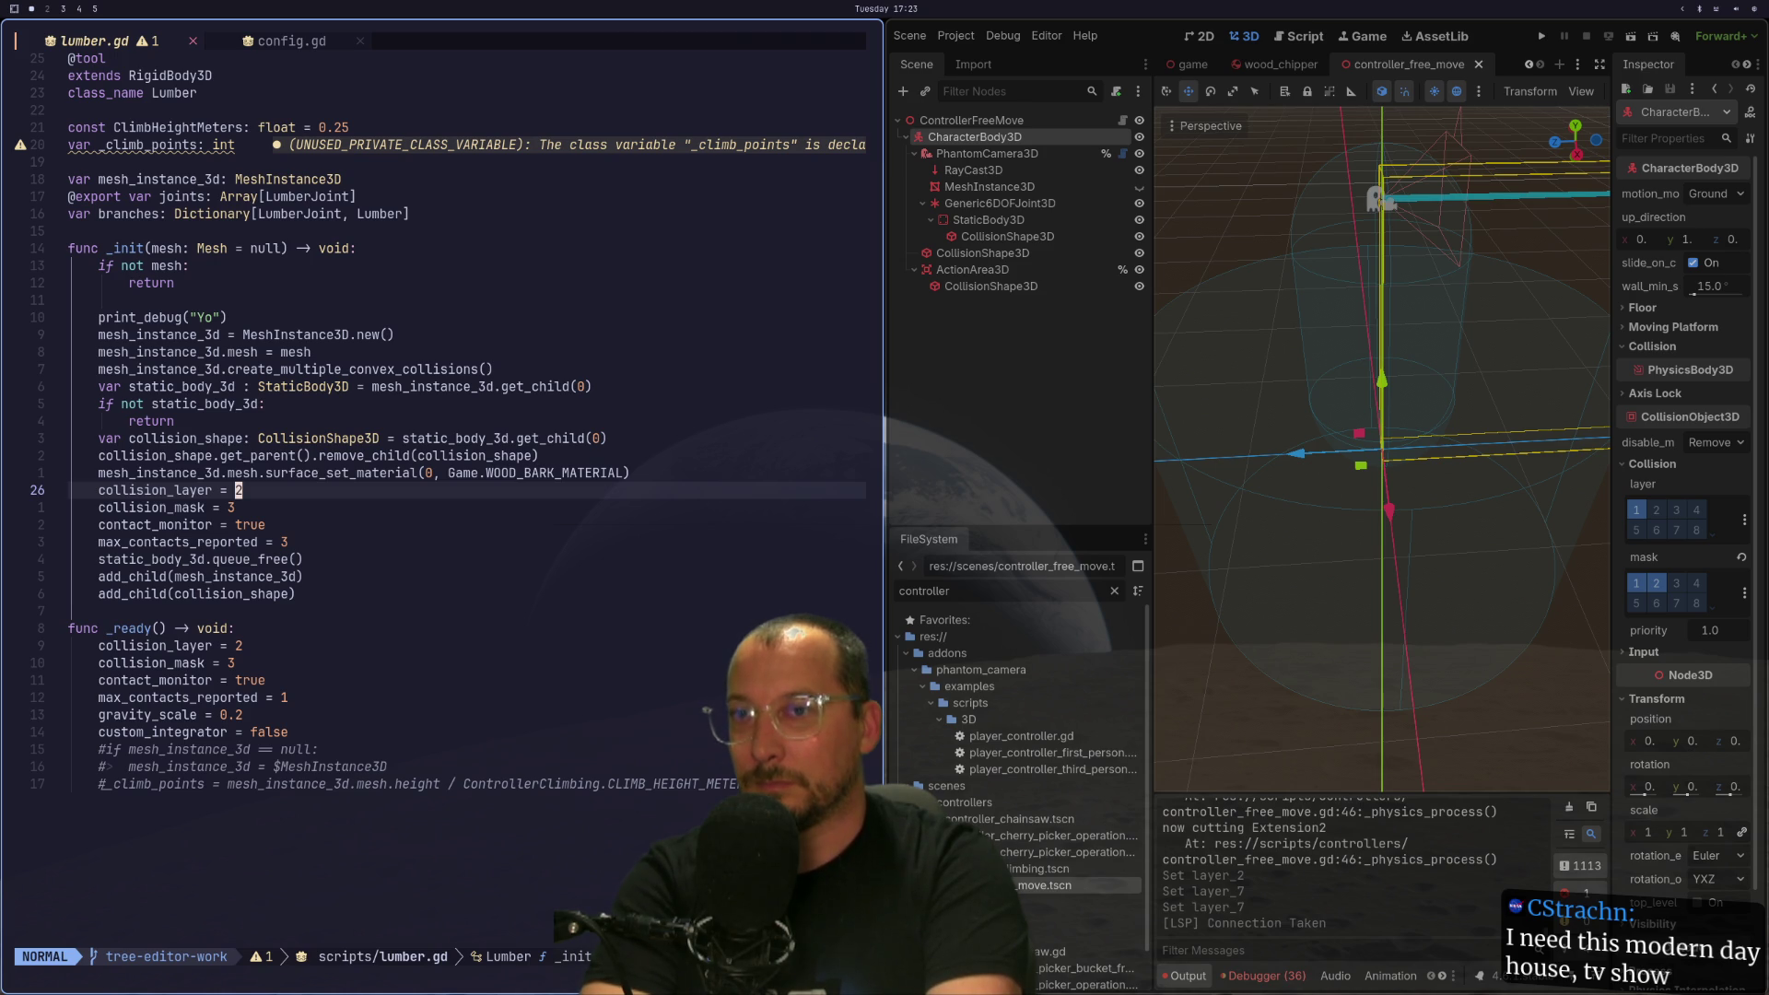
pyautogui.press('j')
pyautogui.press('k')
pyautogui.press('k')
pyautogui.press('j')
pyautogui.write('sion_layer = ')
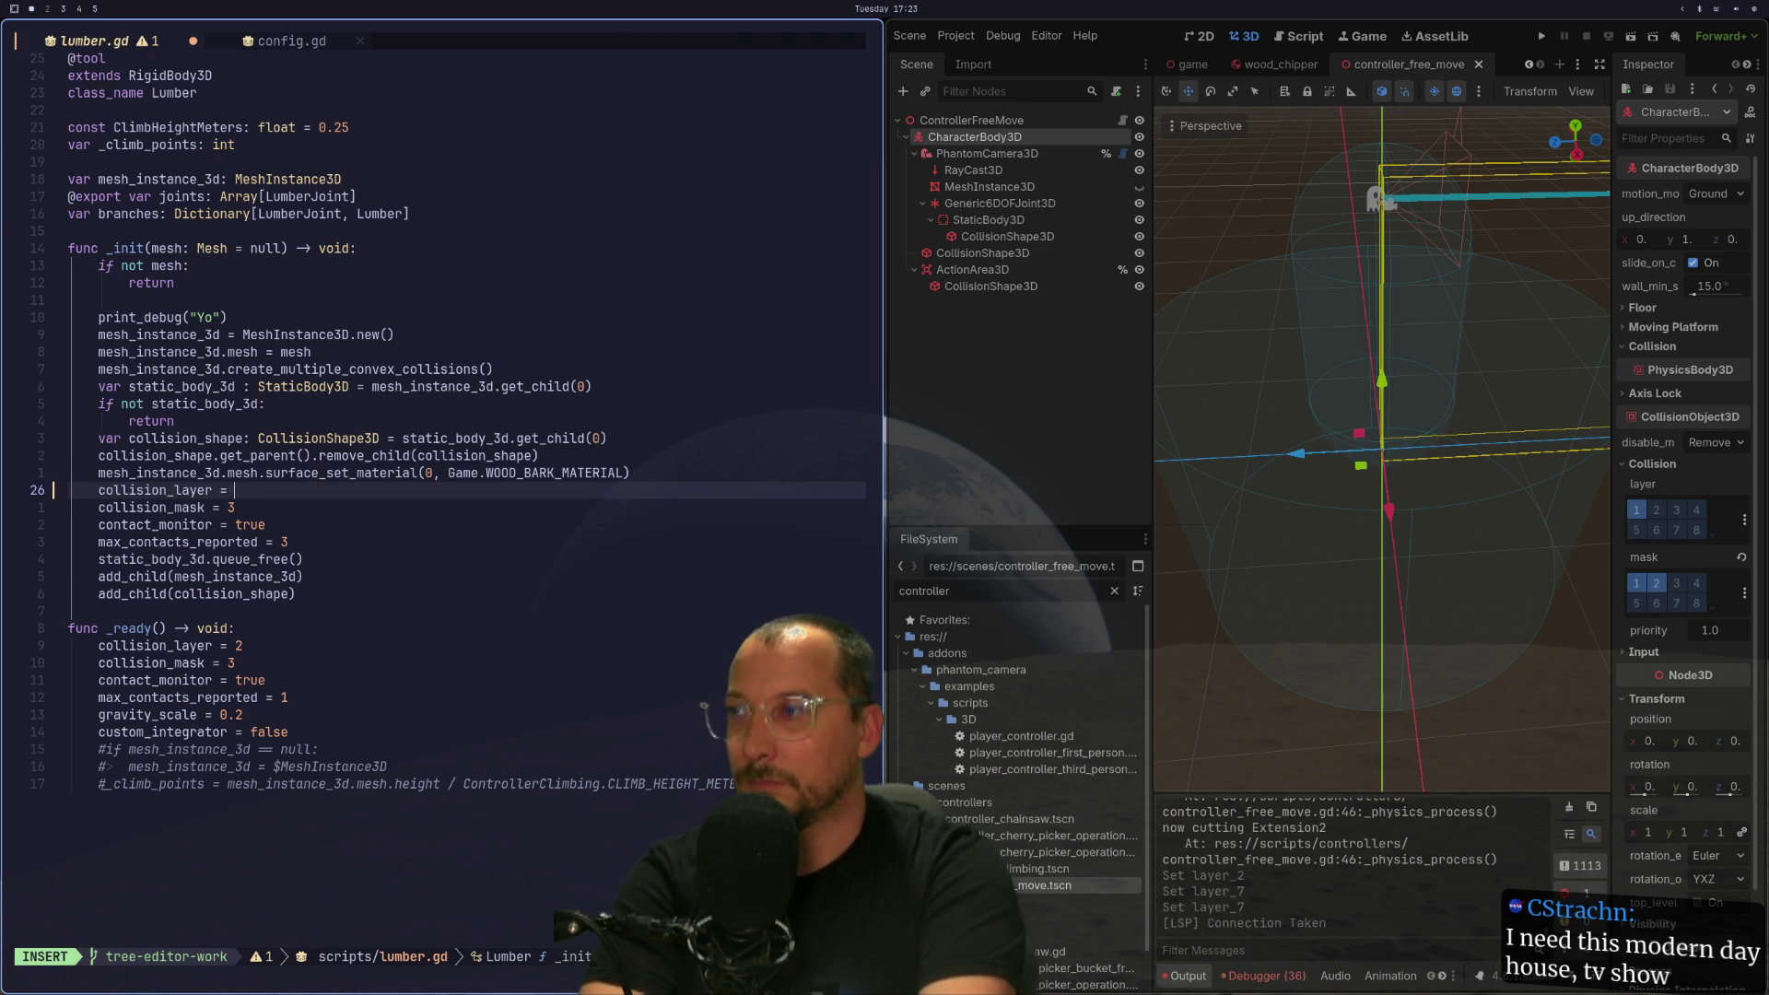
pyautogui.write('Config.PhysicsLayer')
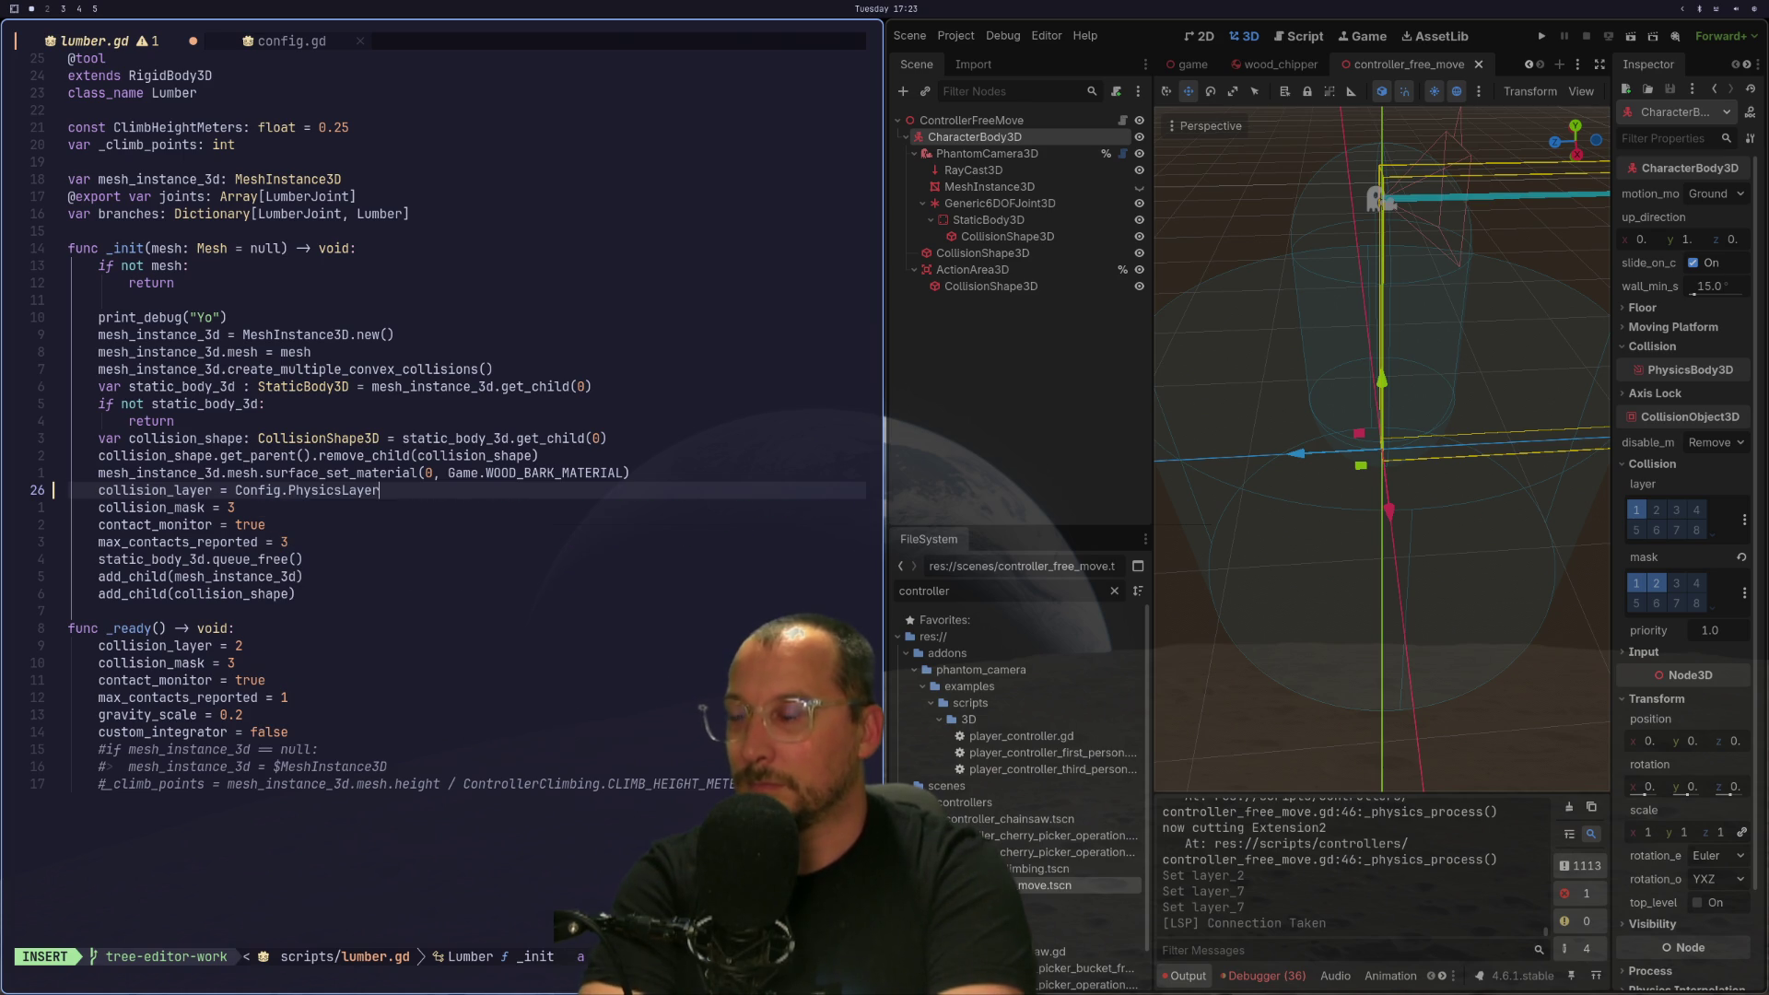
pyautogui.write('.')
pyautogui.write('LUMBER +')
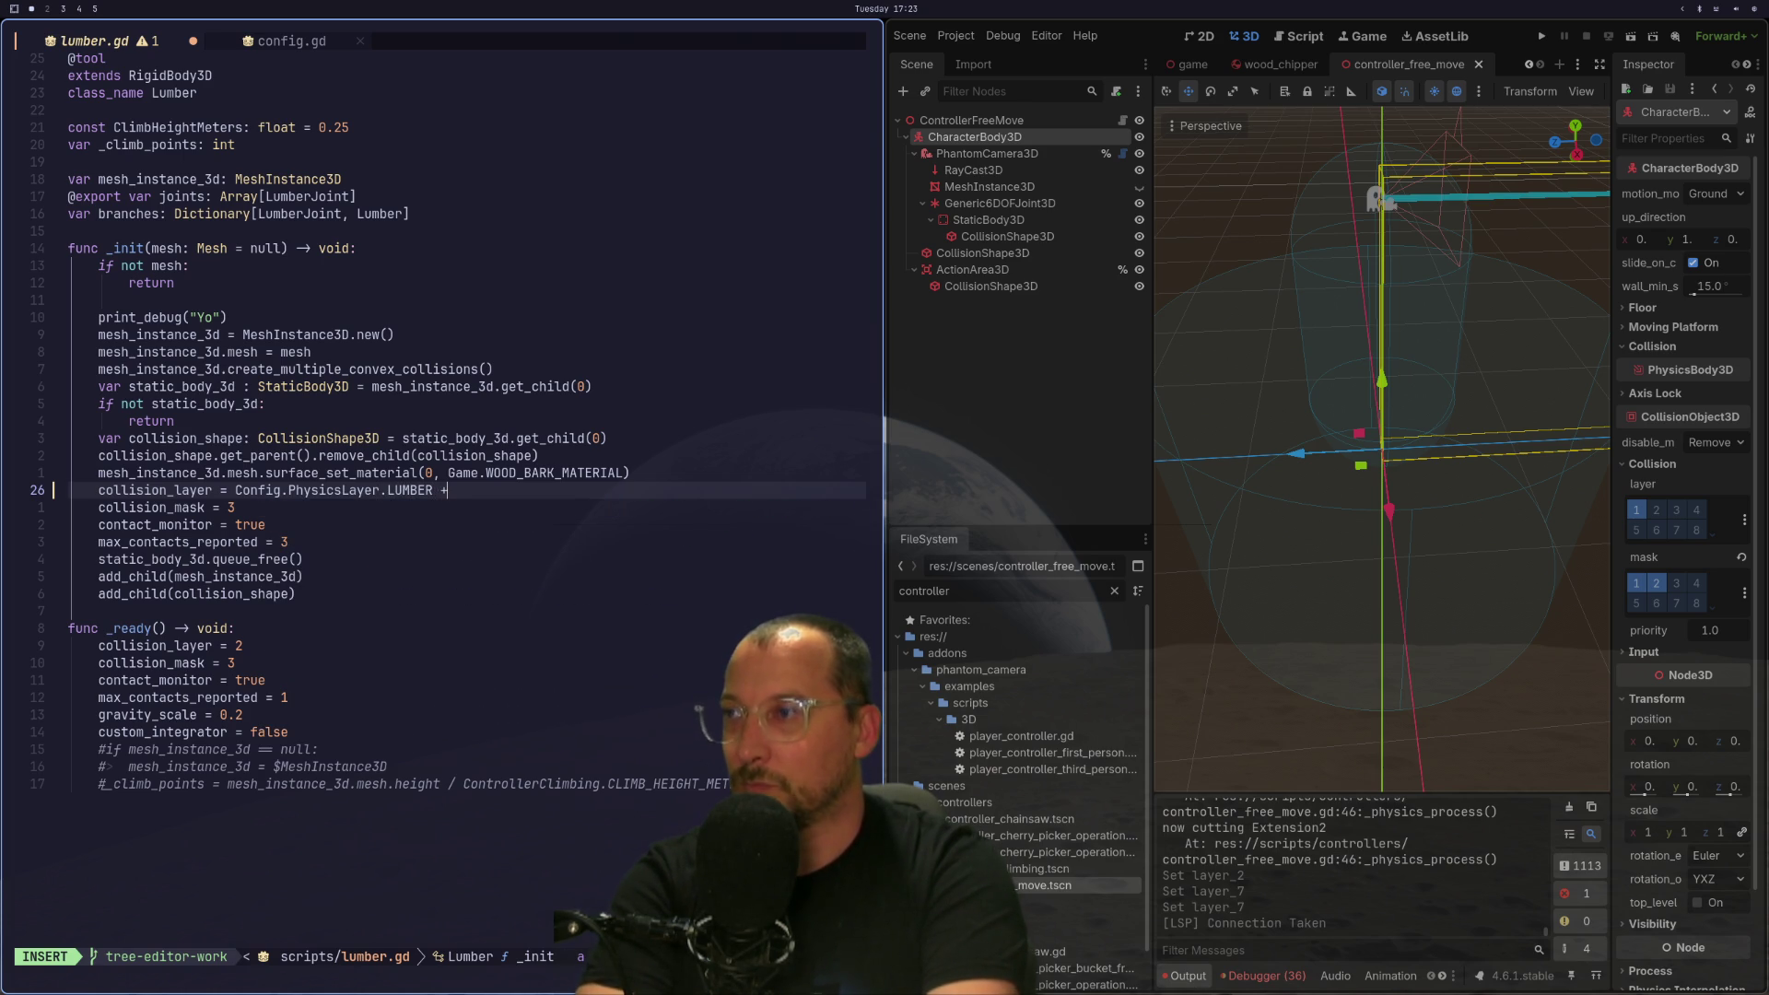
pyautogui.write(' Config')
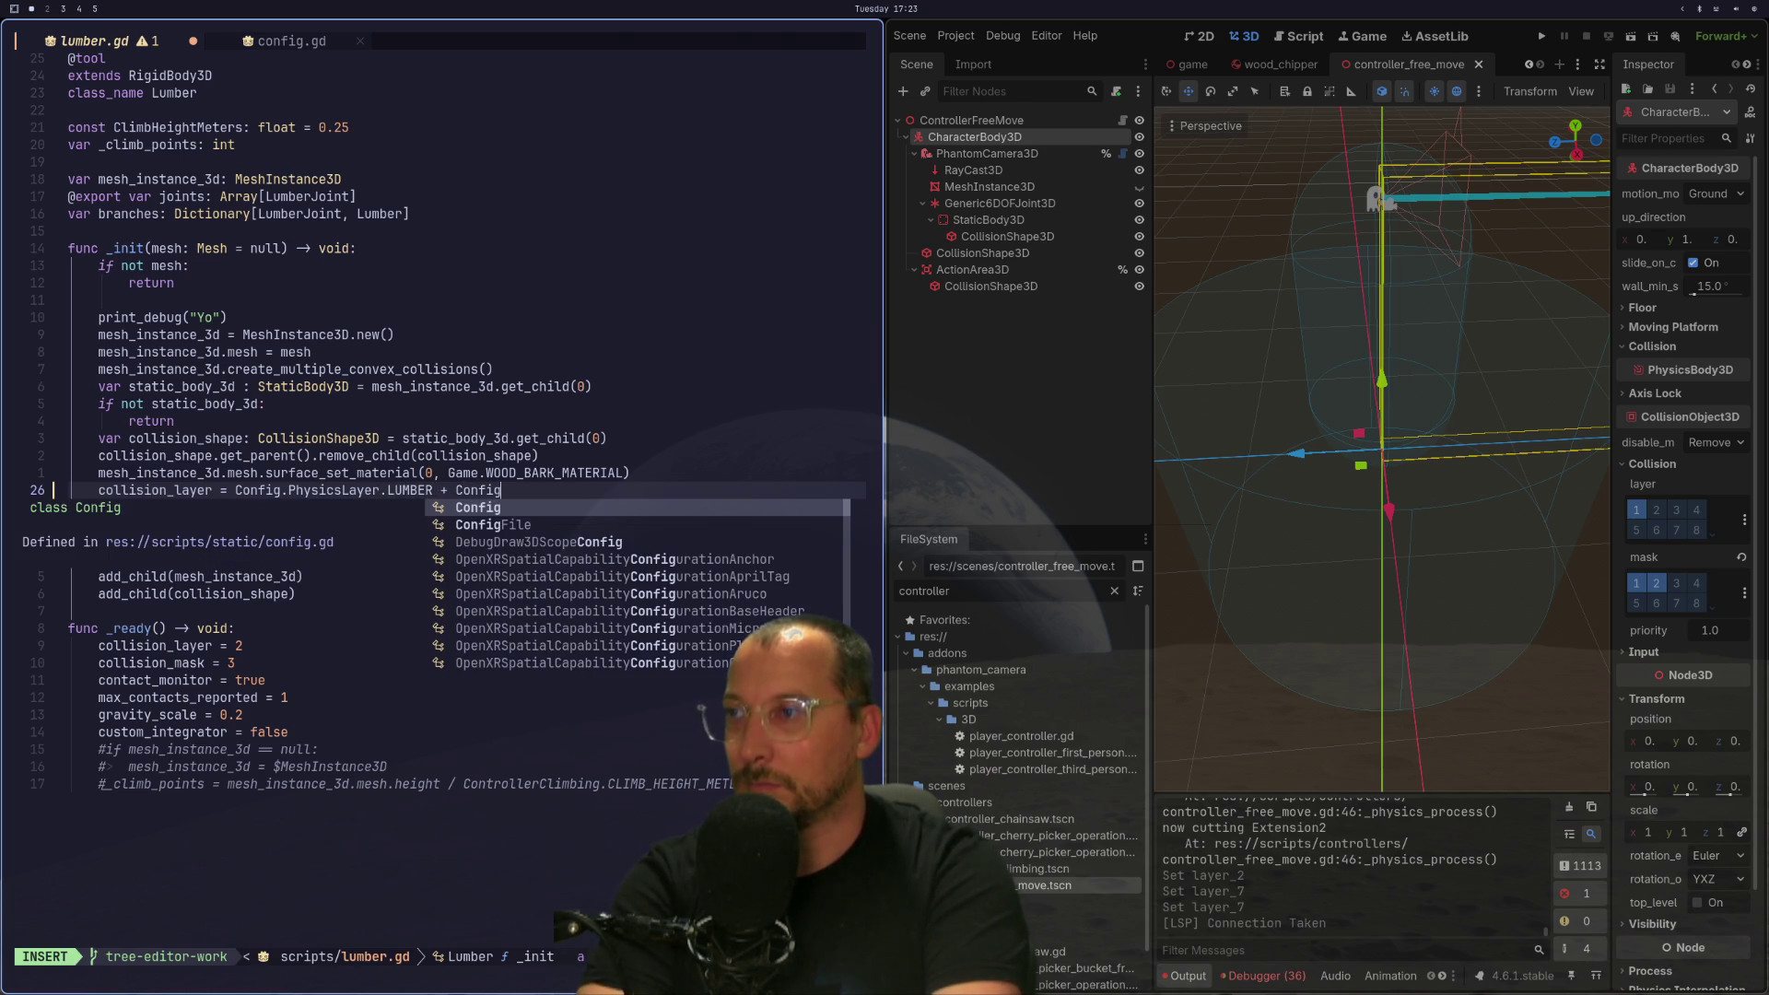
pyautogui.write('.PhysicsLayer.')
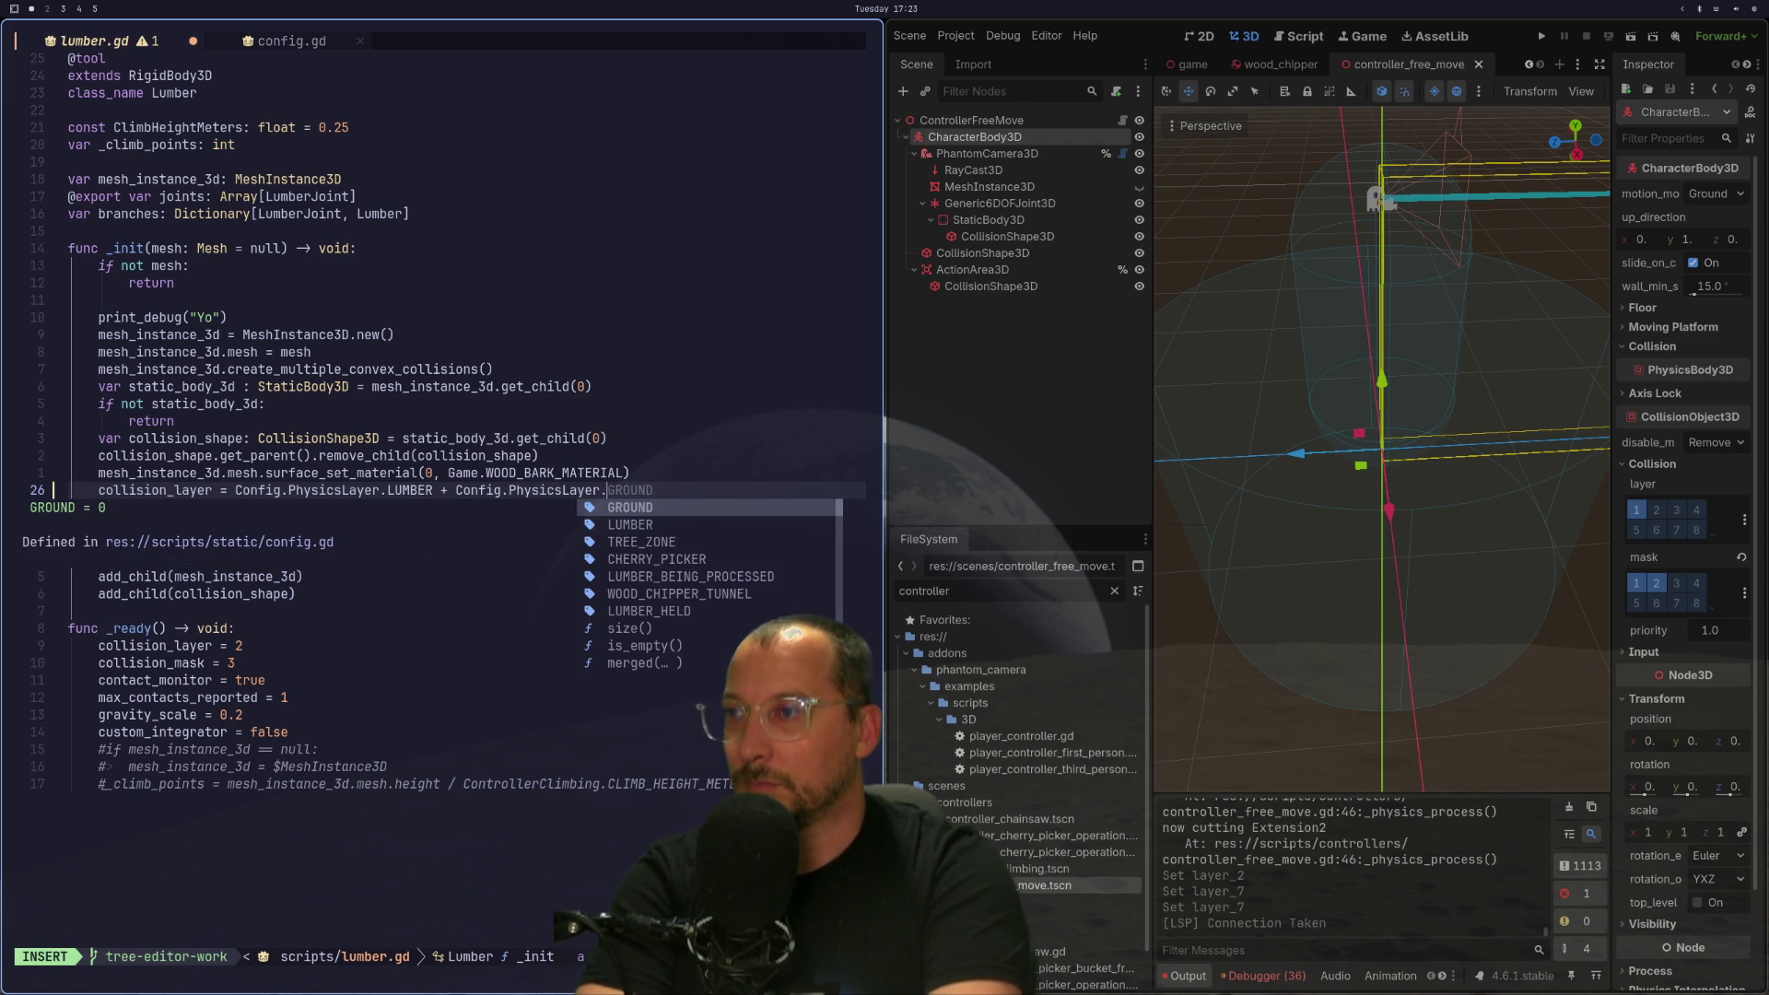
pyautogui.press('Down')
pyautogui.press('Down')
pyautogui.press('Down')
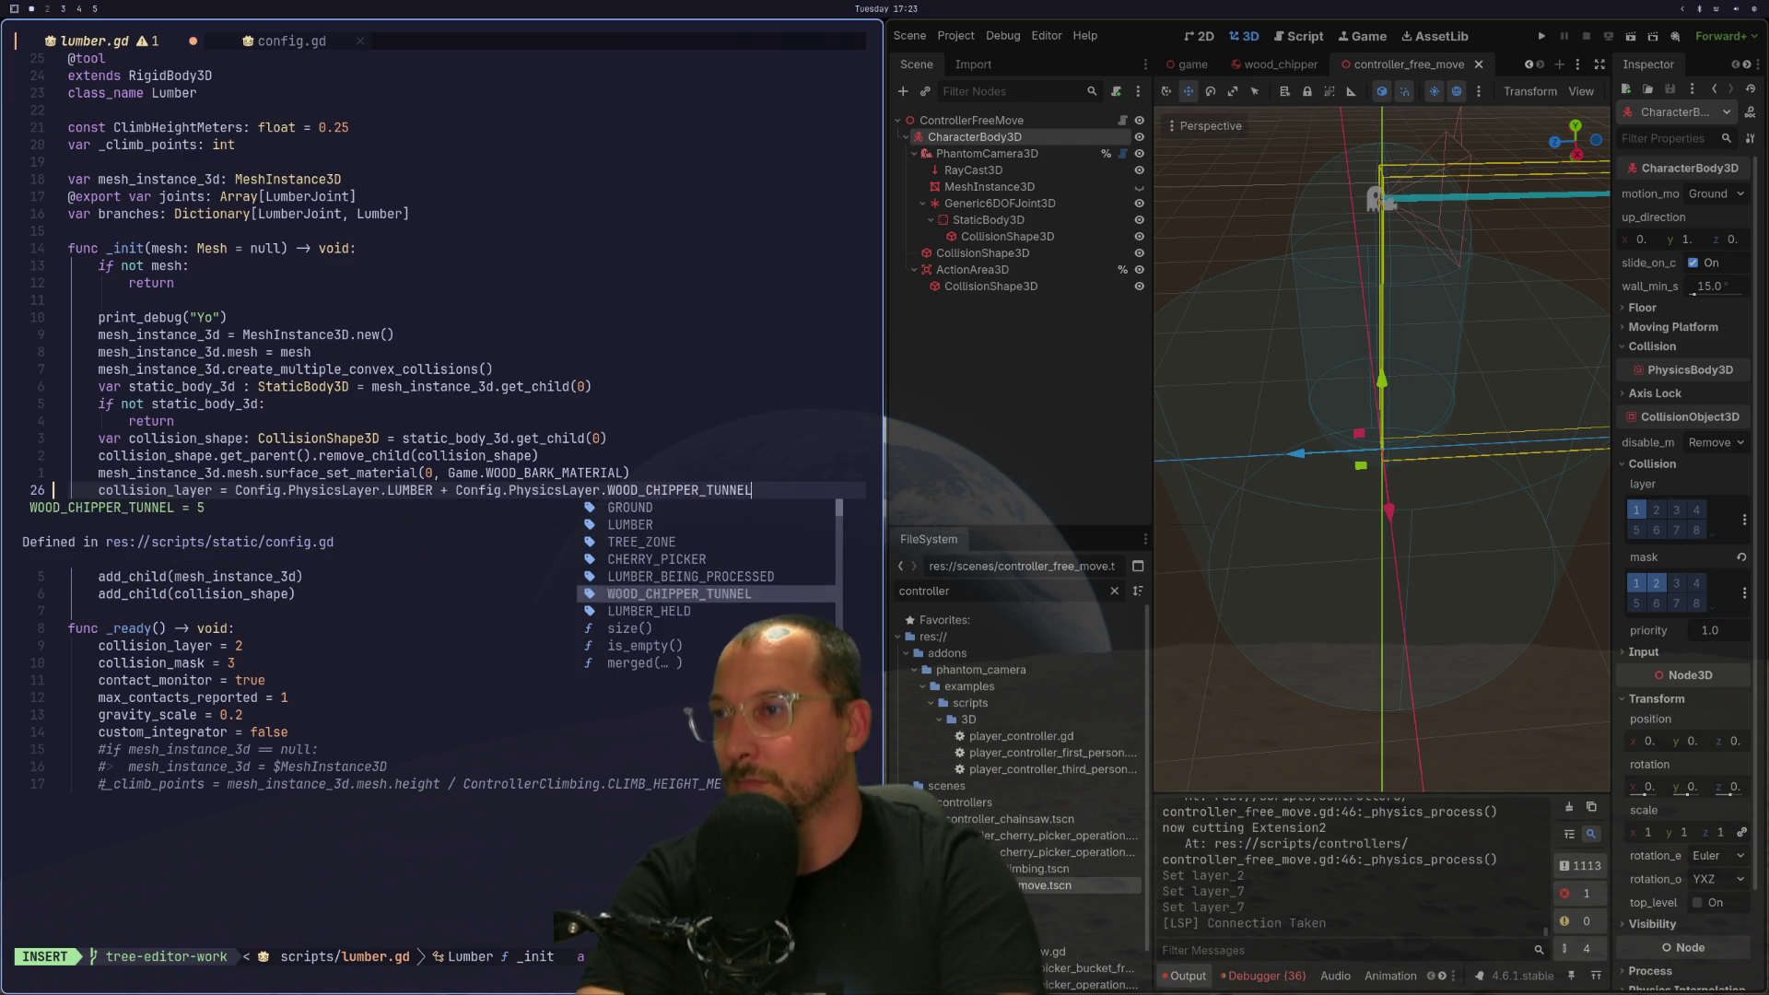
pyautogui.press('Return')
pyautogui.press('Escape')
# Save lumber.gd and run the game.
pyautogui.write(':w')
pyautogui.press('Return')
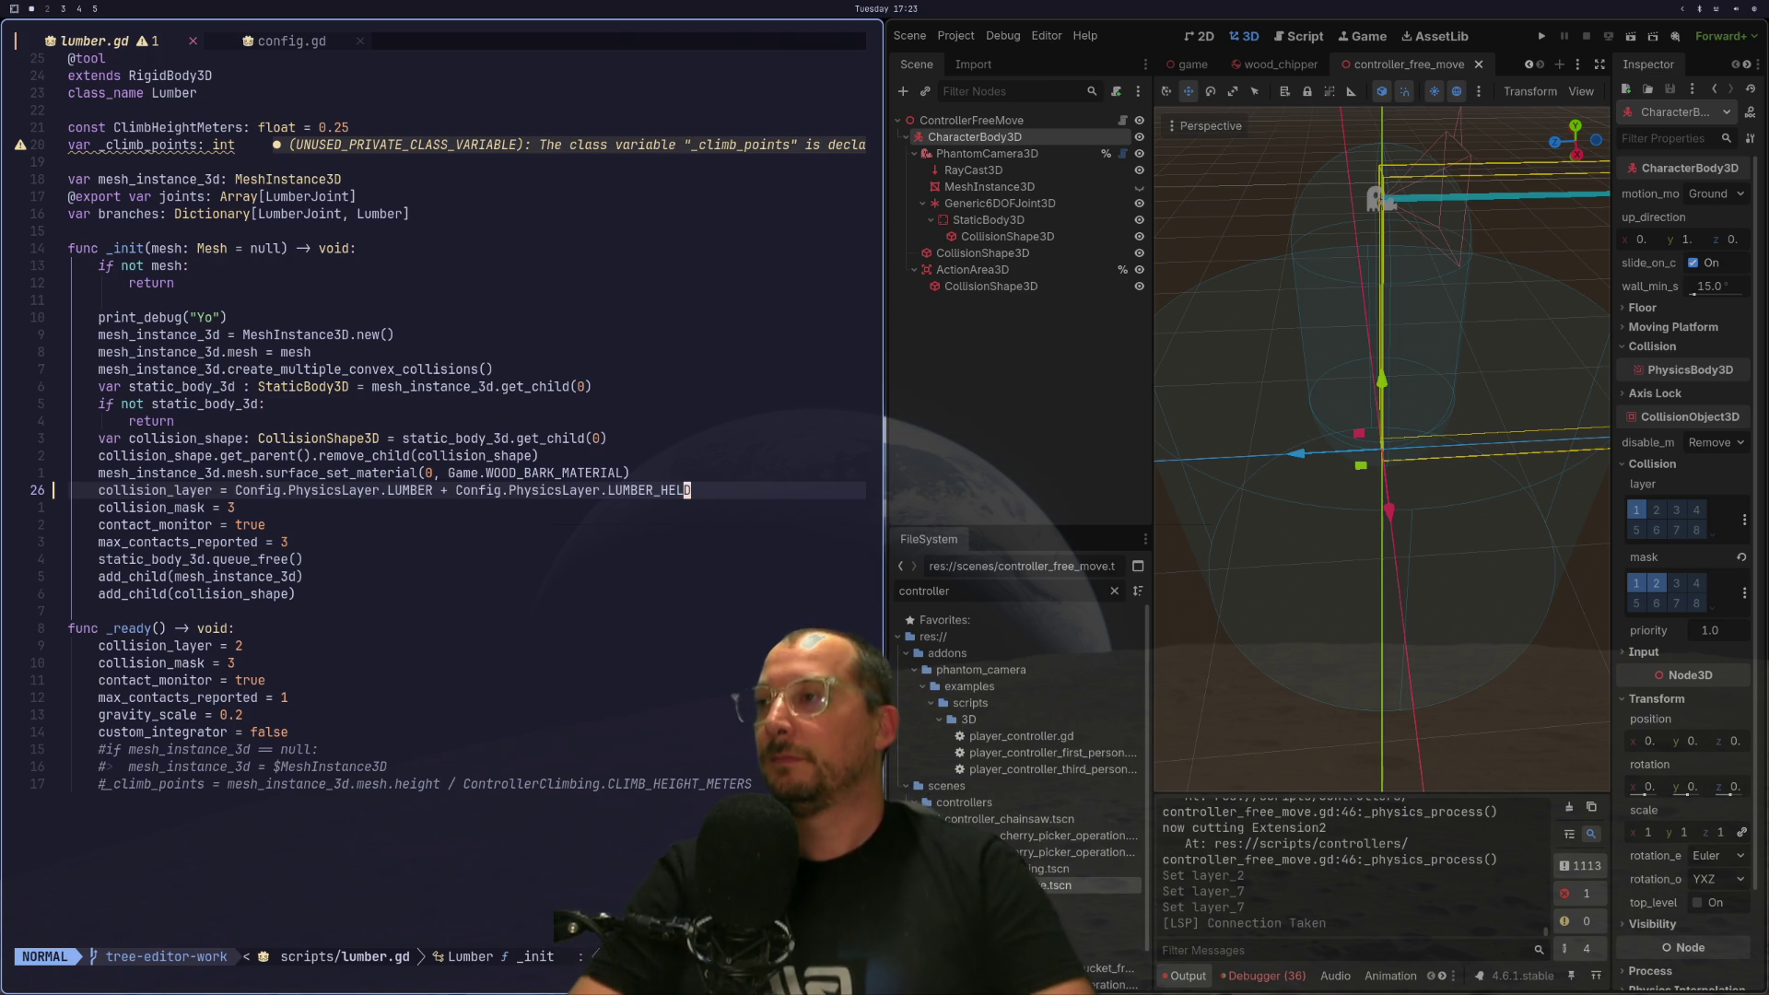
pyautogui.click(1541, 36)
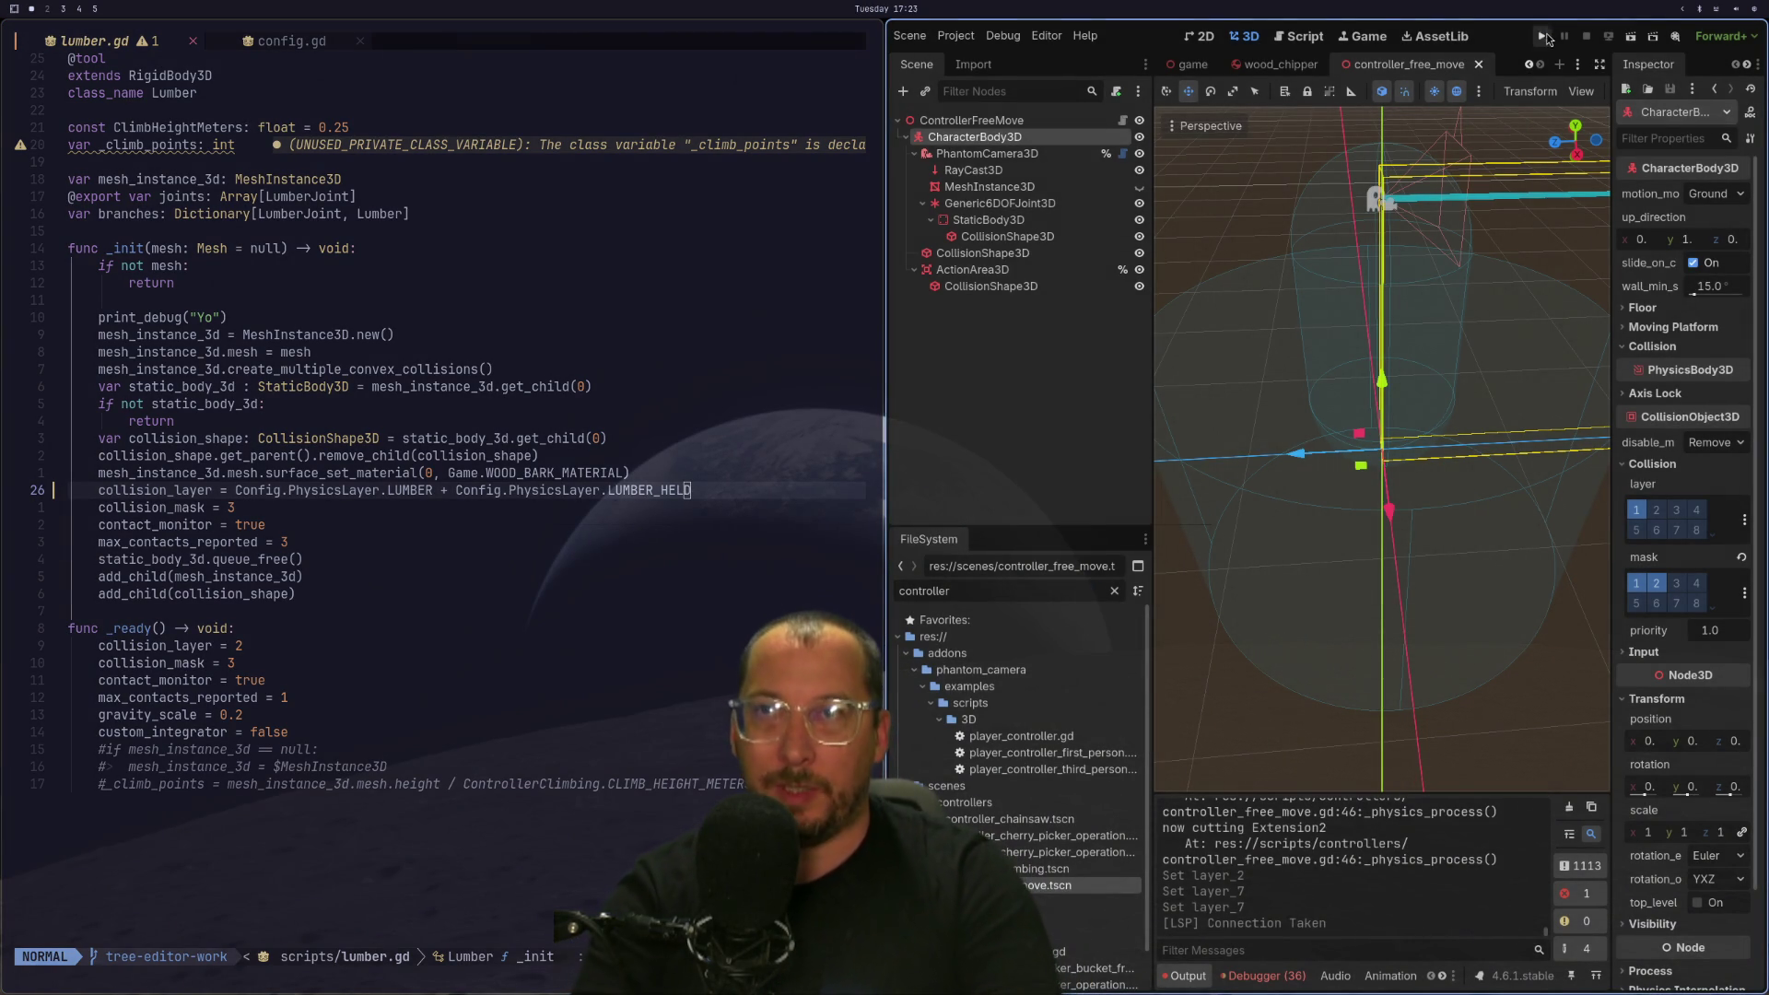
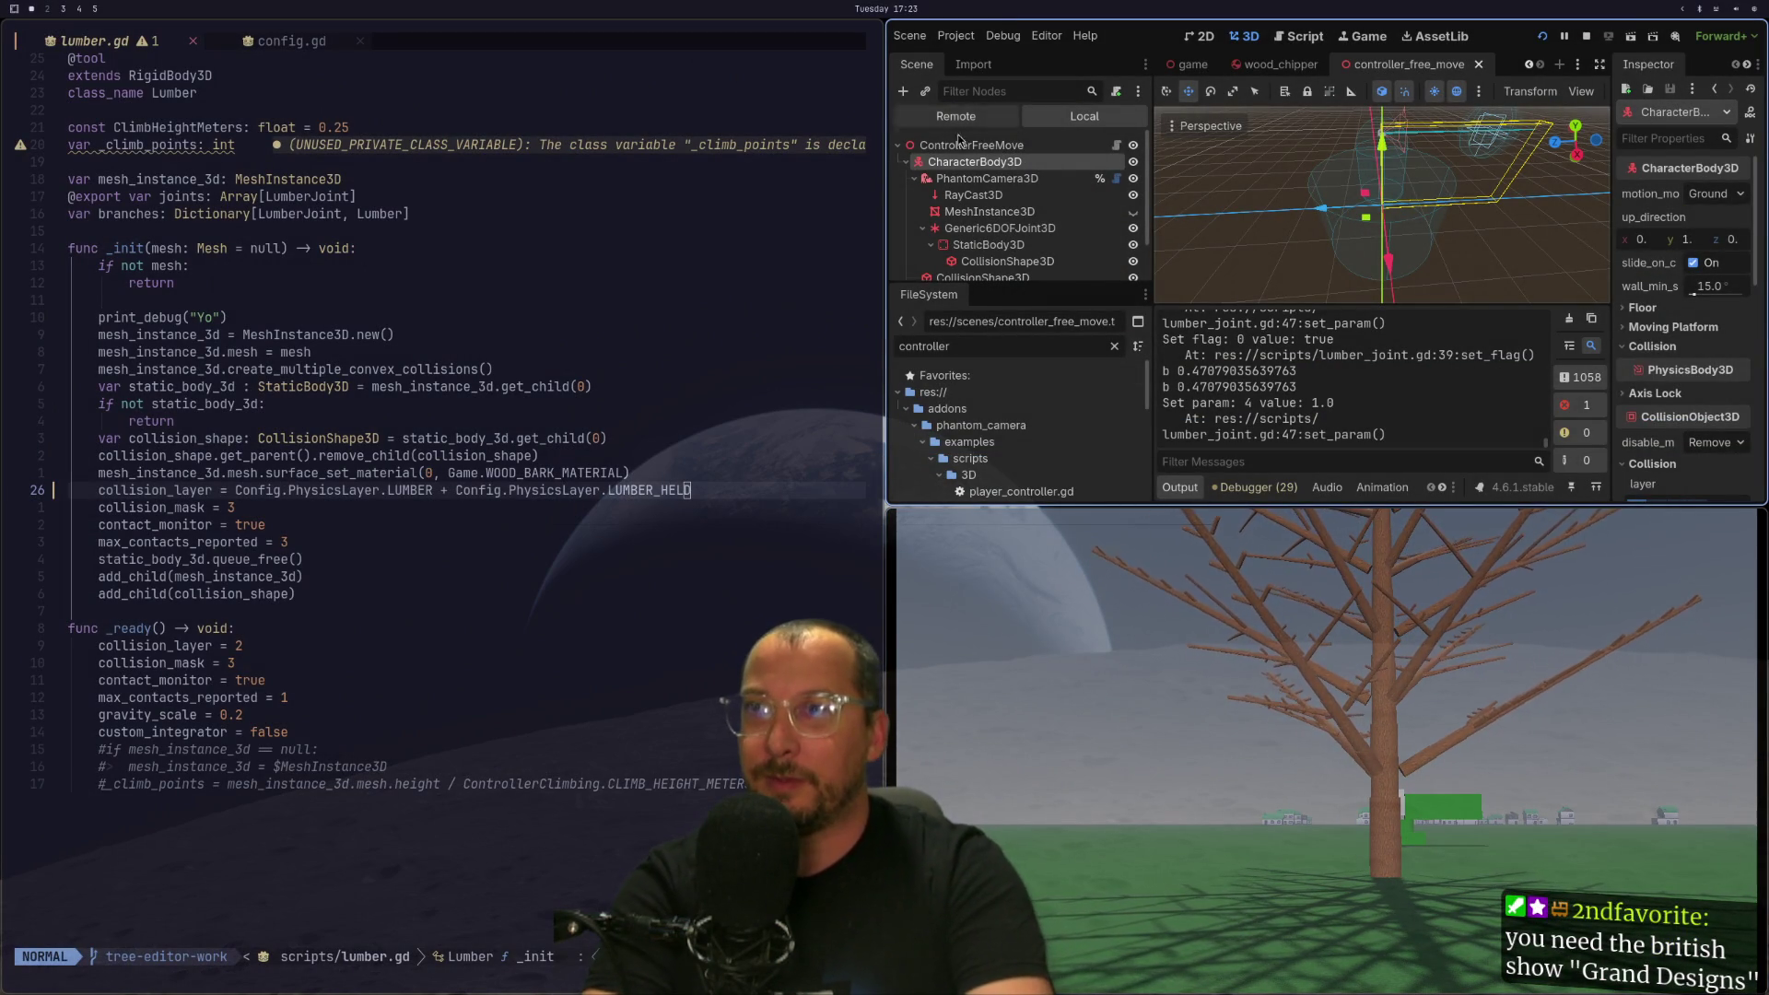
# In the Remote tree, expand Main > TreeLocation and view Branch's collision layer and mask settings.
pyautogui.click(960, 122)
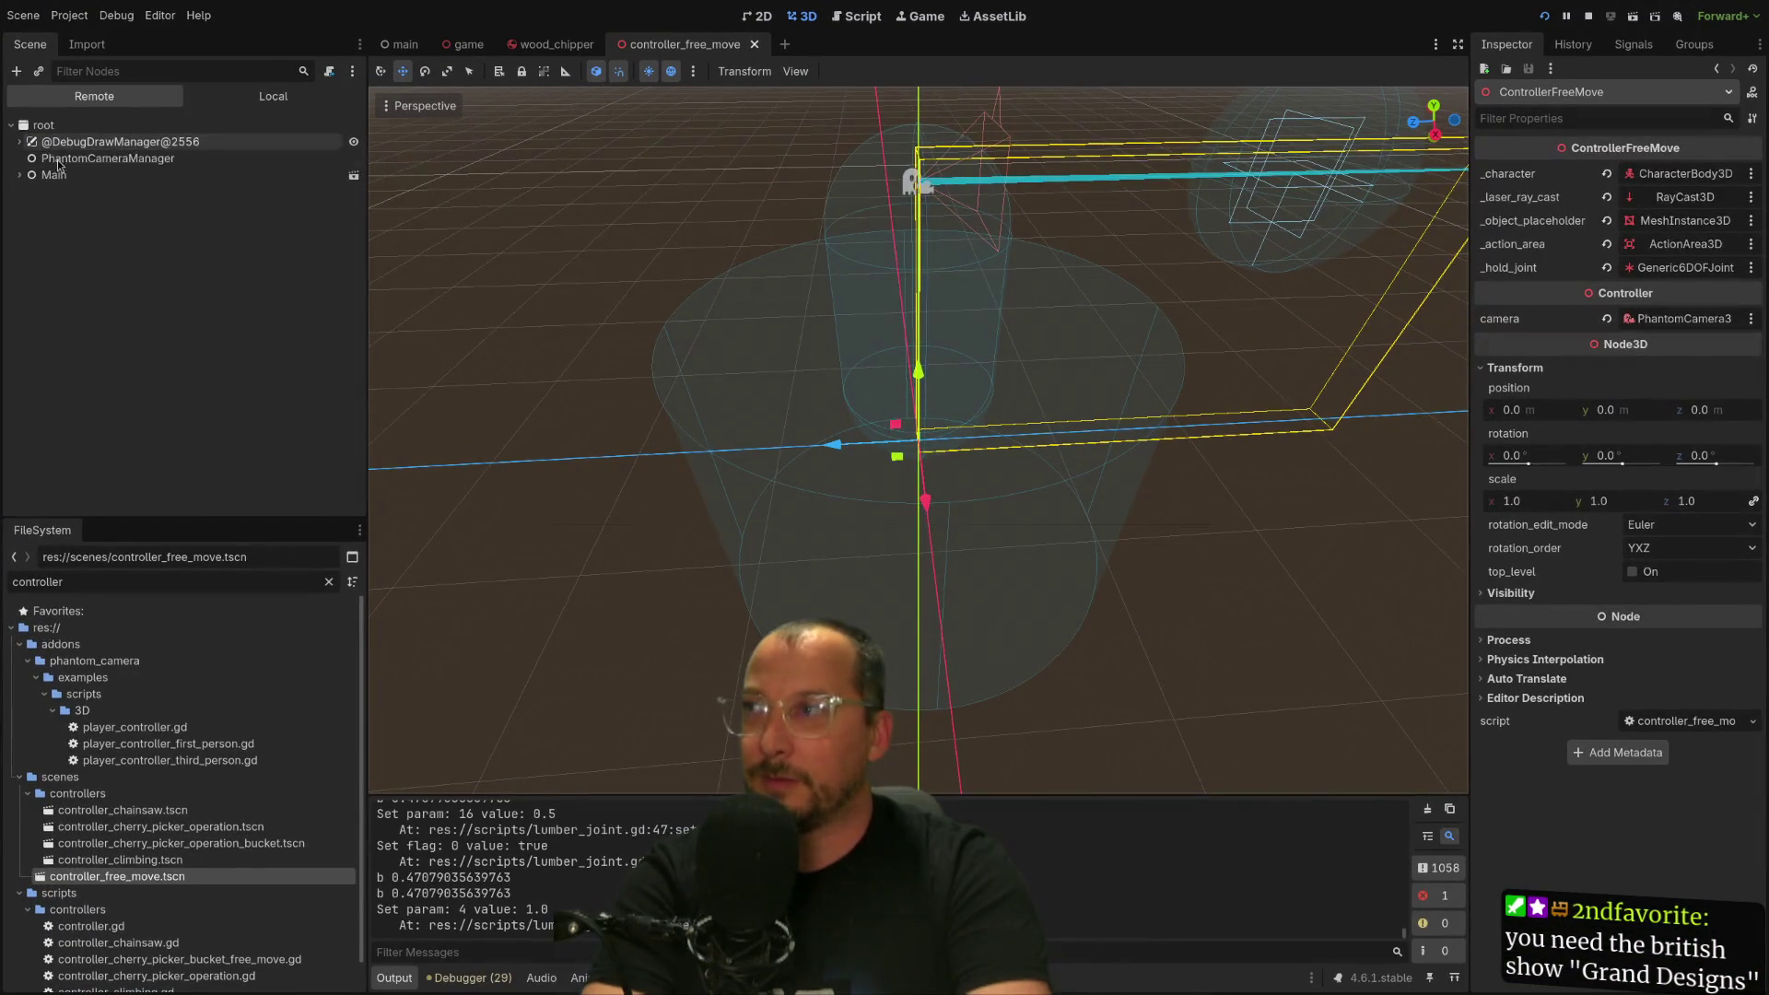
pyautogui.click(28, 177)
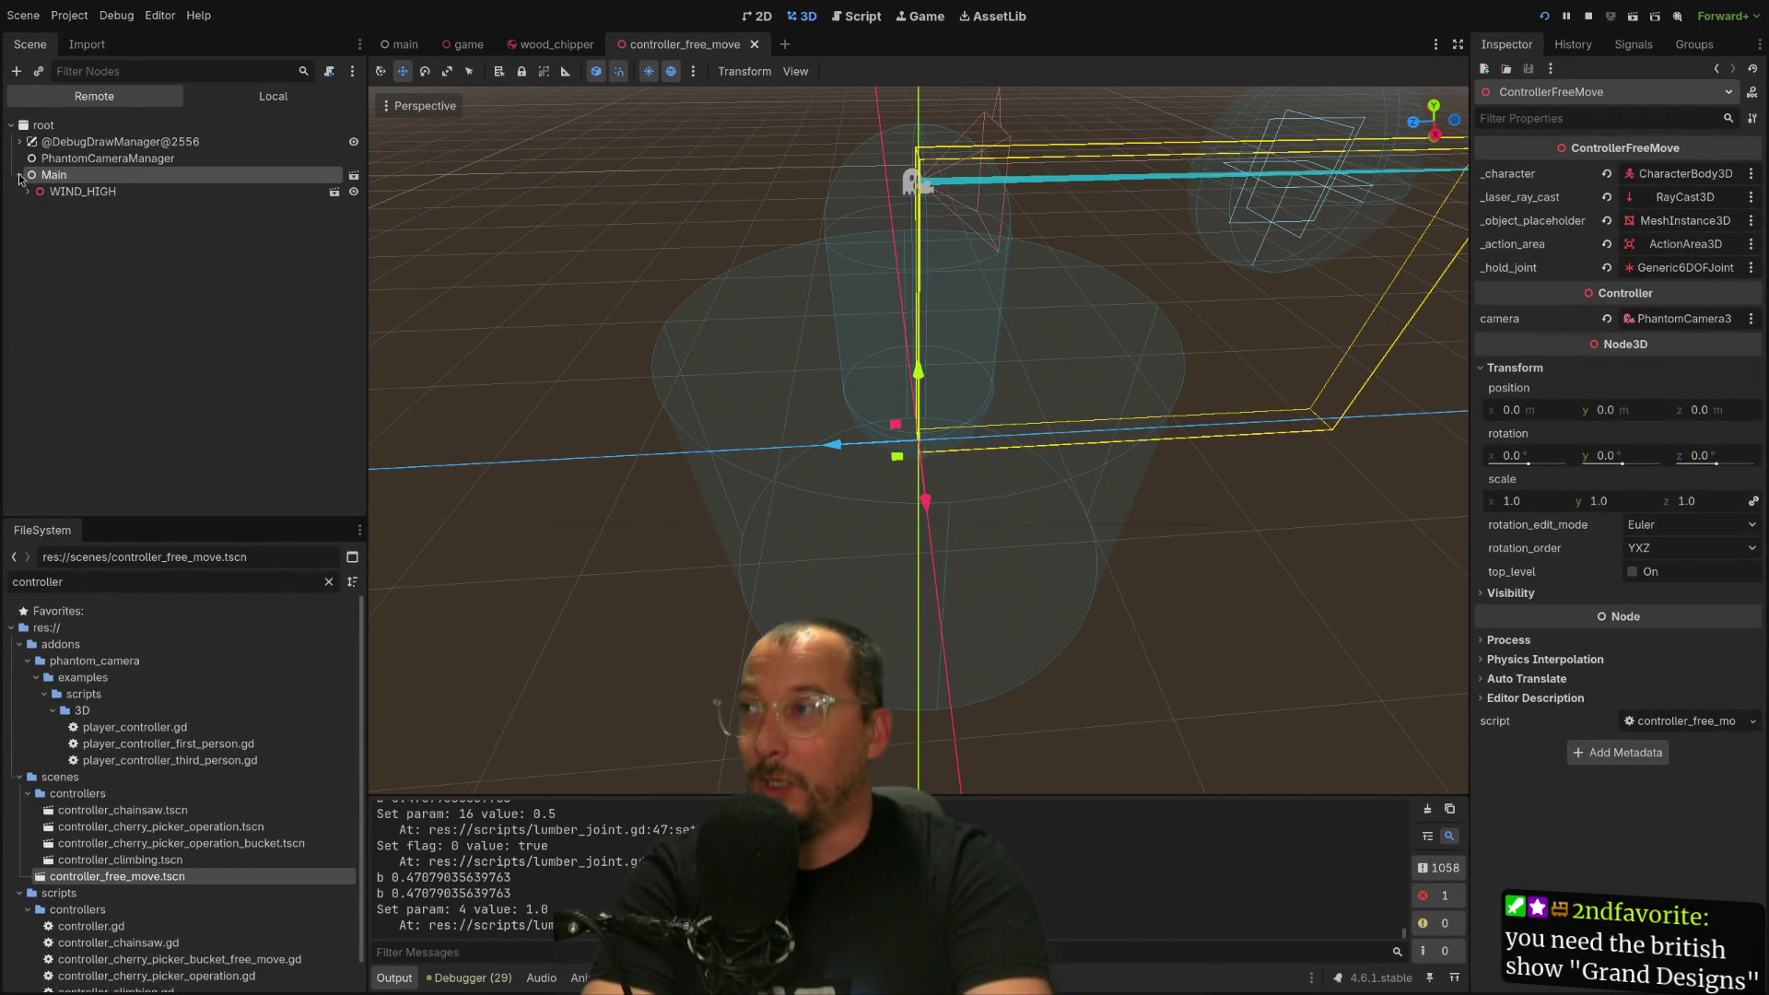
pyautogui.scroll(-3, 92, 277)
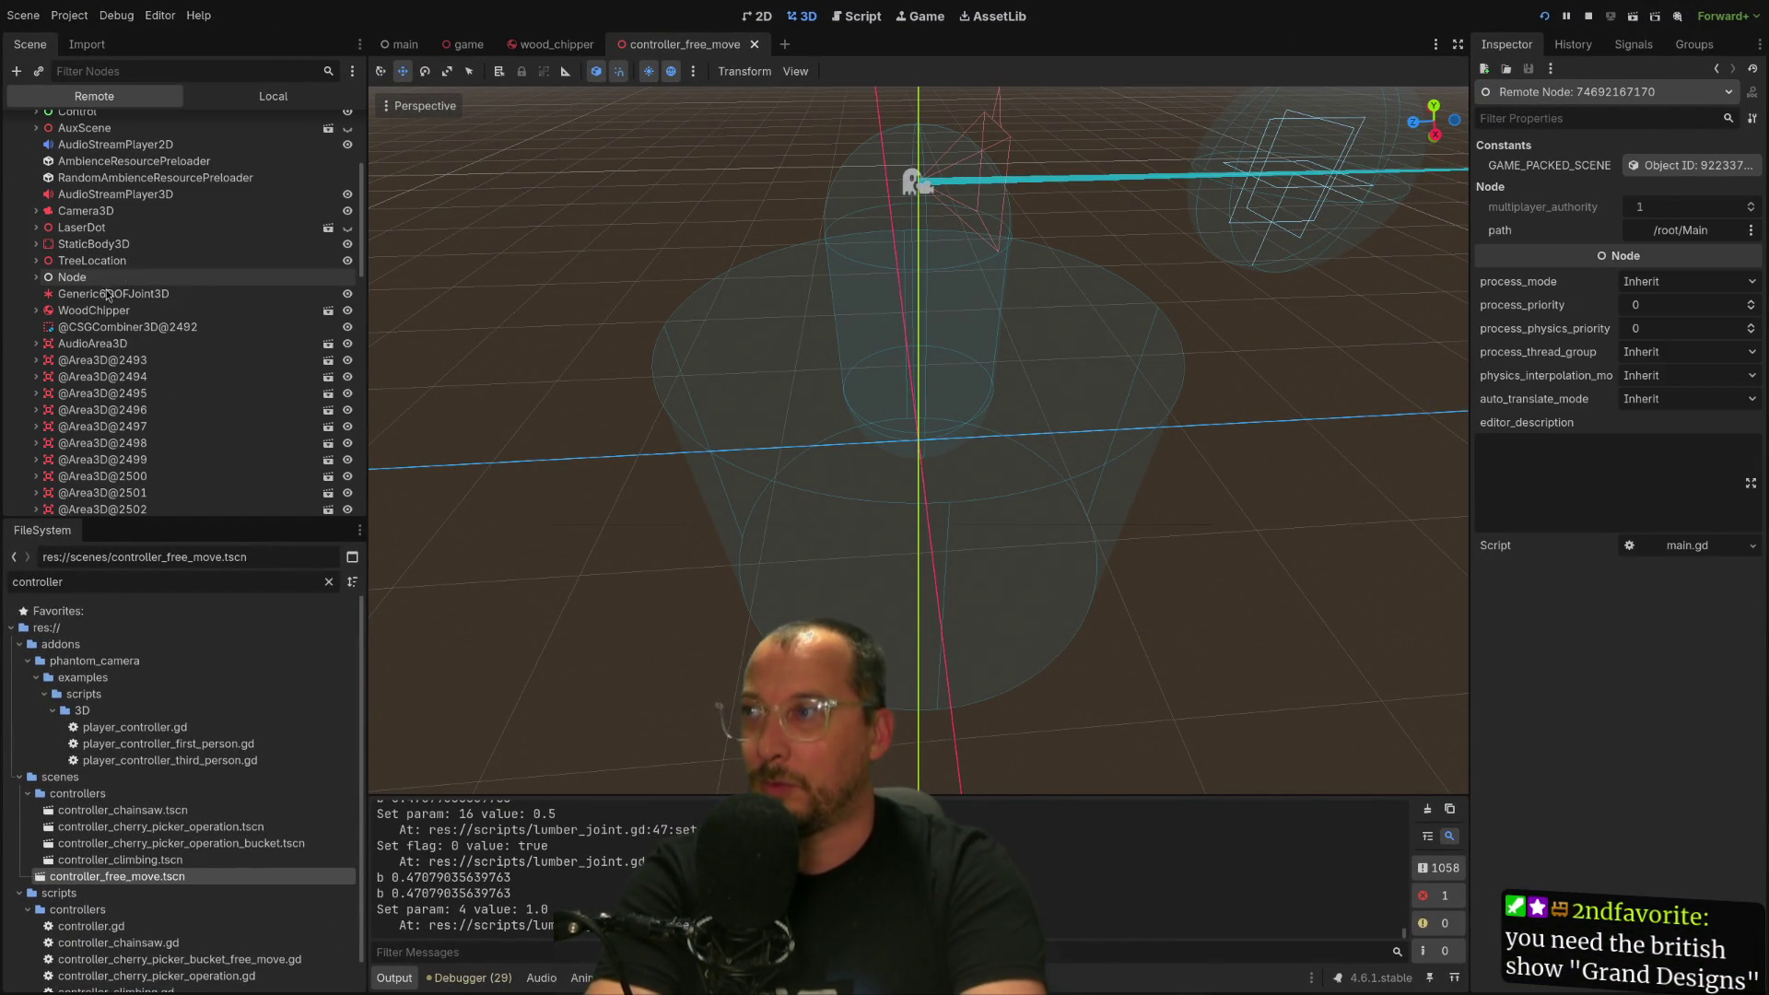
pyautogui.click(78, 278)
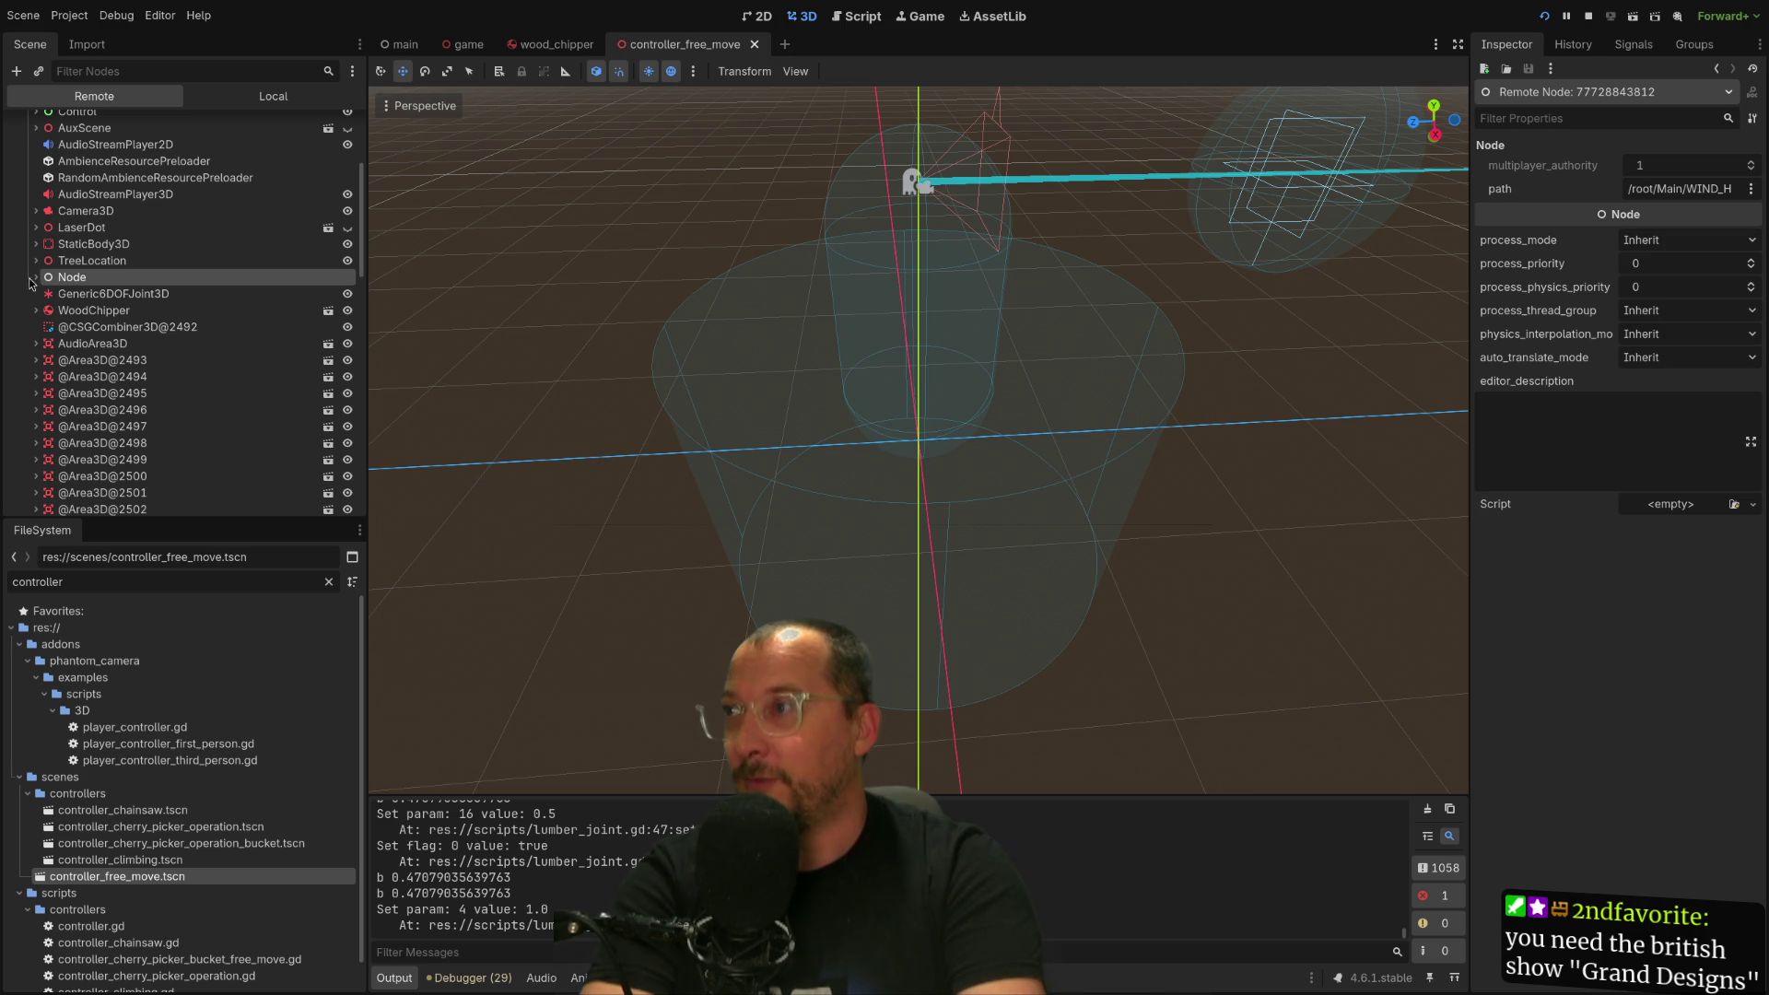
pyautogui.click(33, 245)
pyautogui.click(27, 261)
pyautogui.click(65, 278)
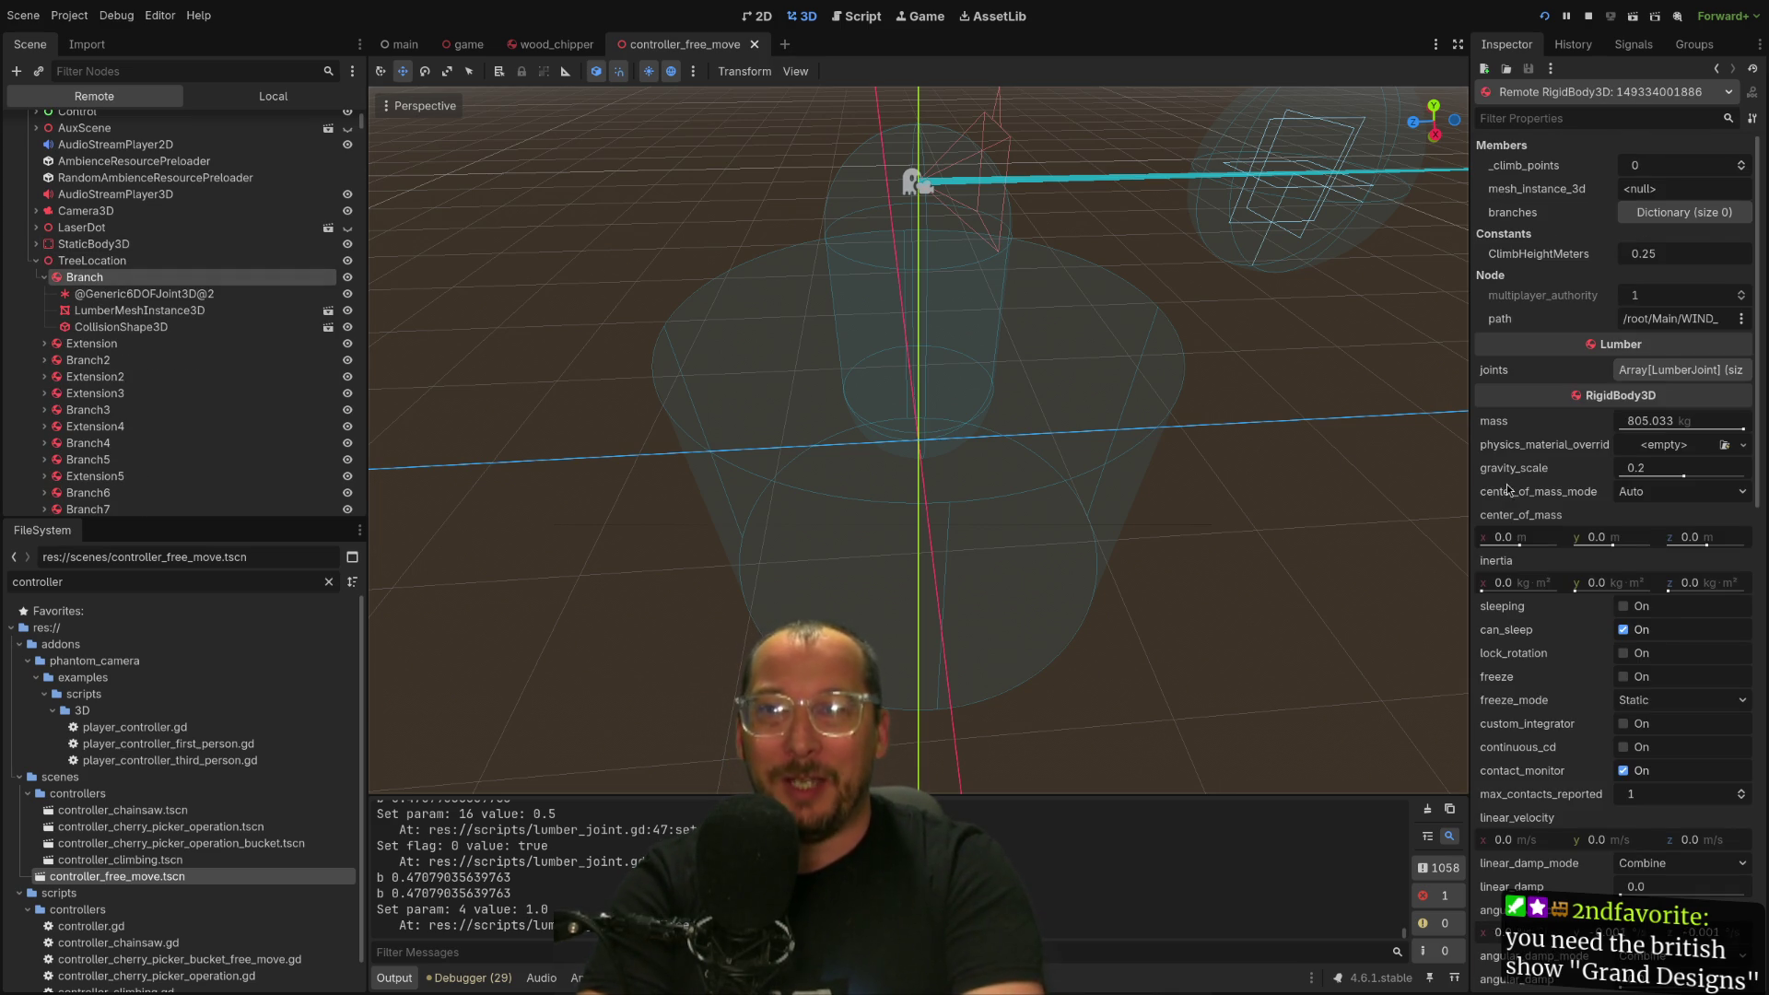
pyautogui.scroll(-7, 1507, 515)
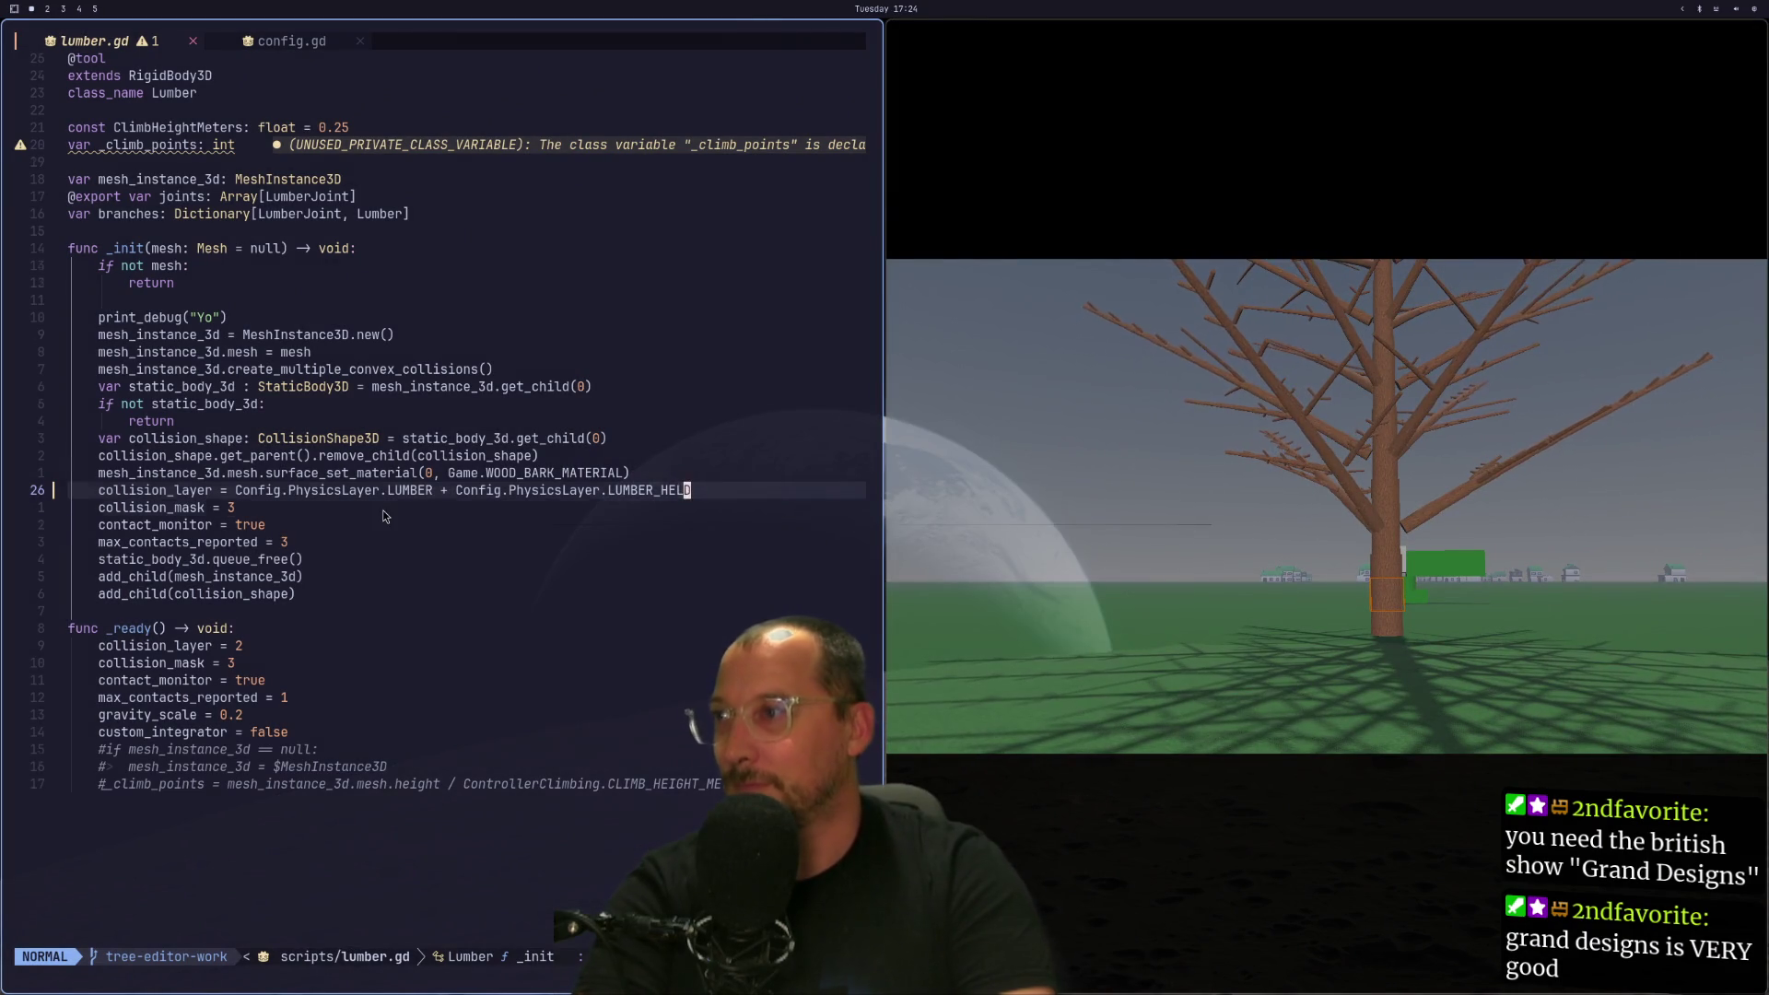
# Replace collision_layer = 2 in _ready with the LUMBER + LUMBER_HELD line from _init.
pyautogui.press('j')
pyautogui.press('g')
pyautogui.press('j')
pyautogui.press('k')
pyautogui.press('j')
pyautogui.press('j')
pyautogui.press('j')
pyautogui.press('j')
pyautogui.press('j')
pyautogui.press('j')
pyautogui.press('j')
pyautogui.press('p')
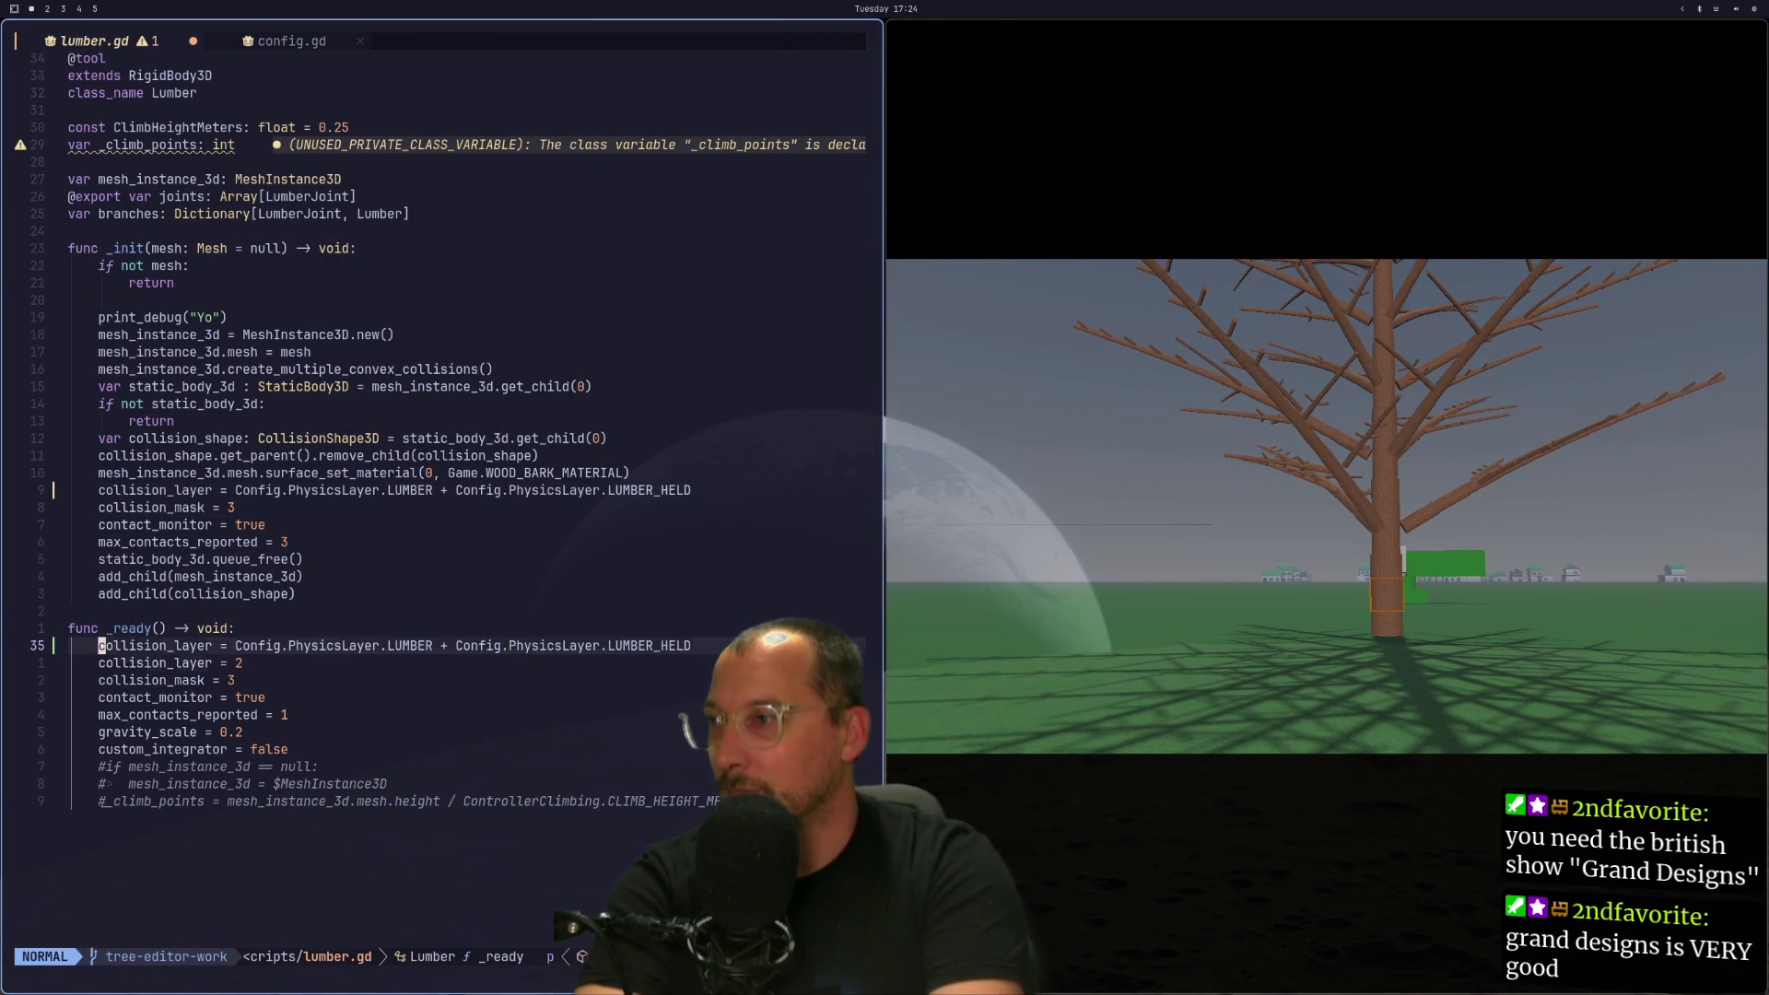
pyautogui.press('j')
pyautogui.press('d')
pyautogui.press('d')
# Stop the running game in Godot and launch it again.
pyautogui.press('super+2')
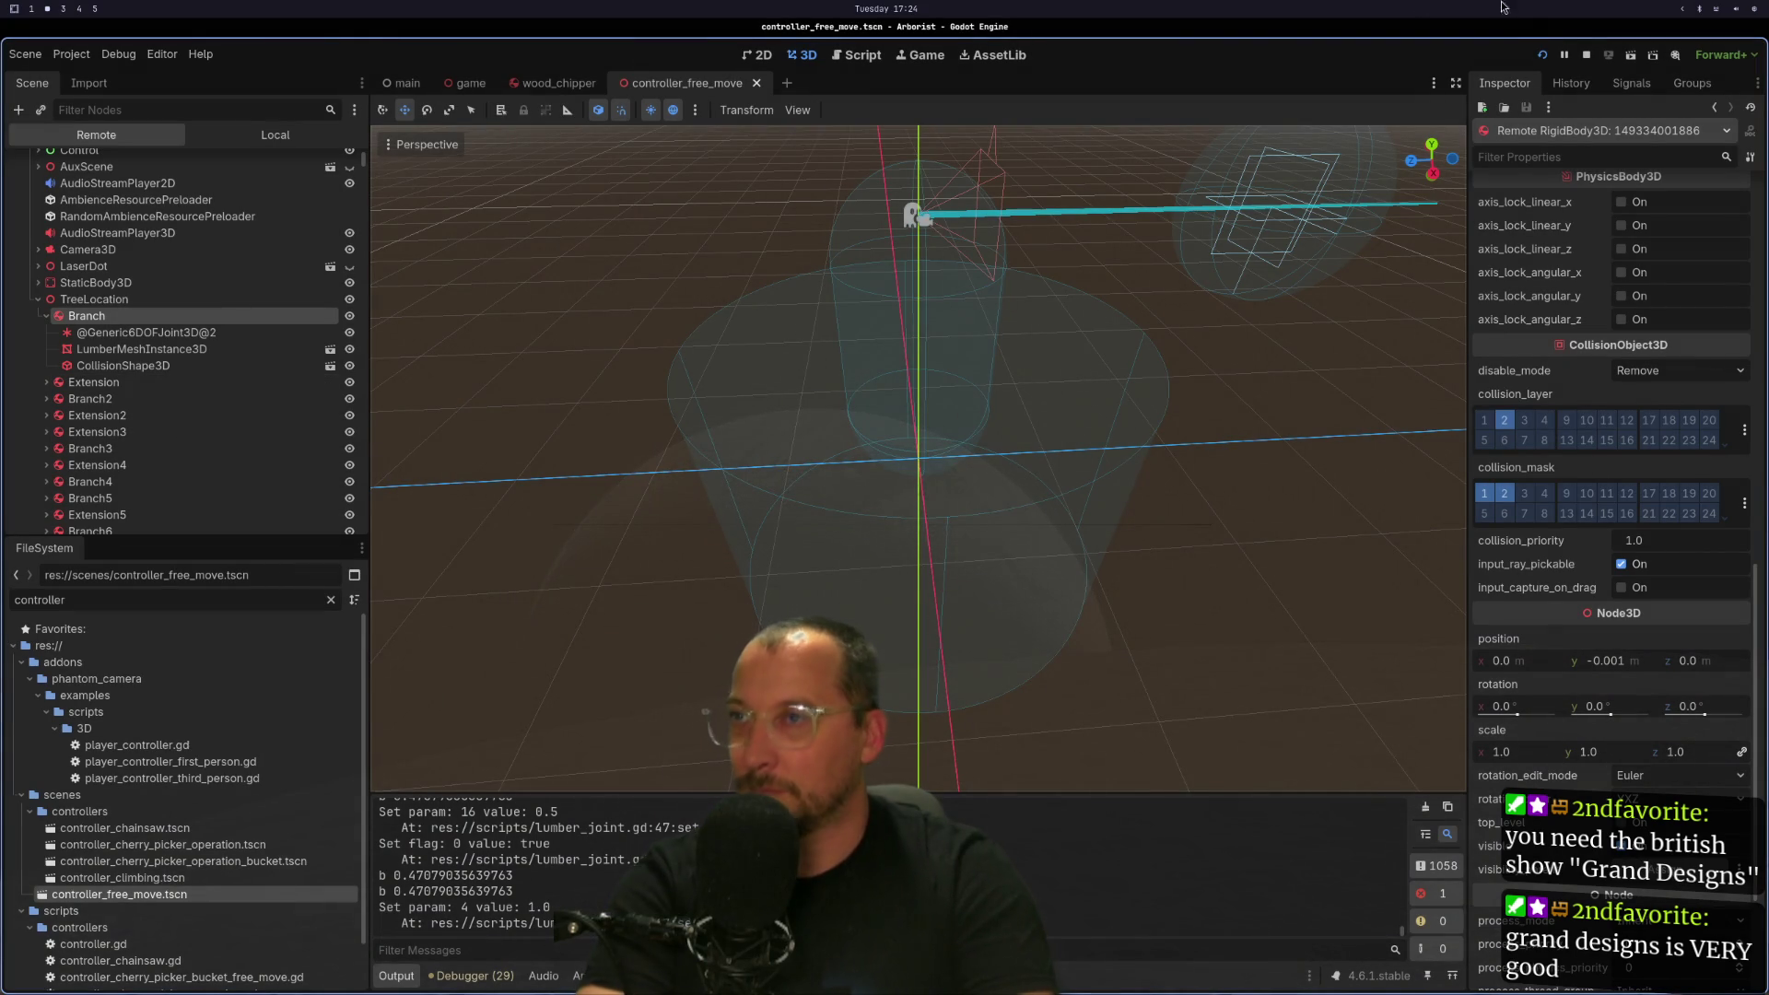
pyautogui.click(1543, 55)
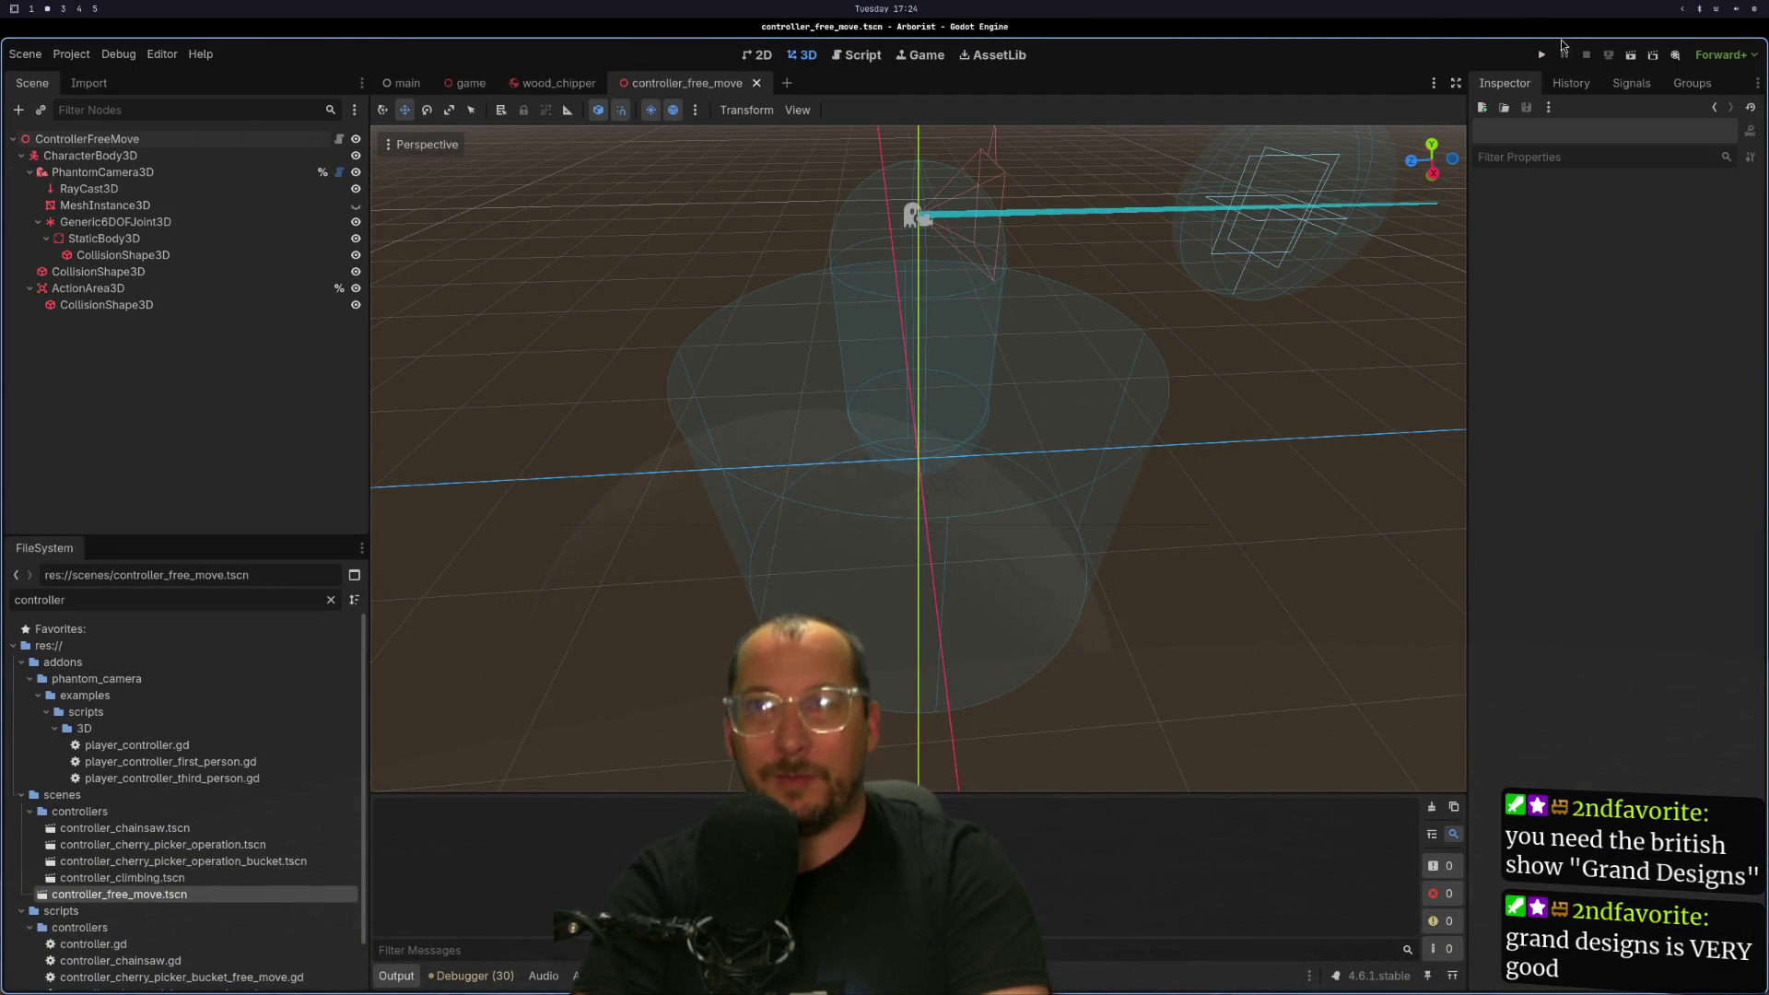
pyautogui.click(1550, 54)
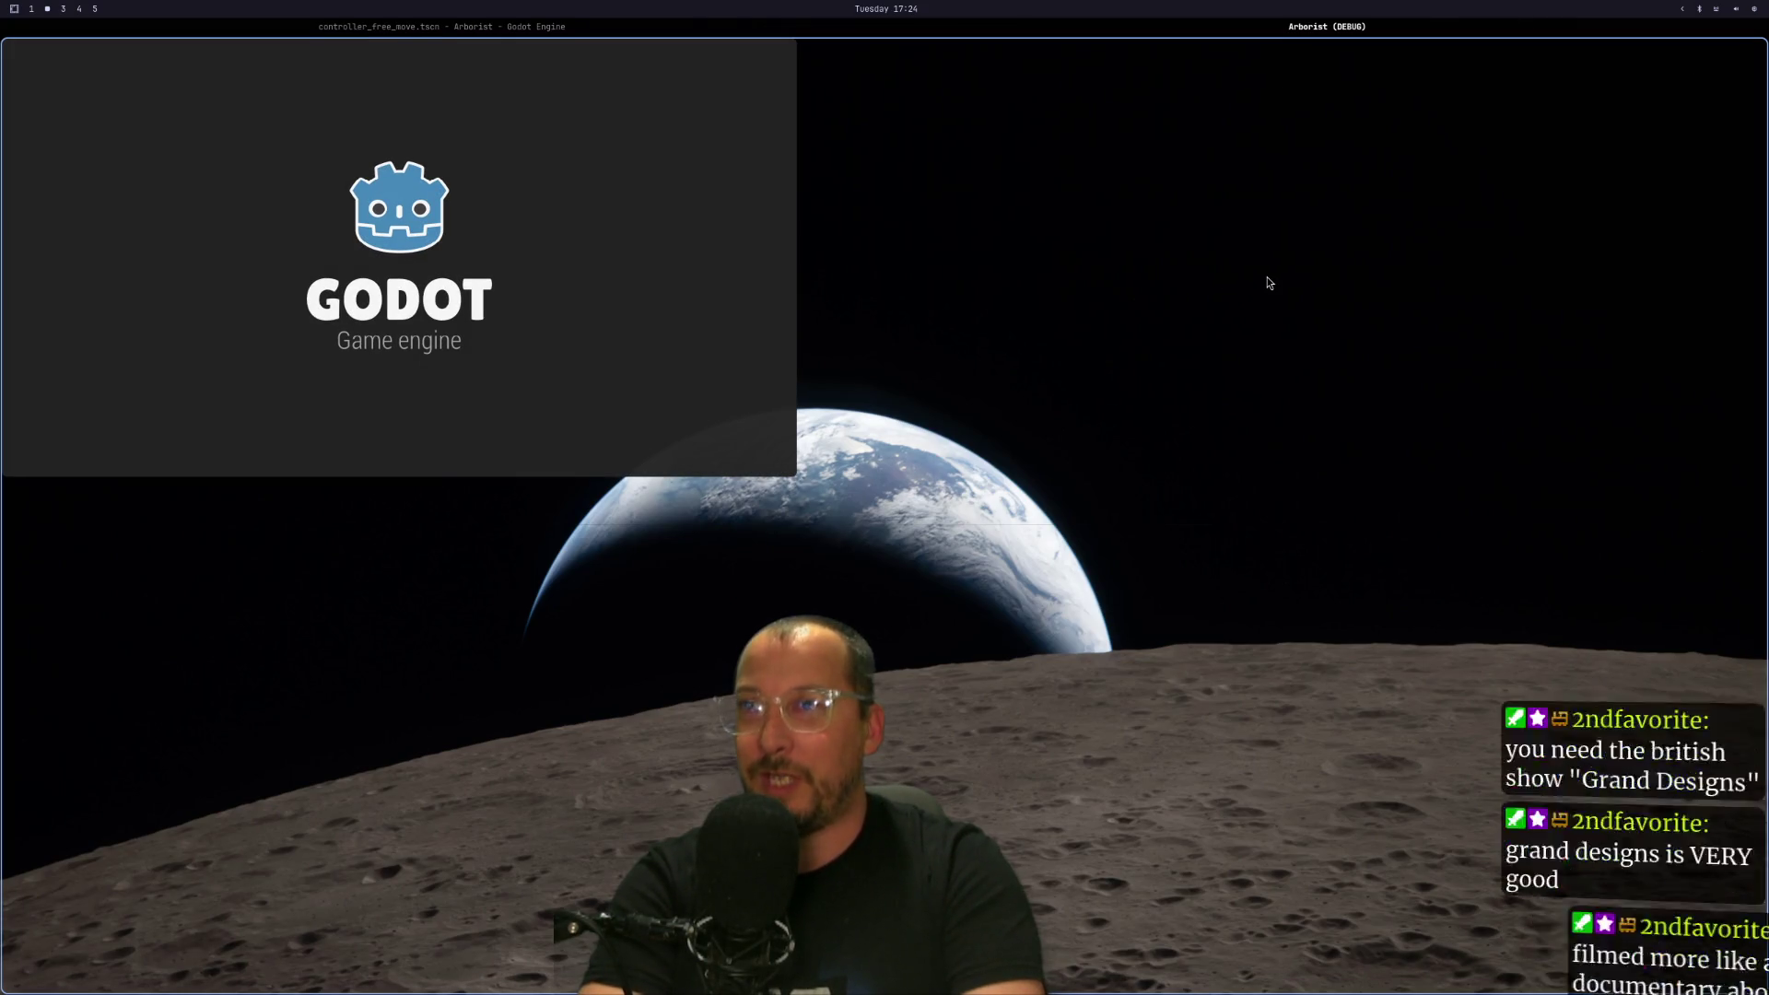
# Tile the game beside the editor and check the remote Branch lumber's collision layers, then return to lumber.gd.
pyautogui.press('super+e')
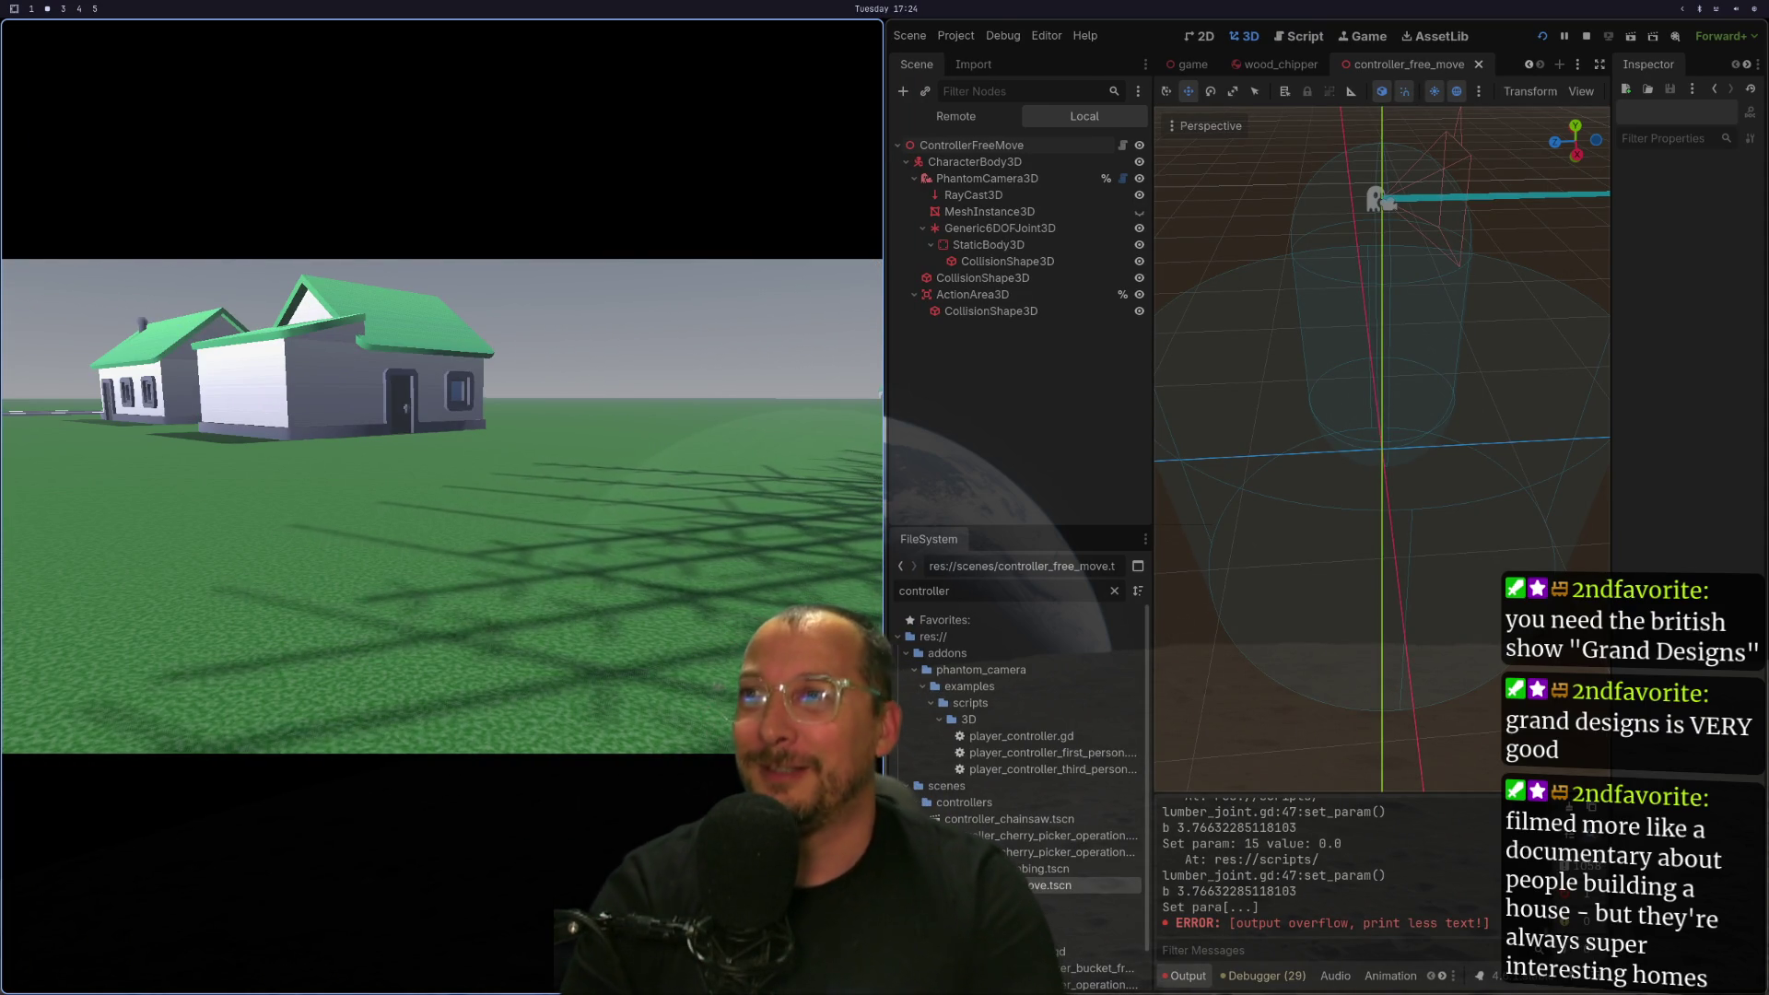
pyautogui.click(1002, 118)
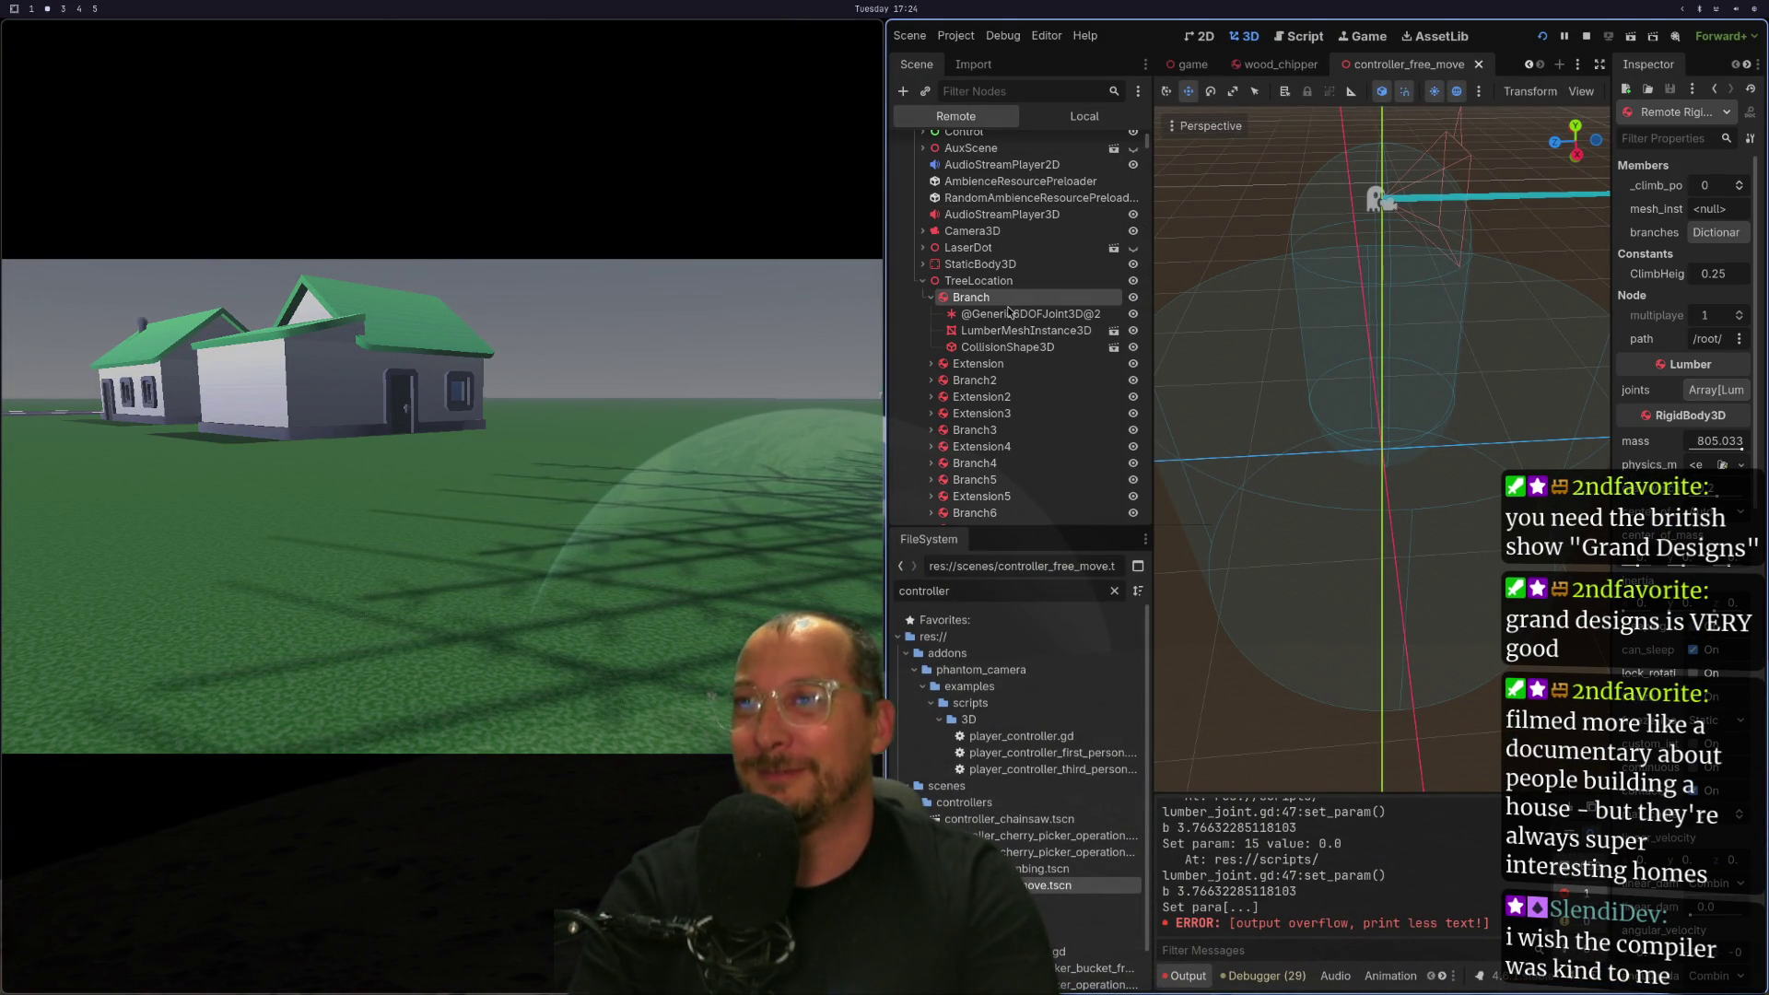
pyautogui.click(993, 297)
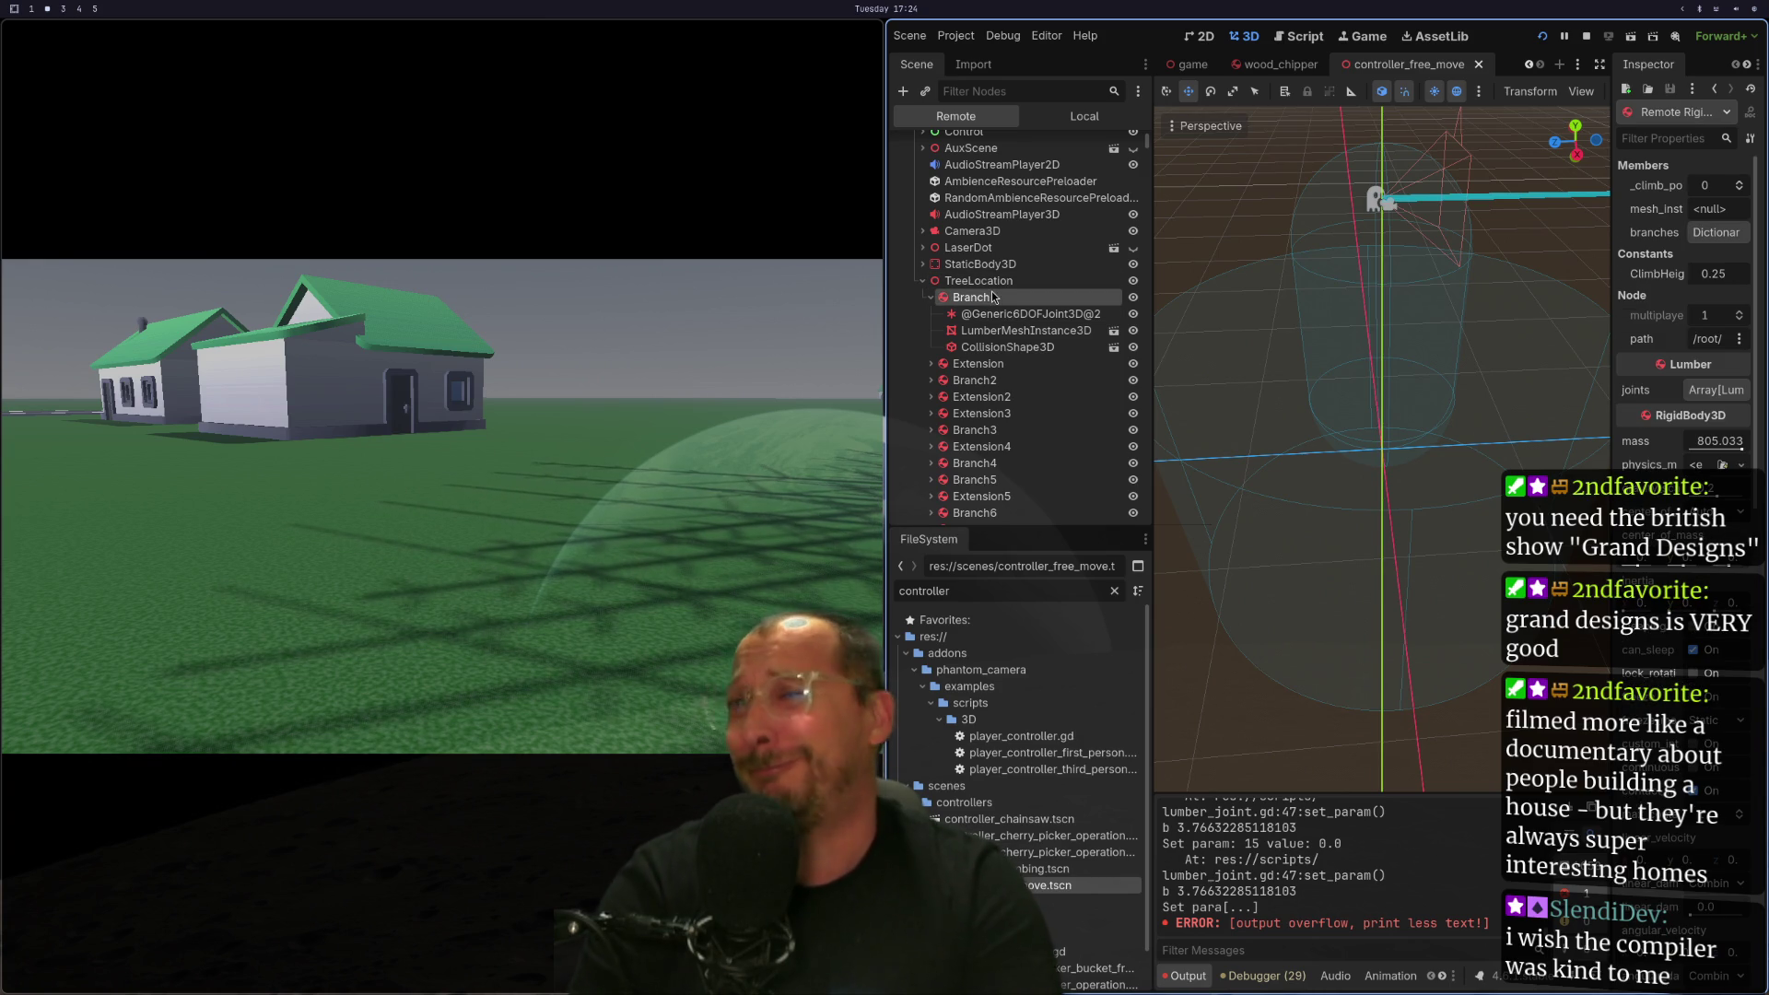
pyautogui.scroll(-10, 1646, 596)
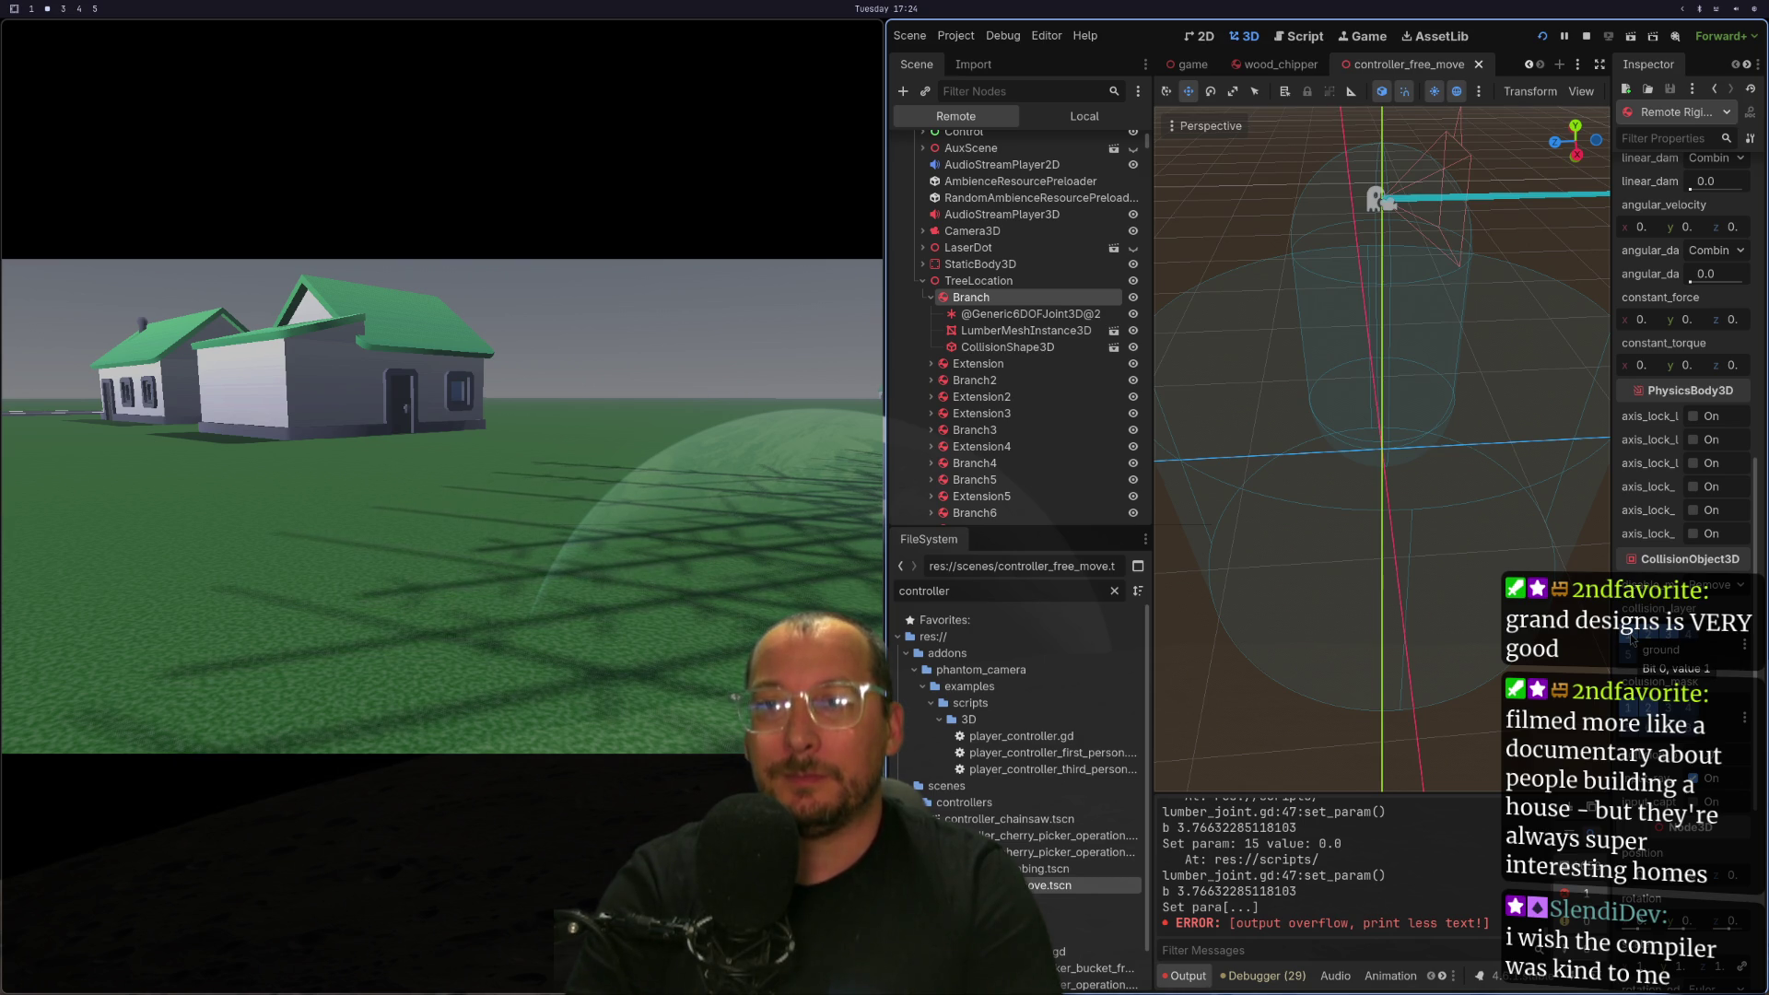
pyautogui.press('super+1')
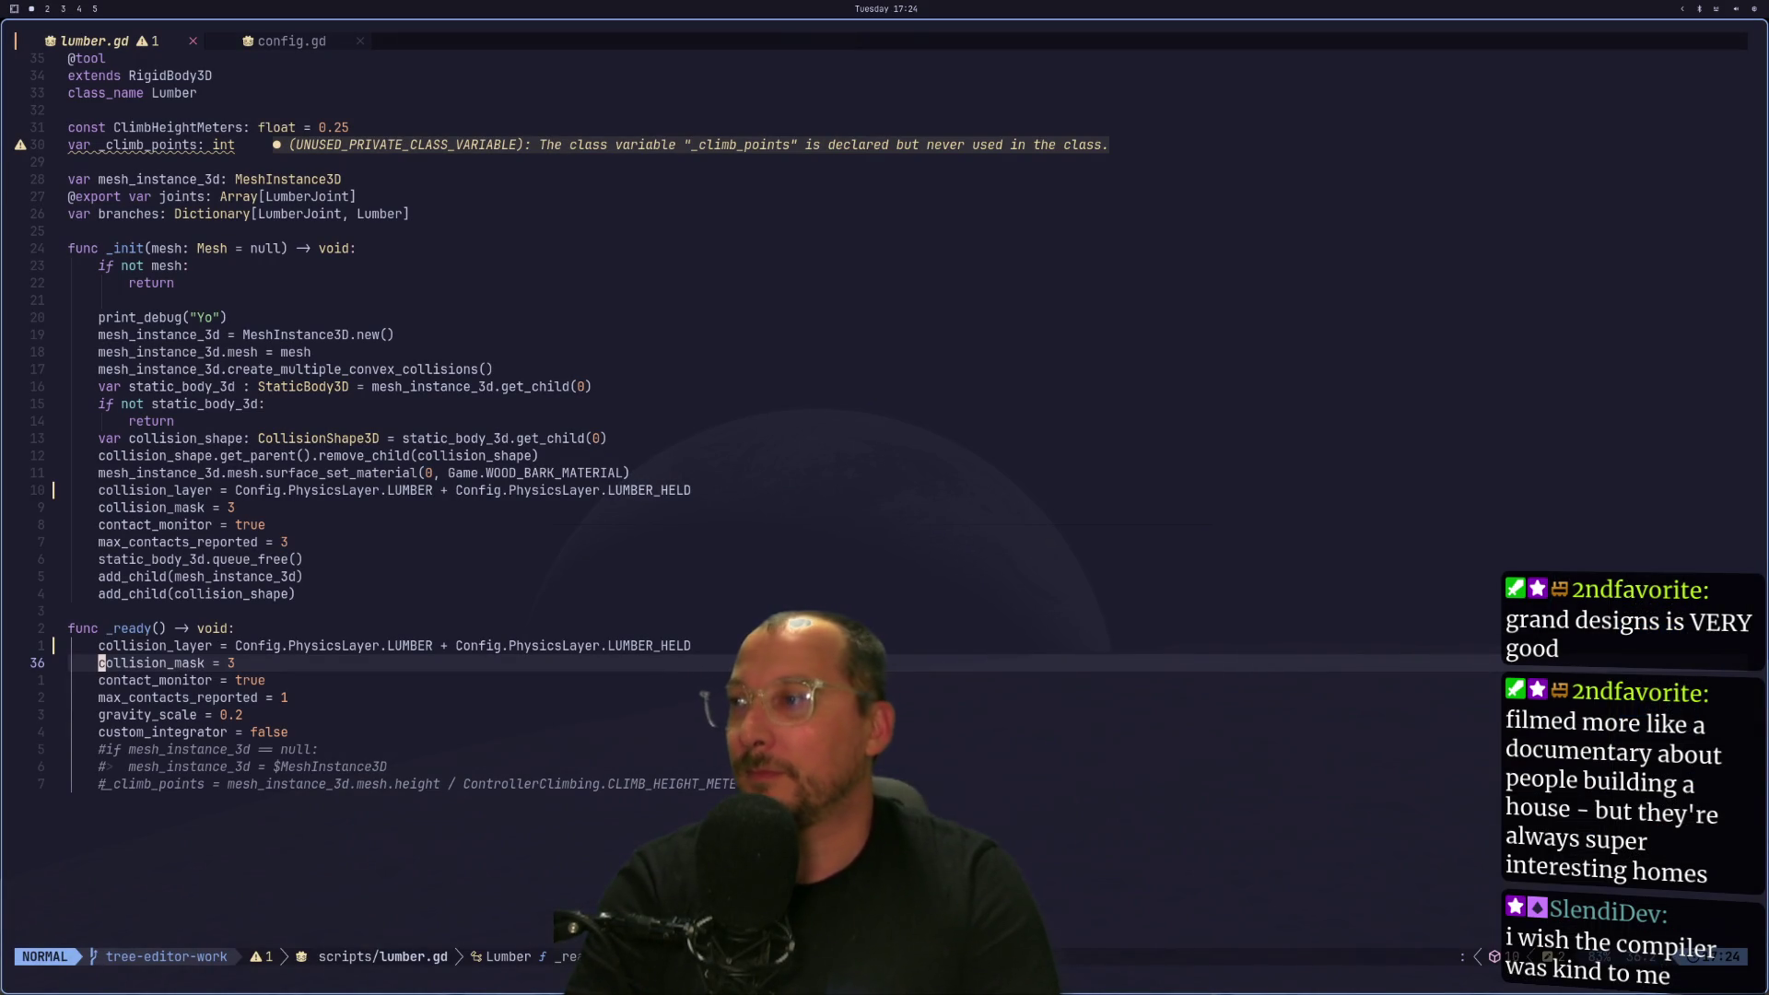
# Jump from LUMBER to the PhysicsLayer enum in config.gd and back to lumber.gd.
pyautogui.press('k')
pyautogui.press('j')
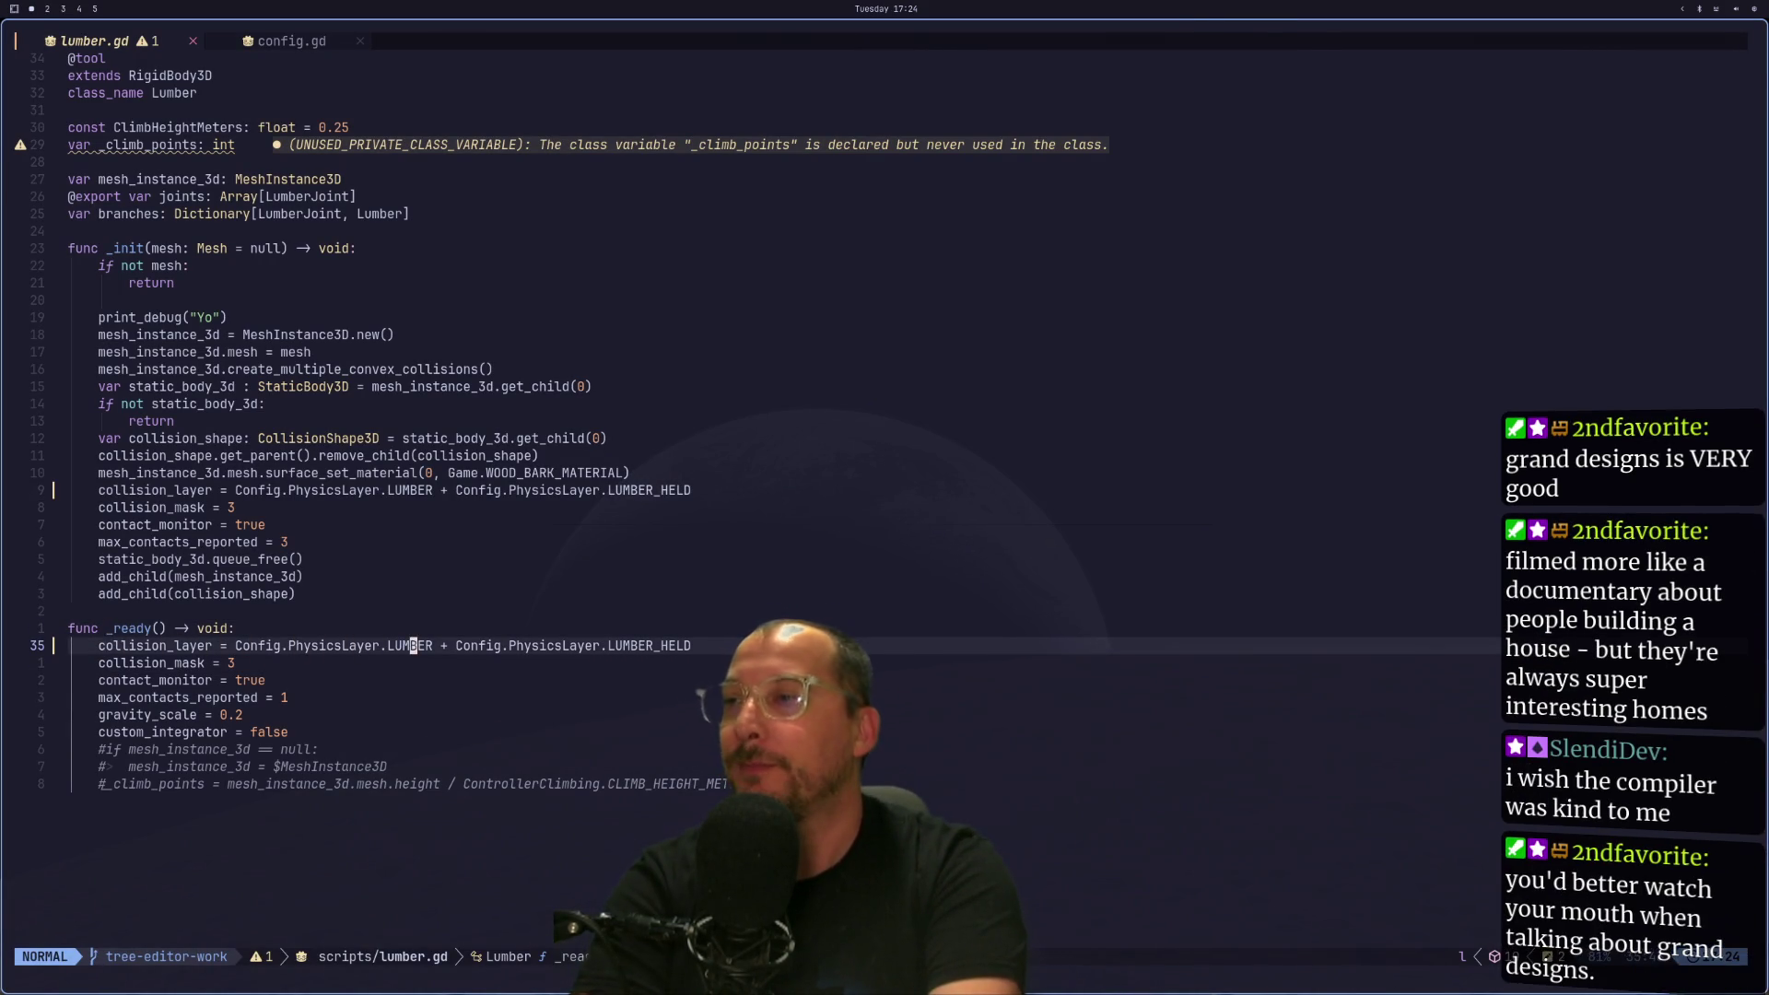
pyautogui.press('super+2')
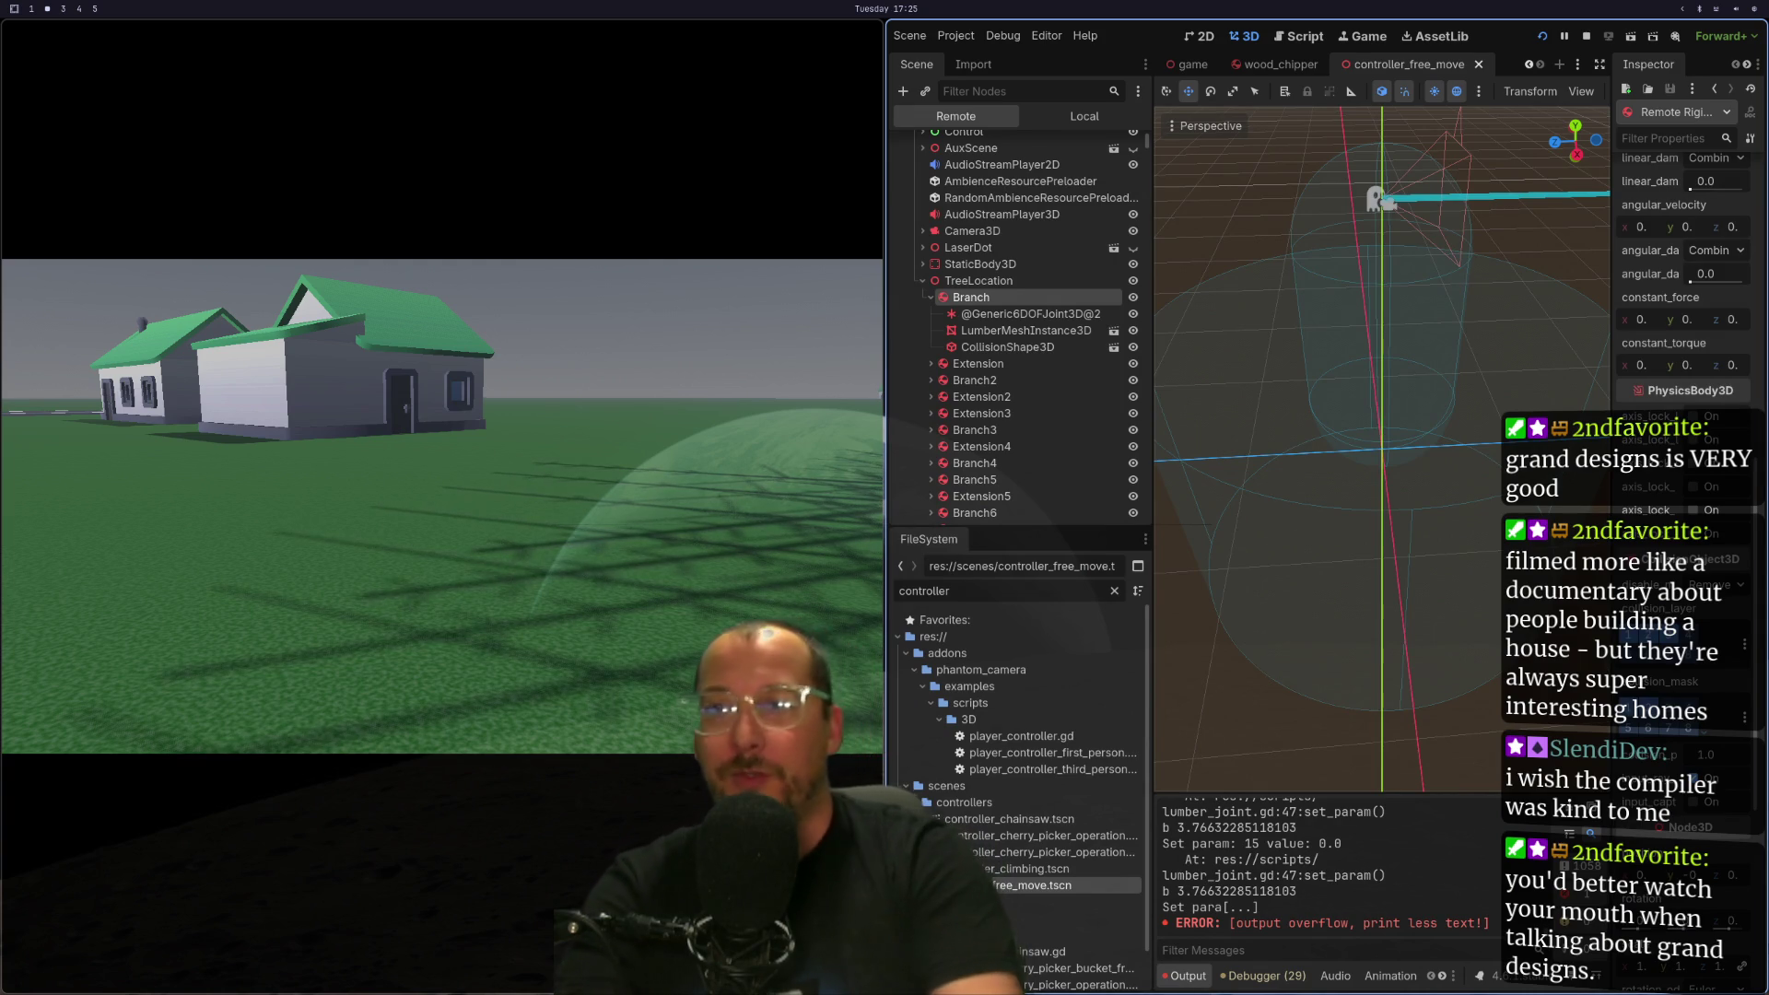
pyautogui.press('super+1')
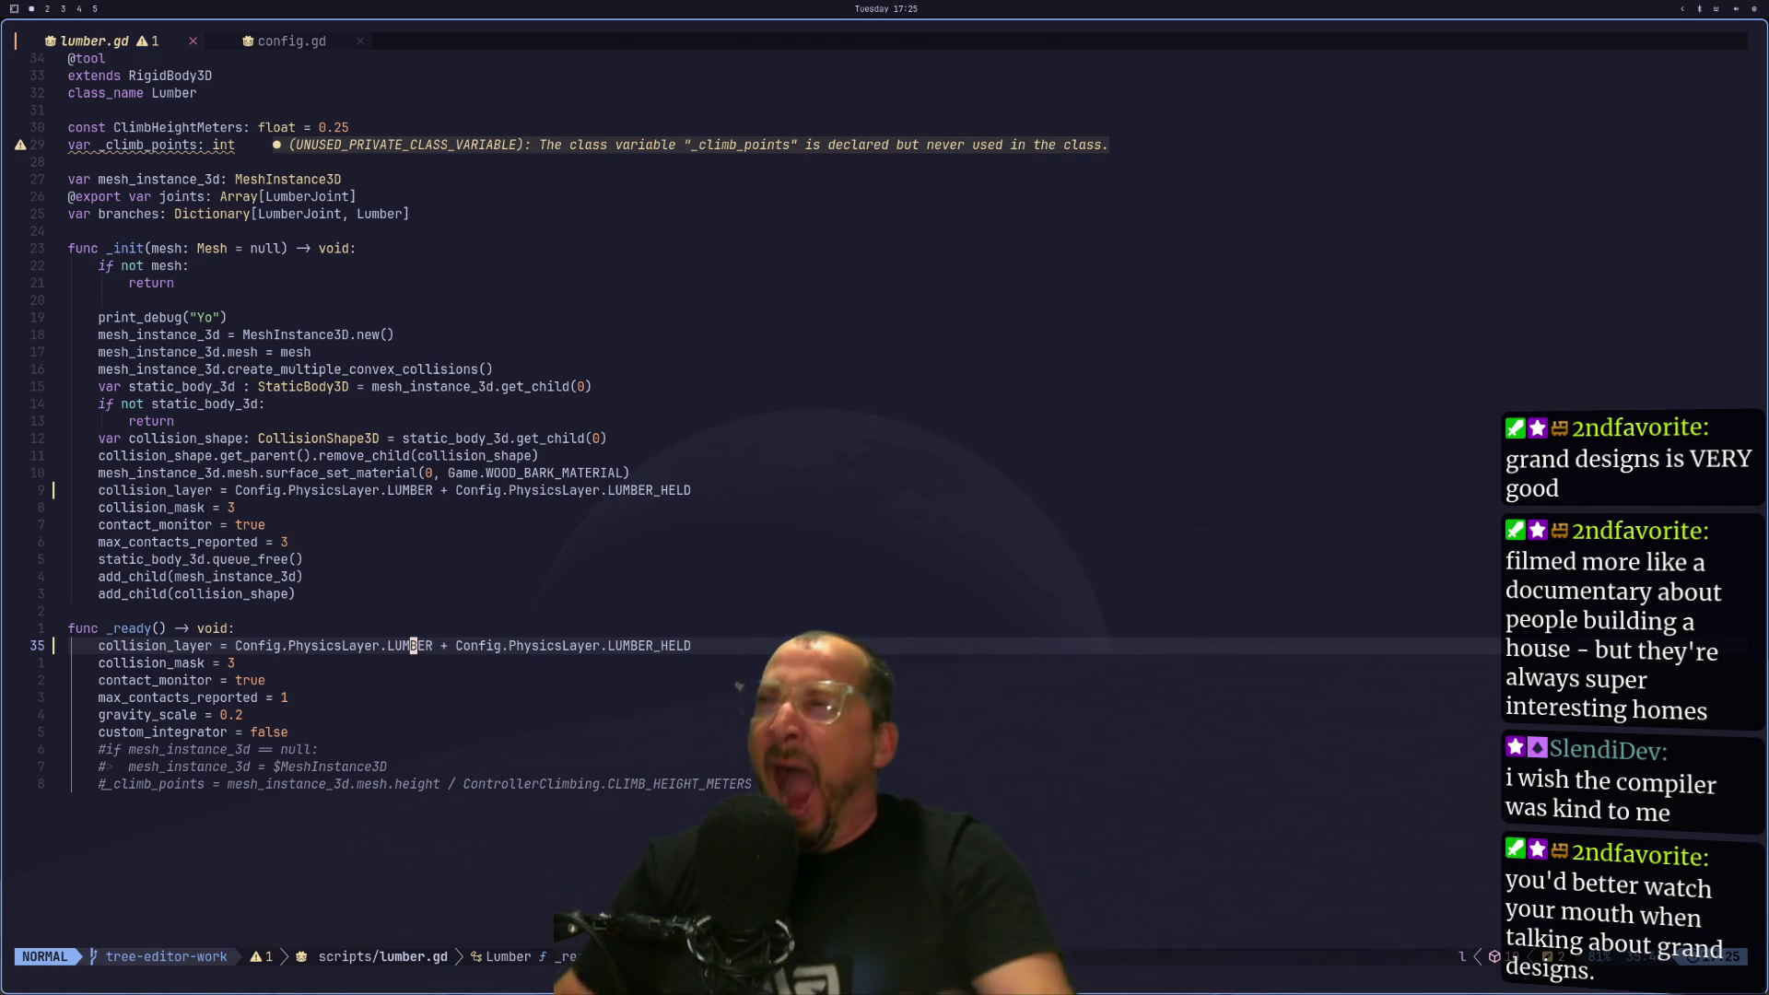
pyautogui.press('g')
pyautogui.press('d')
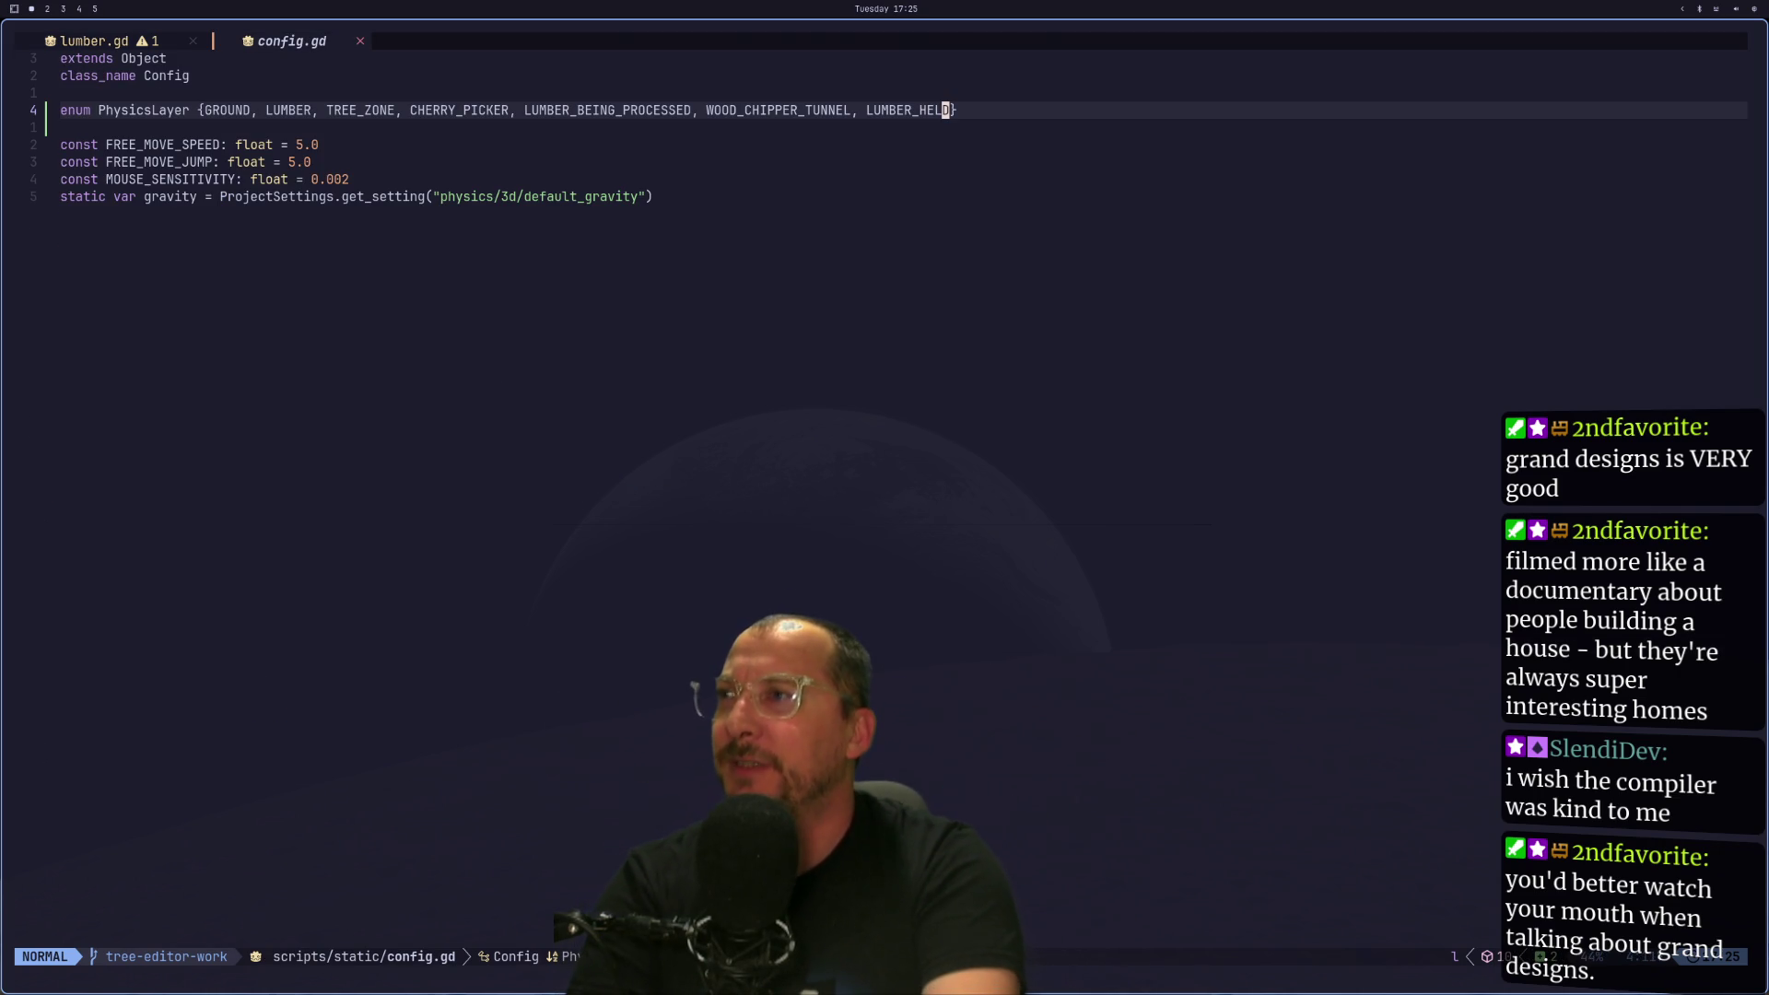
pyautogui.hotkey('ctrl', 'o')
pyautogui.hotkey('ctrl', 'i')
# Inspect the running game's remote Extension lumber node in Godot.
pyautogui.hotkey('ctrl', 'o')
pyautogui.hotkey('ctrl', 'i')
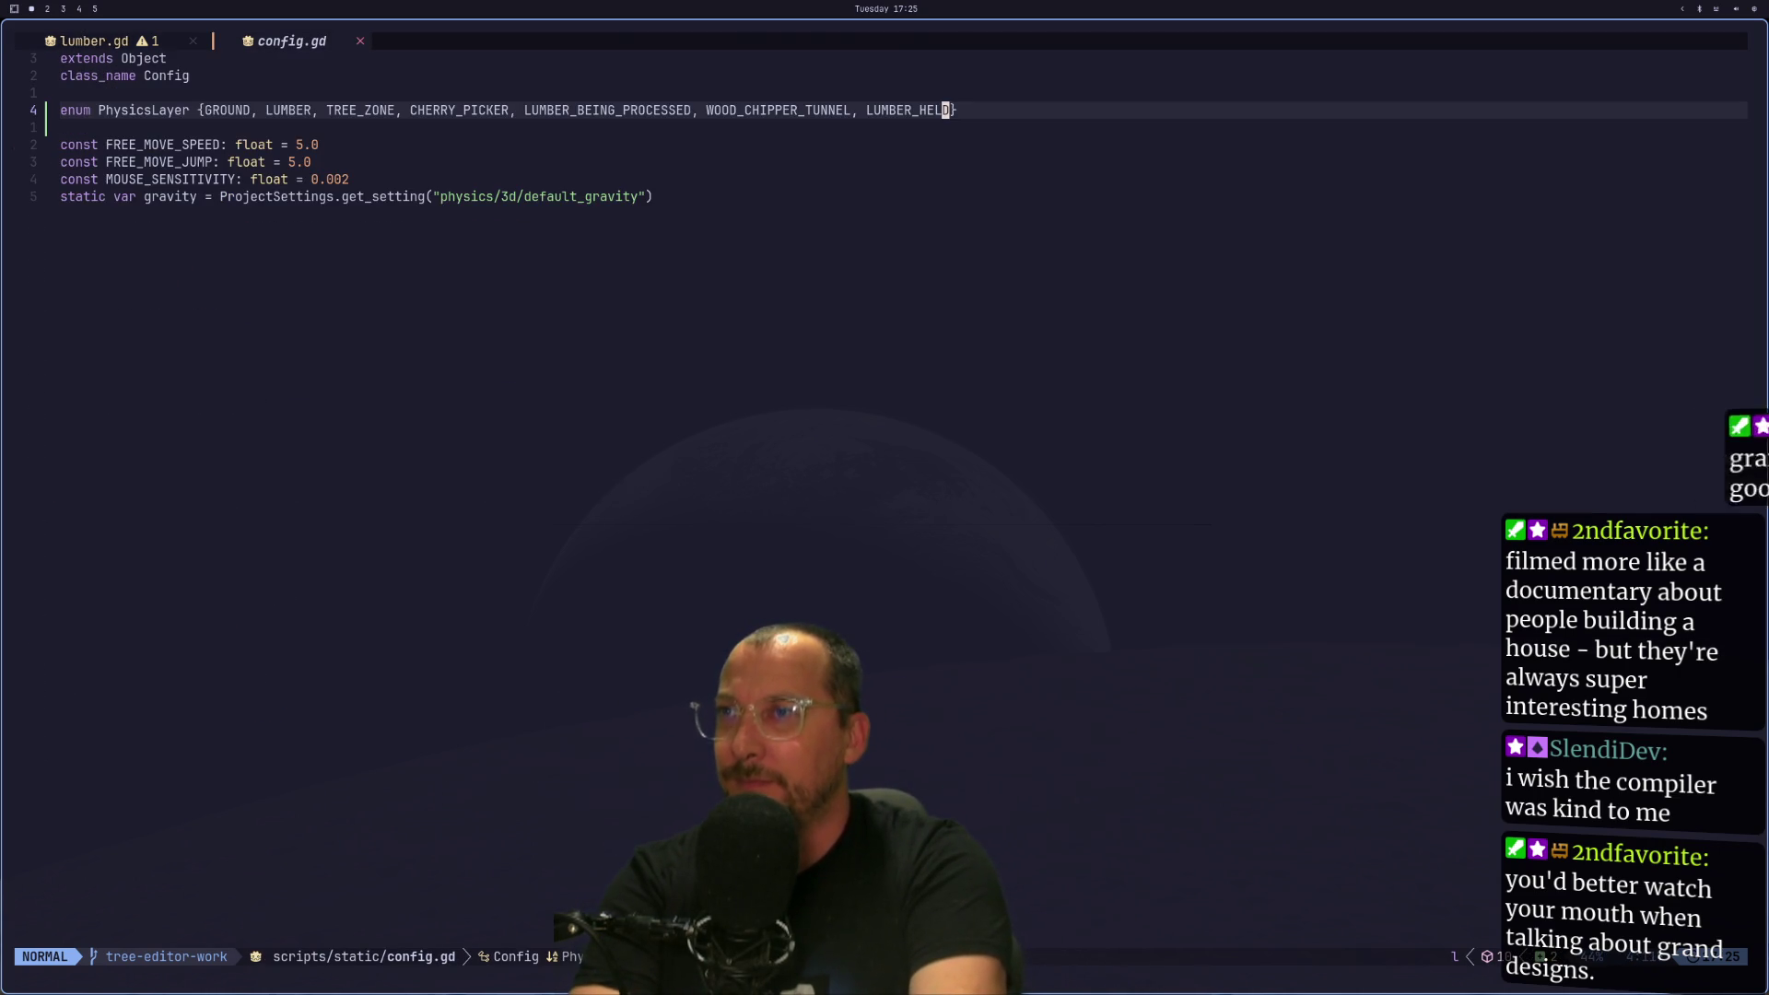
pyautogui.press('super+2')
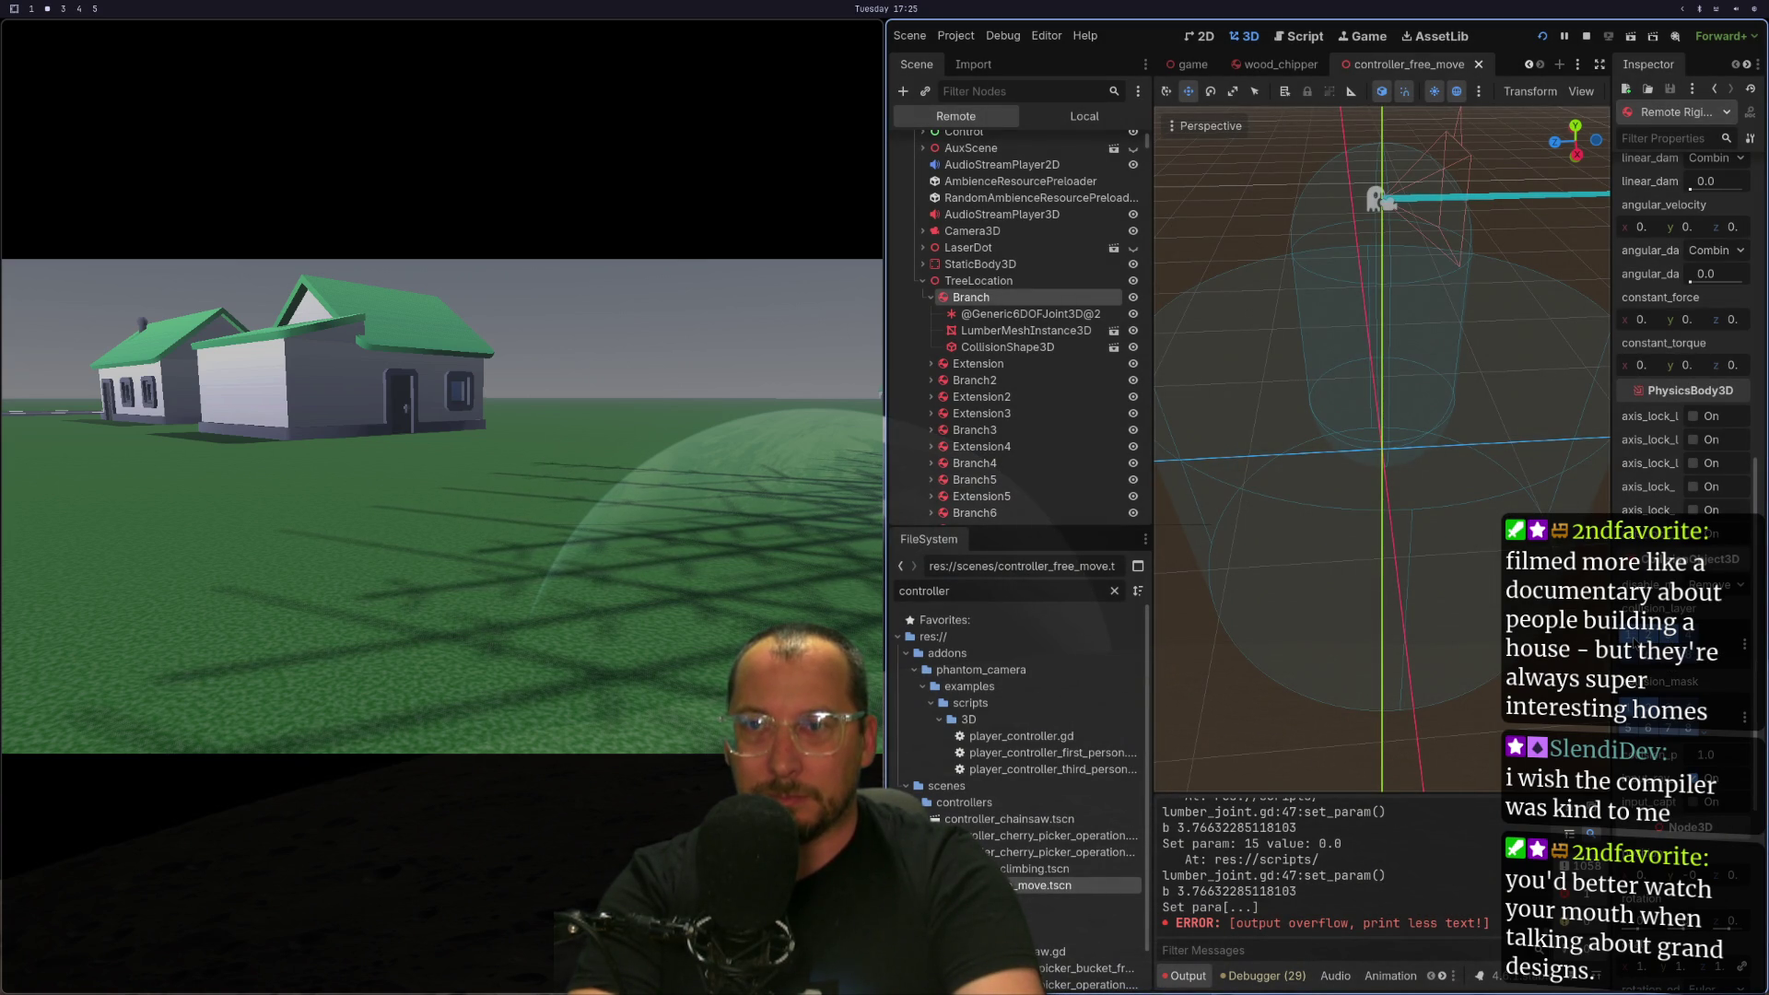
pyautogui.click(1002, 365)
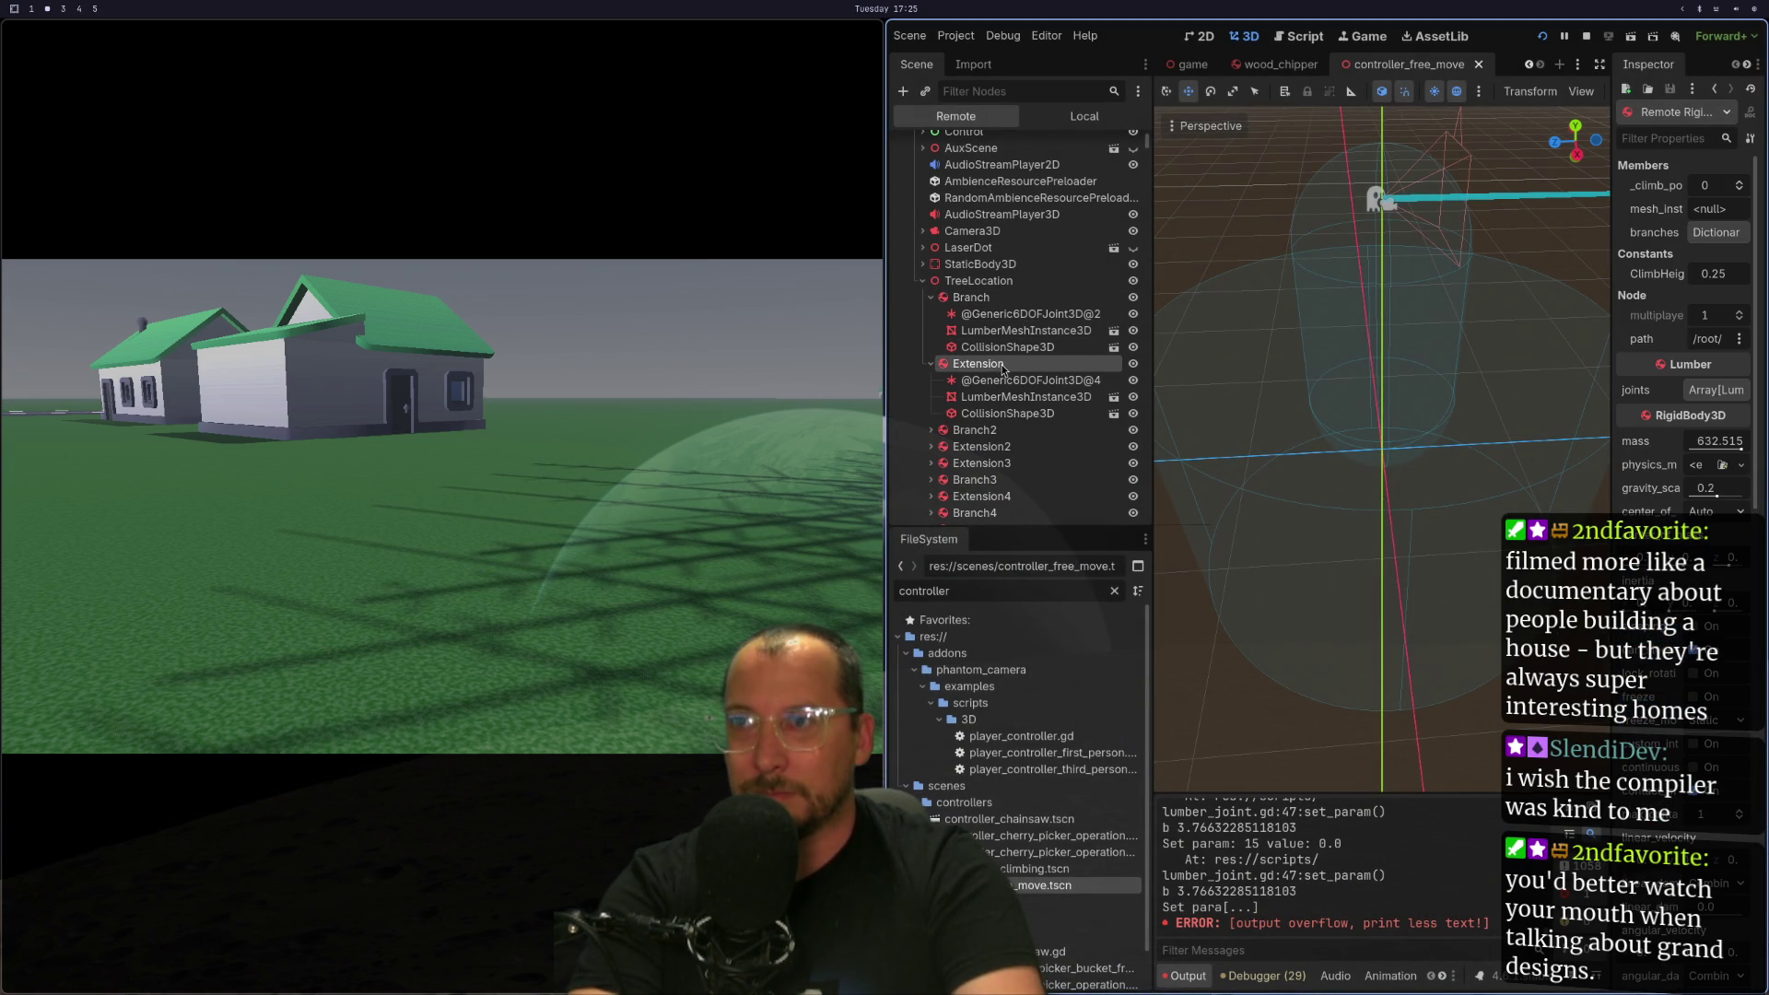
pyautogui.scroll(-5, 1730, 659)
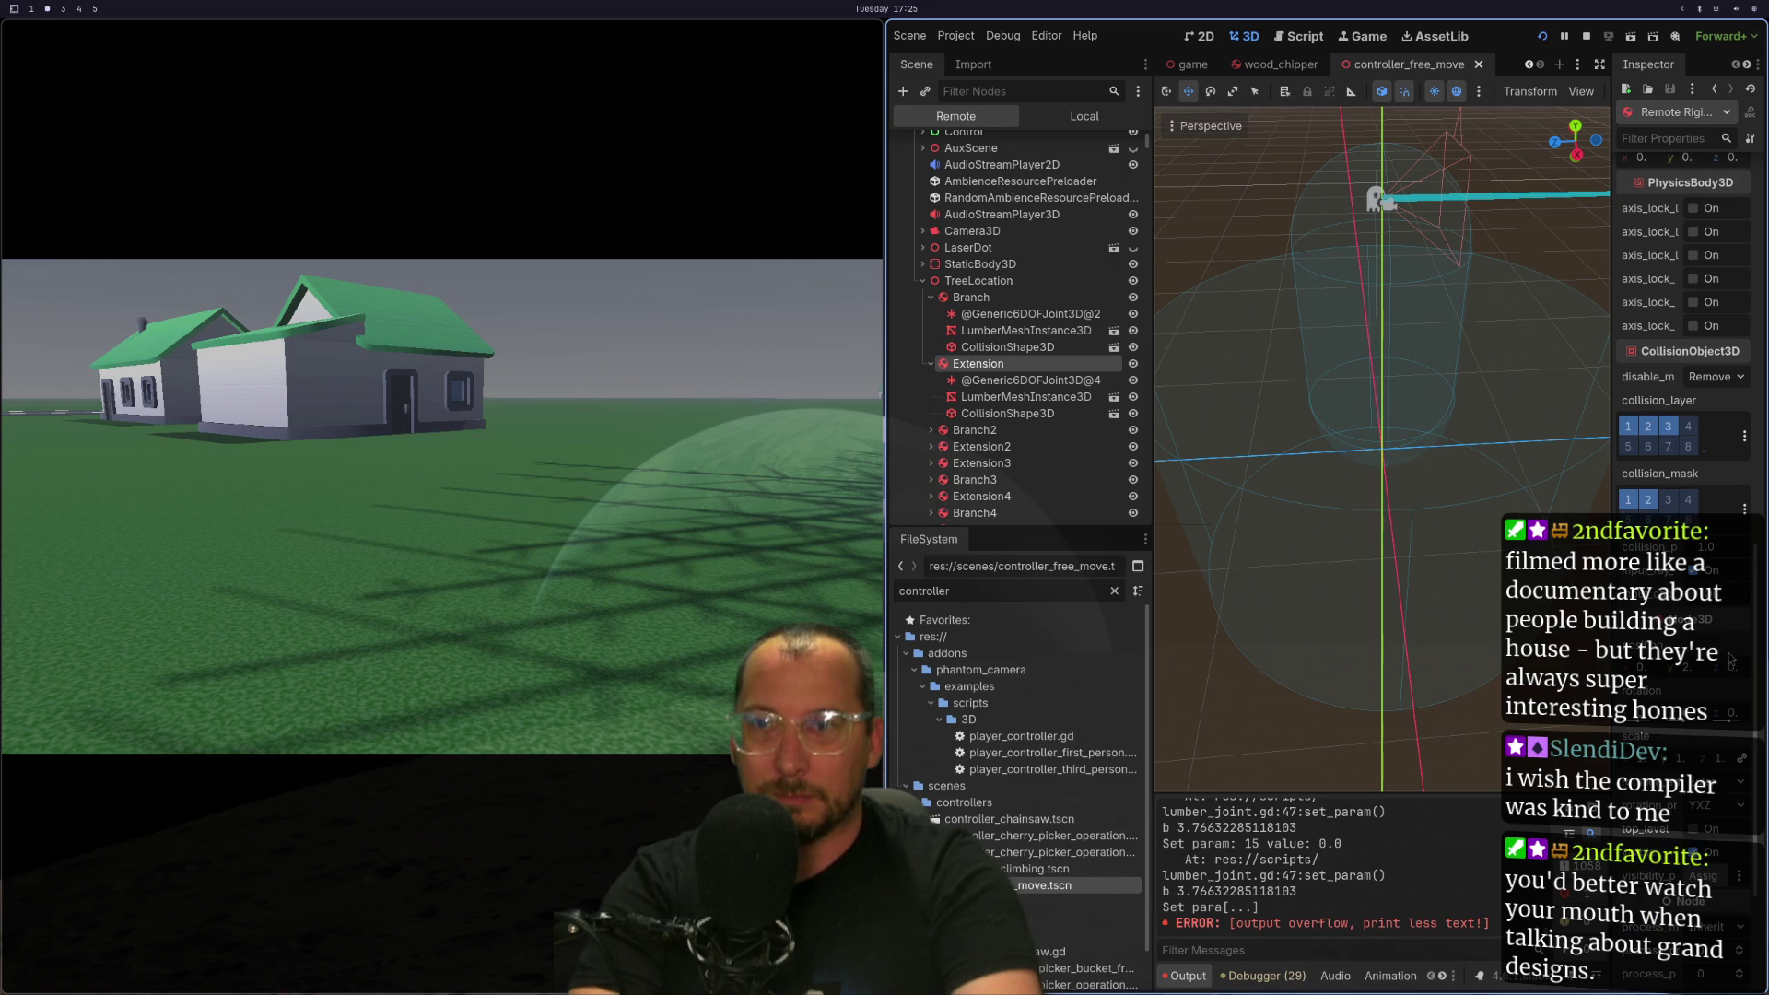
pyautogui.press('super+1')
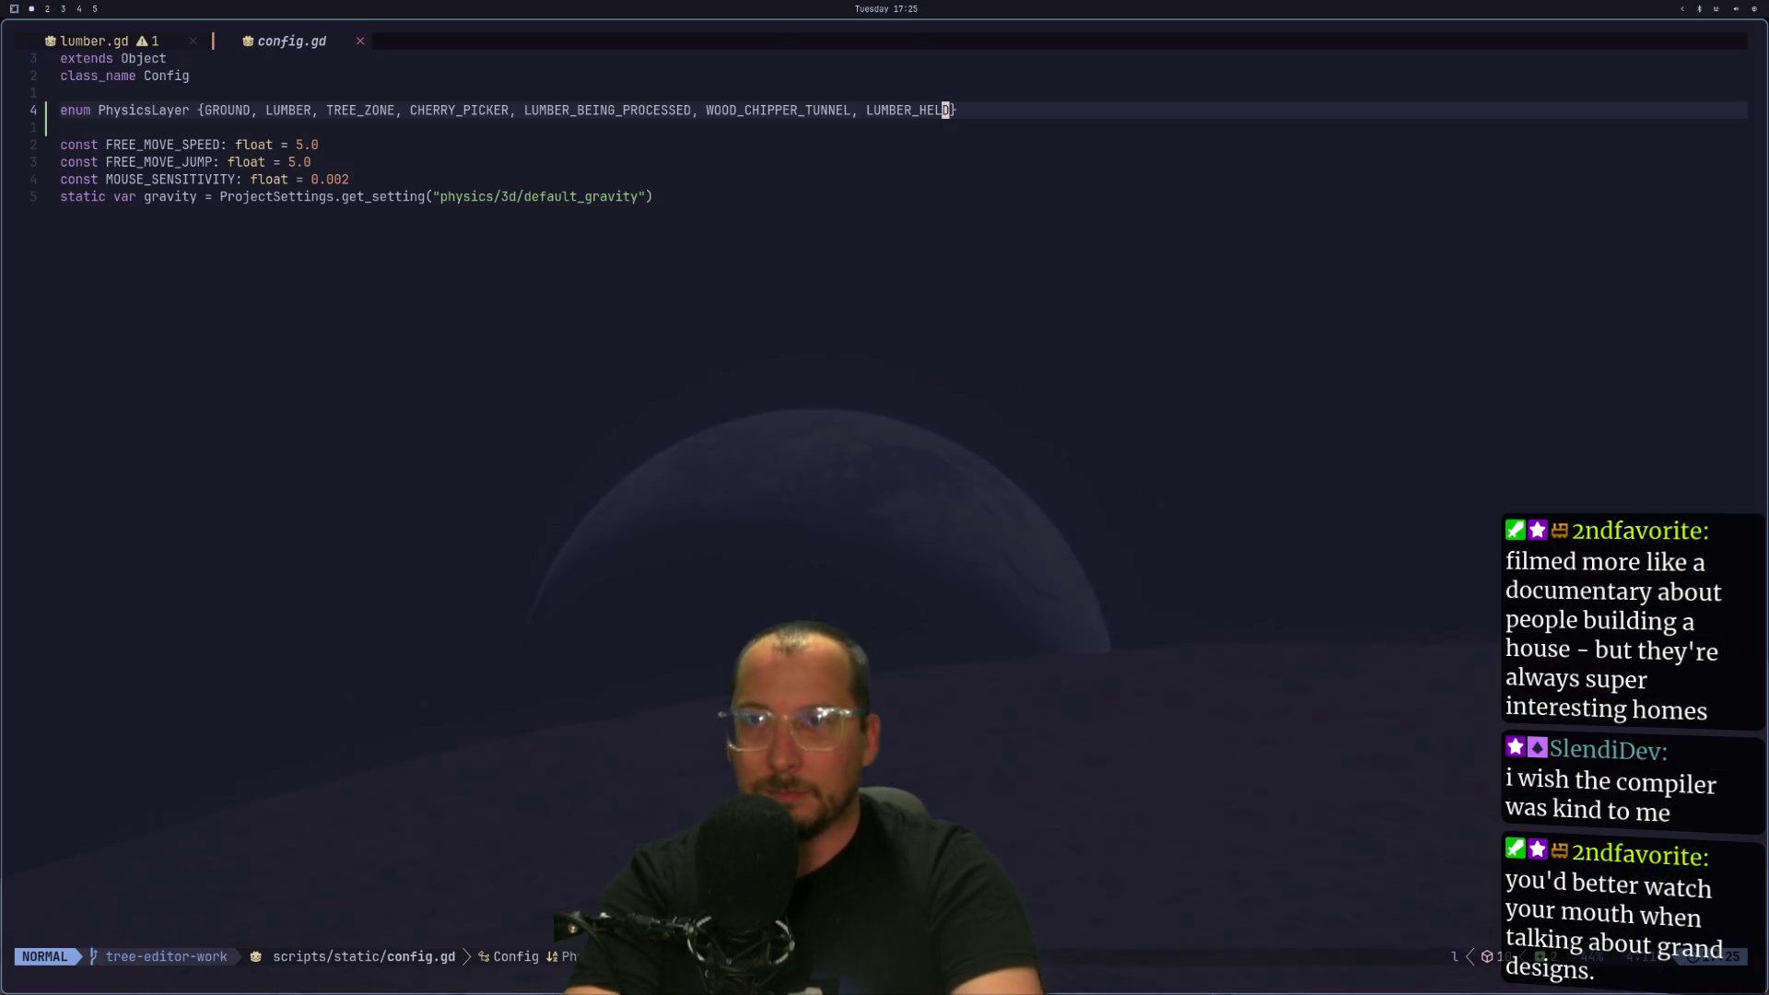
# Delete the collision_layer line from _ready, save lumber.gd, and stop the game.
pyautogui.hotkey('ctrl', 'o')
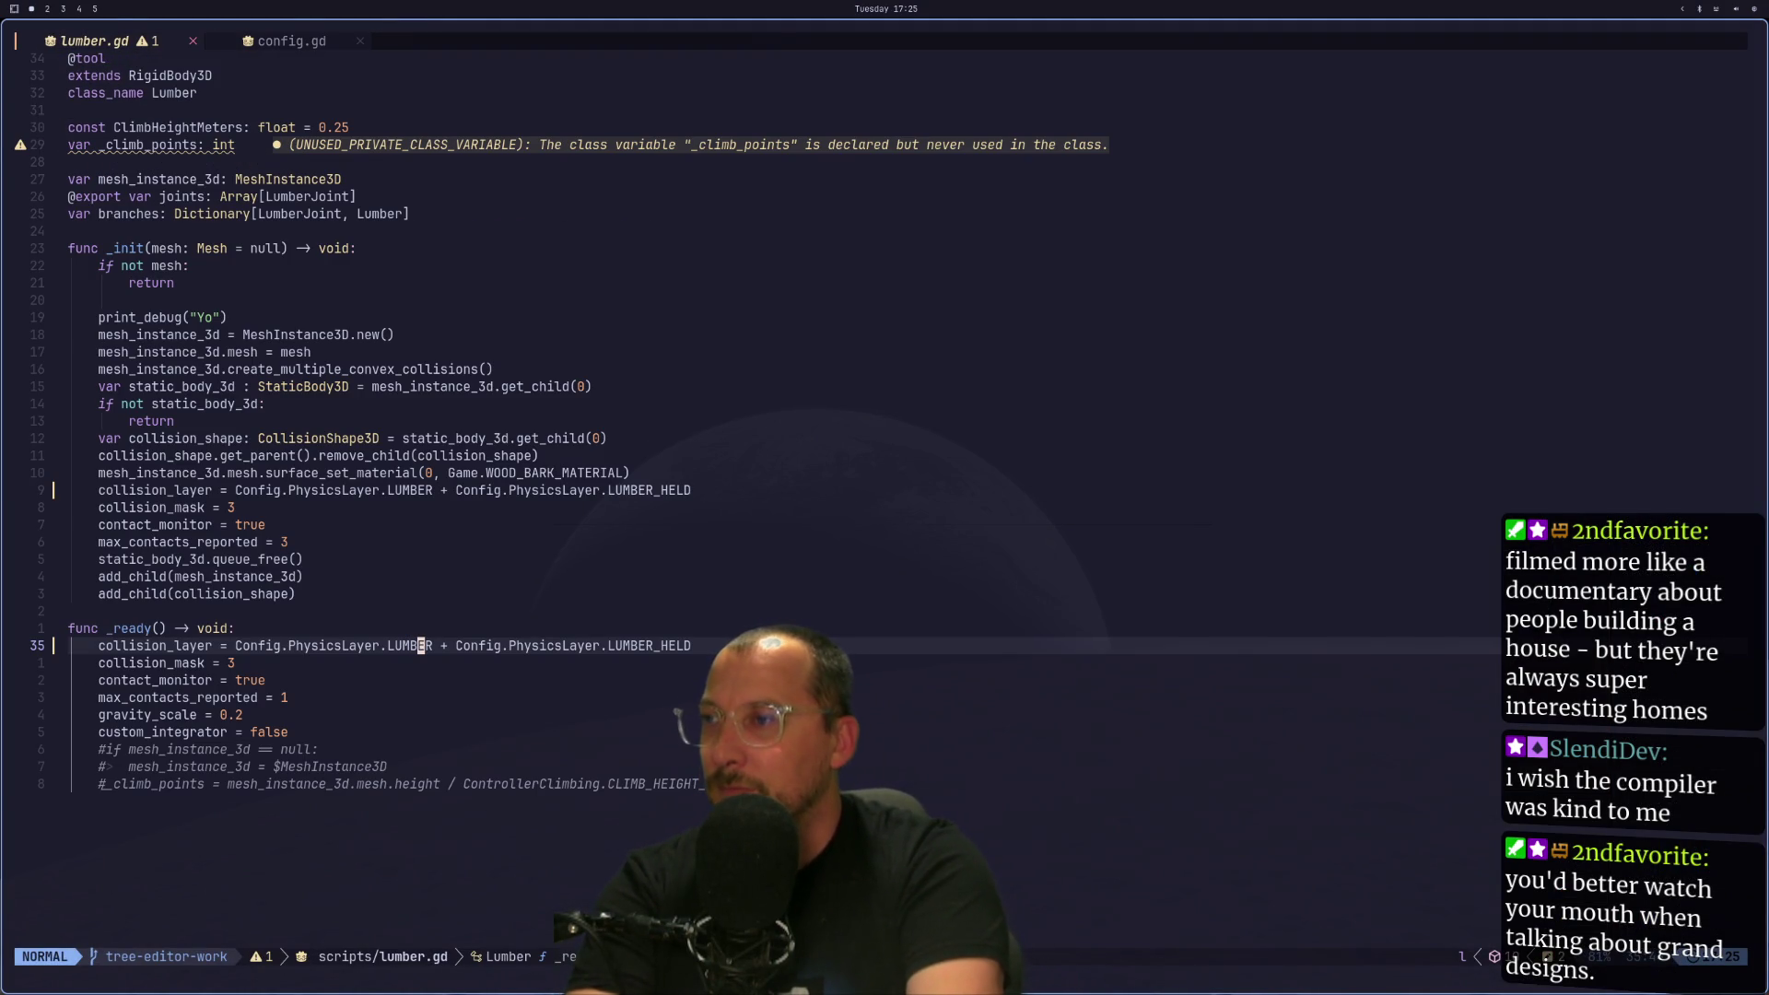
pyautogui.press('d')
pyautogui.press('d')
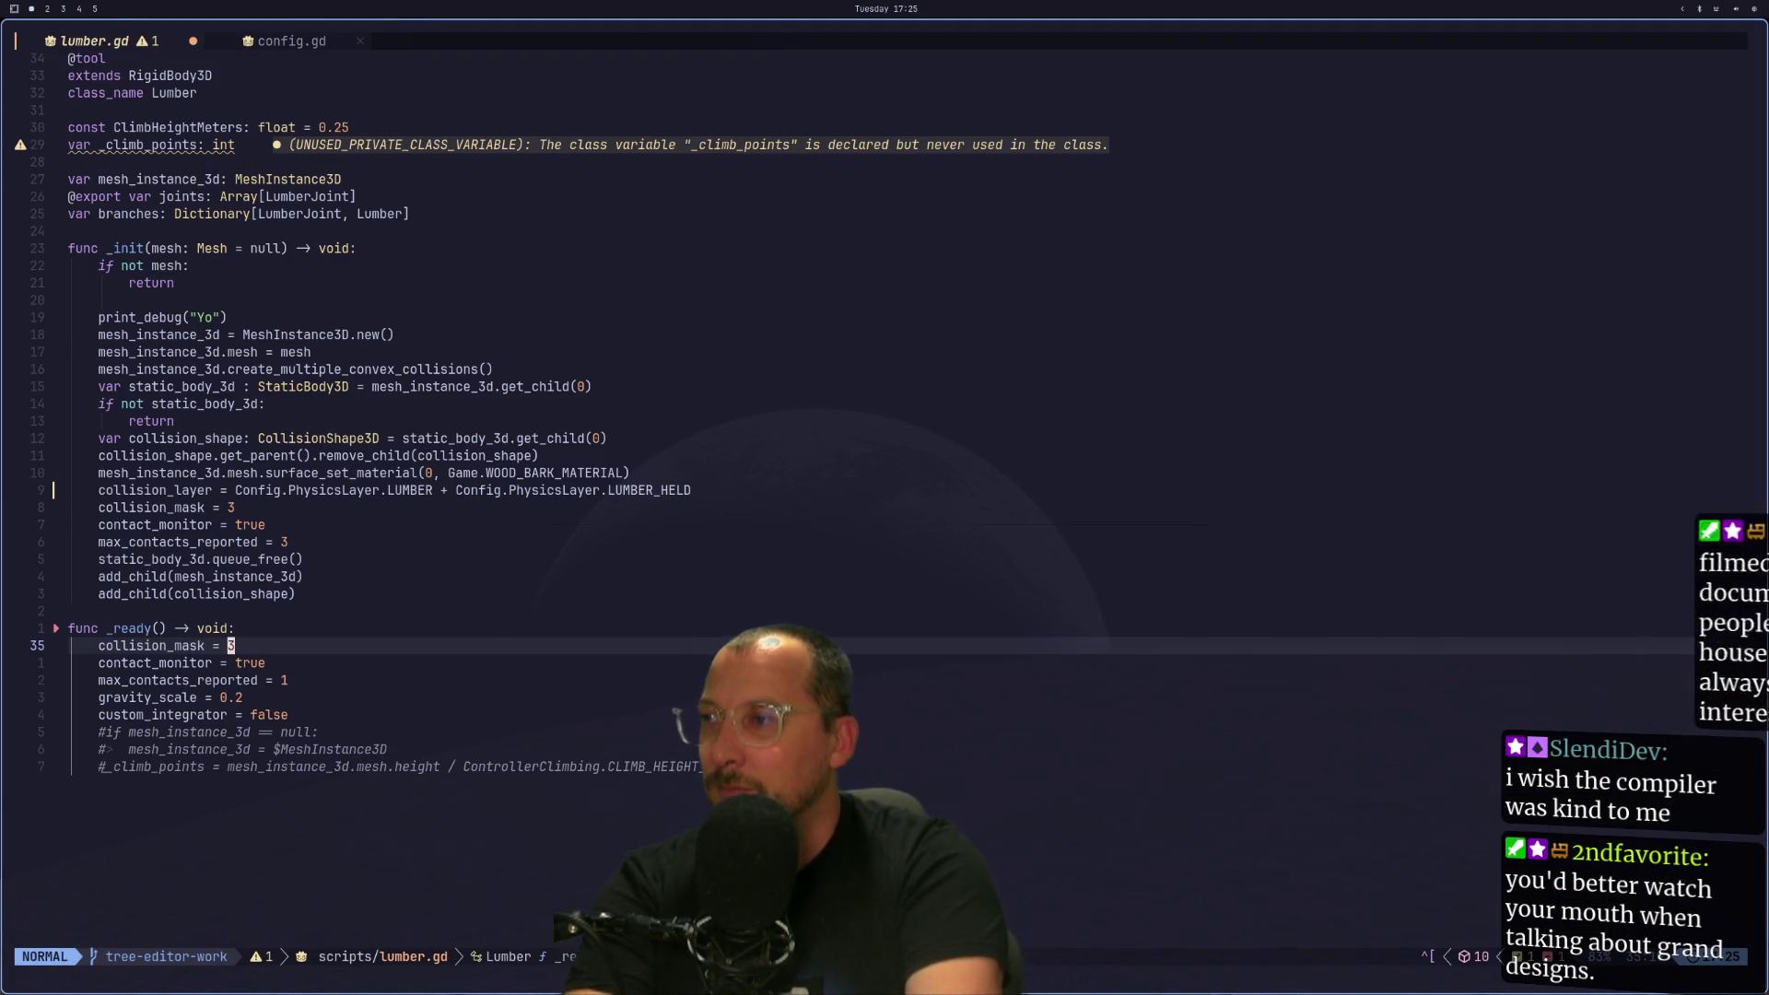
pyautogui.write(':w')
pyautogui.press('Return')
pyautogui.press('super+2')
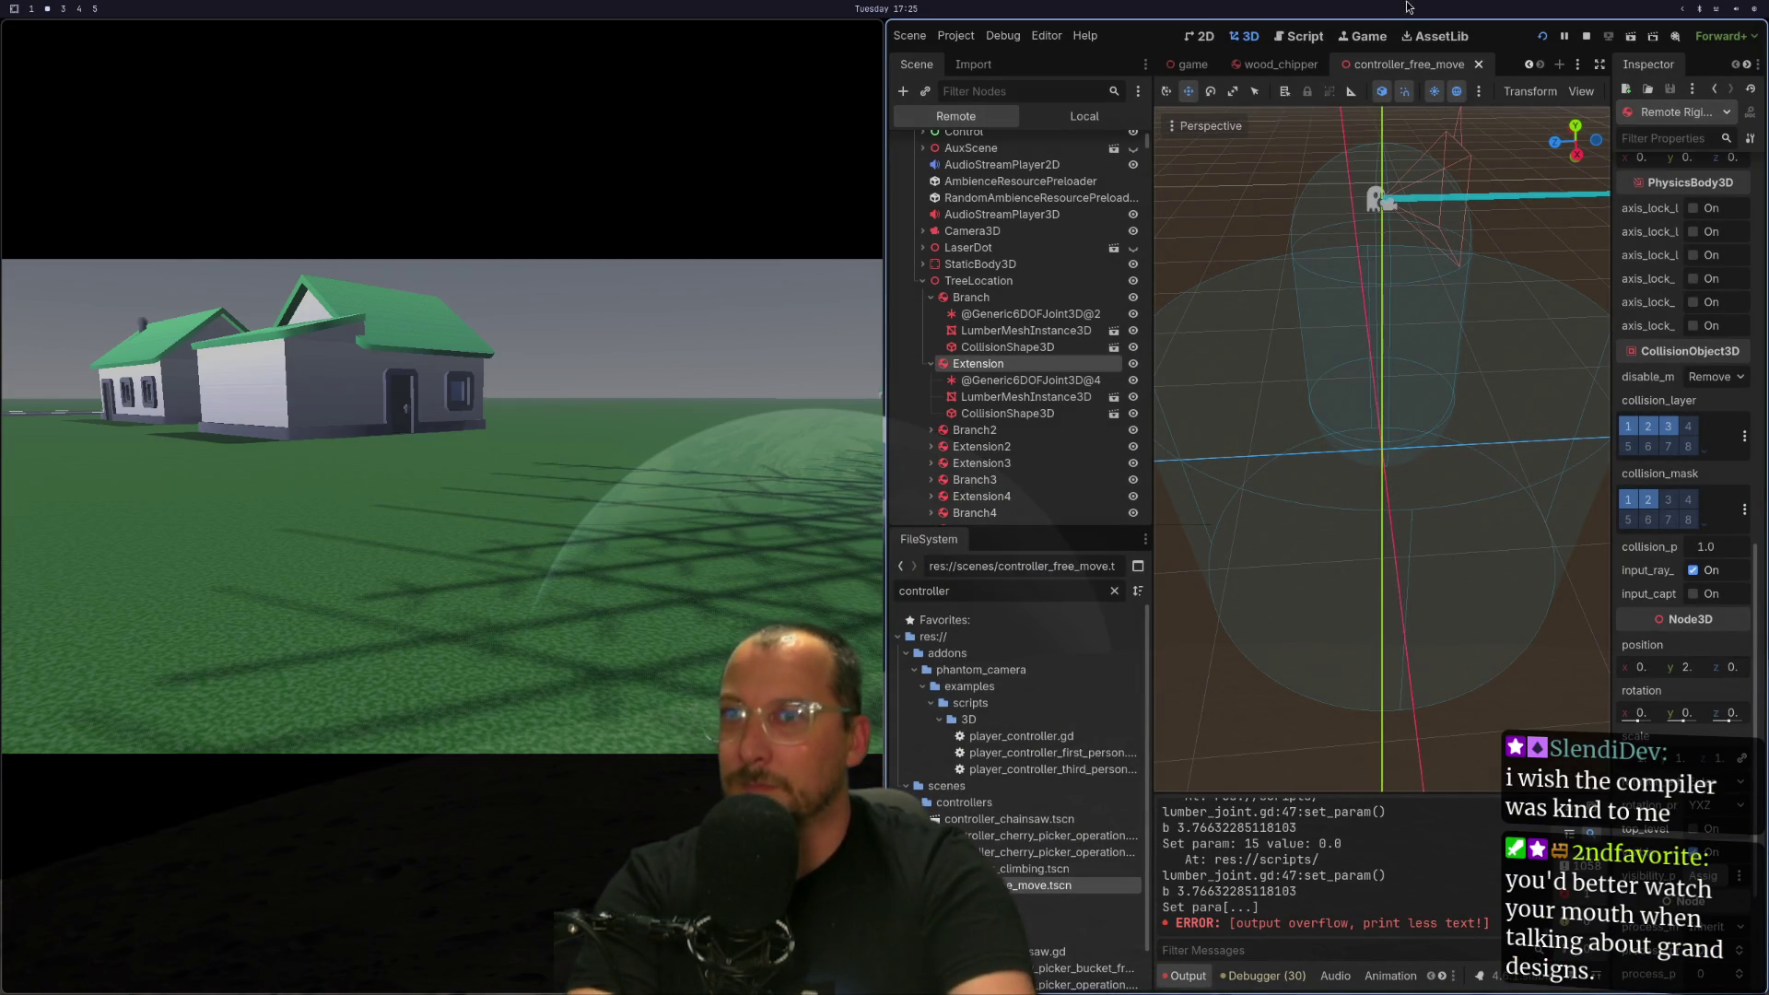
pyautogui.click(1545, 40)
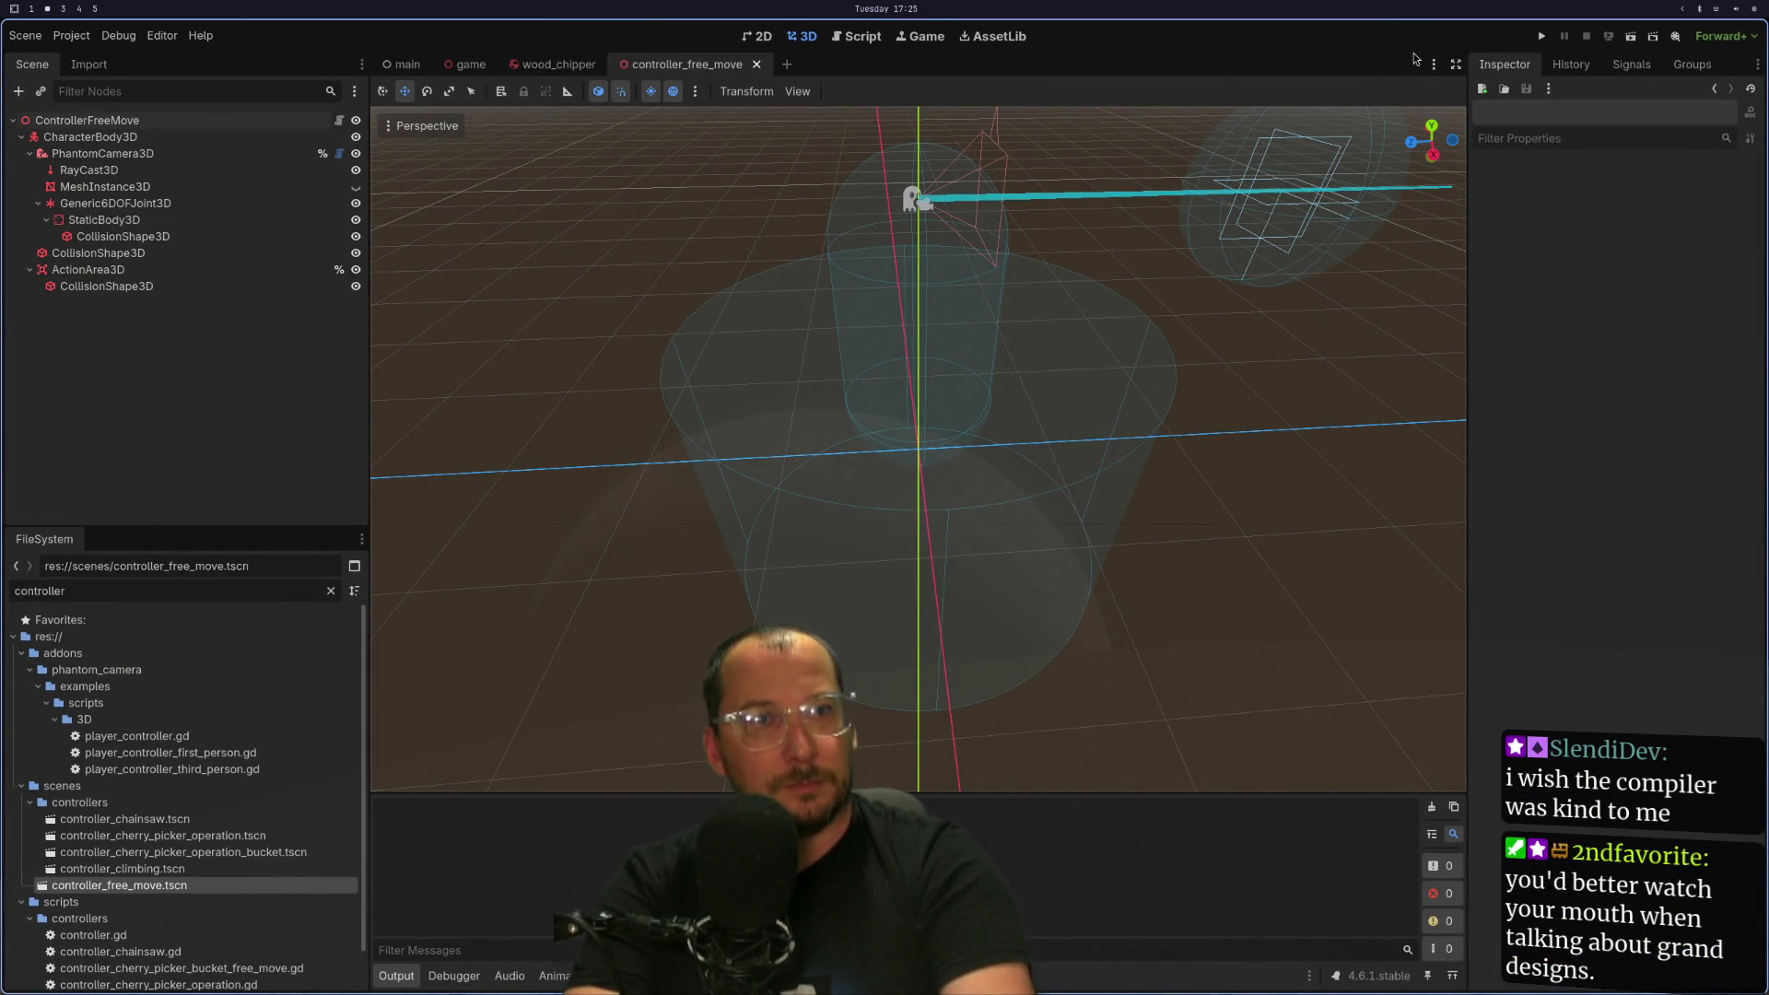
# Launch the game, inspect the remote Branch lumber's properties, then stop it.
pyautogui.click(1545, 38)
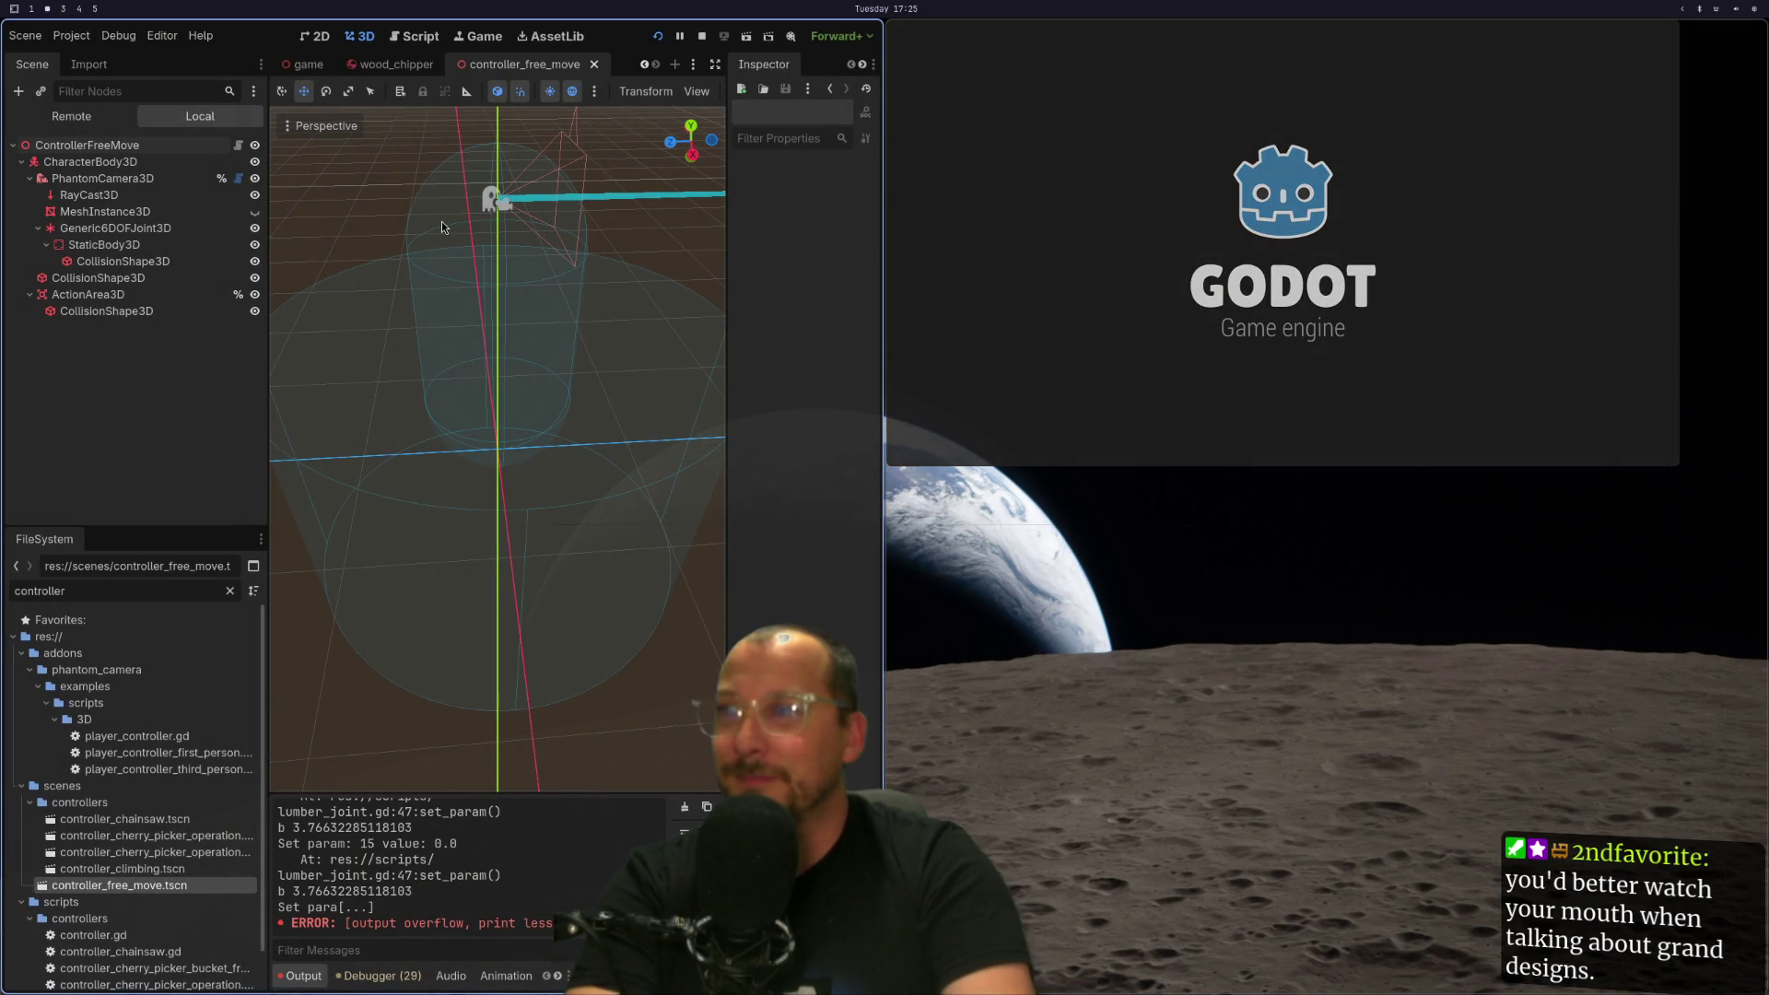
pyautogui.click(96, 124)
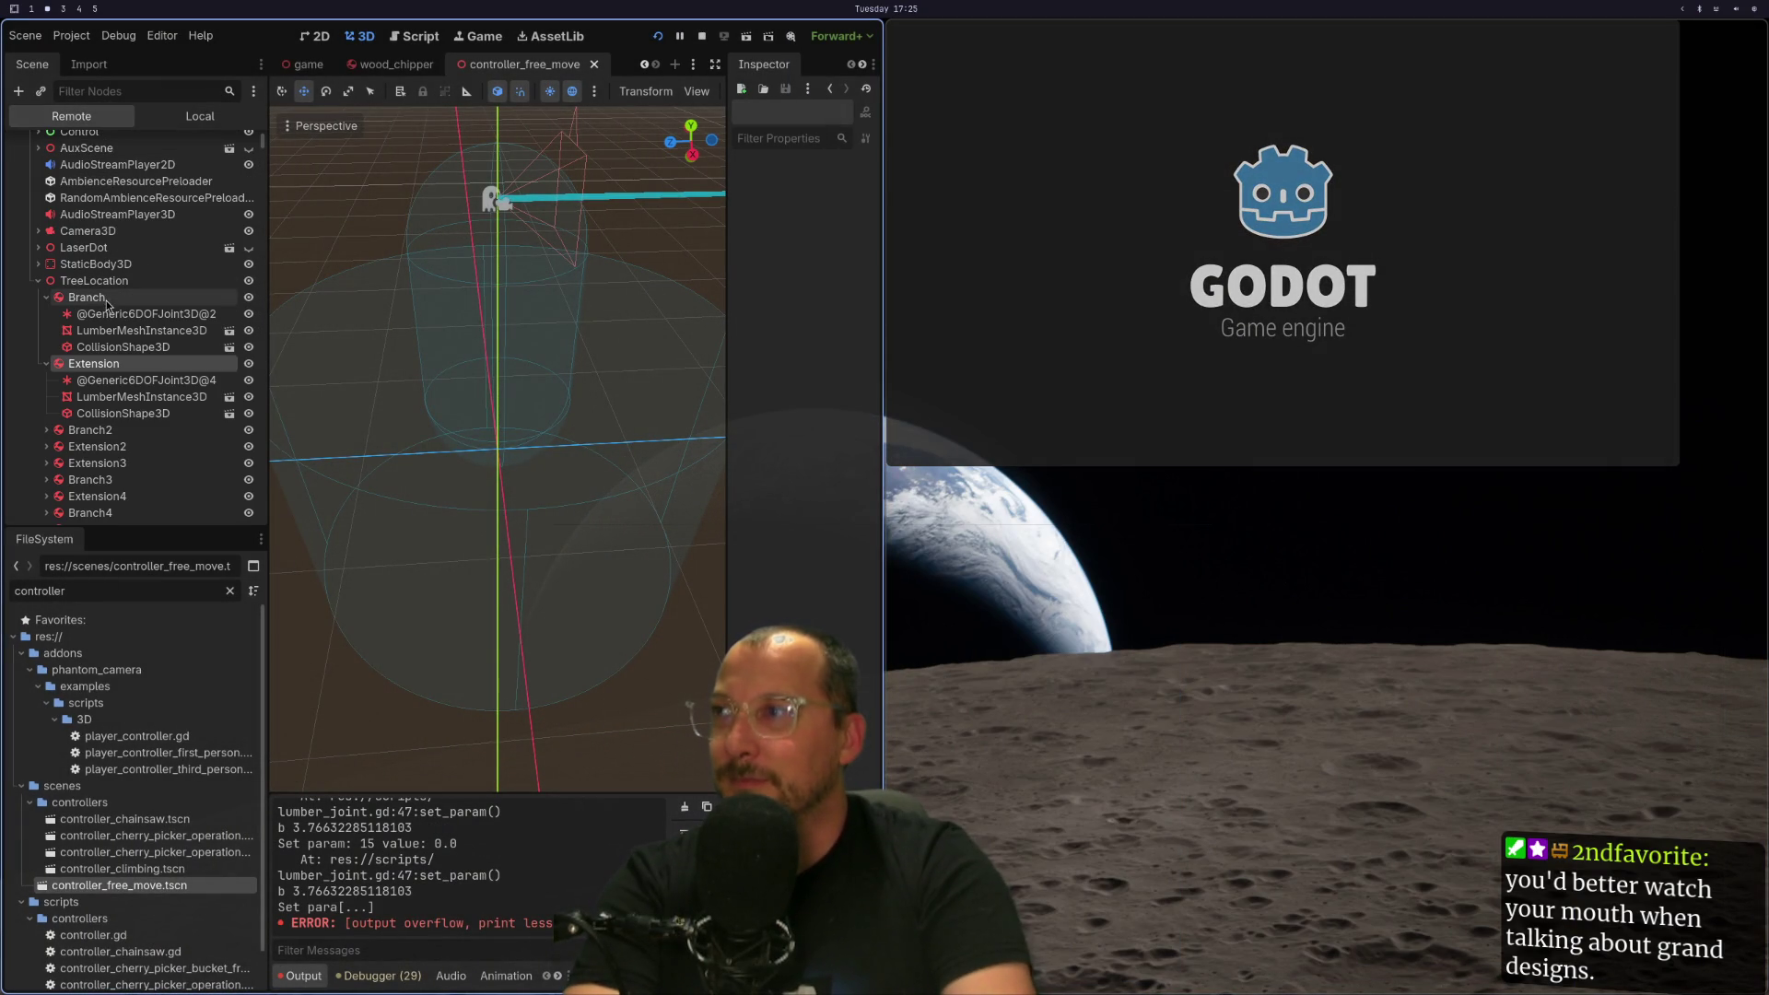
pyautogui.click(102, 297)
pyautogui.scroll(-1, 684, 699)
pyautogui.scroll(-10, 772, 513)
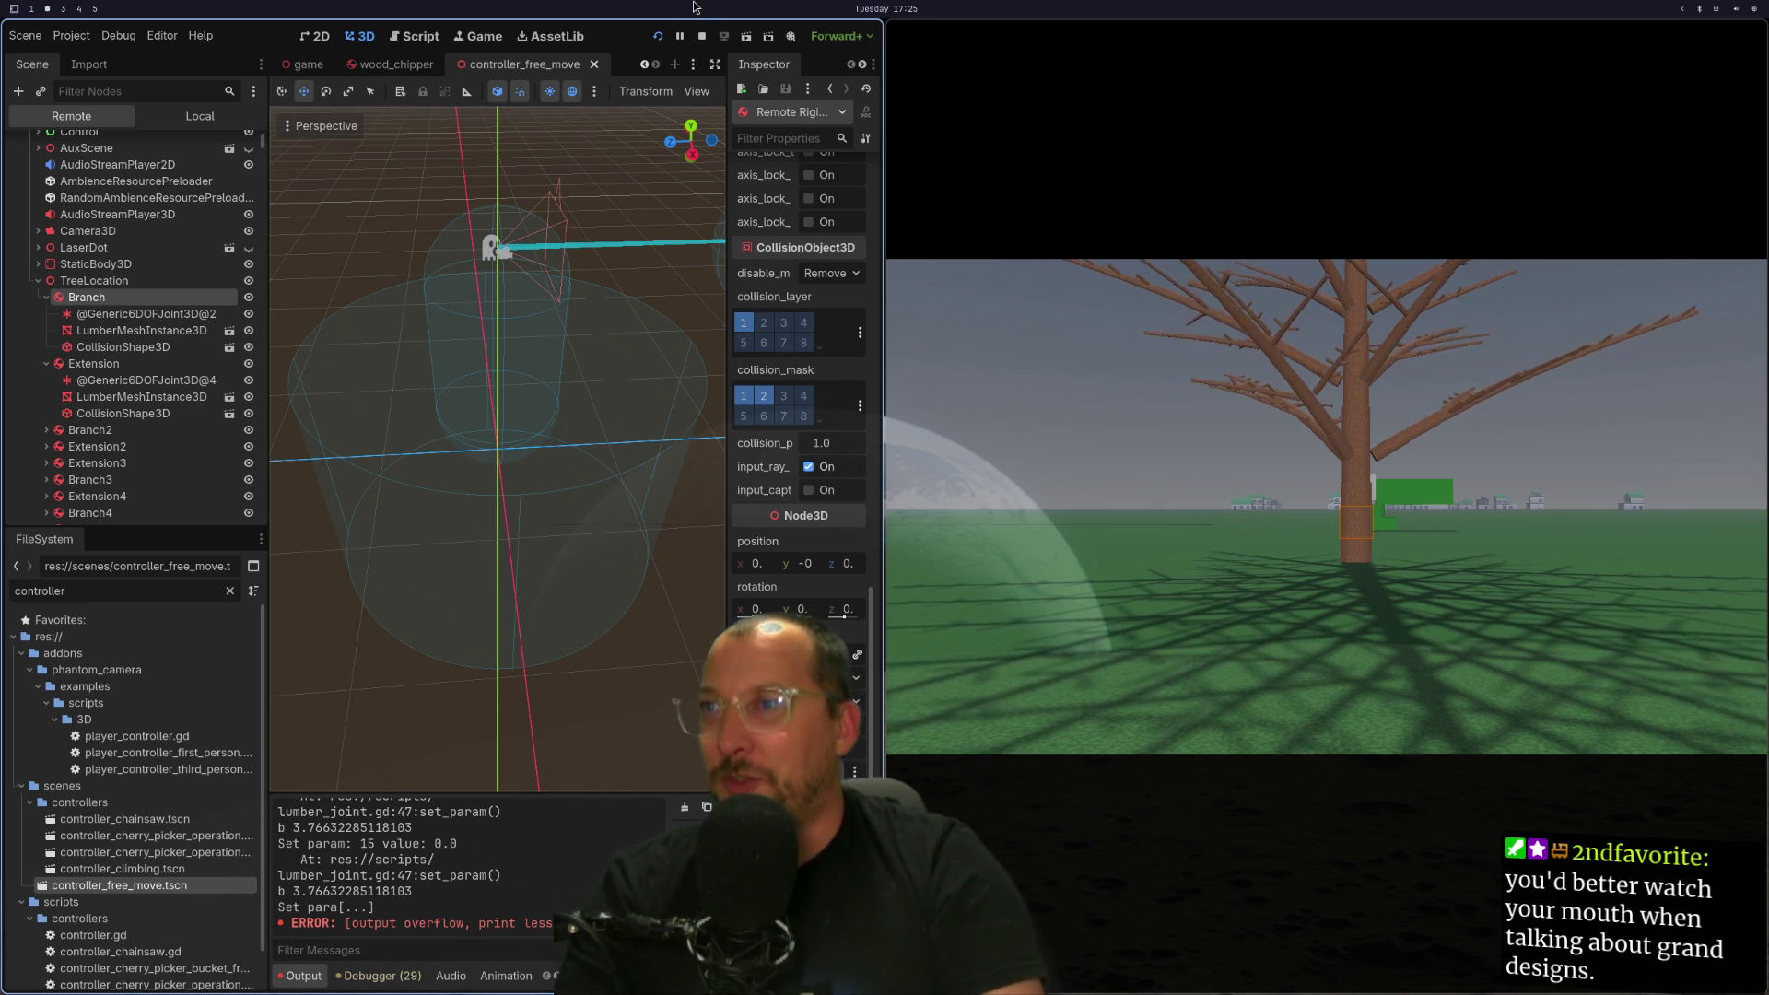
pyautogui.click(699, 48)
# Paste the collision_layer LUMBER + LUMBER_HELD line back above collision_mask in _ready and save.
pyautogui.press('super+1')
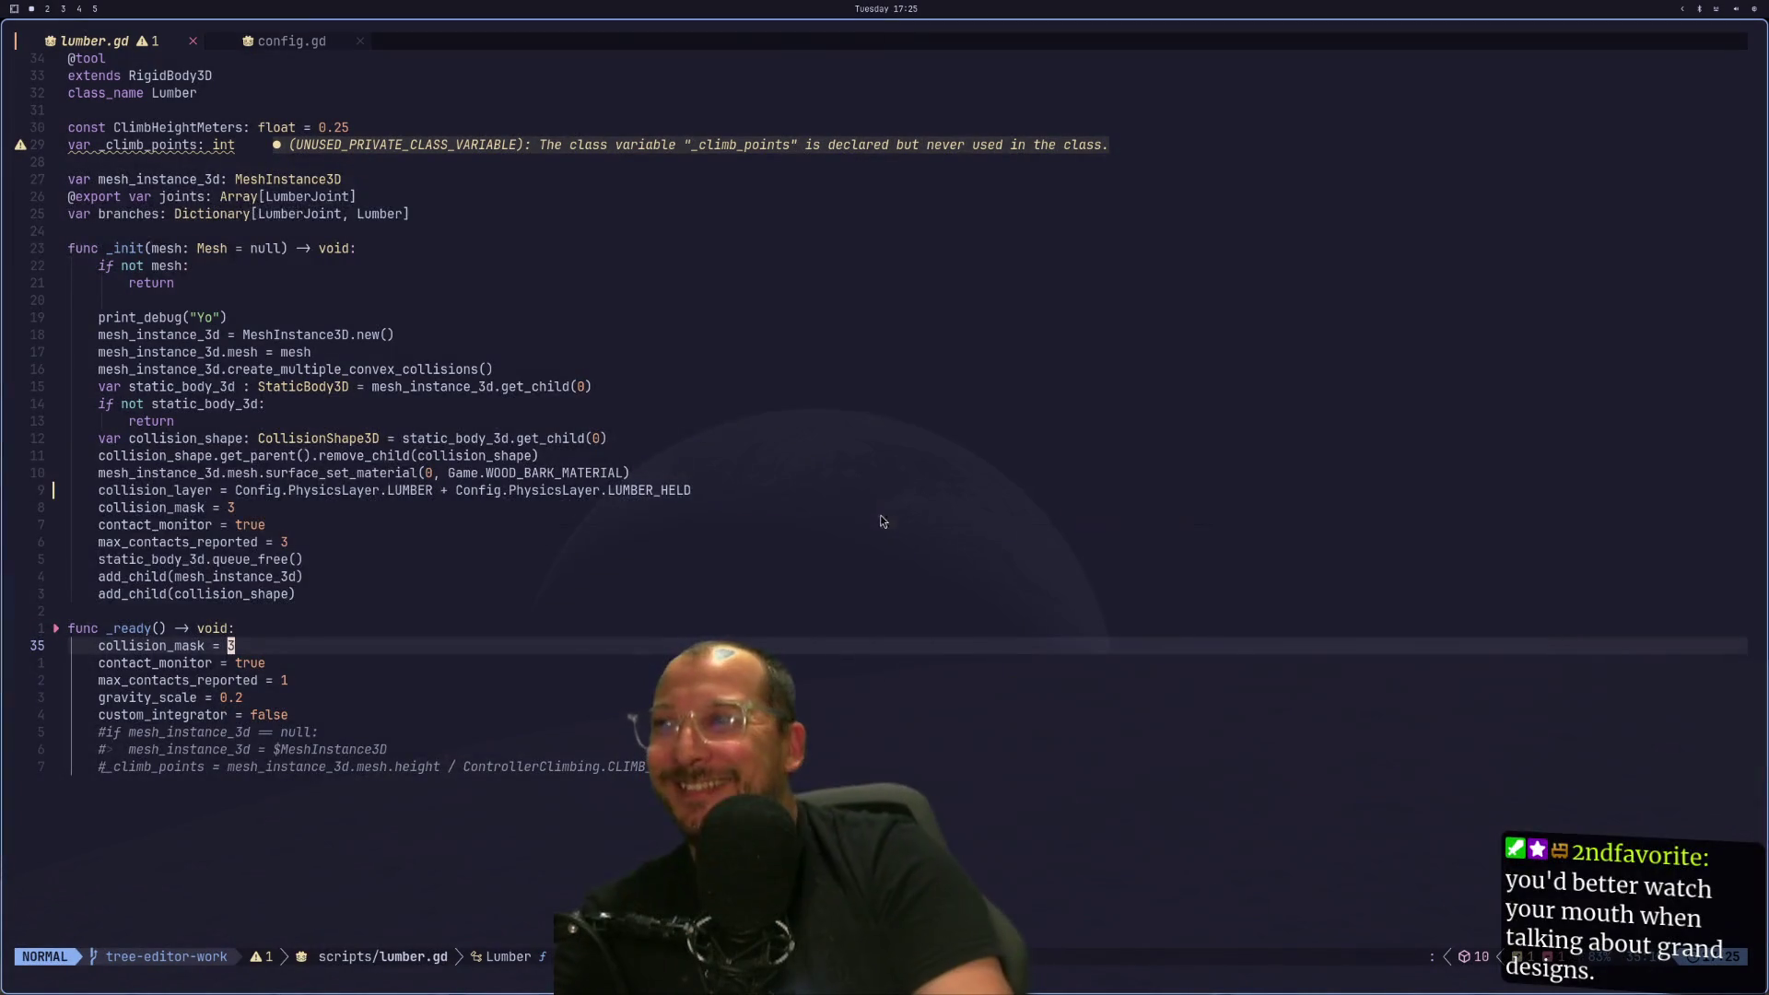
pyautogui.press('P')
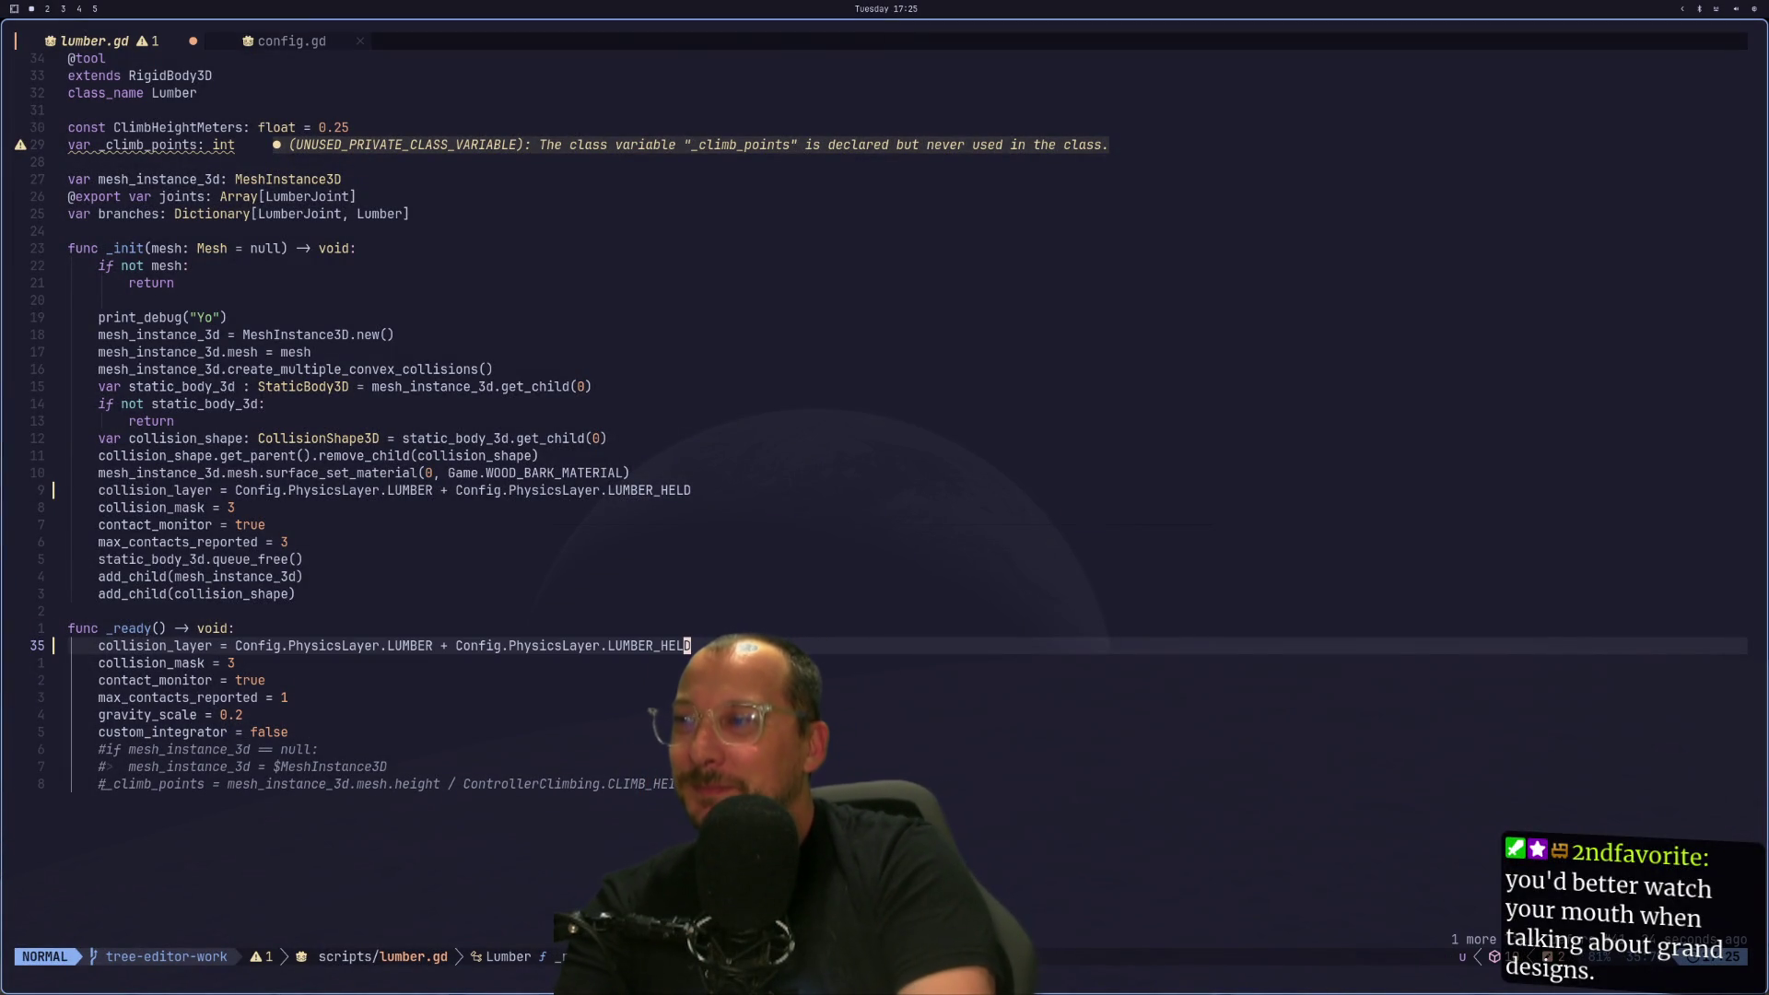
pyautogui.write('j:w')
pyautogui.press('Return')
pyautogui.hotkey('ctrl', '6')
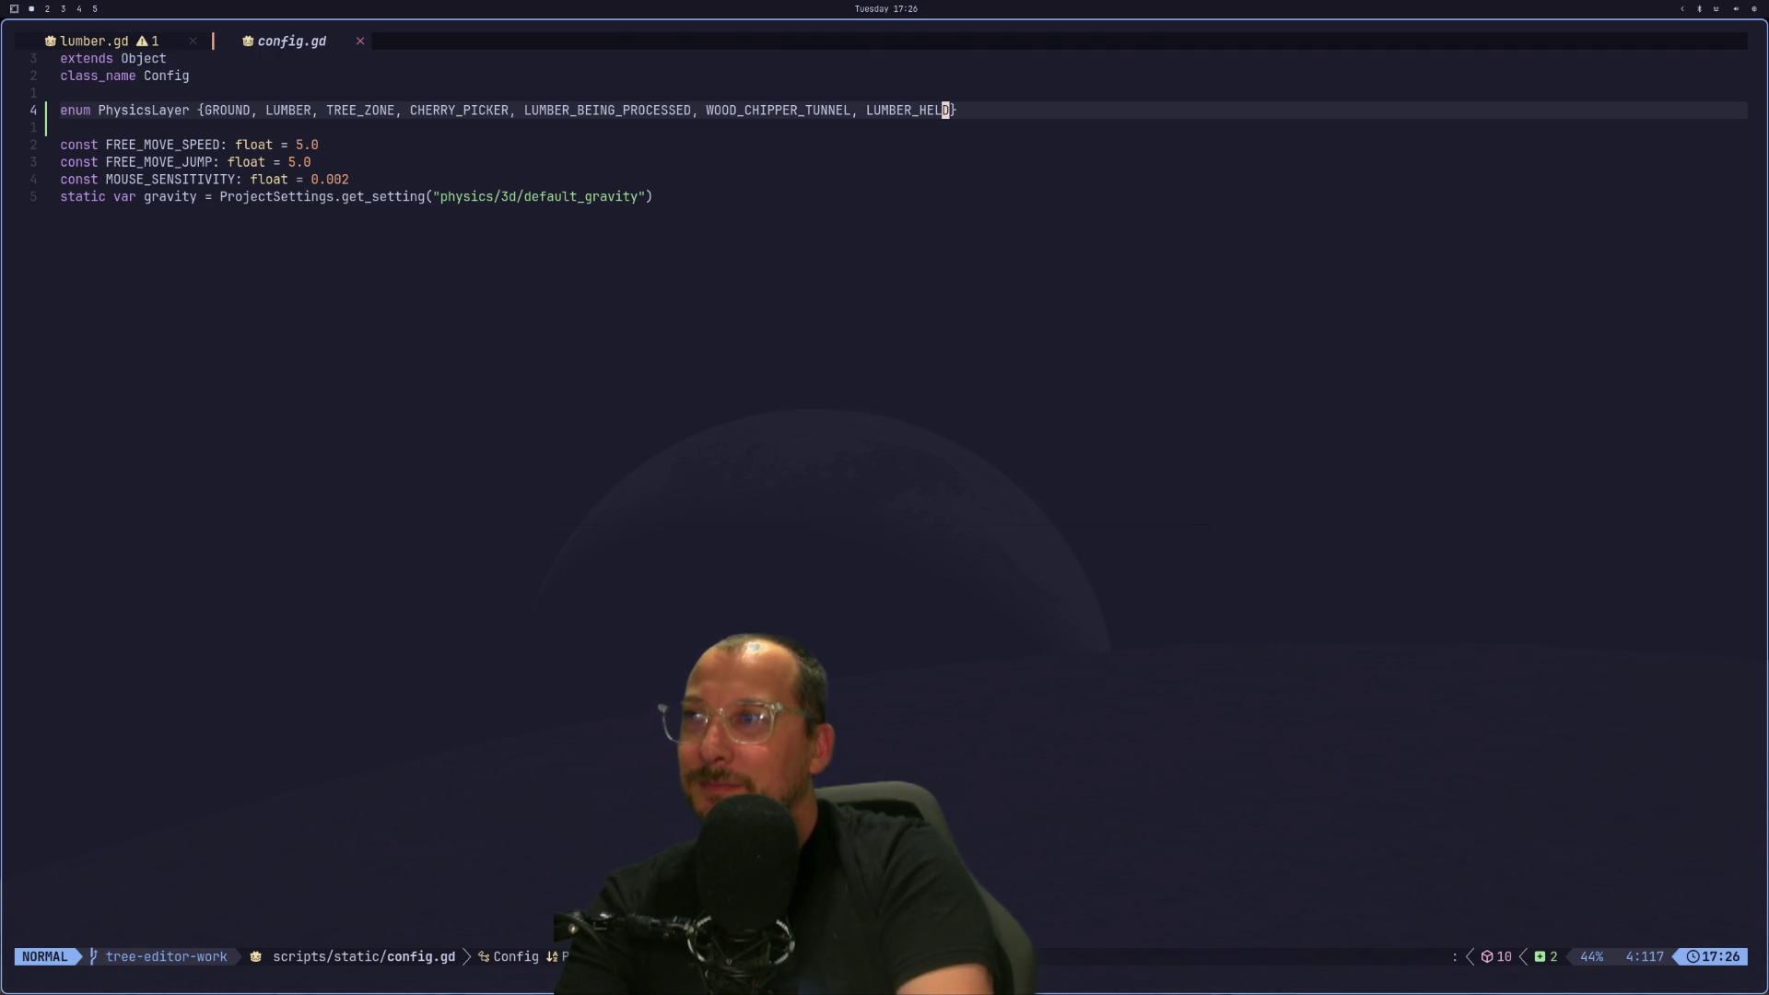
pyautogui.hotkey('ctrl', '6')
pyautogui.press('super+2')
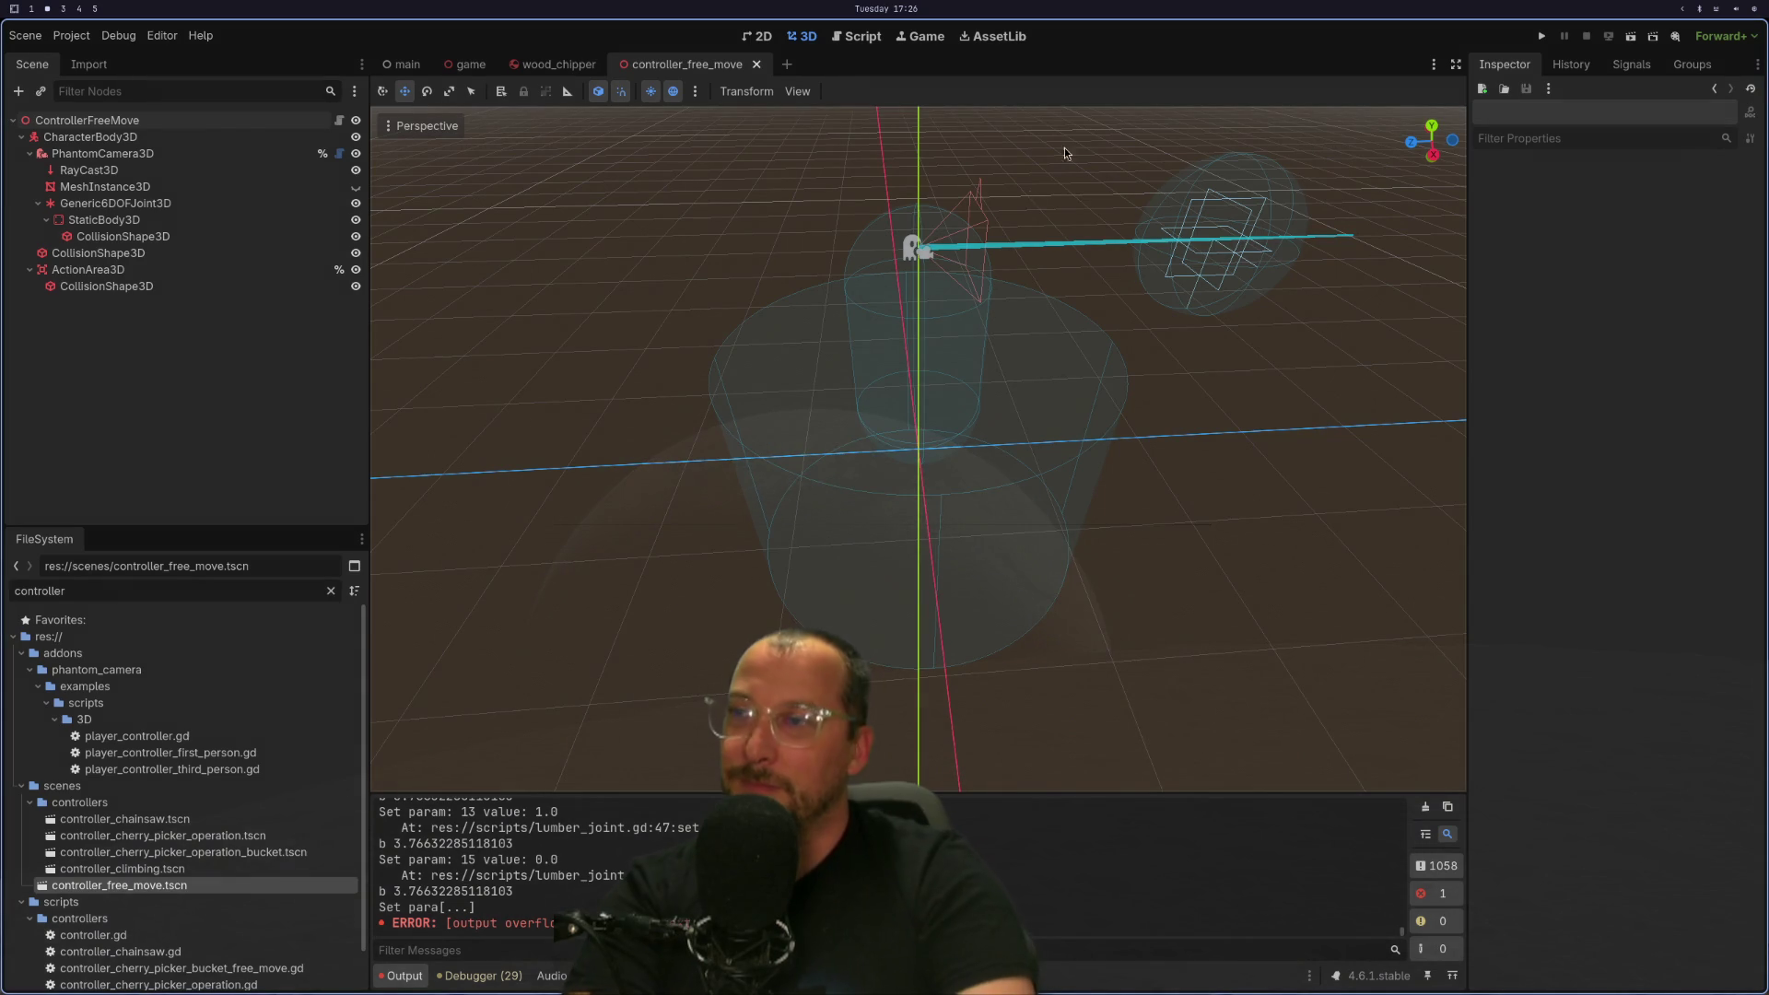
pyautogui.press('super+1')
pyautogui.press('super+2')
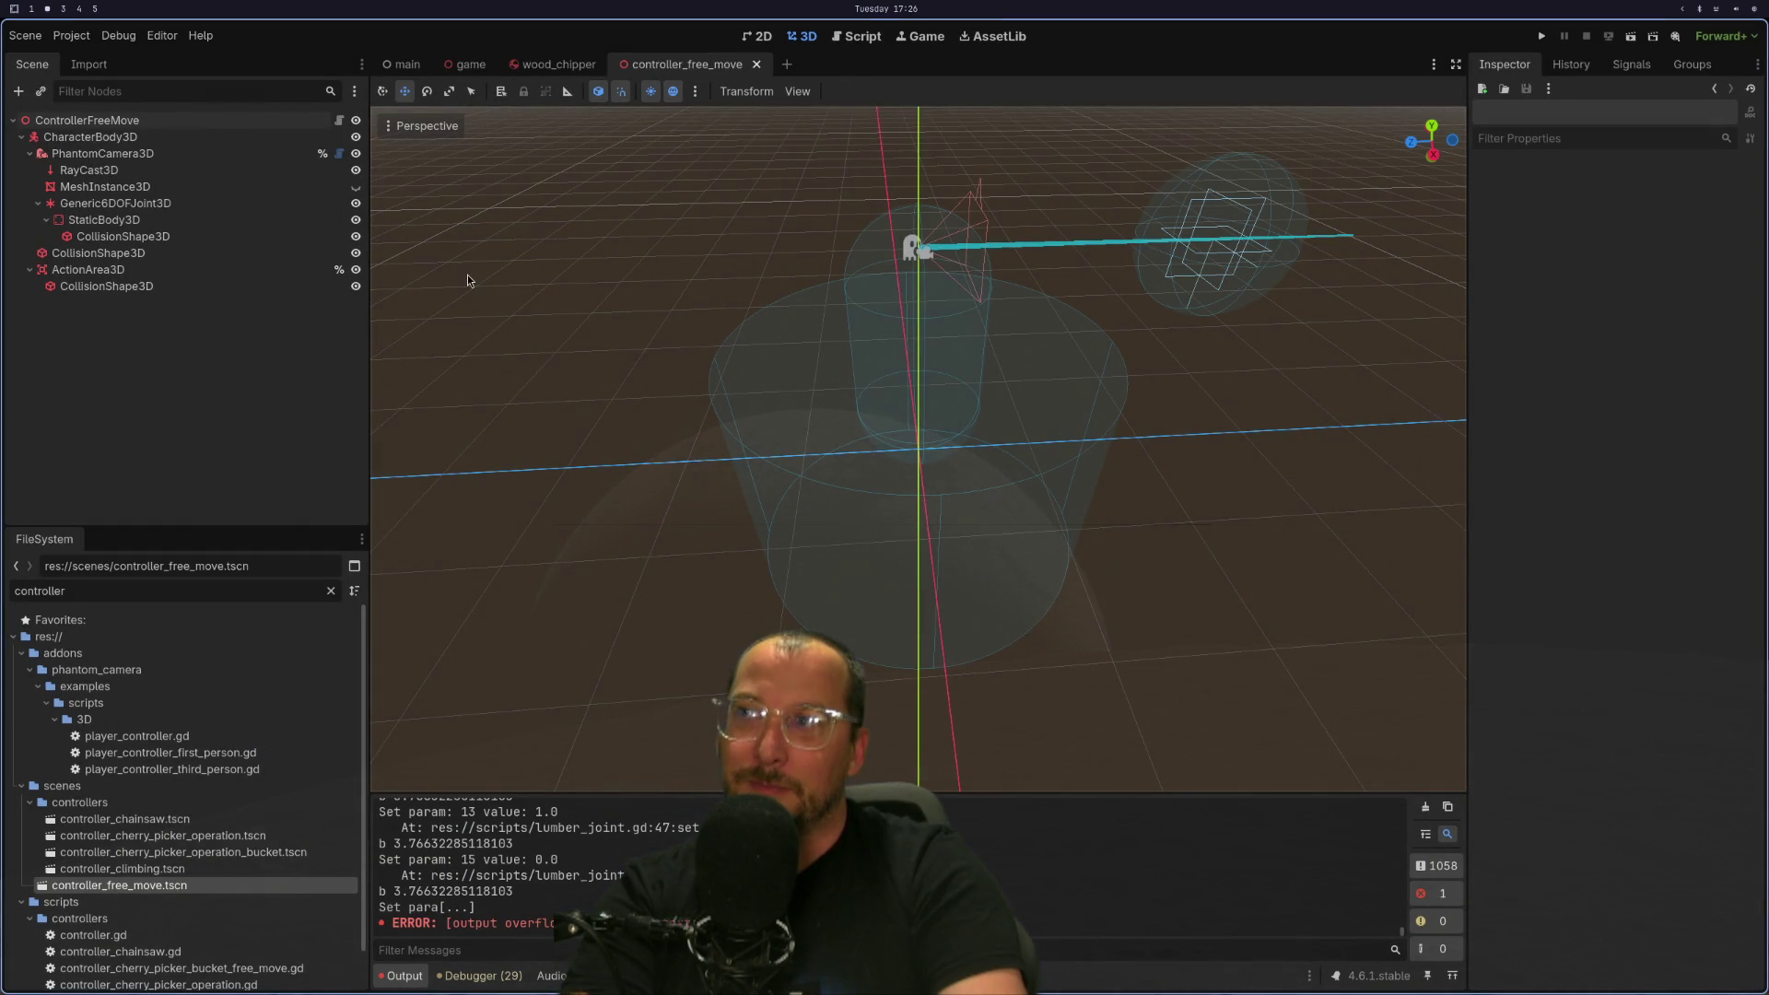
# Run the game from ControllerFreeMove and inspect the remote Branch2 lumber's physics properties.
pyautogui.click(156, 124)
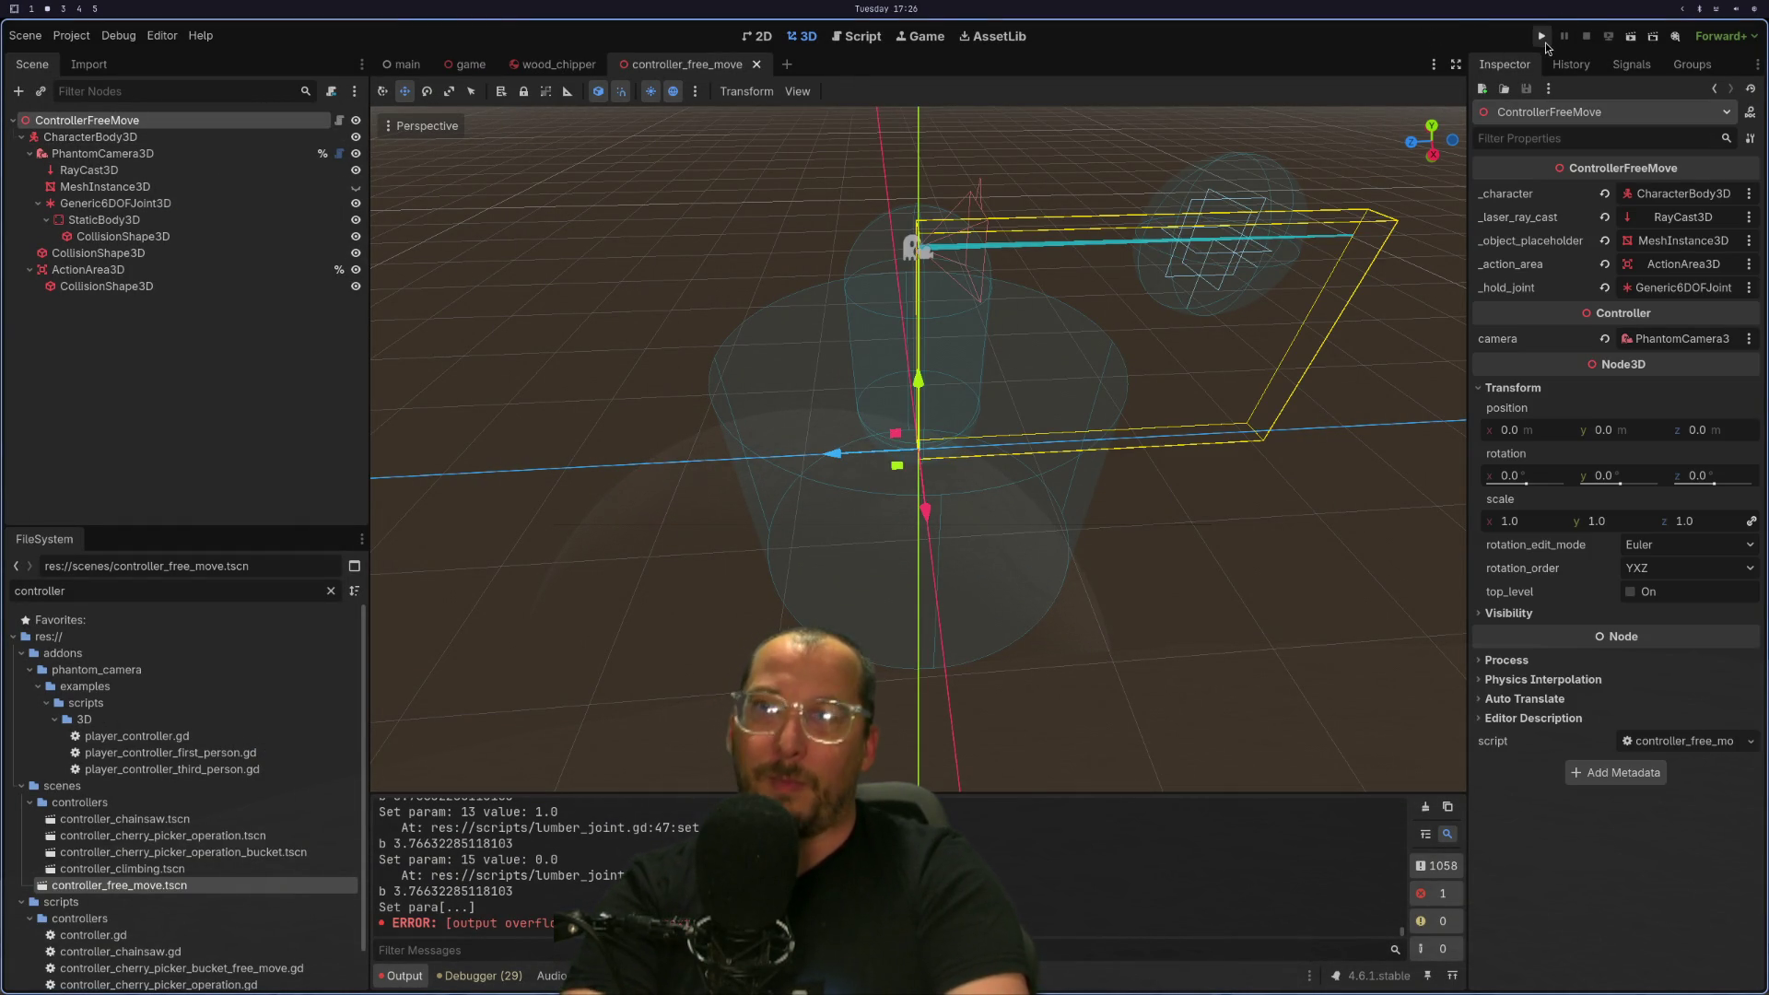
pyautogui.click(1543, 38)
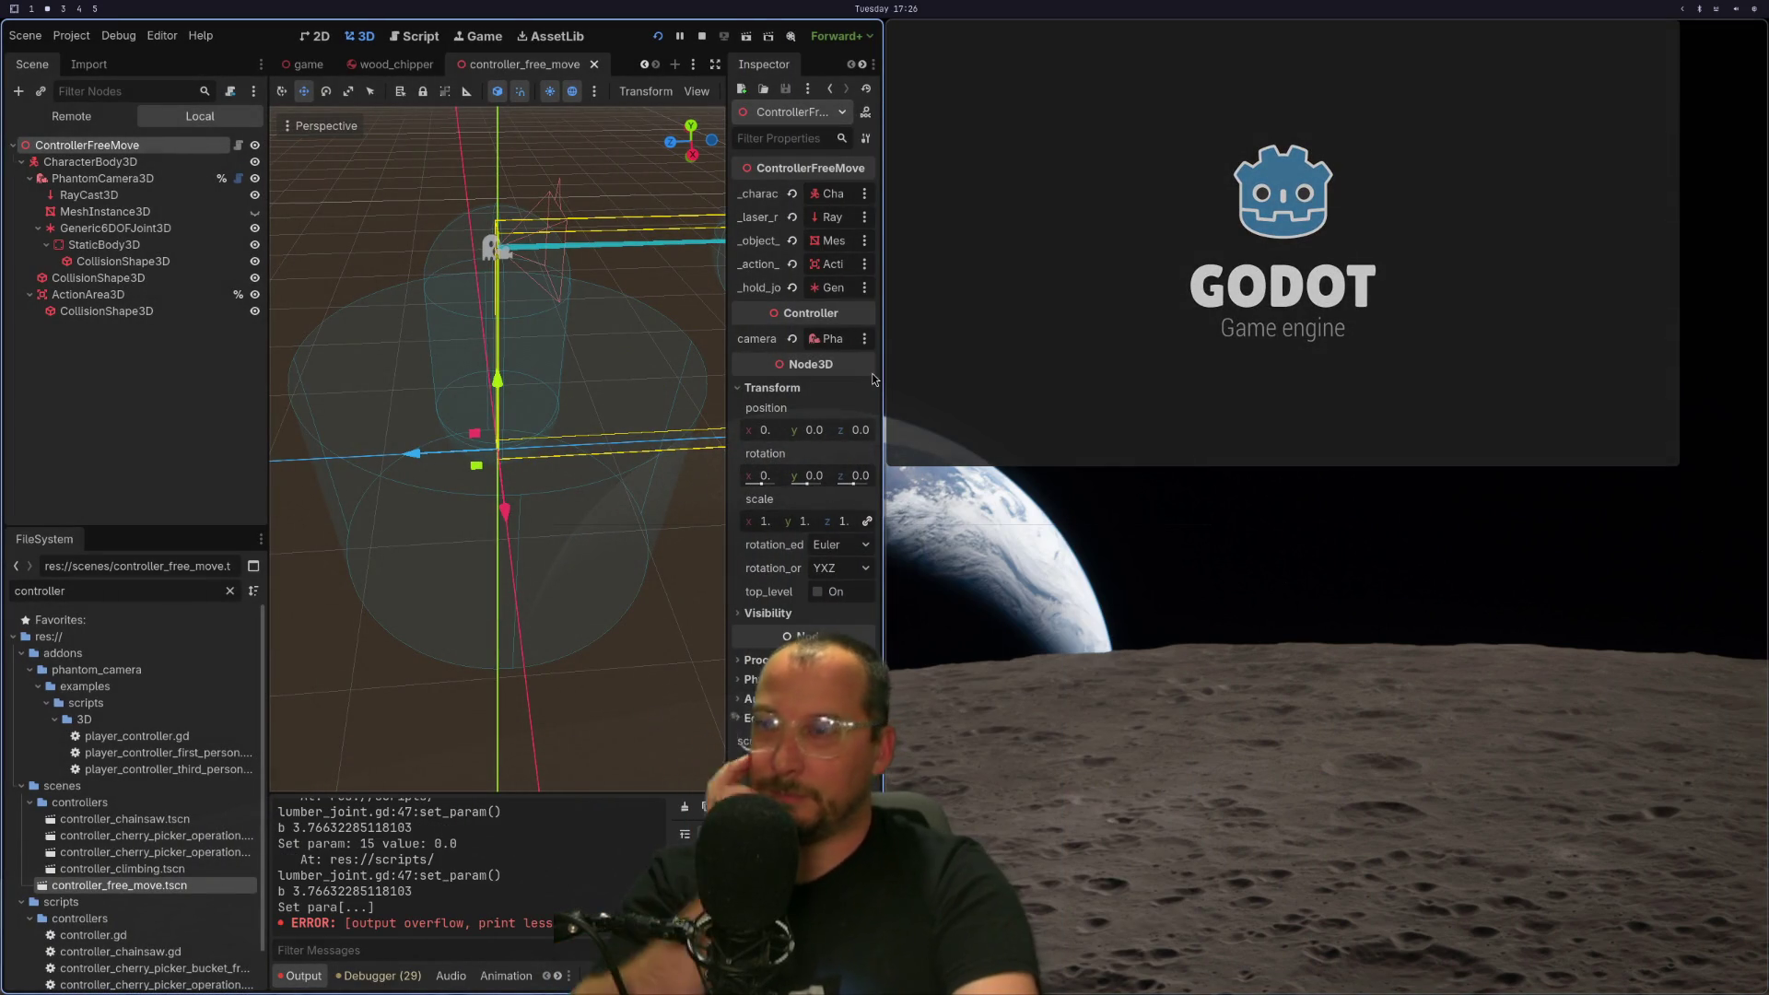
pyautogui.click(90, 117)
pyautogui.click(89, 430)
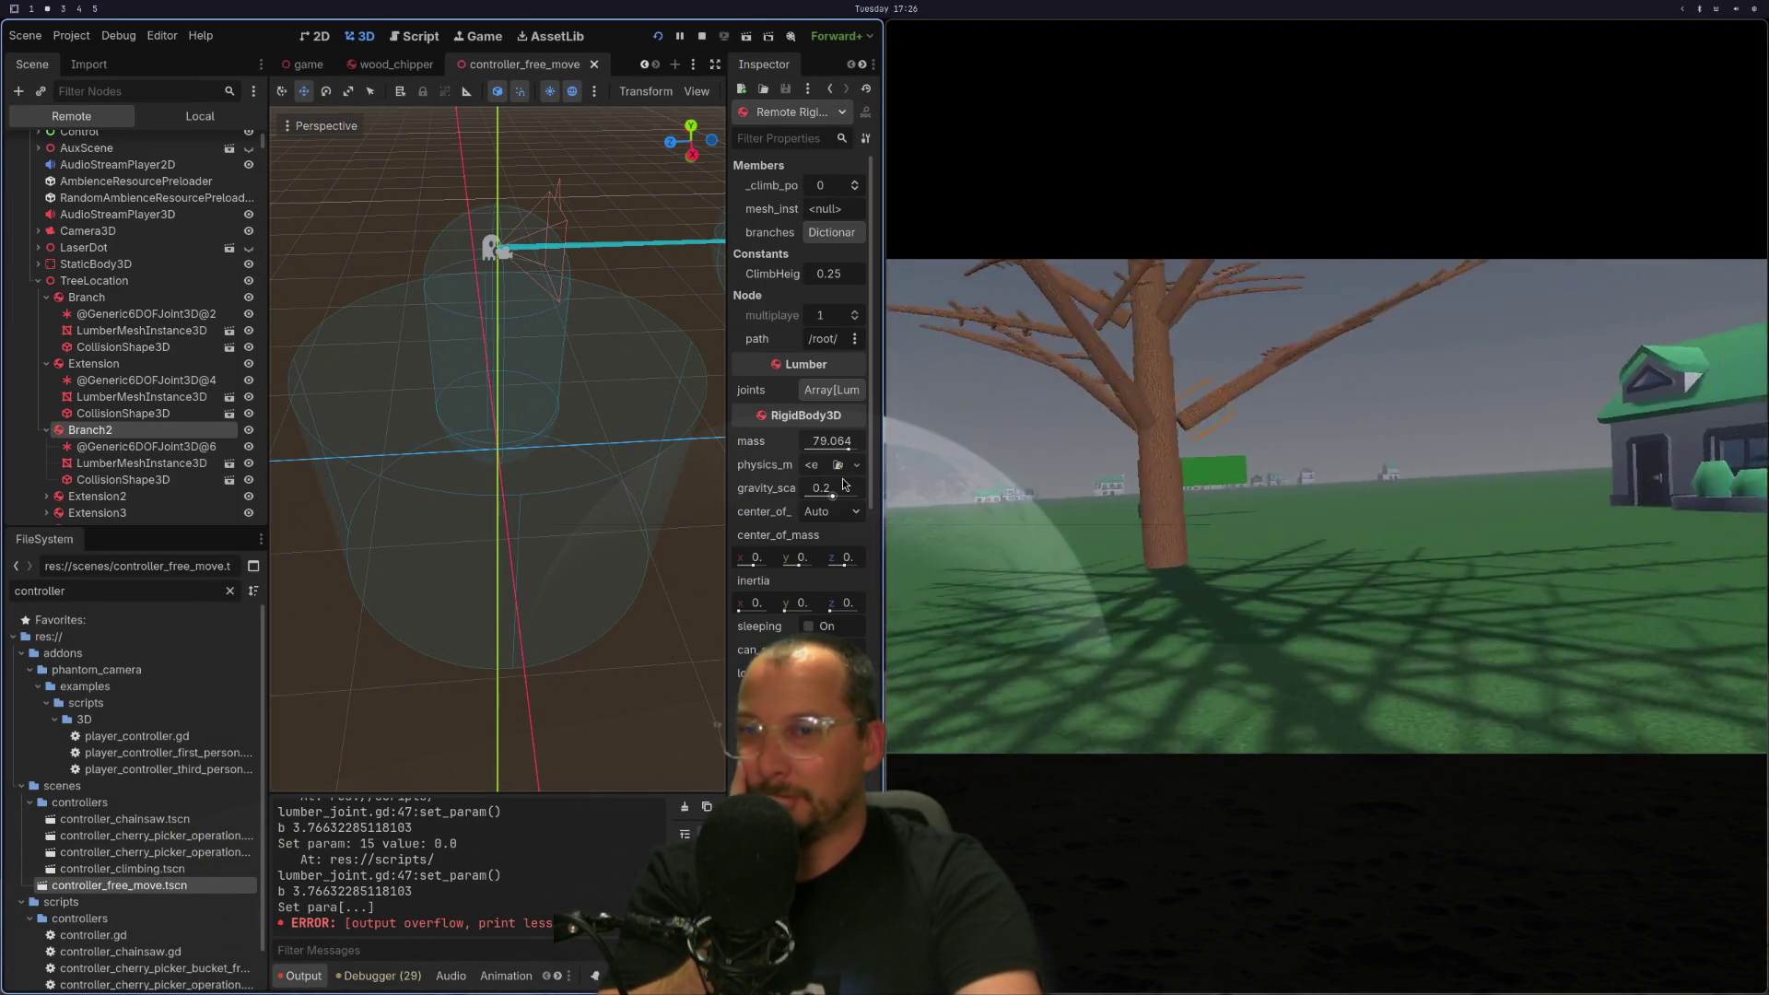
pyautogui.click(931, 488)
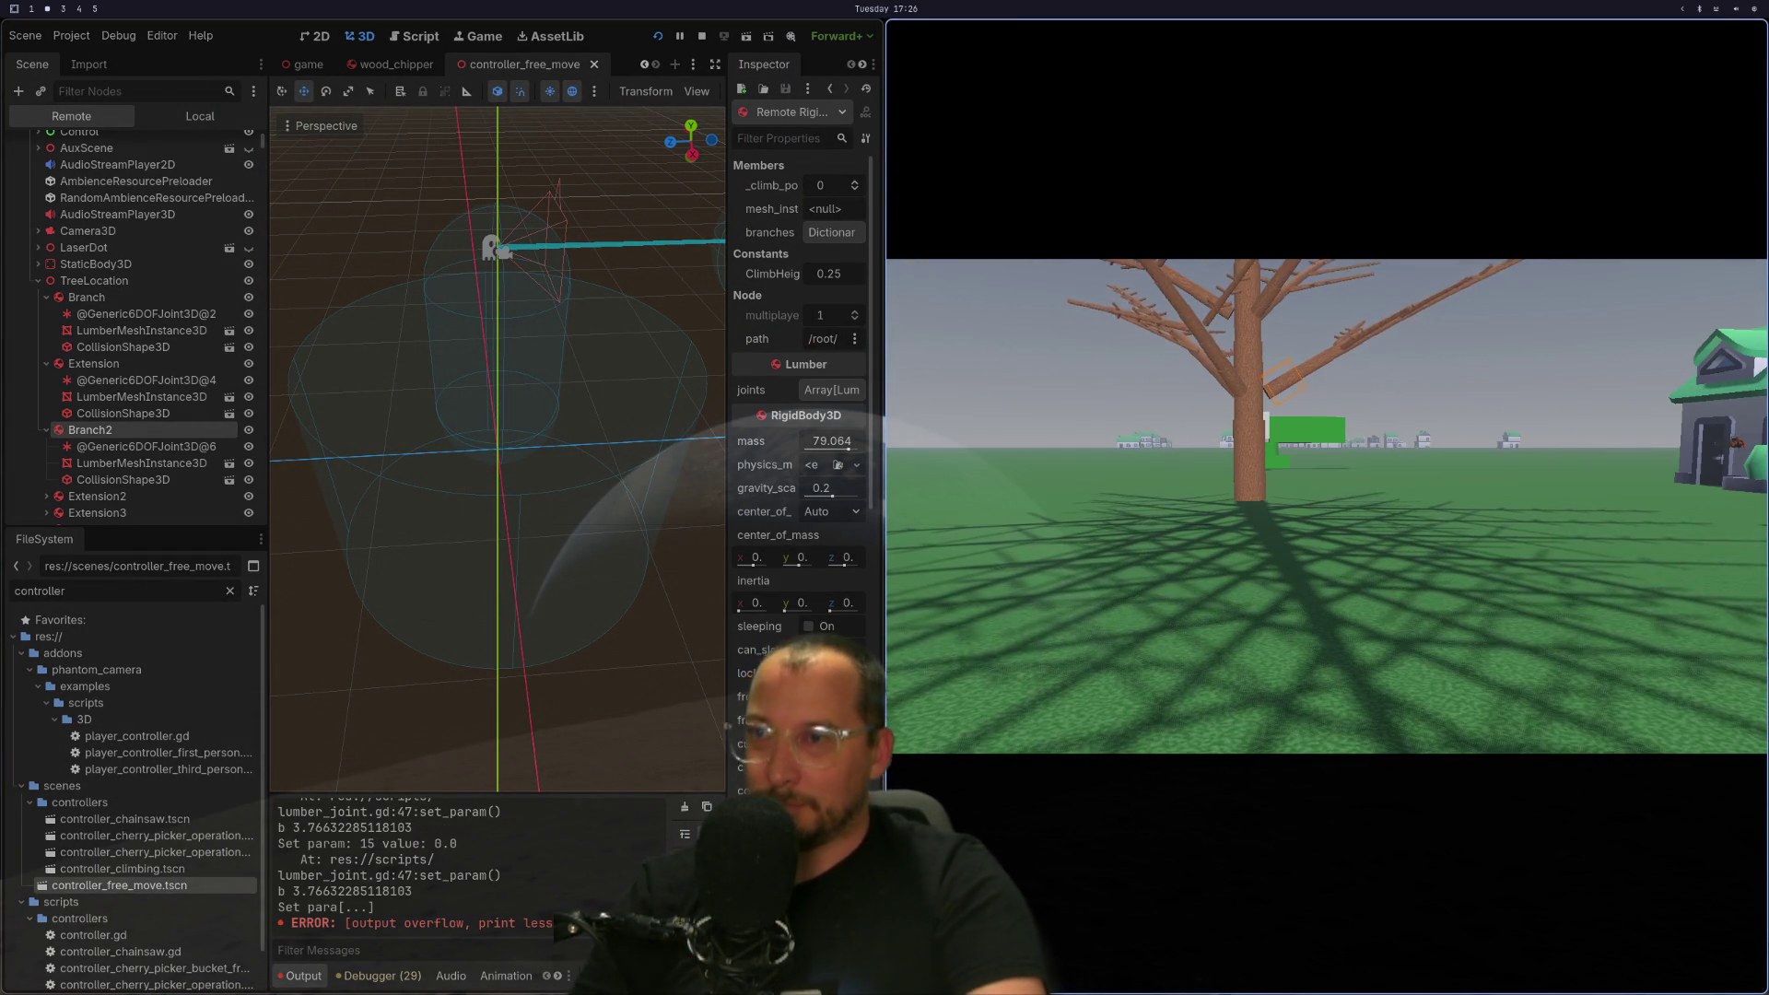
pyautogui.scroll(-6, 740, 527)
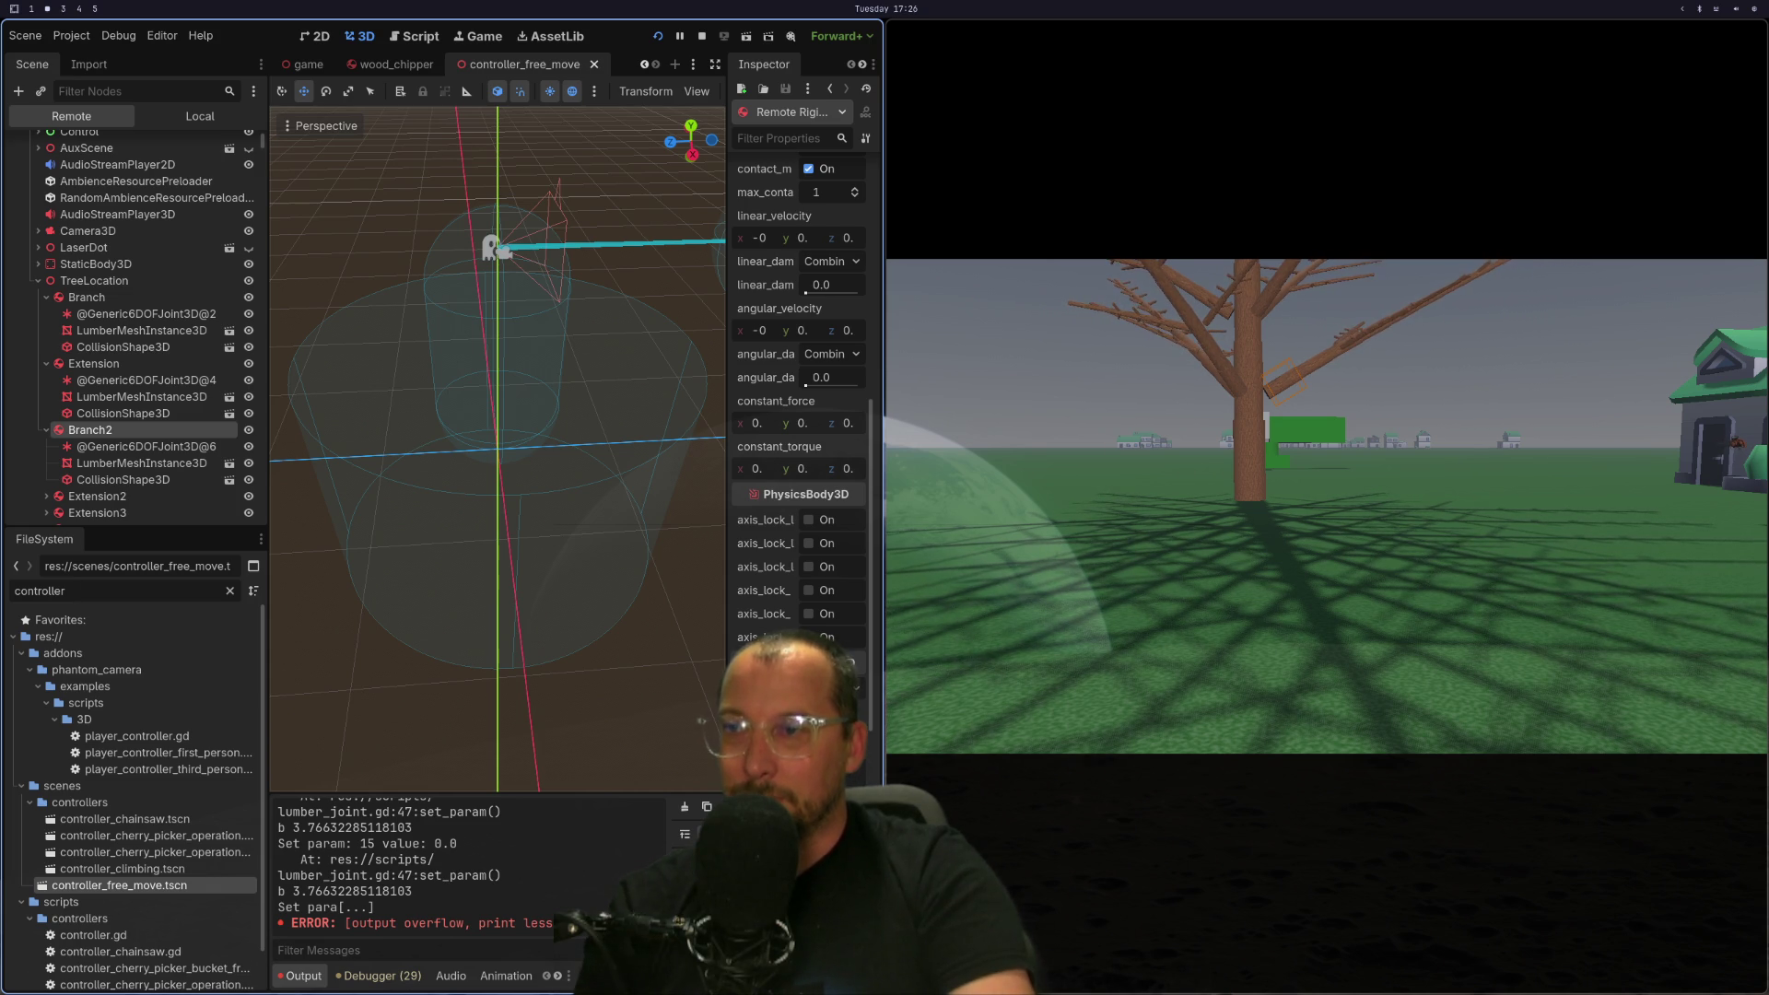
pyautogui.press('super+1')
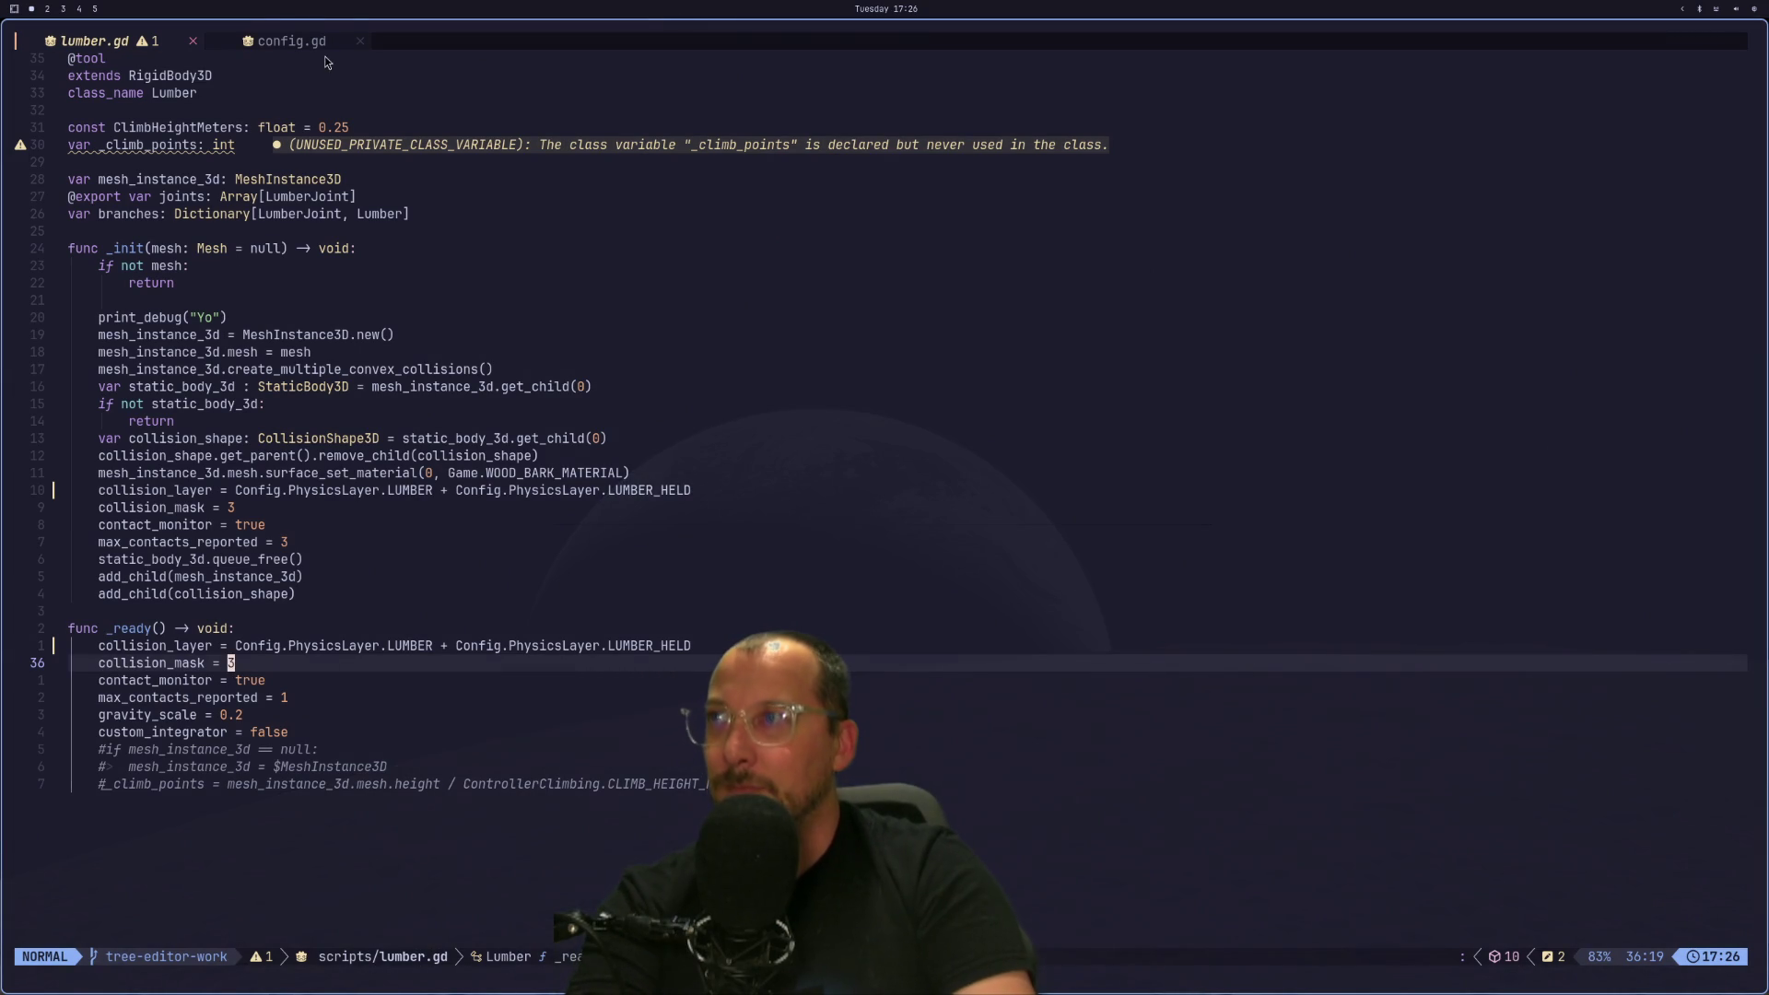
# Review the PhysicsLayer enum in config.gd against Godot, then return to lumber.gd.
pyautogui.click(293, 42)
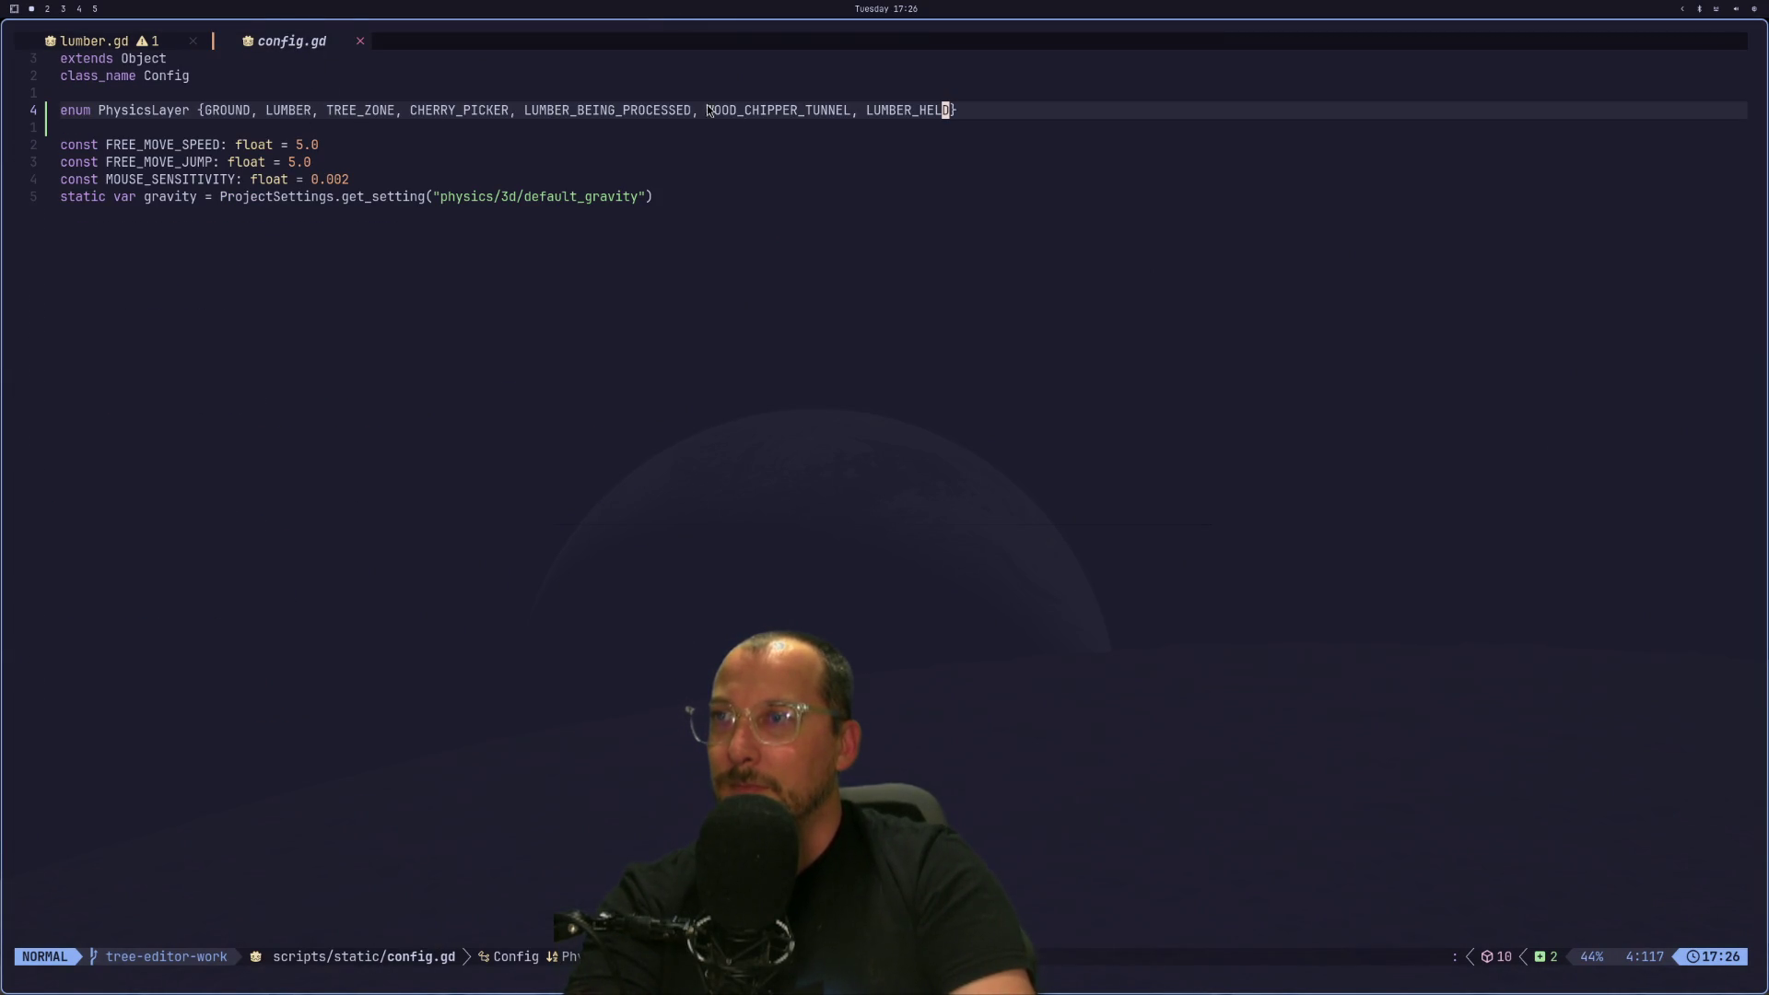
pyautogui.press('super+2')
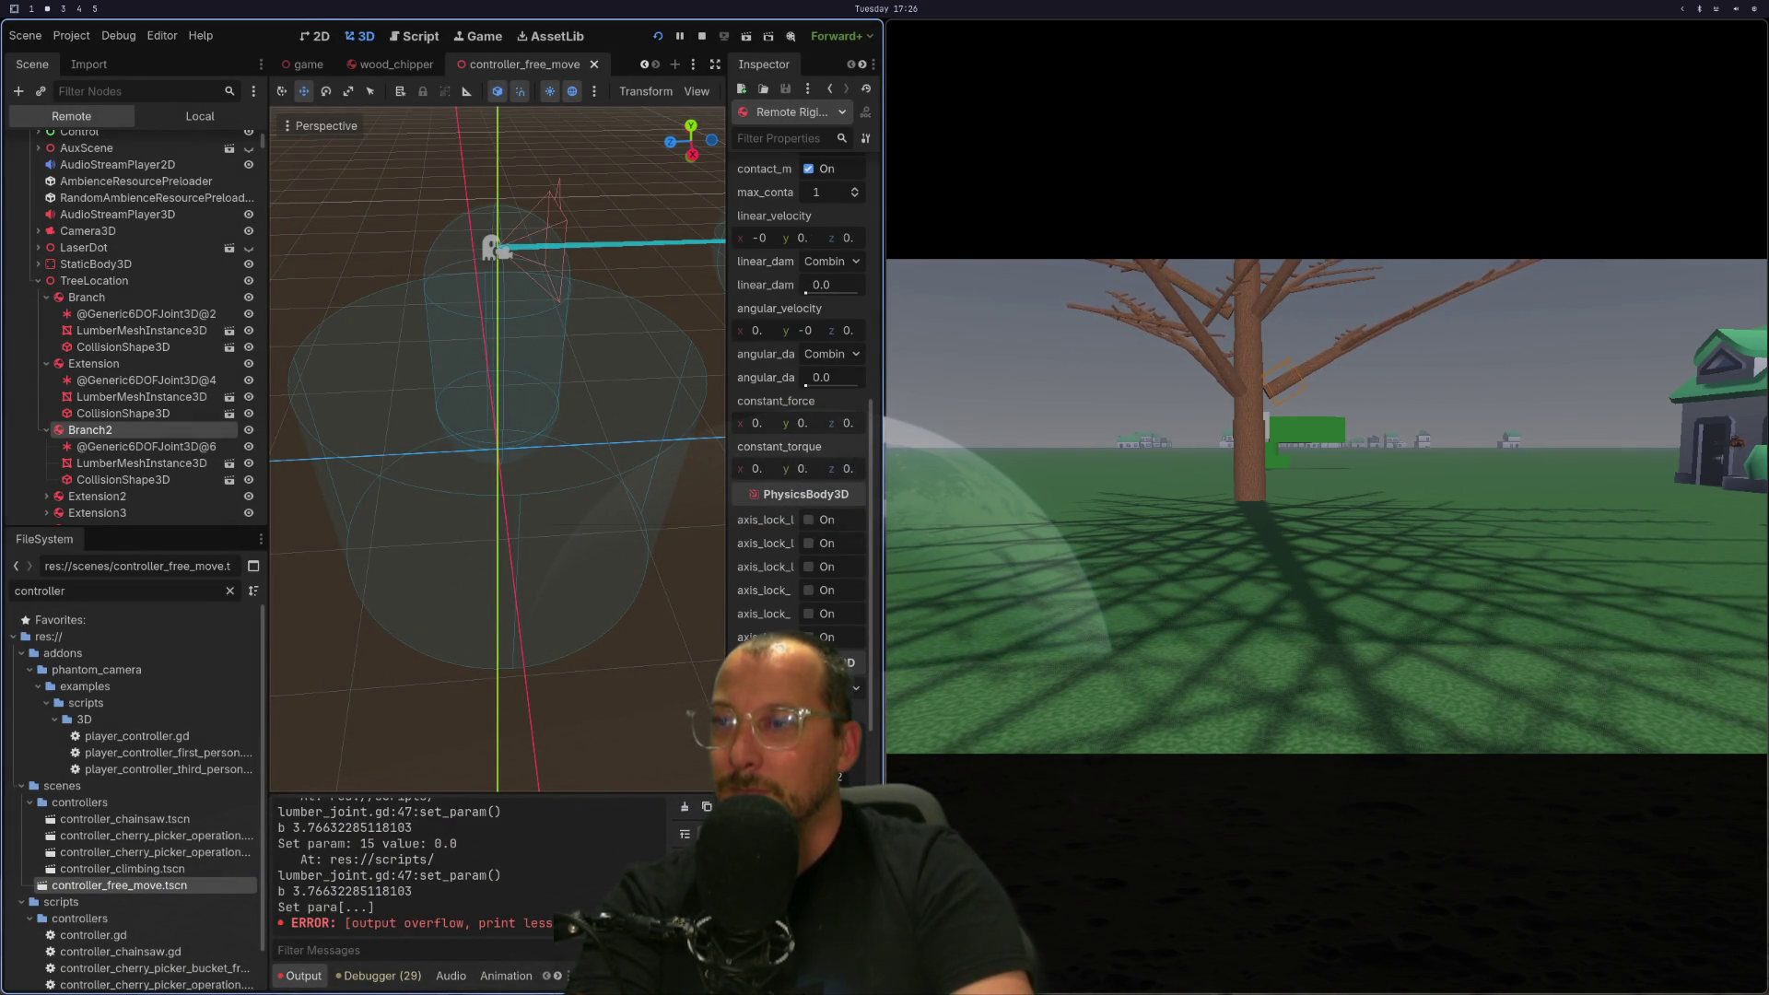
pyautogui.press('super+1')
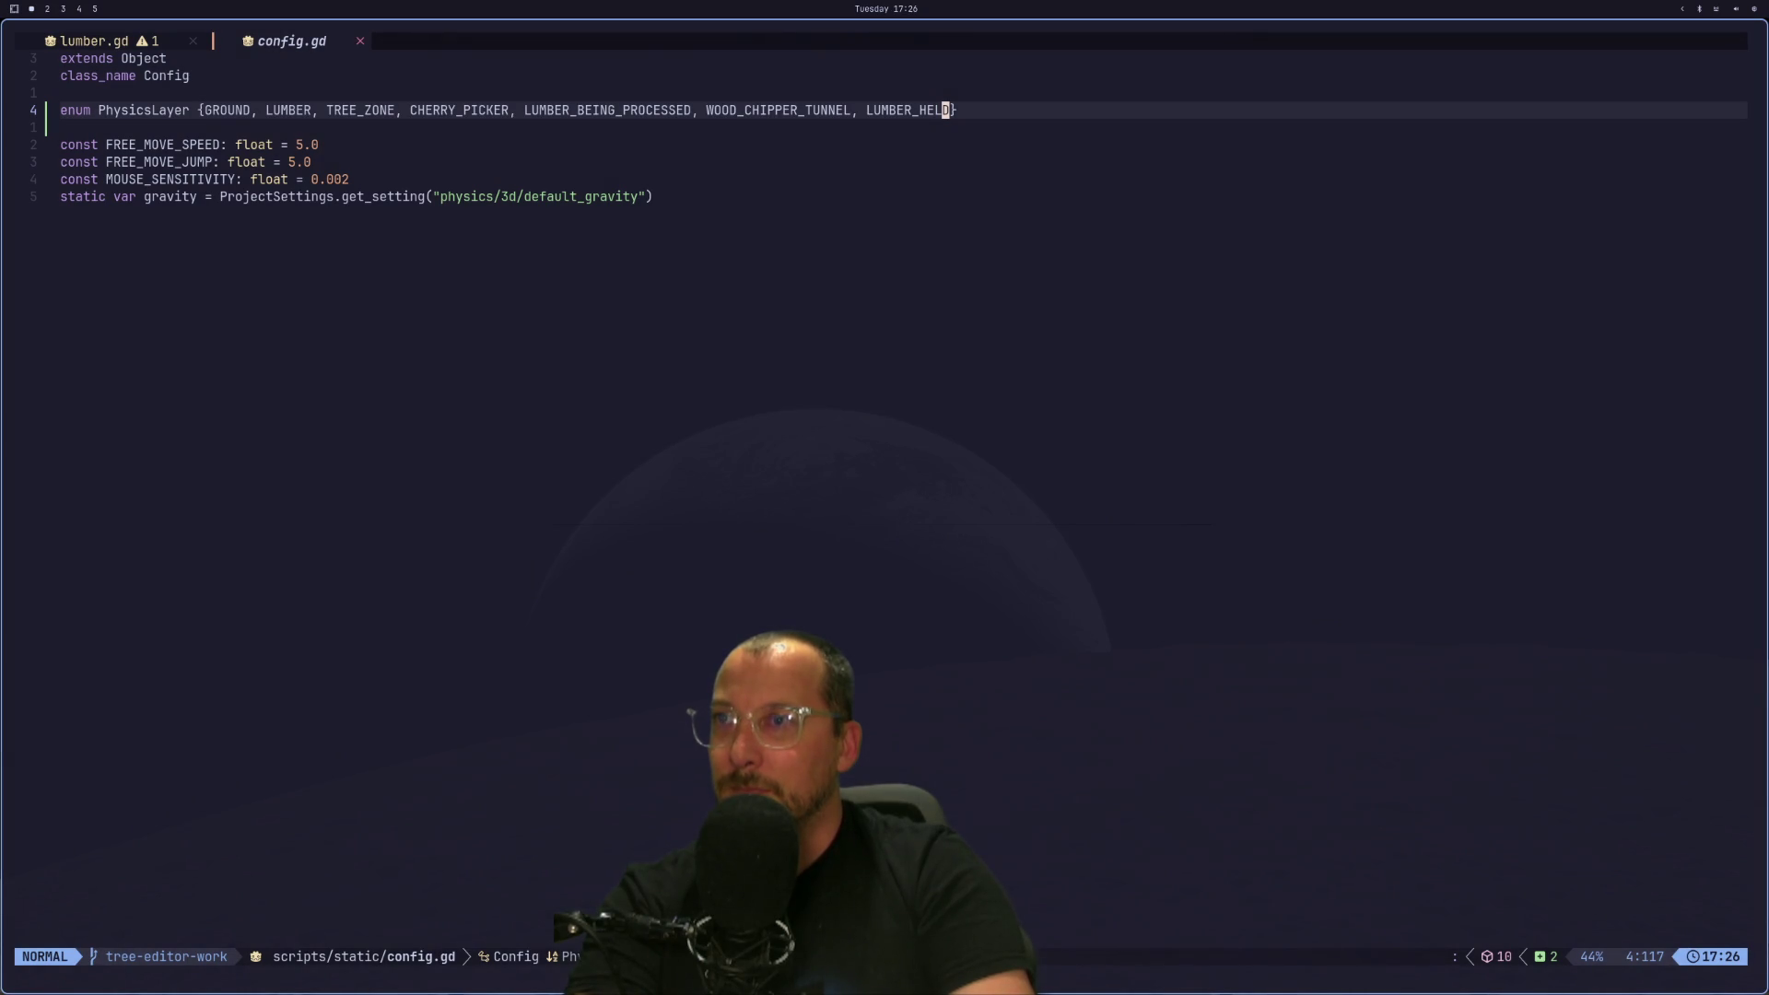
pyautogui.press('super+2')
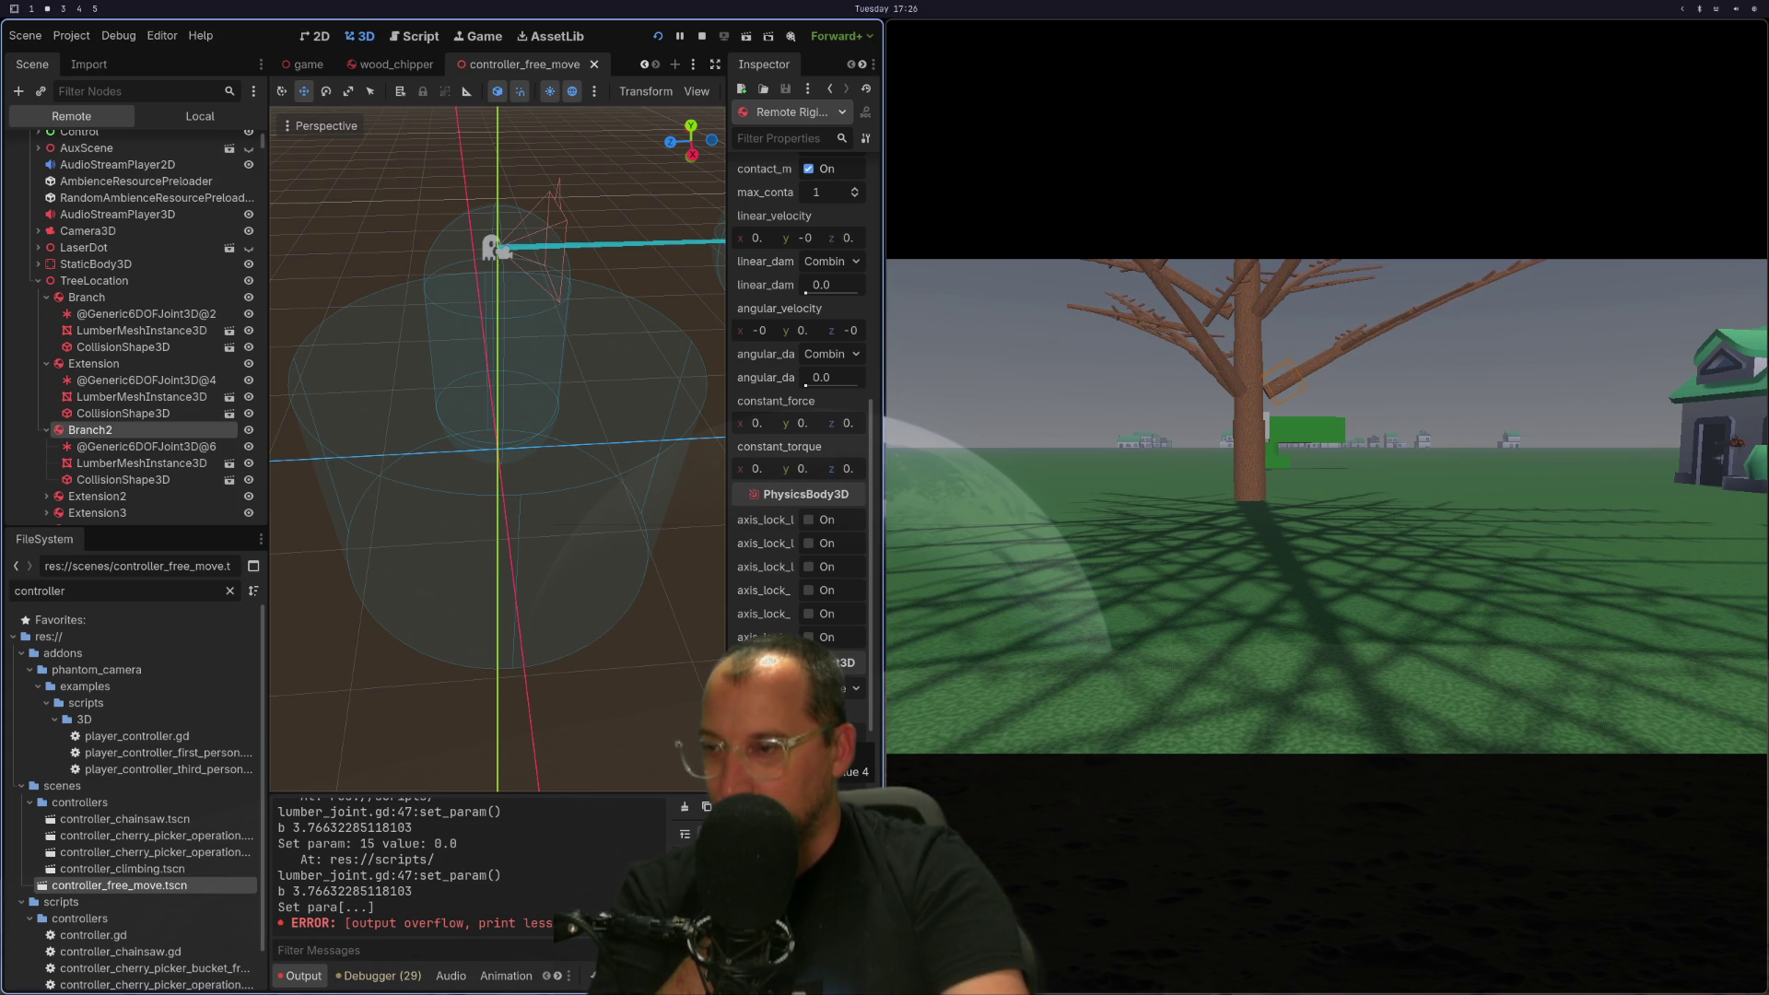
pyautogui.press('super+1')
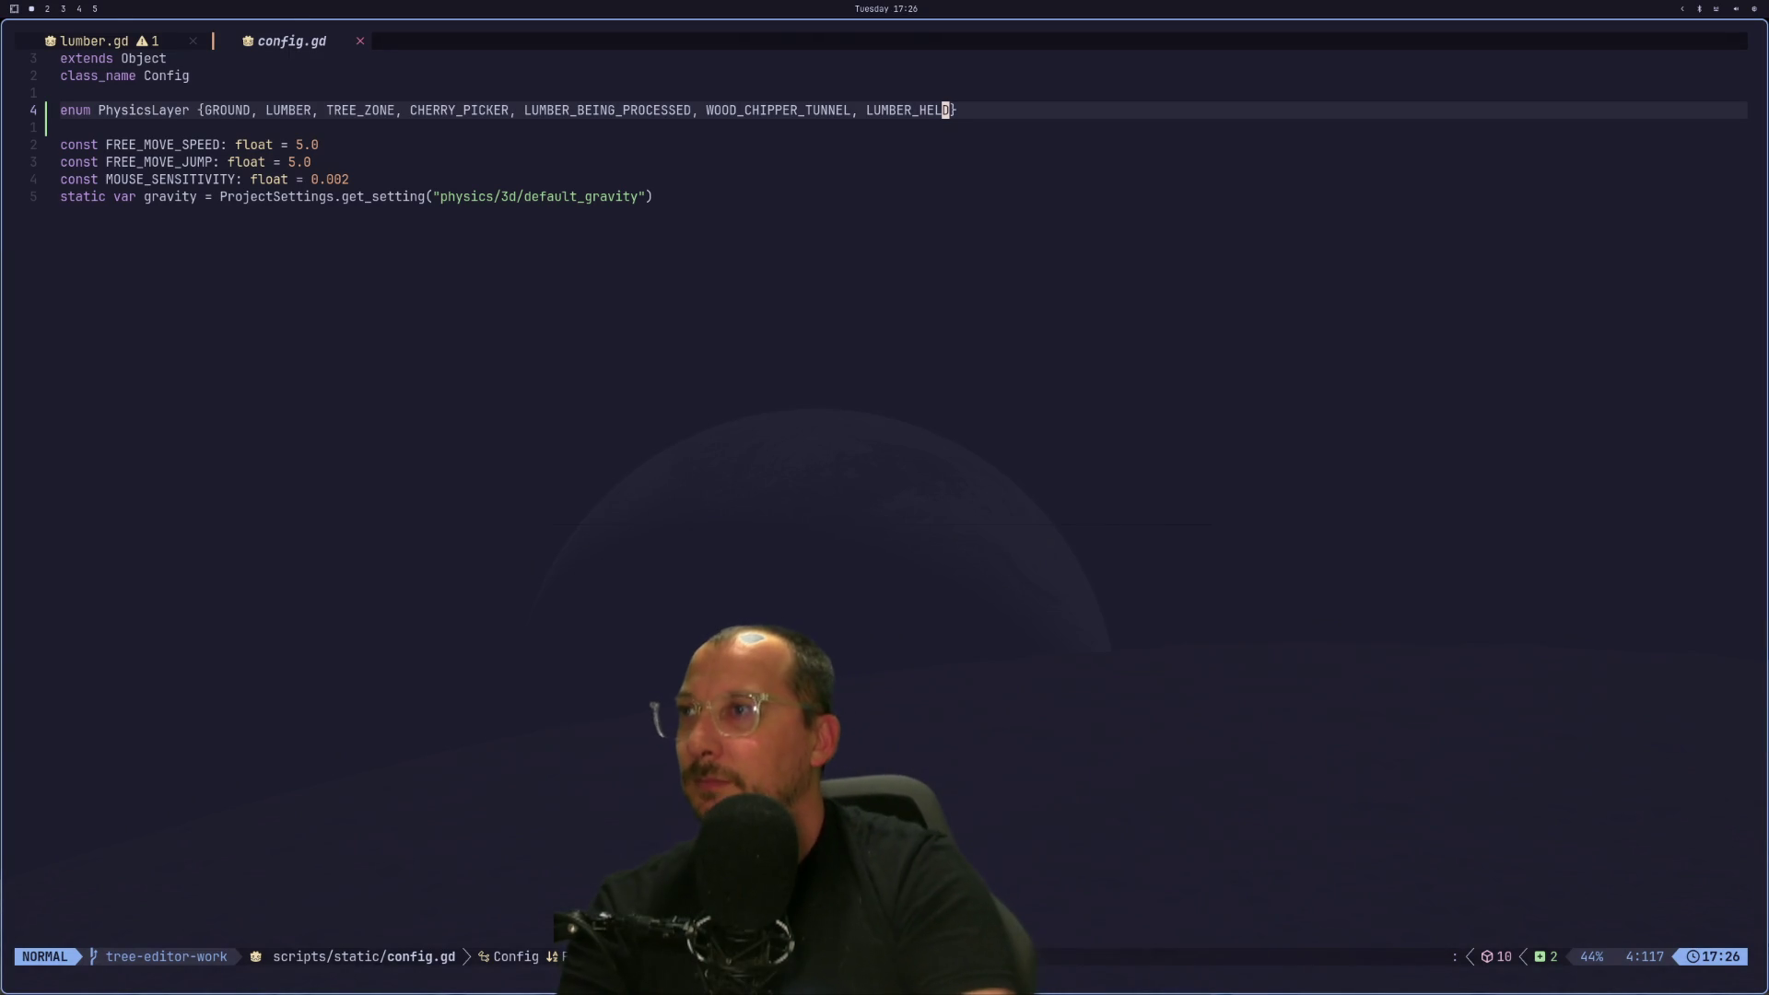
pyautogui.hotkey('ctrl', 'o')
# Replace the '+' between LUMBER and LUMBER_HELD with '&&' on the collision_layer line and save.
pyautogui.press('k')
pyautogui.press('l')
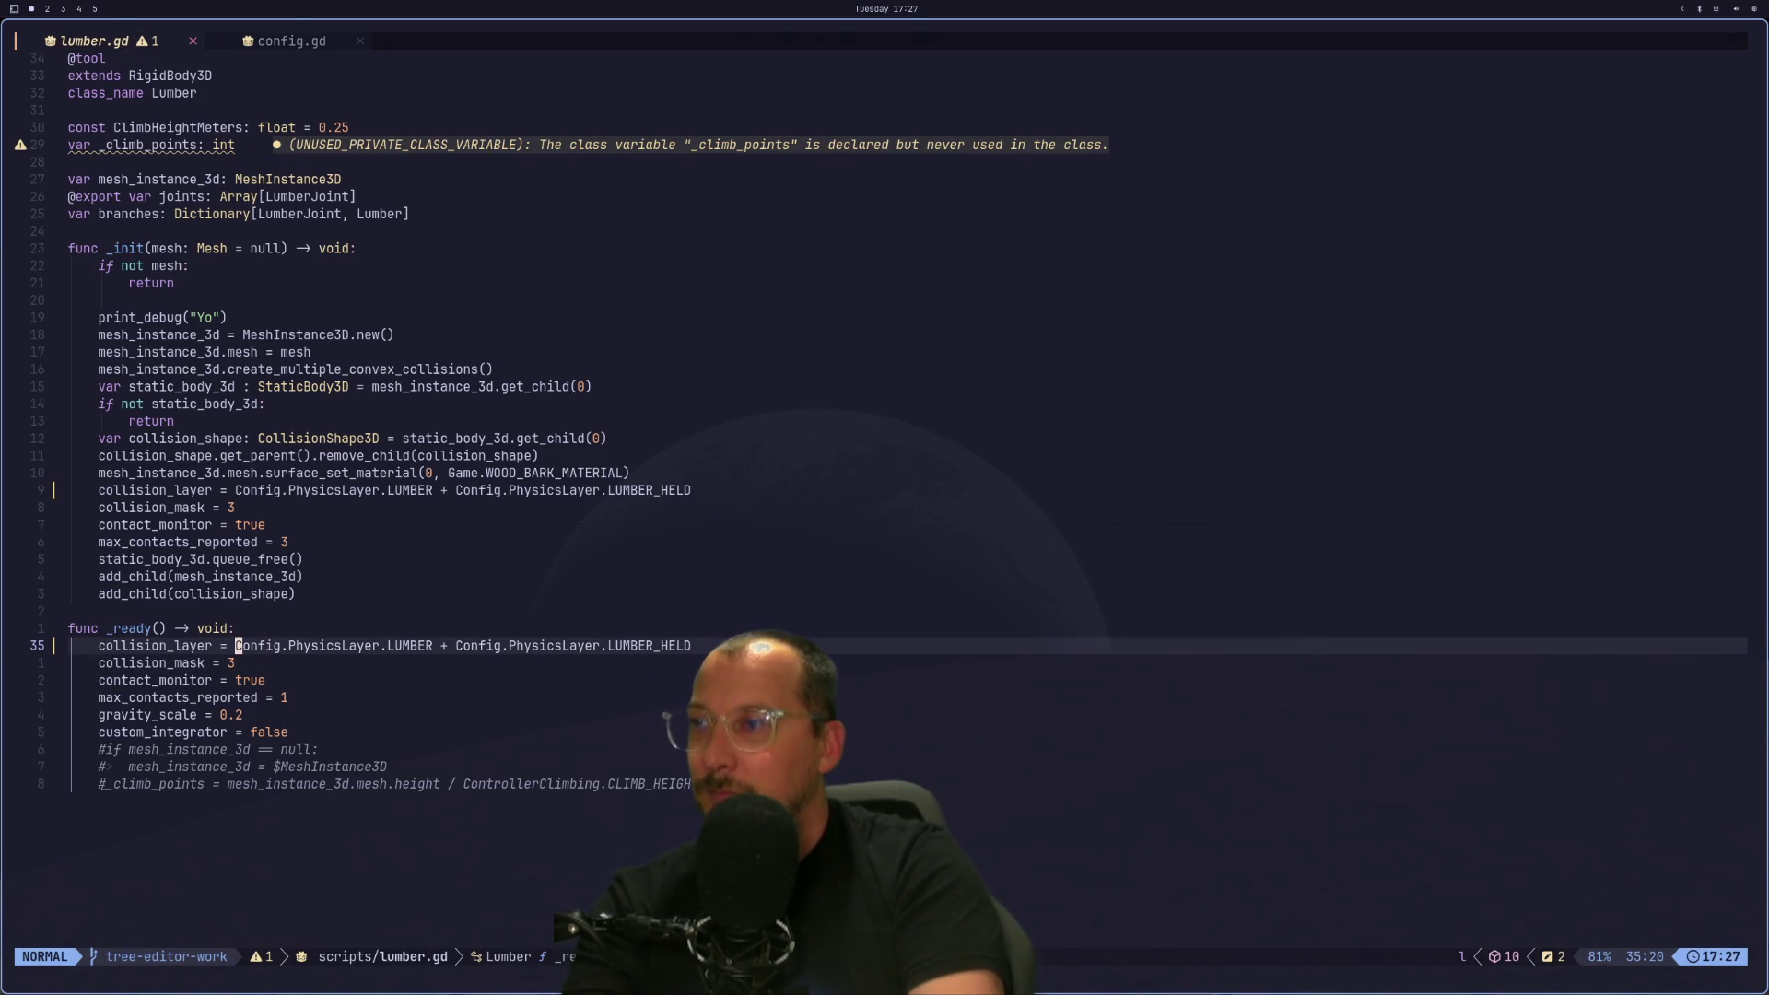
pyautogui.press('f')
pyautogui.press('+')
pyautogui.press('a')
pyautogui.press('BackSpace')
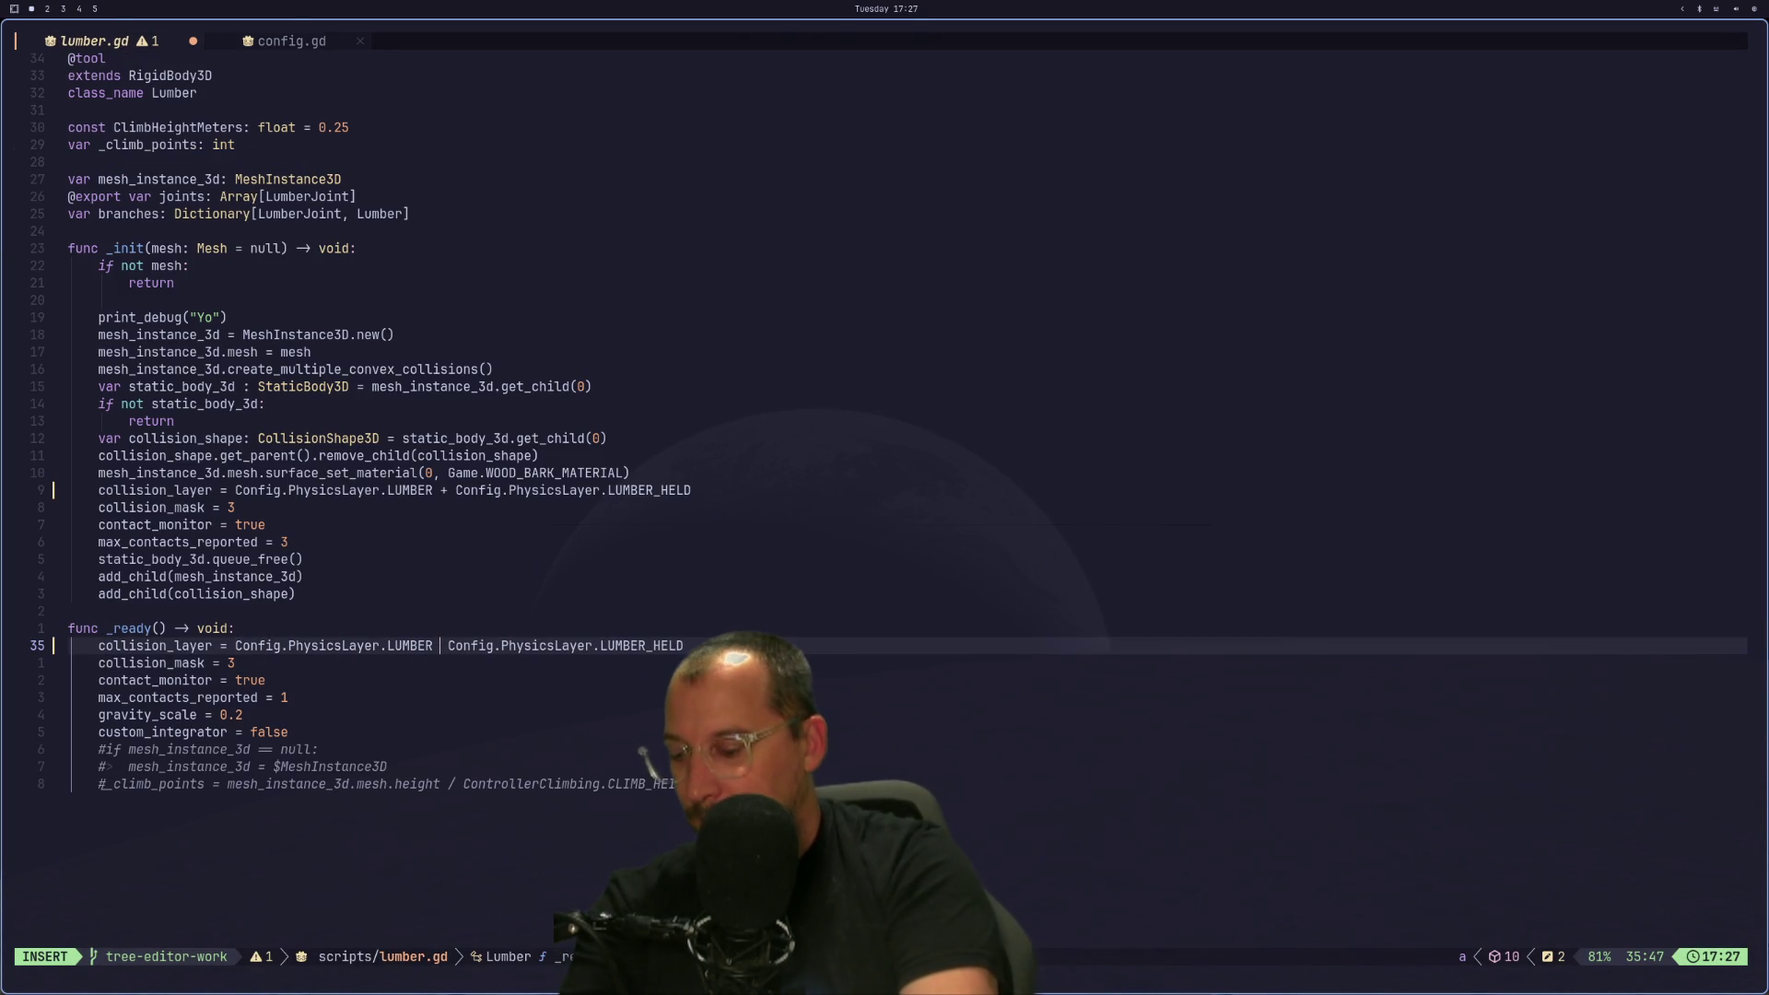
pyautogui.write('&&')
pyautogui.press('Escape')
pyautogui.write(':w')
pyautogui.press('Return')
pyautogui.press('super+2')
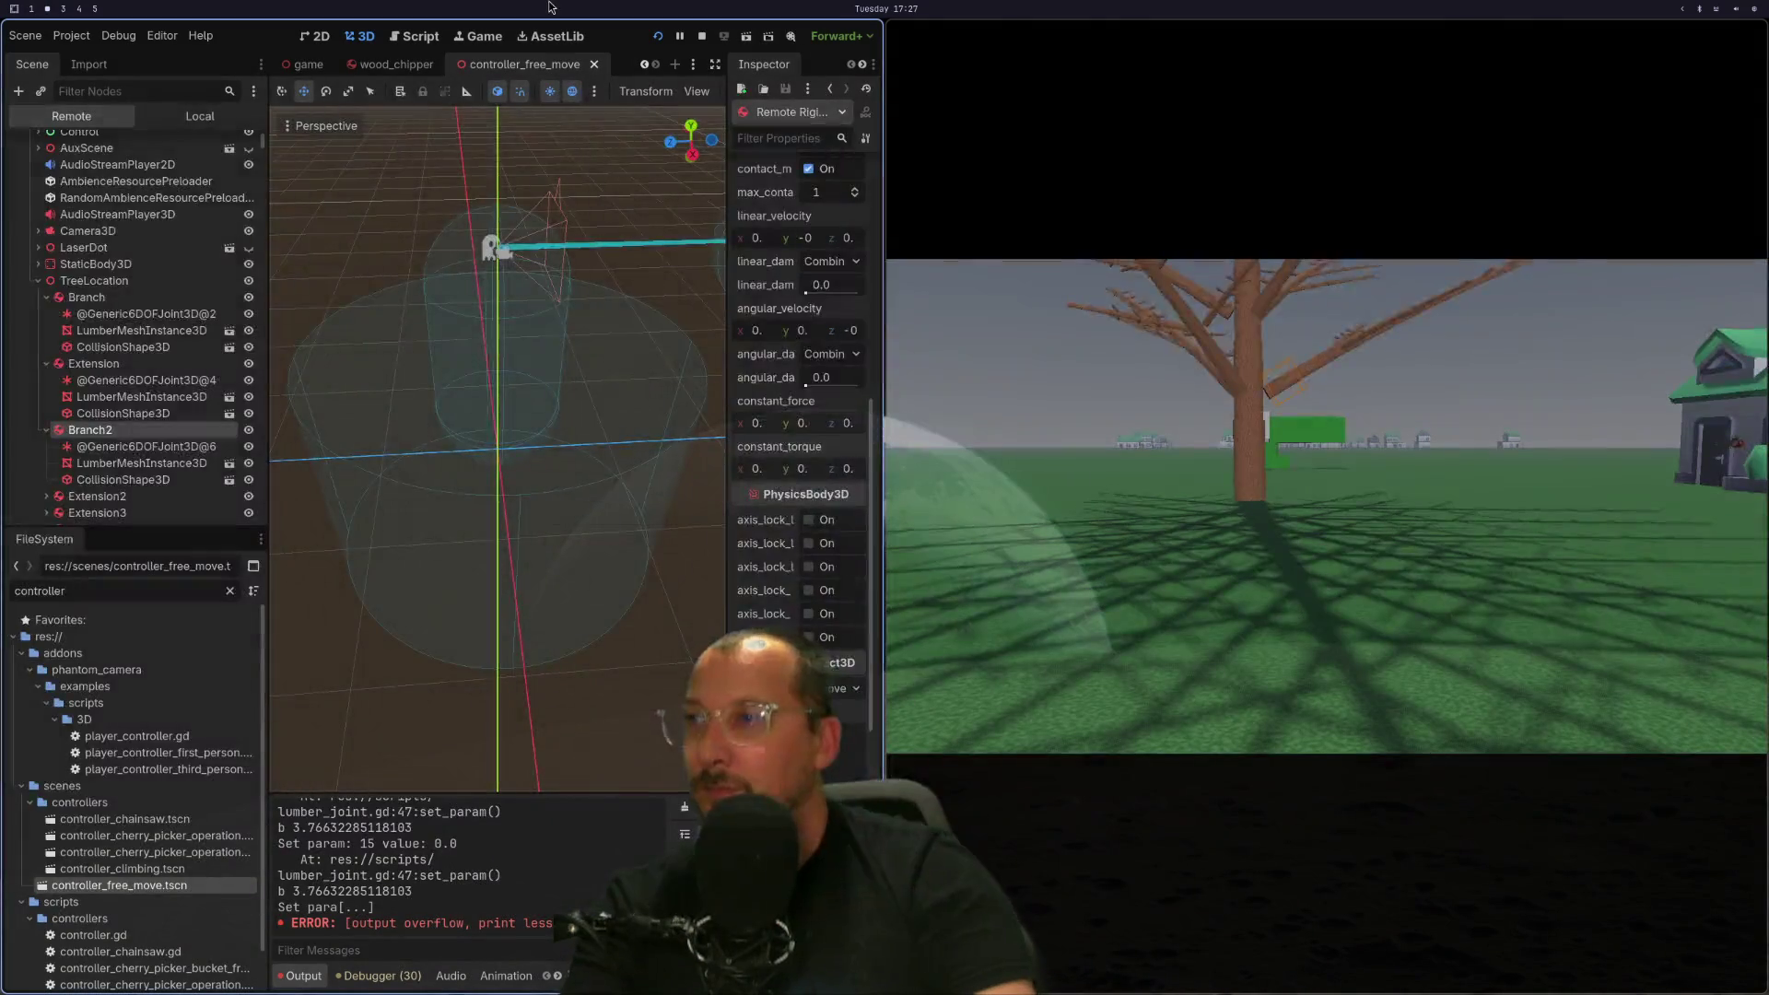
# Restart the game and expand the remote Branch2 lumber's 32 collision layer cells, showing only layer 1.
pyautogui.click(661, 36)
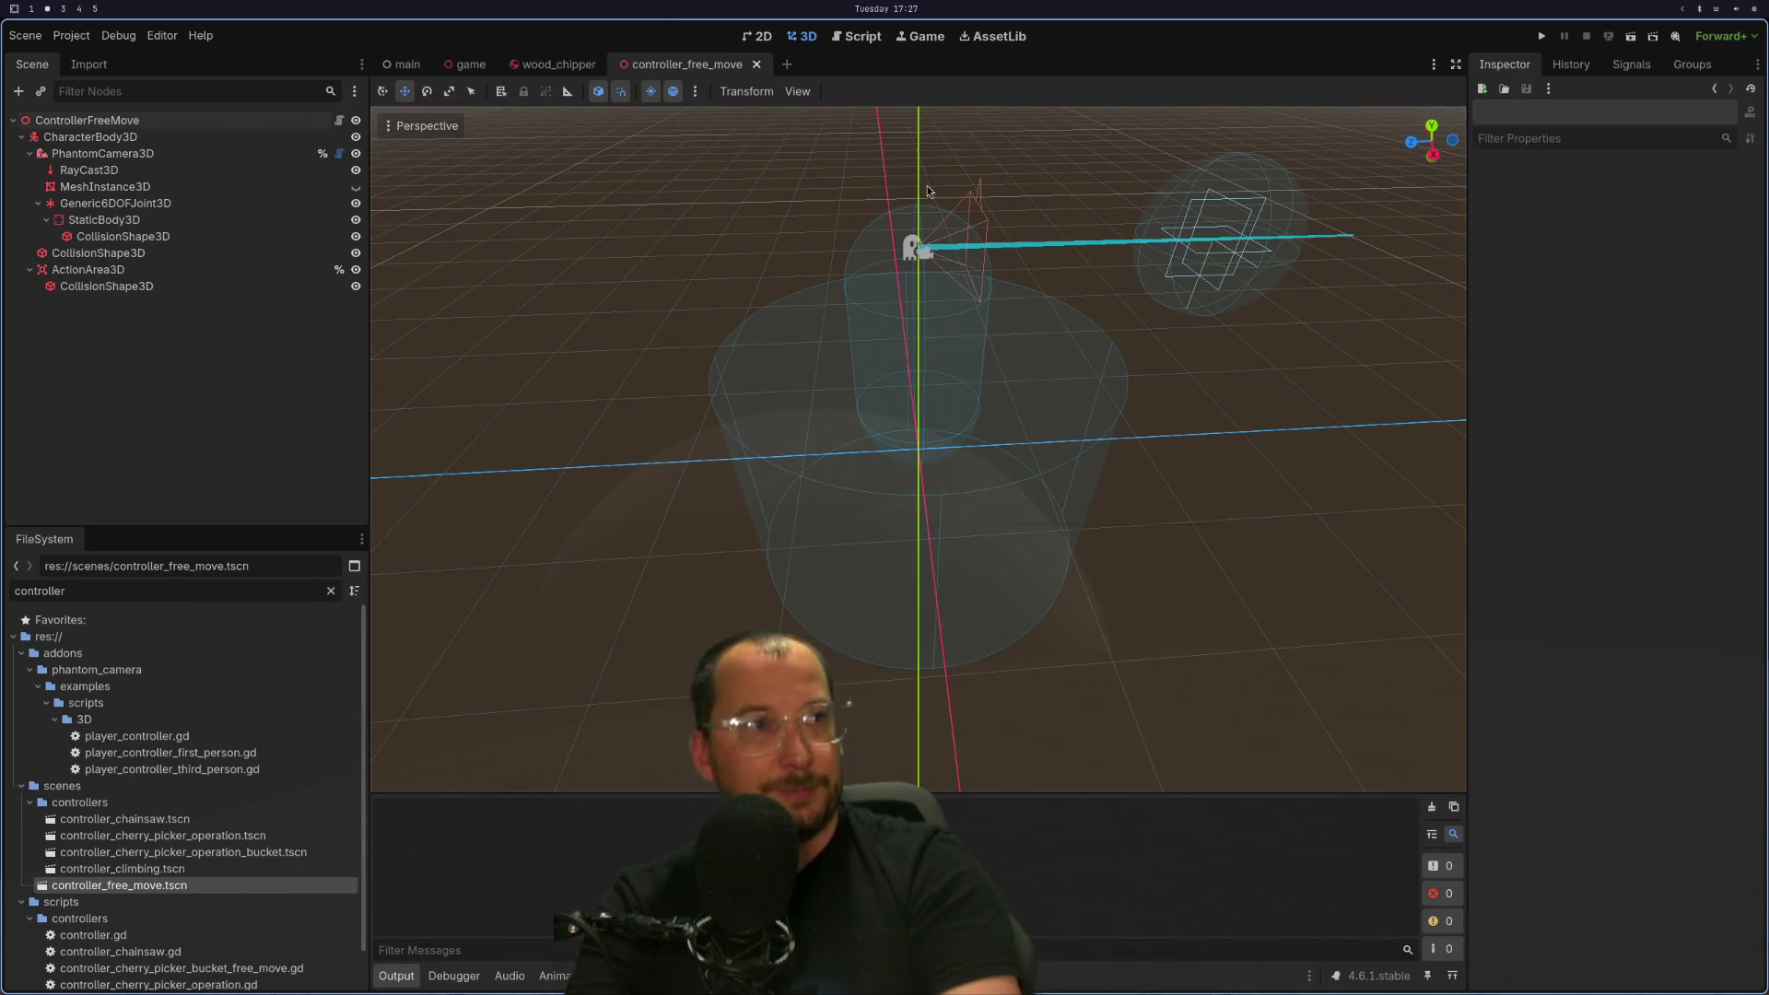
pyautogui.click(1539, 37)
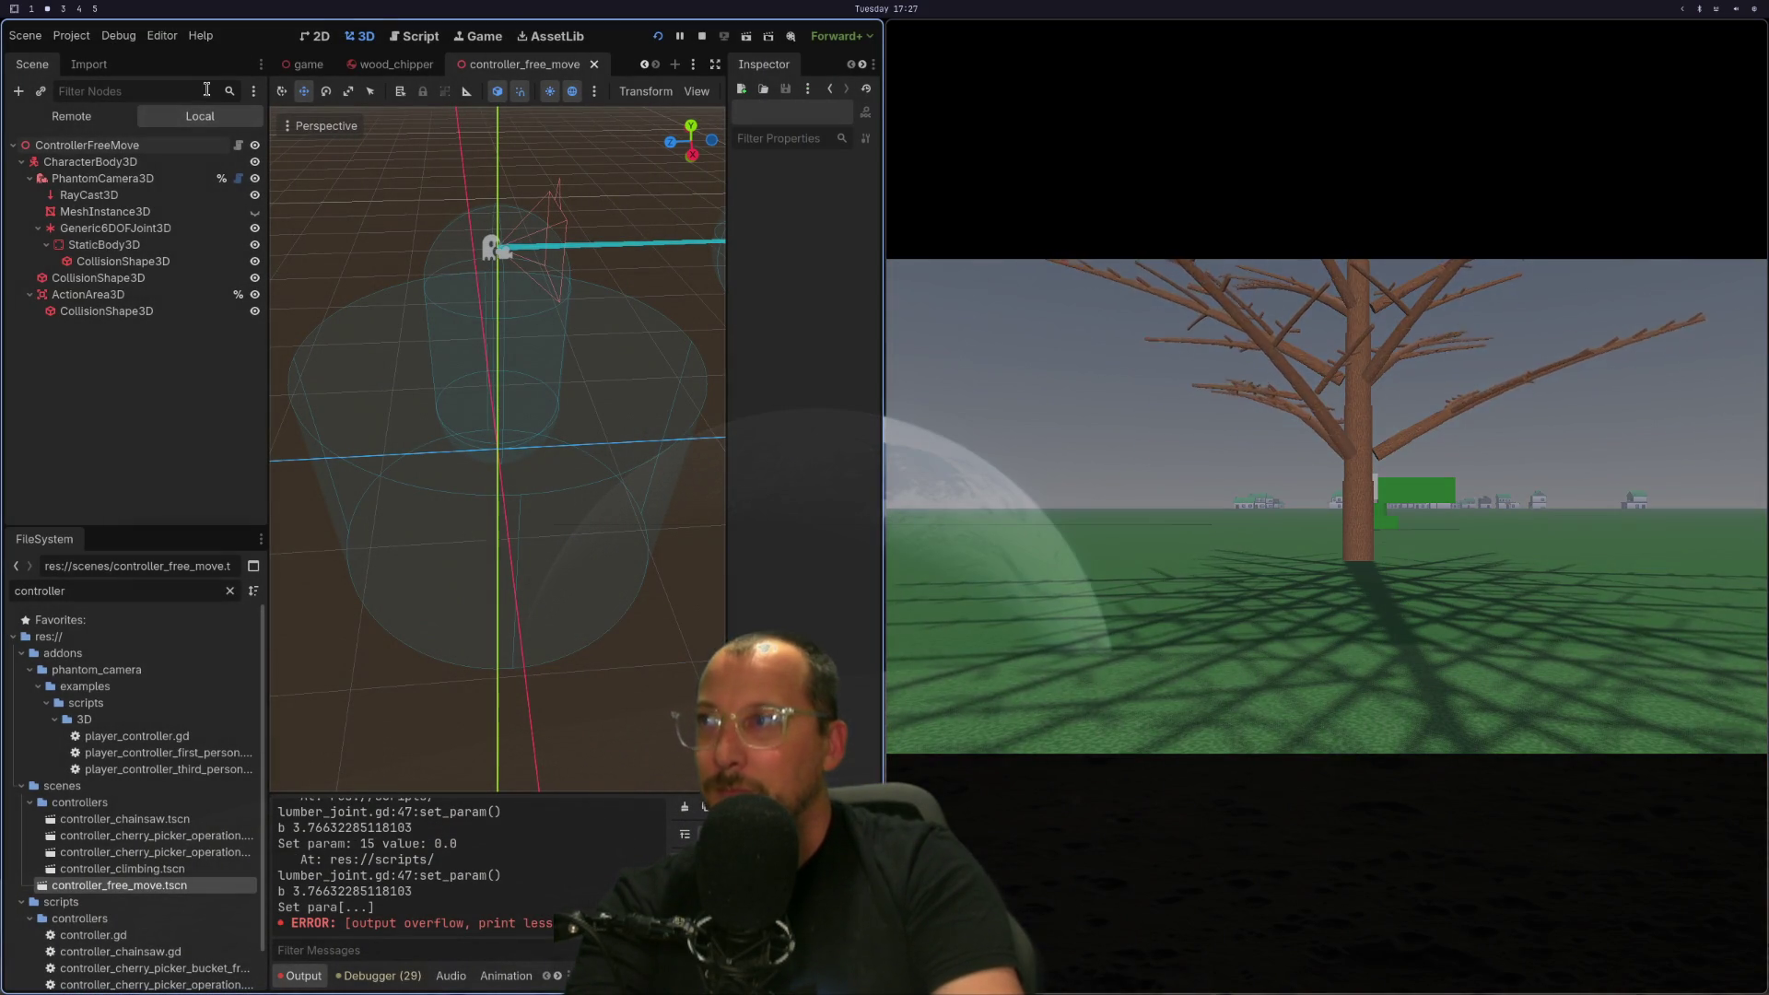
pyautogui.click(71, 116)
pyautogui.click(90, 430)
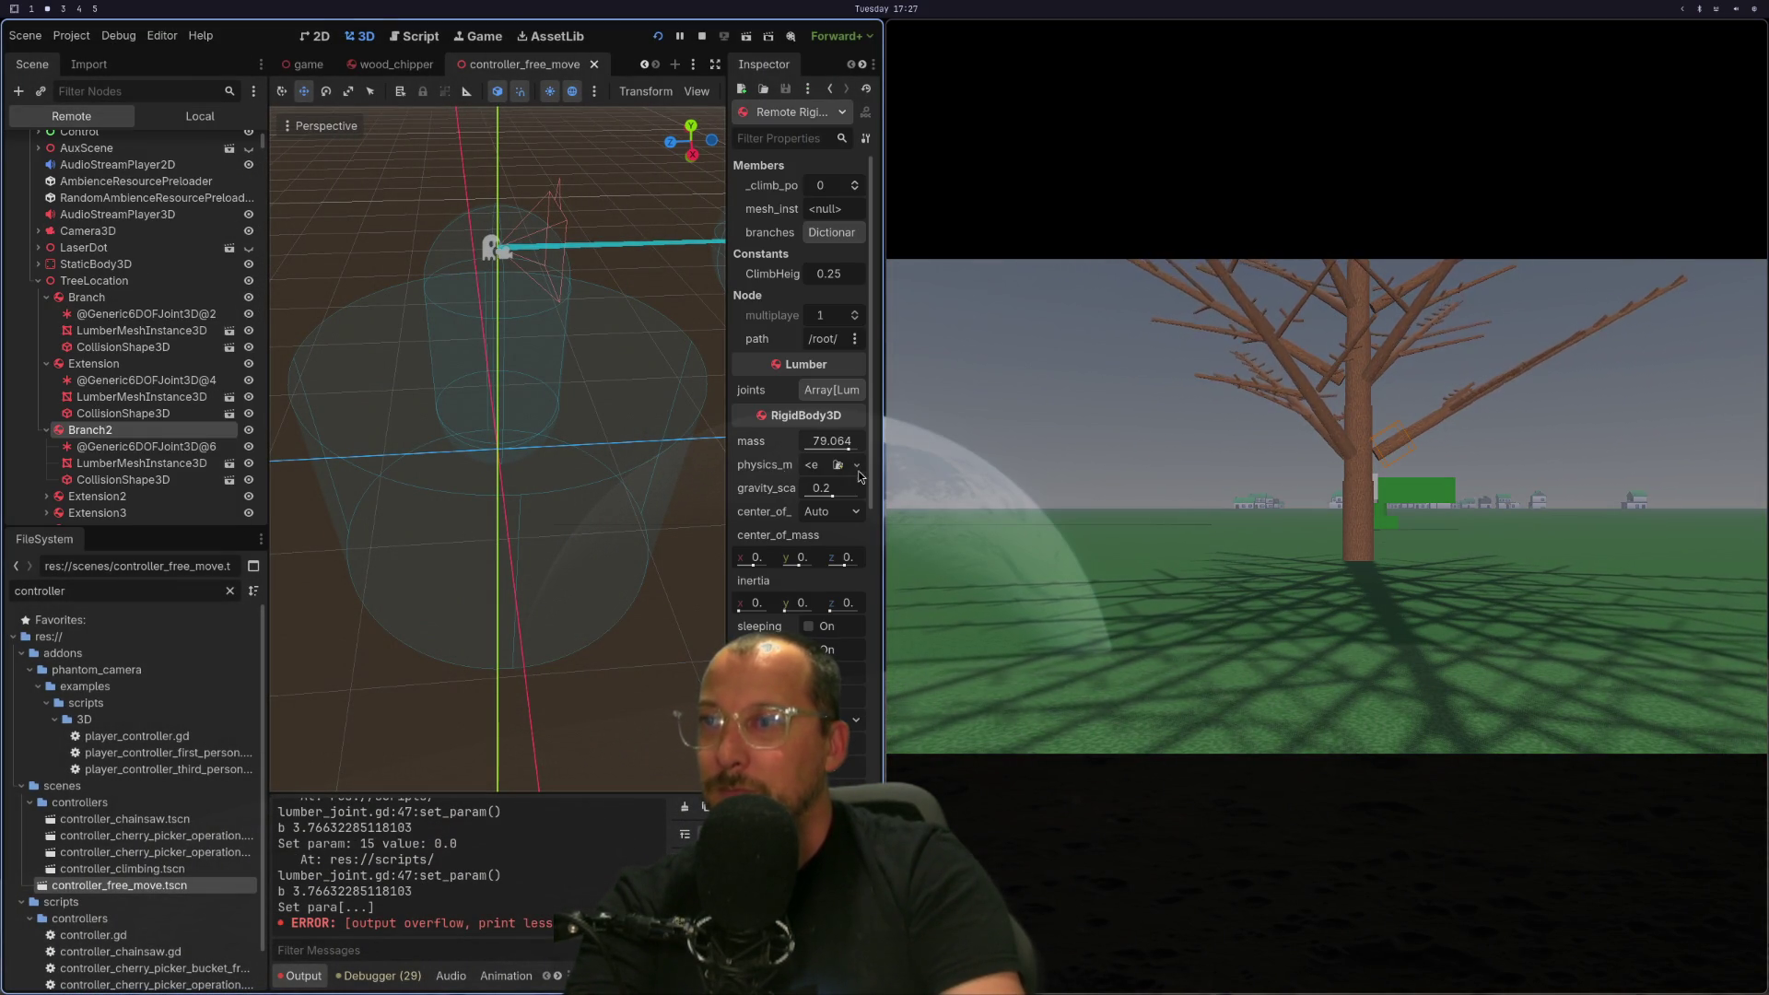
pyautogui.scroll(-10, 856, 471)
pyautogui.click(819, 554)
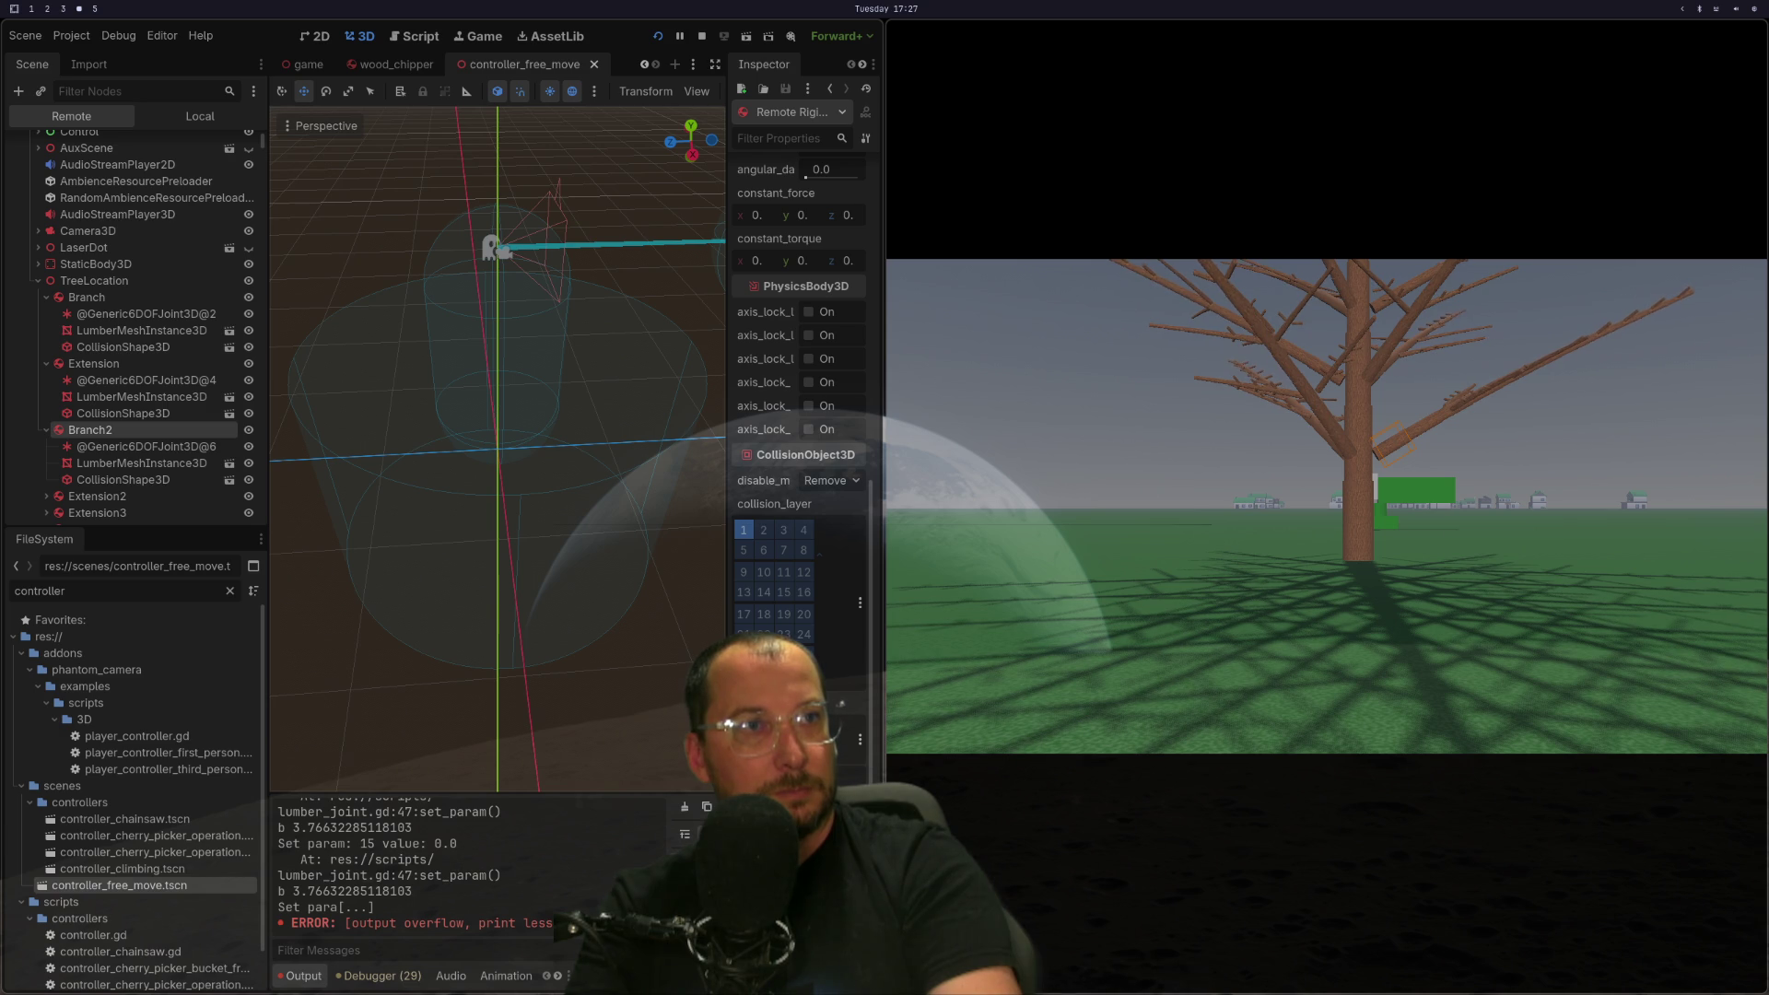
pyautogui.press('super+1')
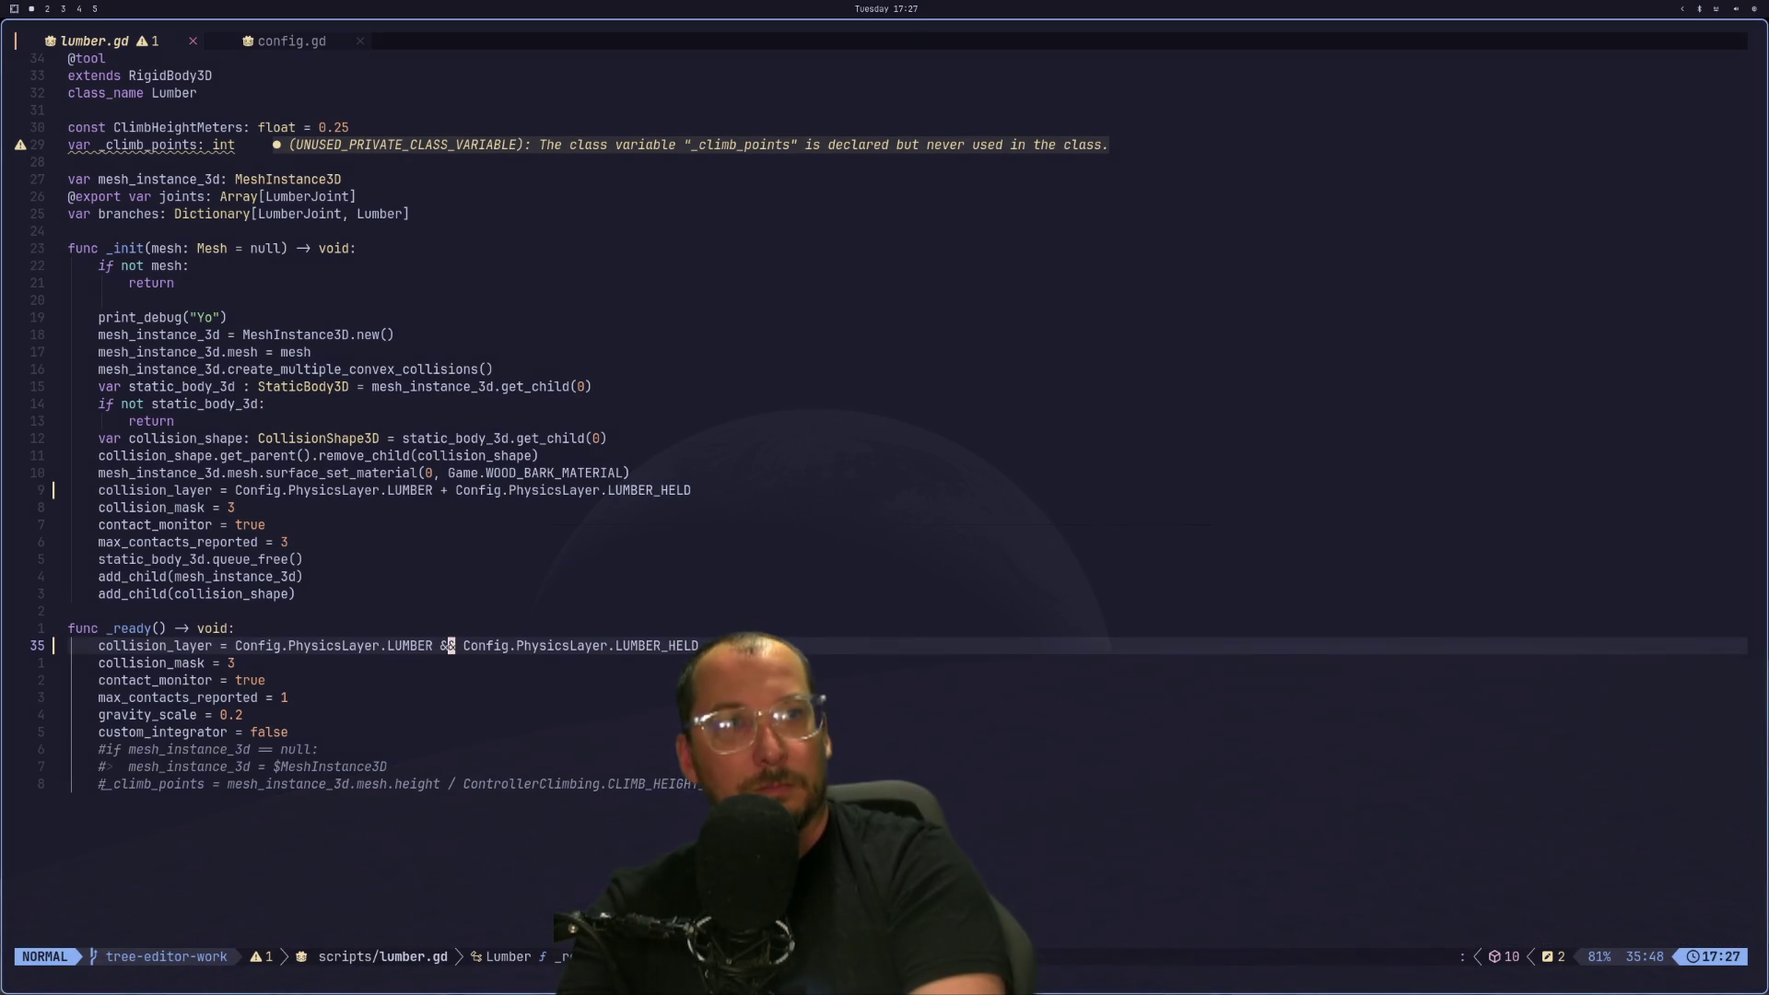
# Change '&&' to a single '|' between LUMBER and LUMBER_HELD, save, and stop the game.
pyautogui.write('Xs|')
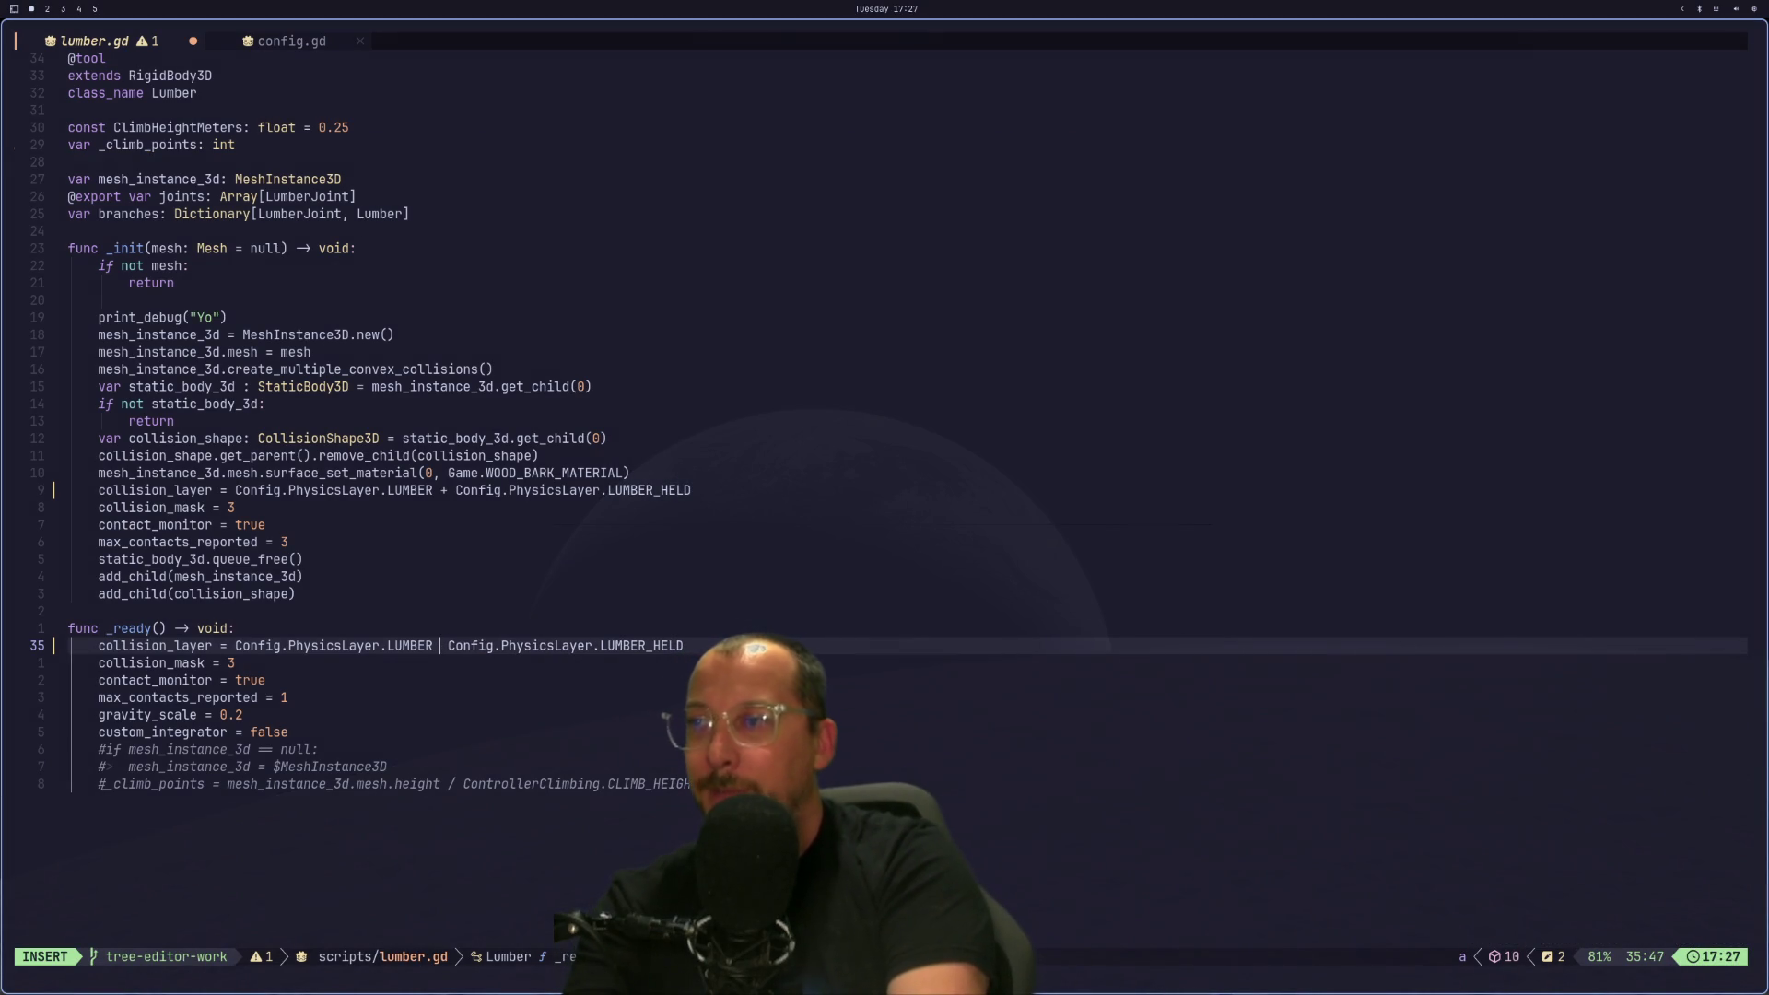
pyautogui.hotkey('shift', 'Delete')
pyautogui.press('BackSpace')
pyautogui.press('BackSpace')
pyautogui.press('BackSpace')
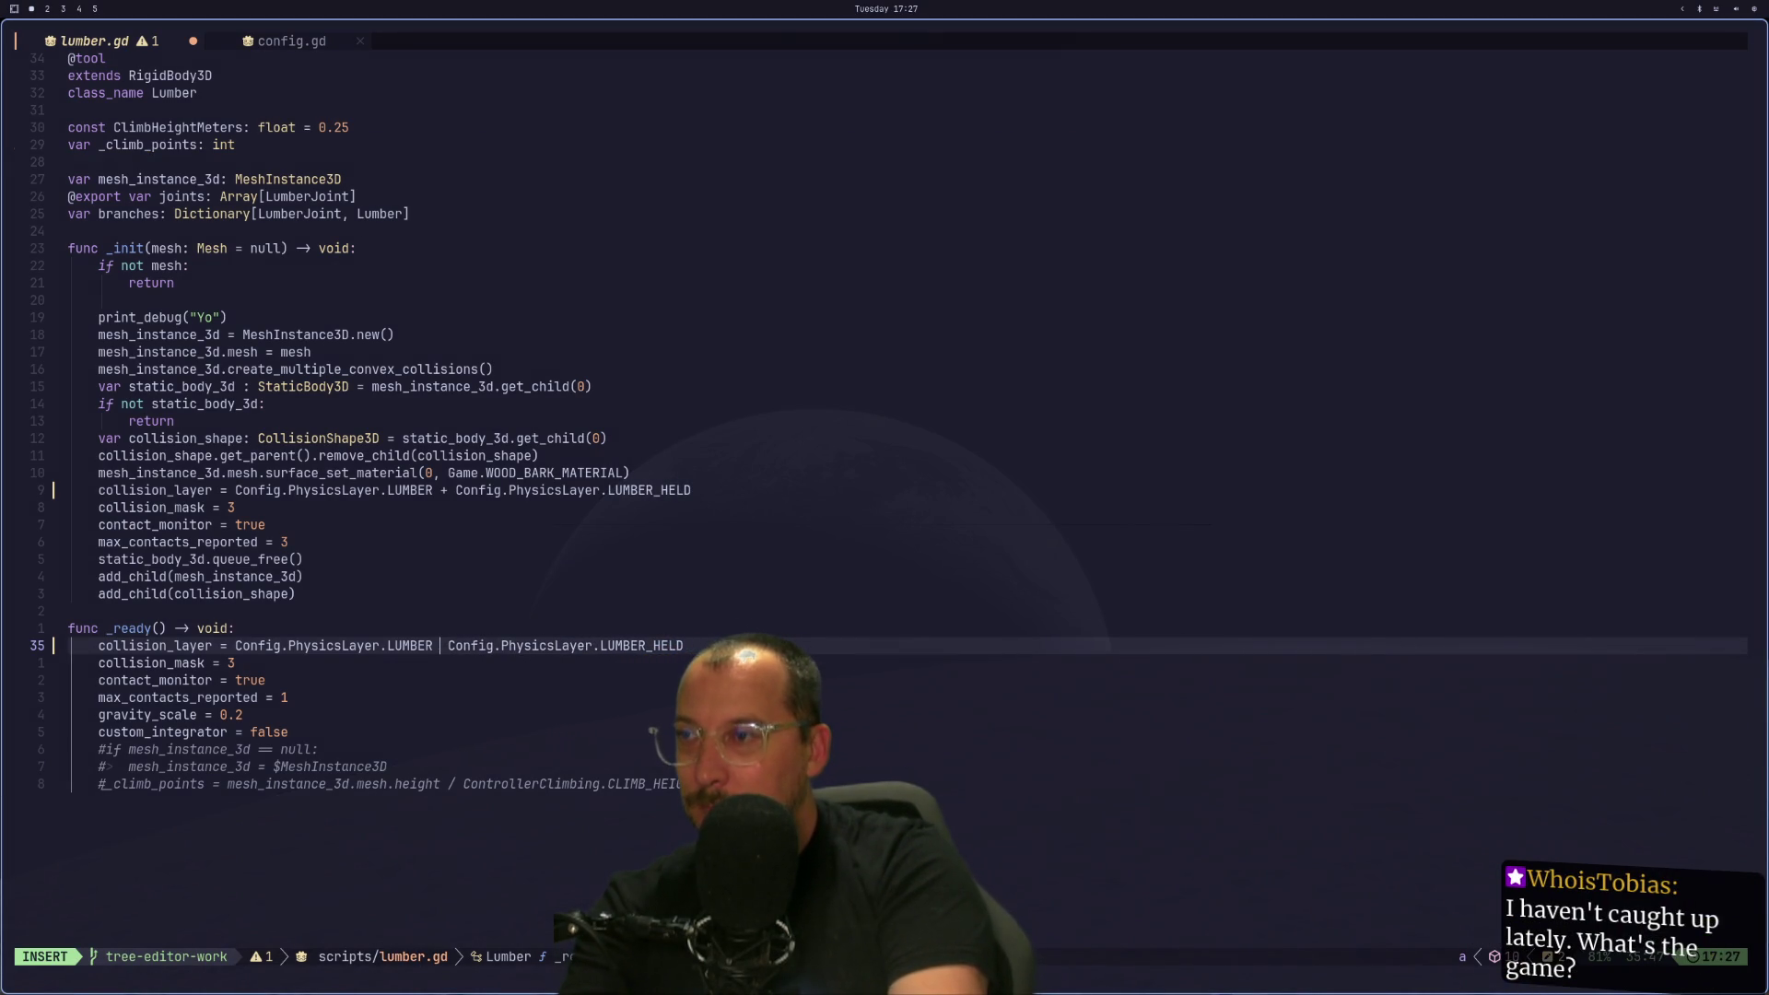
pyautogui.press('Escape')
pyautogui.write(':w')
pyautogui.press('Return')
pyautogui.press('super+2')
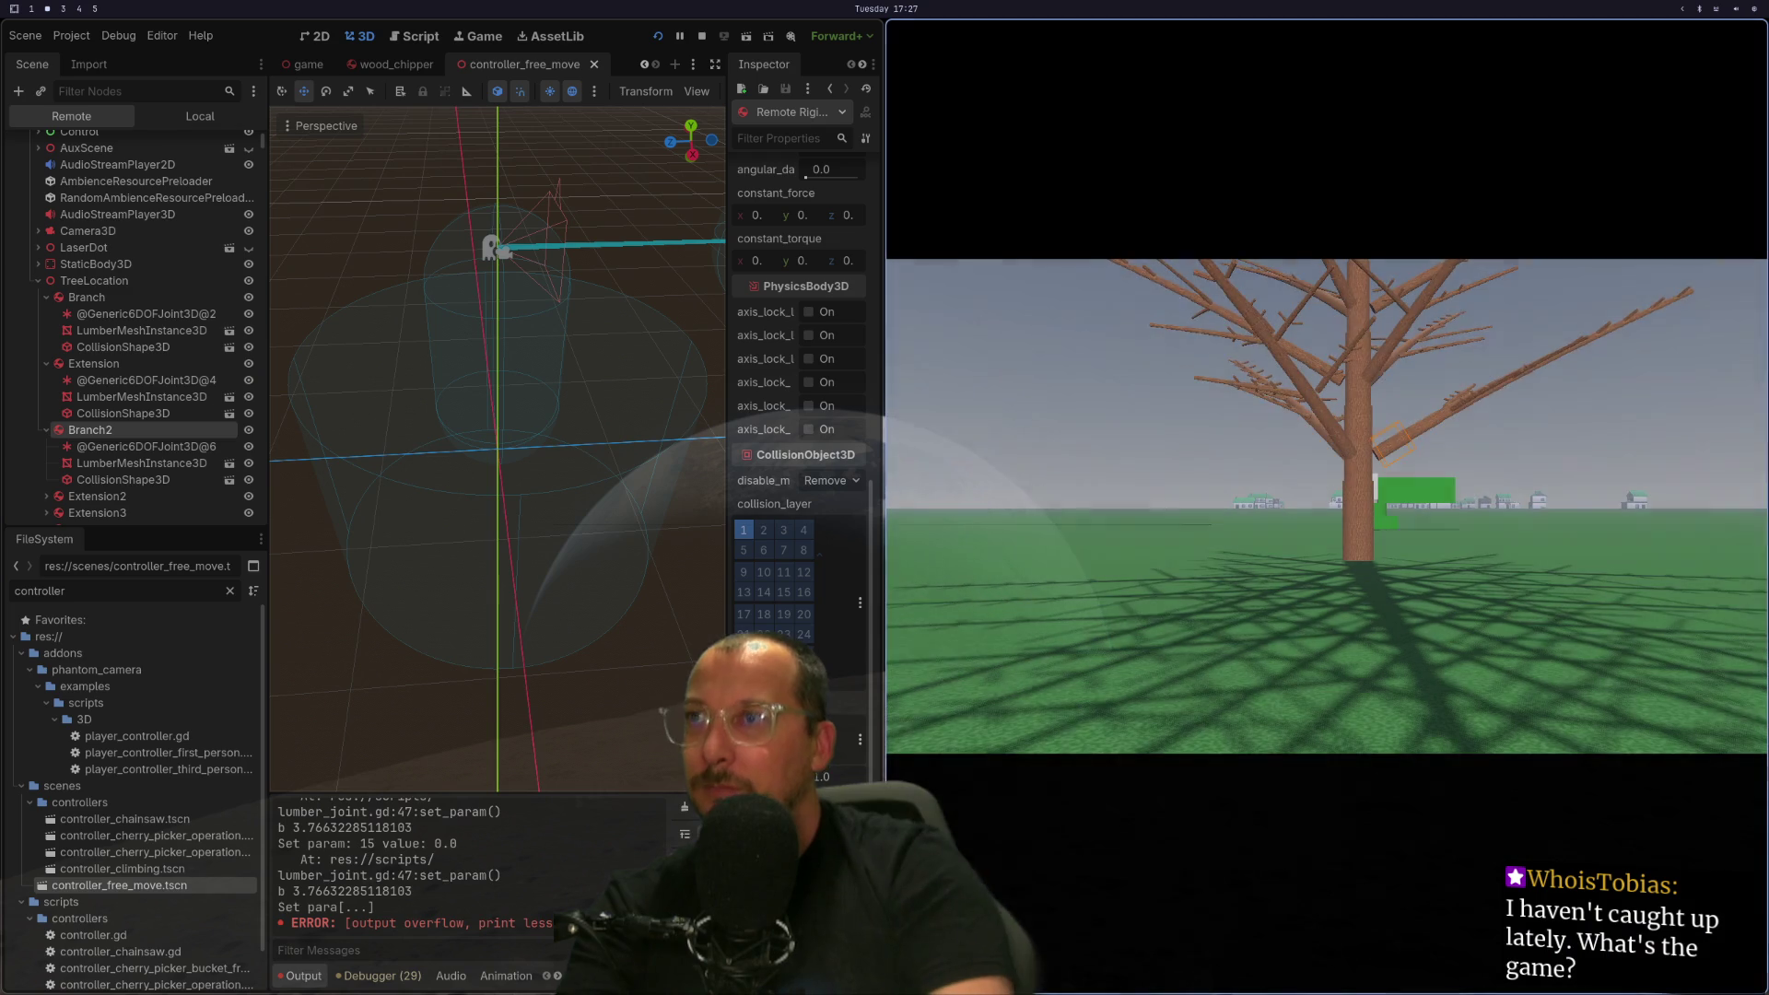
pyautogui.press('F8')
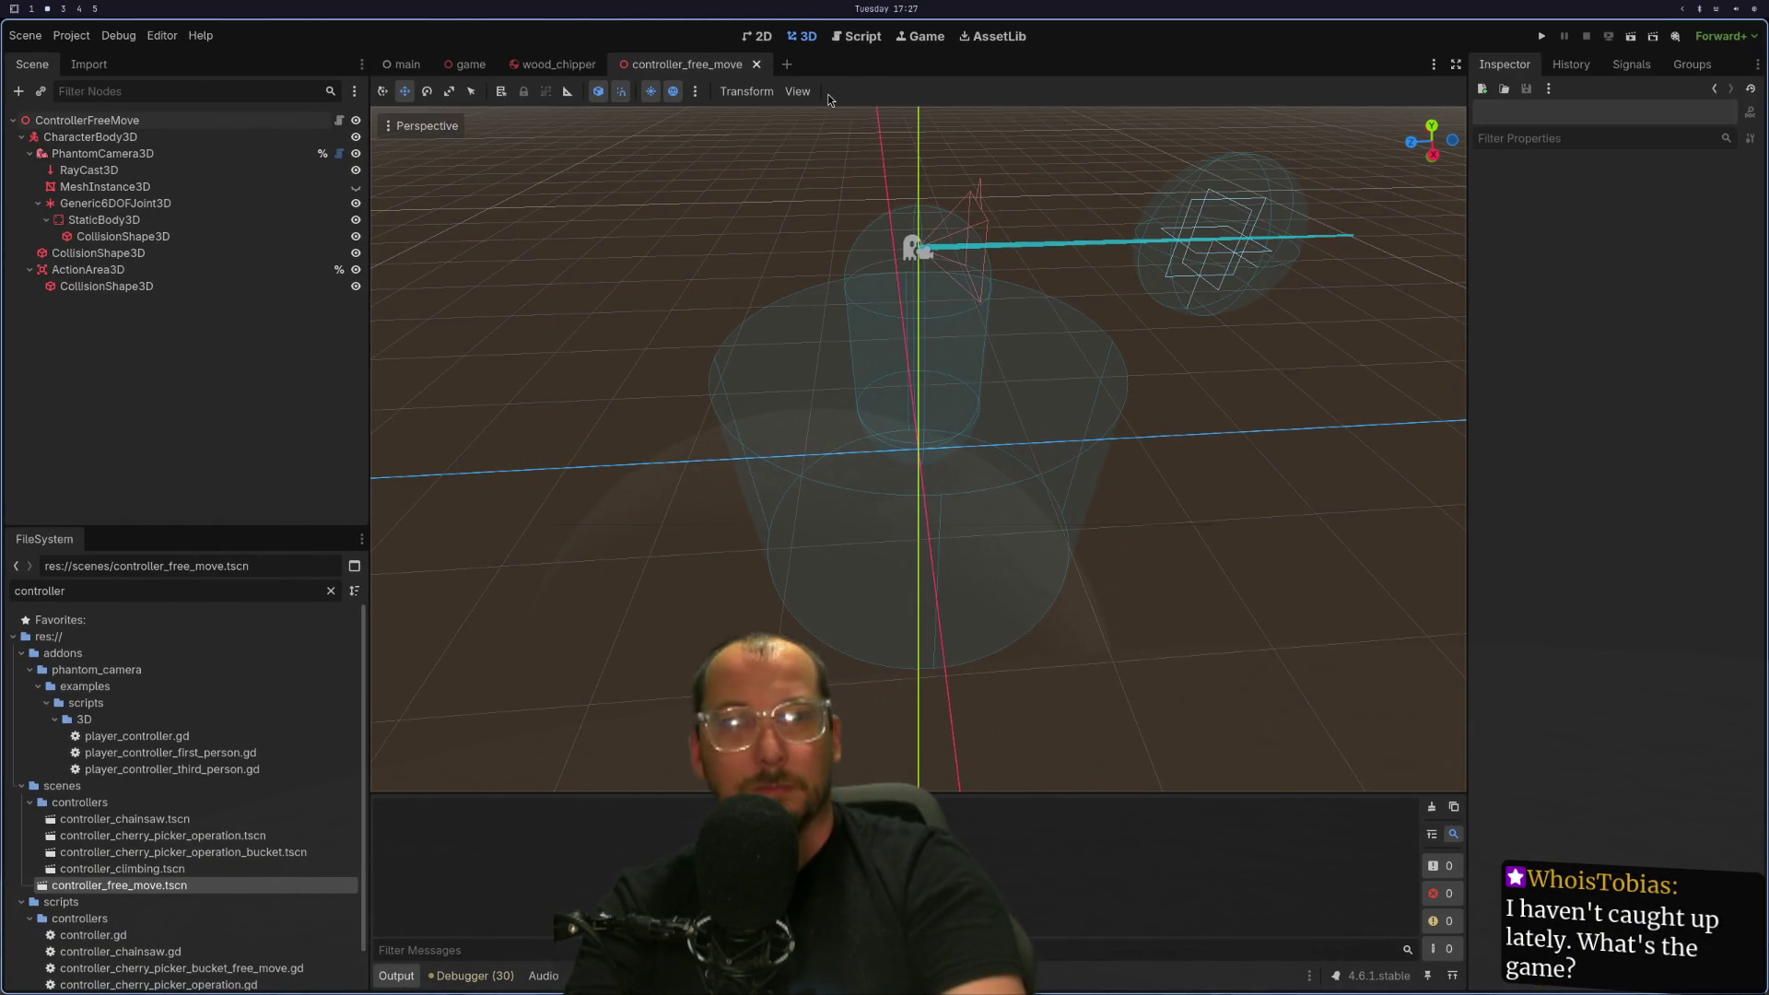
# Relaunch the game, view Branch2's full 32 collision layers in the Remote tree, then stop it.
pyautogui.click(1533, 40)
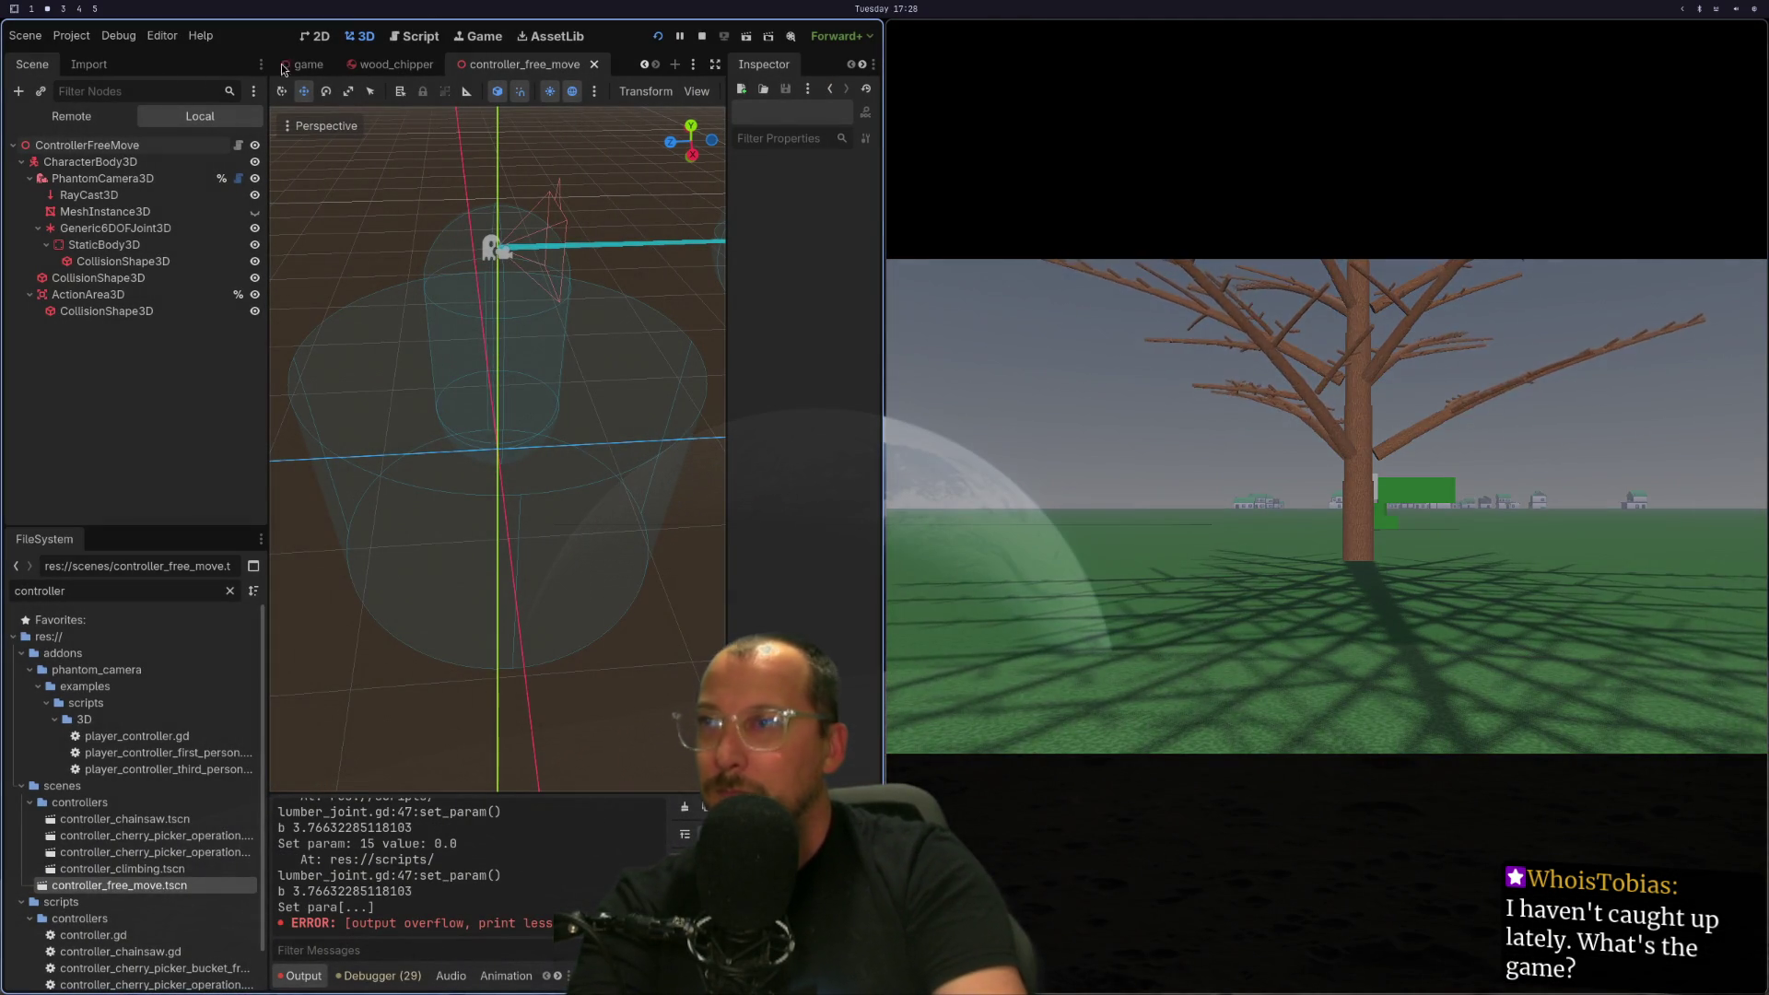
pyautogui.click(71, 116)
pyautogui.click(91, 429)
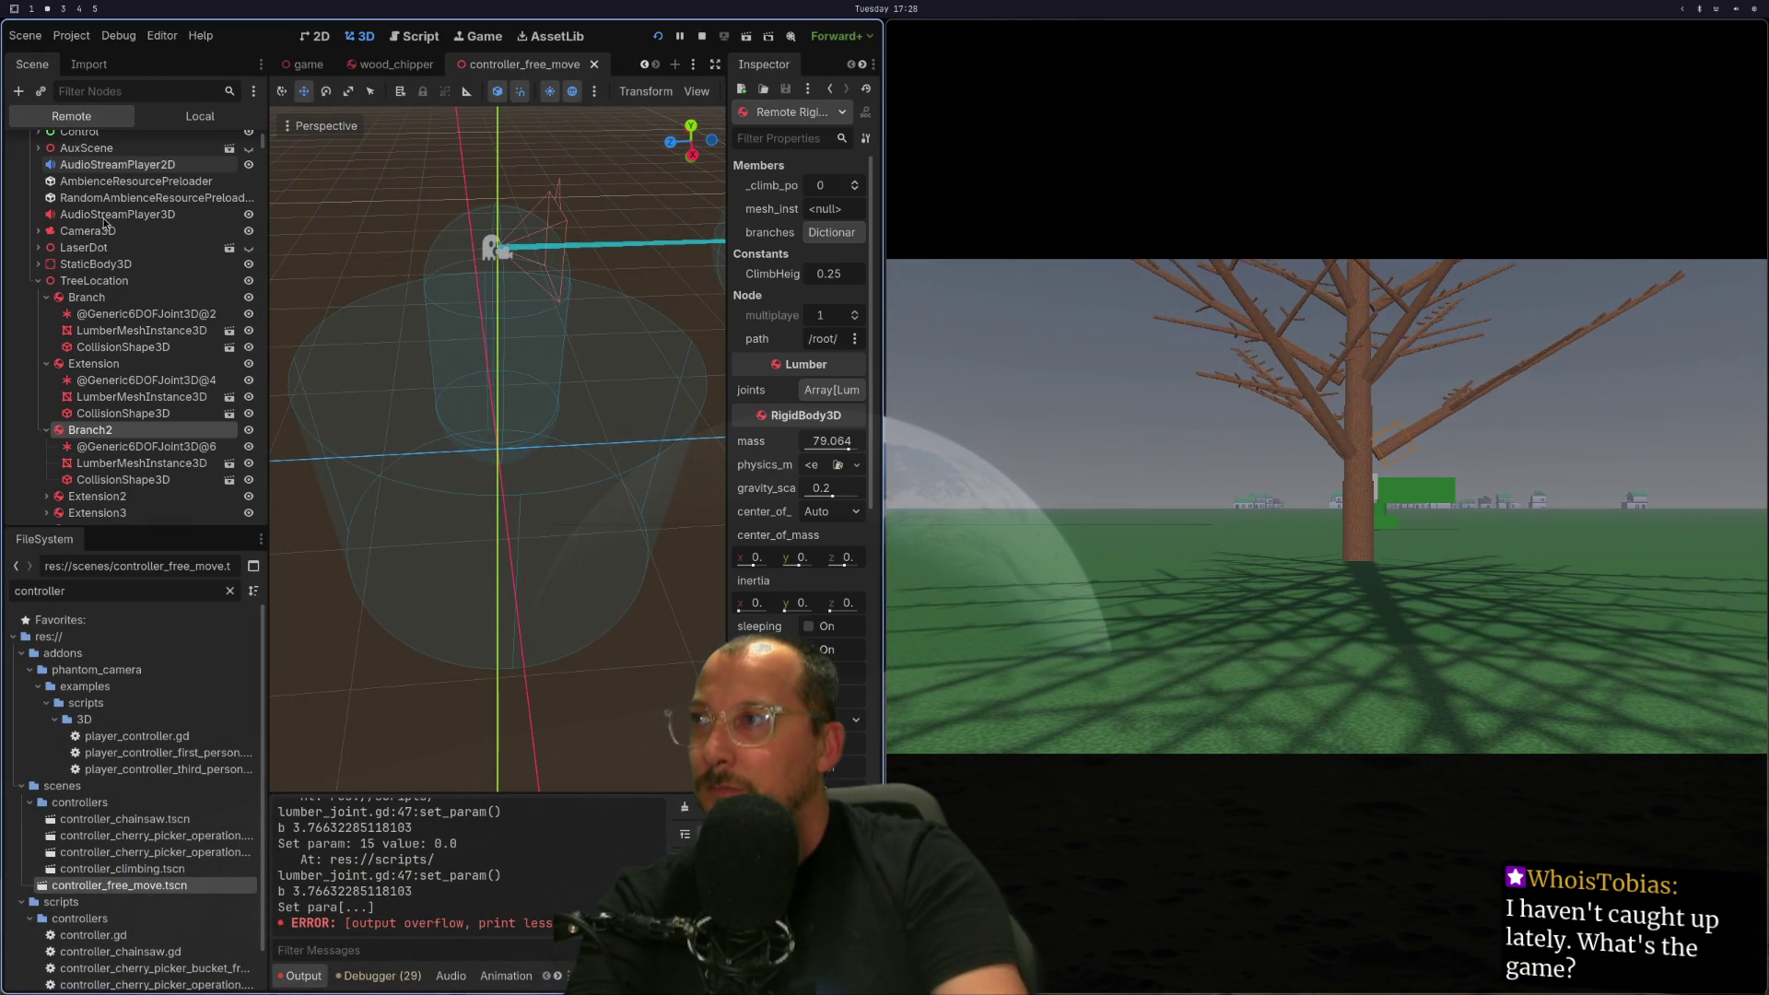
pyautogui.scroll(-5, 821, 436)
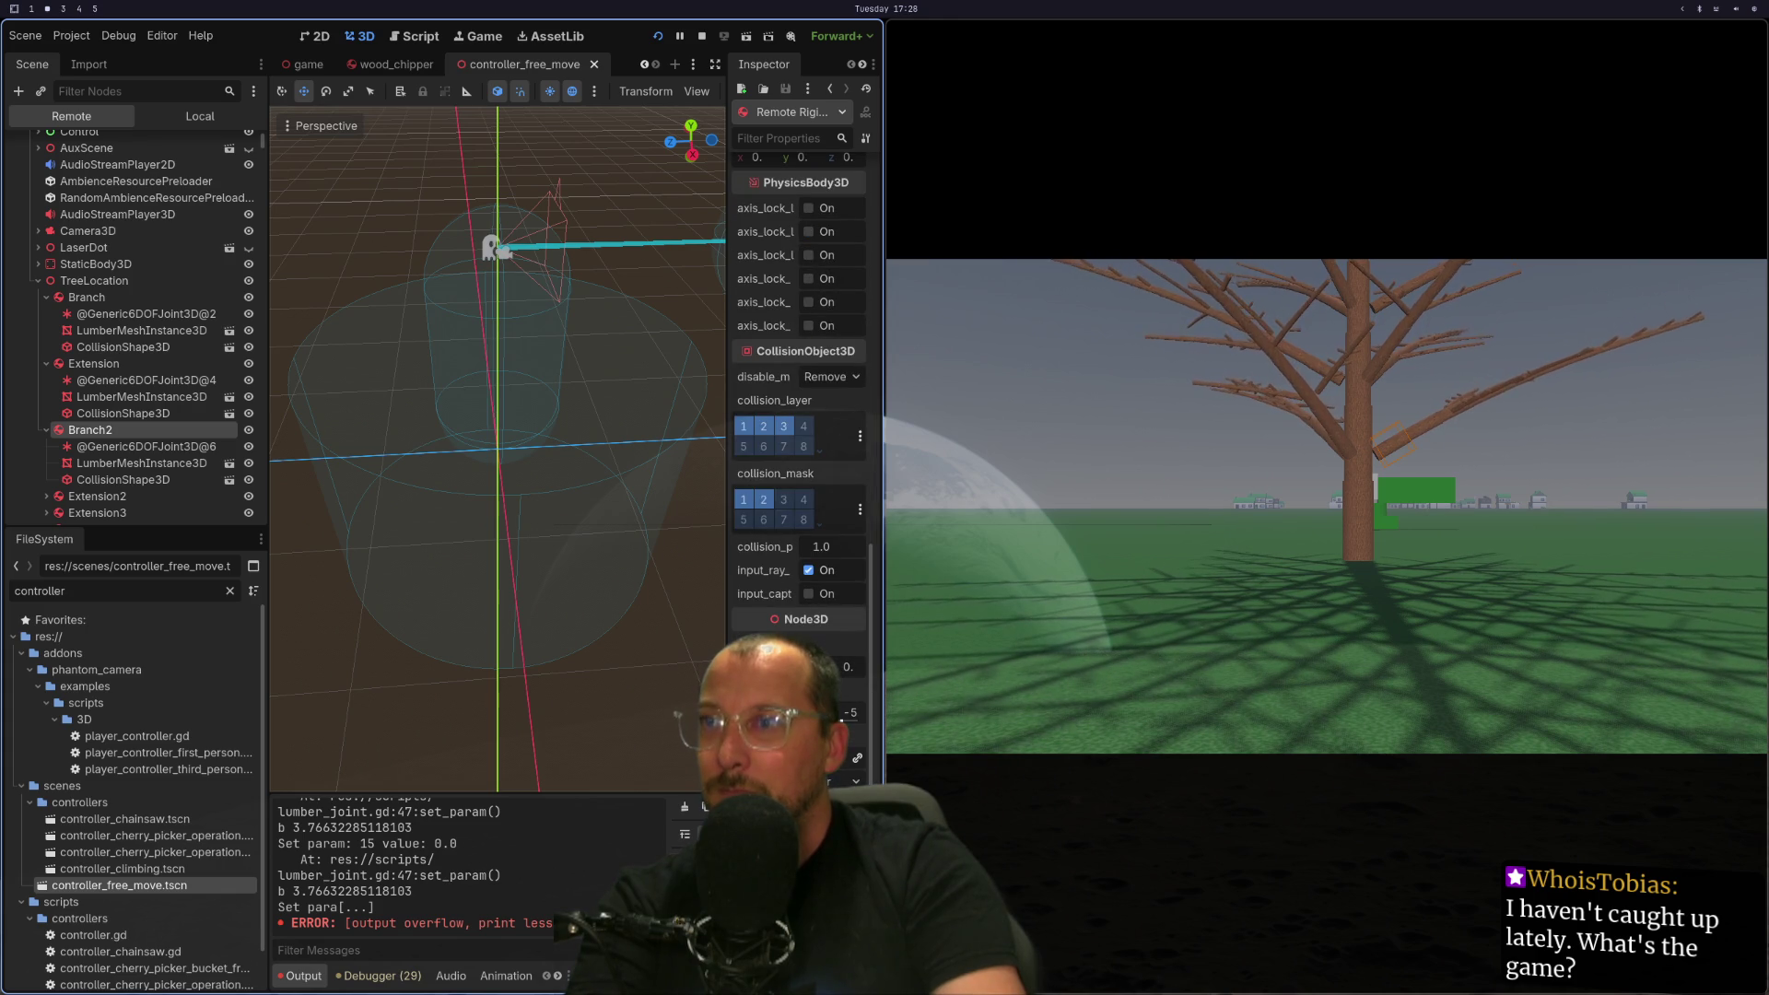
pyautogui.click(819, 452)
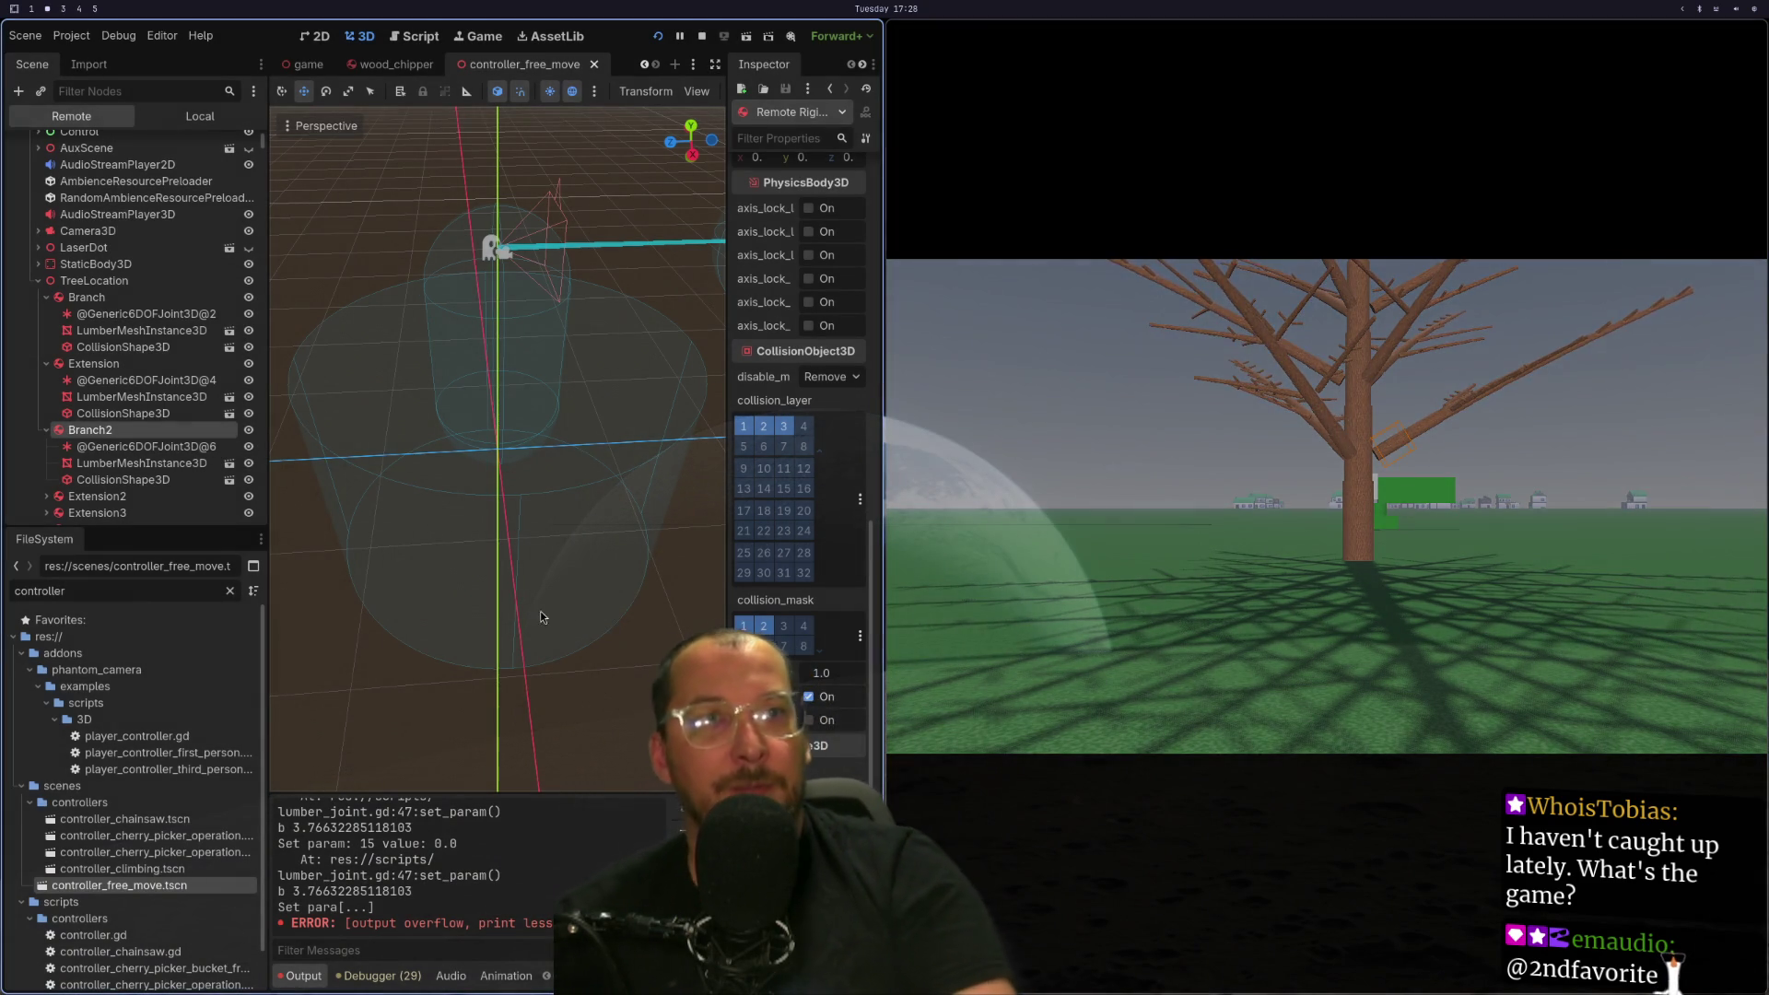
pyautogui.press('super+1')
pyautogui.press('super+2')
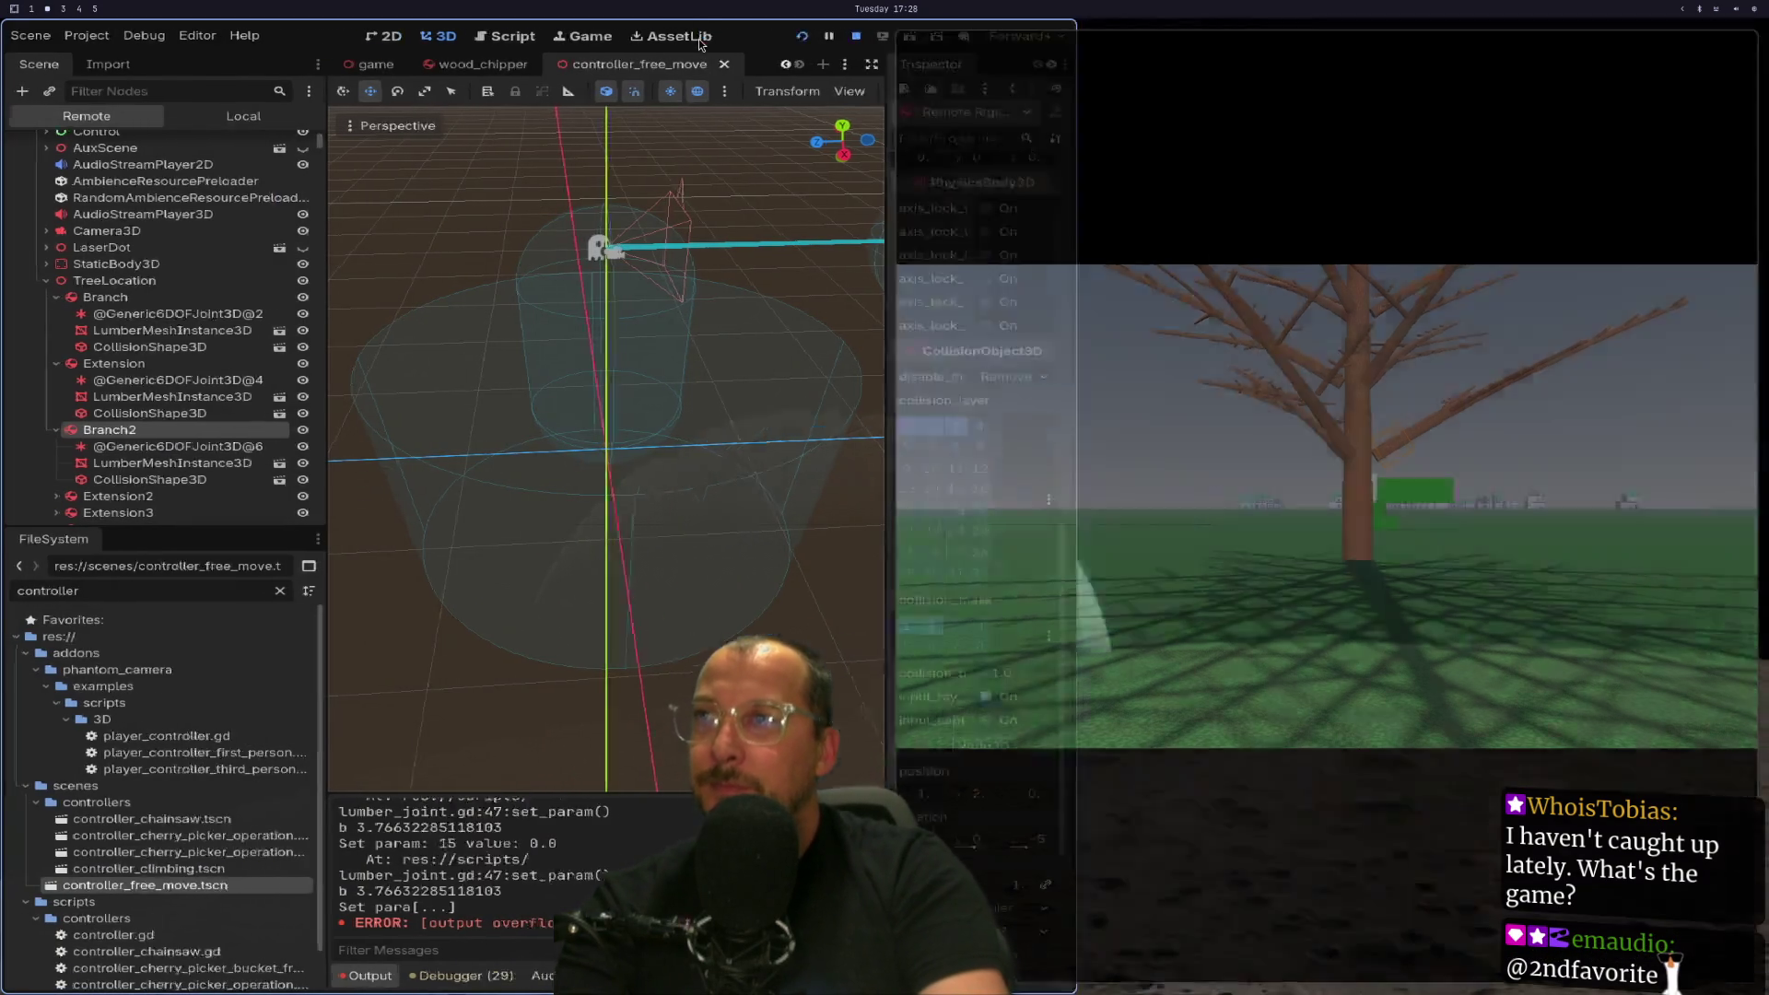
pyautogui.click(699, 37)
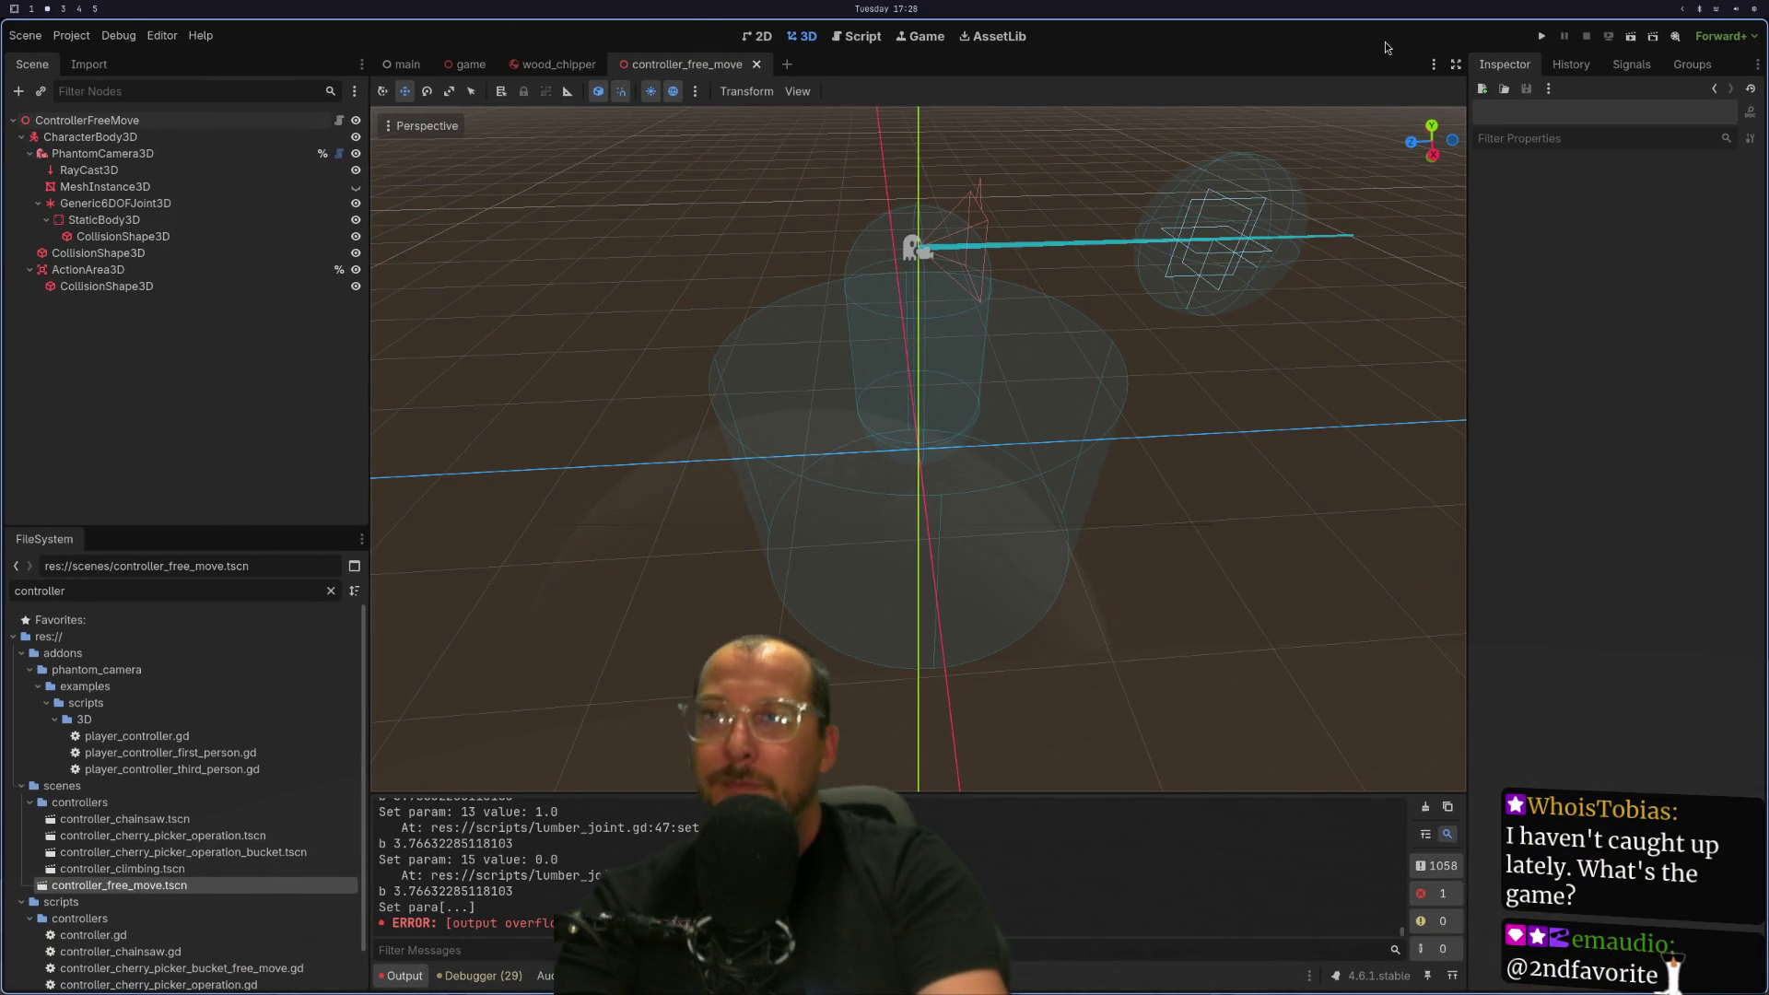
# Launch the game, then undo/redo lumber.gd until _ready has collision_layer = 2 and save.
pyautogui.click(1544, 35)
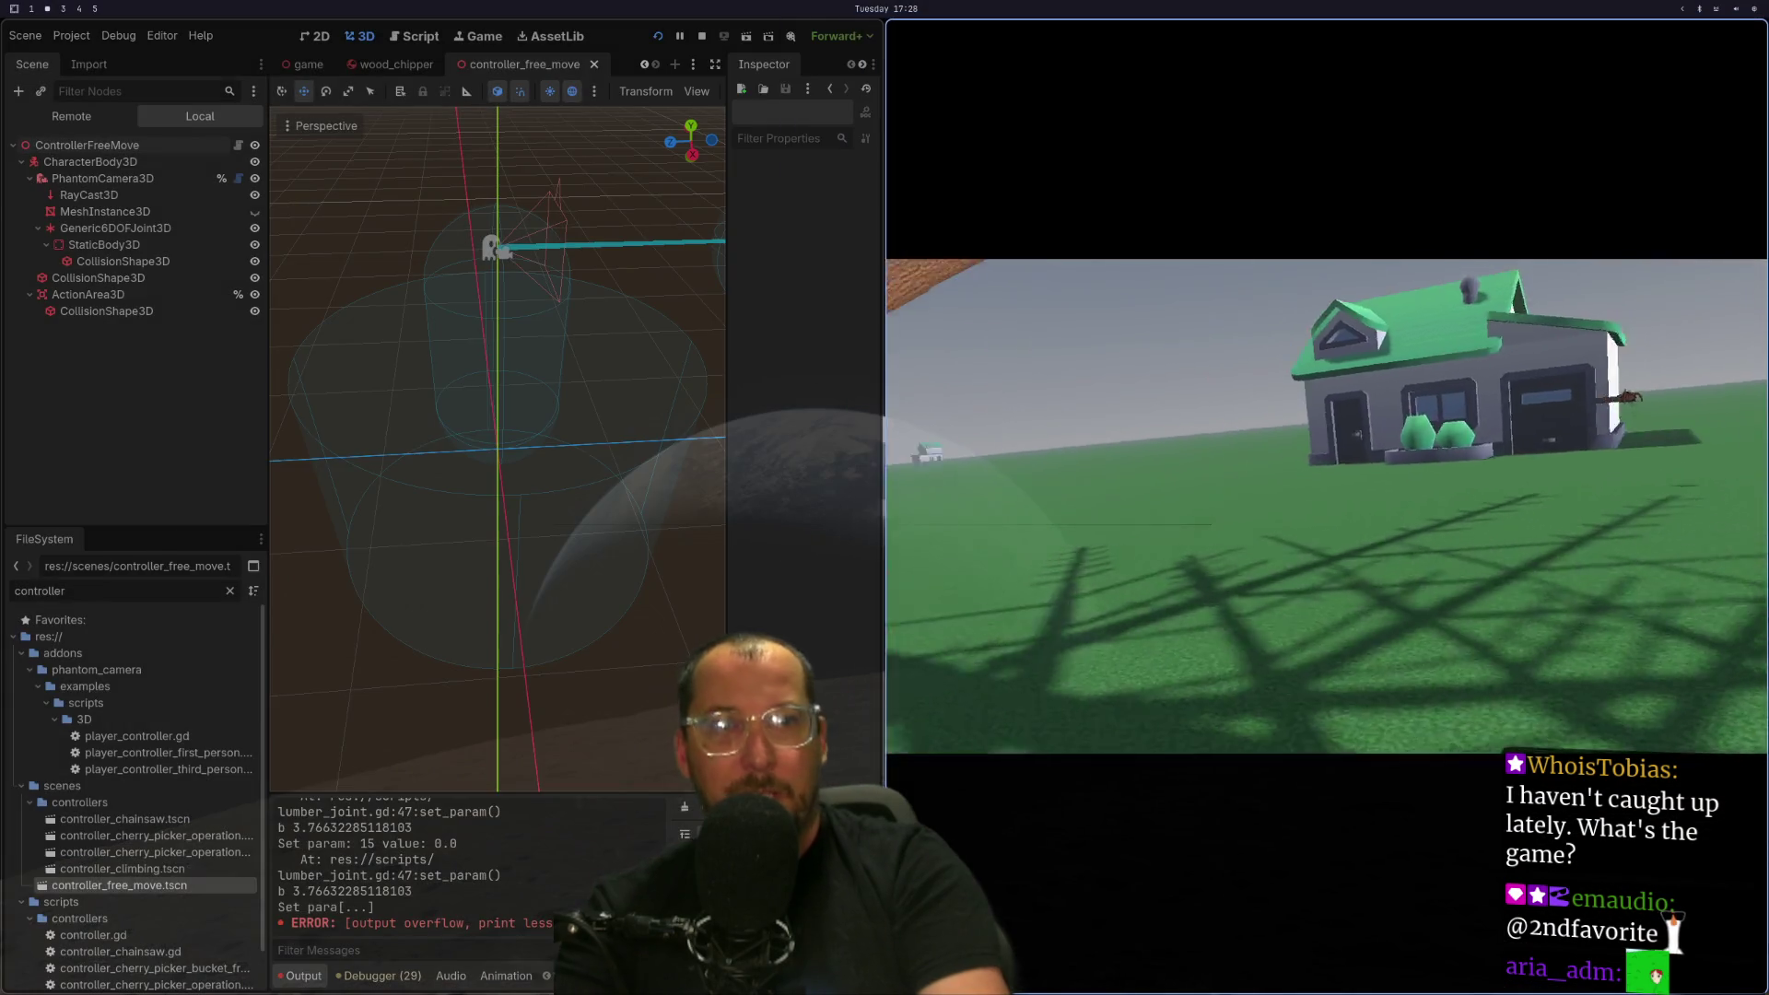
pyautogui.press('super+1')
pyautogui.press('h')
pyautogui.press('h')
pyautogui.press('h')
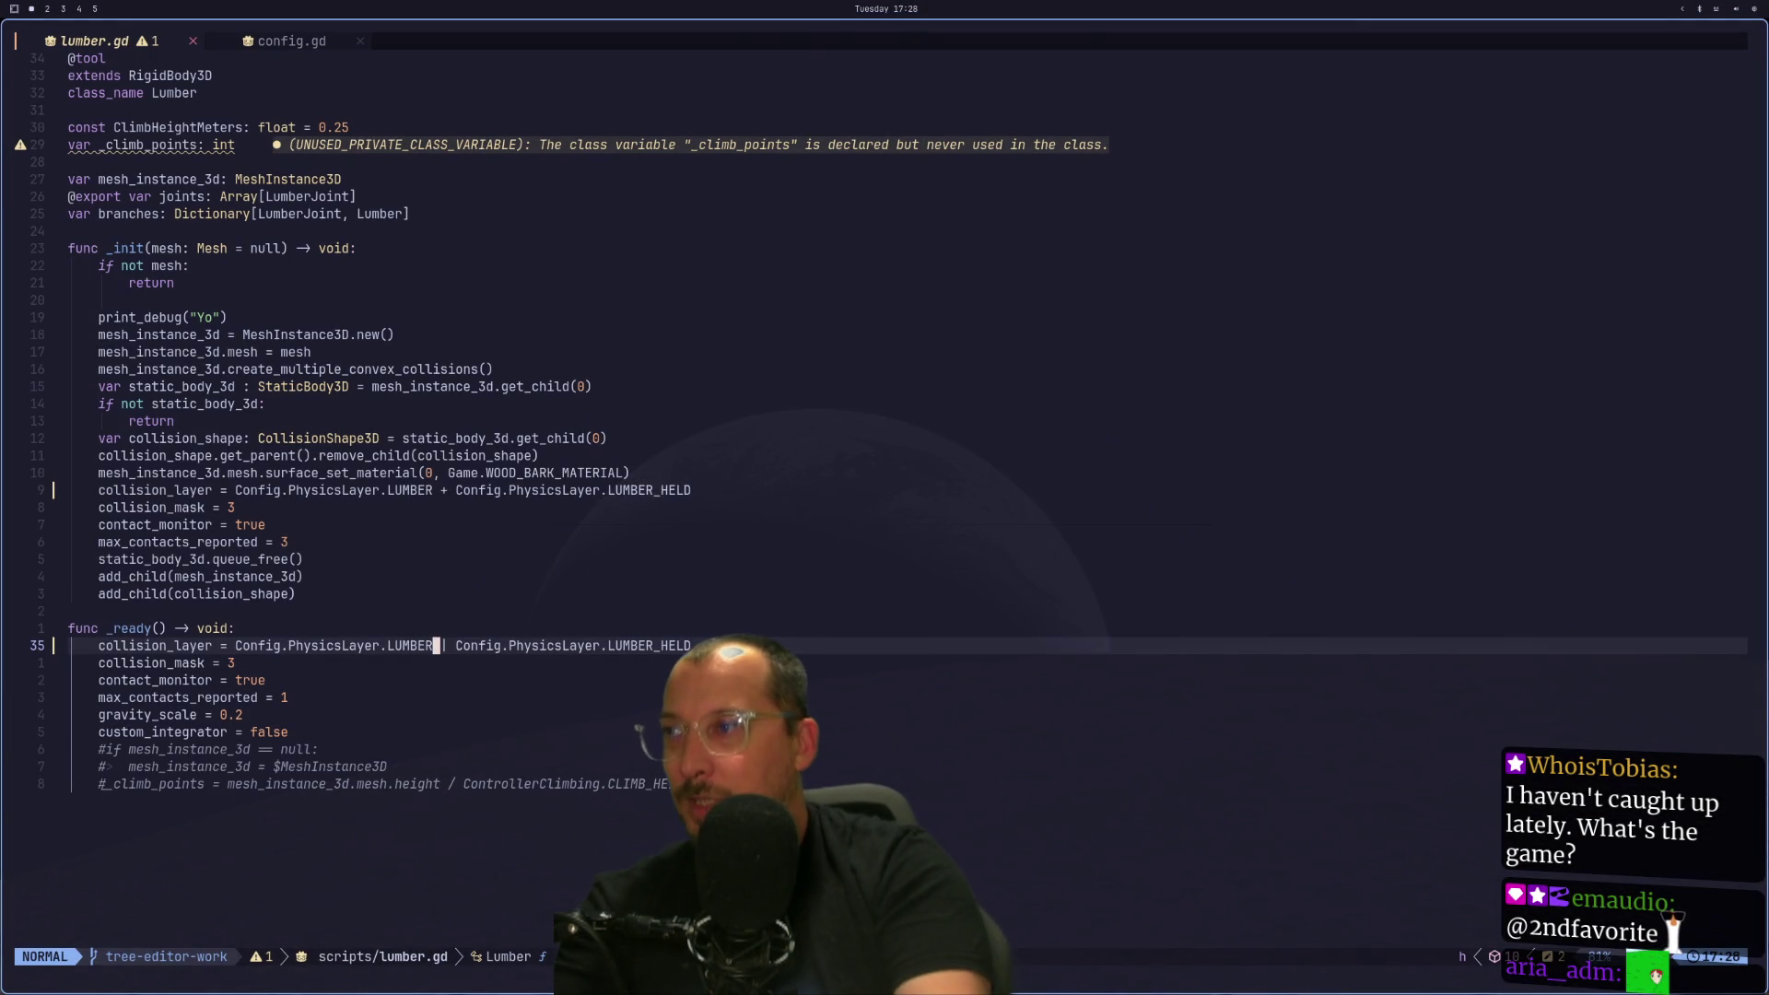
pyautogui.press('u')
pyautogui.press('u')
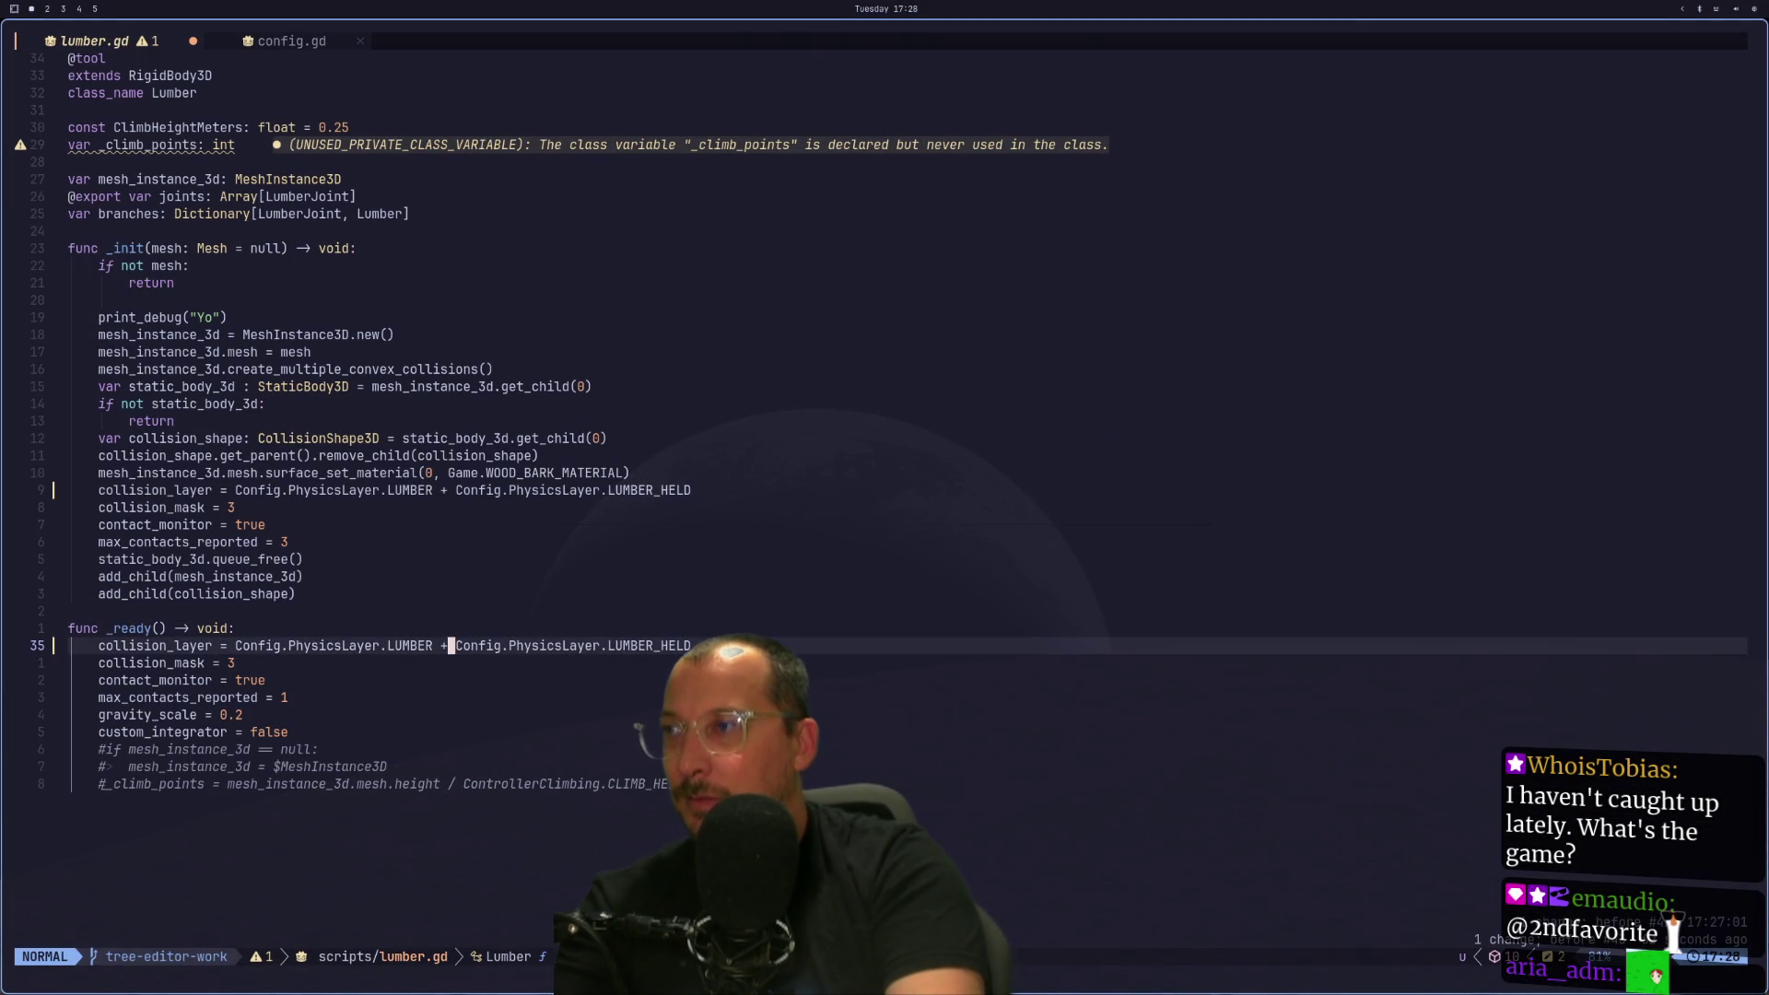
pyautogui.hotkey('ctrl', 'r')
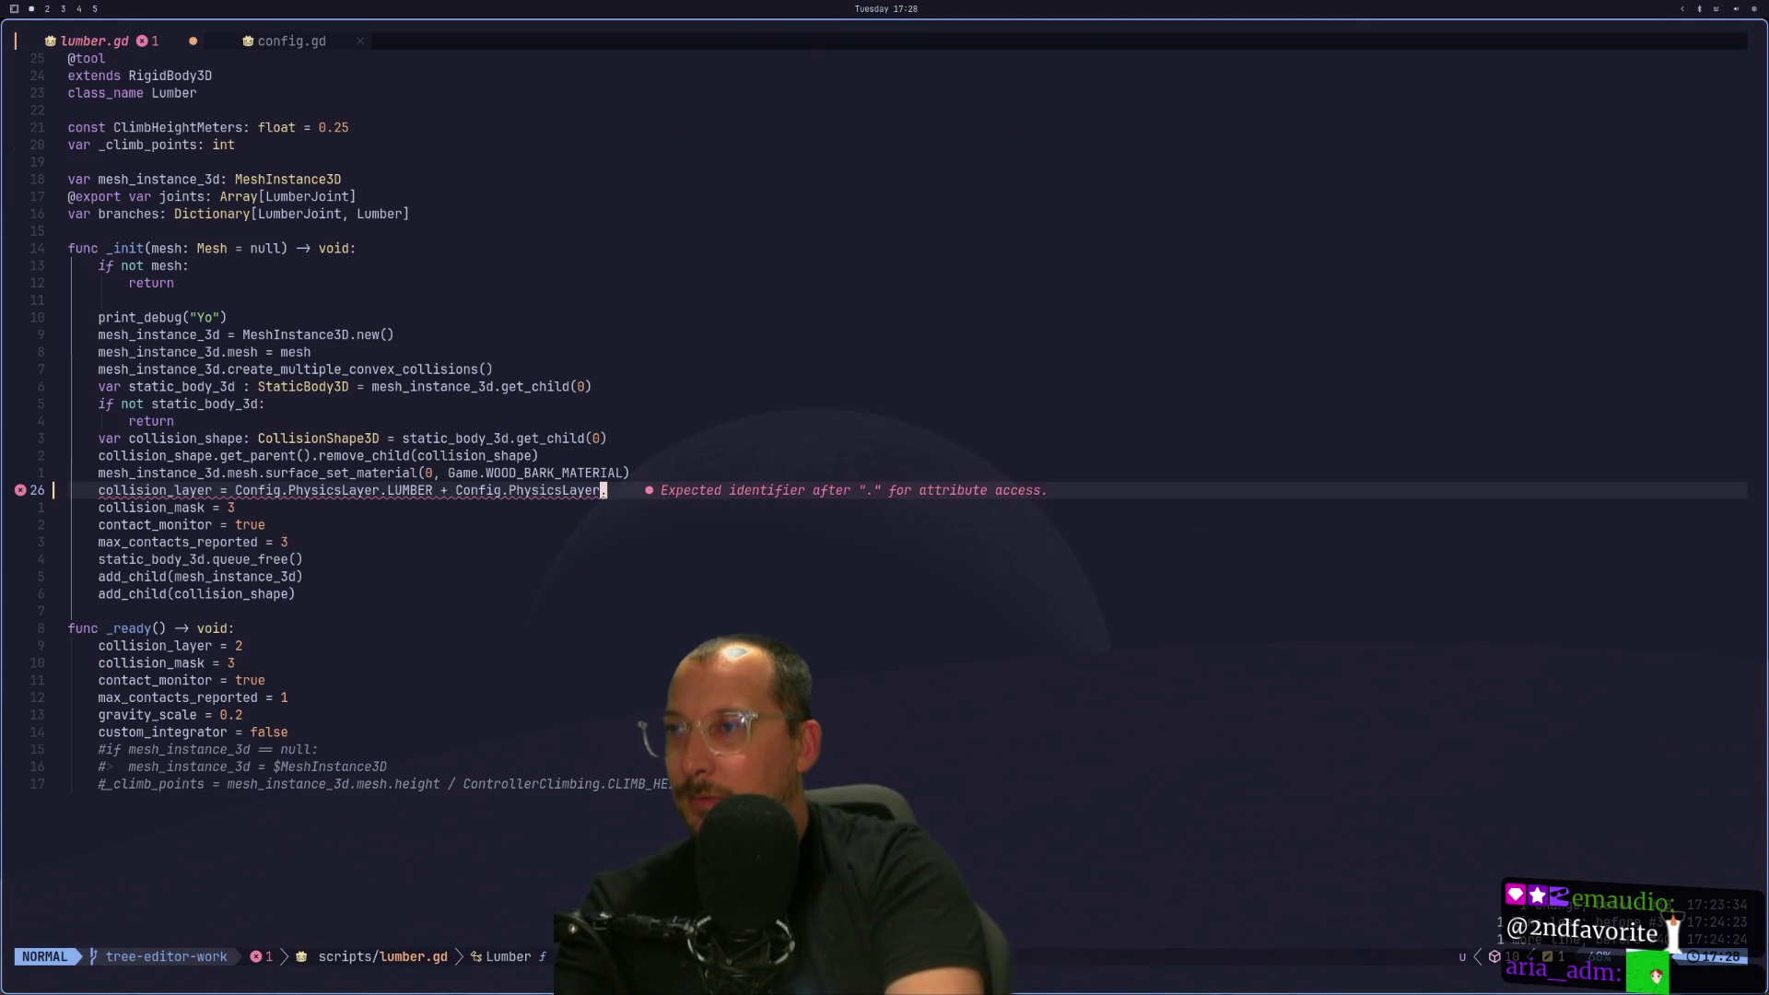
pyautogui.hotkey('ctrl', 'r')
pyautogui.write(':w')
pyautogui.press('Return')
pyautogui.press('super+2')
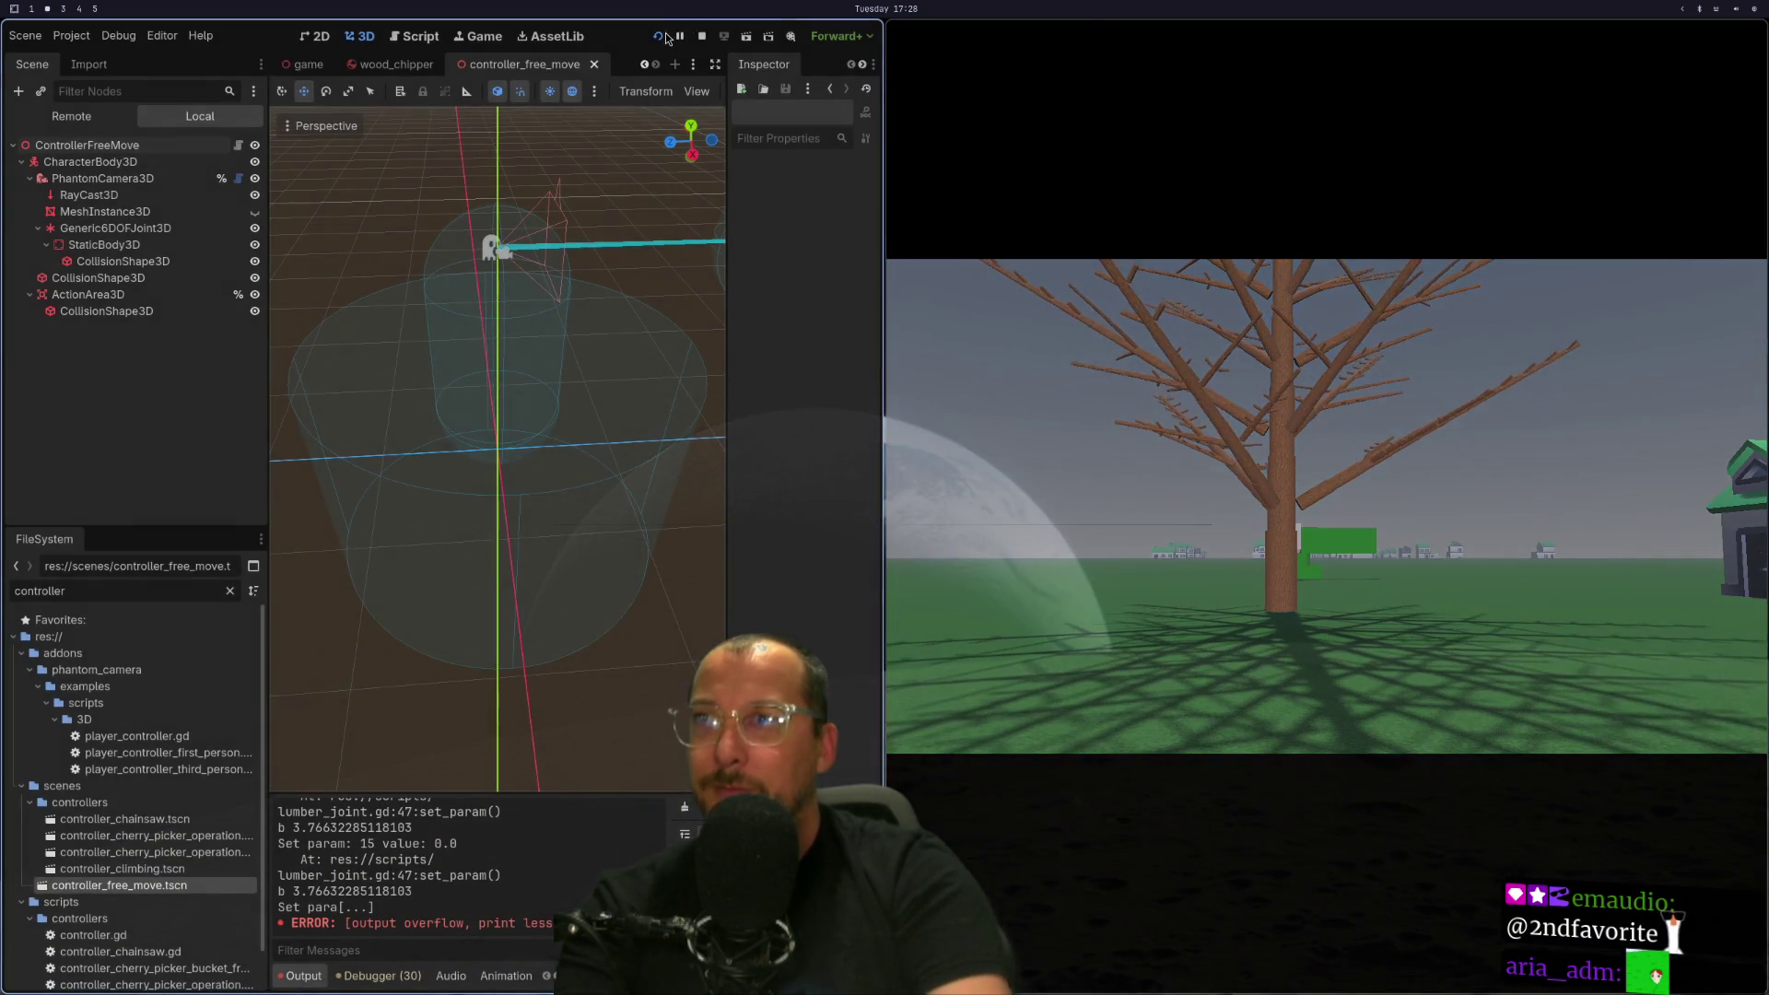
# Stop the game with F8, then relaunch it with F5 so the saved lumber script loads.
pyautogui.press('F8')
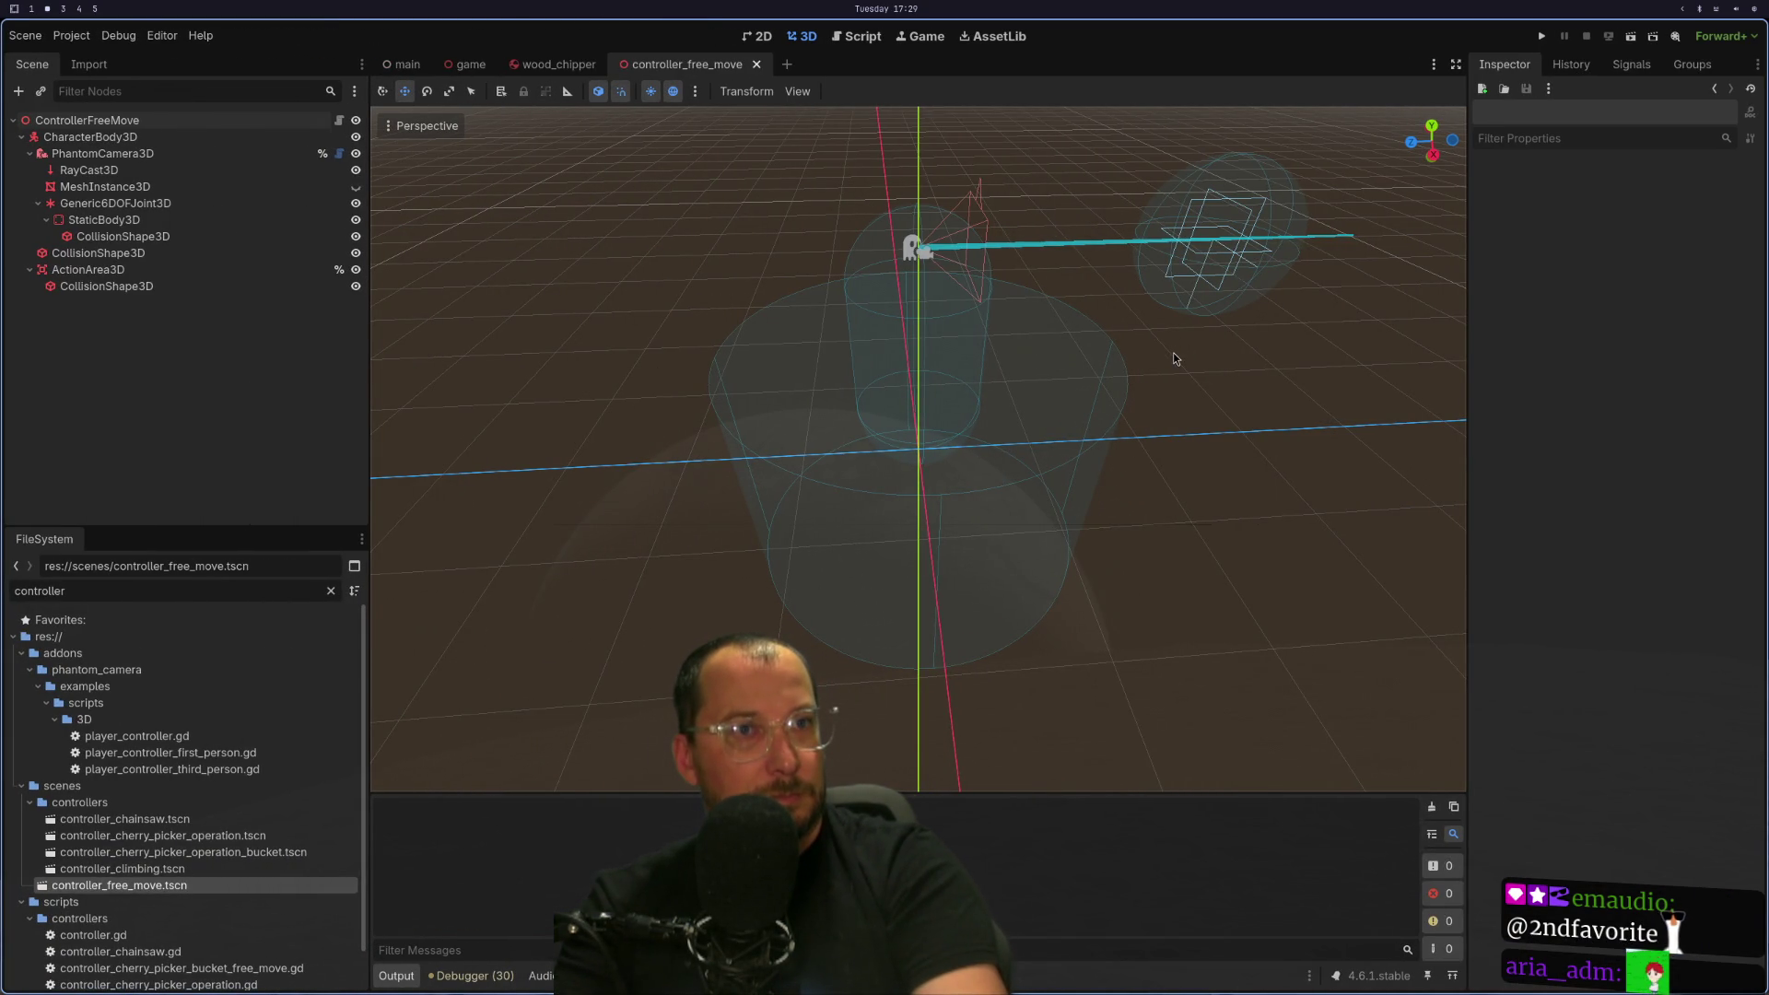
pyautogui.press('super+4')
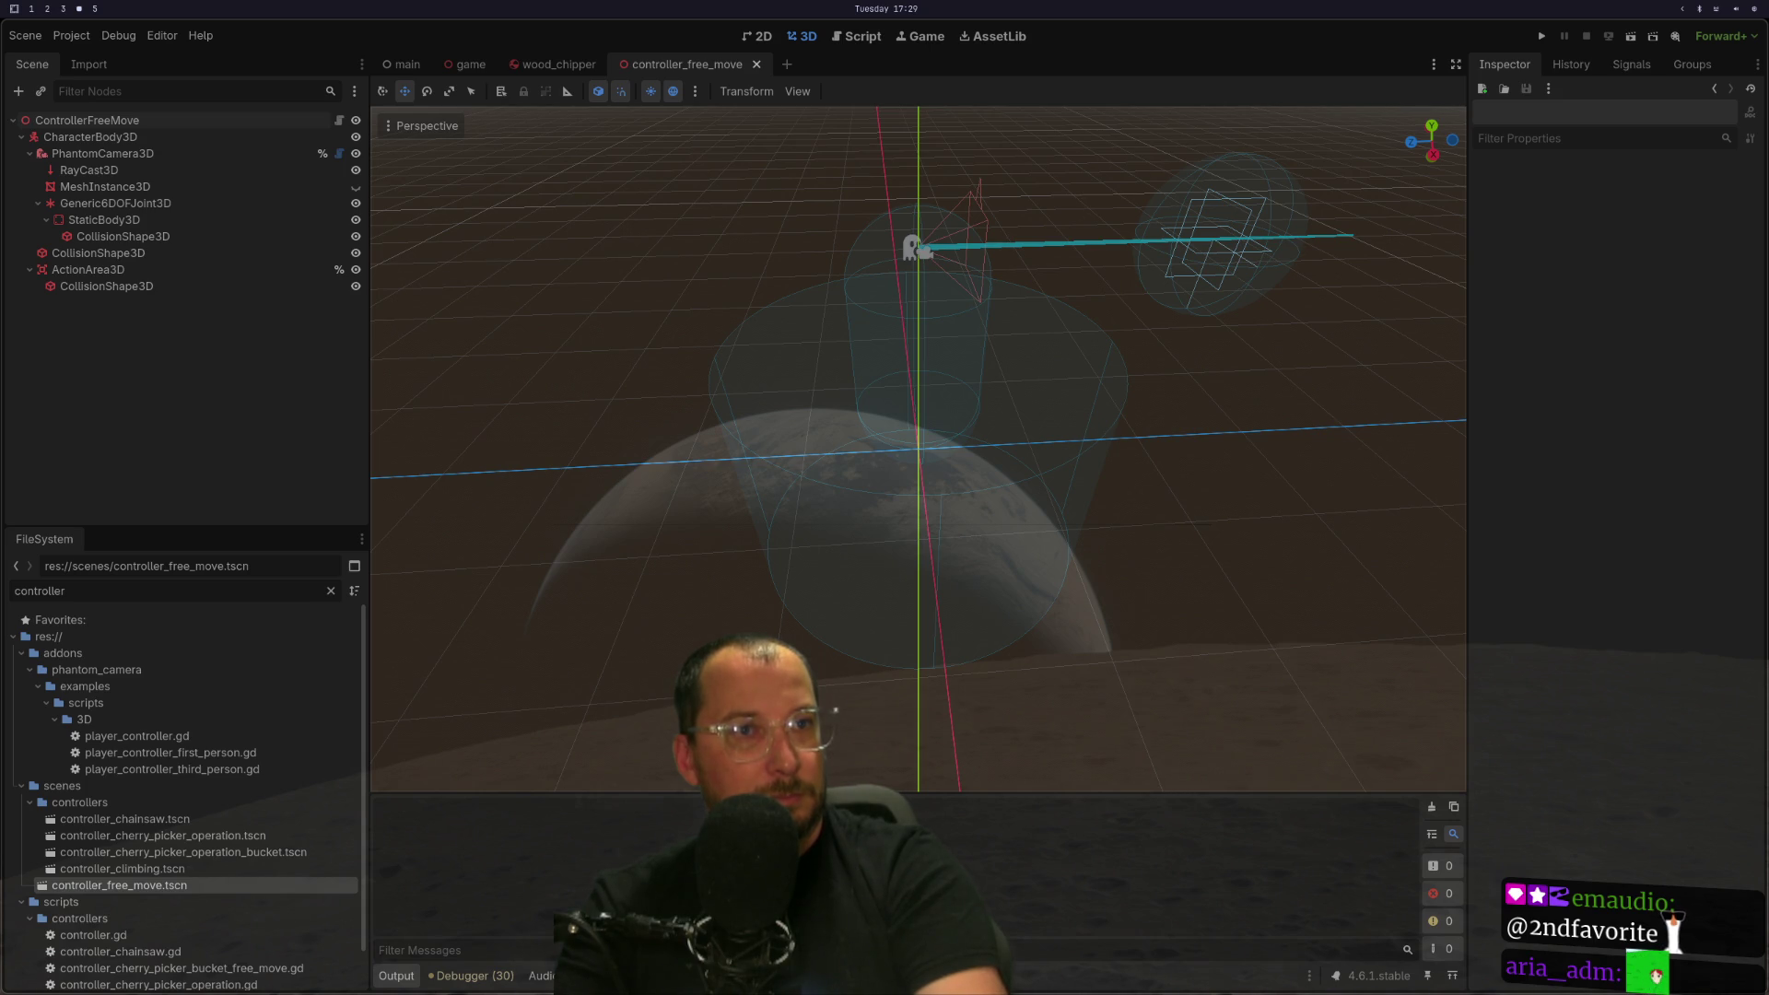
pyautogui.press('F5')
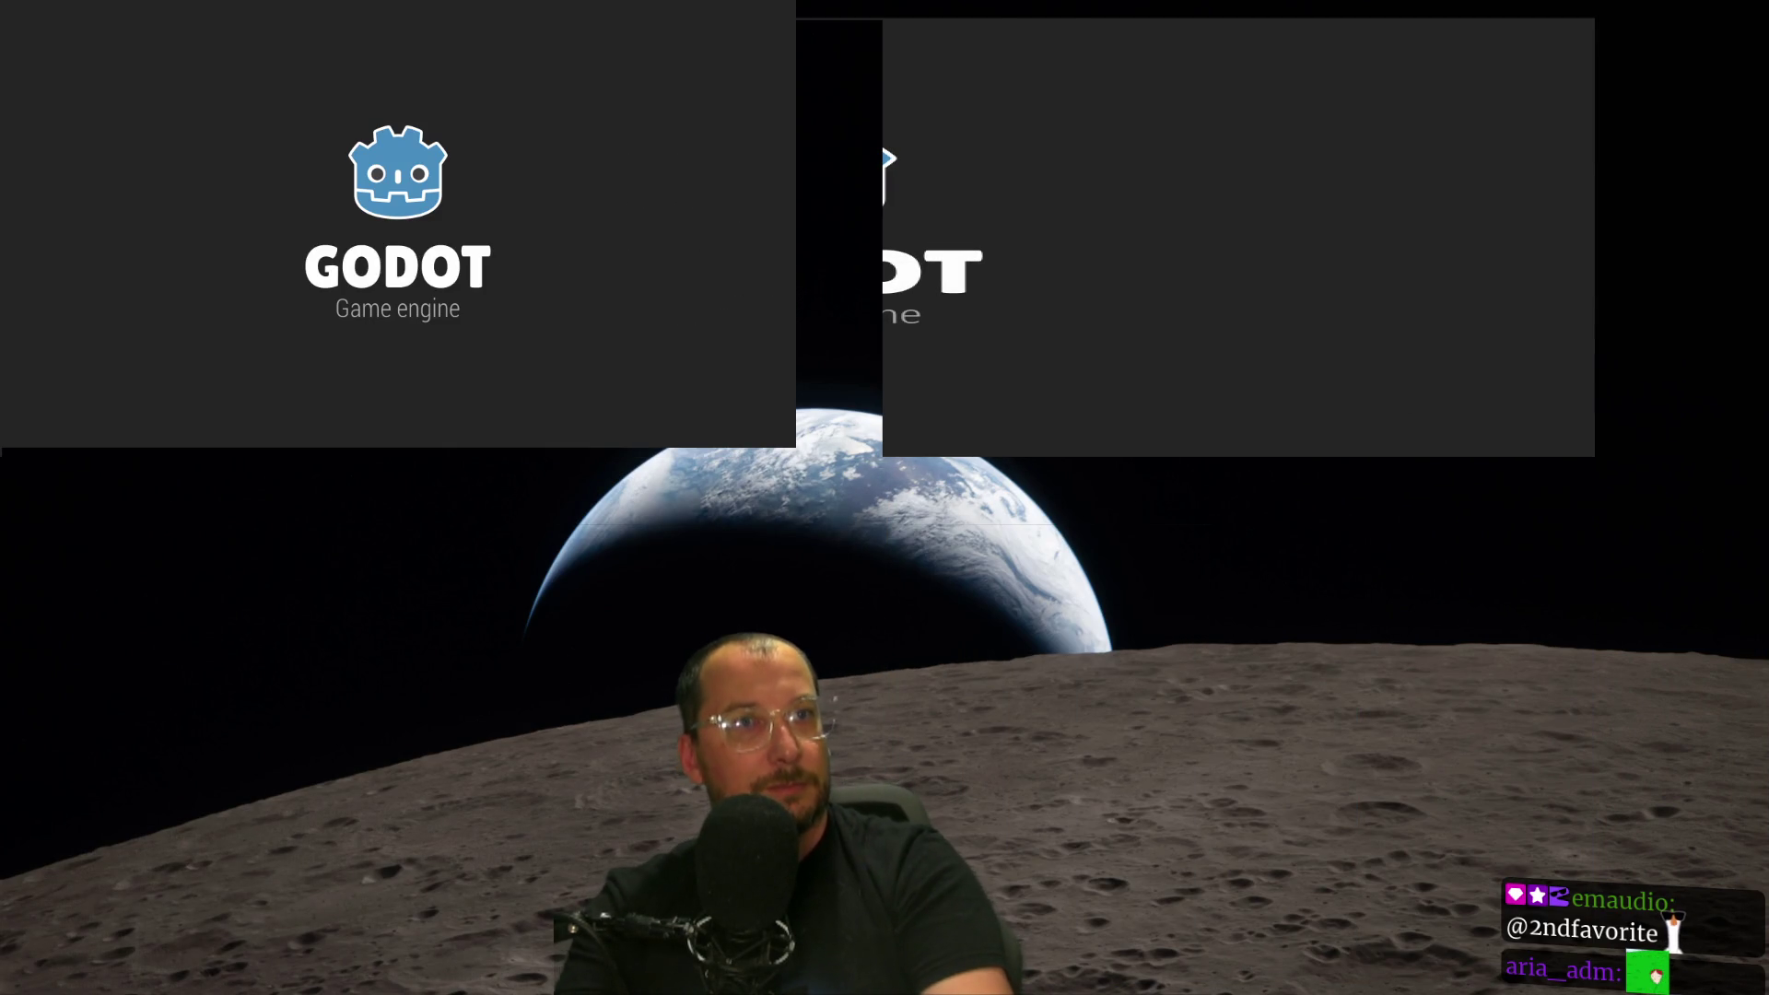
# Walk to the big tree, feed a log into the wood chipper, watch it shred, then stop the playtest.
pyautogui.press('w')
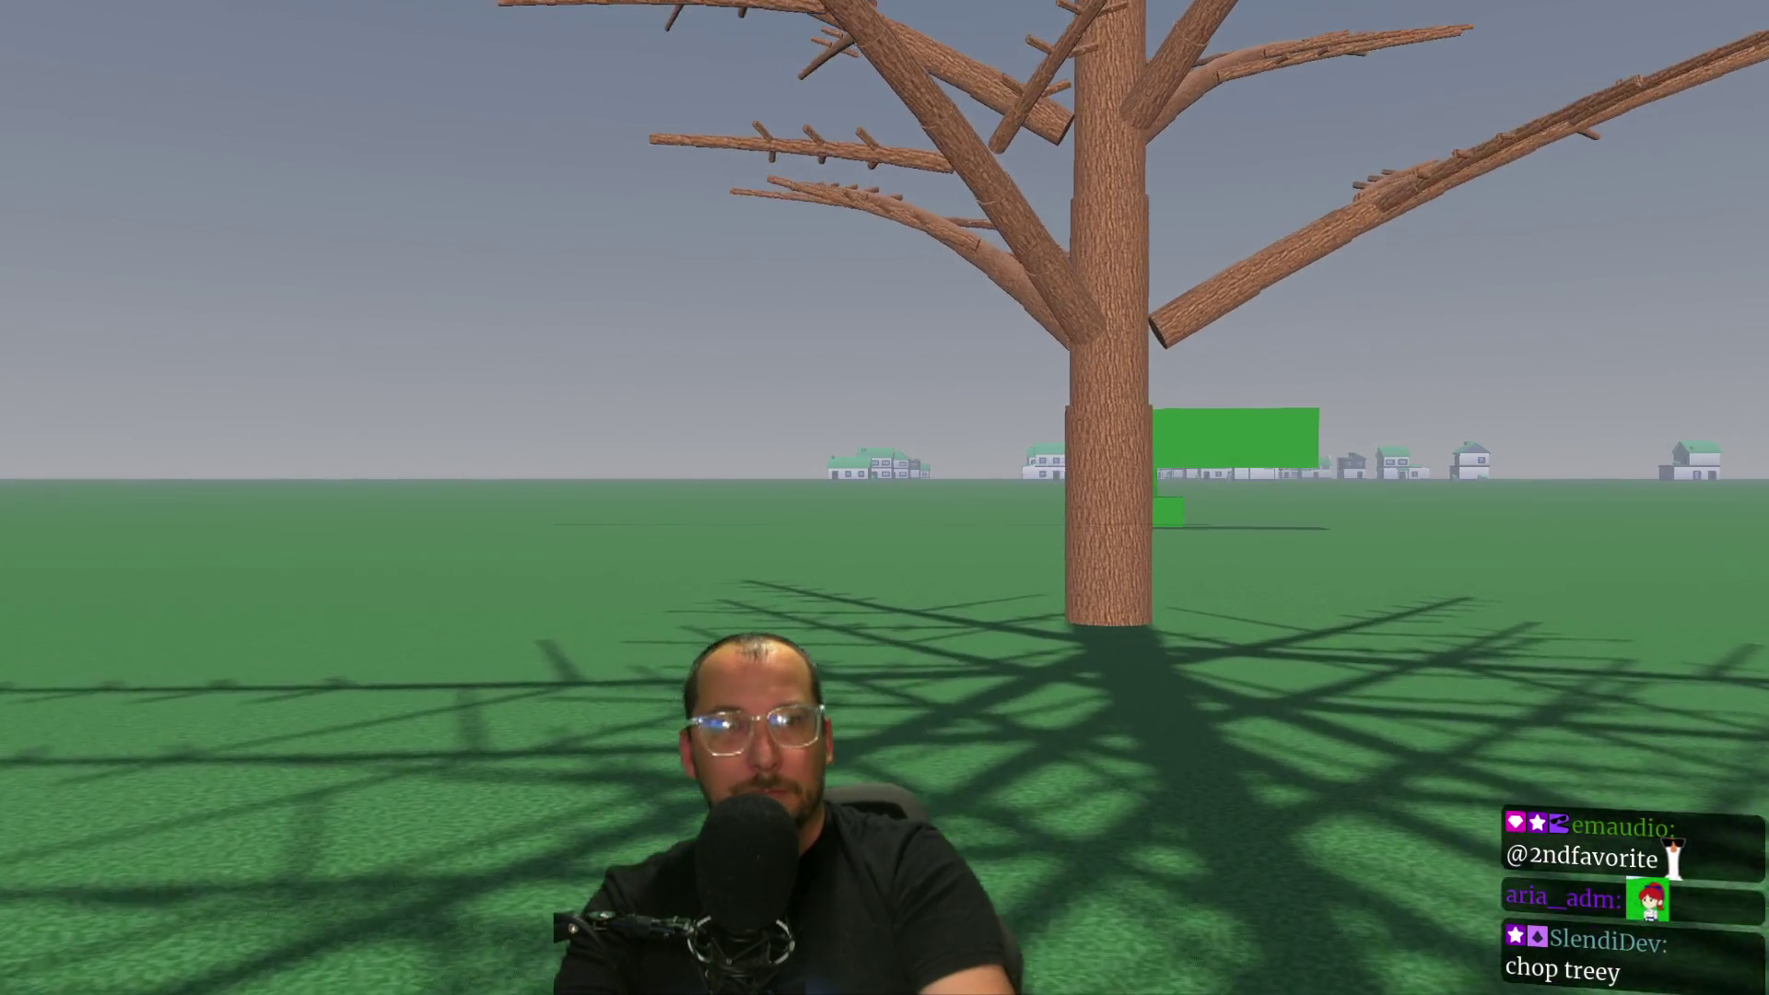
pyautogui.press('w')
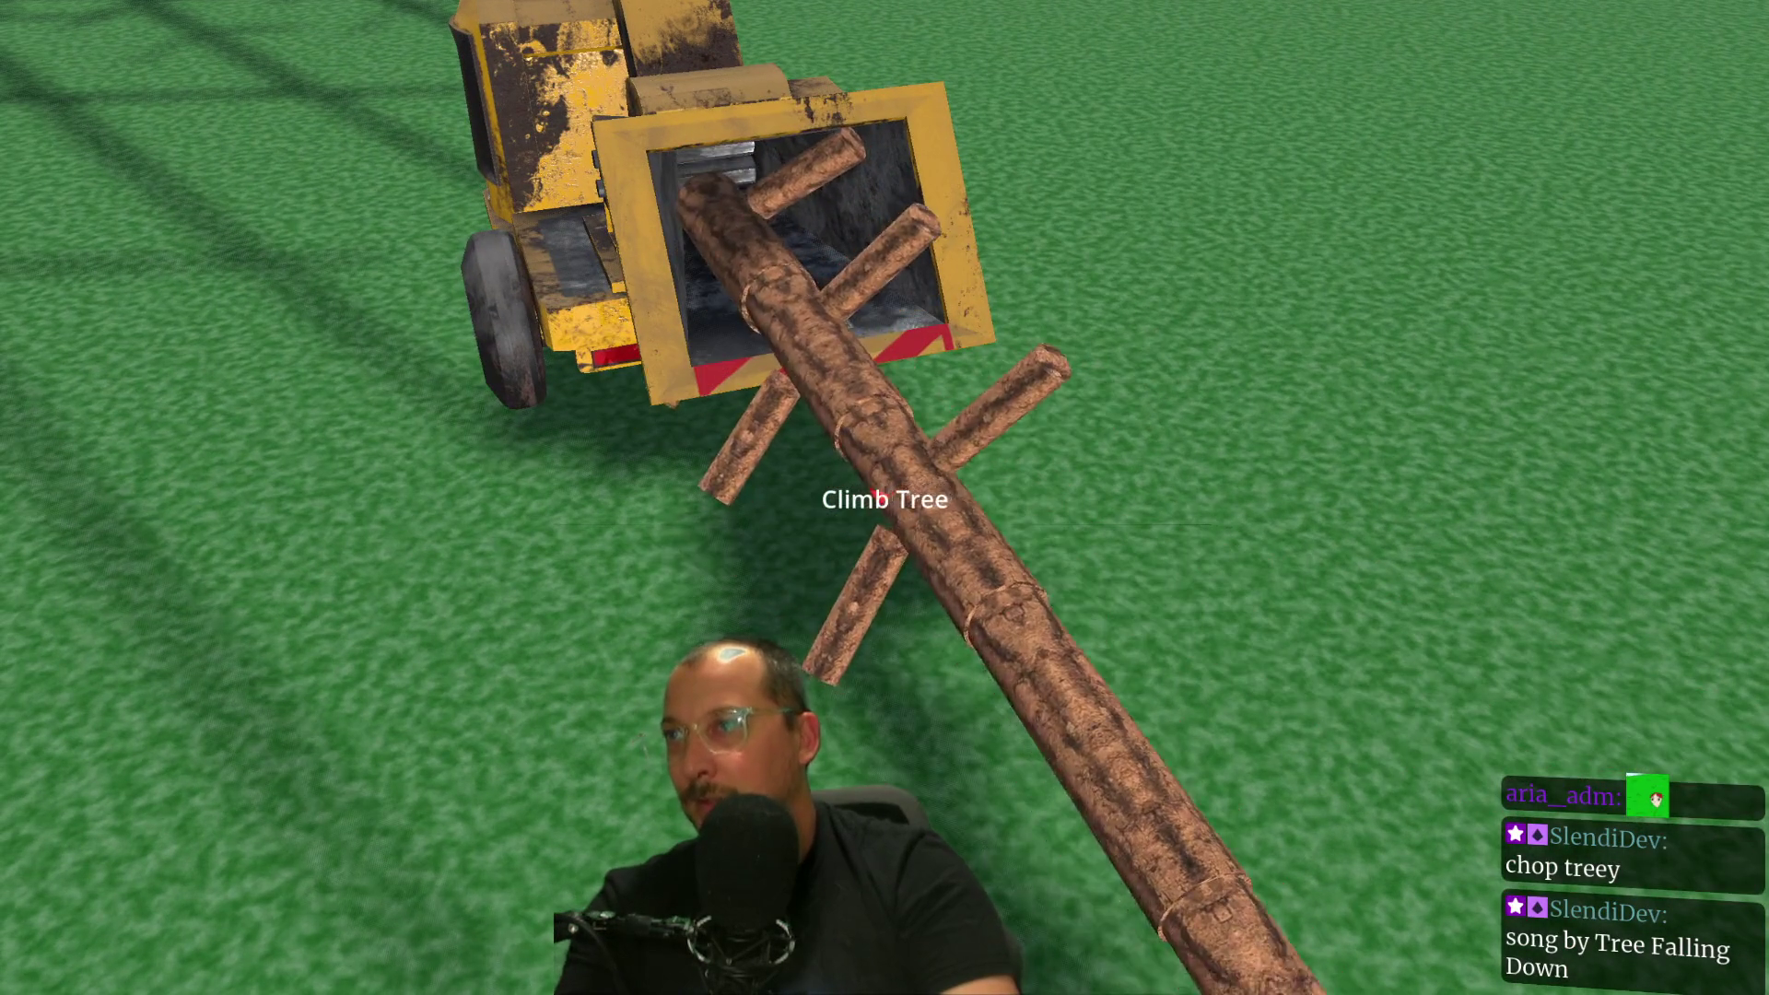
pyautogui.press('s')
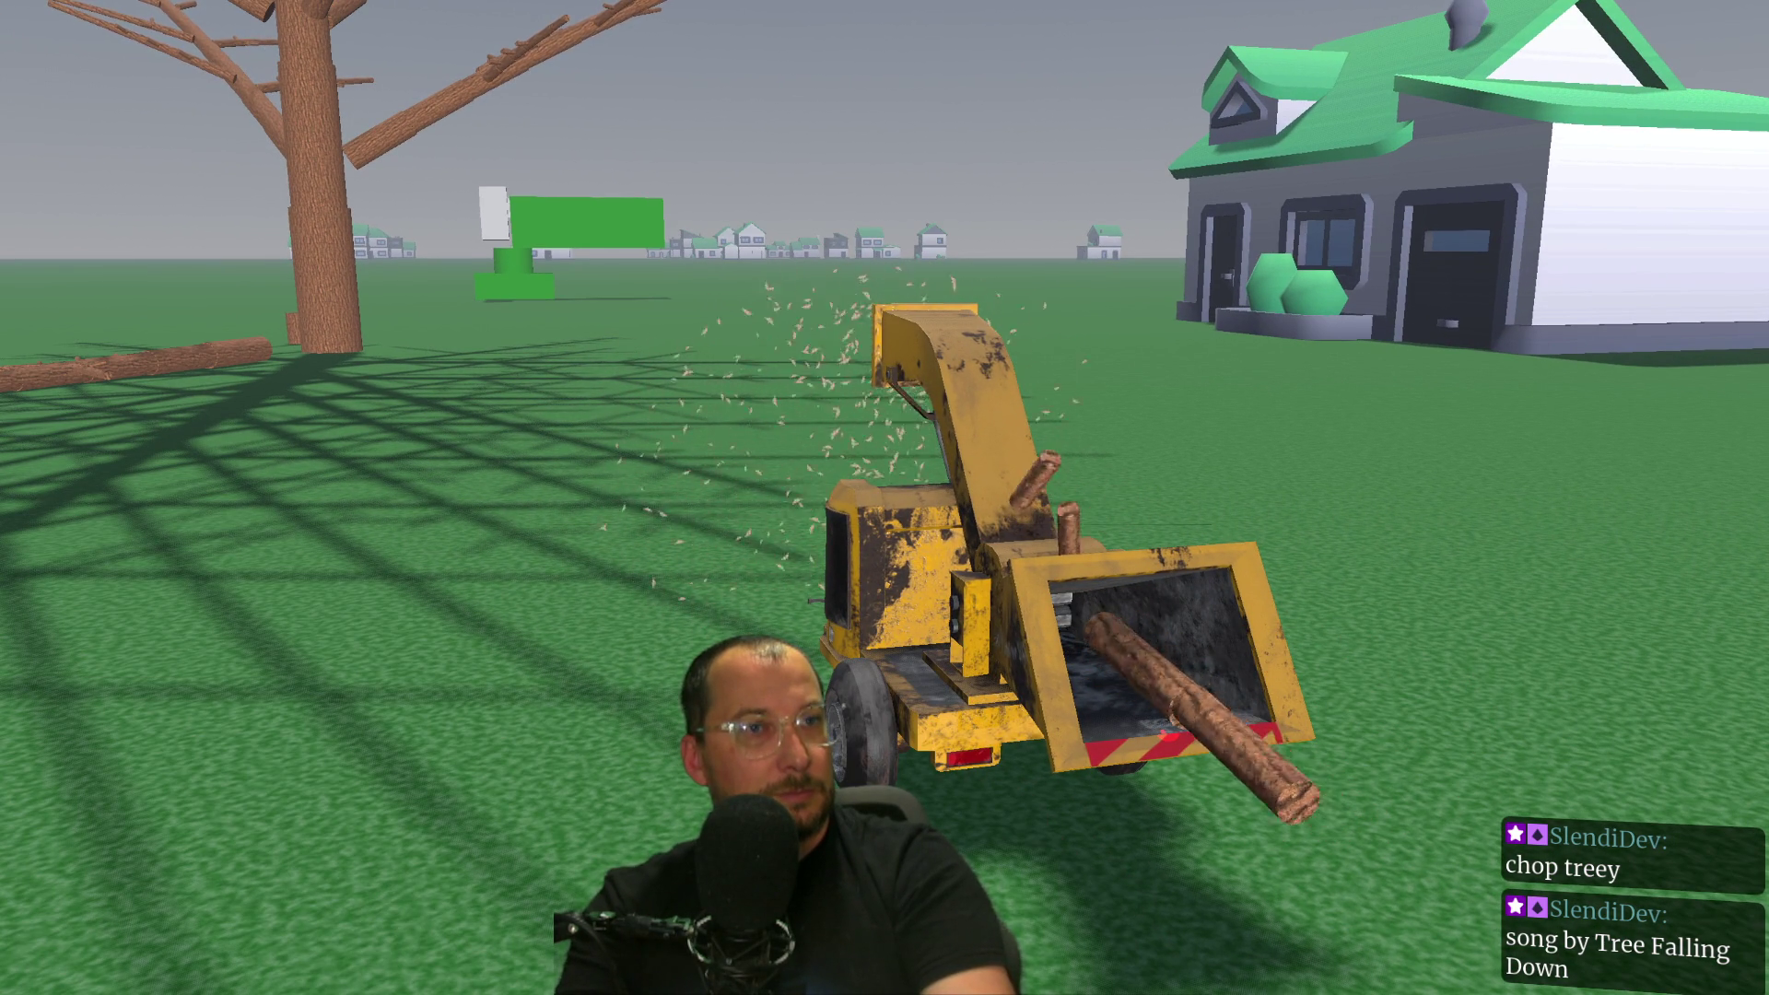
pyautogui.press('w')
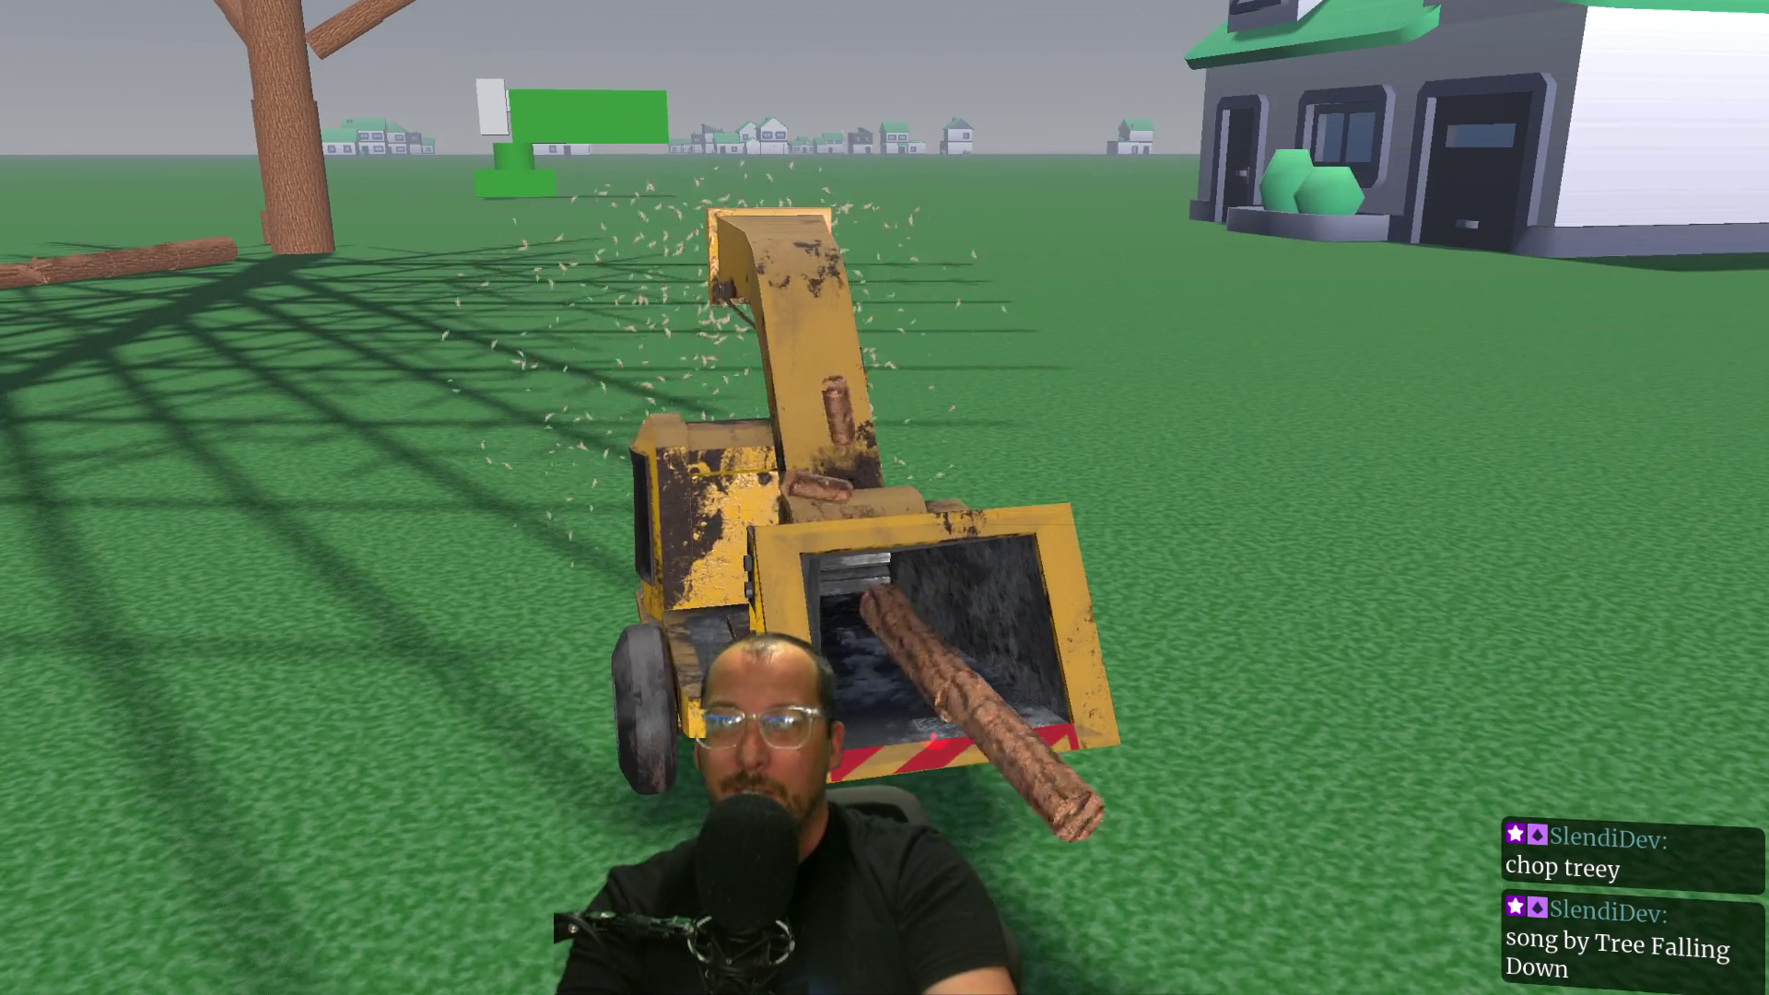
pyautogui.press('space')
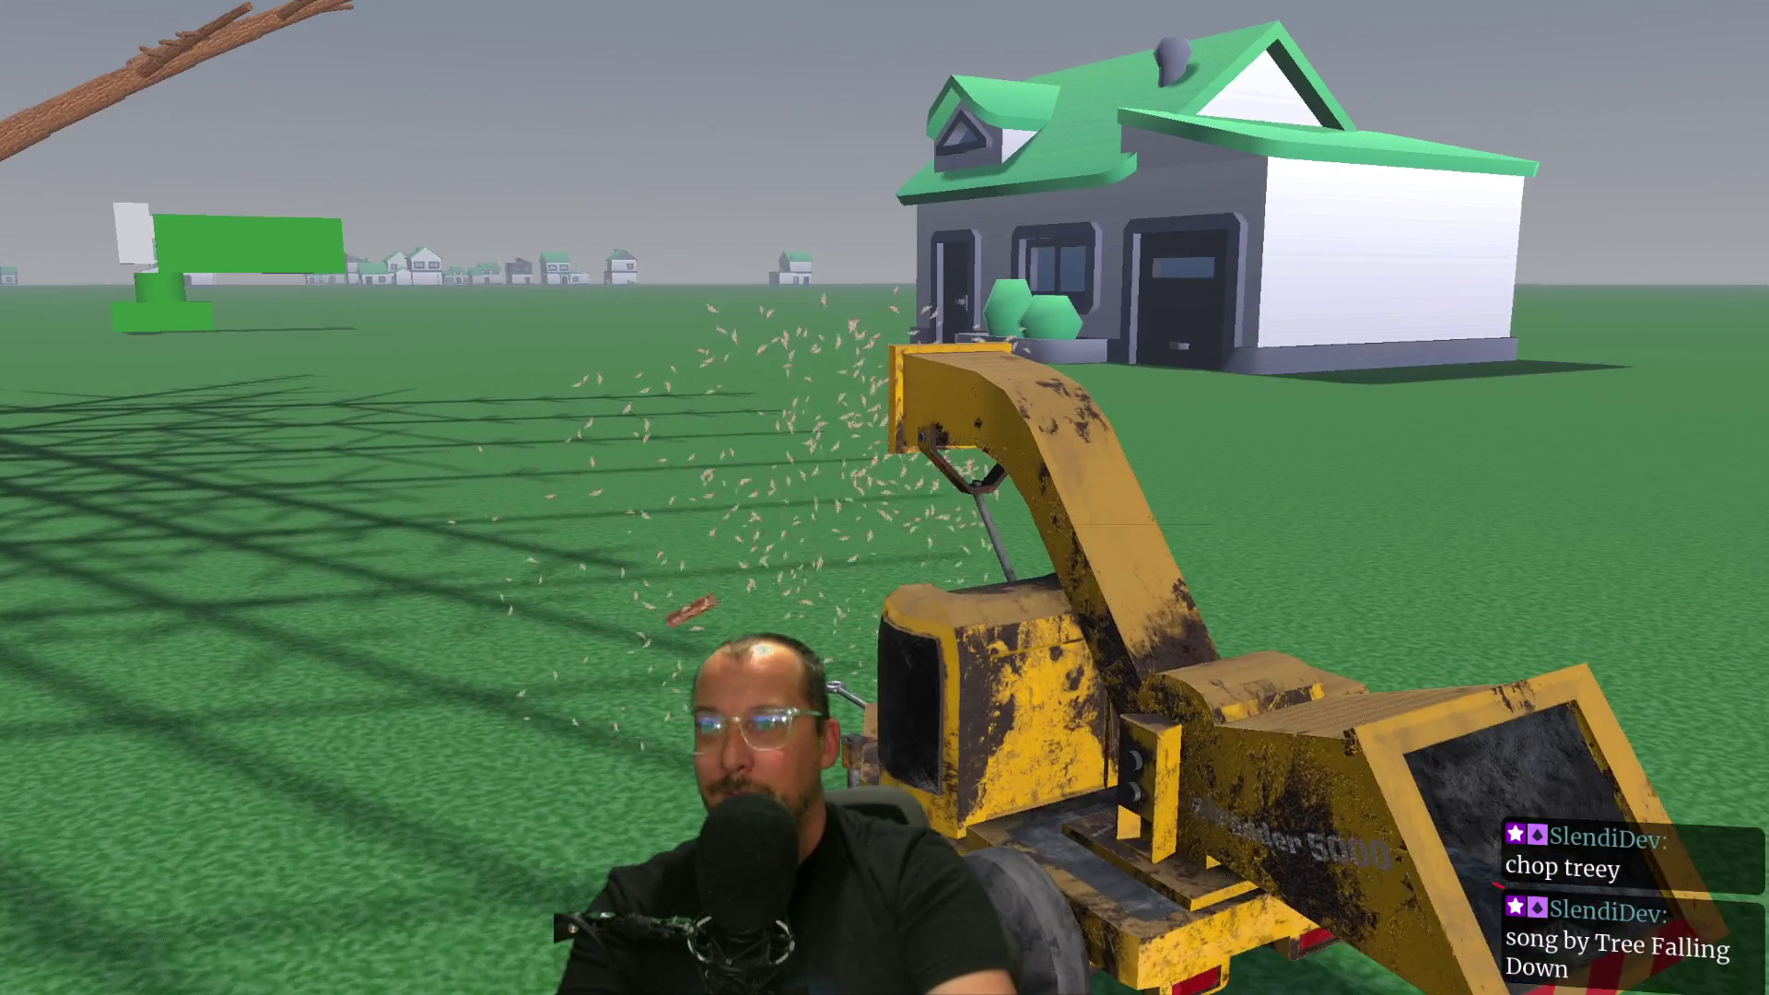
pyautogui.press('w')
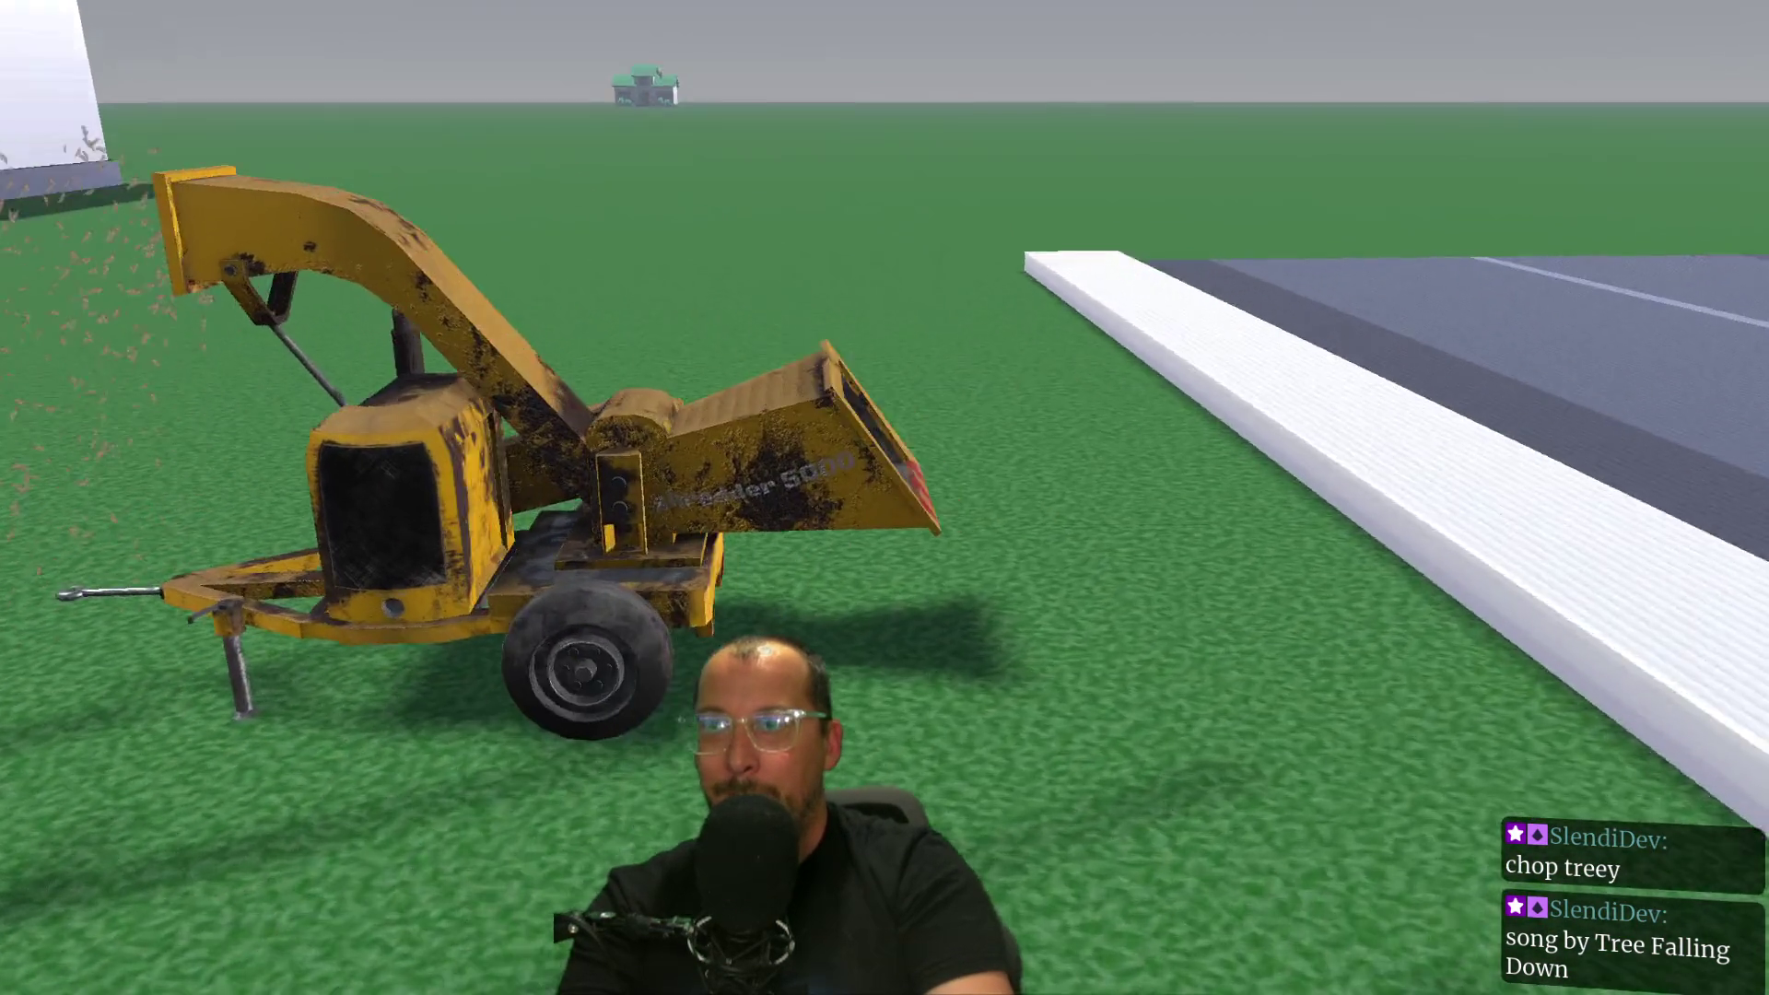
pyautogui.press('s')
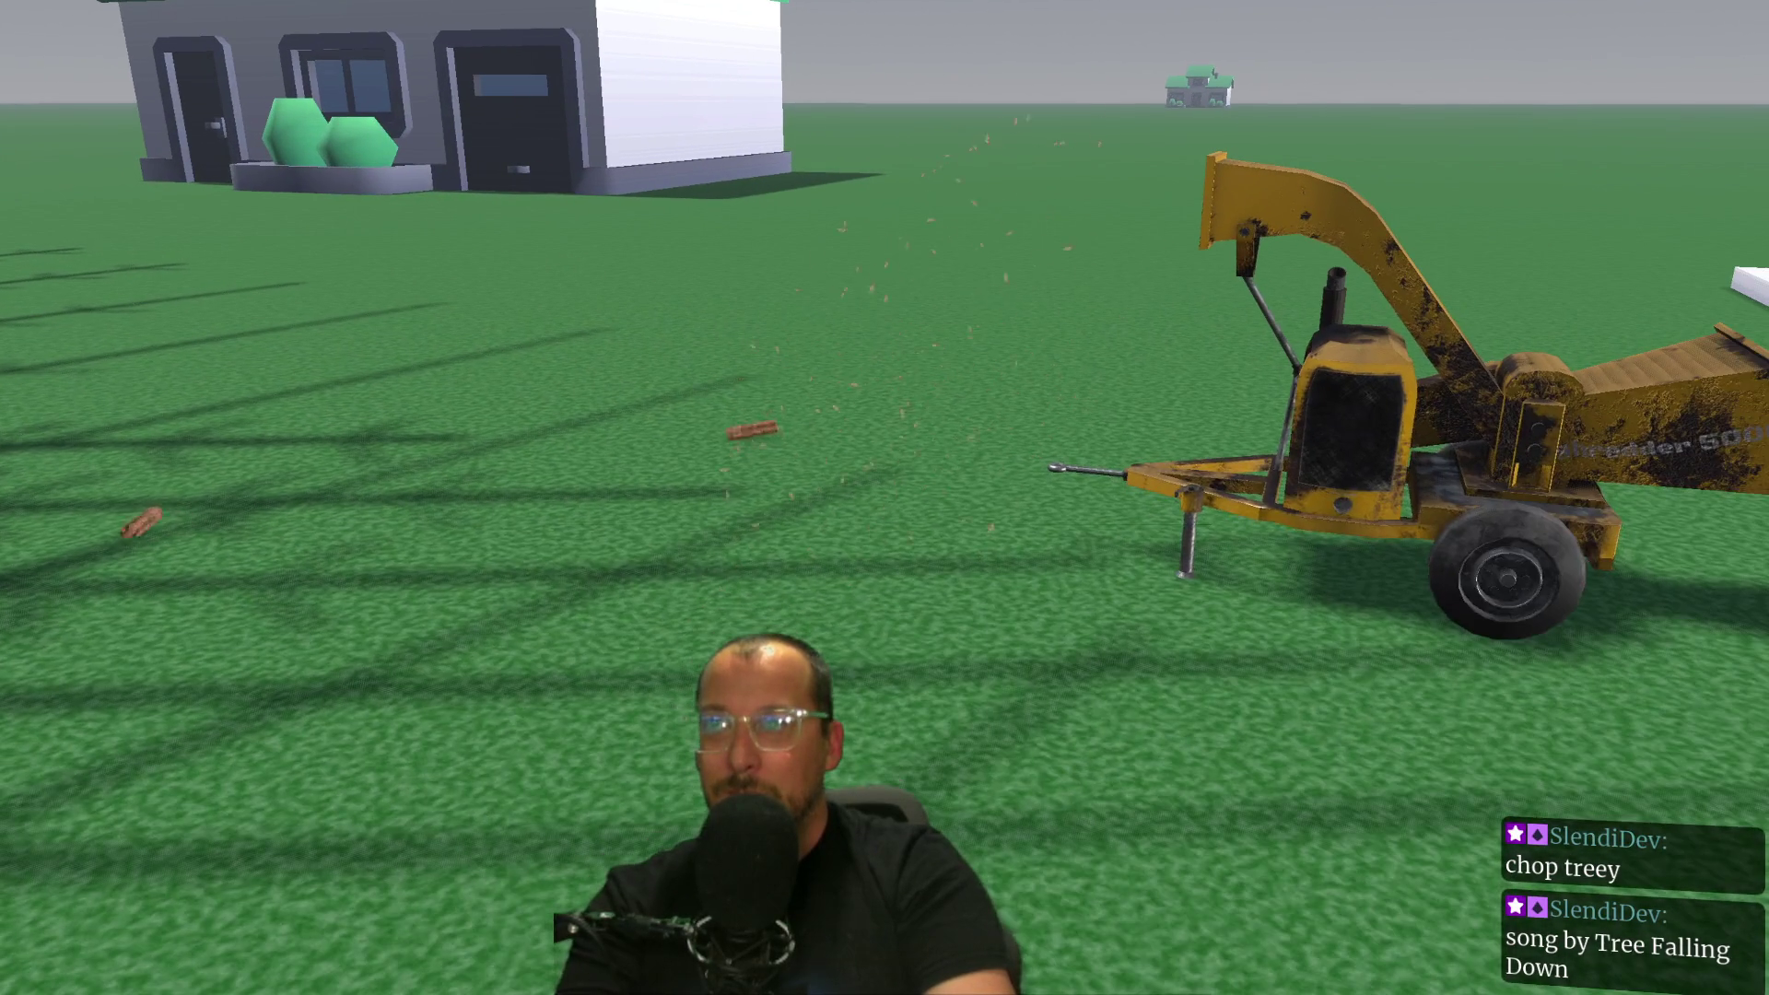
pyautogui.press('F8')
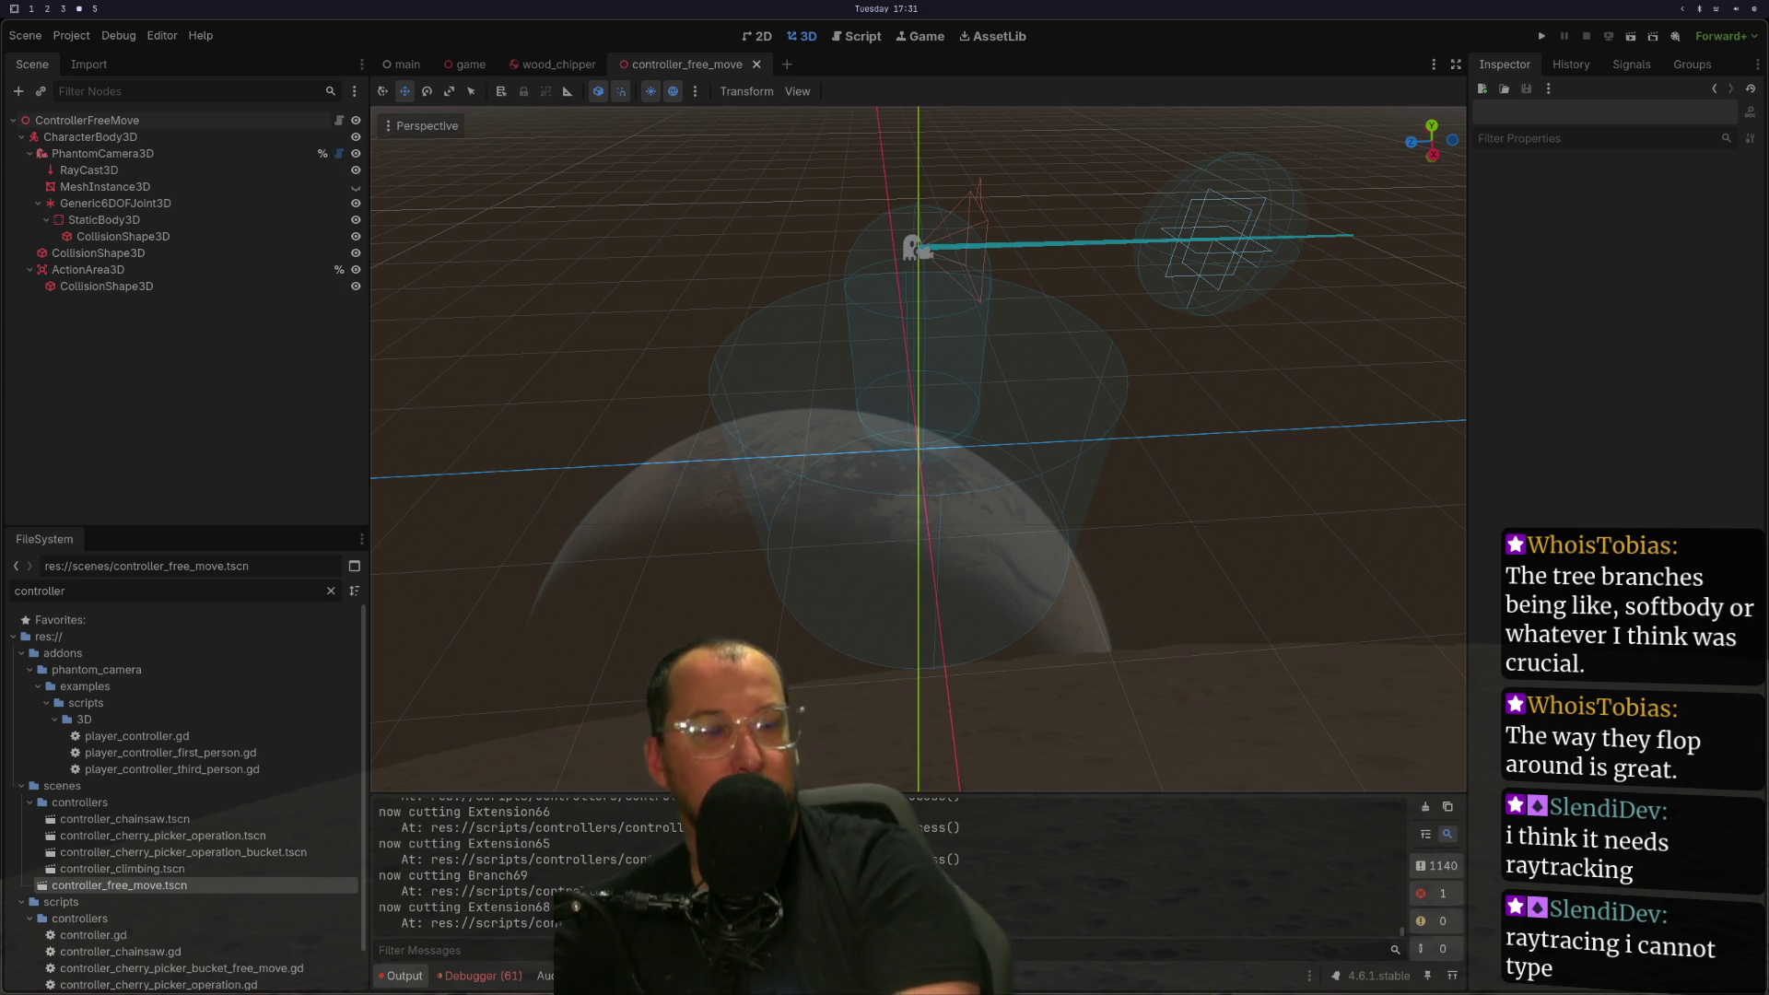
pyautogui.press('super+1')
# Copy the LUMBER + LUMBER_HELD collision_layer line into _ready and change its + to |.
pyautogui.click(477, 409)
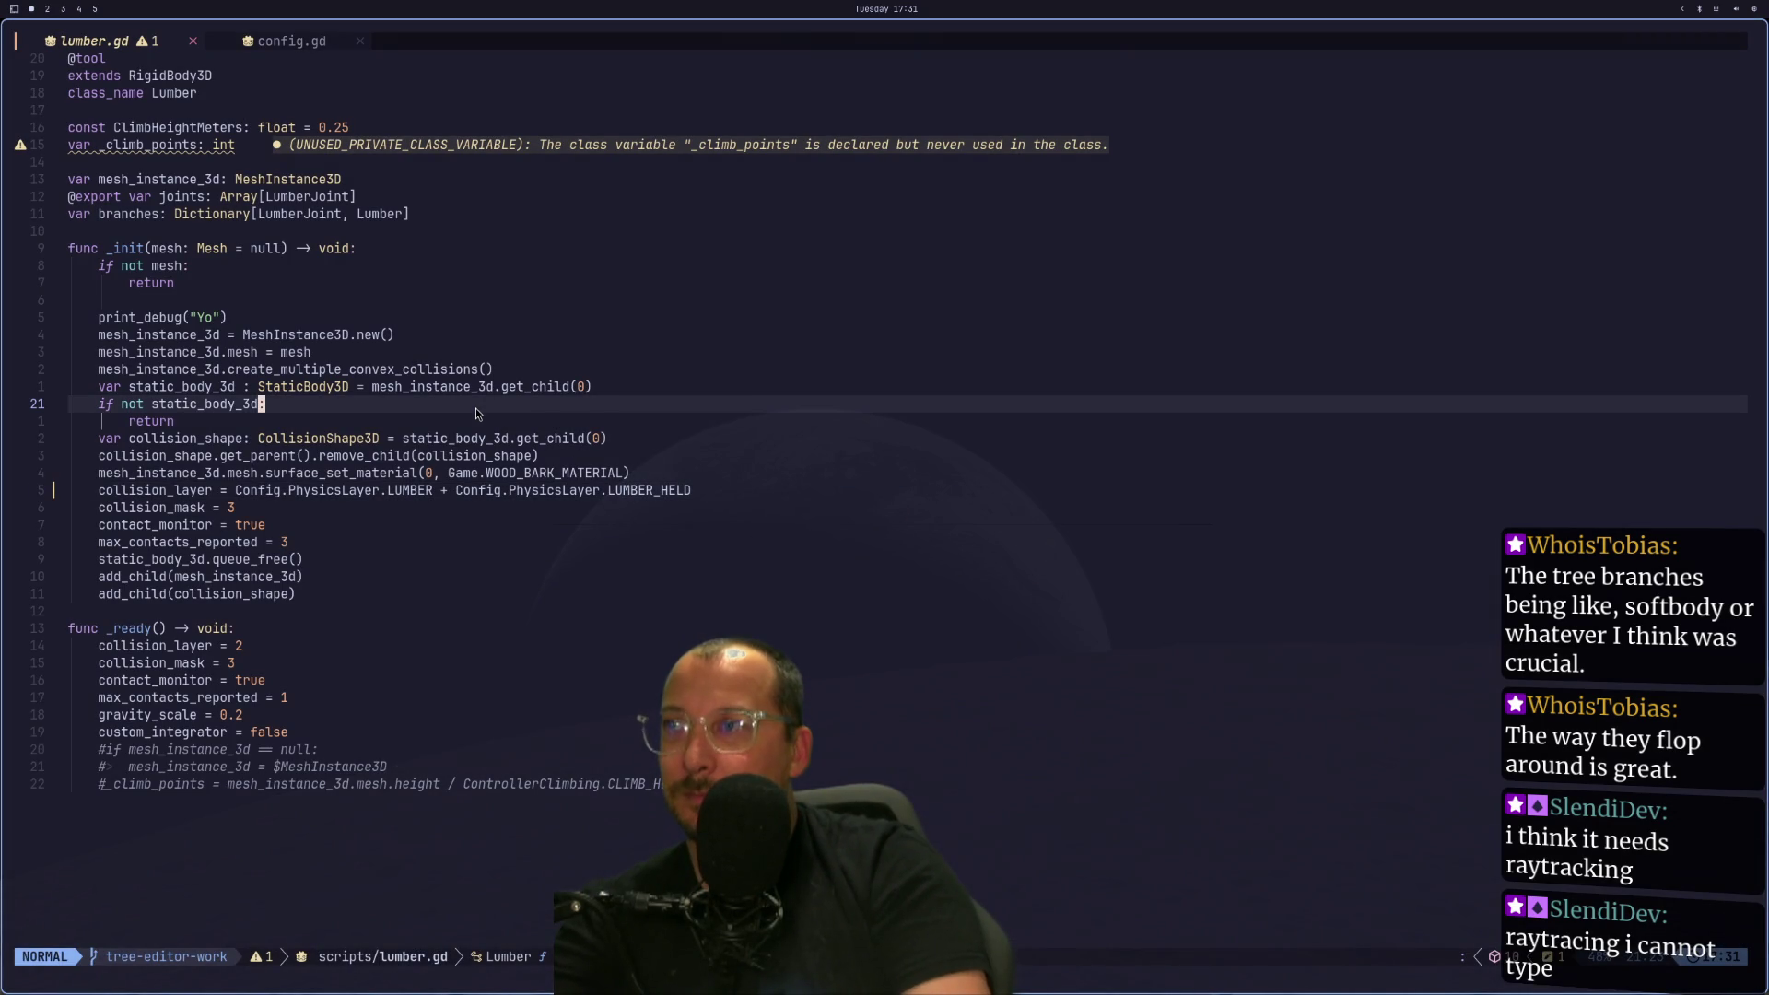
pyautogui.click(428, 643)
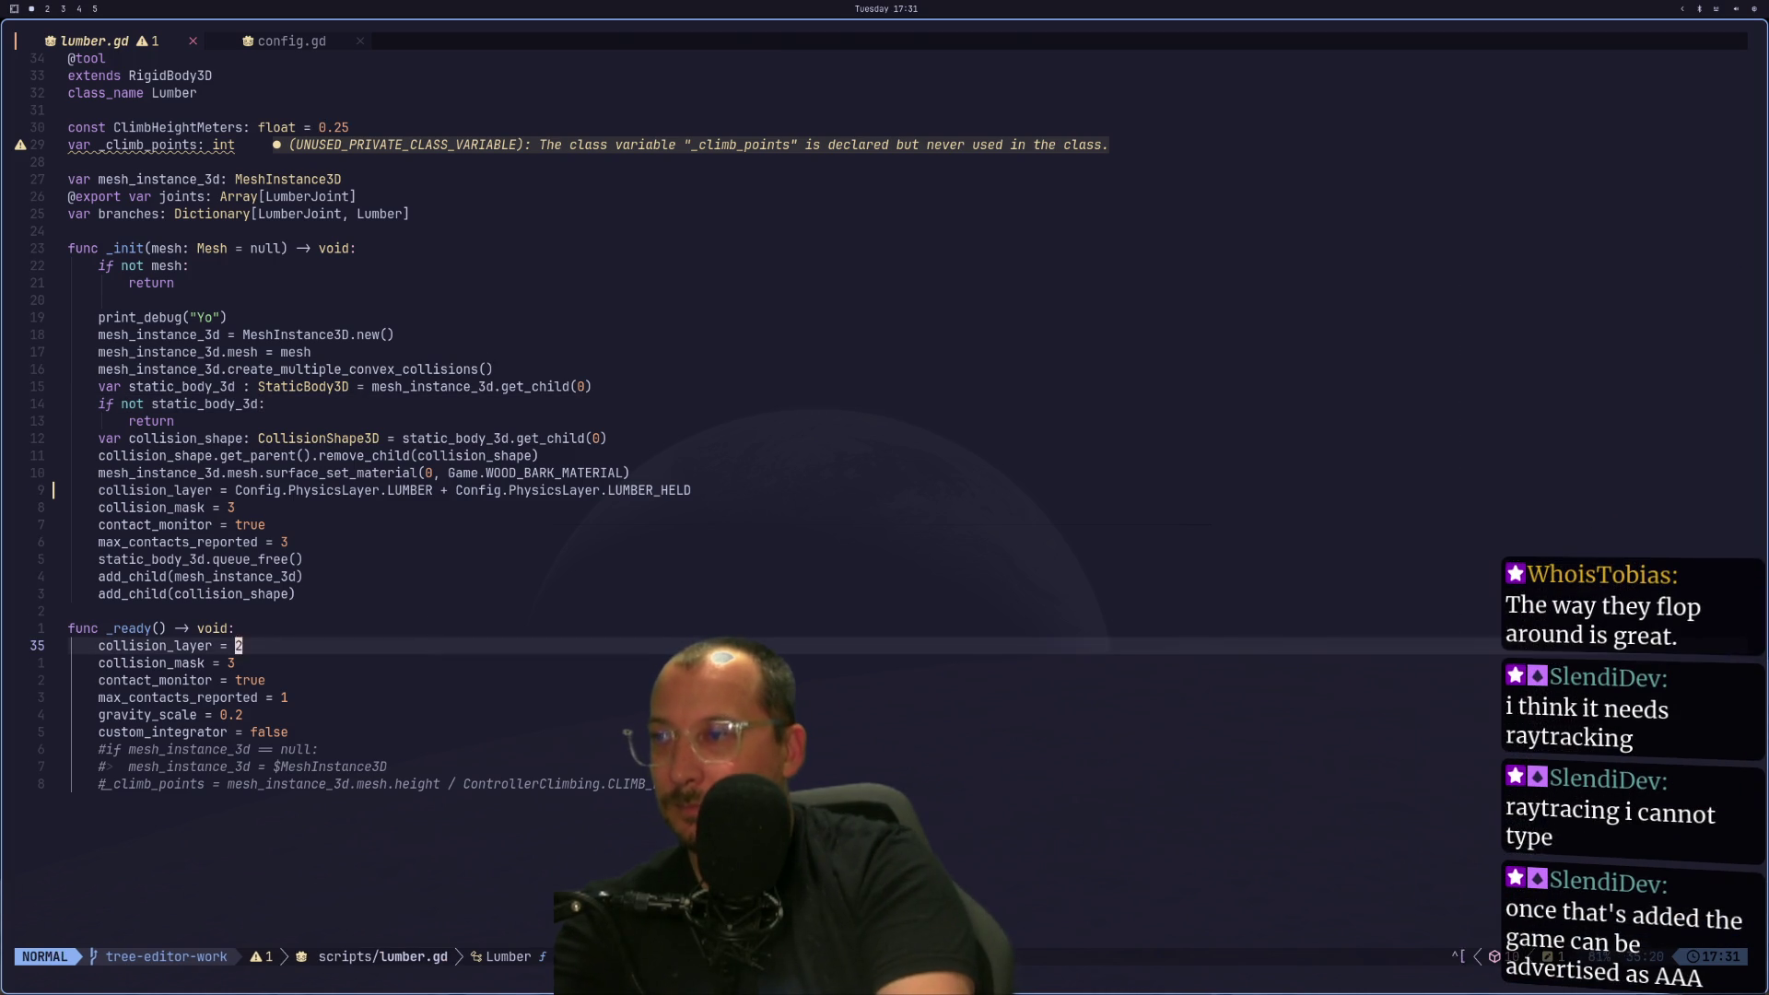
pyautogui.click(610, 490)
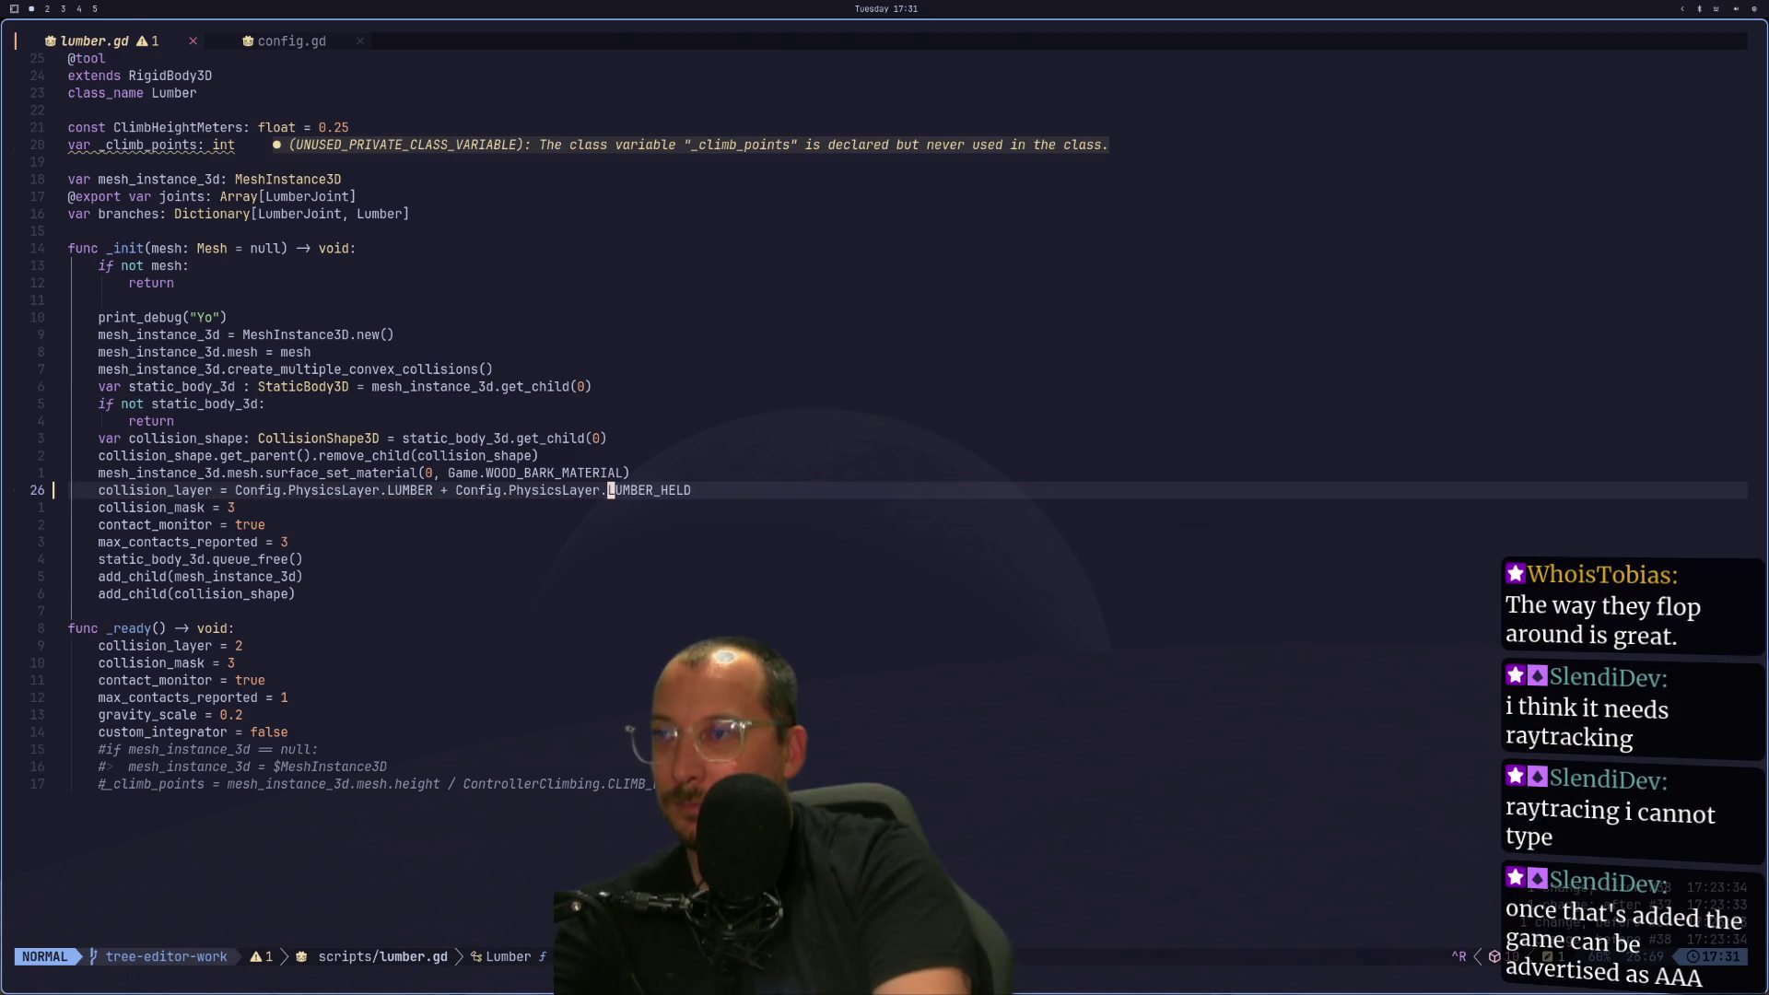
pyautogui.press('y')
pyautogui.press('y')
pyautogui.click(238, 644)
pyautogui.press('P')
pyautogui.click(239, 663)
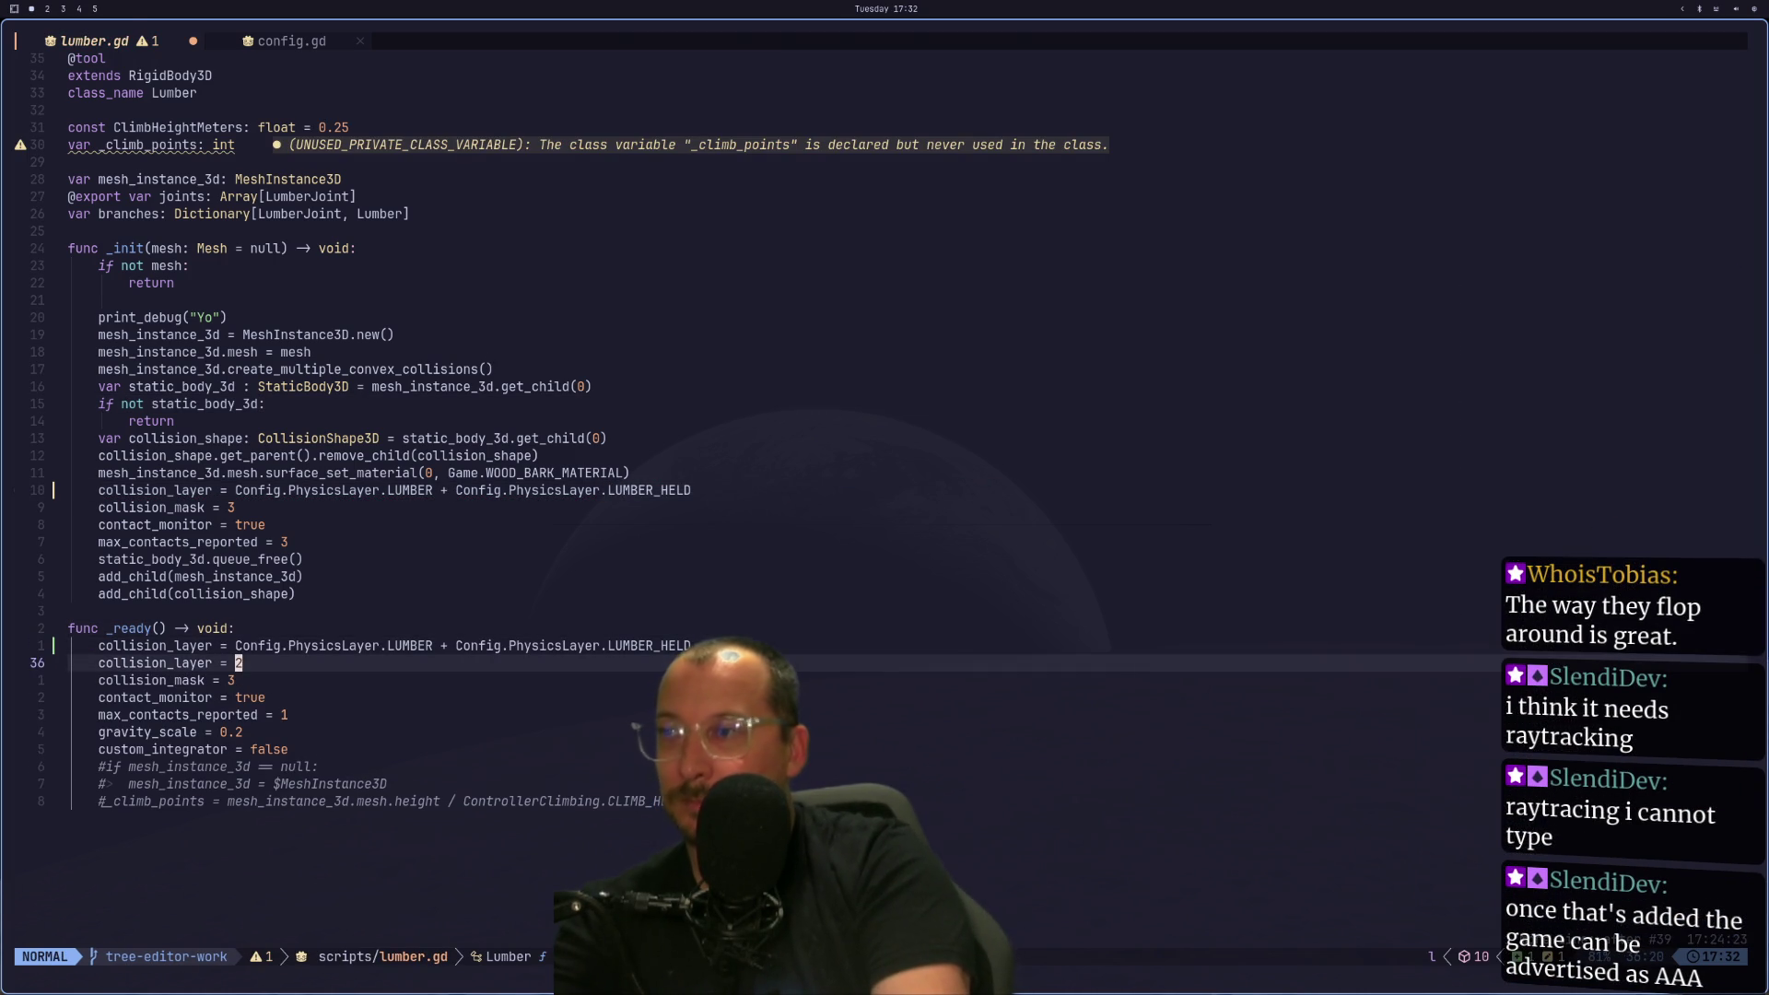
pyautogui.press('k')
pyautogui.click(366, 645)
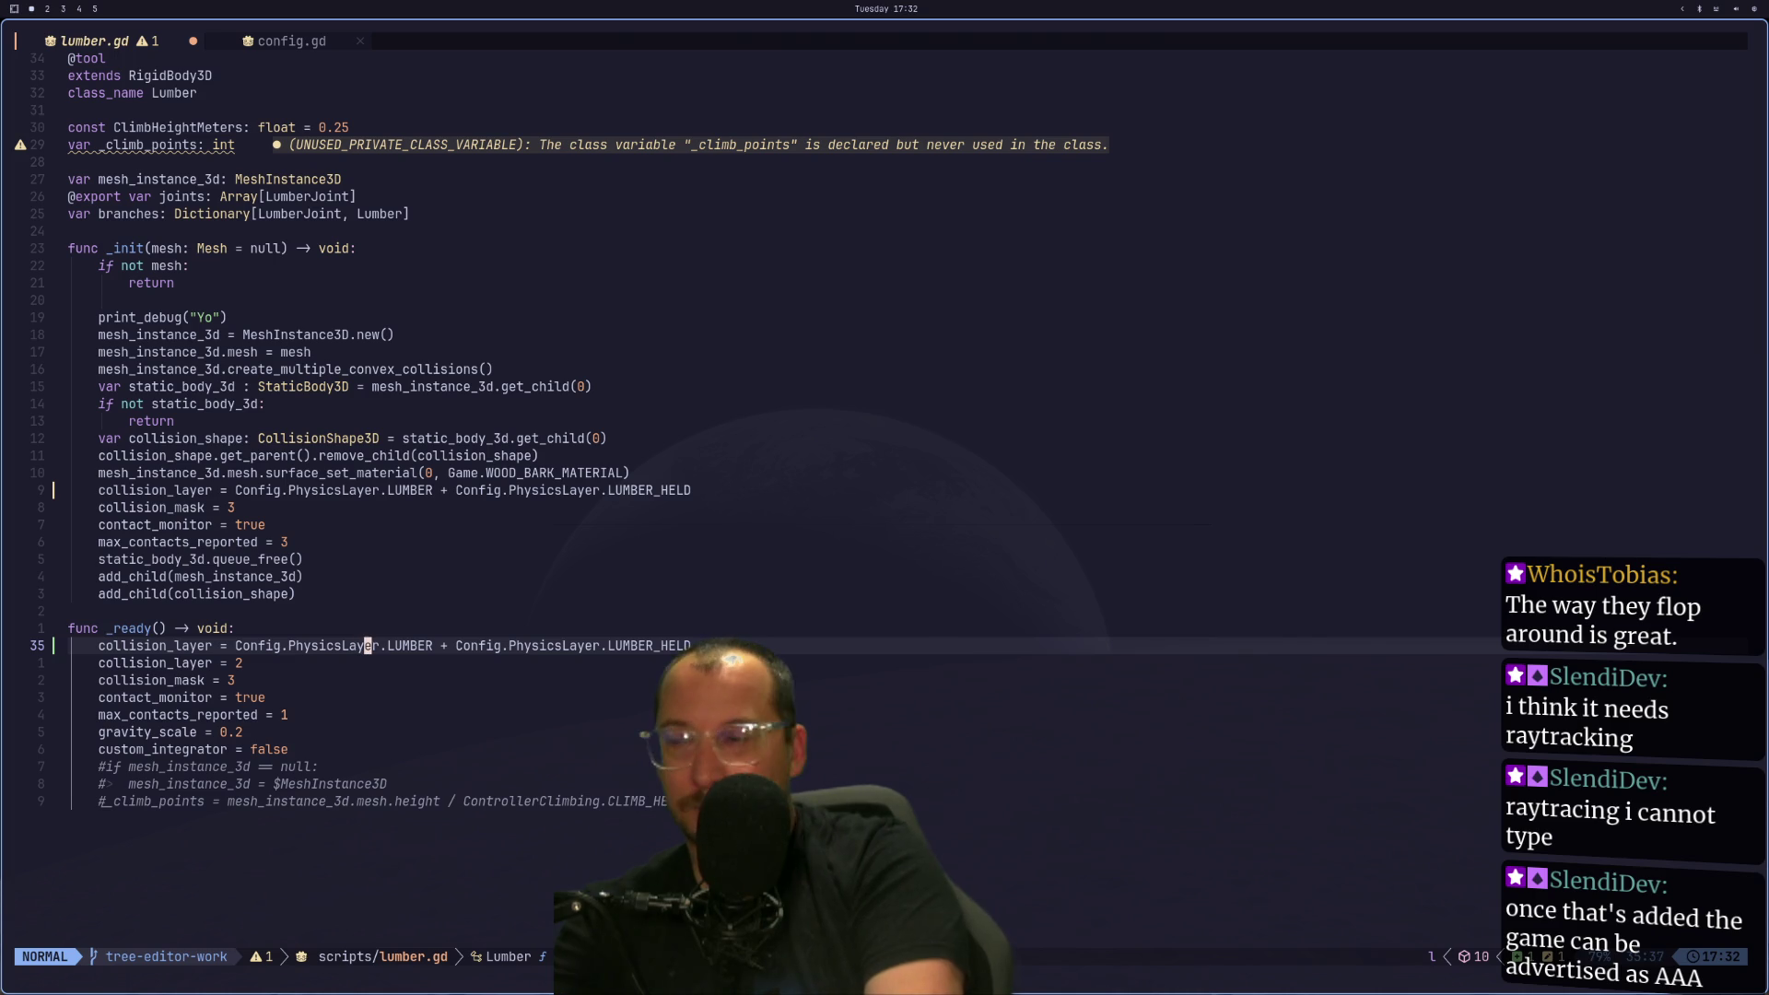
pyautogui.click(443, 645)
pyautogui.write('s')
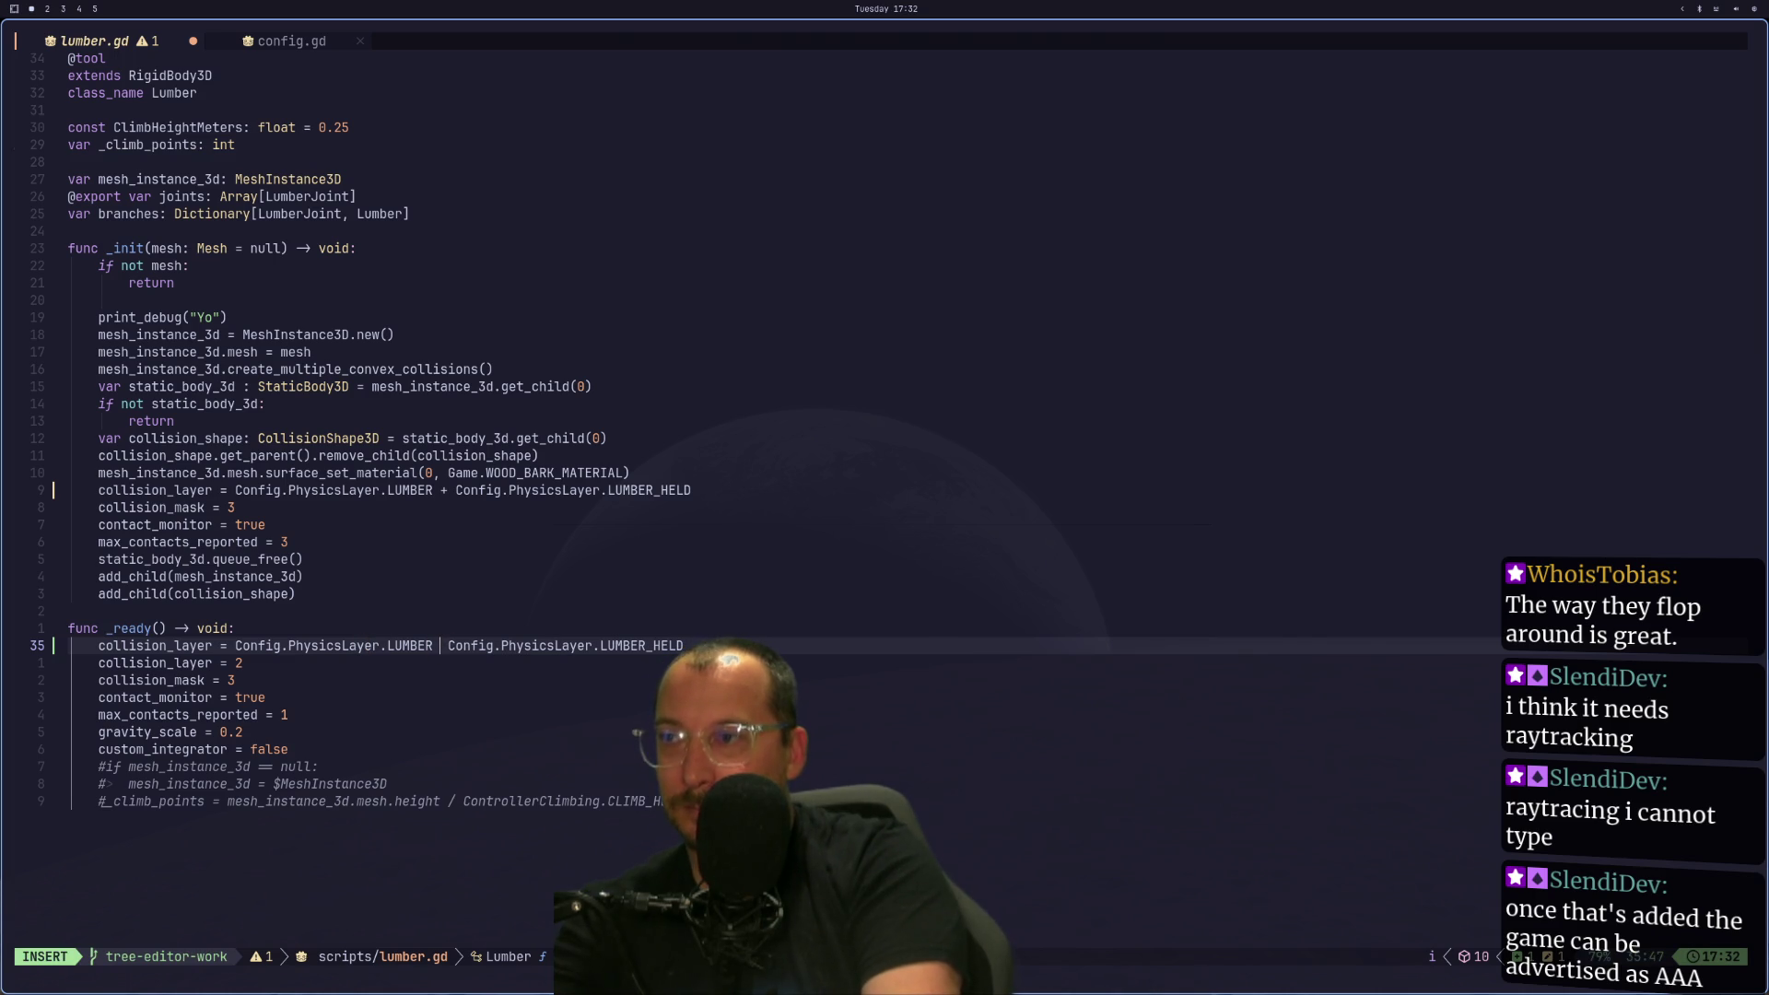
pyautogui.write('|')
pyautogui.press('Escape')
# Prefix both Config.PhysicsLayer terms with '1 << ', then run the game in Godot.
pyautogui.click(353, 645)
pyautogui.click(276, 644)
pyautogui.press('b')
pyautogui.press('h')
pyautogui.write('i')
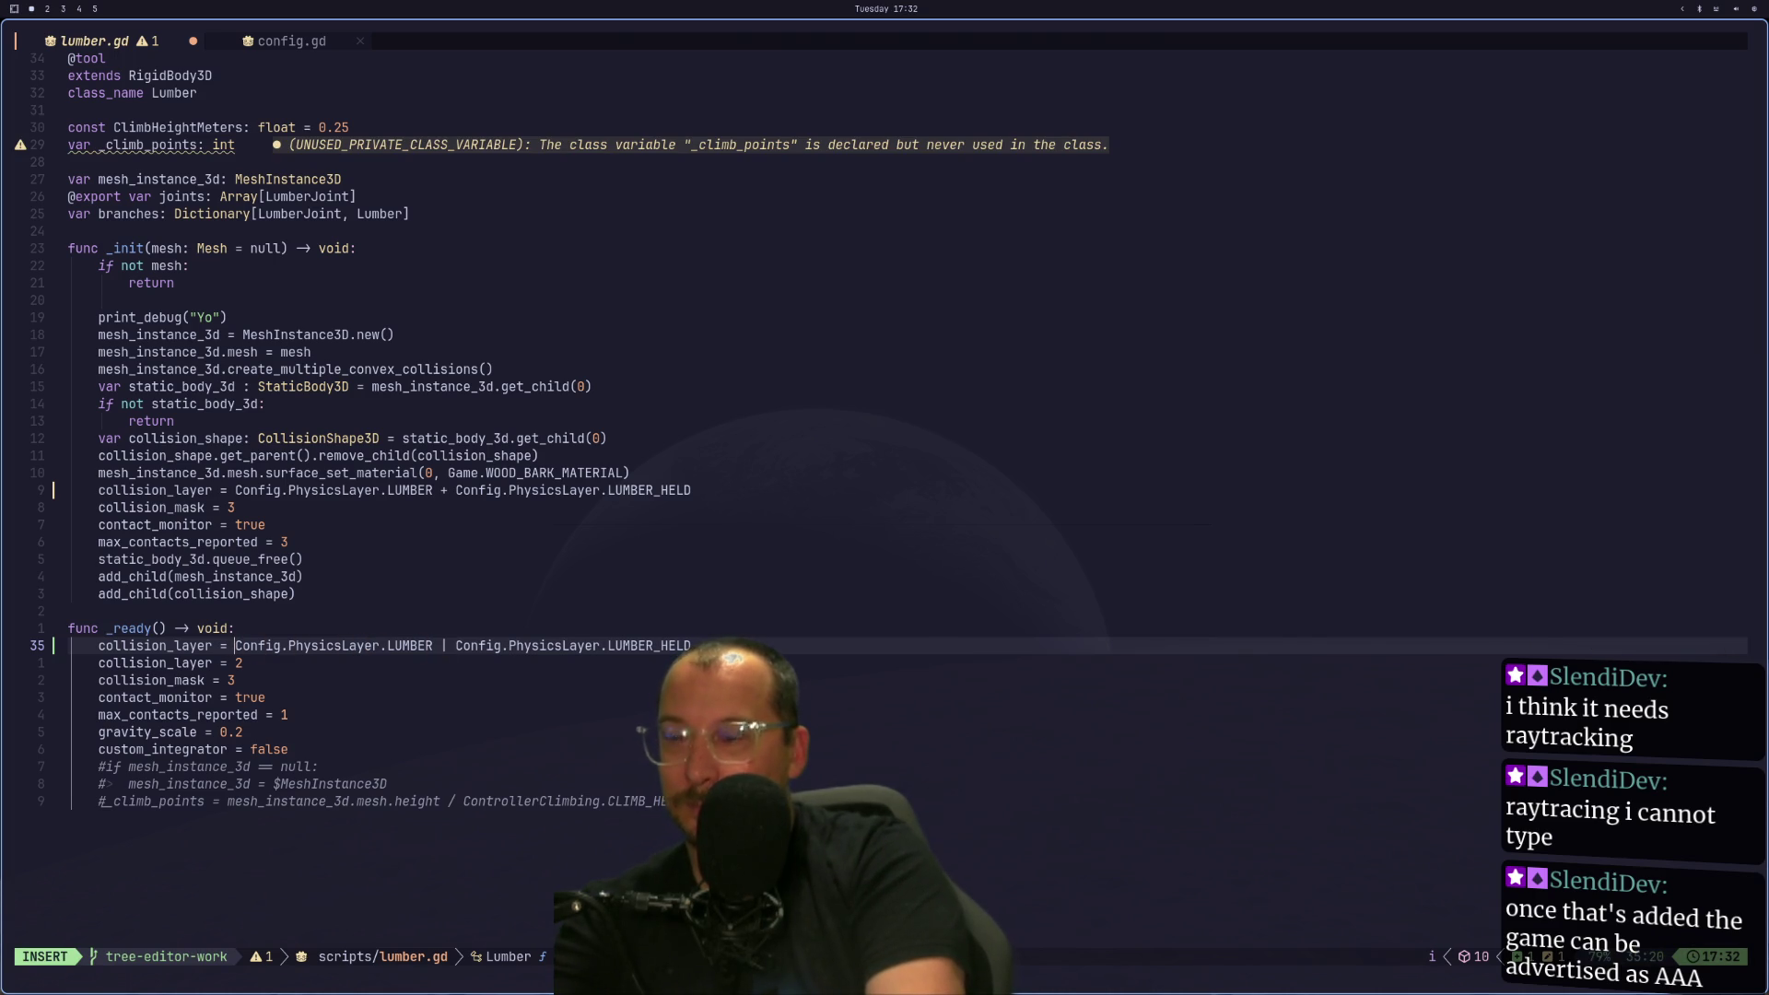
pyautogui.write('1 <<')
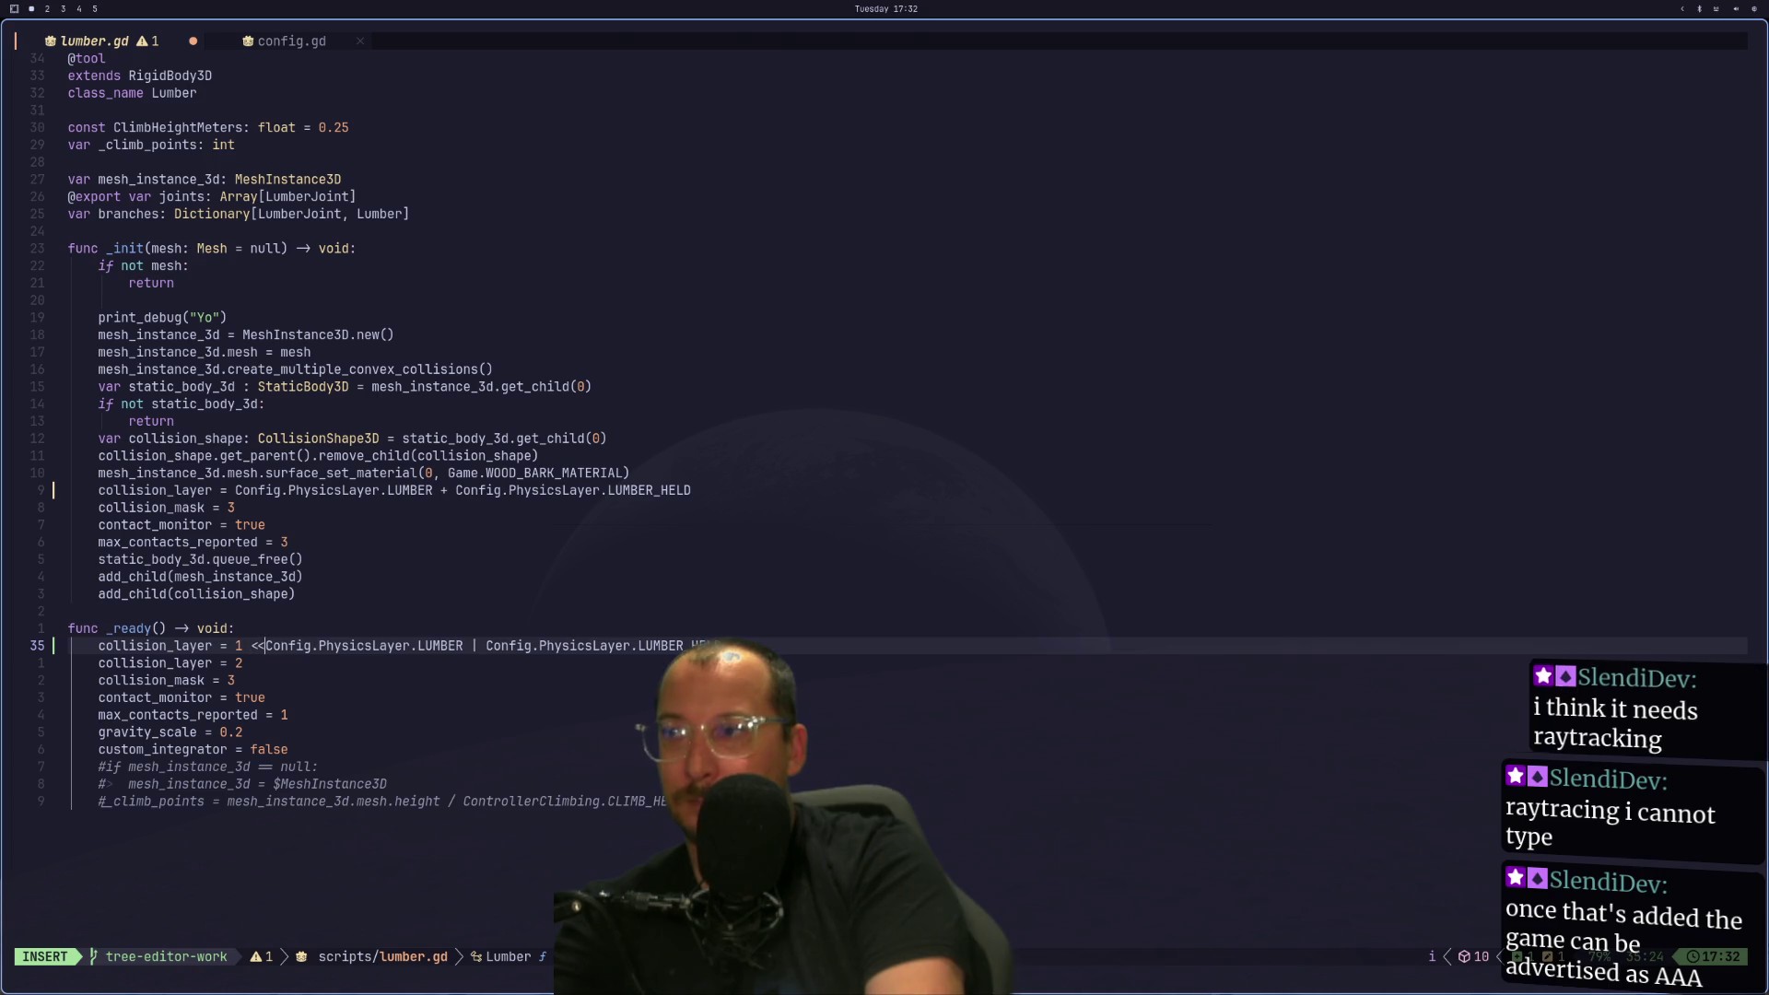
pyautogui.press('Escape')
pyautogui.press('w')
pyautogui.press('w')
pyautogui.press('w')
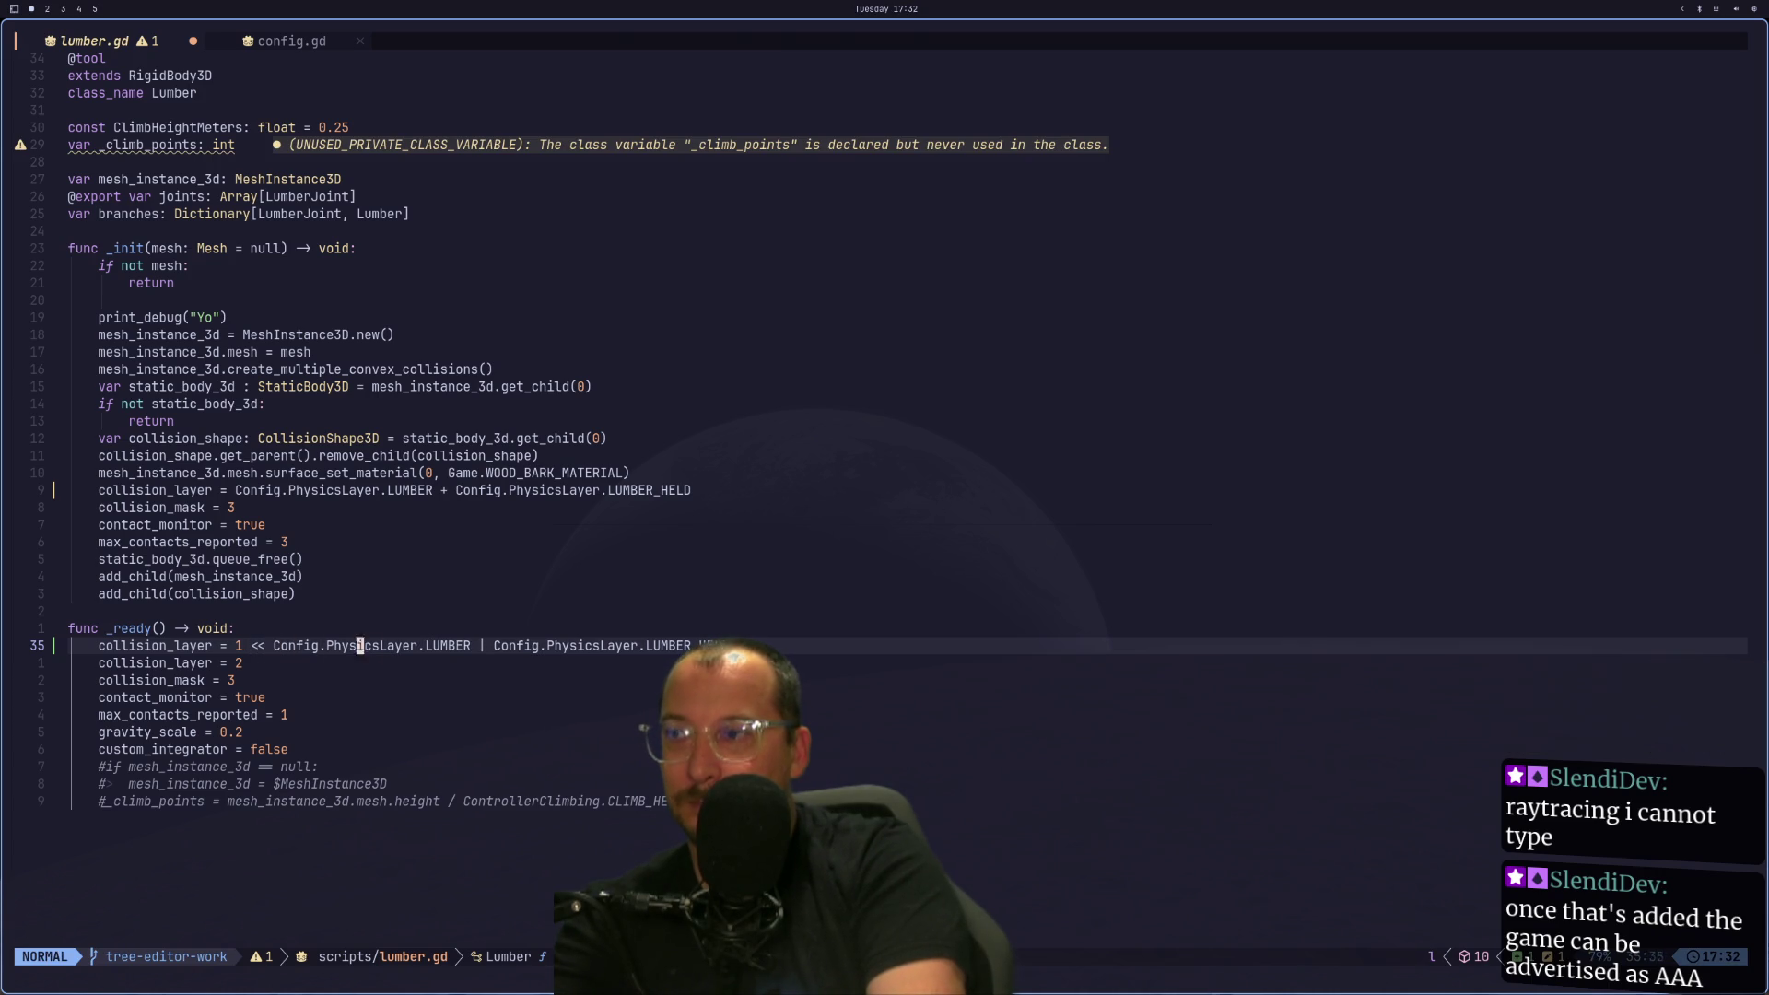
pyautogui.write('lhi')
pyautogui.write('1 <<')
pyautogui.press('Escape')
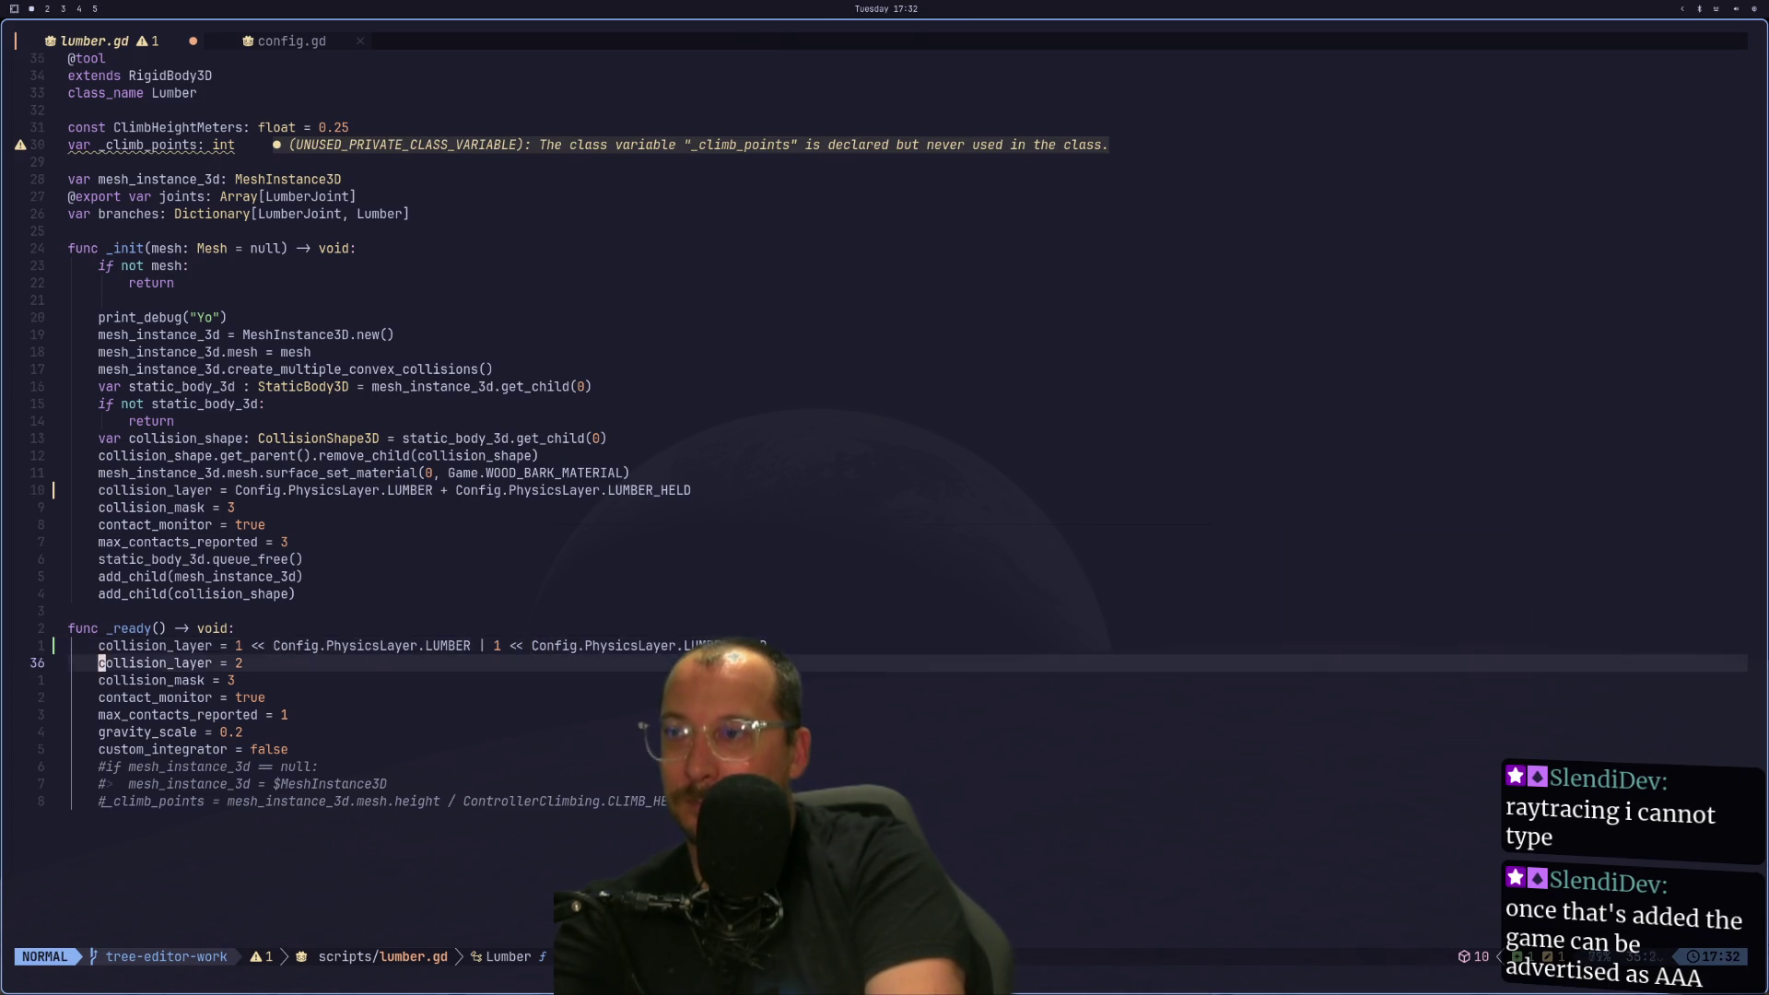
pyautogui.press('super+2')
pyautogui.click(1540, 37)
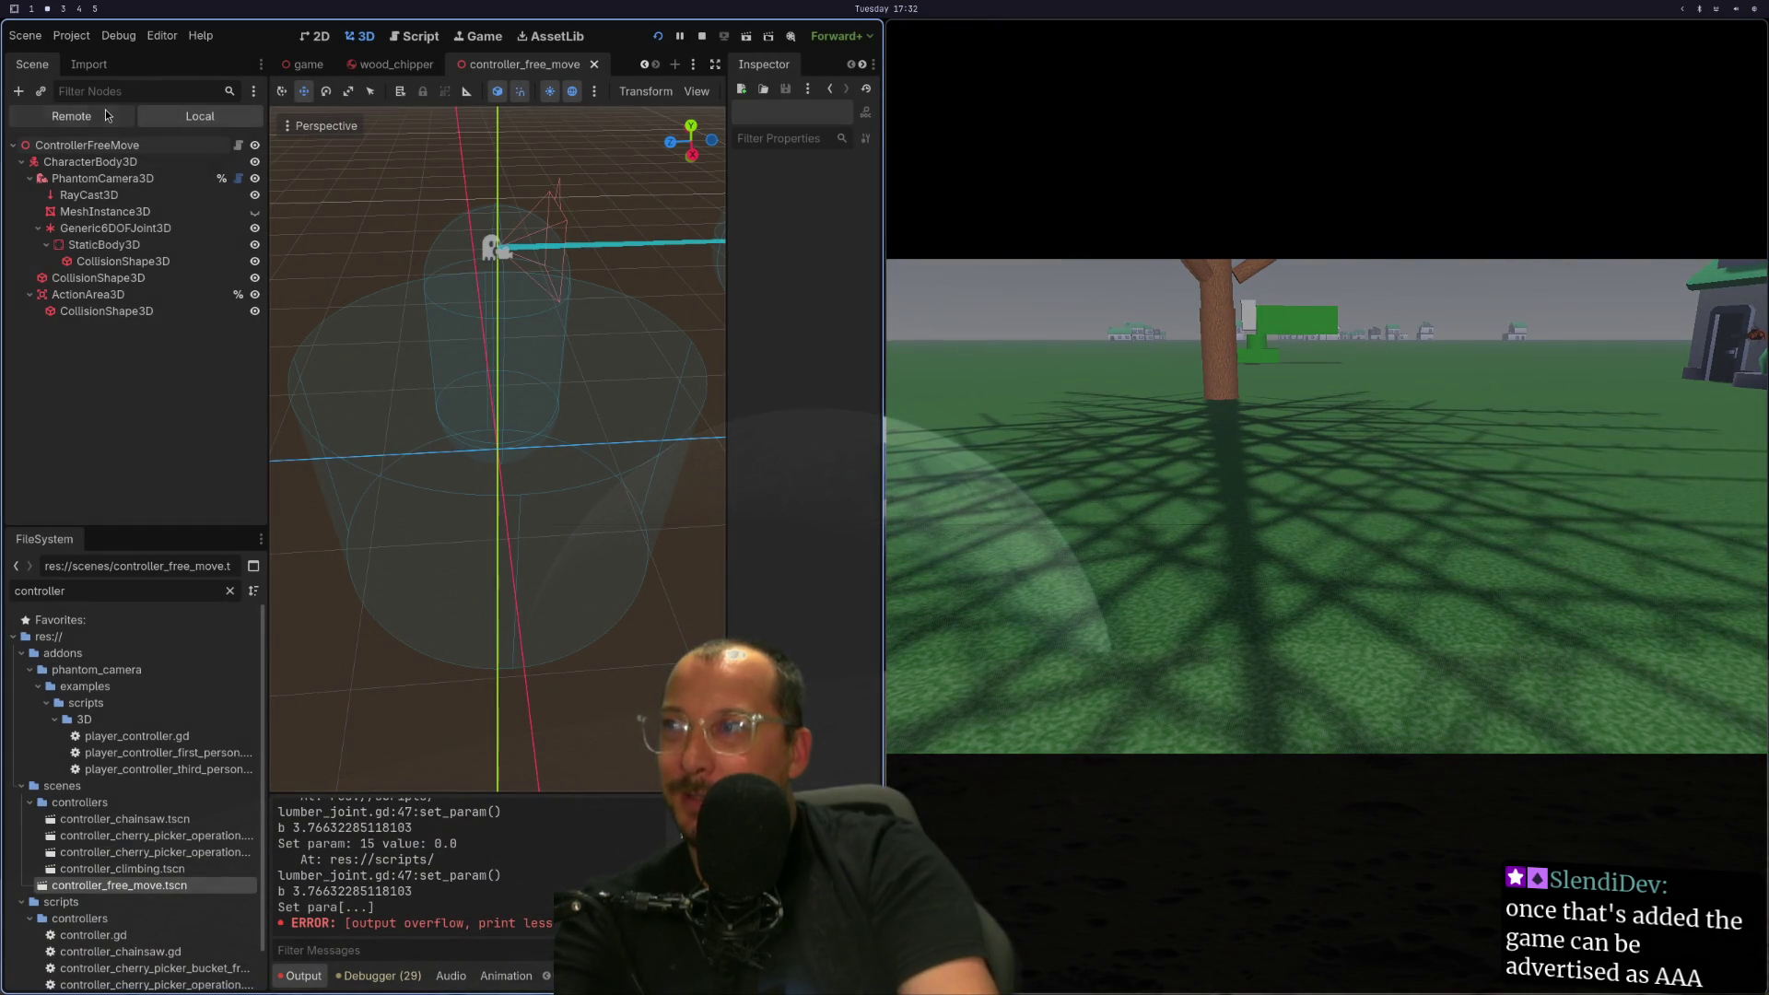
# Select the live Branch2 node and scroll the Inspector to its collision layers, showing 2 and 7.
pyautogui.click(106, 115)
pyautogui.scroll(-5, 792, 625)
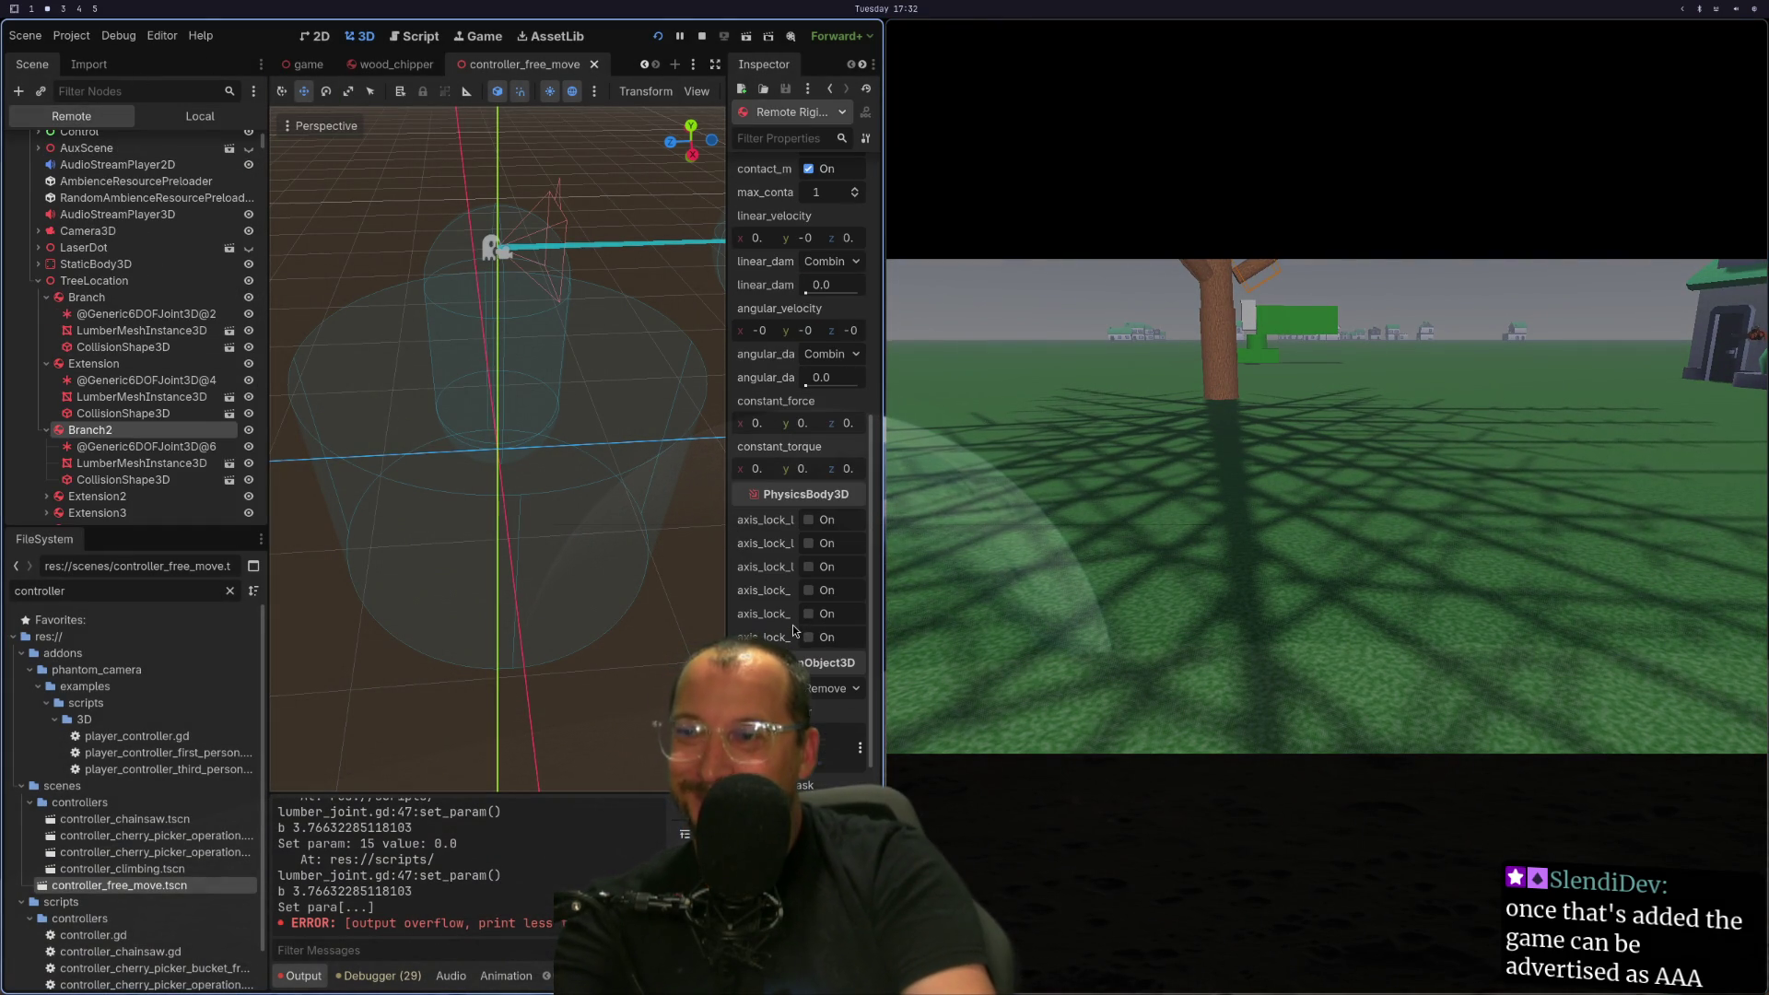
pyautogui.scroll(-3, 800, 640)
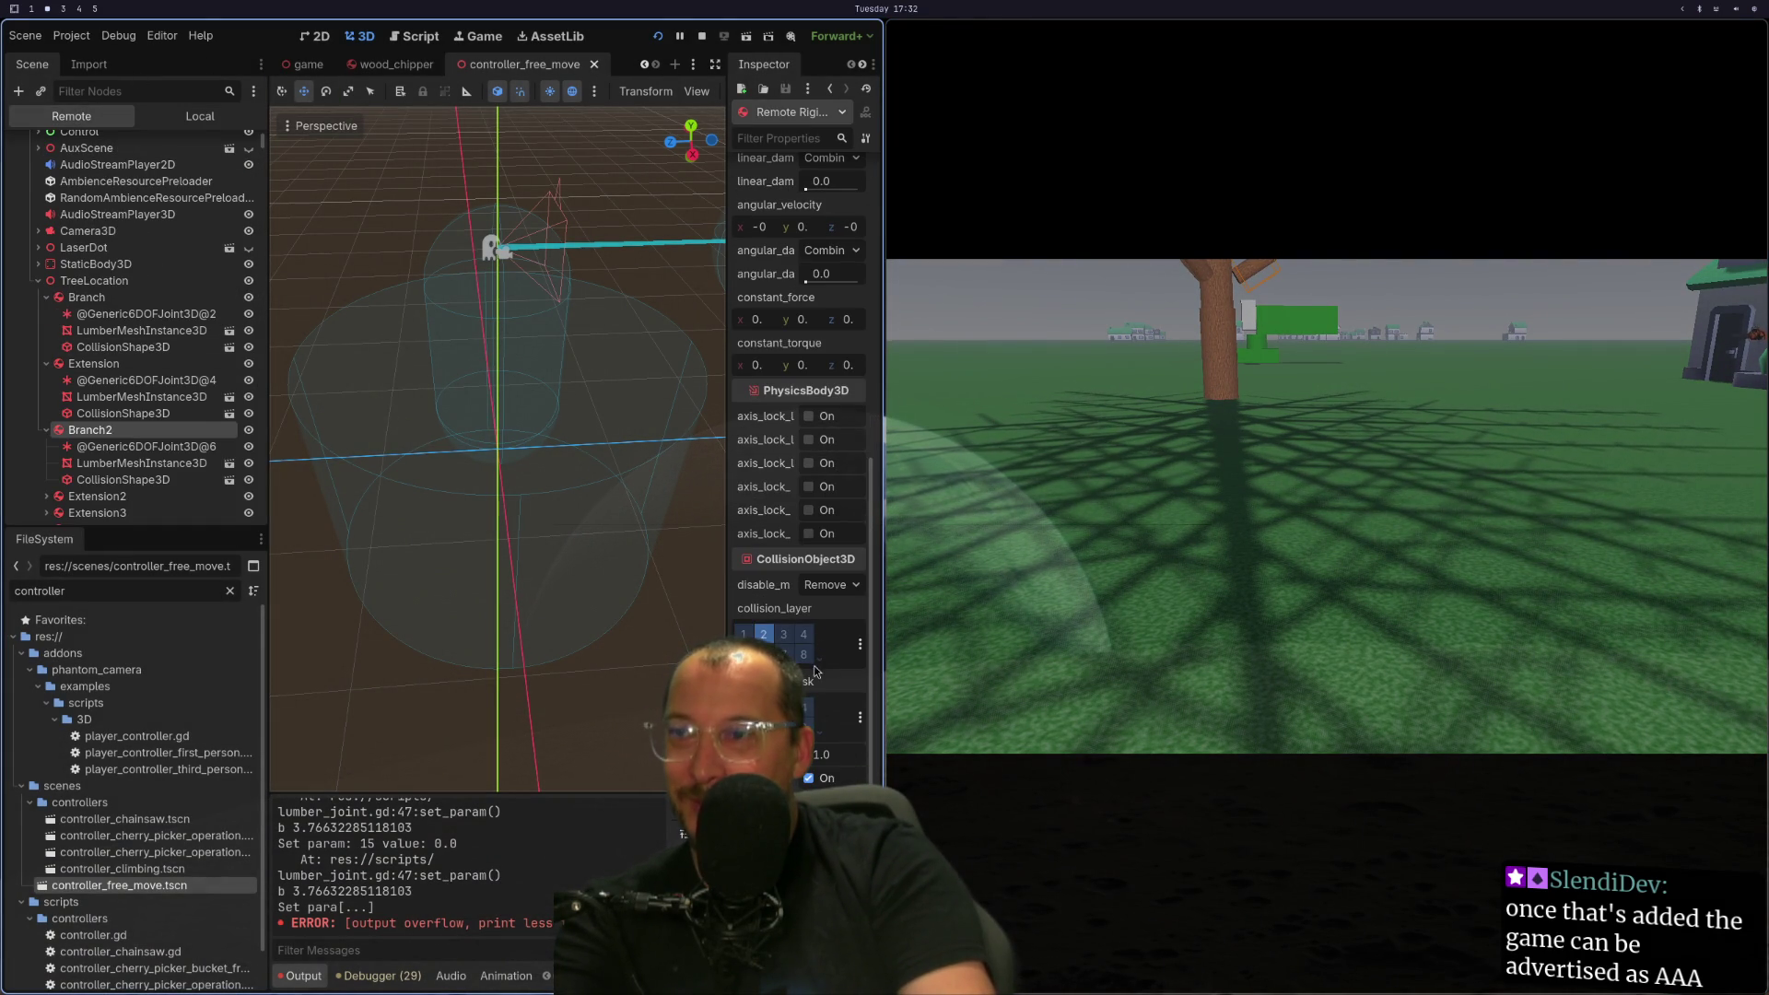
pyautogui.scroll(-3, 814, 670)
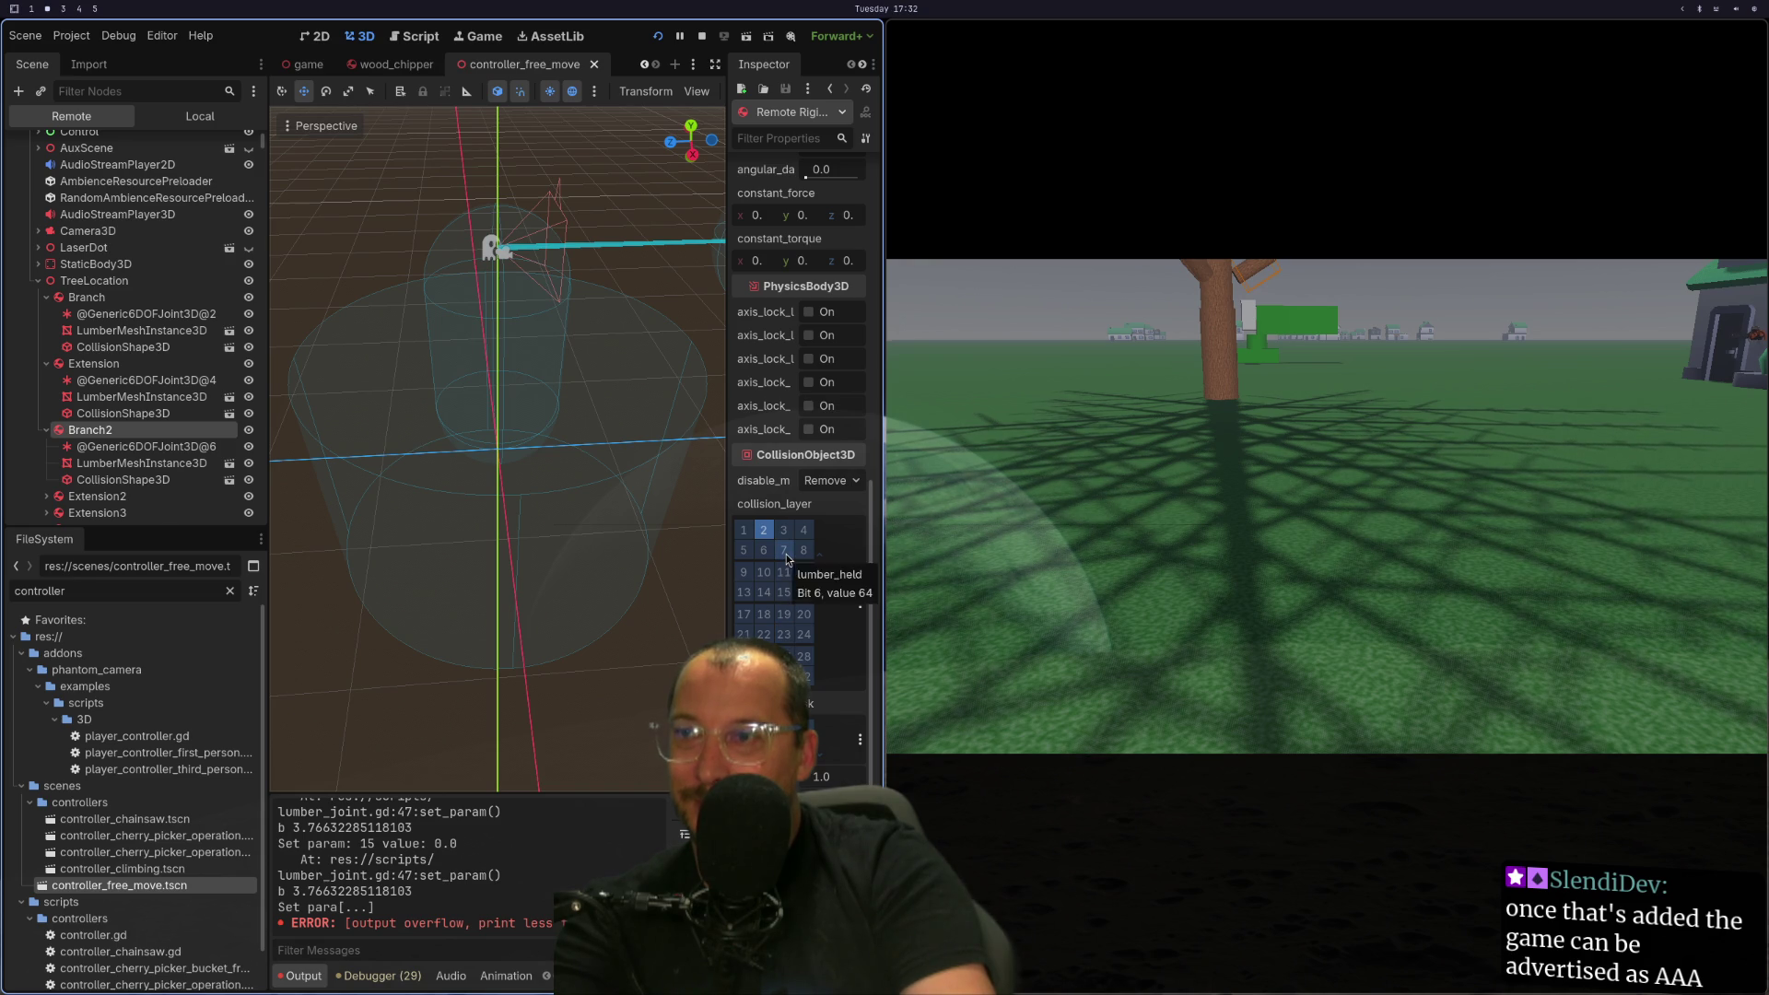
pyautogui.press('super+1')
# Wrap 1 << Config.PhysicsLayer.LUMBER in parentheses on line 35.
pyautogui.press('k')
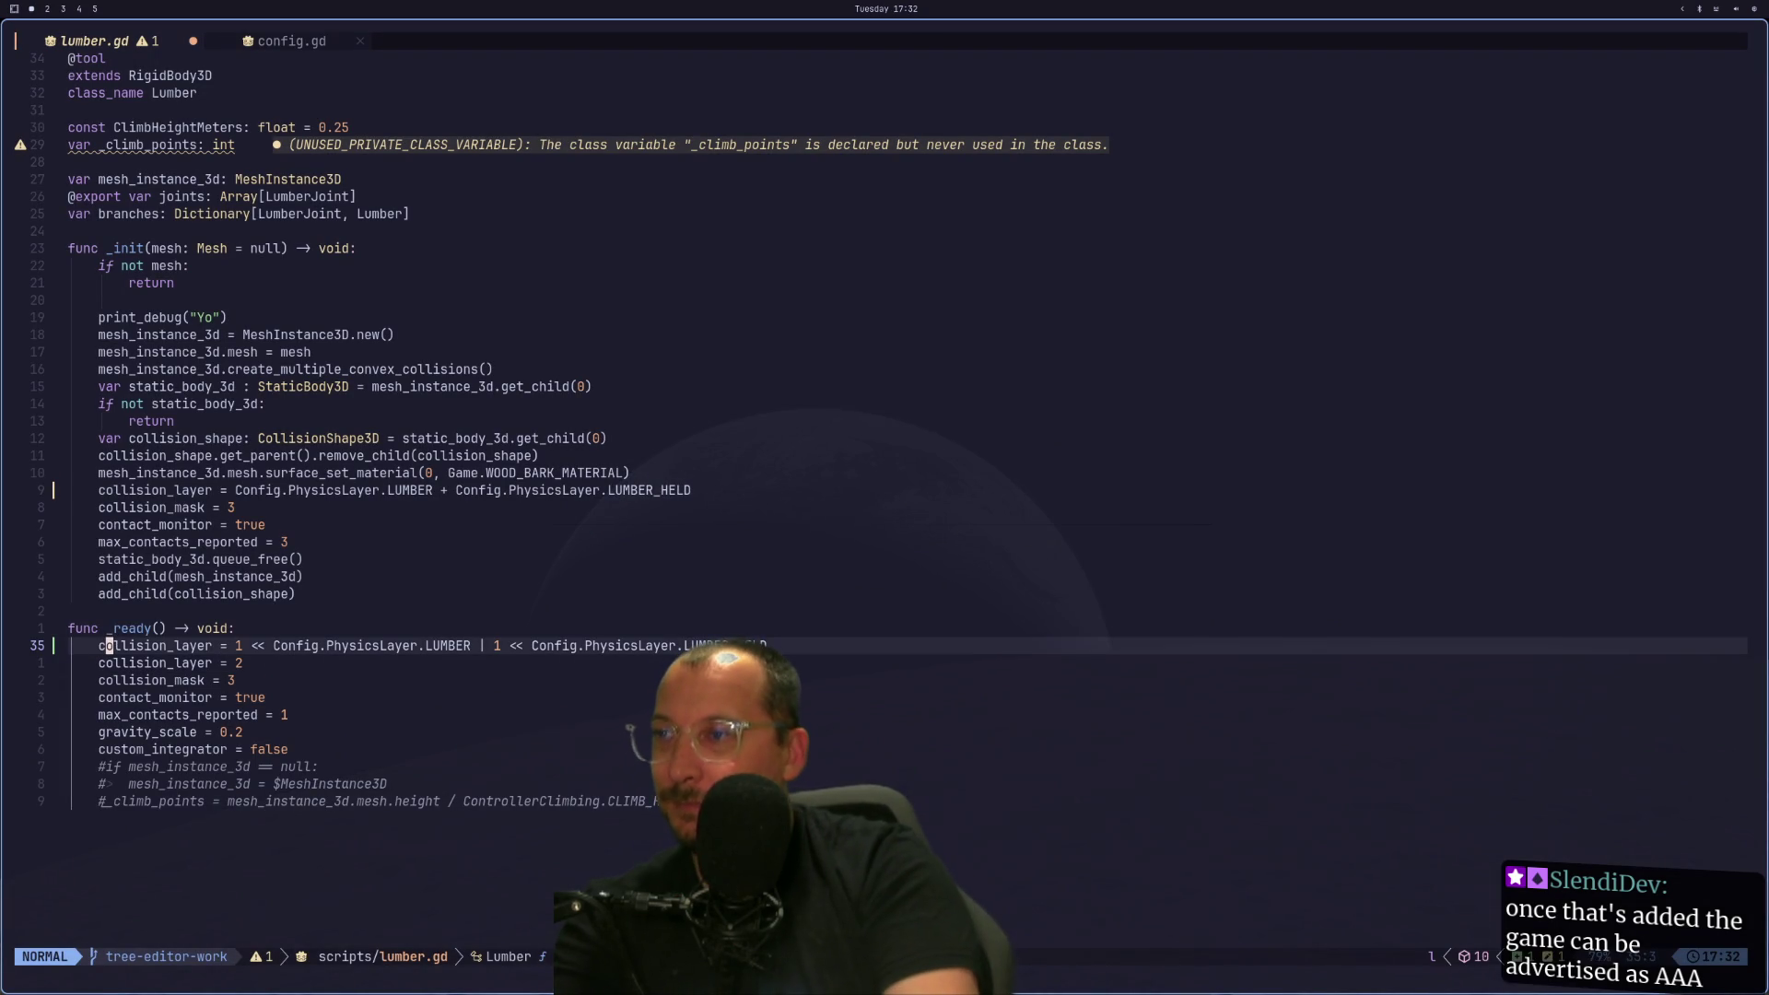
pyautogui.press('w')
pyautogui.press('w')
pyautogui.write('i(')
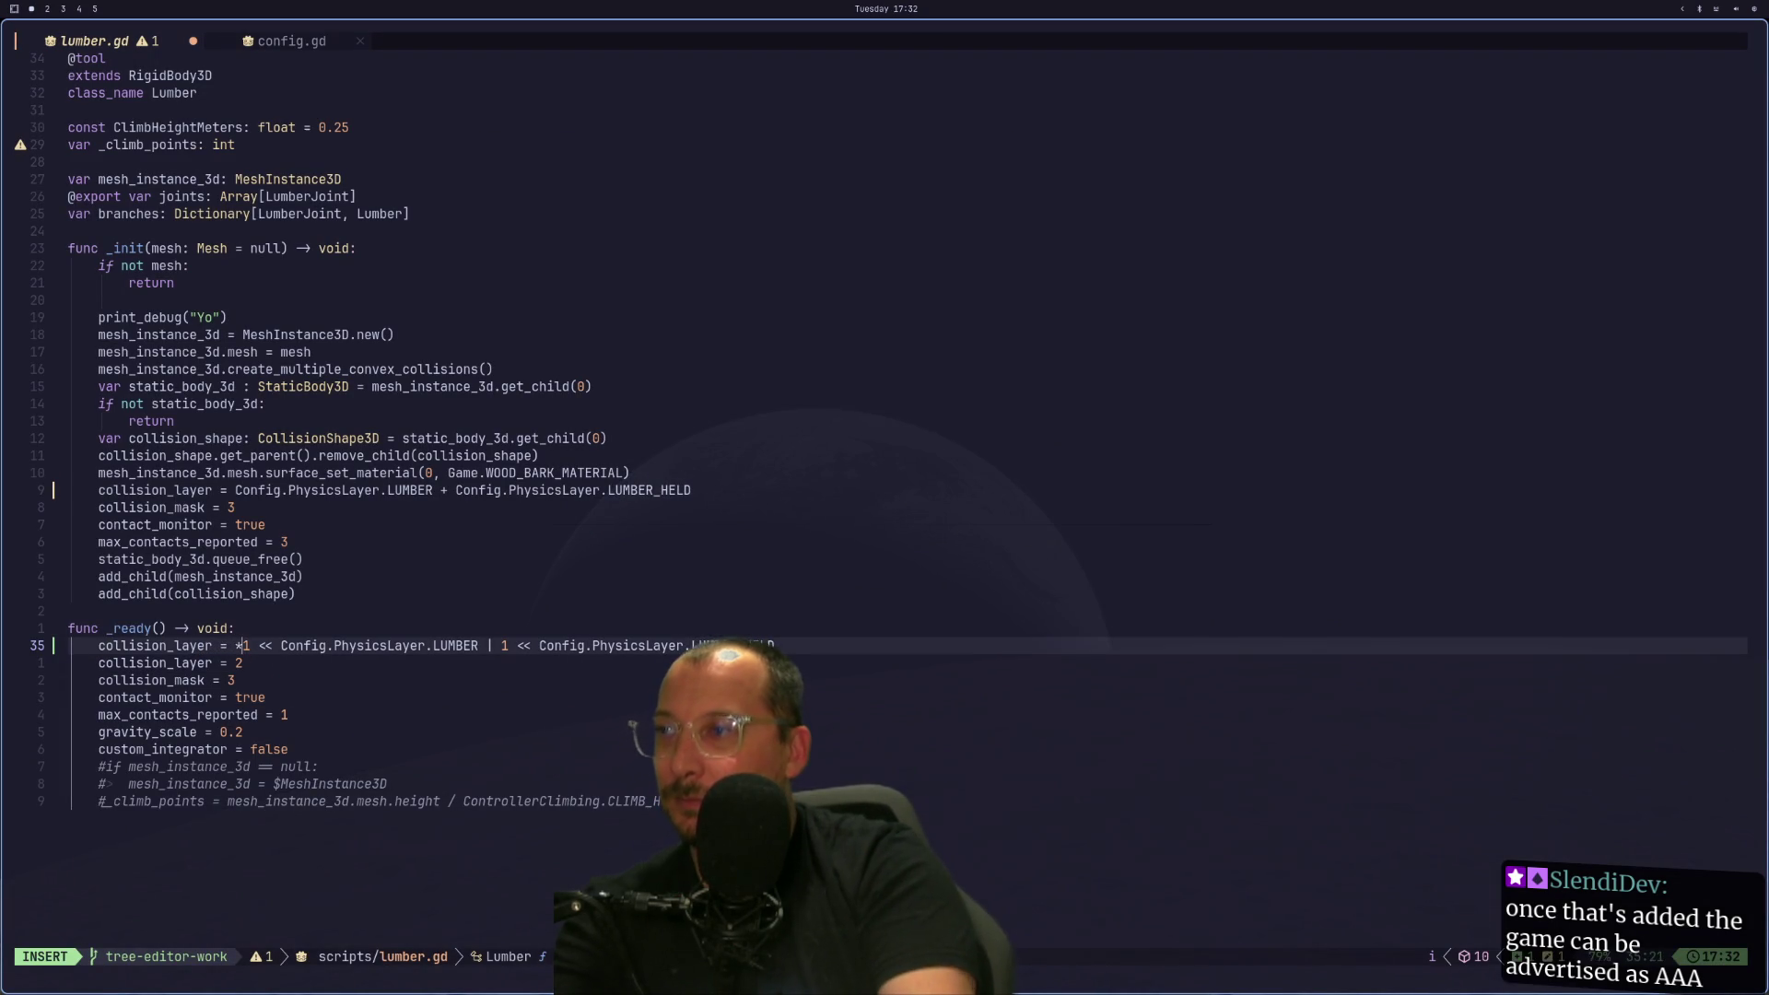
pyautogui.press('Escape')
pyautogui.press('w')
pyautogui.press('w')
pyautogui.press('w')
pyautogui.write('ei')
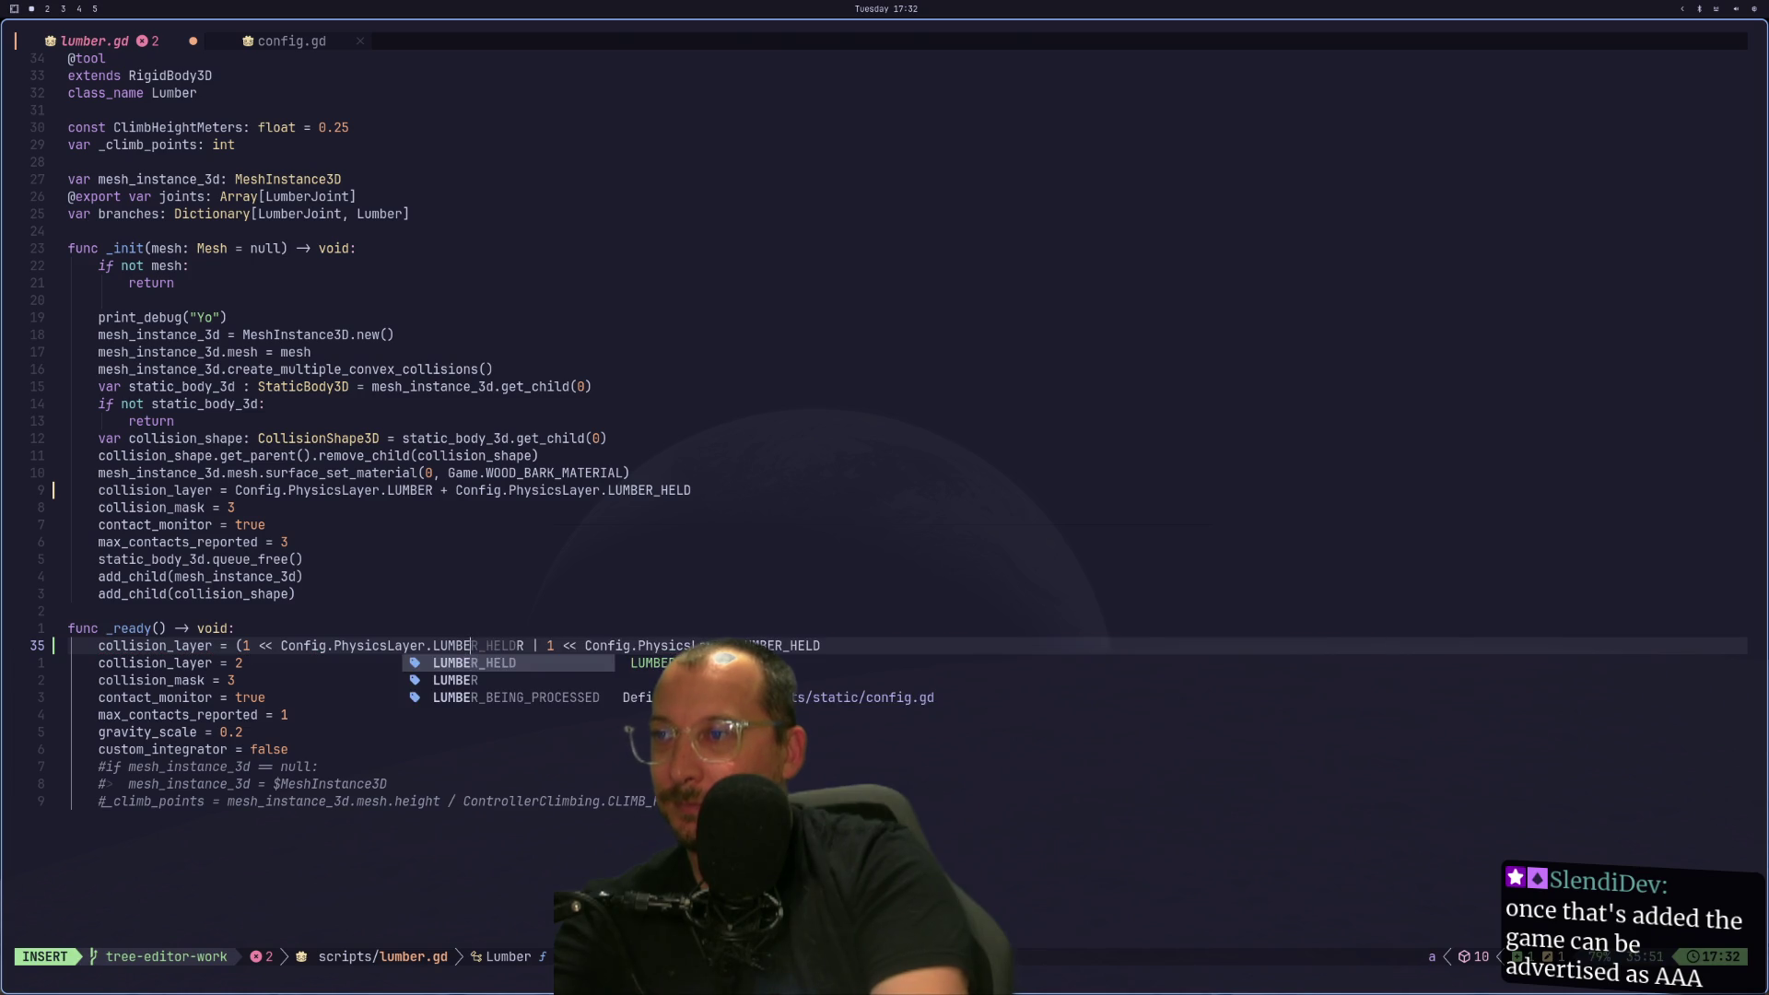
pyautogui.write(')')
pyautogui.press('Escape')
# Add an opening parenthesis before the 1 << LUMBER_HELD term and save lumber.gd with :w.
pyautogui.press('w')
pyautogui.press('w')
pyautogui.press('a')
pyautogui.press('Escape')
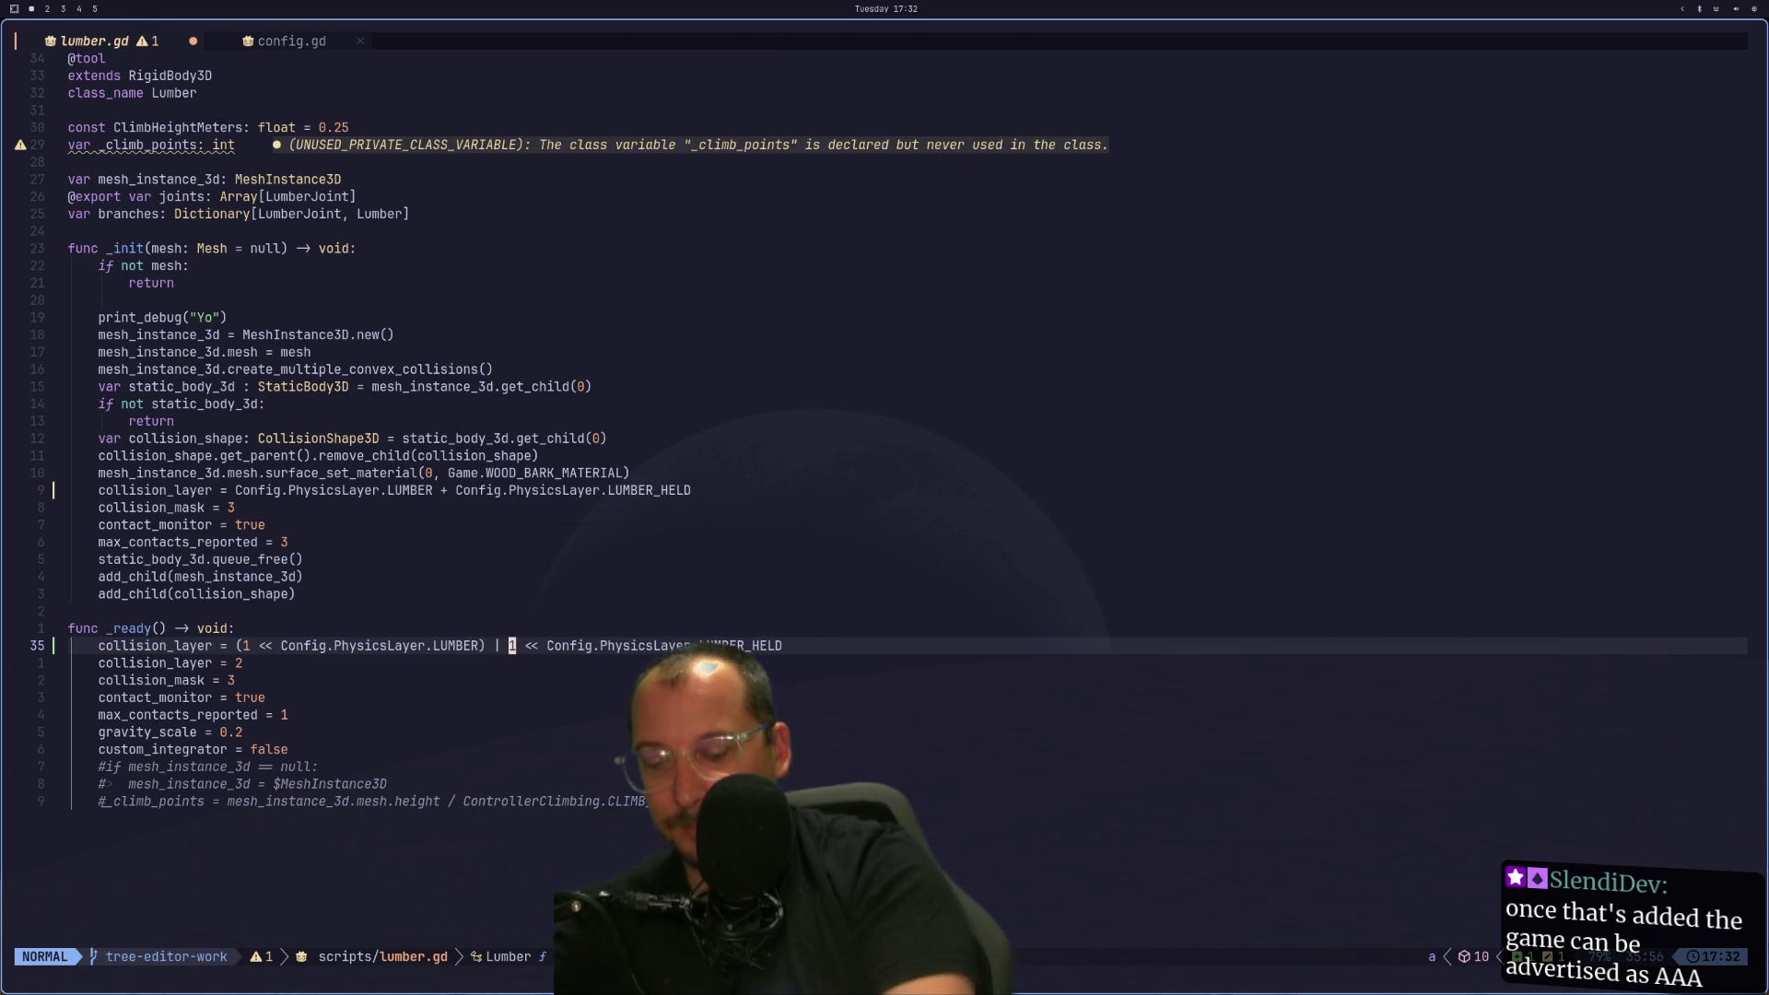
pyautogui.write('i(')
pyautogui.press('Escape')
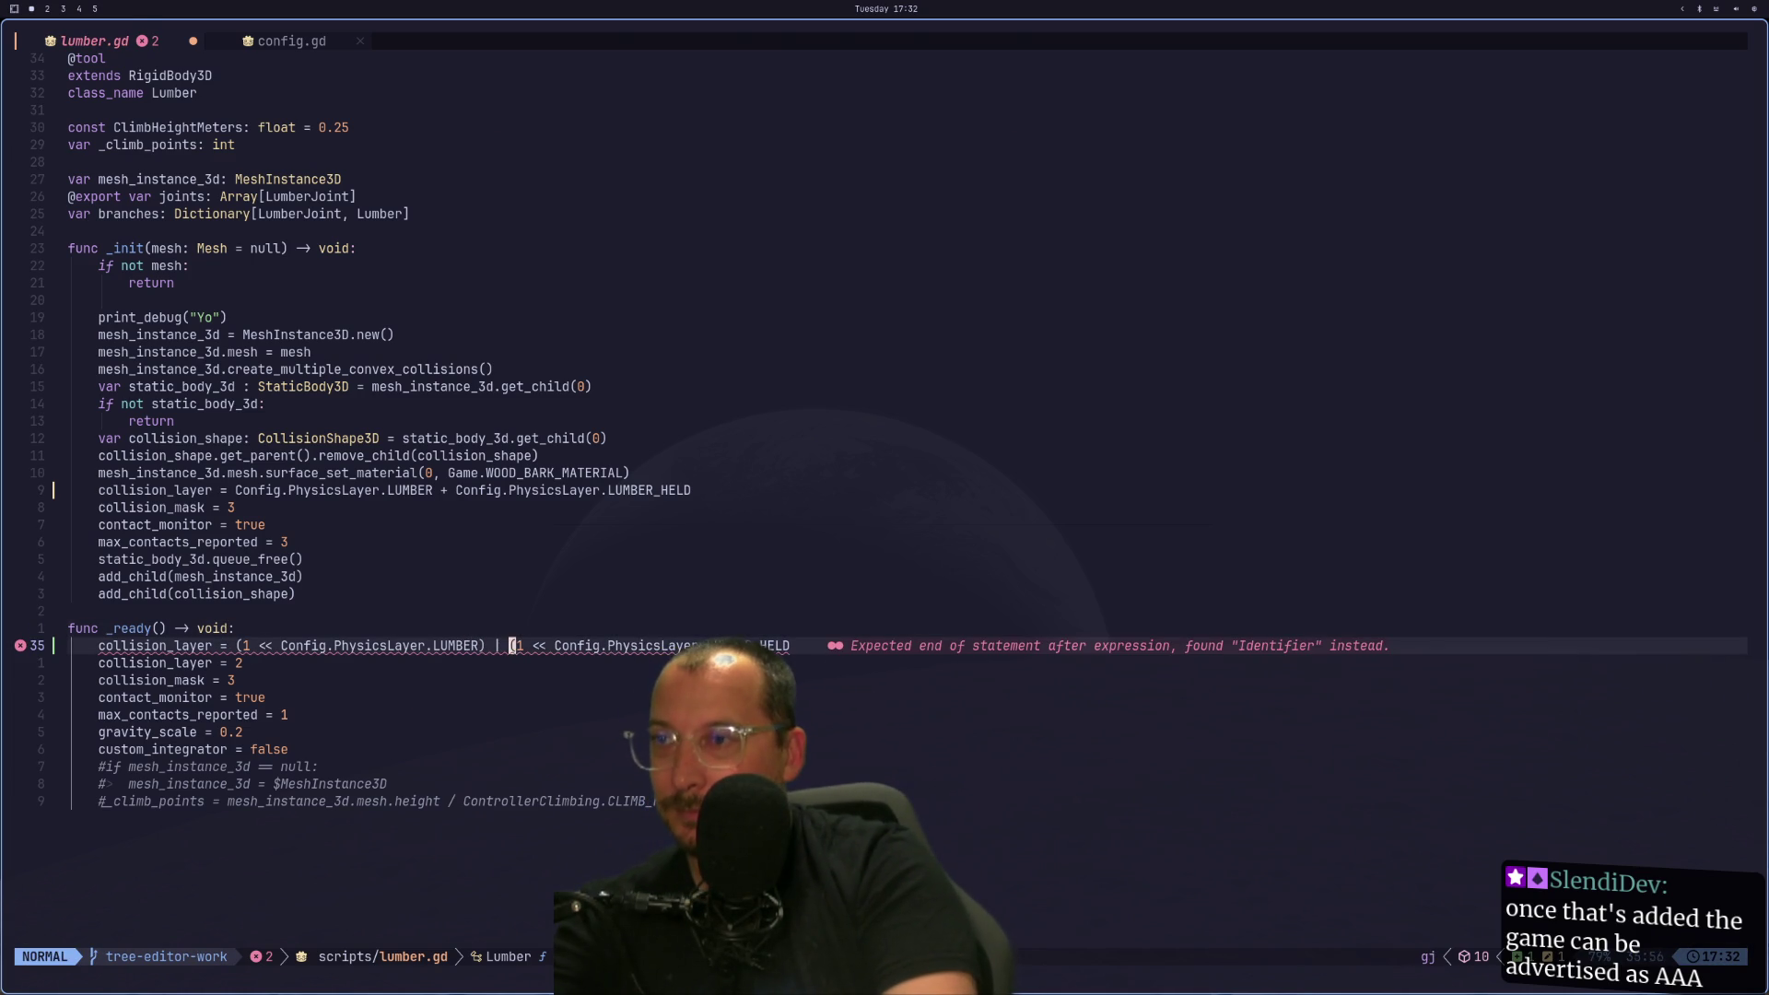
pyautogui.press('l')
pyautogui.press('l')
pyautogui.press('l')
pyautogui.write(':w')
pyautogui.press('Return')
pyautogui.press('super+2')
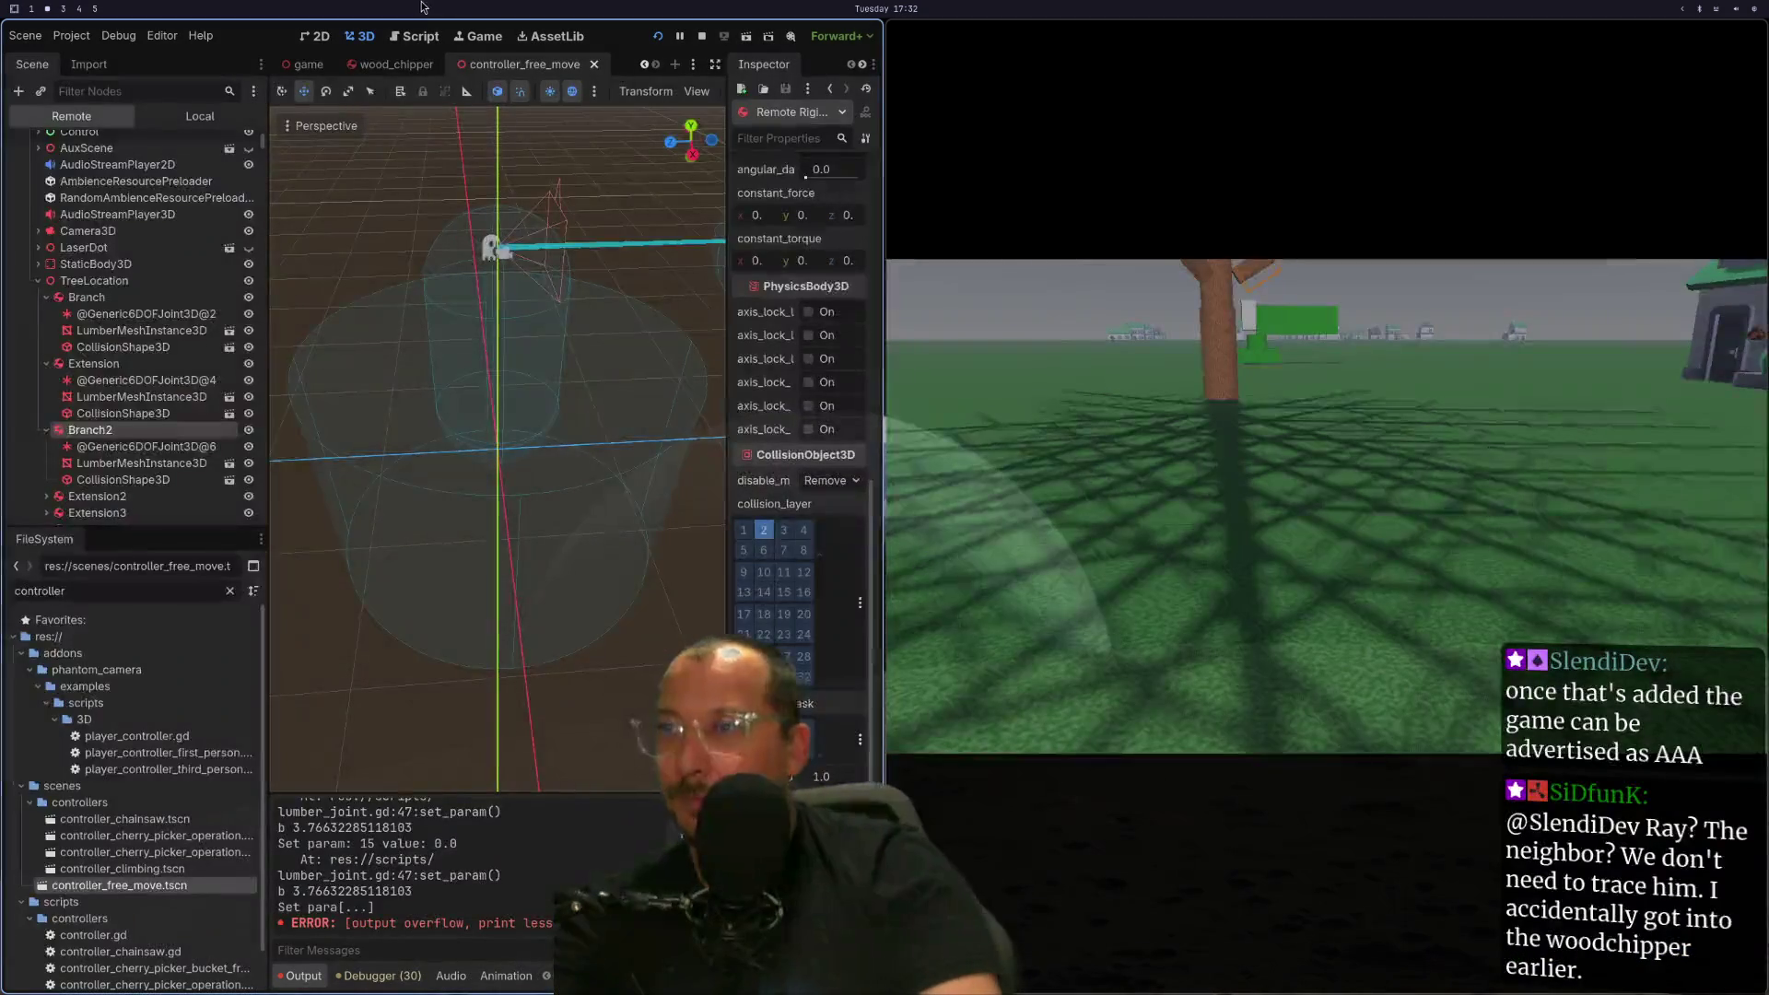
# Restart the game, select the live scene in Remote, and expand collision_layer to all 32 layers.
pyautogui.click(657, 39)
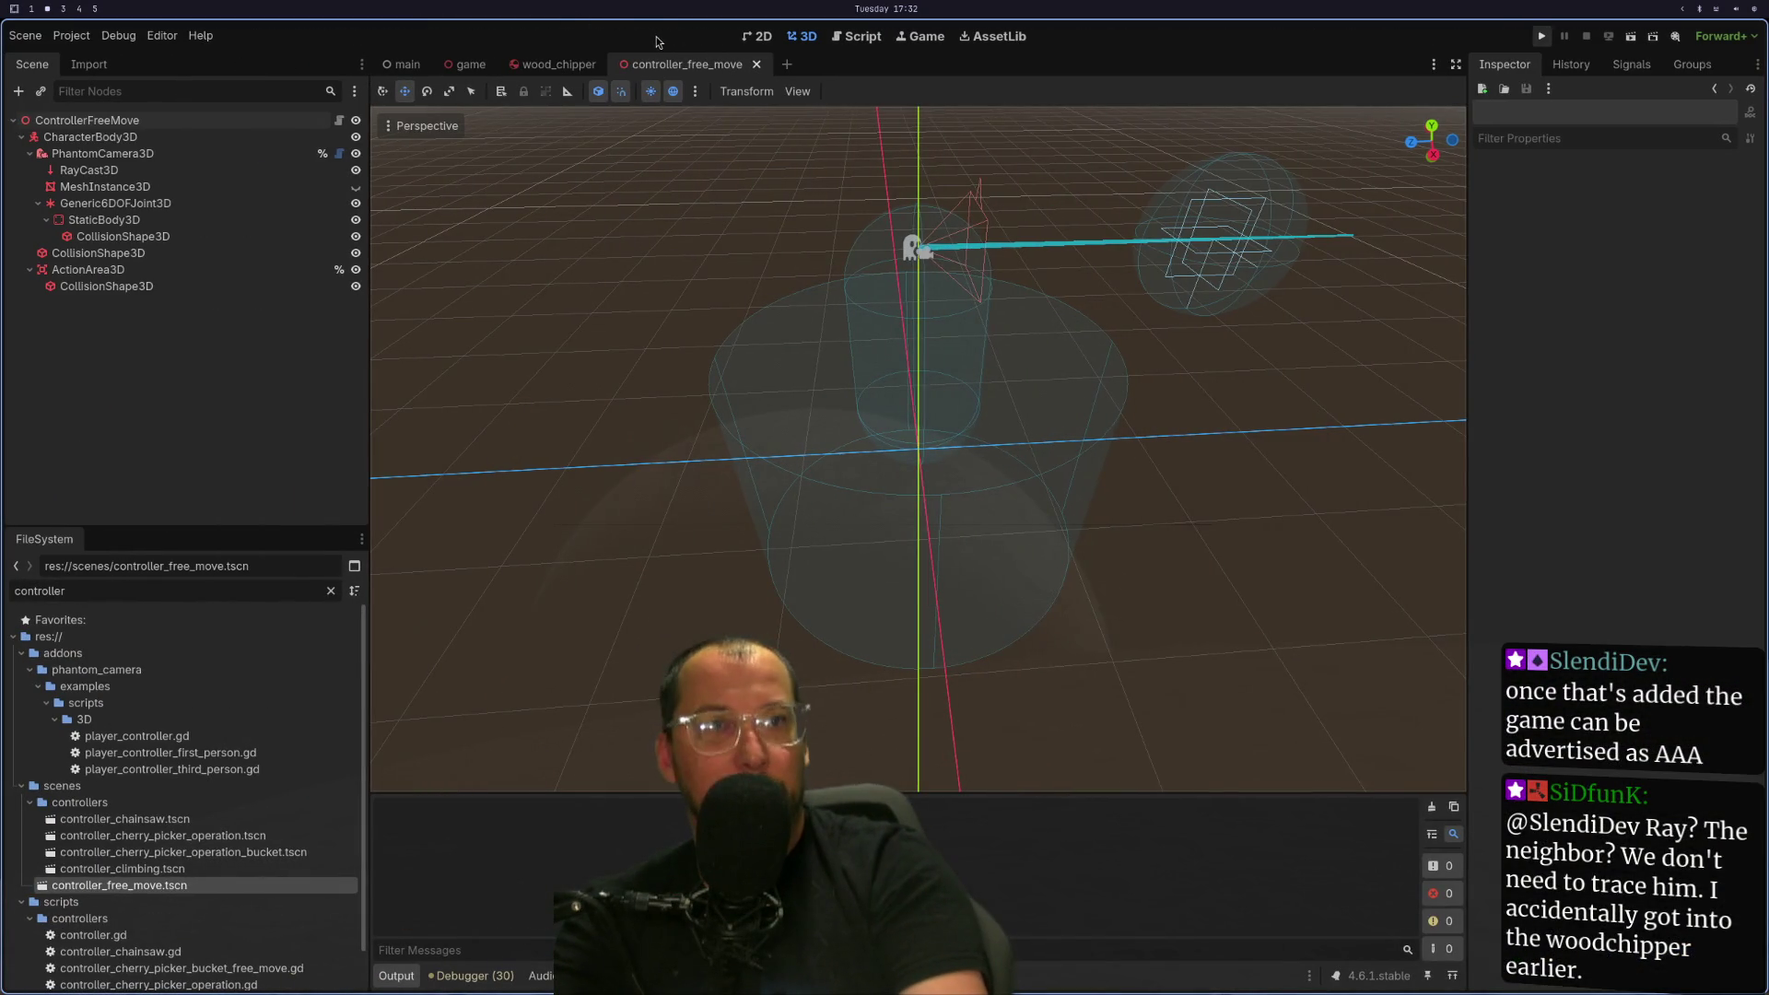
pyautogui.click(1541, 37)
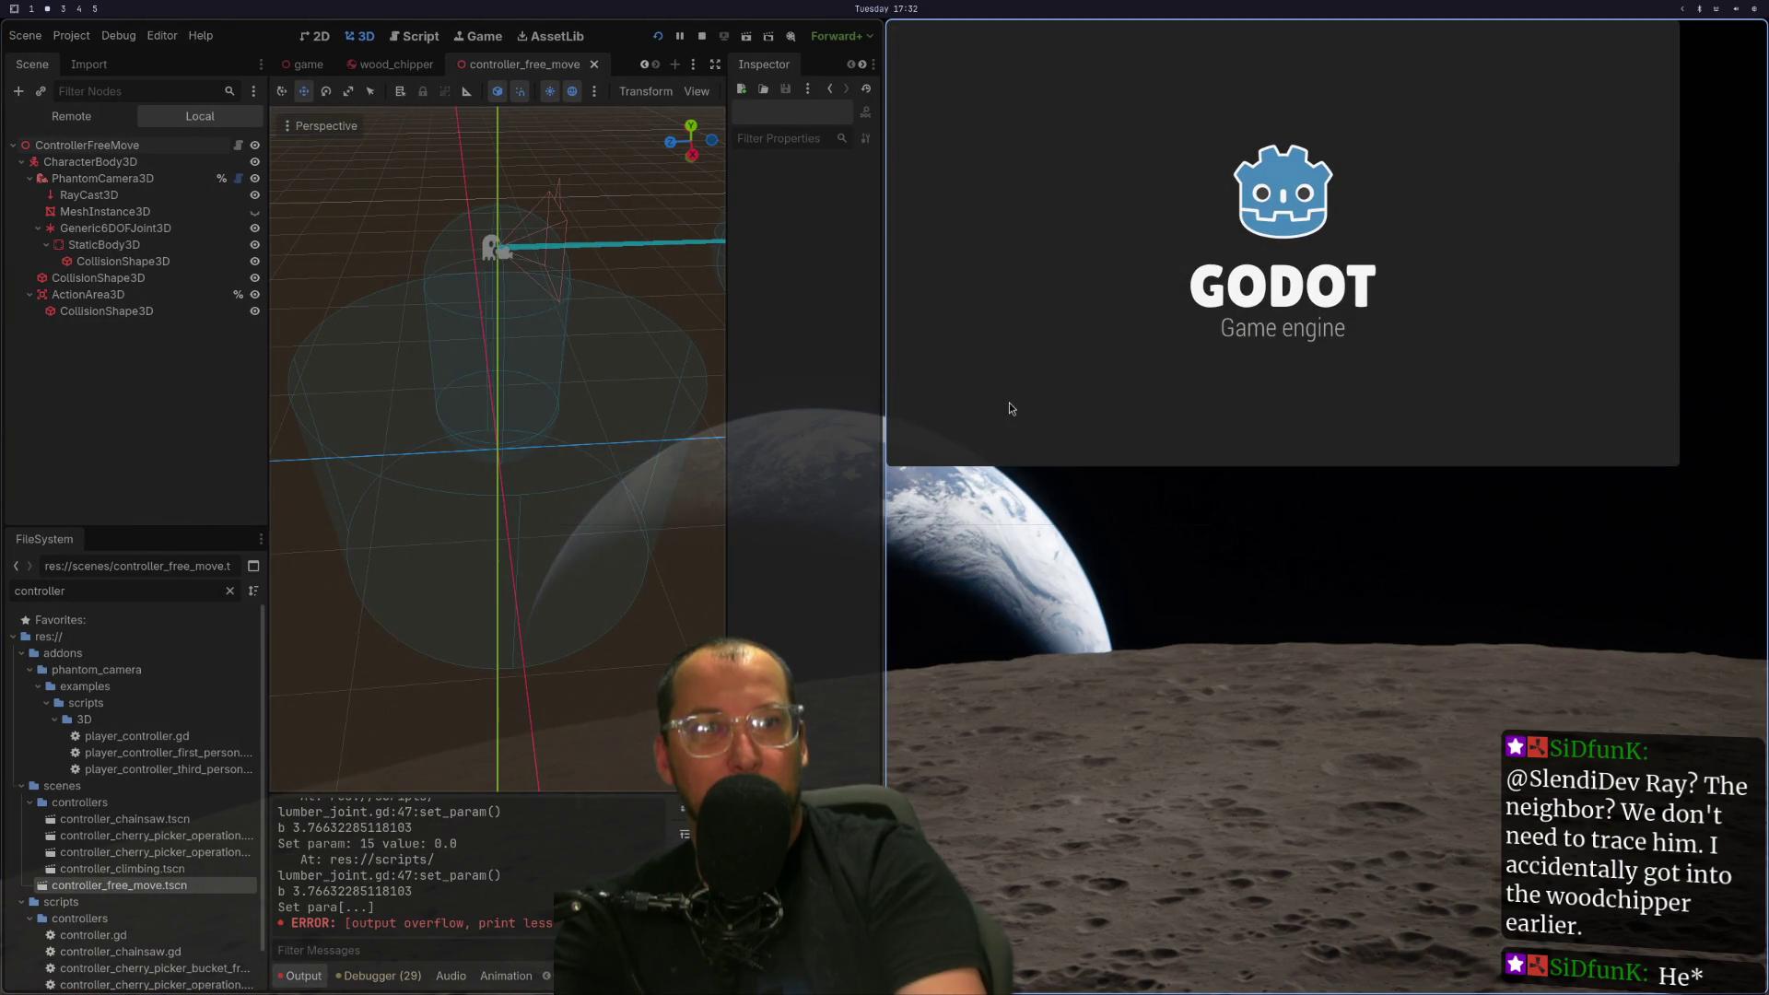
pyautogui.click(64, 114)
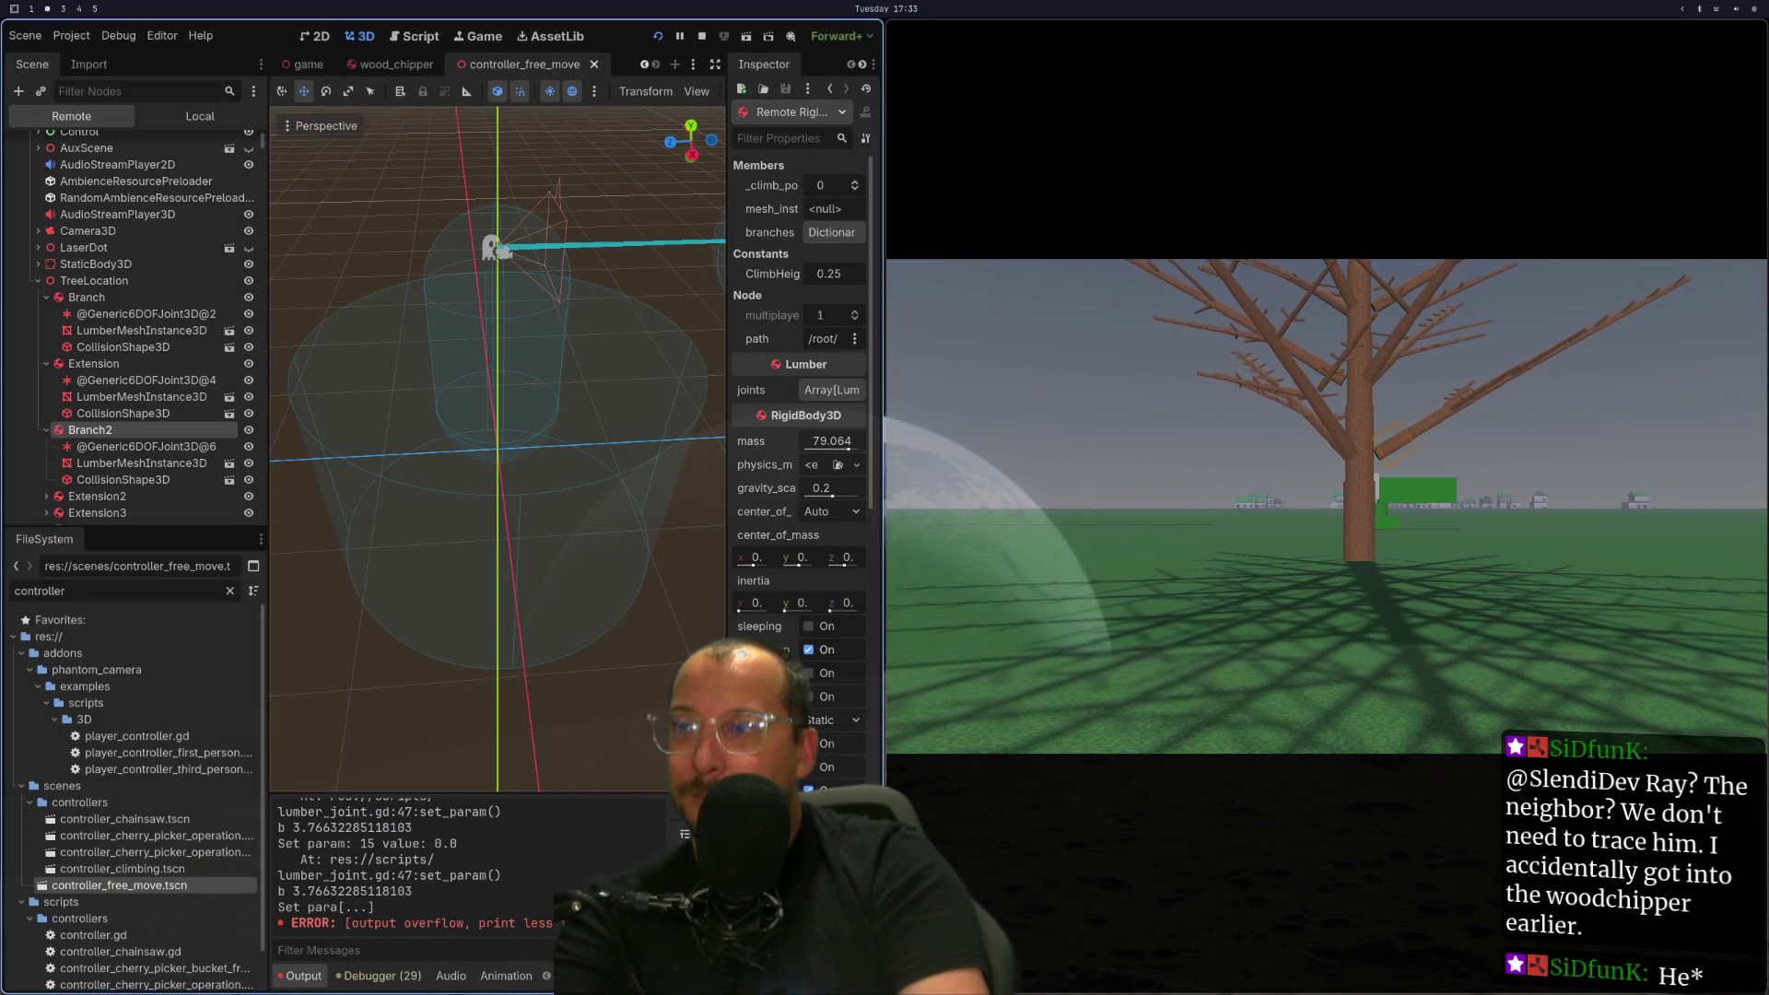
pyautogui.scroll(-10, 843, 551)
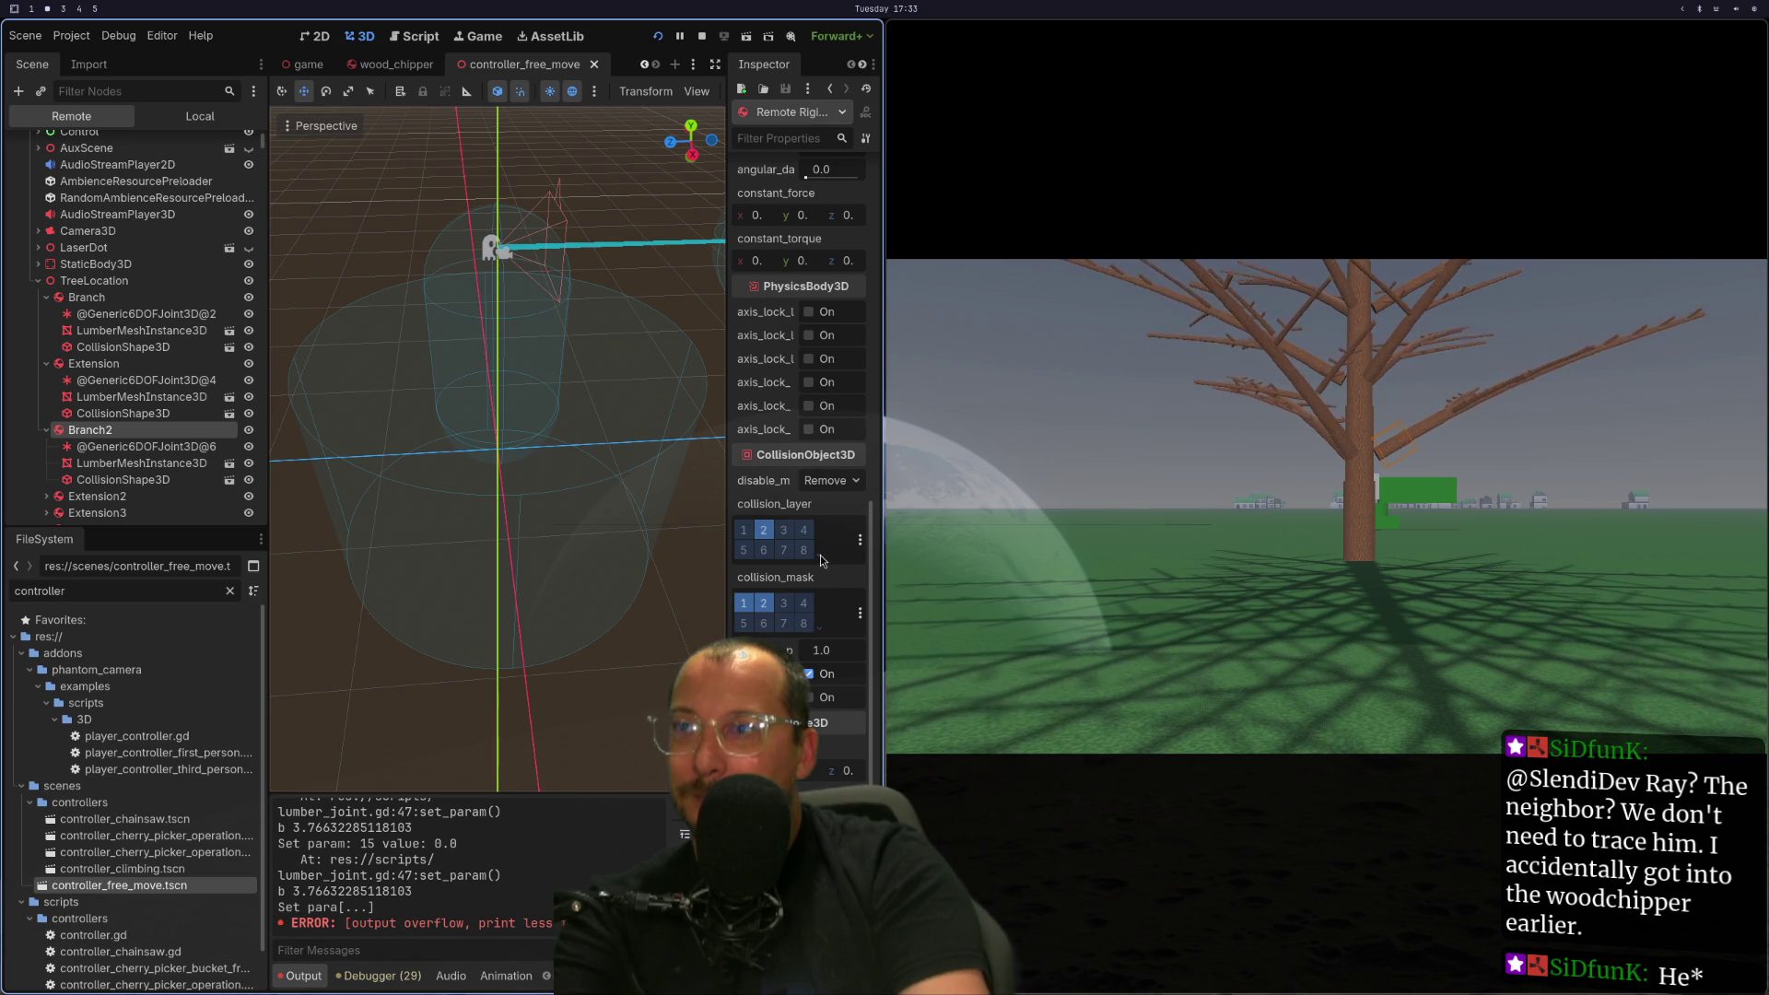
pyautogui.click(818, 553)
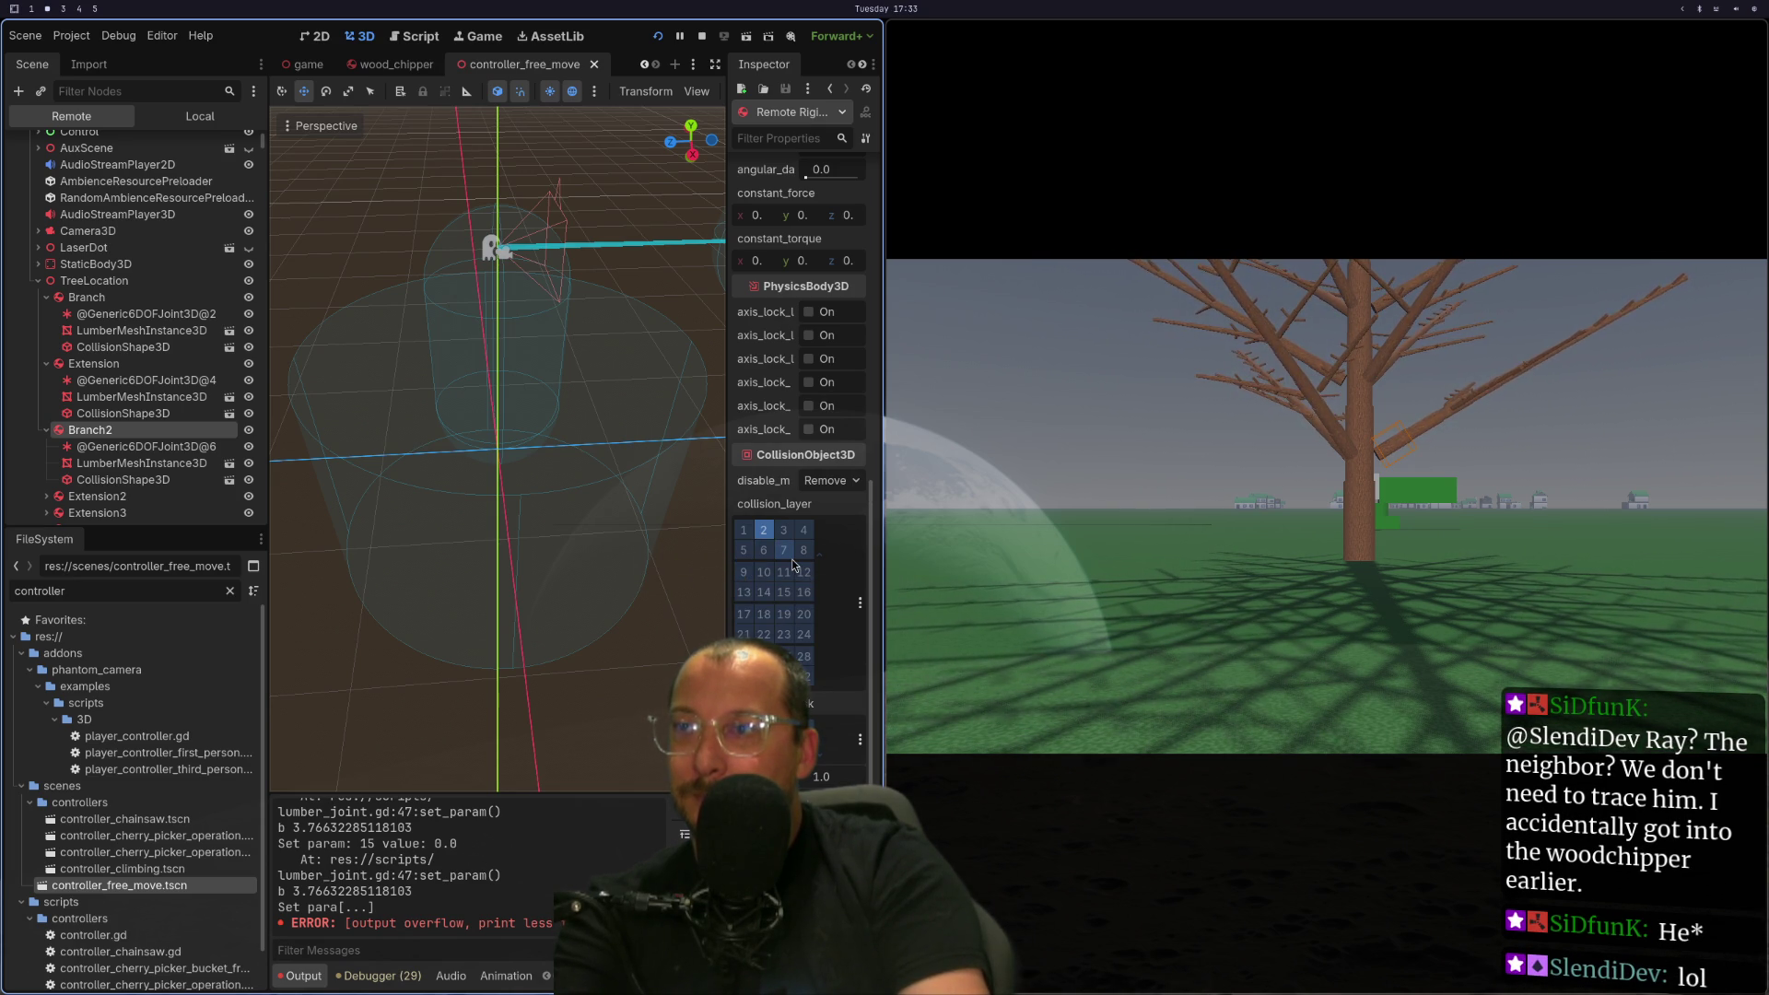
pyautogui.press('super+1')
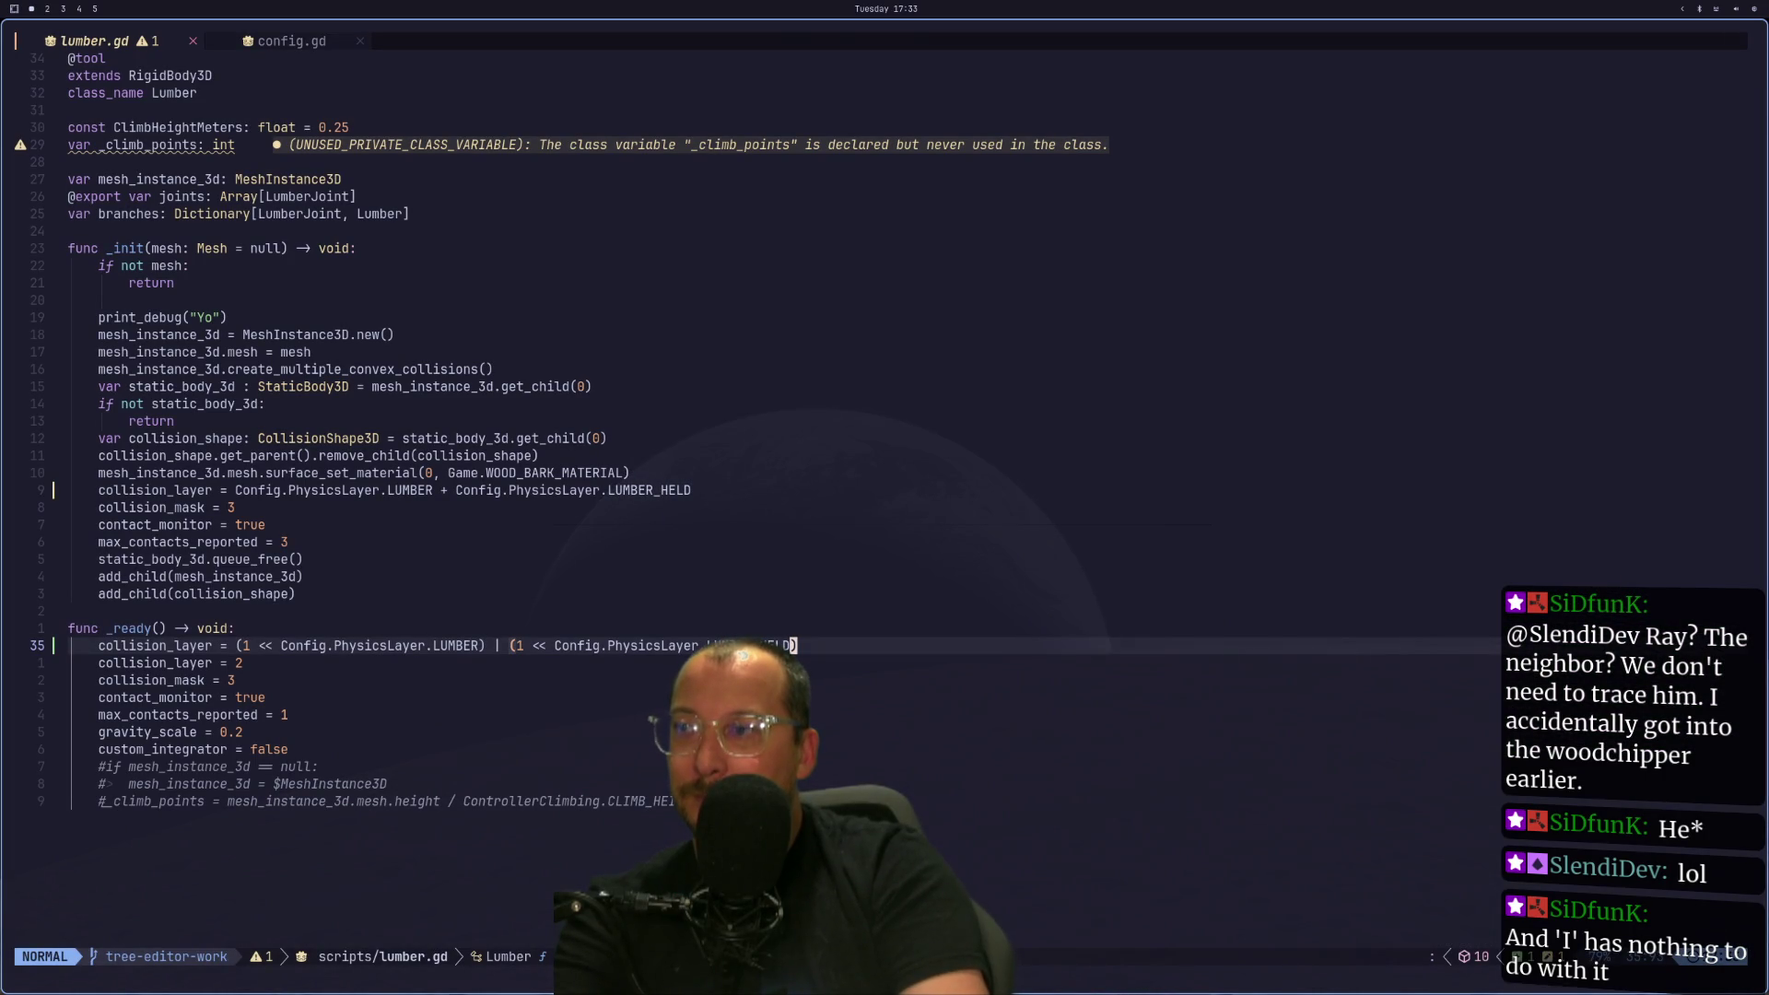
# Glance at workspace 4, then return to lumber.gd in Neovim and open a new terminal.
pyautogui.press('super+shift+4')
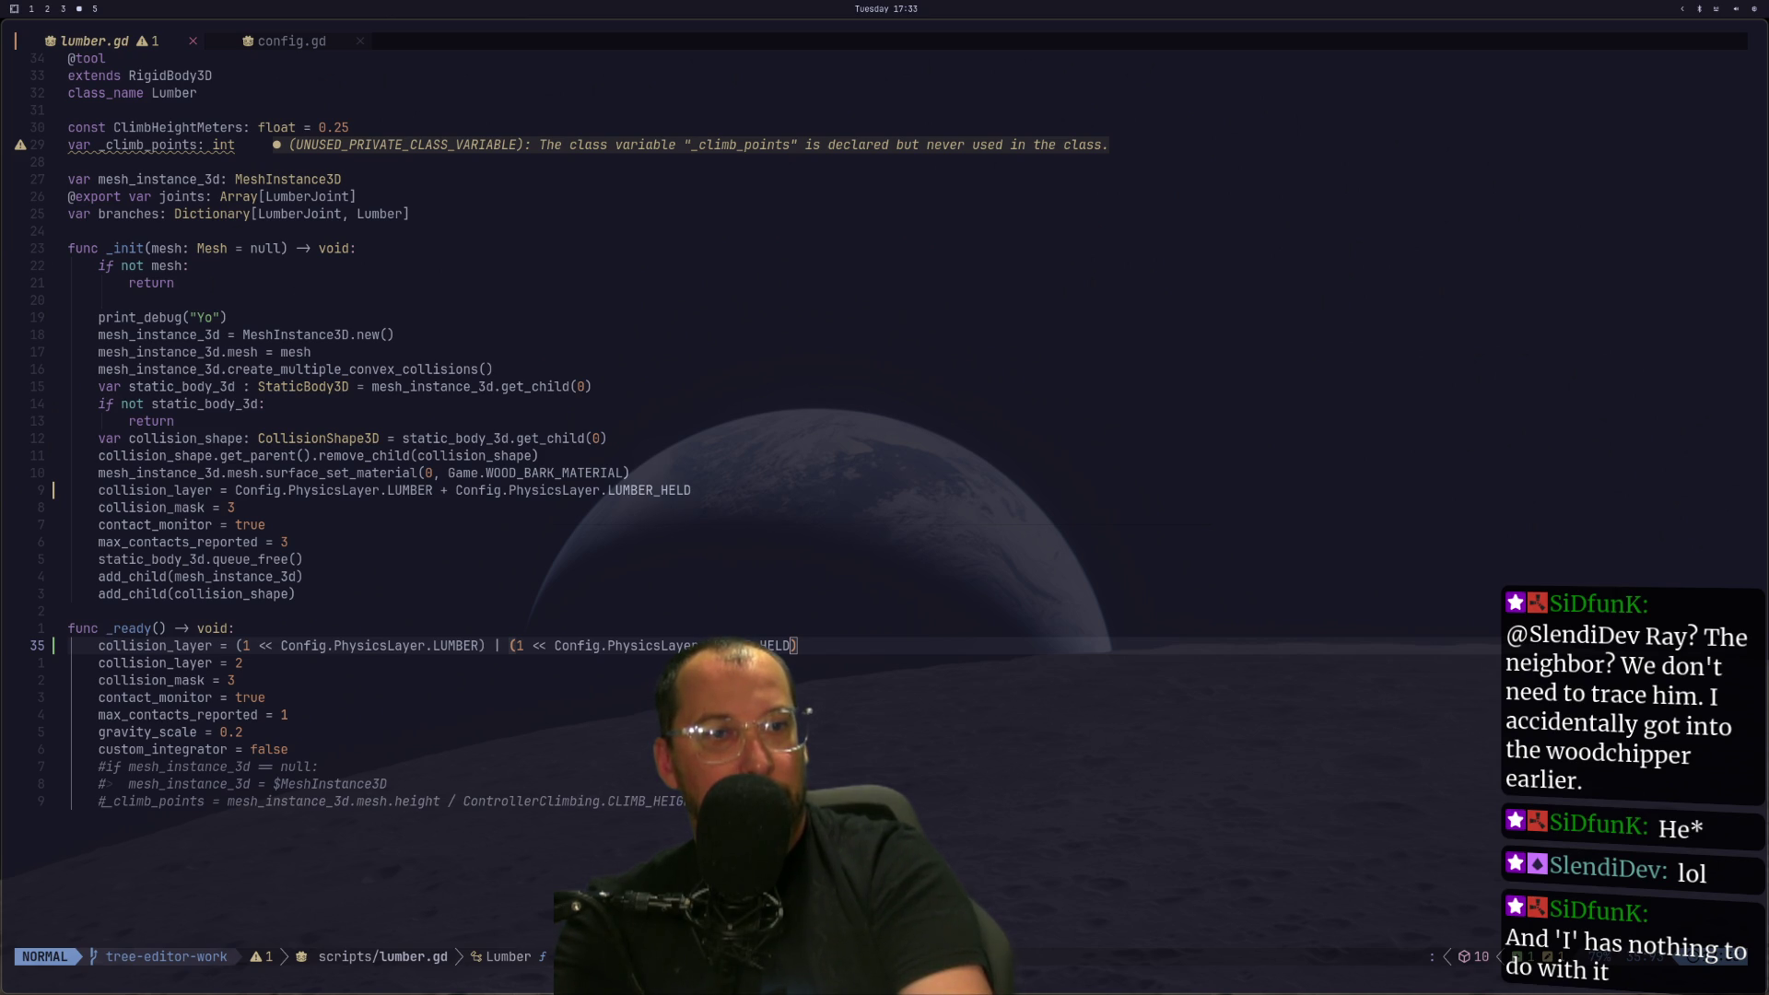
pyautogui.press('super+1')
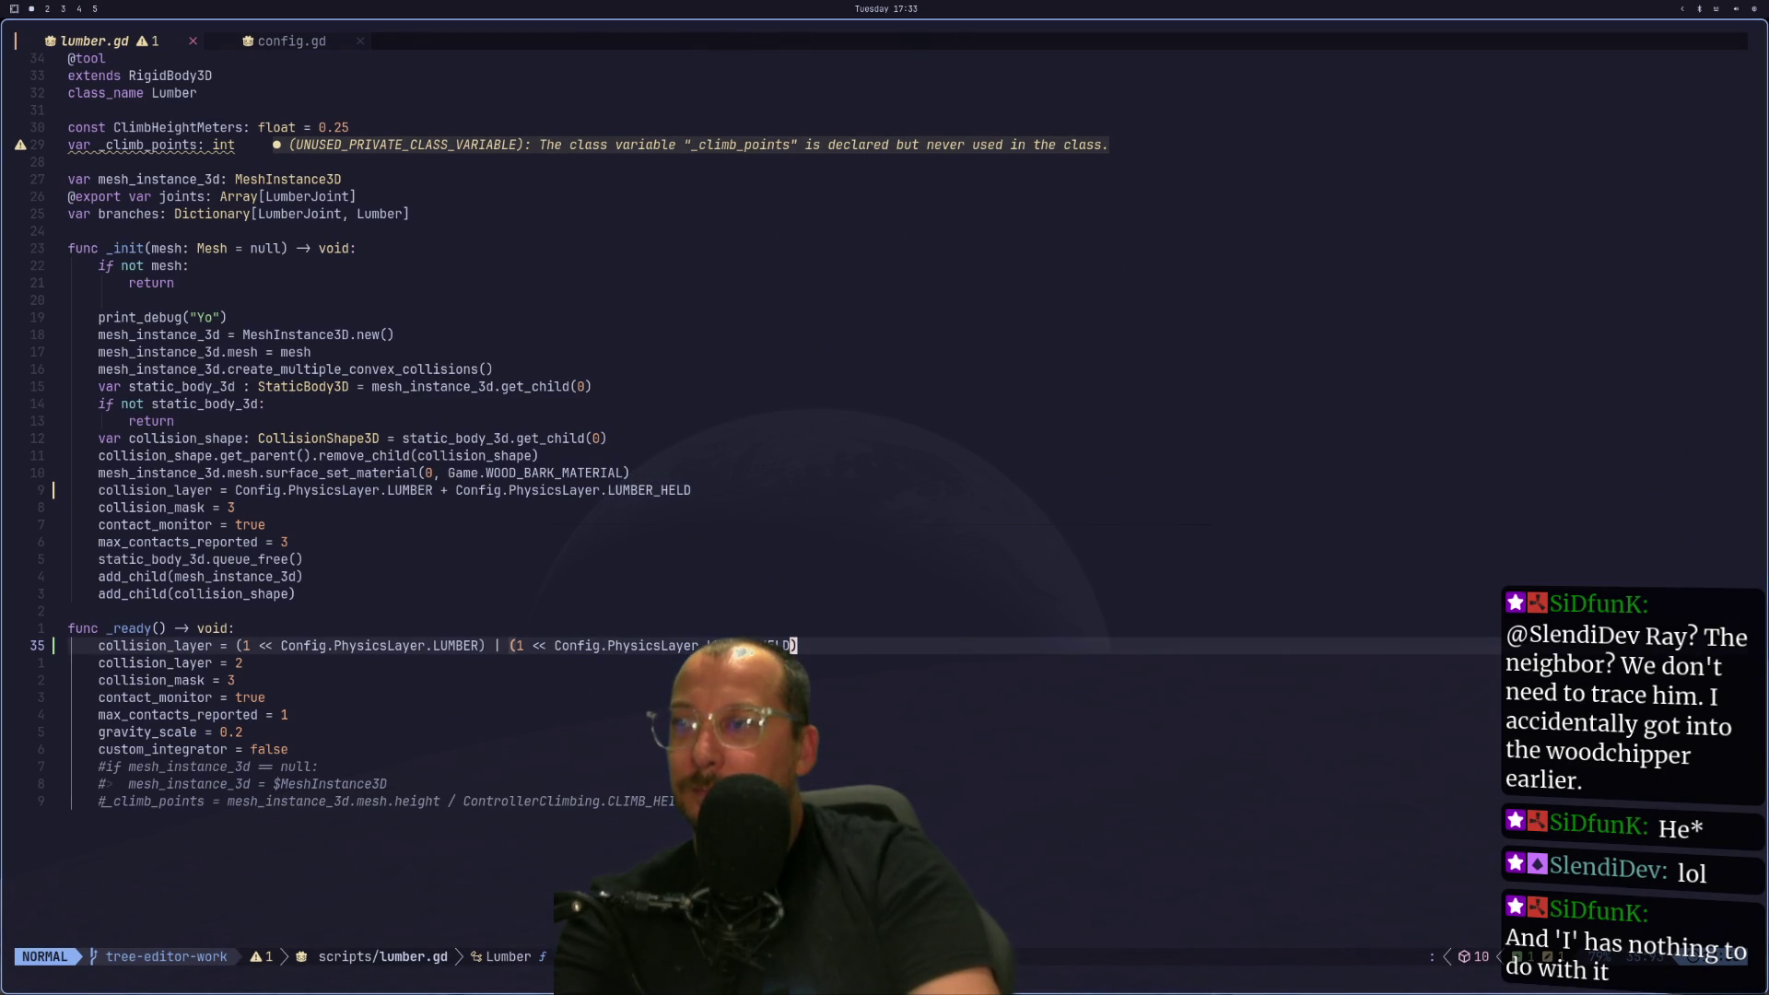
pyautogui.press('space')
pyautogui.press('f')
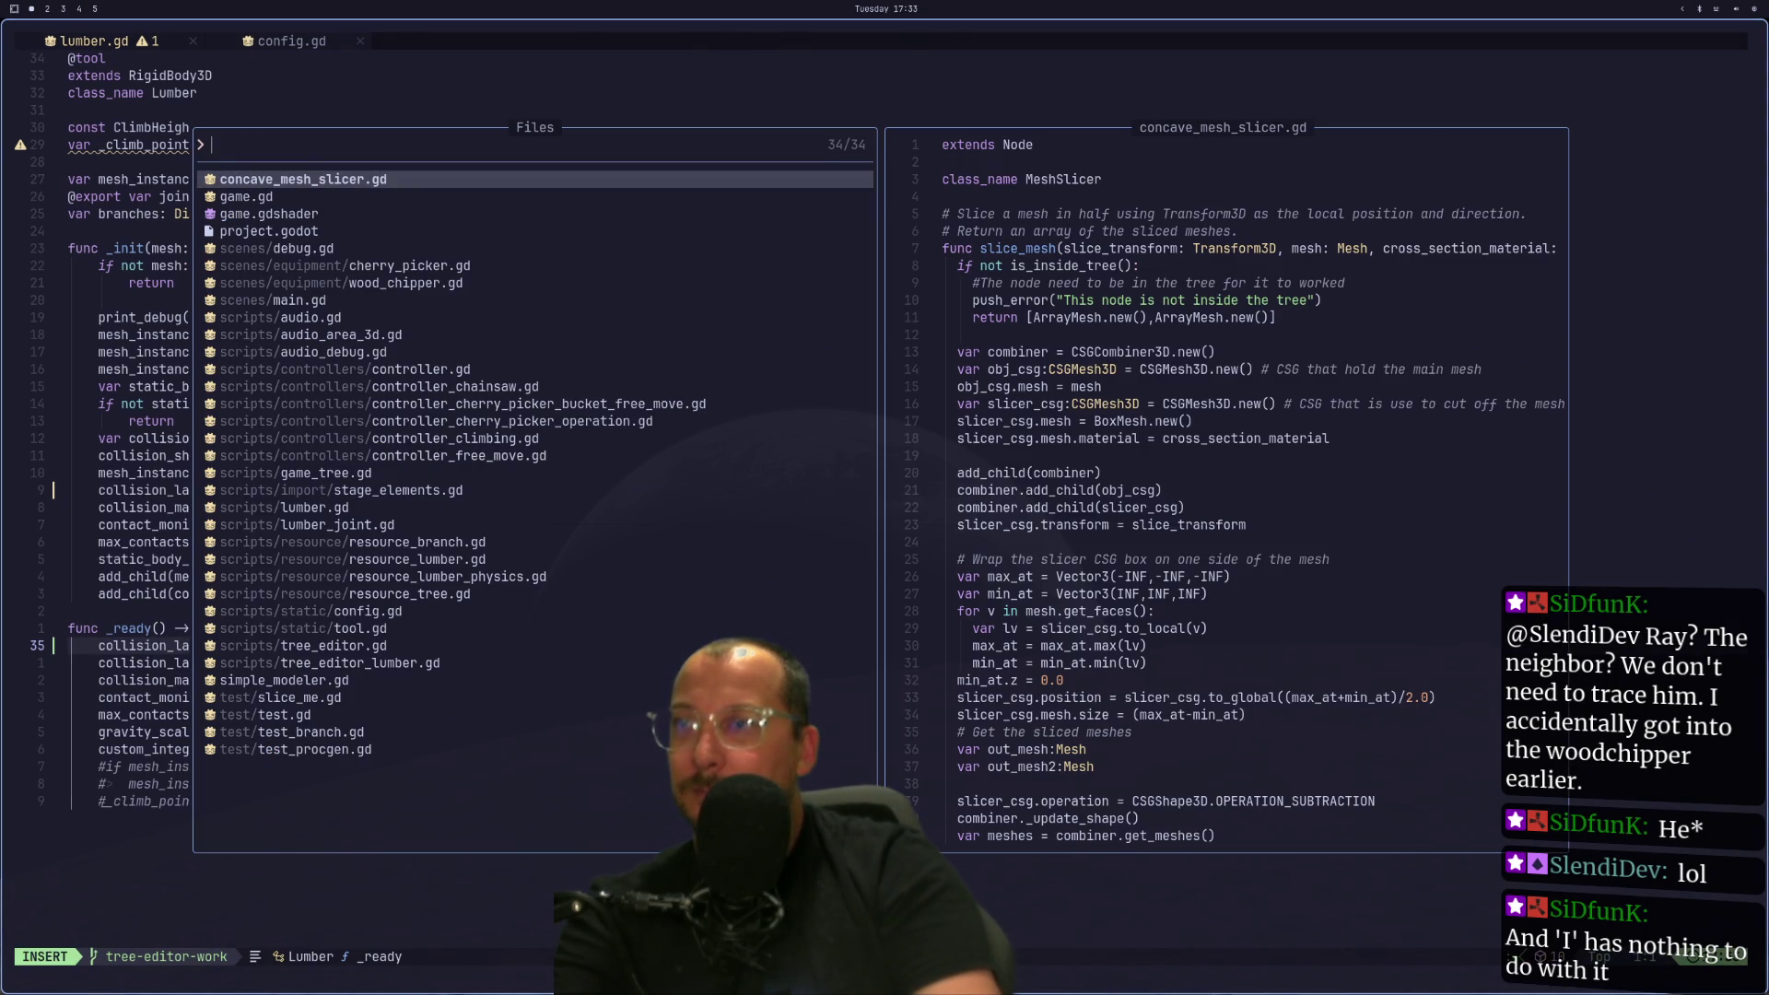
pyautogui.press('Escape')
pyautogui.press('super+Return')
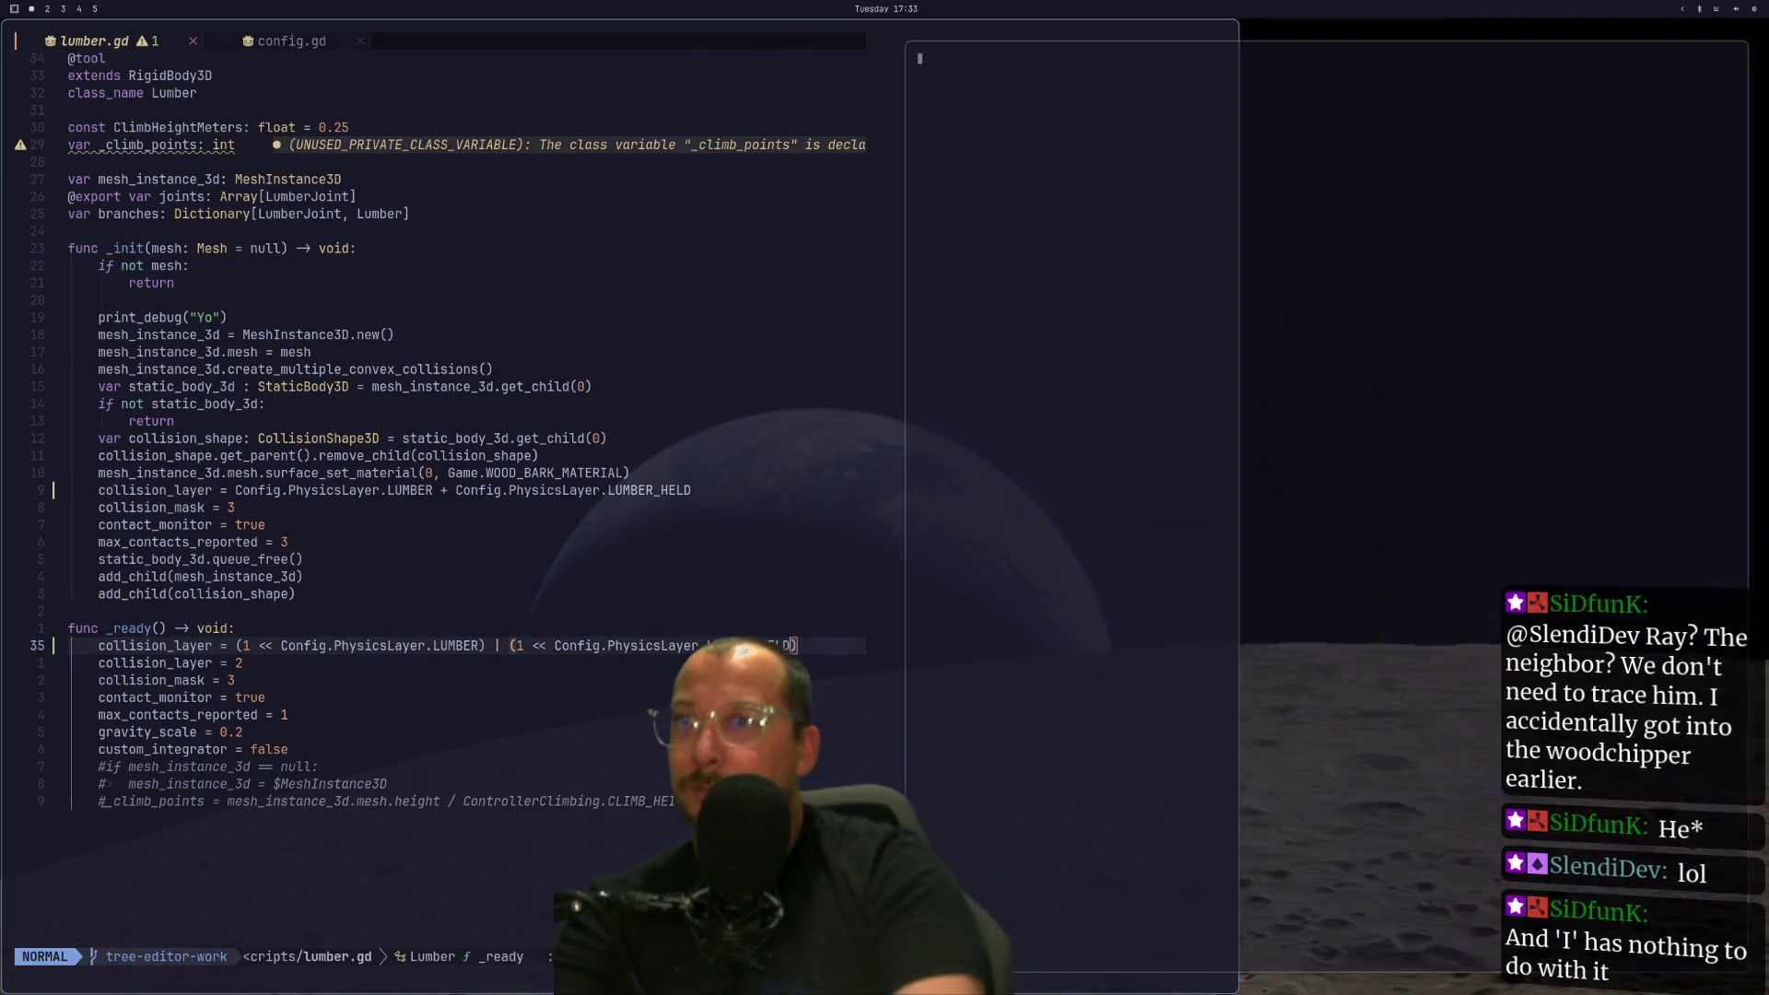
# Navigate into the Code folder's 3d-dungeon-crawler project and launch Neovim there.
pyautogui.write('cd Cod')
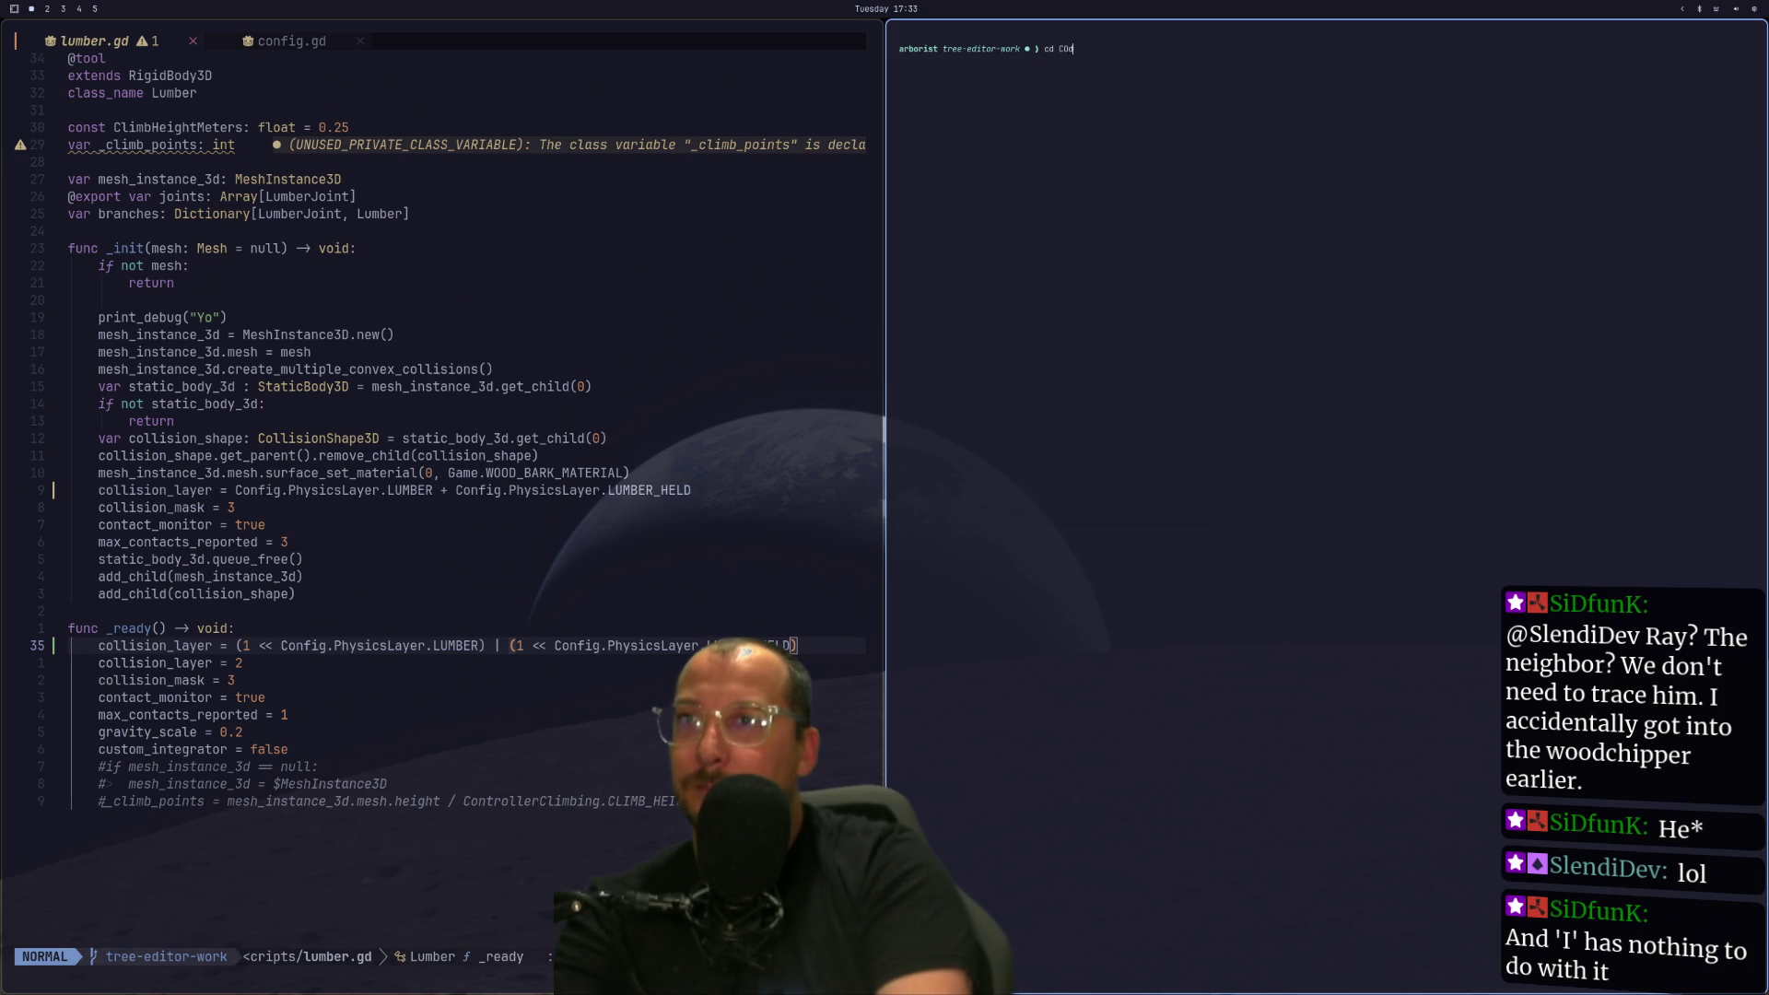
pyautogui.press('Return')
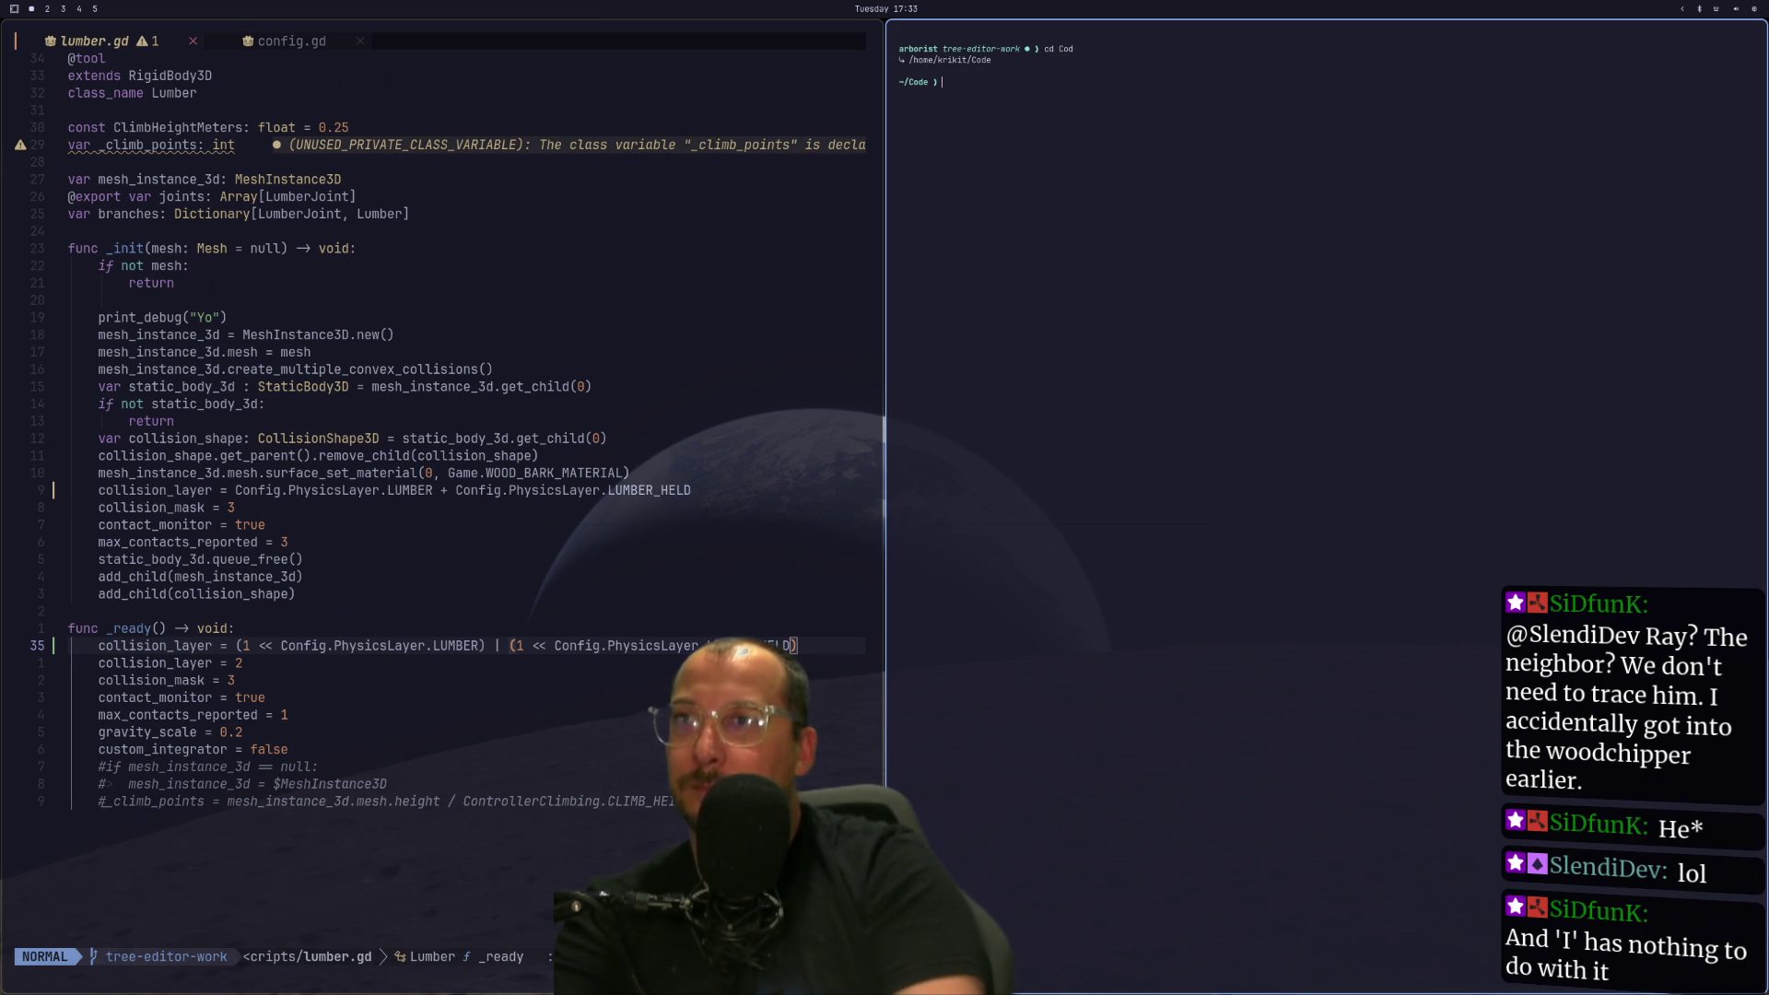
pyautogui.write('cd')
pyautogui.press('BackSpace')
pyautogui.press('BackSpace')
pyautogui.press('BackSpace')
pyautogui.write('ls')
pyautogui.press('Return')
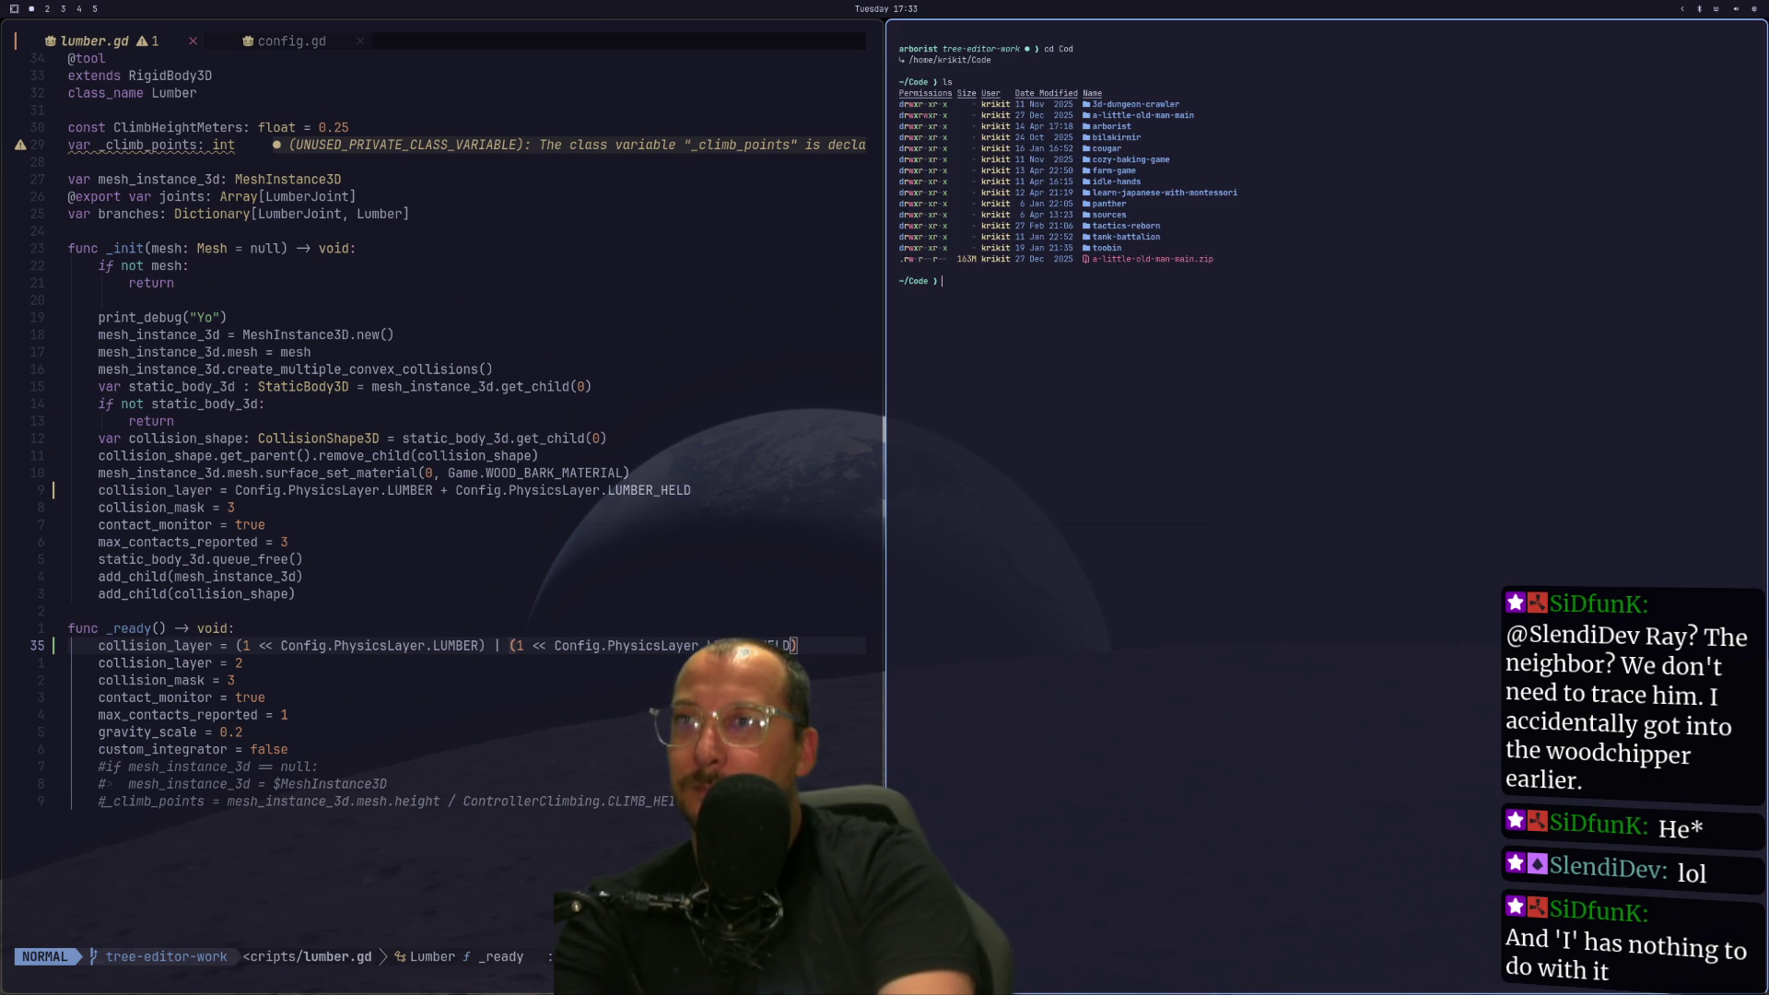
pyautogui.write('cd')
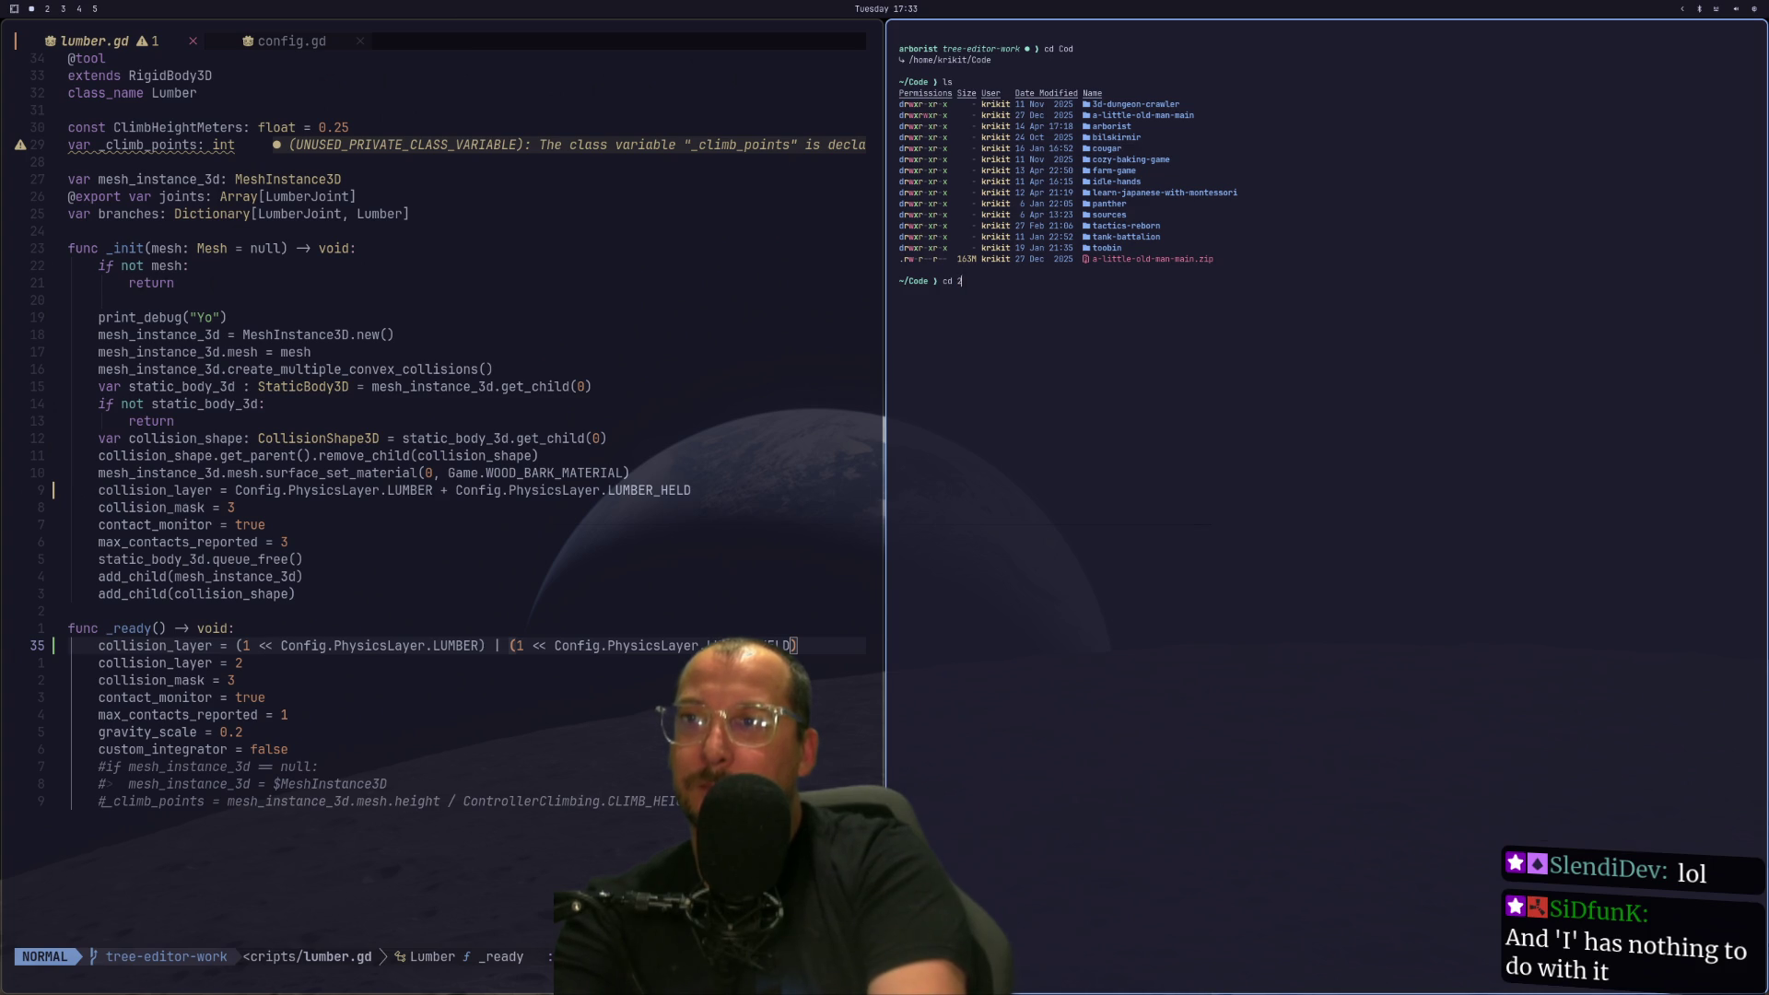
pyautogui.press('Tab')
pyautogui.press('Return')
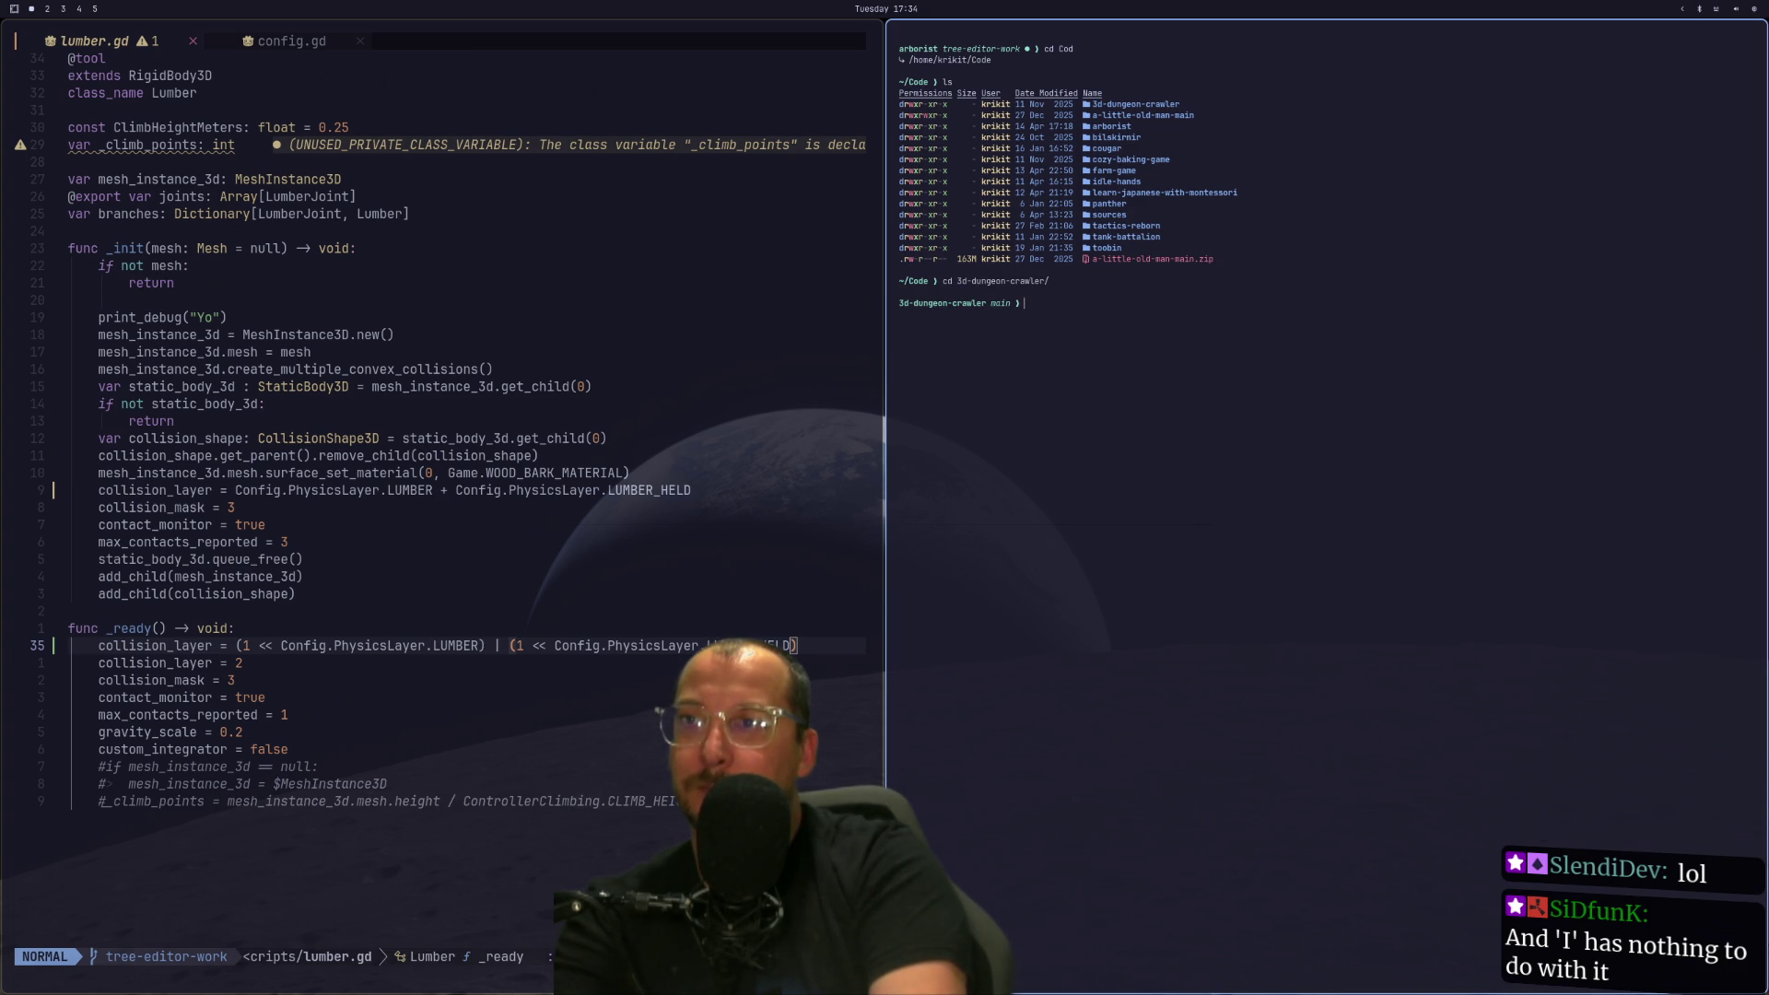
pyautogui.press('BackSpace')
pyautogui.press('BackSpace')
pyautogui.press('BackSpace')
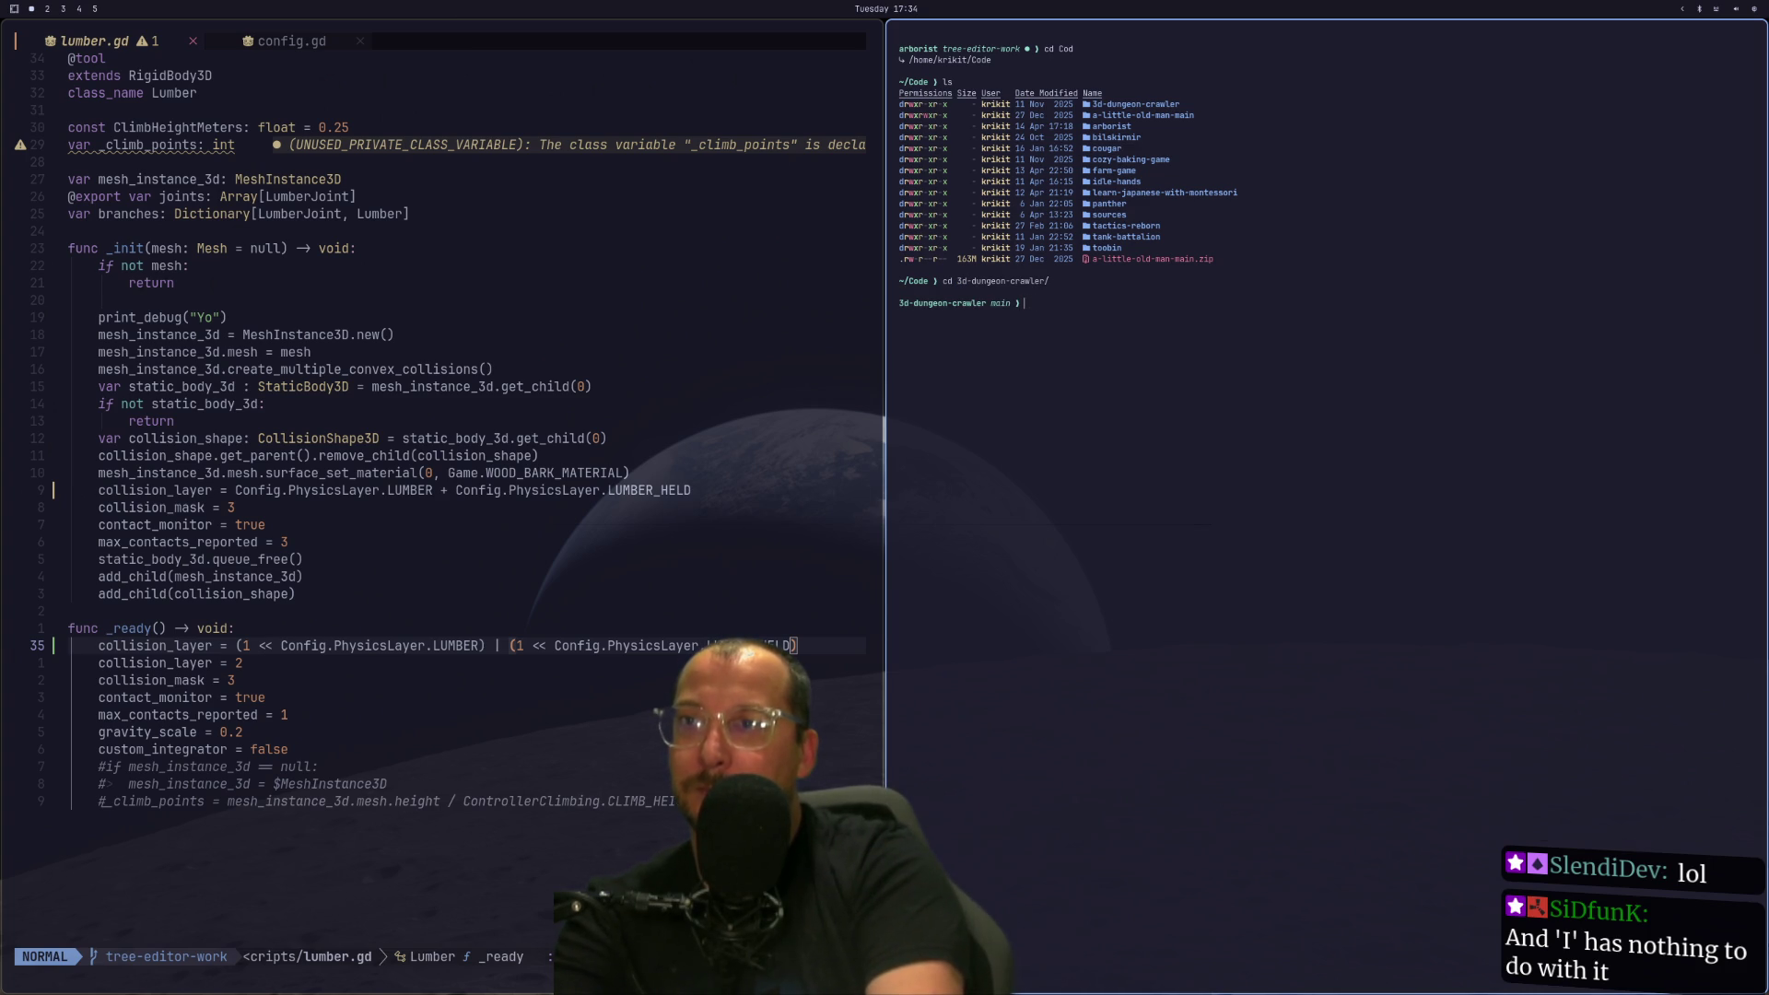
pyautogui.write('nvim')
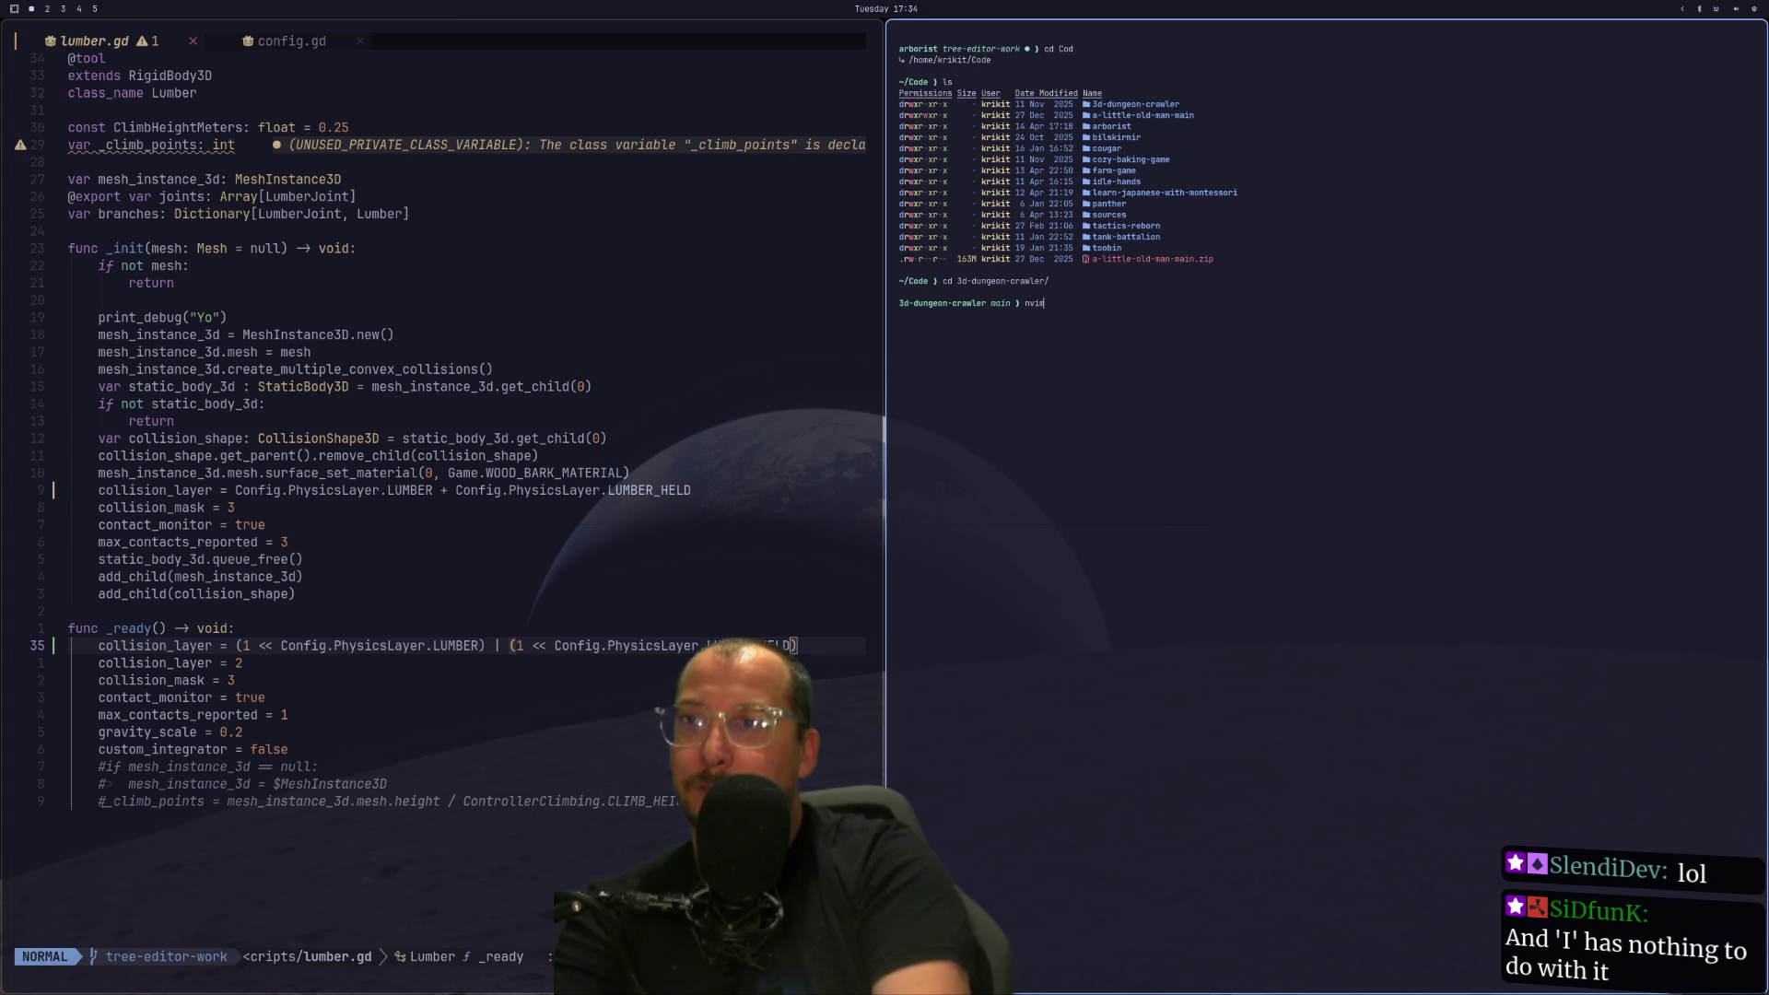
pyautogui.press('Return')
# Browse the dungeon crawler's file tree, expanding the main, singletons and resources folders.
pyautogui.press('f')
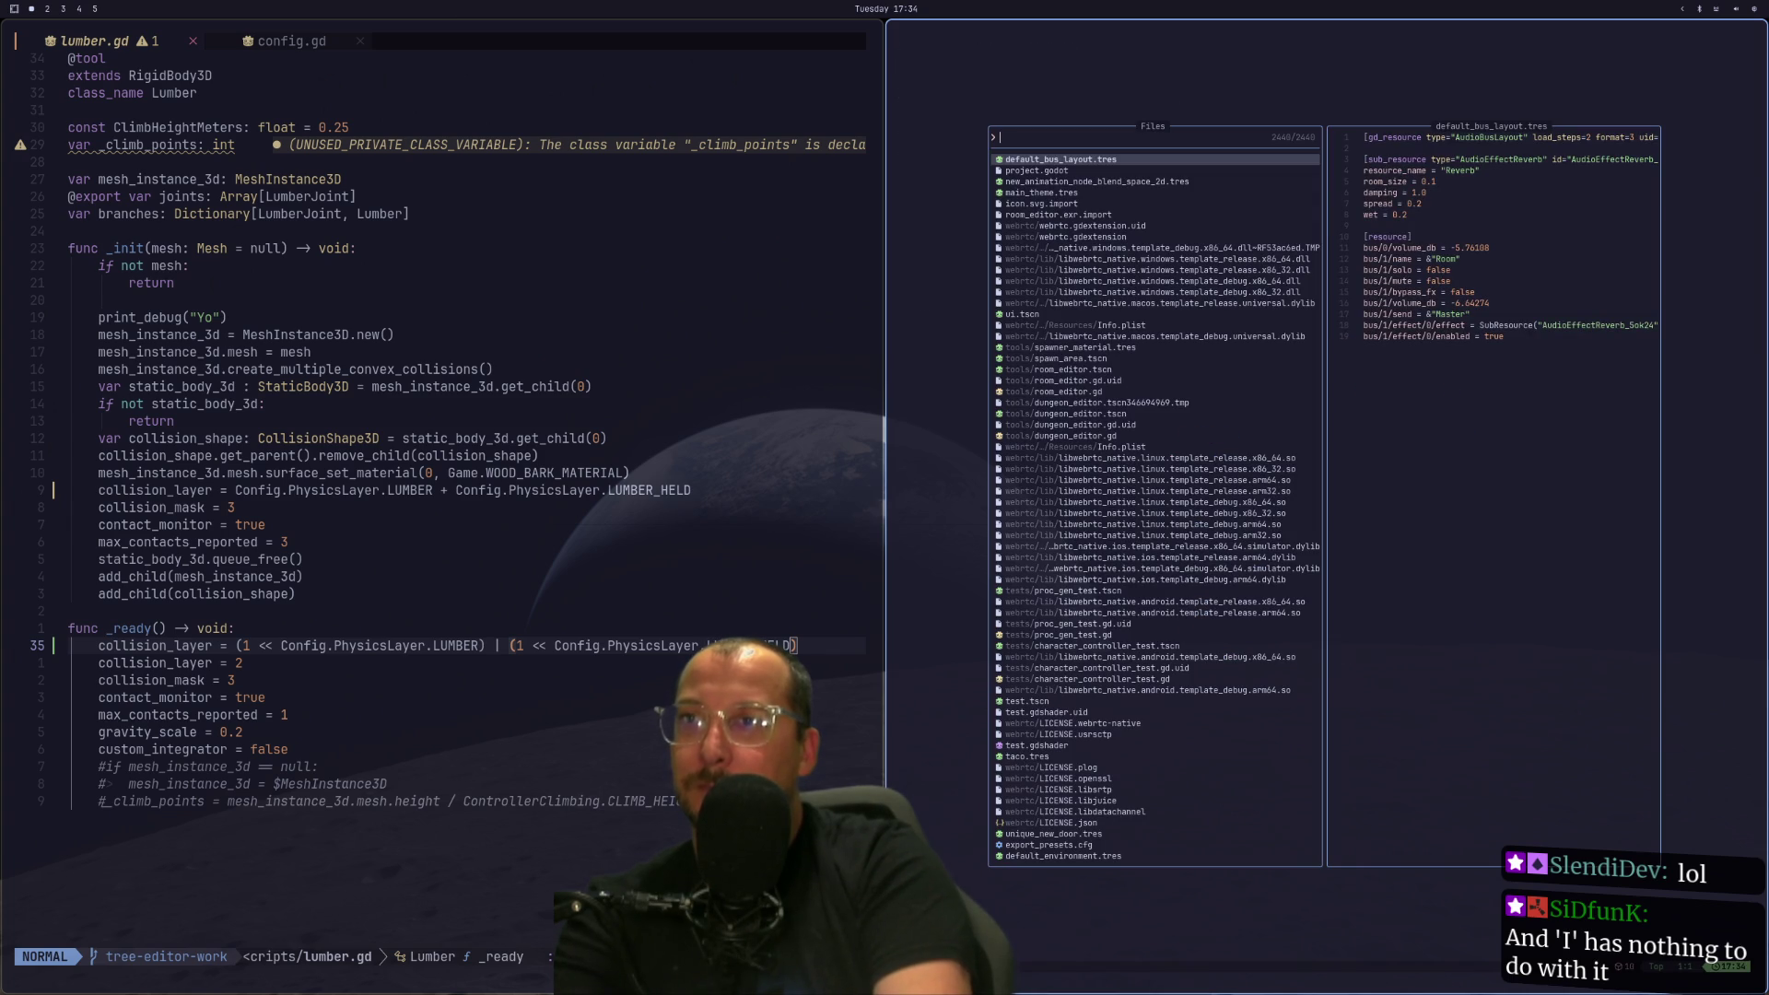
pyautogui.press('Escape')
pyautogui.press('space')
pyautogui.press('e')
pyautogui.press('j')
pyautogui.press('j')
pyautogui.press('j')
pyautogui.press('k')
pyautogui.press('k')
pyautogui.press('k')
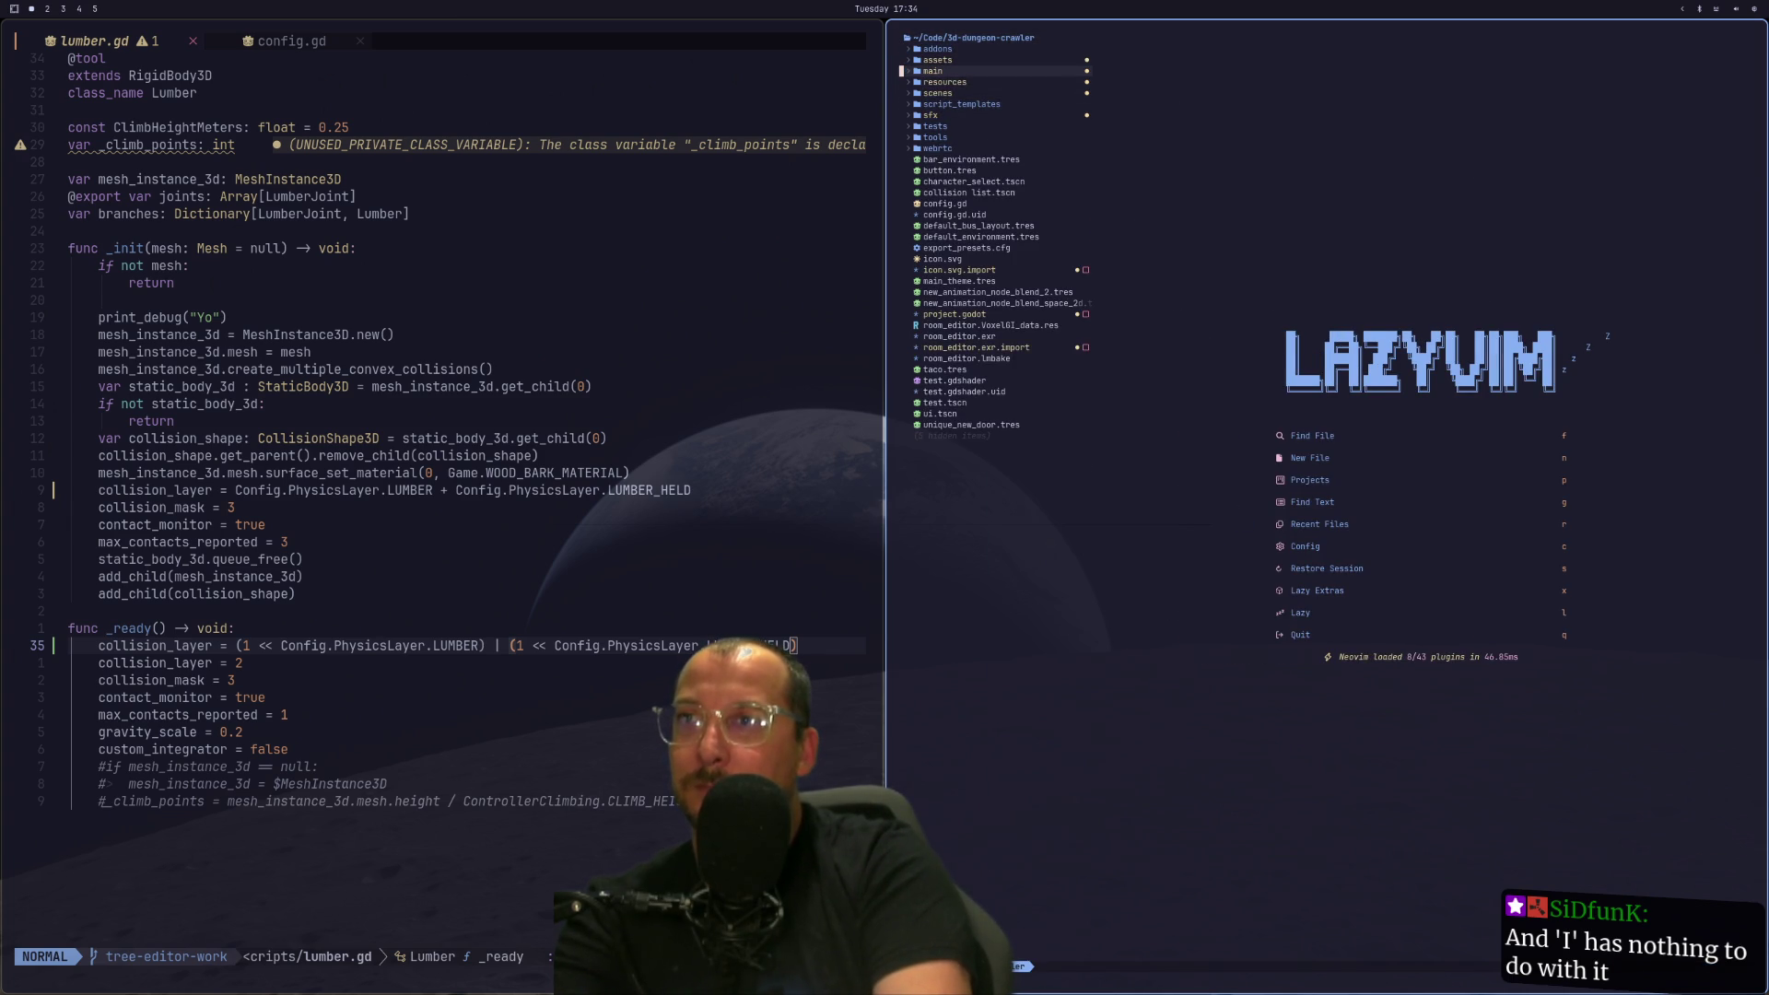
pyautogui.press('Return')
pyautogui.press('j')
pyautogui.press('j')
pyautogui.press('Return')
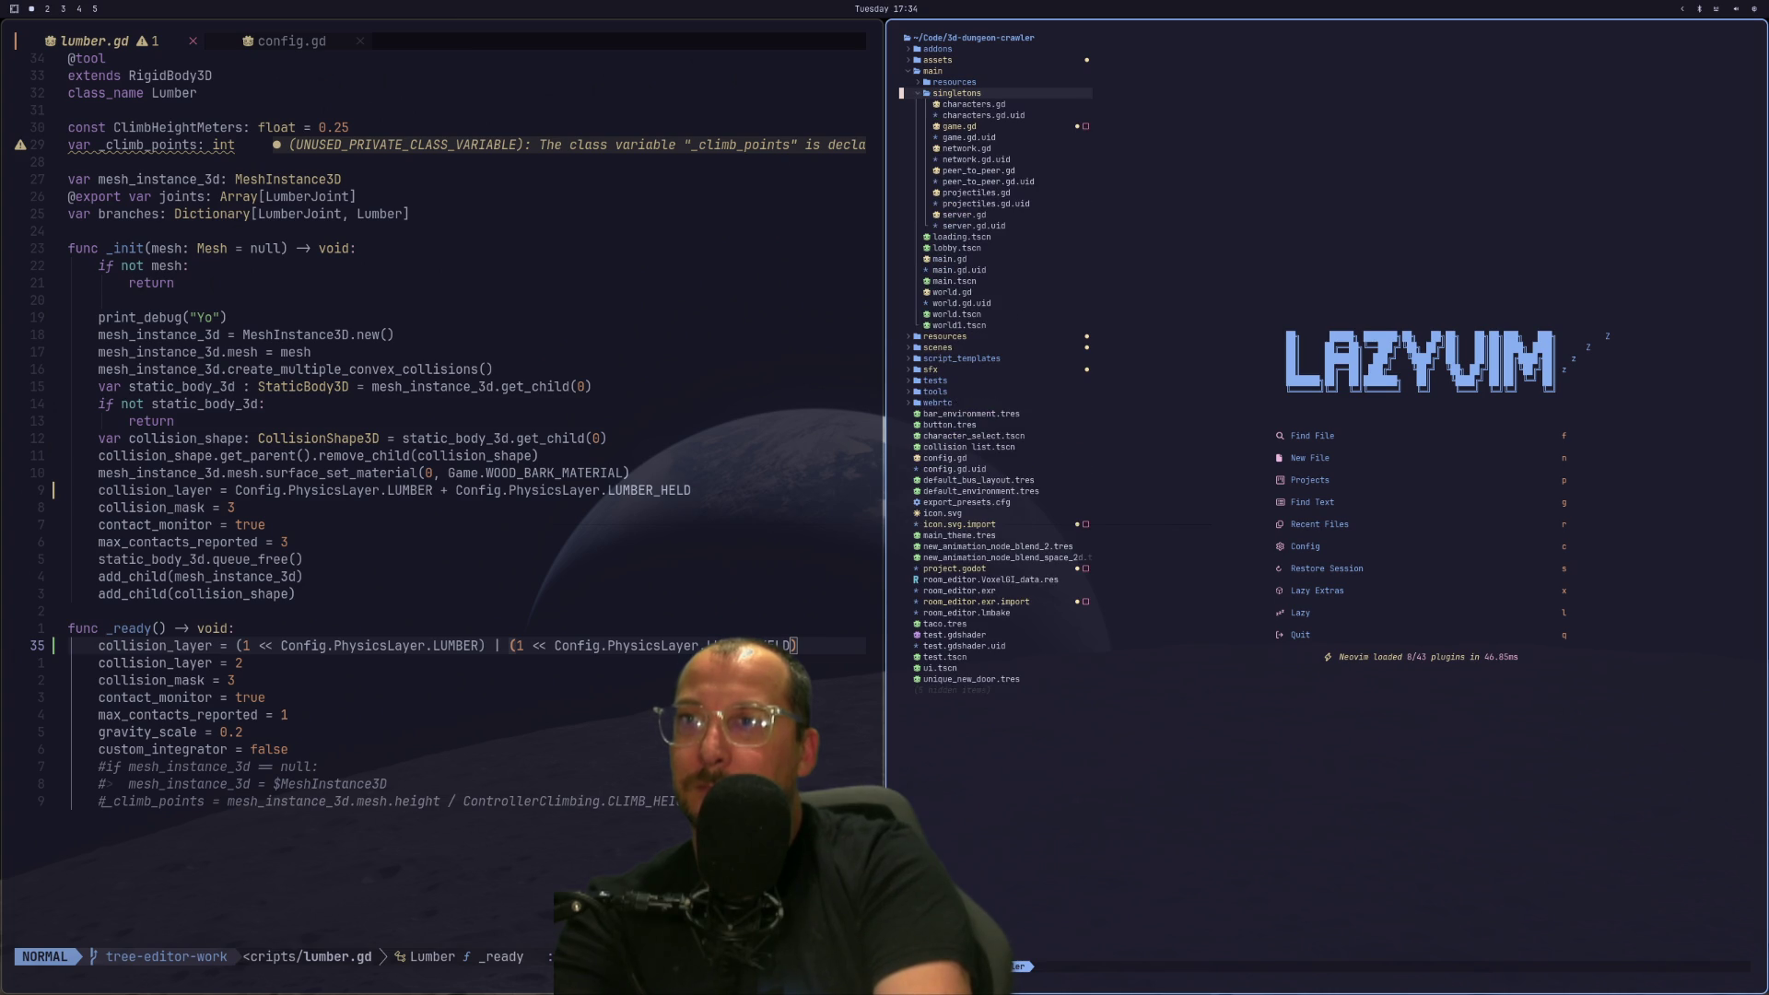
pyautogui.press('Return')
pyautogui.press('k')
pyautogui.press('Return')
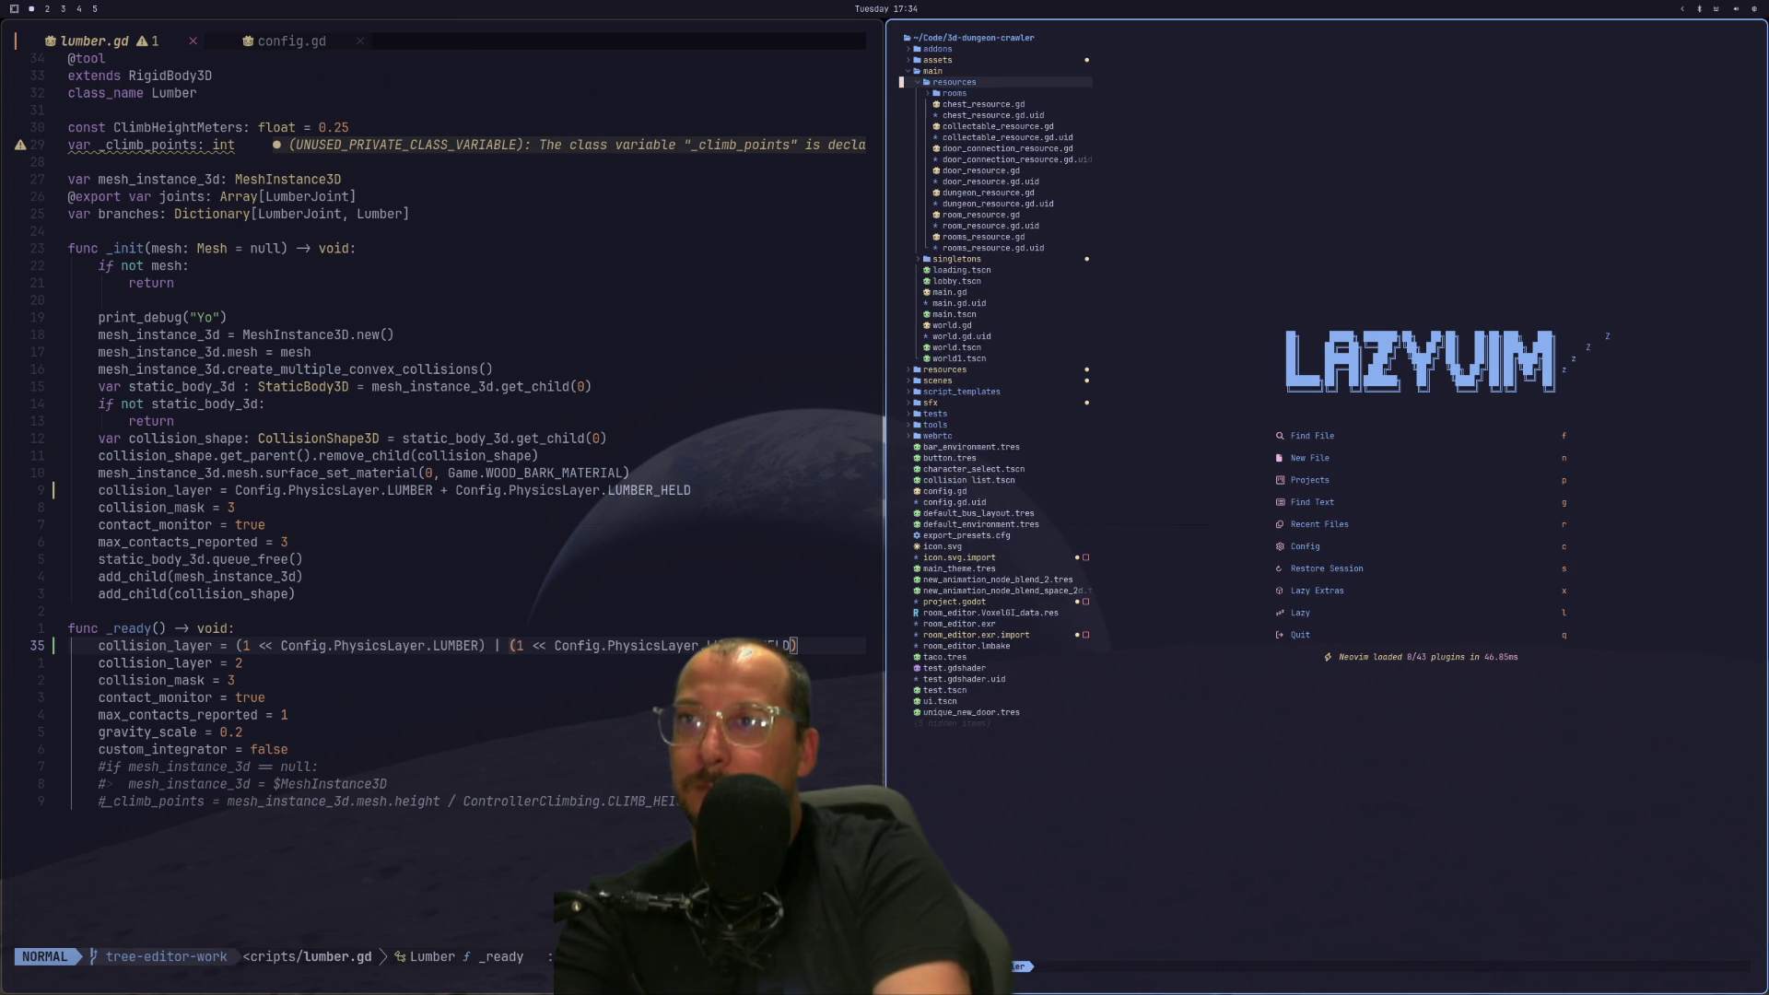
pyautogui.press('Return')
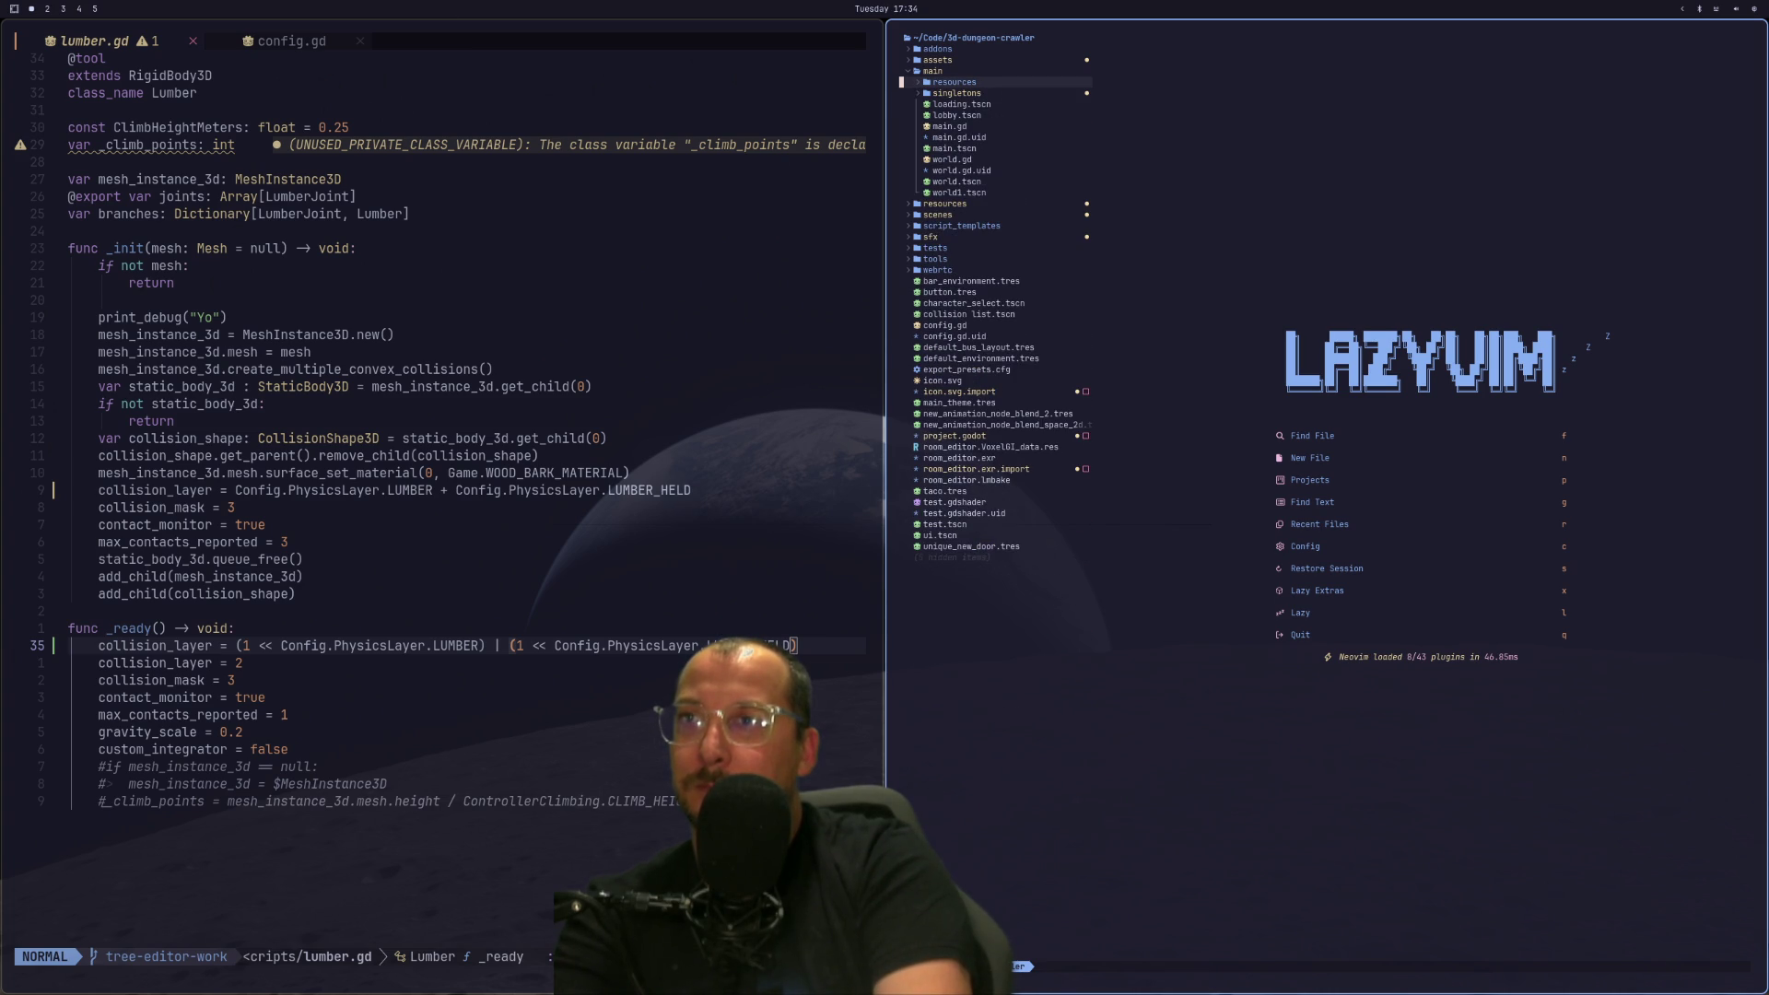
pyautogui.press('k')
pyautogui.press('k')
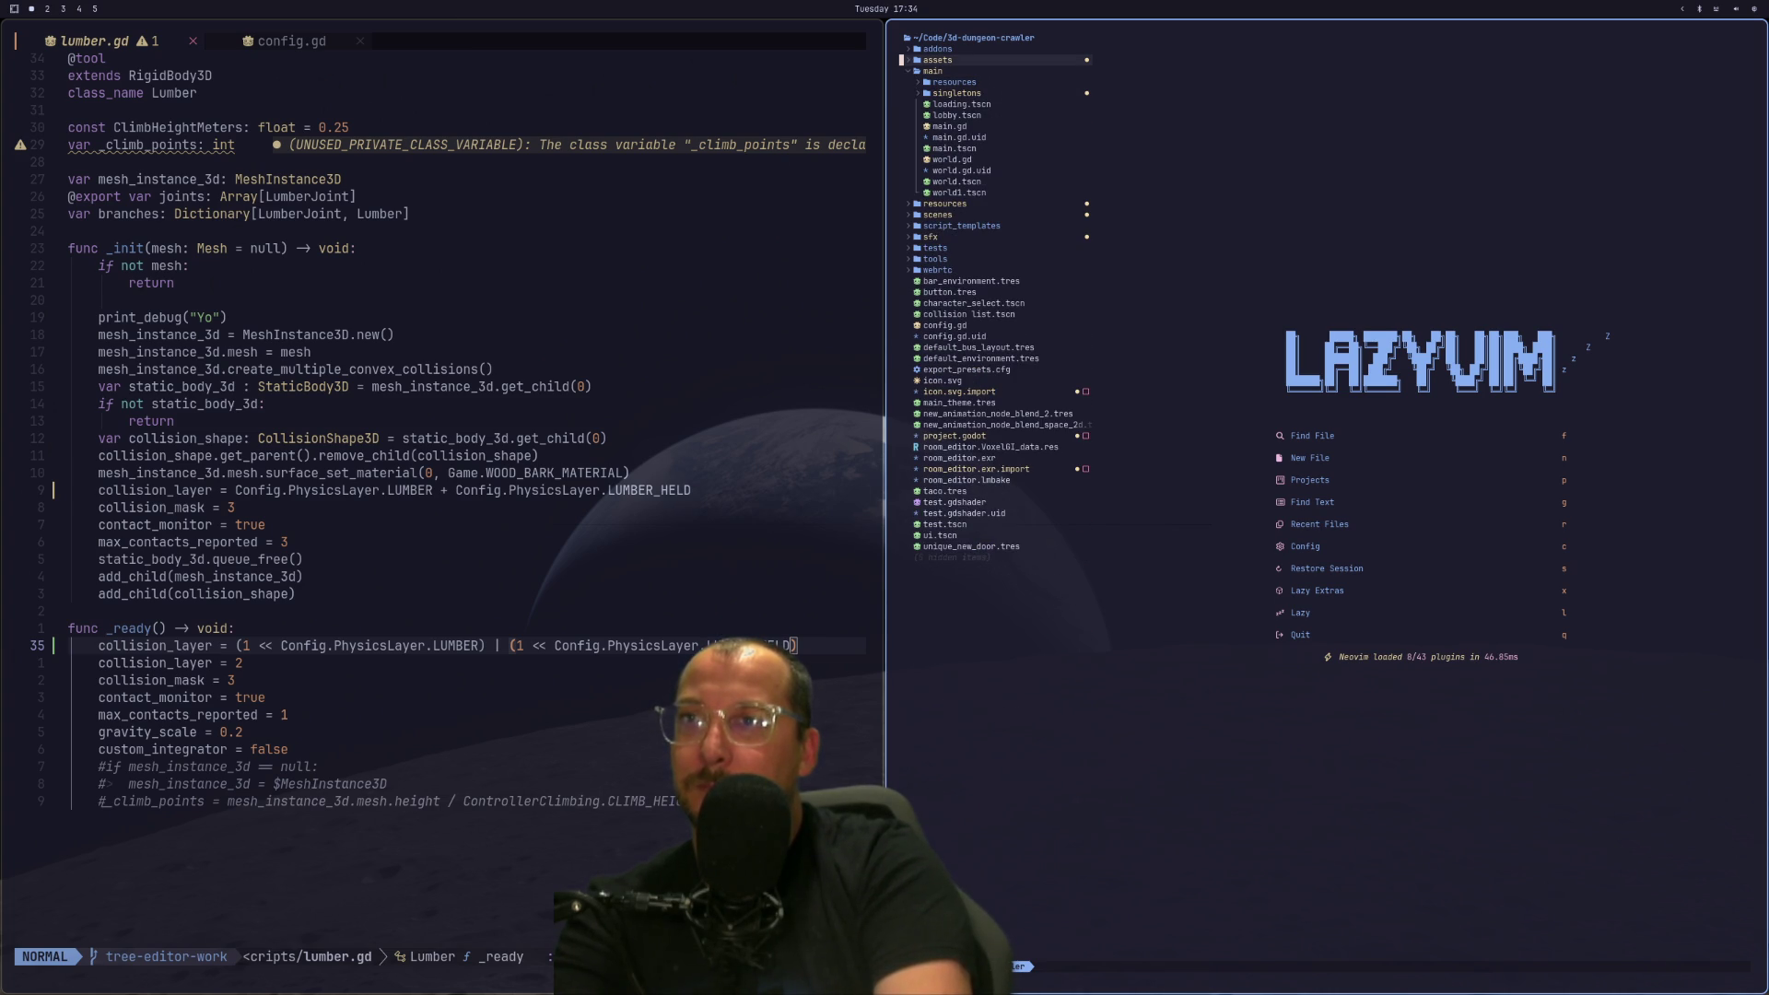
# Search the project for 'Config' in the search-and-replace panel, then close it.
pyautogui.press('space')
pyautogui.press('s')
pyautogui.write('rCo')
pyautogui.write('nfig')
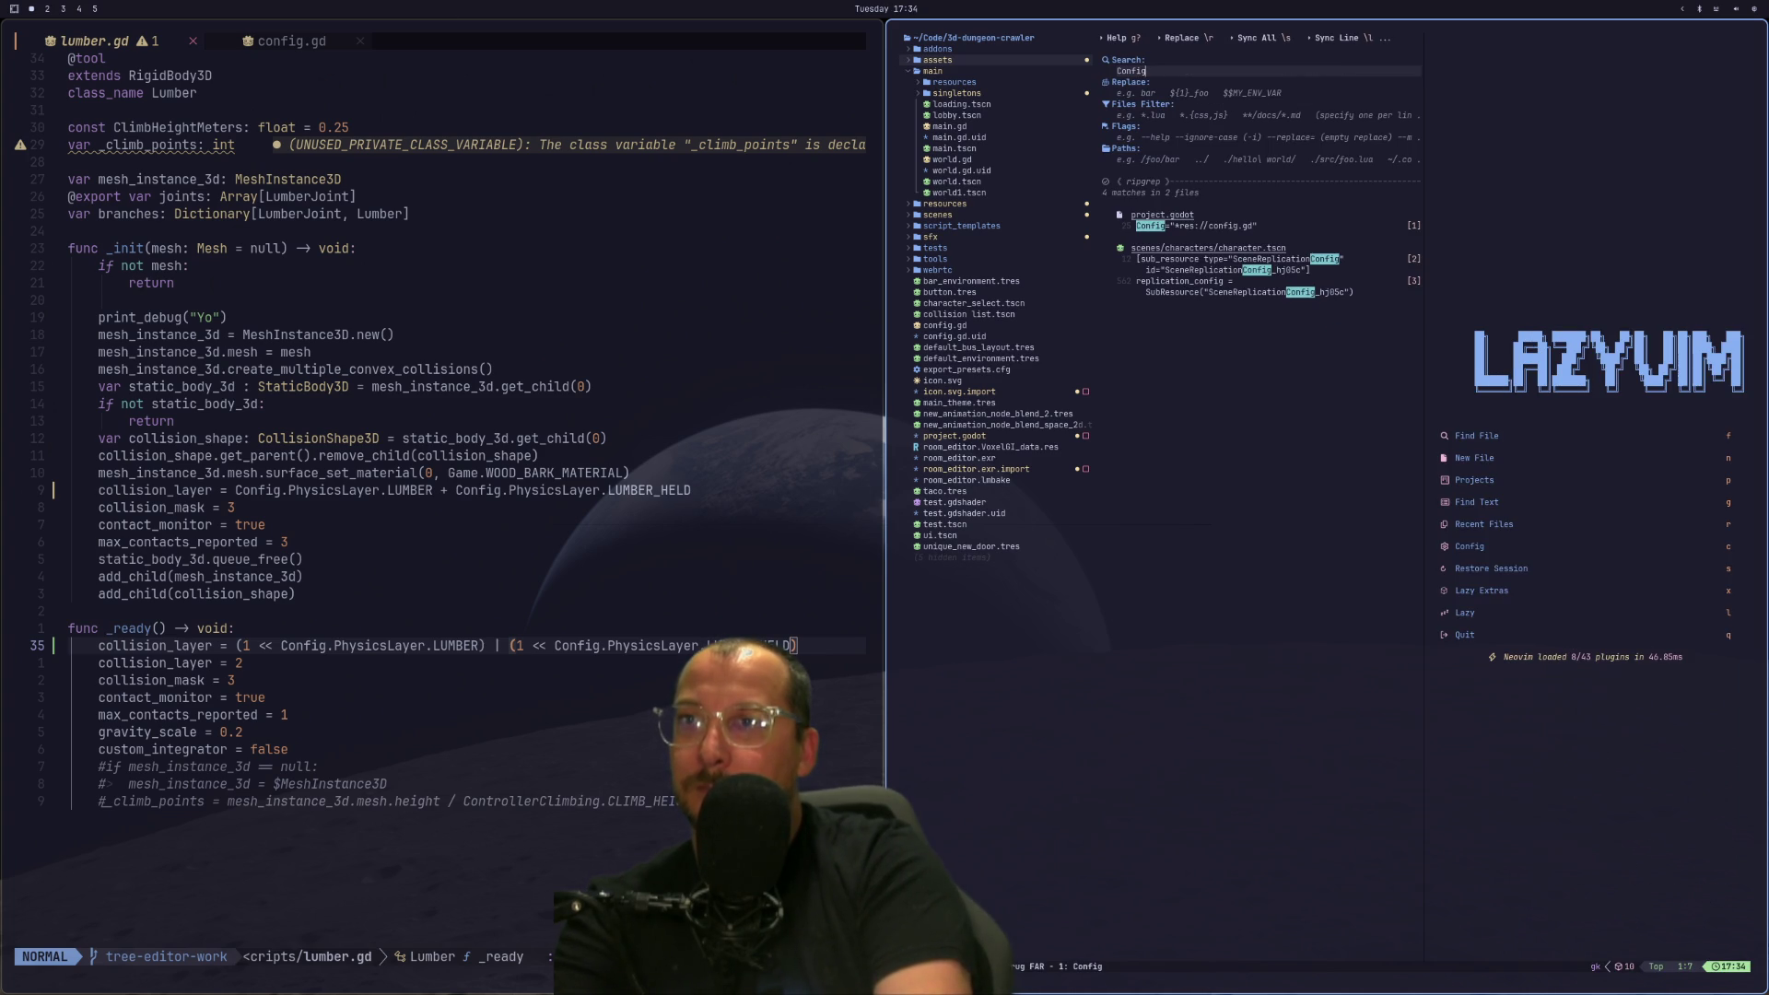
pyautogui.press('Escape')
pyautogui.press('\\')
pyautogui.press('c')
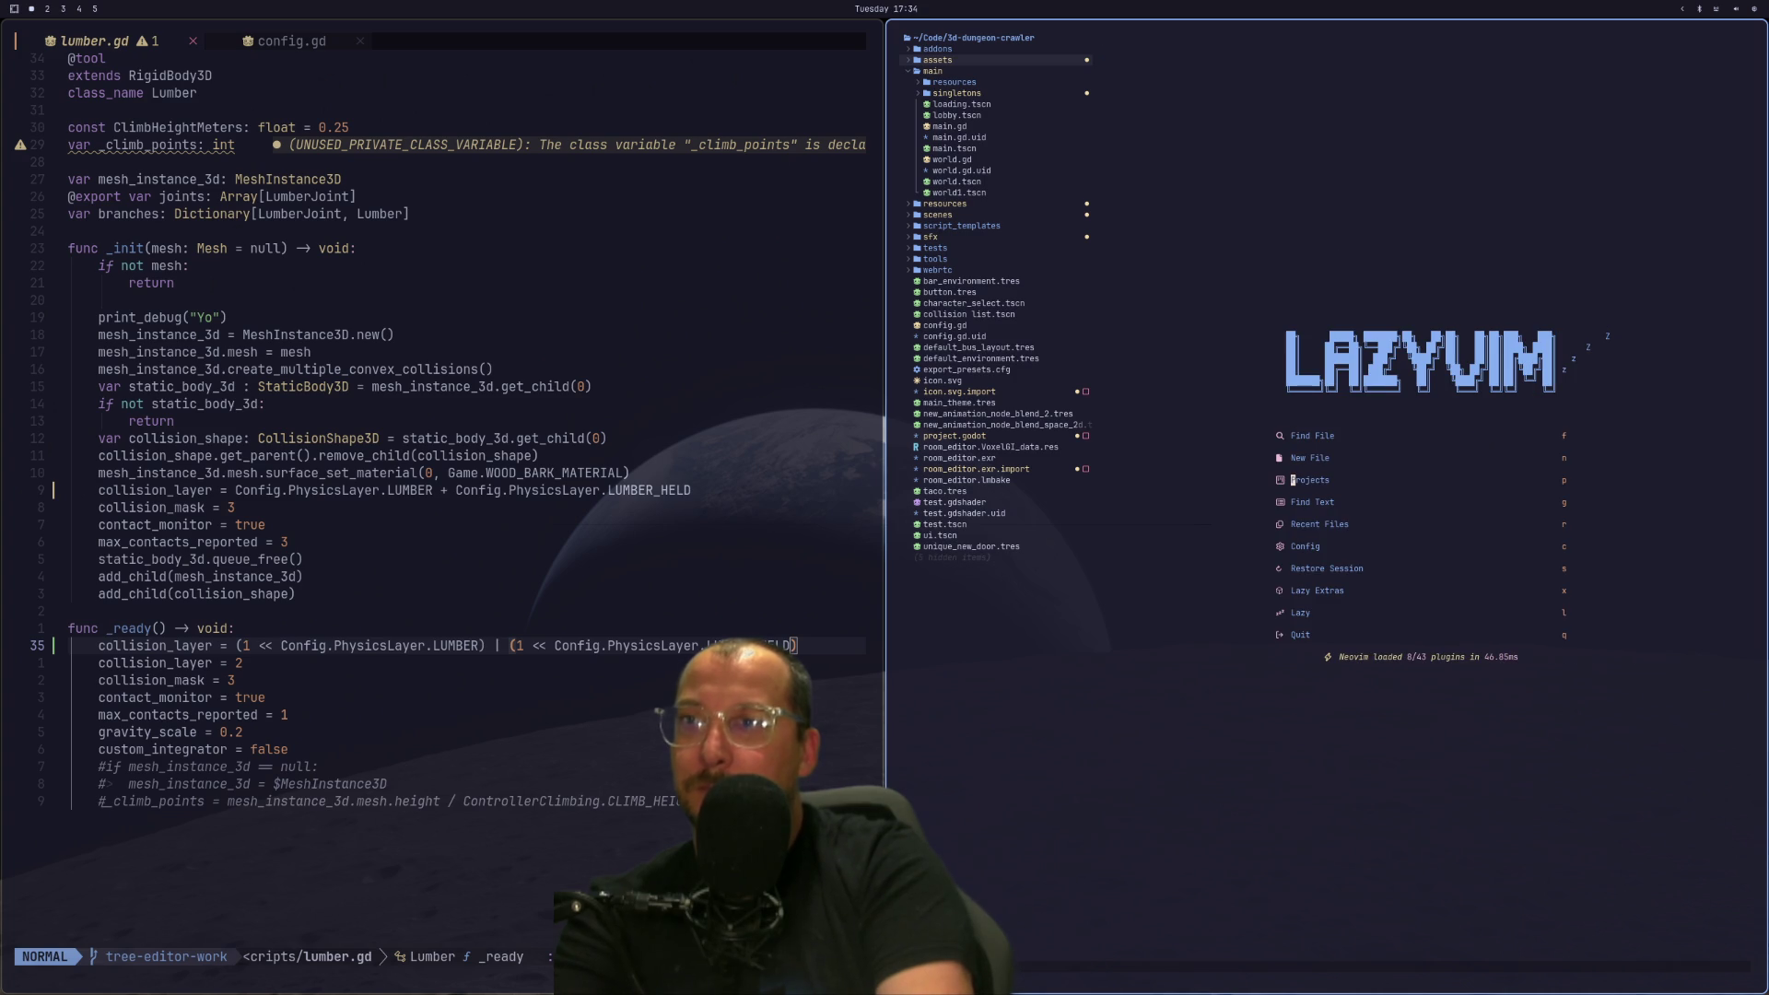
# Open config.gd from the file tree, then close it with :q.
pyautogui.click(932, 71)
pyautogui.press('j')
pyautogui.press('j')
pyautogui.press('j')
pyautogui.press('k')
pyautogui.press('k')
pyautogui.press('k')
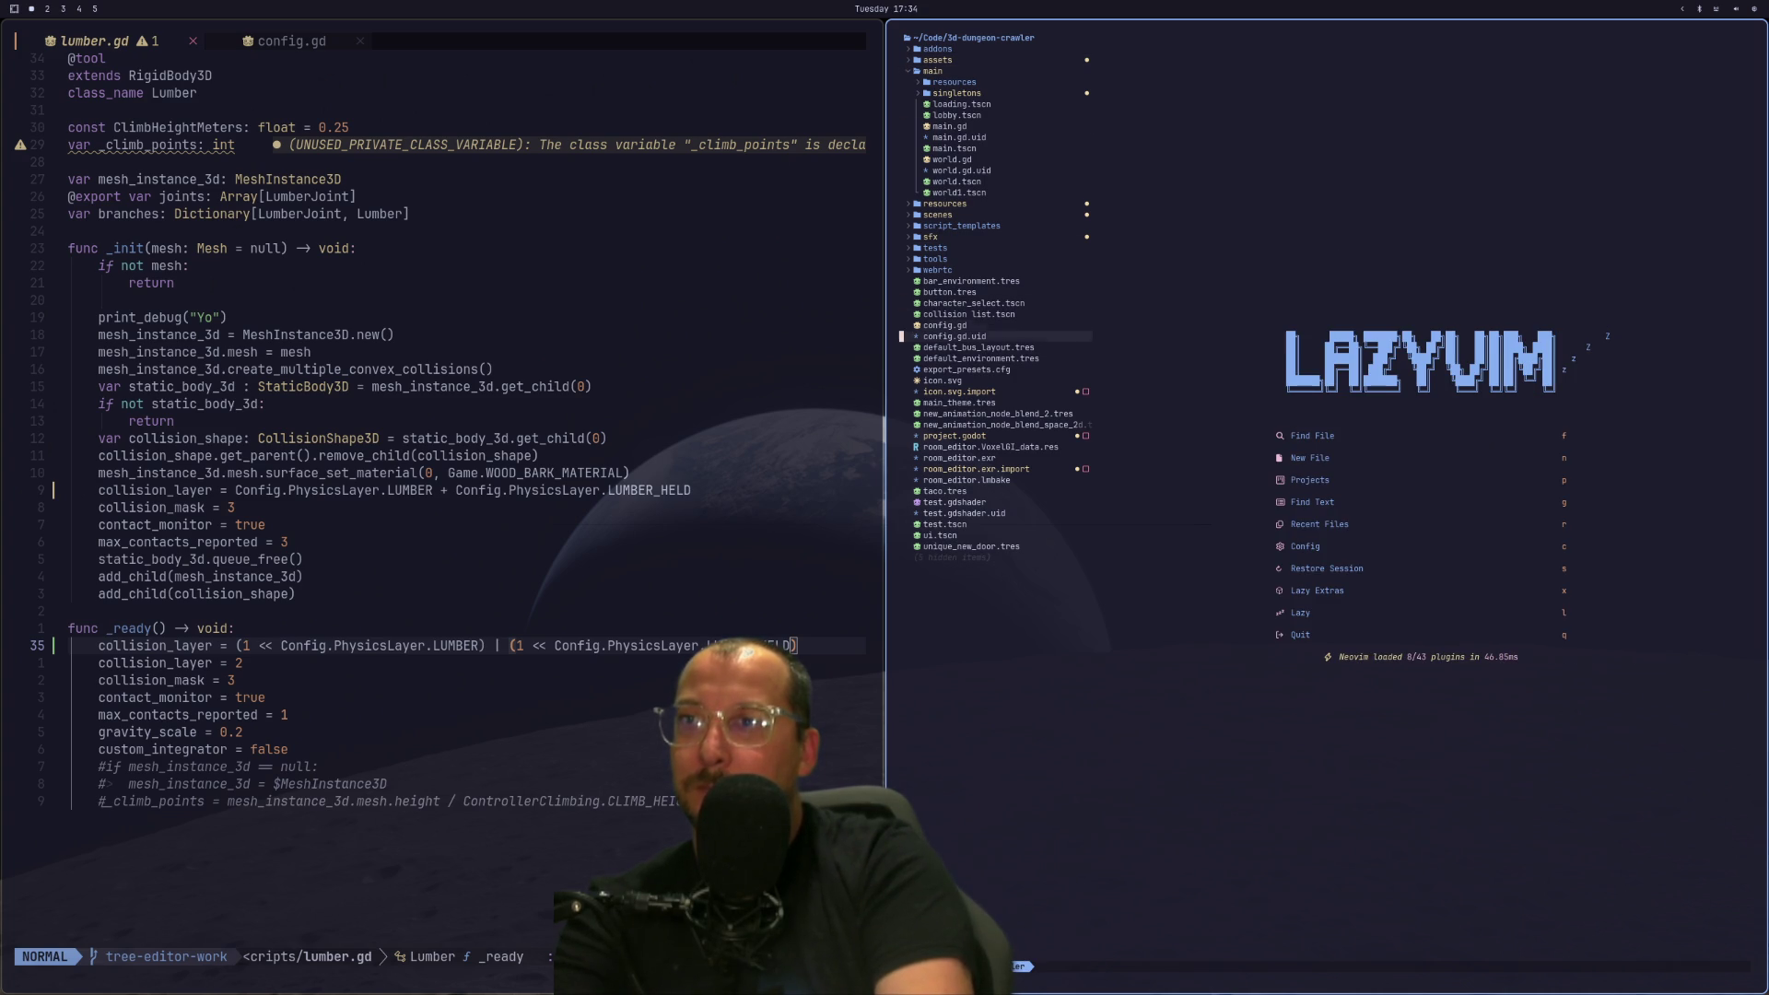
pyautogui.press('Return')
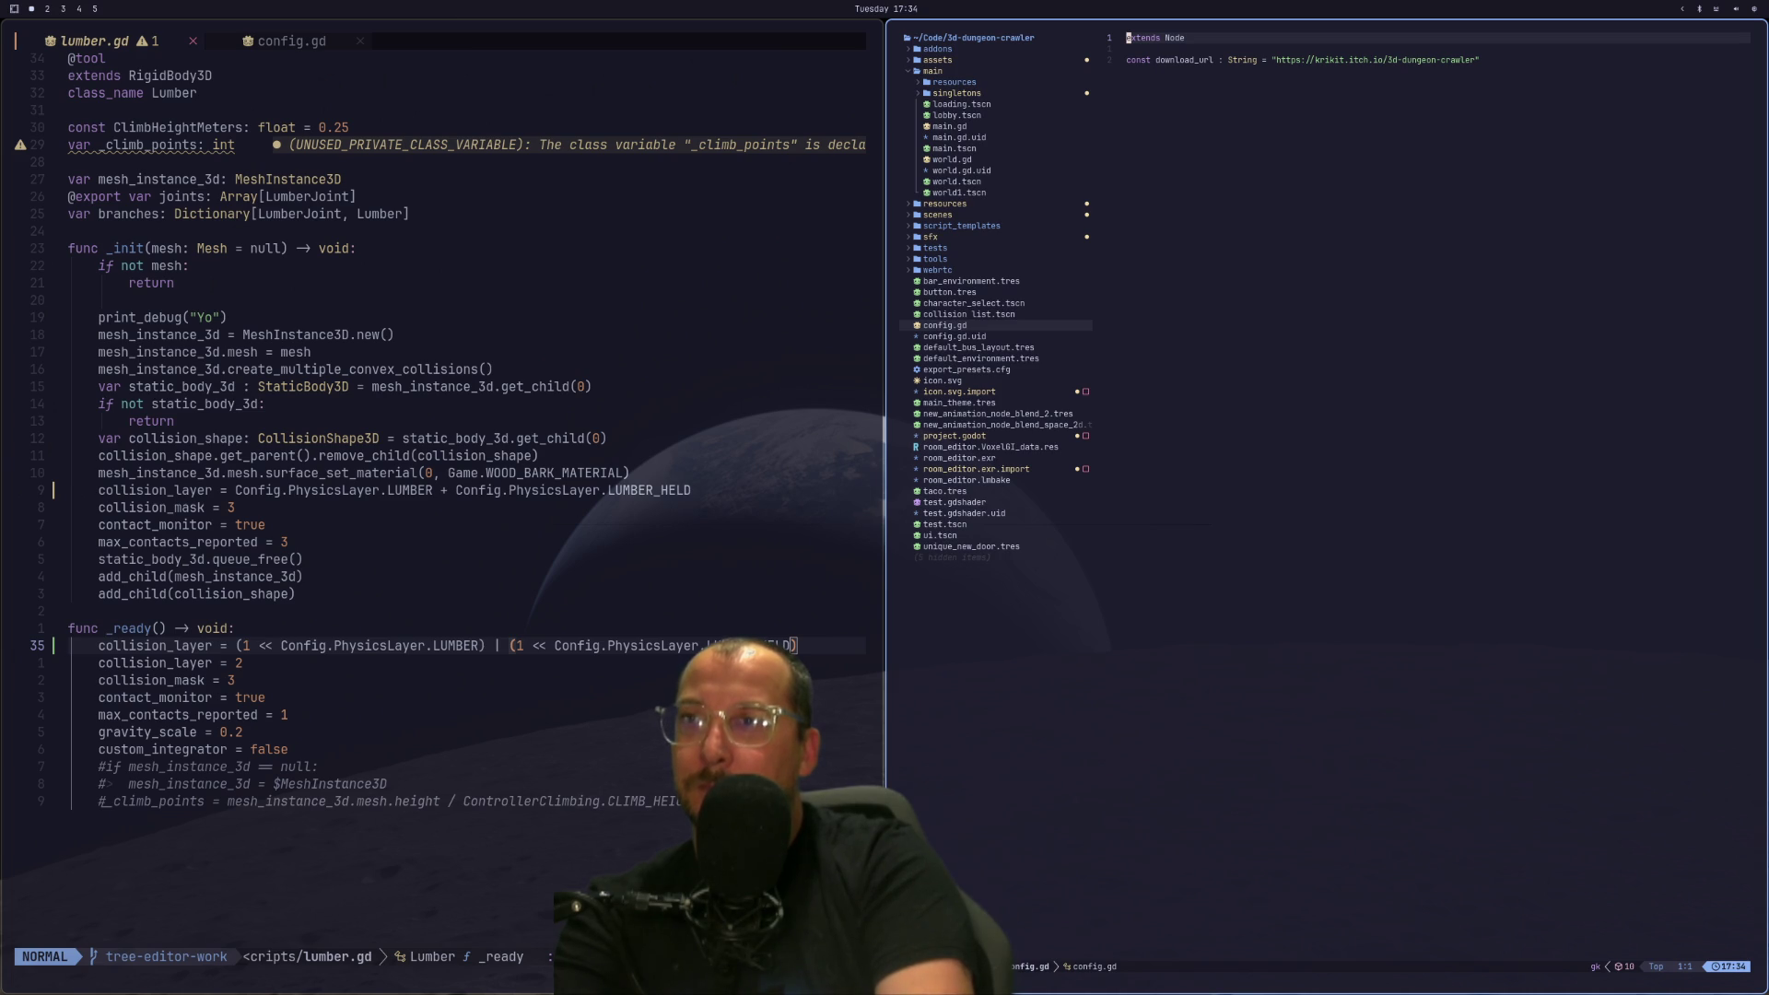
pyautogui.click(1452, 59)
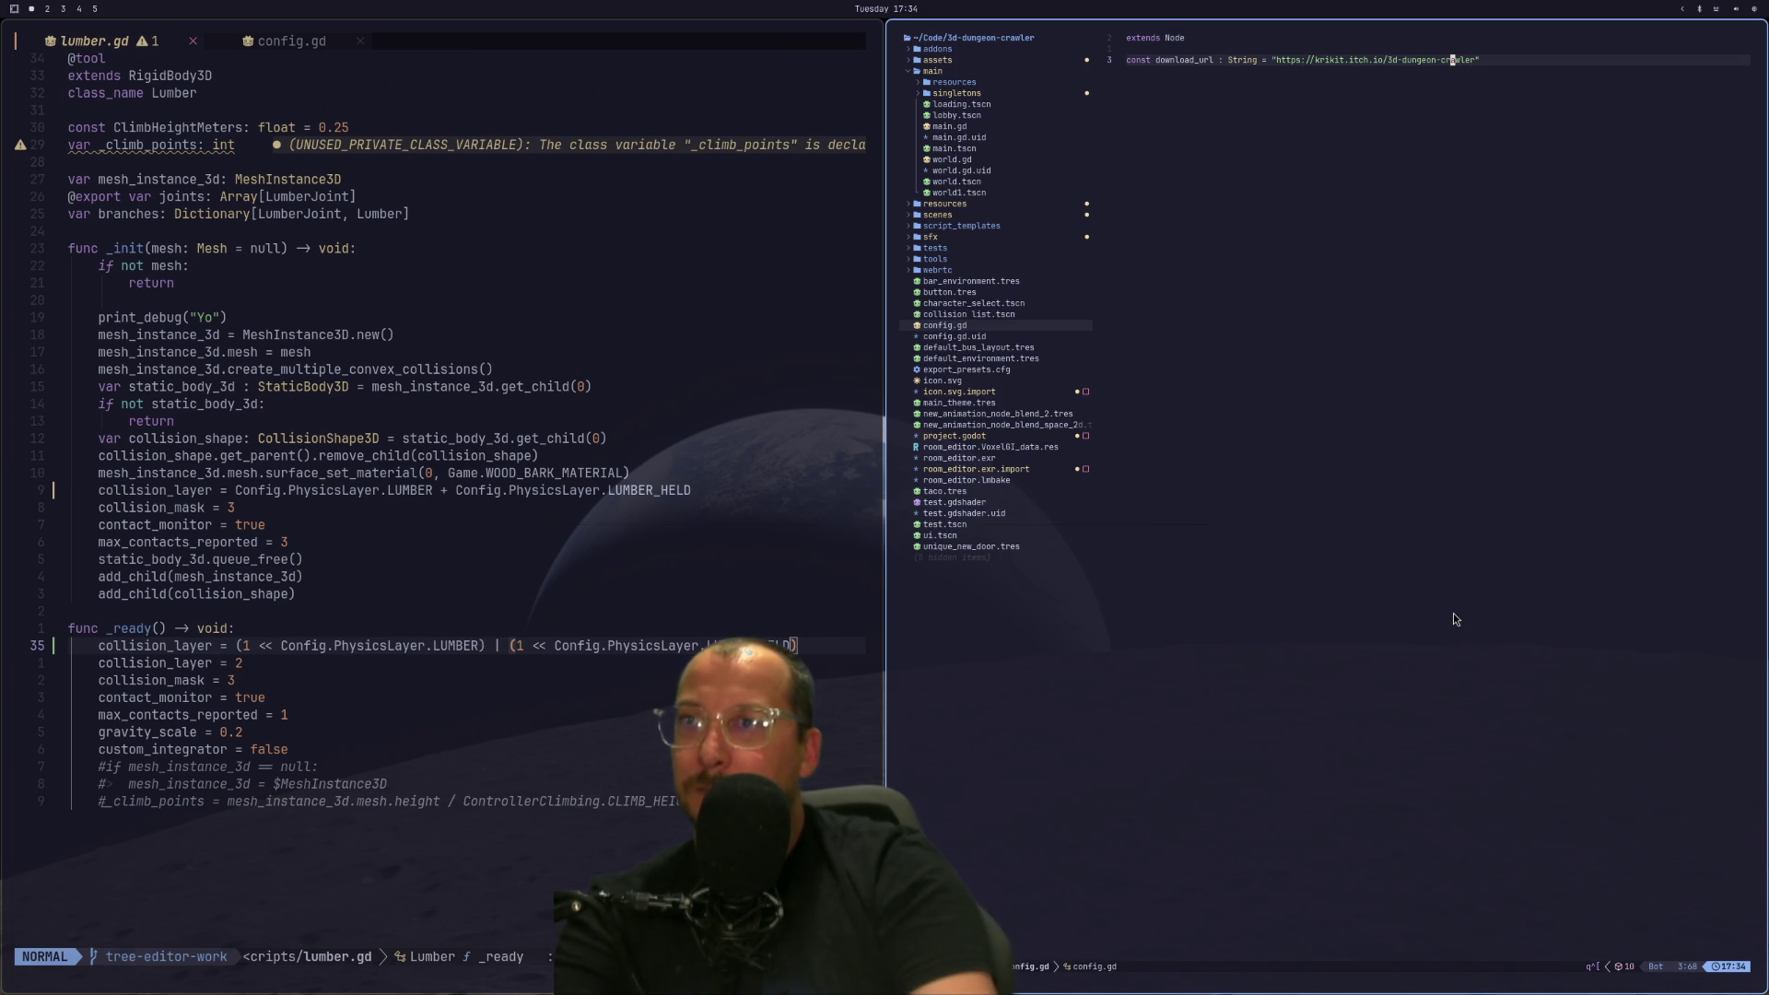
pyautogui.write(':q')
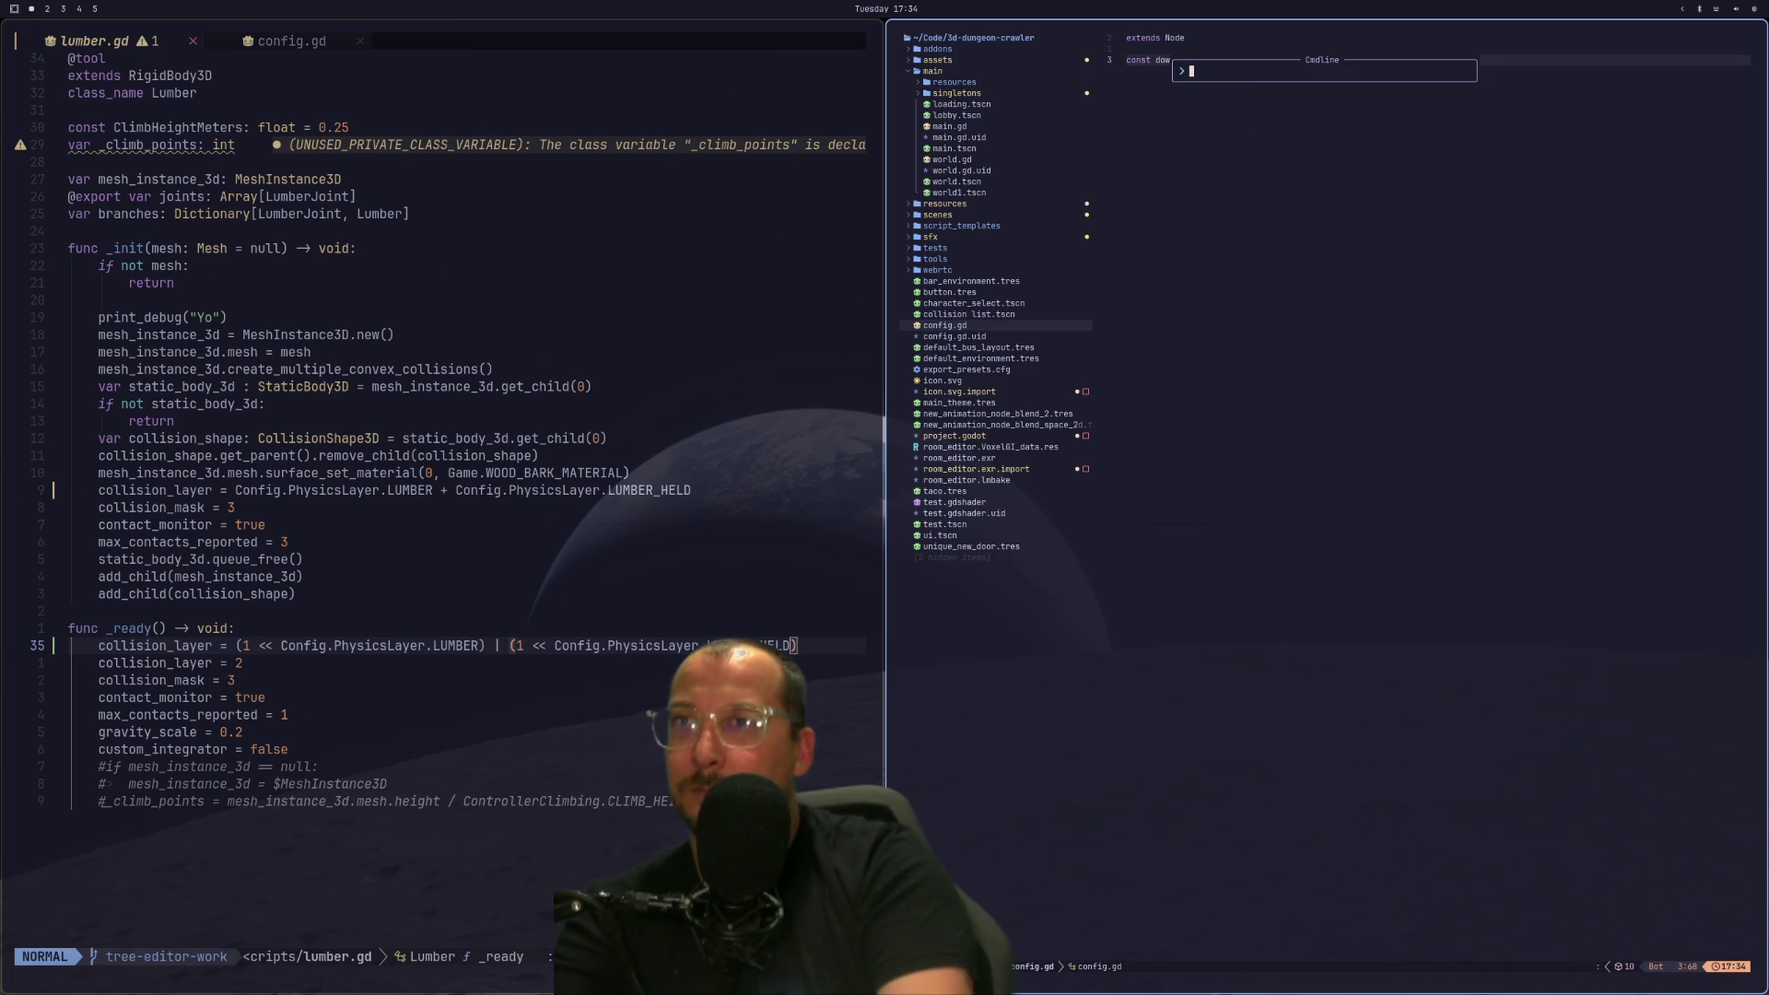
pyautogui.press('Return')
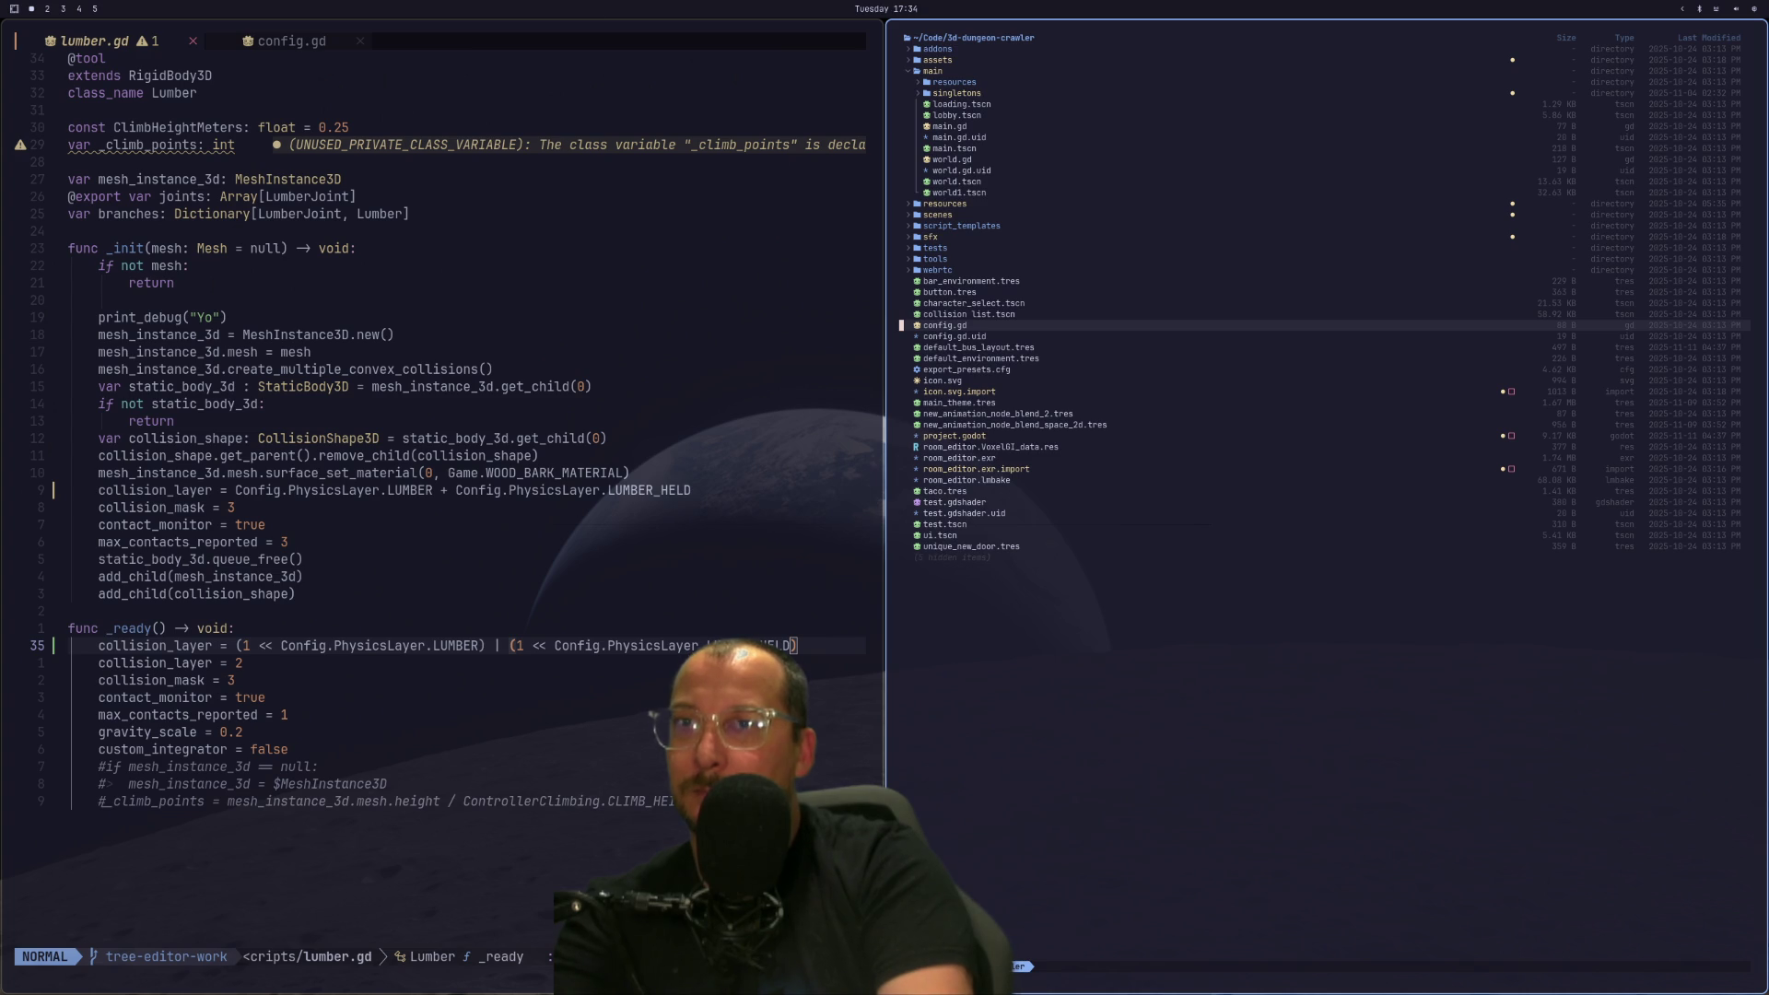
# Quit Neovim, cd into ../cozy-baking-game, and launch Neovim there.
pyautogui.write(':q')
pyautogui.press('Return')
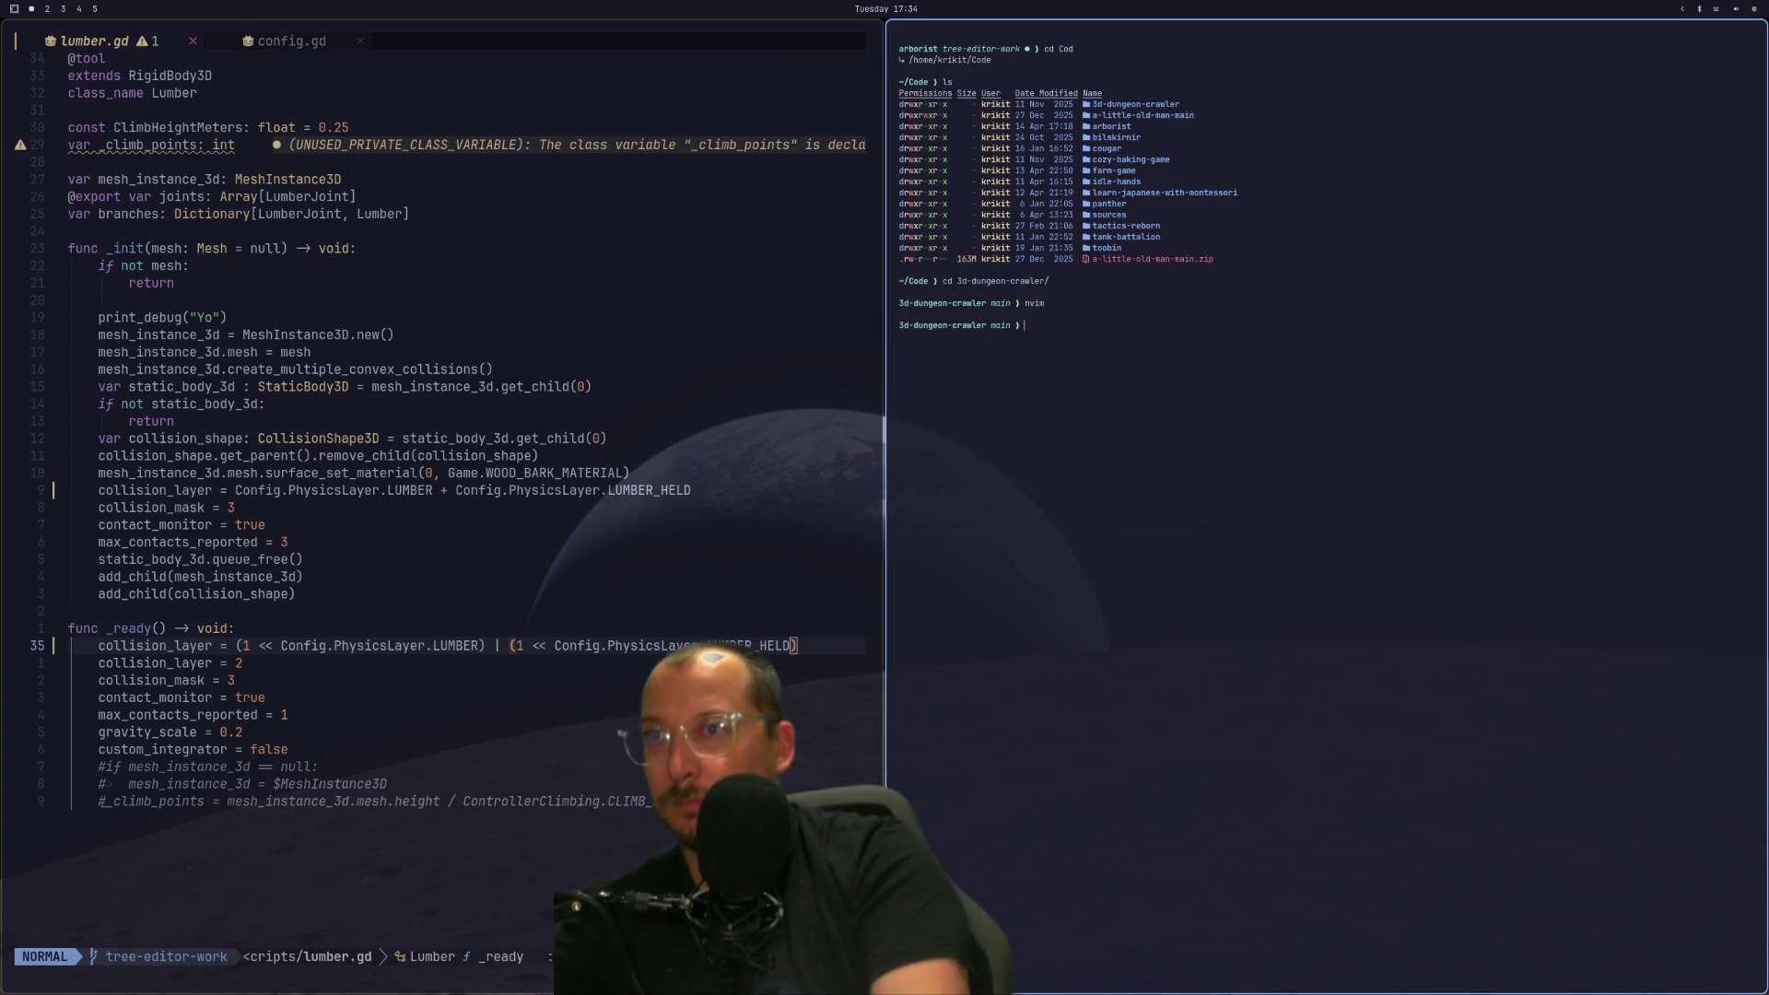
pyautogui.write('cd coz')
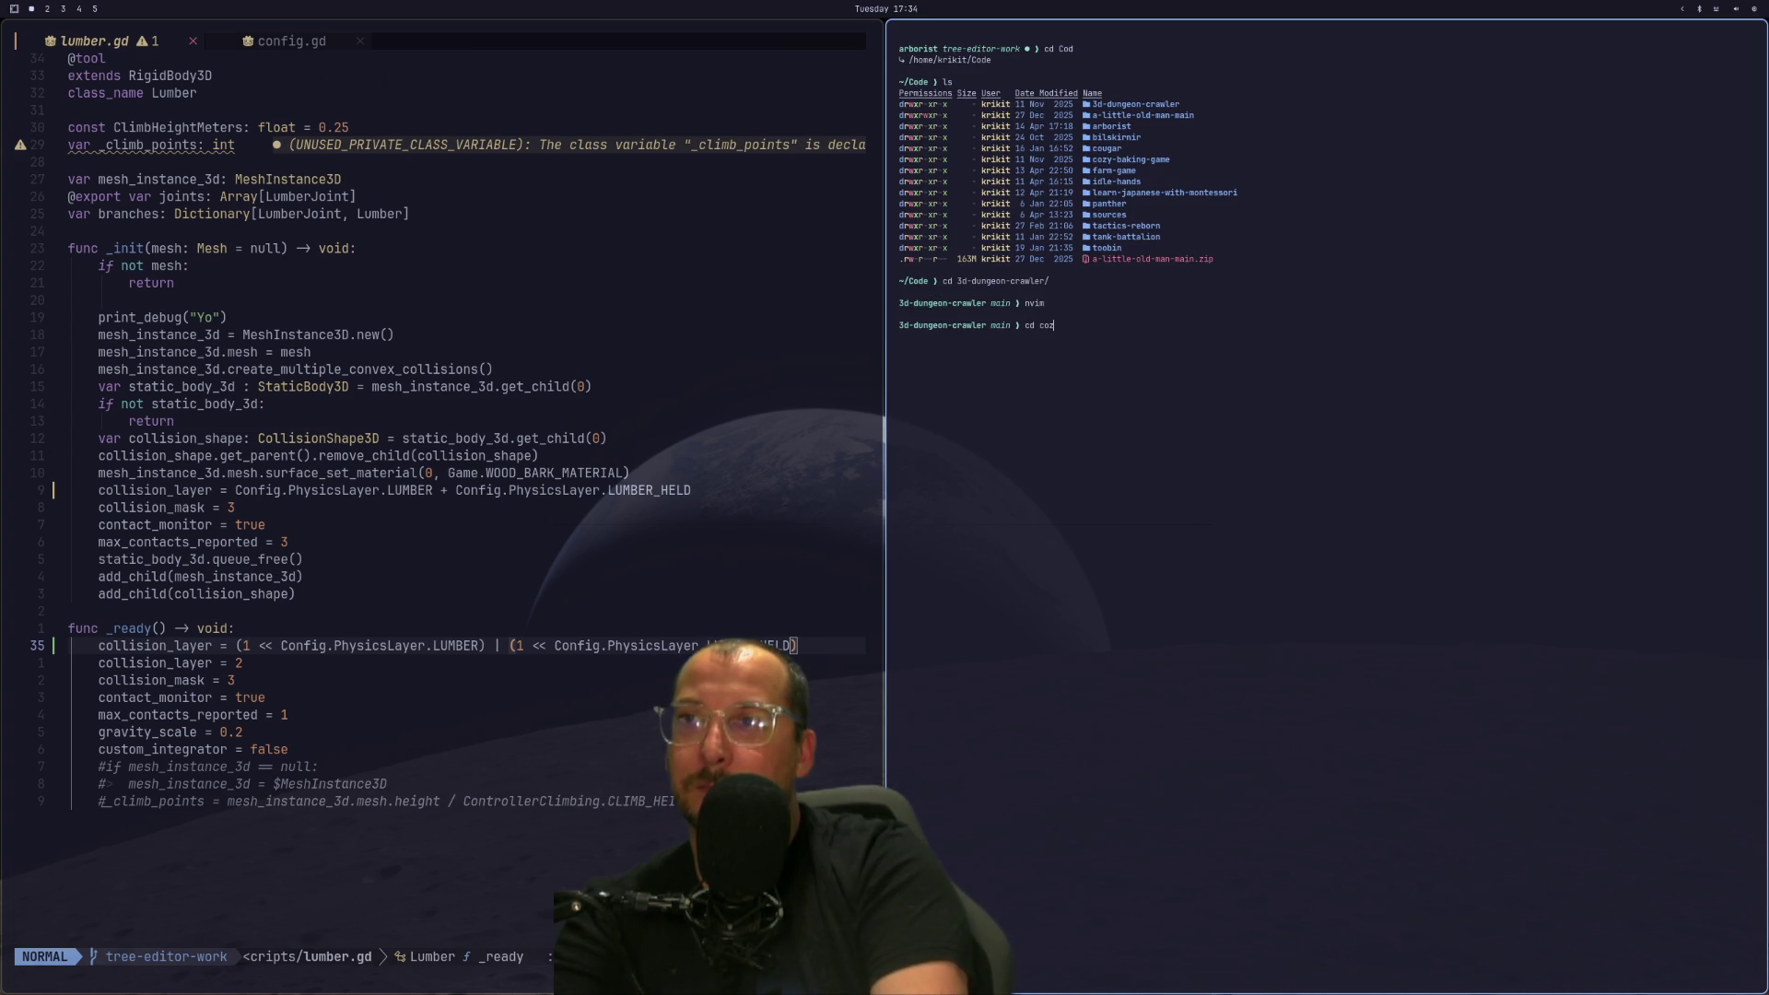
pyautogui.press('BackSpace')
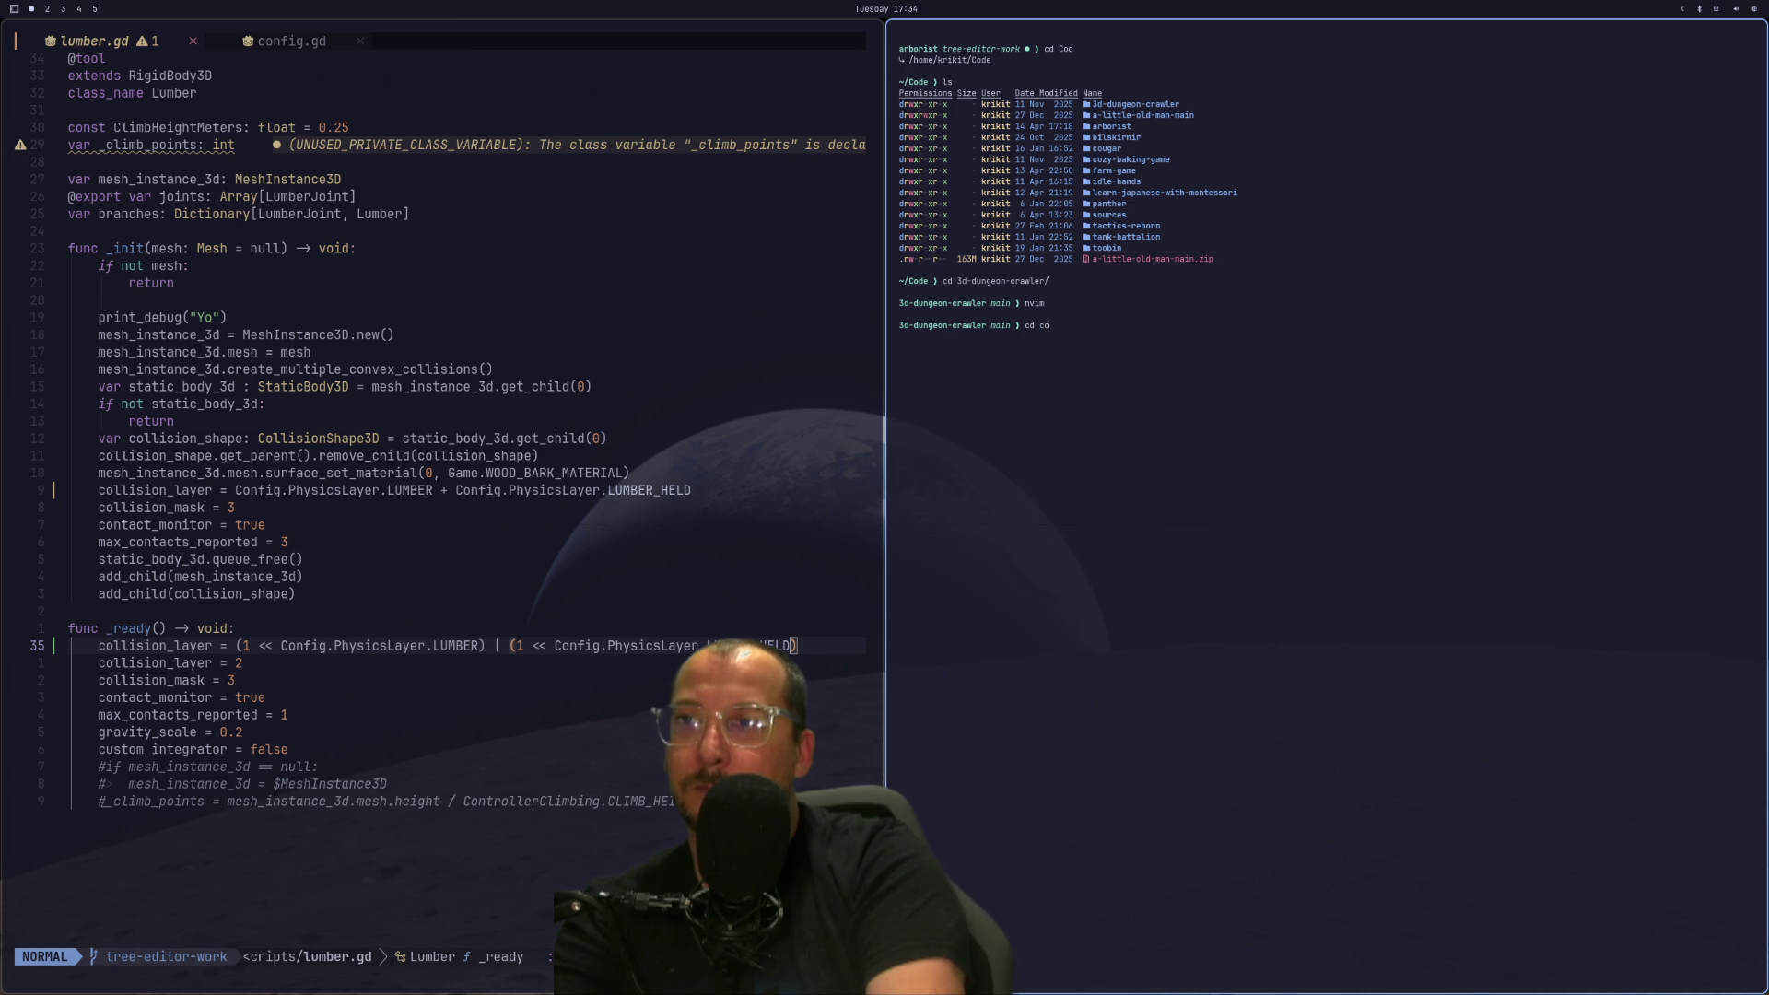
pyautogui.press('BackSpace')
pyautogui.write('../cou')
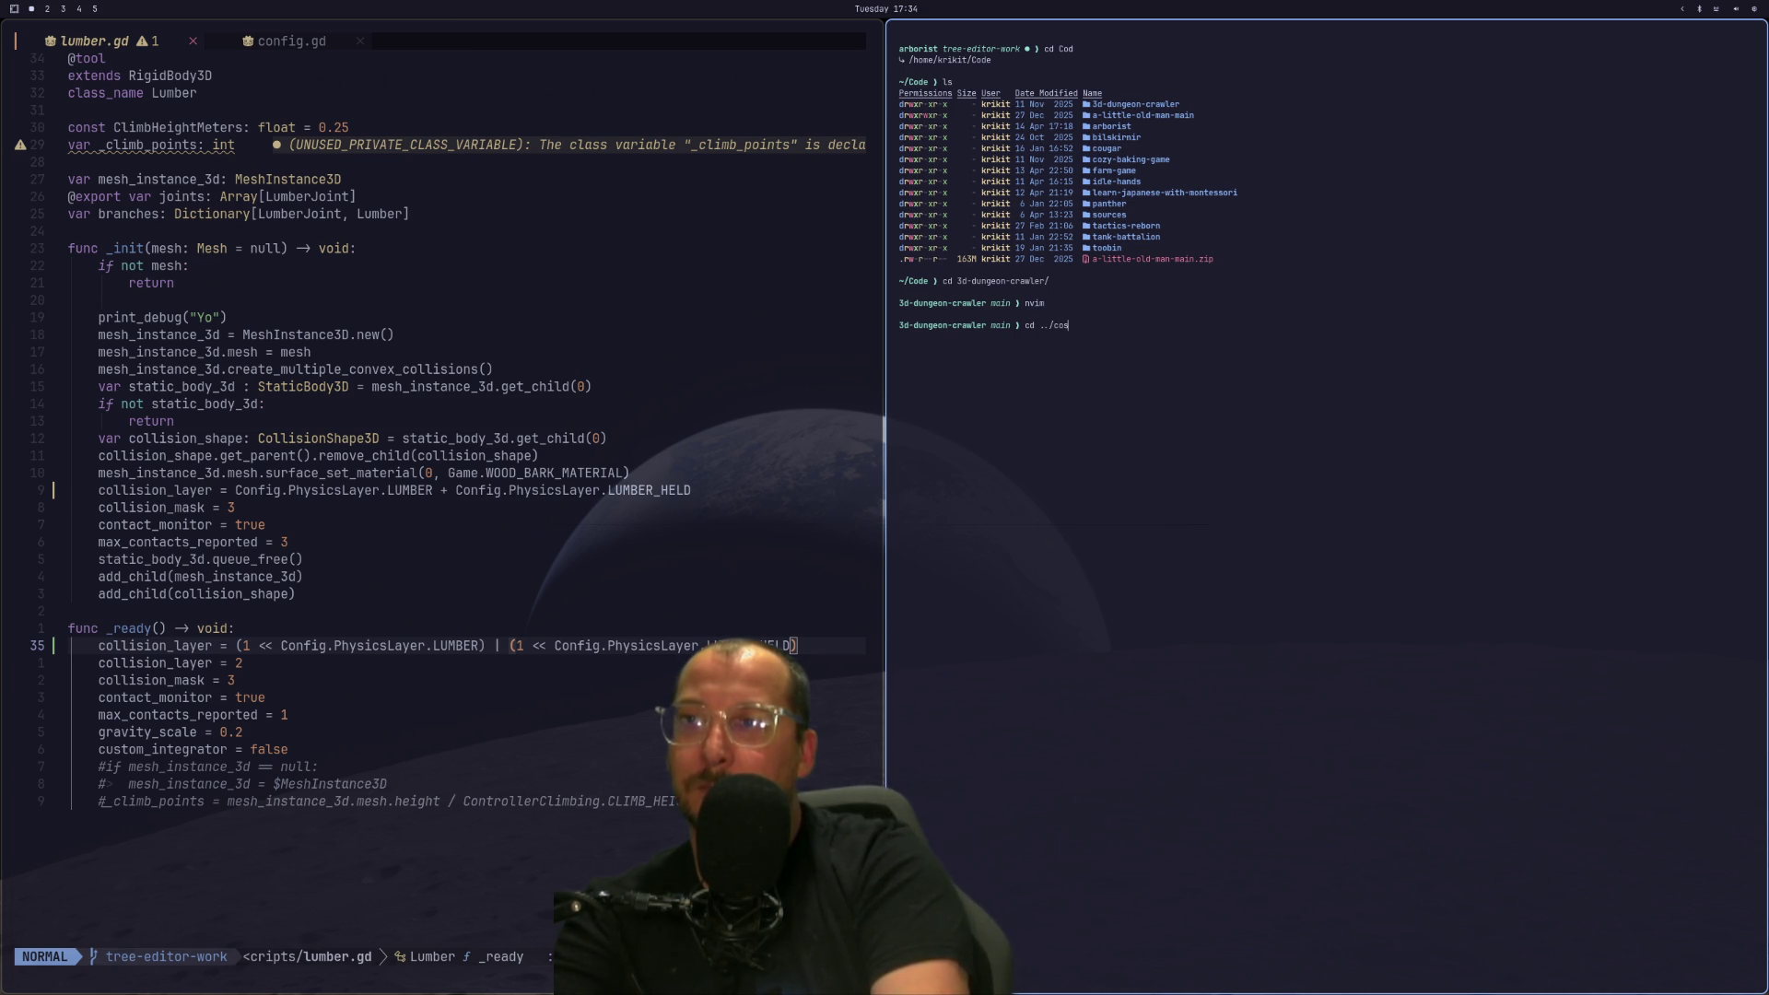
pyautogui.press('Tab')
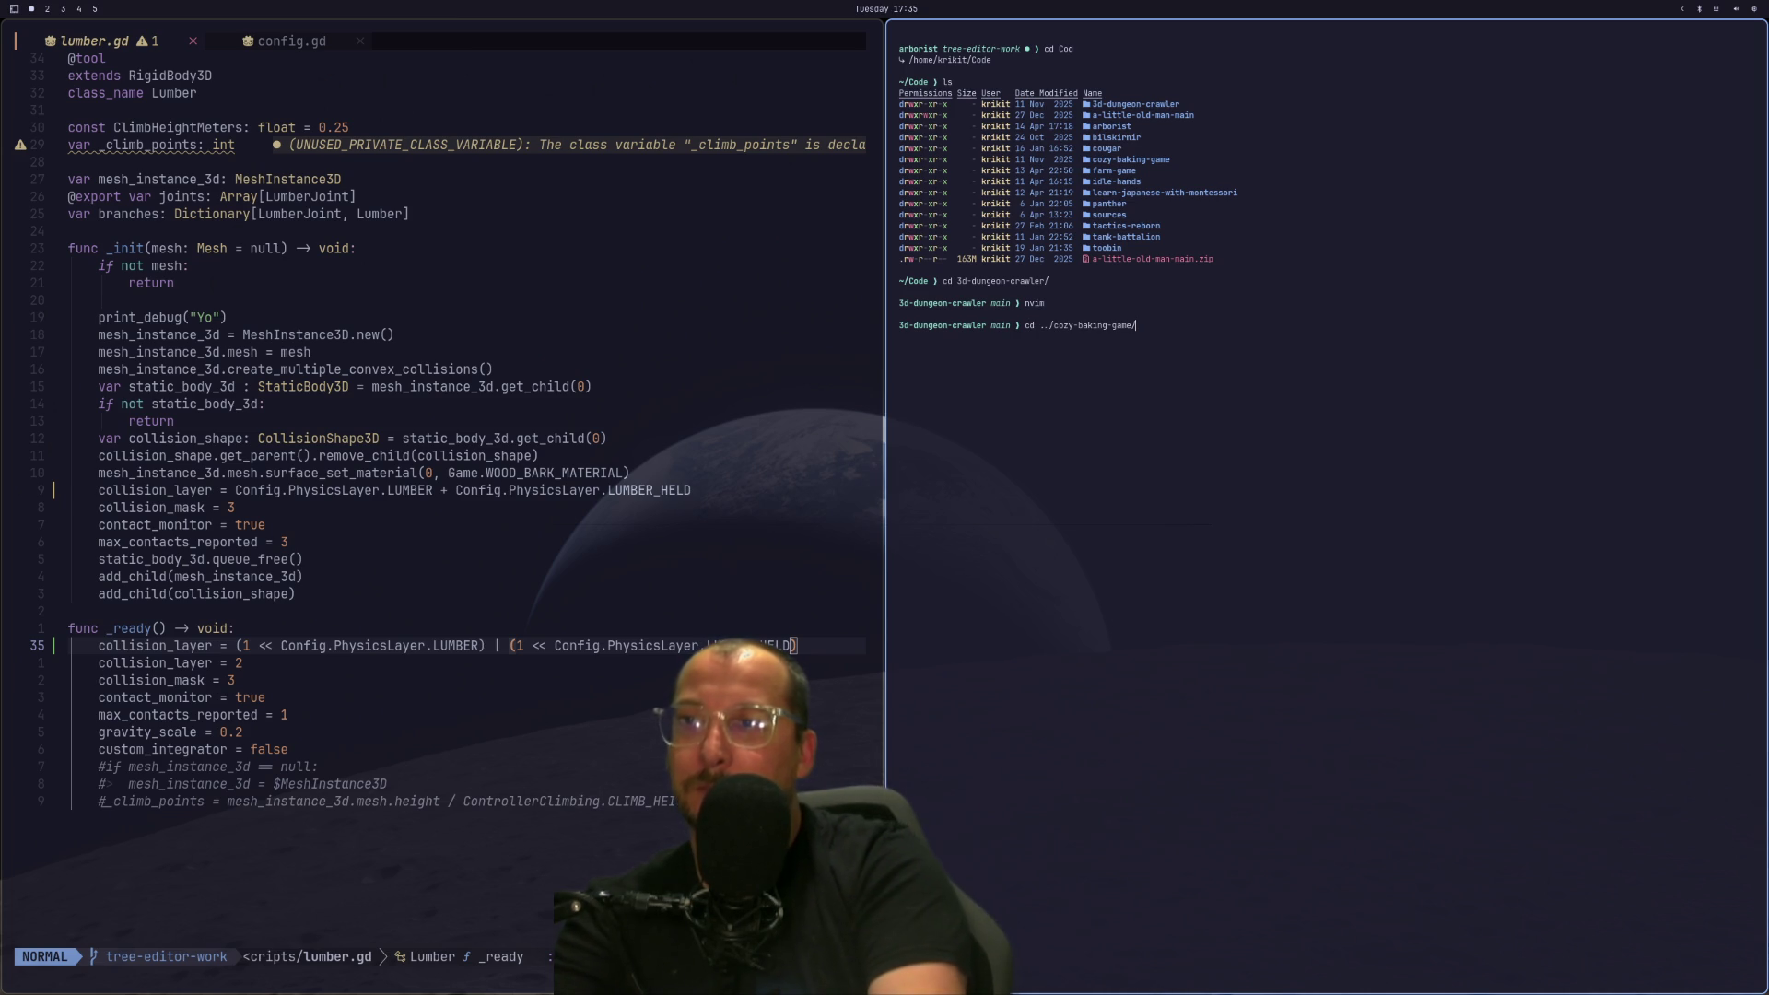
pyautogui.press('Return')
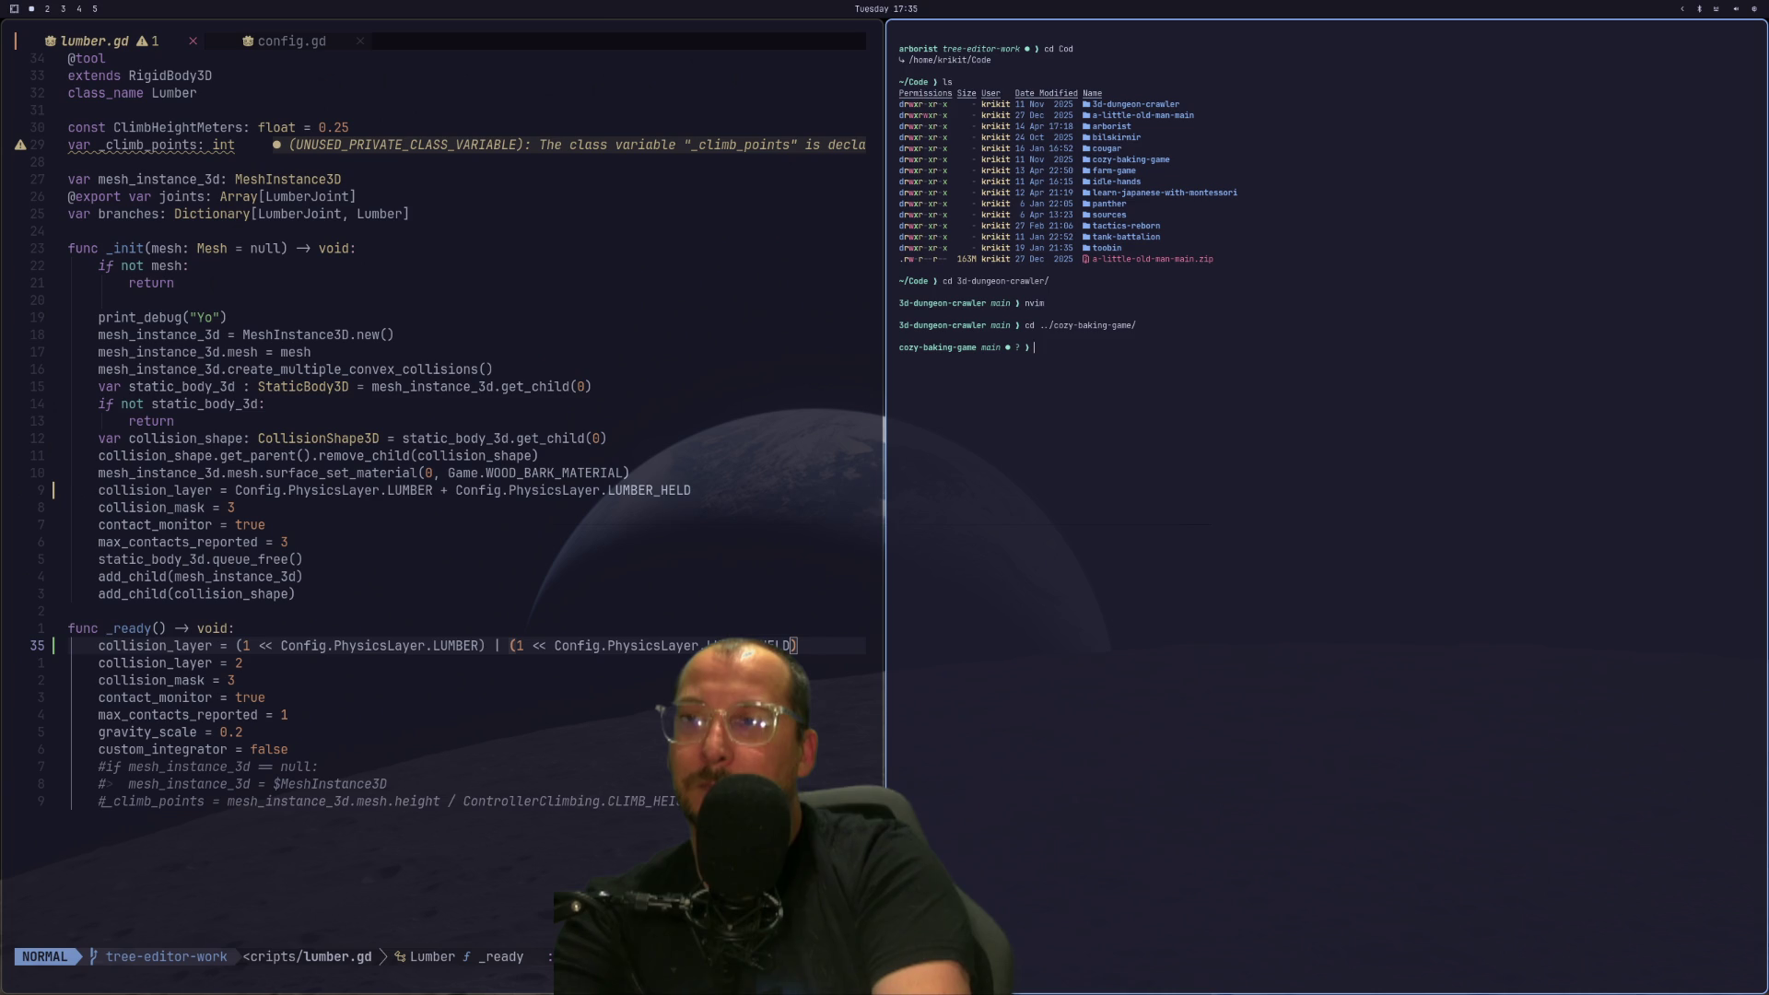
pyautogui.write('nvim')
pyautogui.press('Return')
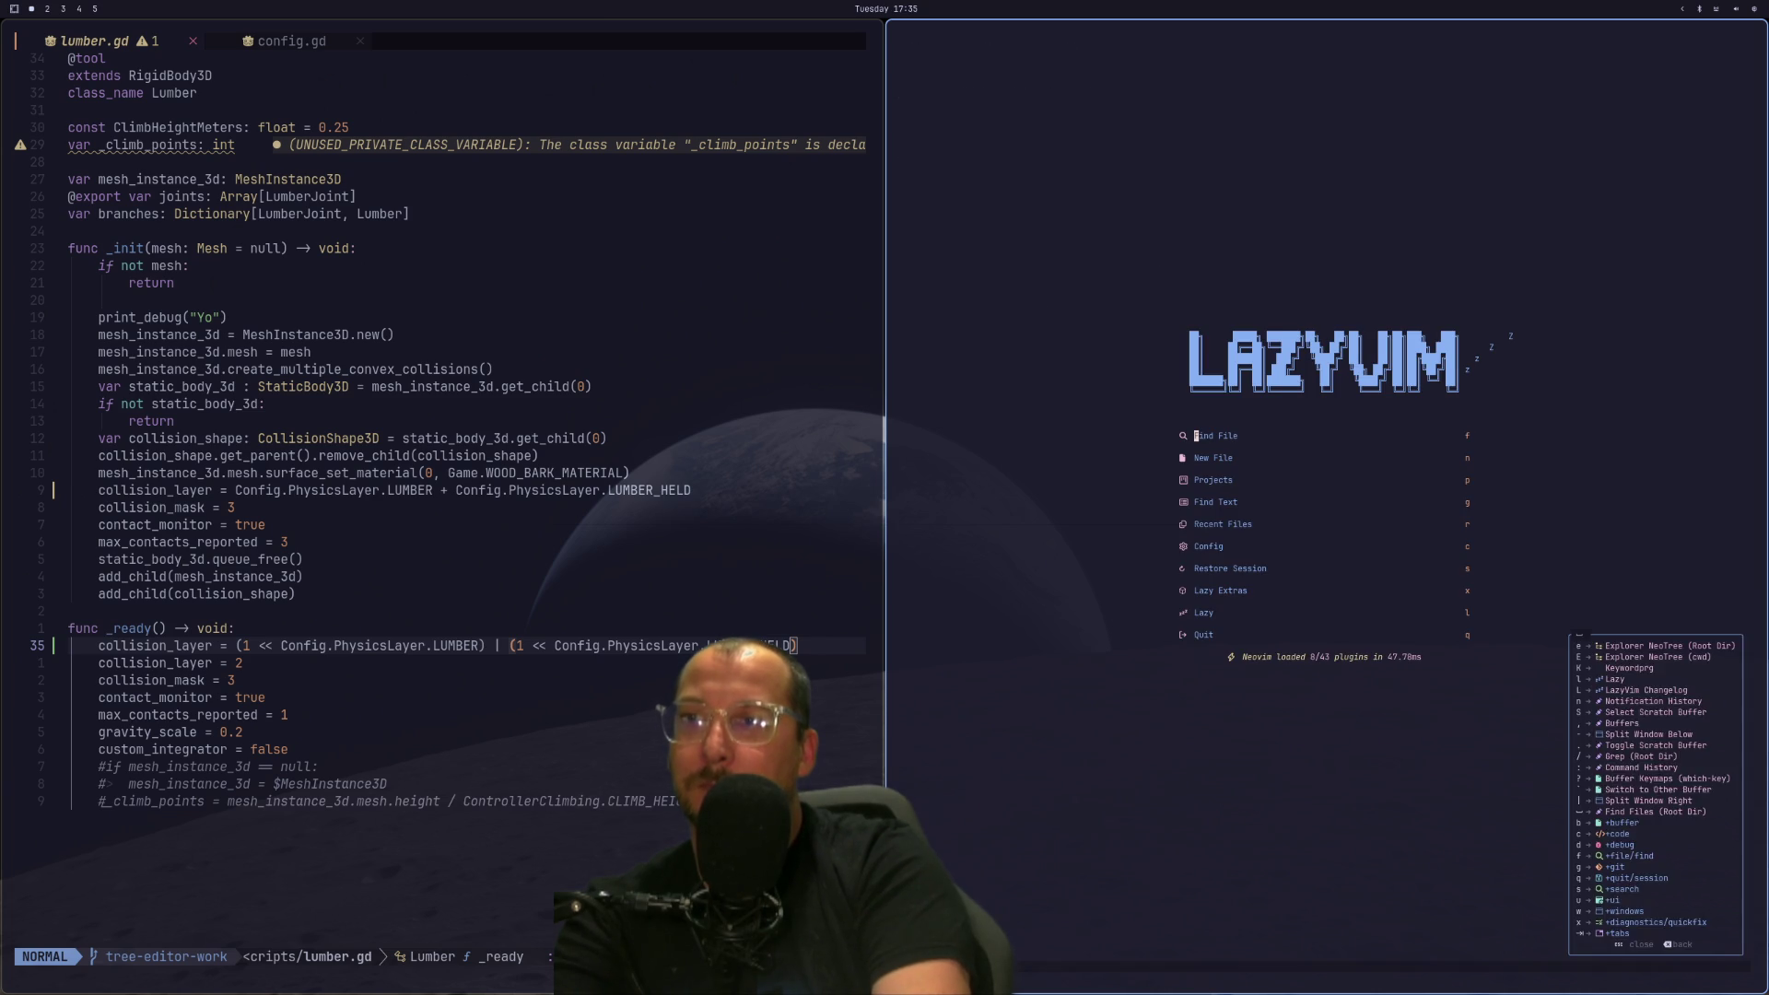
# Open main/static/config.gd from the file tree and step through the BakeryInterior and Plant enums.
pyautogui.press('j')
pyautogui.press('j')
pyautogui.press('j')
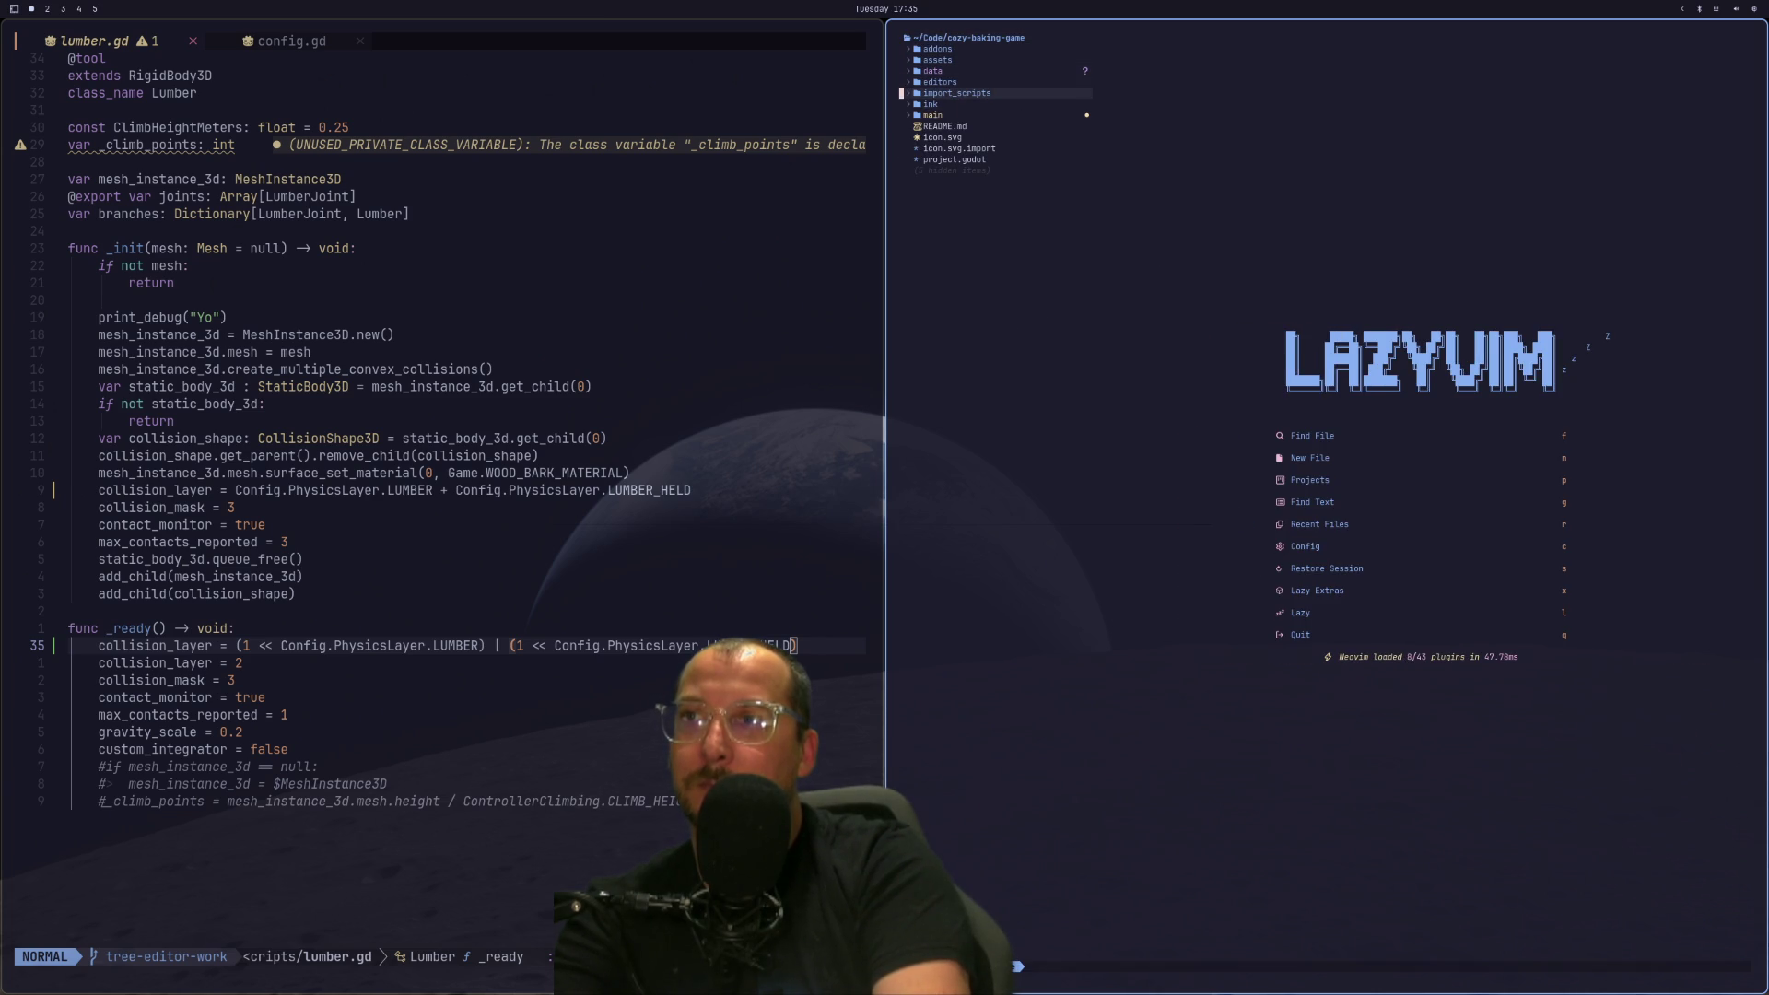
pyautogui.press('Return')
pyautogui.press('j')
pyautogui.press('j')
pyautogui.press('j')
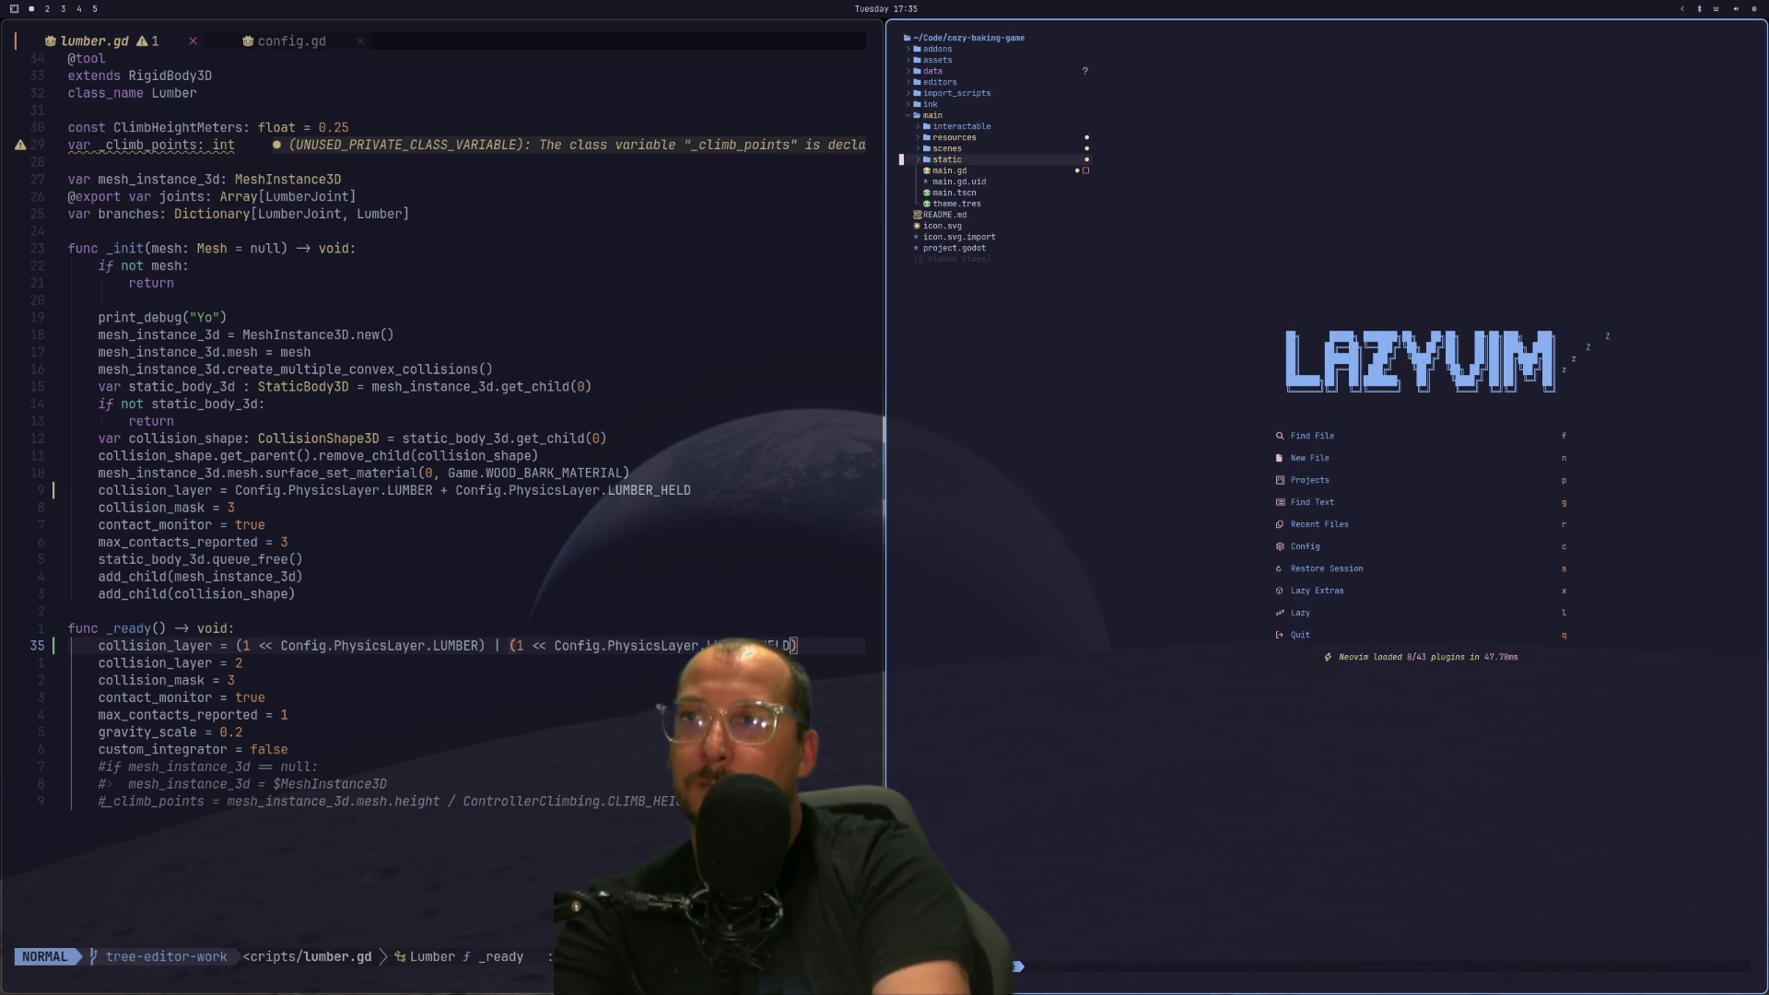
pyautogui.press('Return')
pyautogui.press('j')
pyautogui.press('Return')
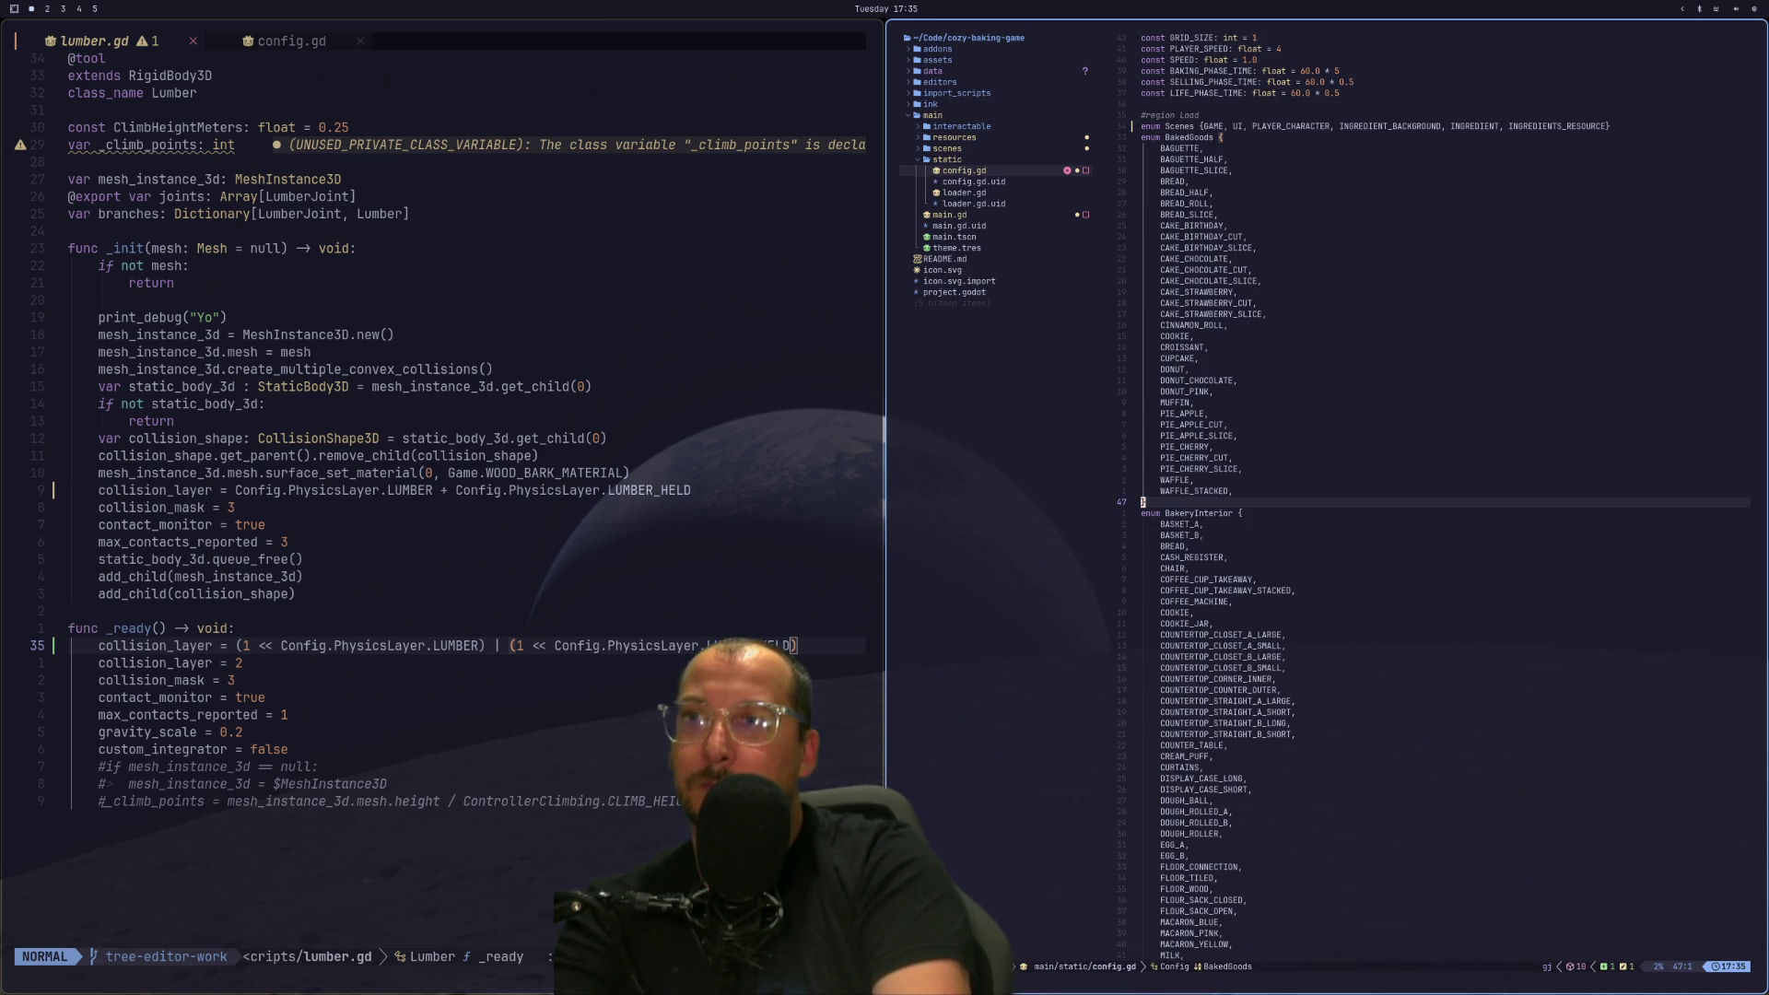
pyautogui.press('j')
pyautogui.press('j')
pyautogui.press('j')
pyautogui.press('j')
pyautogui.press('j')
pyautogui.press('j')
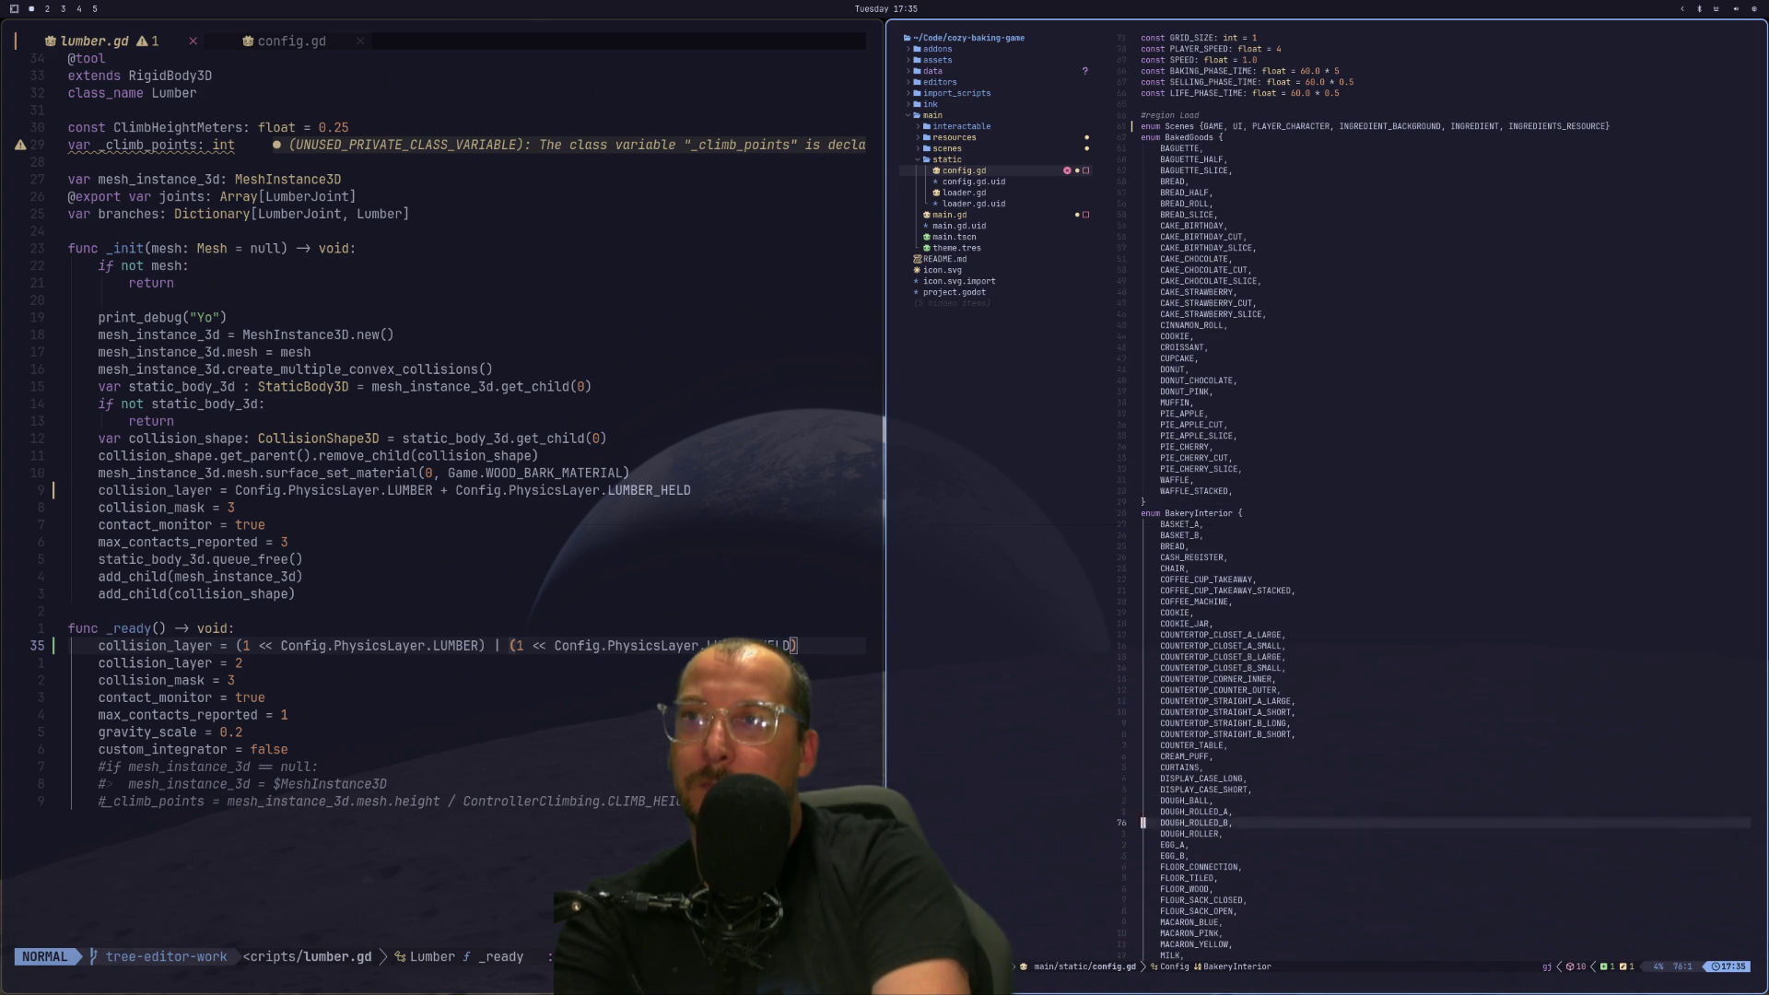
pyautogui.press('j')
pyautogui.press('j')
pyautogui.press('j')
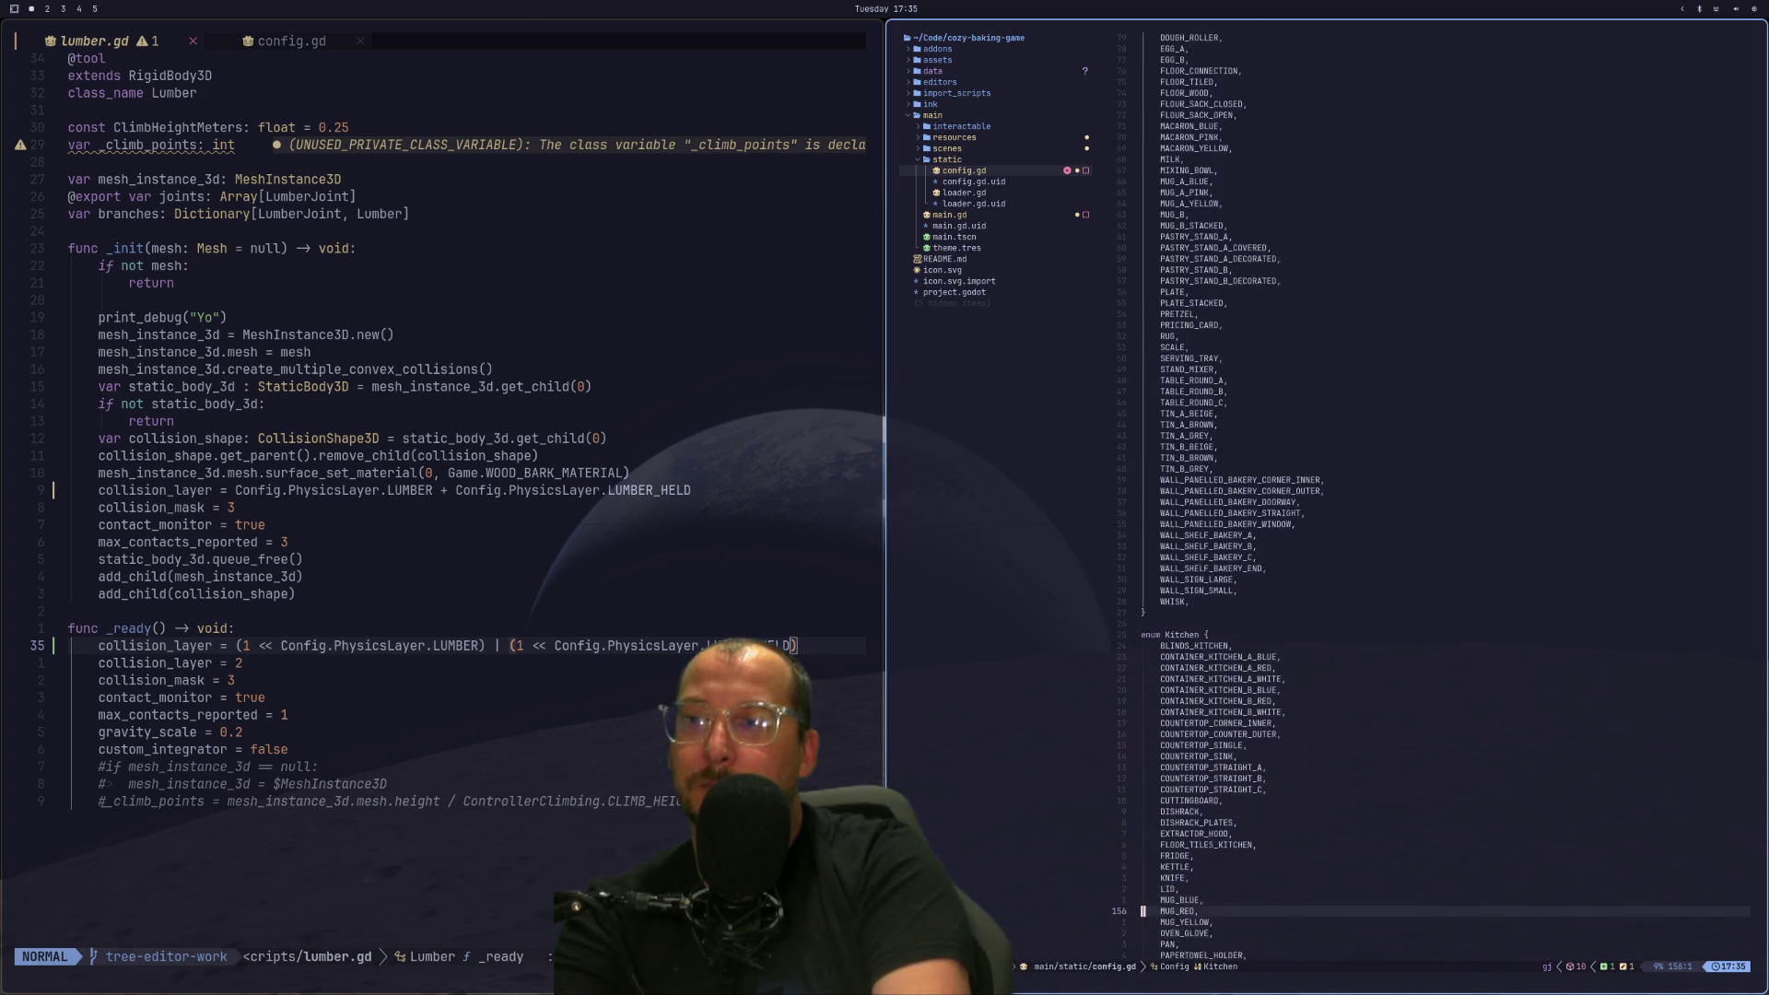
pyautogui.press('j')
pyautogui.press('j')
pyautogui.press('j')
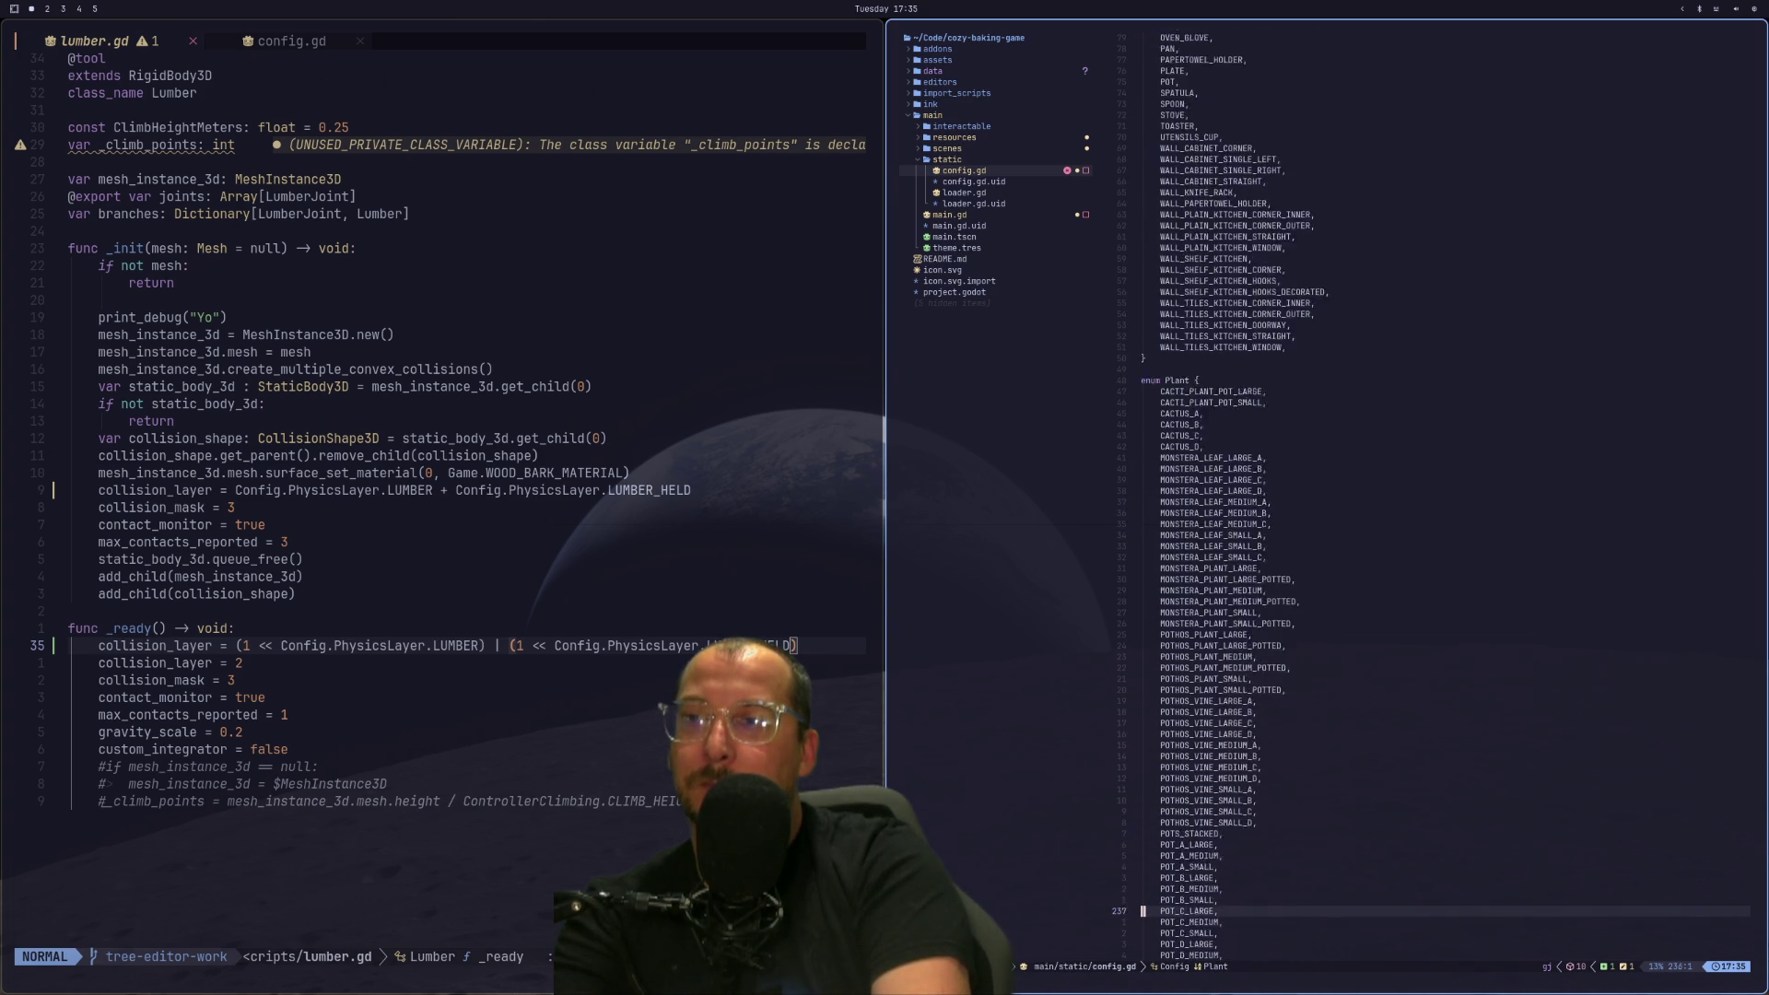
pyautogui.press('j')
pyautogui.press('j')
pyautogui.press('j')
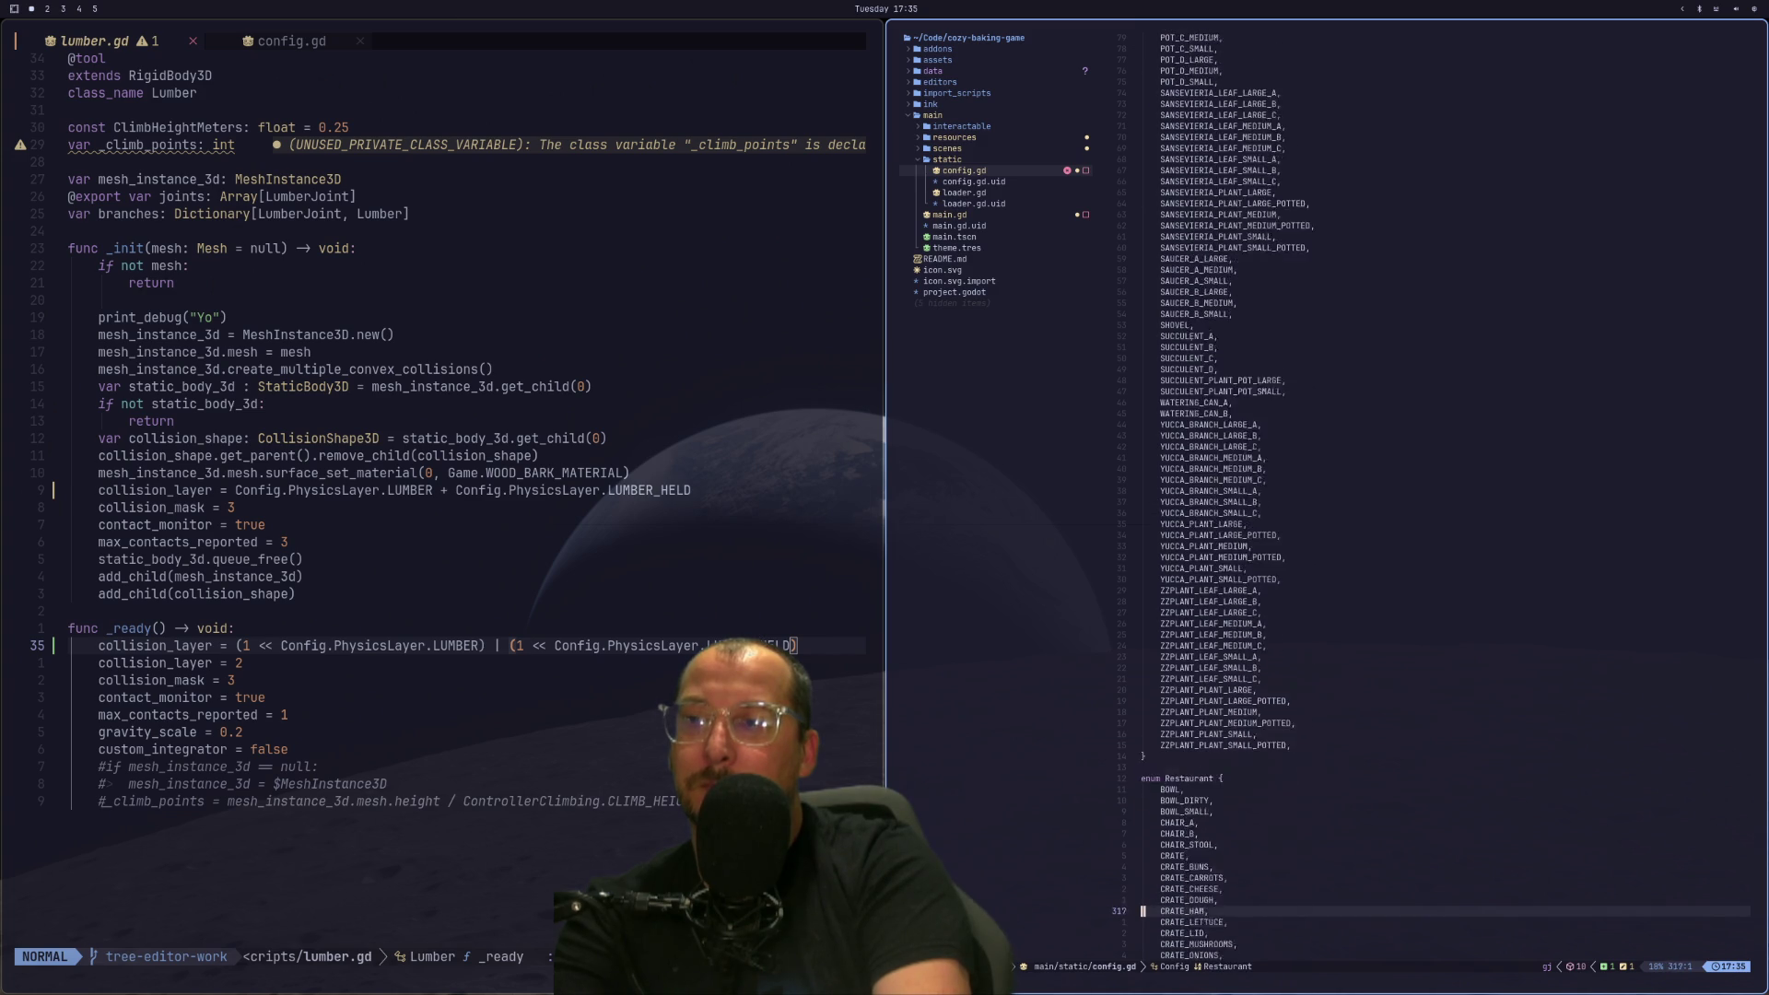
# Scroll to the resource lookup arrays at the file's end, undoing an accidental edit on COUCH_A_WHITE.
pyautogui.scroll(-20, 1474, 604)
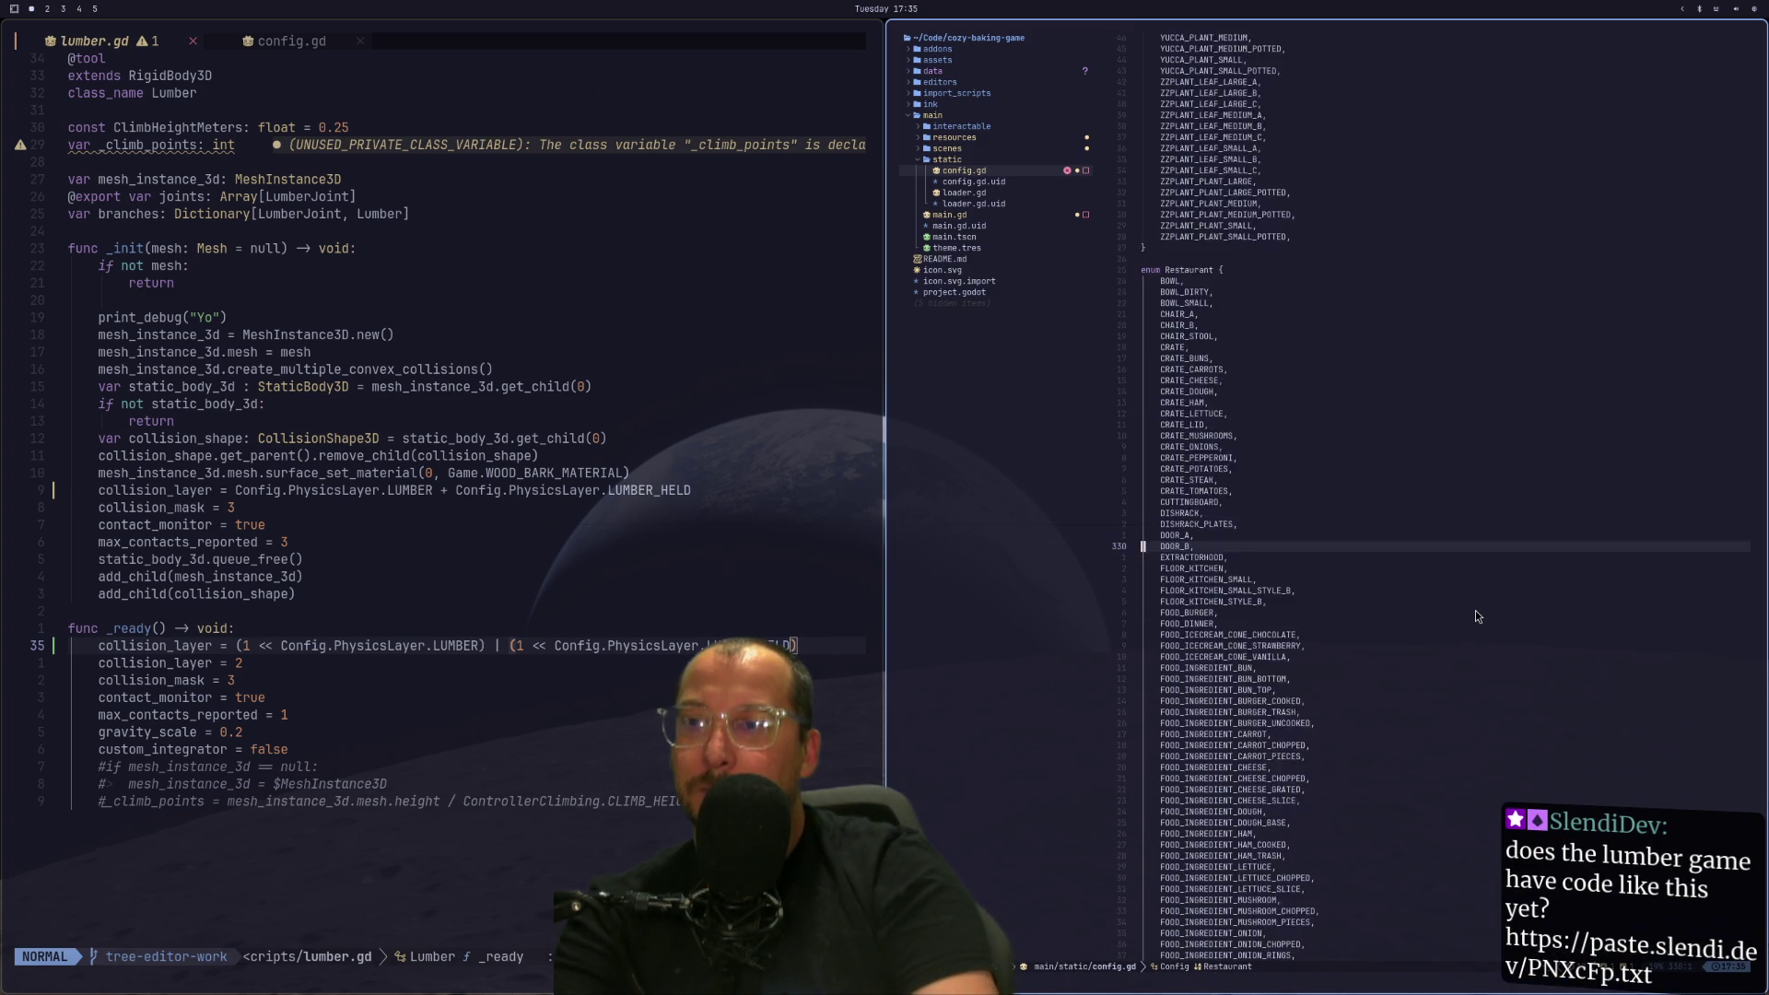
pyautogui.scroll(-20, 1474, 611)
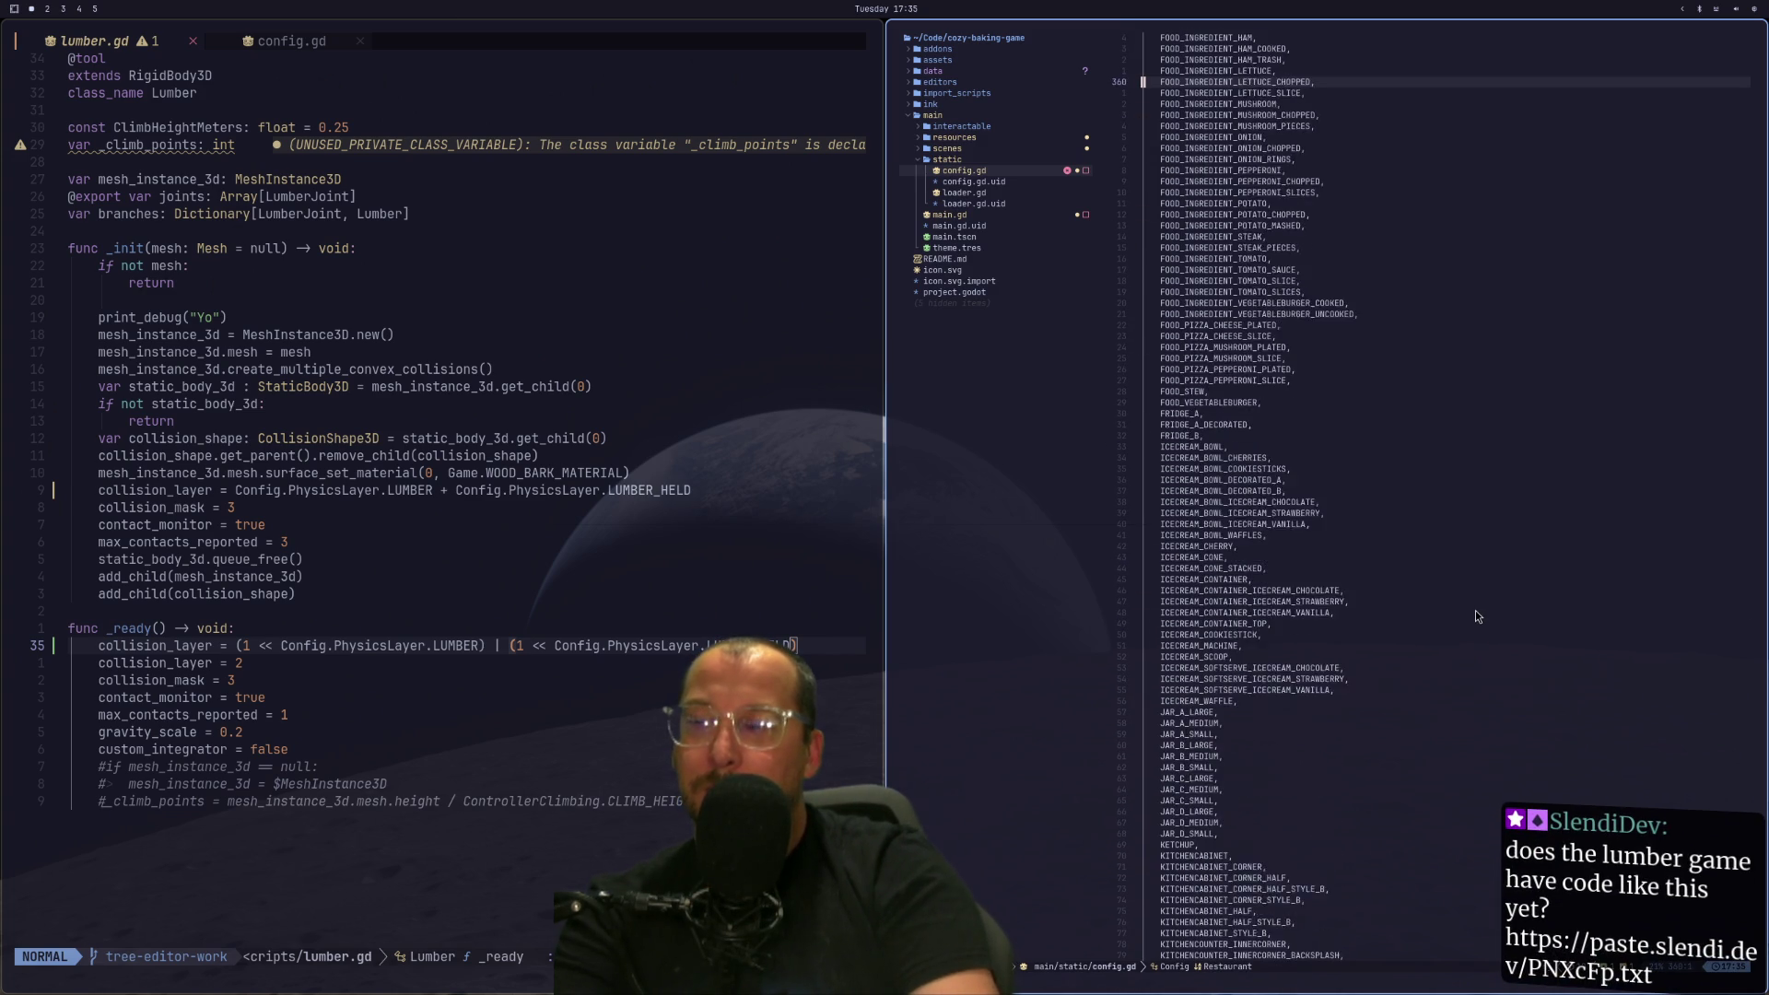
pyautogui.scroll(-20, 1475, 615)
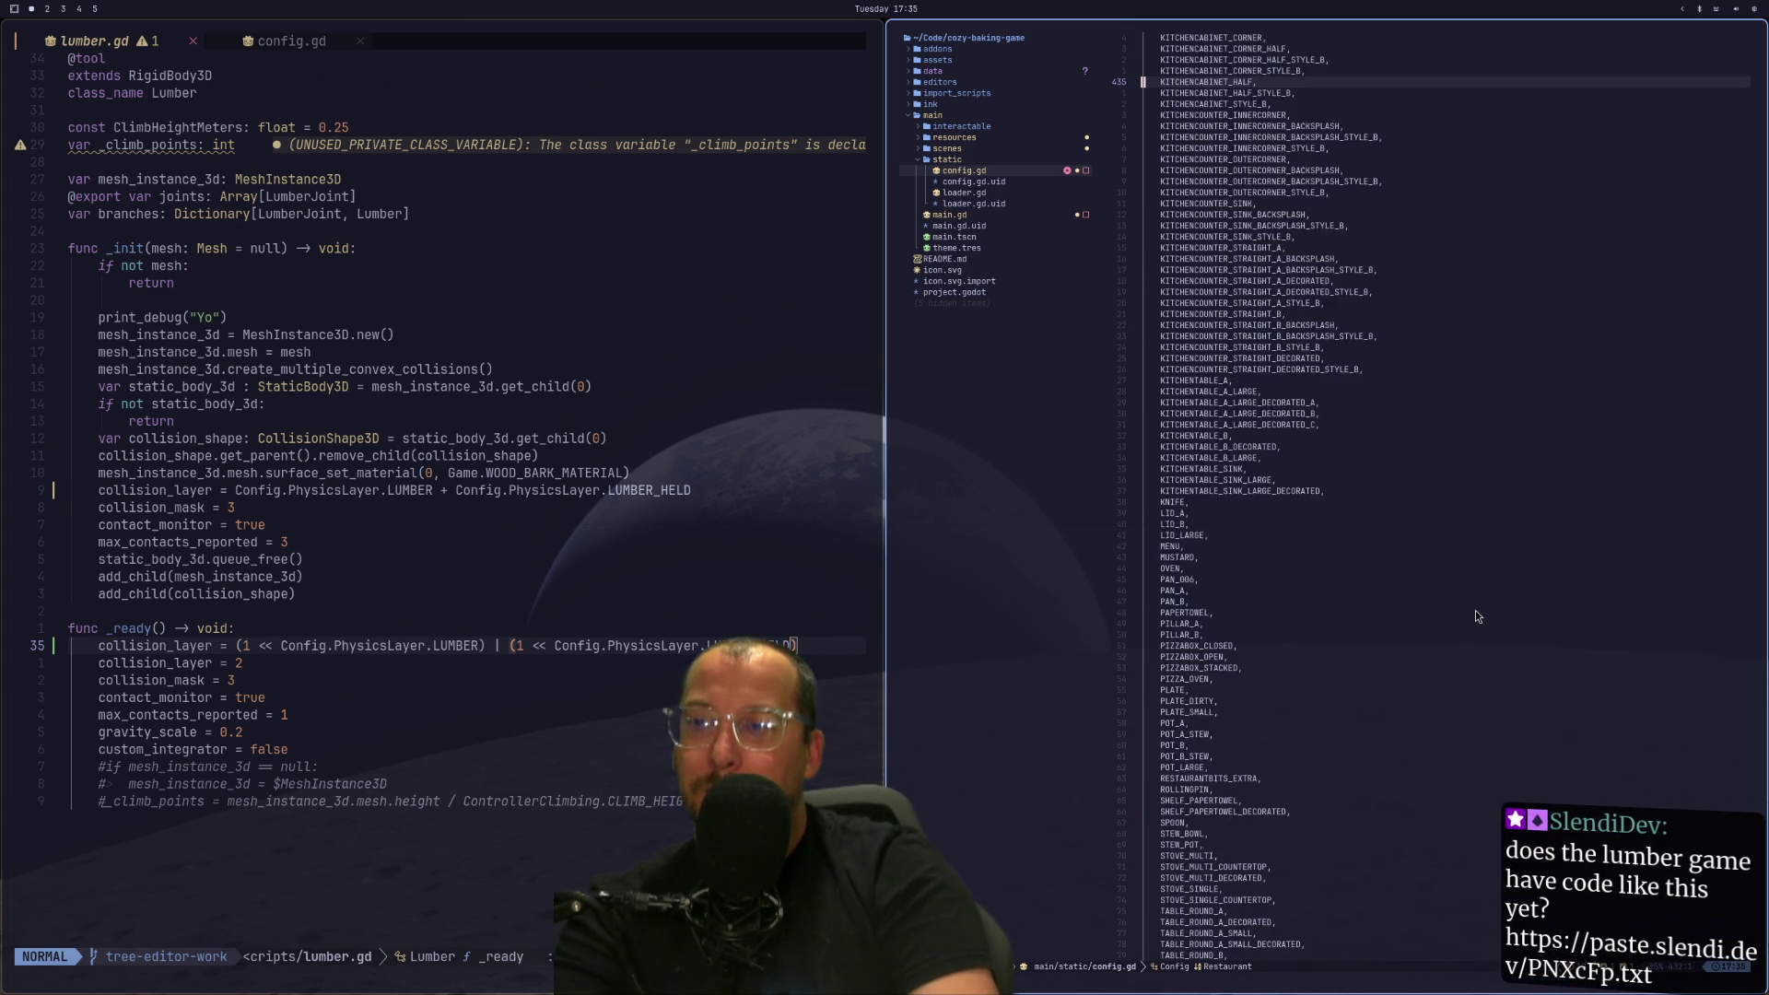
pyautogui.scroll(-20, 1476, 616)
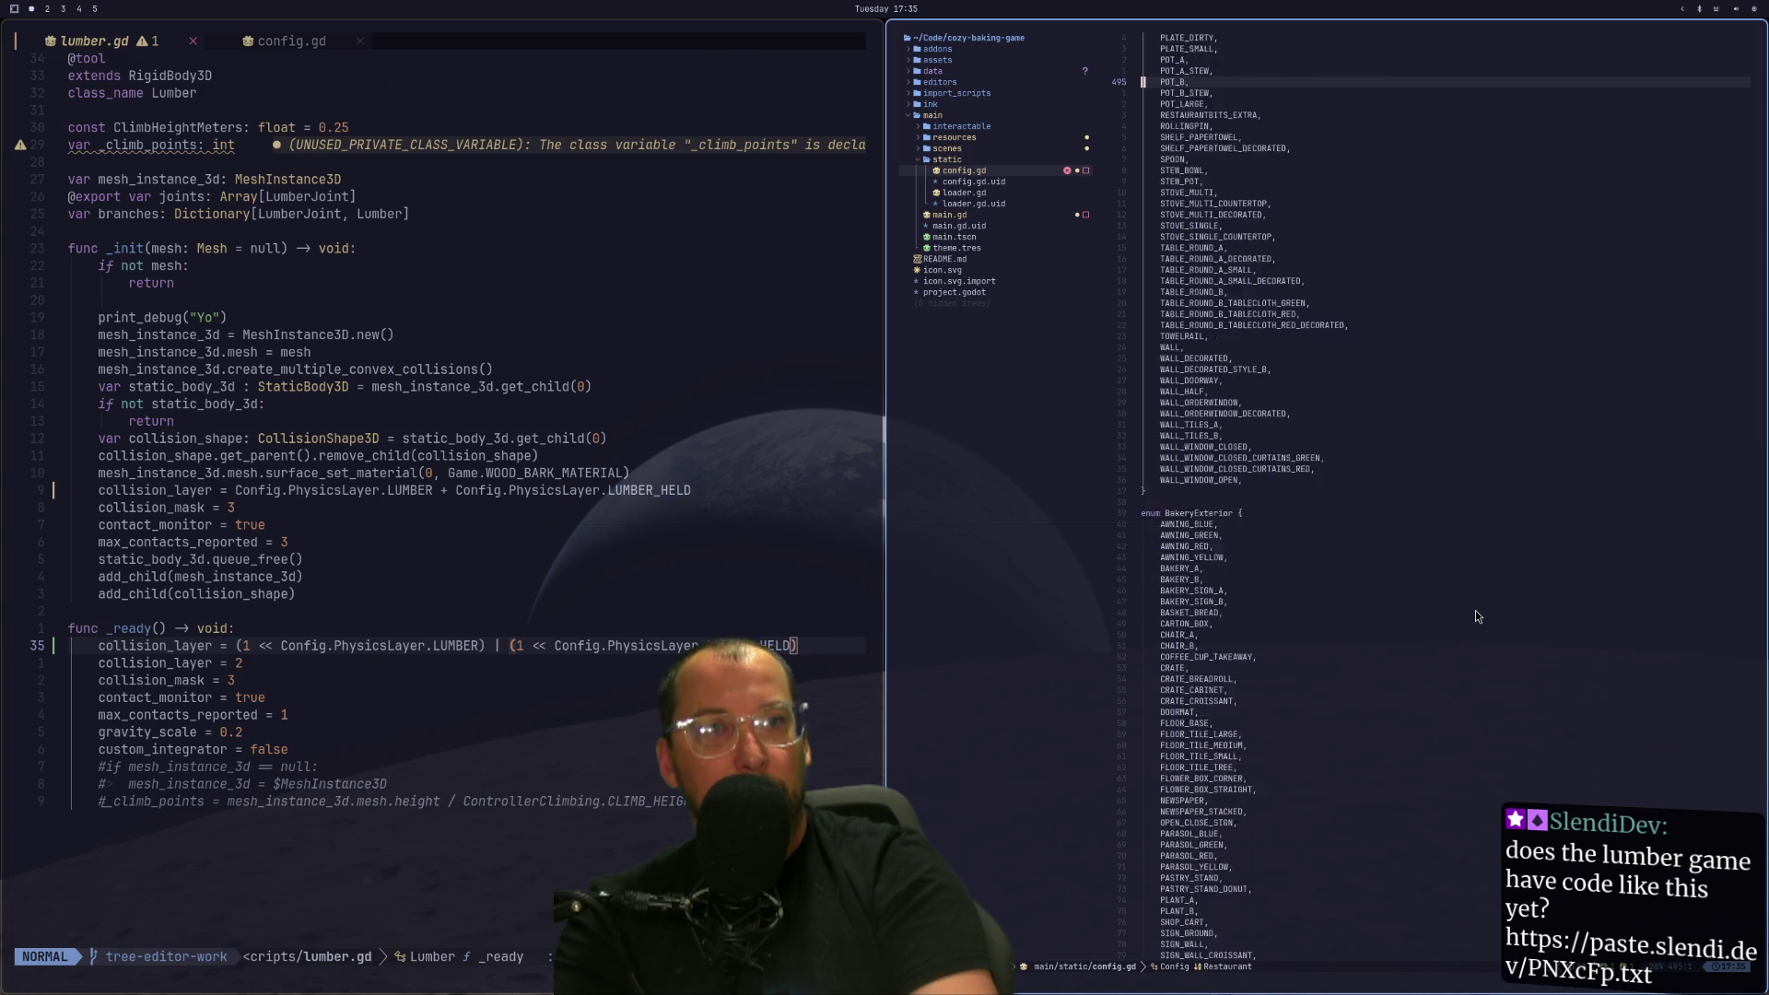
pyautogui.scroll(-15, 1475, 615)
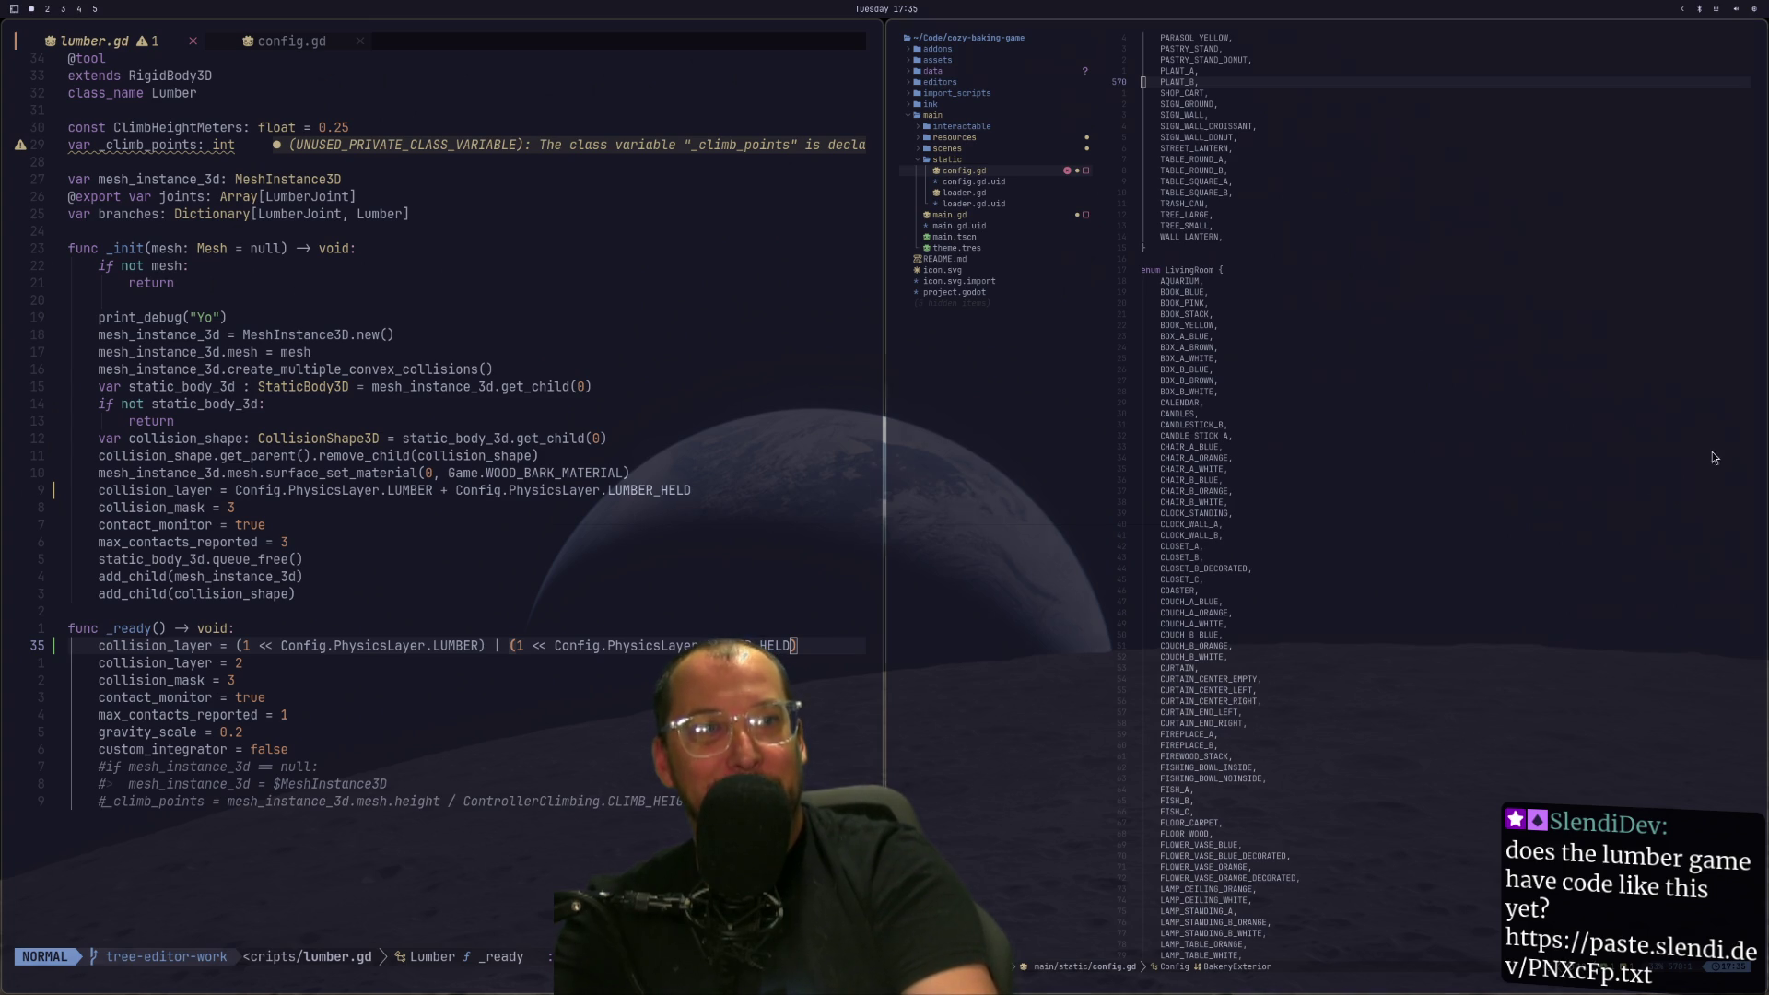
pyautogui.scroll(-10, 1257, 424)
pyautogui.write('code')
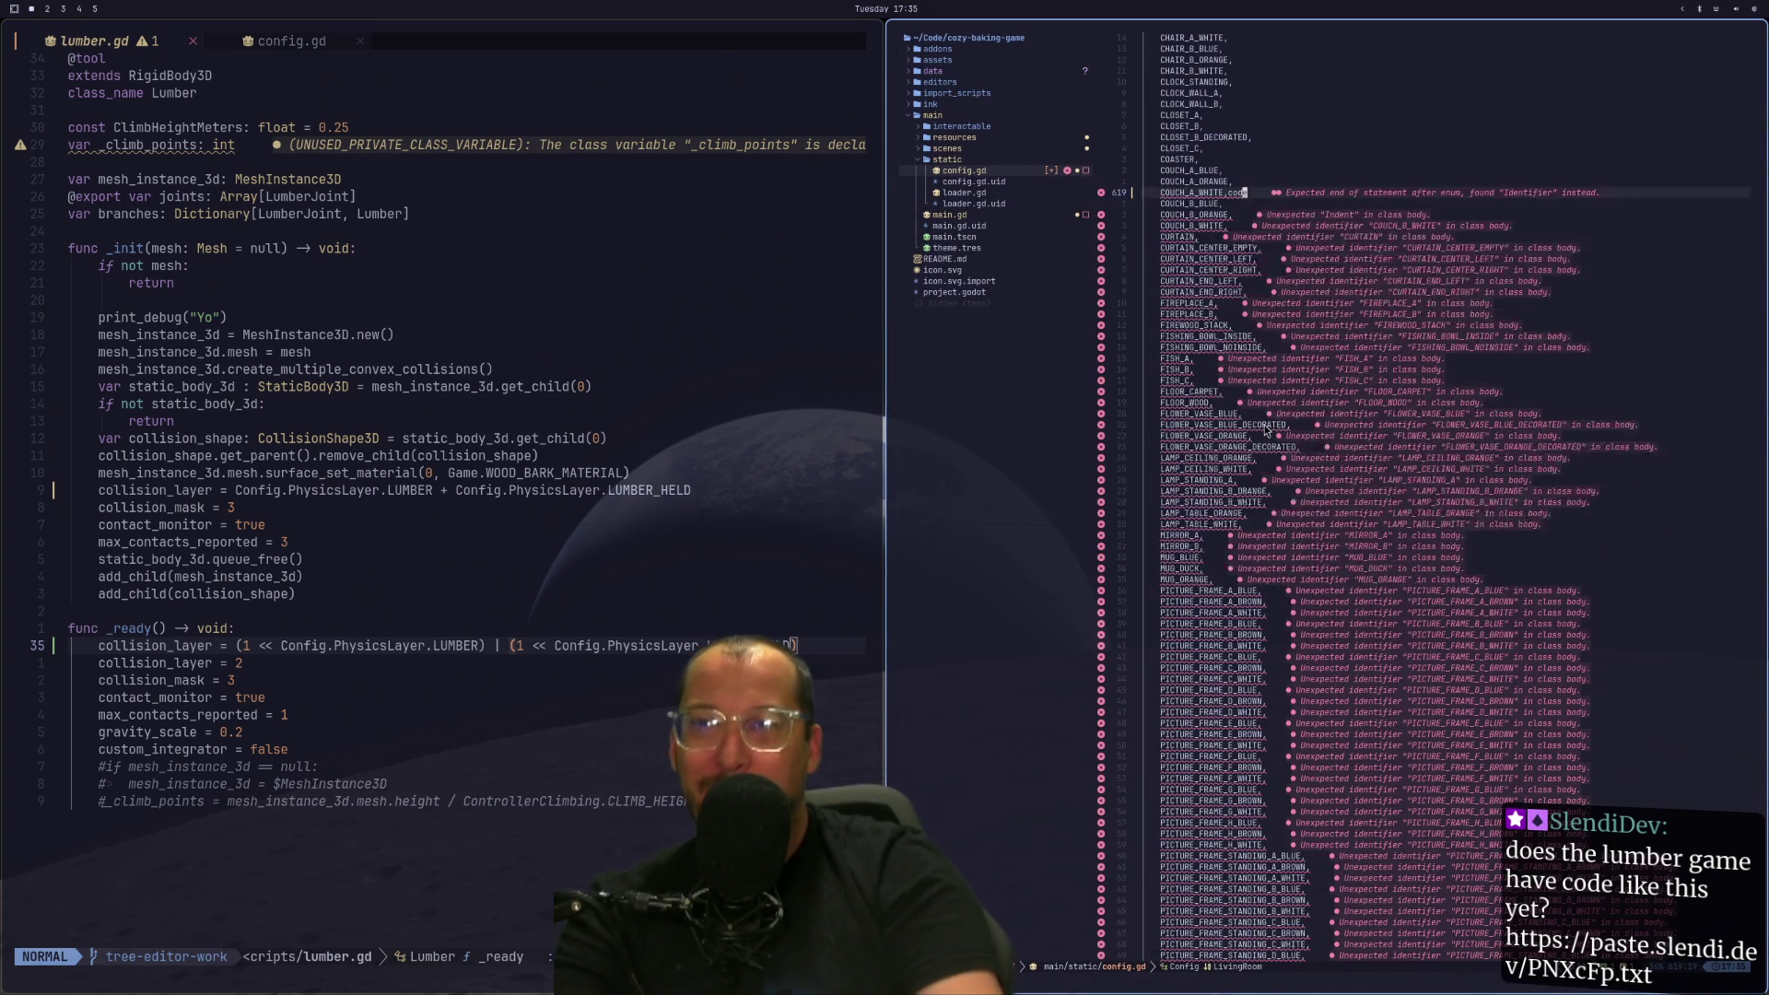
pyautogui.scroll(-1, 1264, 424)
pyautogui.click(1279, 414)
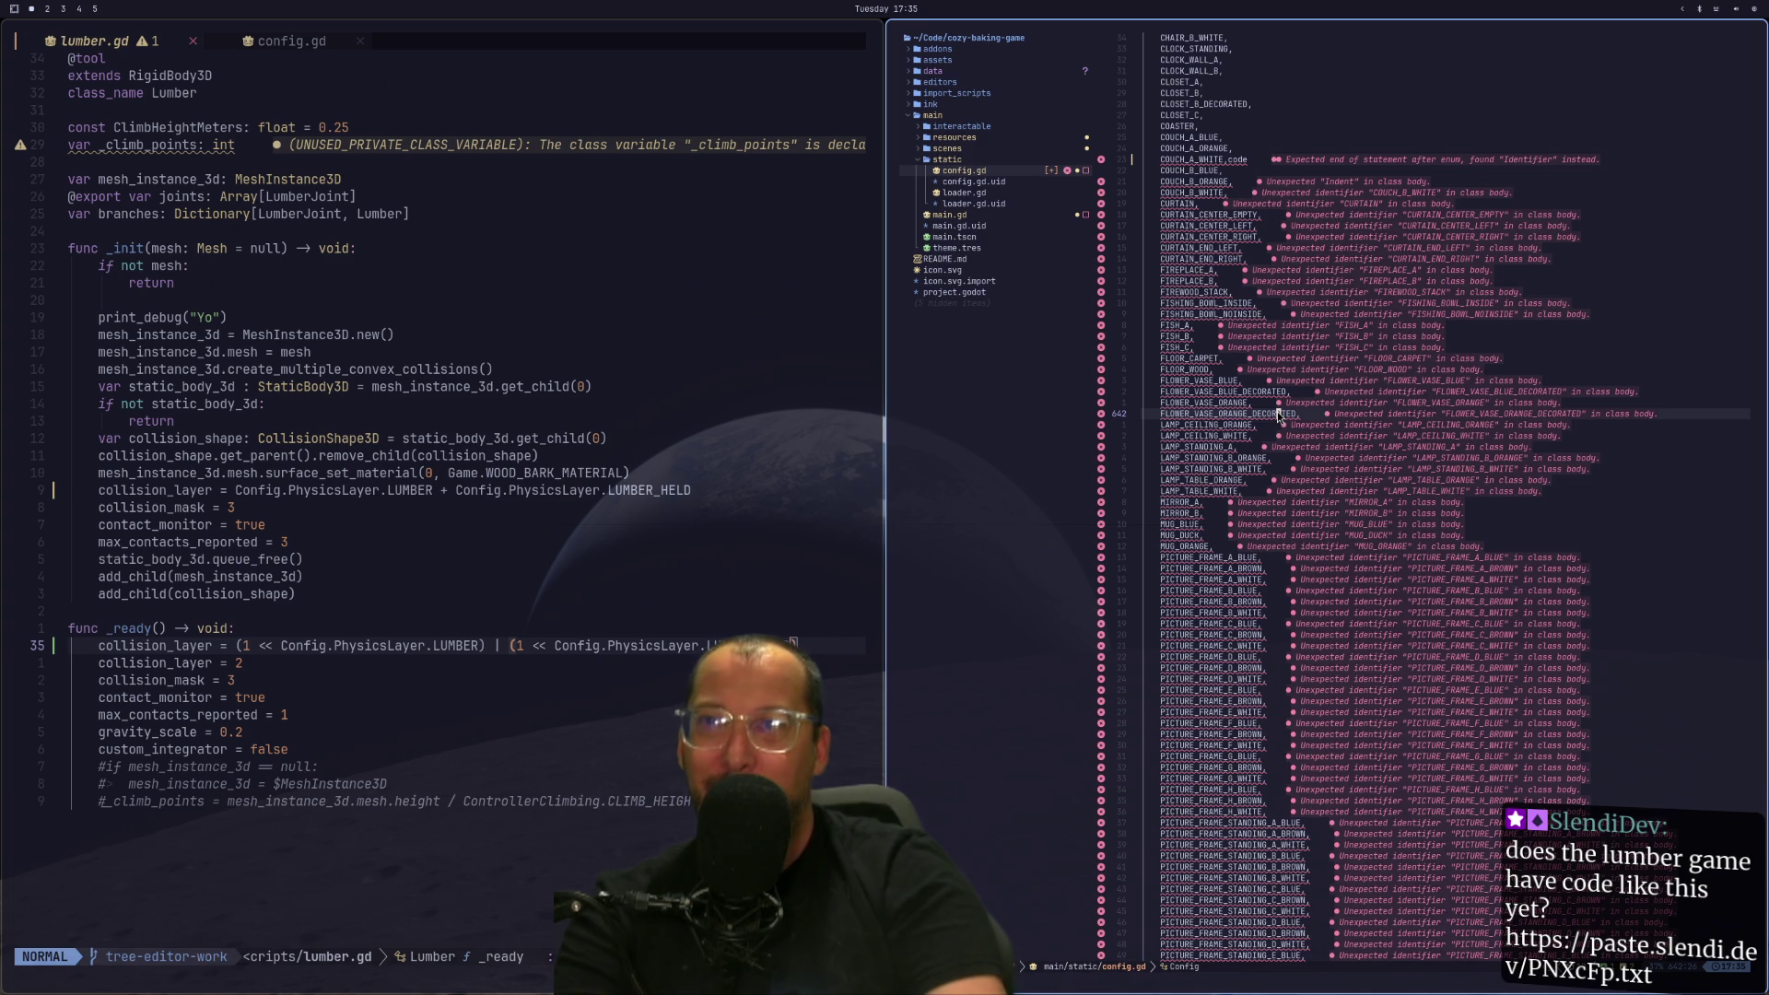
pyautogui.press('u')
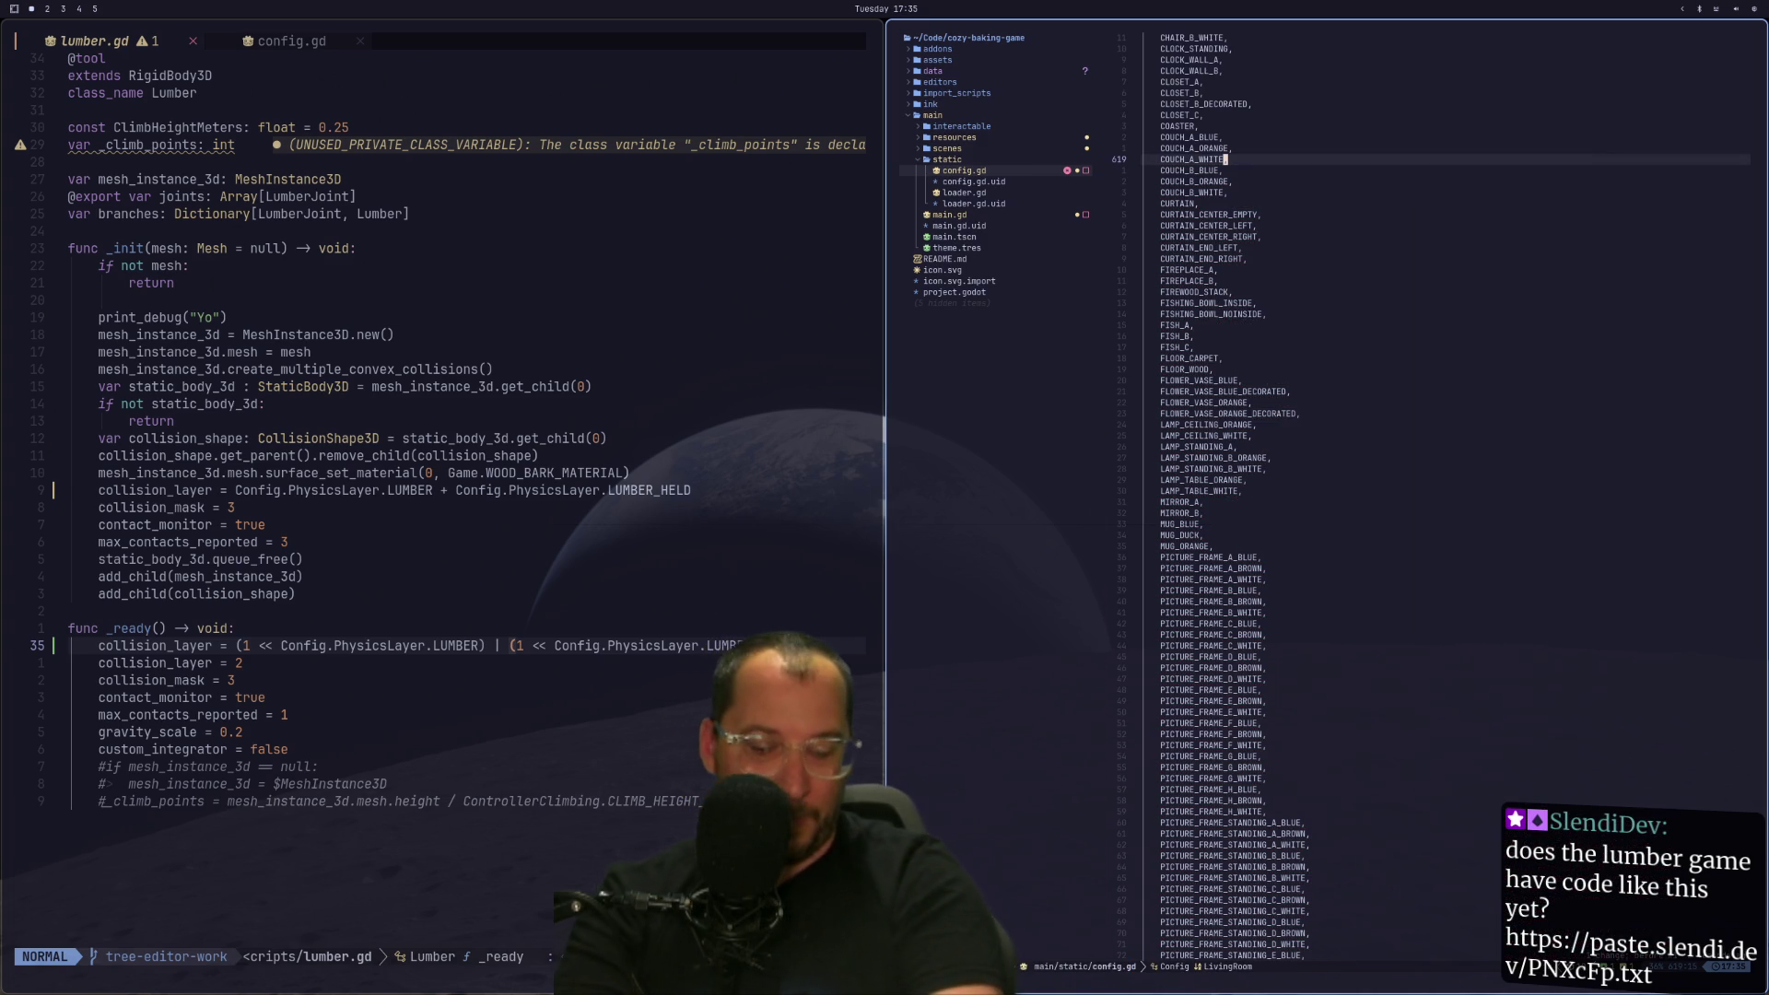
pyautogui.scroll(-20, 1278, 415)
pyautogui.scroll(-20, 1279, 415)
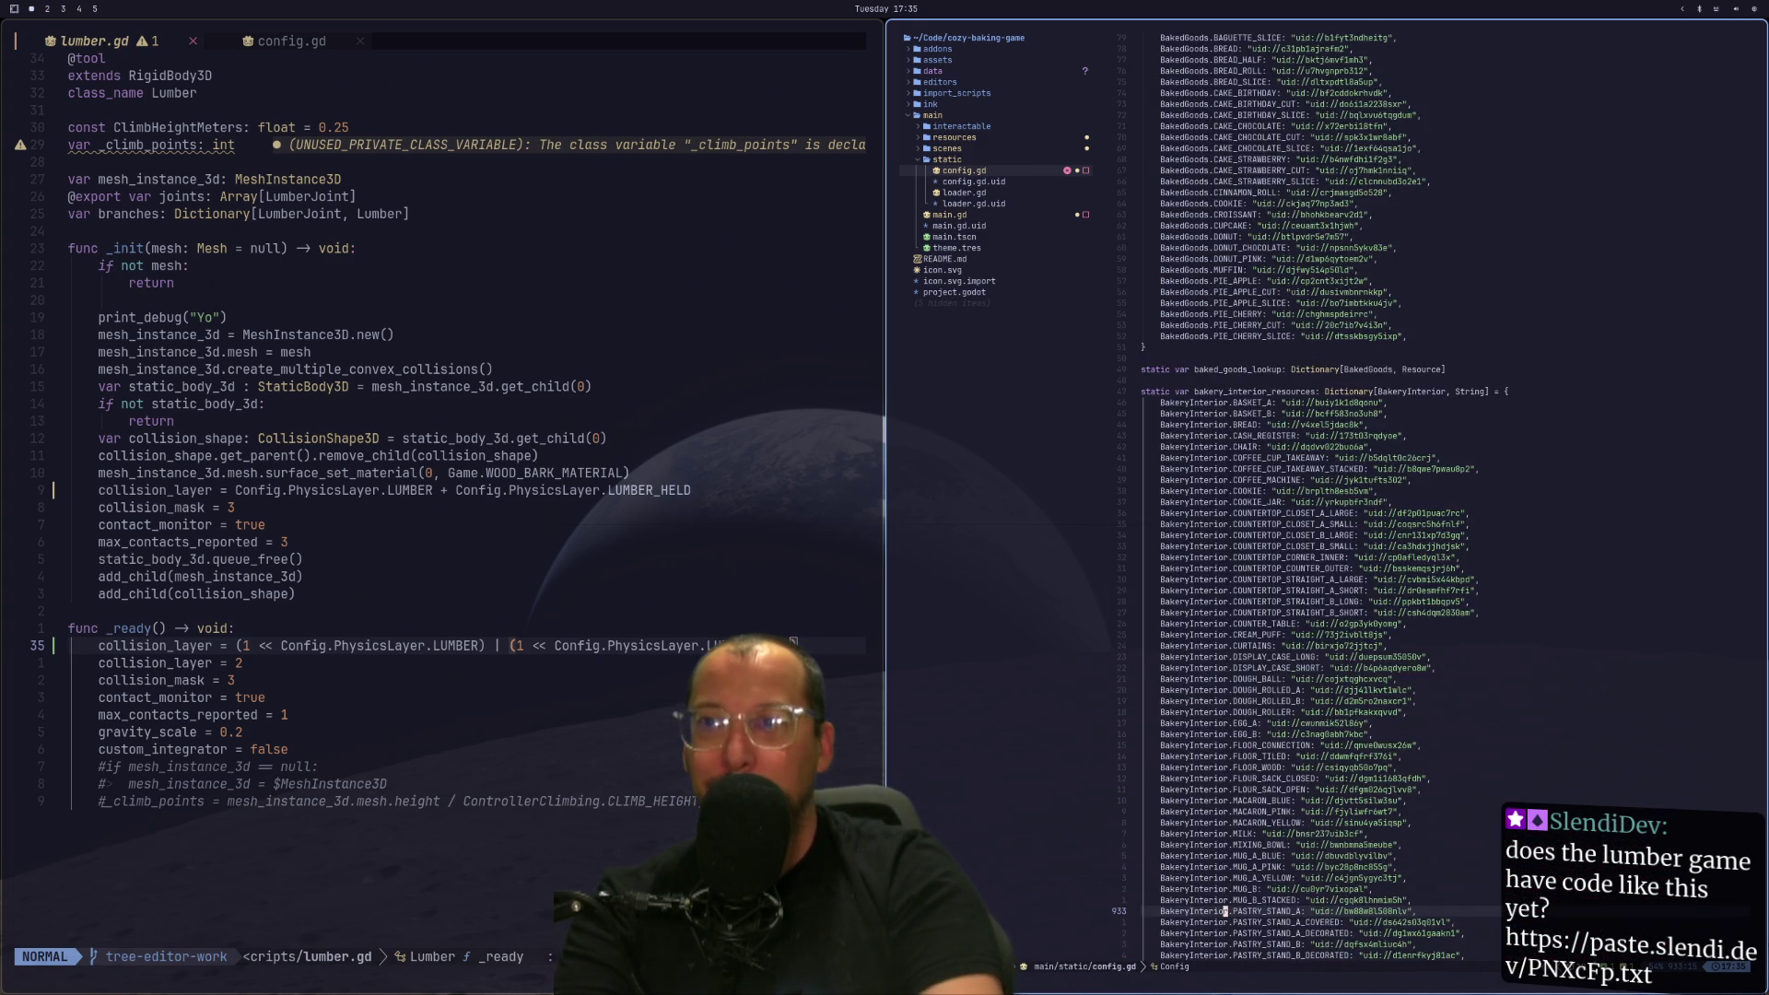
pyautogui.scroll(20, 1279, 414)
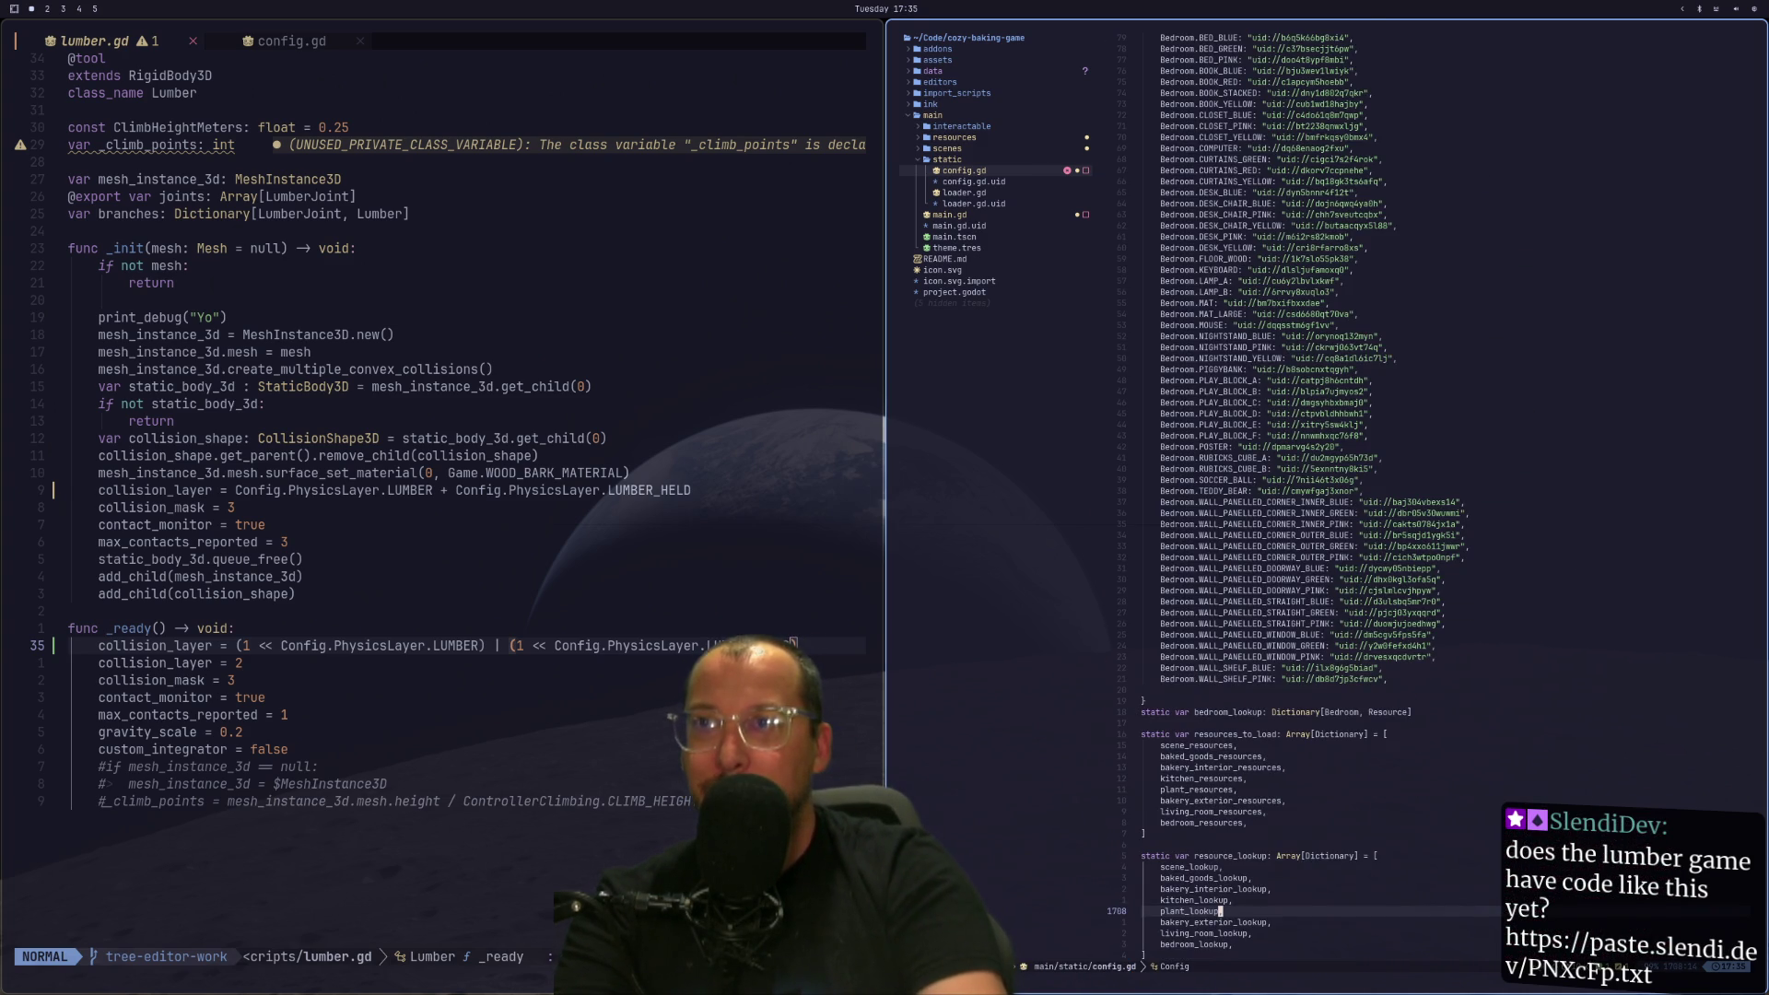
pyautogui.scroll(-20, 1279, 415)
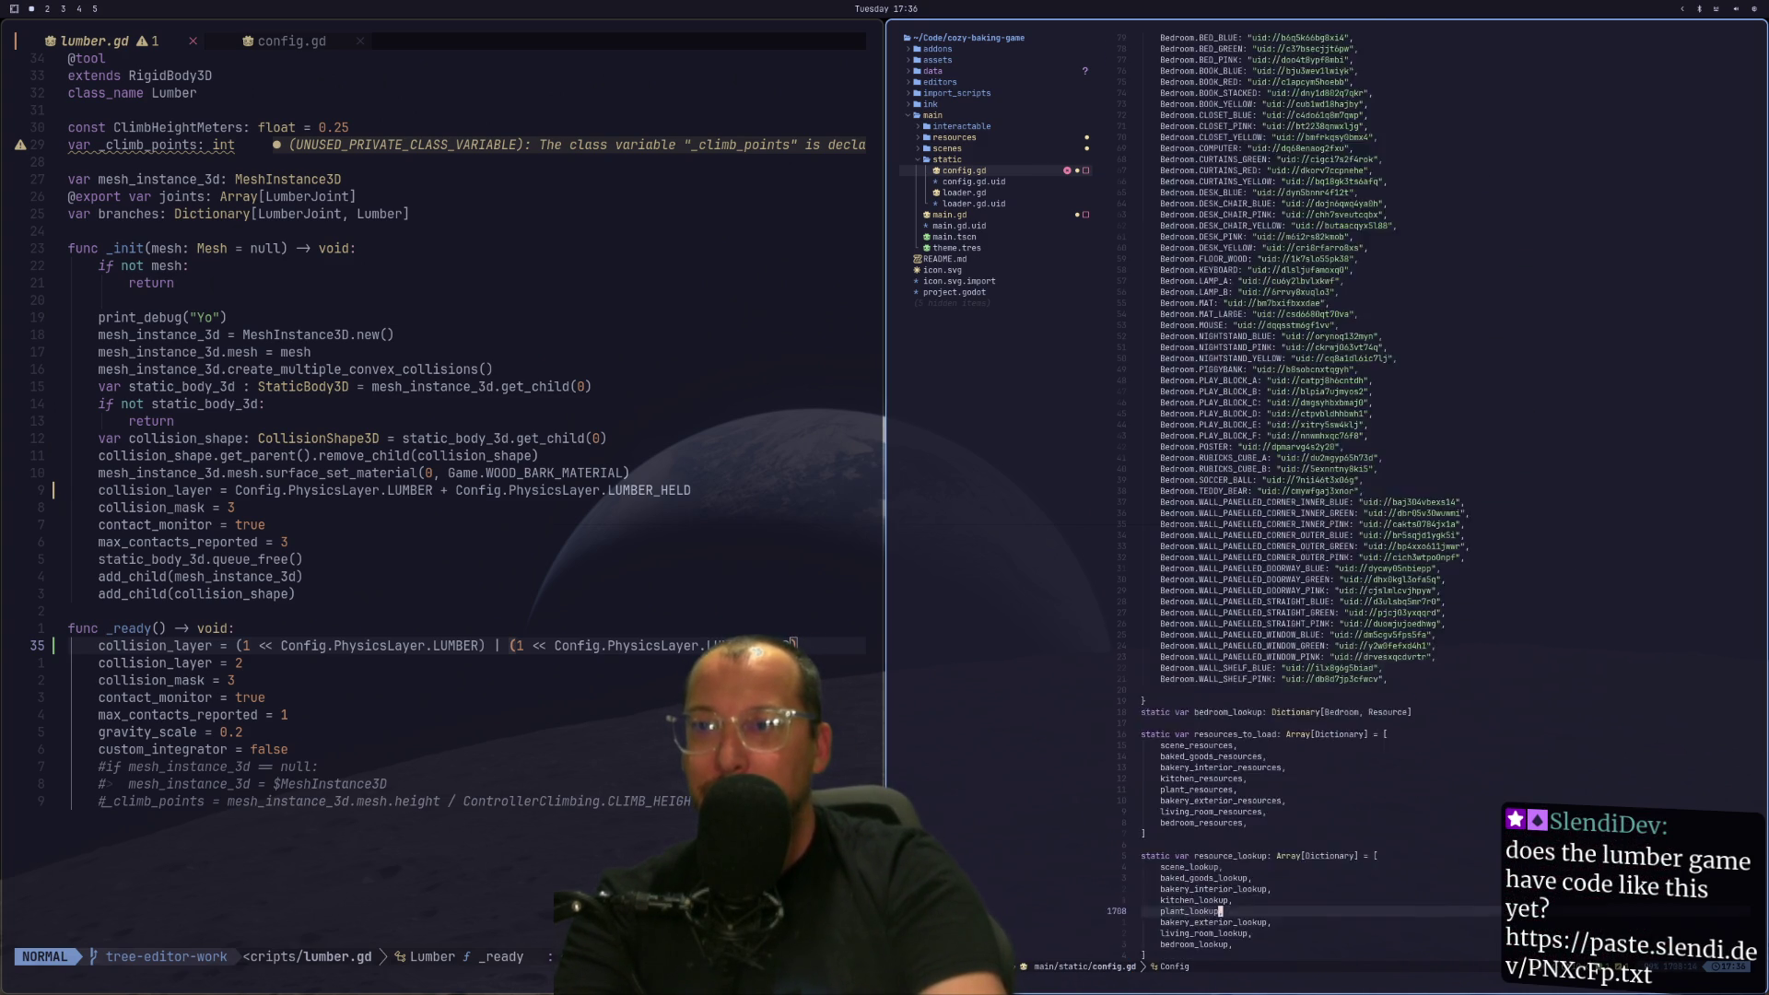